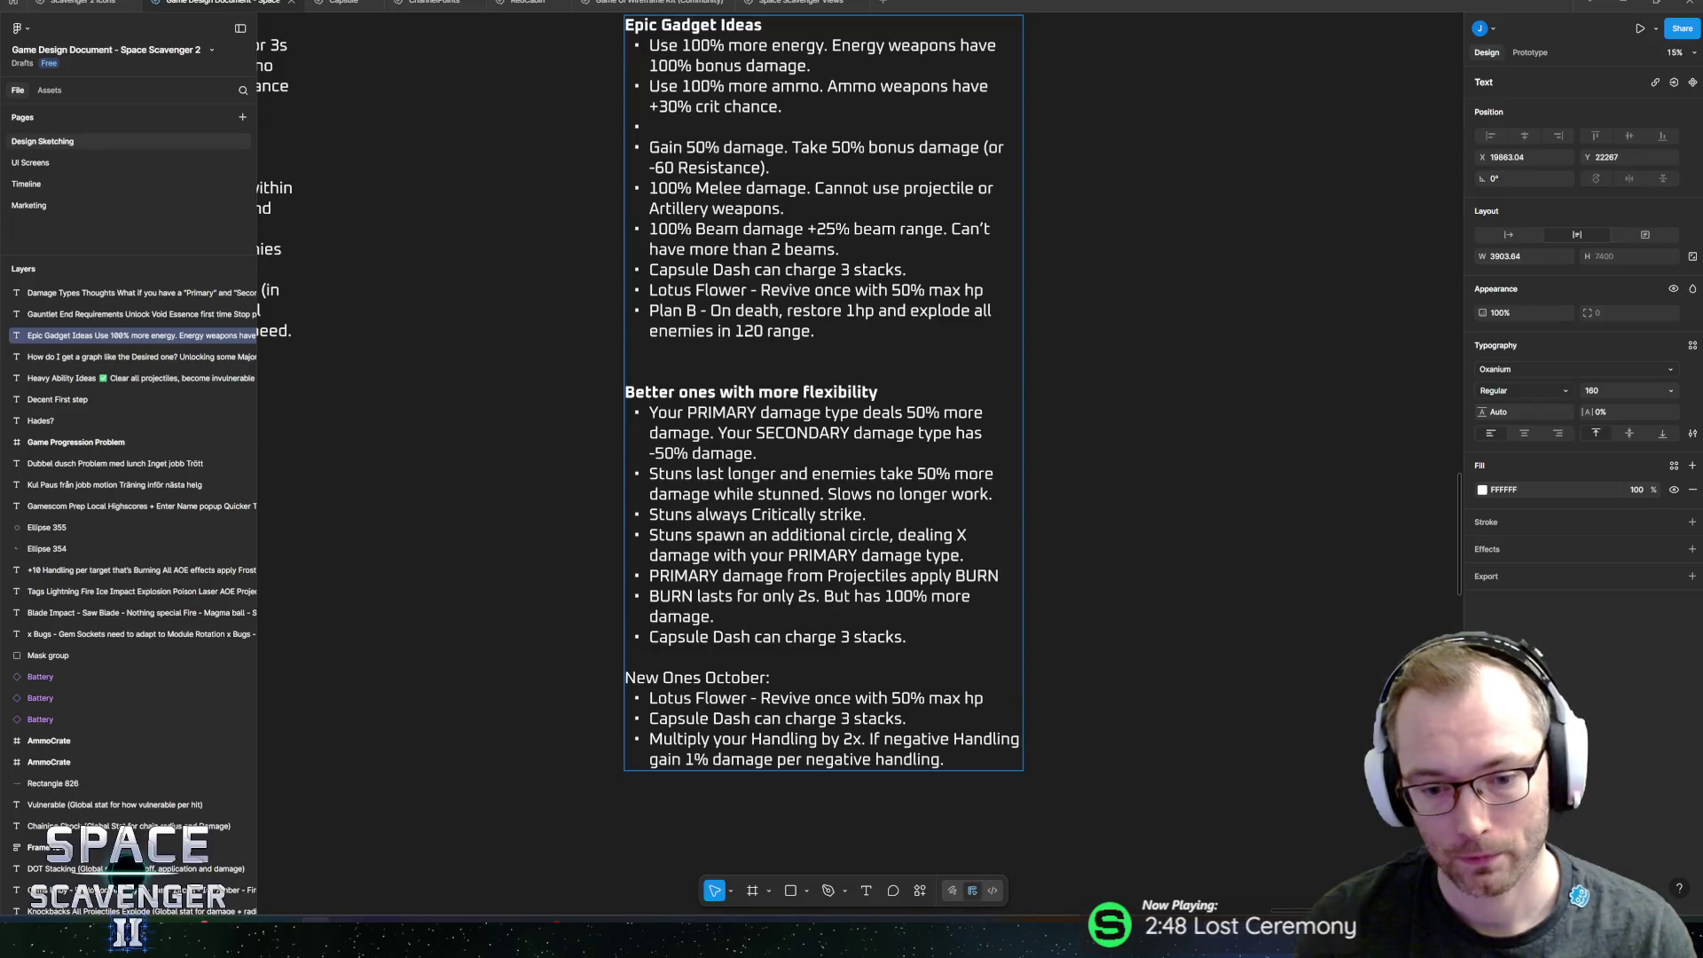
Append ' and Resistance' after damage, capitalise it to Damage, and insert 1 before Resistance
left_click(775, 760)
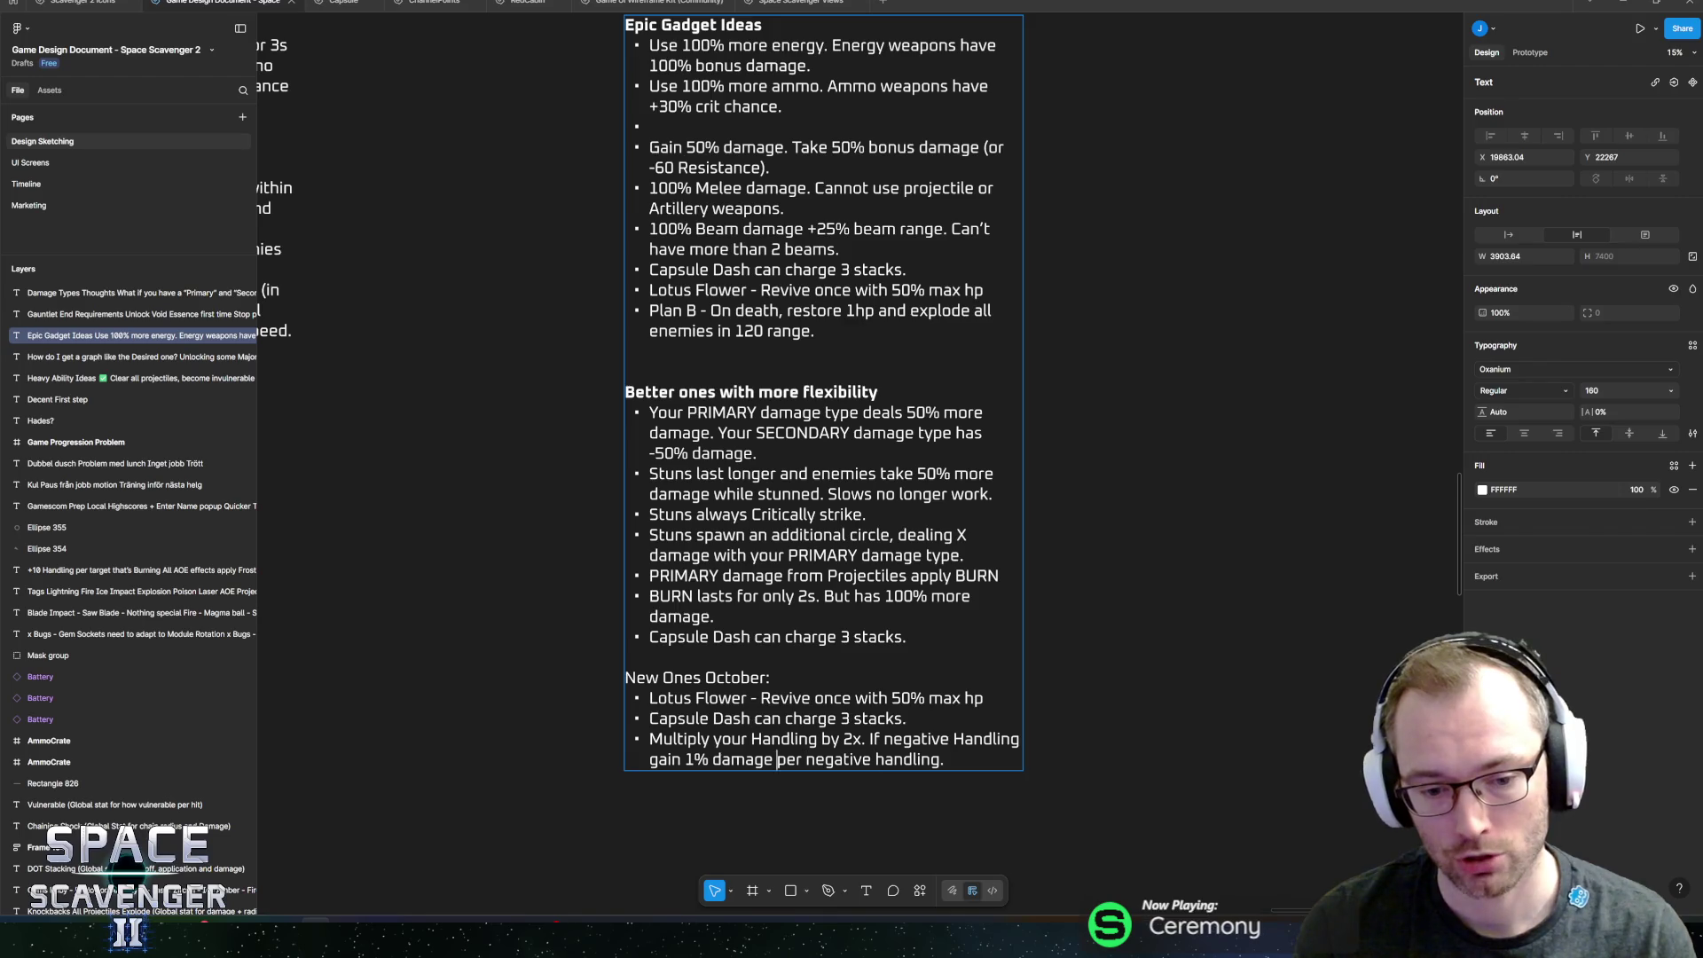
type("and Re")
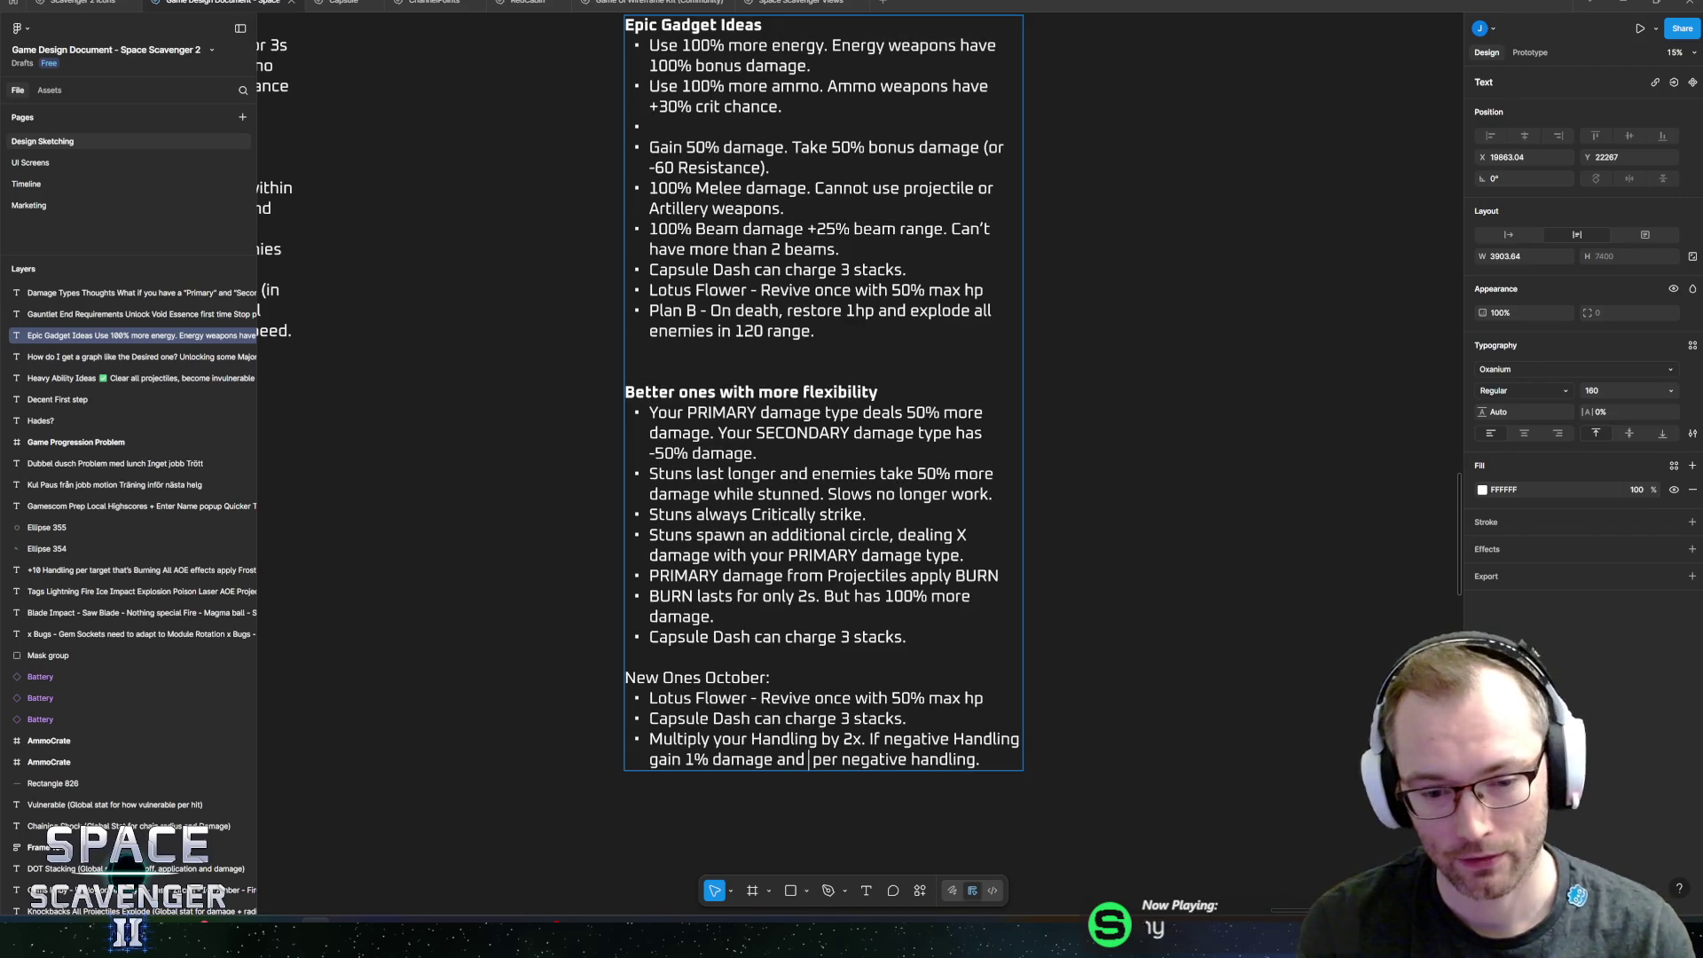
type("sistance")
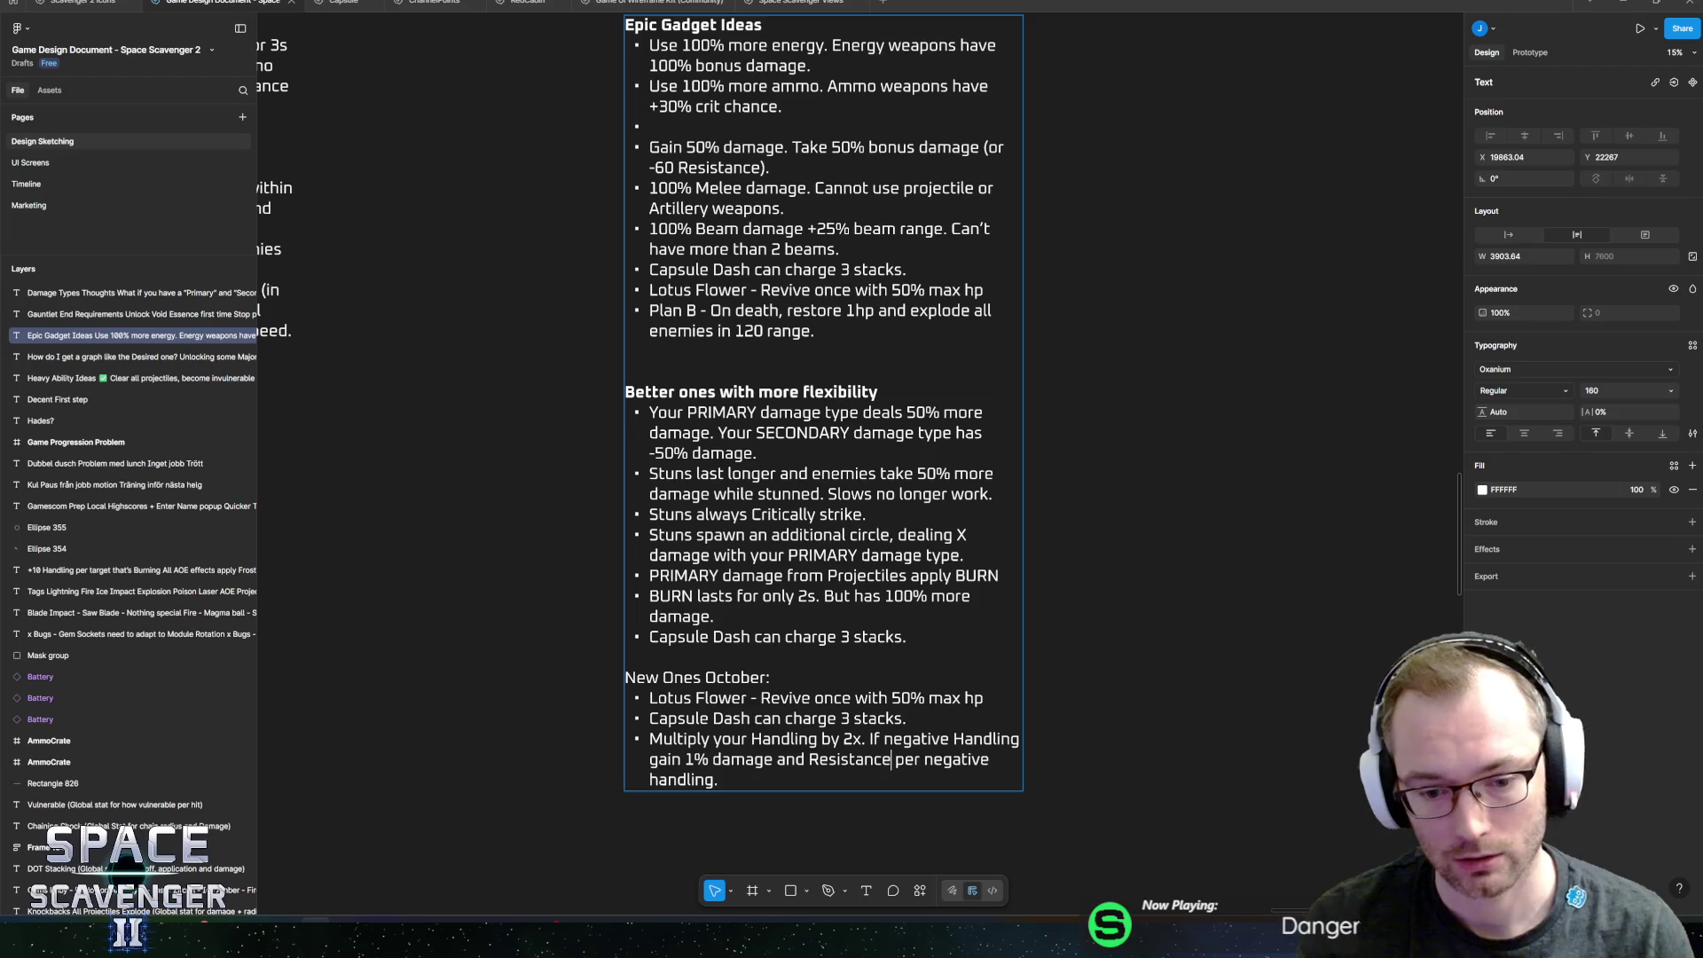
key("Down")
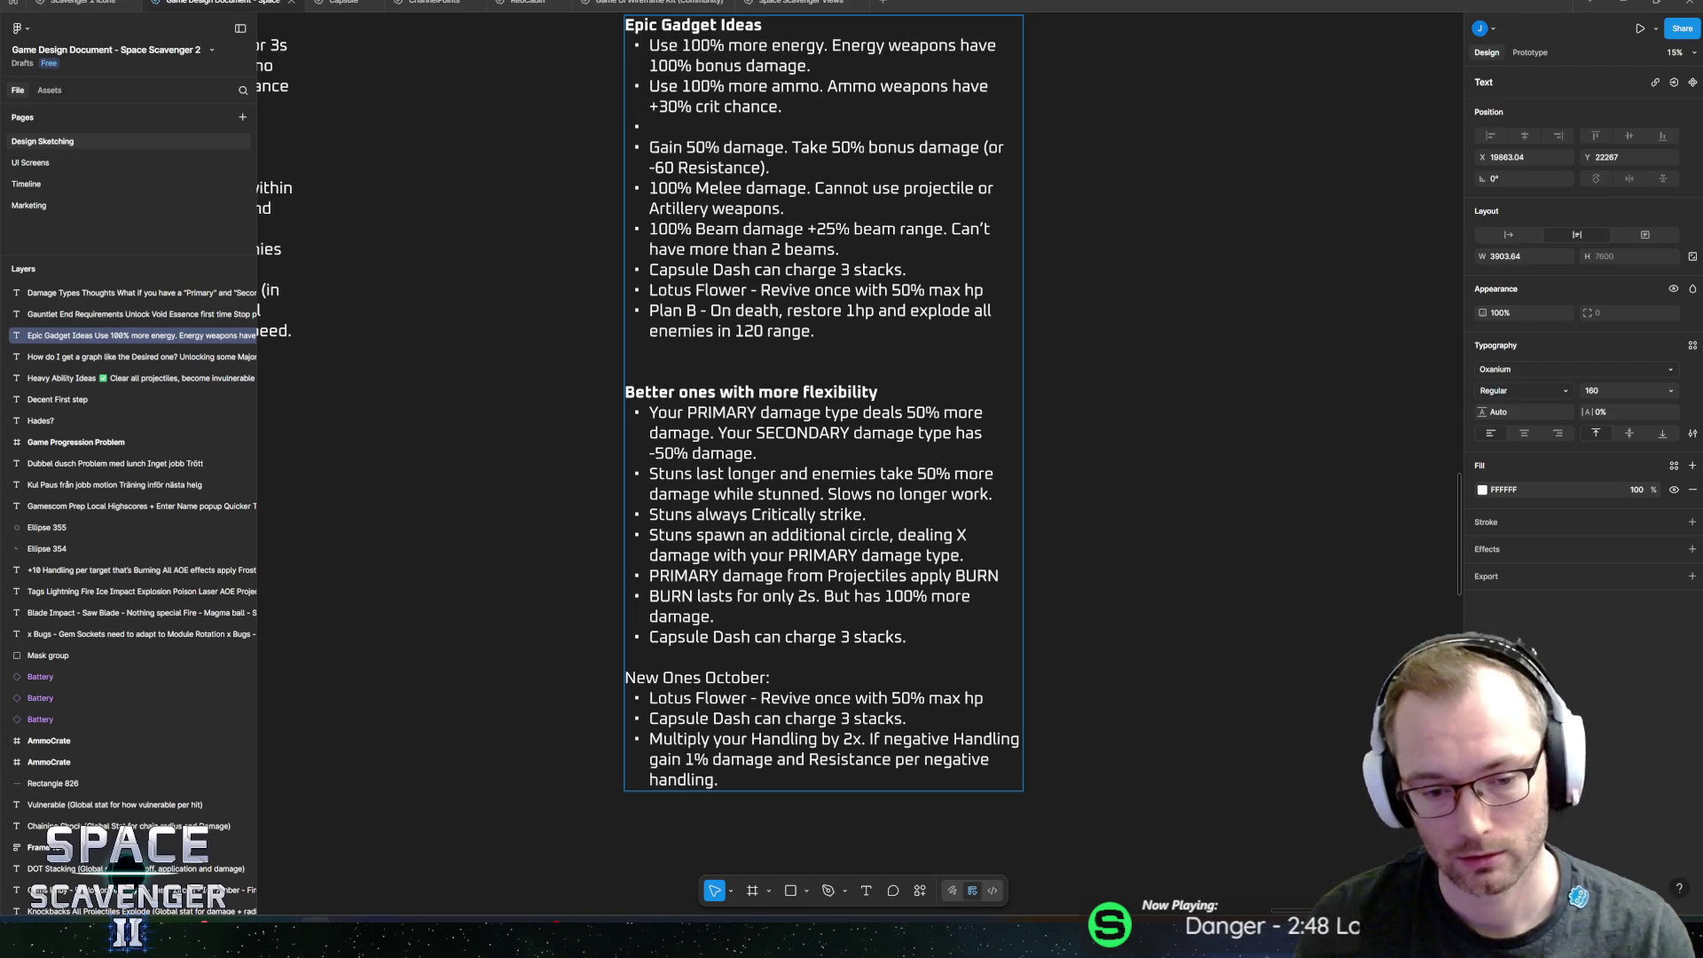
key("shift+Up")
key("shift+Up")
key("shift+Home")
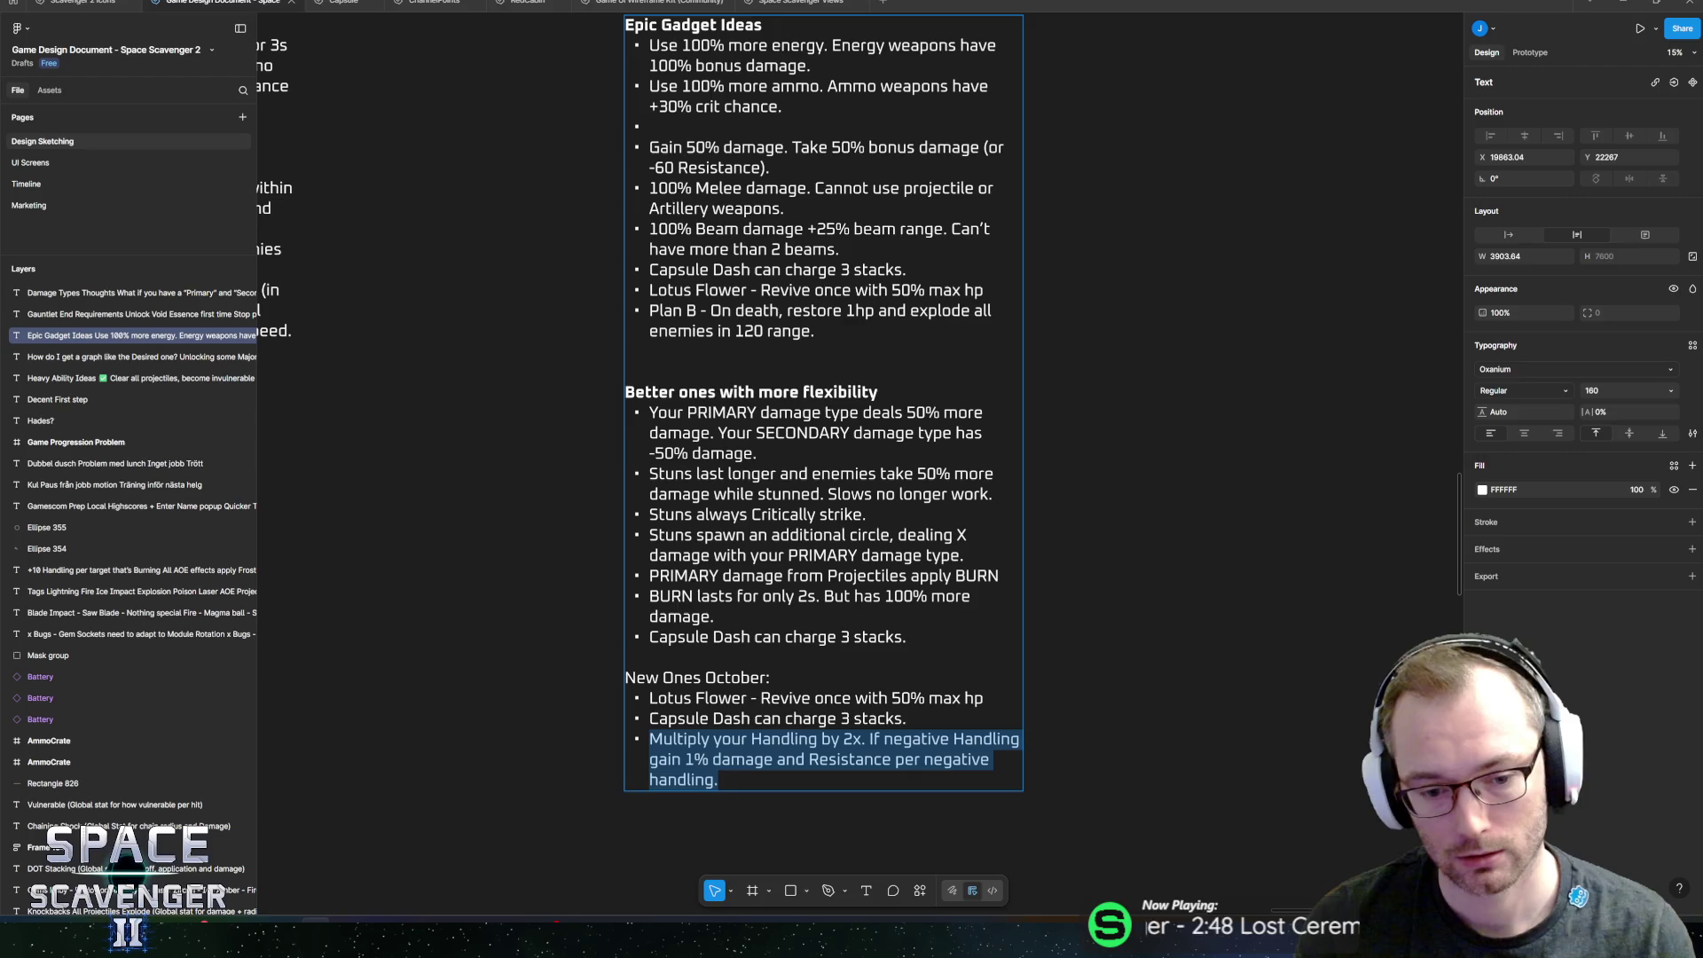
key("Left")
key("Down")
key("ctrl+Right")
key("ctrl+Right")
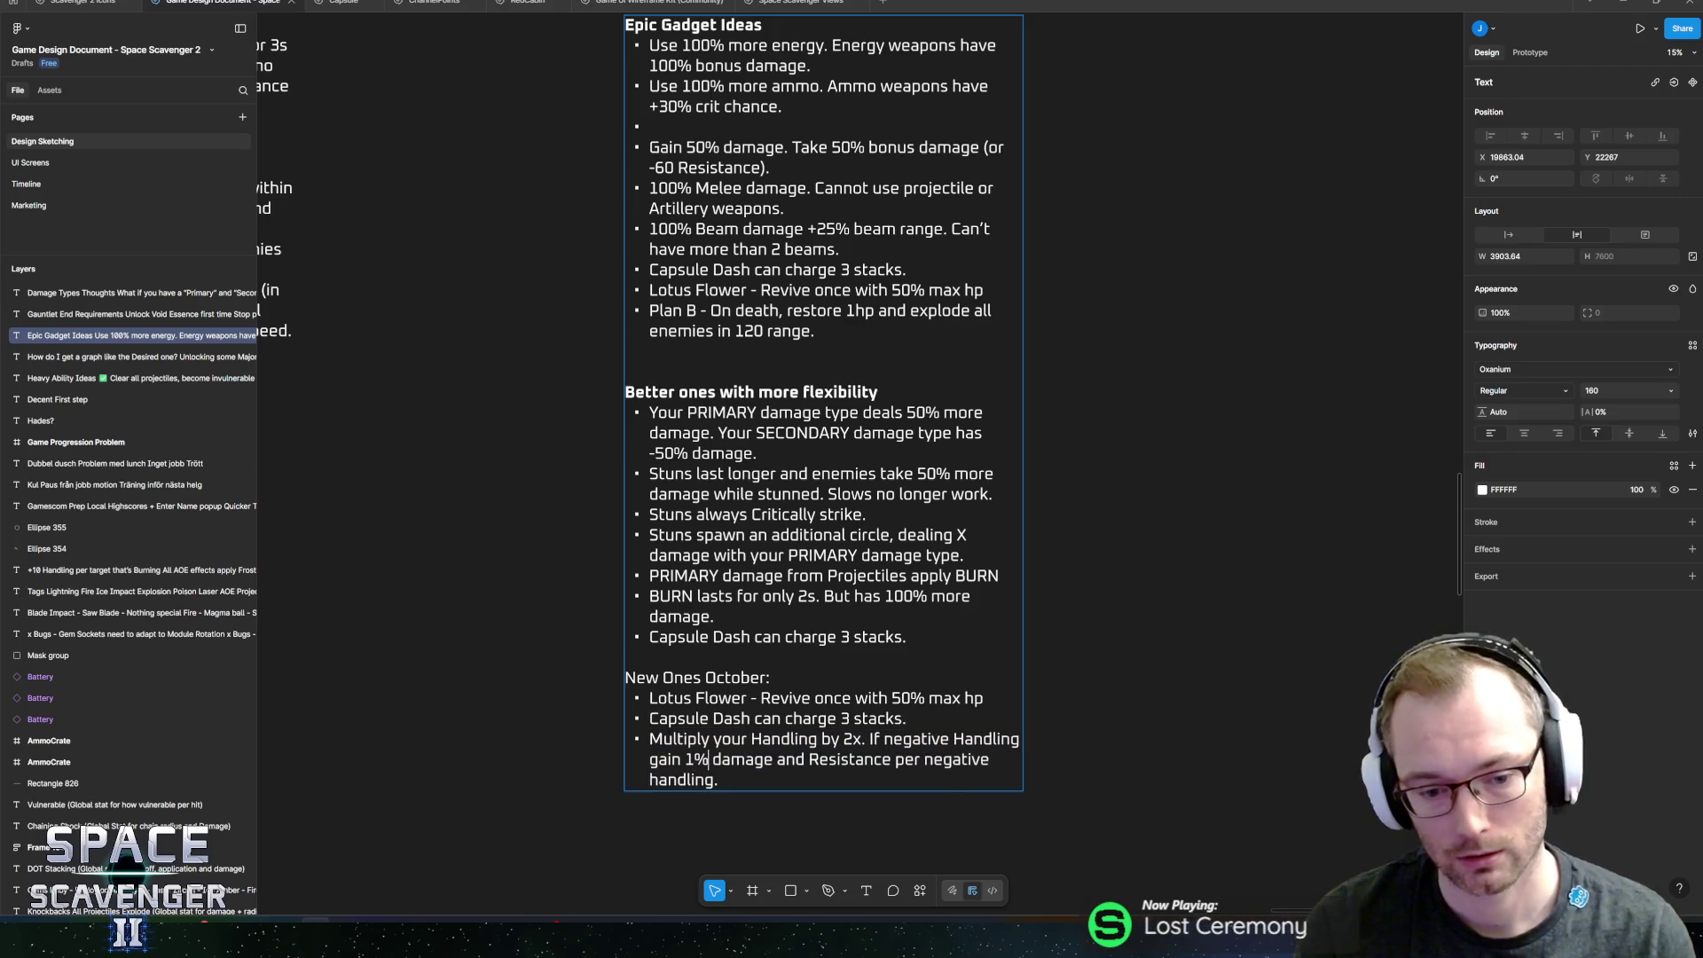
key("Delete")
type("D")
key("ctrl+Right")
key("ctrl+Right")
type("1")
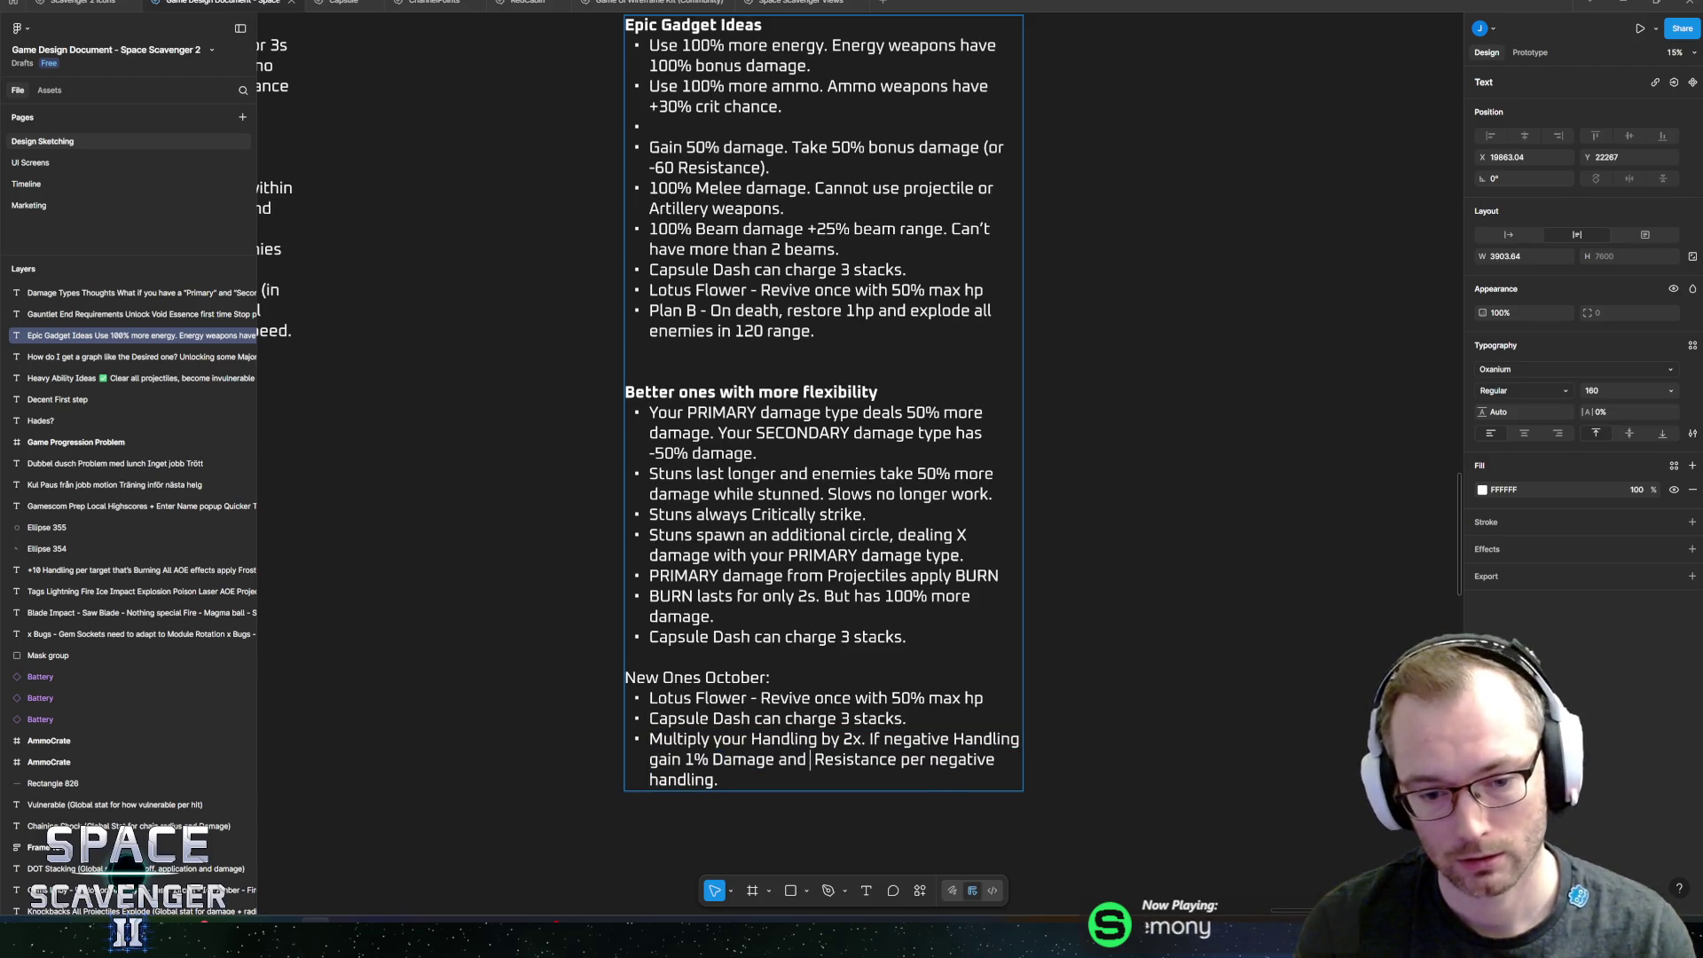
key("End")
key("Down")
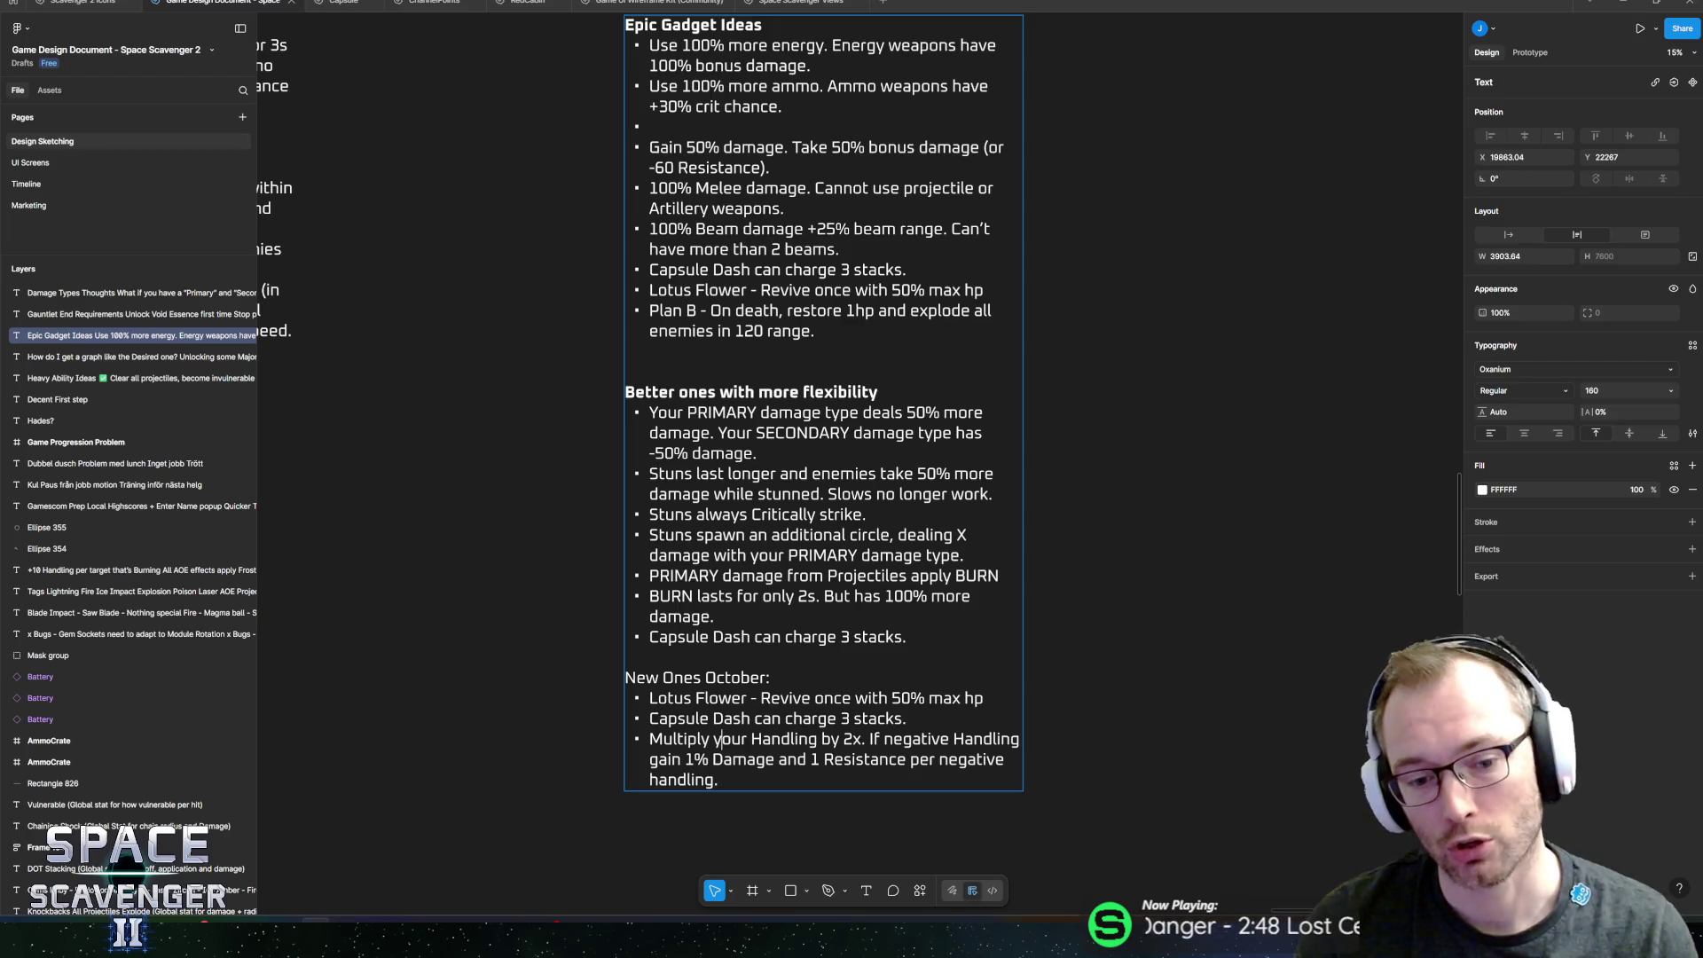
Change the Resistance bonus from 1 to 2 per negative Handling
left_click(839, 739)
key("shift+Home")
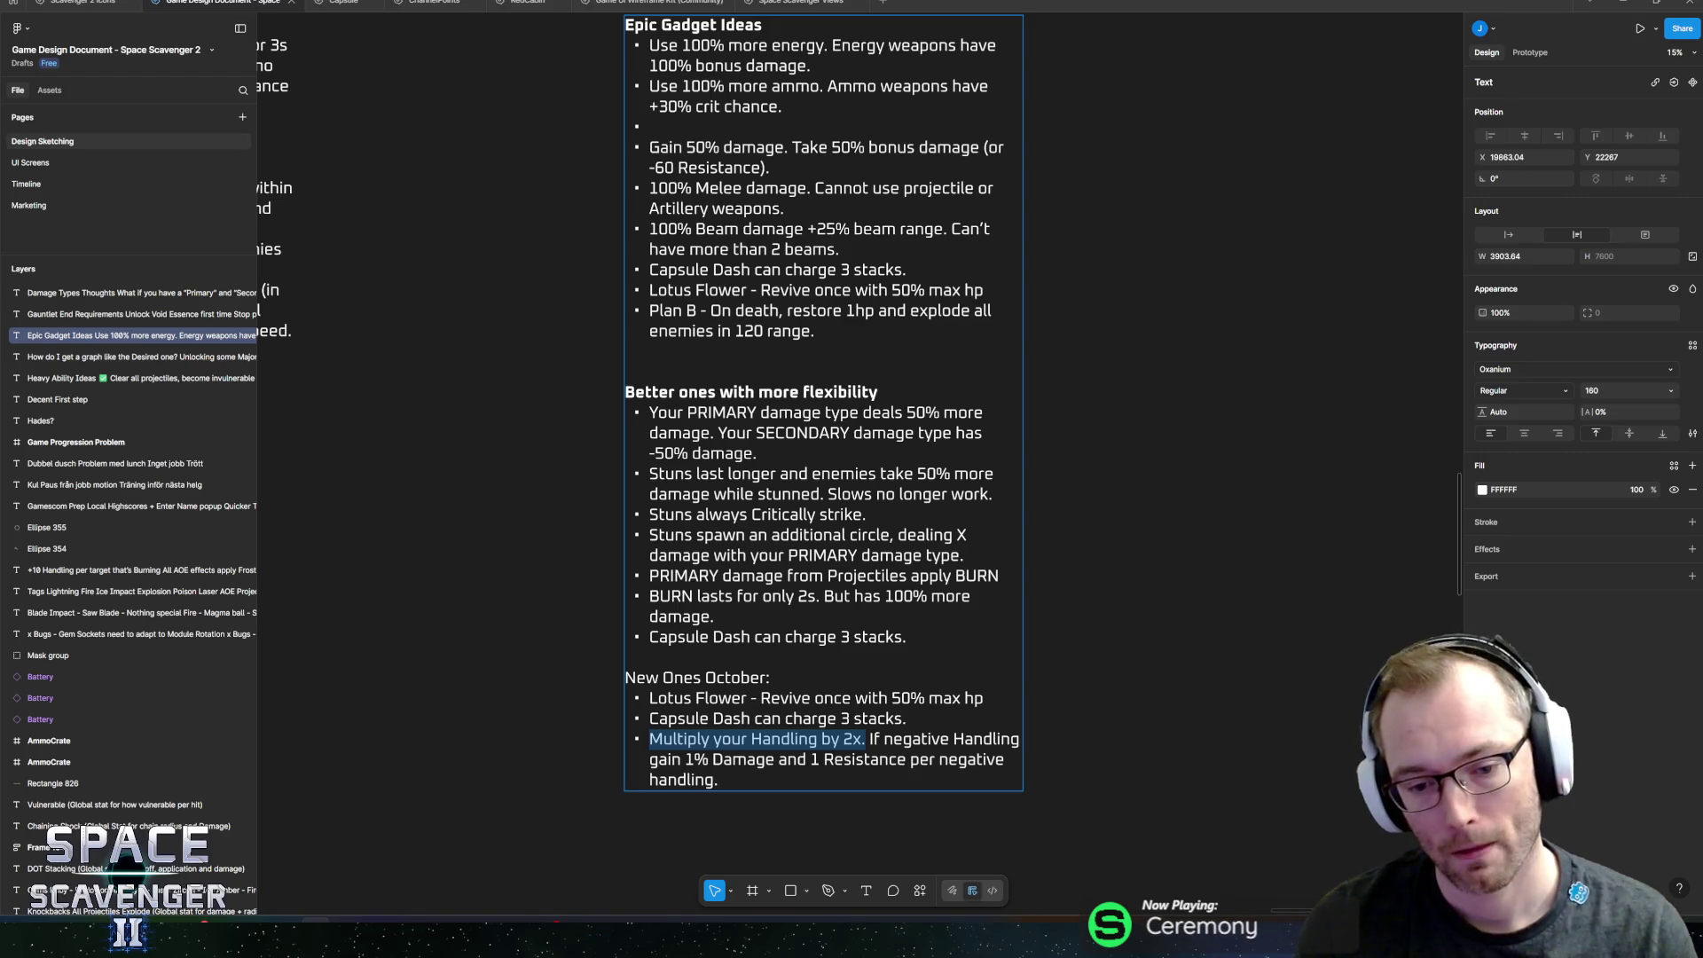
key("Right")
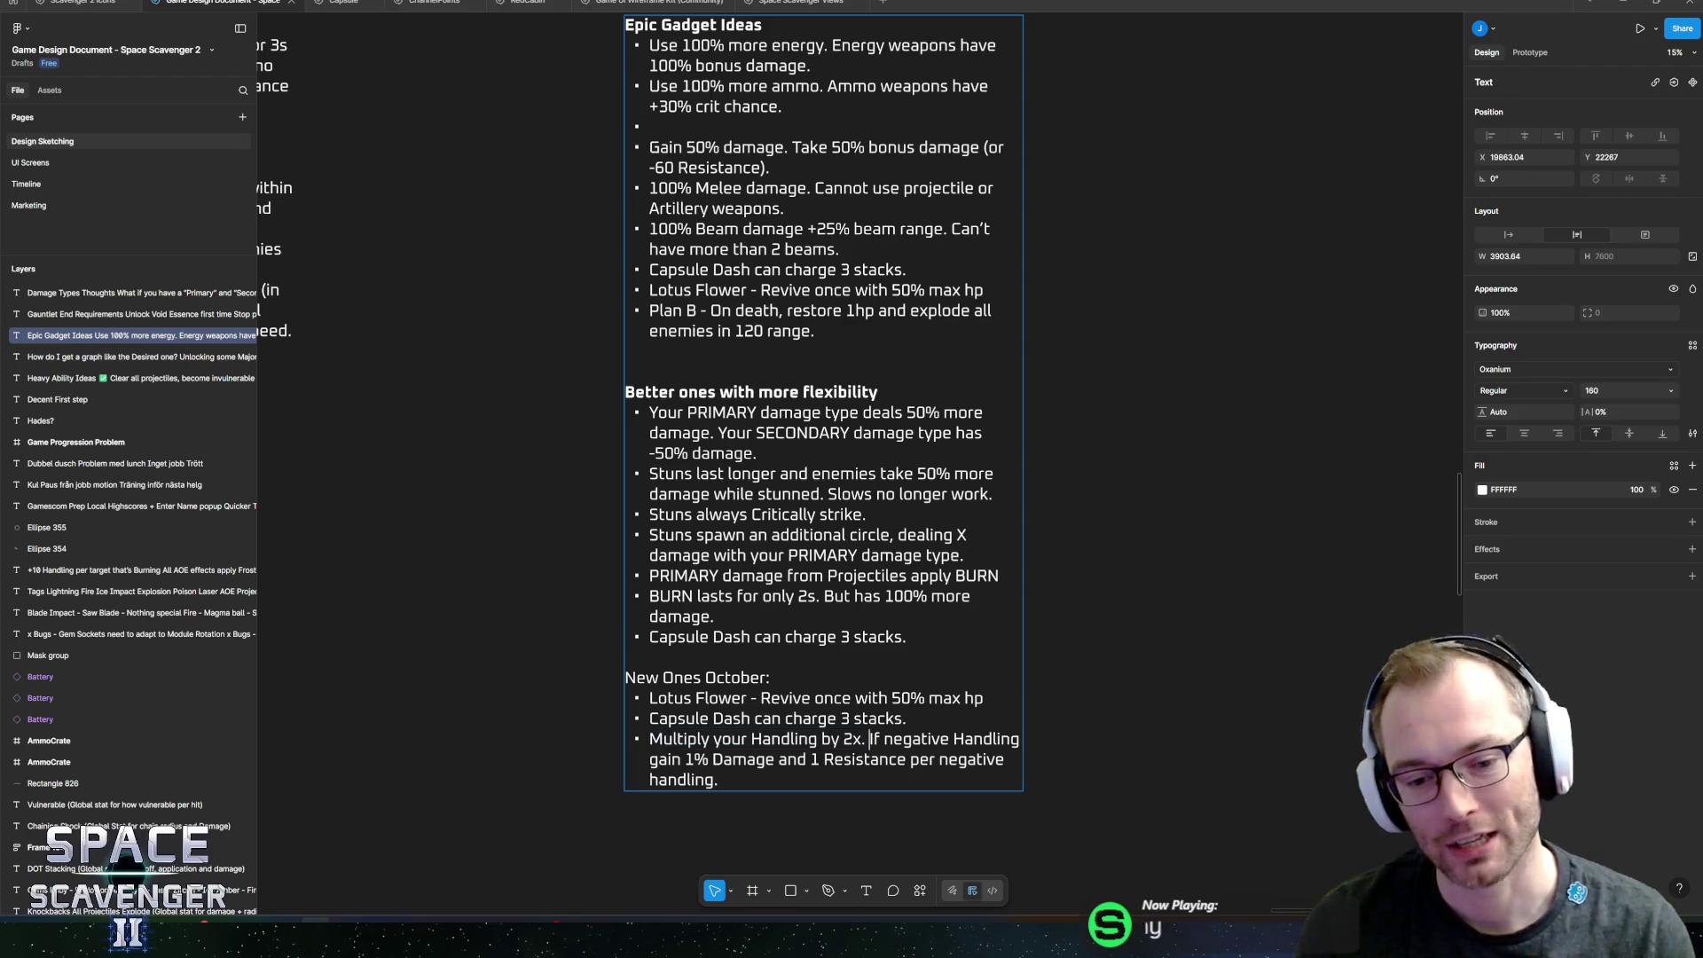
key("ctrl+shift+End")
key("Left")
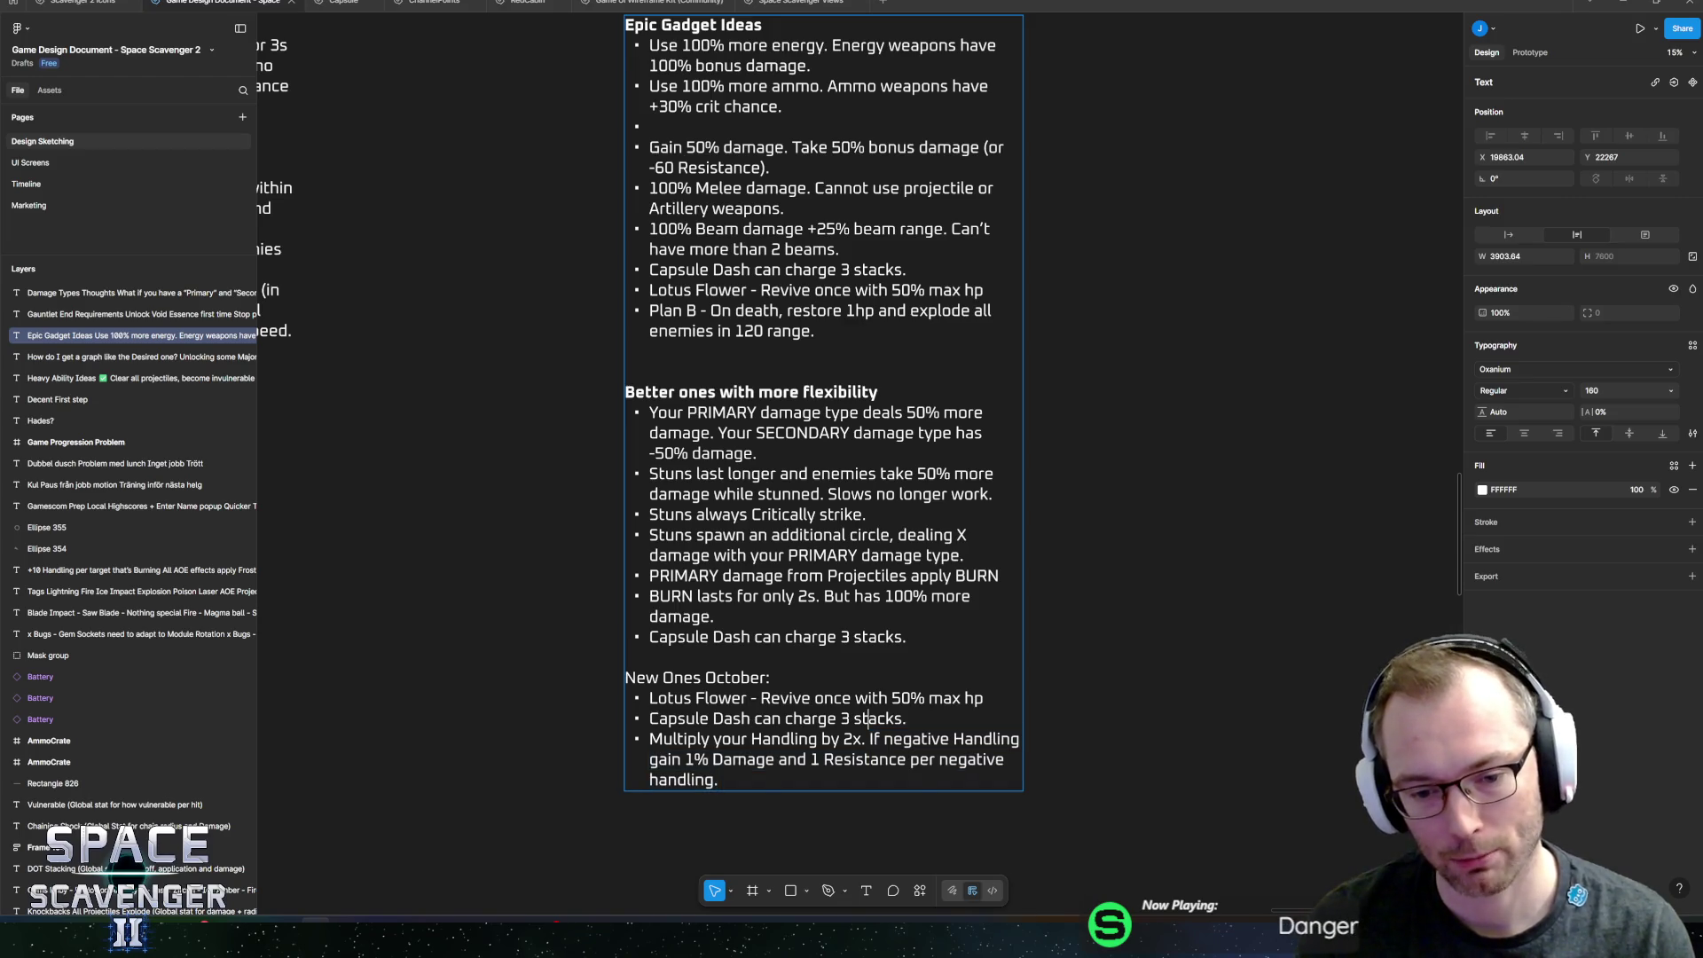
key("shift+Down")
key("shift+Down")
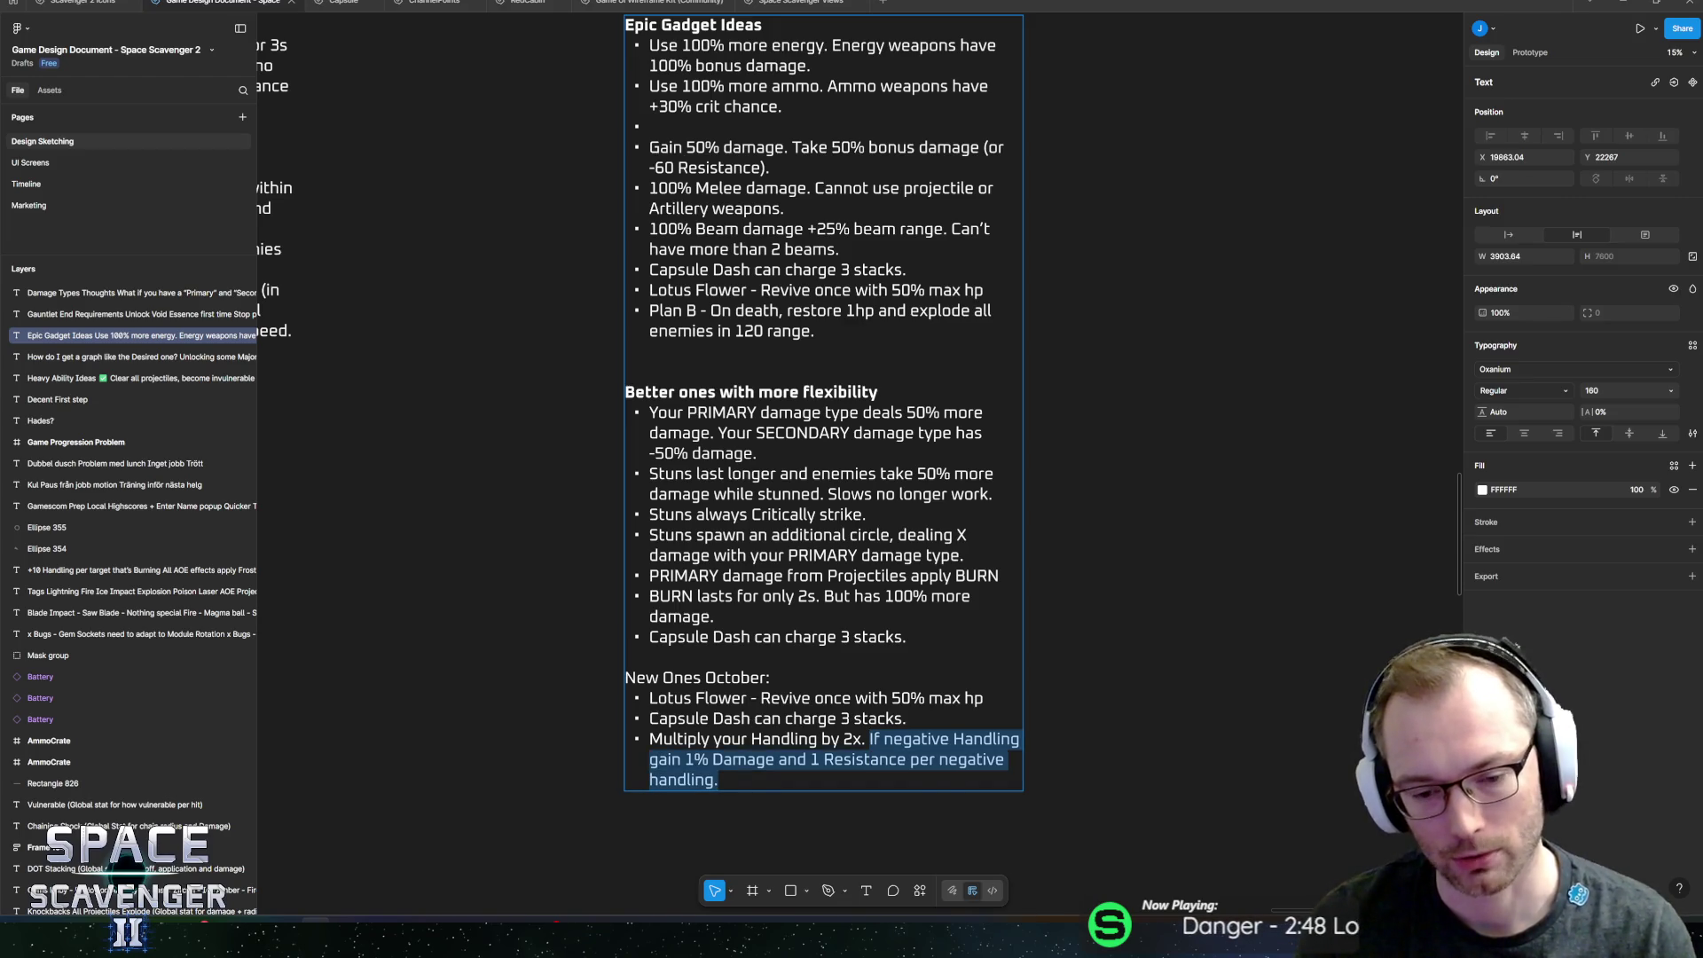
key("shift+Up")
key("shift+Up")
key("Right")
key("shift+Down")
key("shift+Down")
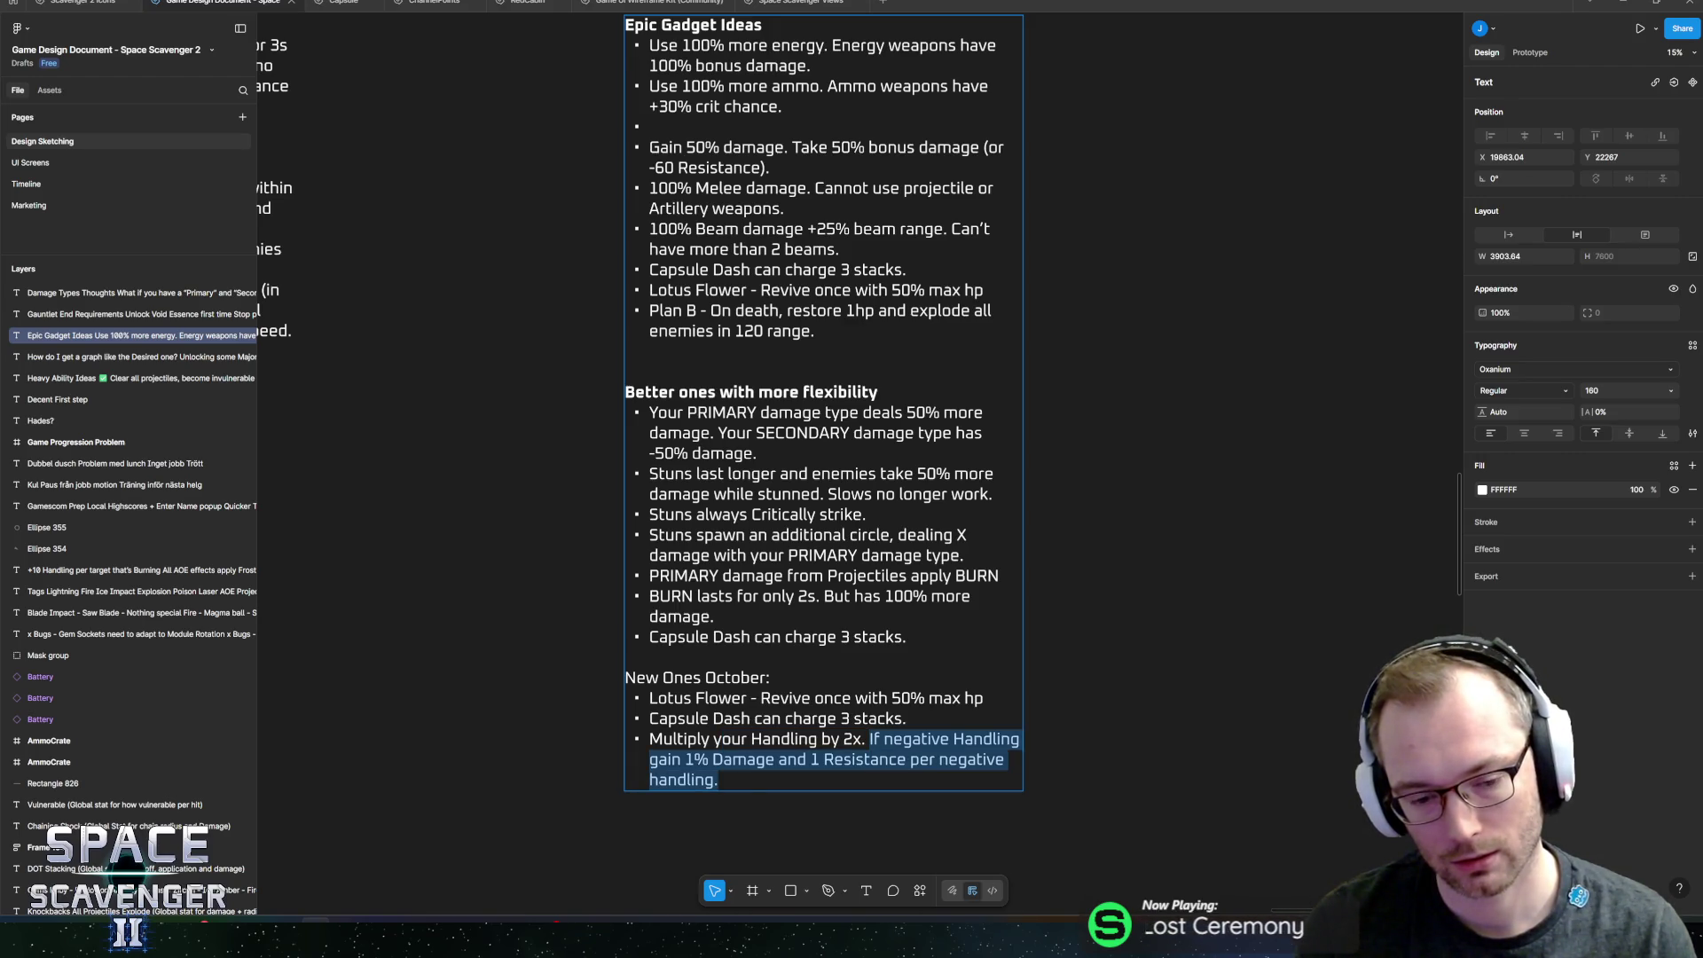
key("Left")
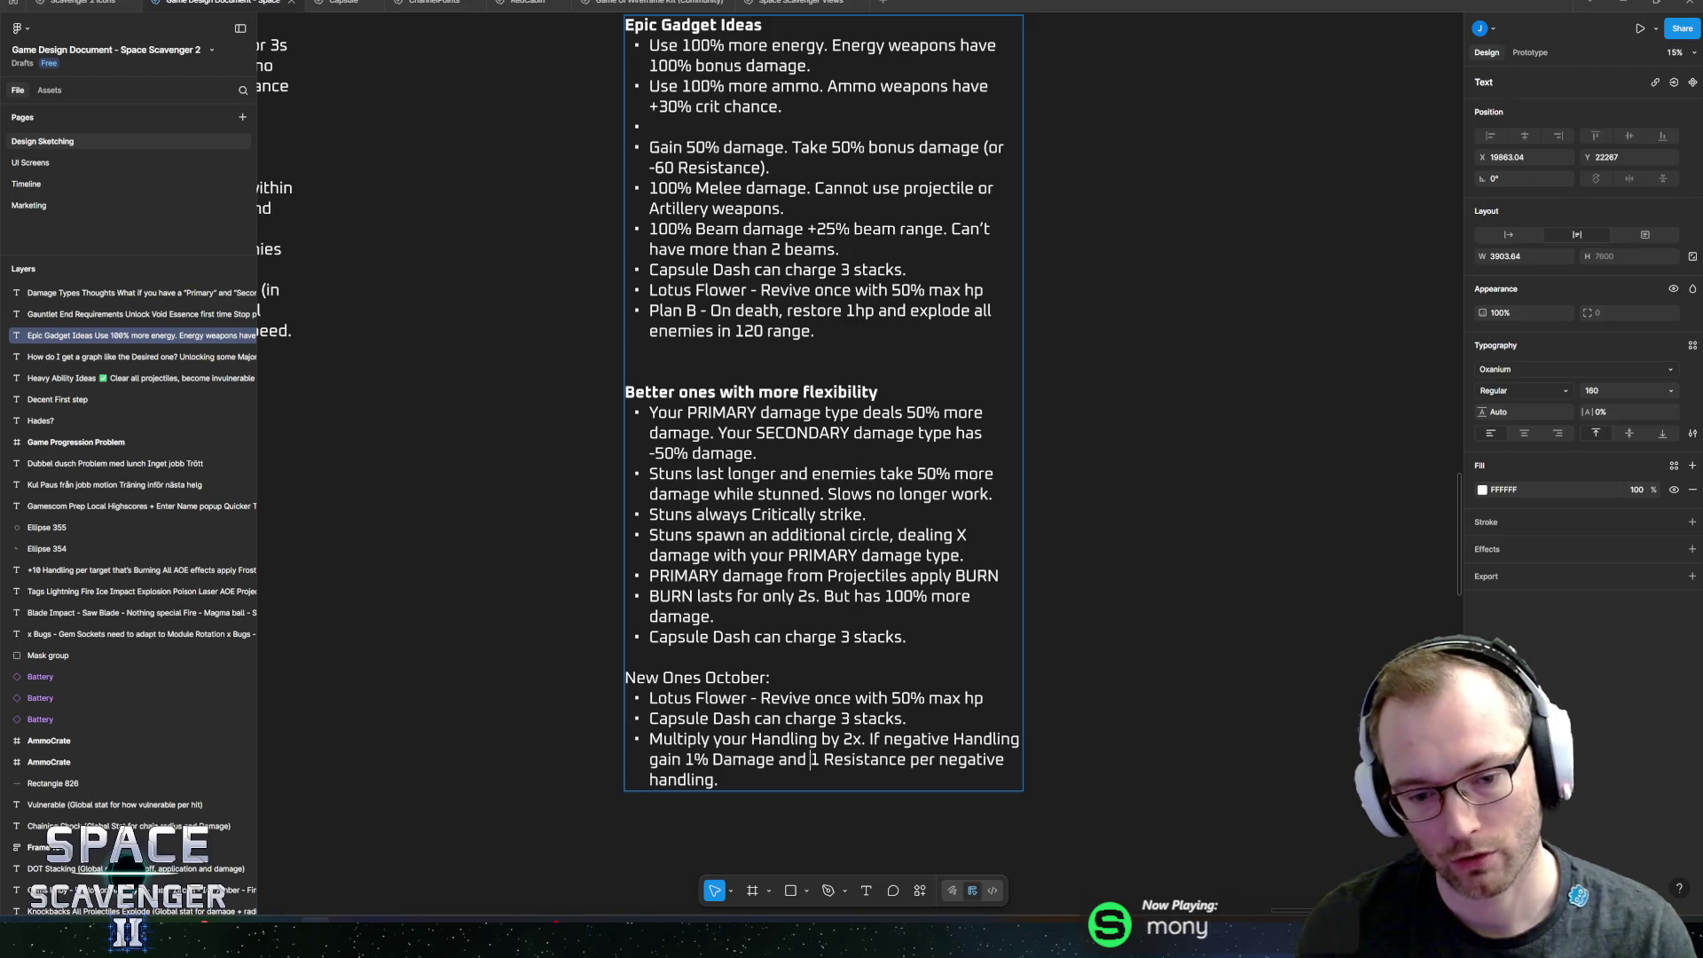
double_click(814, 760)
type("2")
key("End")
key("Down")
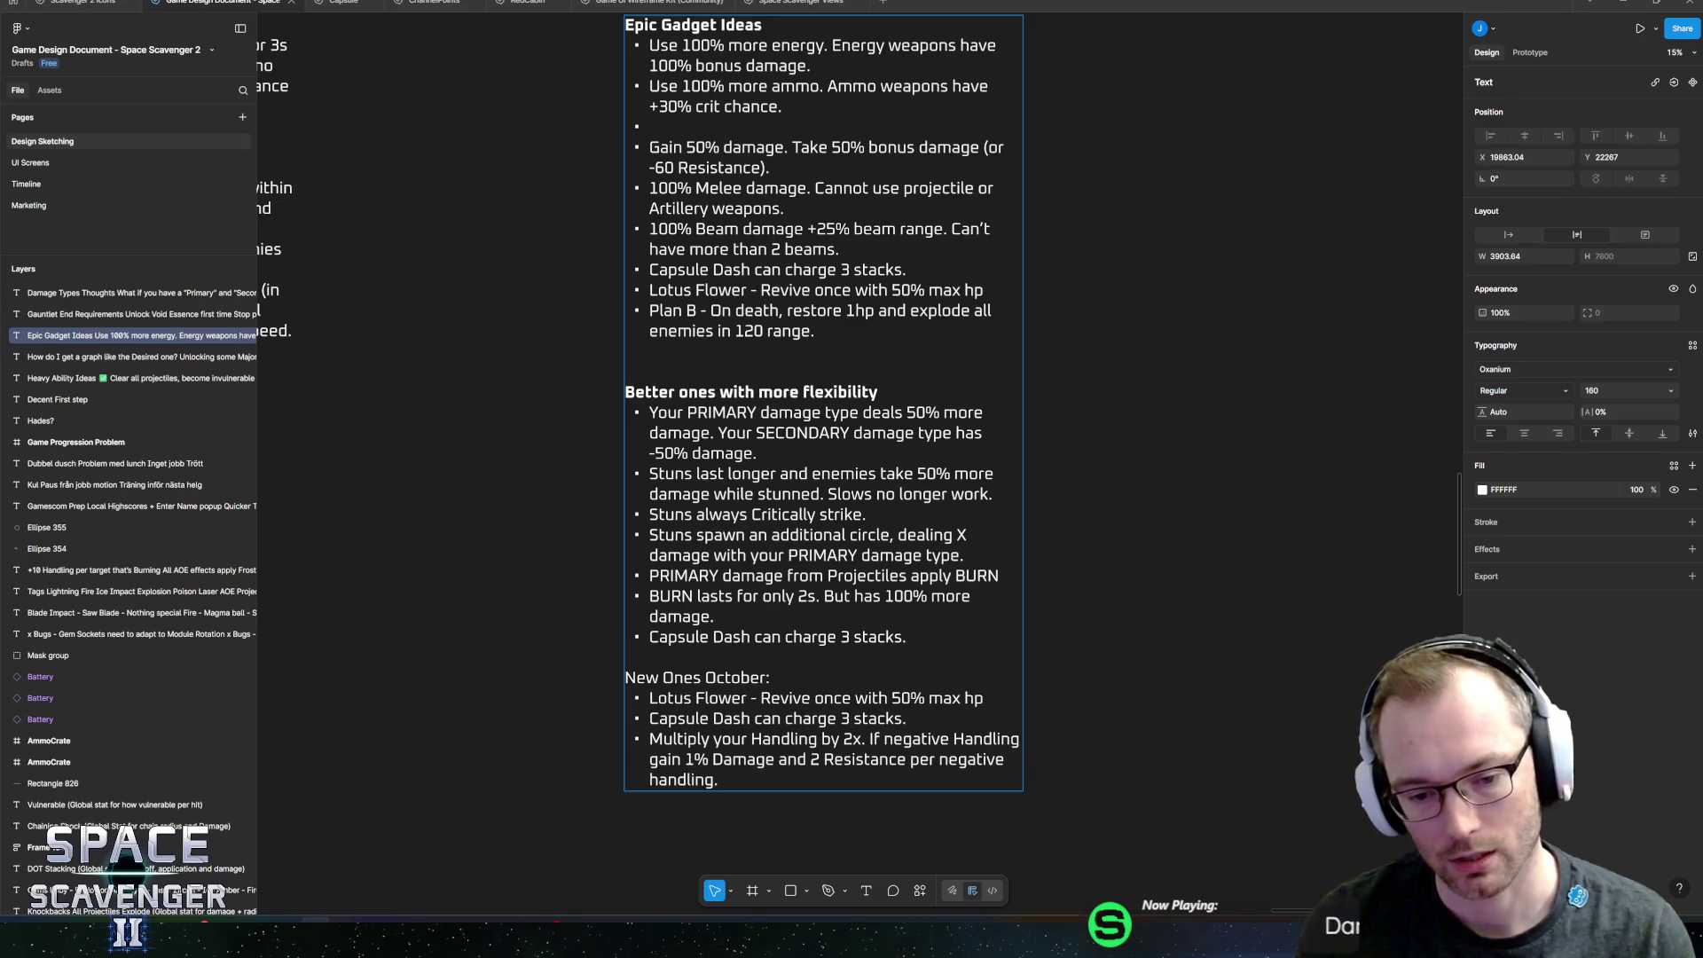
key("shift+Up")
key("shift+Up")
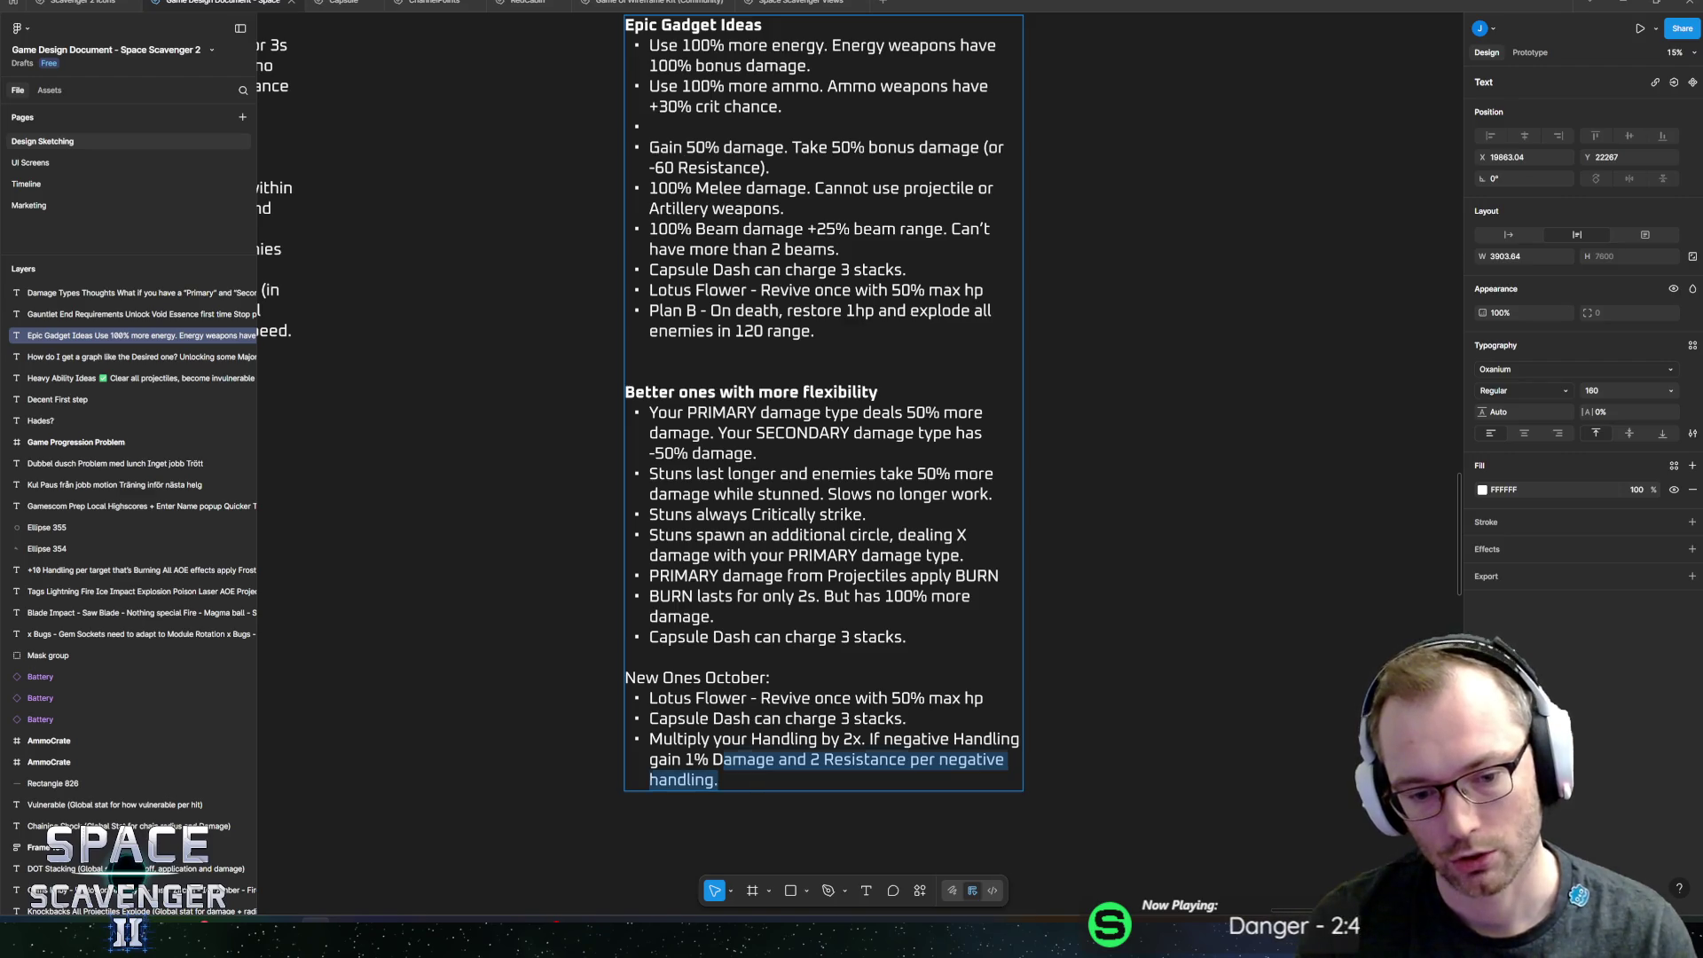
key("shift+Home")
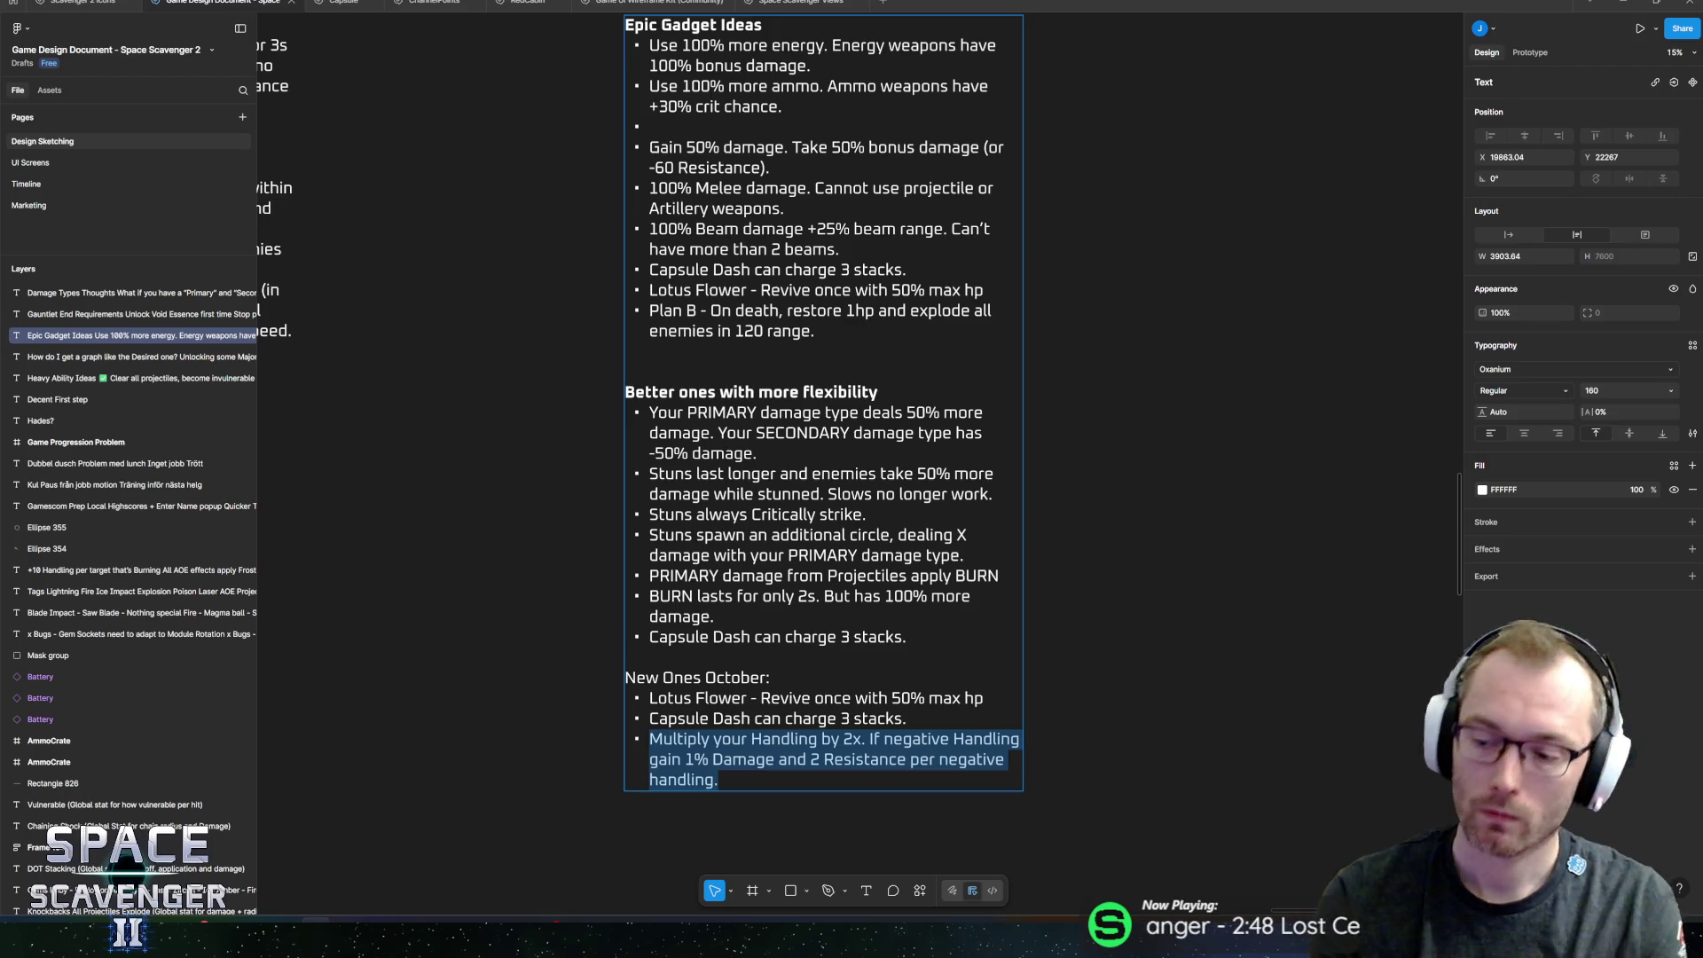
Add an empty bullet line below the 'Multiply your Handling by 2x' bullet
key("Right")
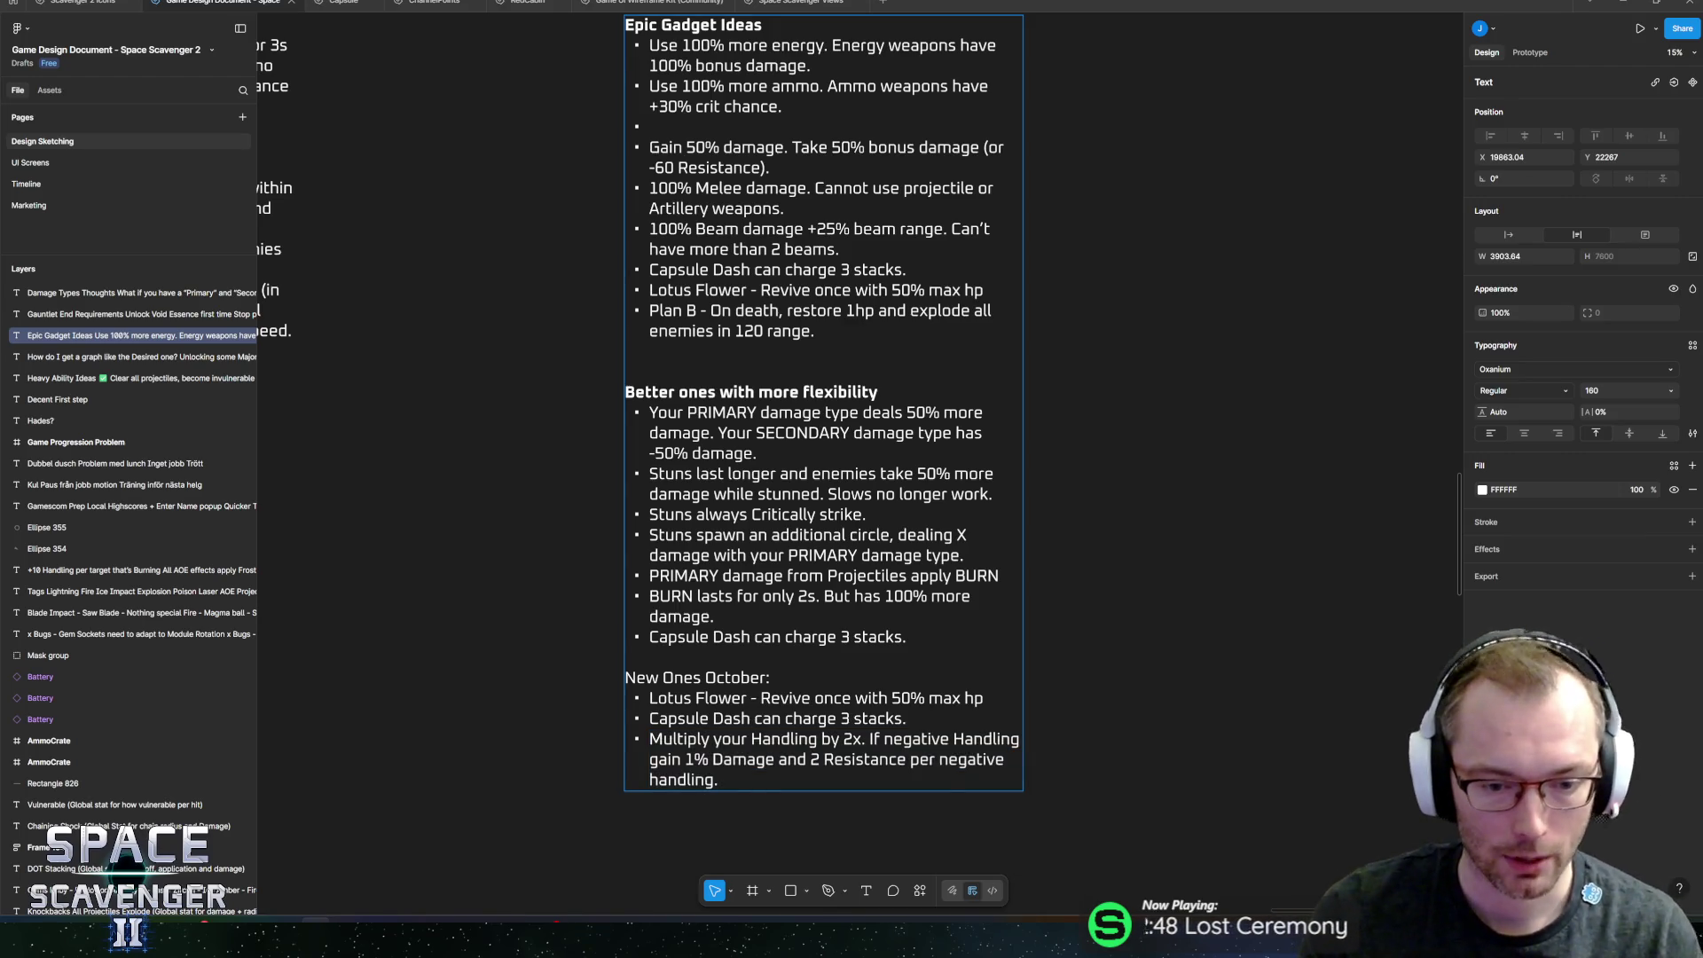
key("Return")
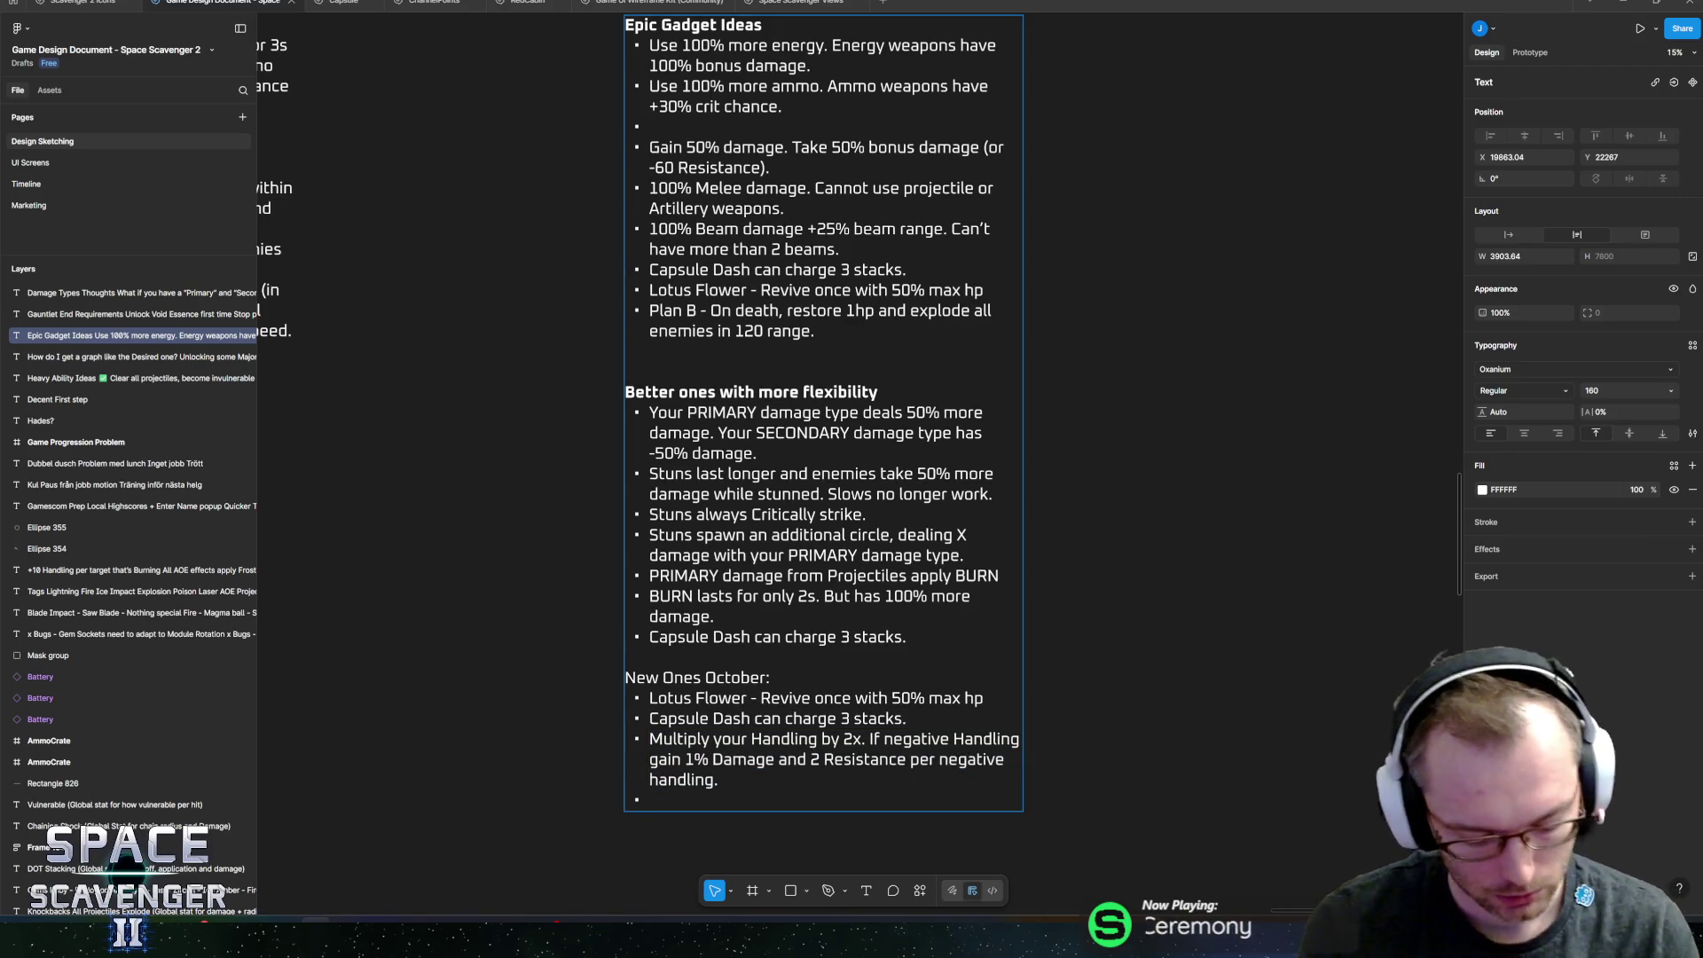
Type 'Double your Max Block. Max Health is capped at 99.' into the new empty bullet
key("shift+Up")
key("shift+Up")
key("shift+Up")
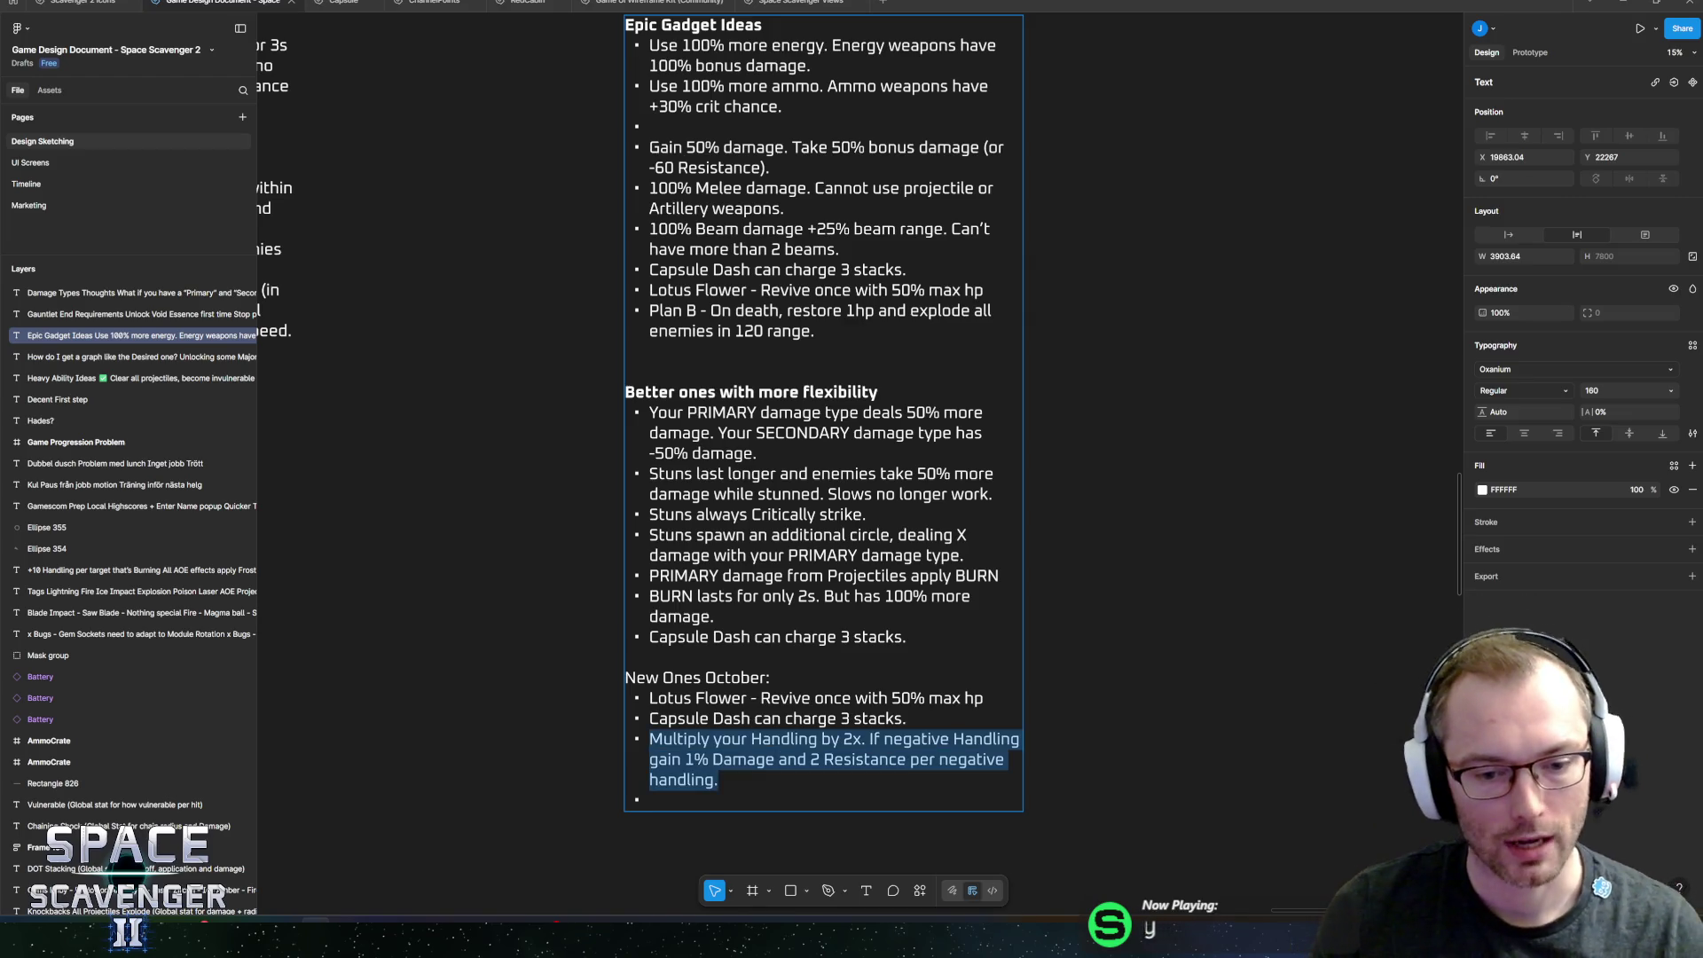
key("Down")
key("Down")
left_click(651, 799)
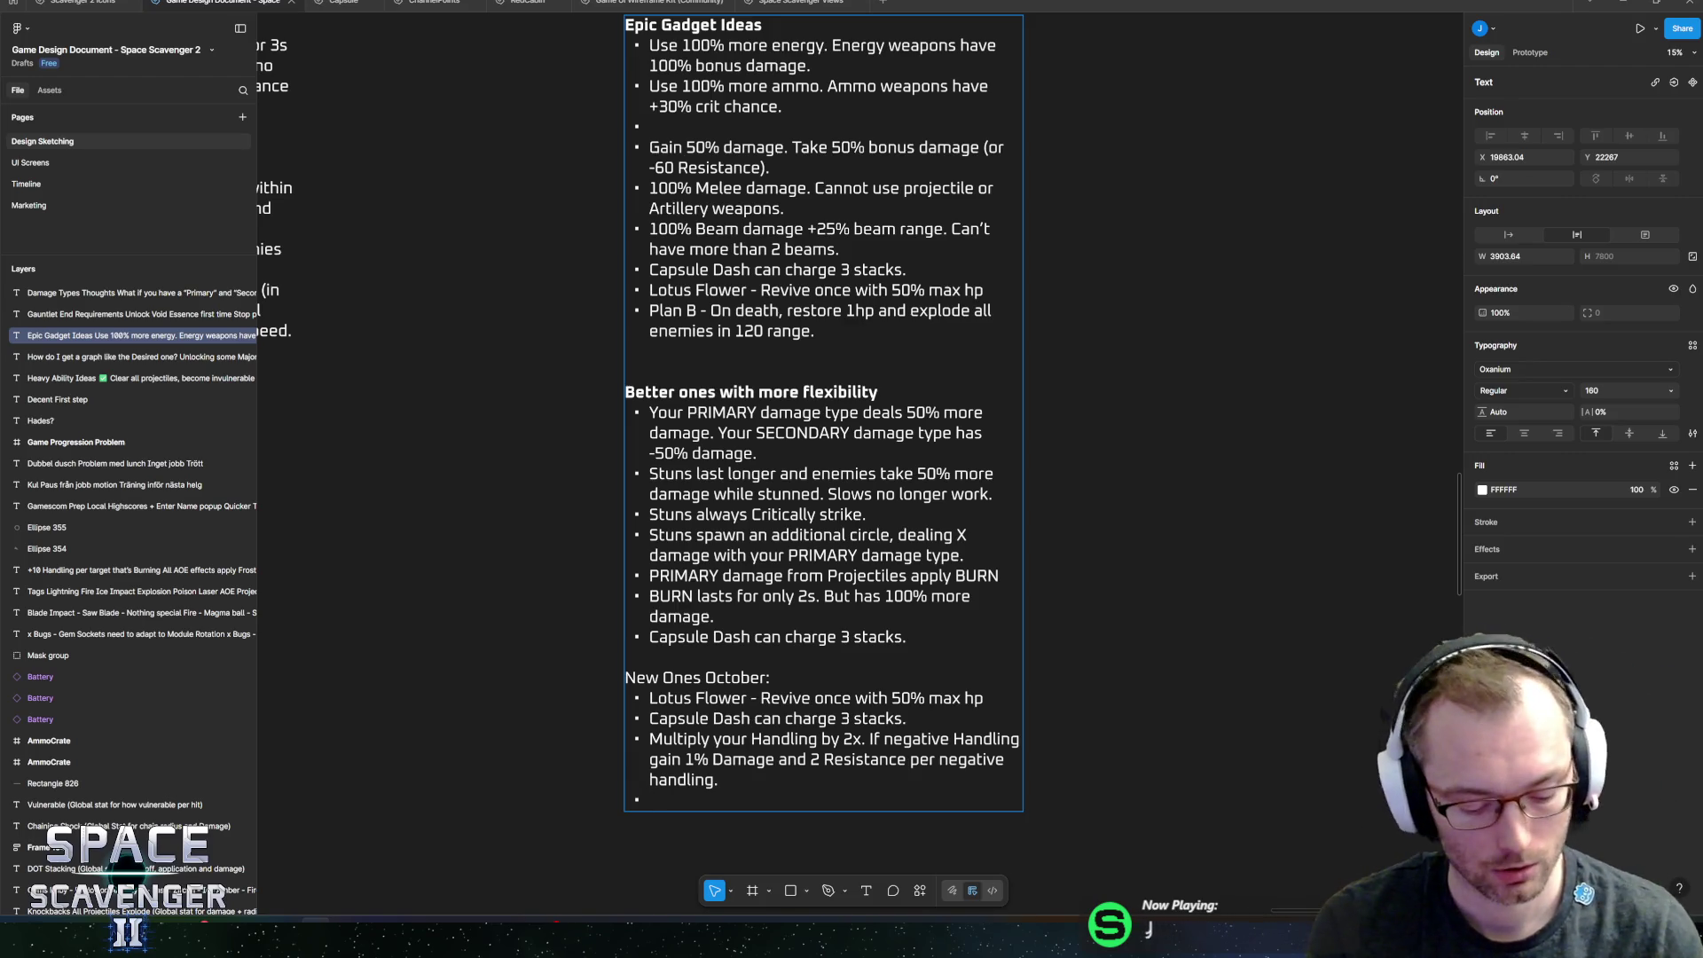
type("Doub")
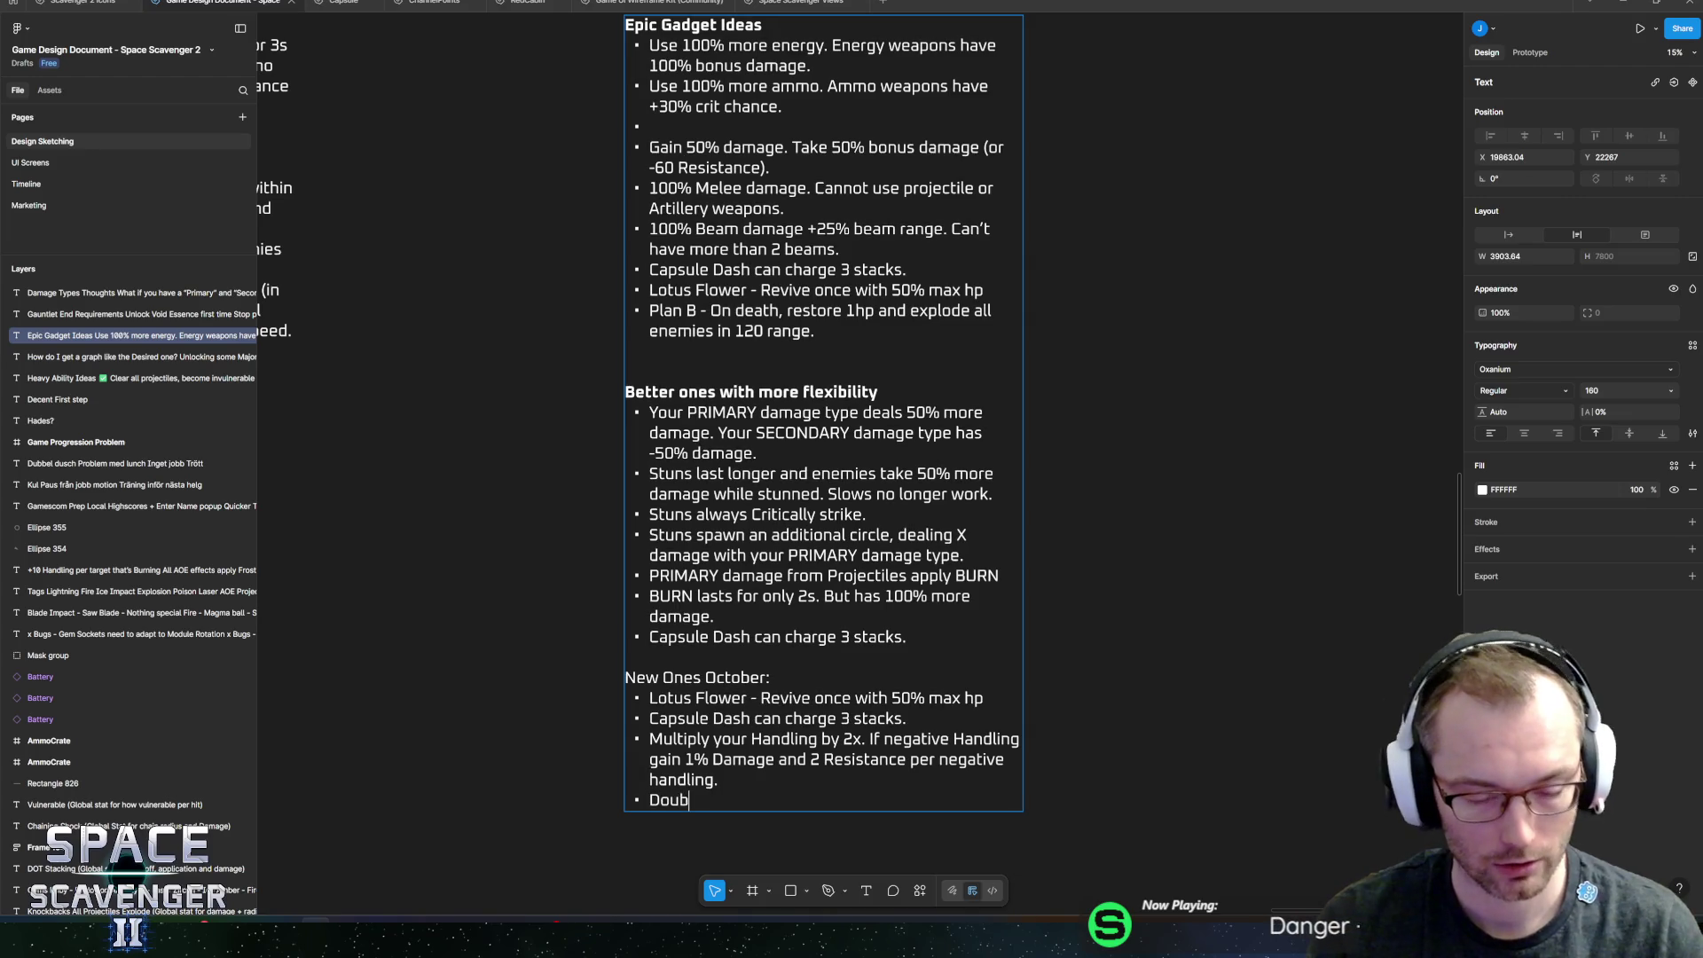
type("le your ")
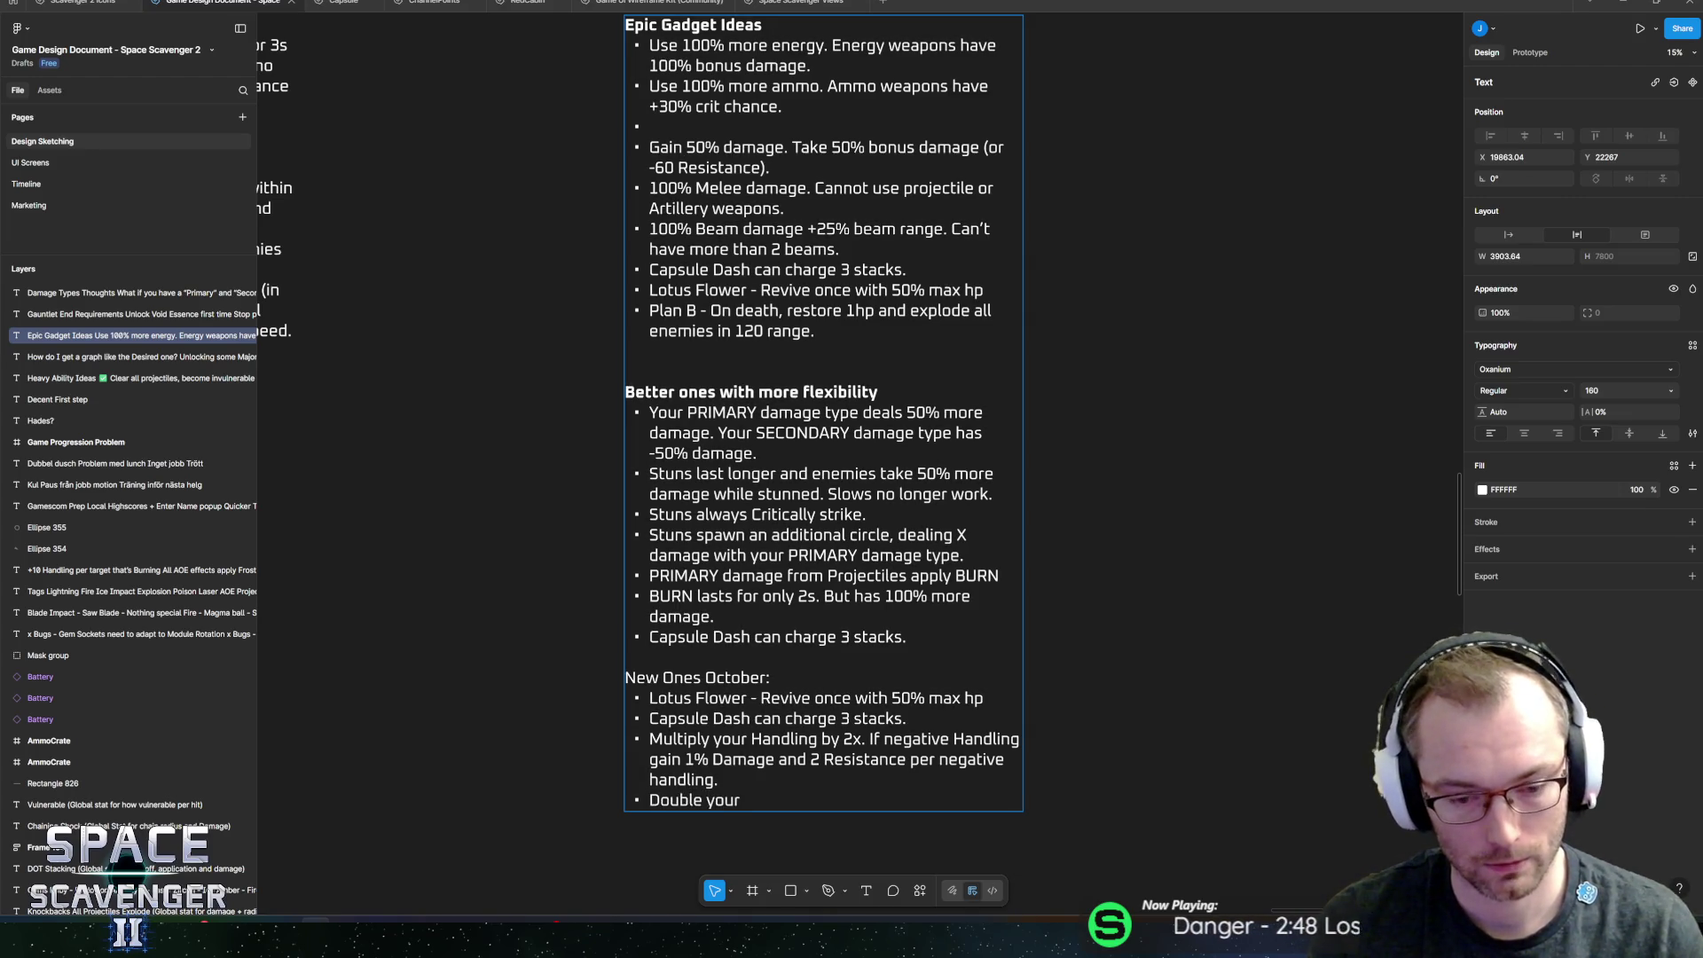
type("Max Block")
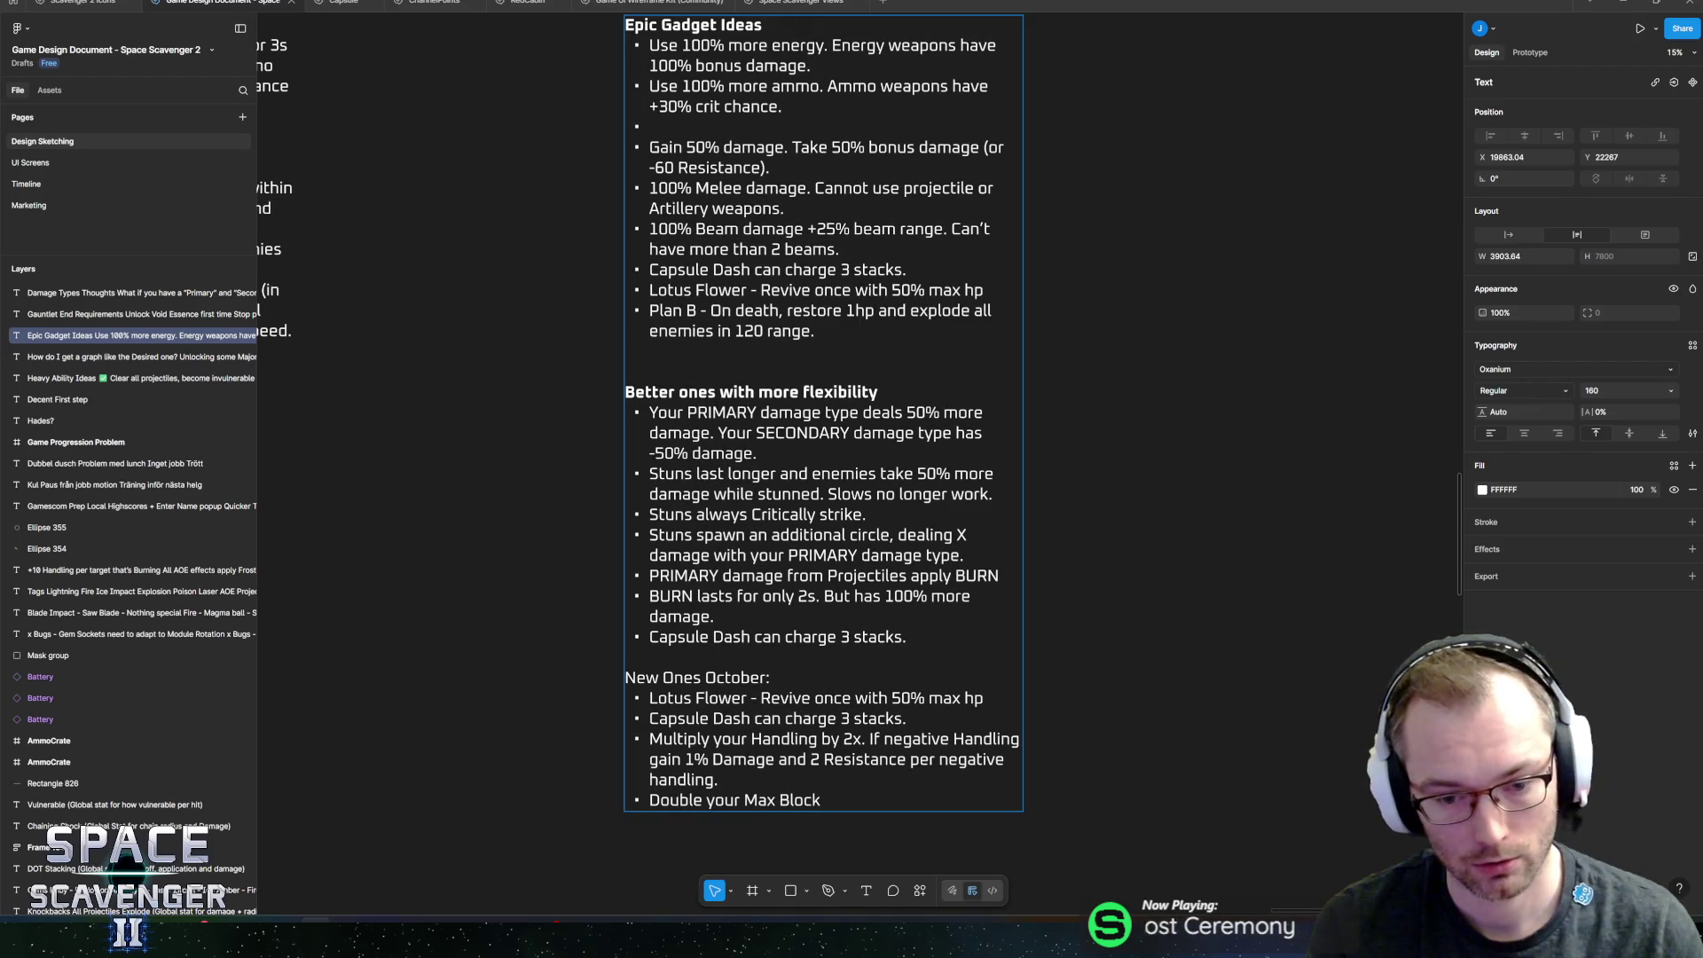
type(". ")
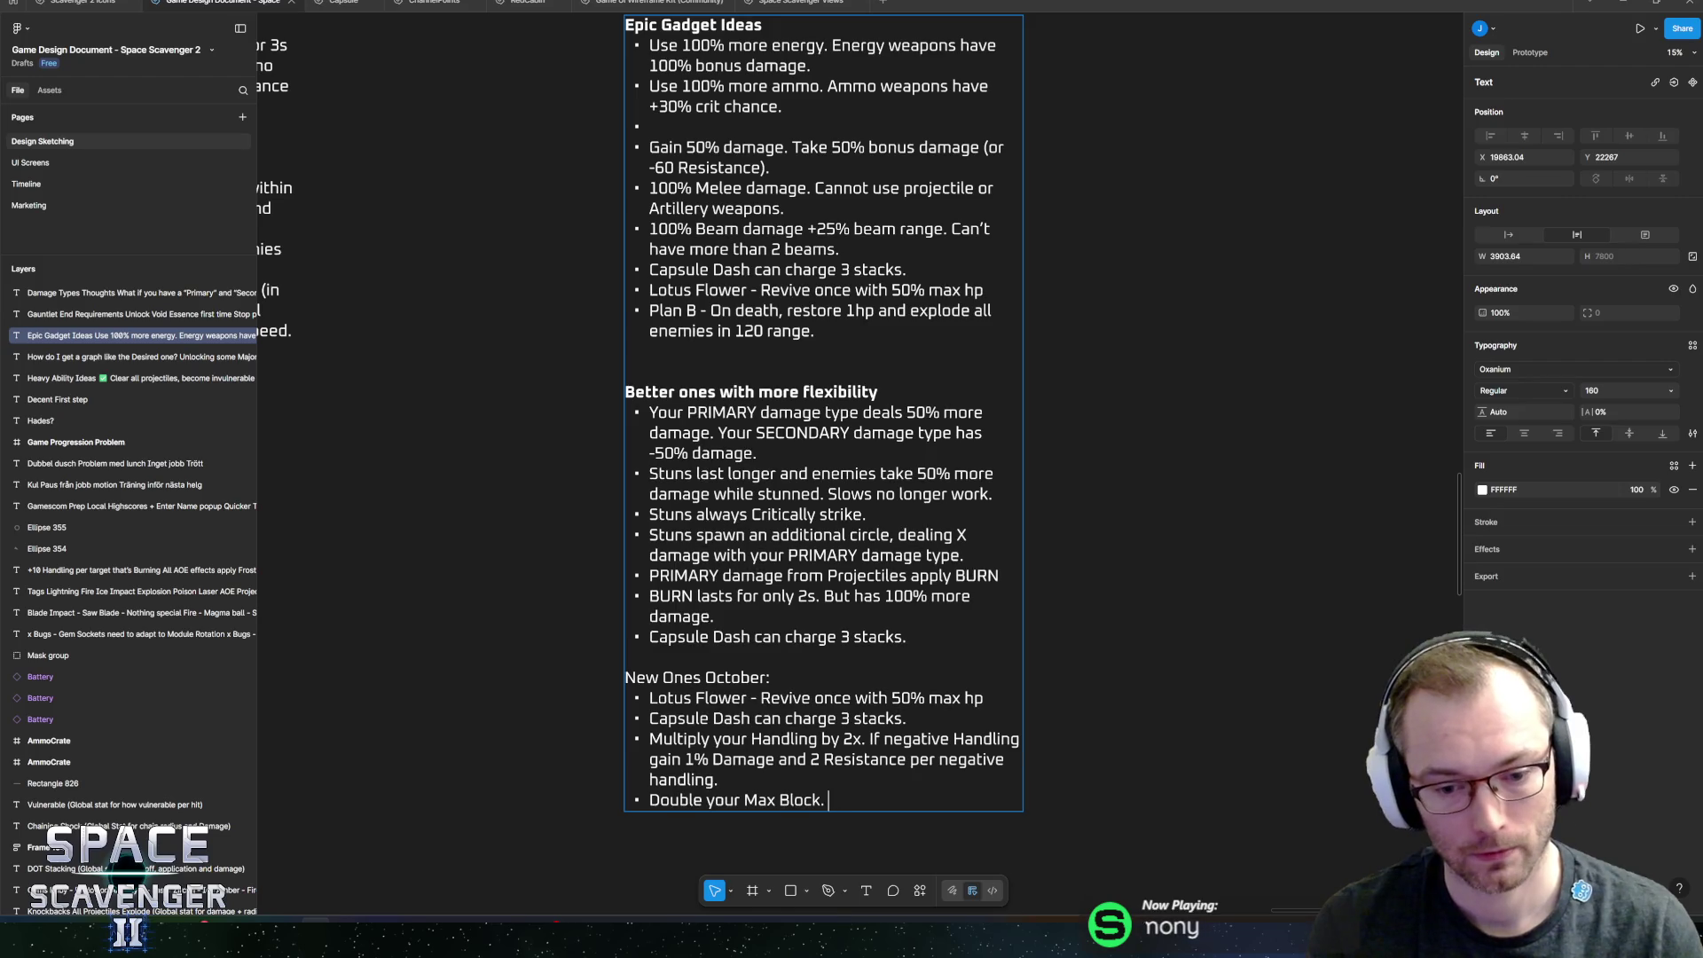
type("Max Health")
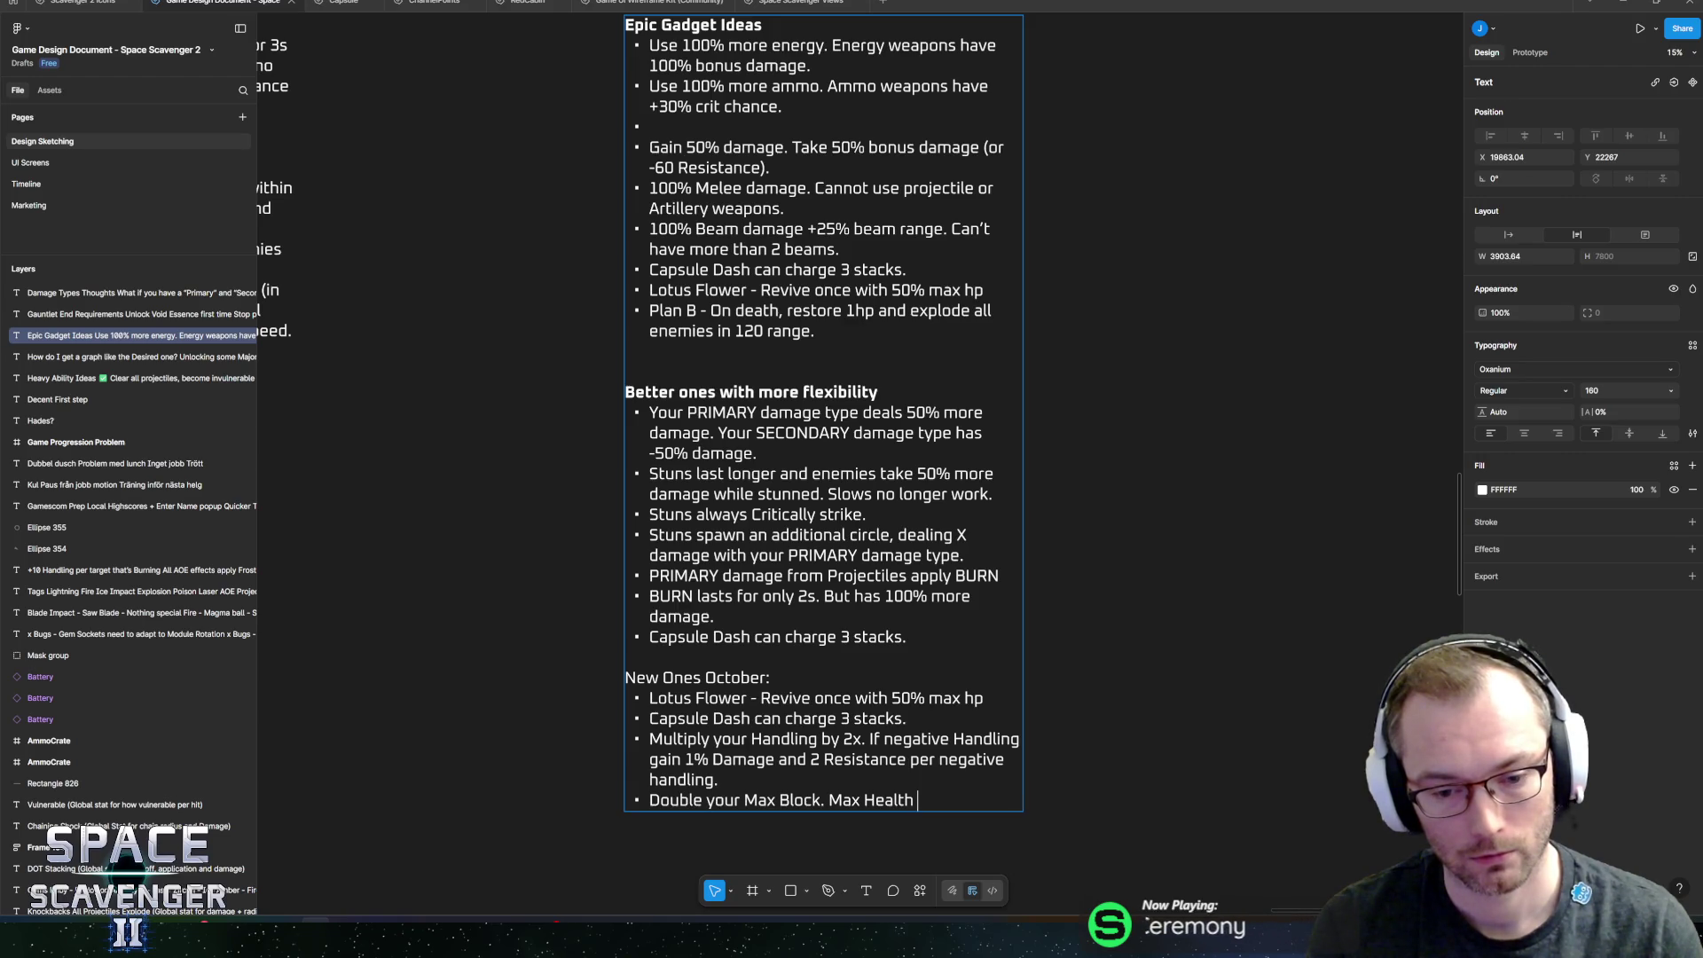
type("is capped")
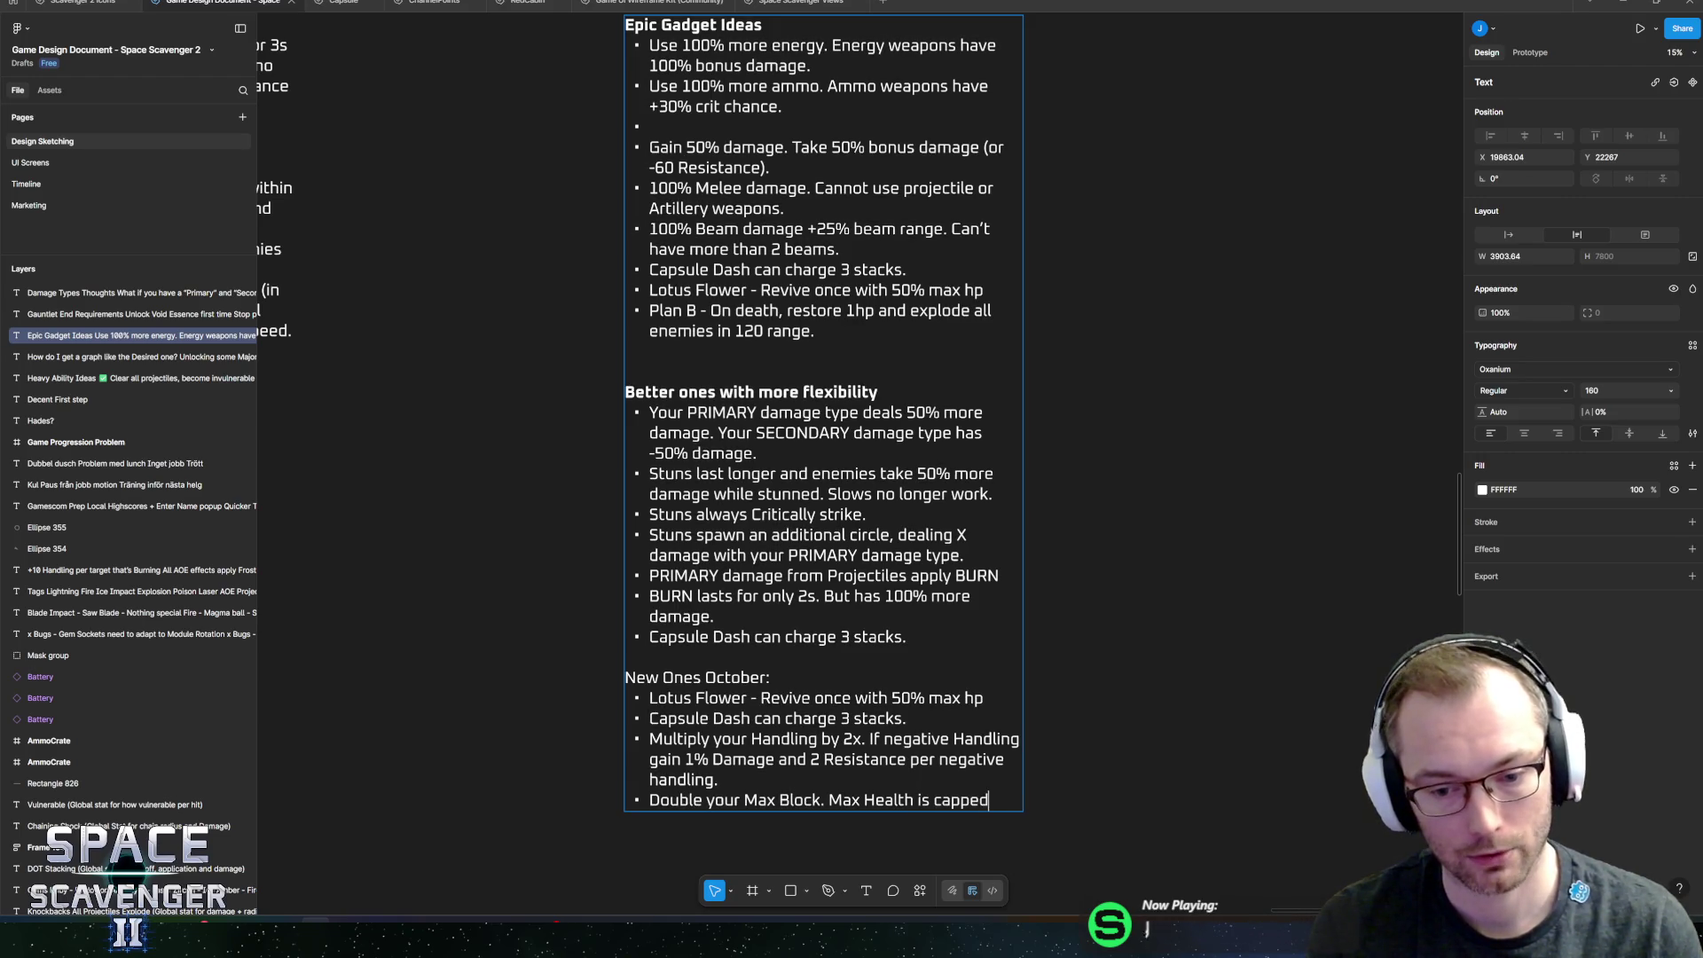
type(" at 99.")
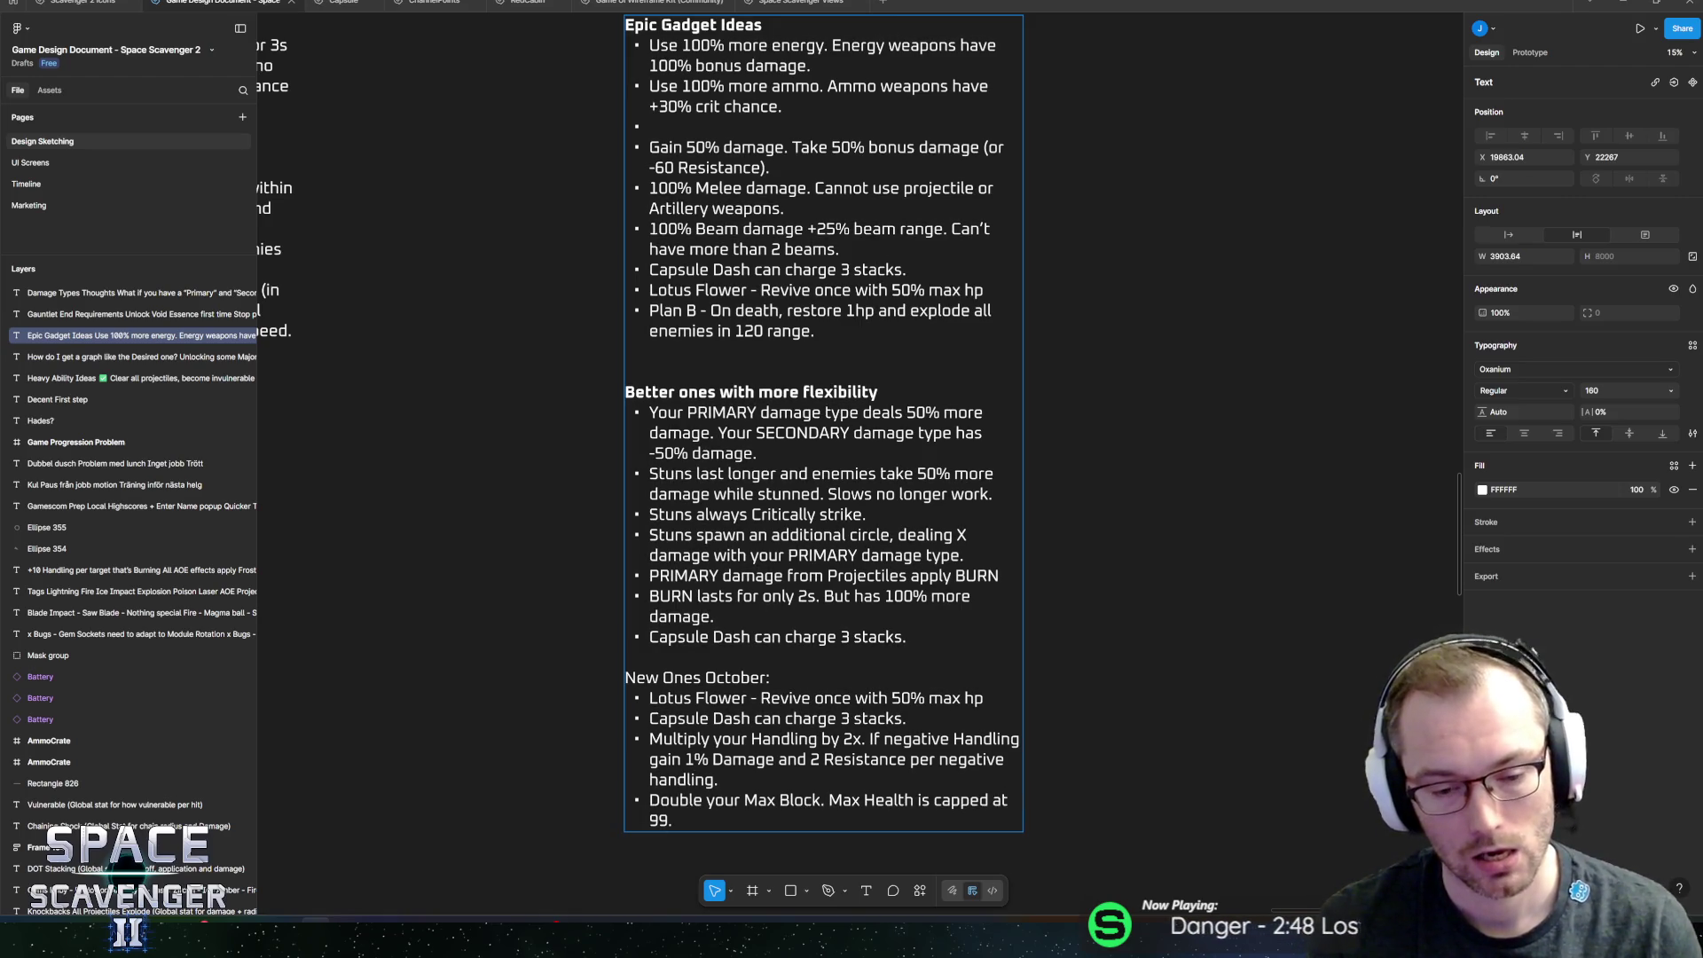
key("Left")
key("ctrl+shift+Left")
key("ctrl+shift+Left")
key("ctrl+shift+Left")
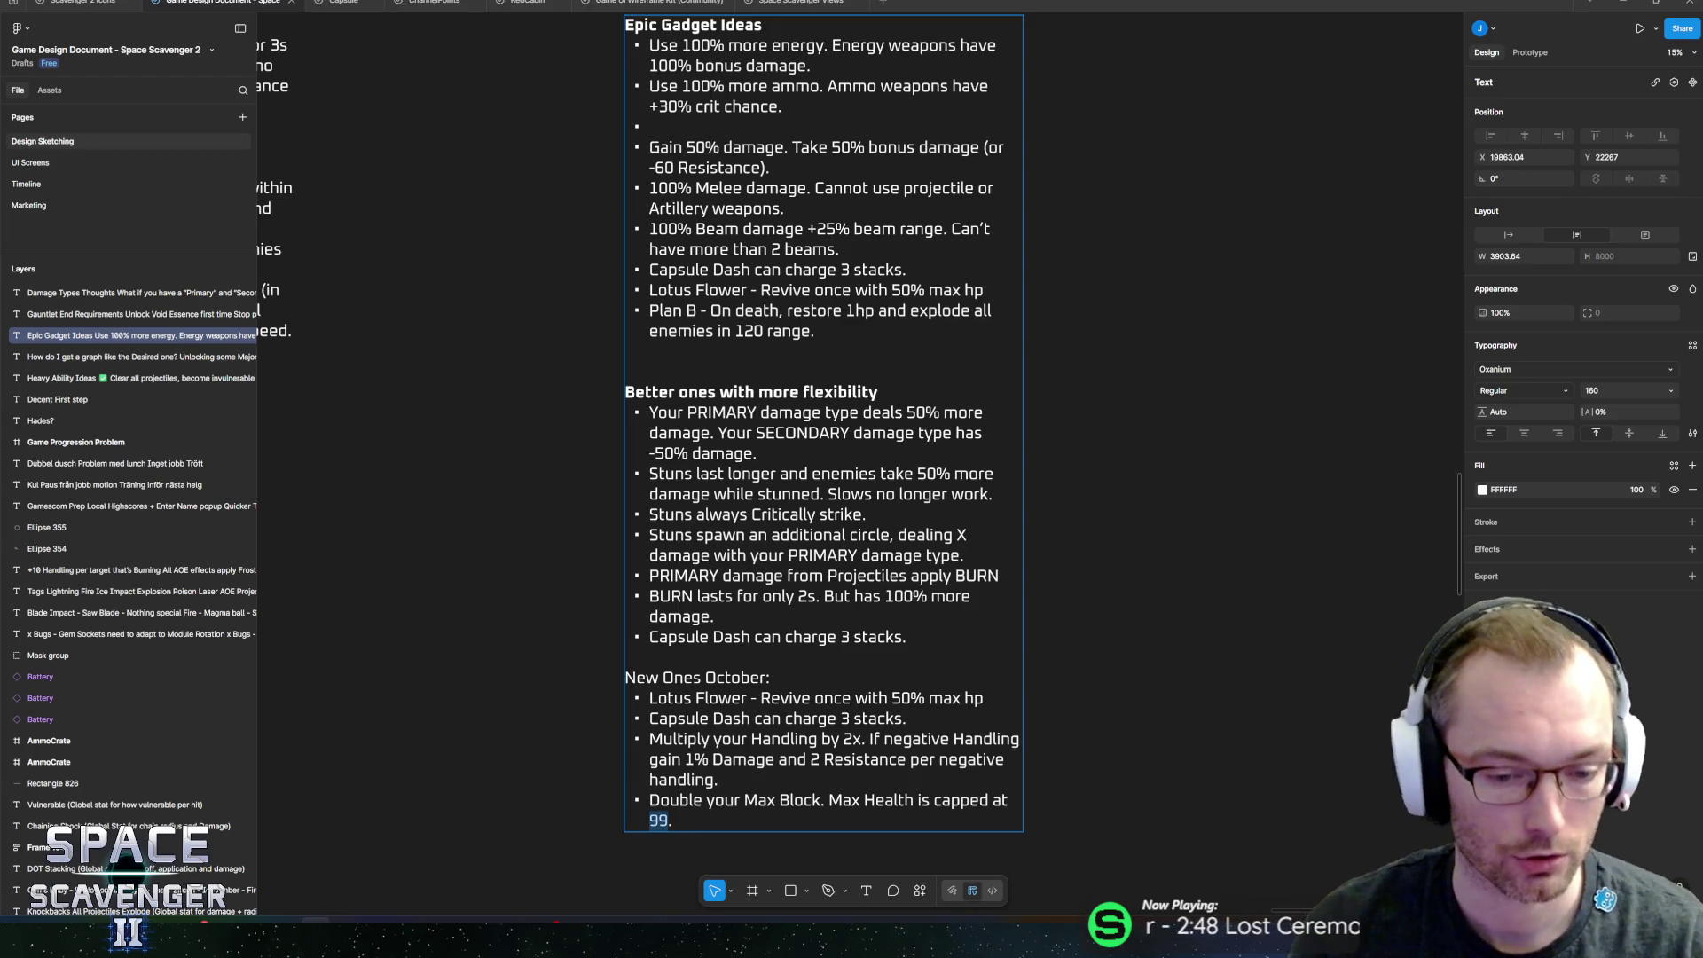
Select the phrase 'Max Health is capped at 99' in the Max Block bullet
key("End")
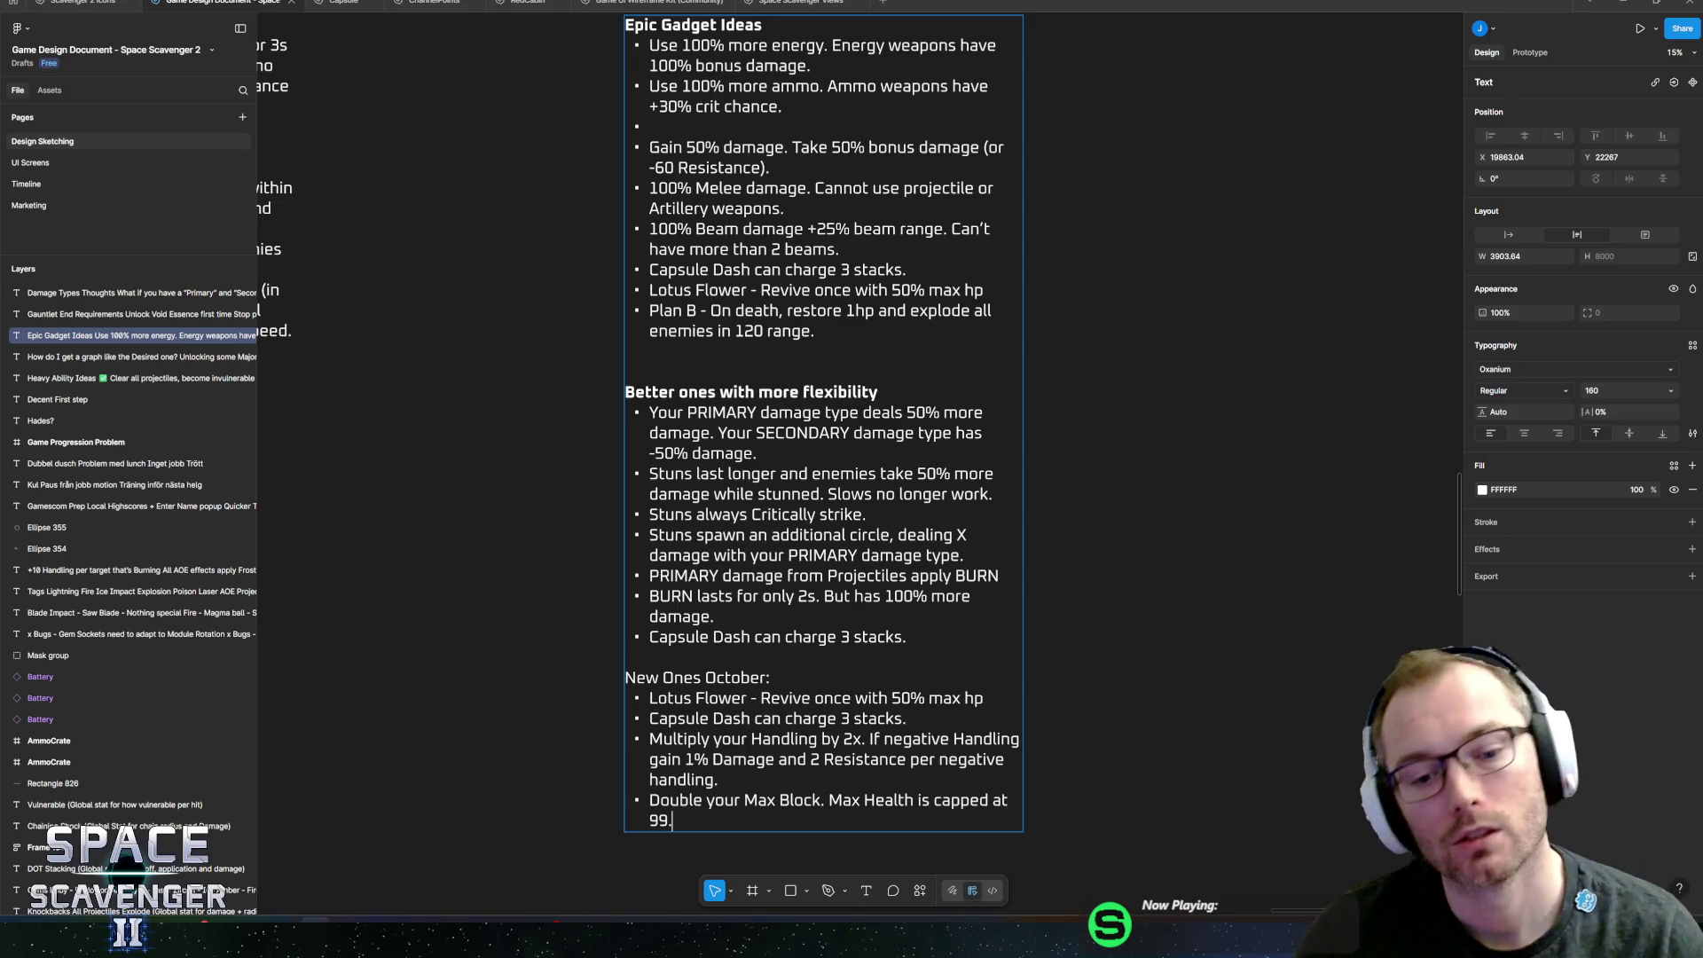
key("ctrl+shift+Left")
key("ctrl+shift+Left")
key("ctrl+shift+Left")
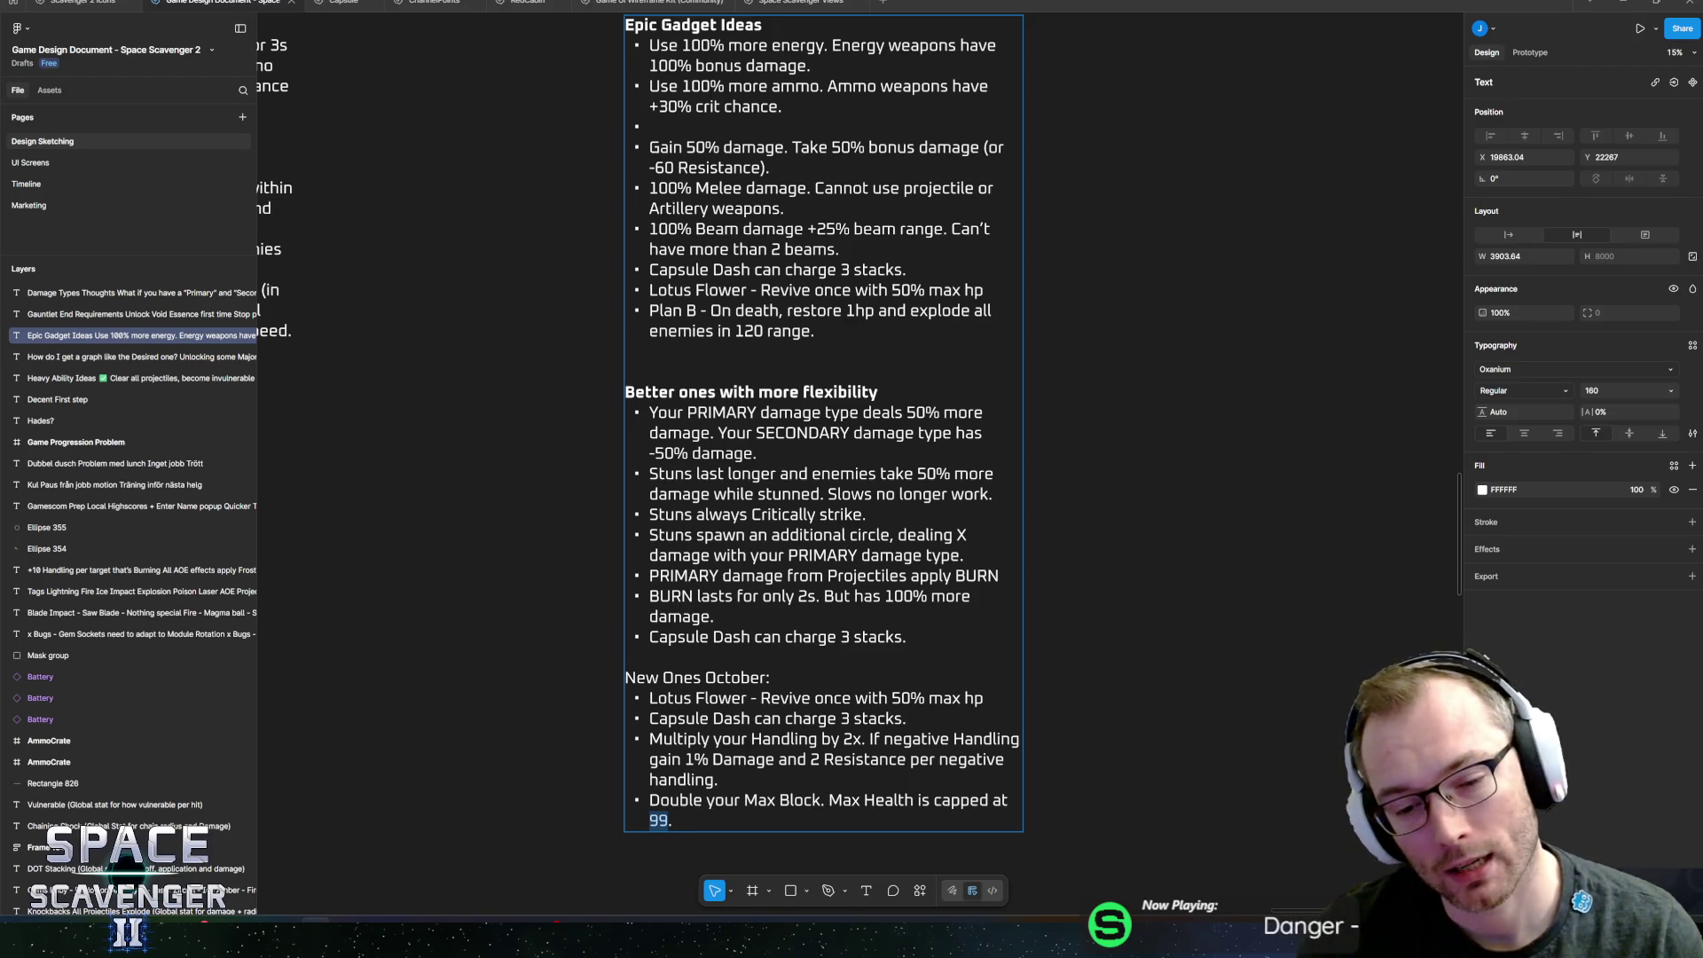
key("ctrl+shift+Left")
key("ctrl+shift+Left")
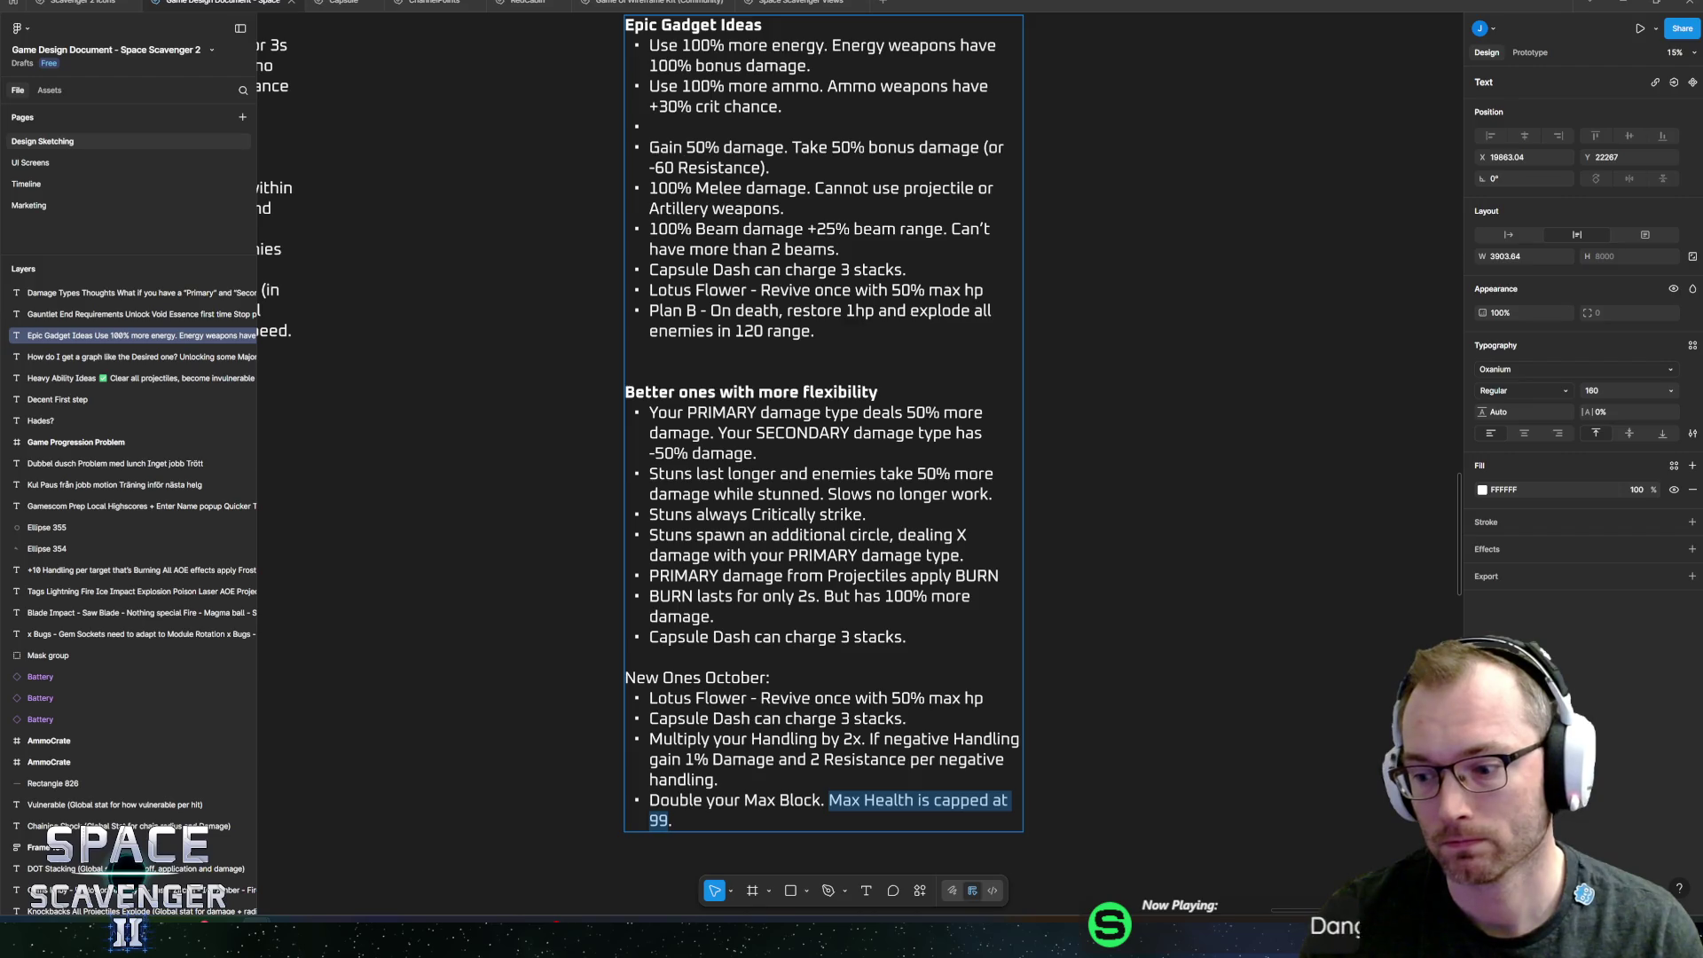
left_click(672, 820)
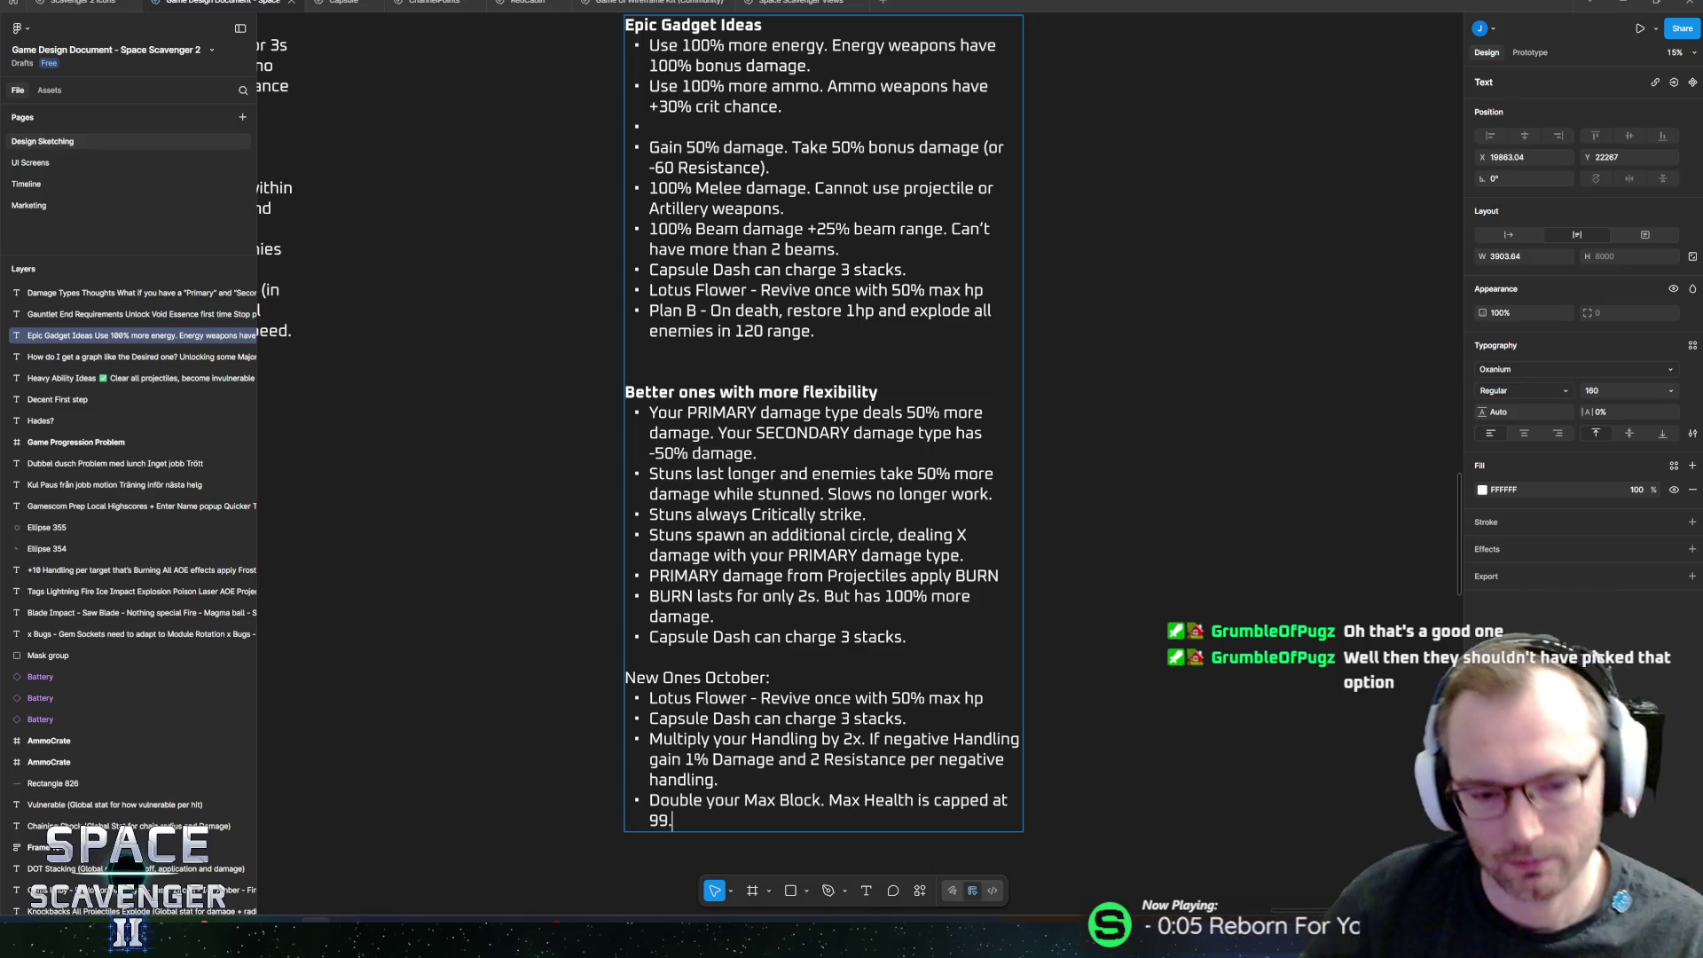
Add a 'Curses' heading with the bullet 'Lock all existing modules in place.'
key("Return")
key("Return")
key("Return")
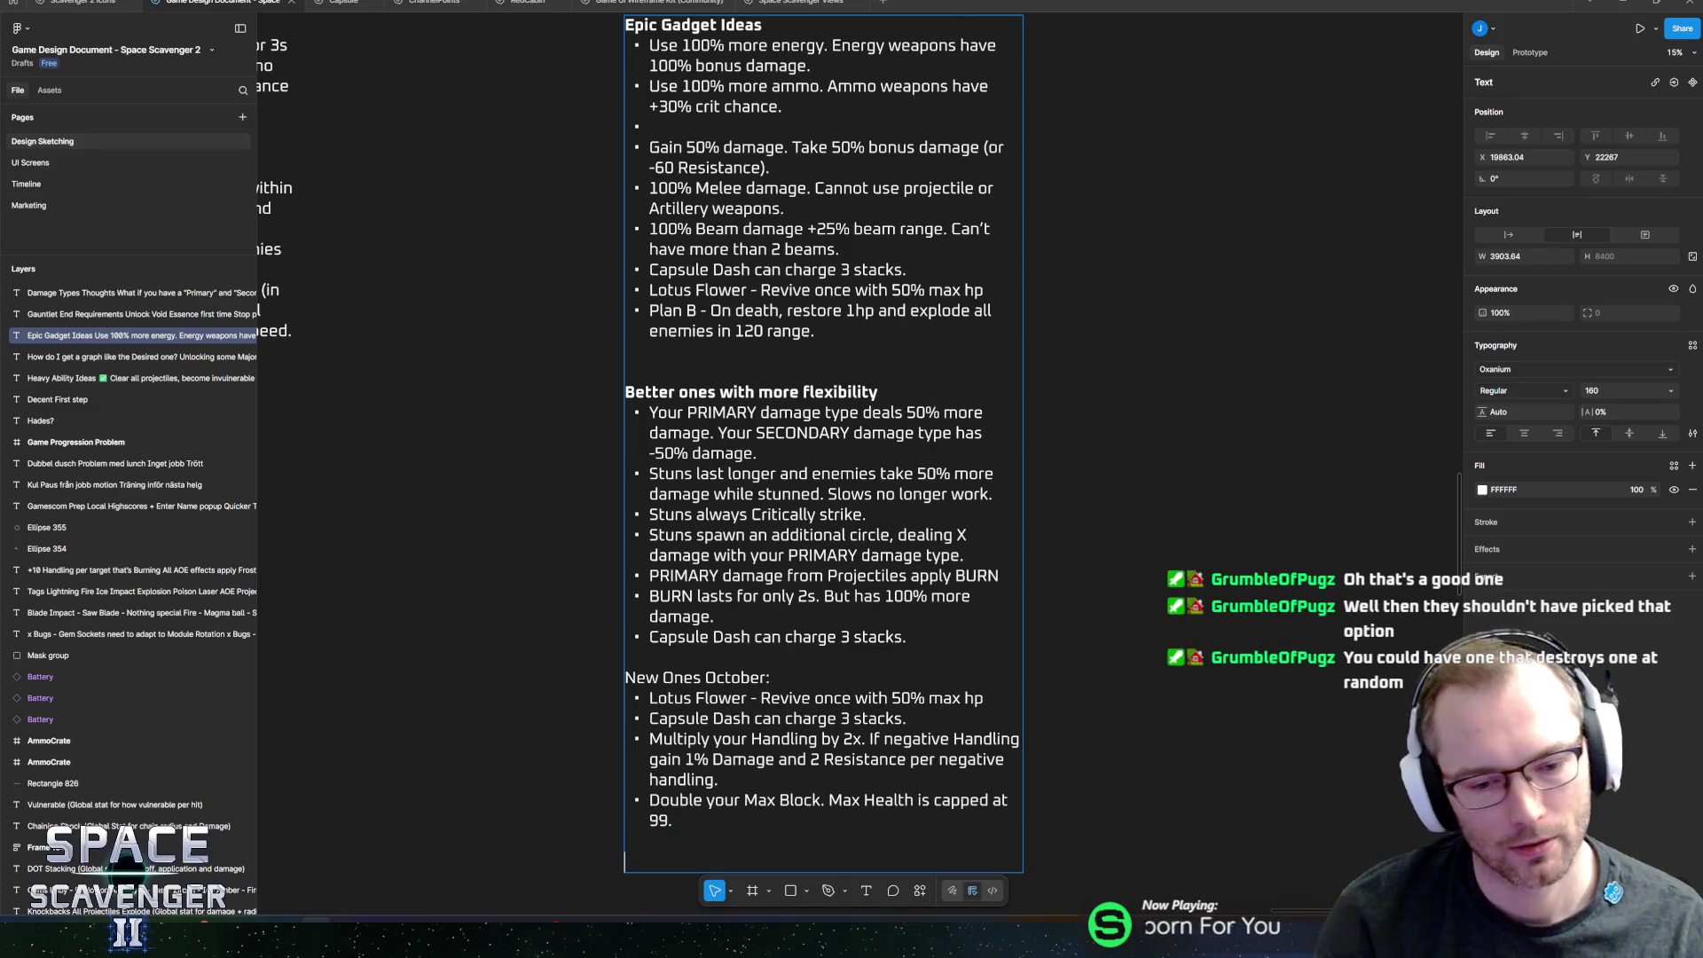
type("Curses")
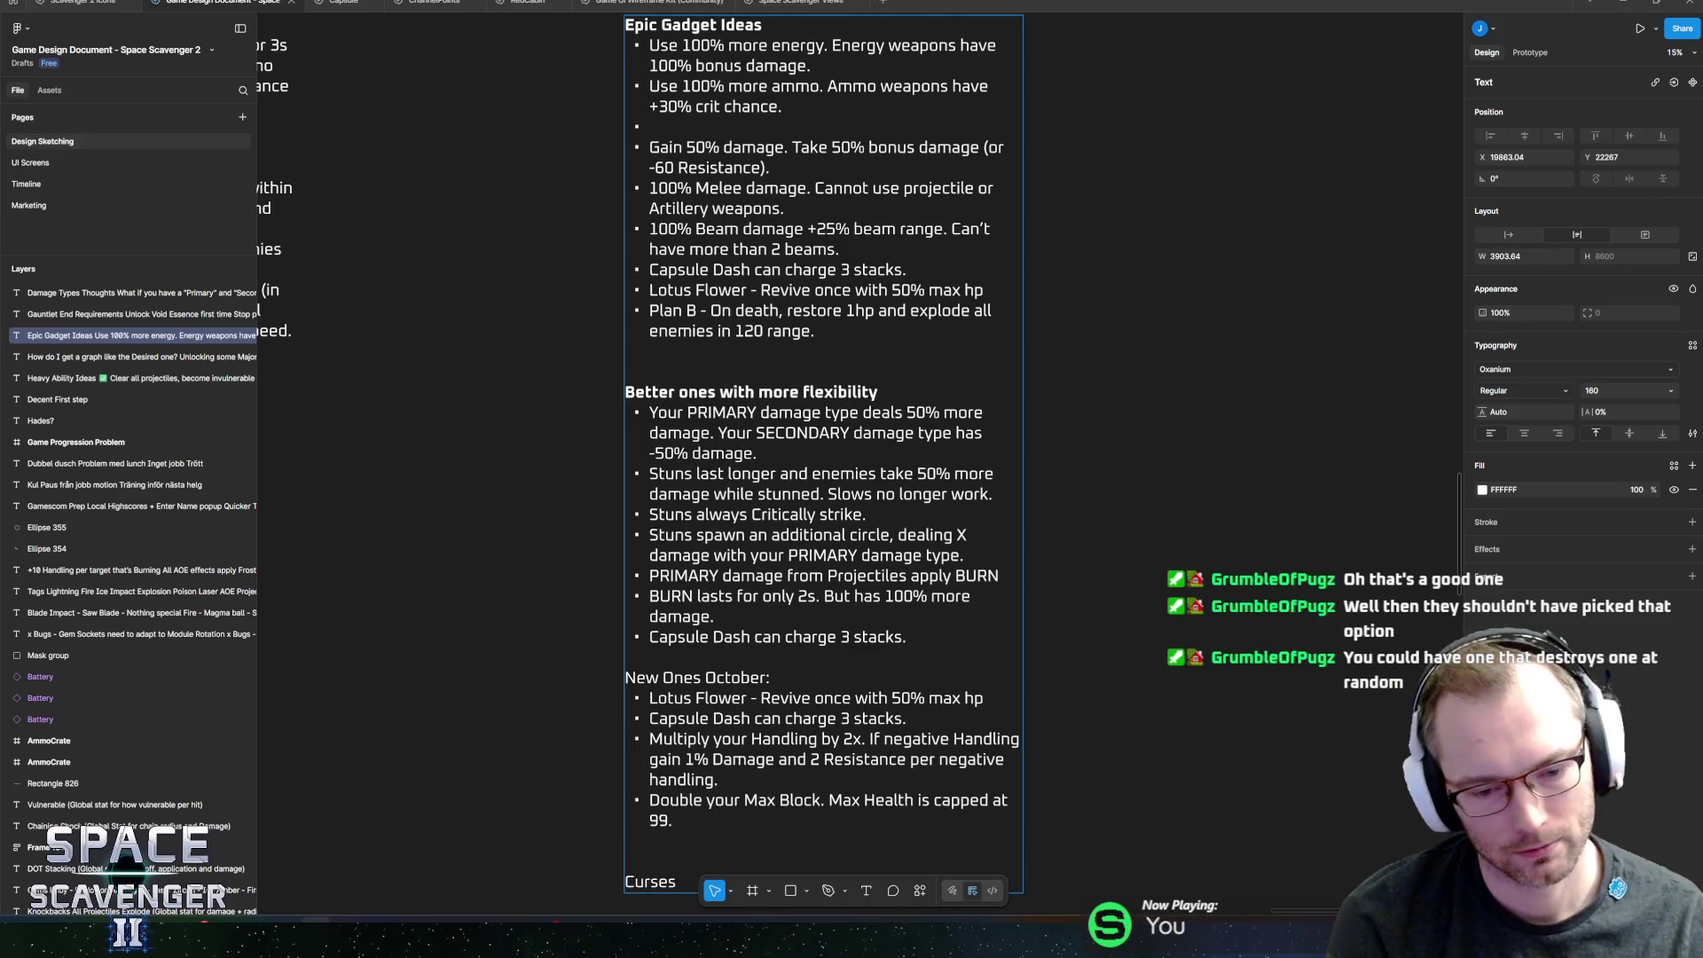
key("Return")
type("- ")
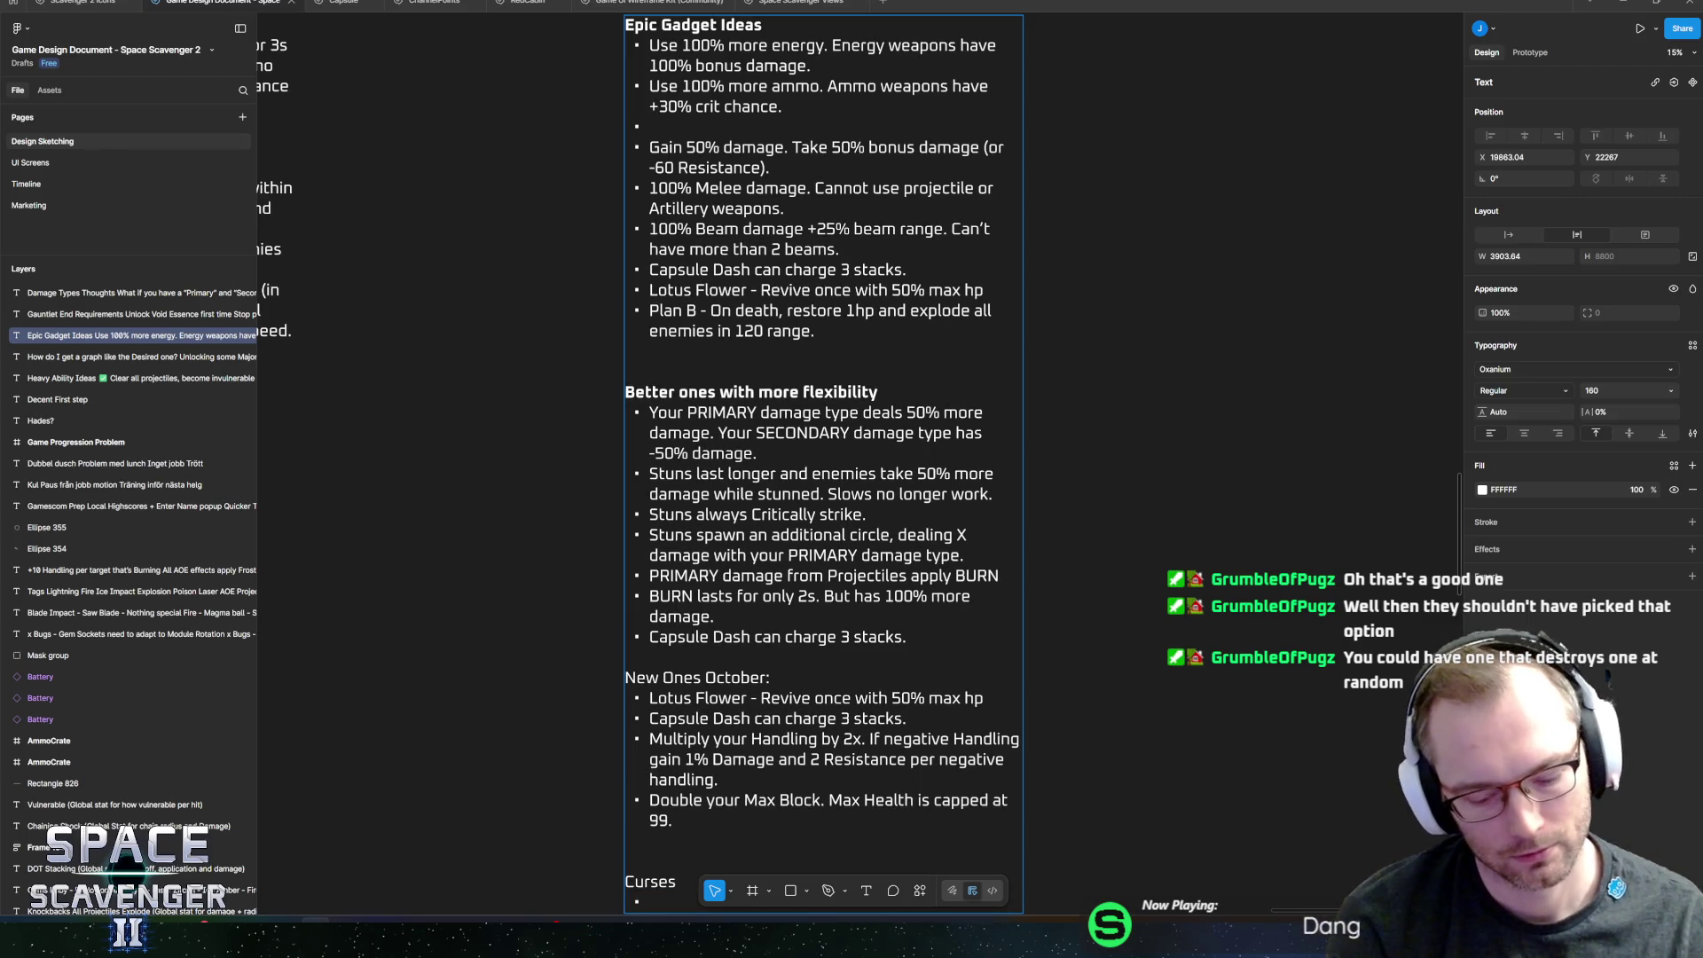
type("Lock")
scroll(519, 670, "down", 3)
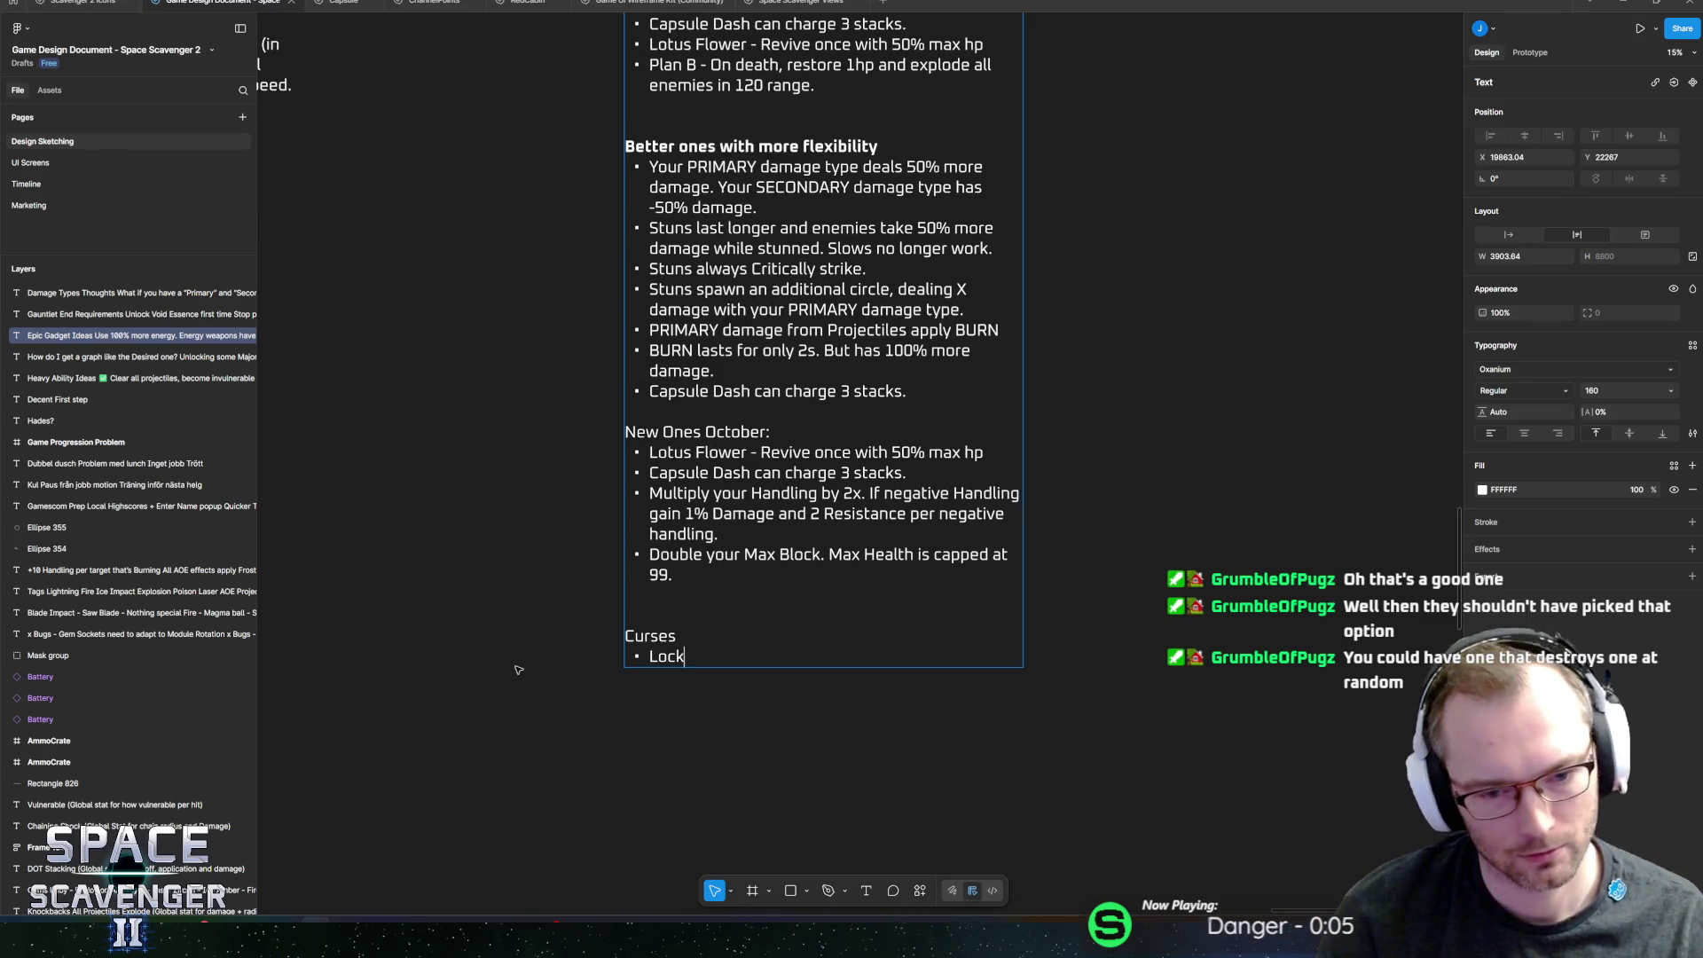
type(" all existing ")
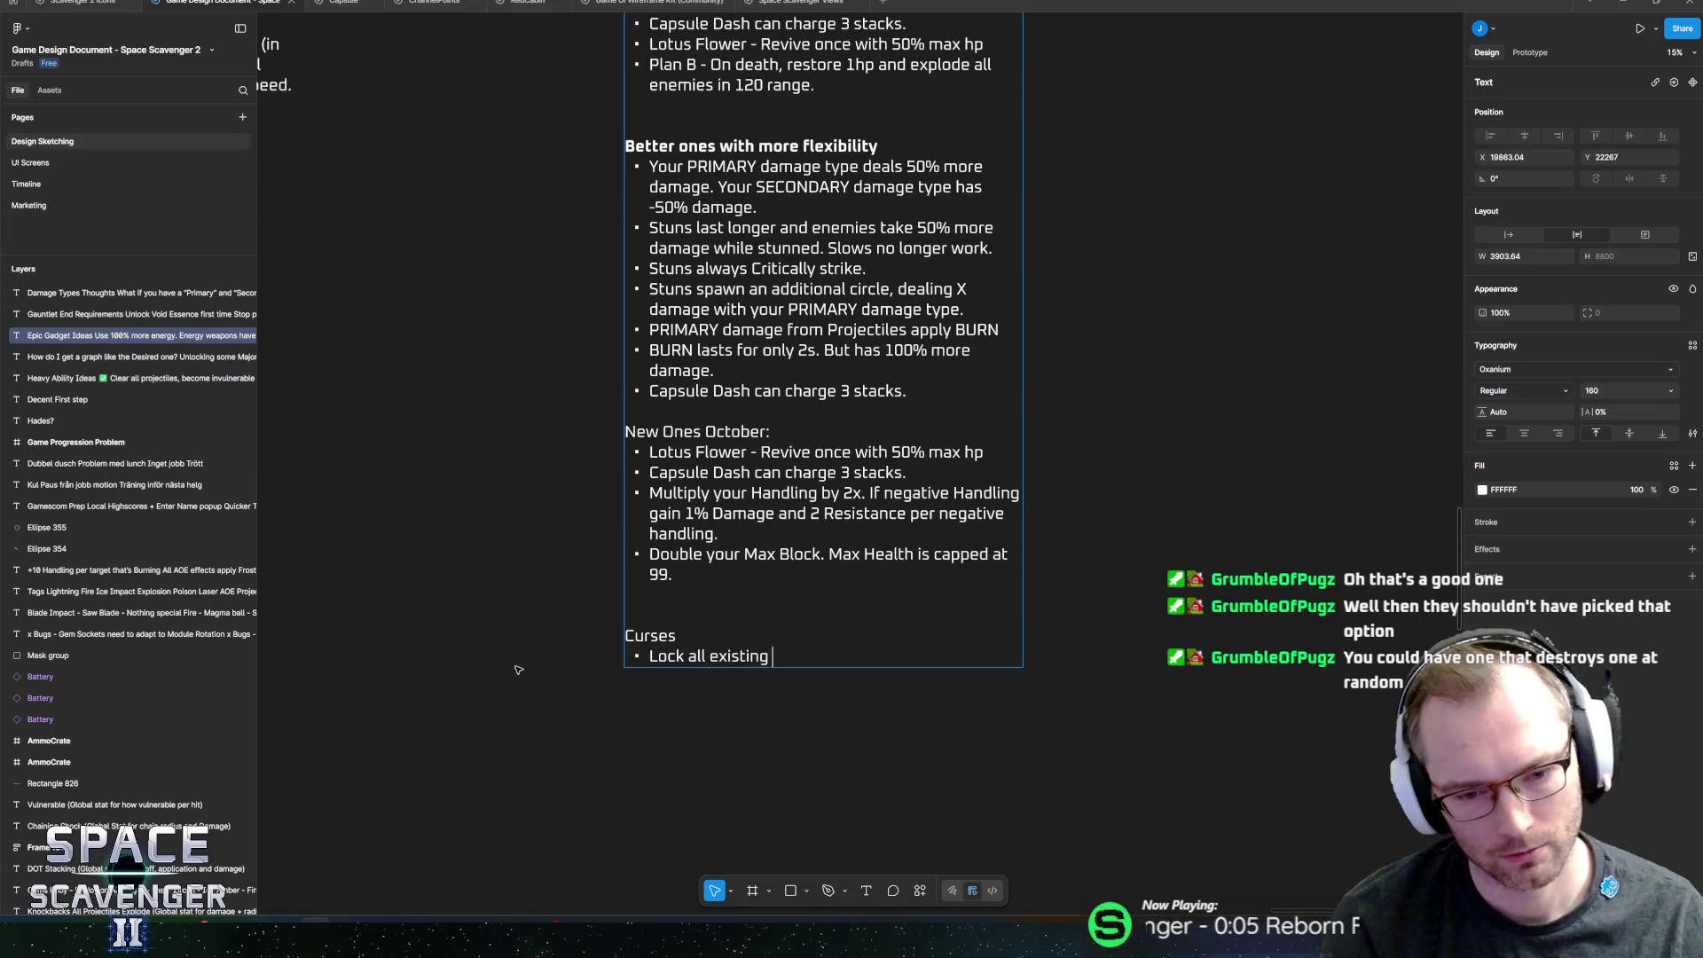
type("modules in place")
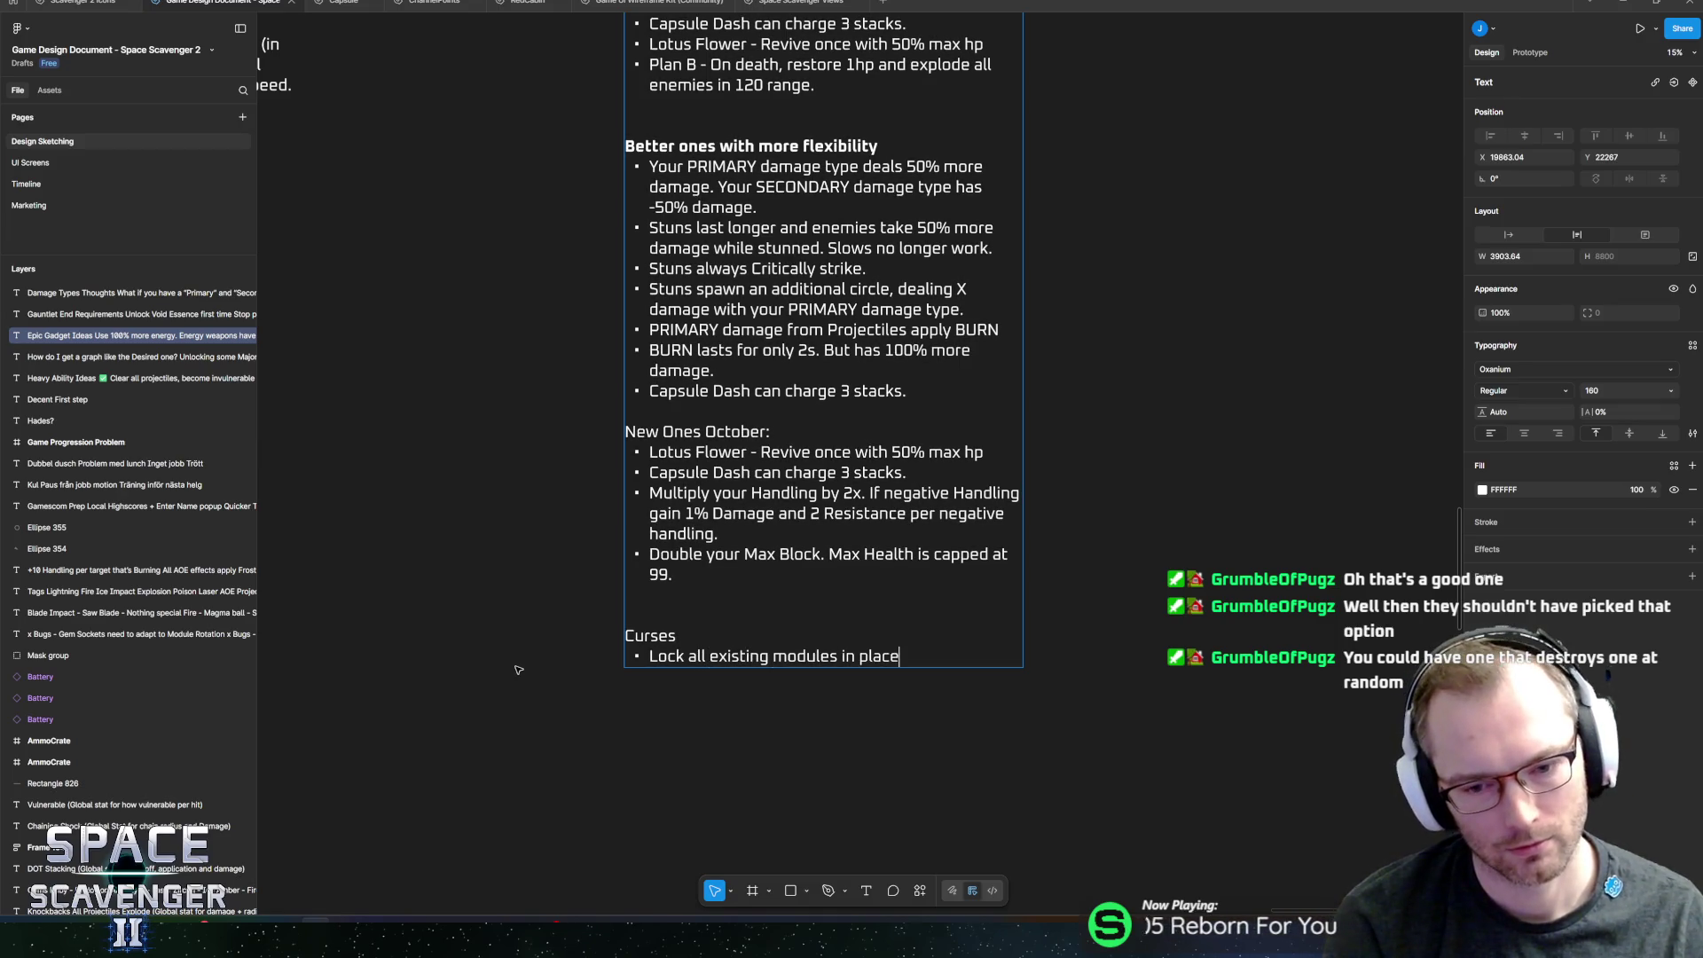
type(".")
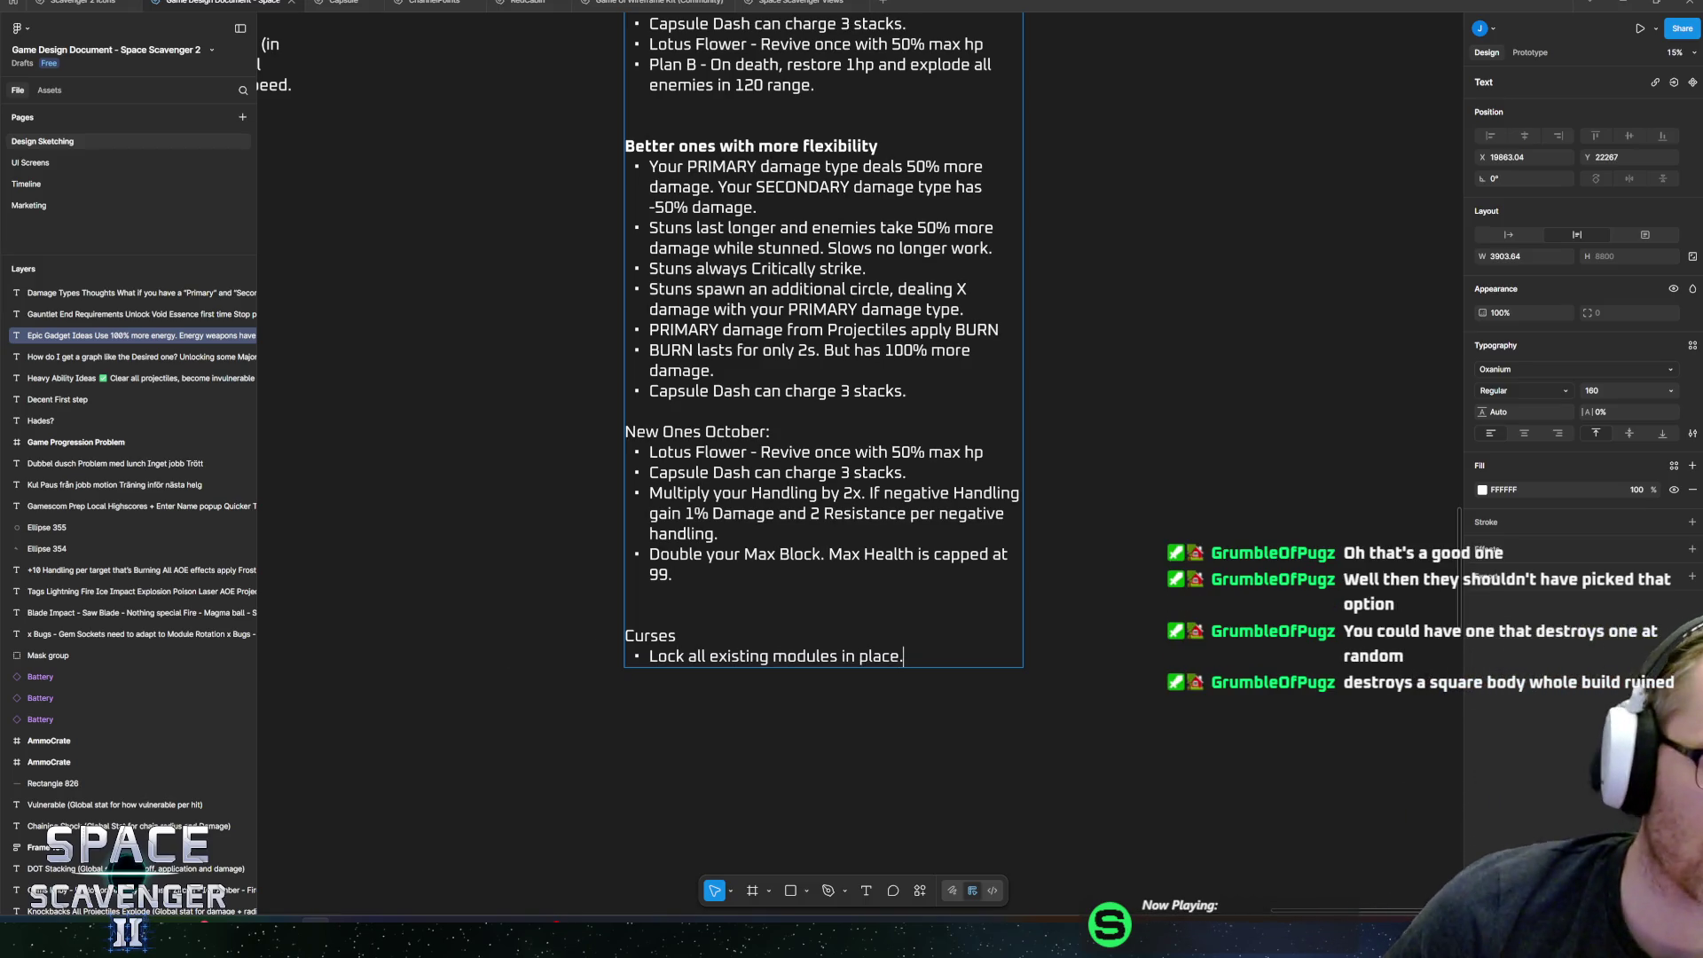
left_click(673, 574)
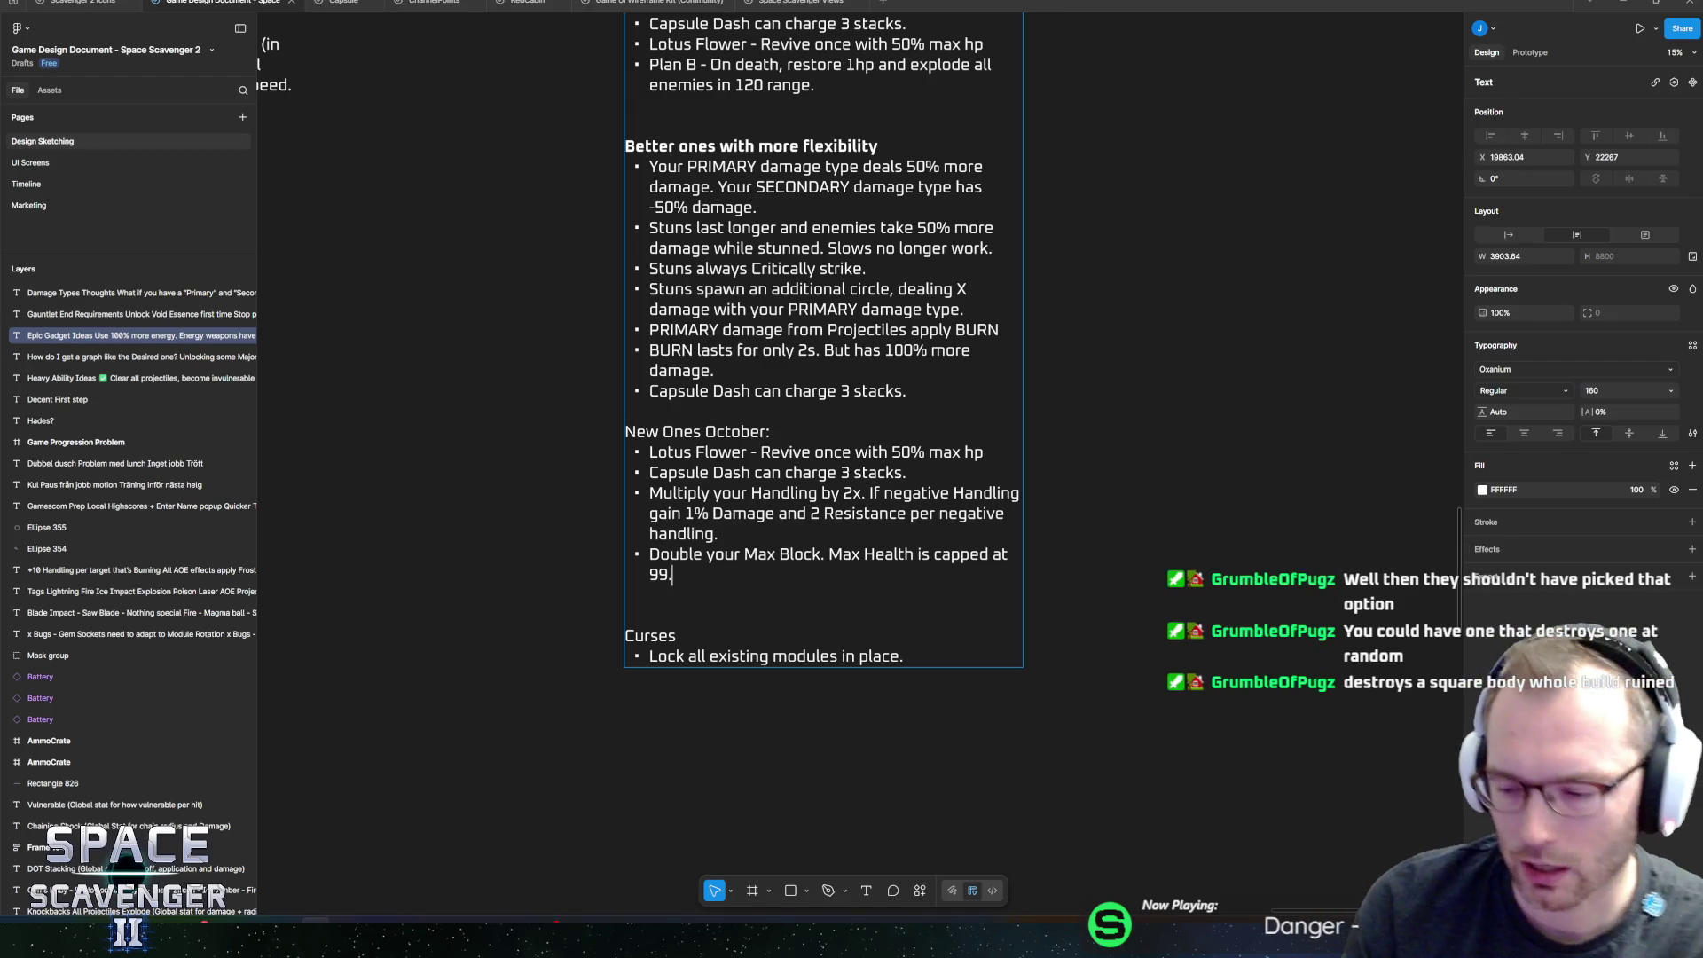
mouse_move(905, 655)
left_mouse_down()
mouse_move(650, 656)
mouse_move(899, 656)
mouse_move(650, 635)
mouse_move(649, 656)
left_mouse_up()
left_click(657, 655)
left_click(650, 655)
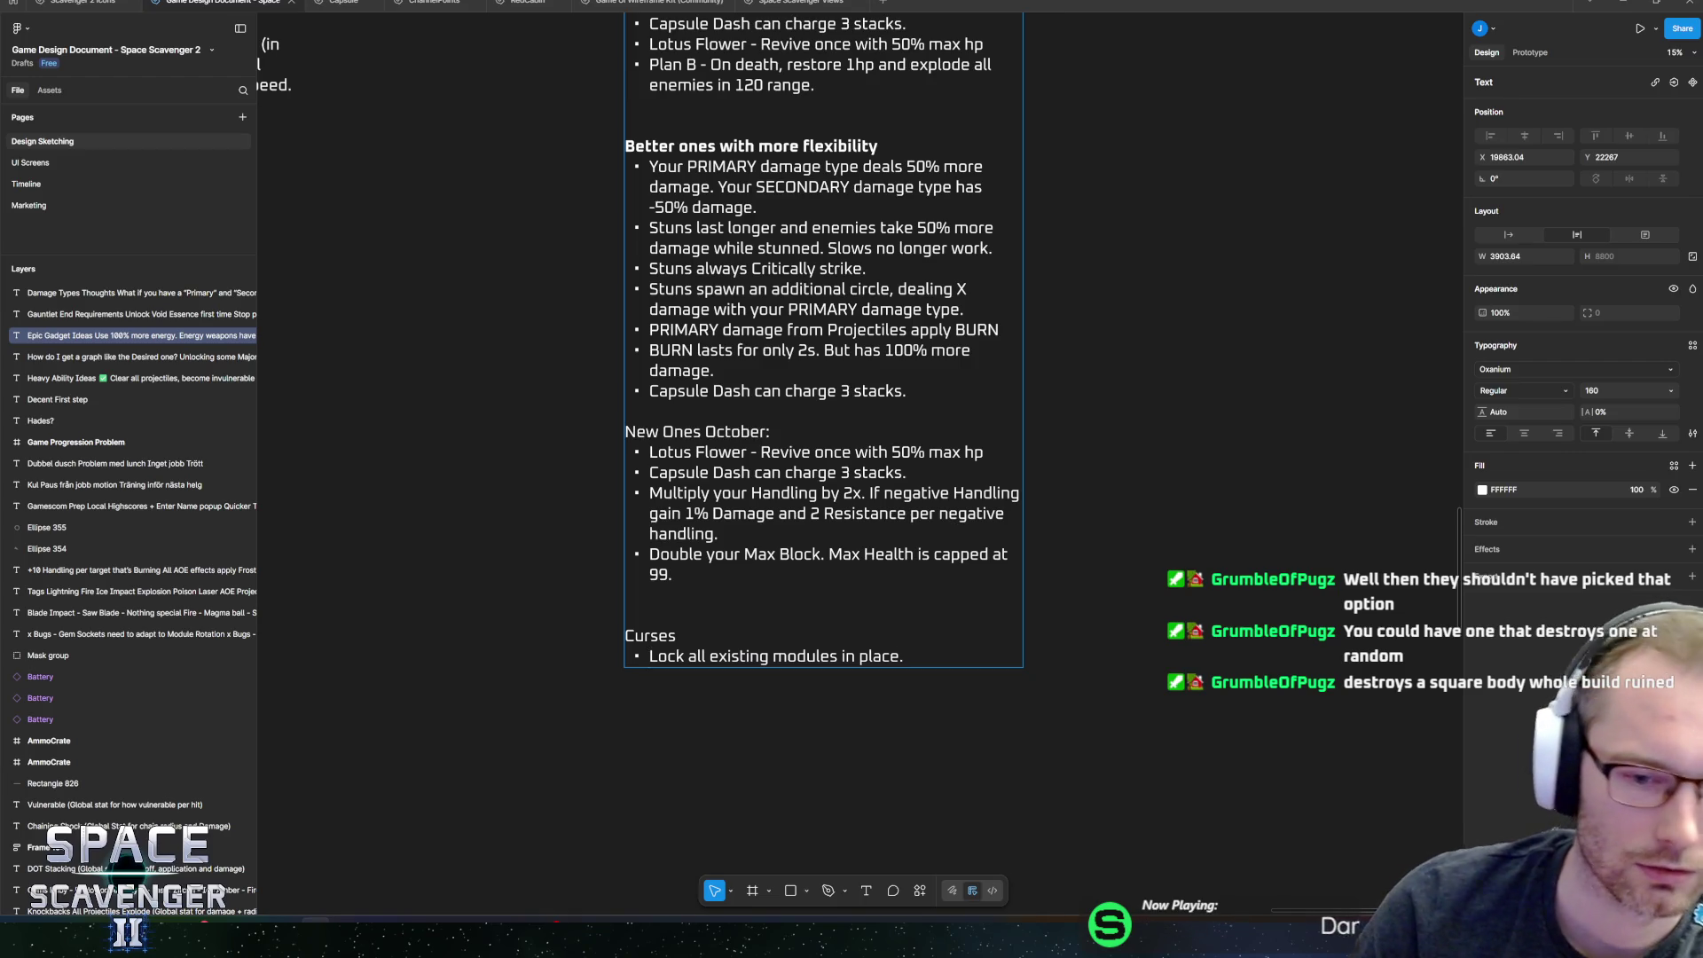
left_click(900, 655)
left_click(890, 656)
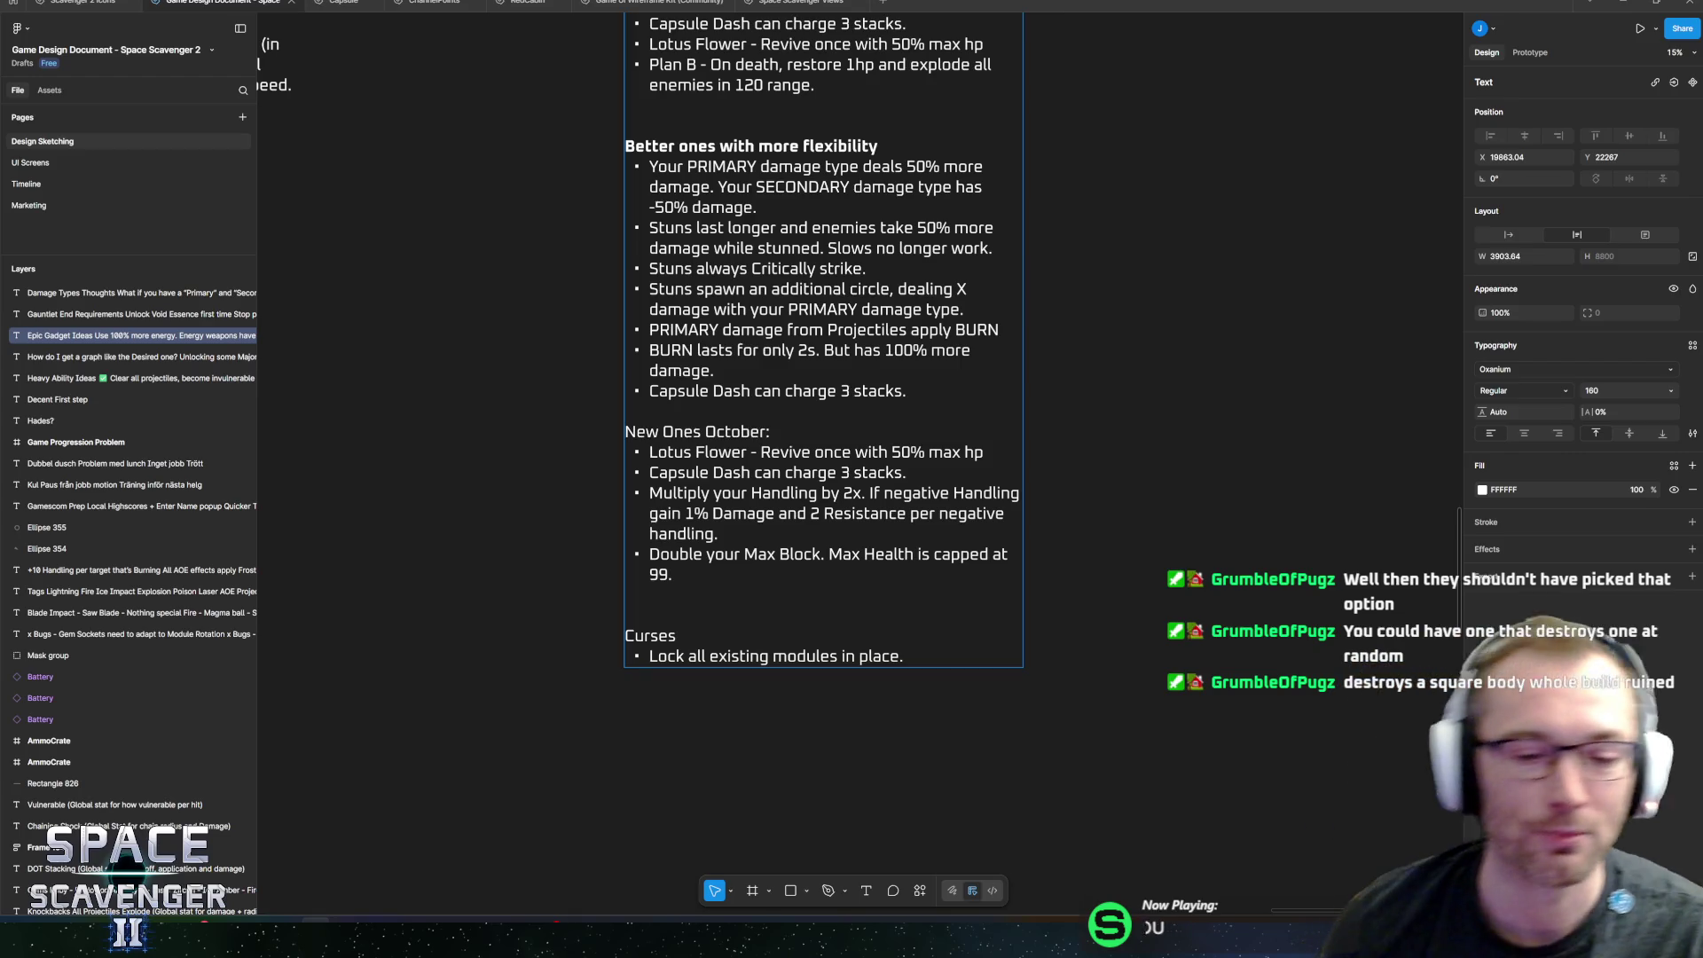
Add the curse bullet 'Destroy one random module on ship.?'
key("End")
key("Return")
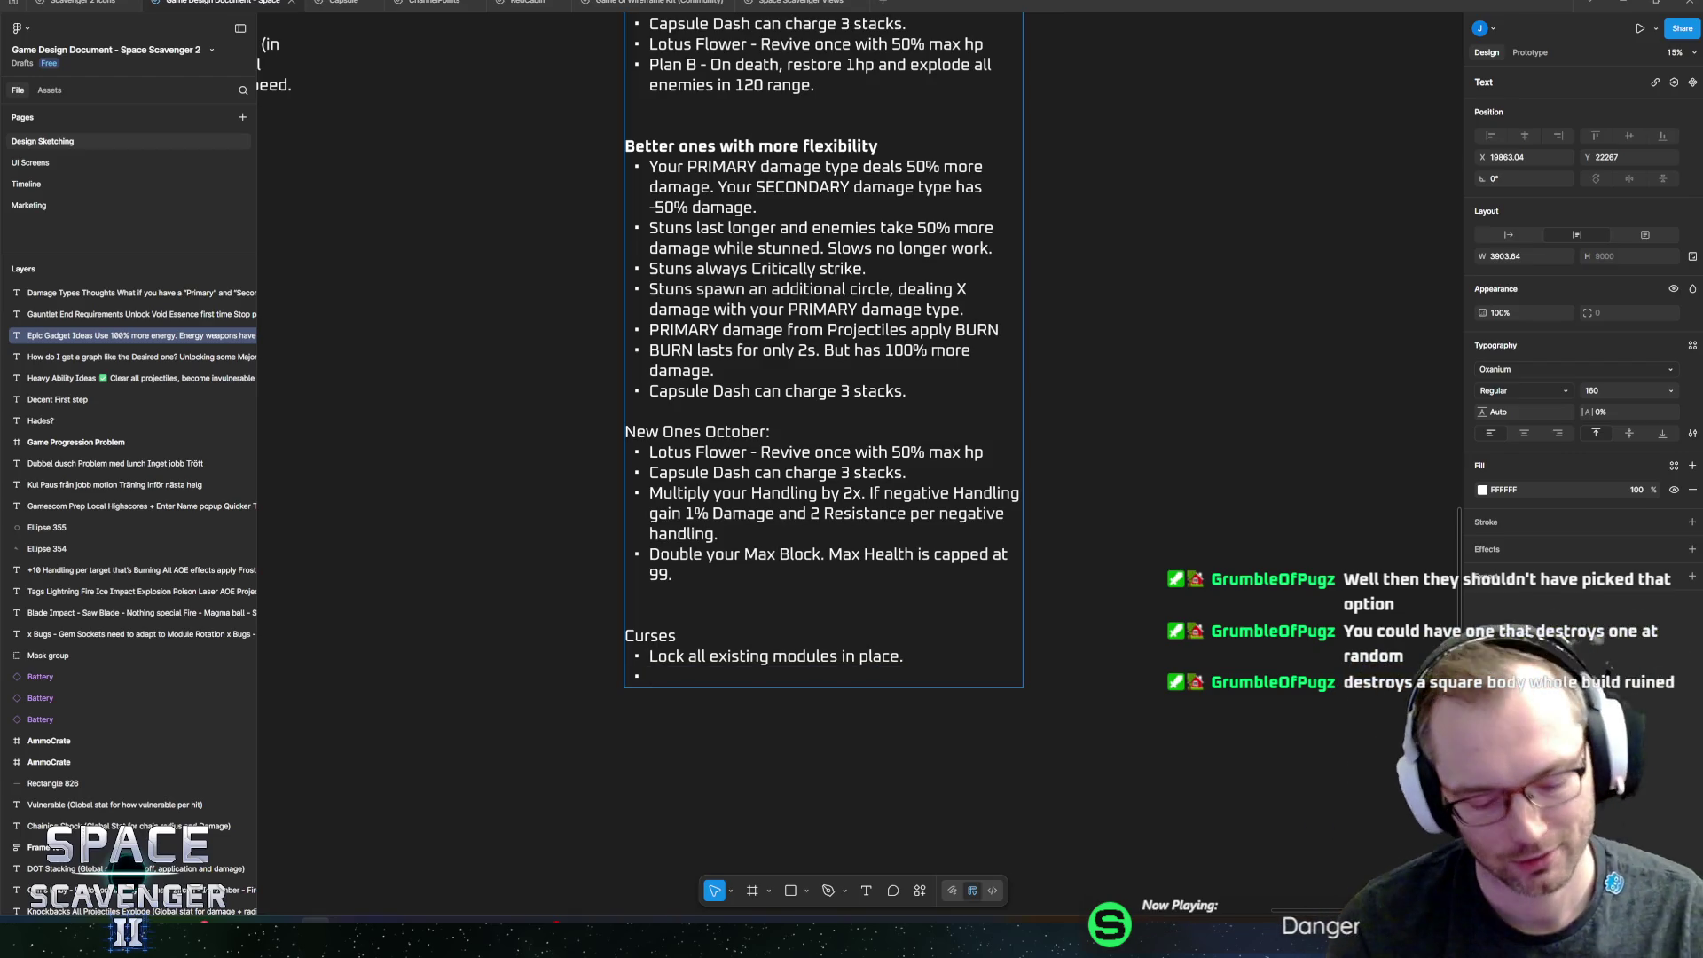
type("Destroy one random module ")
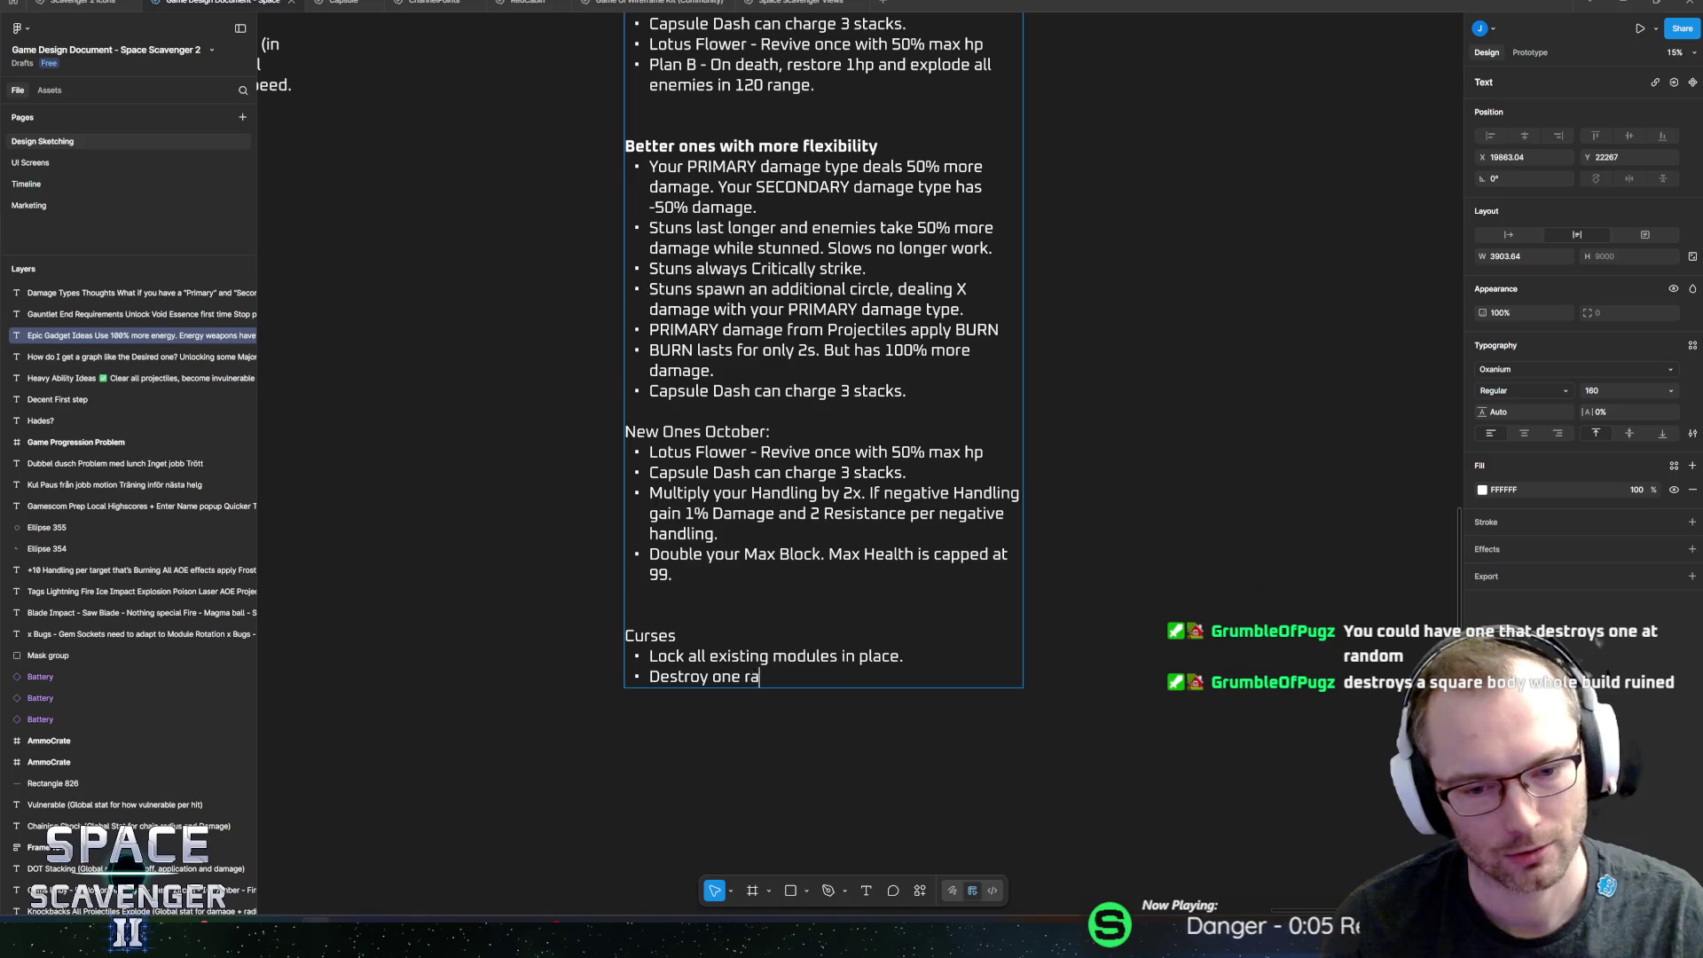
type("on ship.")
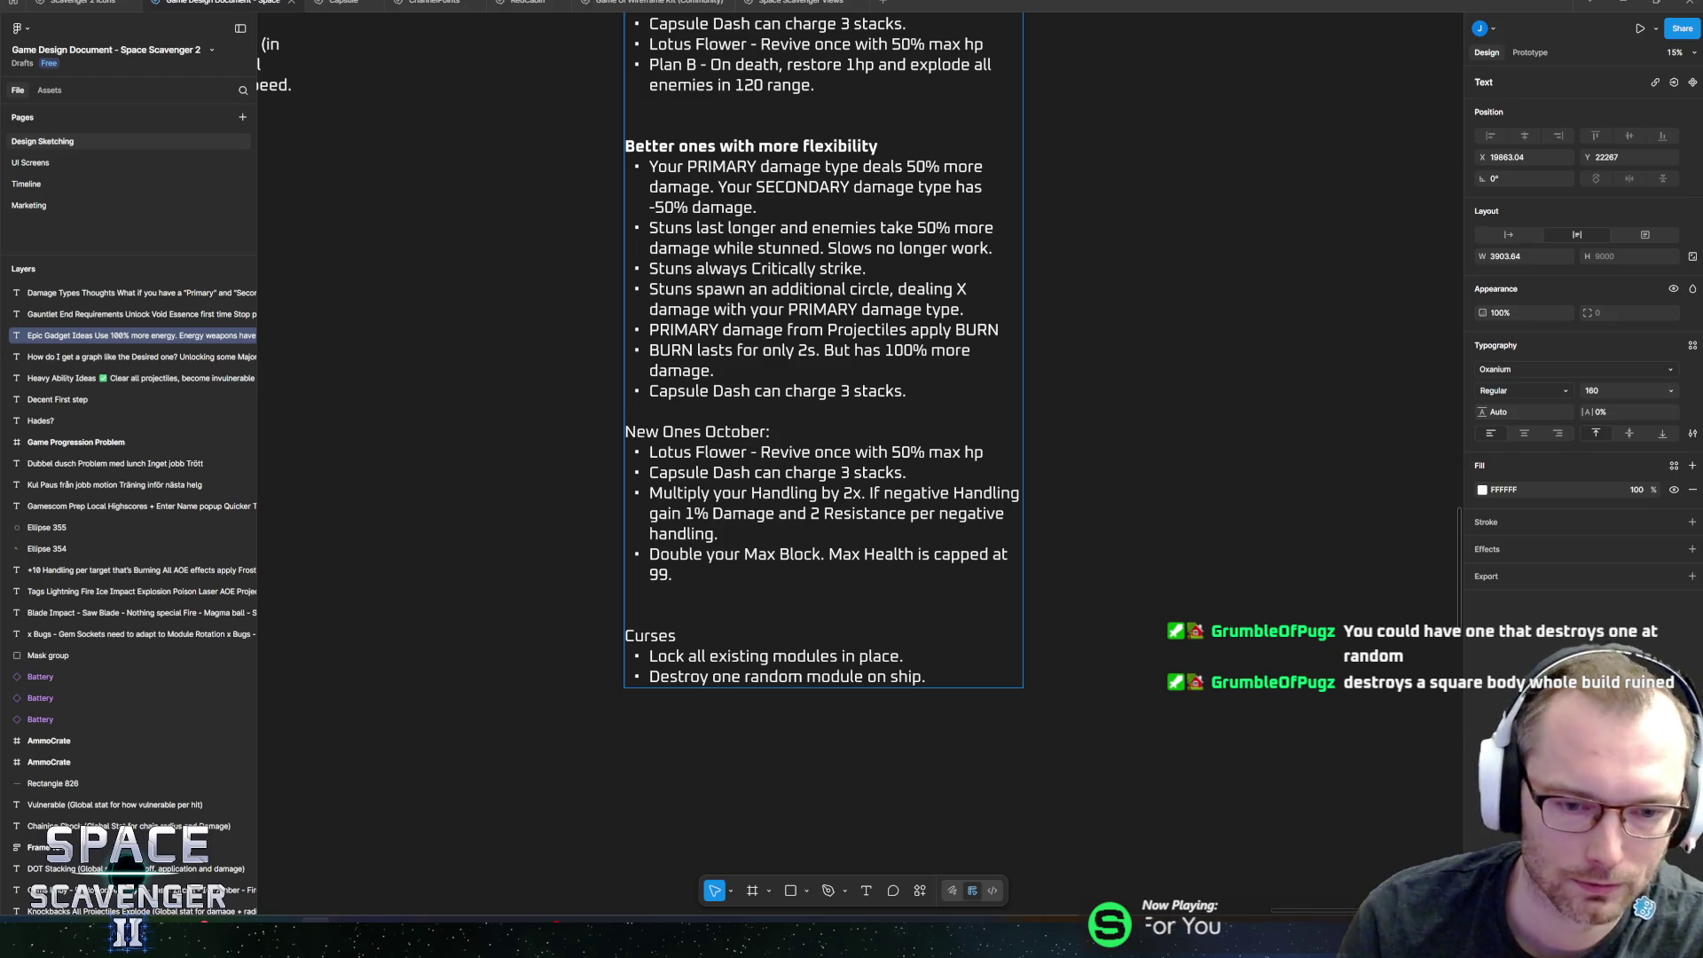
type("?")
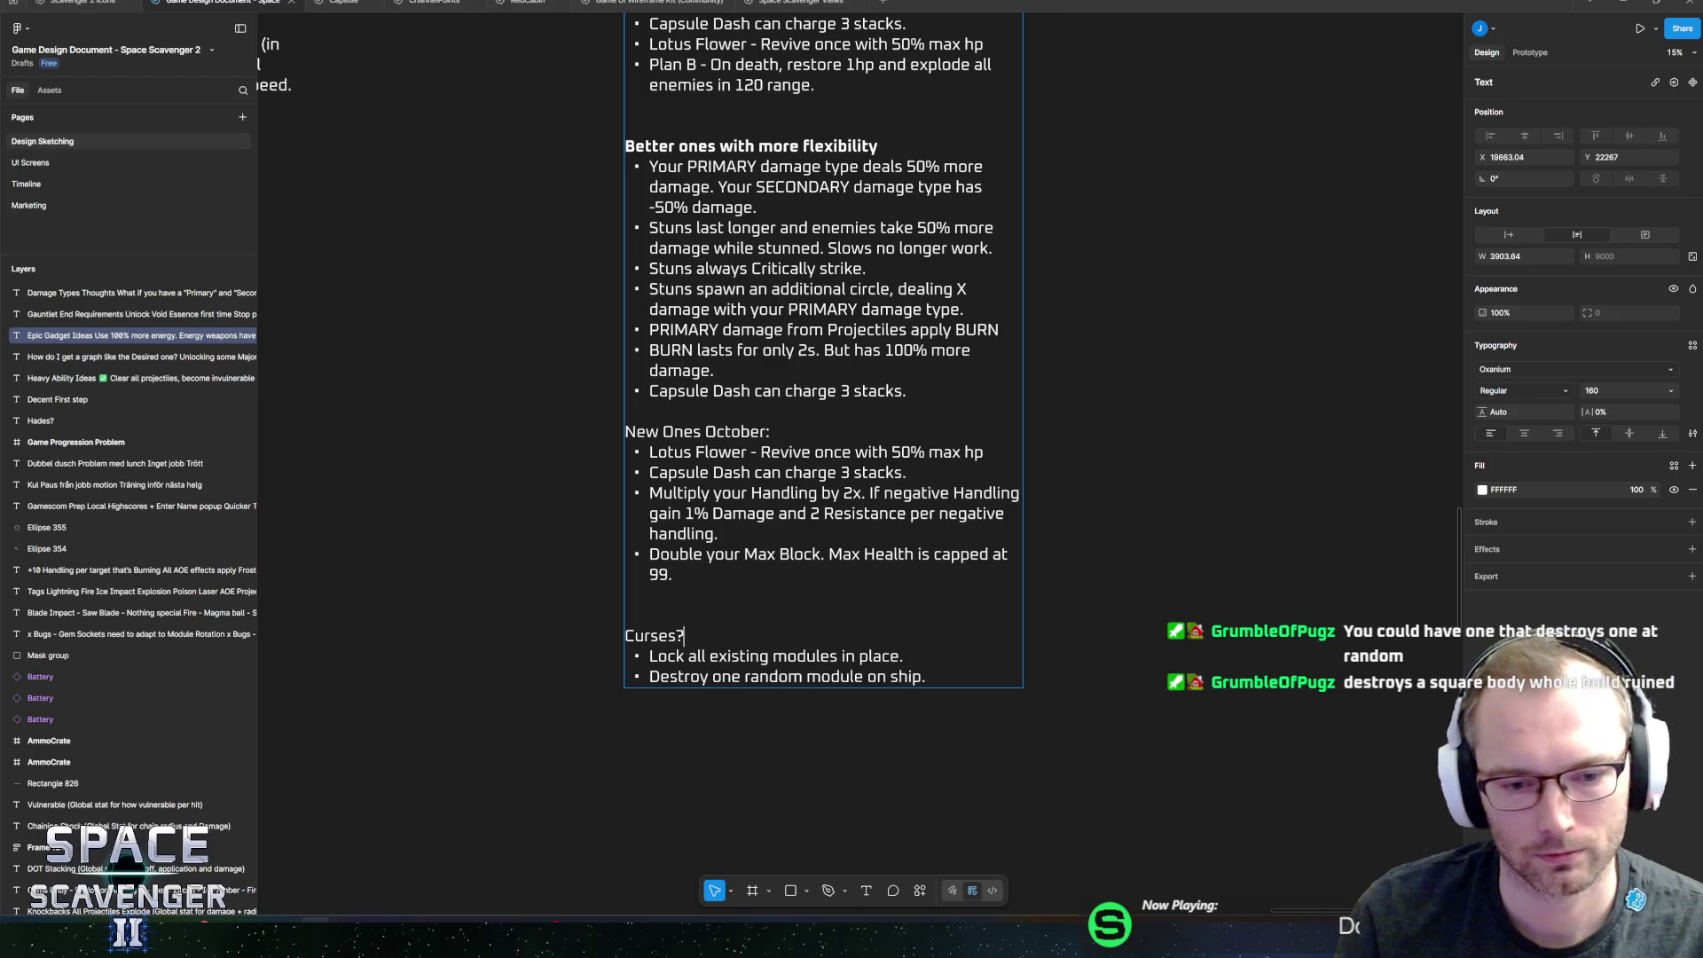
left_click(926, 677)
Add curses removing all current currency and making all shops 500% more expensive
key("Return")
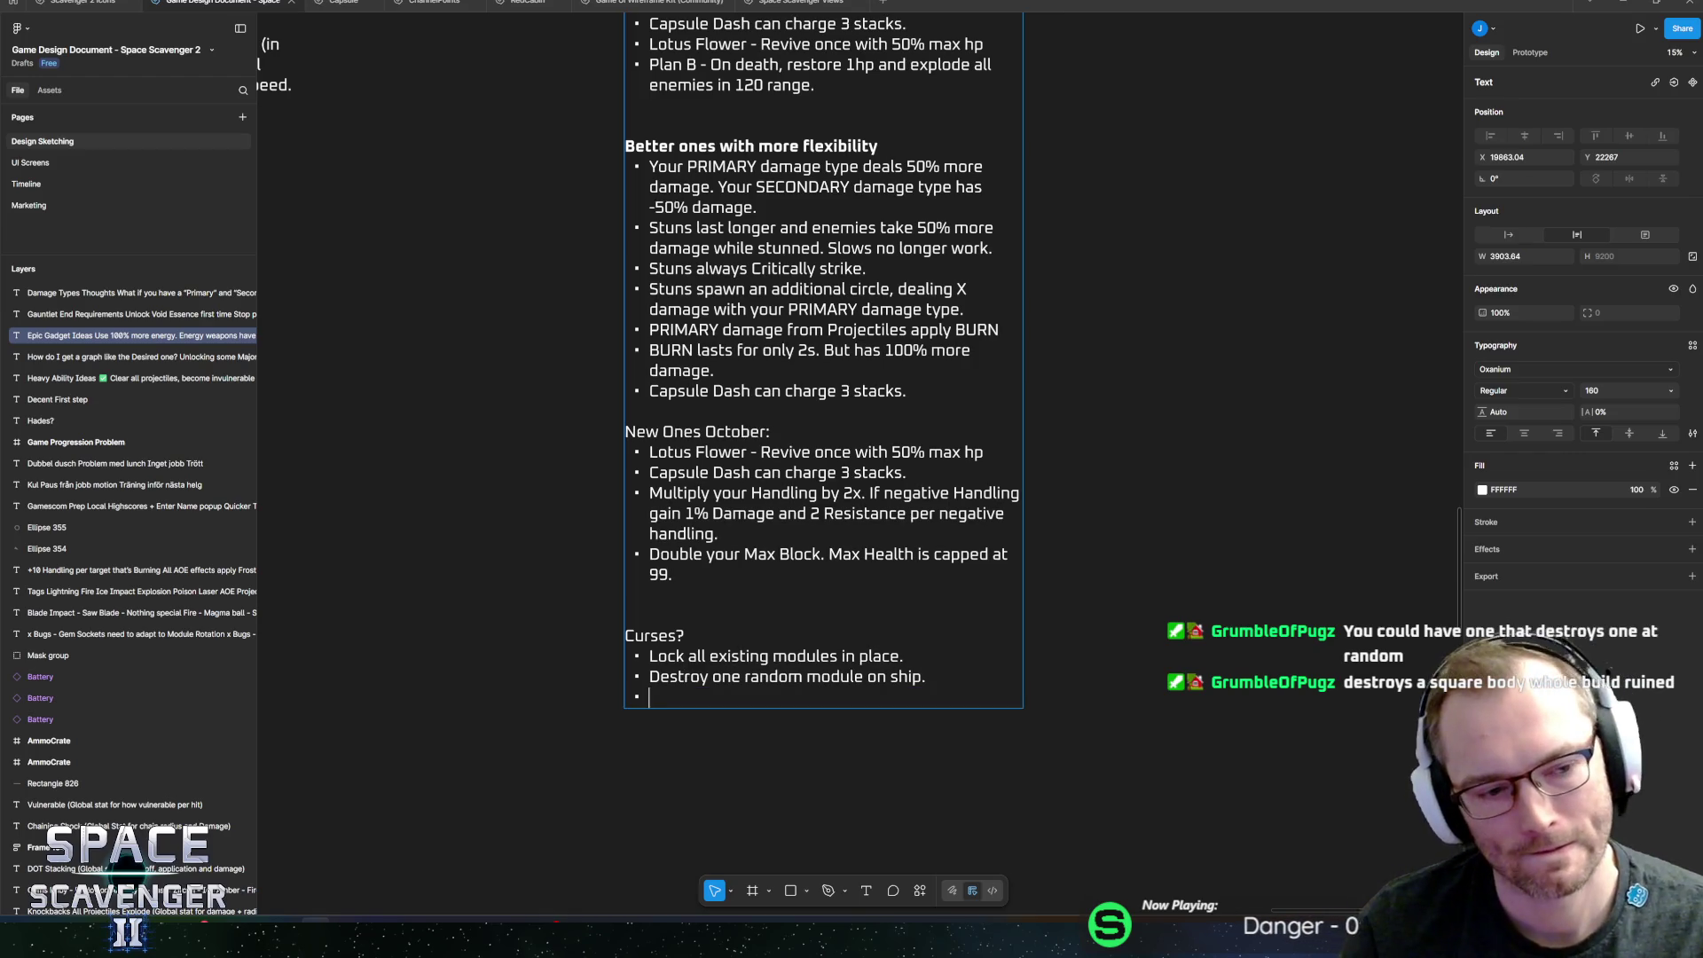
type("Remove al")
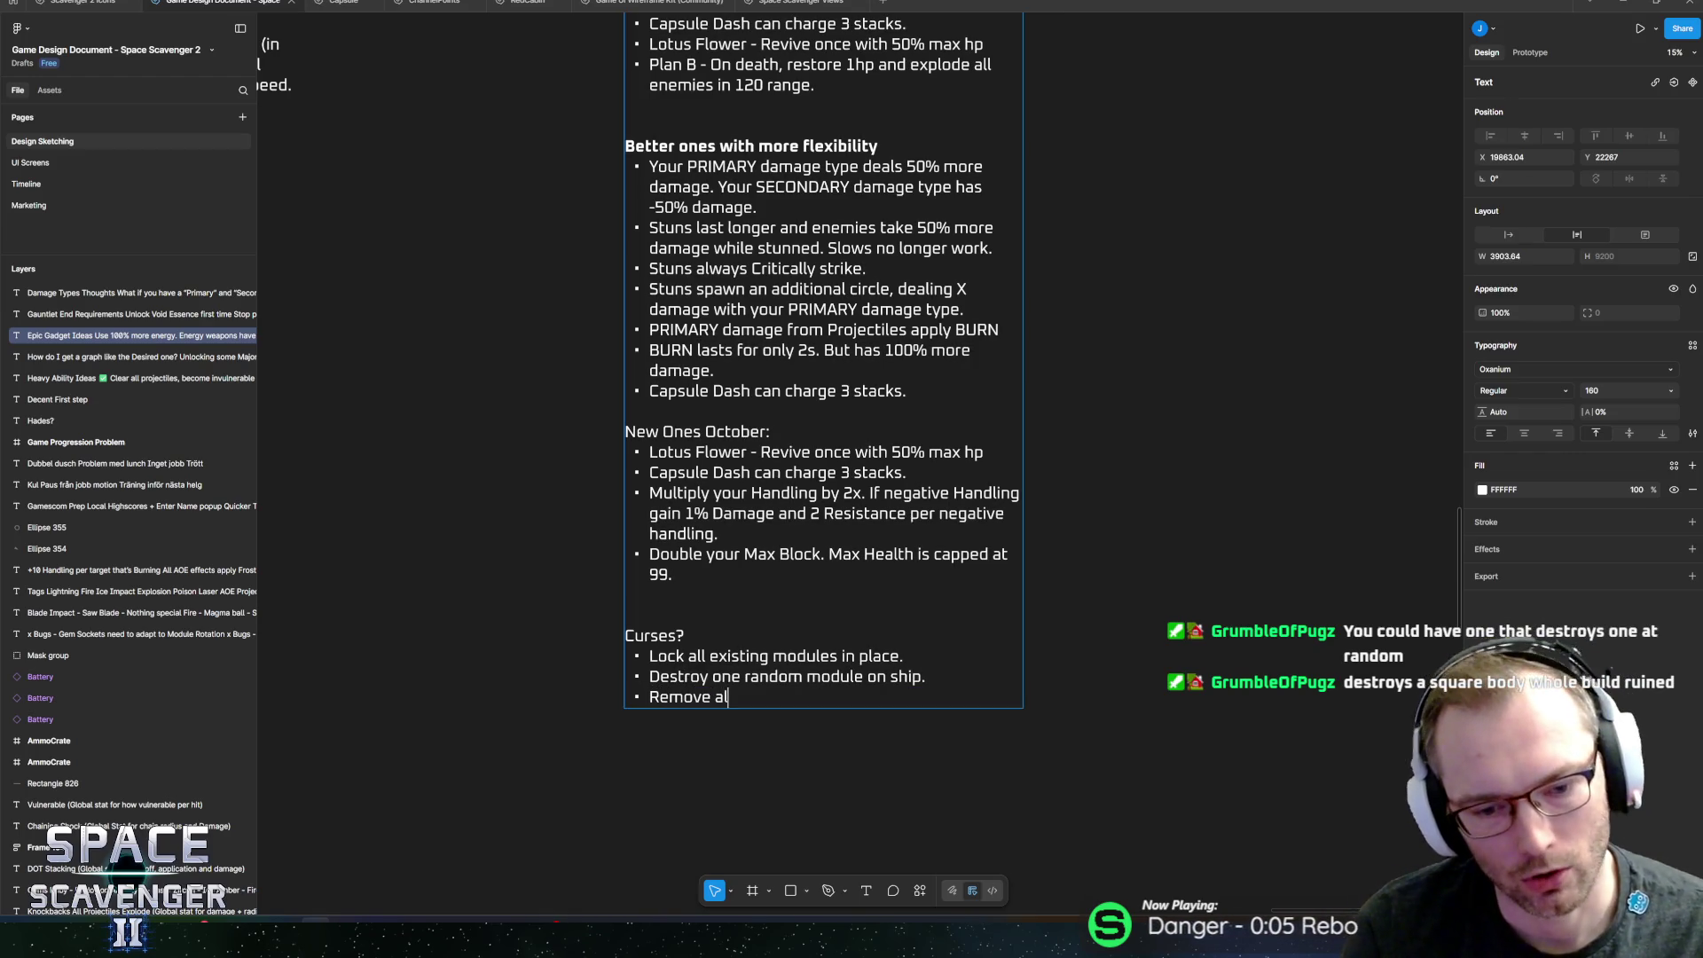
type("l currecn")
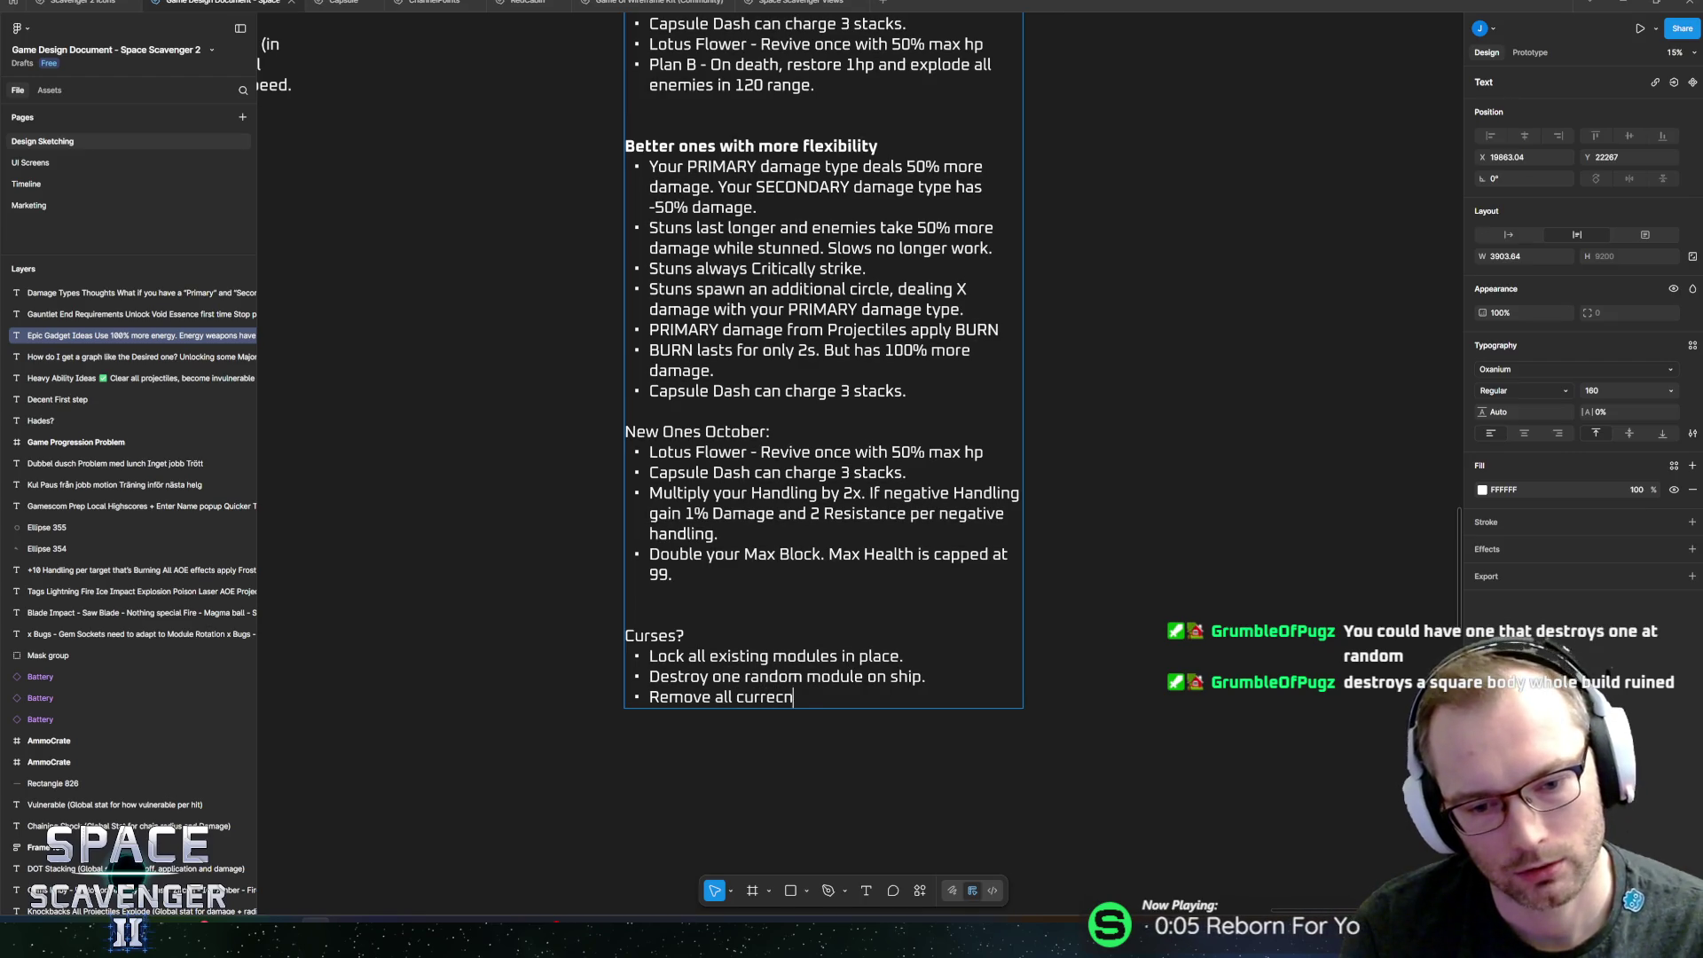
key("BackSpace")
key("BackSpace")
type("ny")
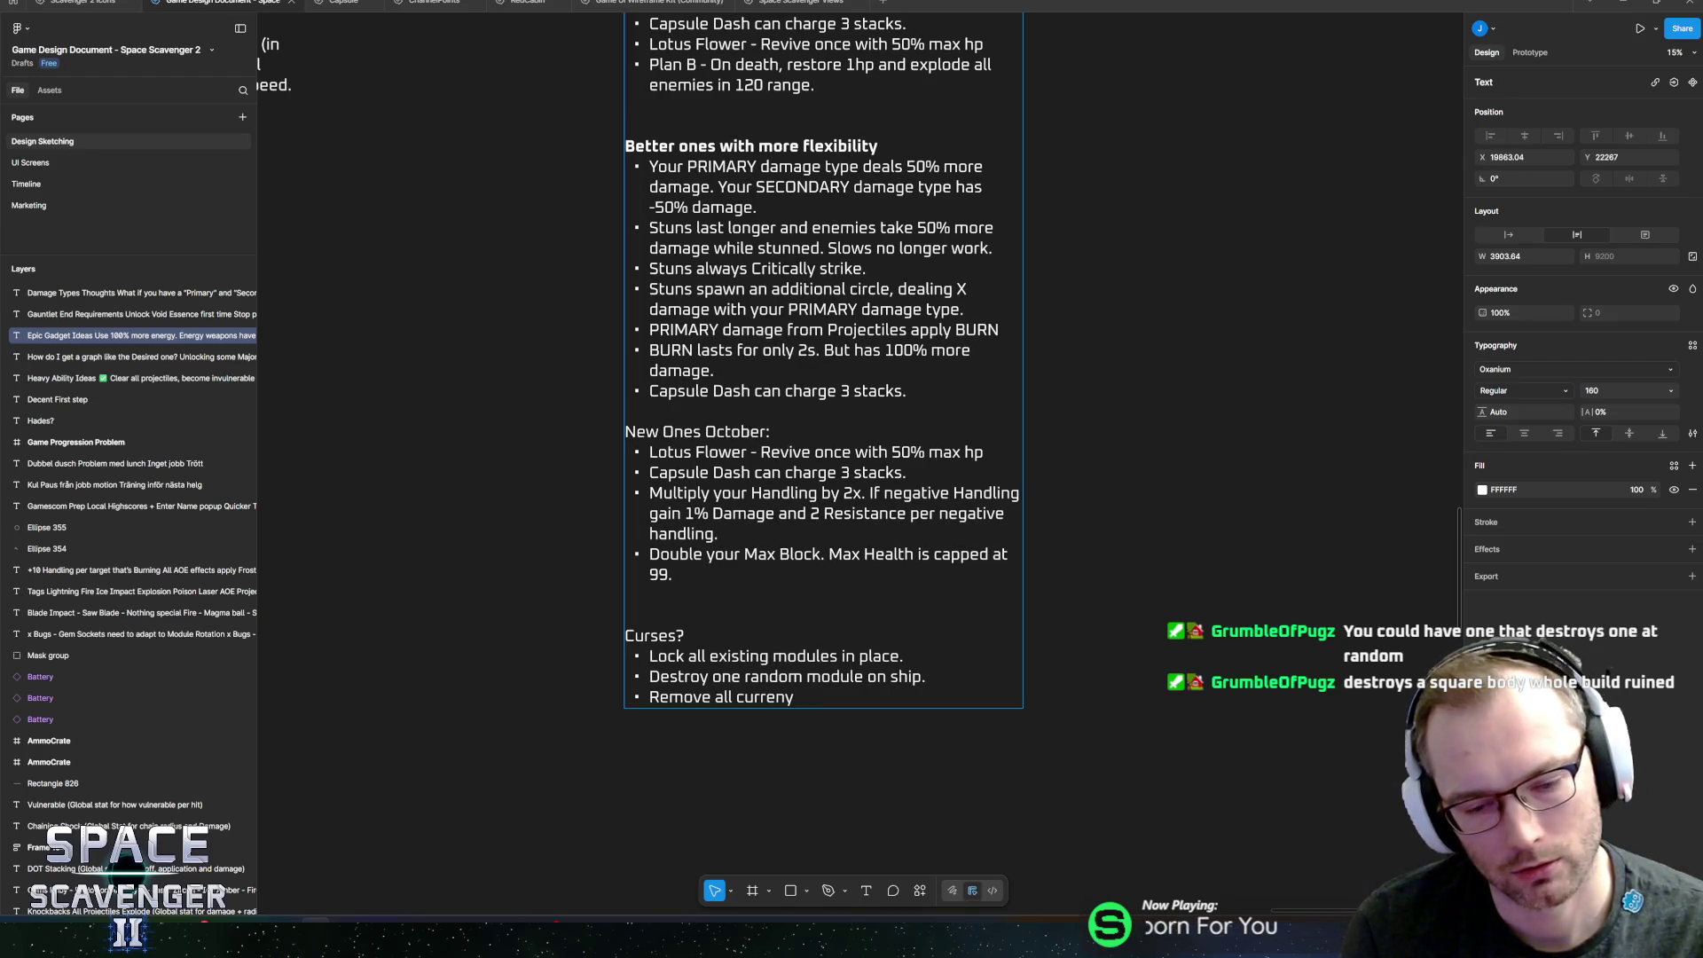
key("BackSpace")
type("cy")
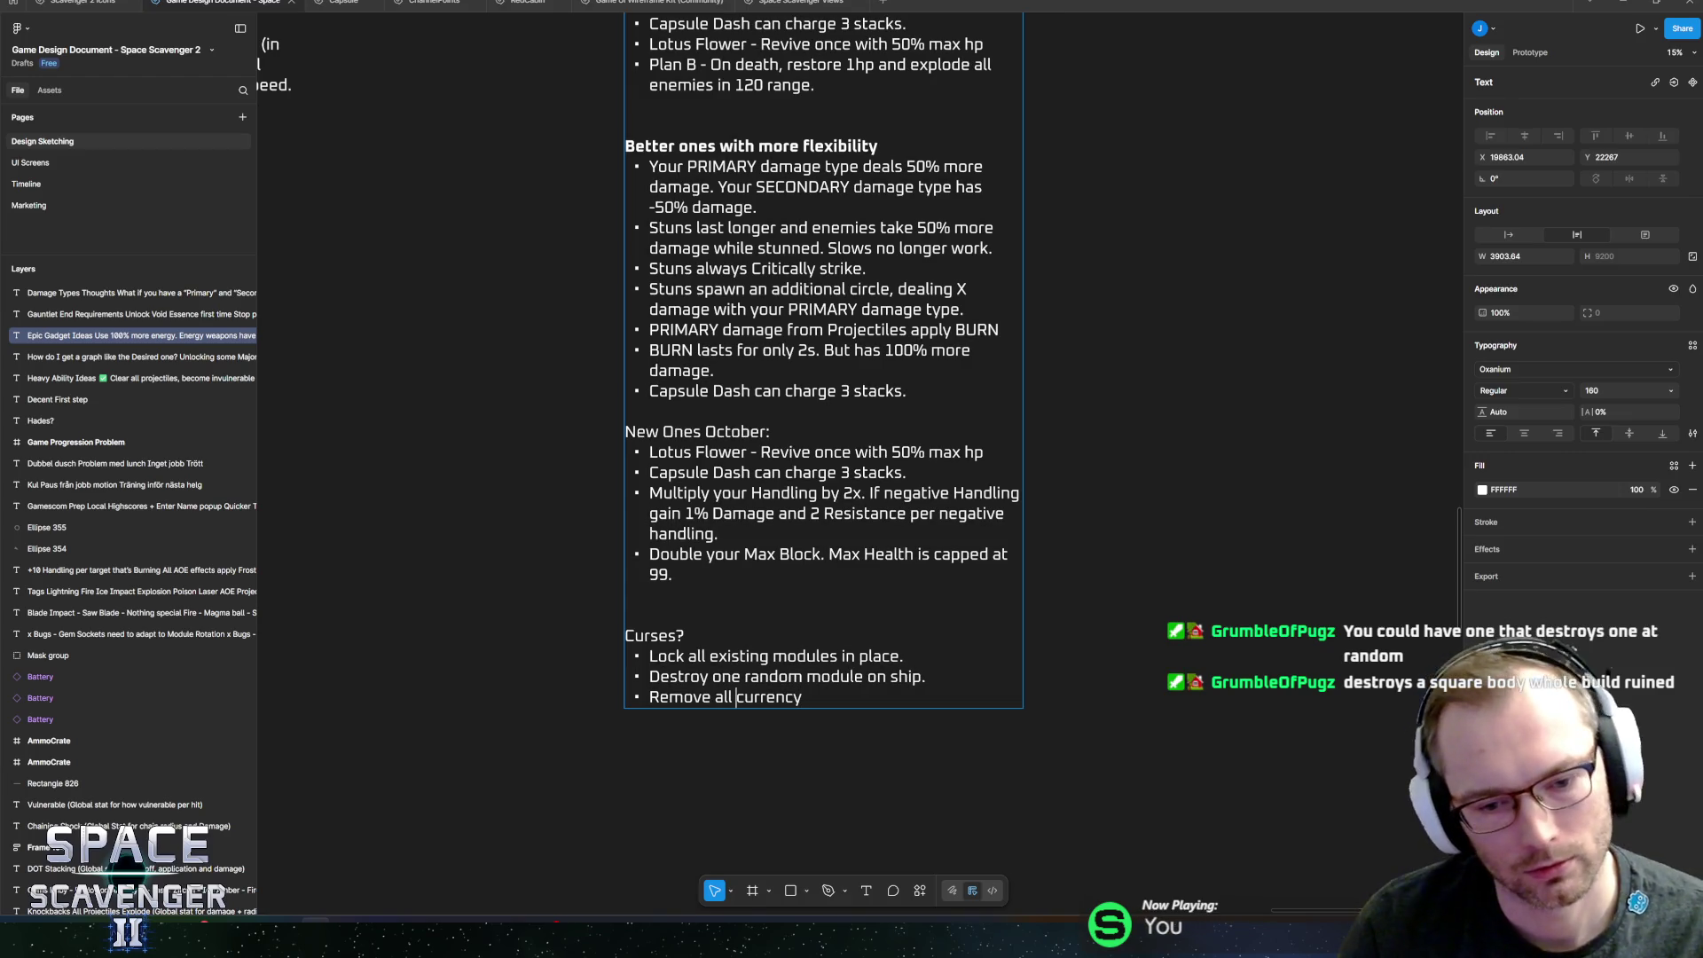
type("current")
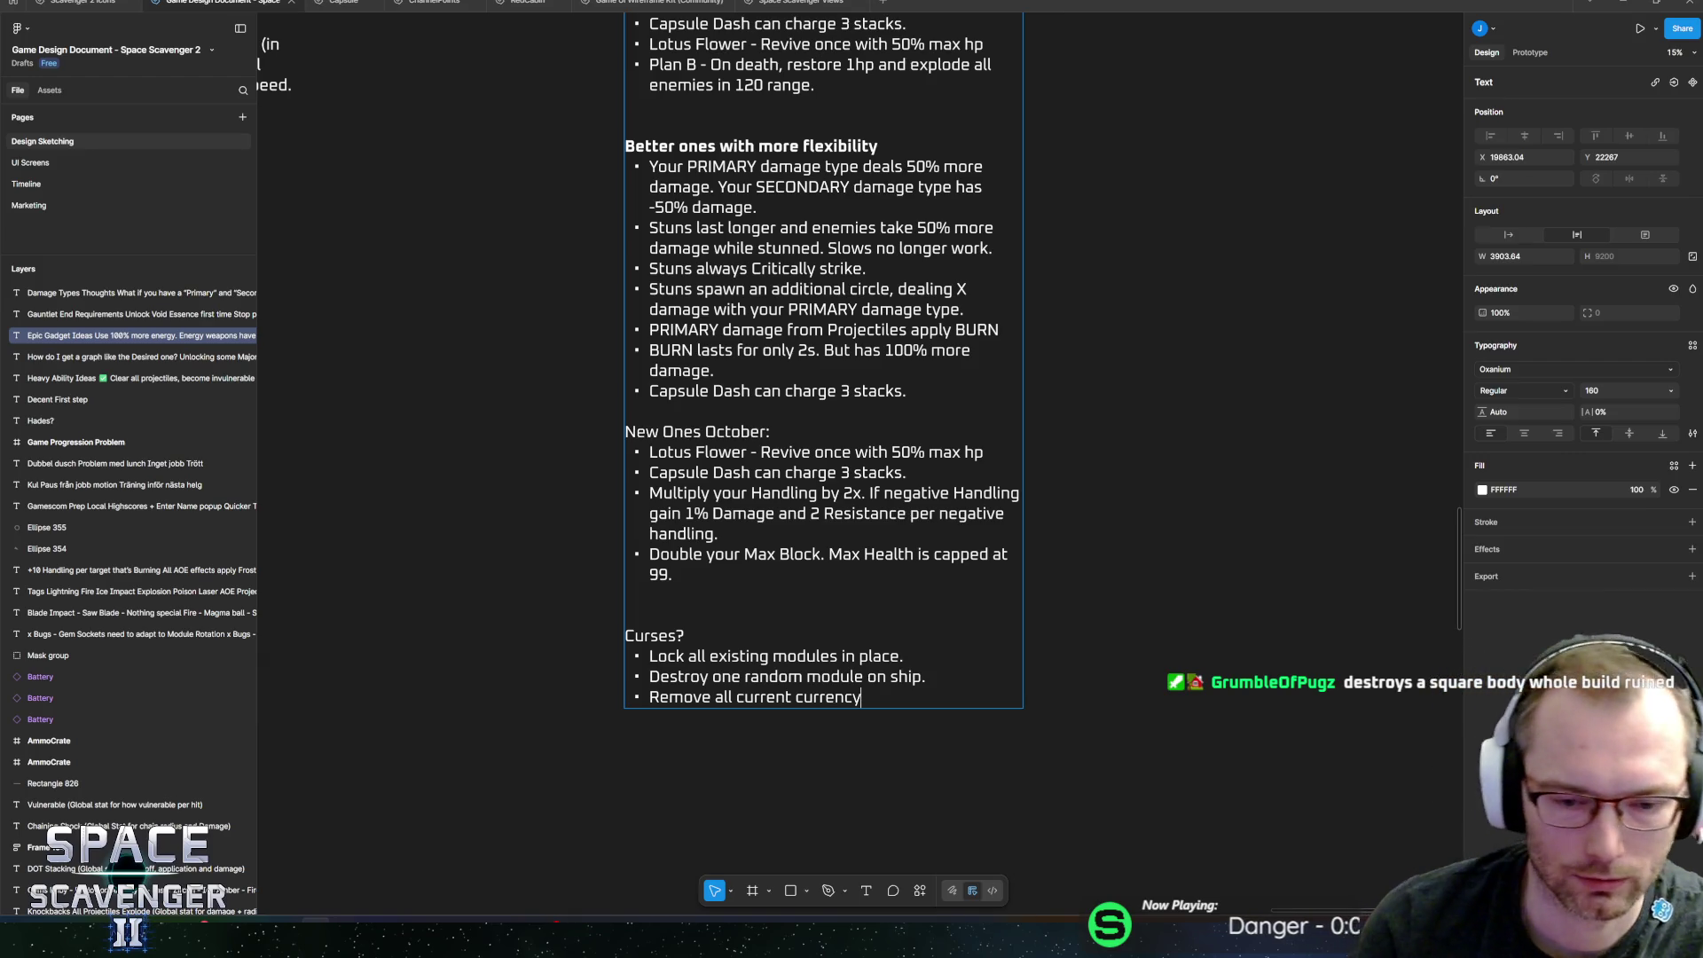
key("Return")
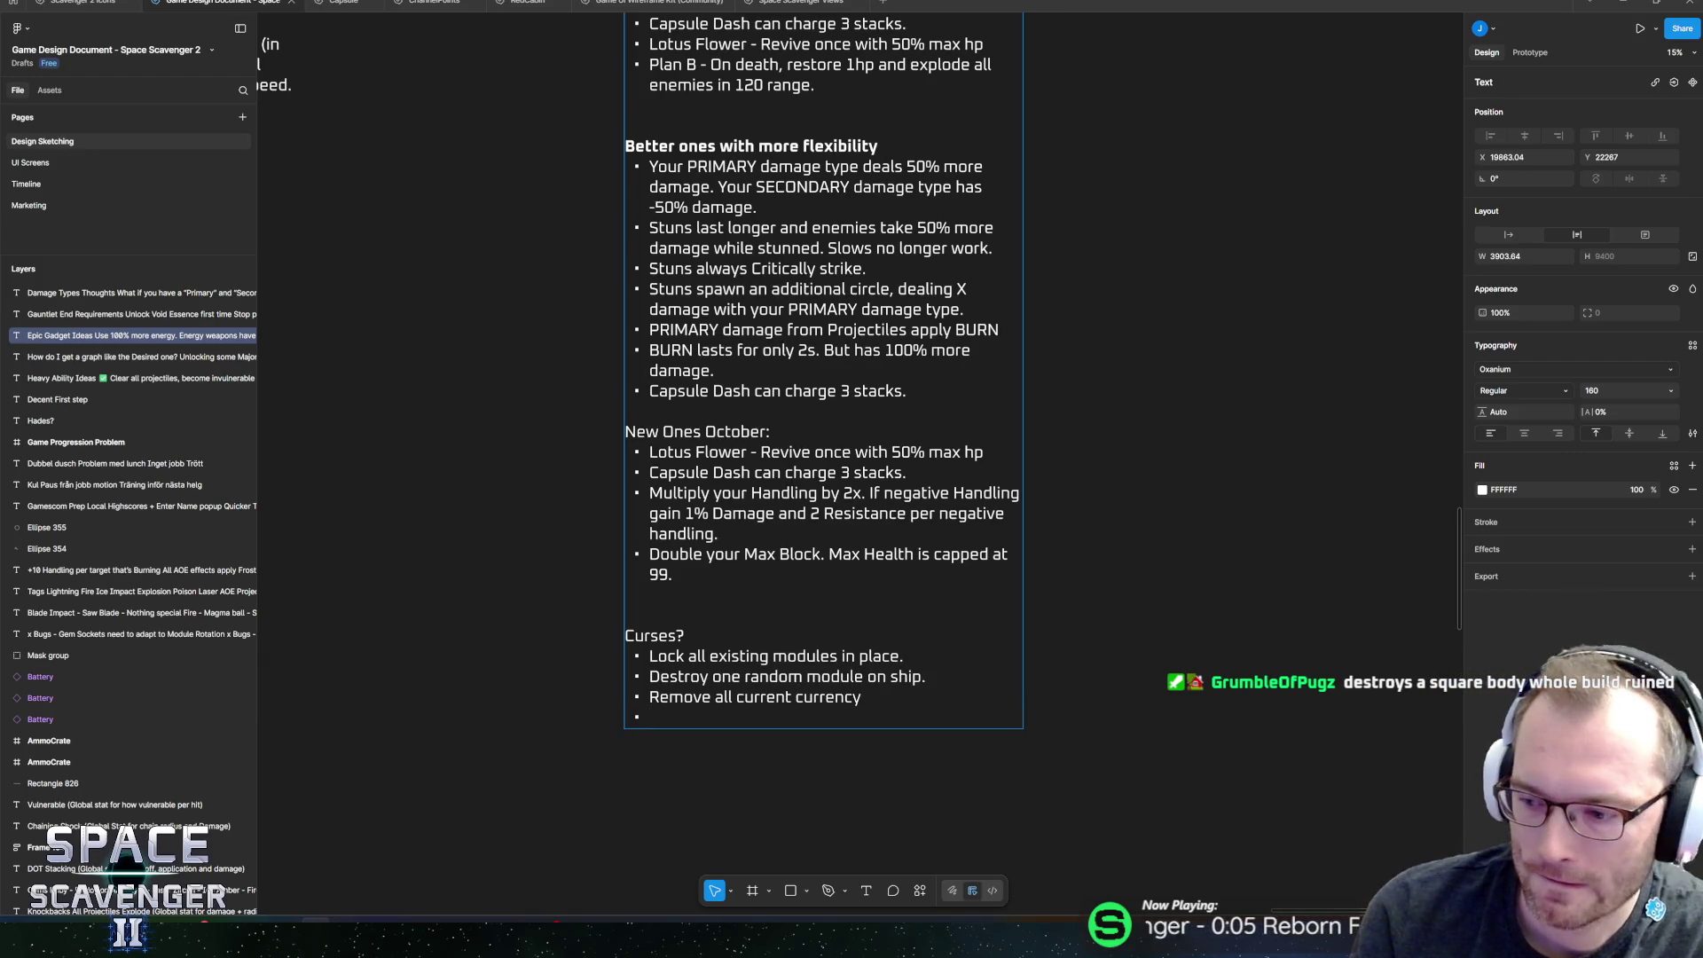
type("All shop")
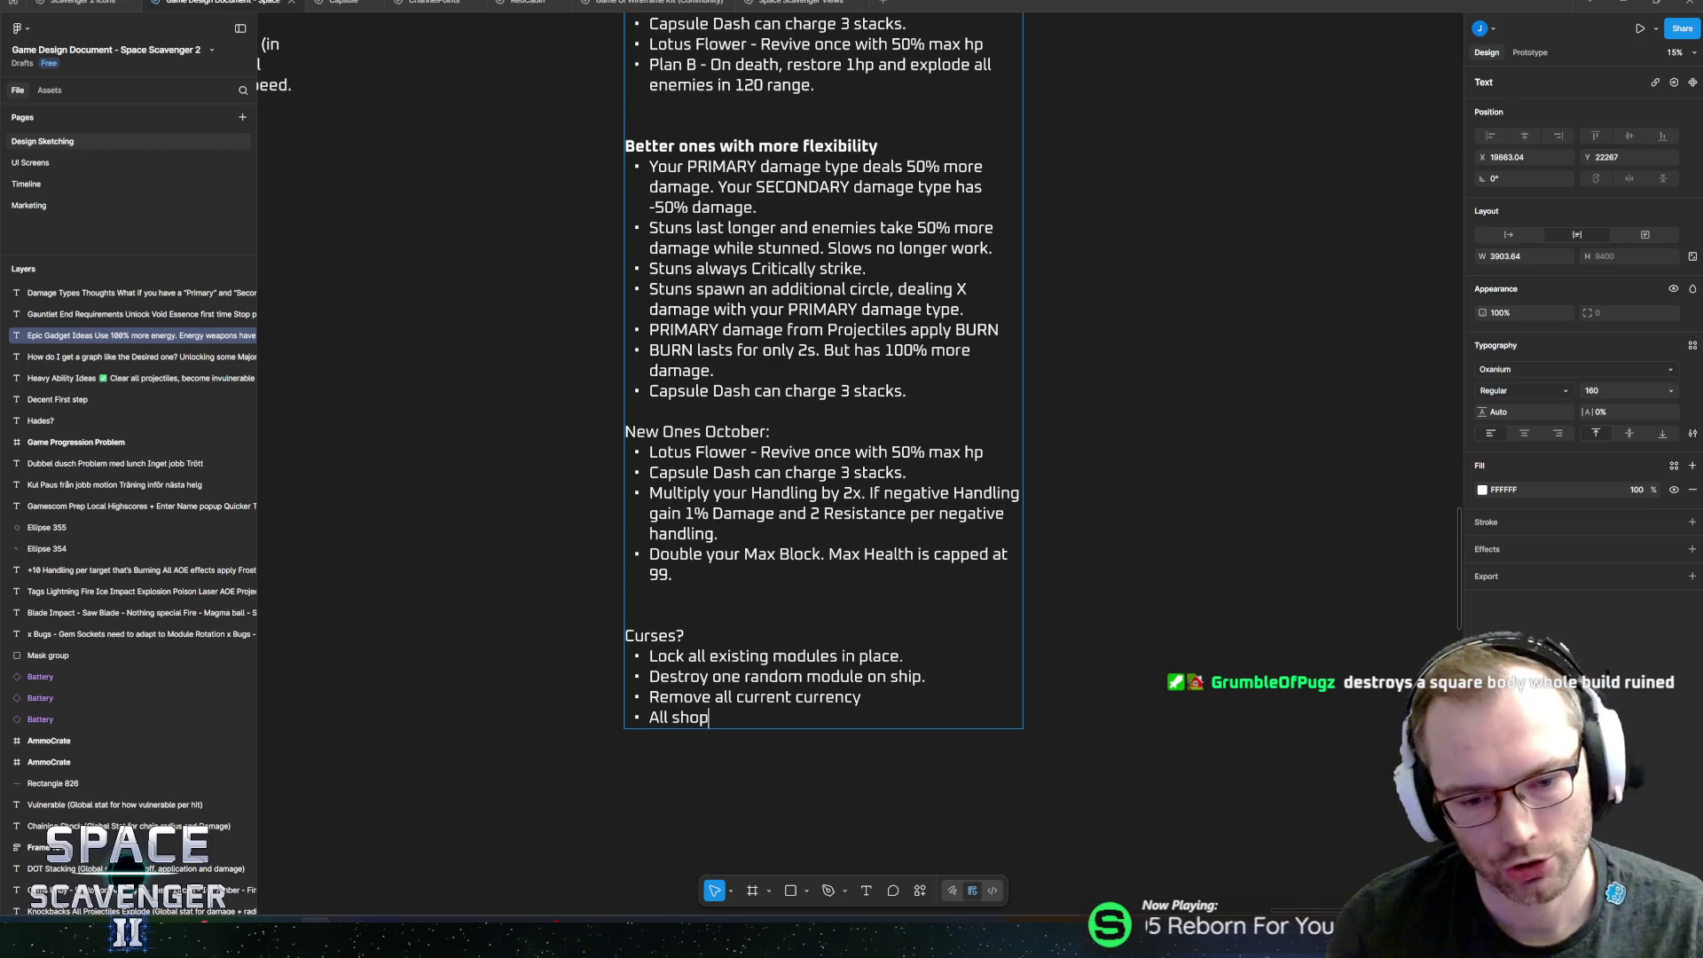
type("s are 5")
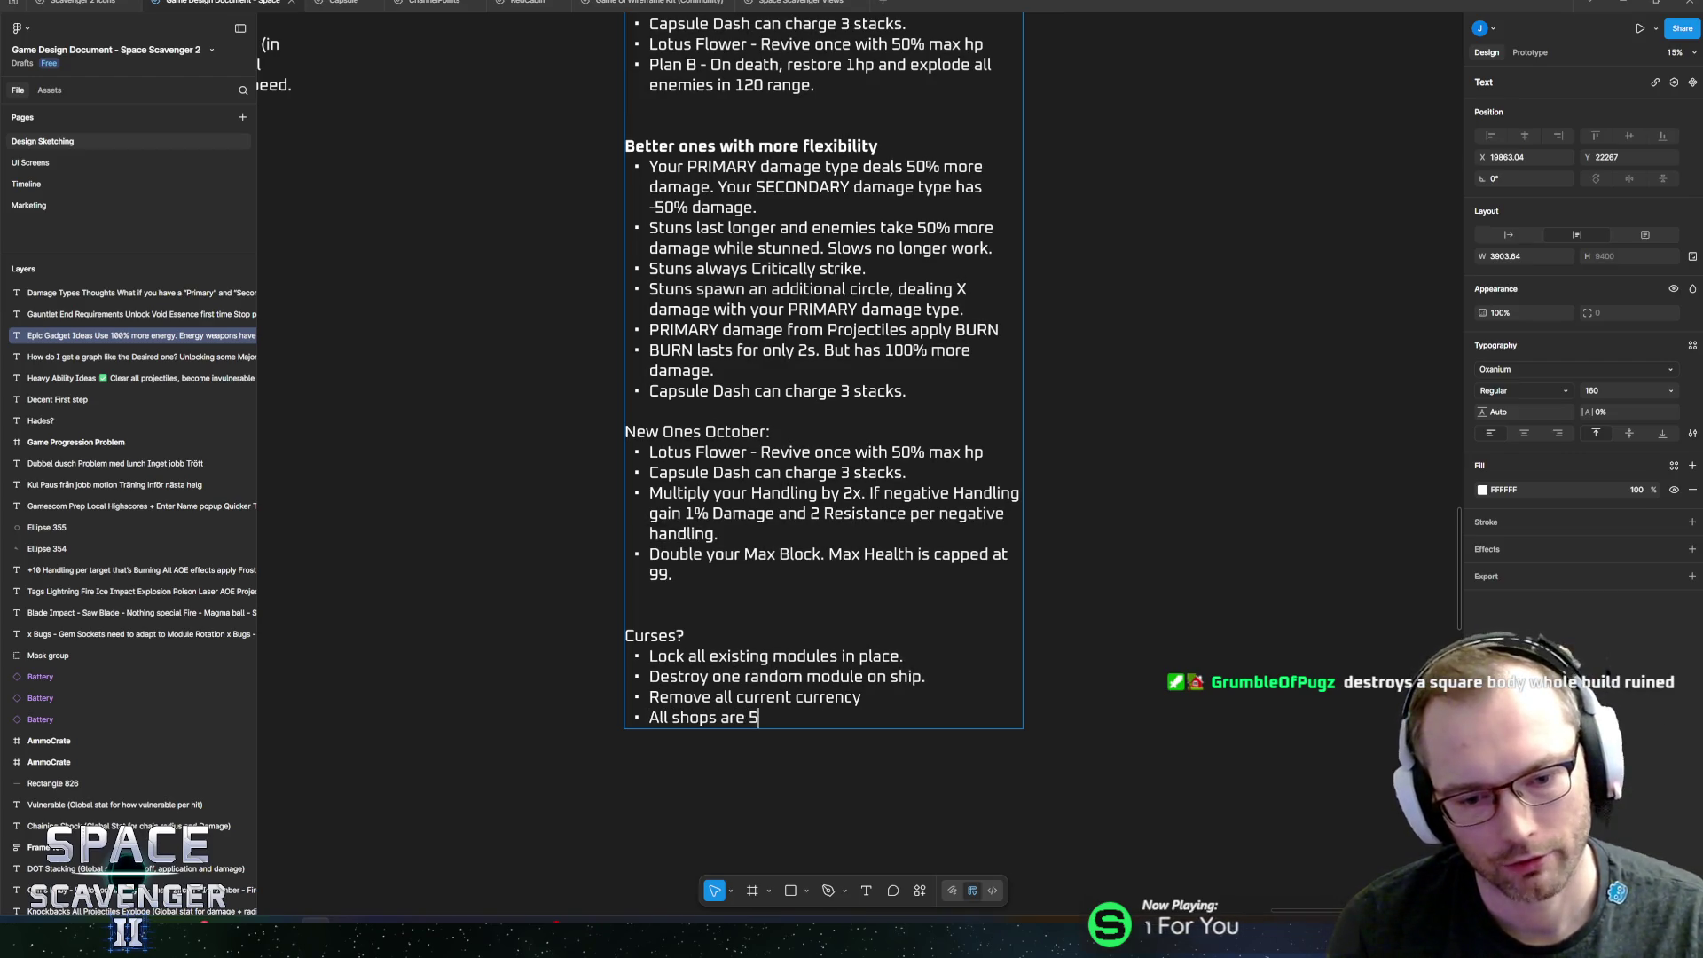
type("0")
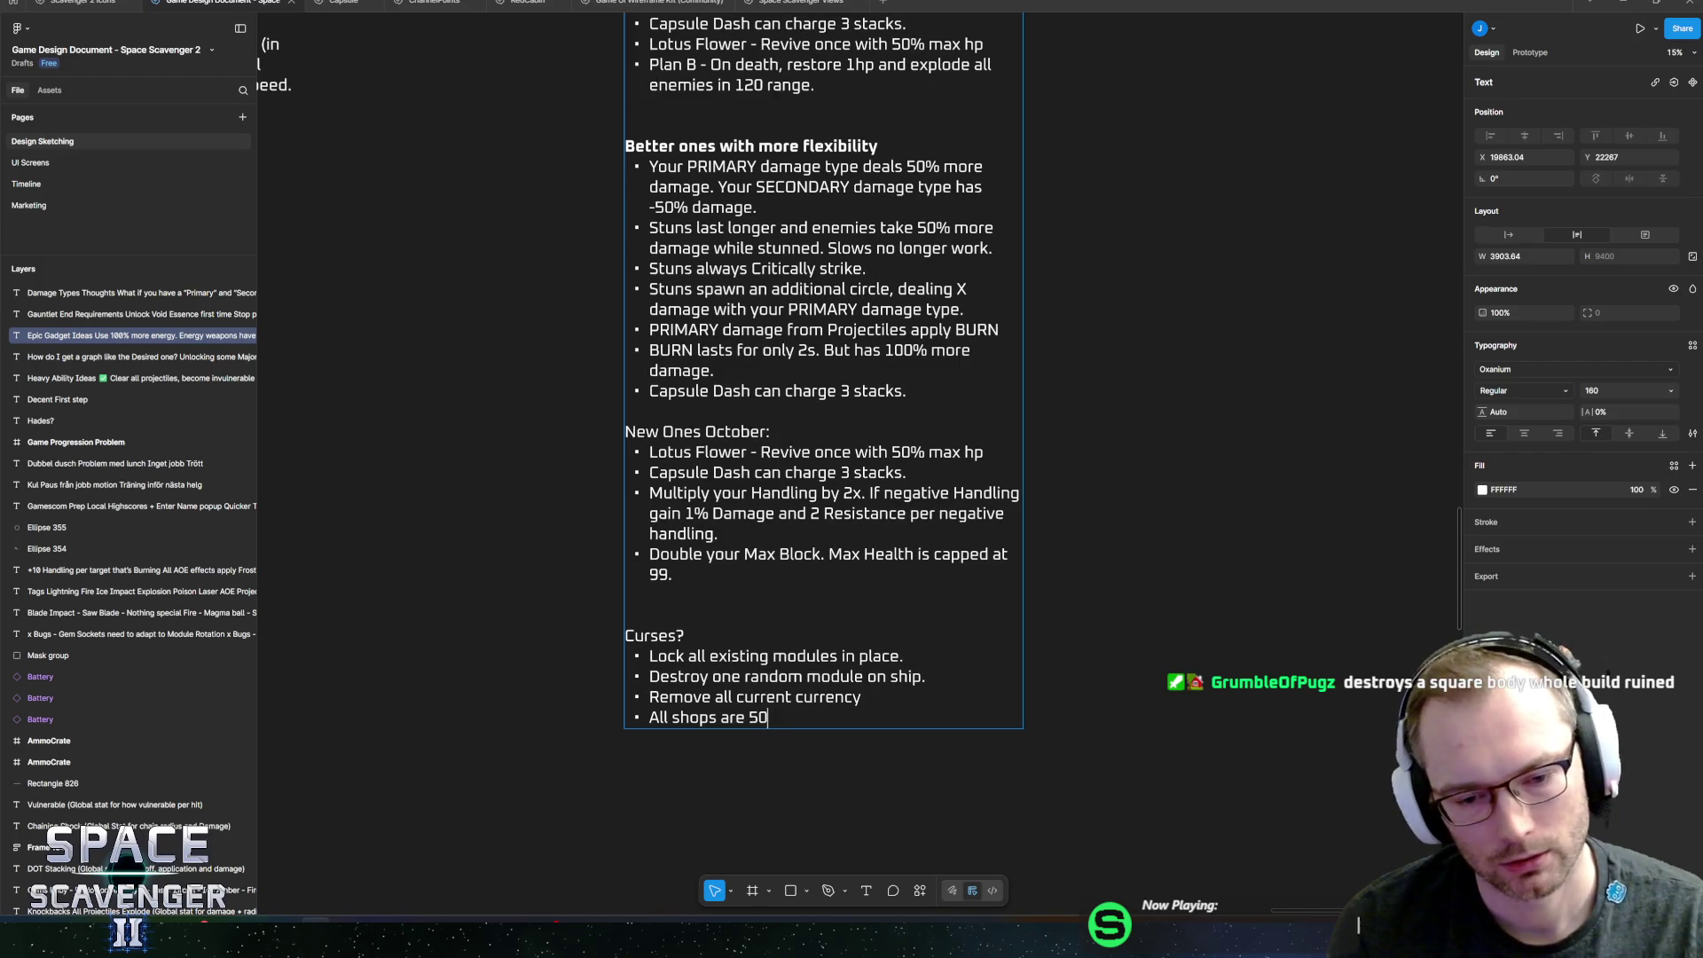
type("^%")
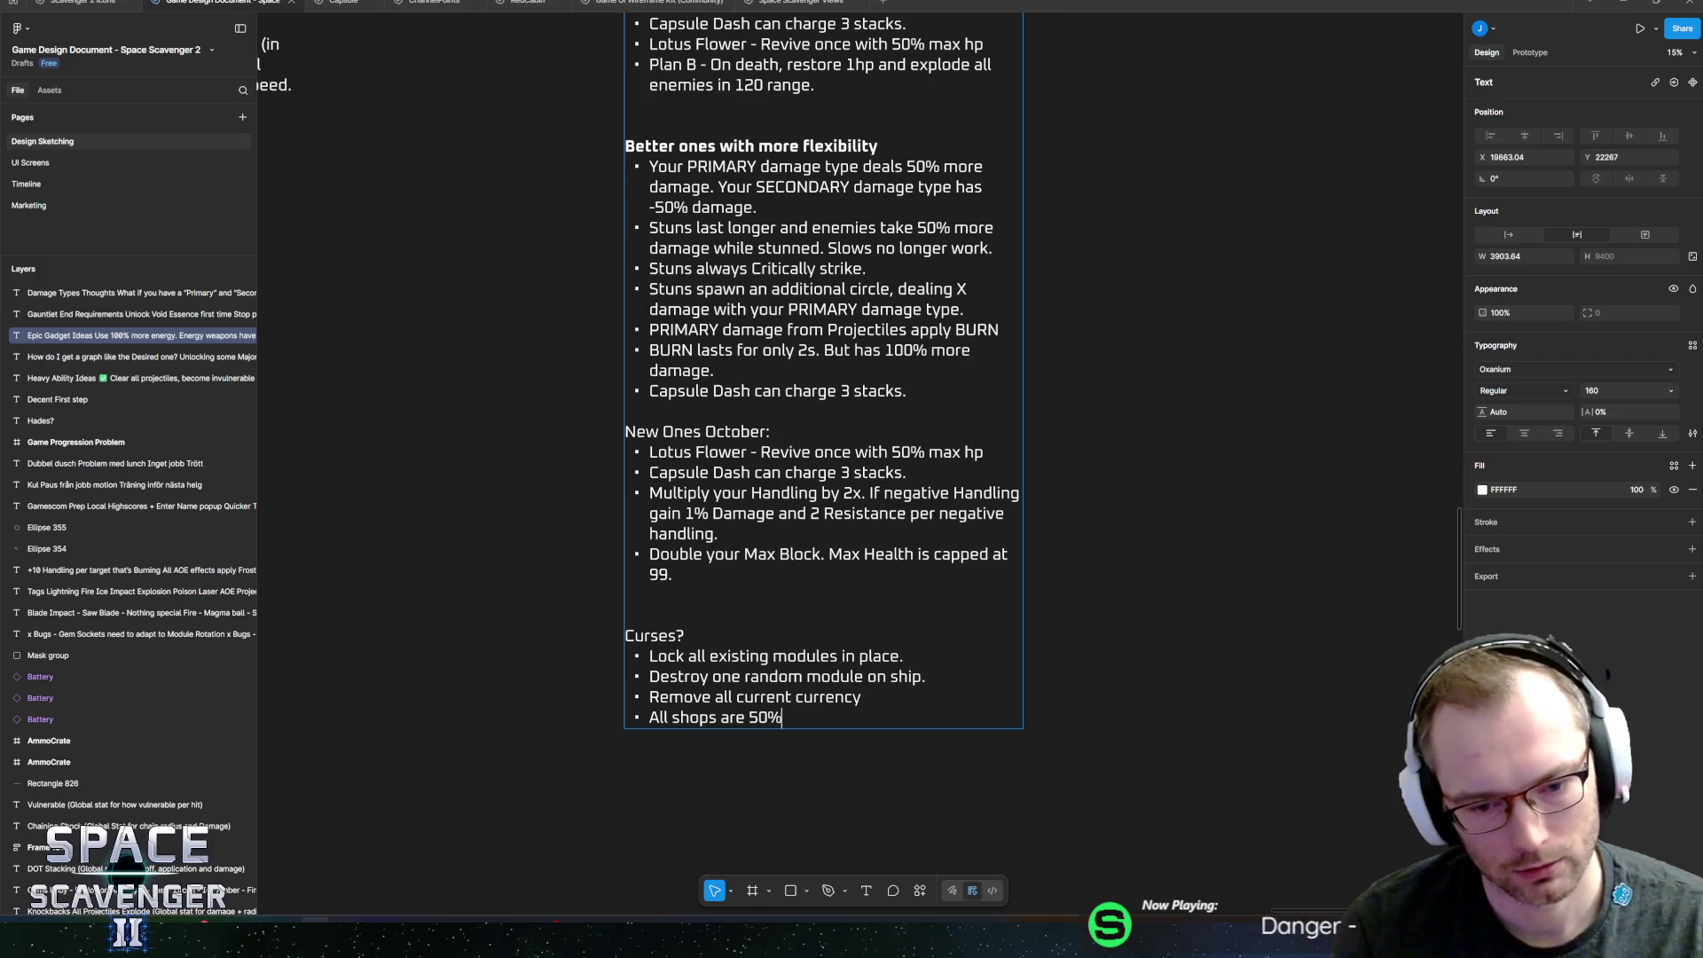
type(" more expensive")
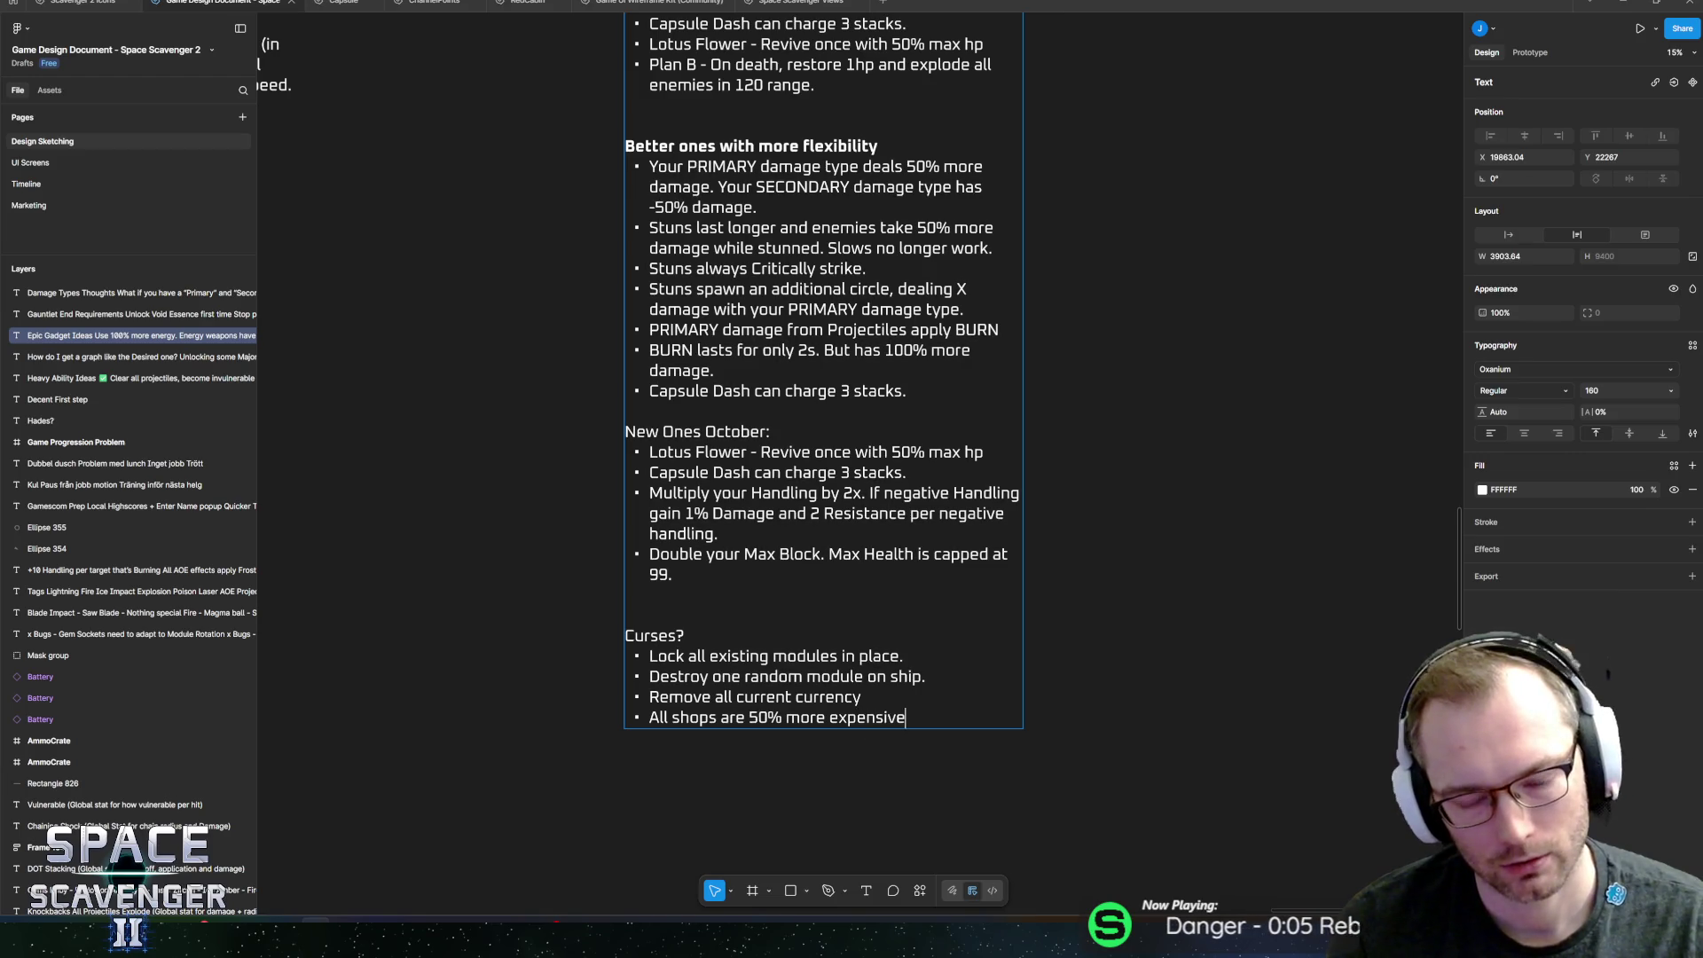
type(".")
Add the curse 'You get nothing from recycling (Polluter)' and start an empty bullet below
key("Return")
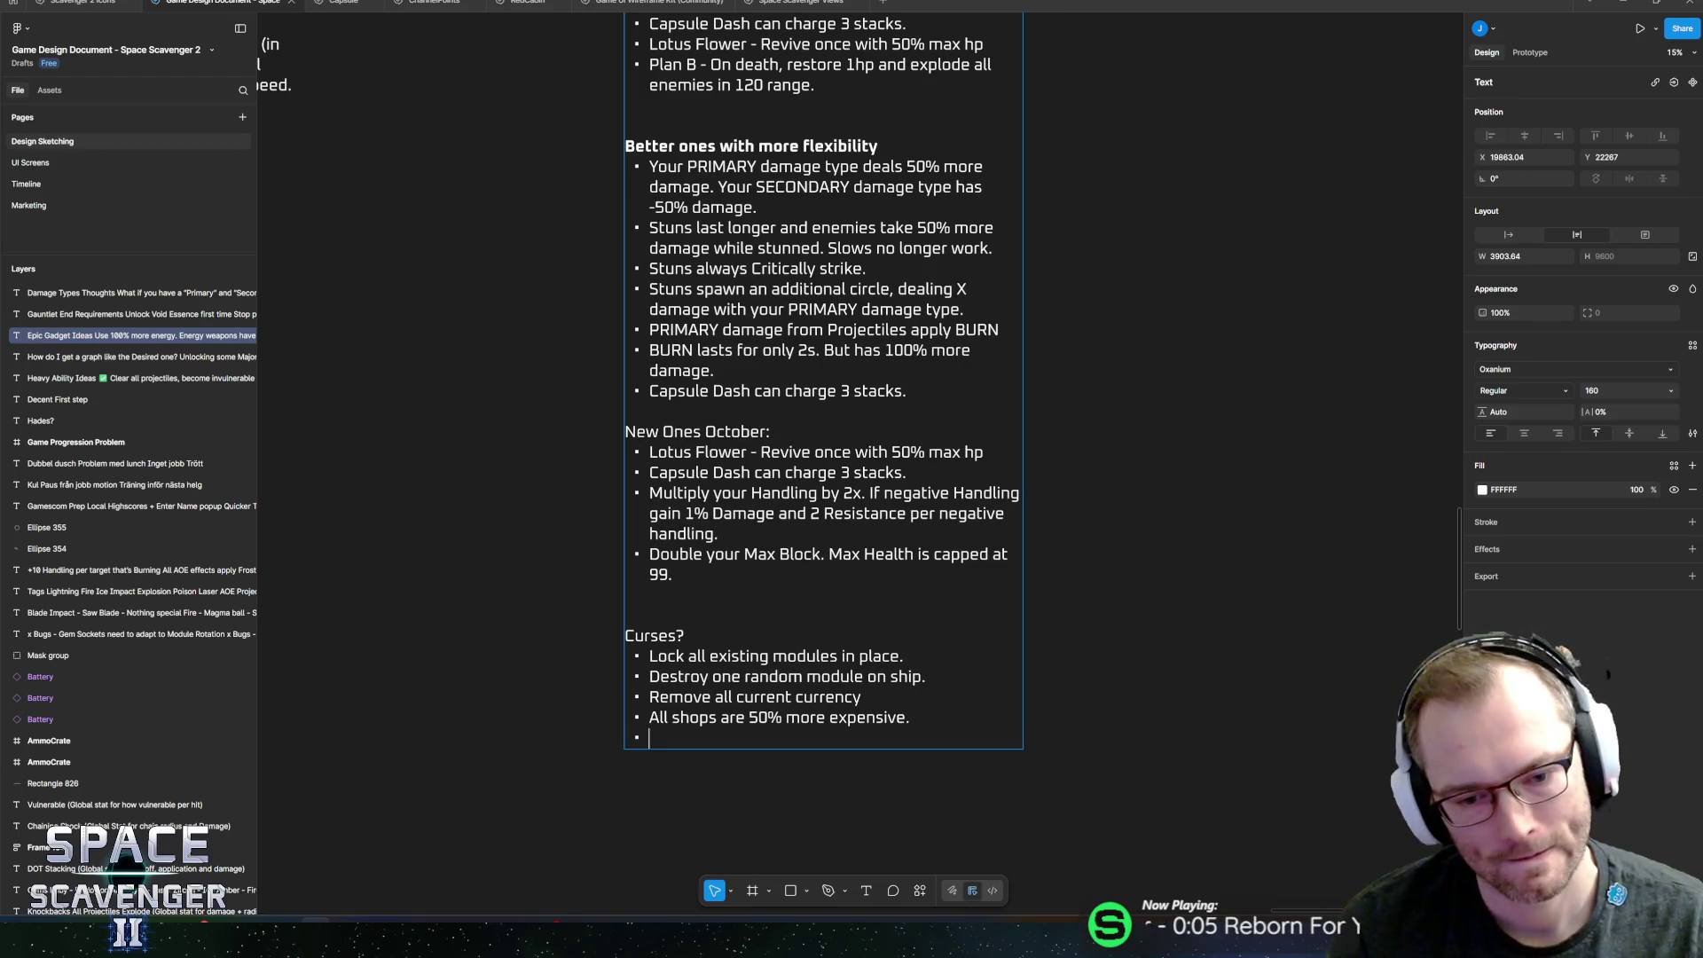
type("You get nothing from ")
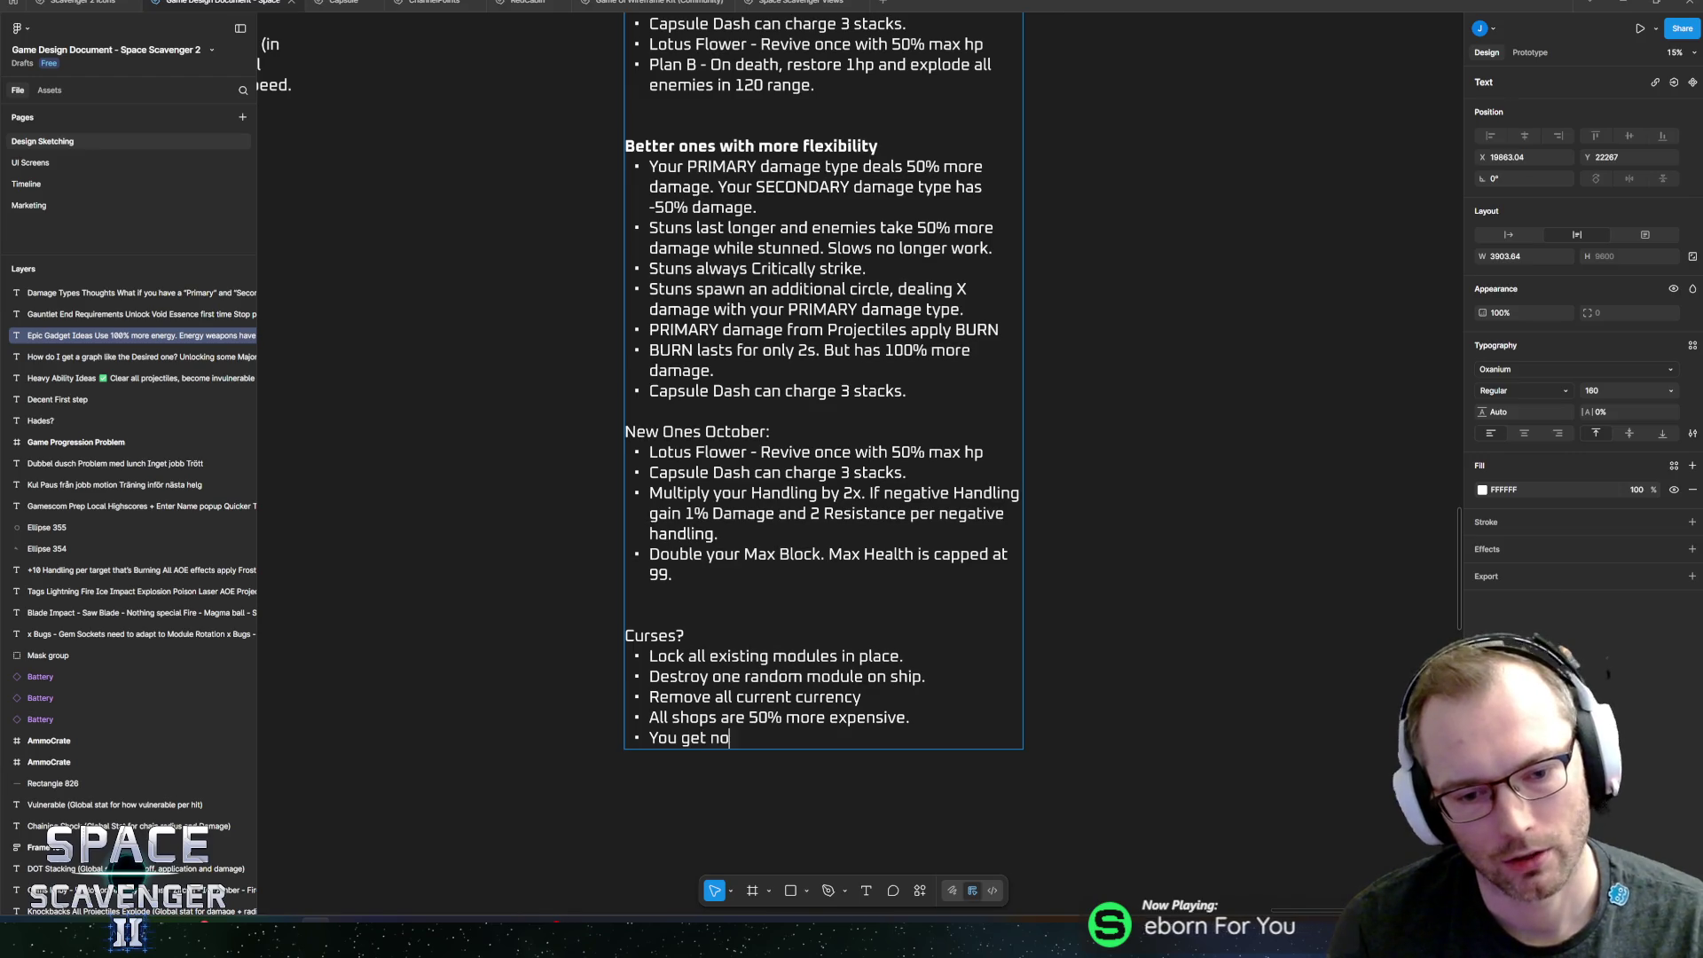
type("re")
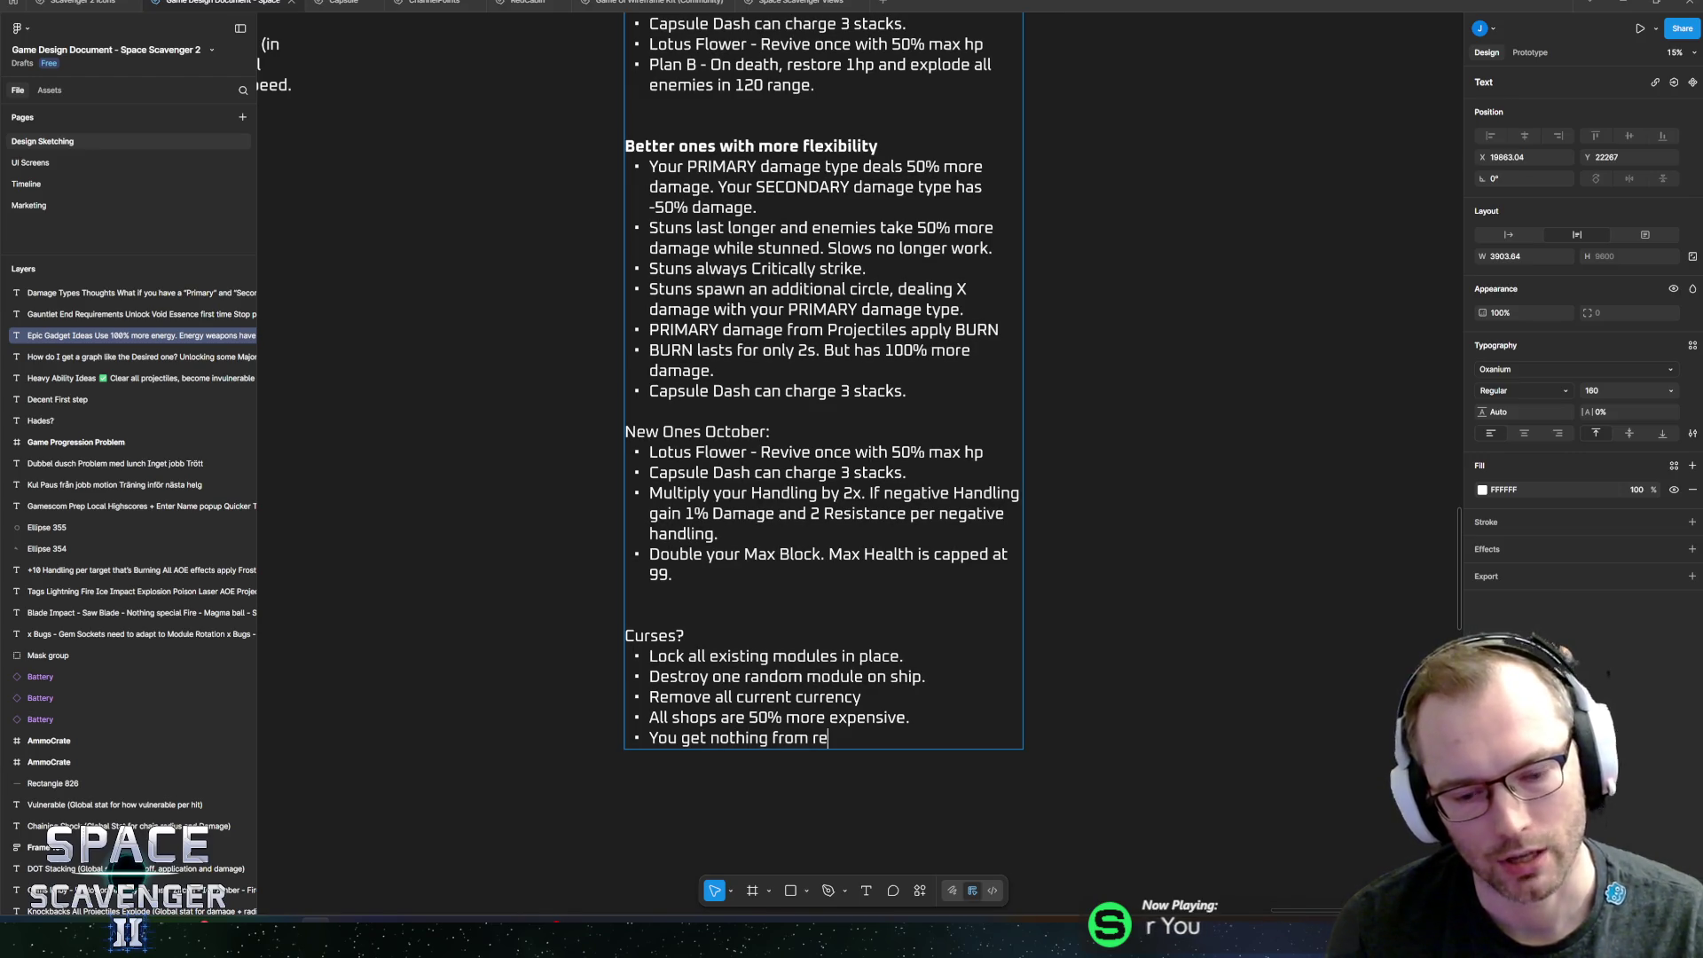
type("cycling (")
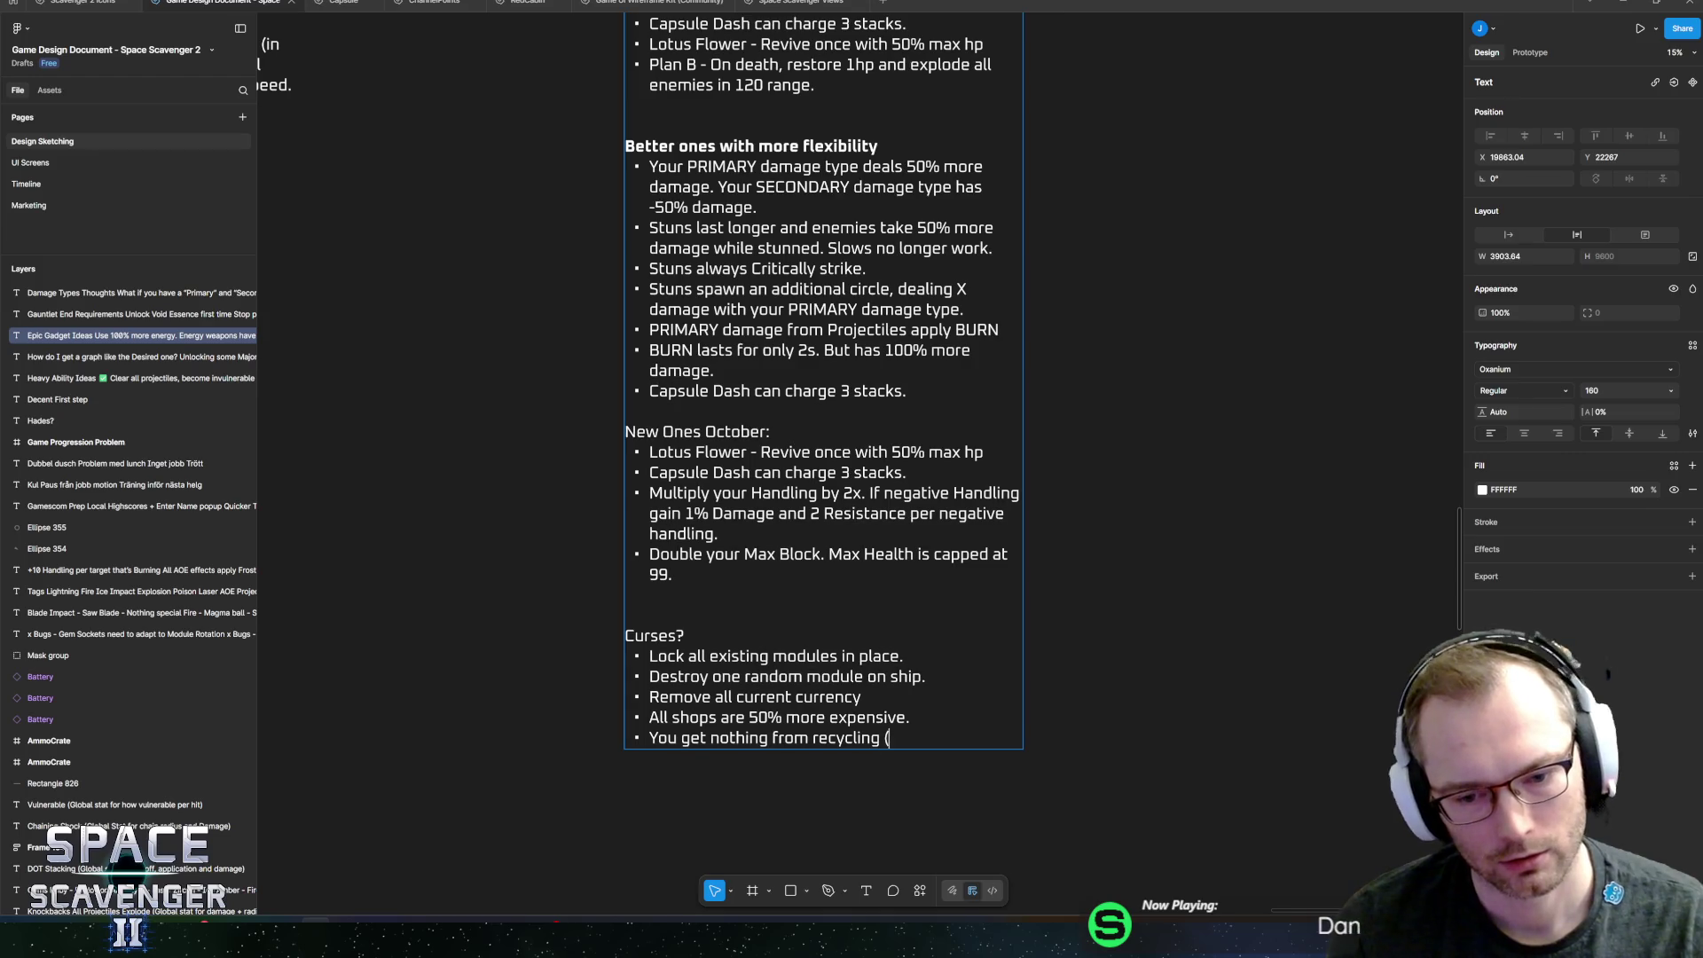
type("En")
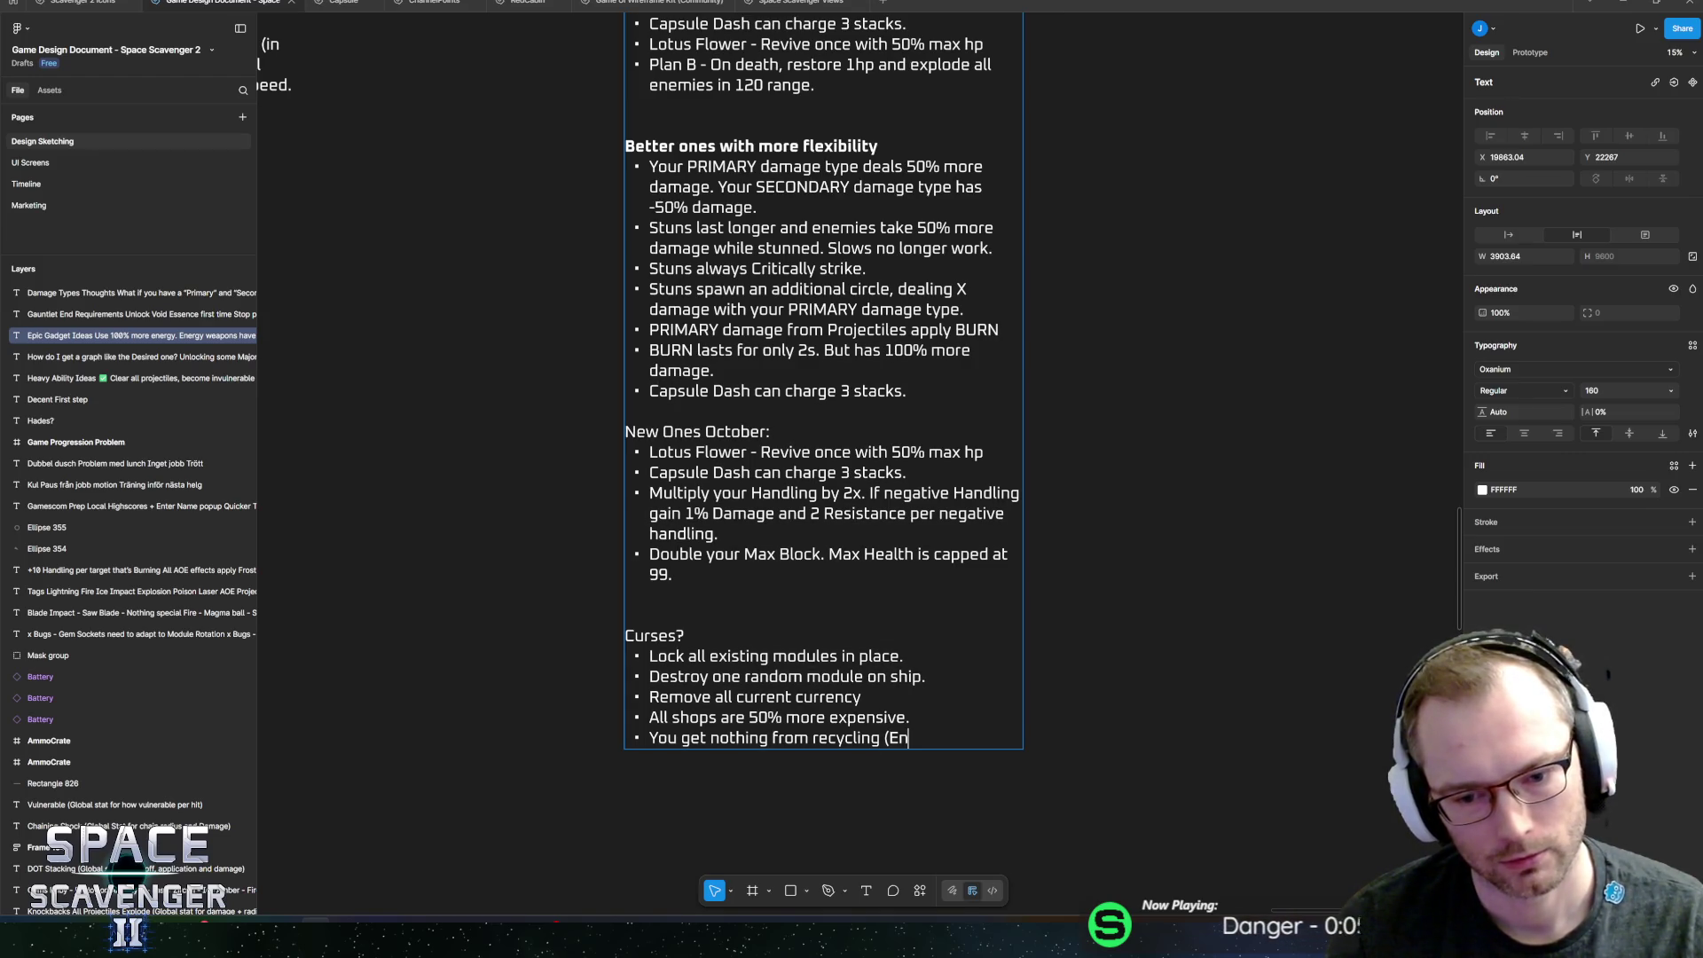
type("viron")
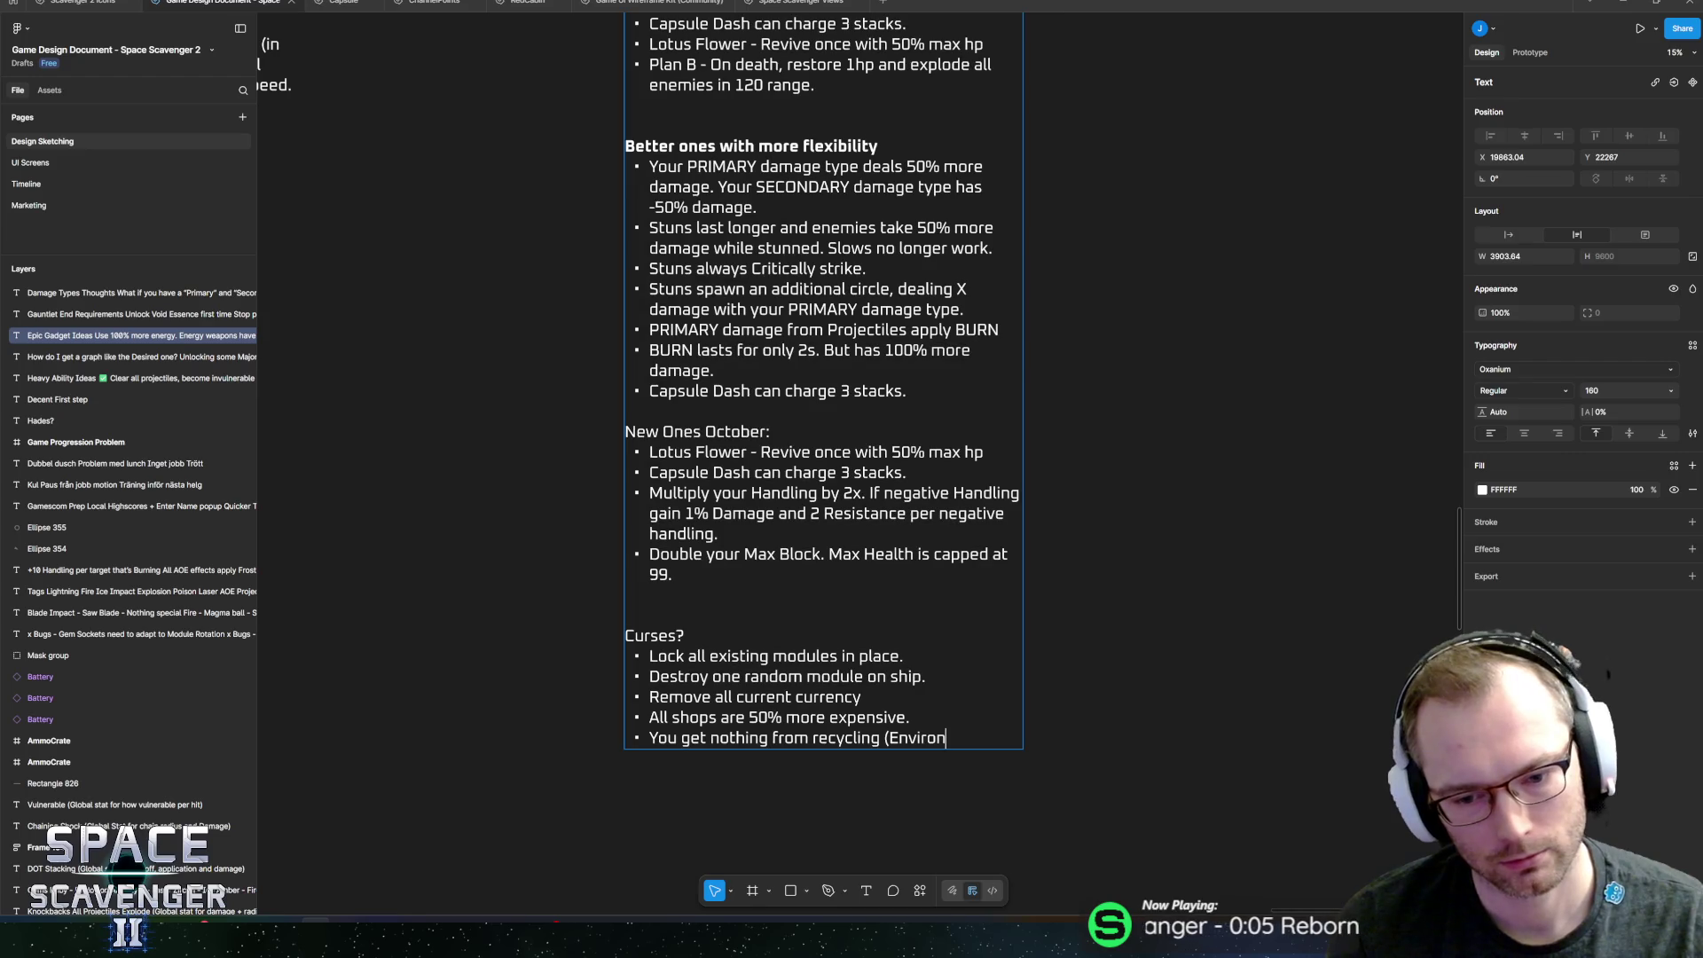
key("BackSpace")
key("BackSpace")
key("BackSpace")
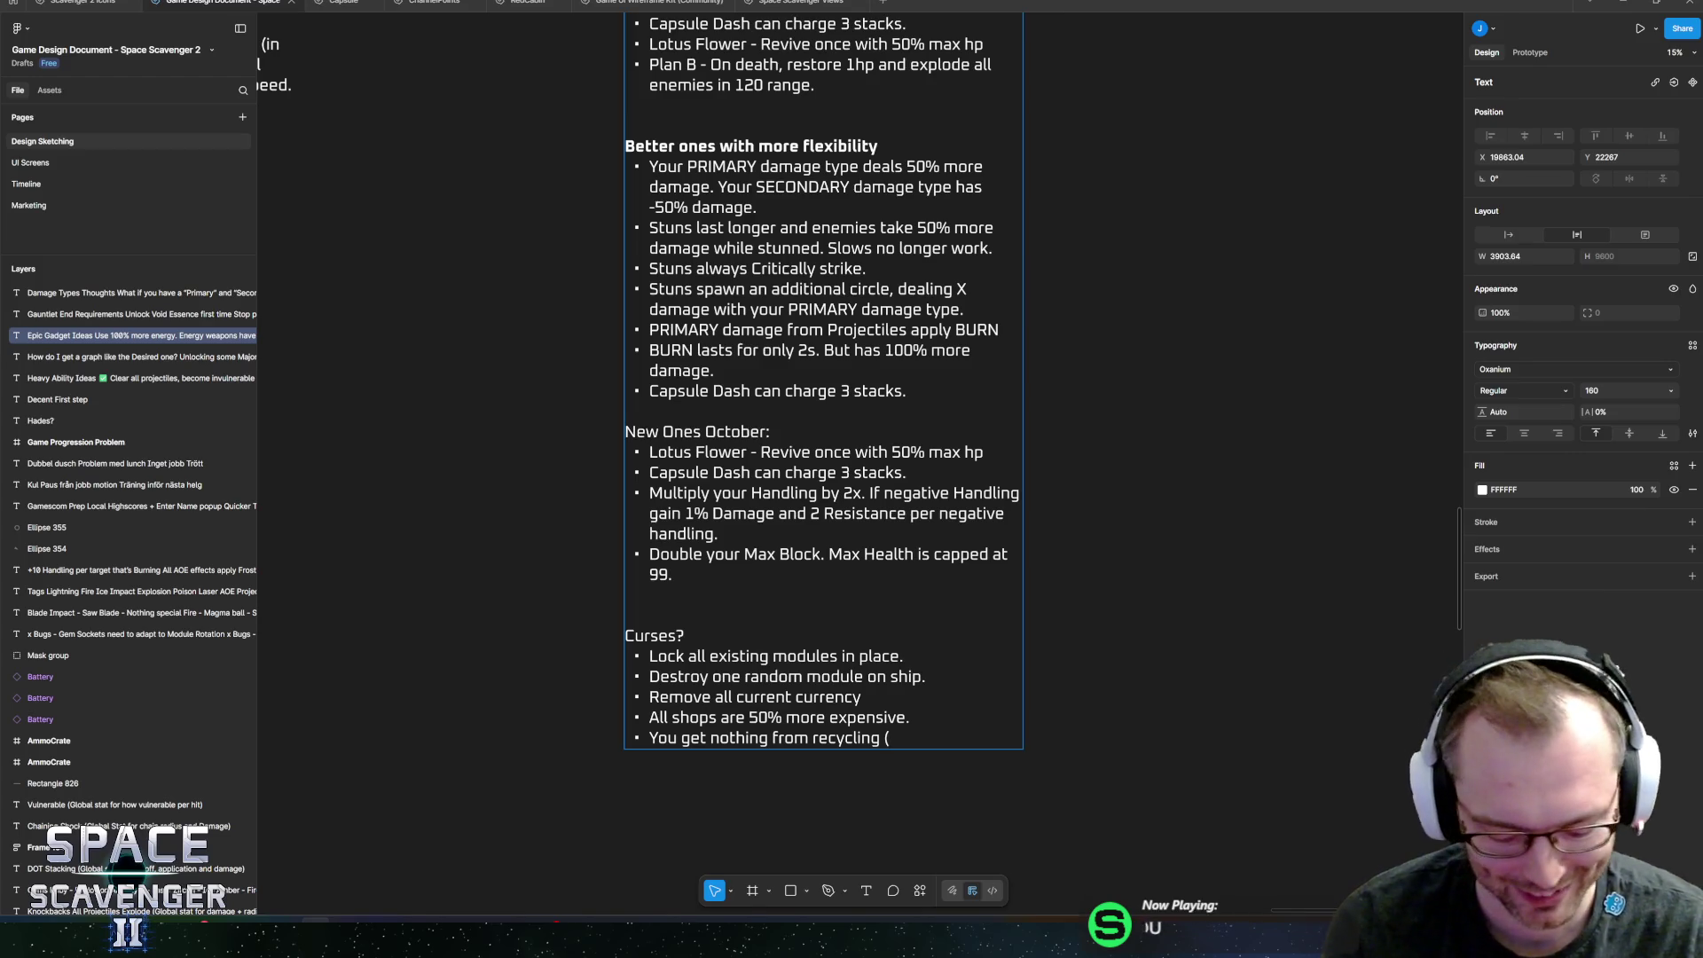
type("Polluter)")
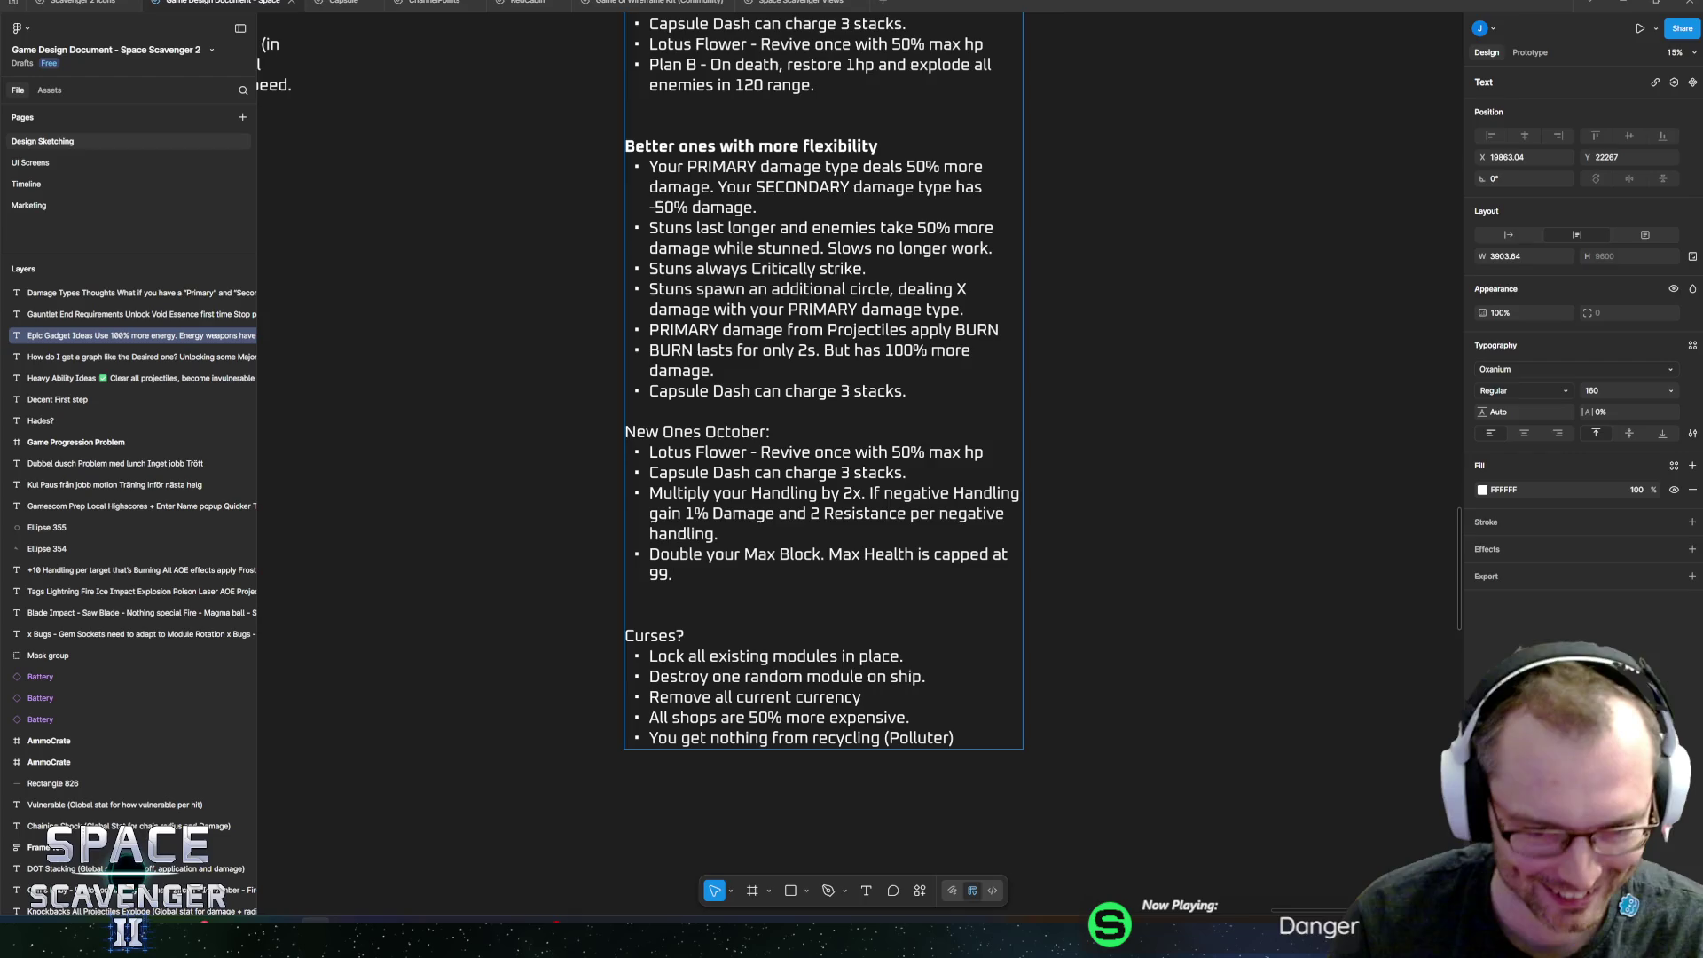
key("Return")
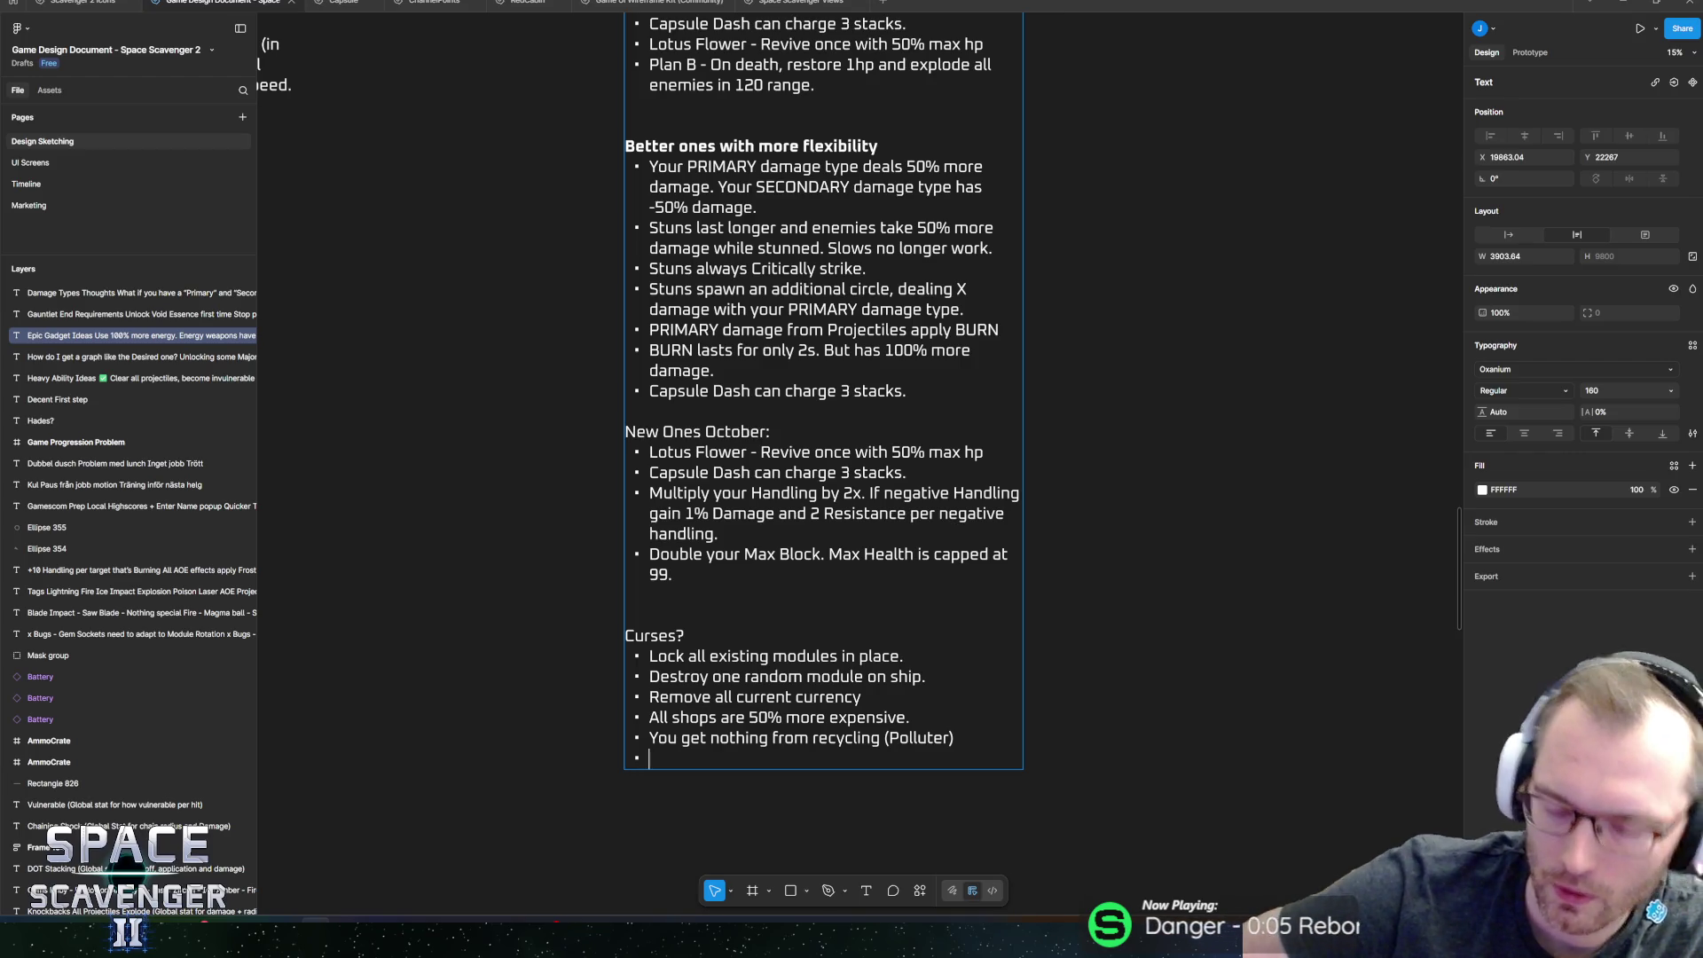
Add a new October bullet and paste the 'Use 100% more energy' idea into it
left_click(674, 574)
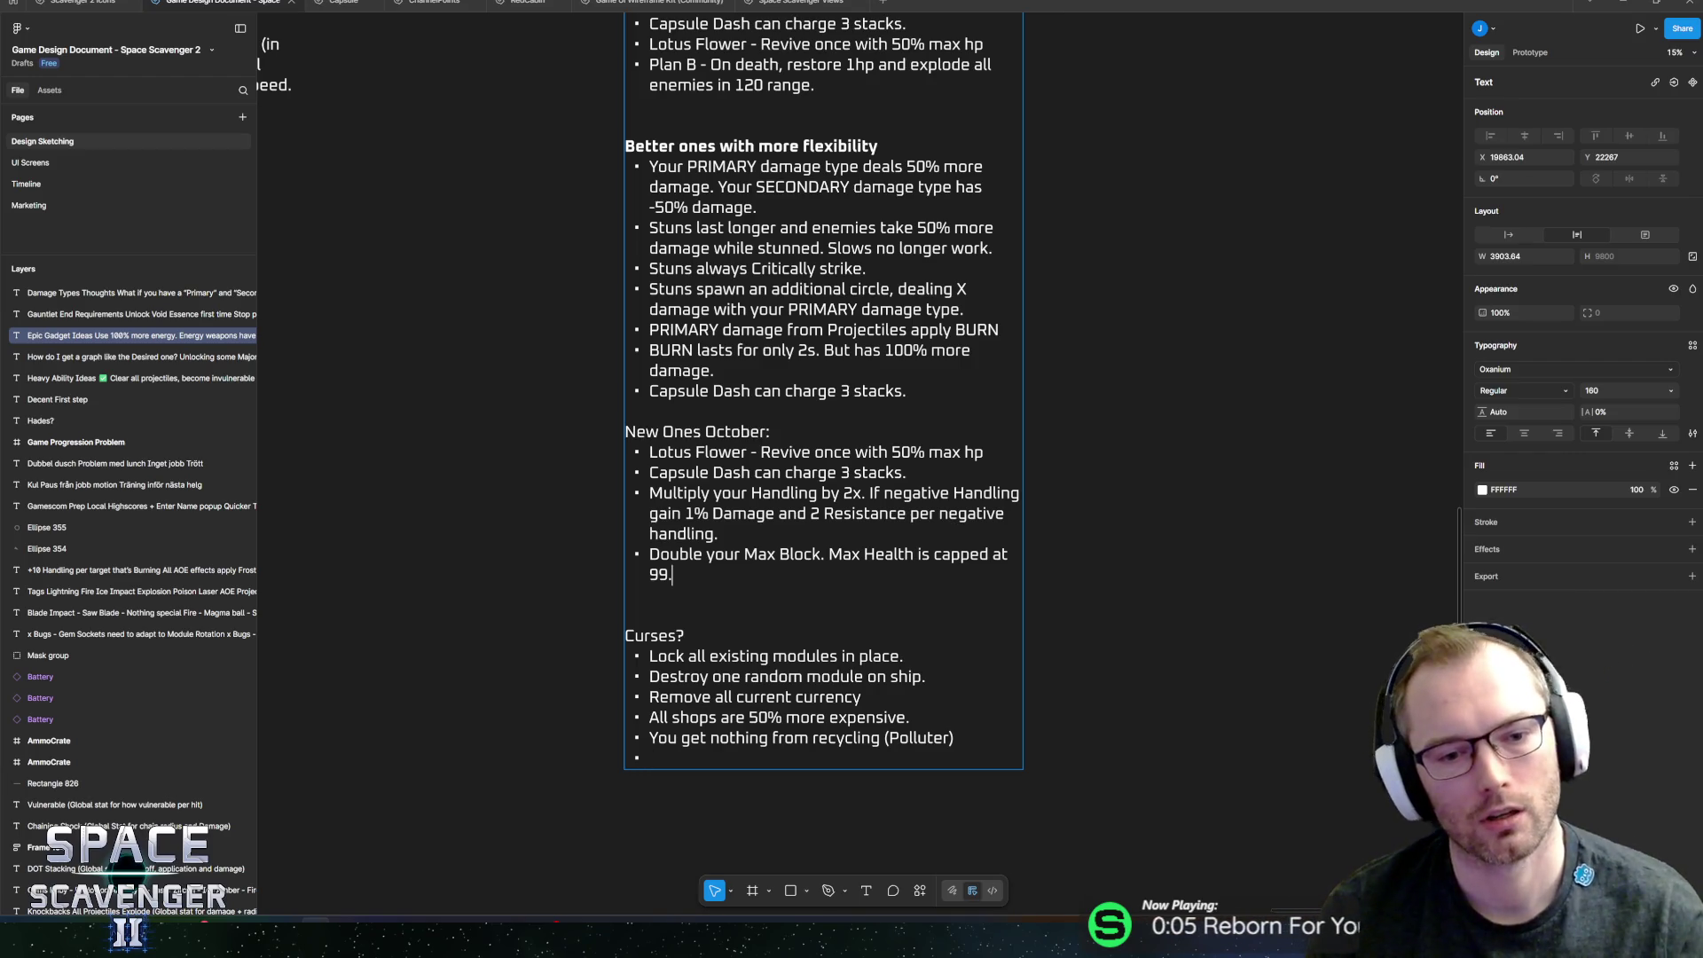
key("Return")
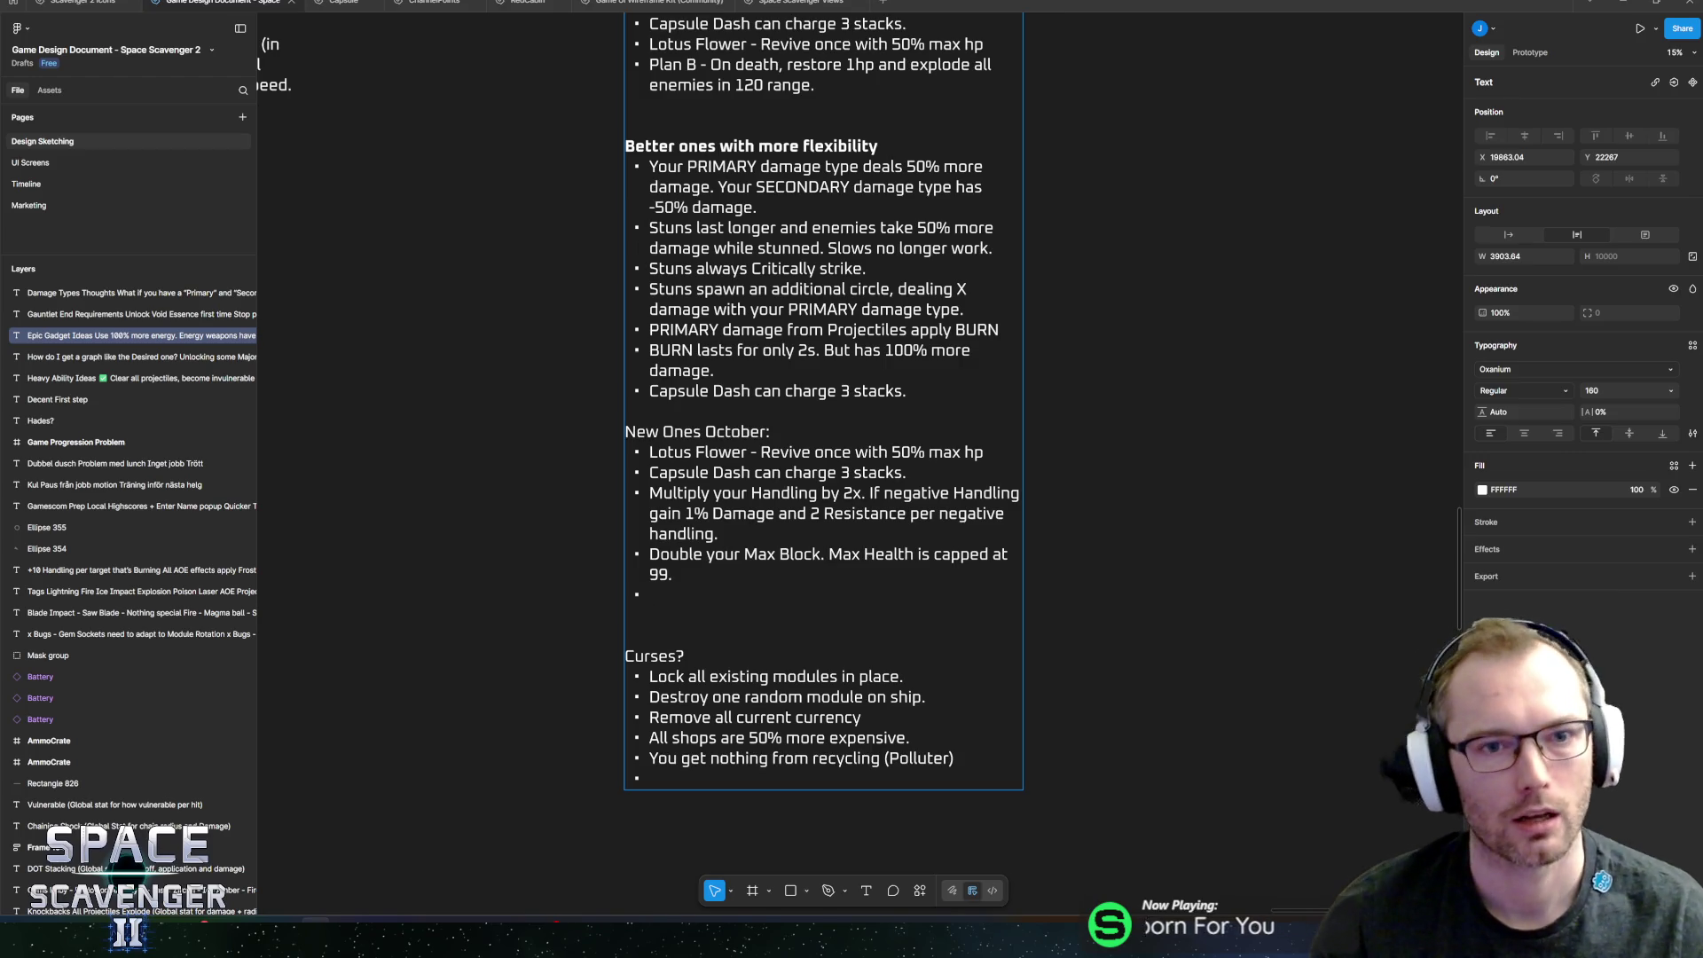
scroll(823, 444, "up", 2)
scroll(824, 443, "up", 3)
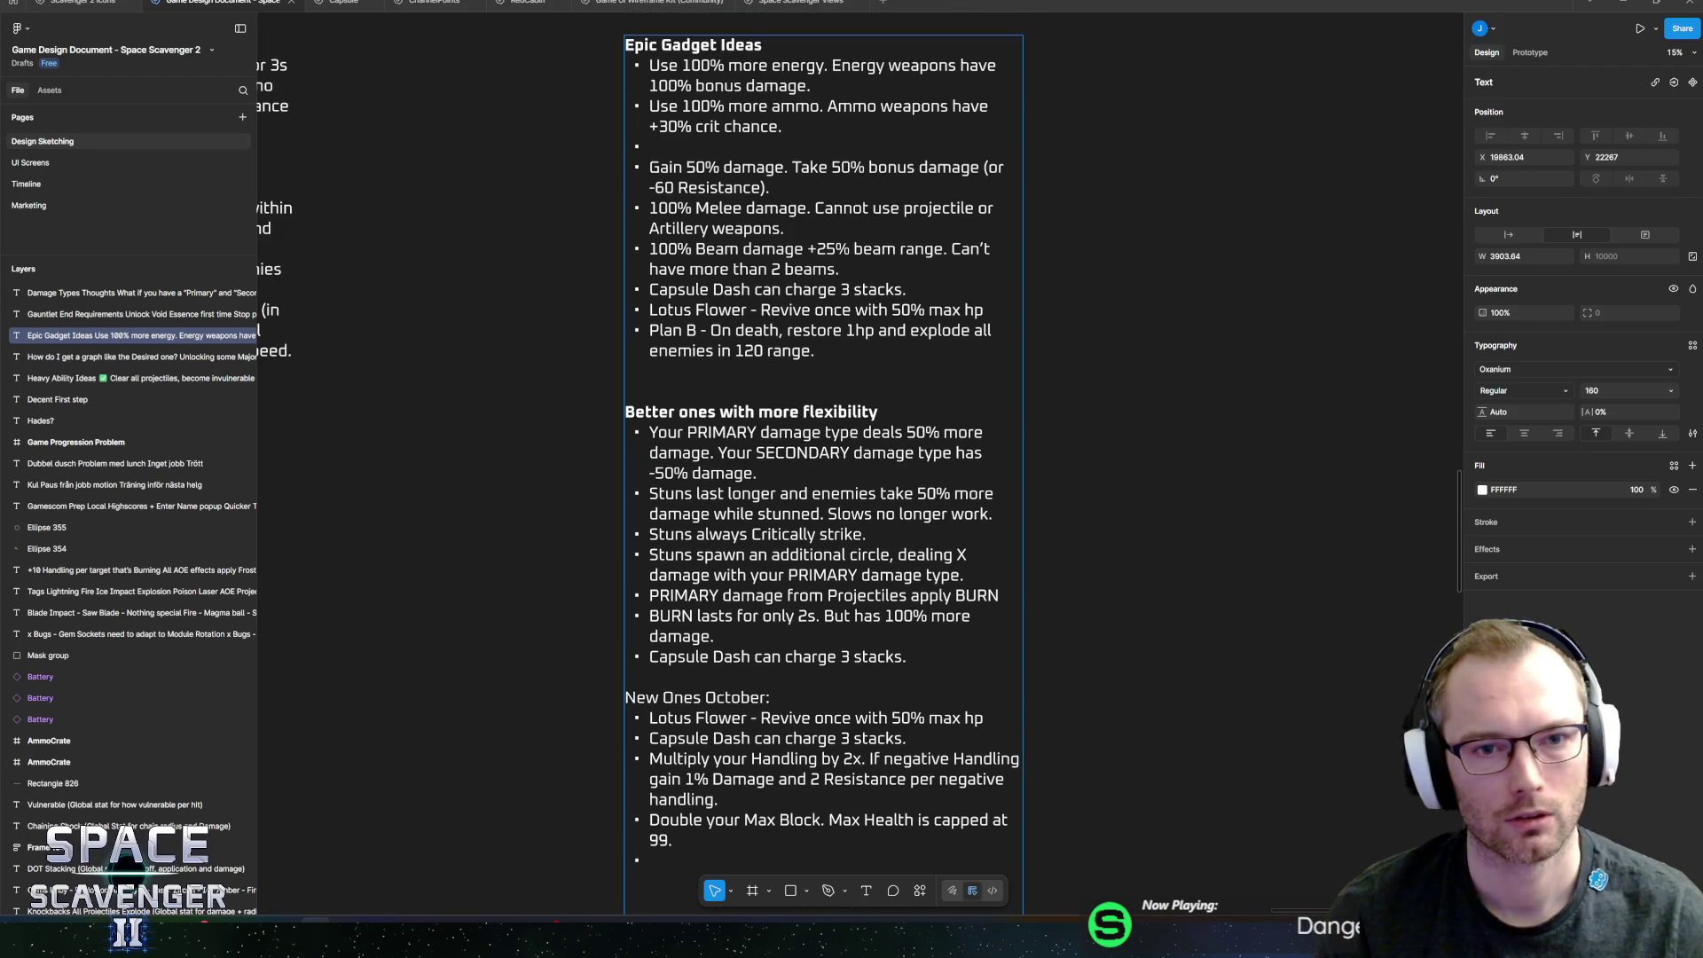
mouse_move(650, 65)
left_mouse_down()
mouse_move(847, 66)
mouse_move(811, 85)
left_mouse_up()
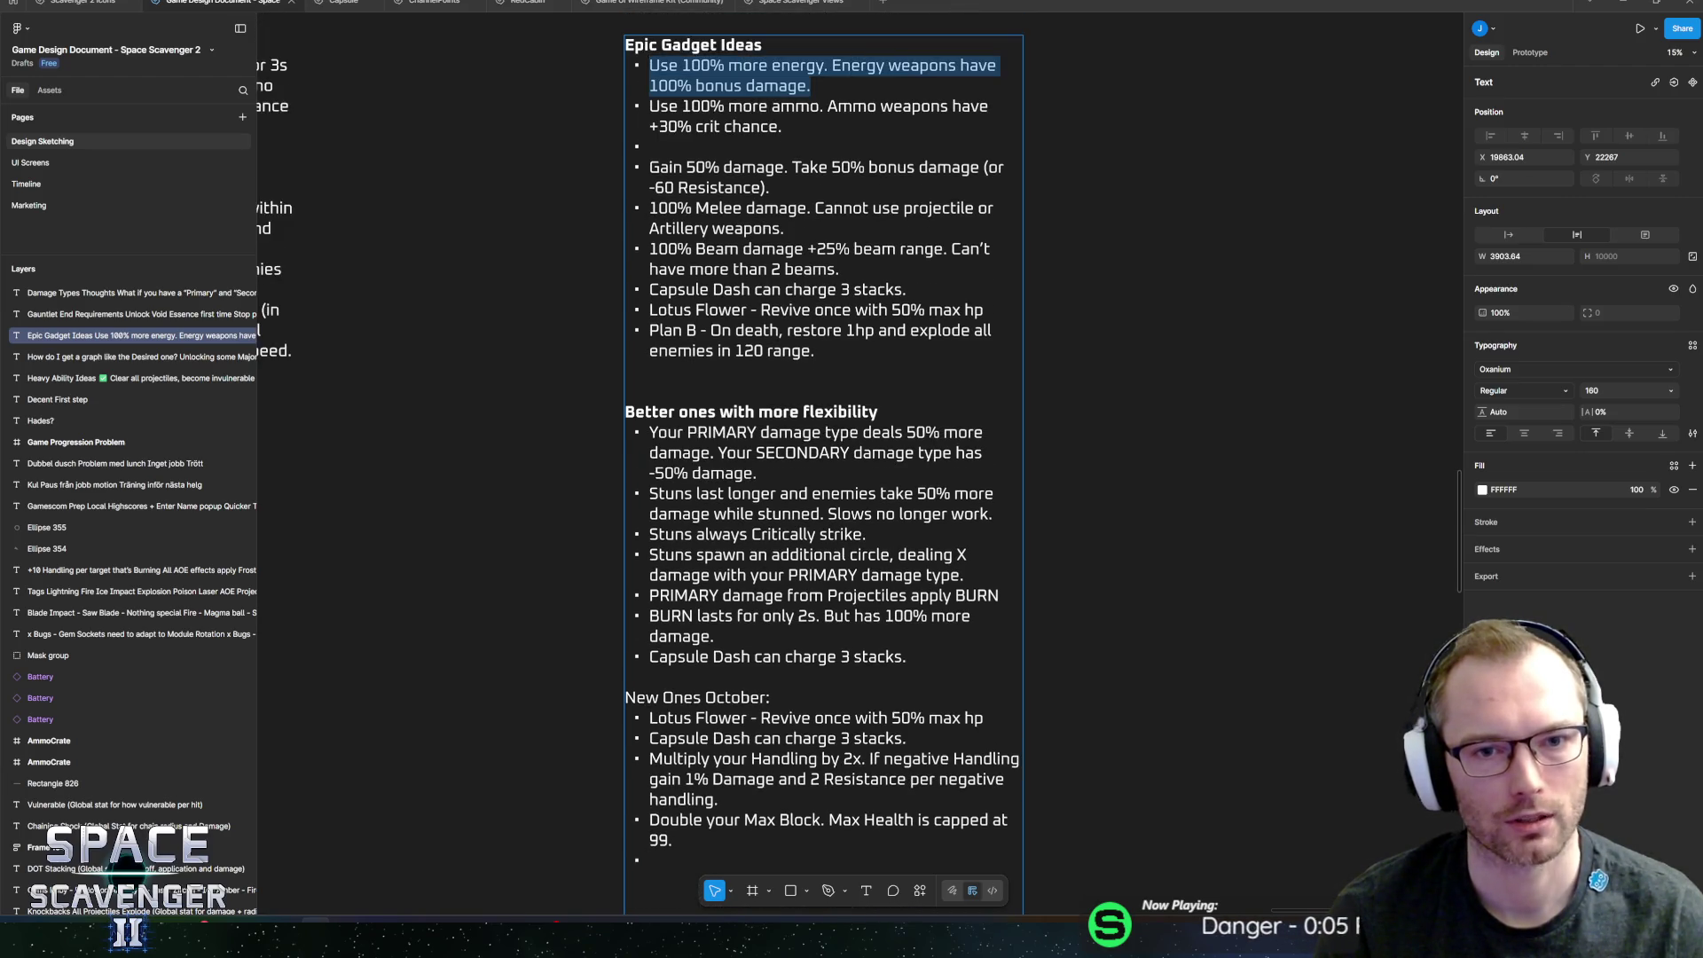
key("ctrl+x")
scroll(823, 443, "down", 3)
left_click(649, 623)
key("ctrl+v")
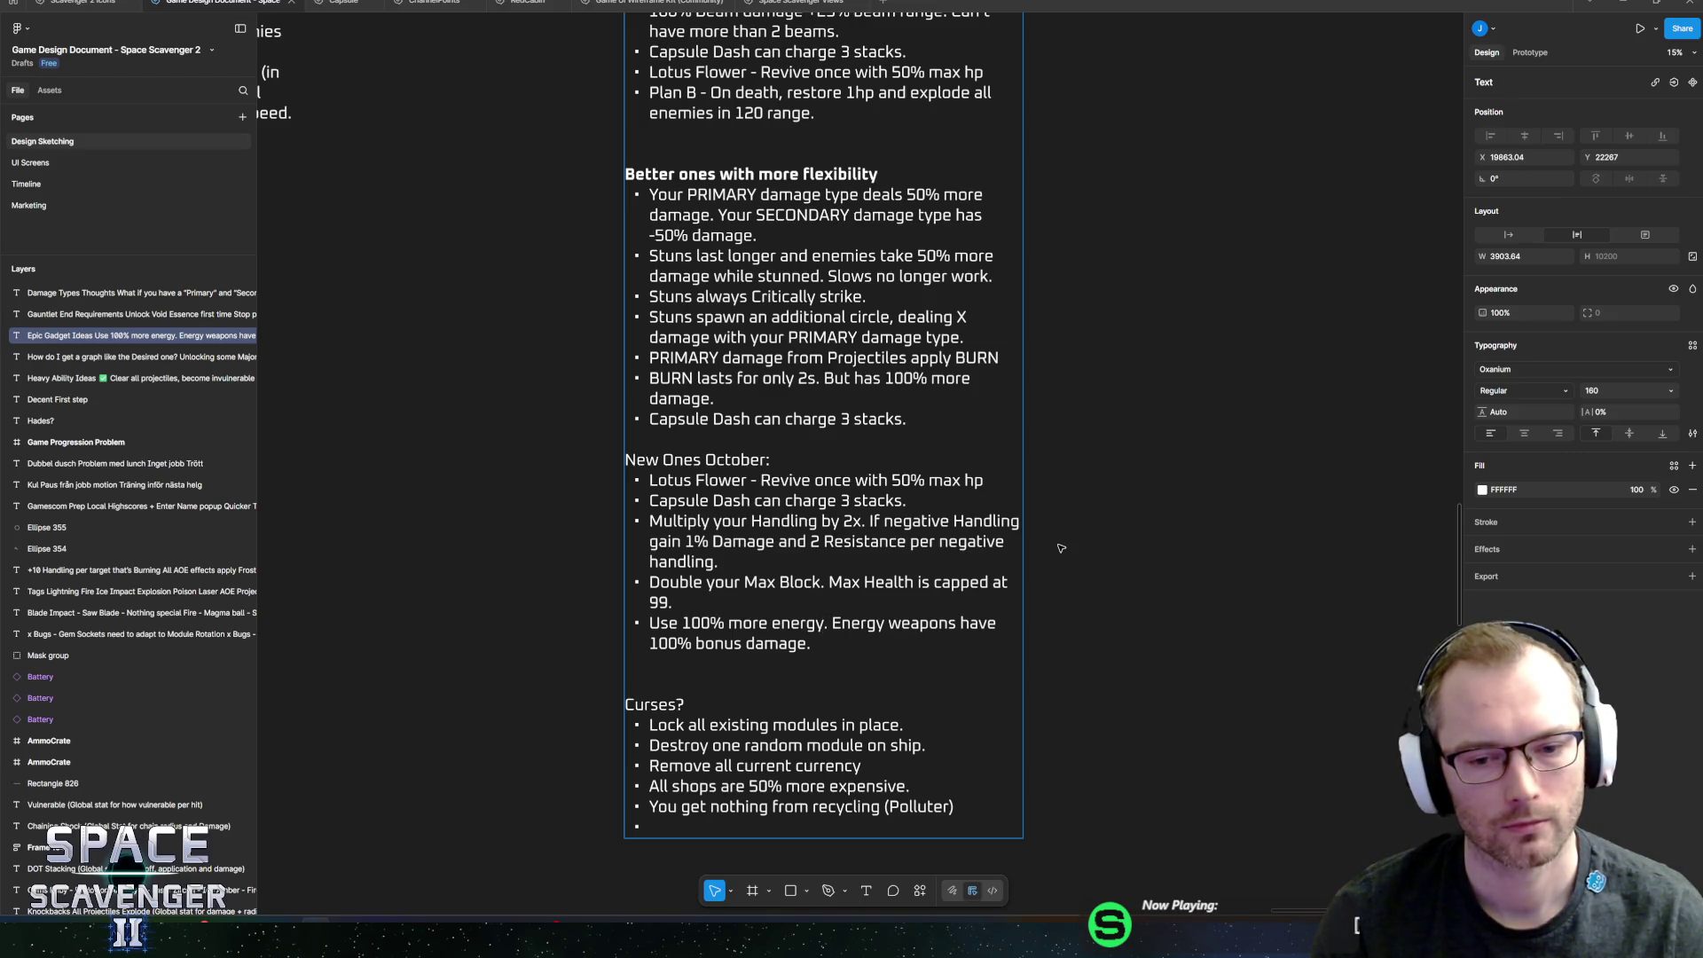
Review the pasted energy bullet by repeatedly selecting and deselecting its text
key("Up")
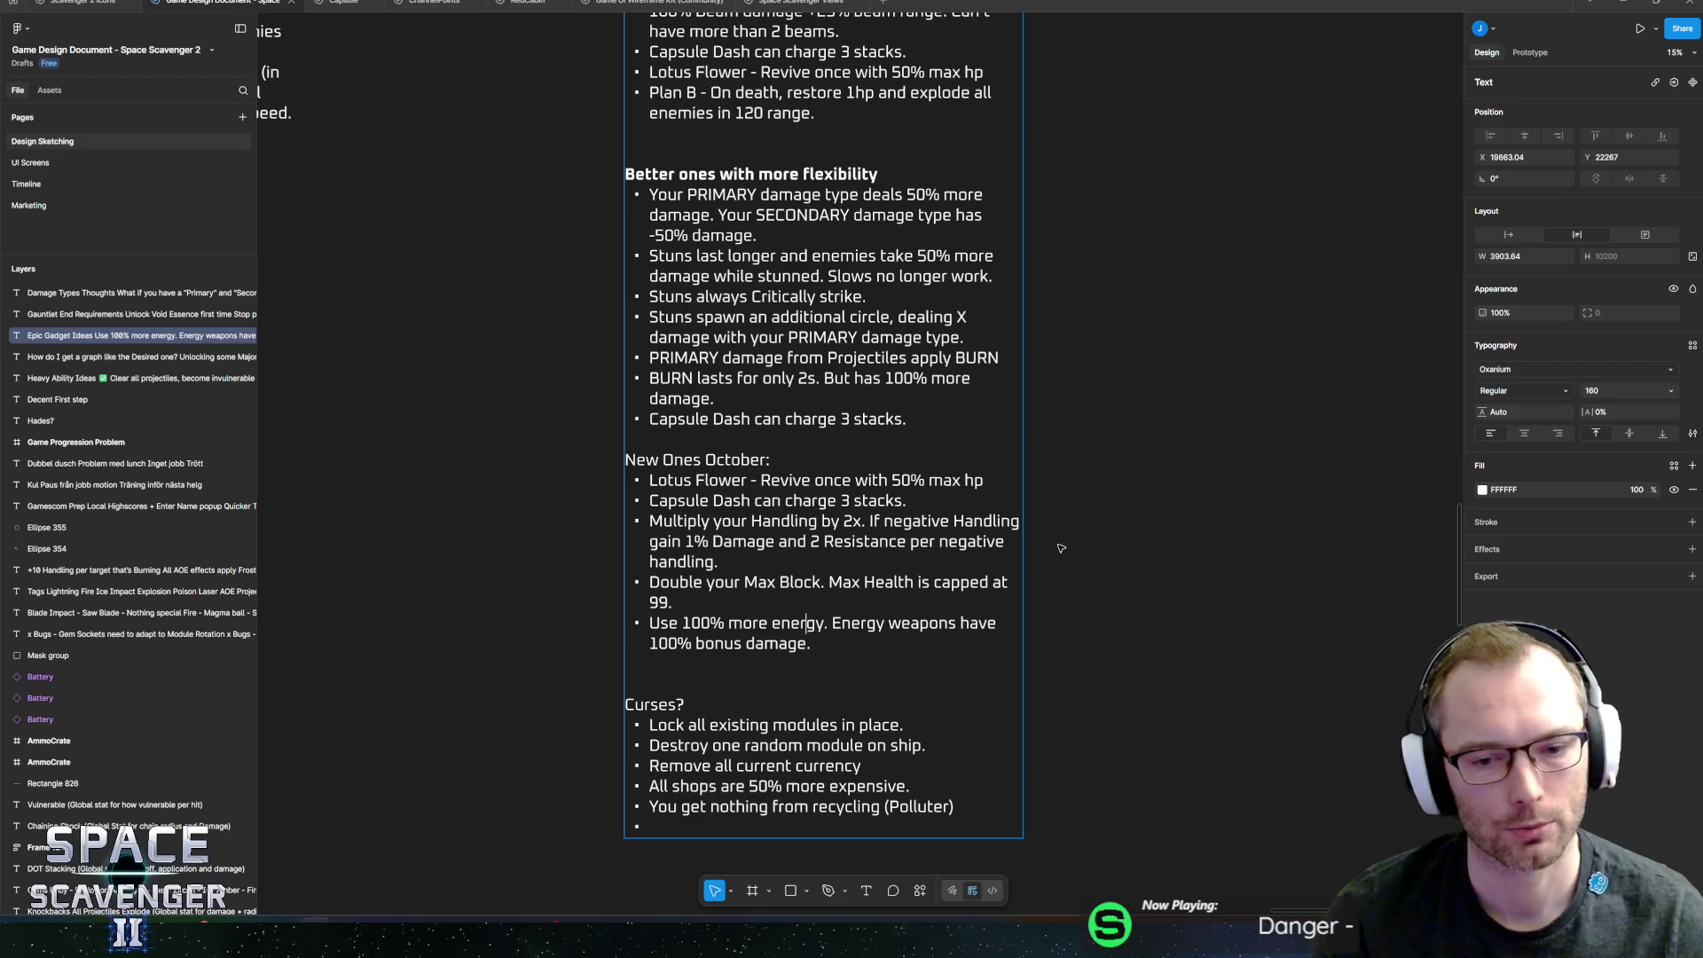
key("shift+Down")
key("Up")
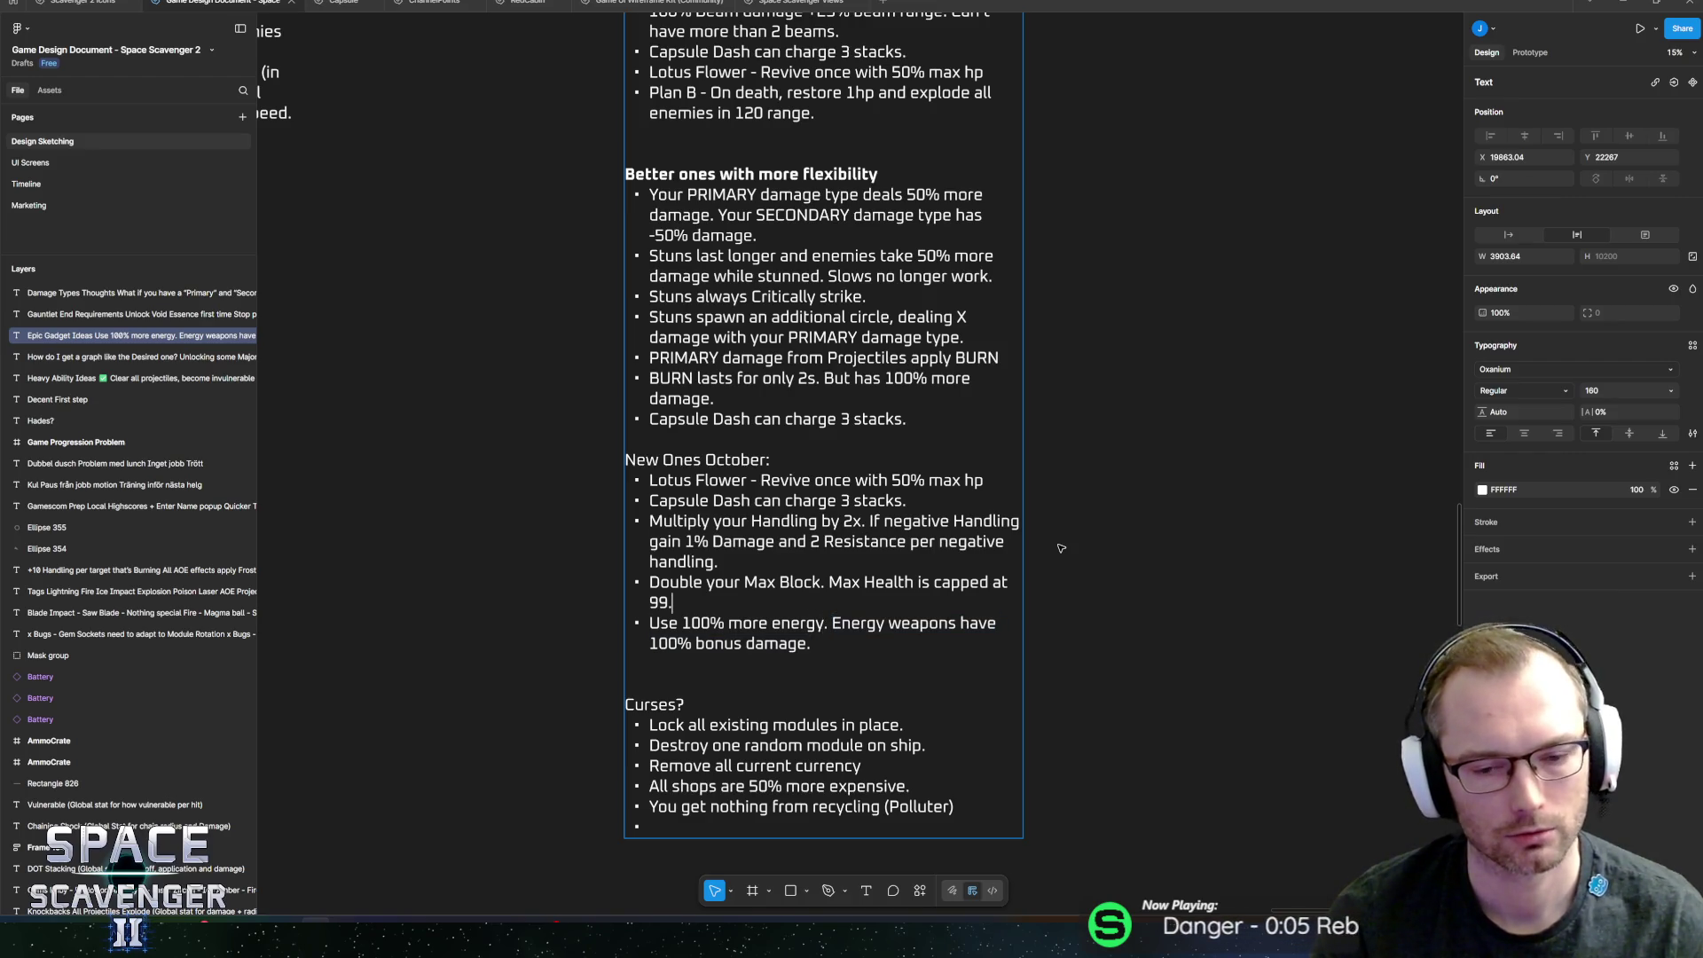
key("shift+Up")
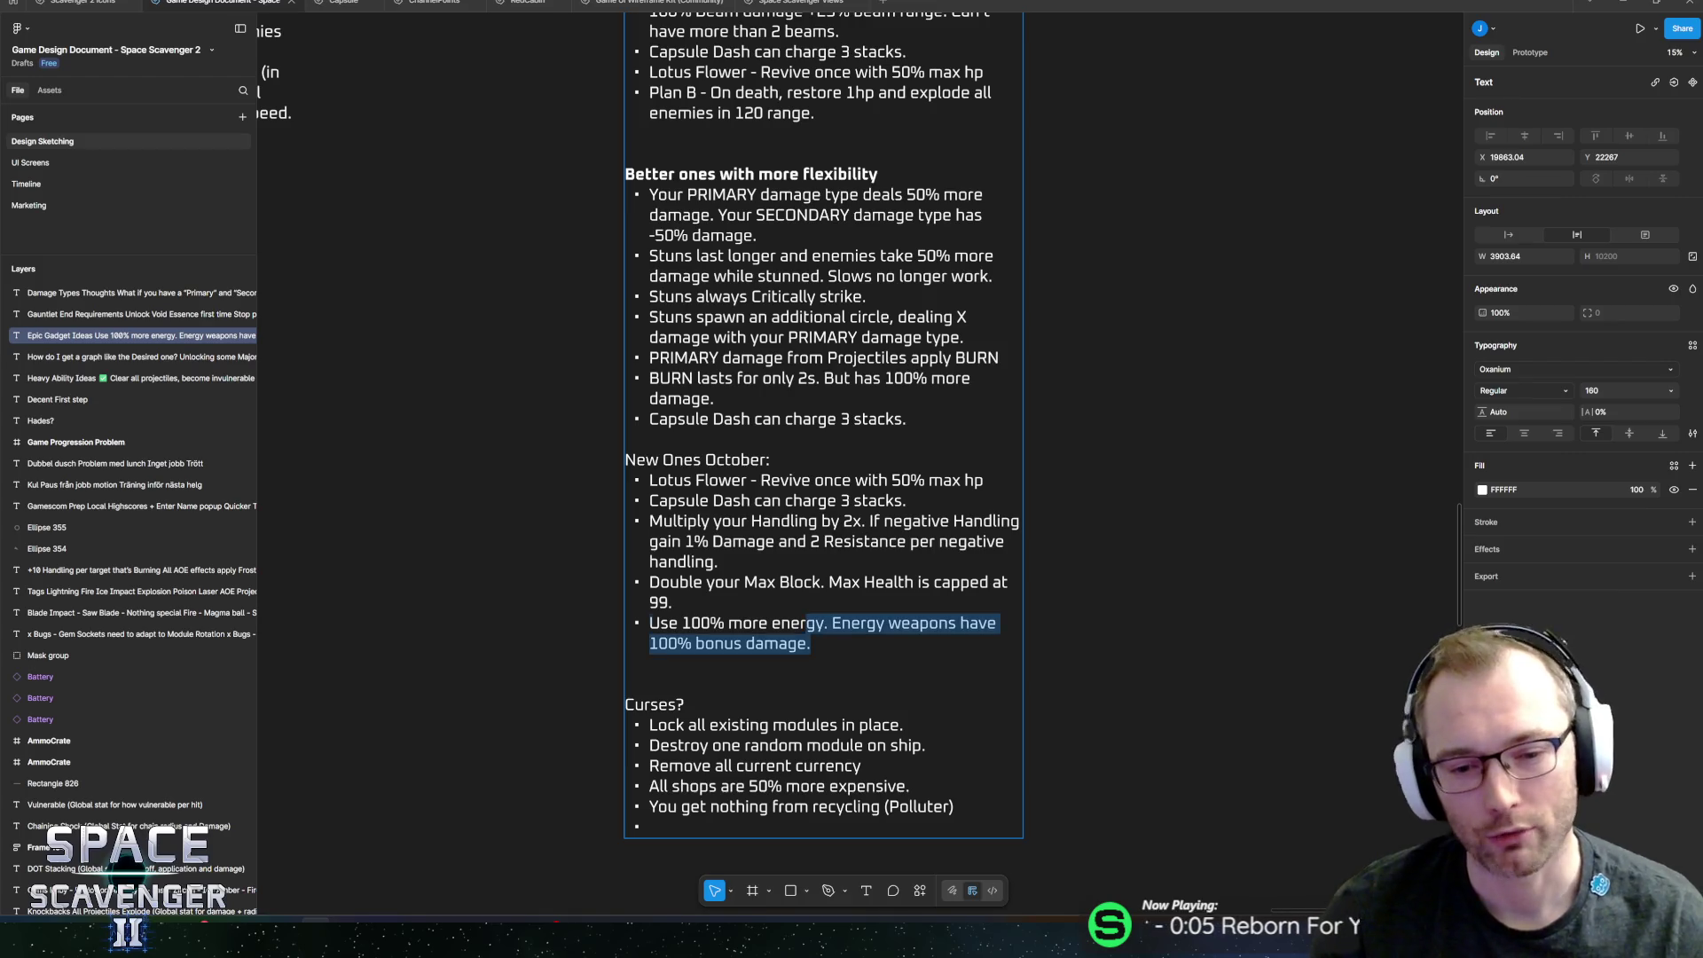
key("shift+Down")
key("shift+Up")
key("shift+Home")
key("Right")
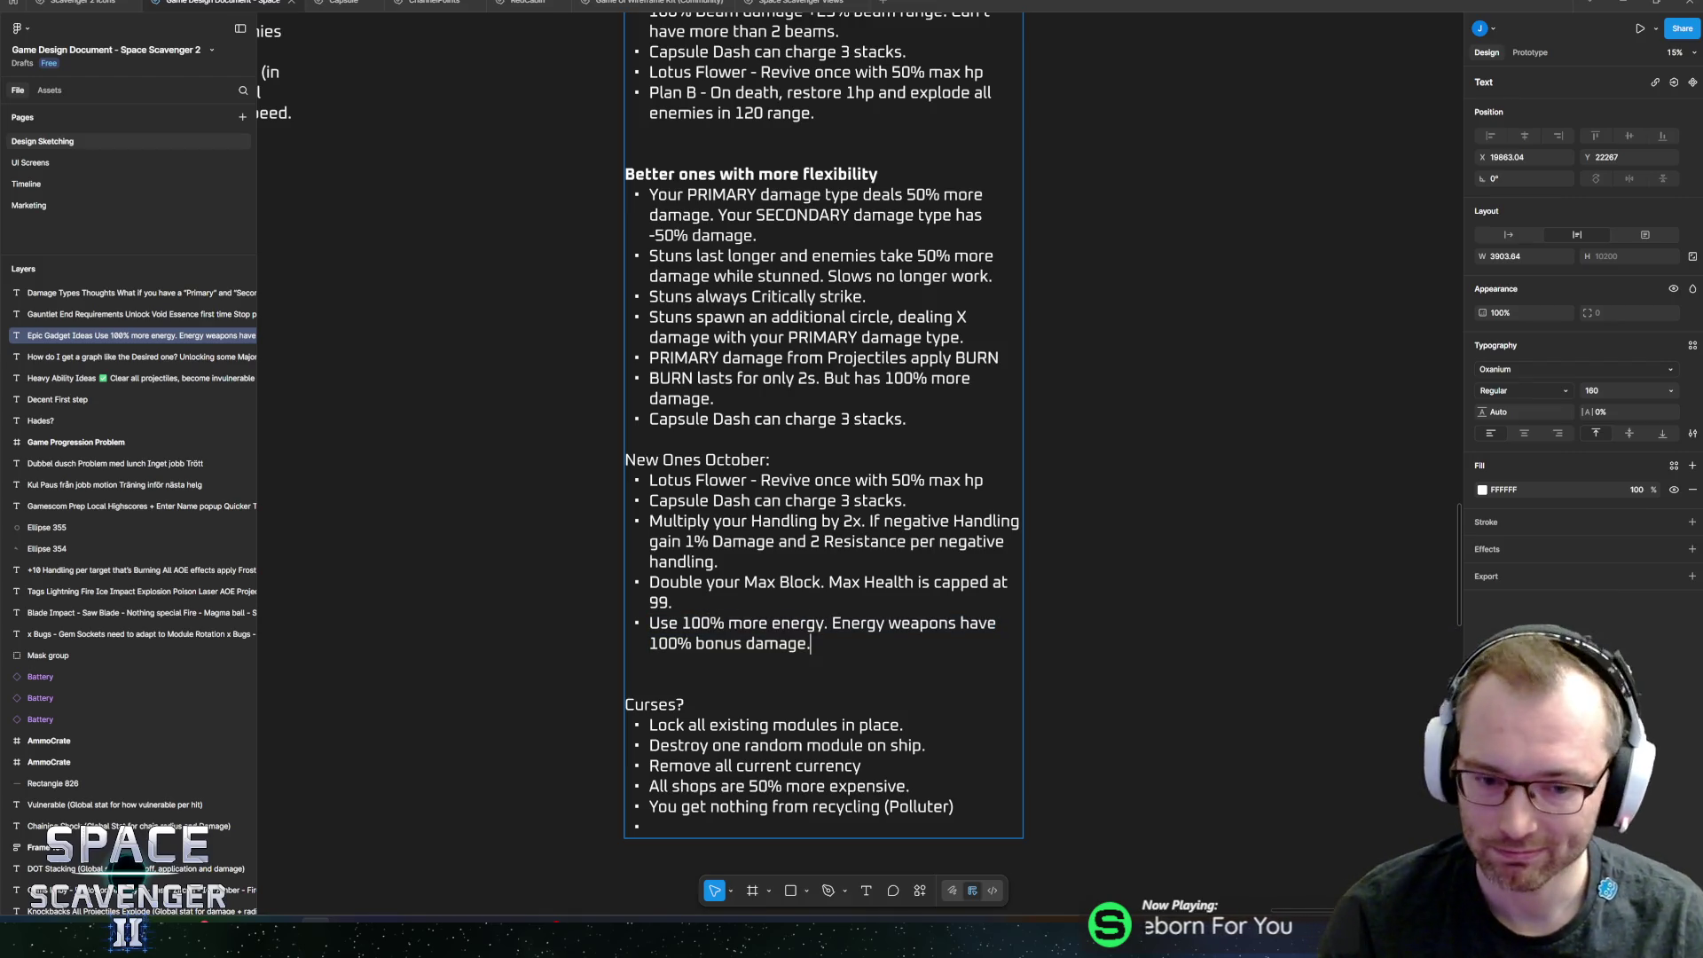
key("shift+Up")
key("shift+Home")
key("Right")
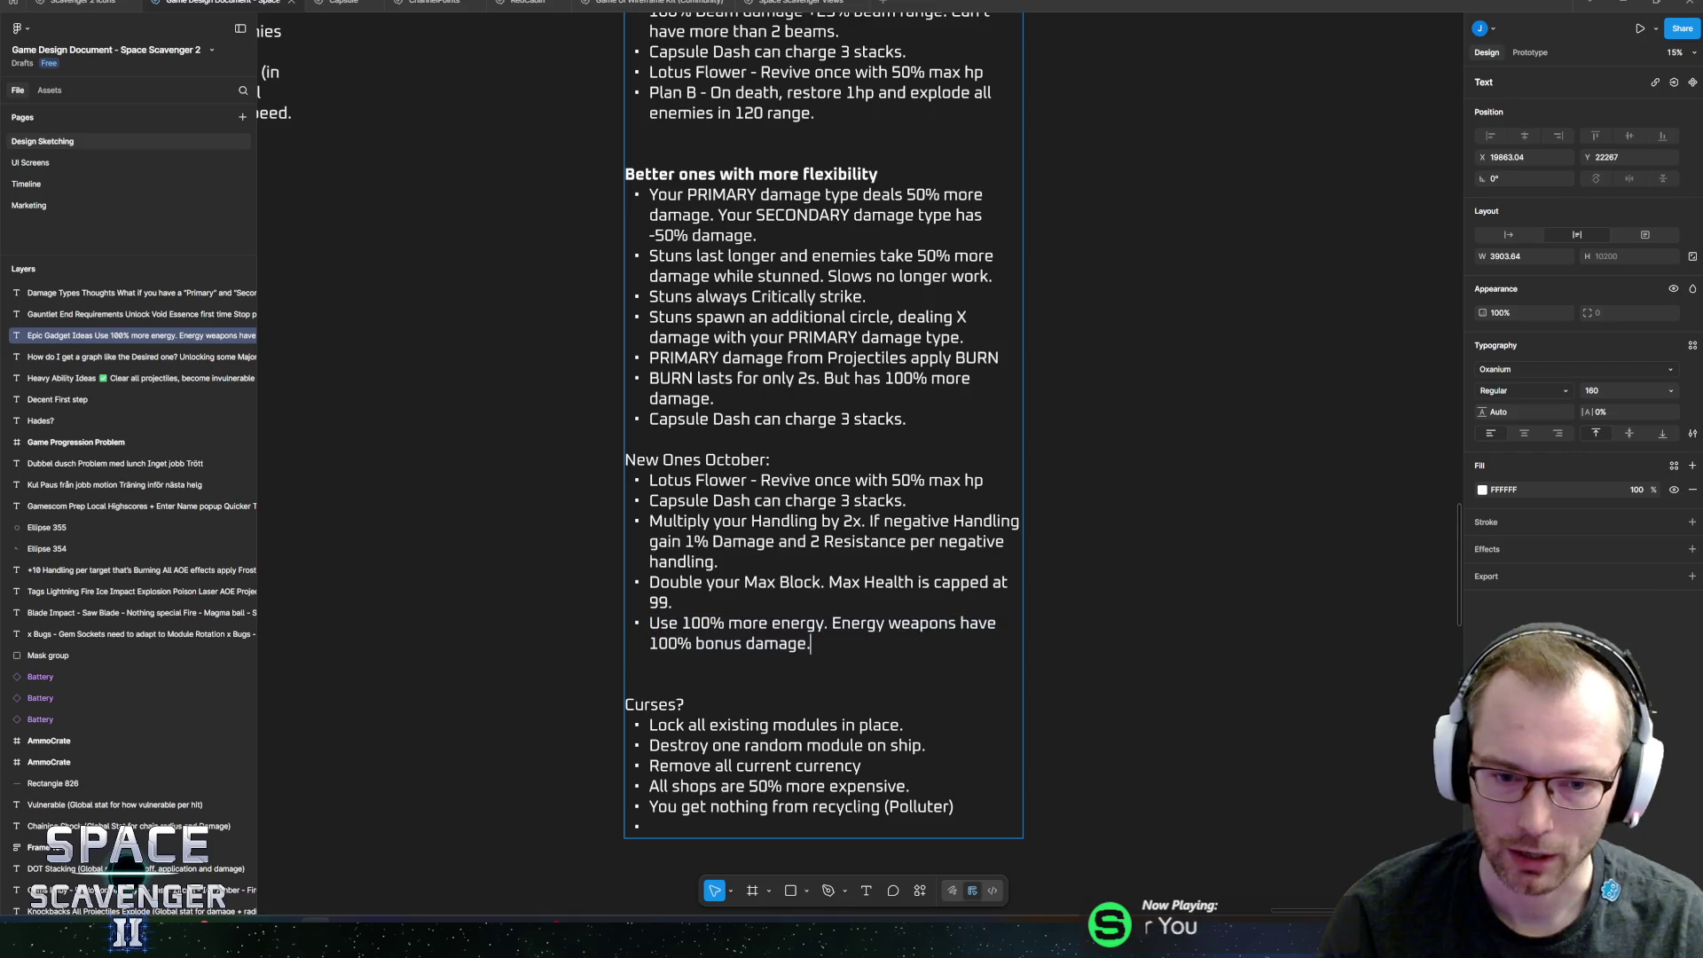
key("shift+Up")
key("shift+Home")
key("Right")
key("shift+Up")
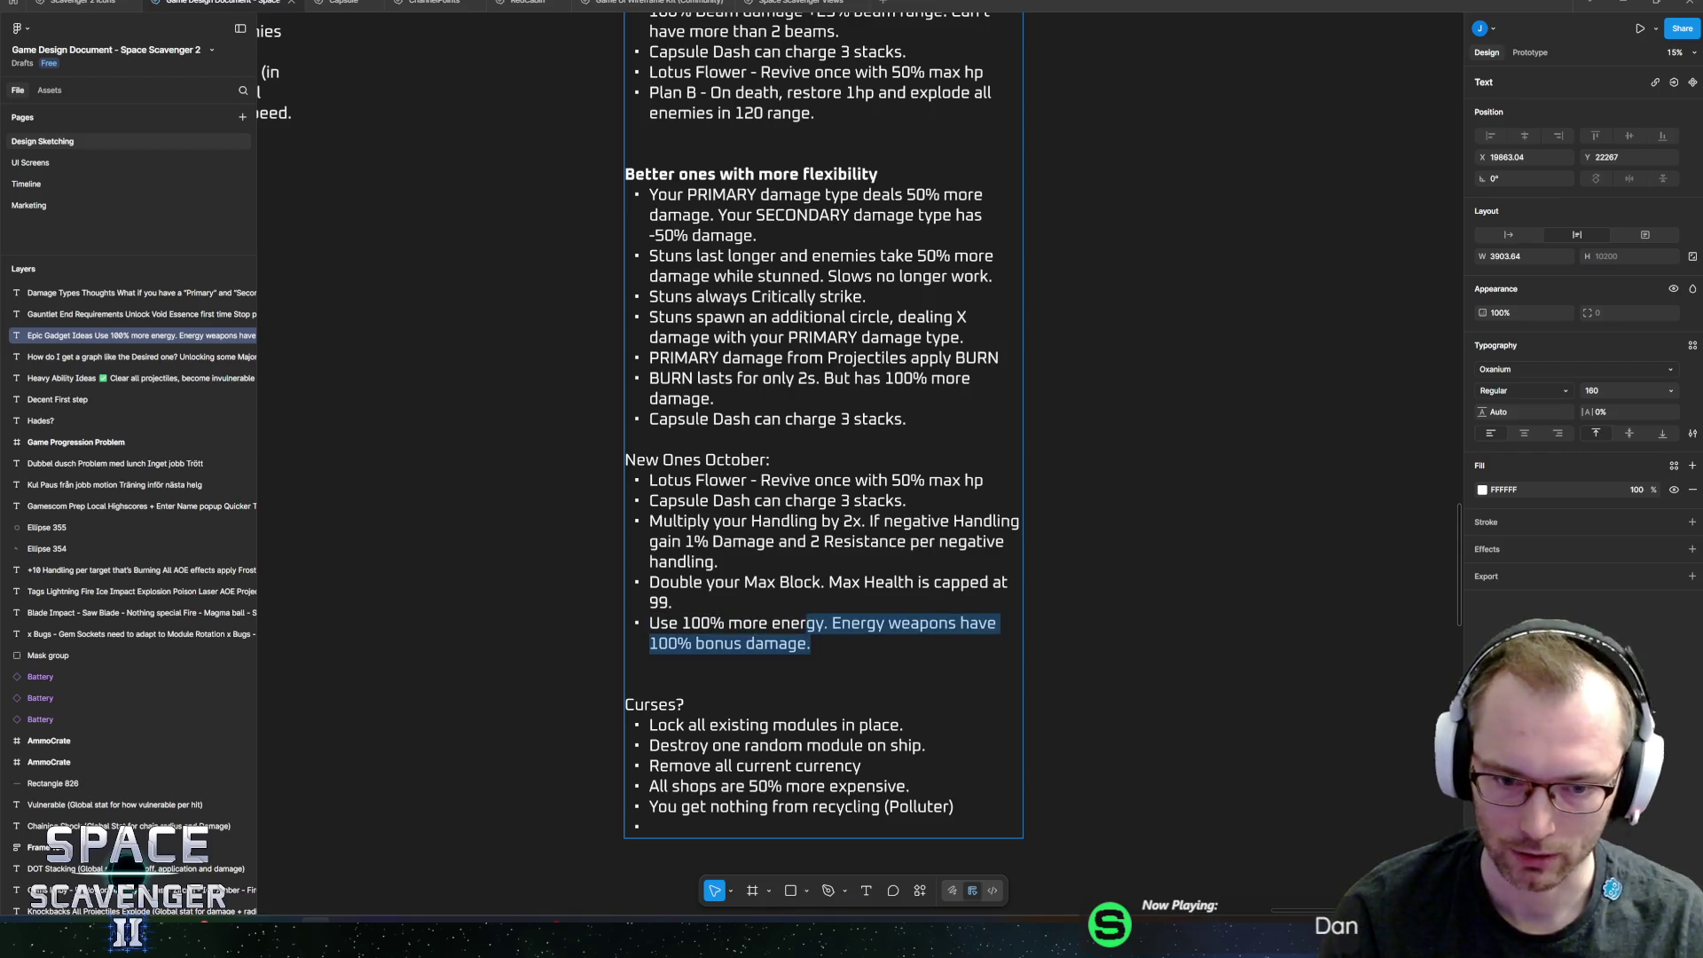
key("shift+Home")
key("Right")
key("shift+Up")
key("shift+Home")
key("Right")
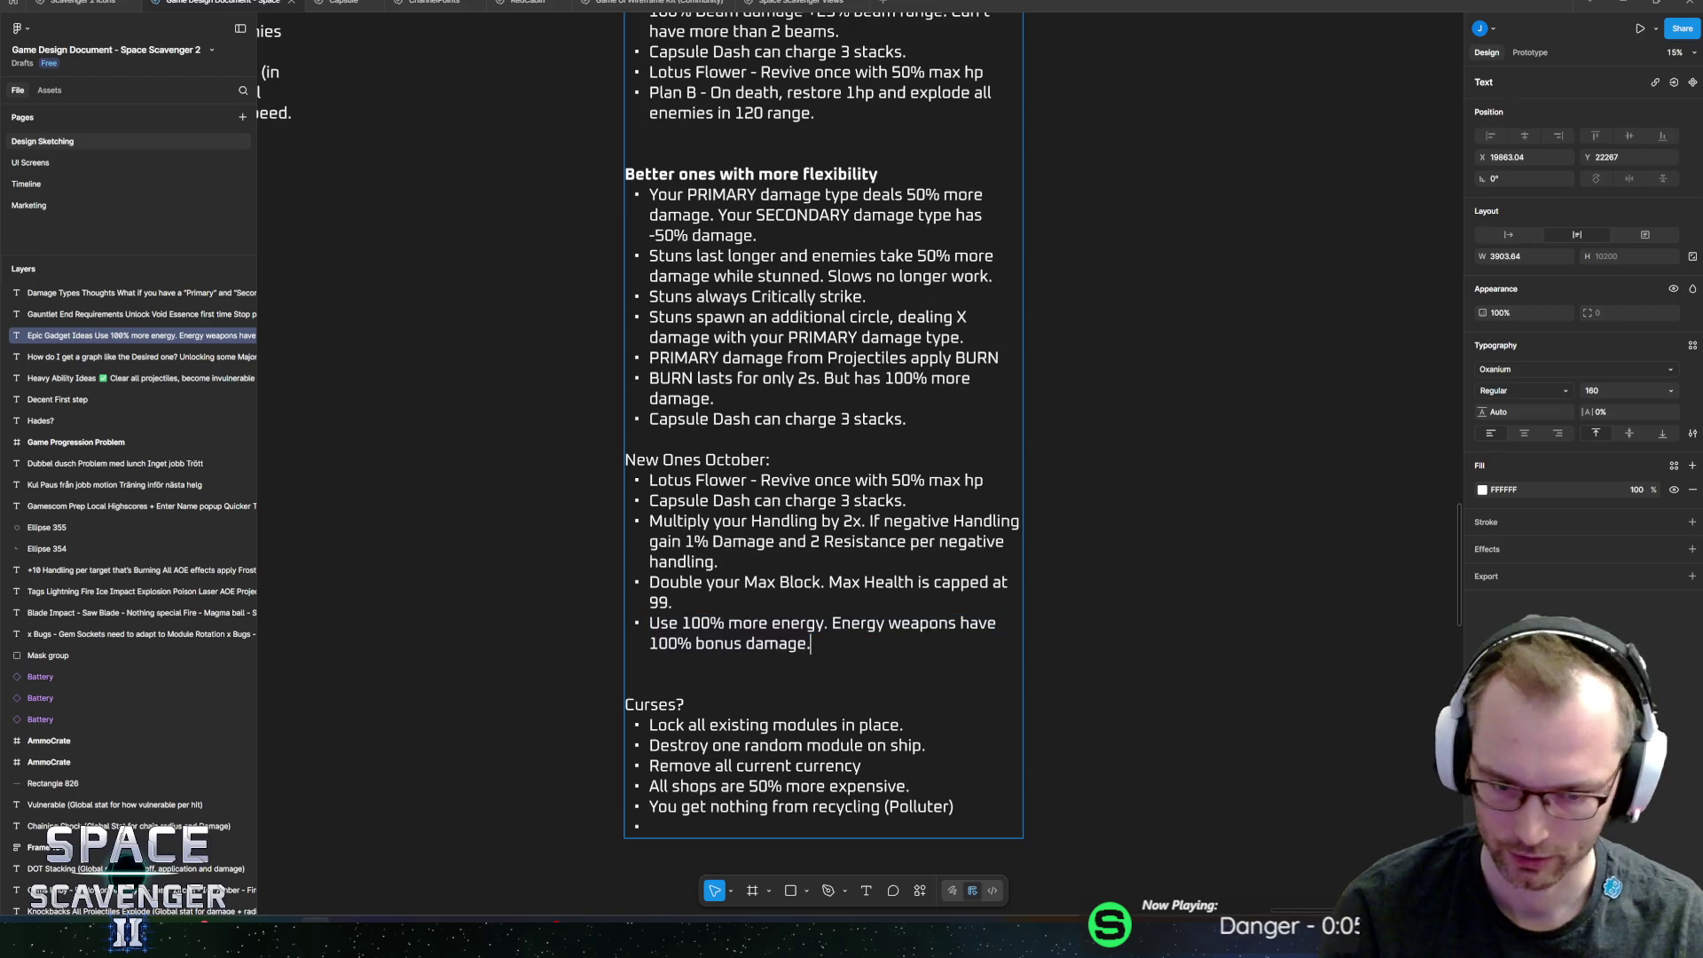
key("shift+Up")
key("shift+Home")
key("Right")
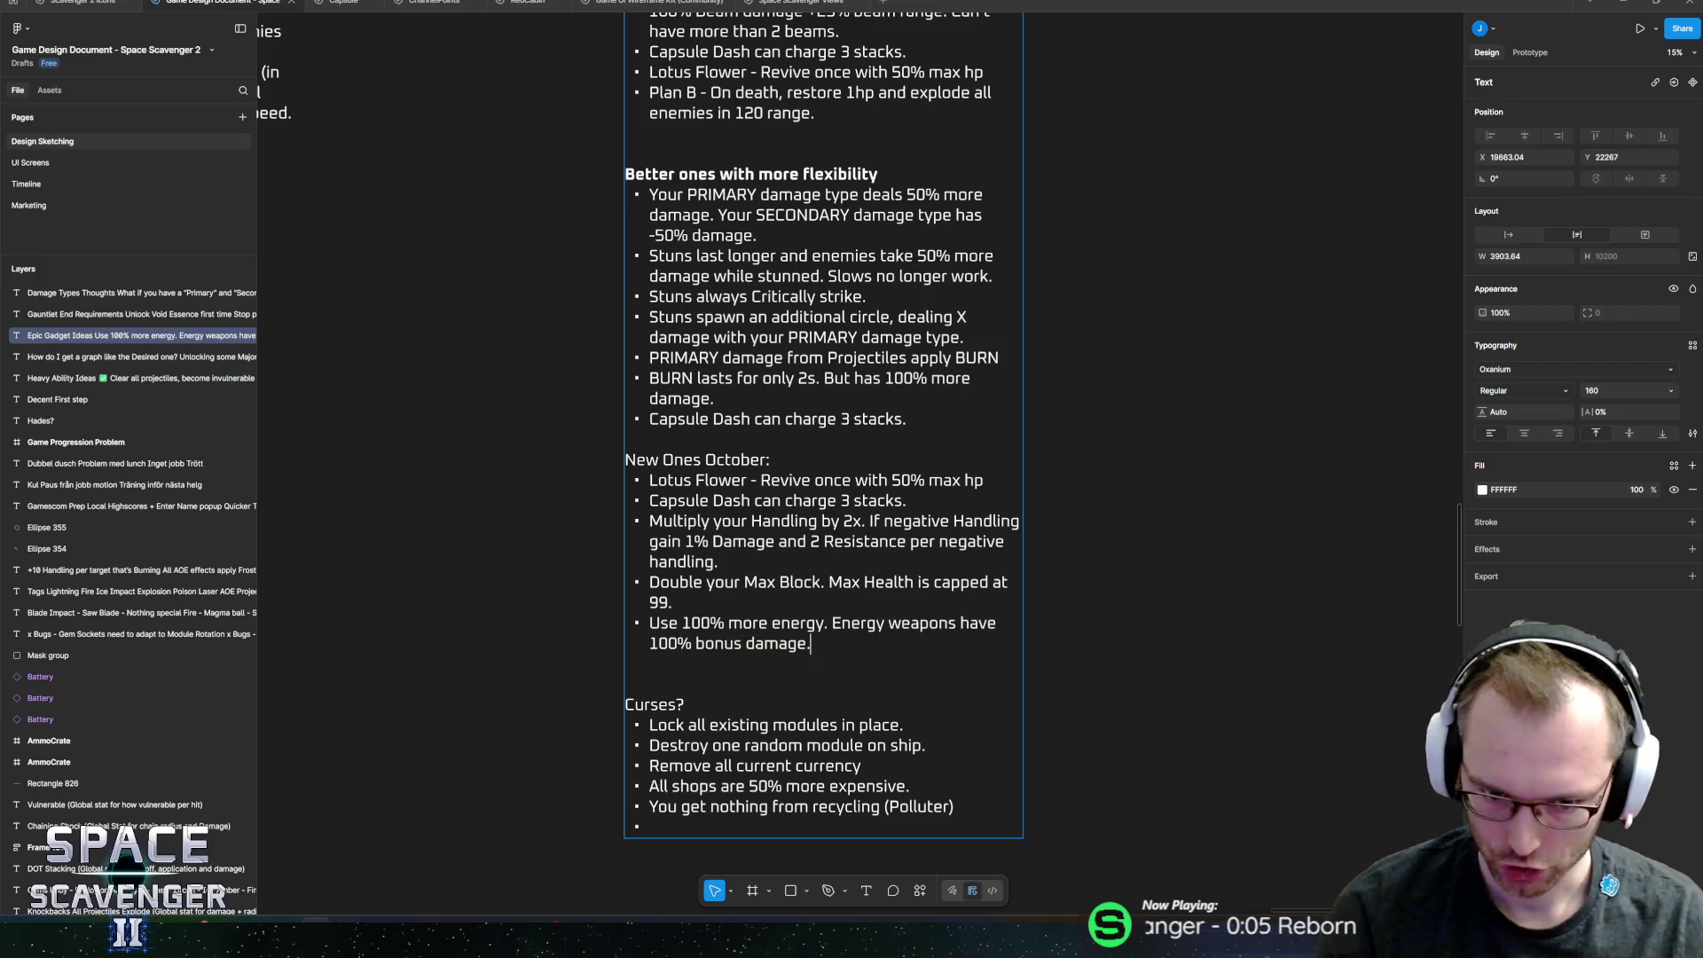
key("shift+Up")
key("shift+Home")
key("Right")
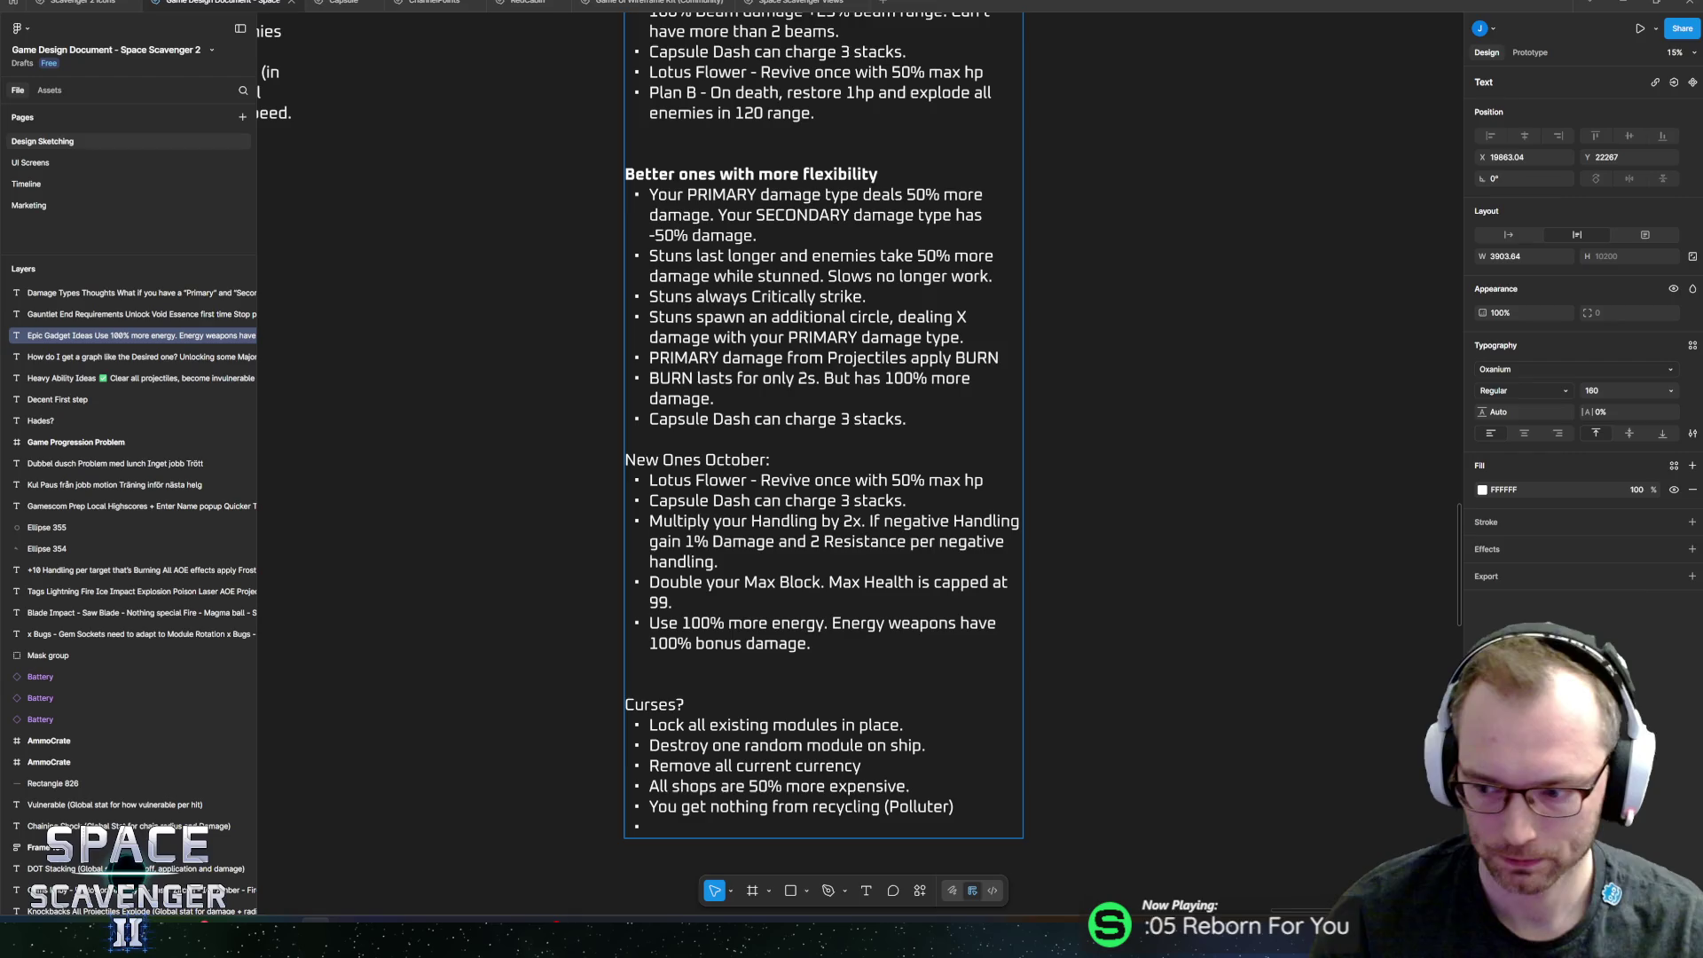
Briefly select the 'Use 100% more ammo' bullet, deselect it, and switch to Unity
scroll(824, 444, "up", 5)
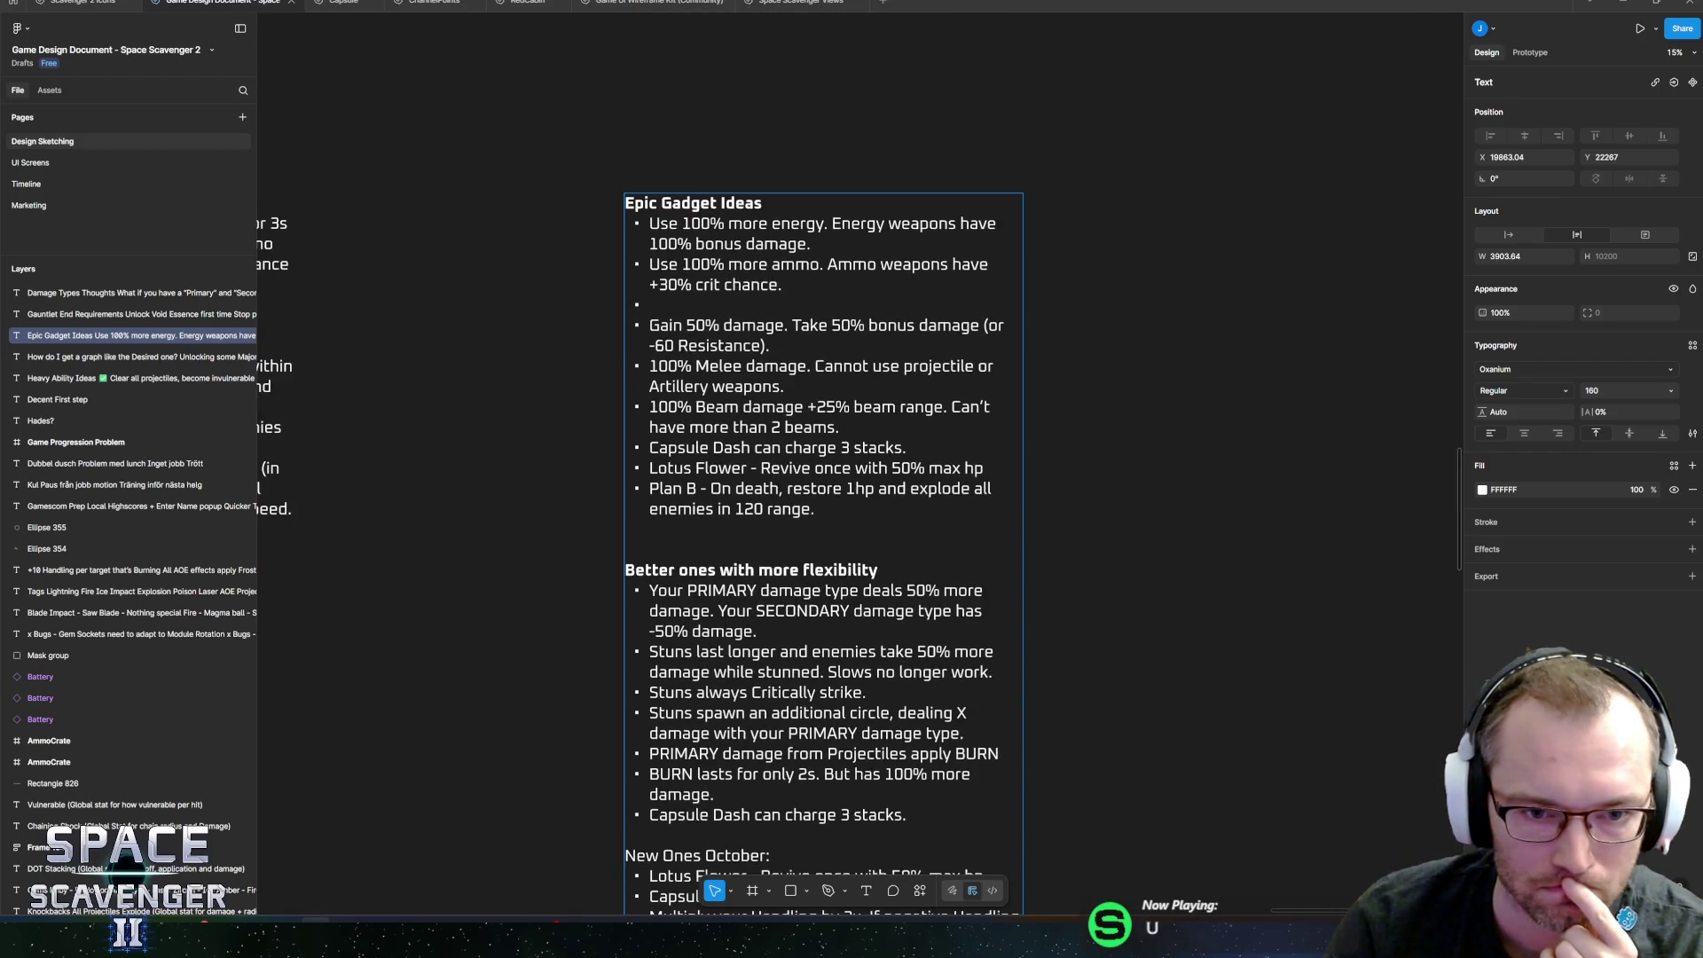
key("shift+Down")
key("shift+End")
key("shift+Left")
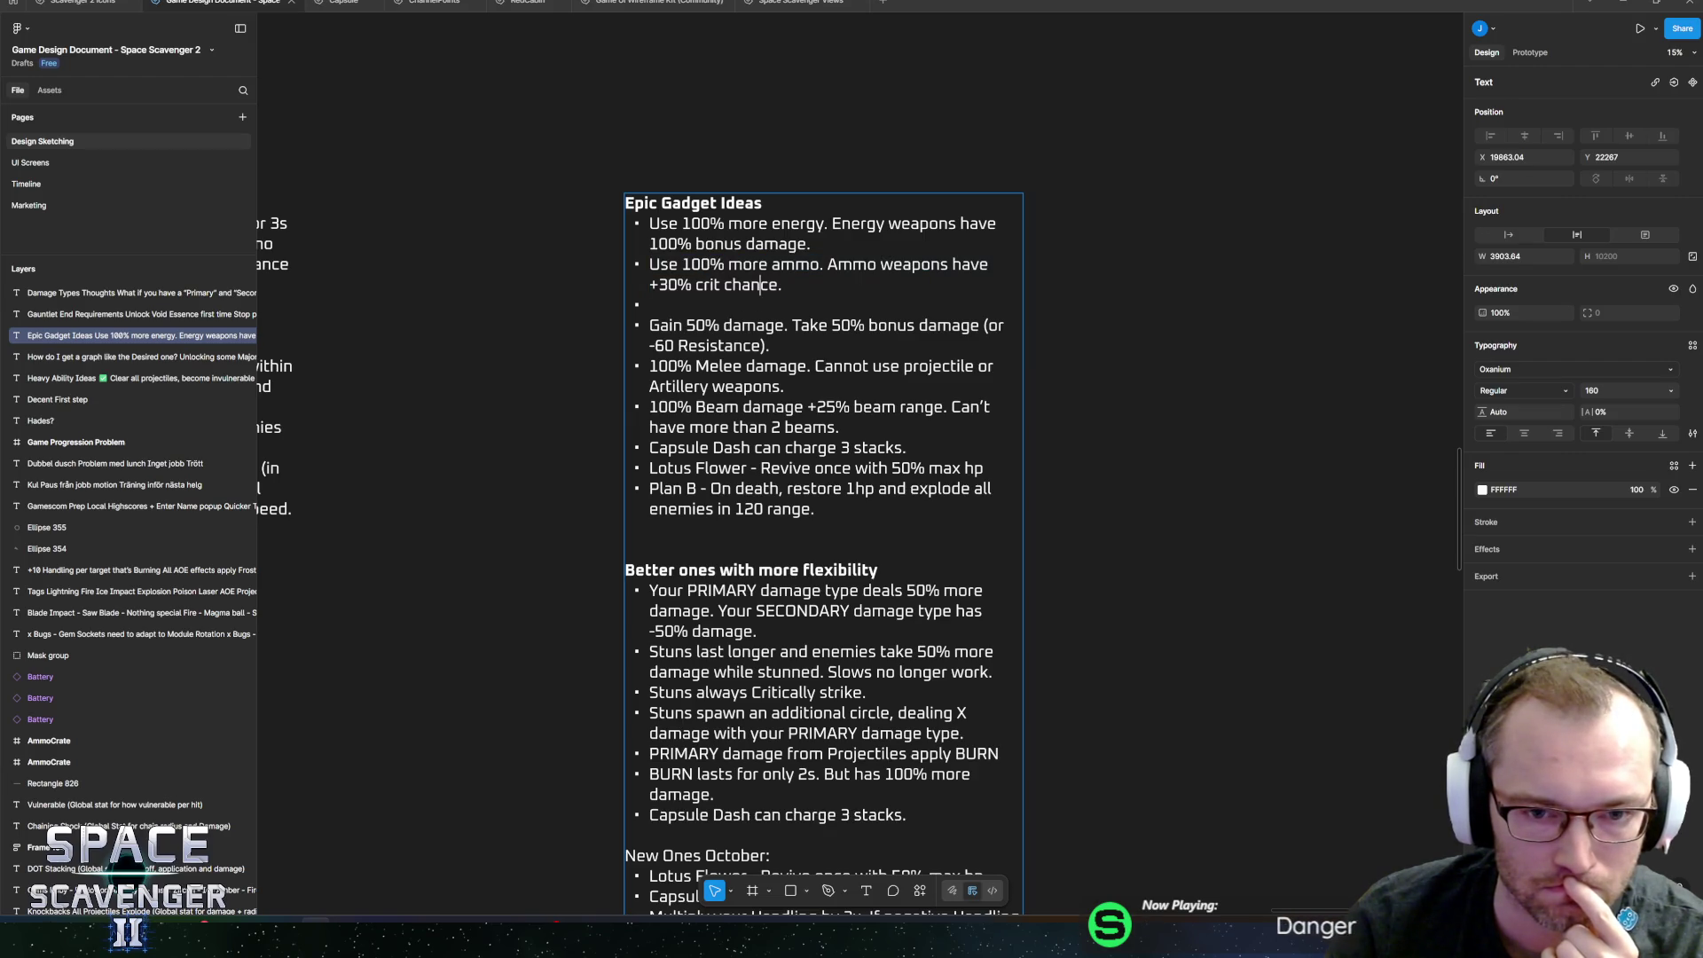
key("Left")
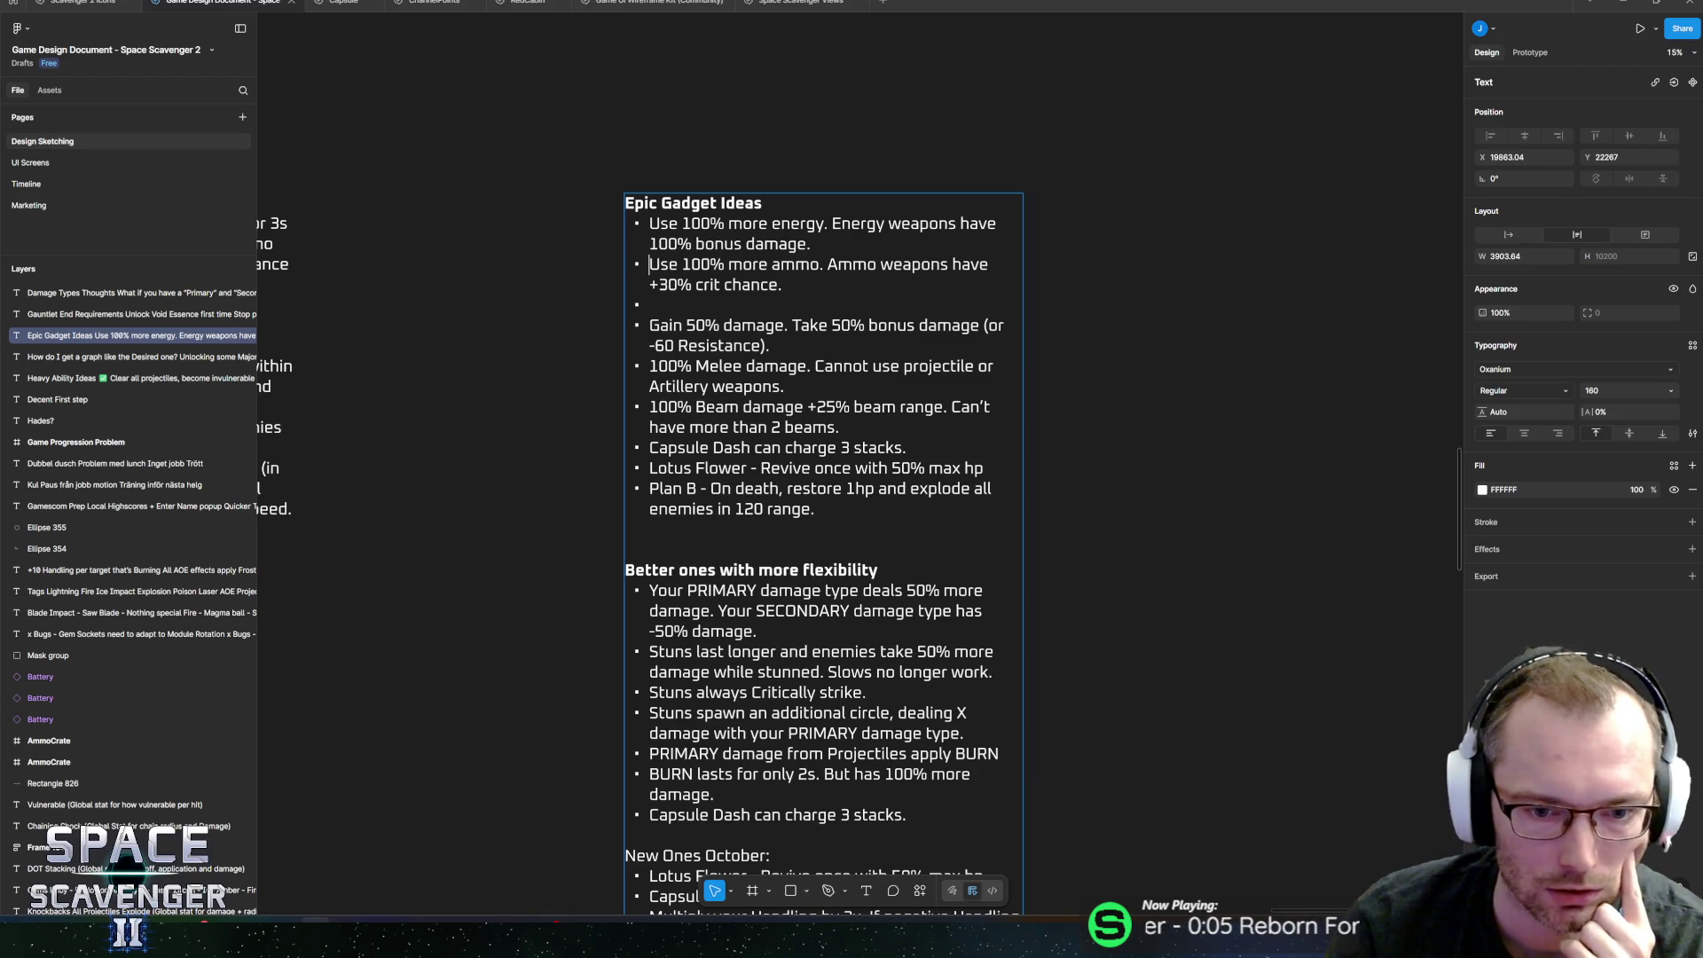
scroll(823, 533, "down", 5)
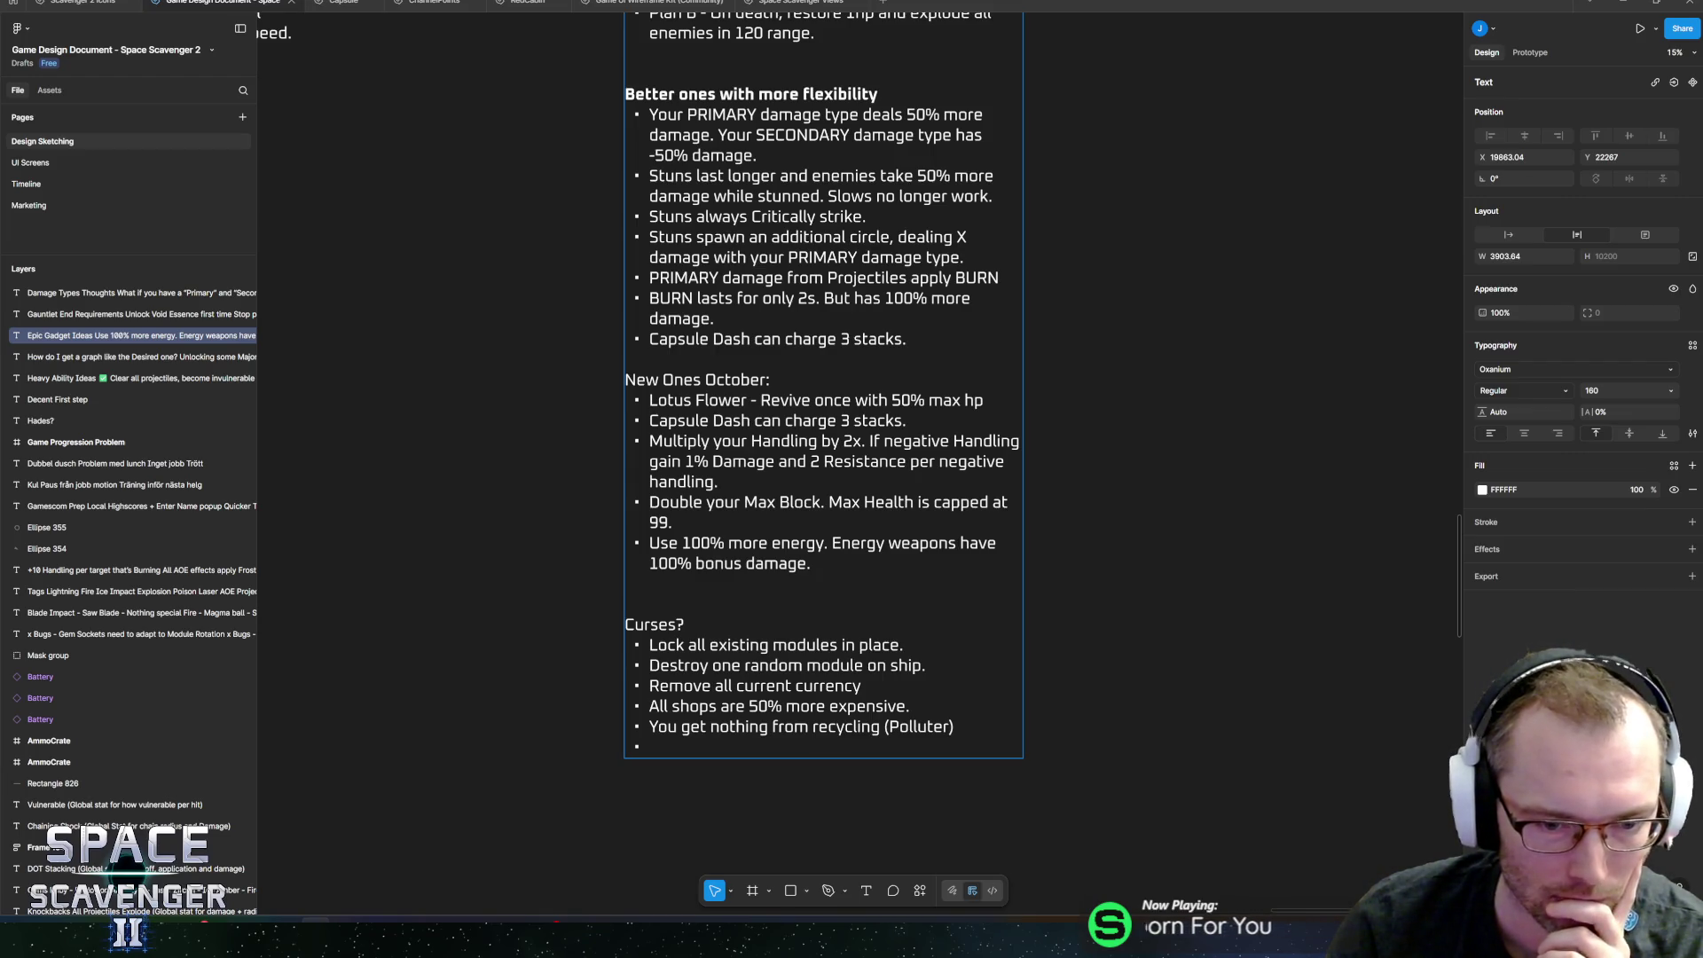
key("alt+Tab")
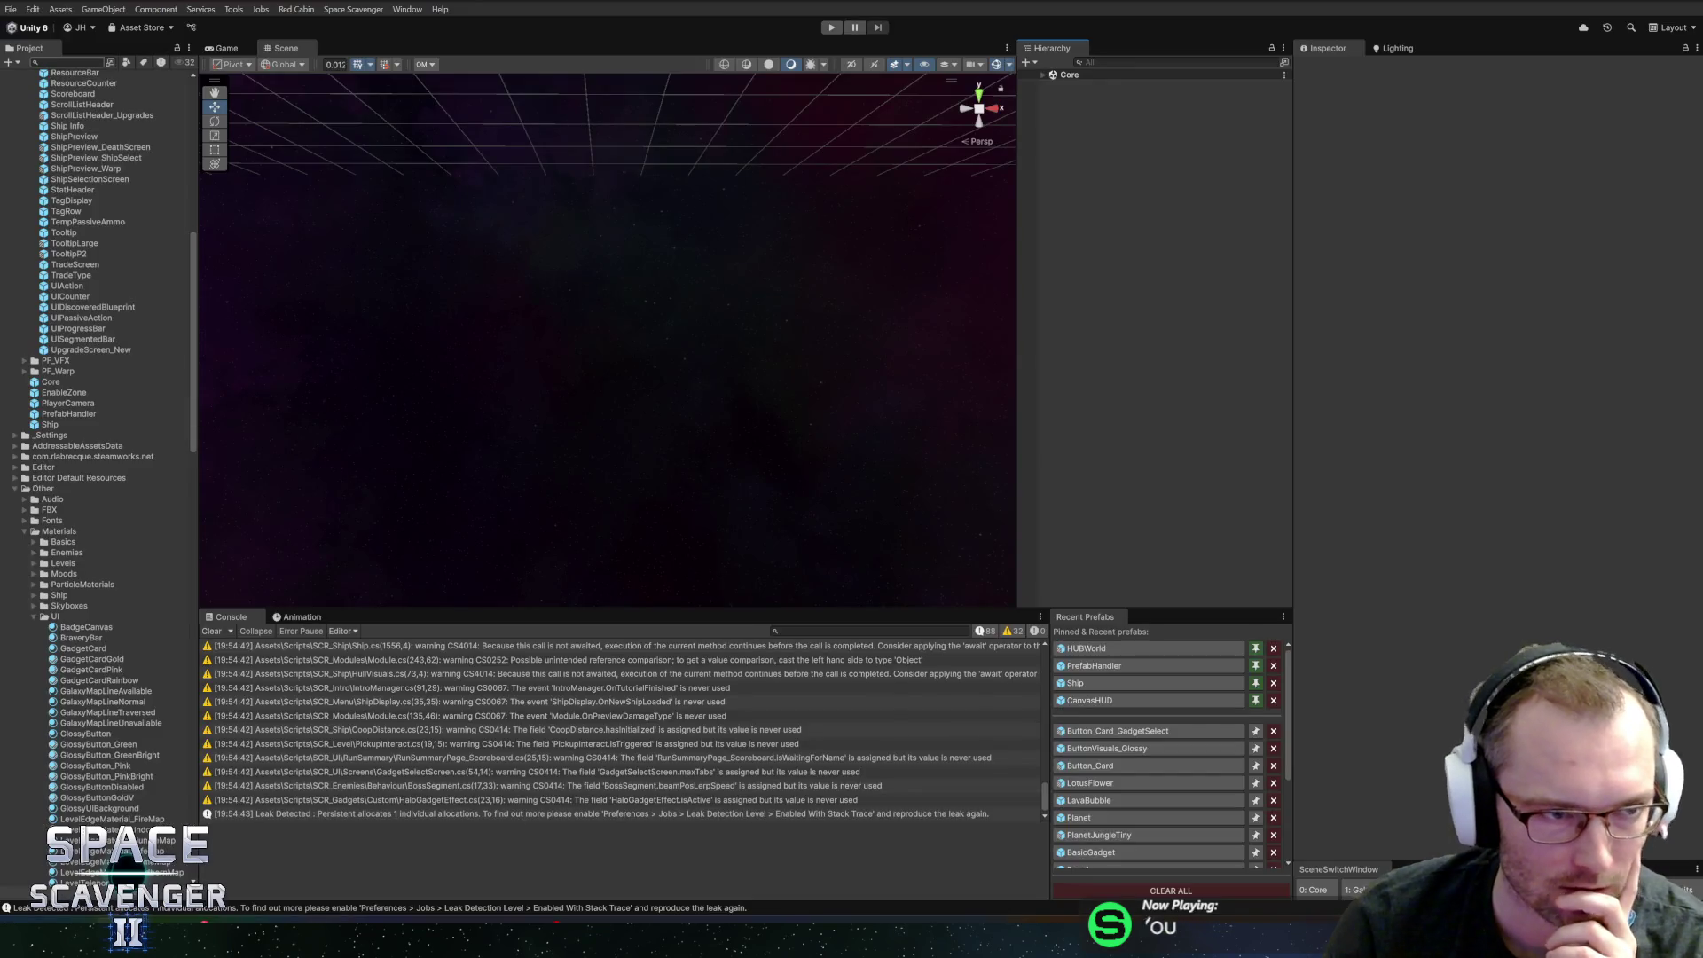
Find the StatsProjectileSpeed prefab and raise its ProjectileDamage multiplier from 0.1 to 0.2
type("winged")
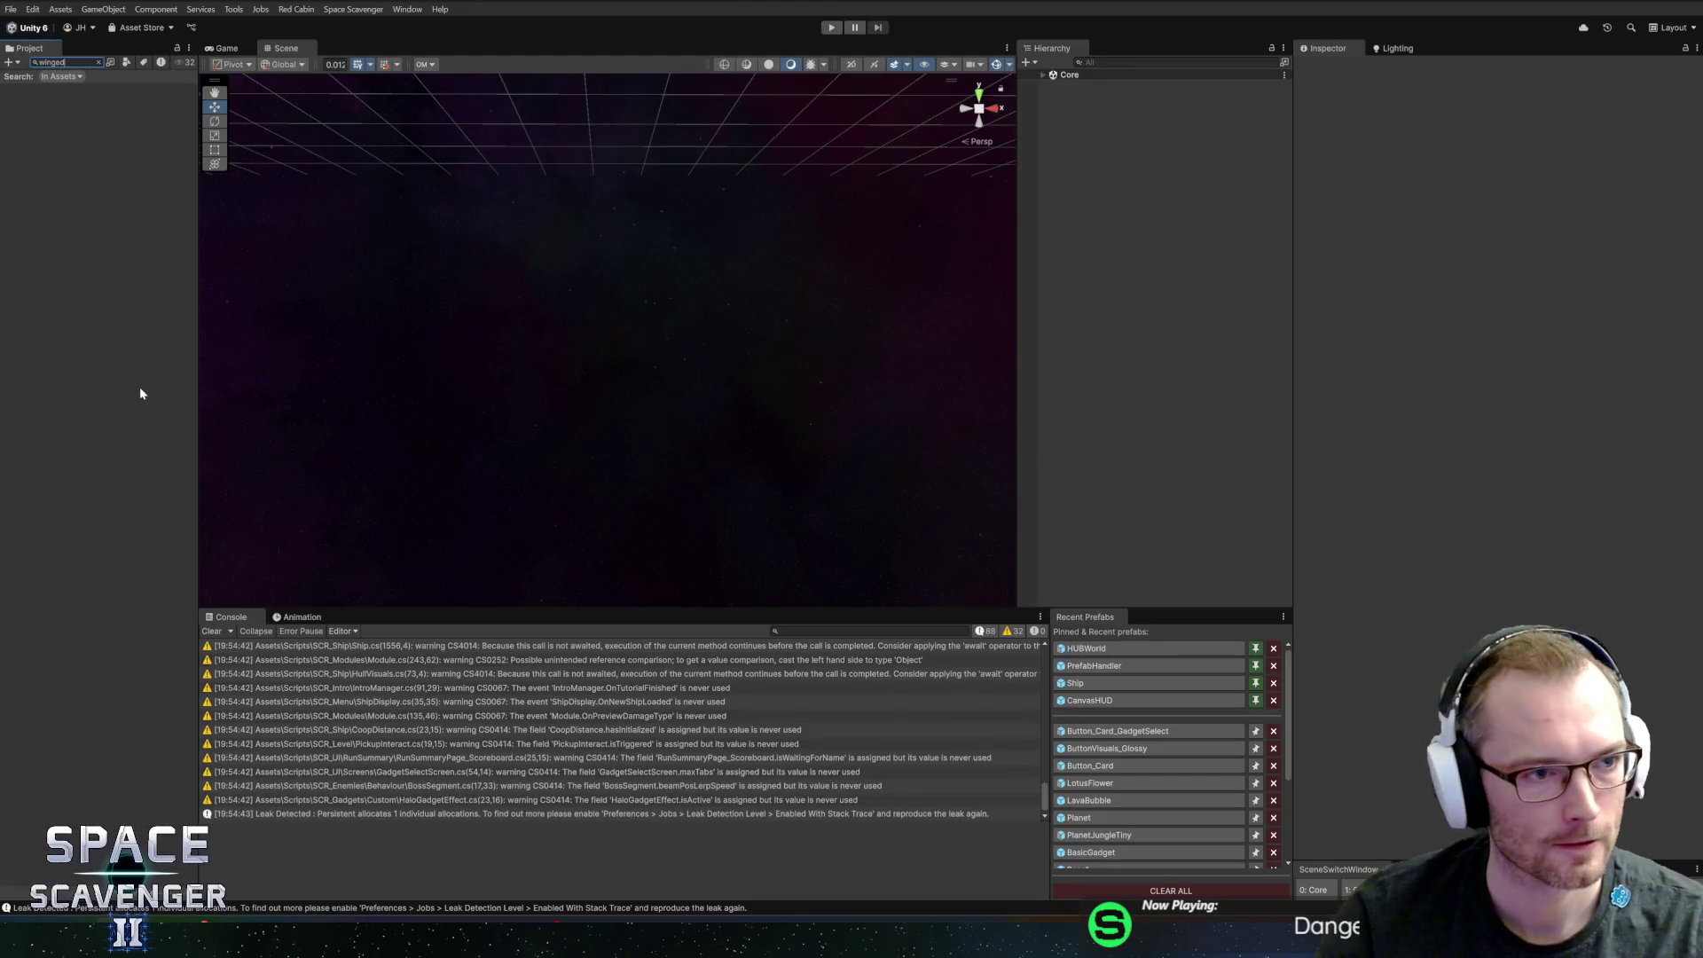
key("ctrl+a")
key("BackSpace")
type("aster")
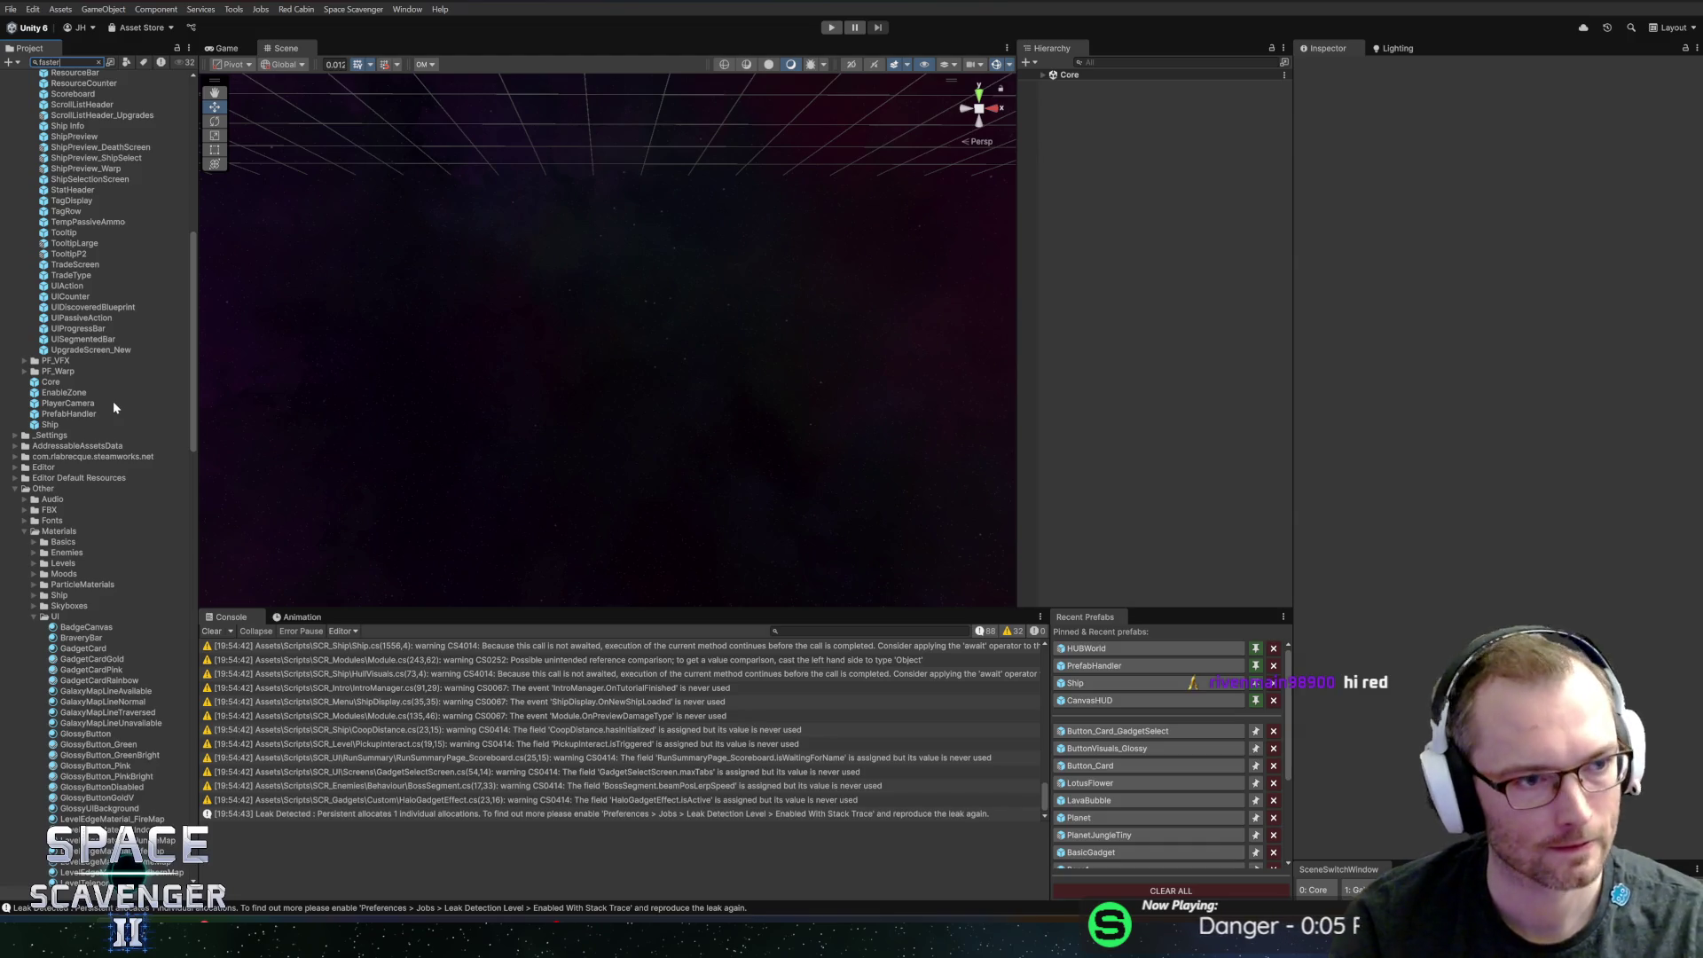
key("ctrl+a")
key("BackSpace")
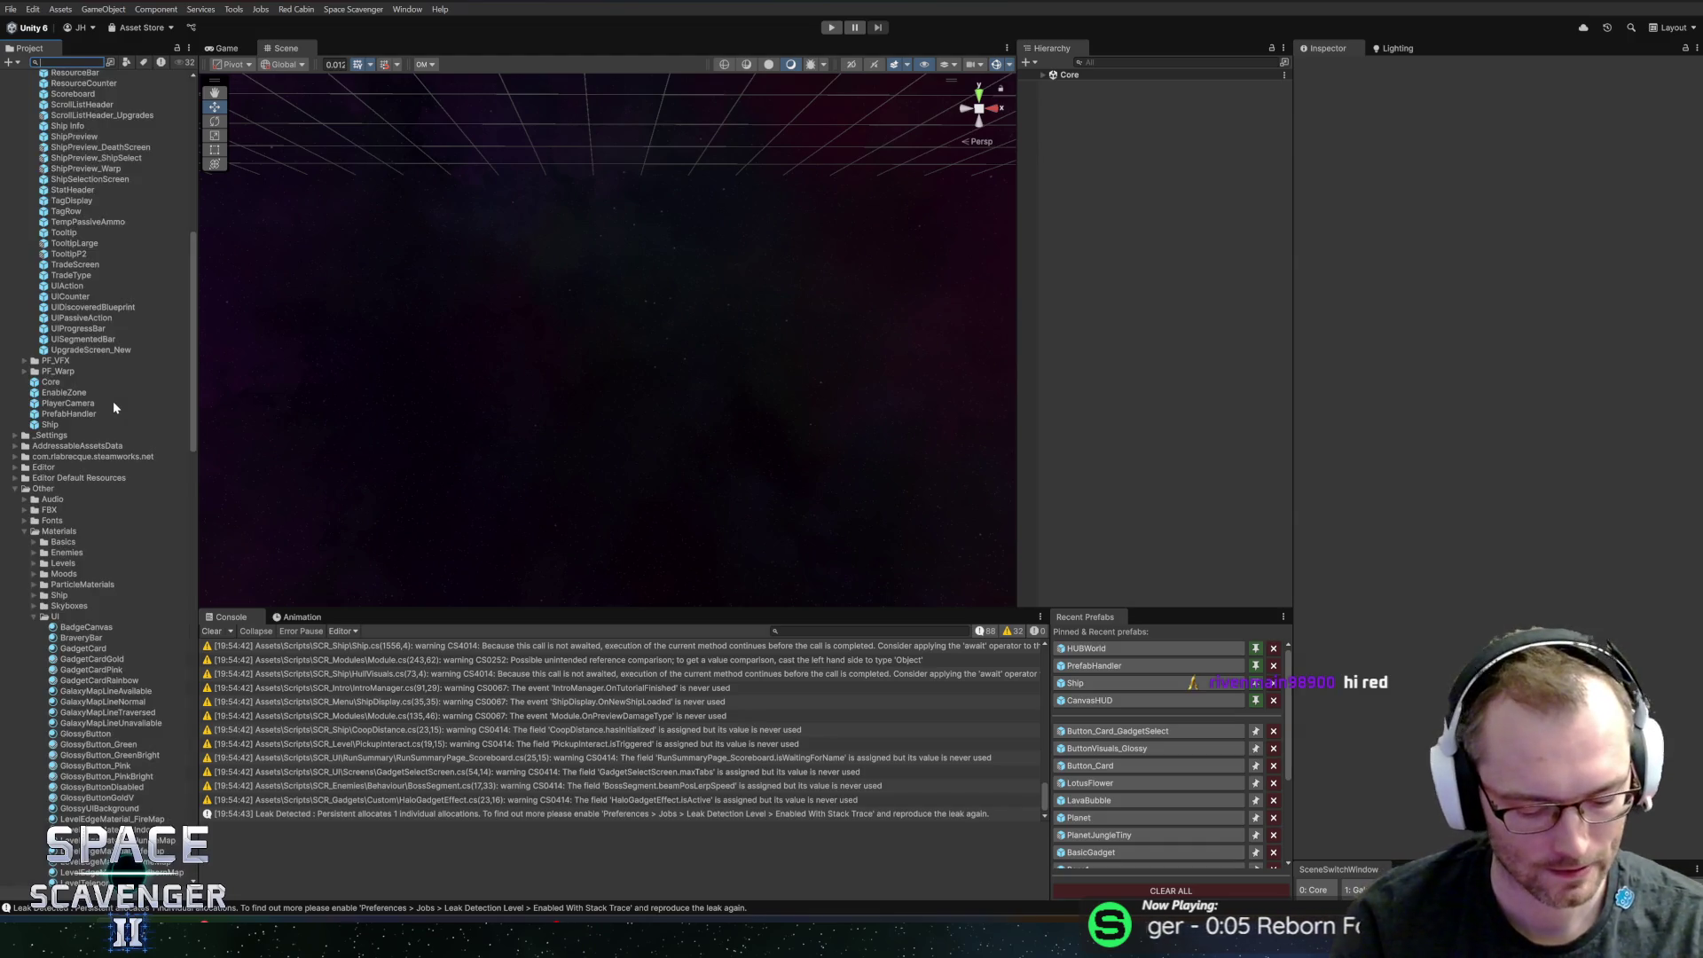
type("projectilesp")
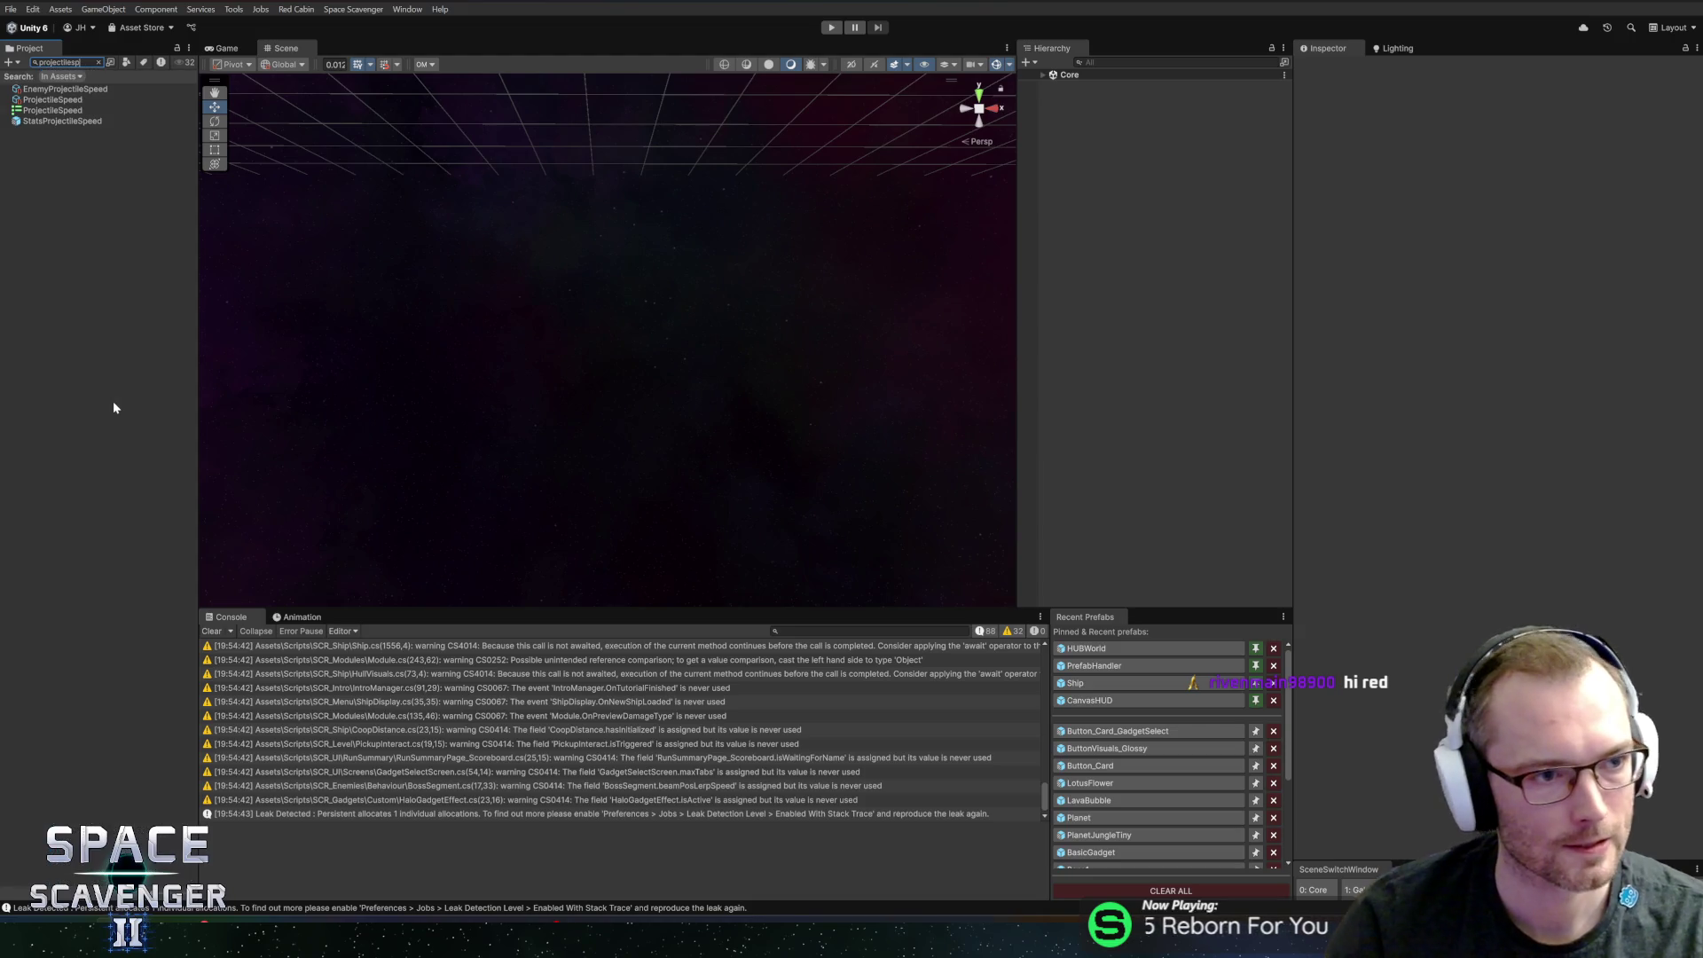
left_click(81, 121)
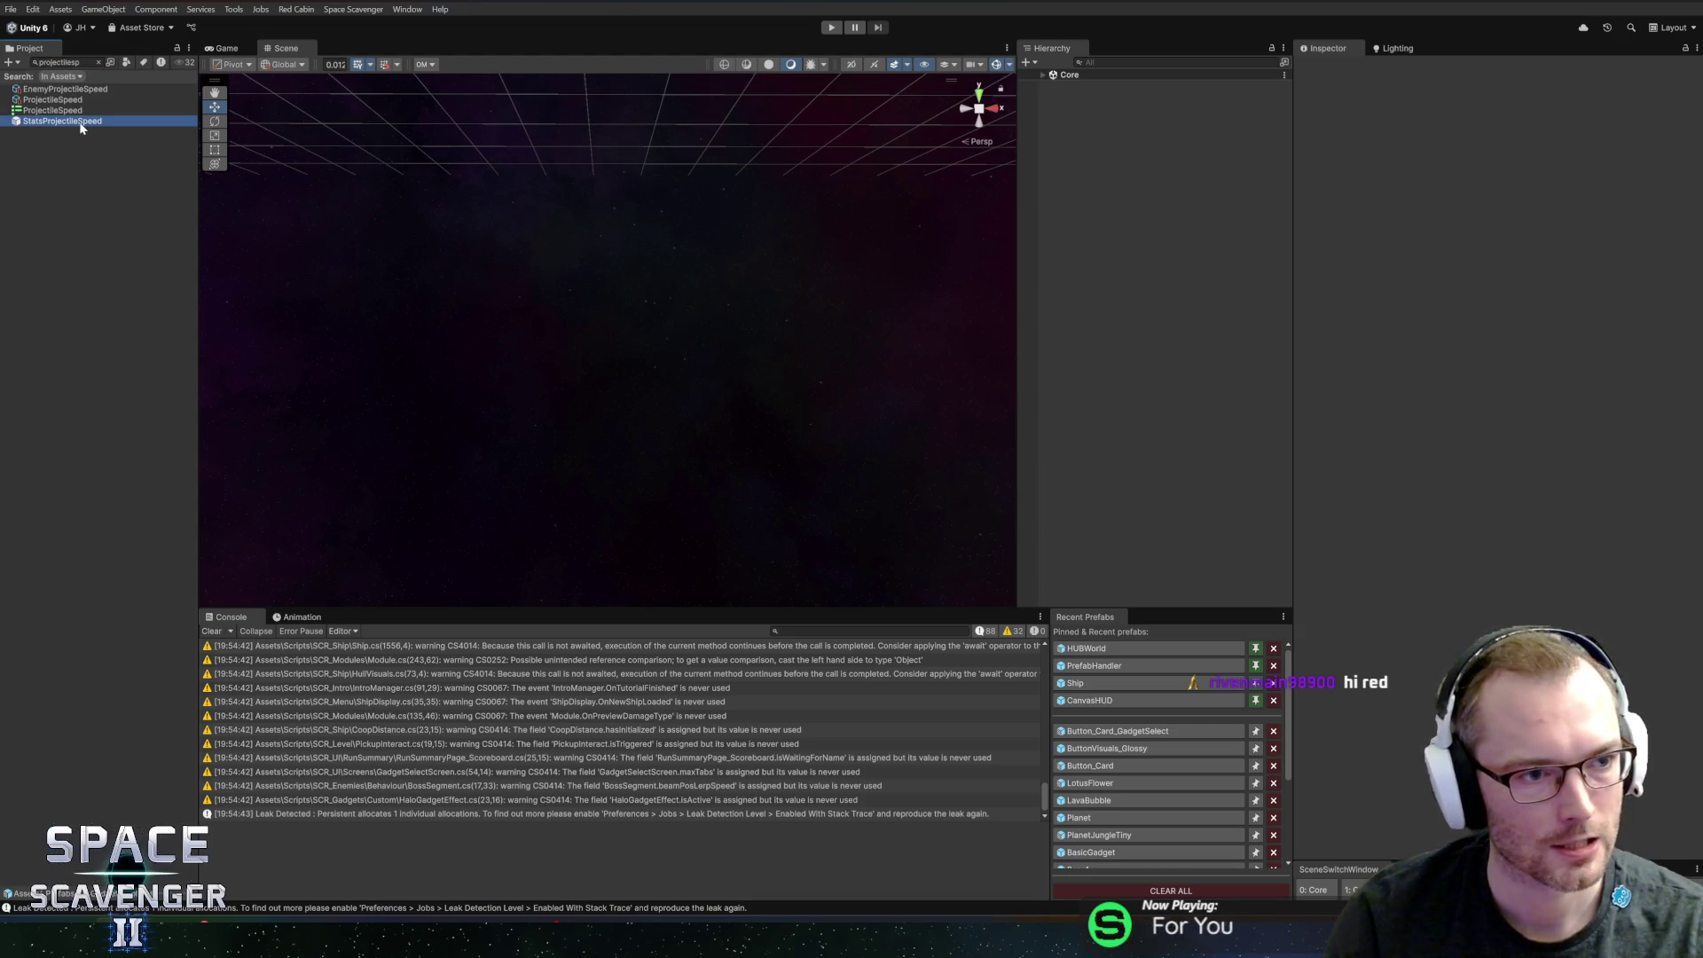
double_click(81, 124)
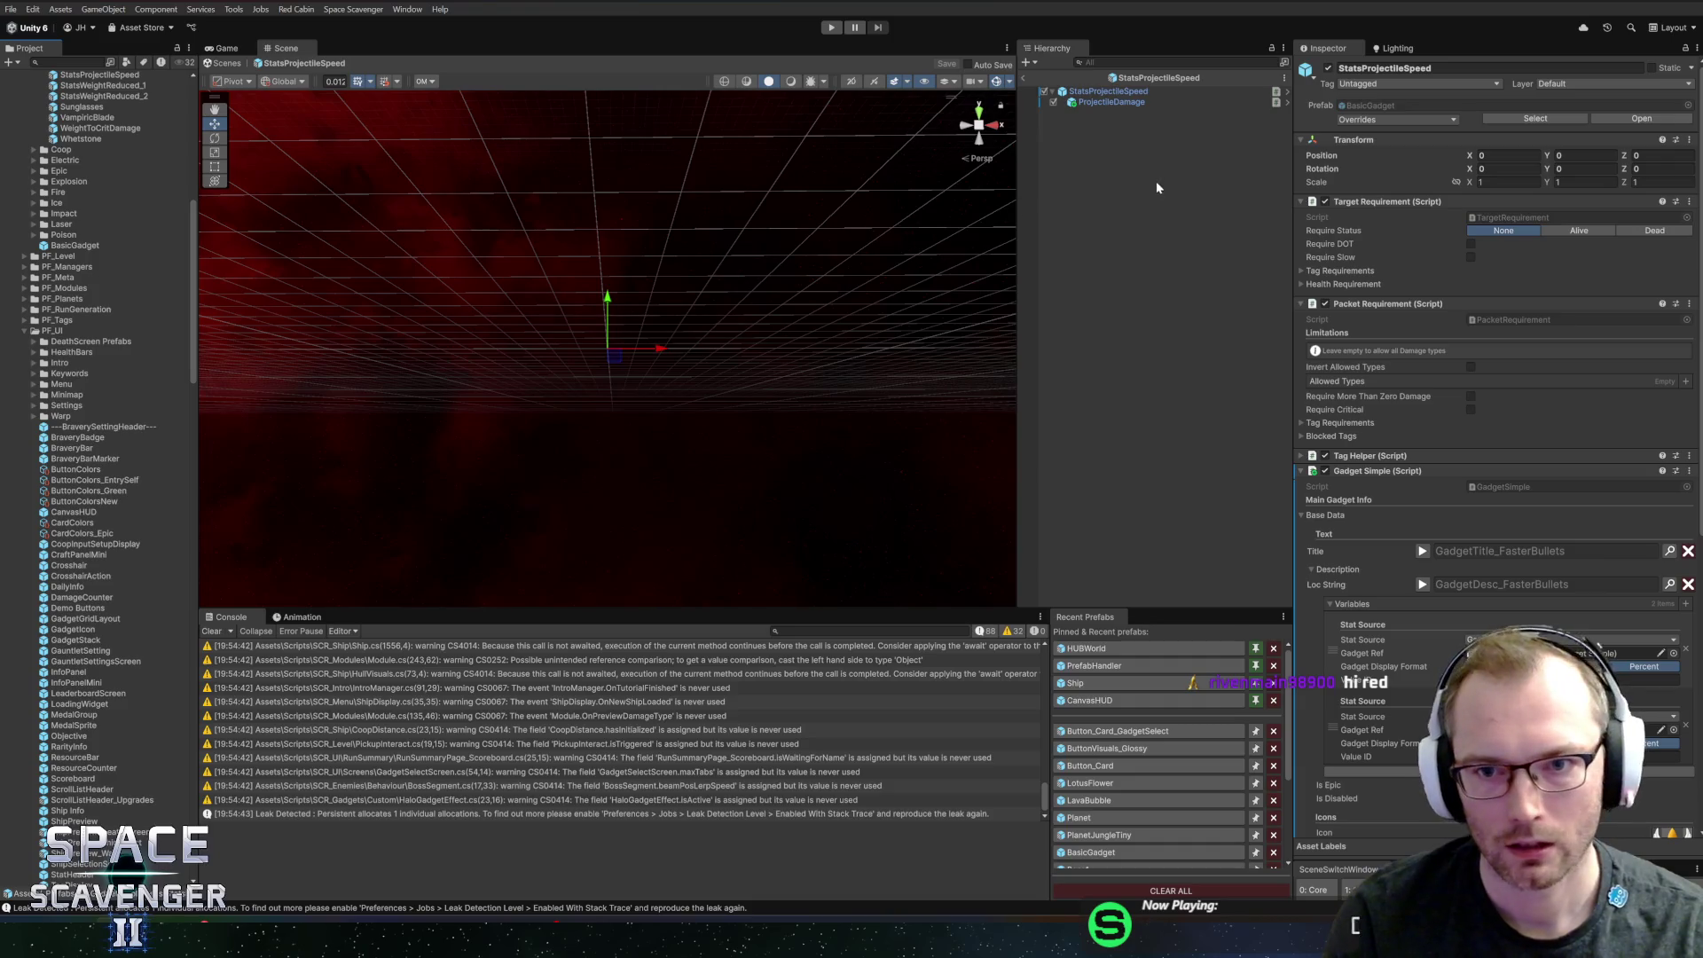
left_click(1110, 102)
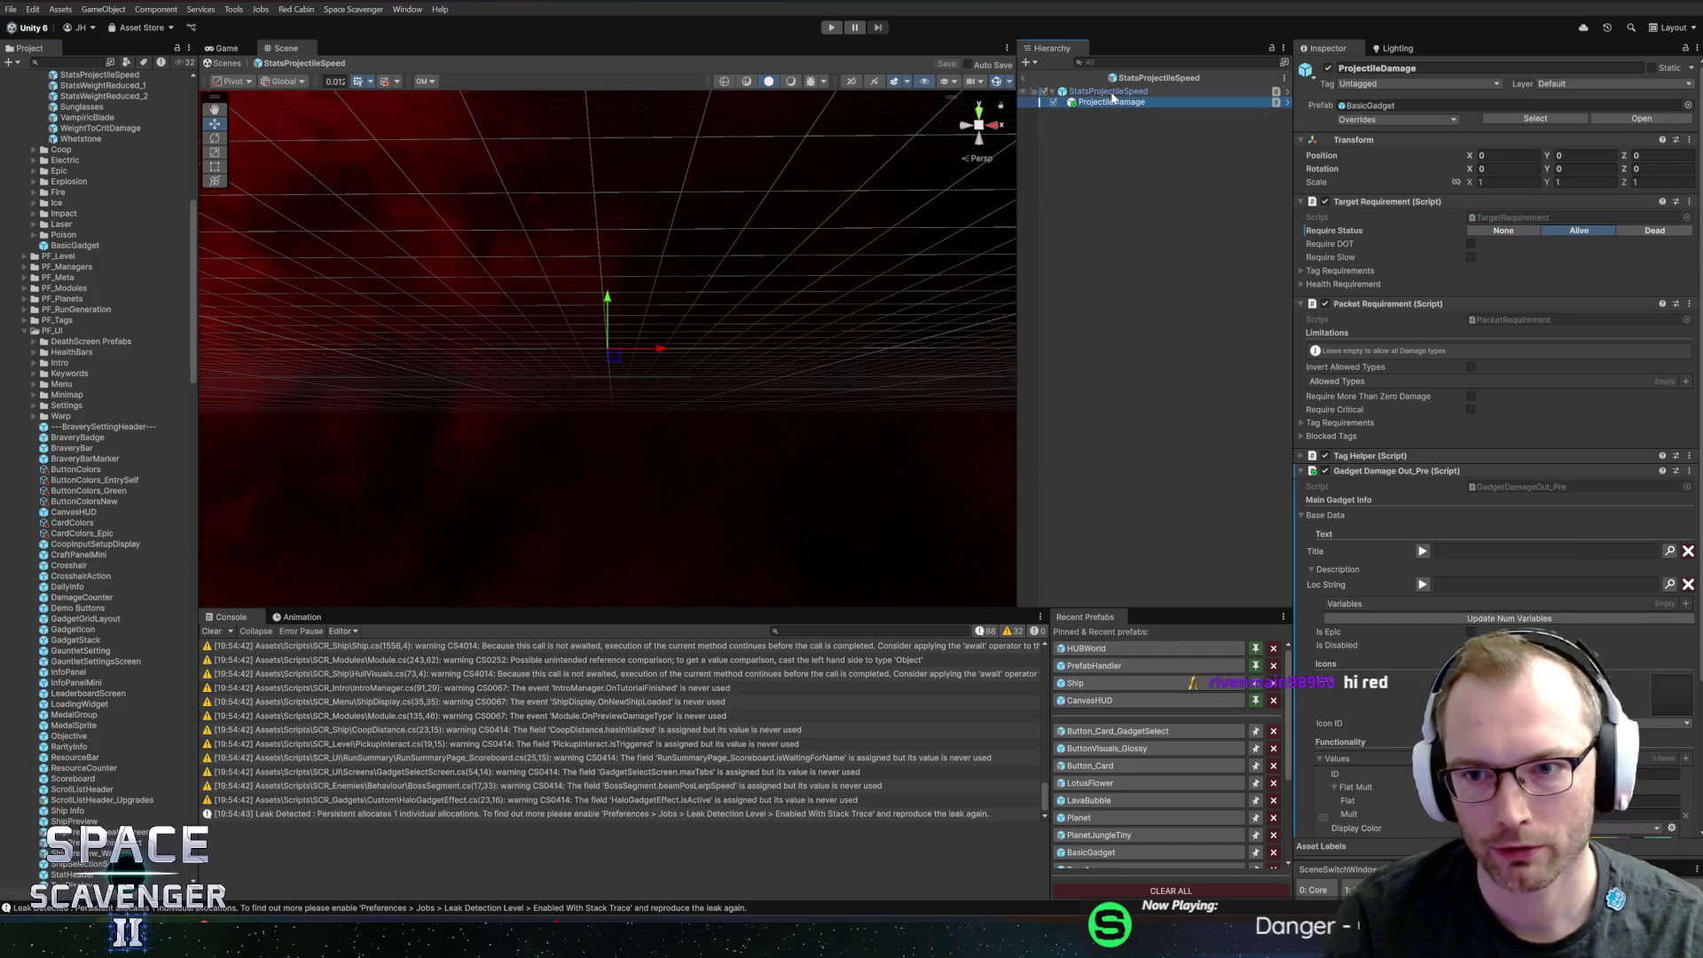
scroll(1529, 348, "down", 5)
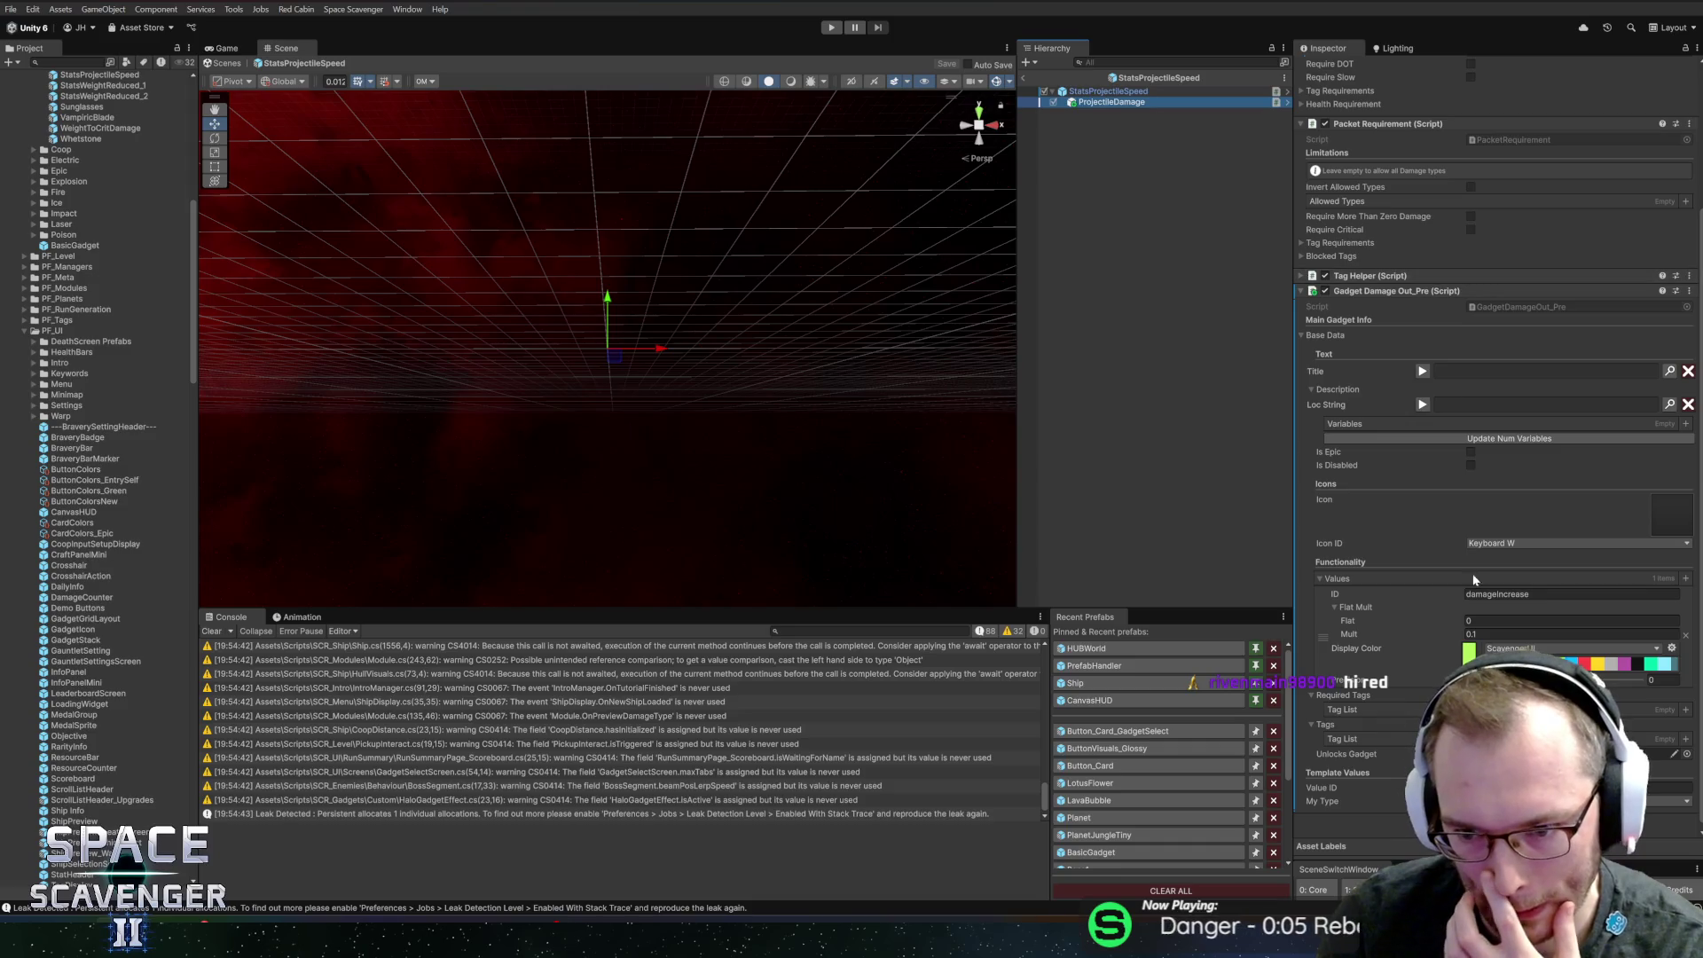
double_click(1509, 633)
type("0.2")
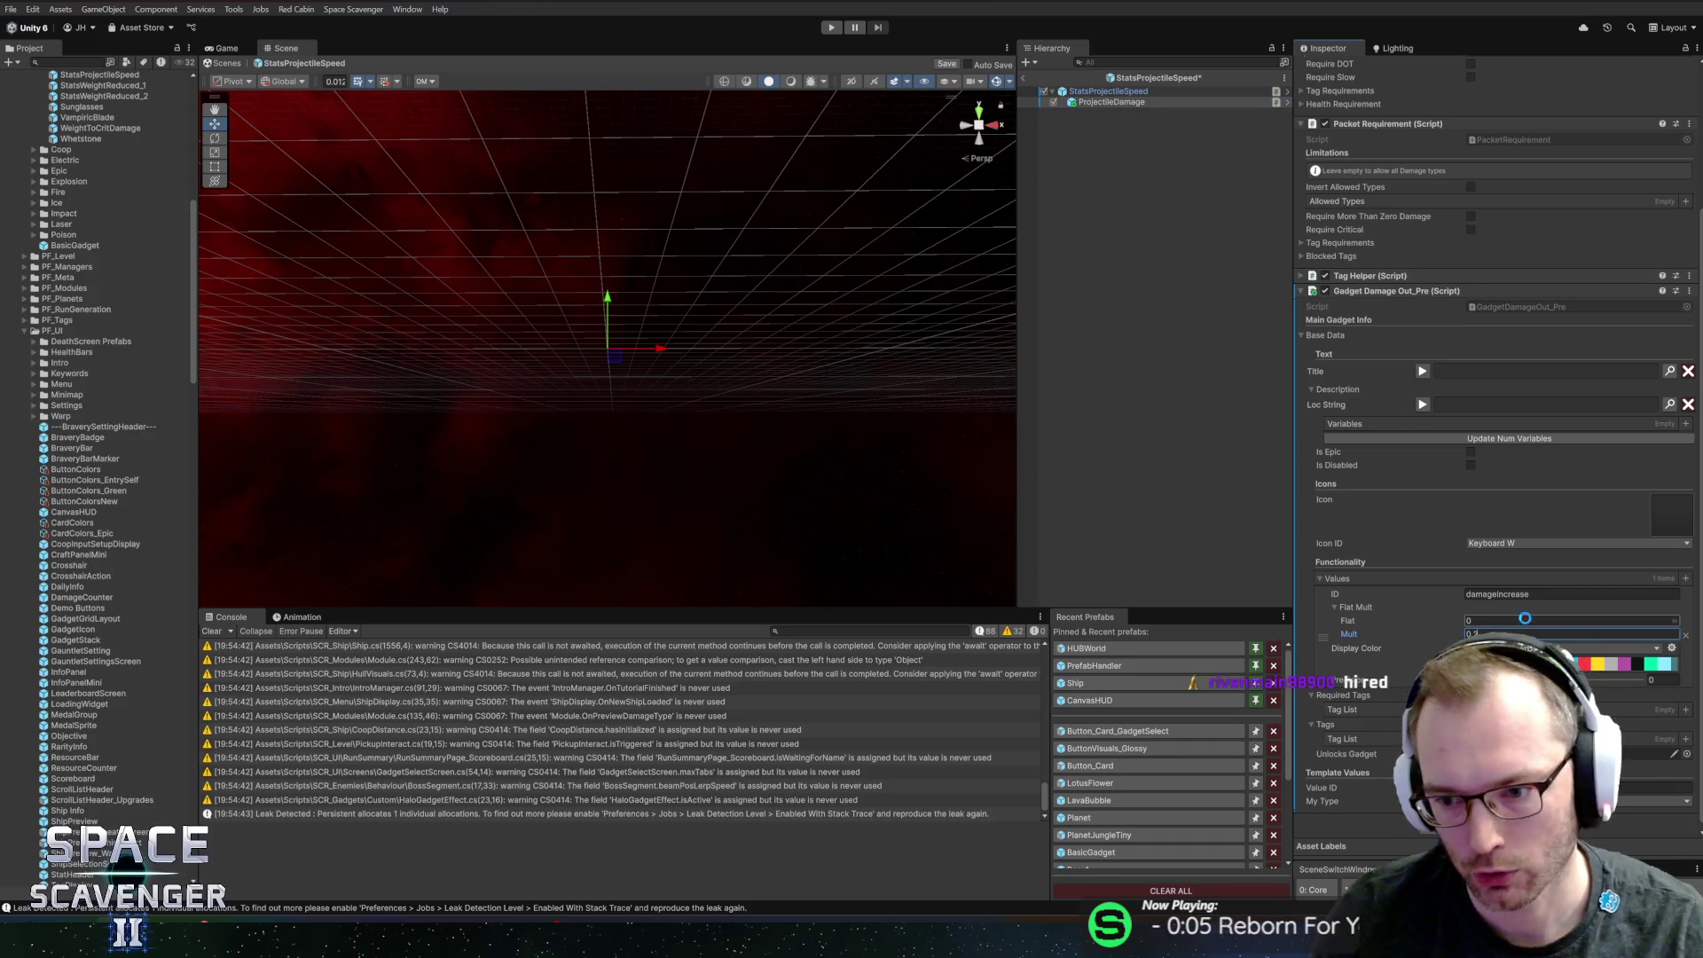
left_click(1023, 79)
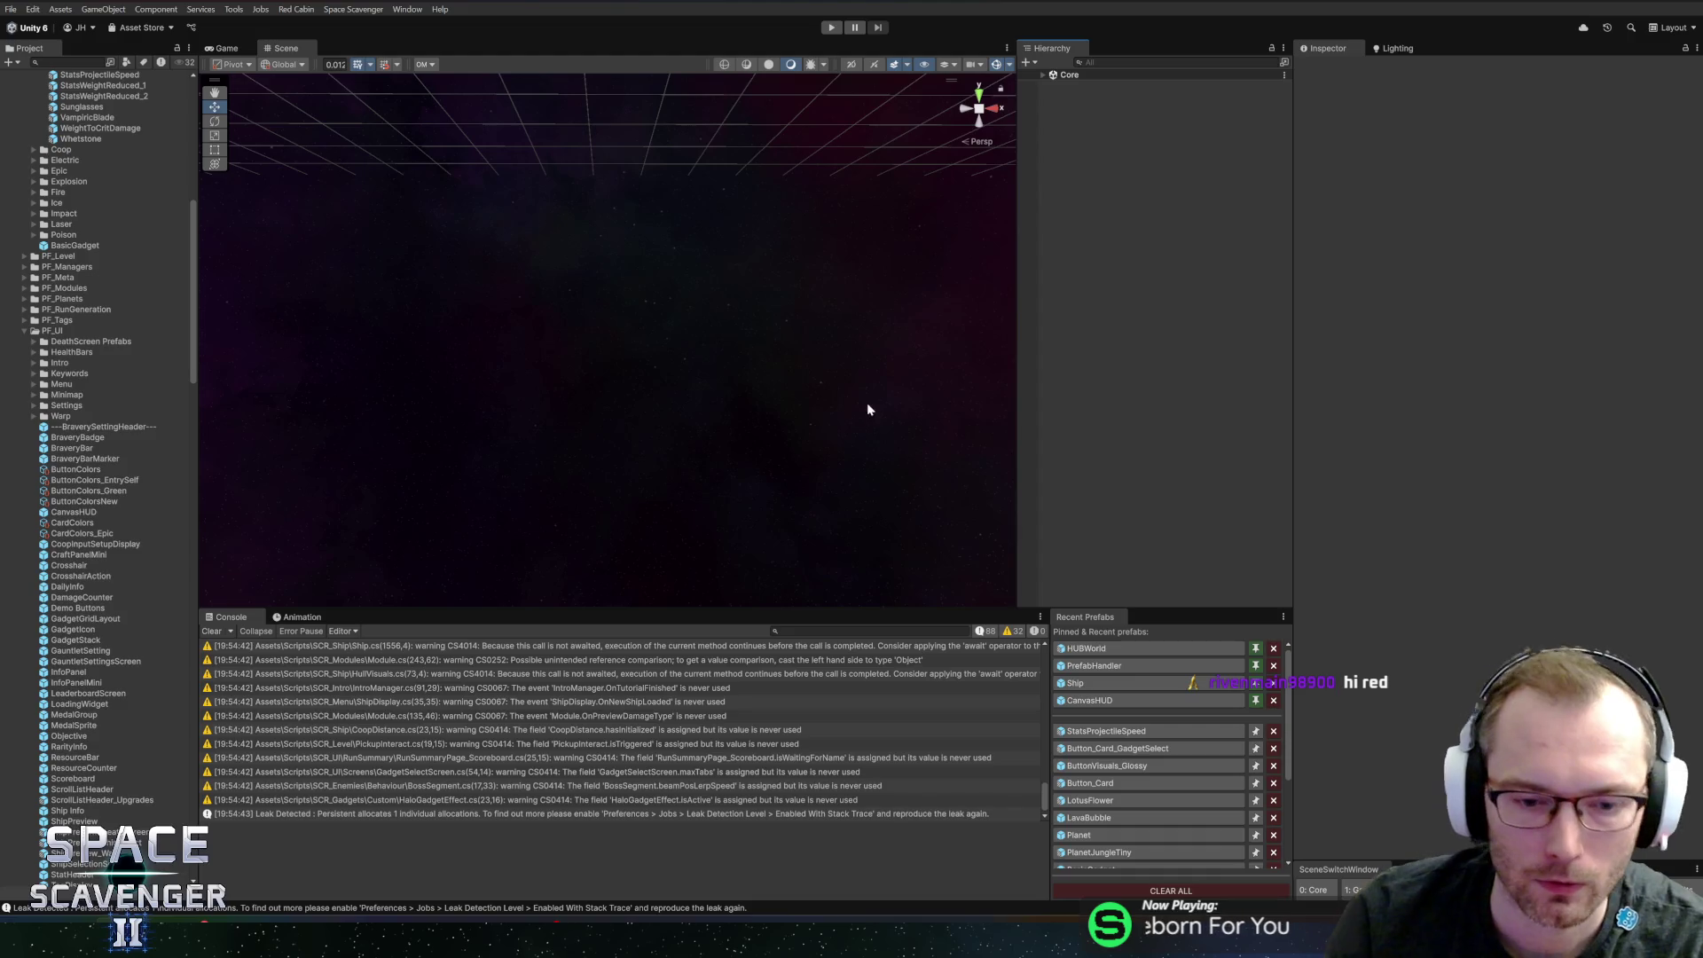
Edit and save the Singularity prefab's damage multiplier, then exit the prefab
scroll(89, 320, "up", 10)
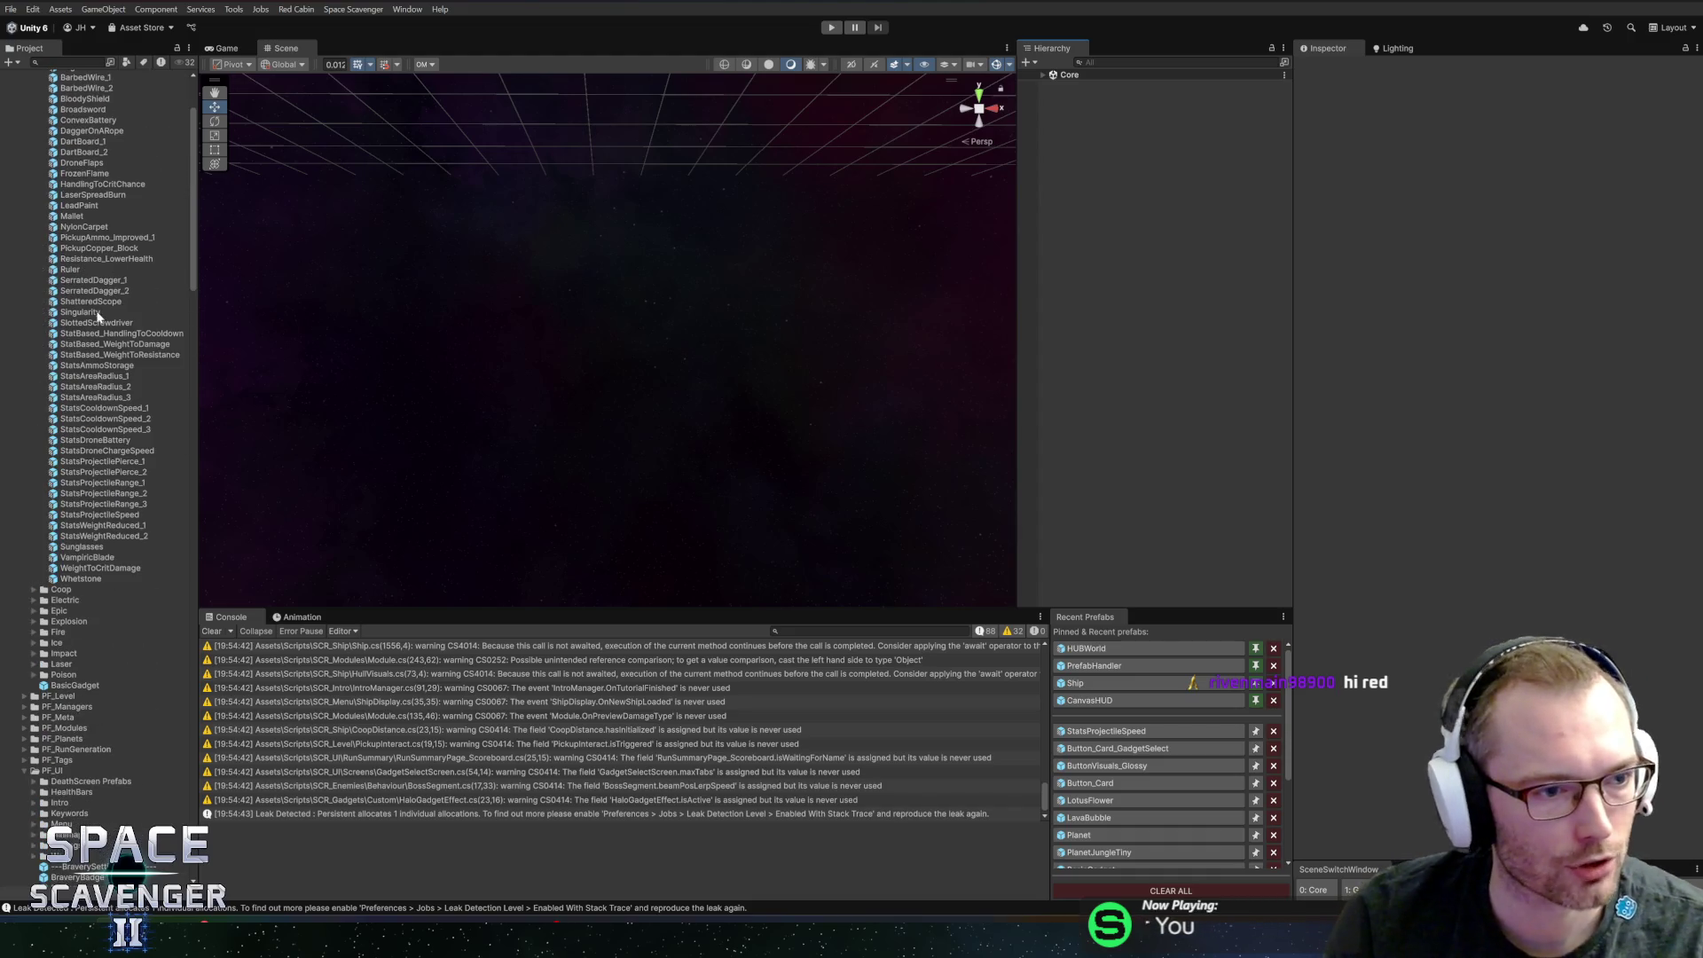
left_click(83, 313)
double_click(84, 313)
scroll(1416, 518, "down", 5)
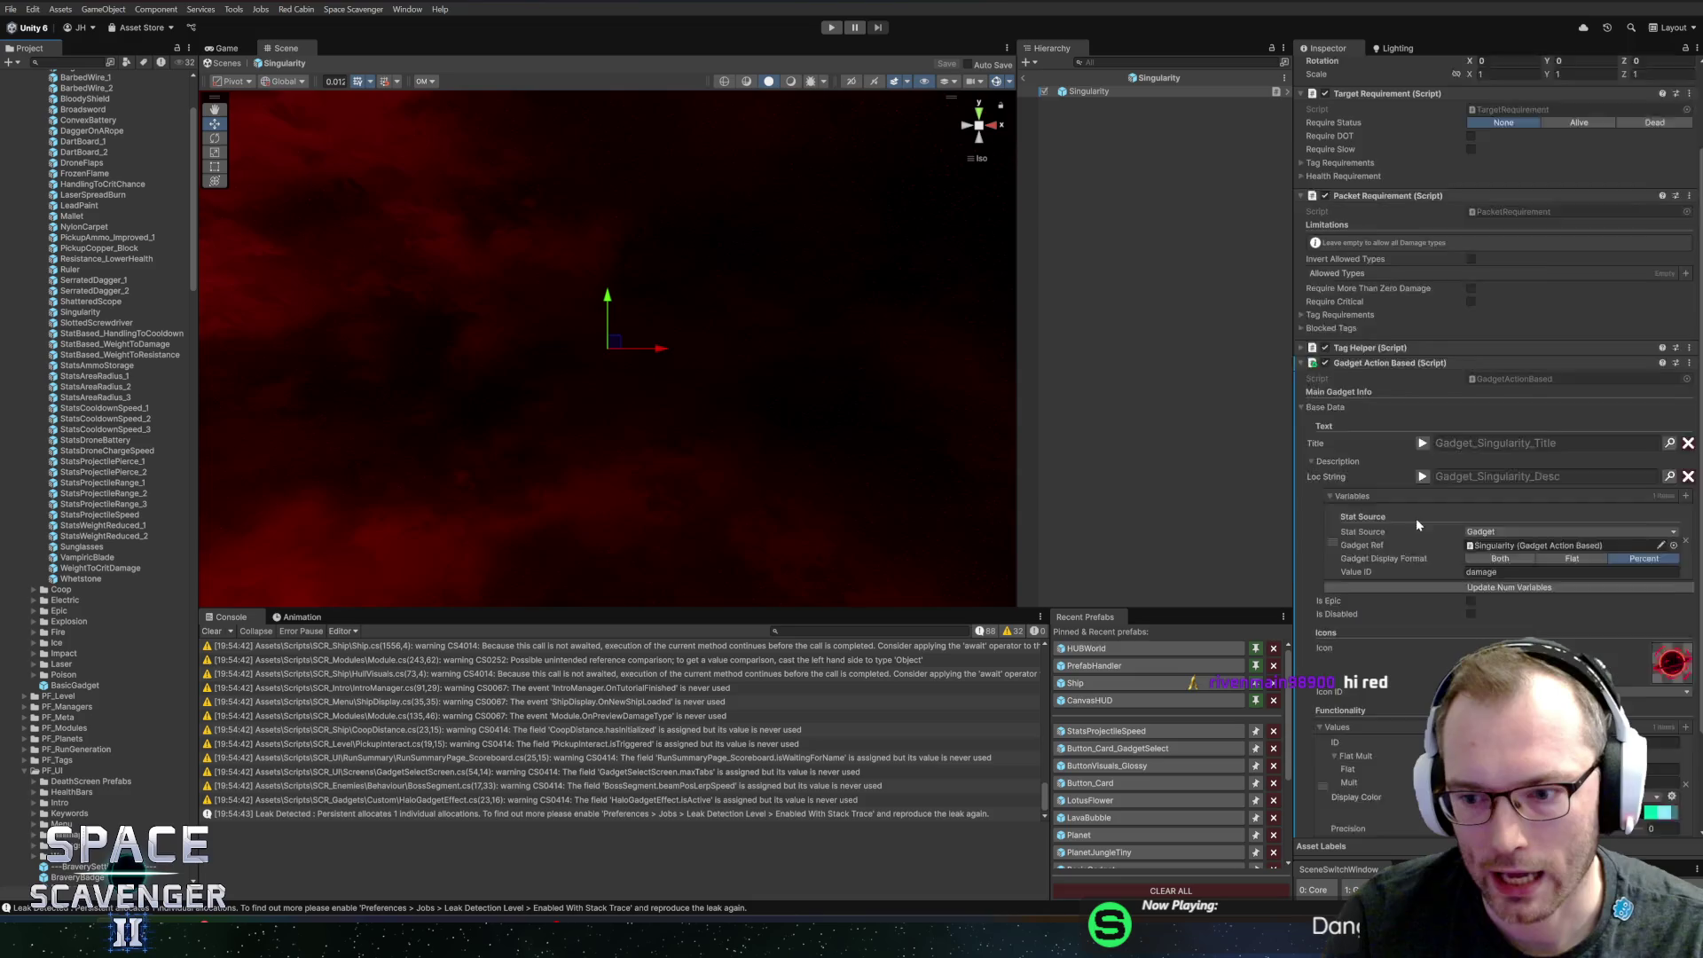
left_click(1570, 657)
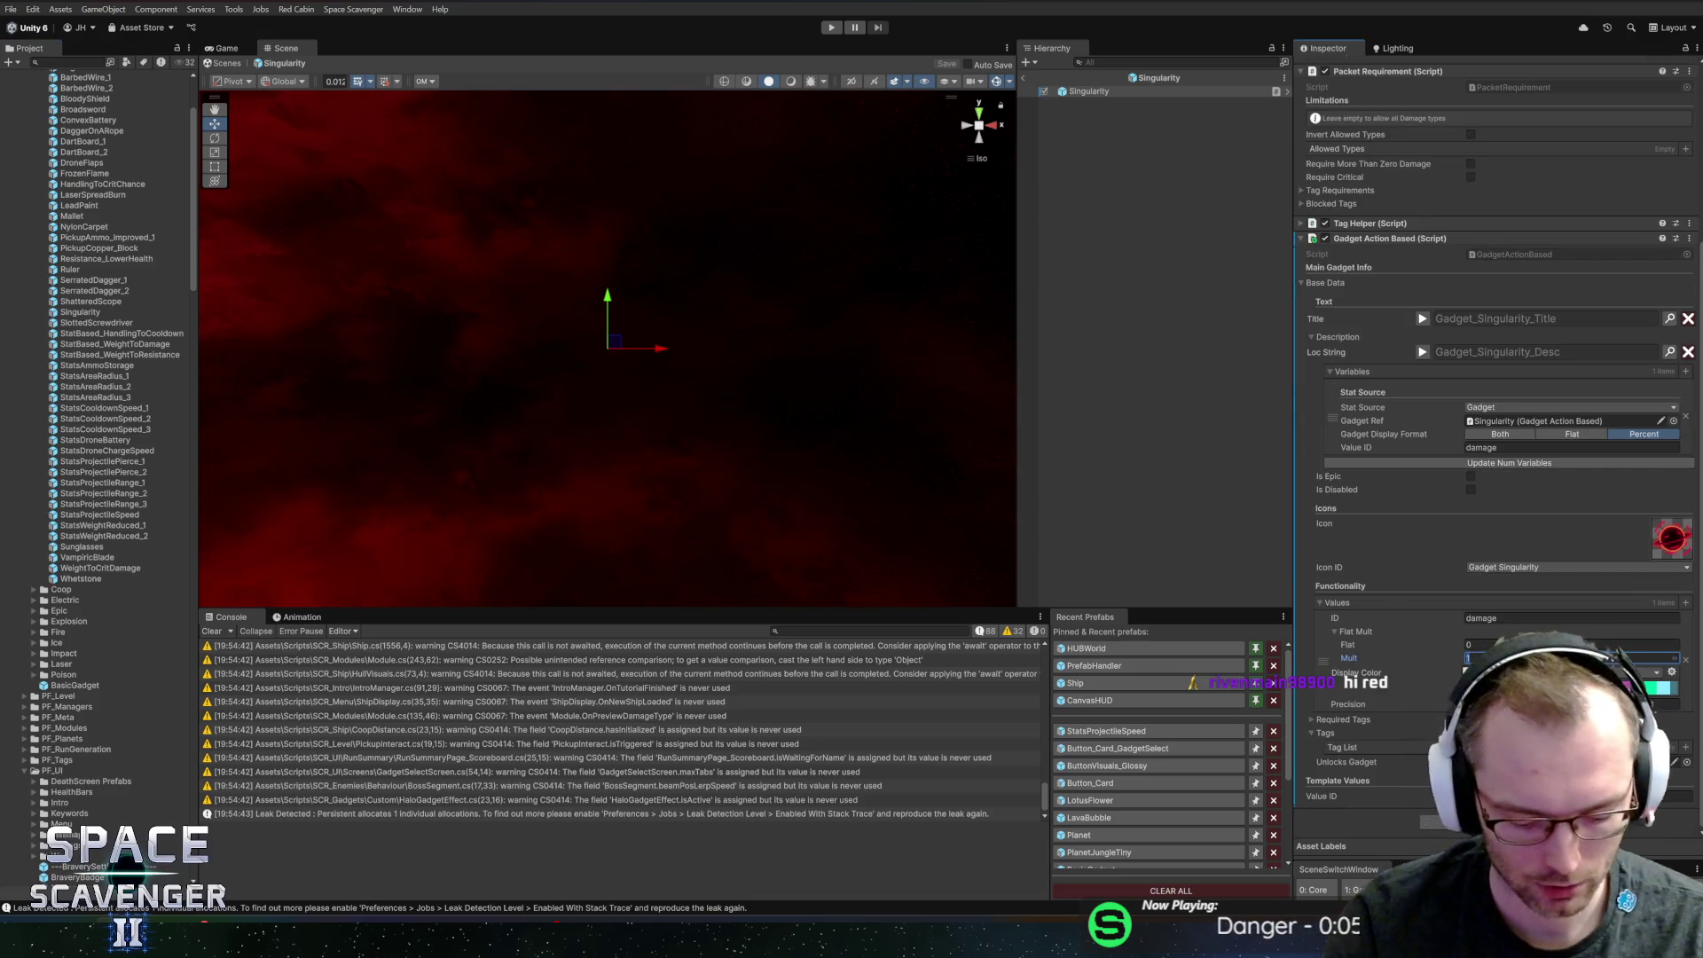
key("ctrl+s")
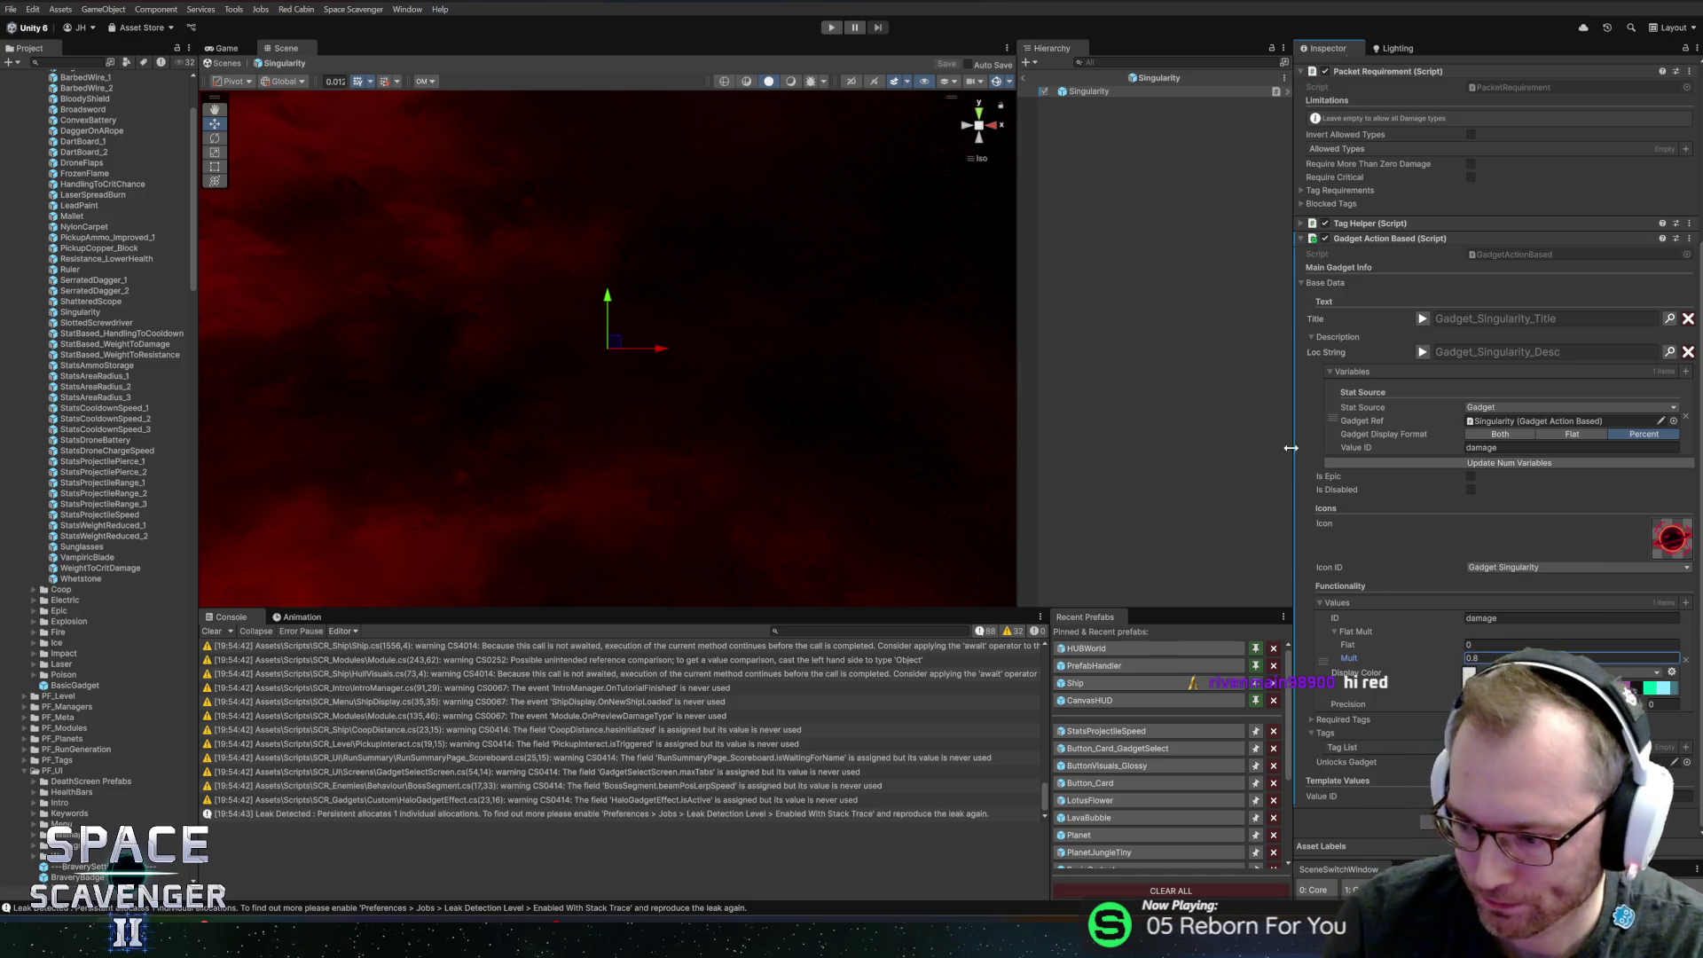
left_click(1027, 90)
left_click(1028, 81)
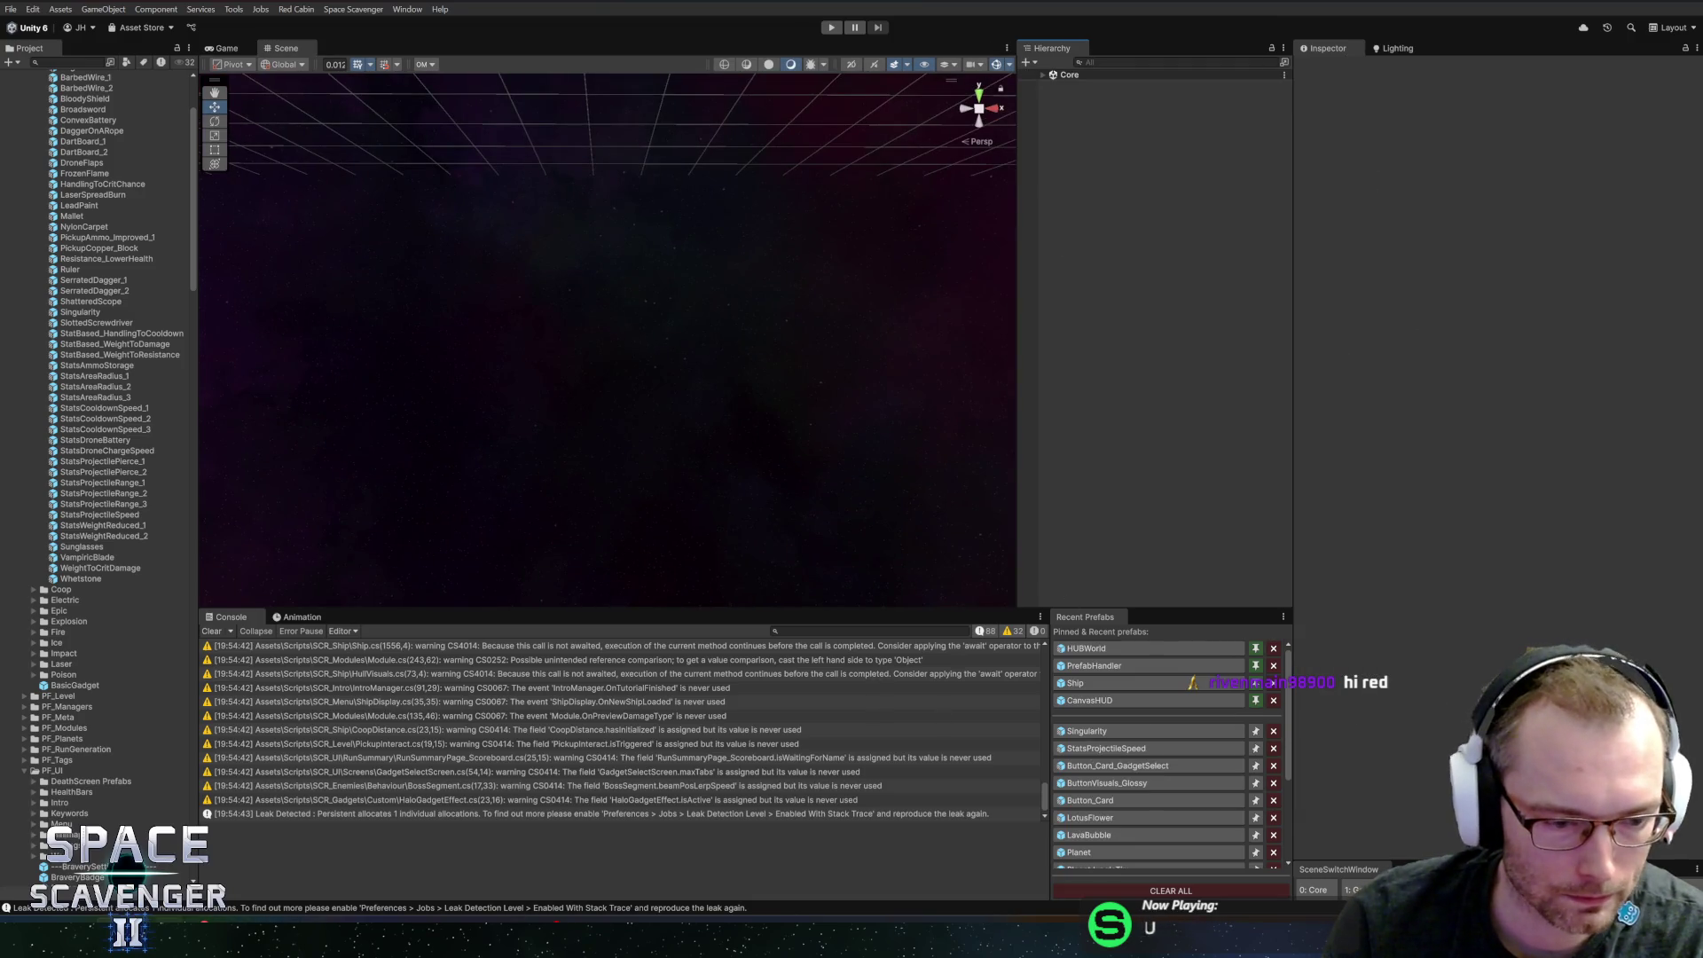
key("alt+Tab")
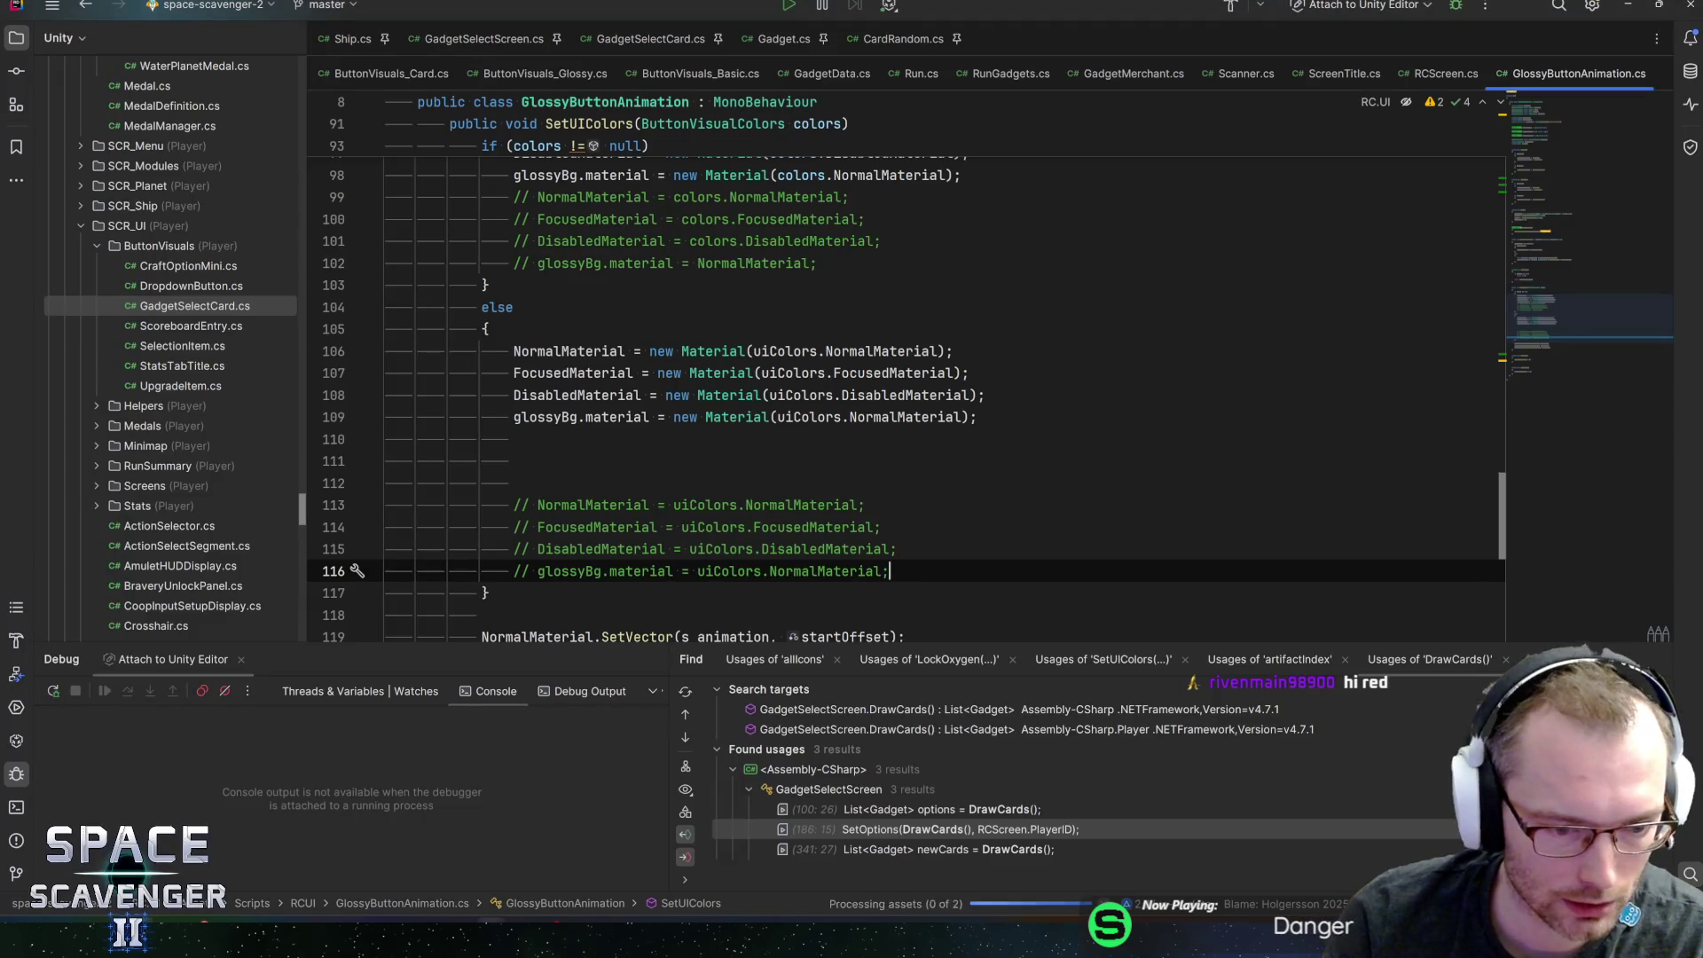
In the Max Block bullet, replace 'capped at 99' with 'reduced by 50%'
key("alt+Tab")
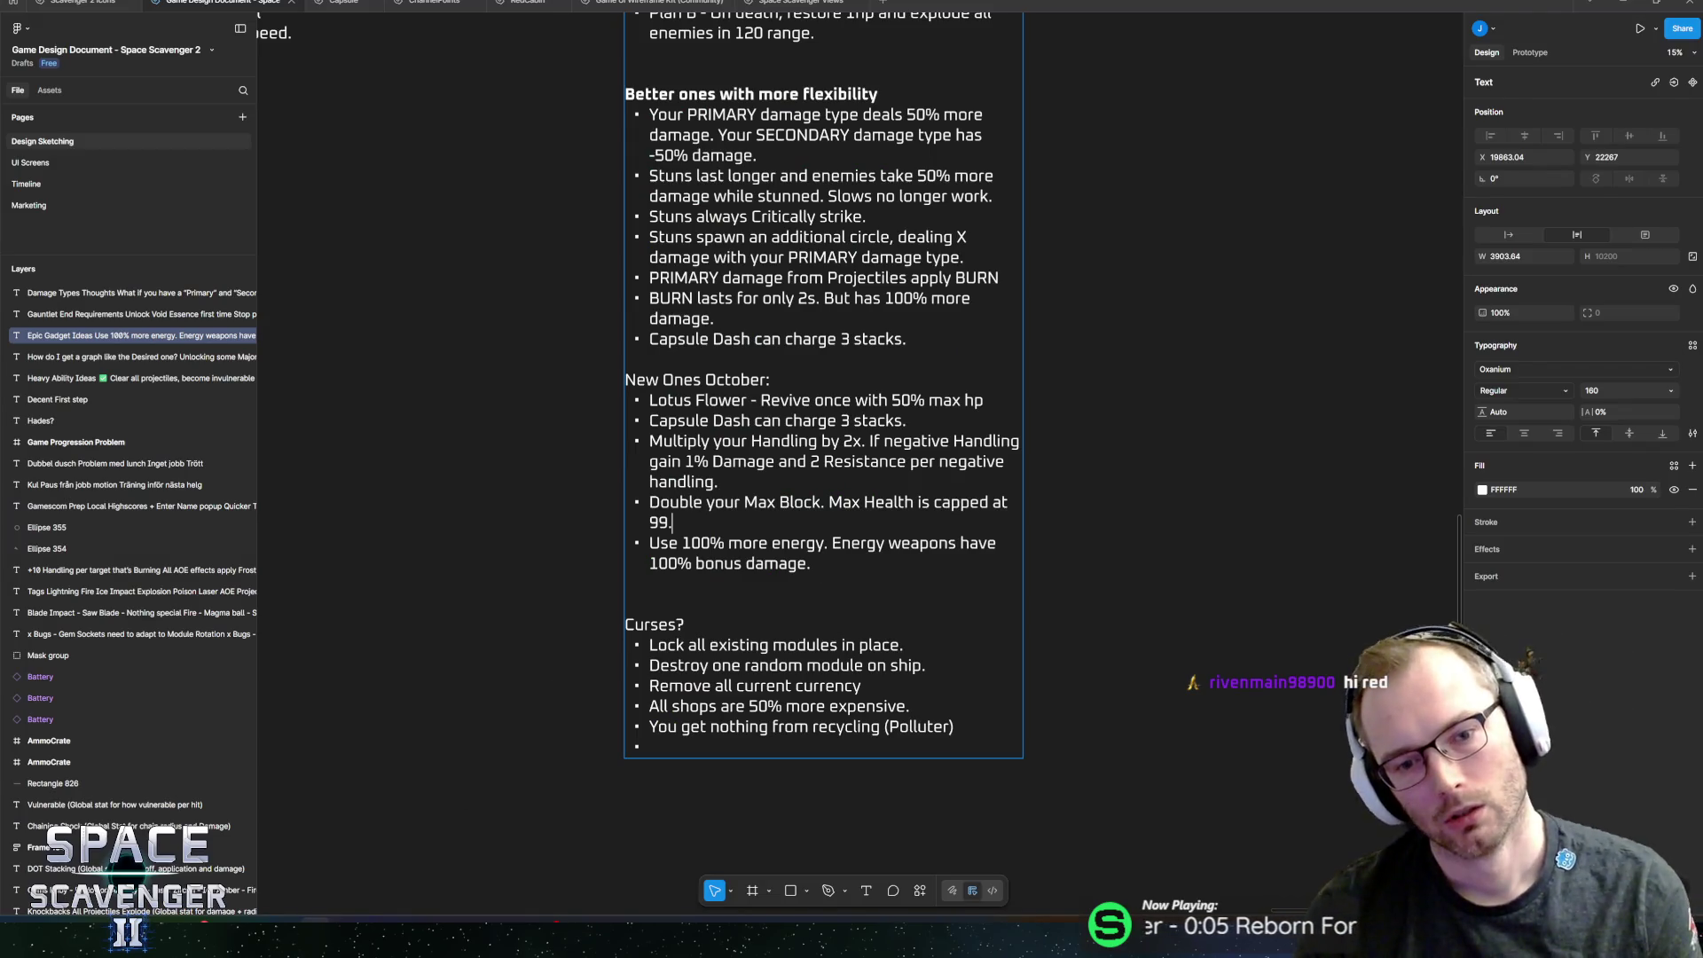
key("ctrl+shift+Left")
key("ctrl+shift+Left")
key("ctrl+shift+Left")
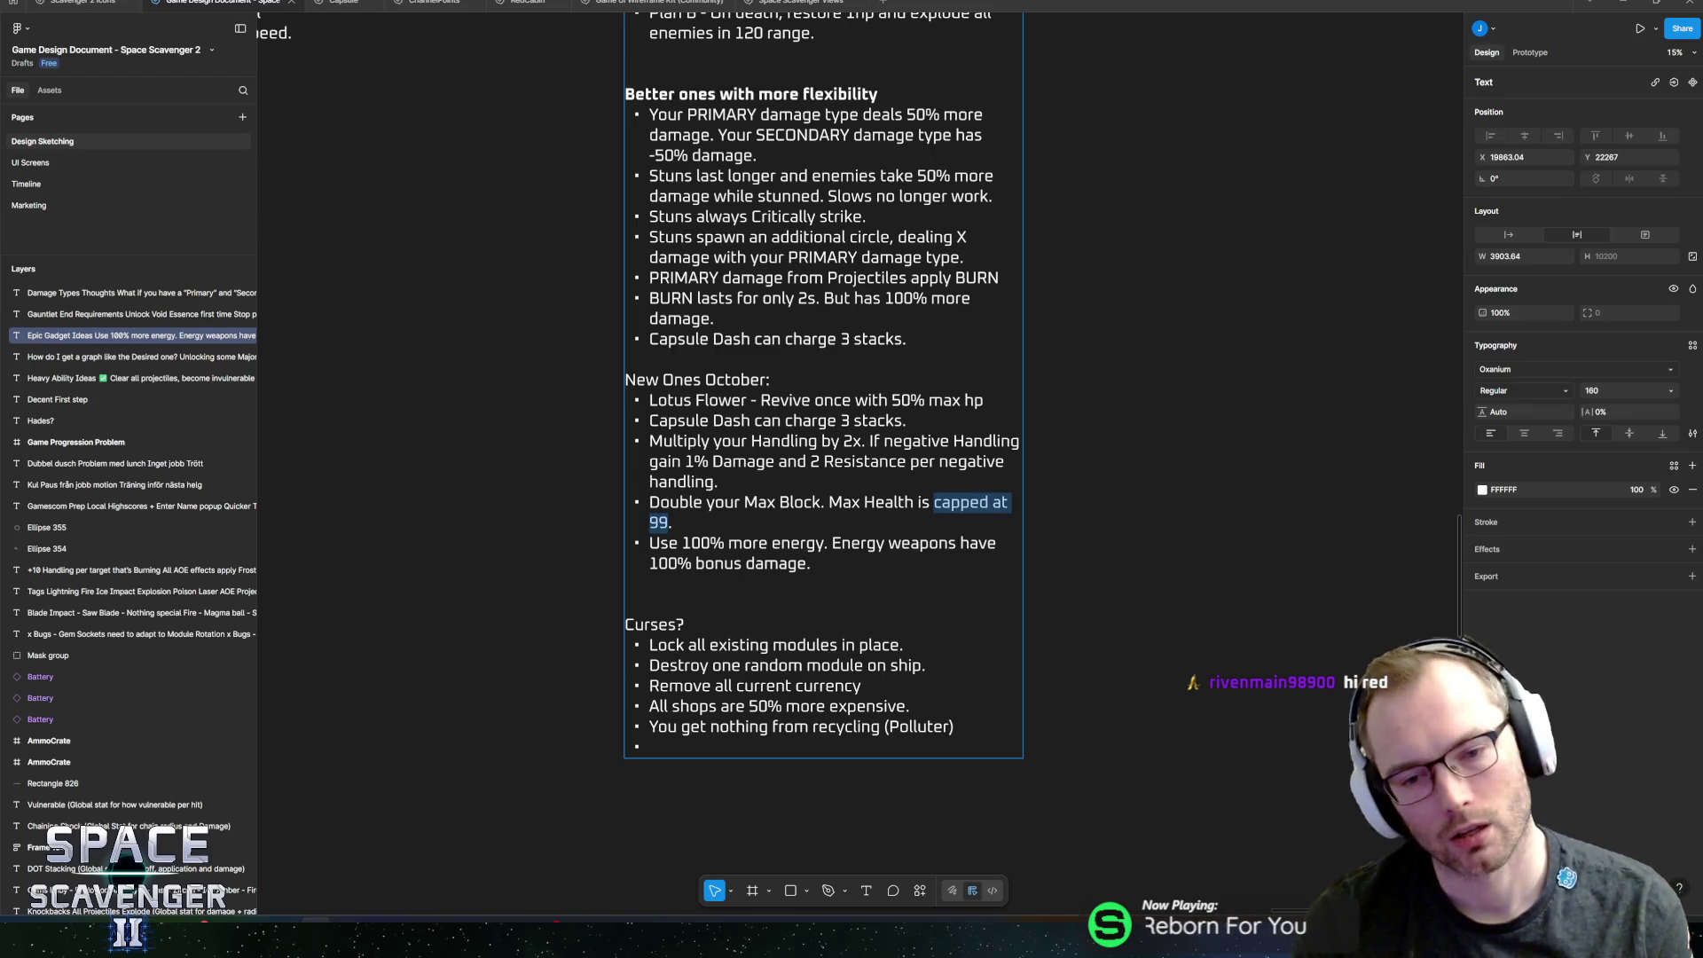
key("ctrl+shift+Left")
key("ctrl+shift+Left")
key("ctrl+shift+Right")
key("ctrl+shift+Right")
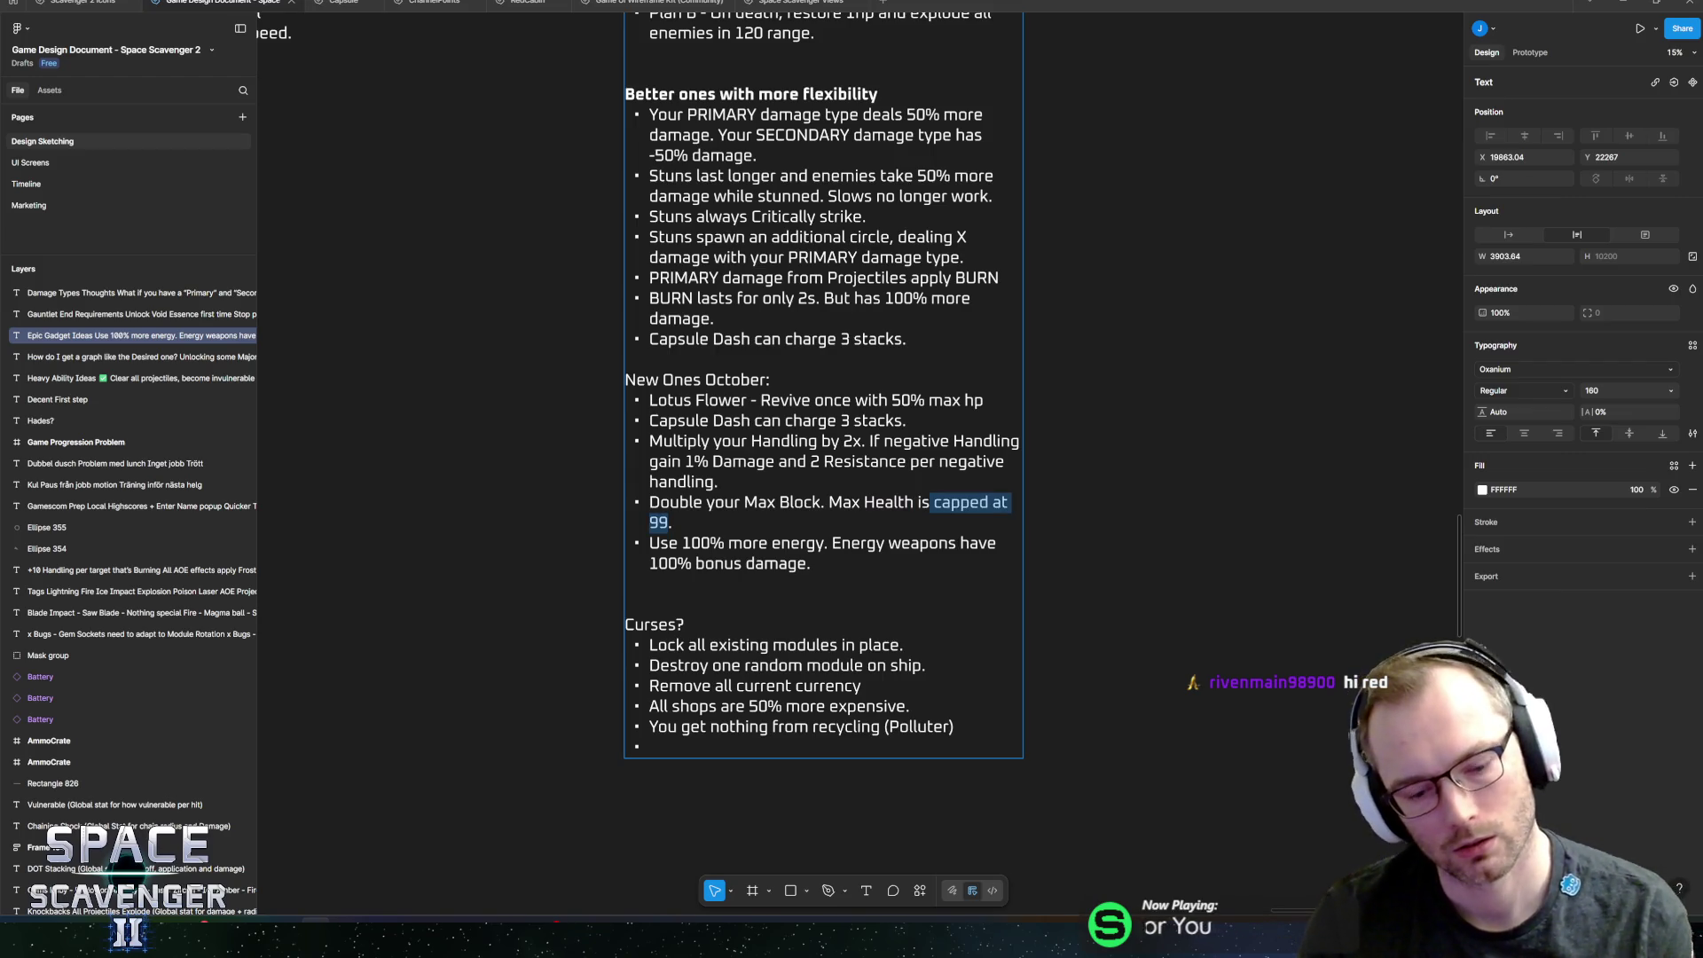
type("reduced by ")
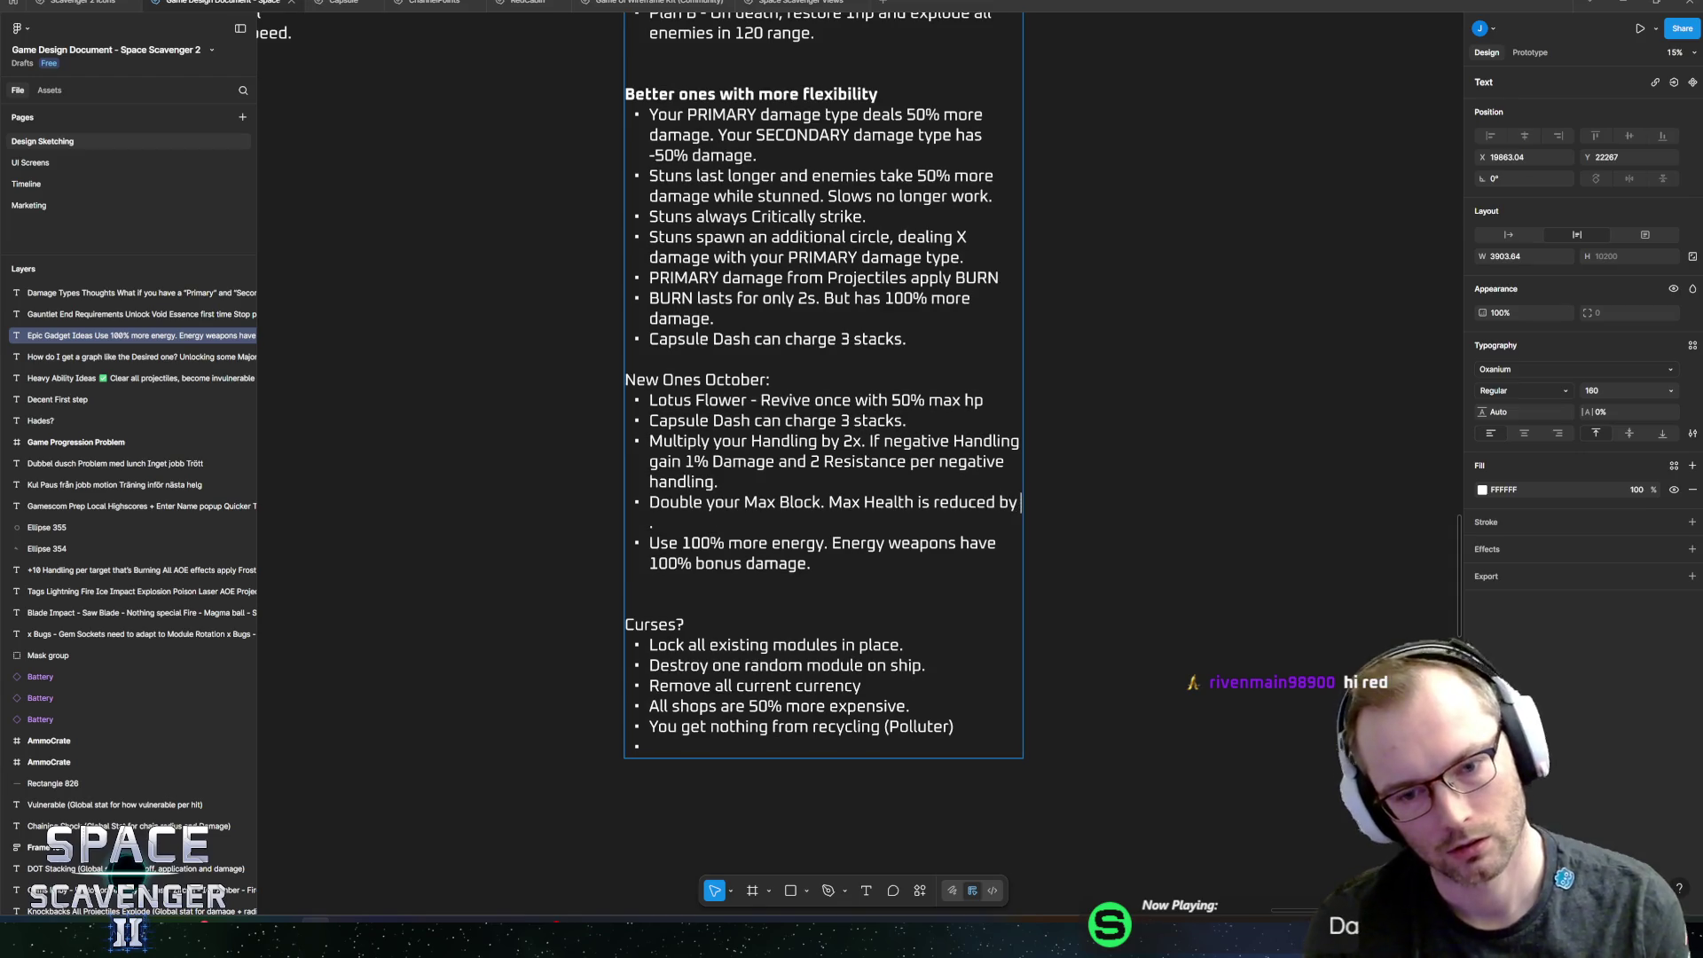
type("50%")
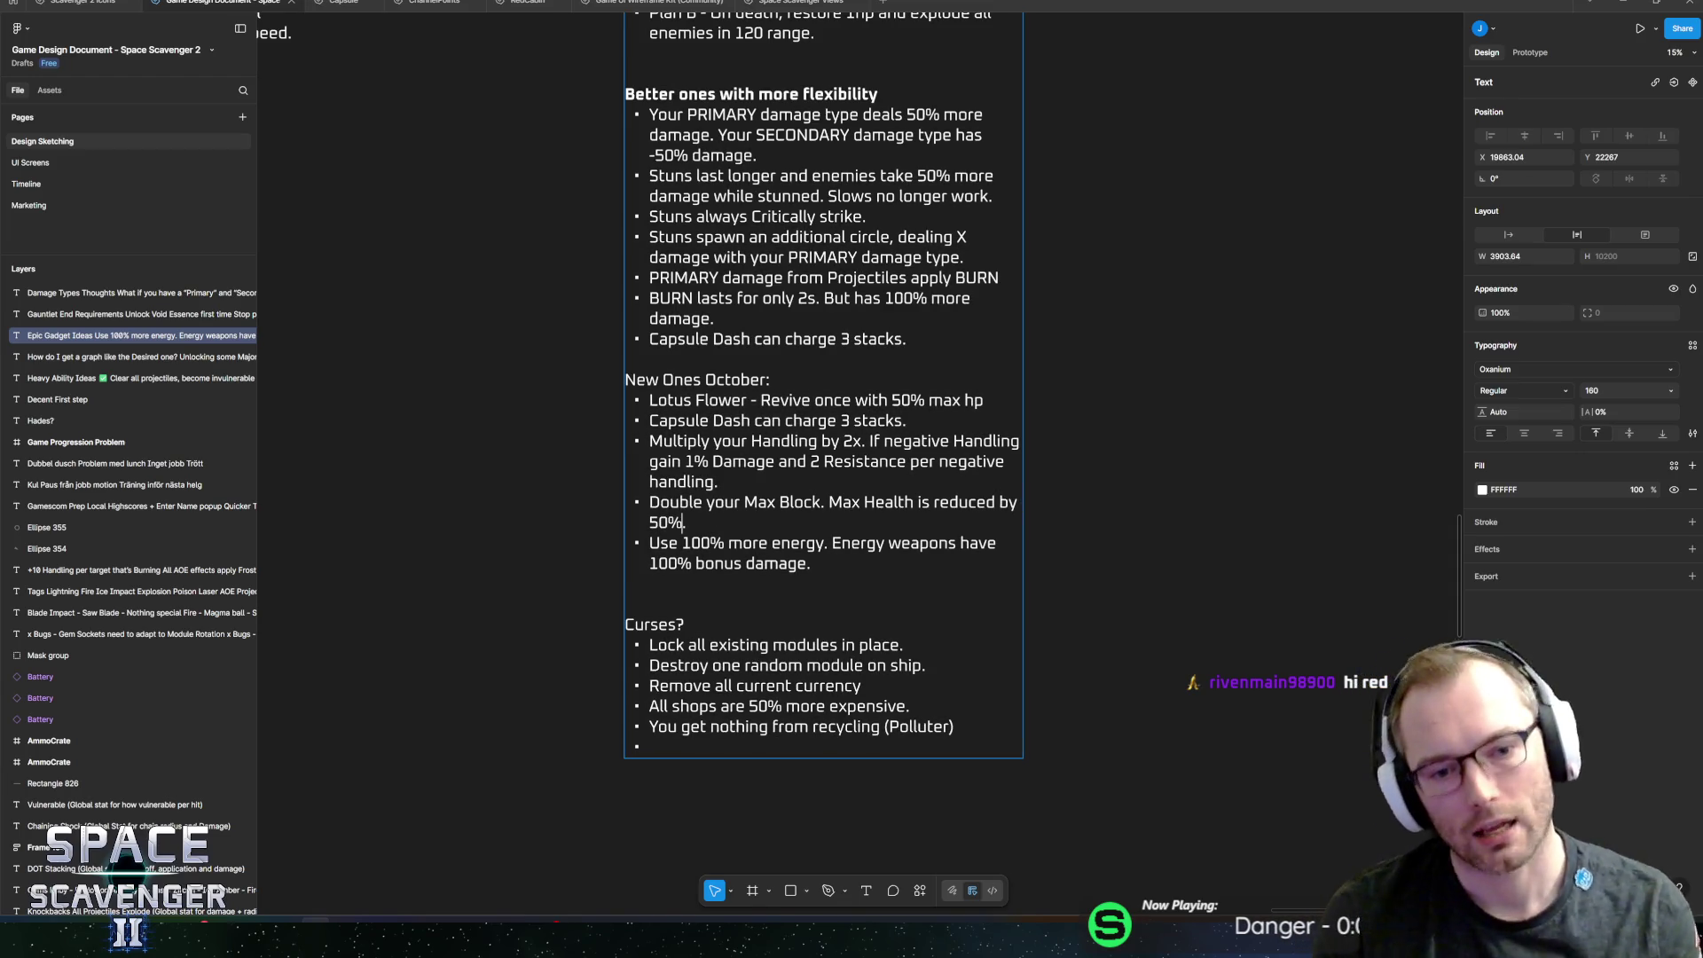
Append a sentence saying 30 block refills when scanning a planet to the Max Block bullet
key("shift+Up")
key("shift+Home")
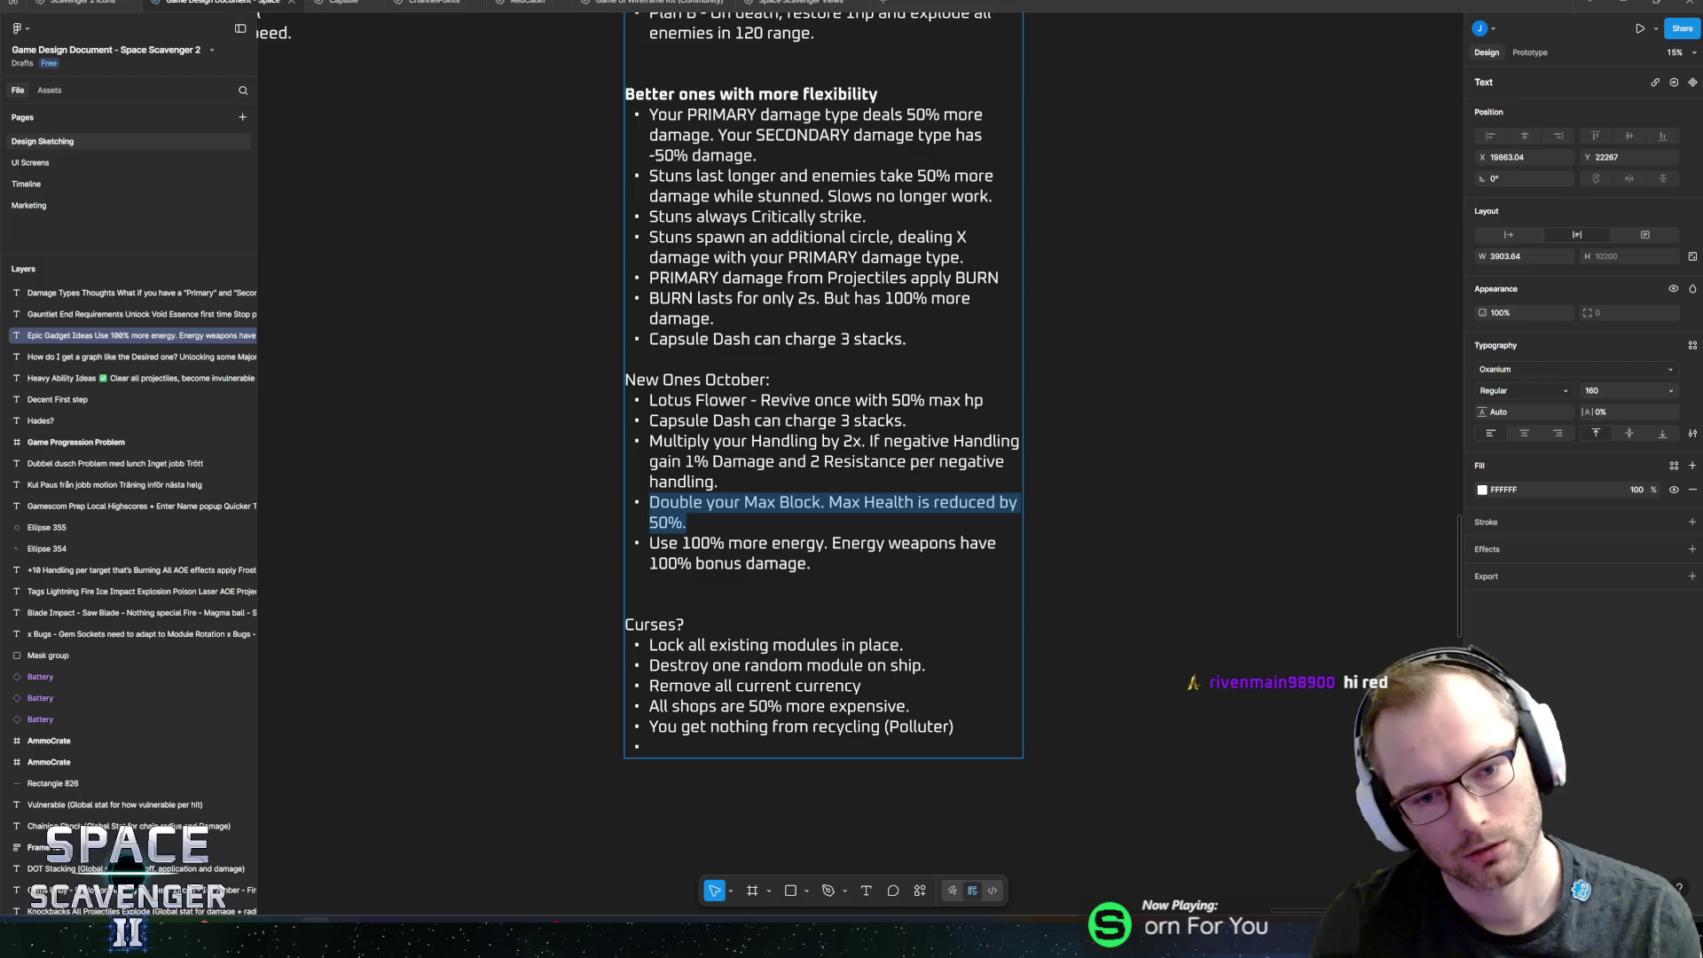
key("Left")
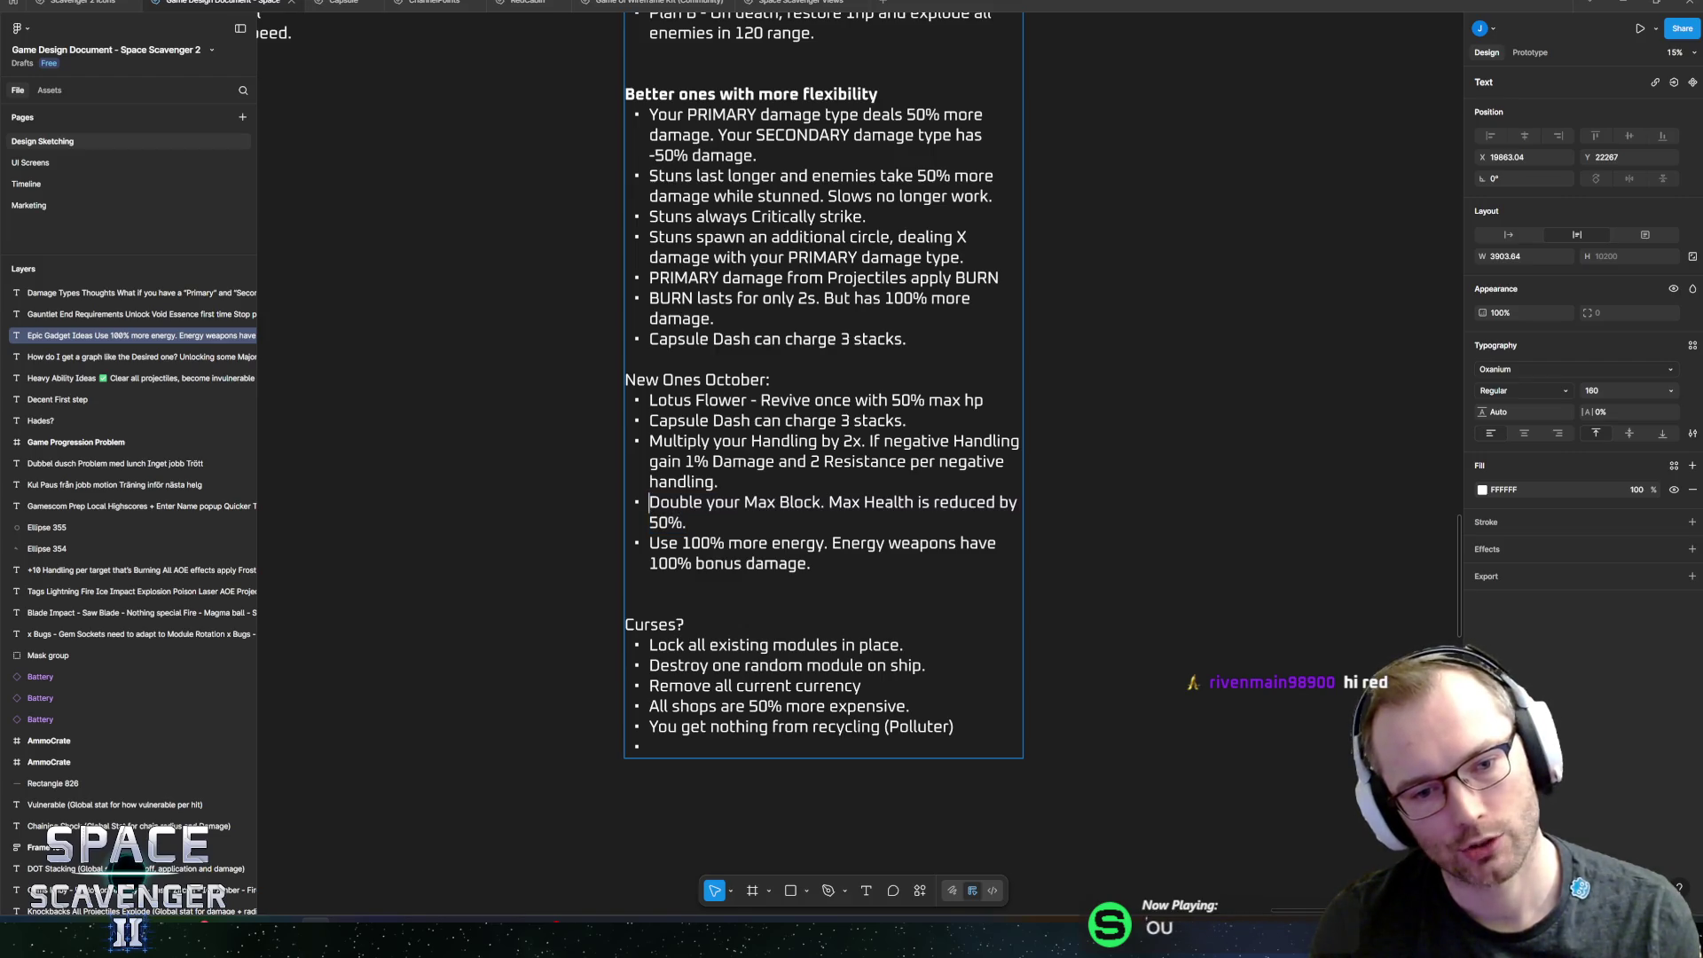
key("ctrl+Right")
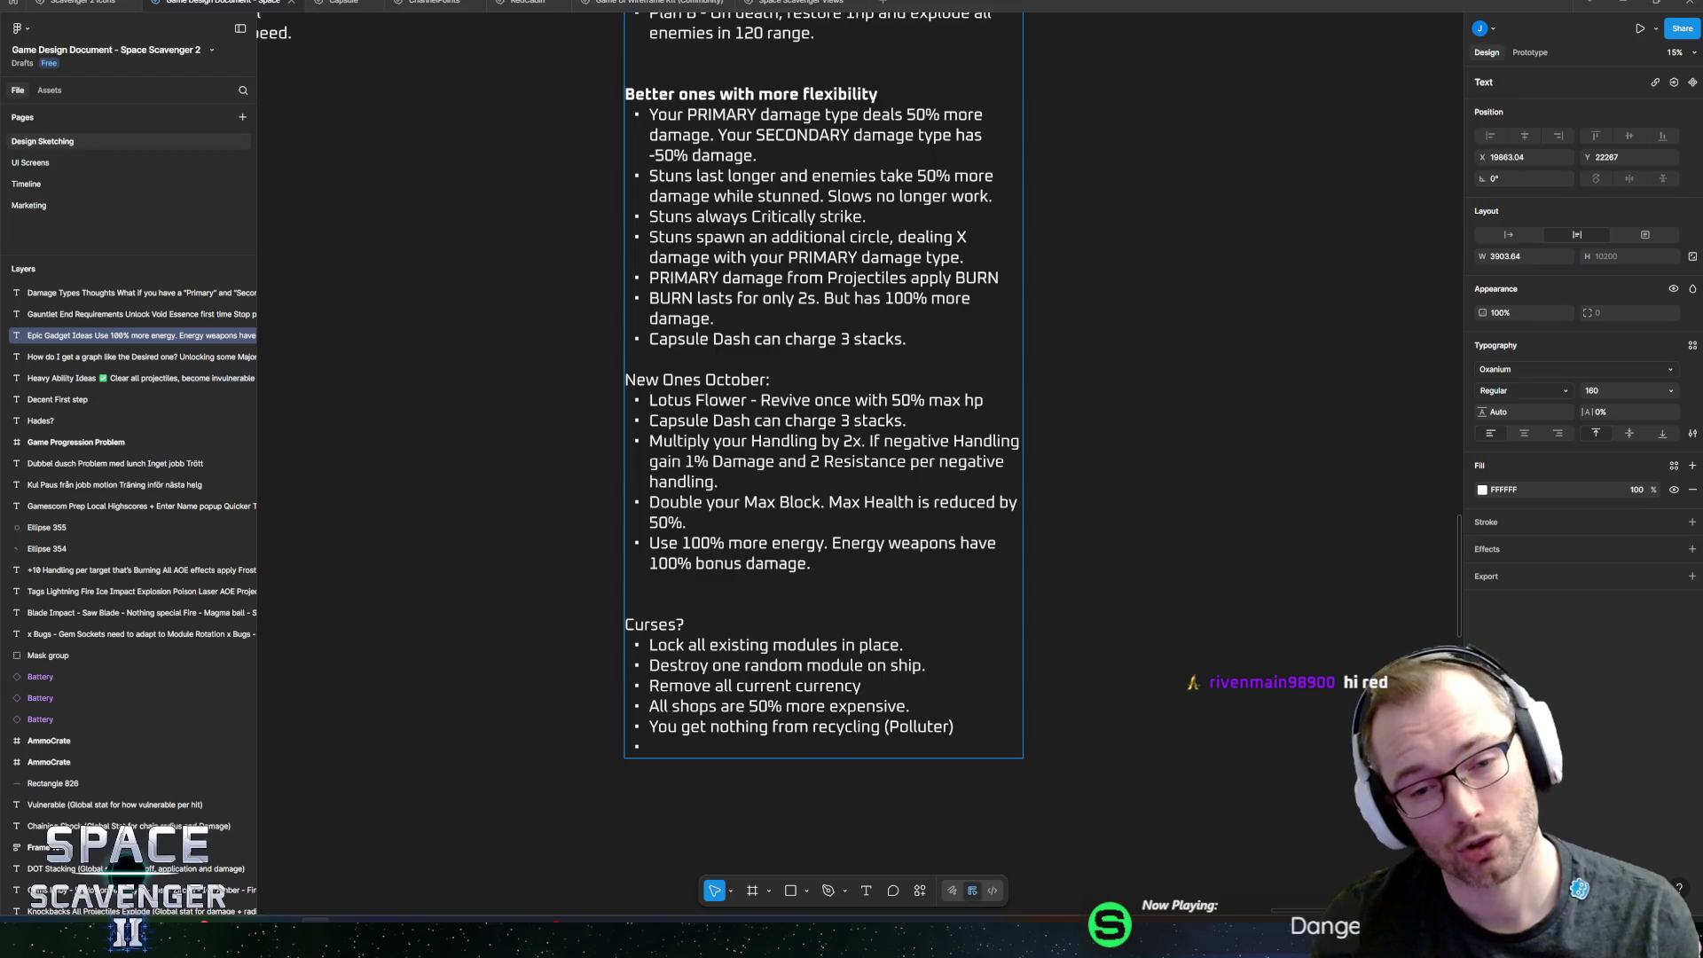
key("ctrl+Right")
key("ctrl+Right")
key("ctrl+Right")
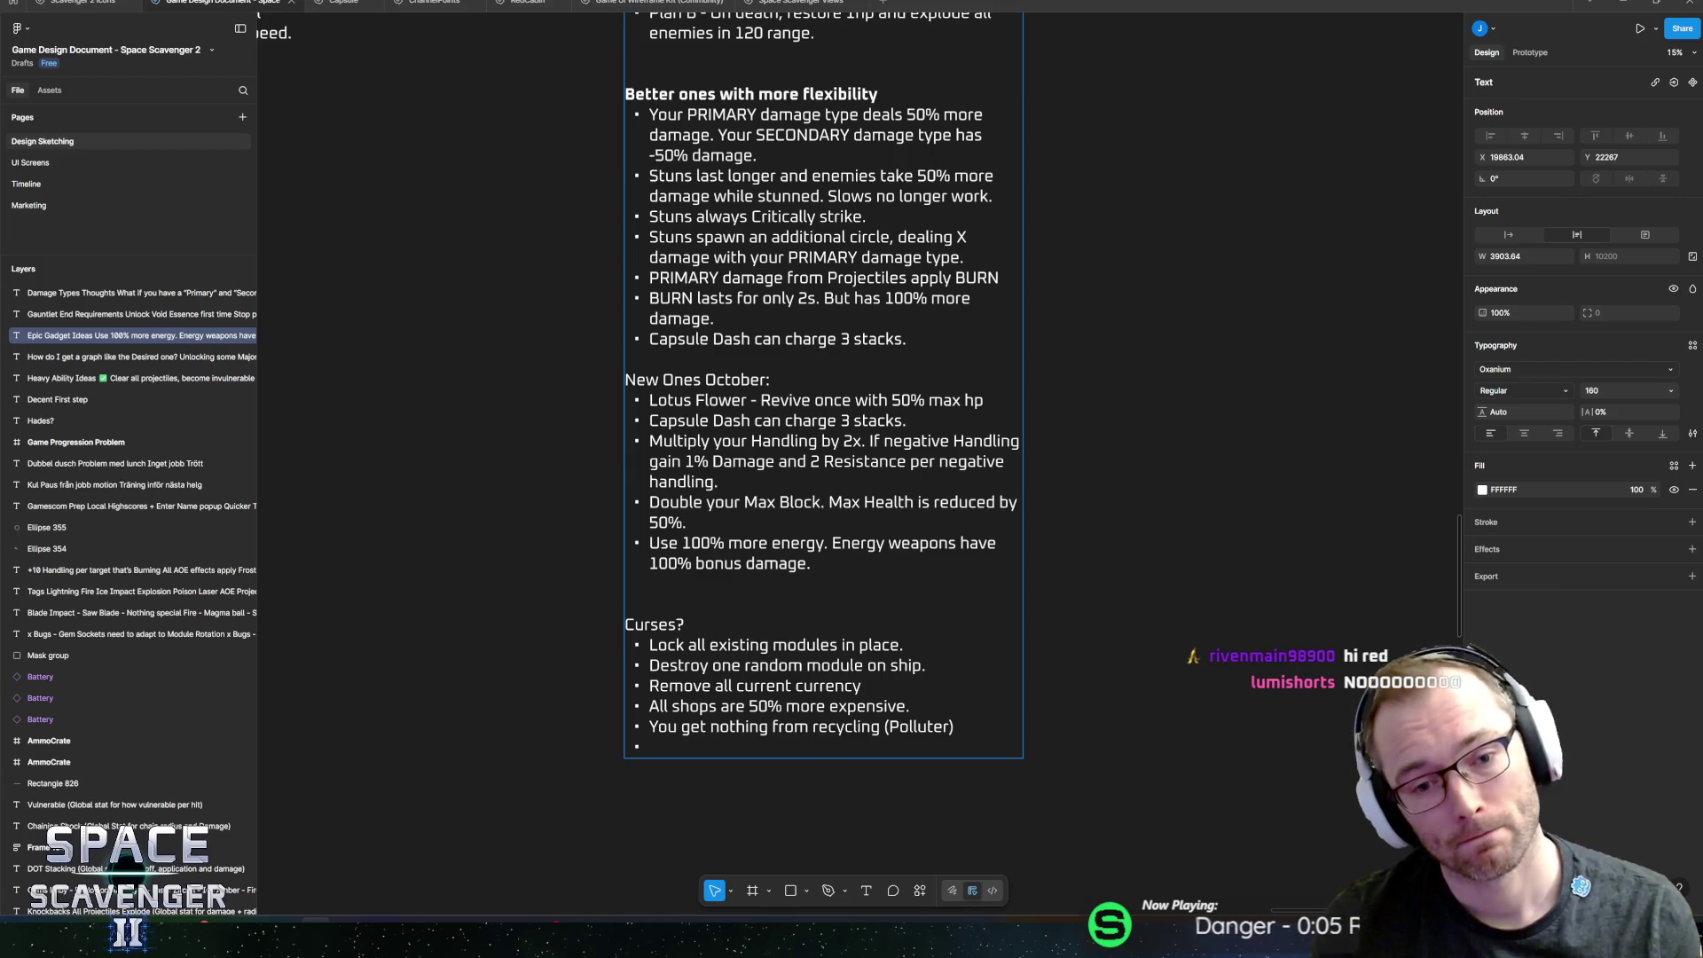
key("Down")
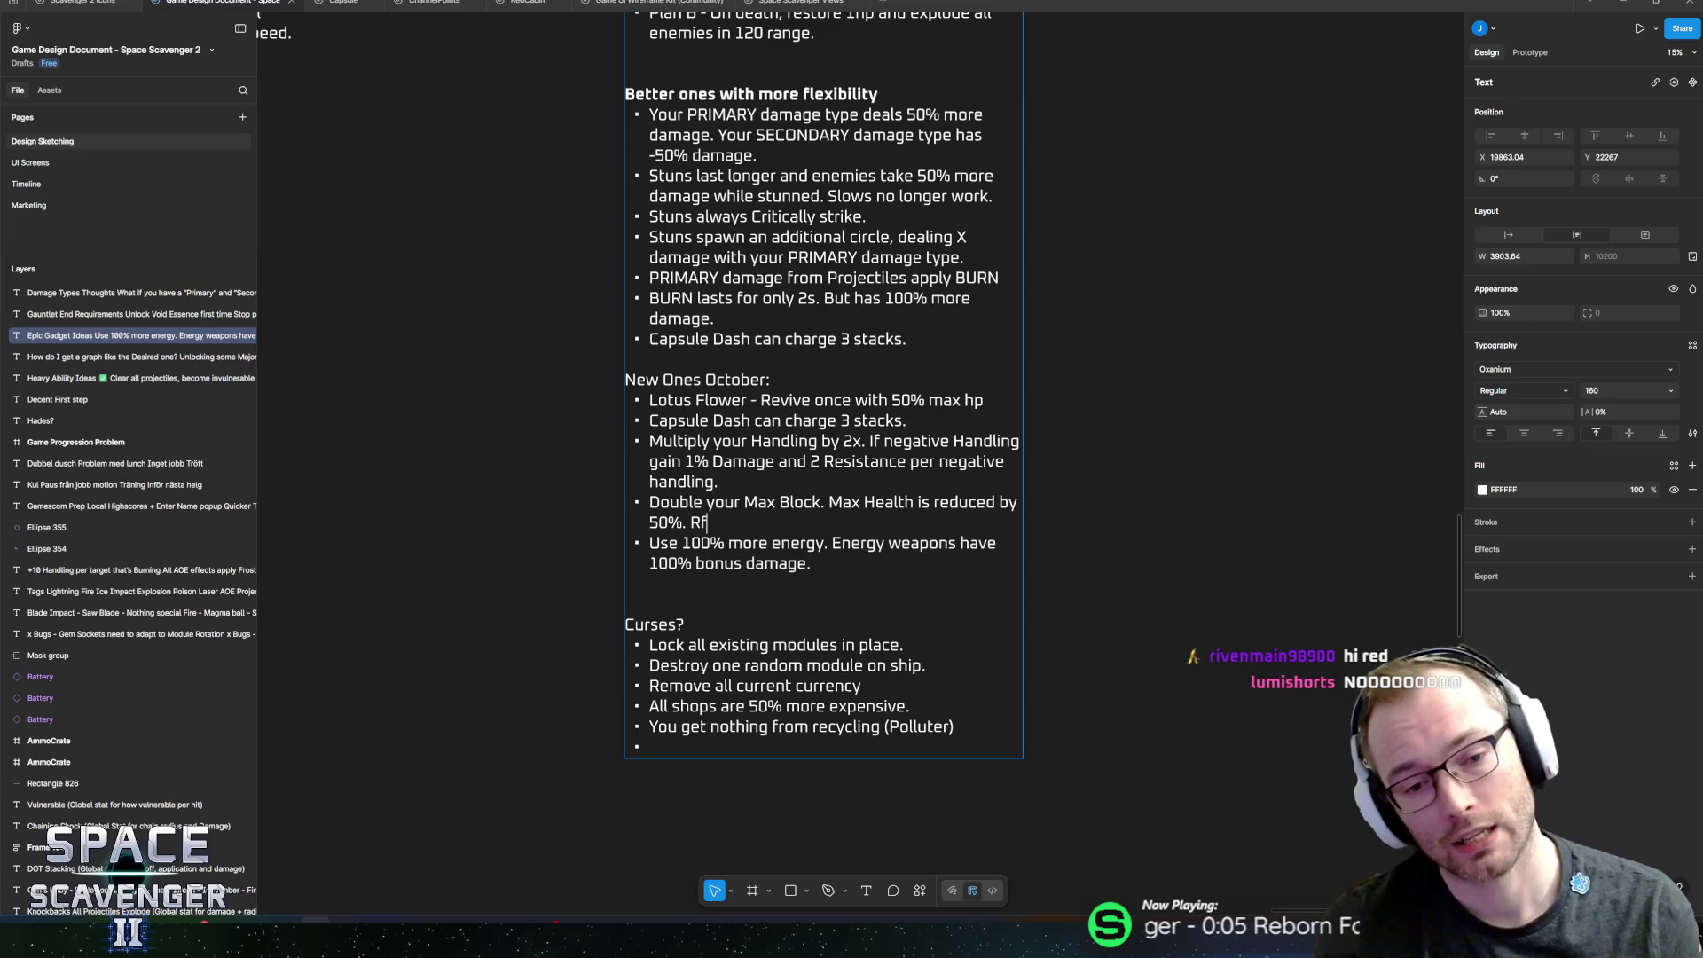
type("efill 30 block ")
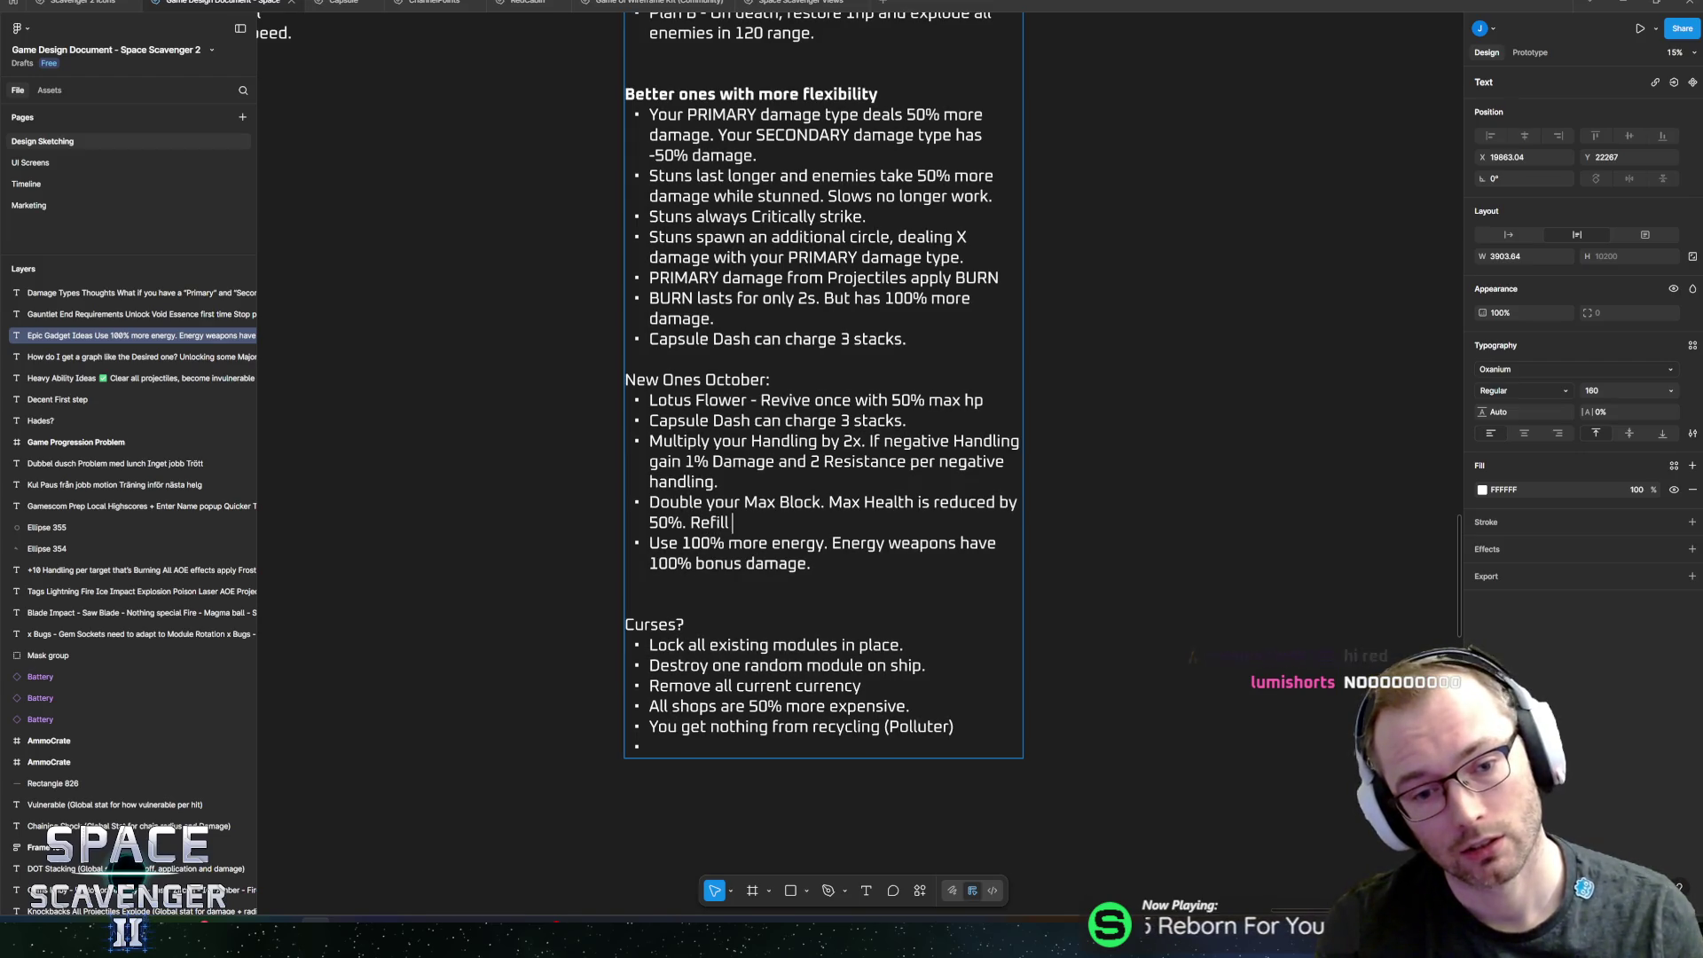
type("w")
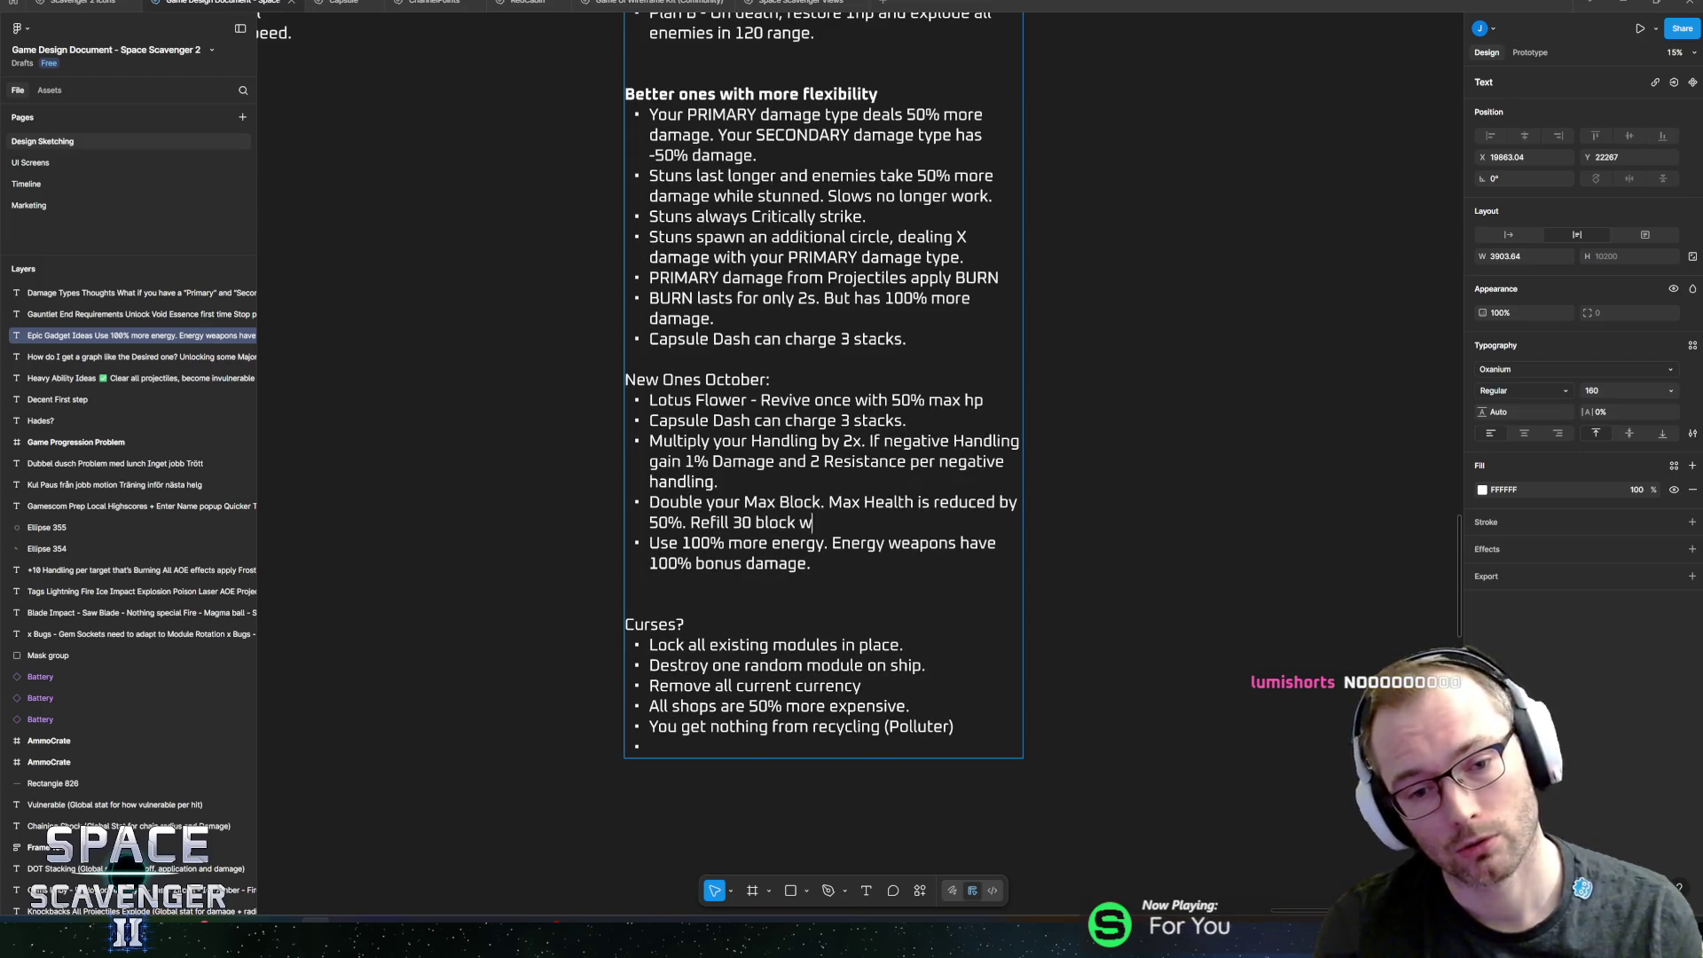
type("hen scanning a planet.")
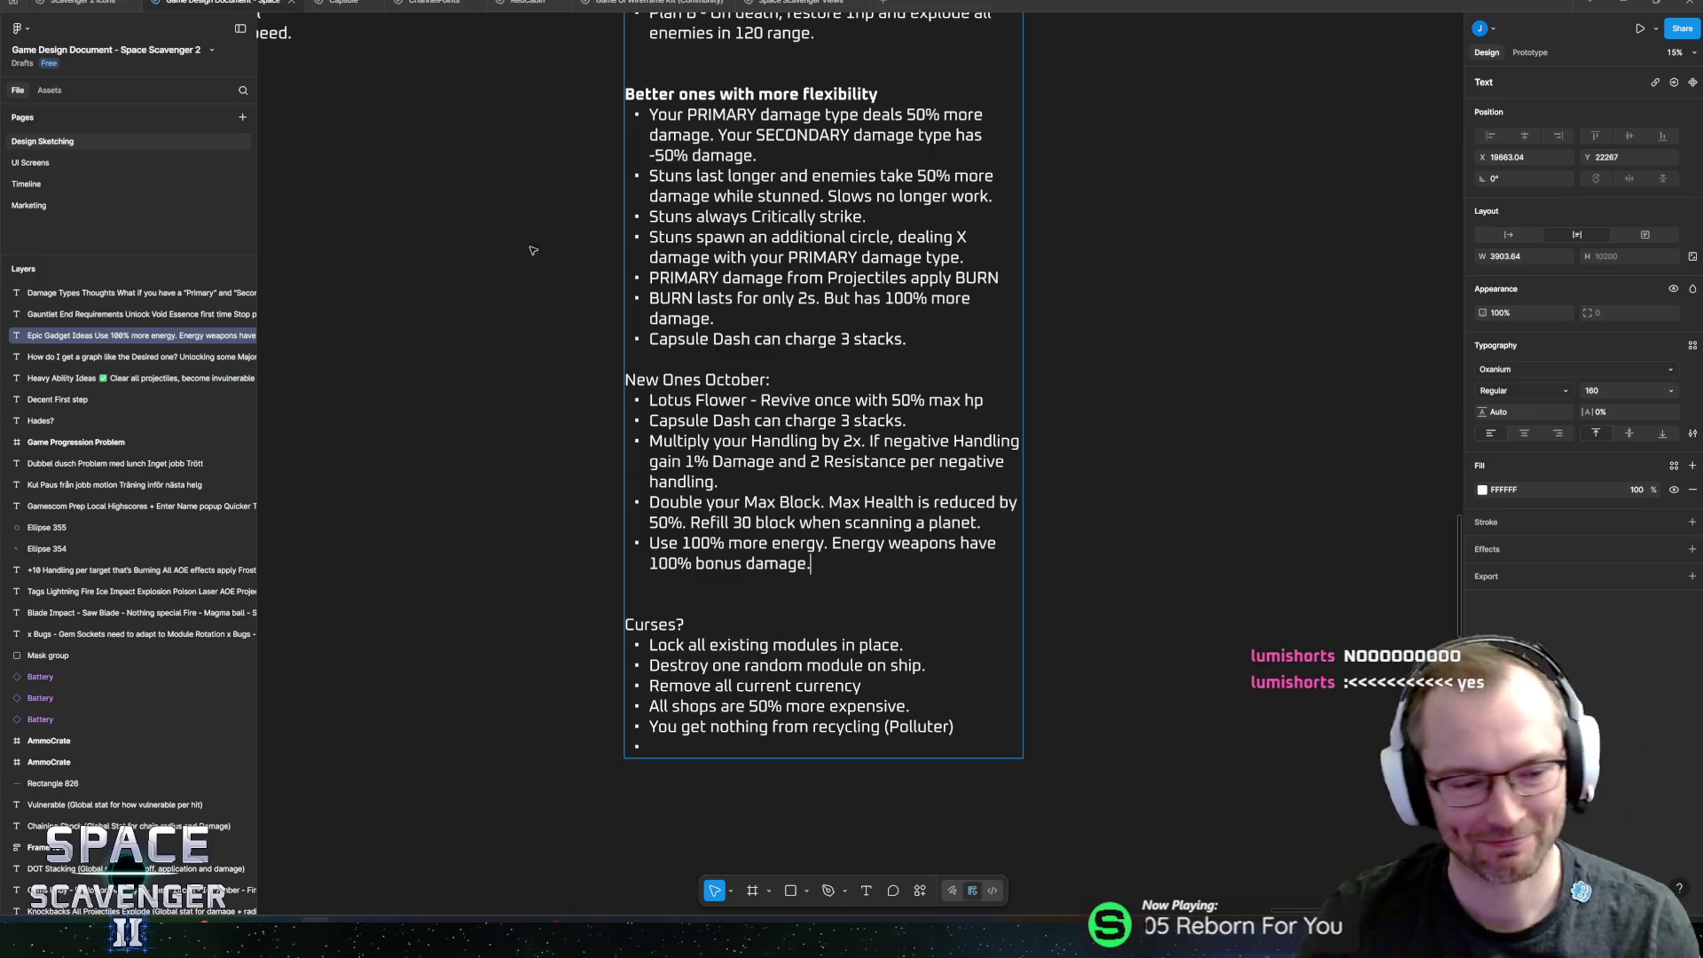
key("alt+Tab")
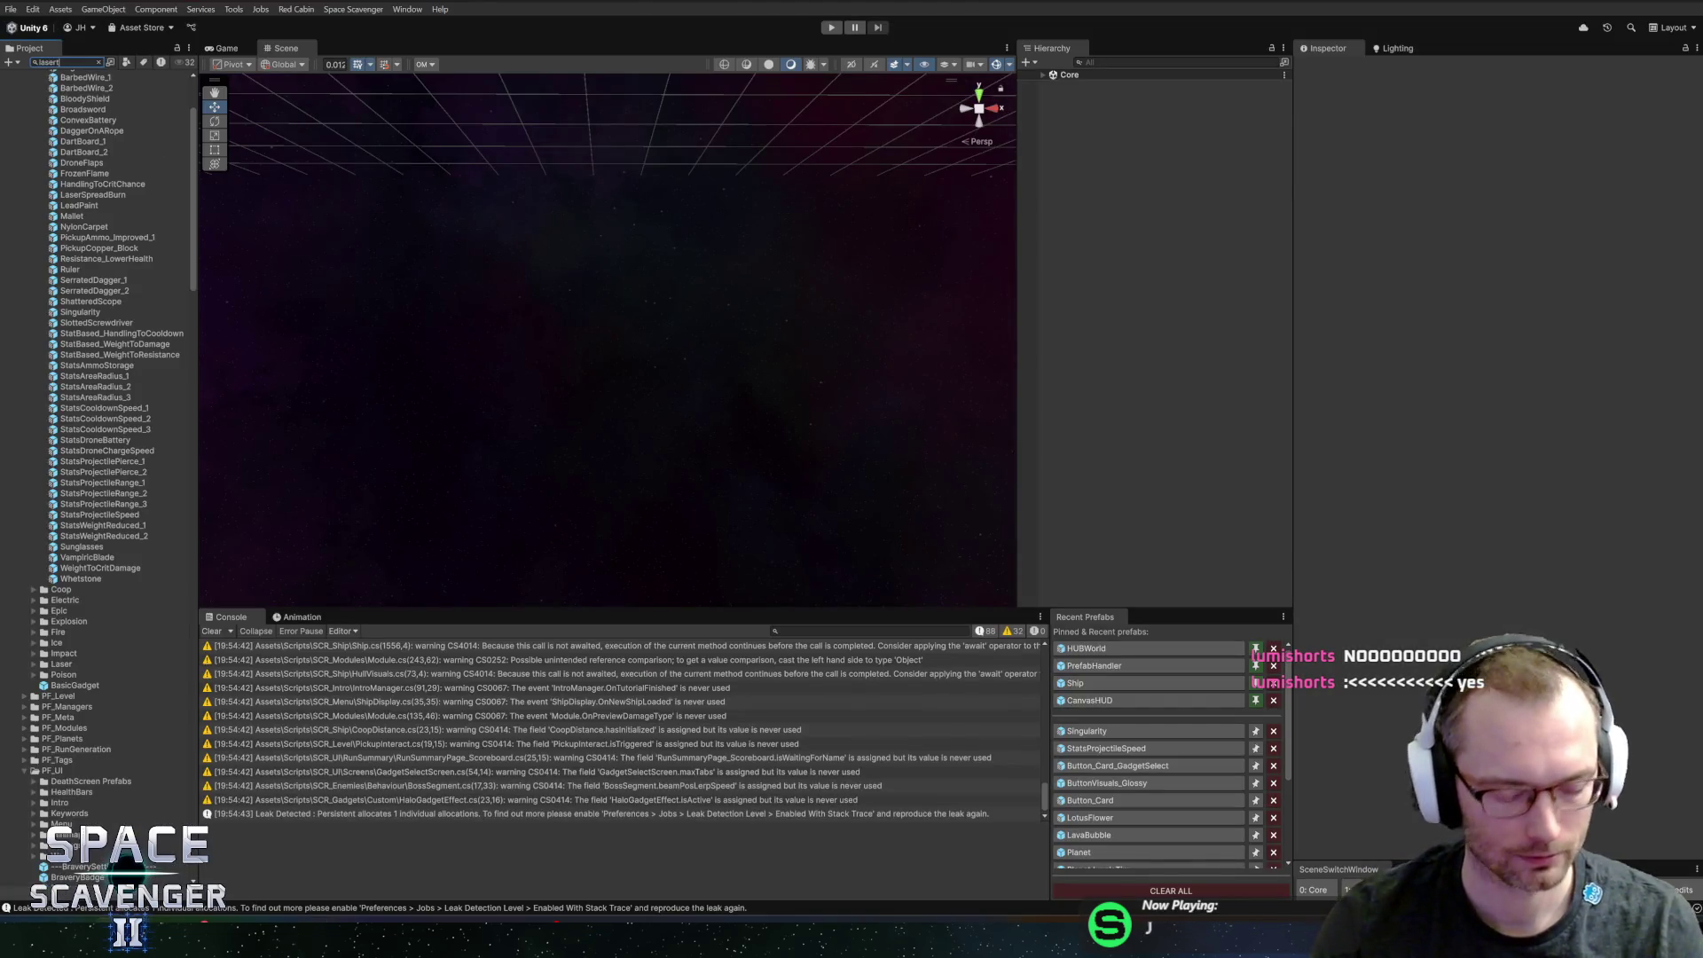
Search 'laser', open the LaserTiny prefab, set its Ammo Usage to 1.6 and save
type("laser")
double_click(41, 88)
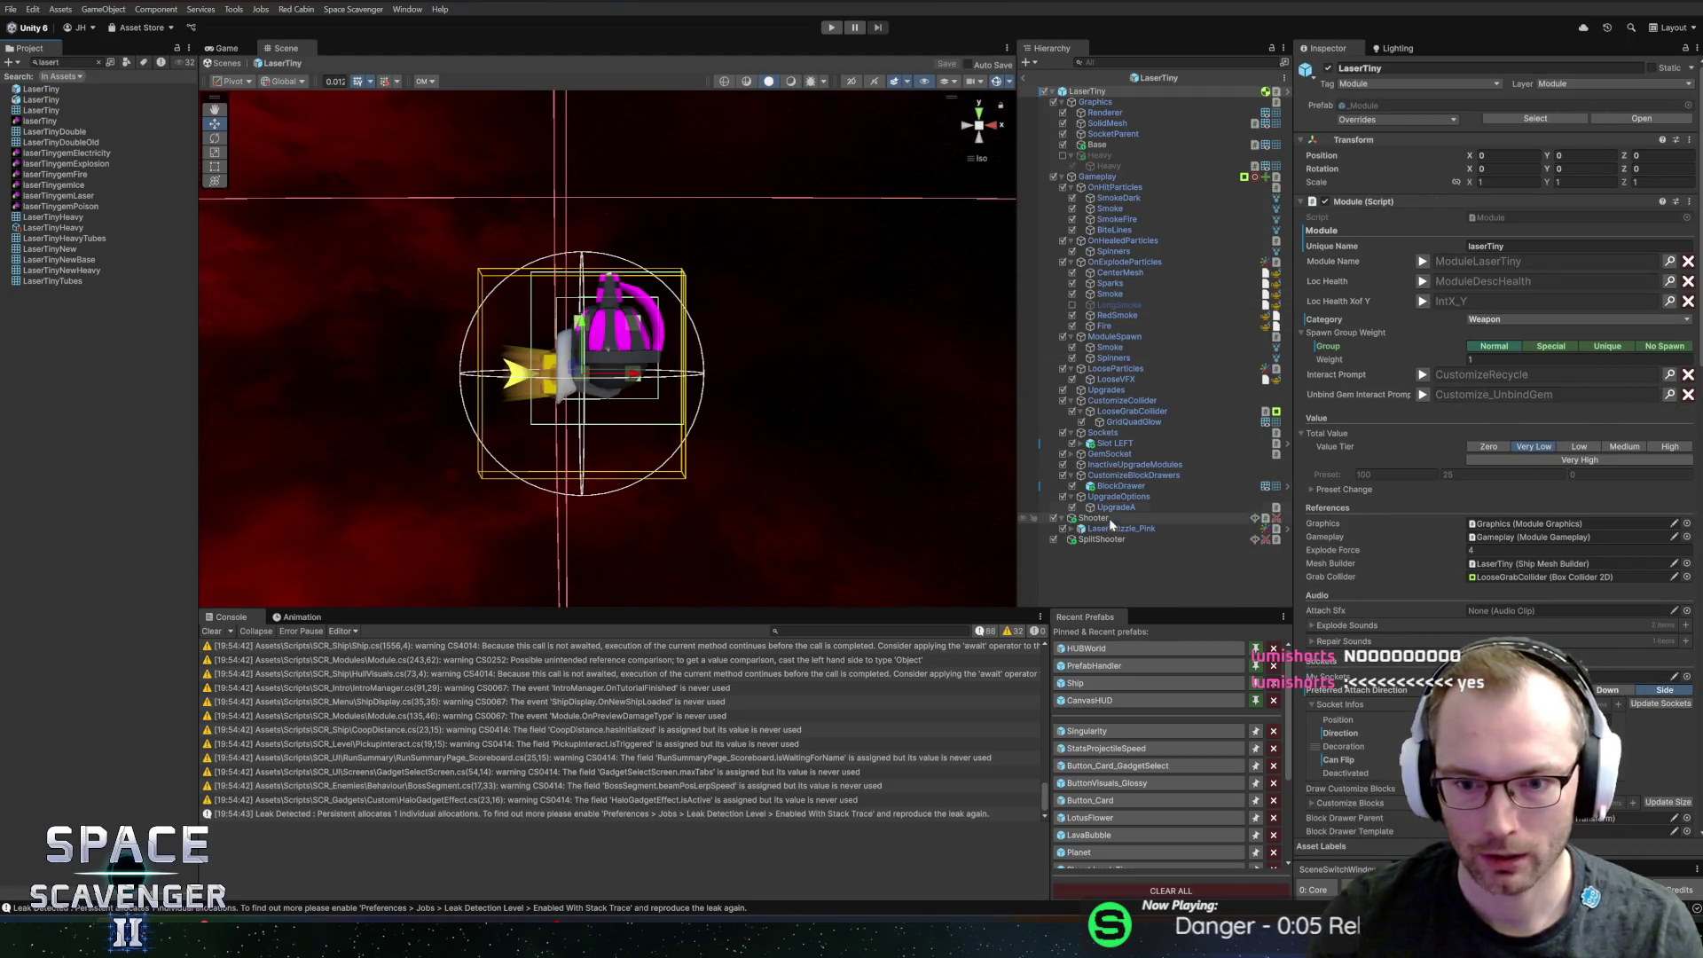
scroll(1408, 619, "down", 8)
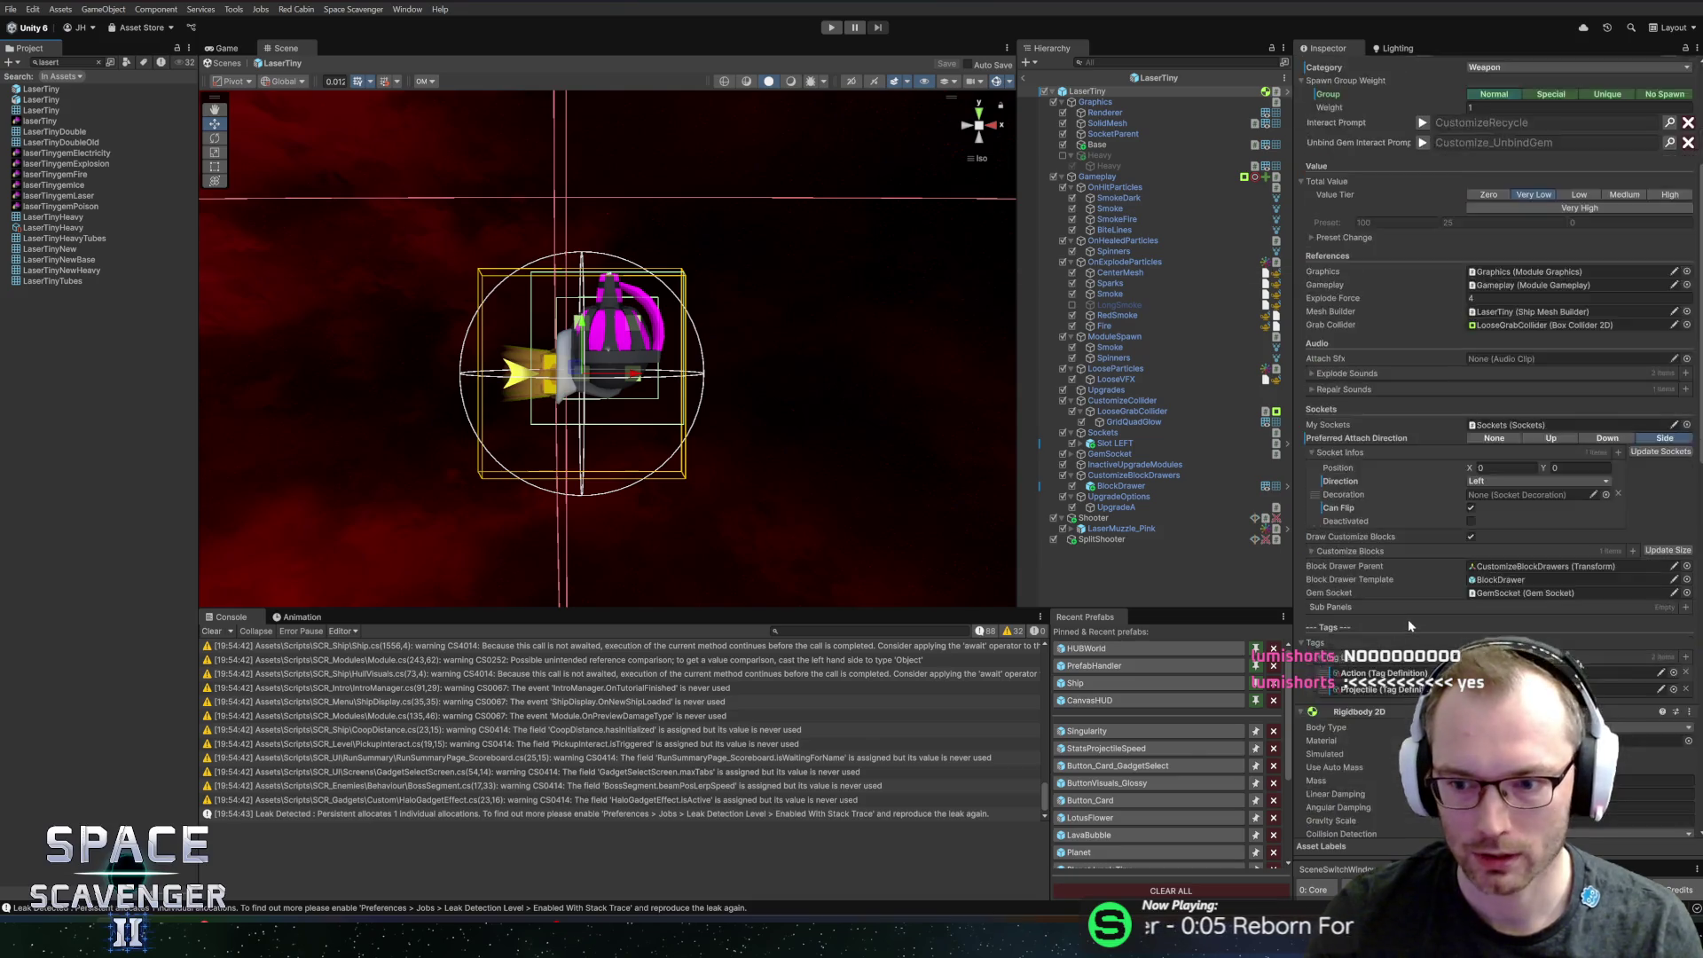
scroll(1437, 604, "down", 10)
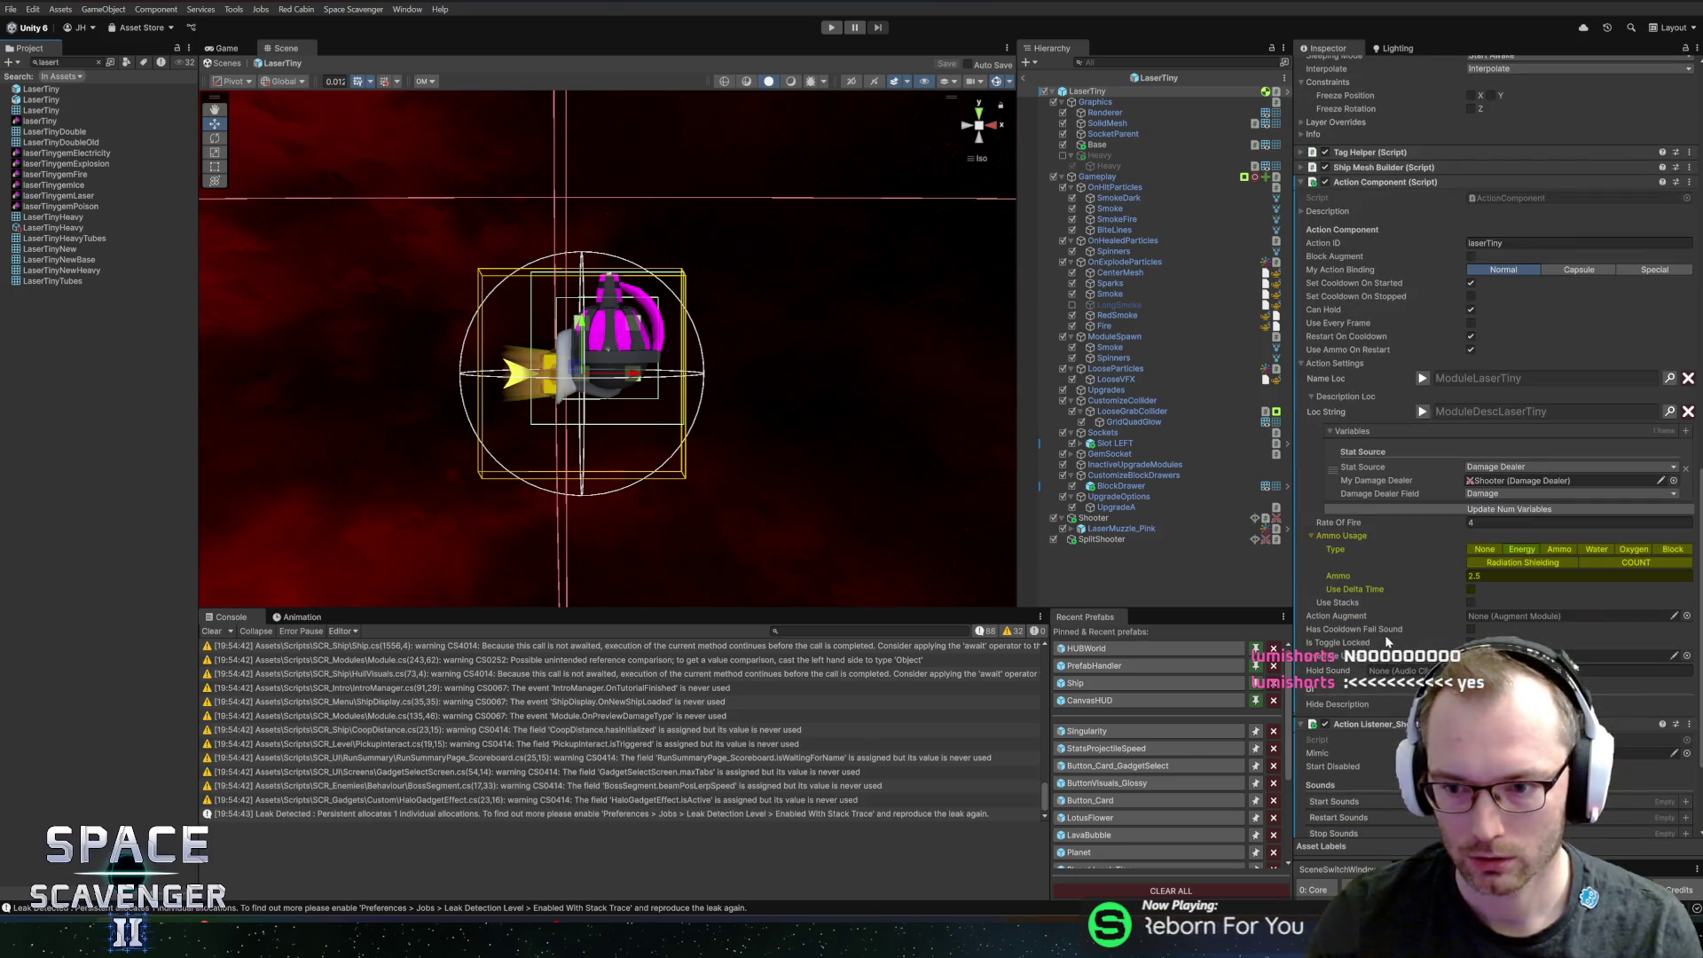
left_click(1492, 577)
type("1")
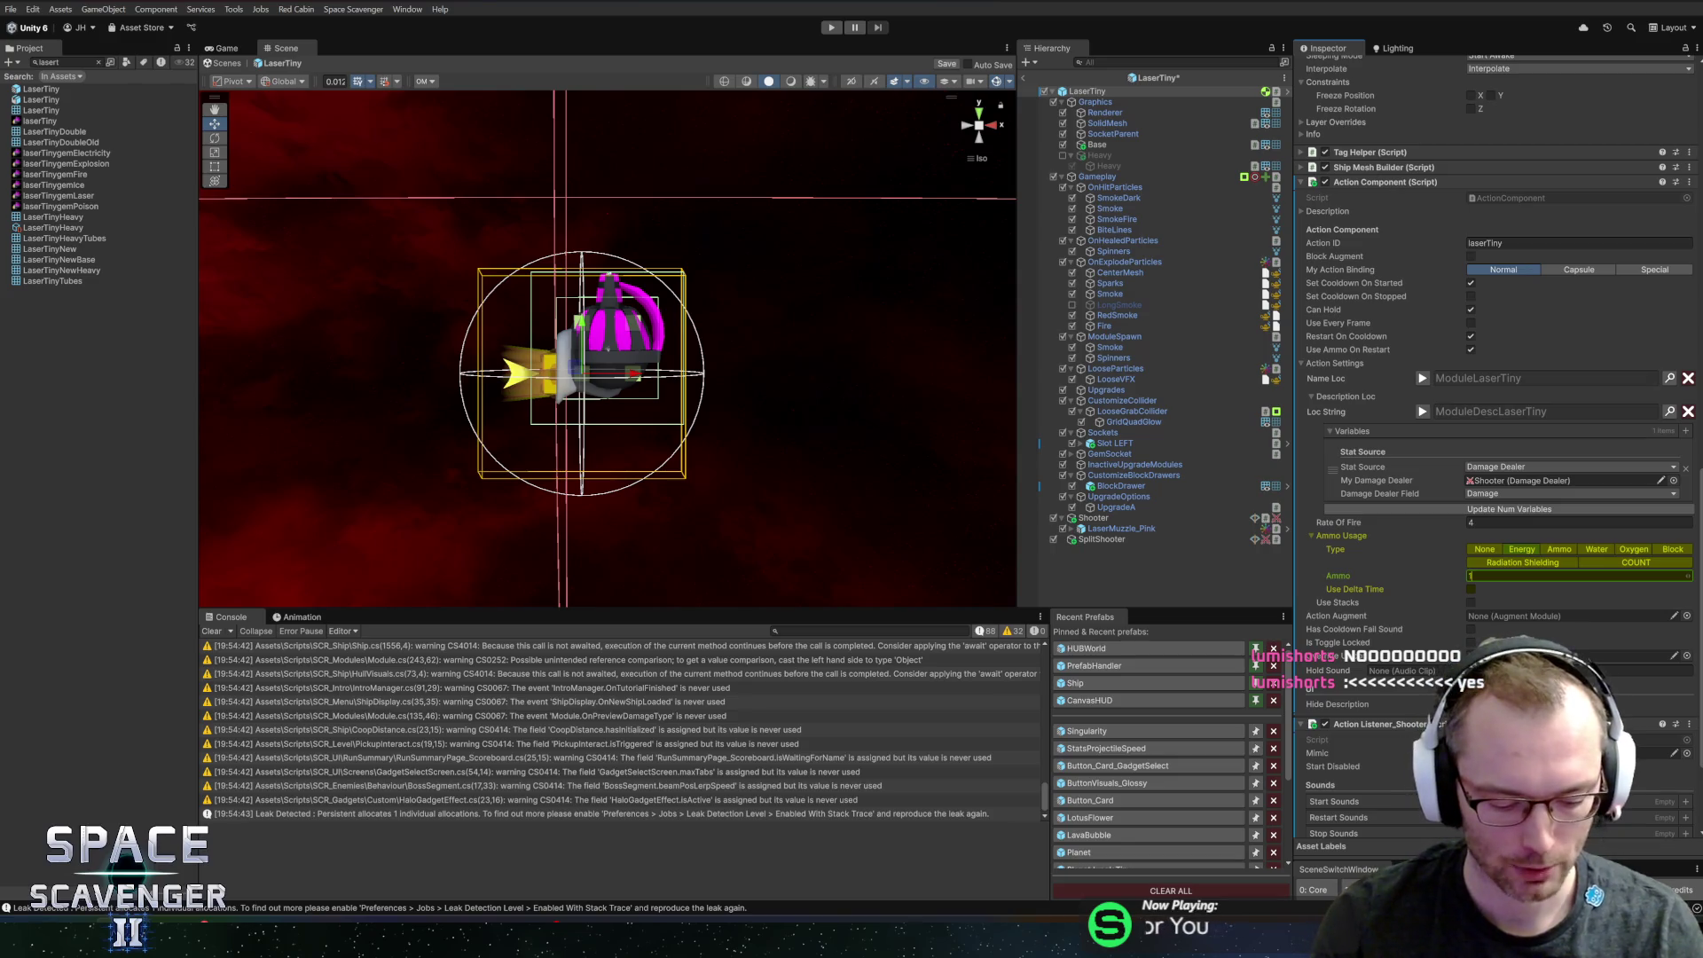
type(".6")
key("ctrl+s")
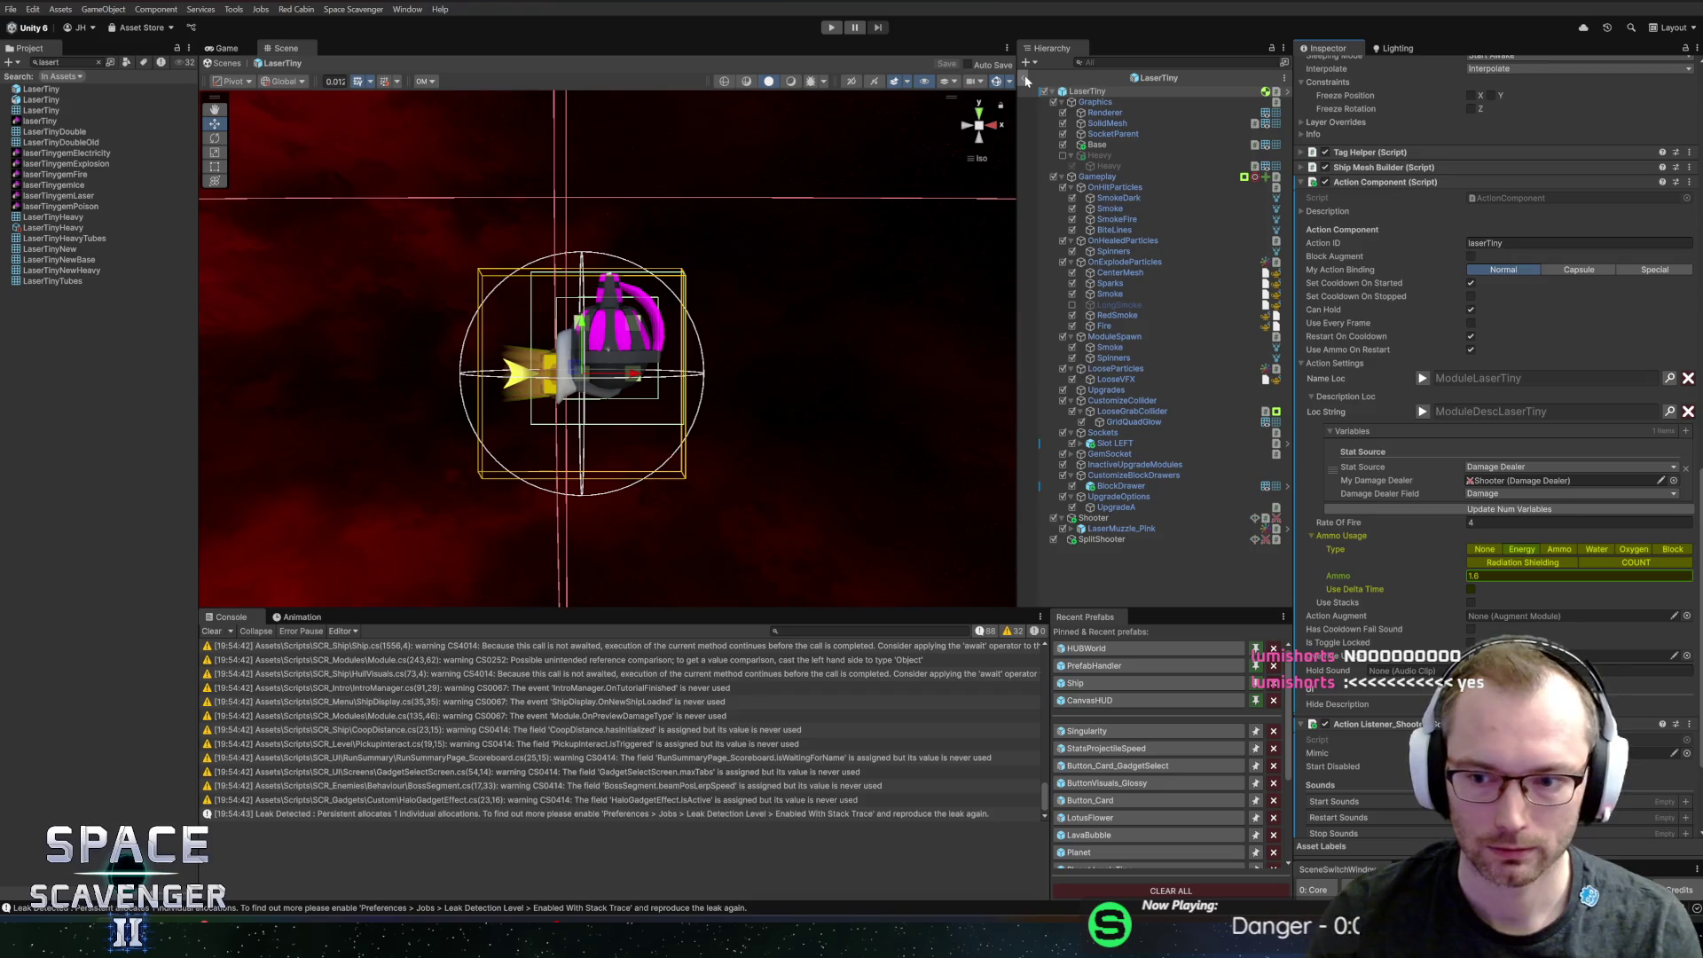
left_click(1475, 576)
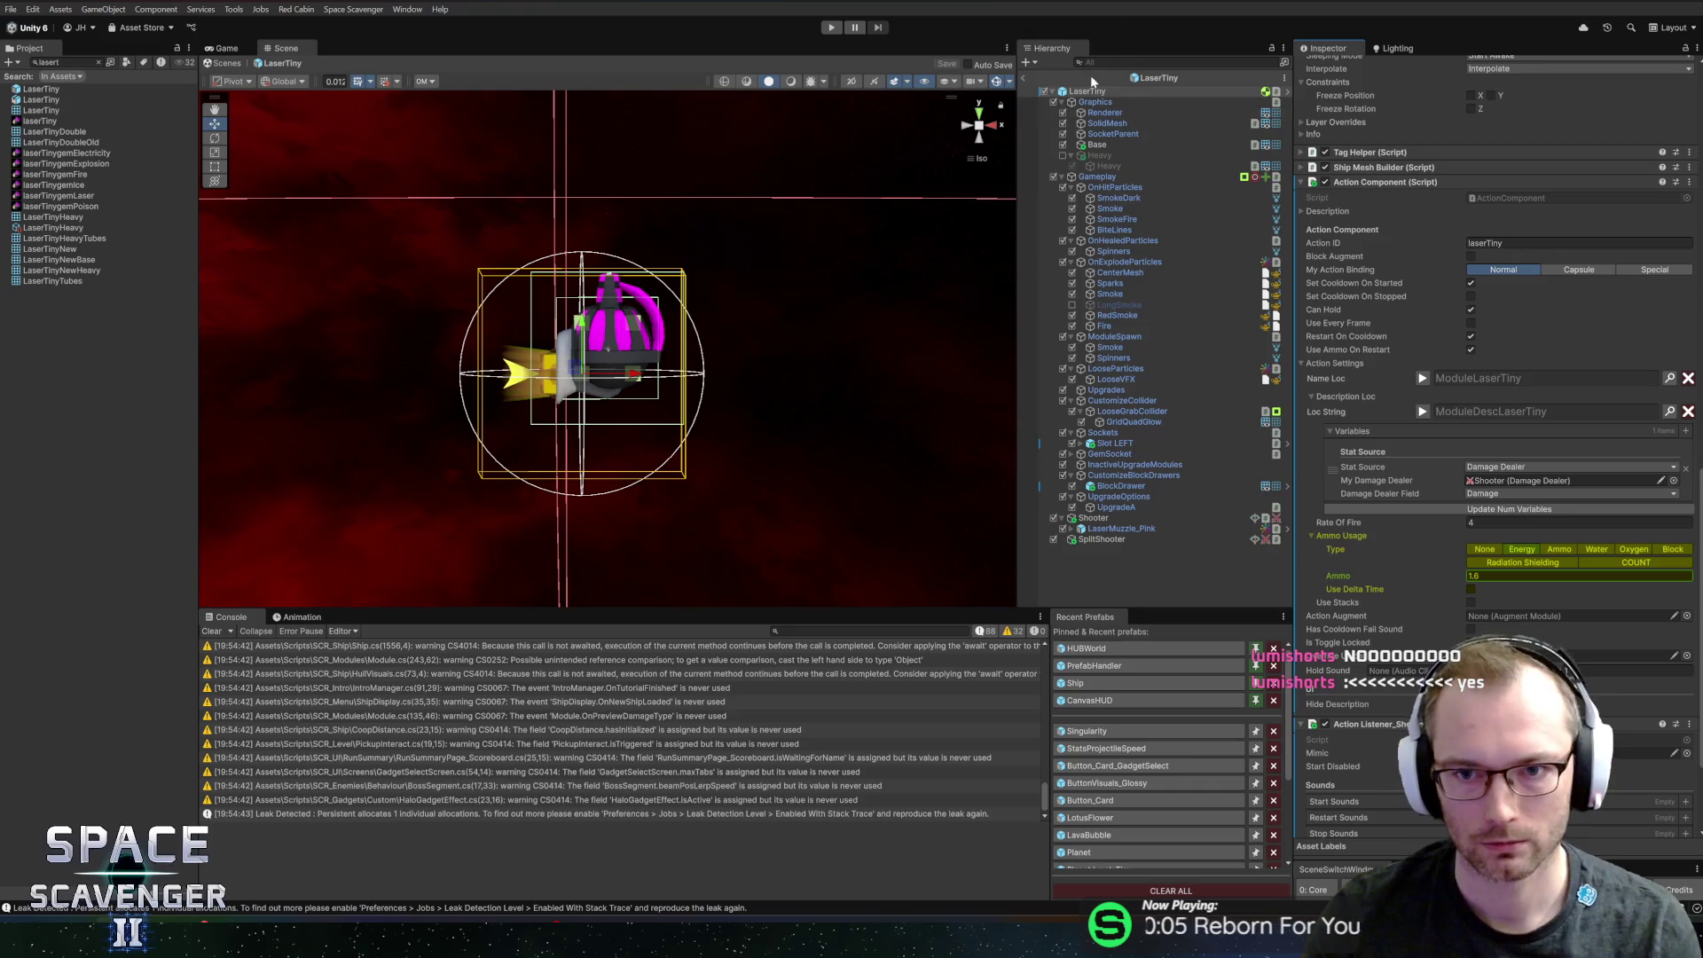
key("alt+Tab")
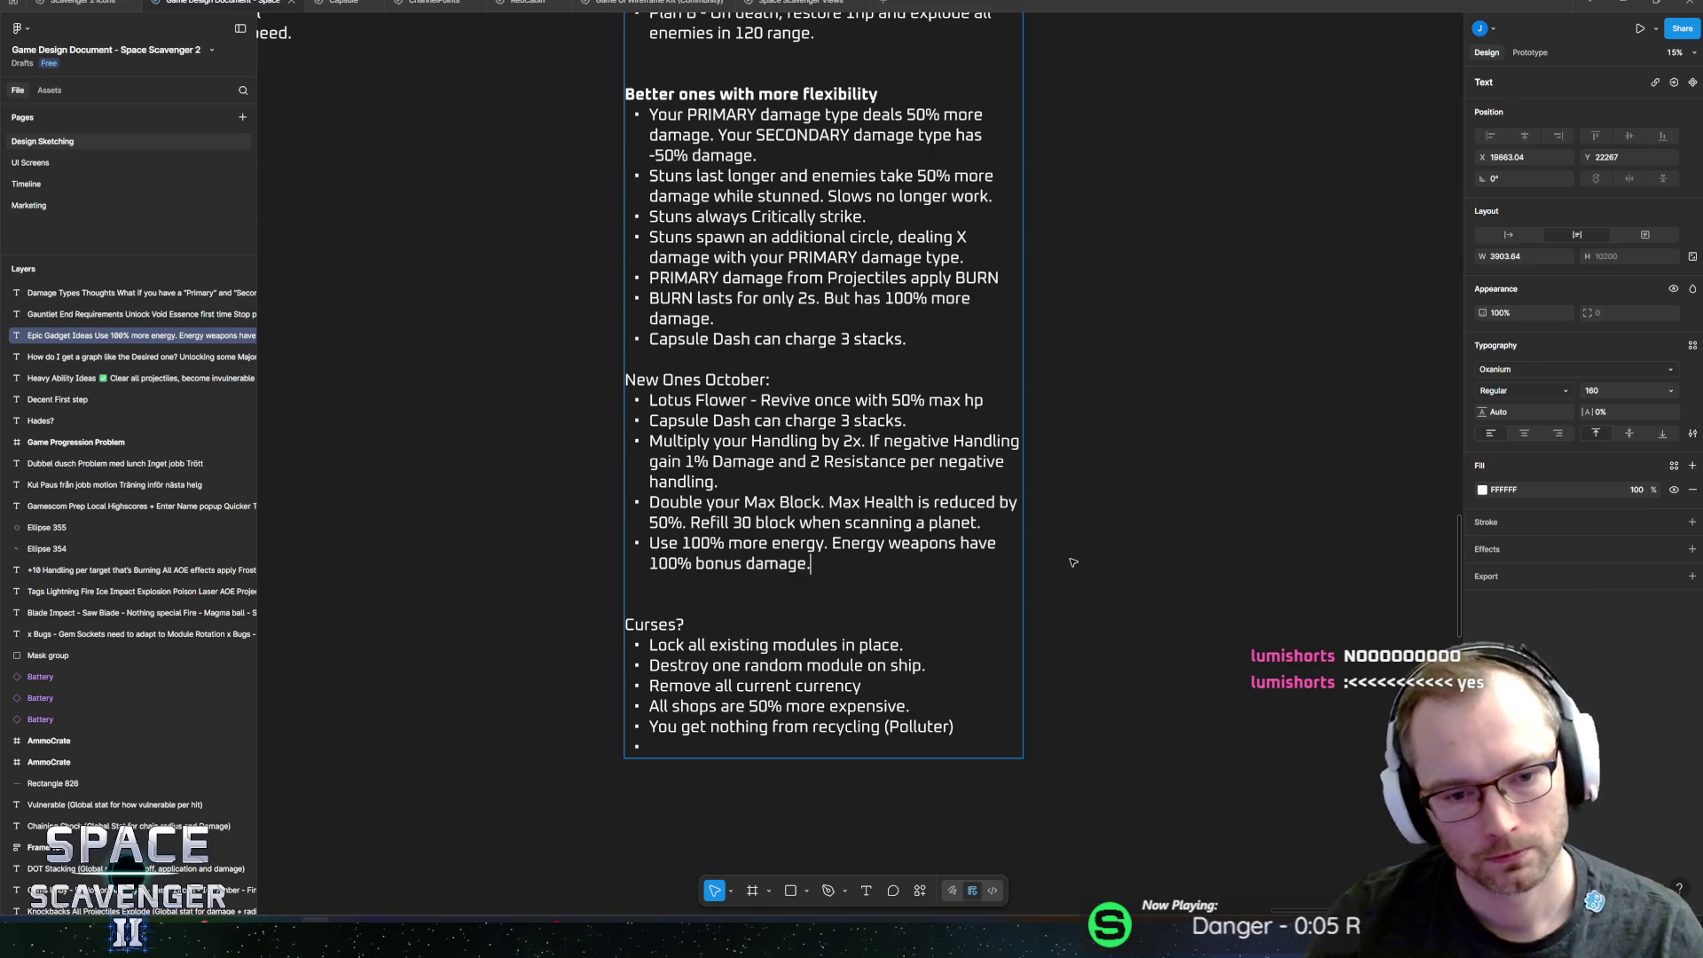
key("Return")
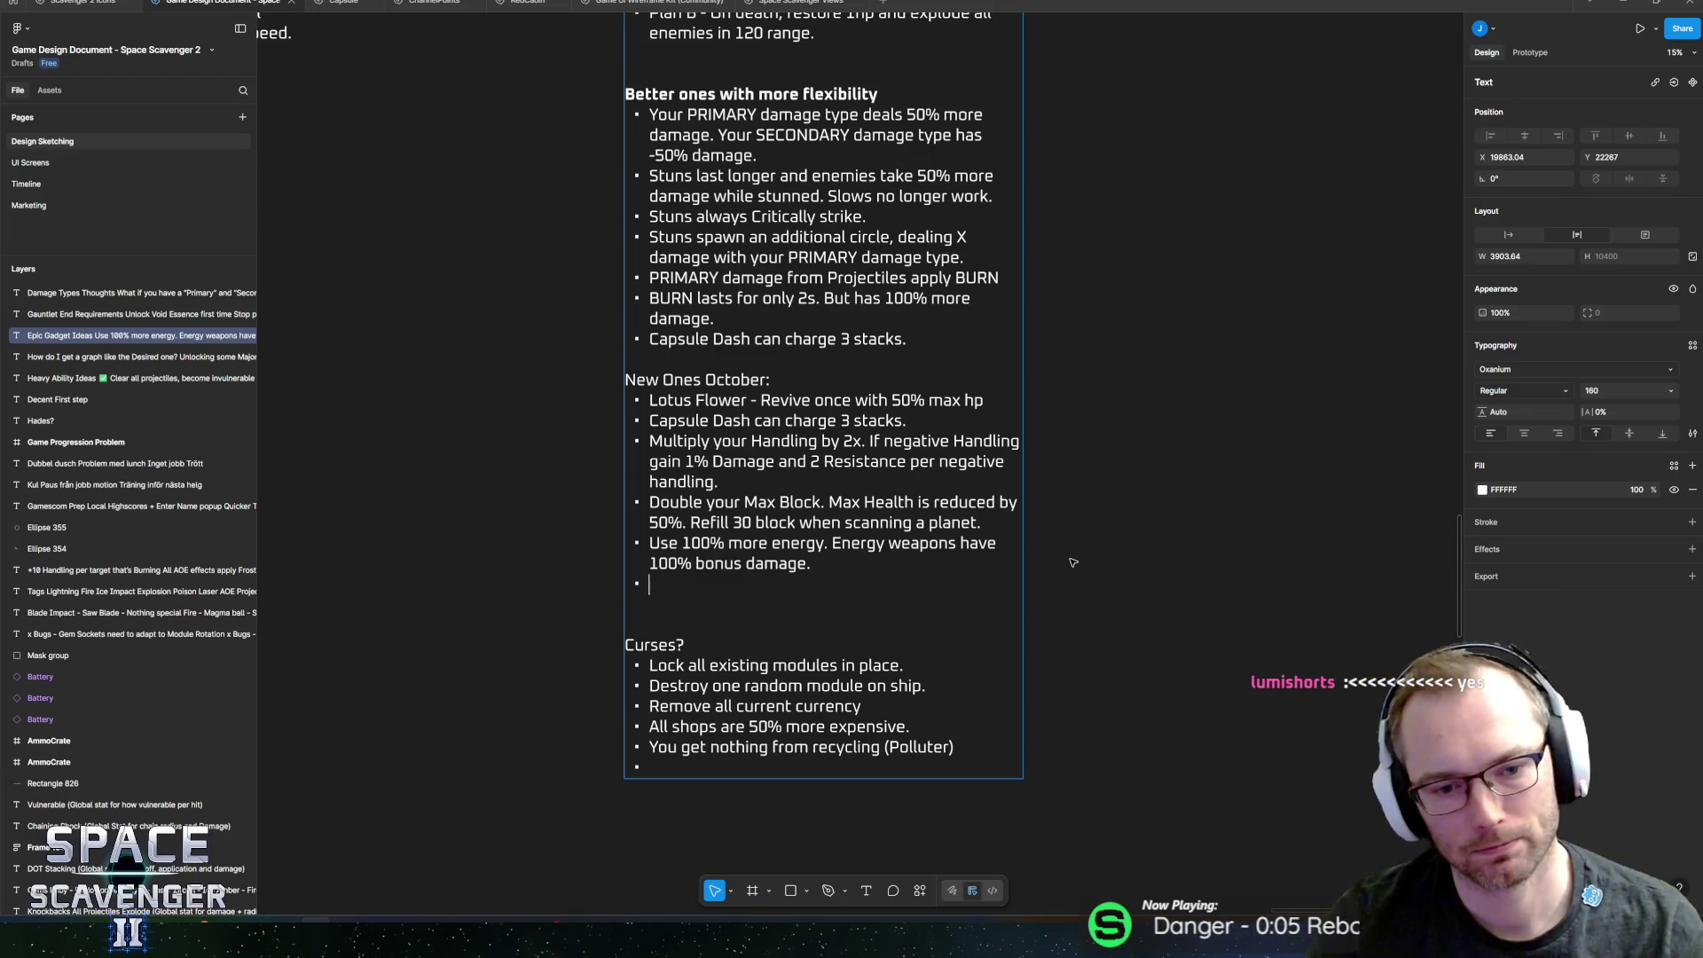
key("Up")
key("Up")
key("Up")
key("Down")
key("Down")
key("Down")
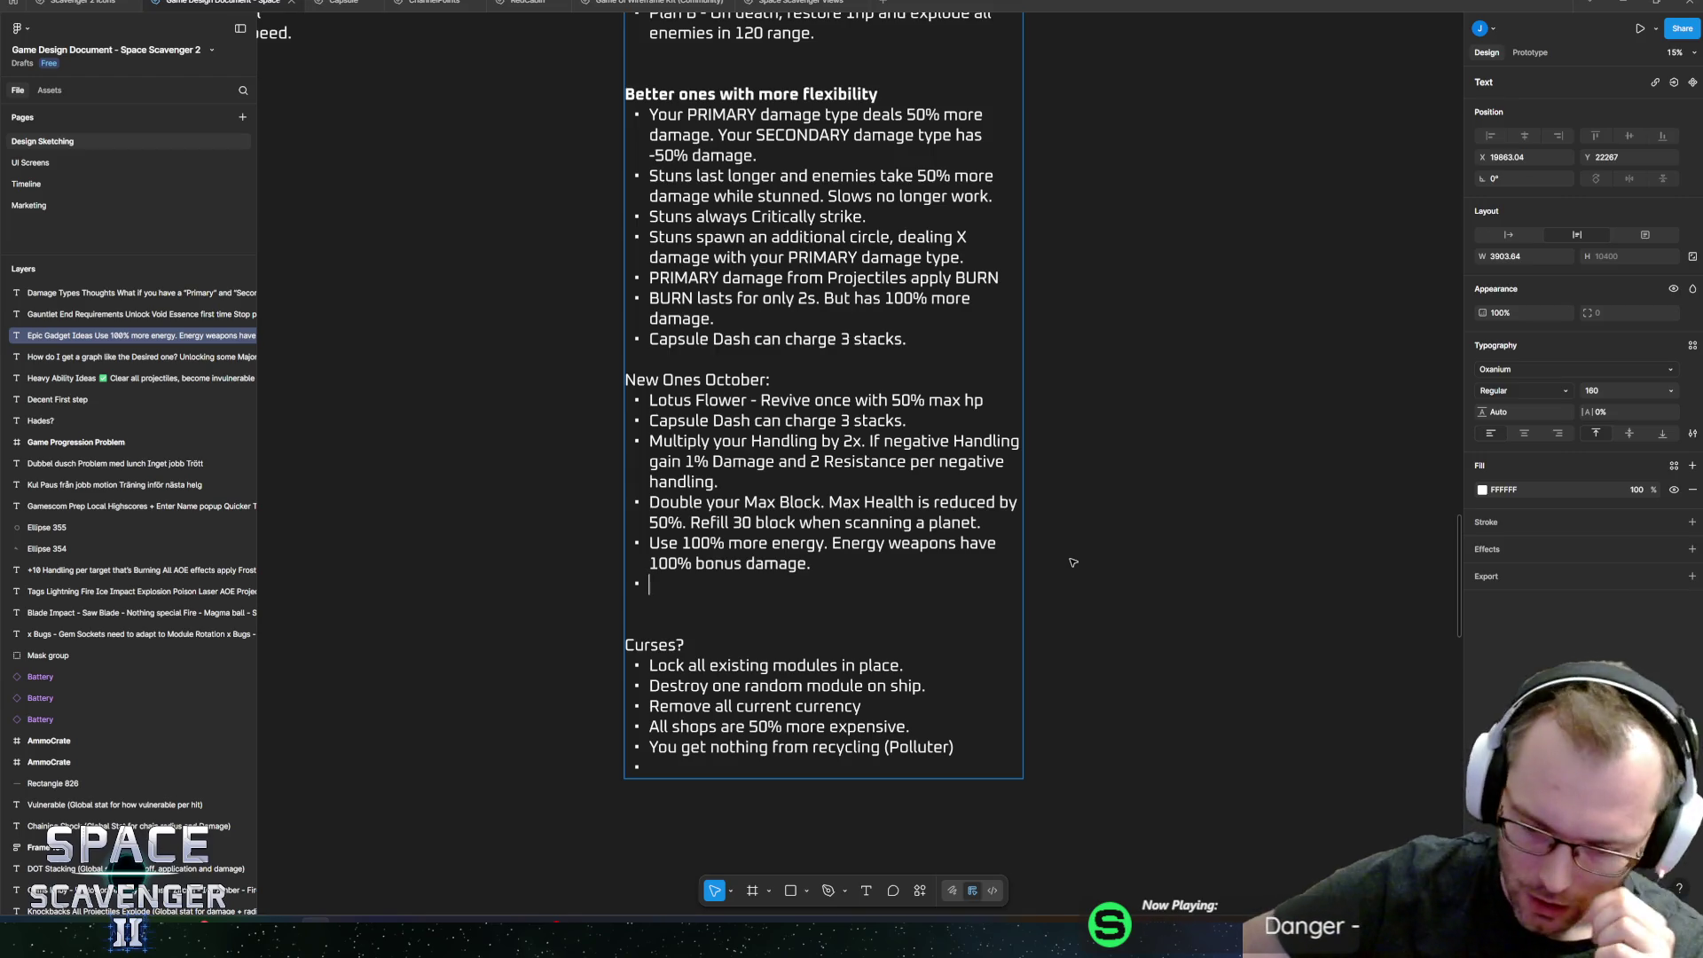
scroll(1074, 562, "up", 5)
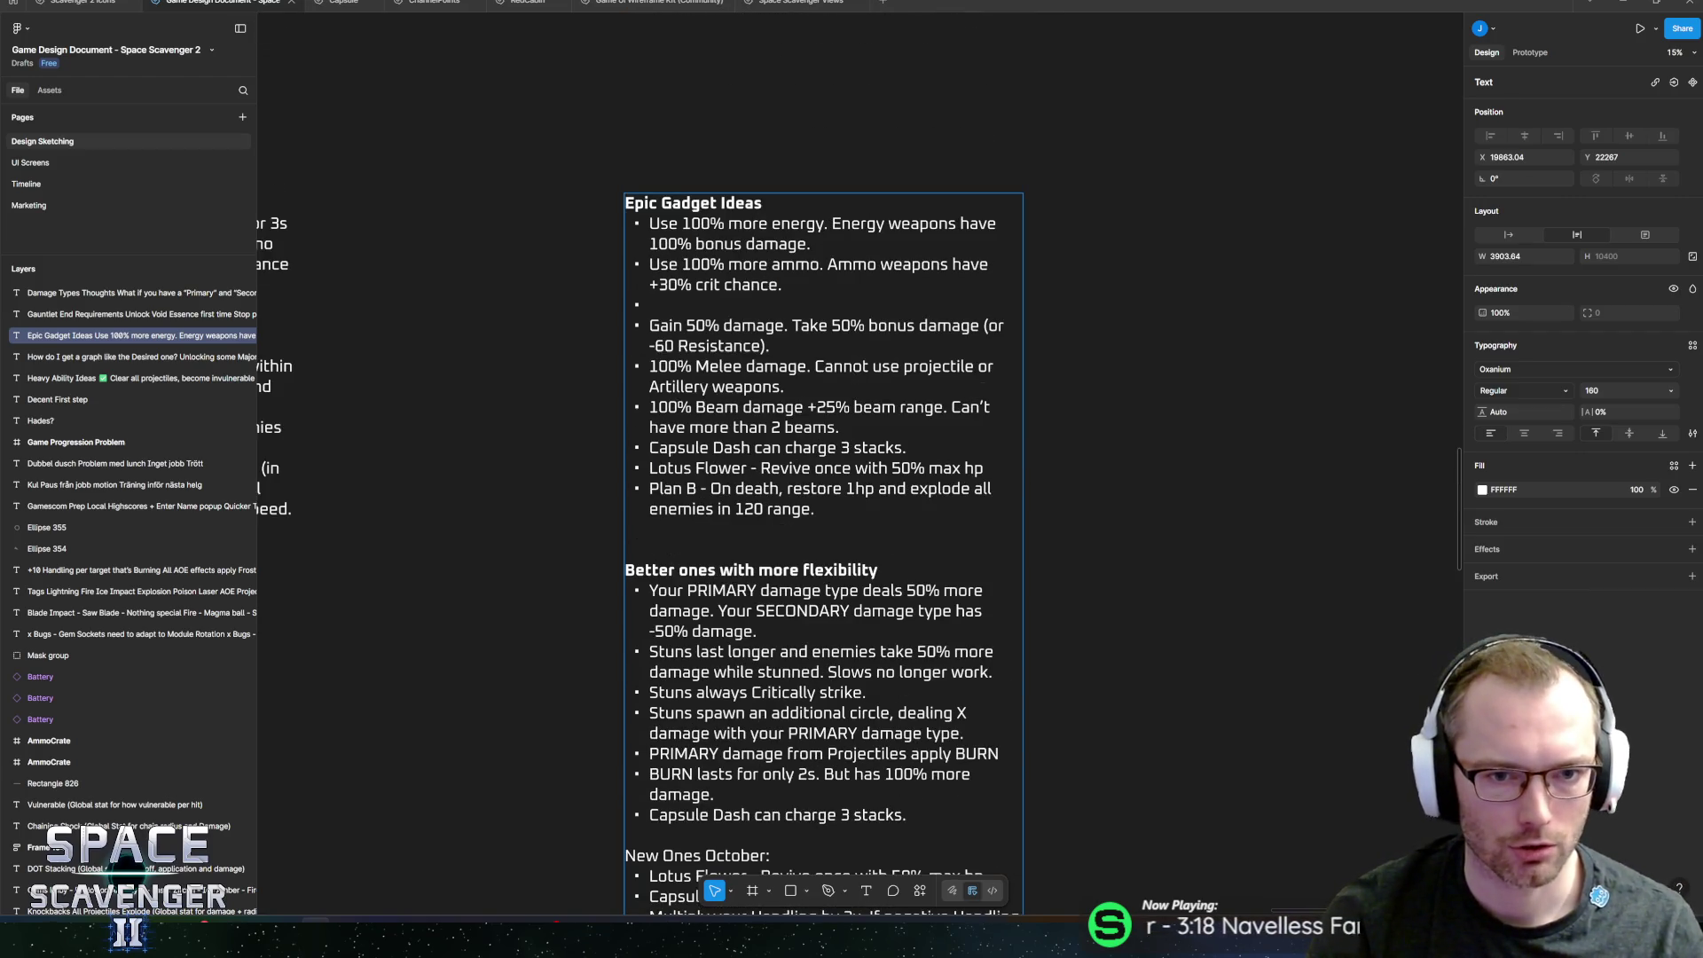
triple_click(780, 265)
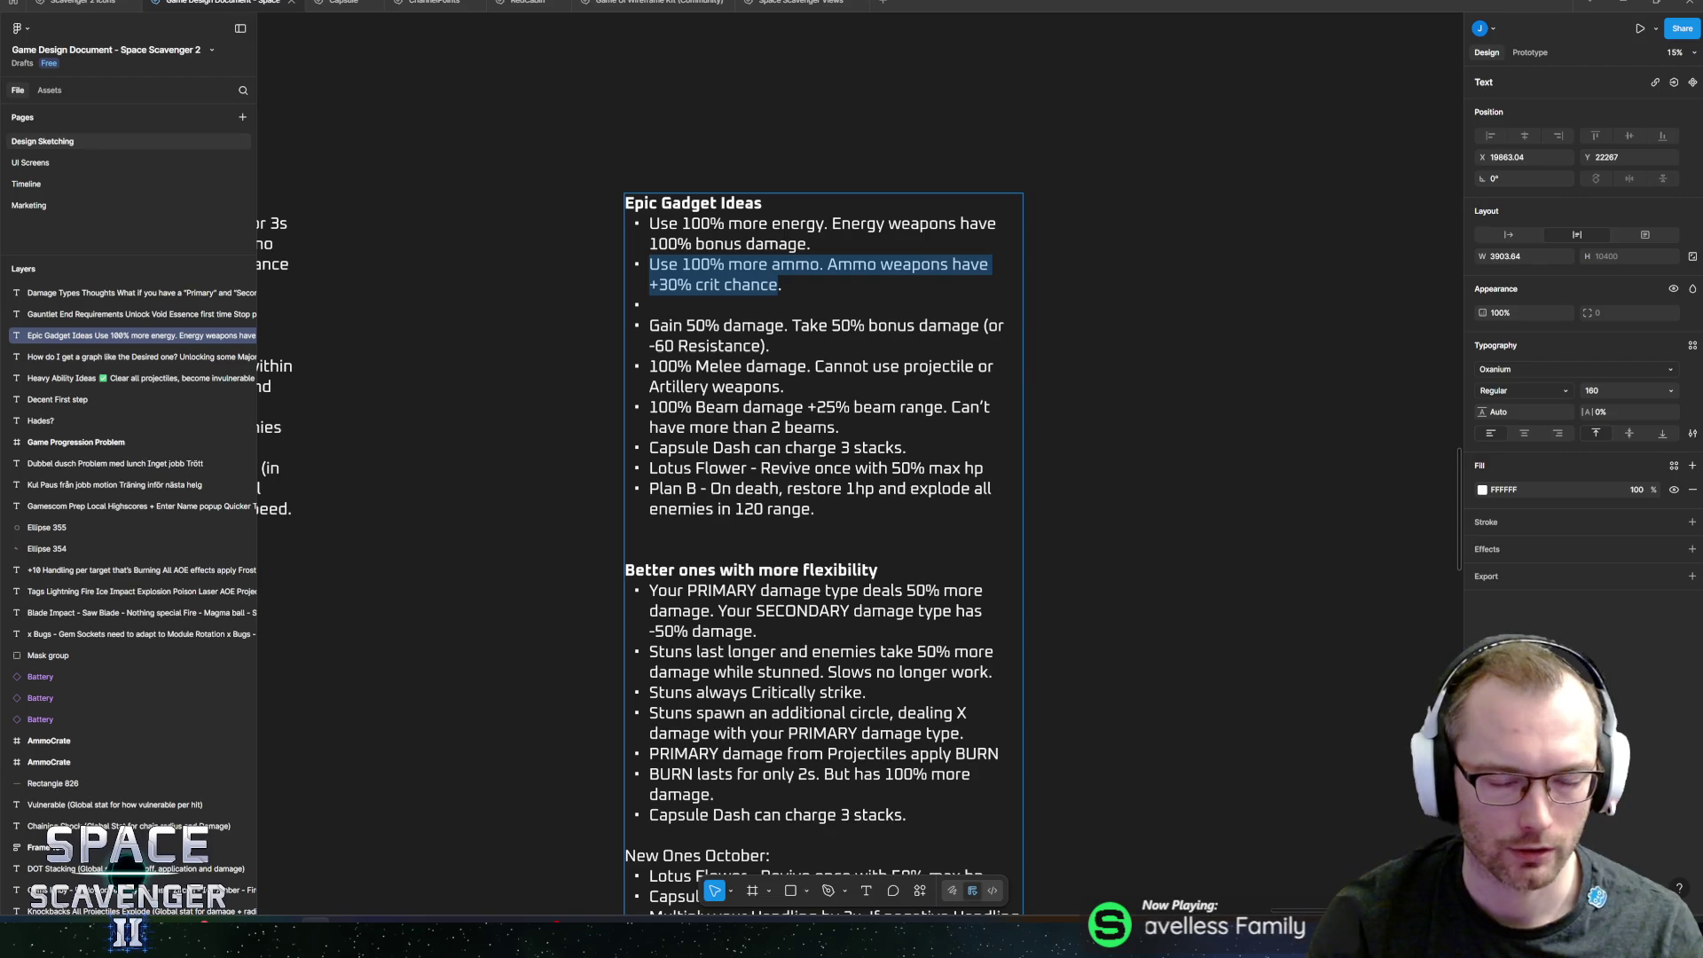
left_click_drag(783, 285, 661, 264)
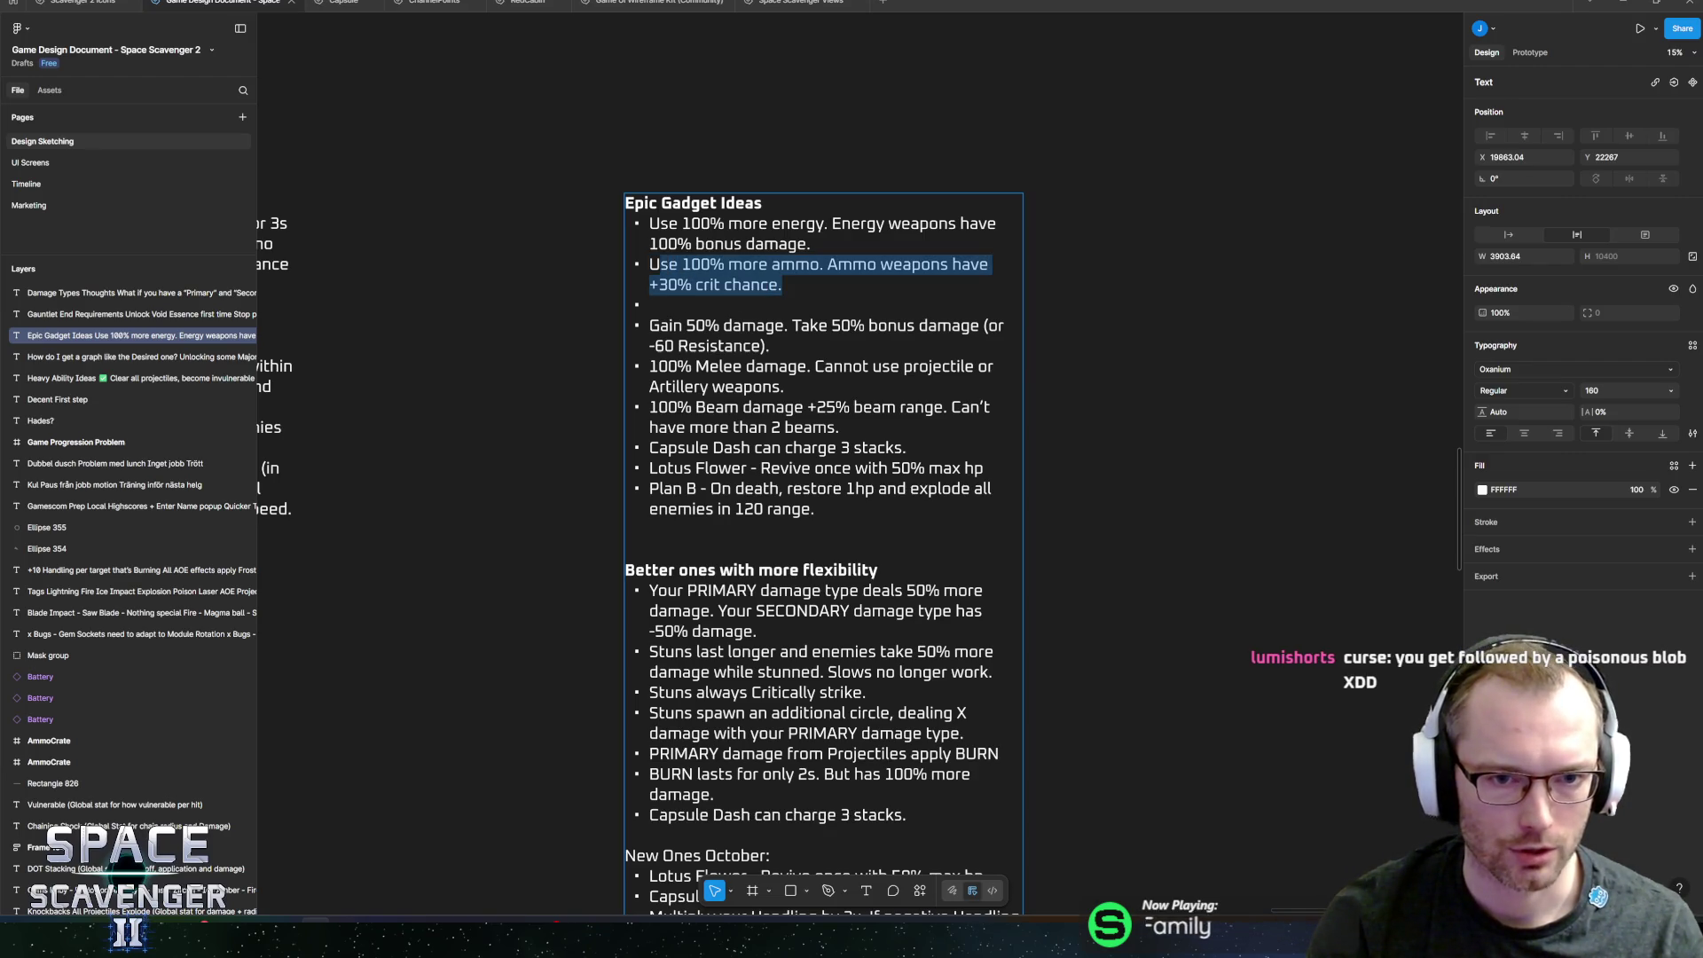
left_click(661, 264)
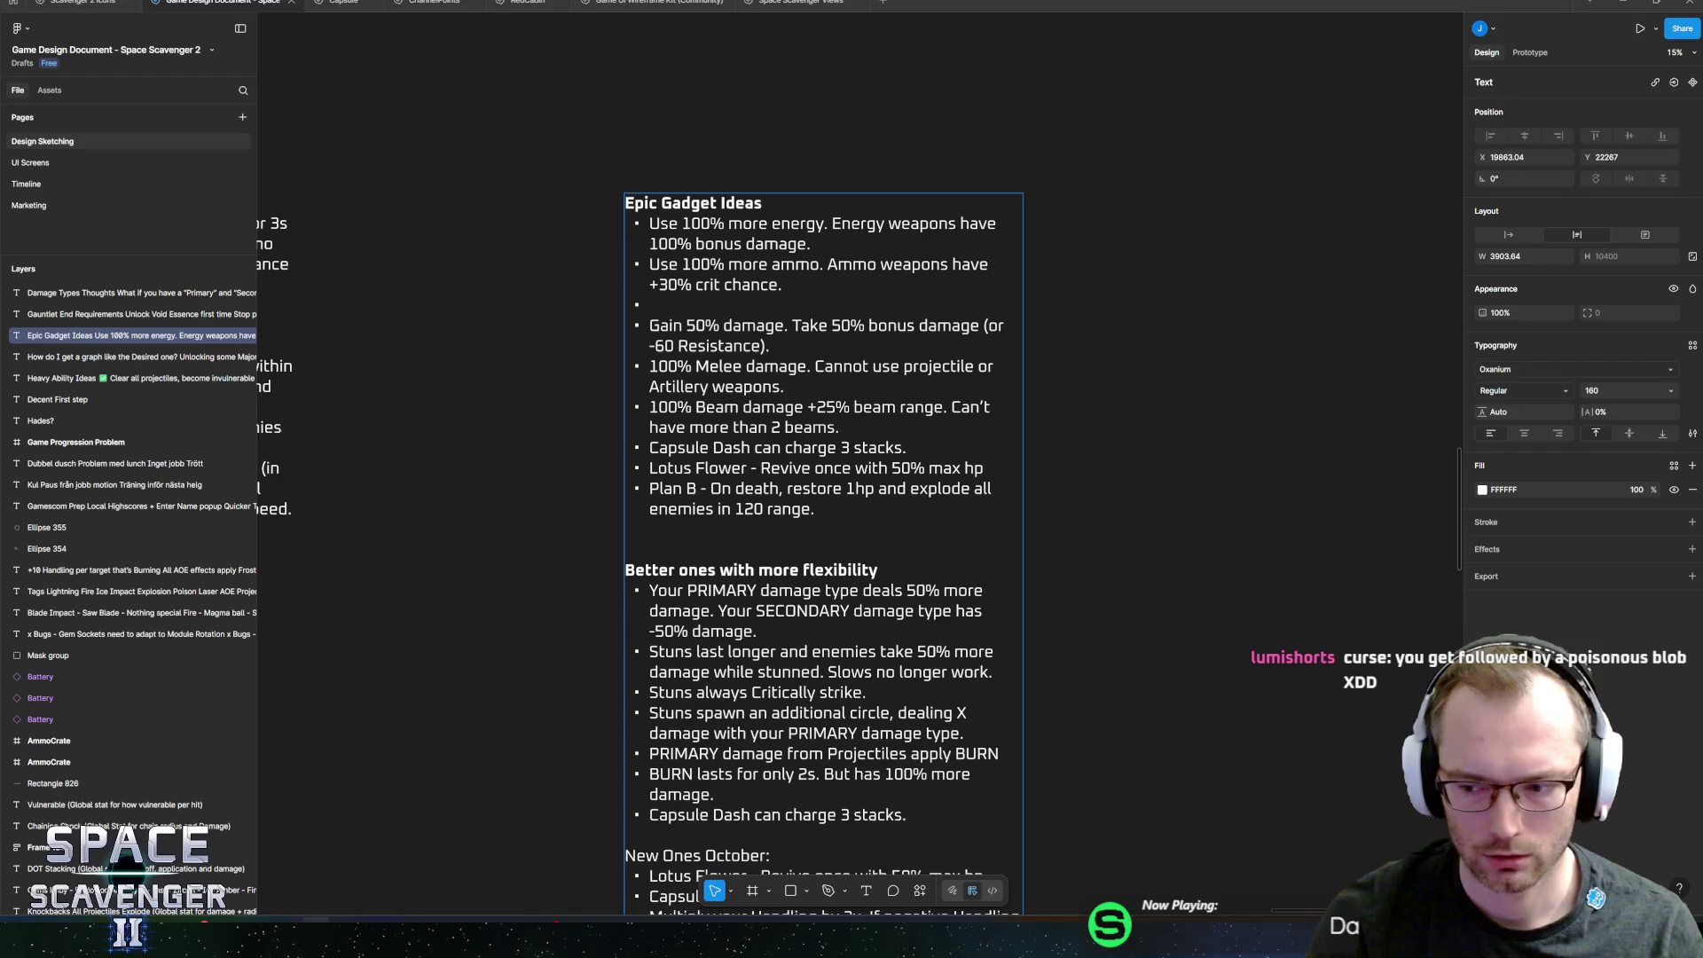
scroll(823, 443, "down", 6)
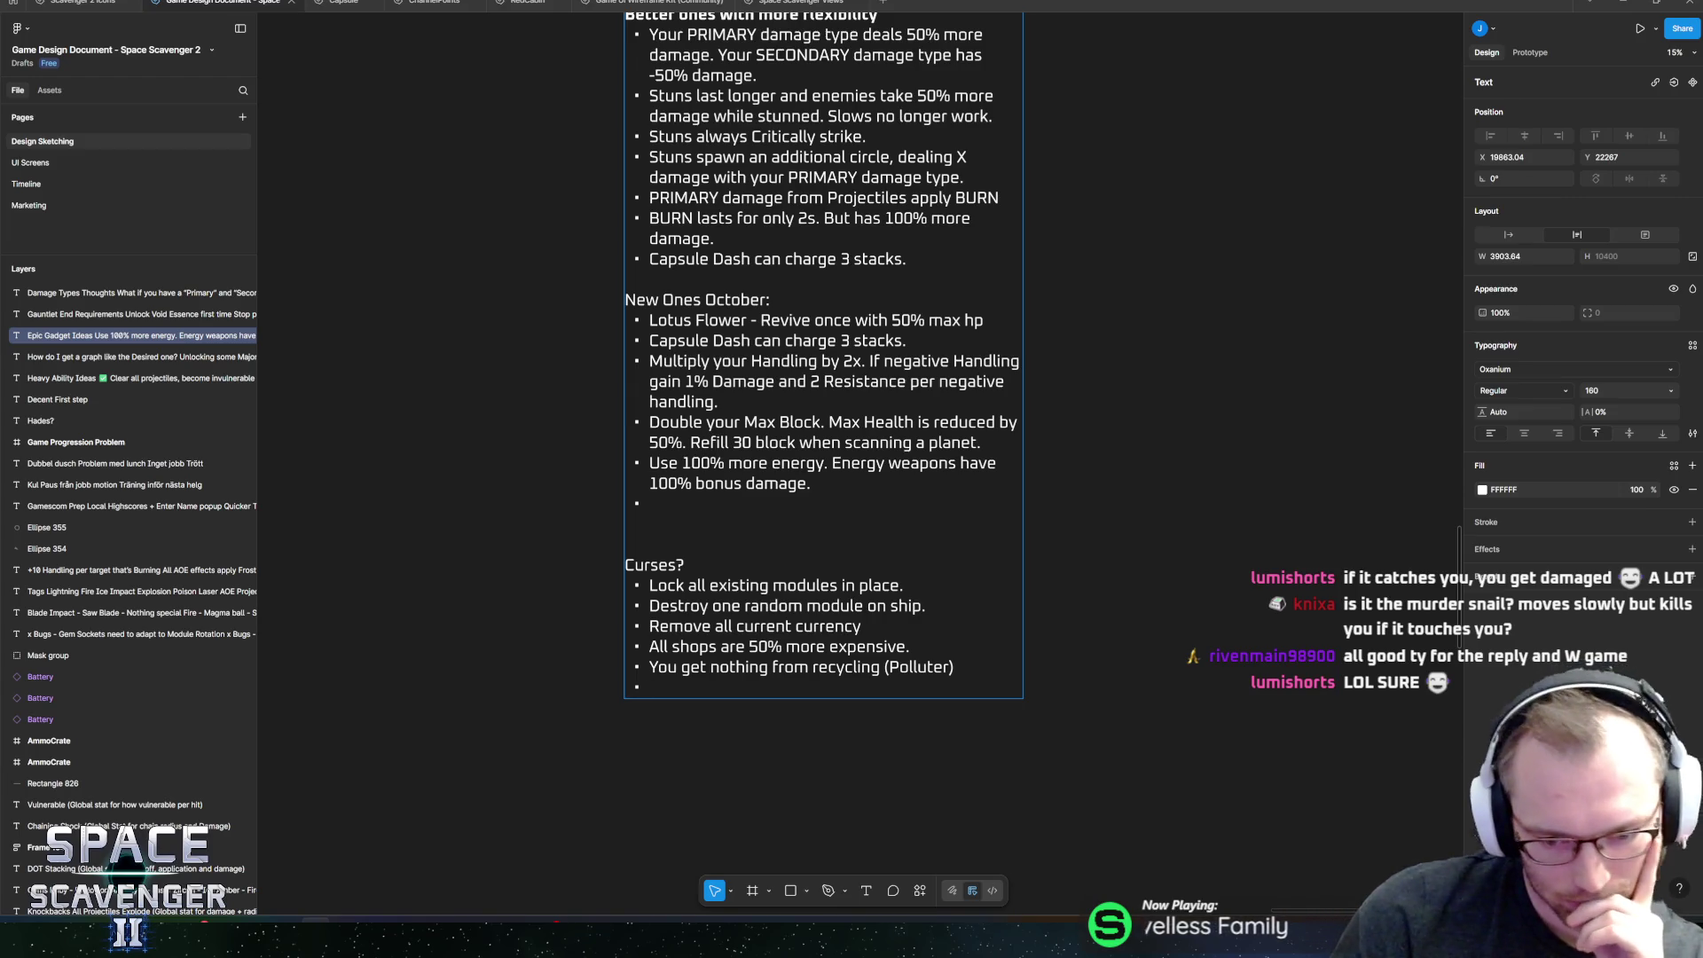
scroll(735, 703, "up", 3)
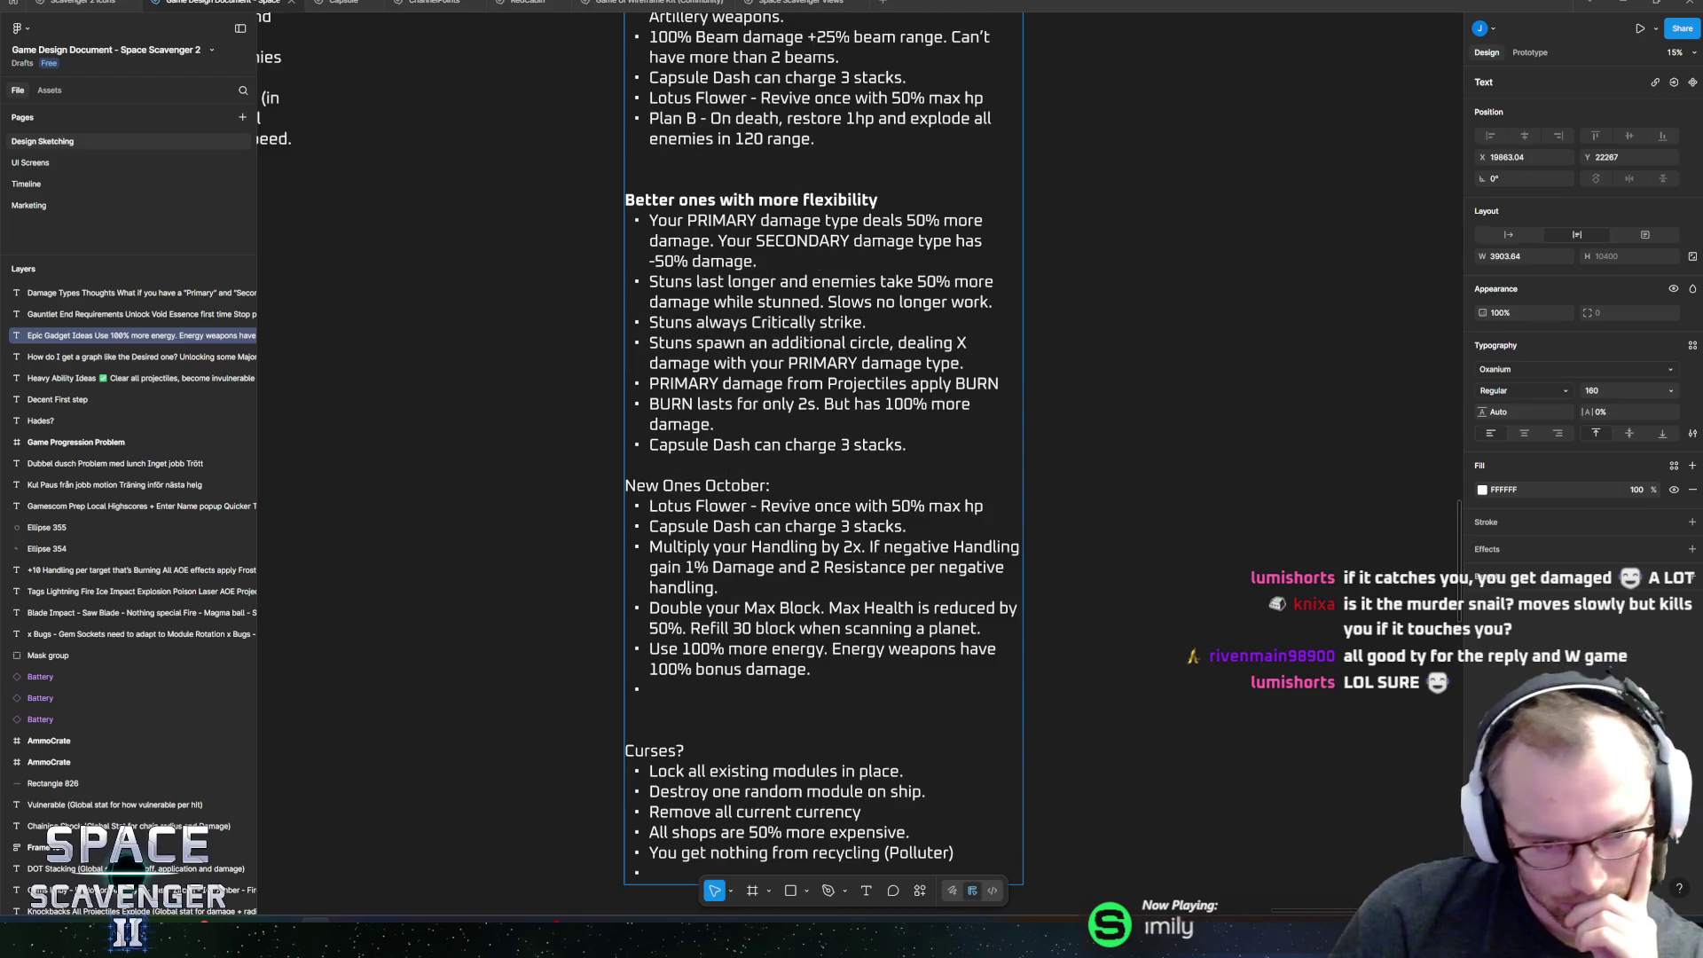
scroll(734, 704, "down", 4)
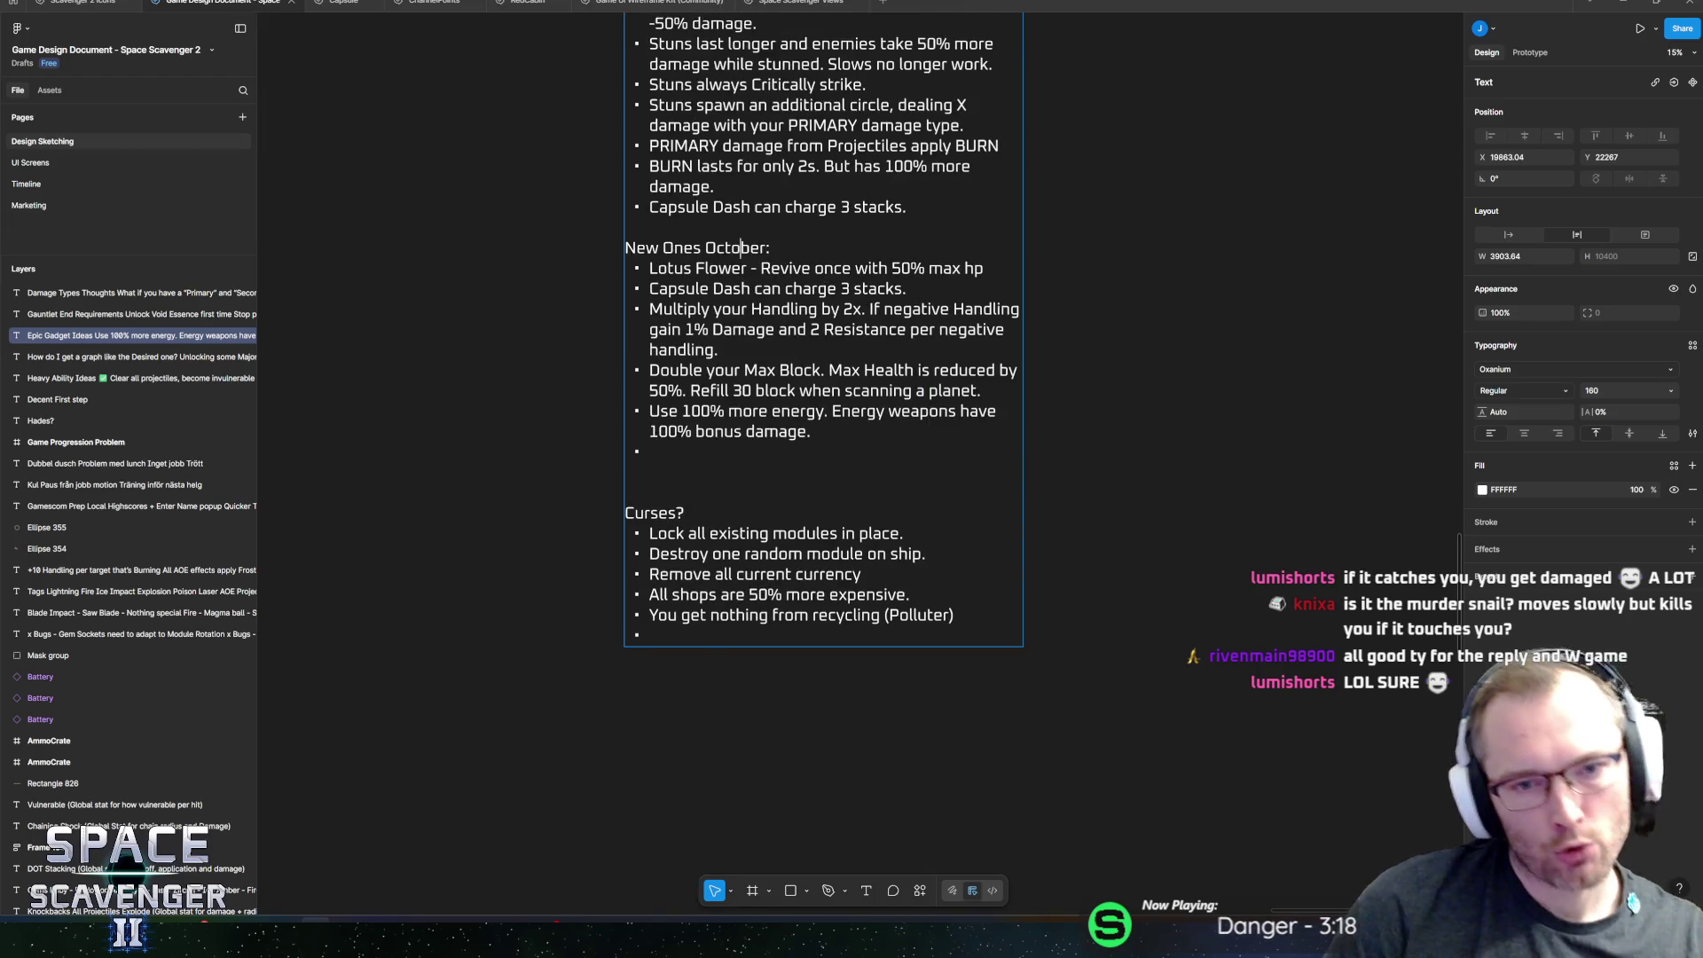
Colour the New Ones October heading text a strong magenta
triple_click(697, 248)
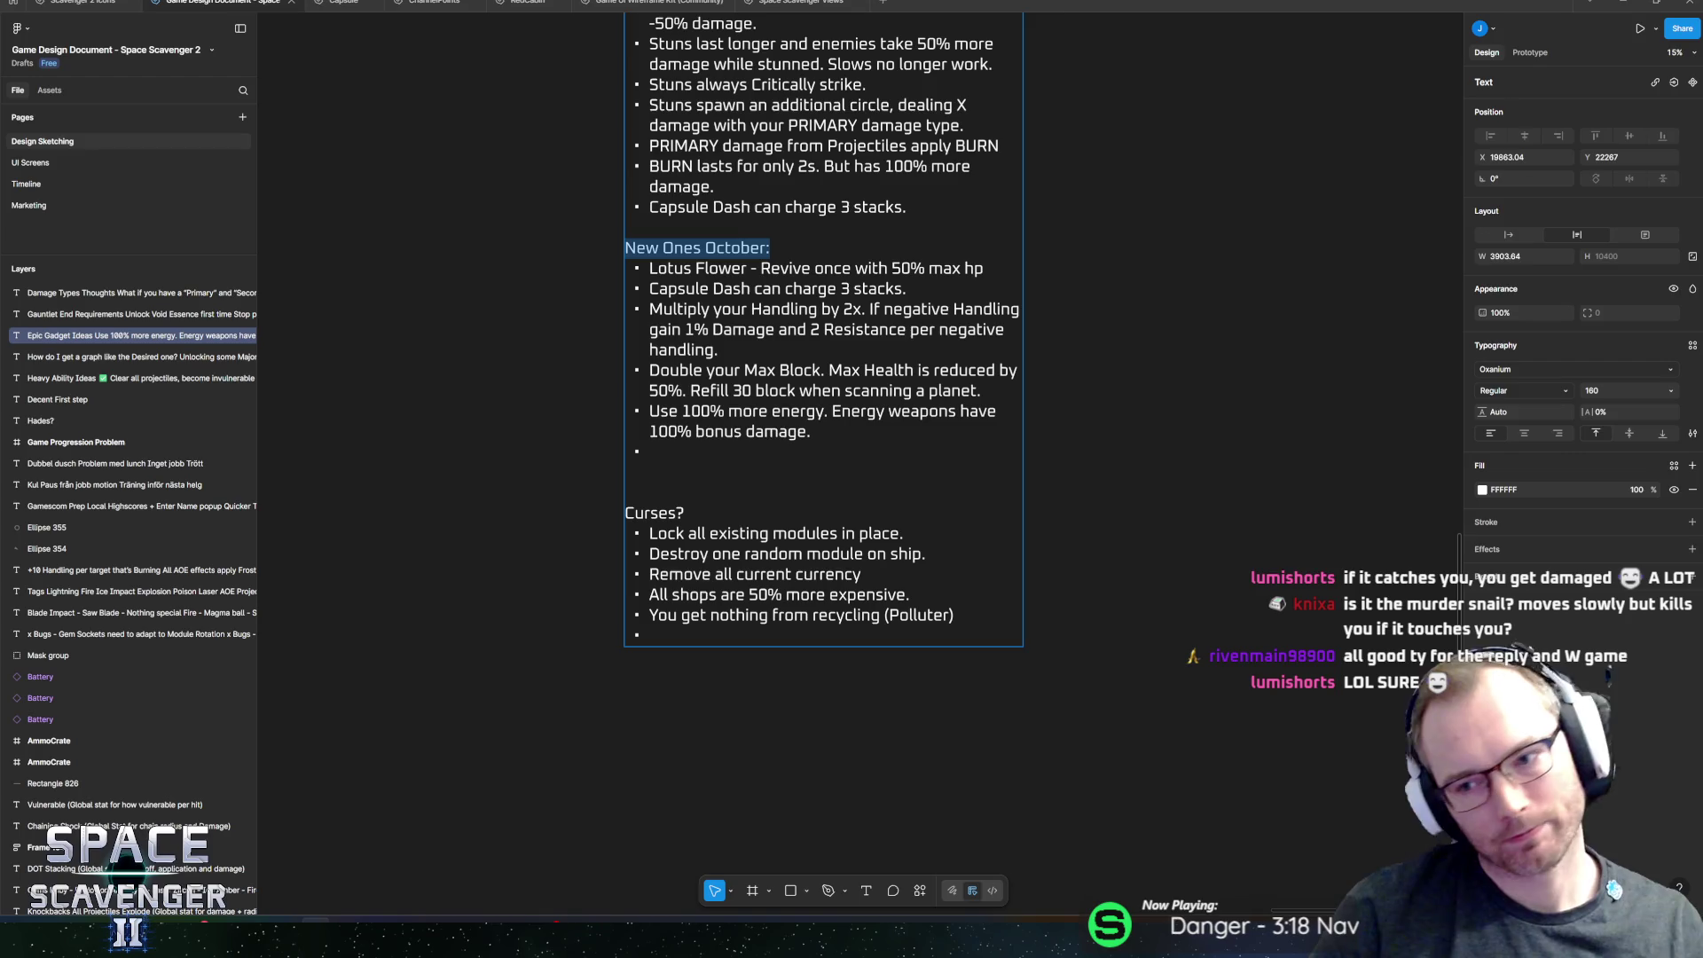
left_click(1484, 490)
left_click_drag(1395, 547, 1316, 544)
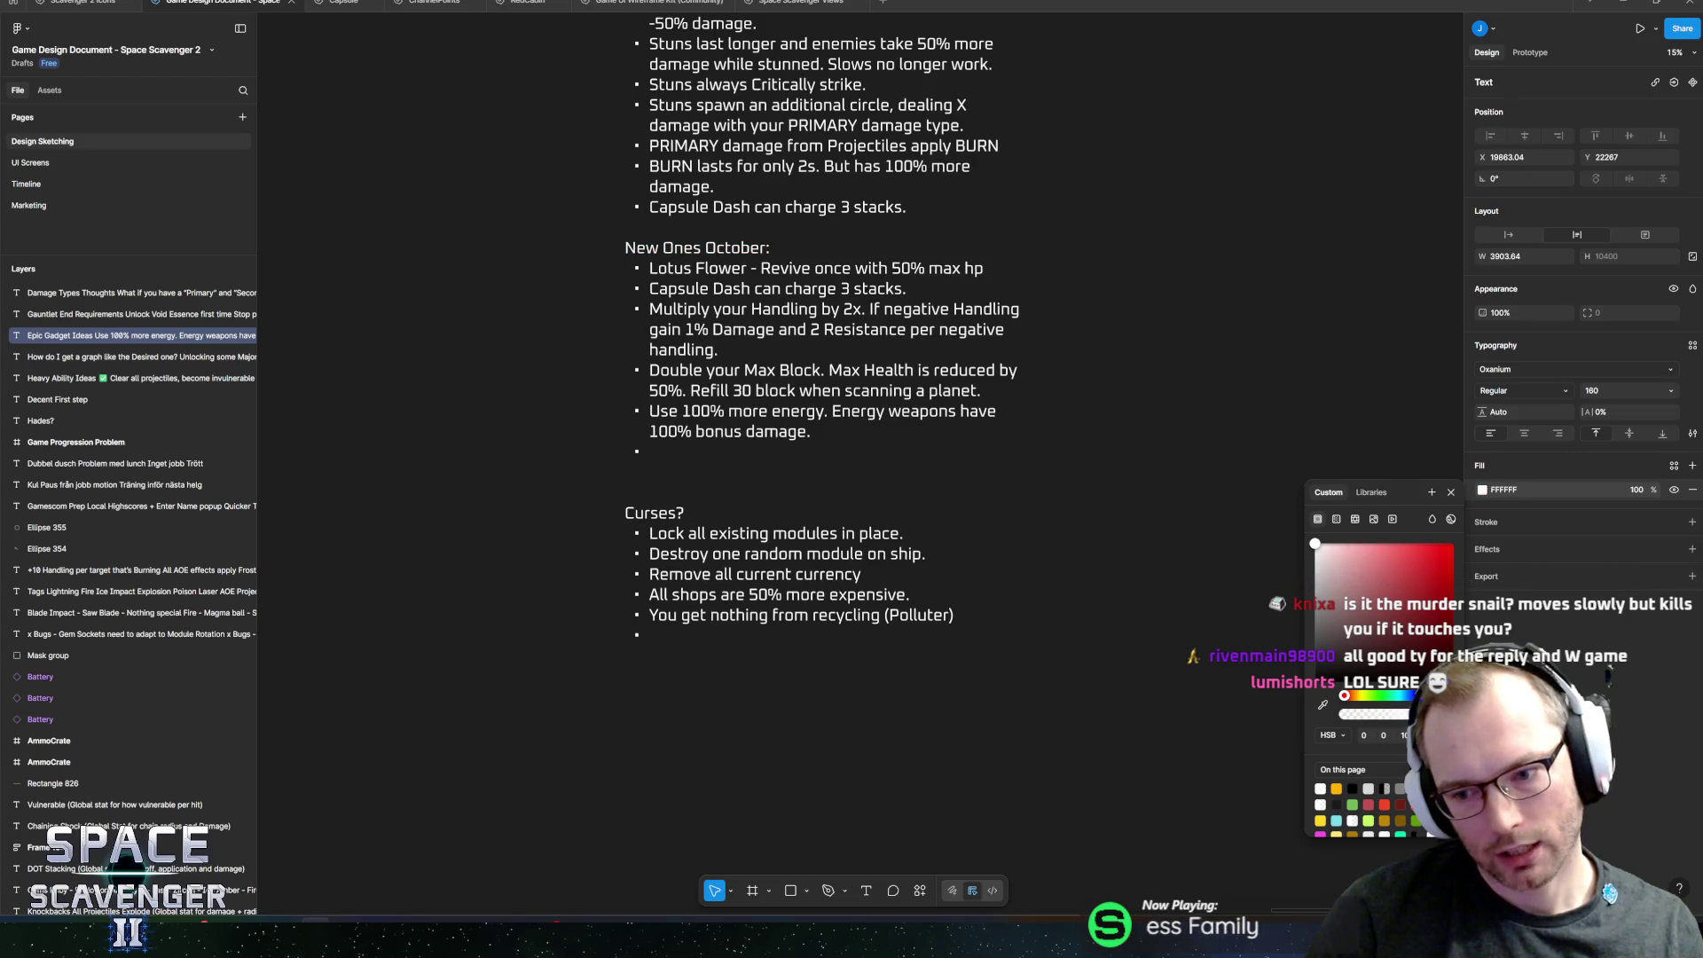
left_click(1439, 696)
left_click(1430, 543)
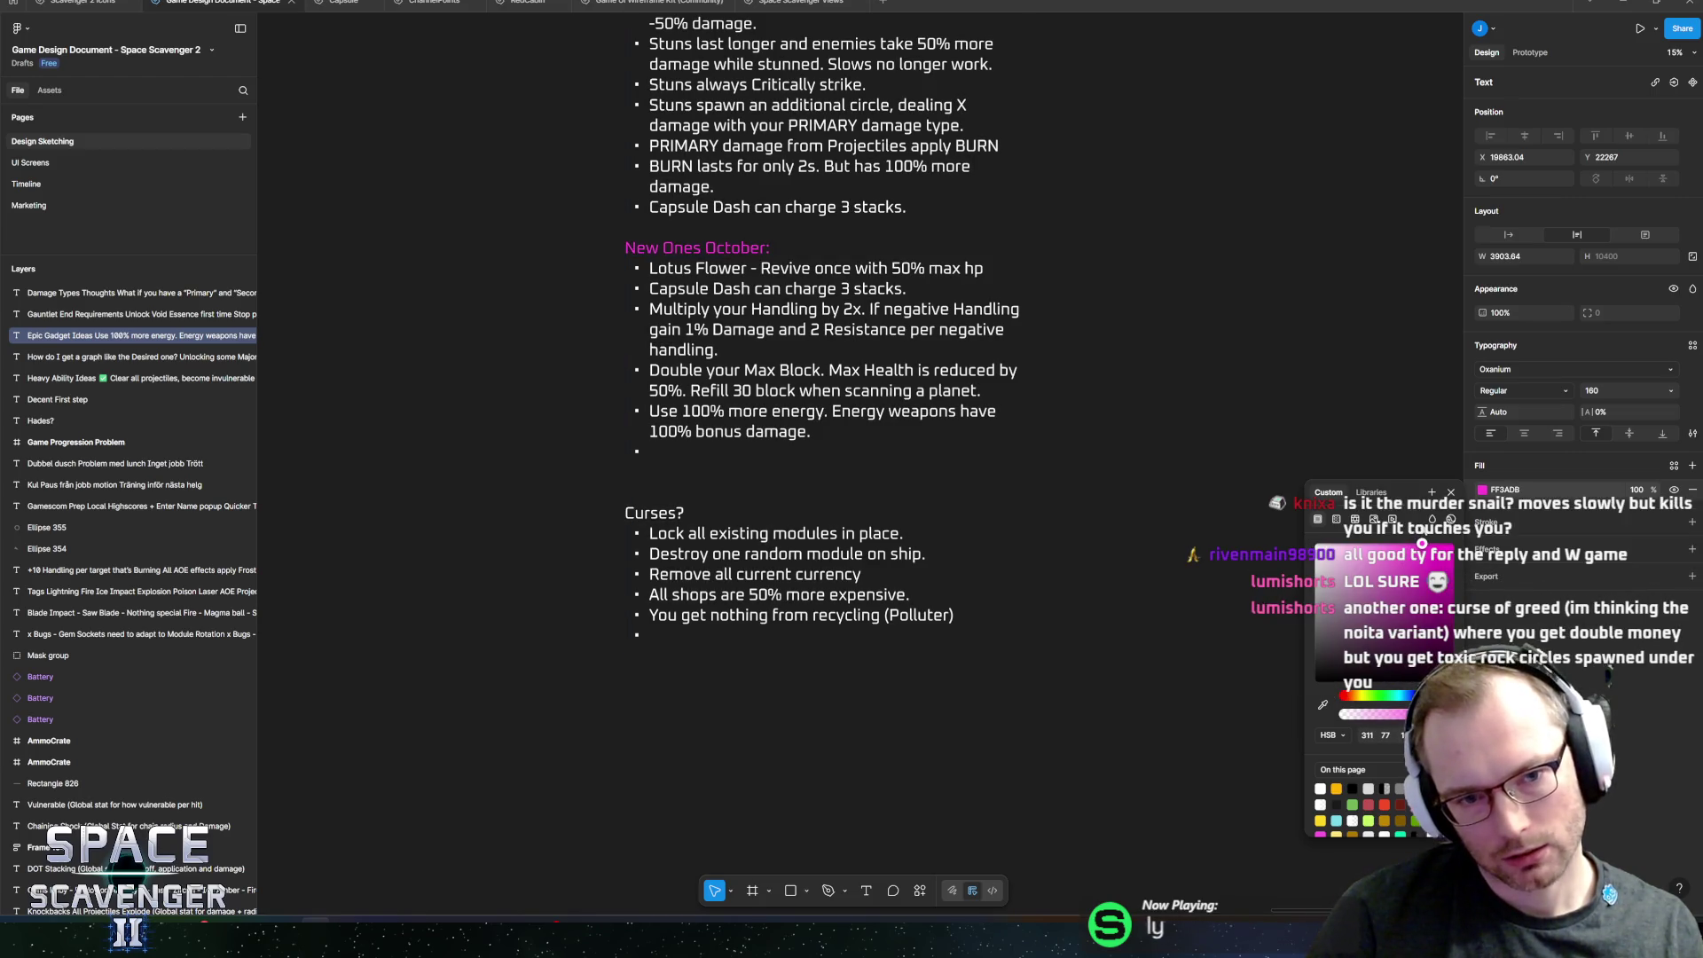
Replace 'Ones' with 'Epic Gadgets' and lighten the whole heading to a softer pink
double_click(684, 248)
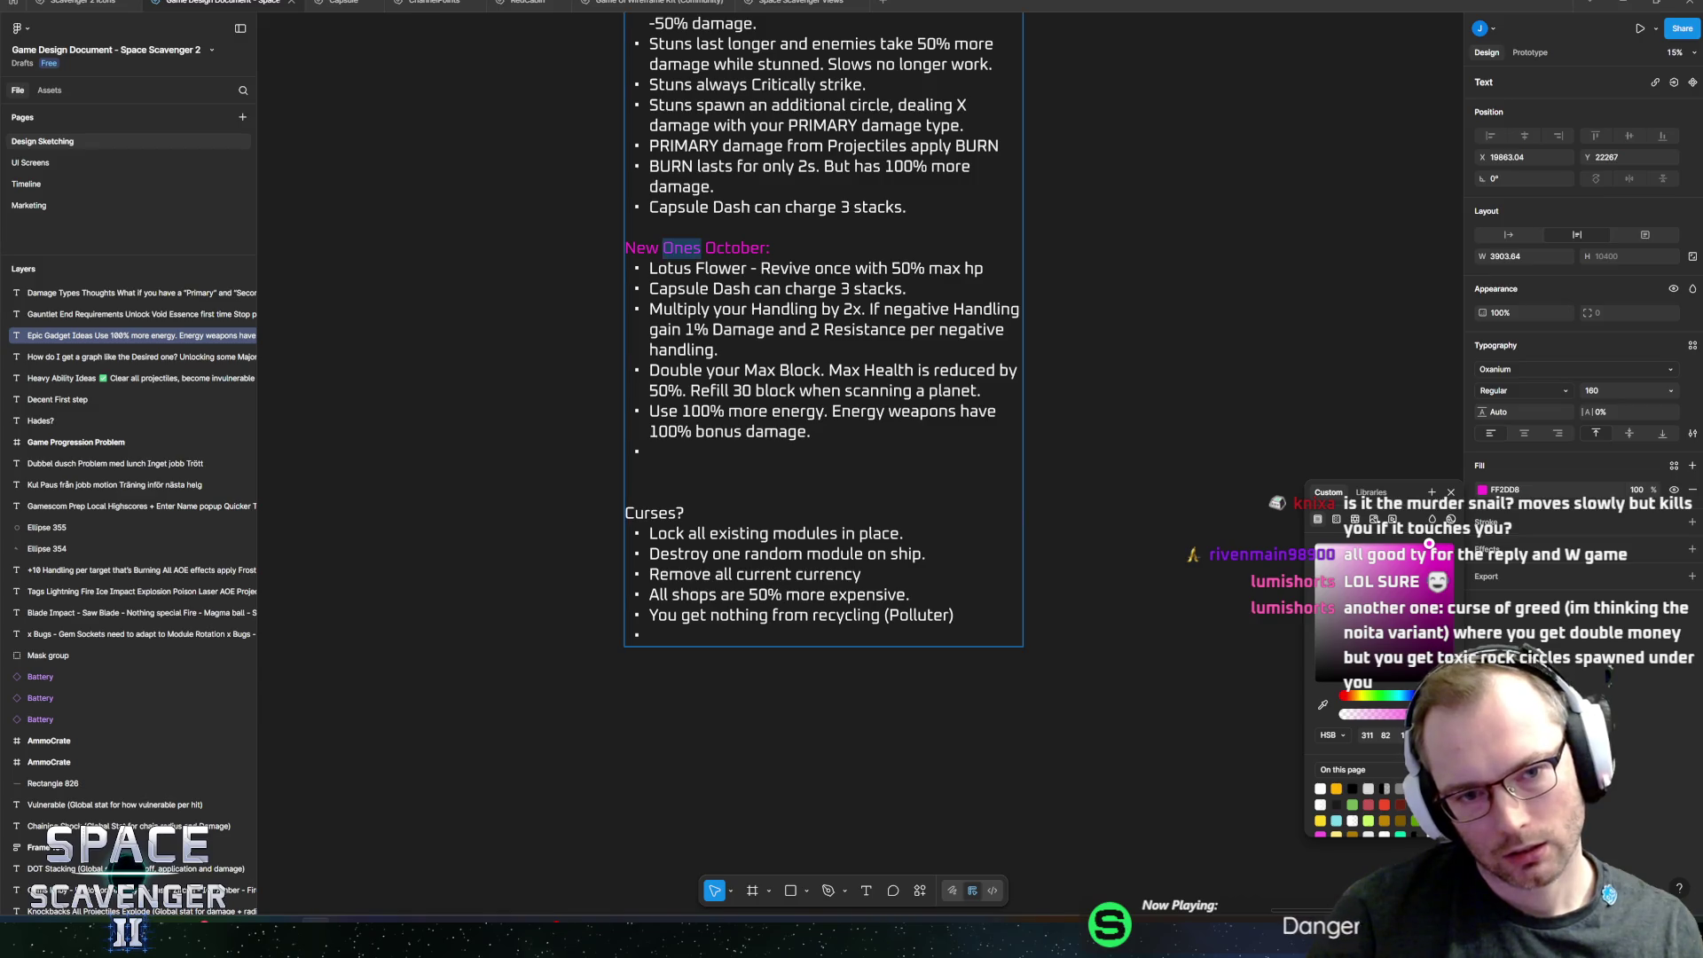
type("Epic Gadgets")
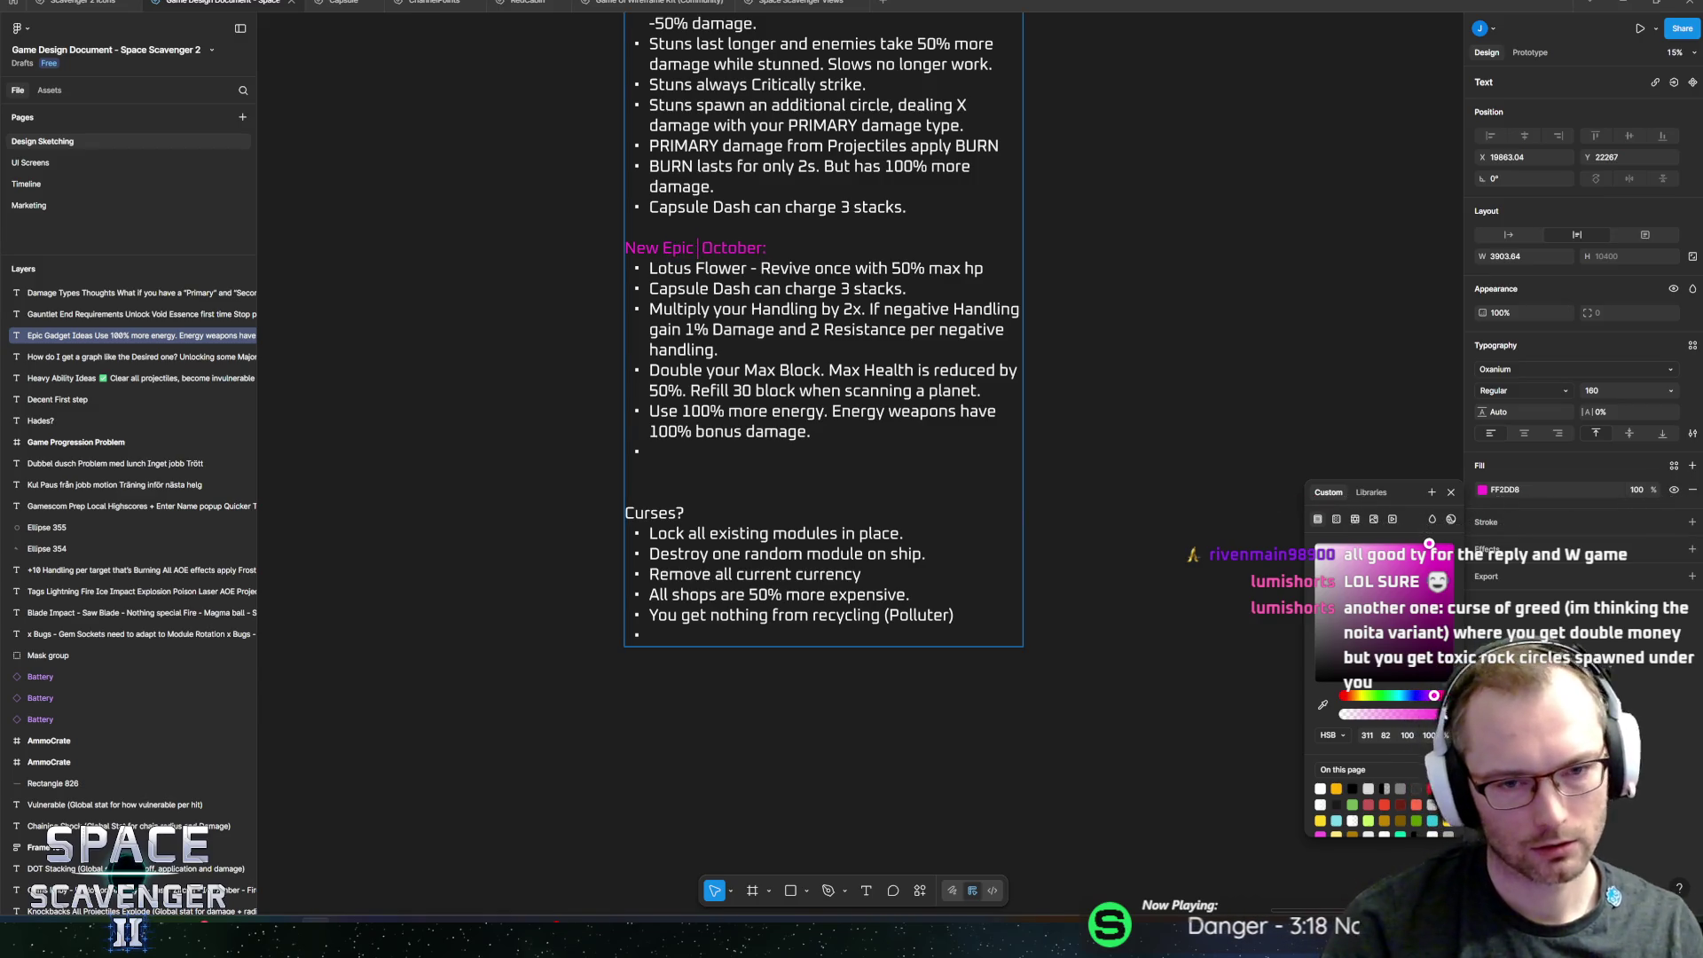
triple_click(727, 247)
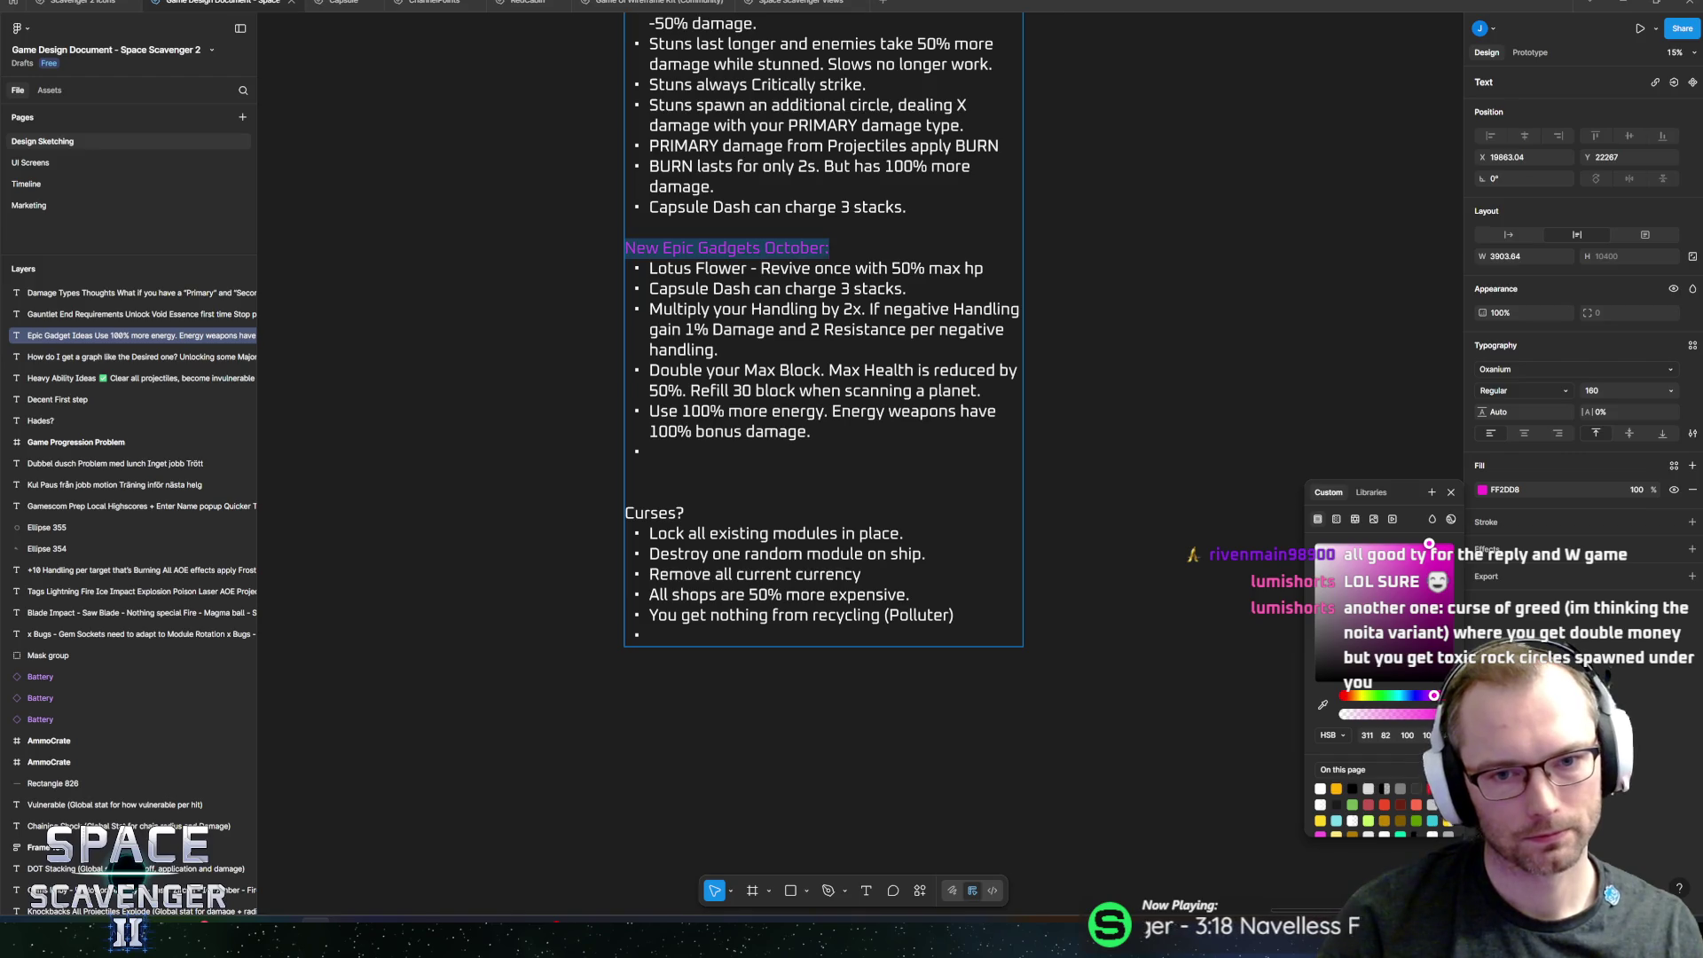
left_click_drag(1429, 544, 1378, 528)
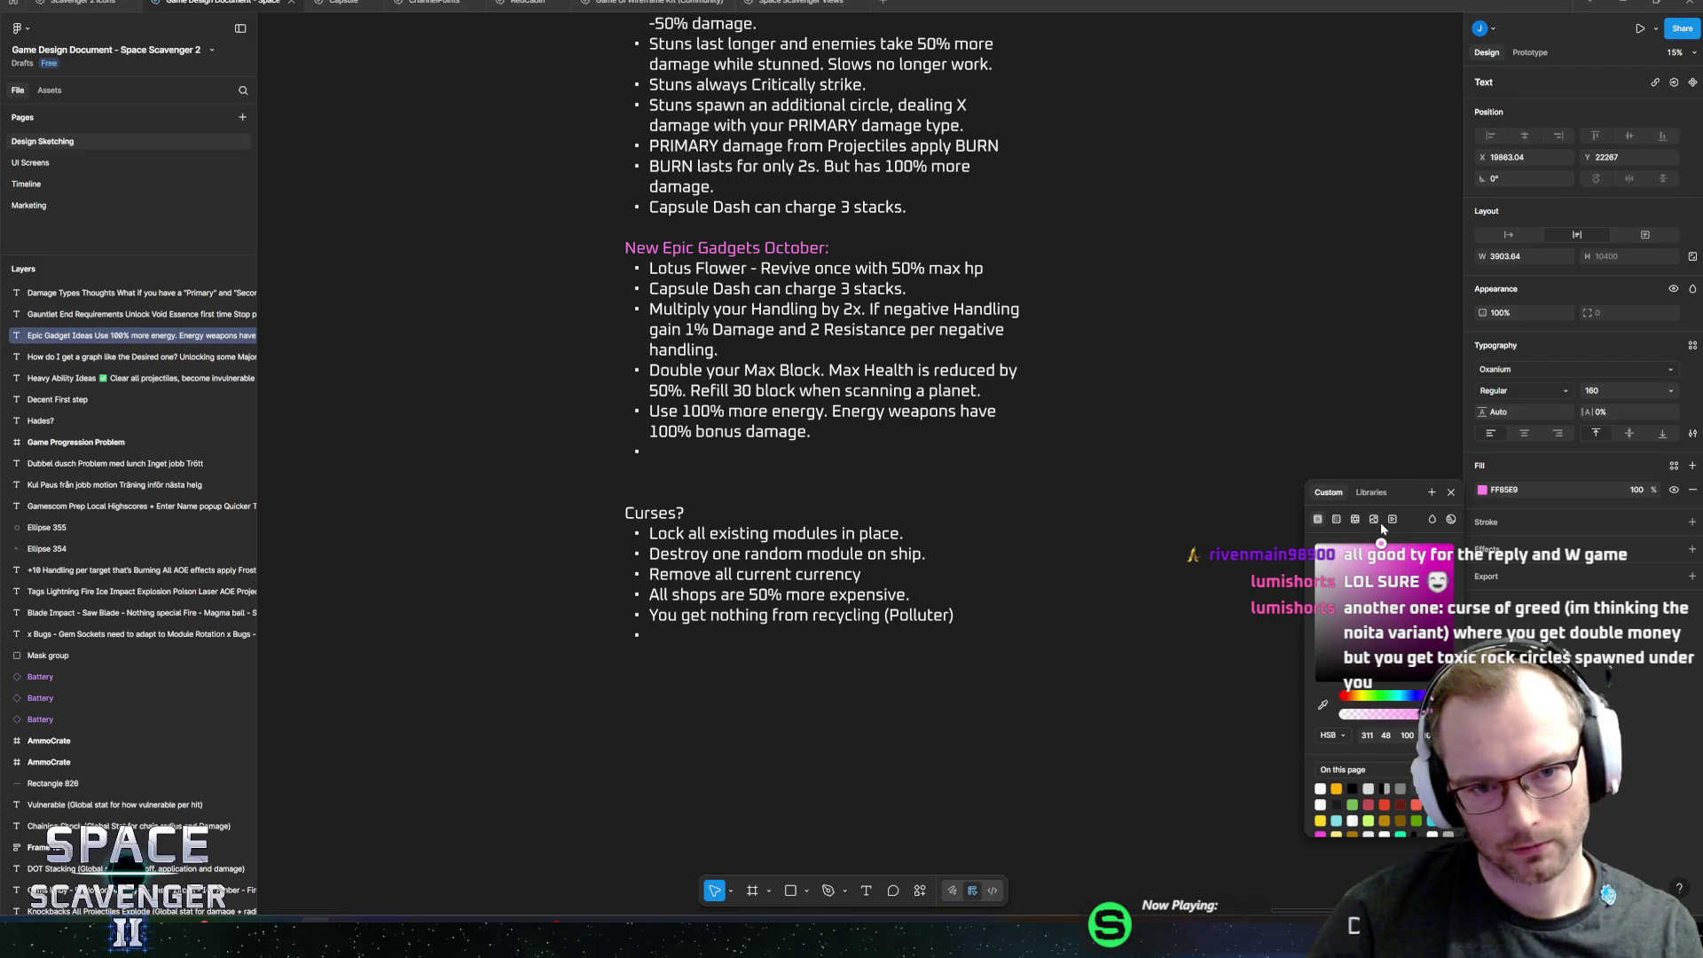
key("Escape")
scroll(824, 408, "up", 2)
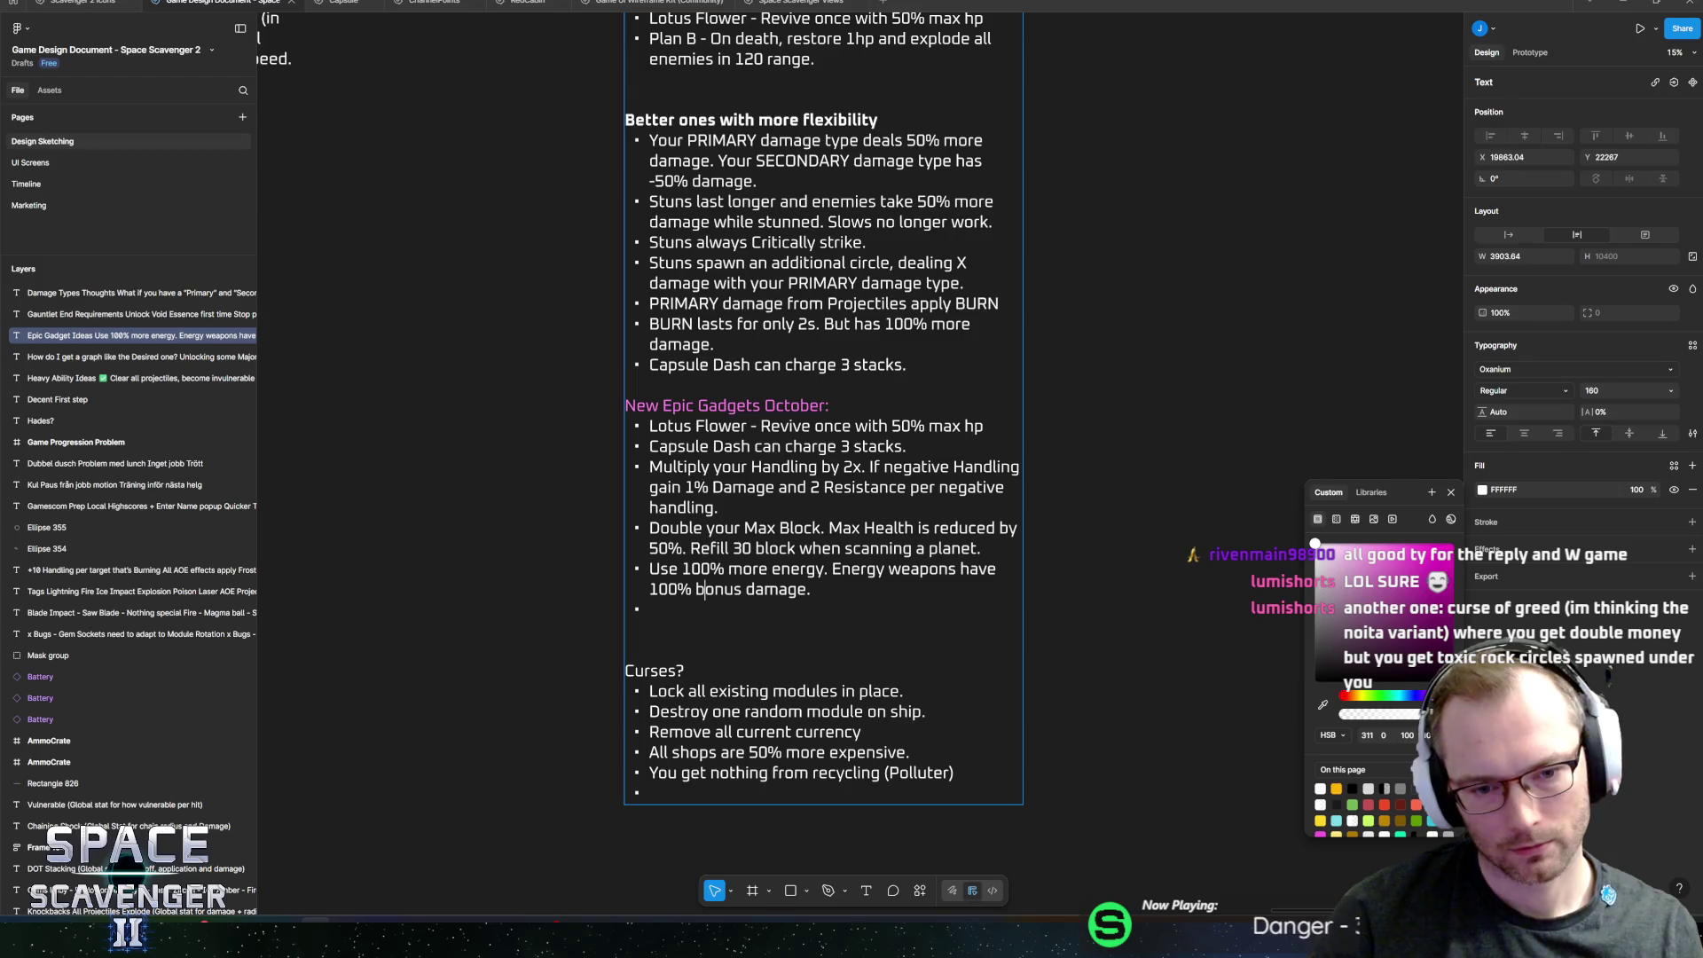
Copy the energy bullet into the empty bullet line
double_click(650, 610)
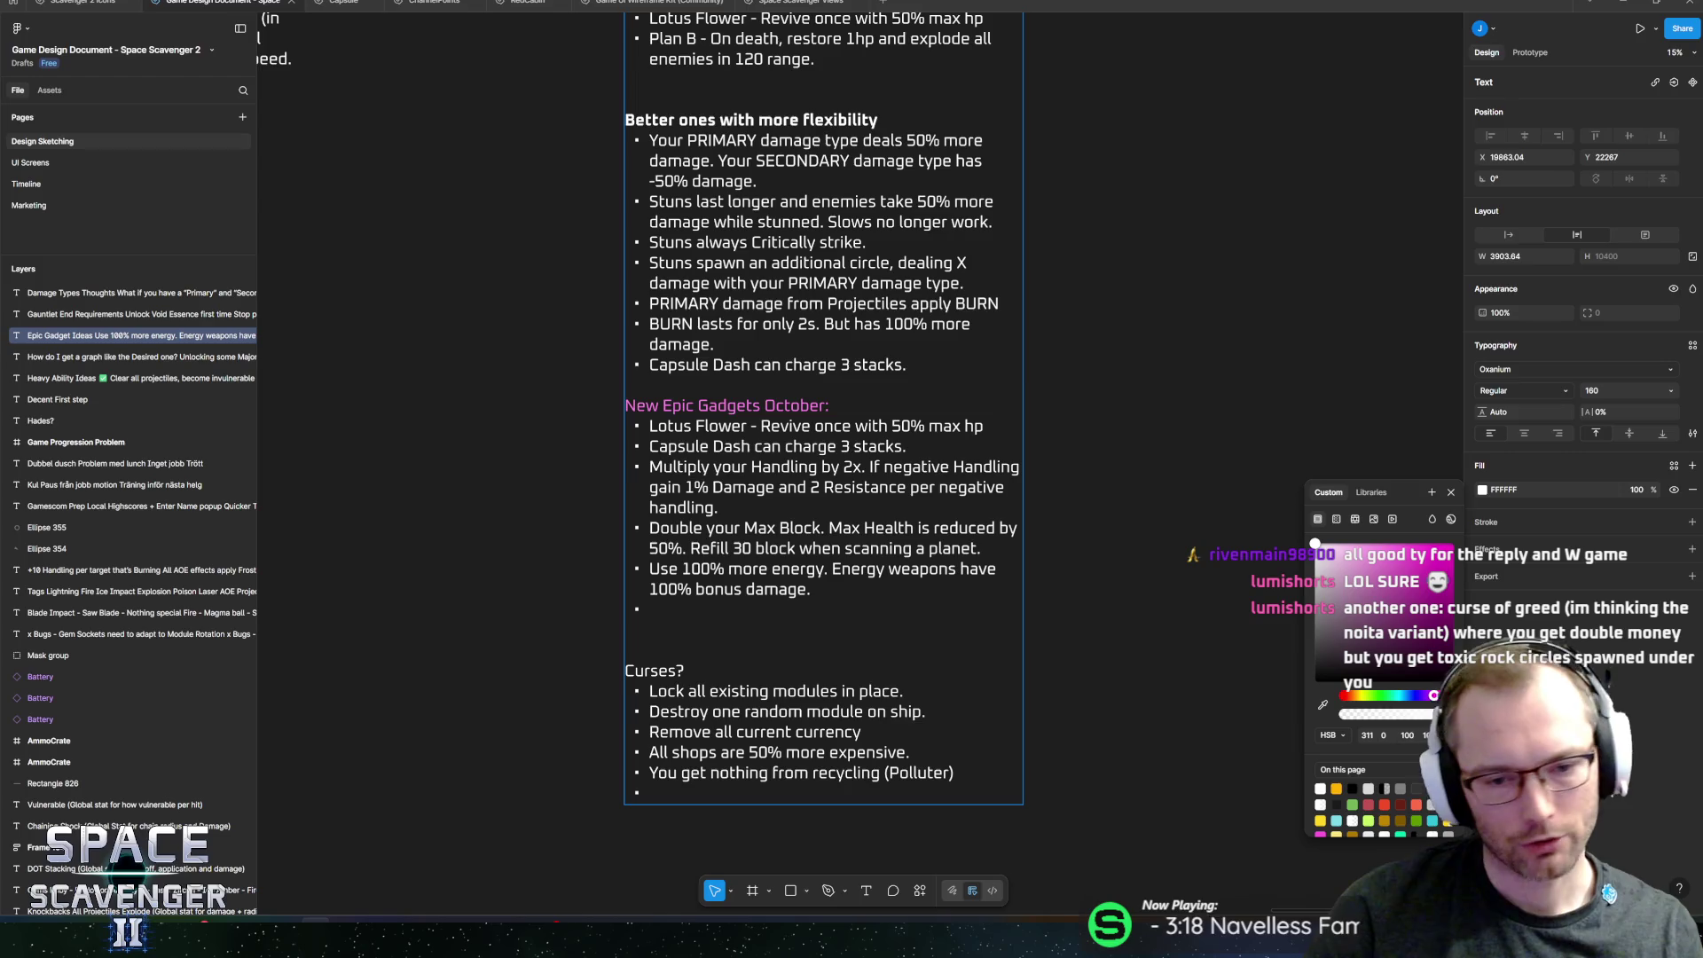
mouse_move(650, 610)
left_mouse_down()
mouse_move(806, 569)
mouse_move(650, 569)
left_mouse_up()
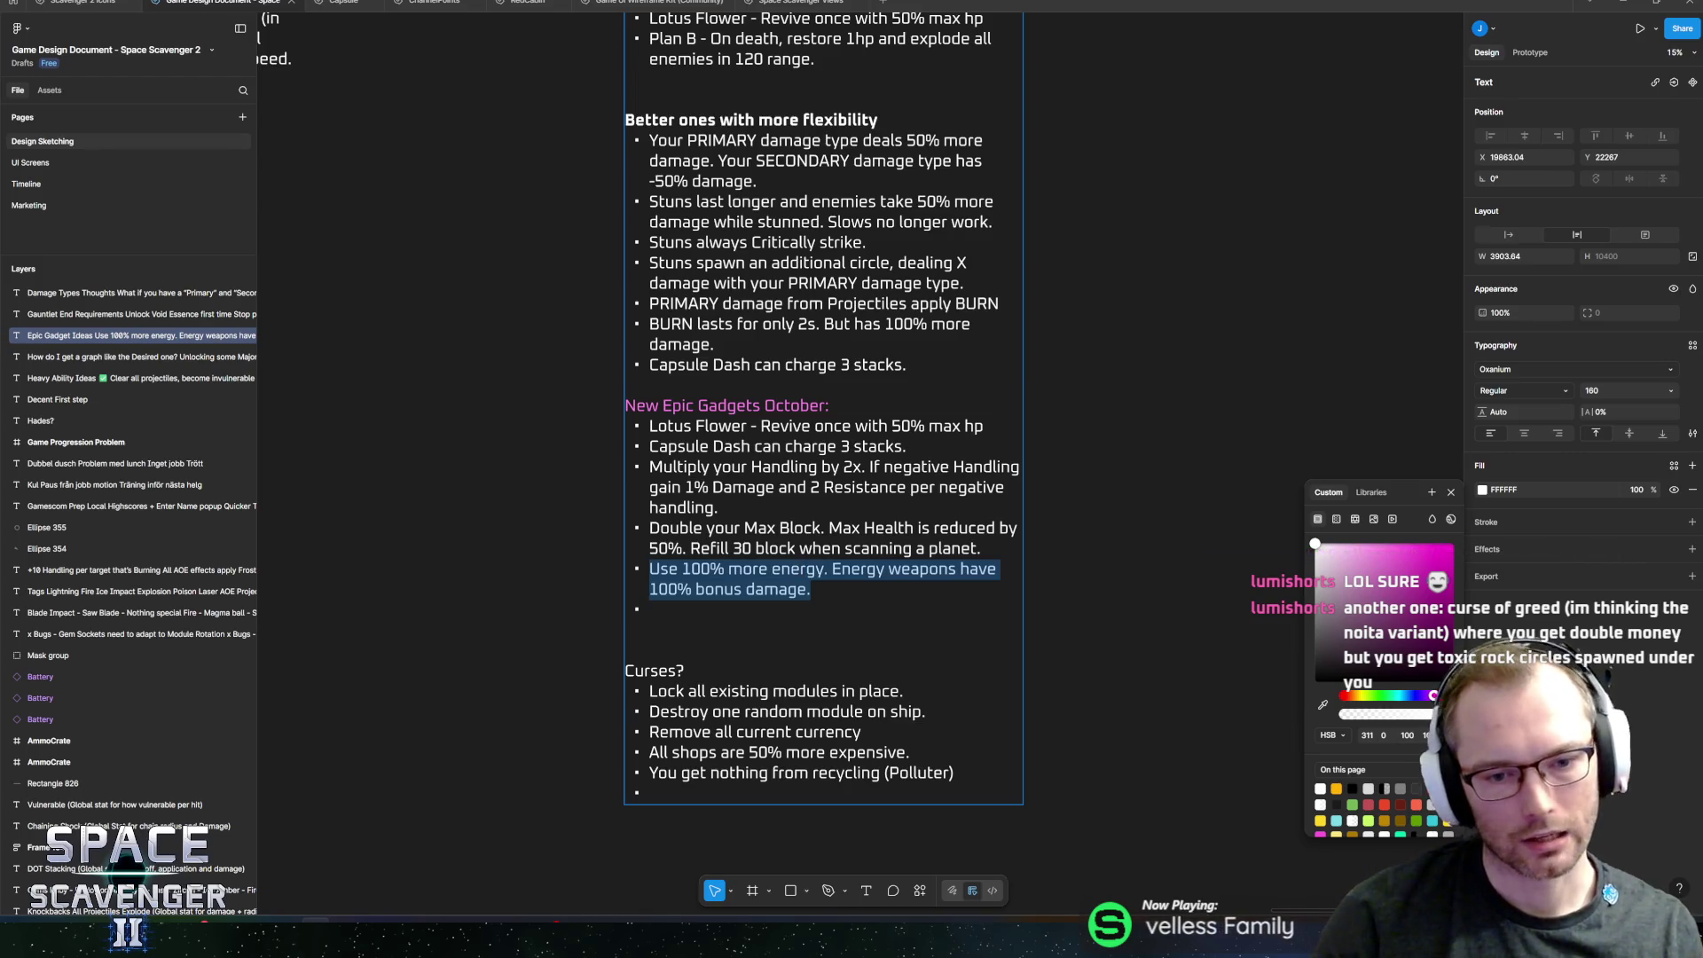
key("ctrl+c")
left_click(650, 610)
key("ctrl+v")
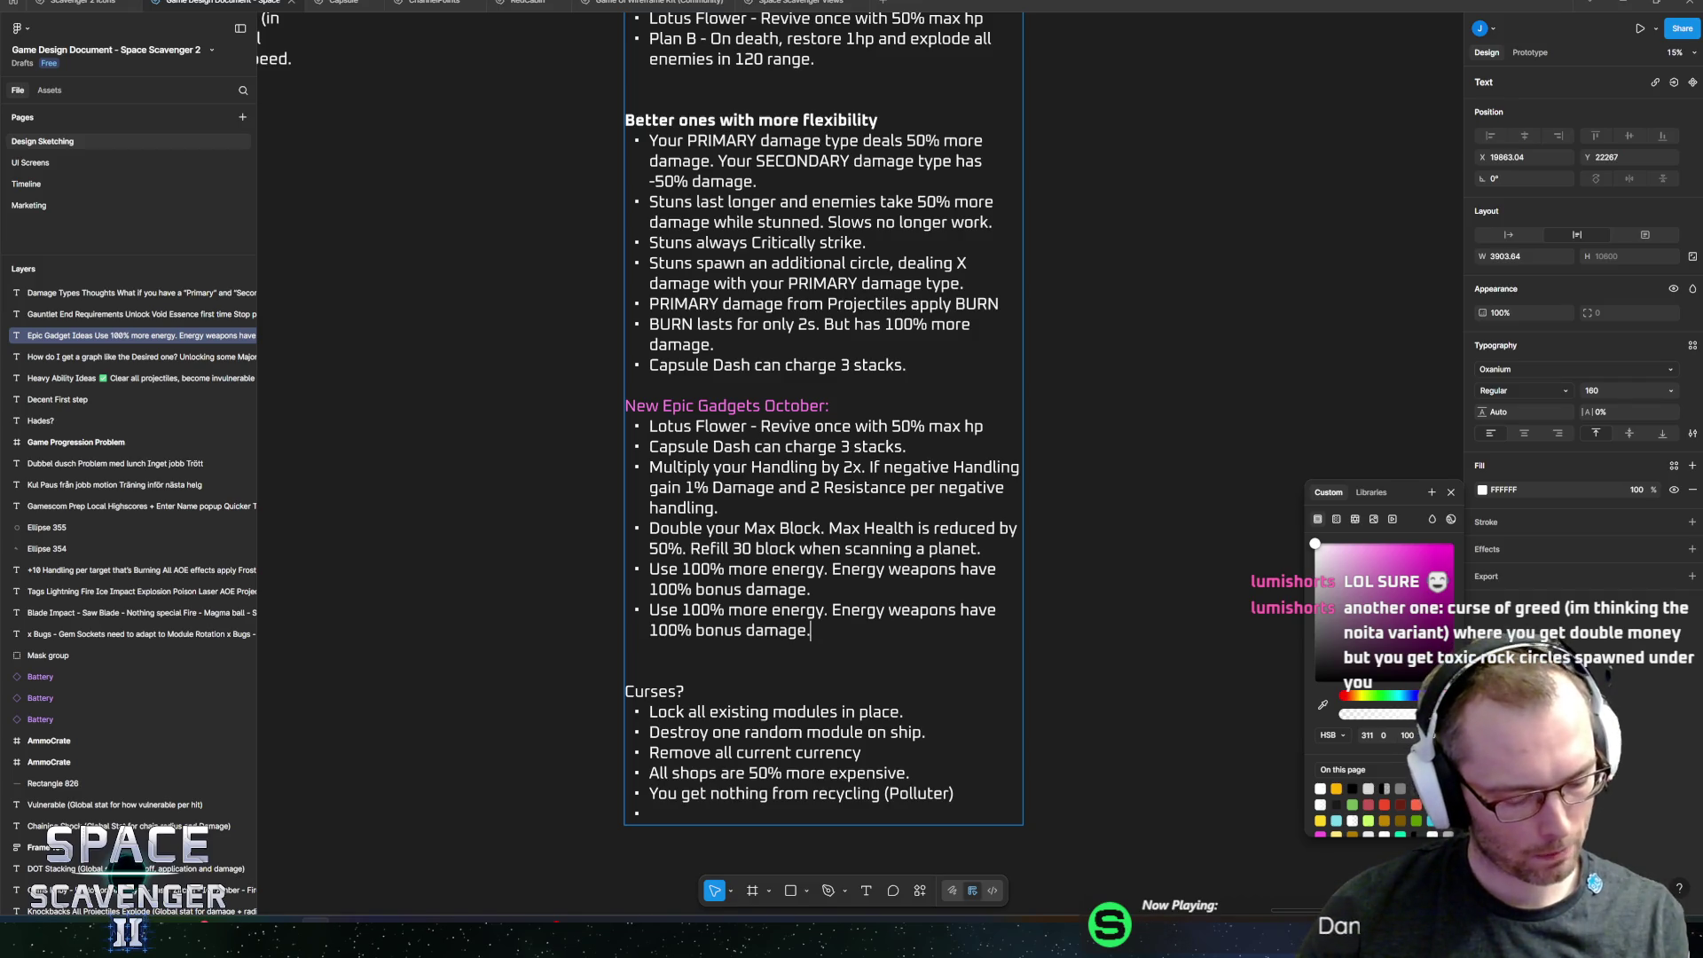
Reword the copy for ammo and add the bullet 'If Ammo is full, Ammo pickups regenerate Energy.'
double_click(797, 611)
type("am")
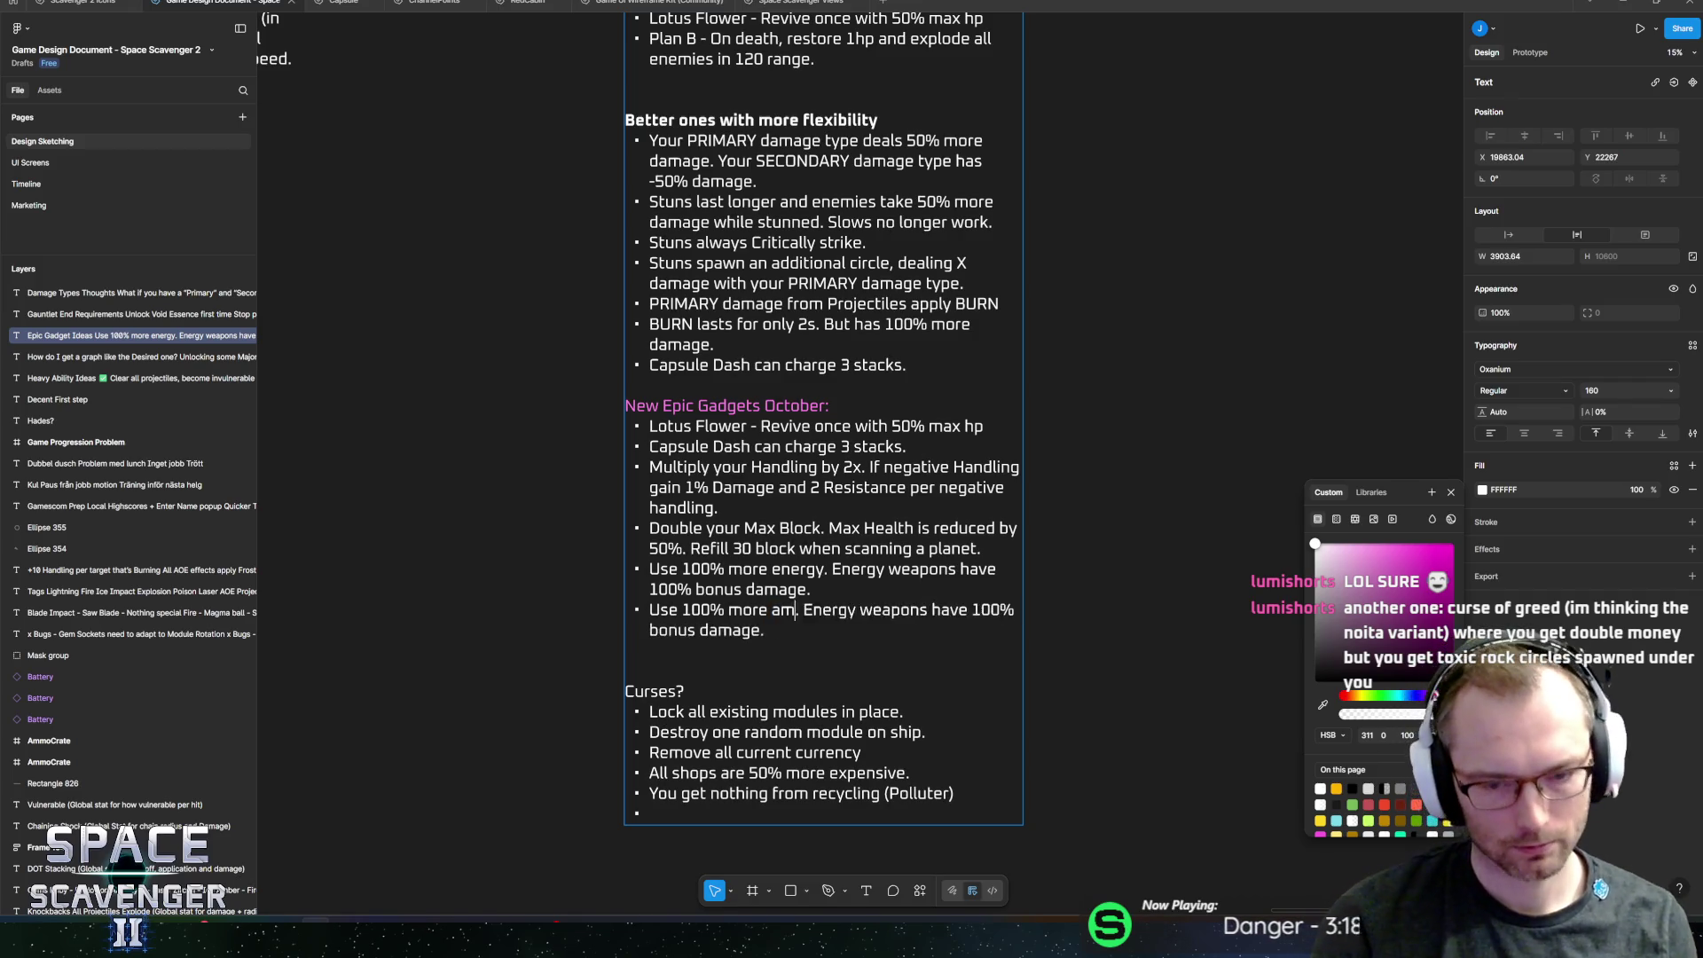
type("mo.")
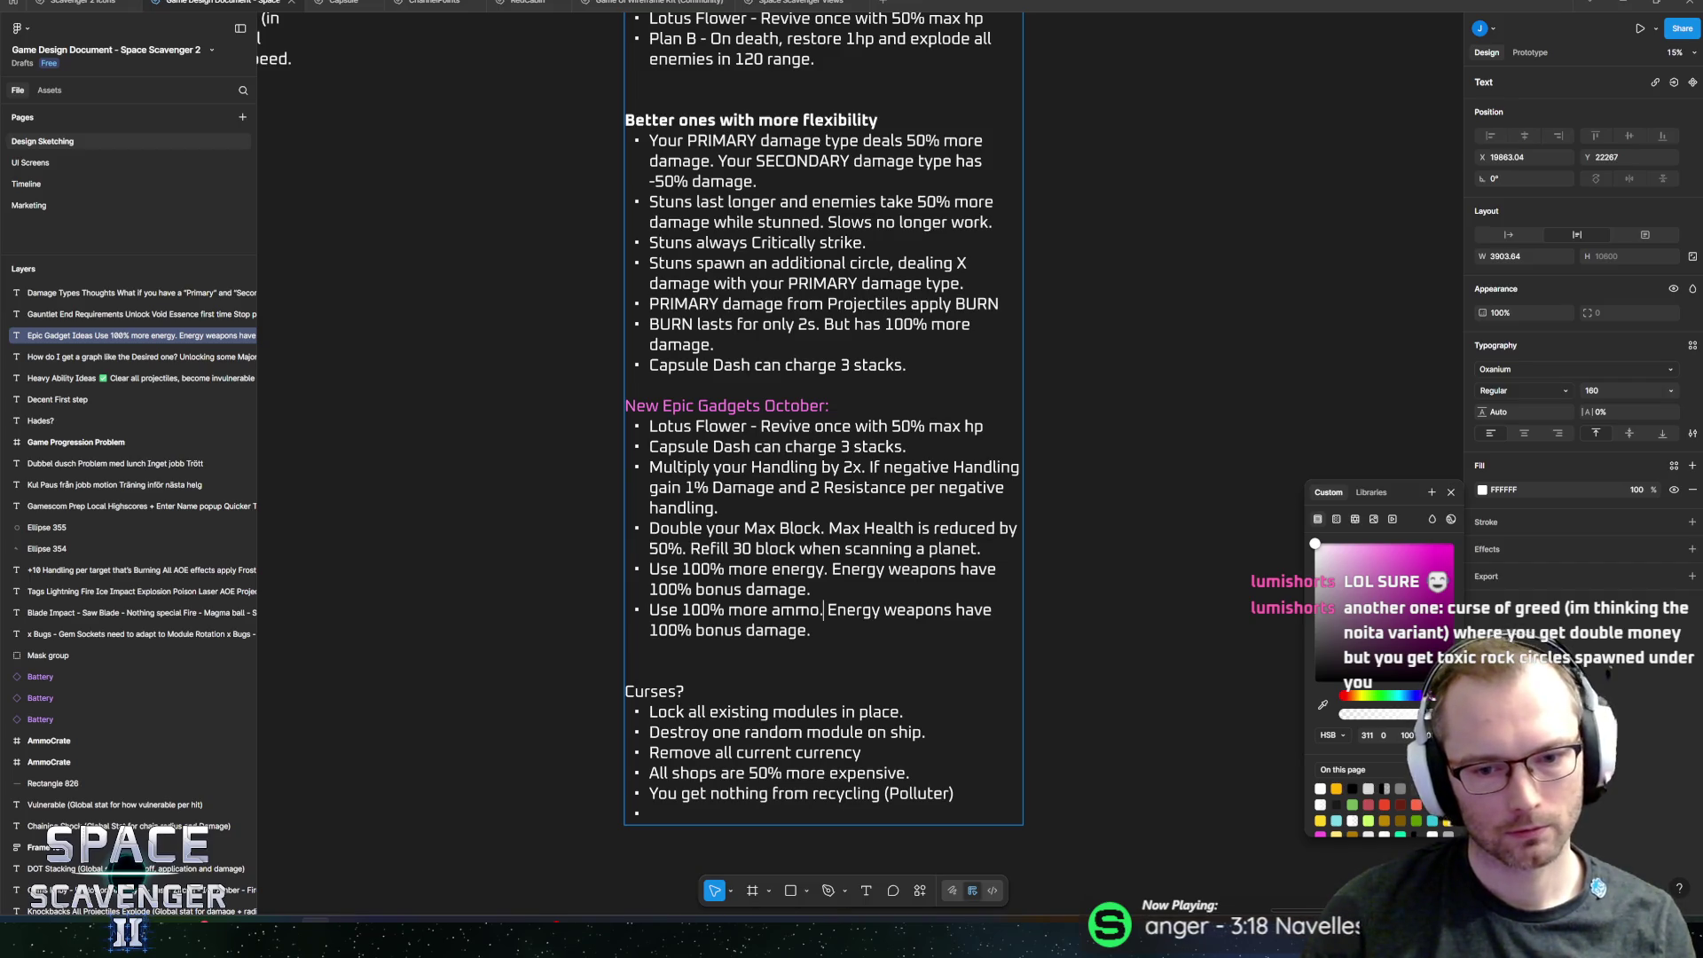
key("ctrl+shift+Right")
type("Ammo")
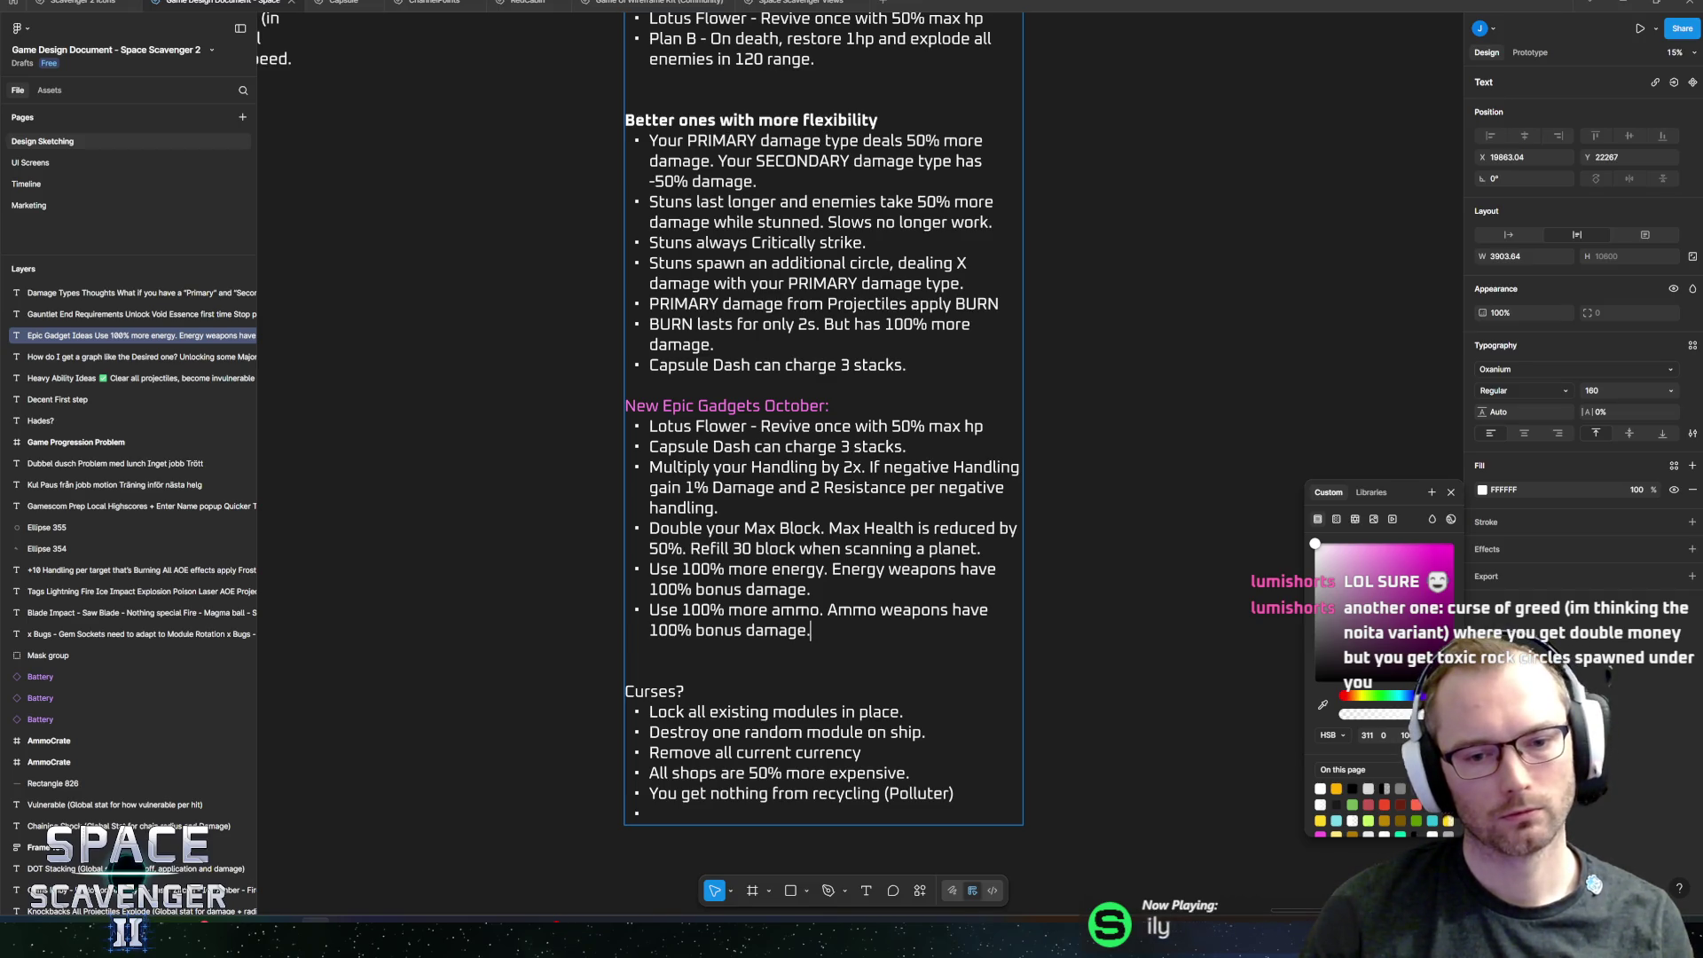
key("Return")
type("If Ammo is full, Ammo pickups regenerate ")
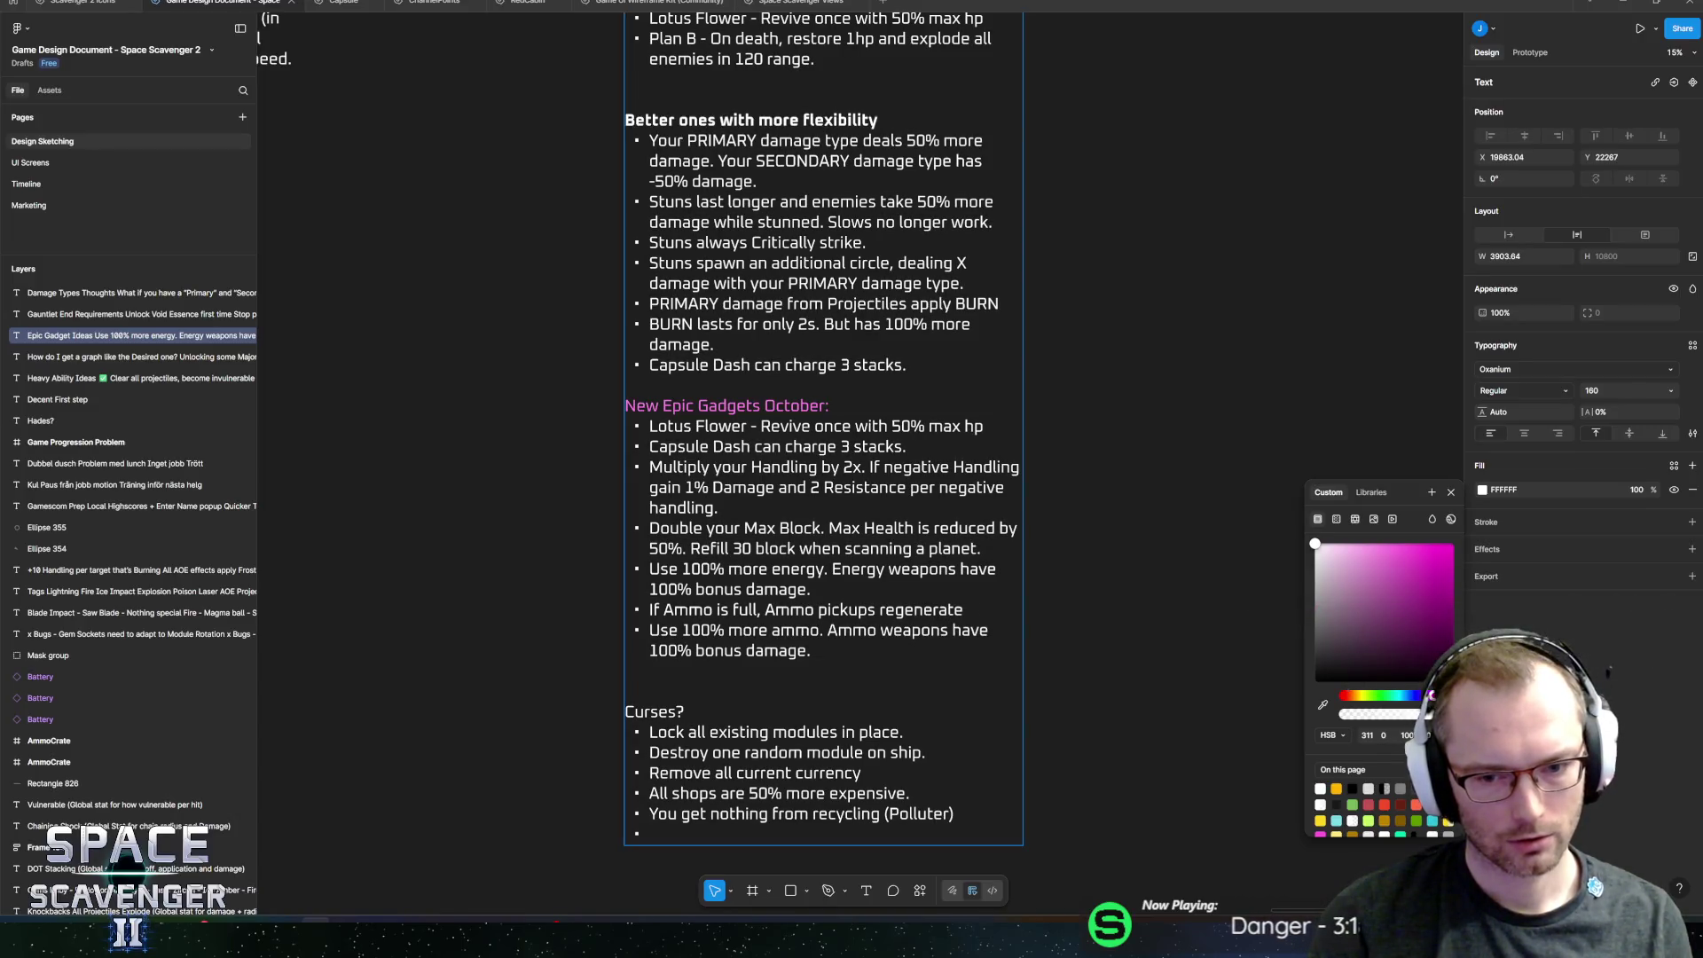
type("Energy.")
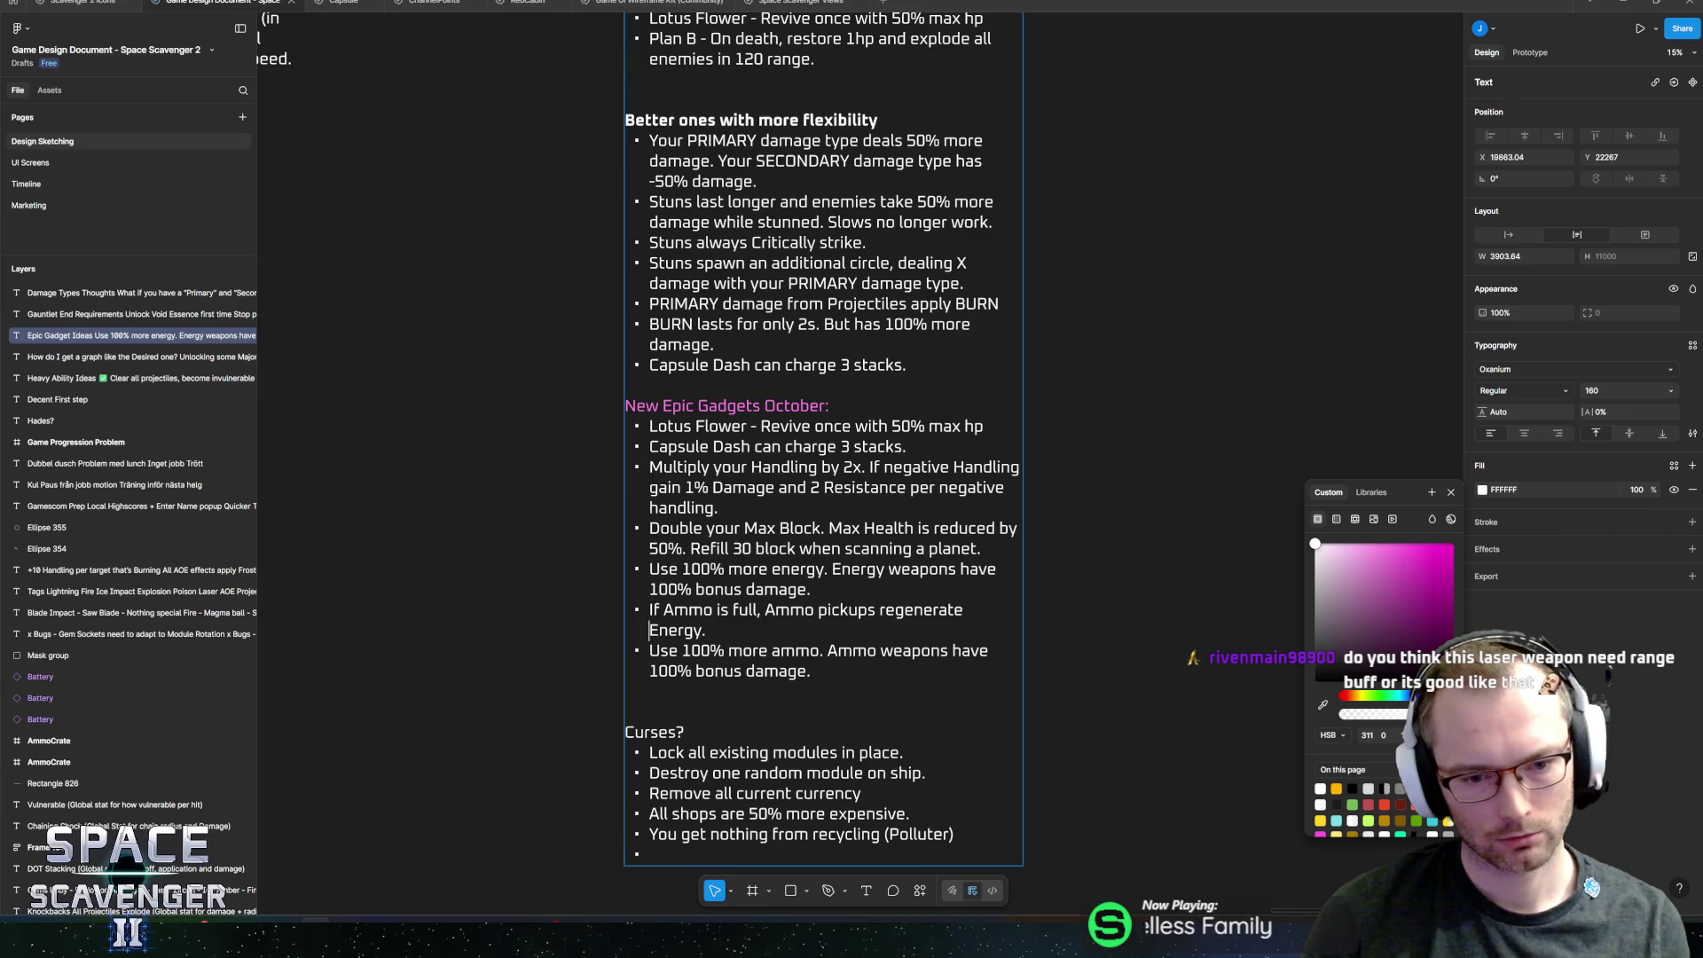
Extend the bullet to 'Energy equal to 25% of the ammo picked up.' and add 'Energy regen is halved.'
key("Left")
key("Left")
key("Left")
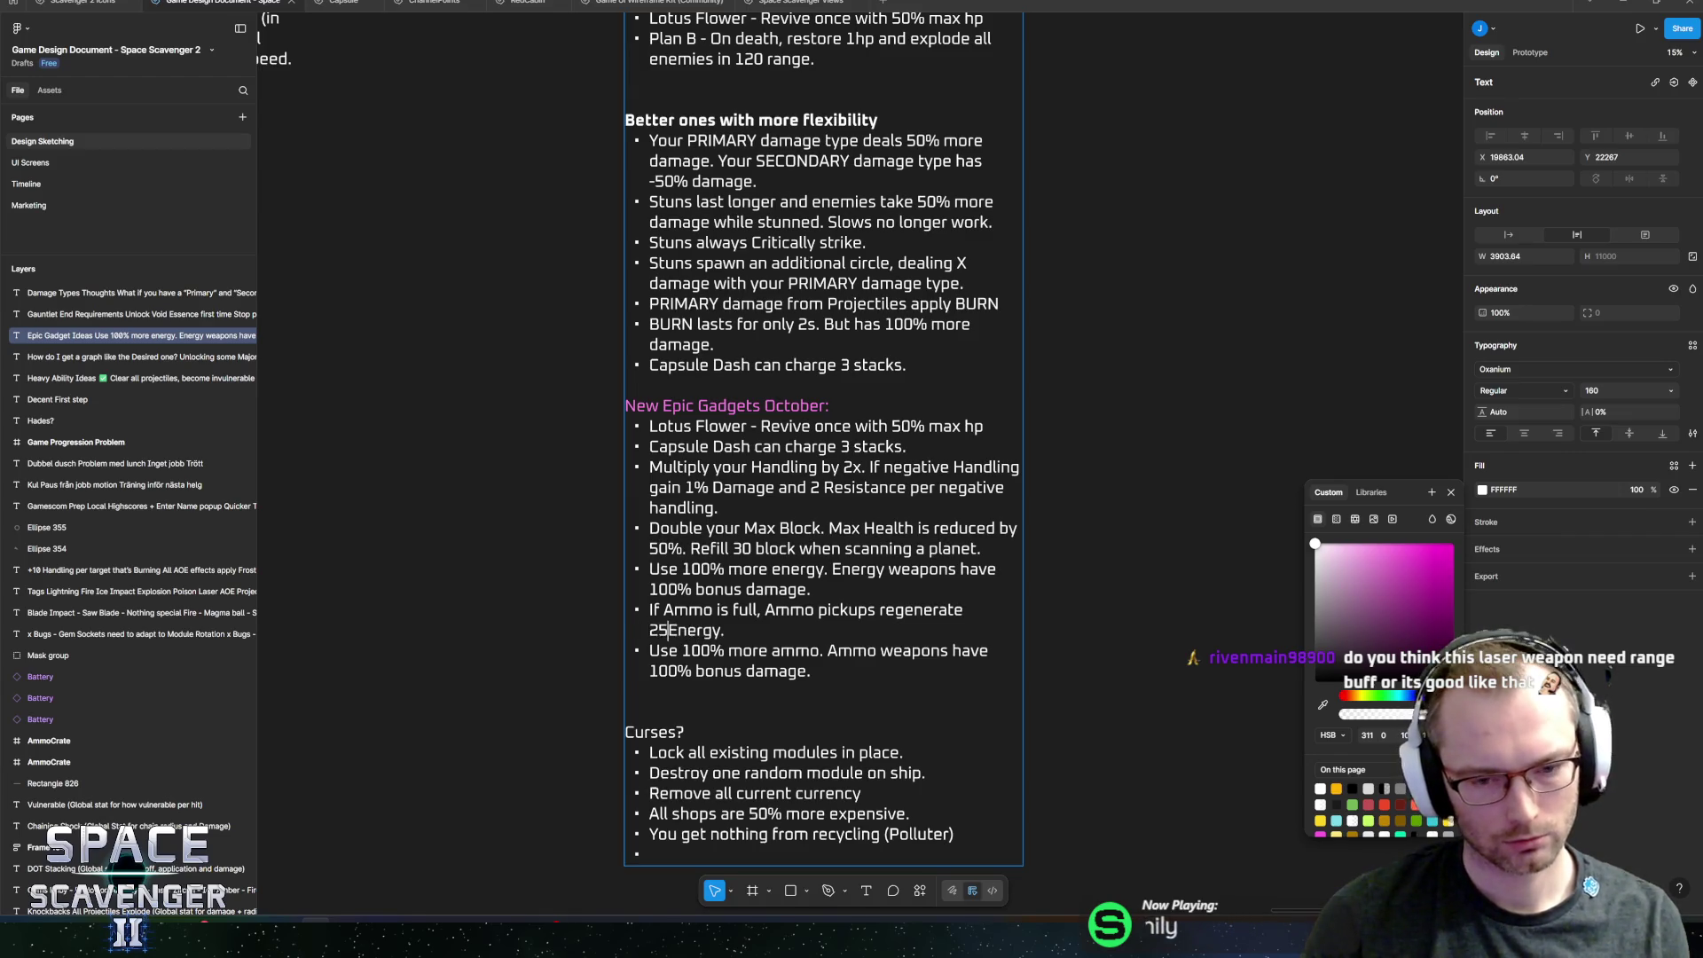
type("25%")
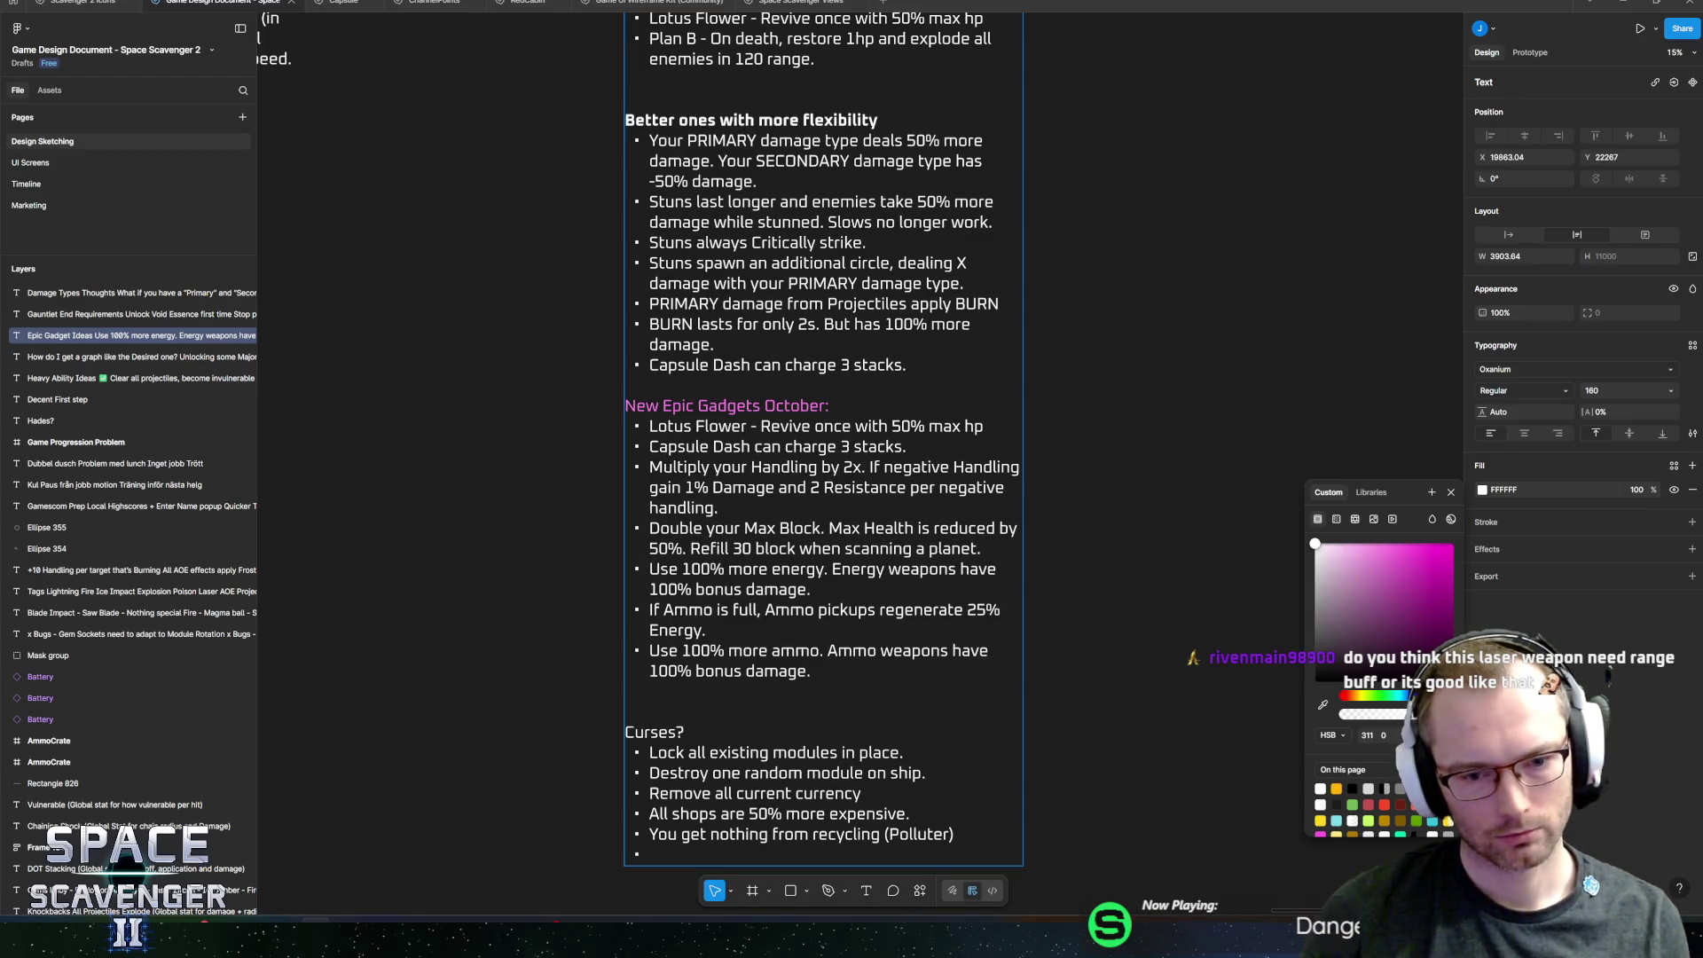
key("Left")
key("Left")
key("Left")
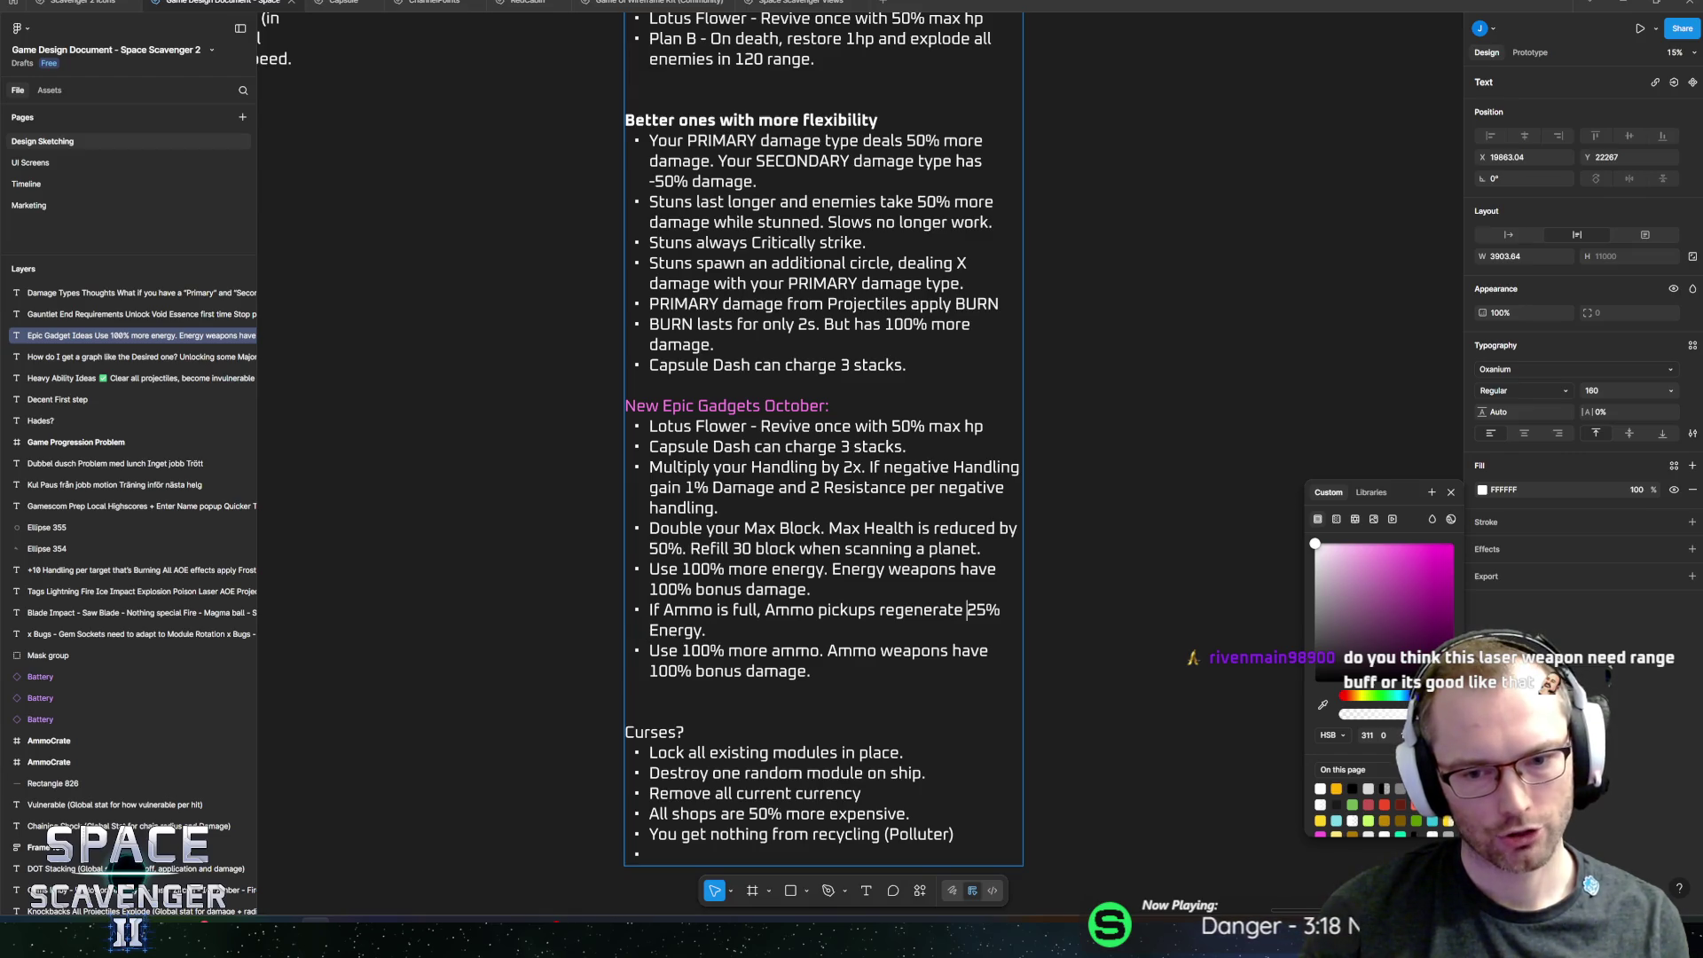
key("shift+Left")
key("shift+Left")
key("shift+Left")
key("BackSpace")
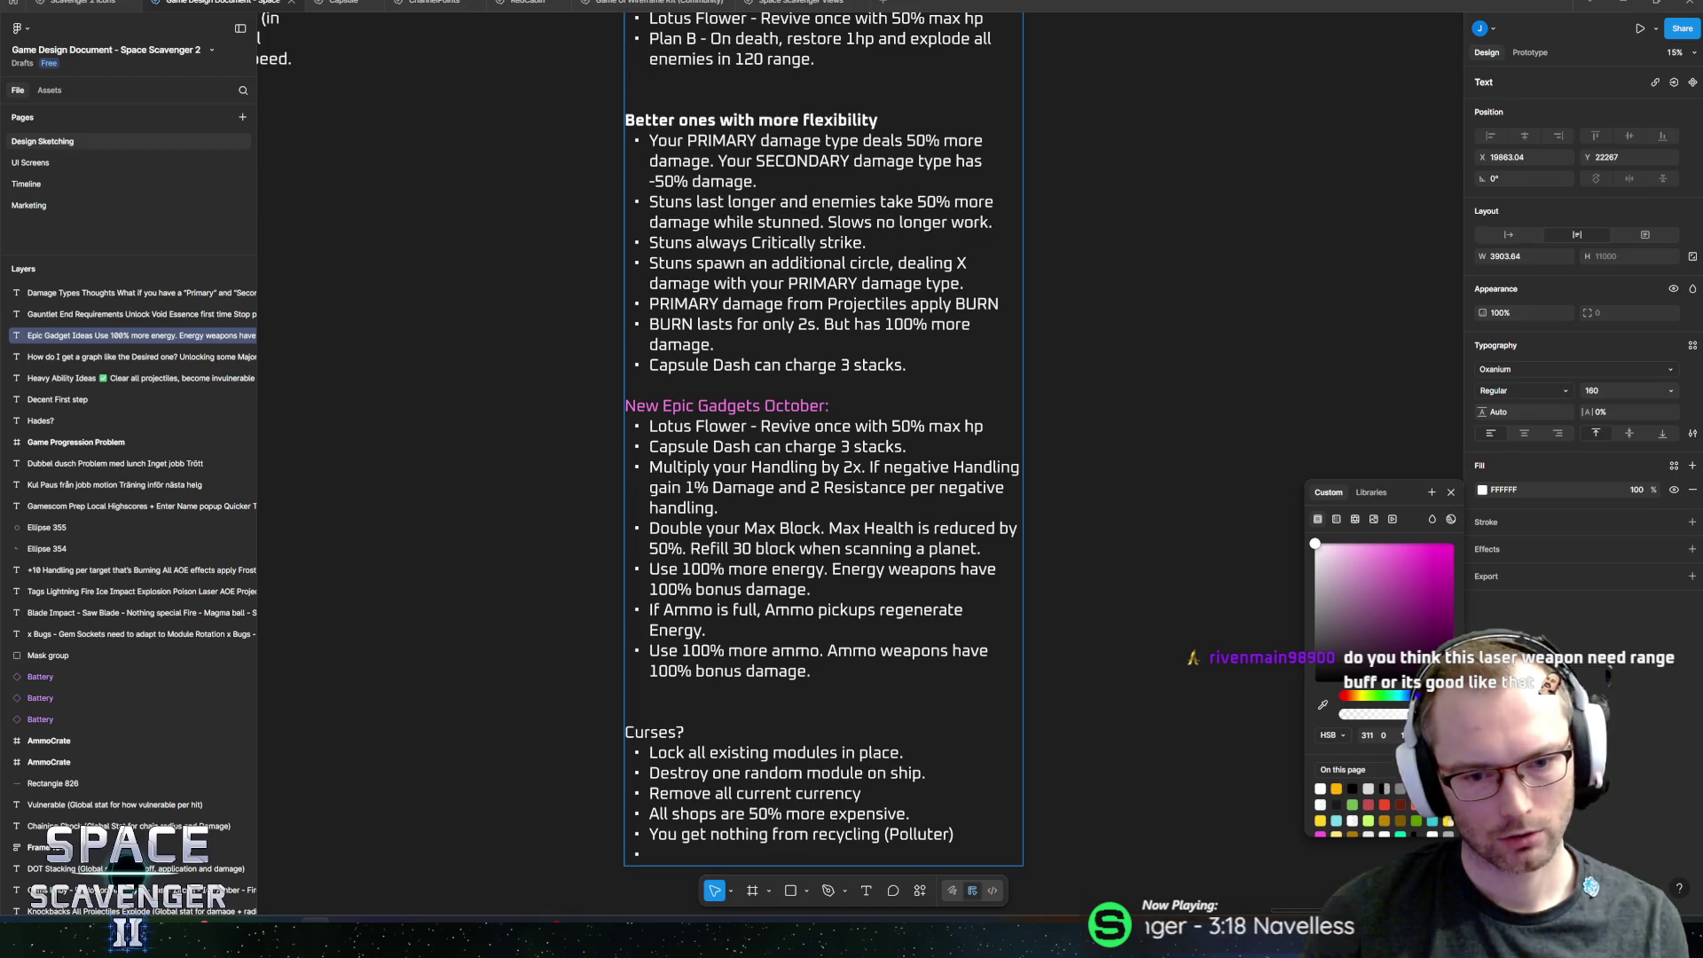
type("equal ")
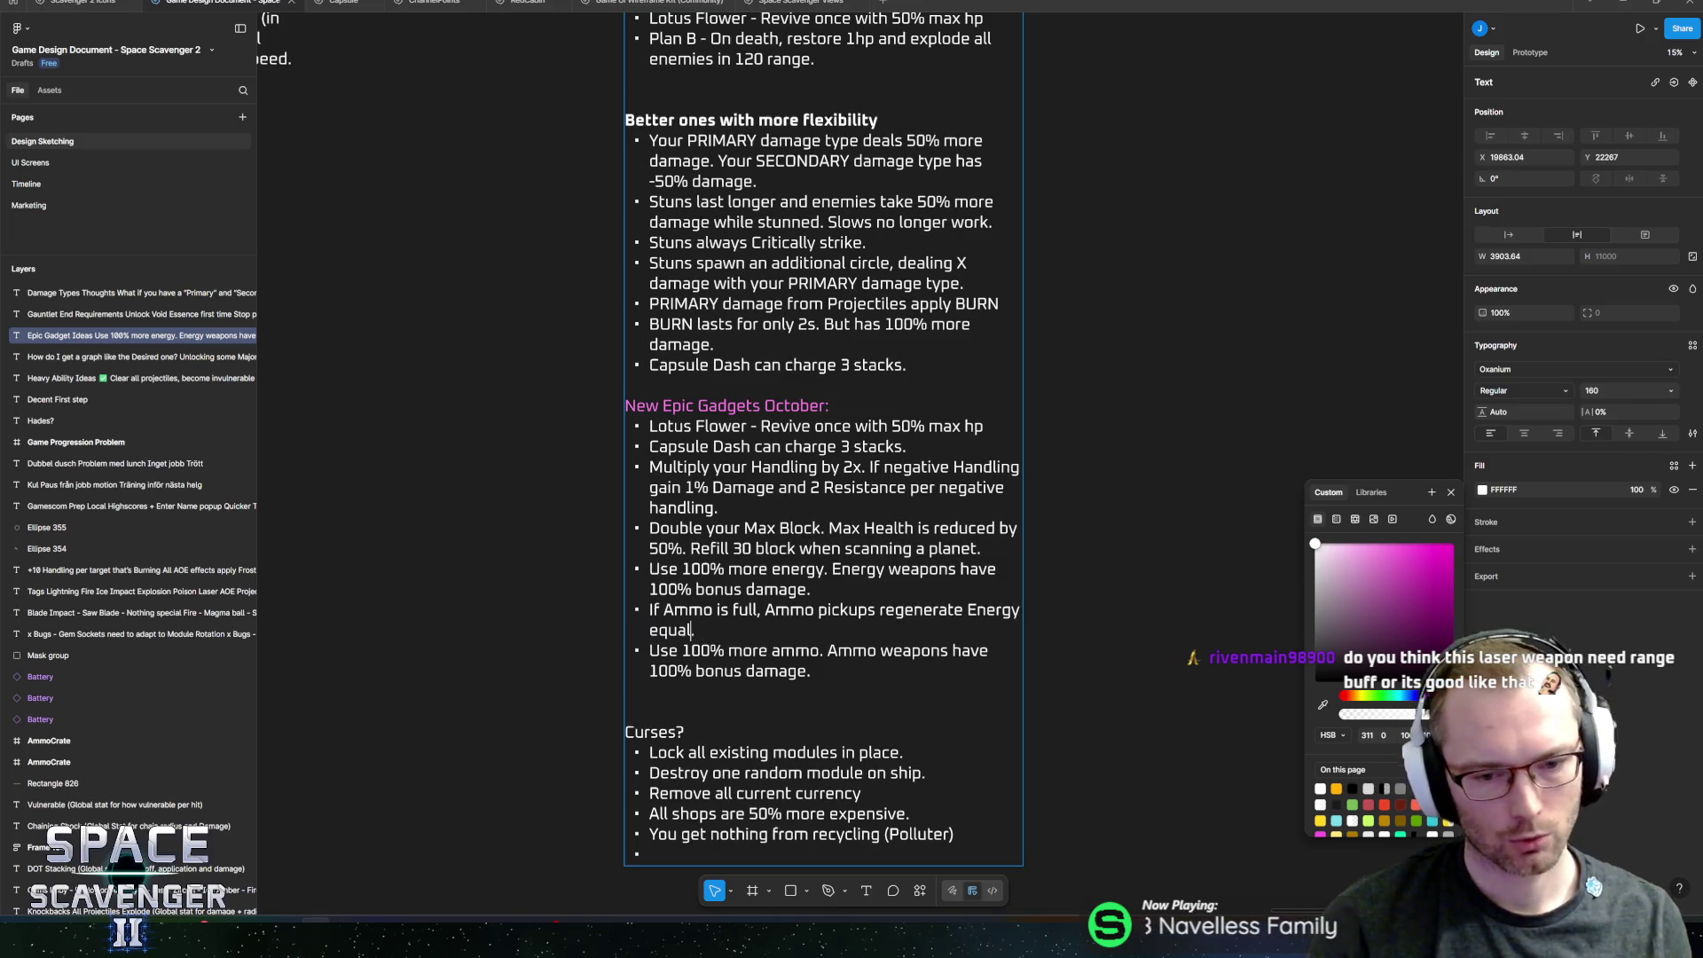
type("to 25")
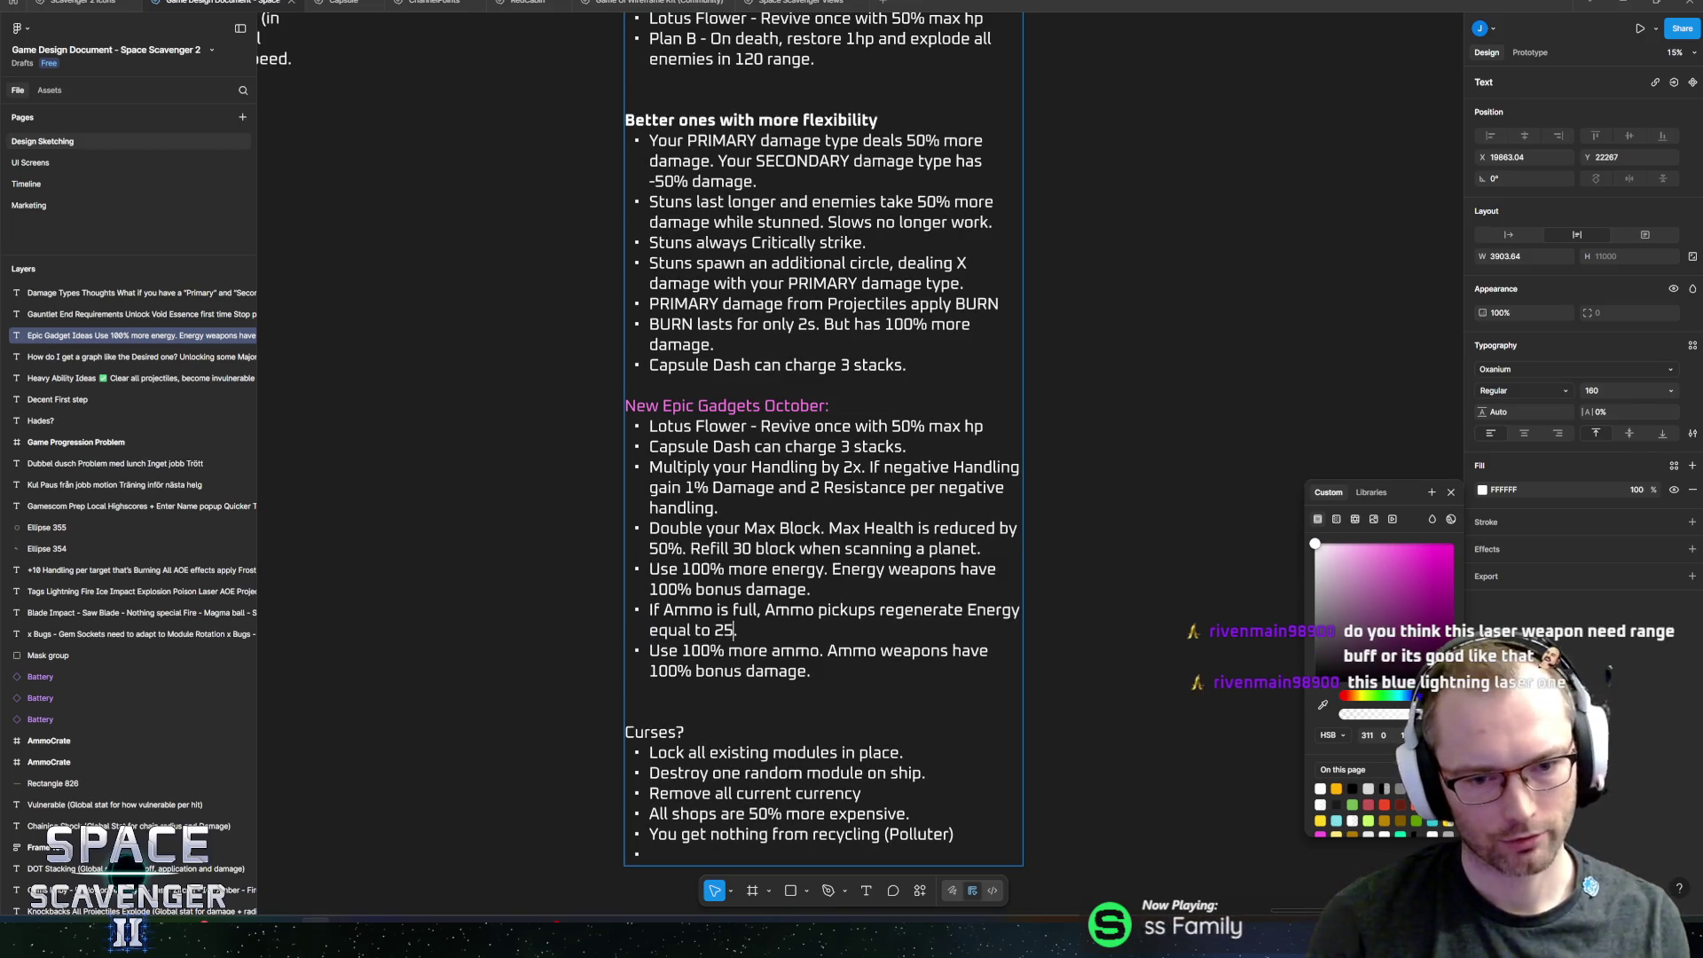
type("% of the ")
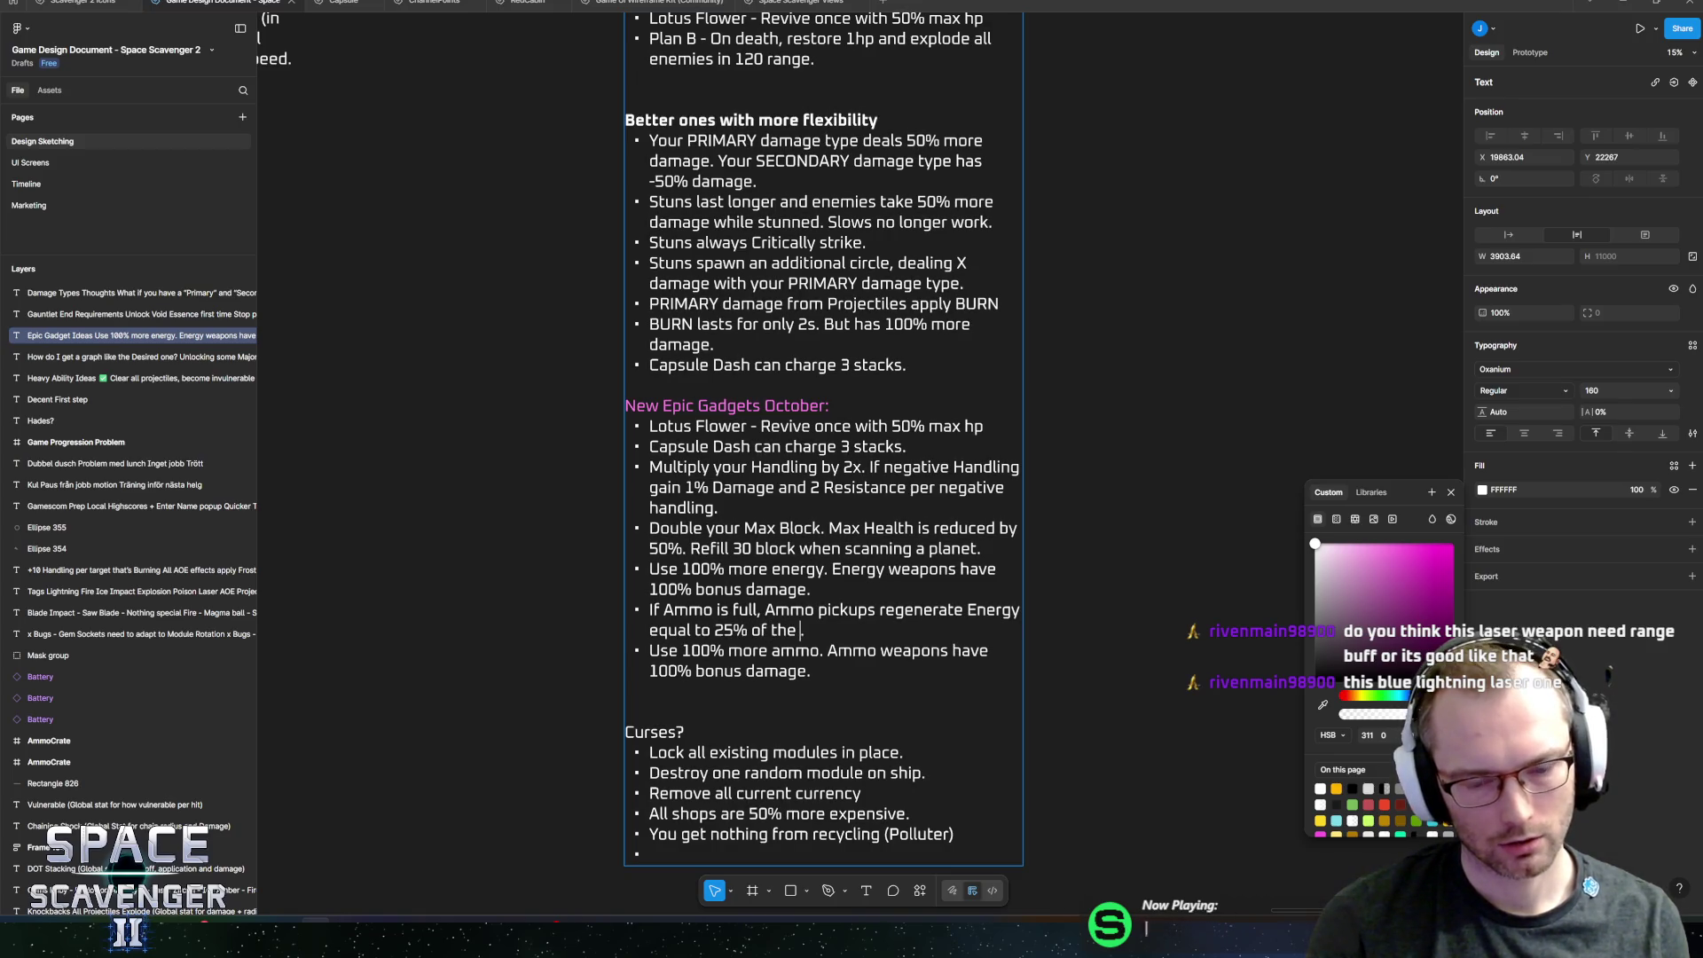
type("ammo picked up.")
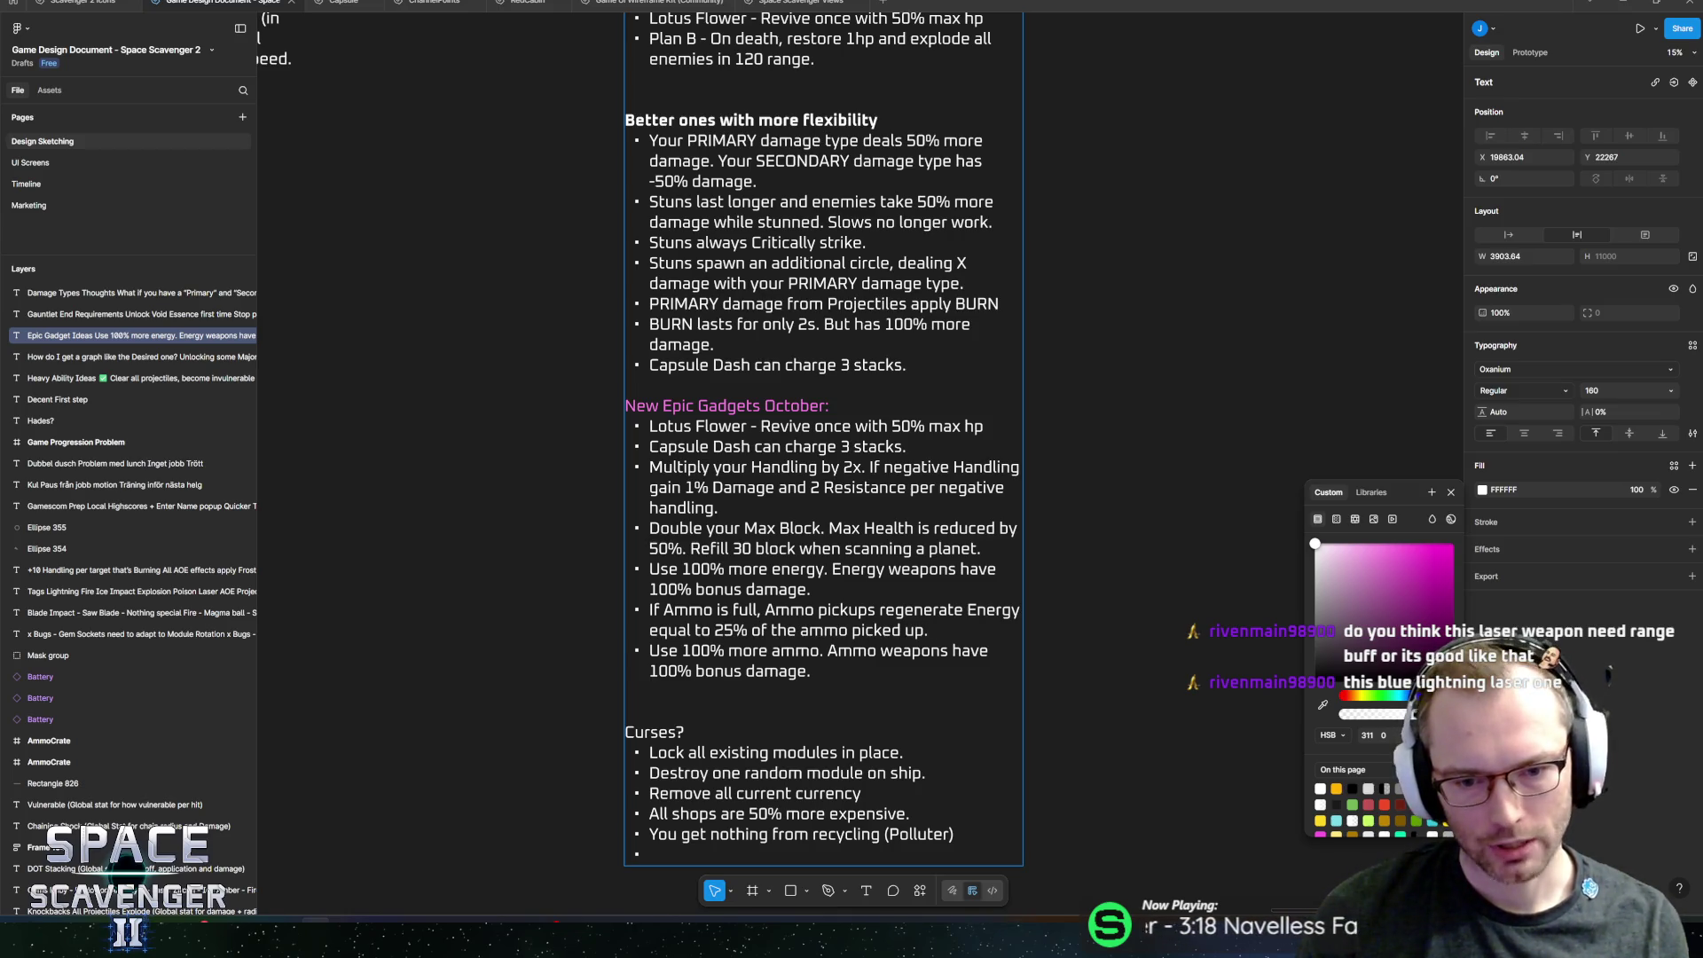
type(" Energy r")
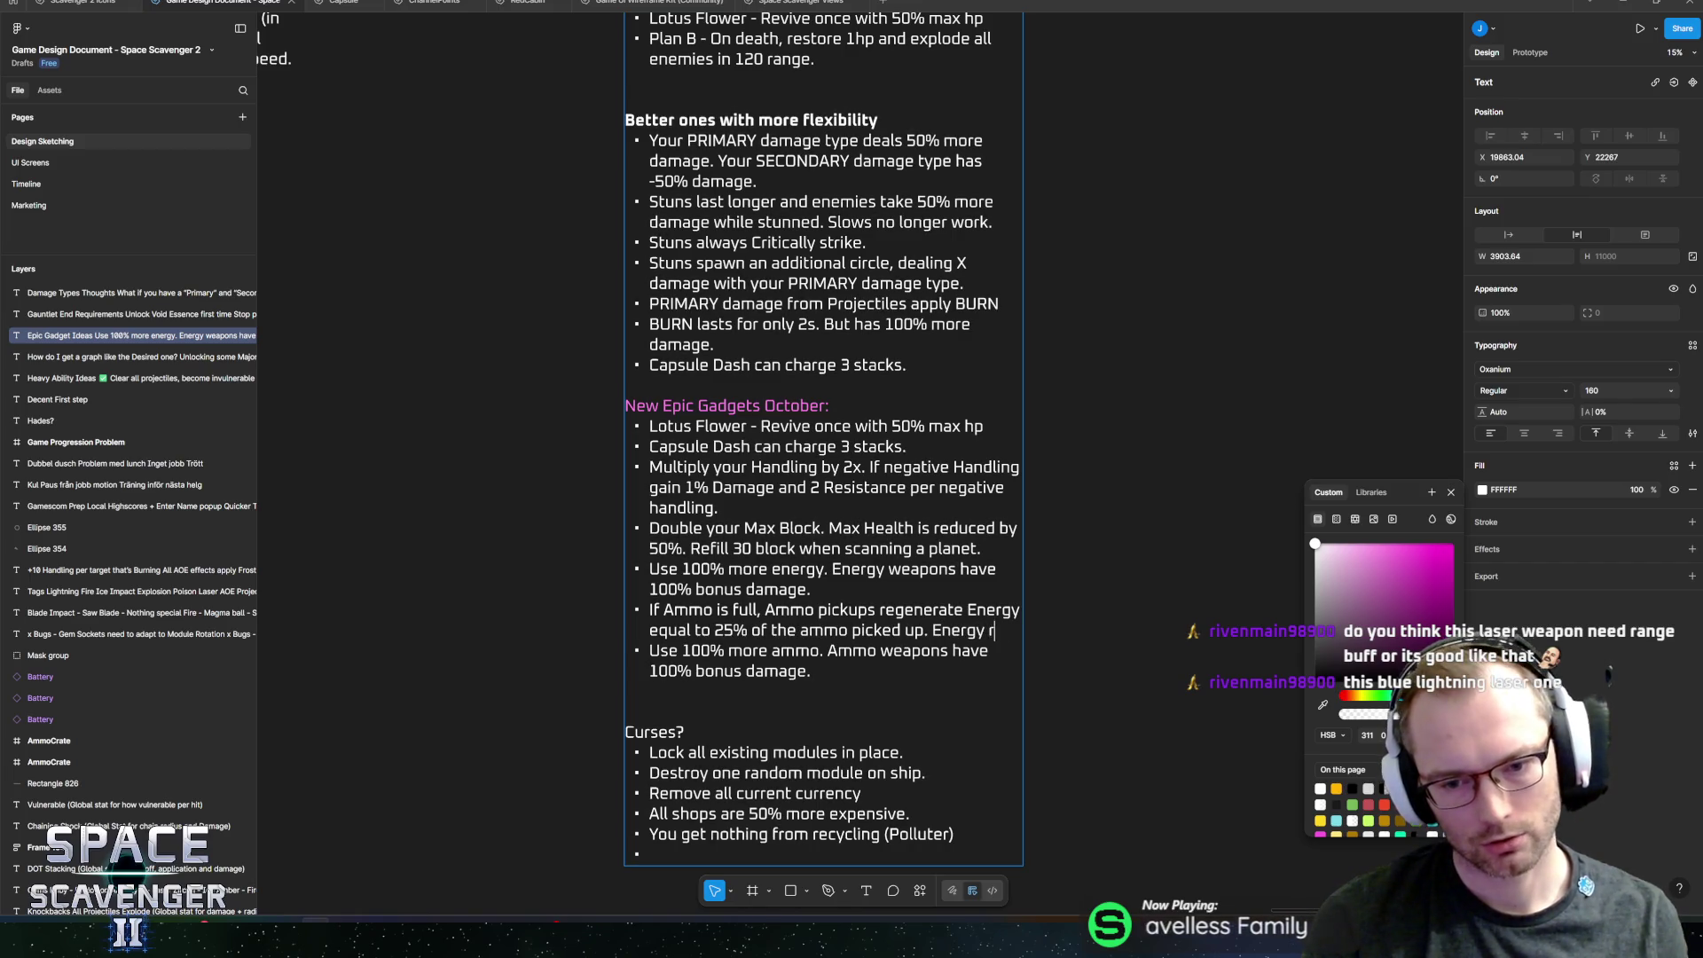
type("egen is")
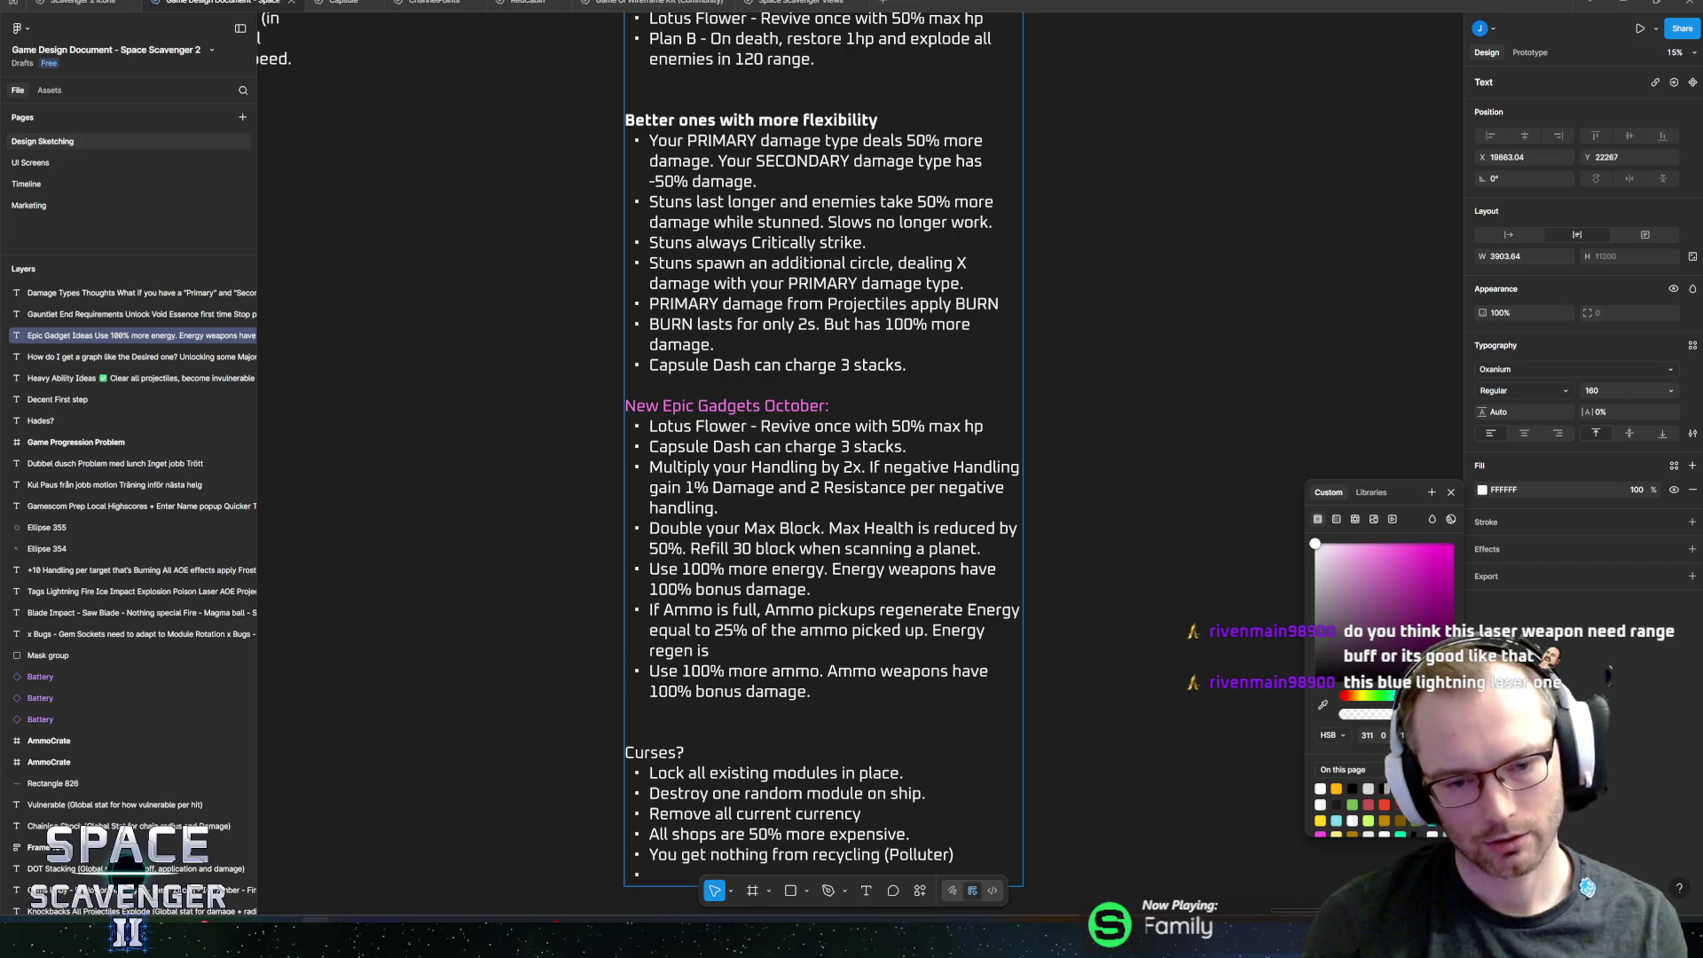
type(" halved.")
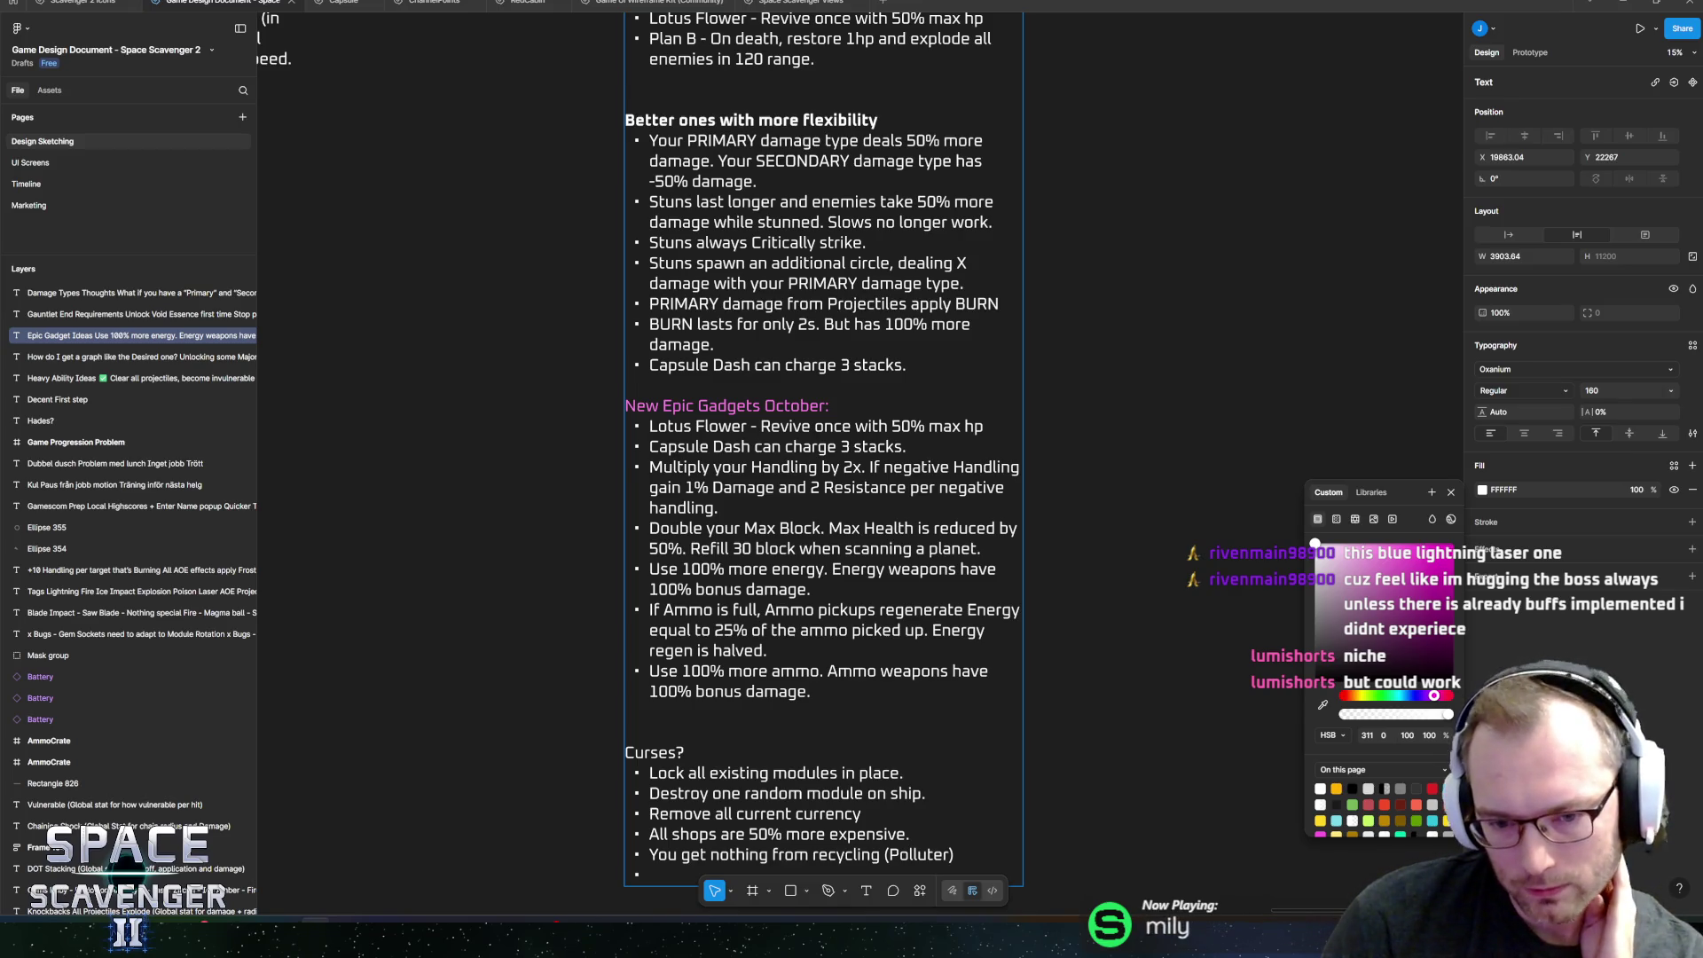
left_click(810, 670)
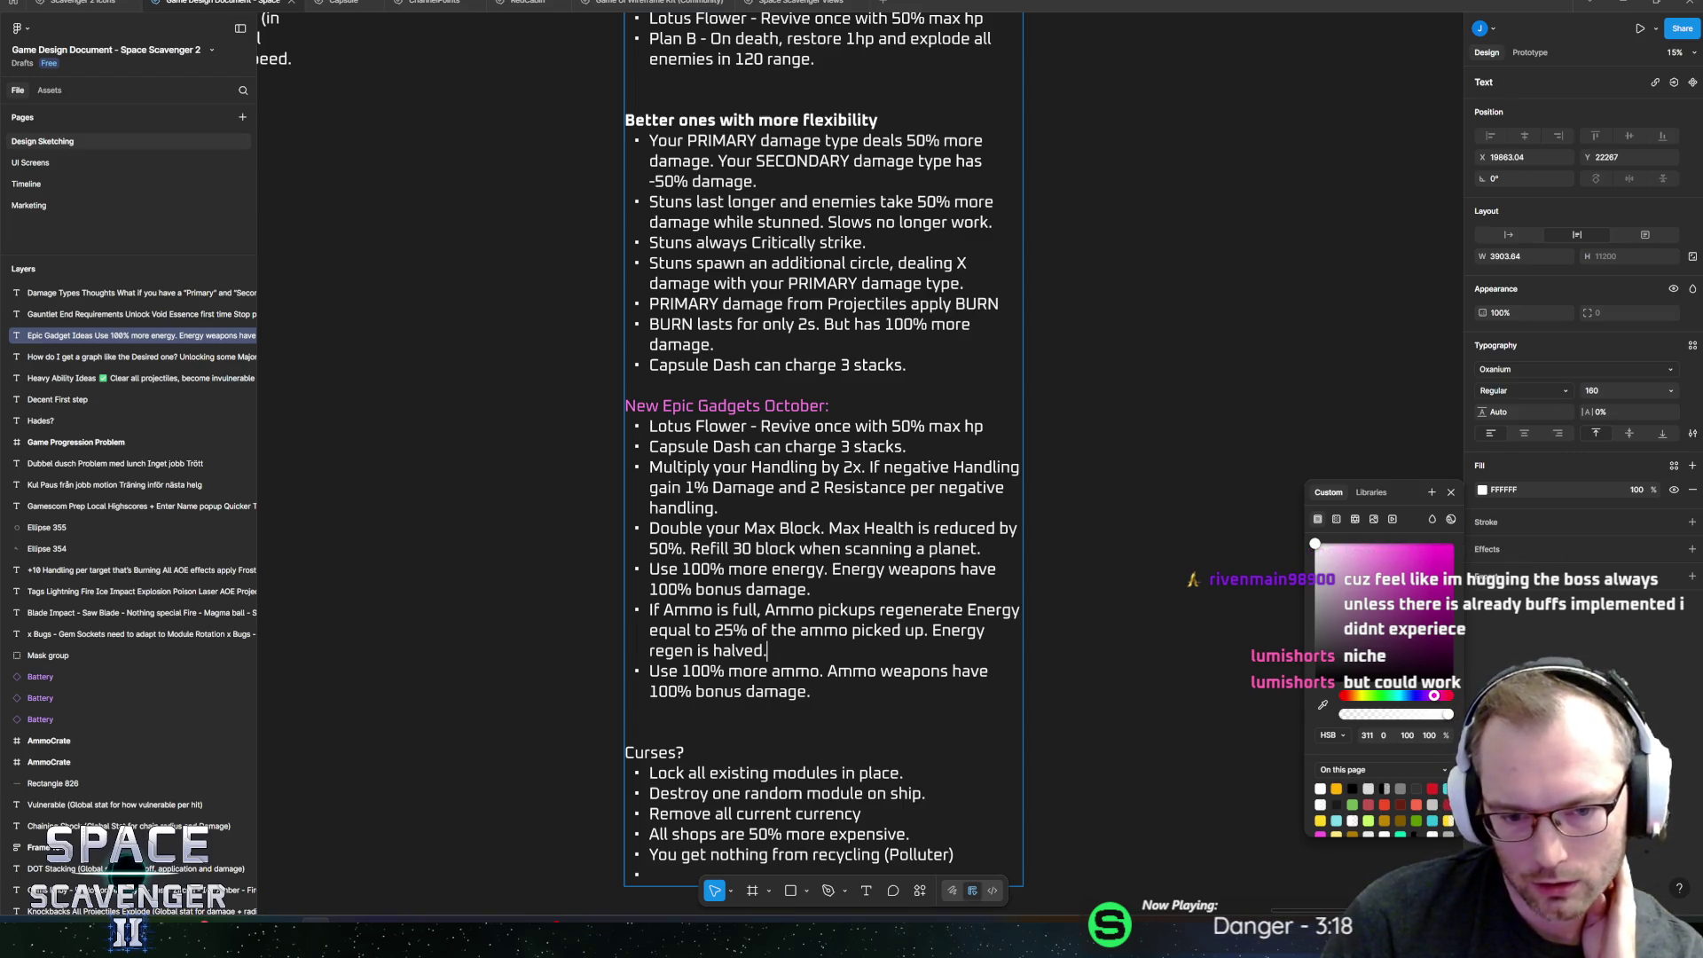
left_click(810, 691)
left_click(810, 670)
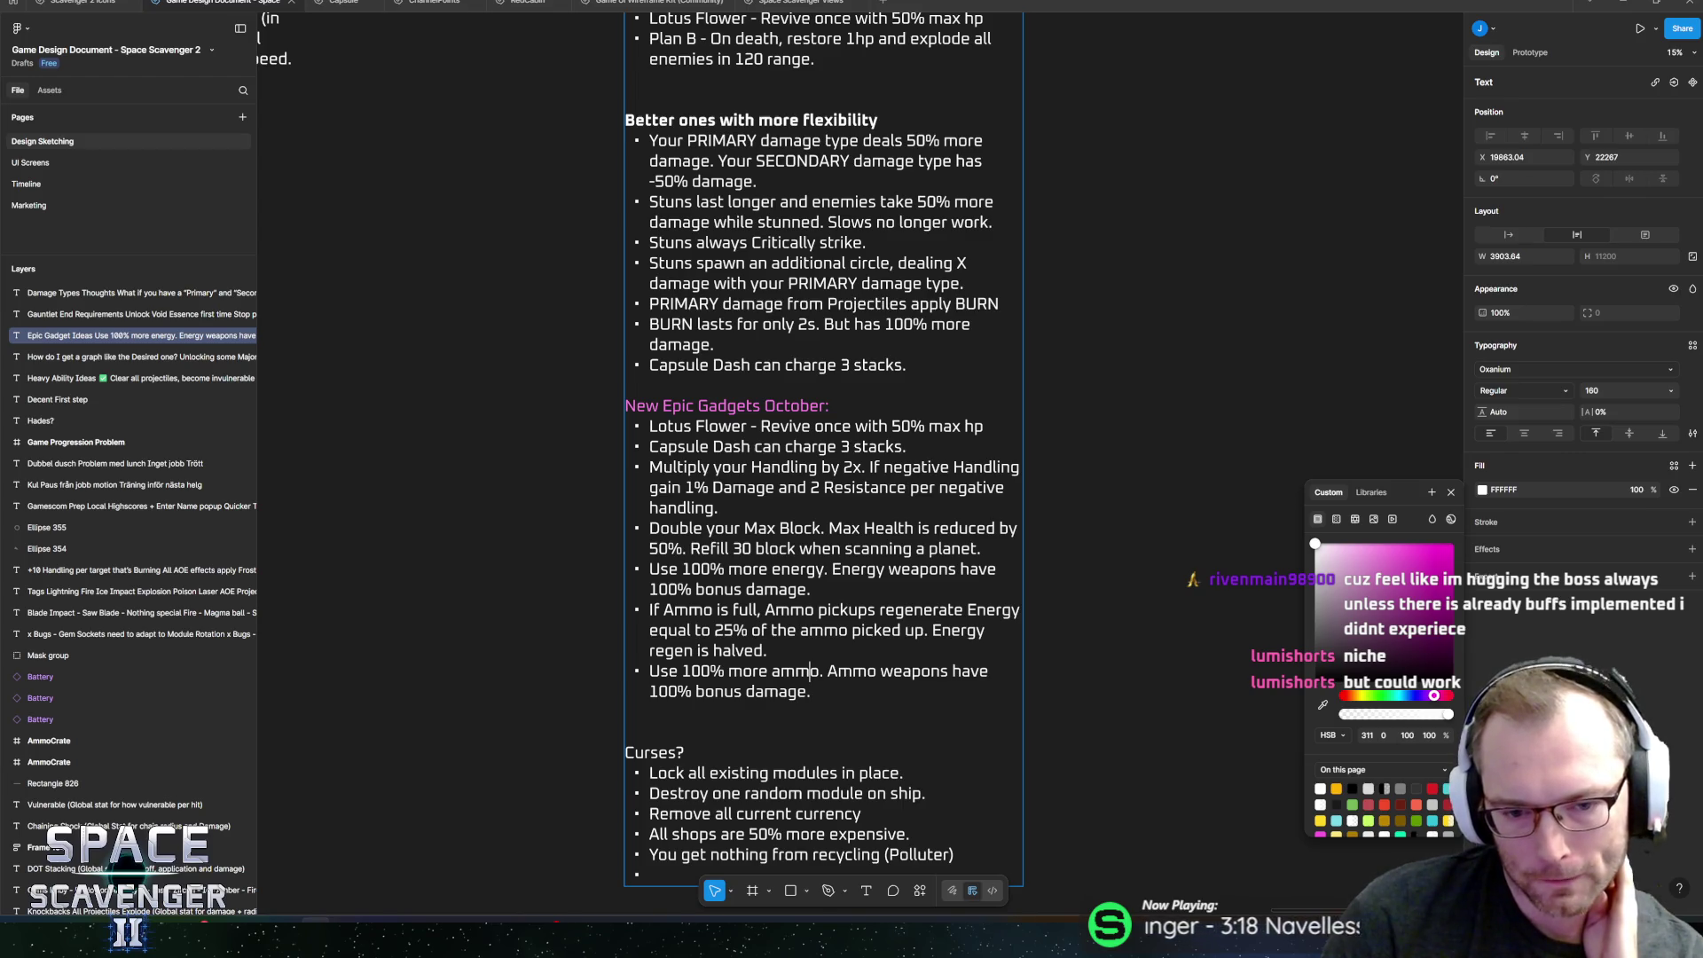
left_click(810, 691)
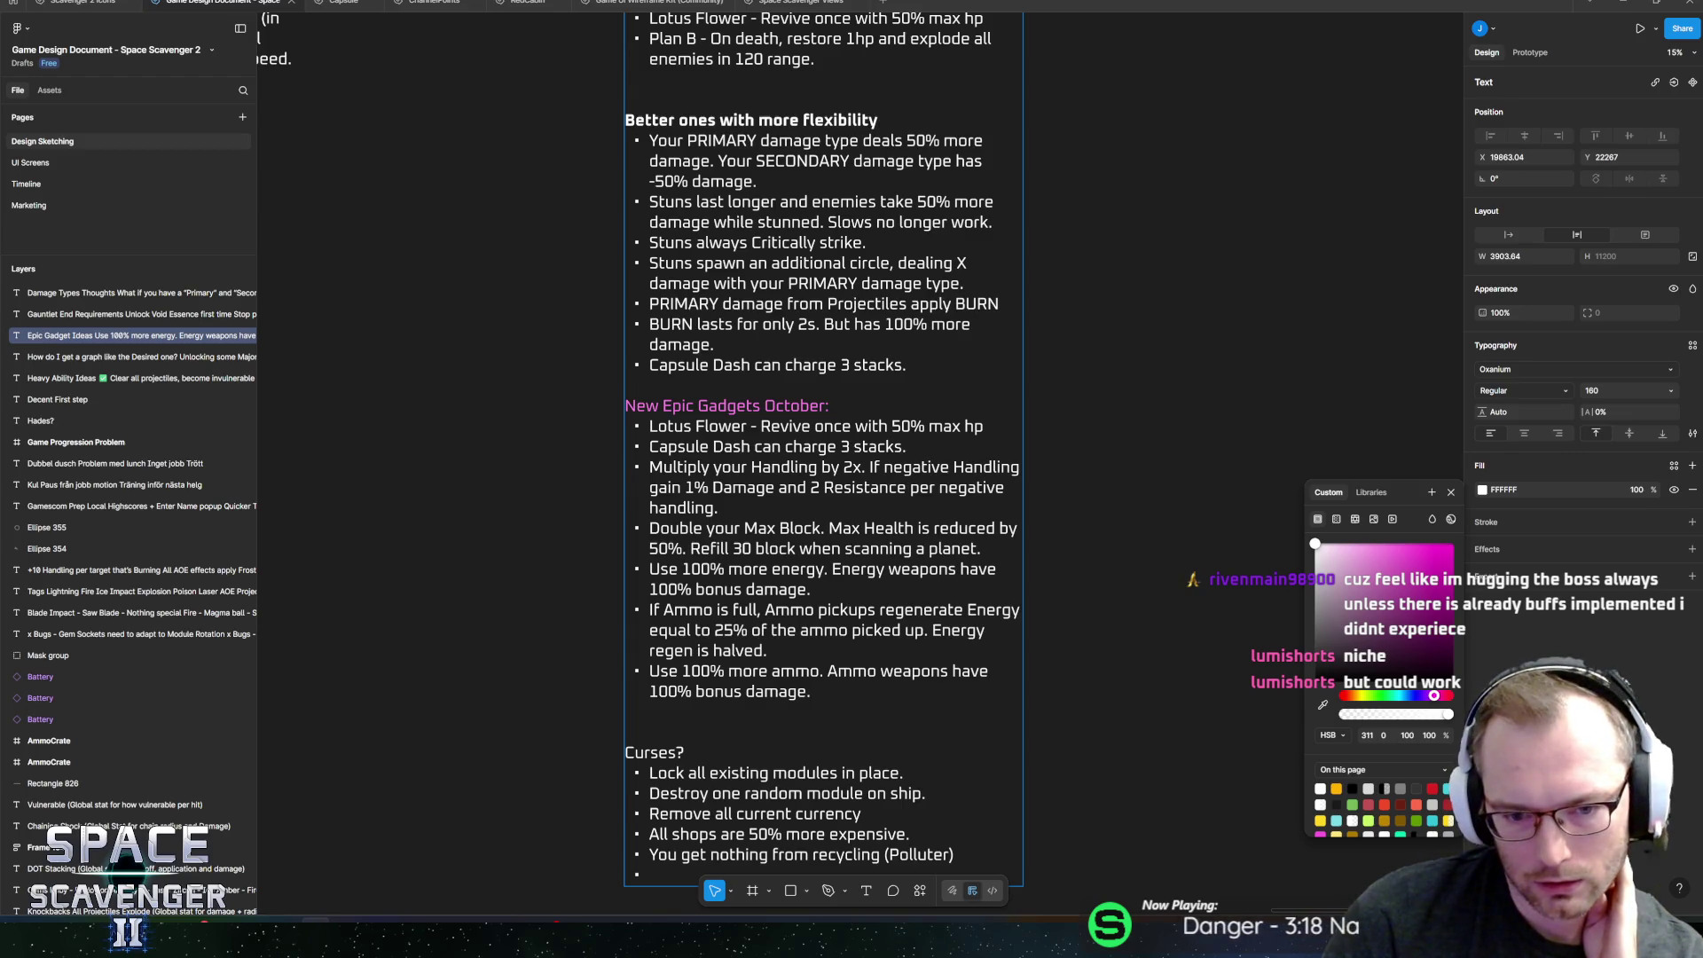
left_click(767, 651)
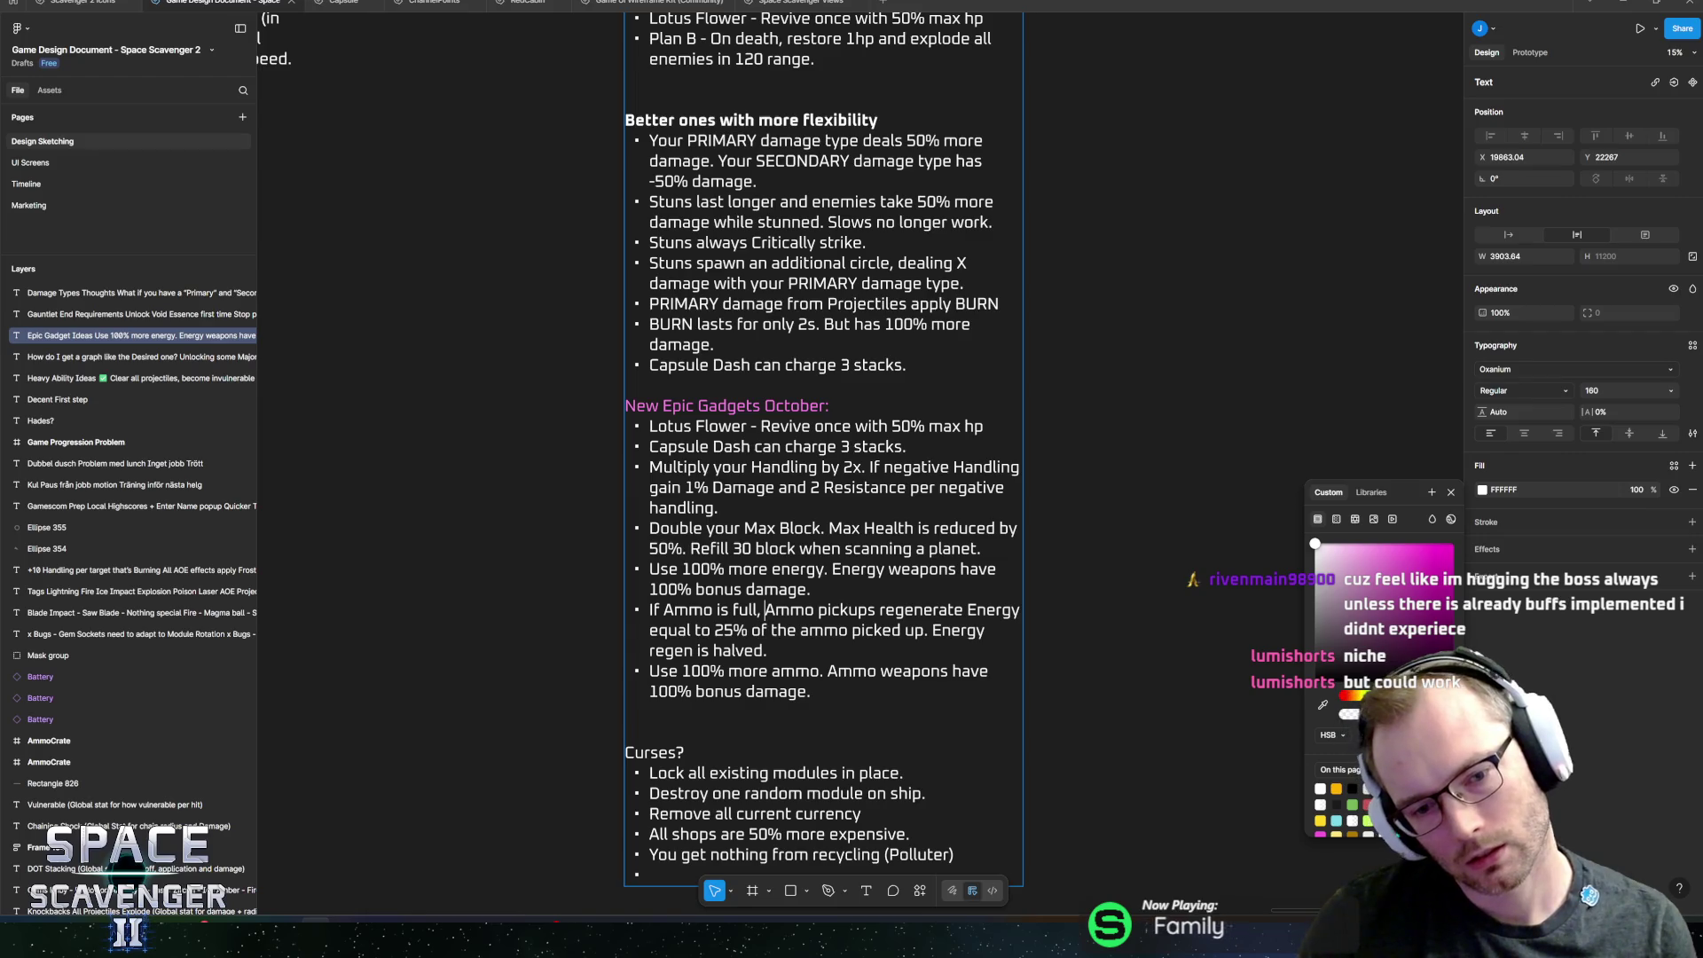
Delete 'If Ammo is full, ' and replace 'Energy regen is halved.' with 'Ammo pickups no longer grant ammo.'
key("shift+Home")
key("BackSpace")
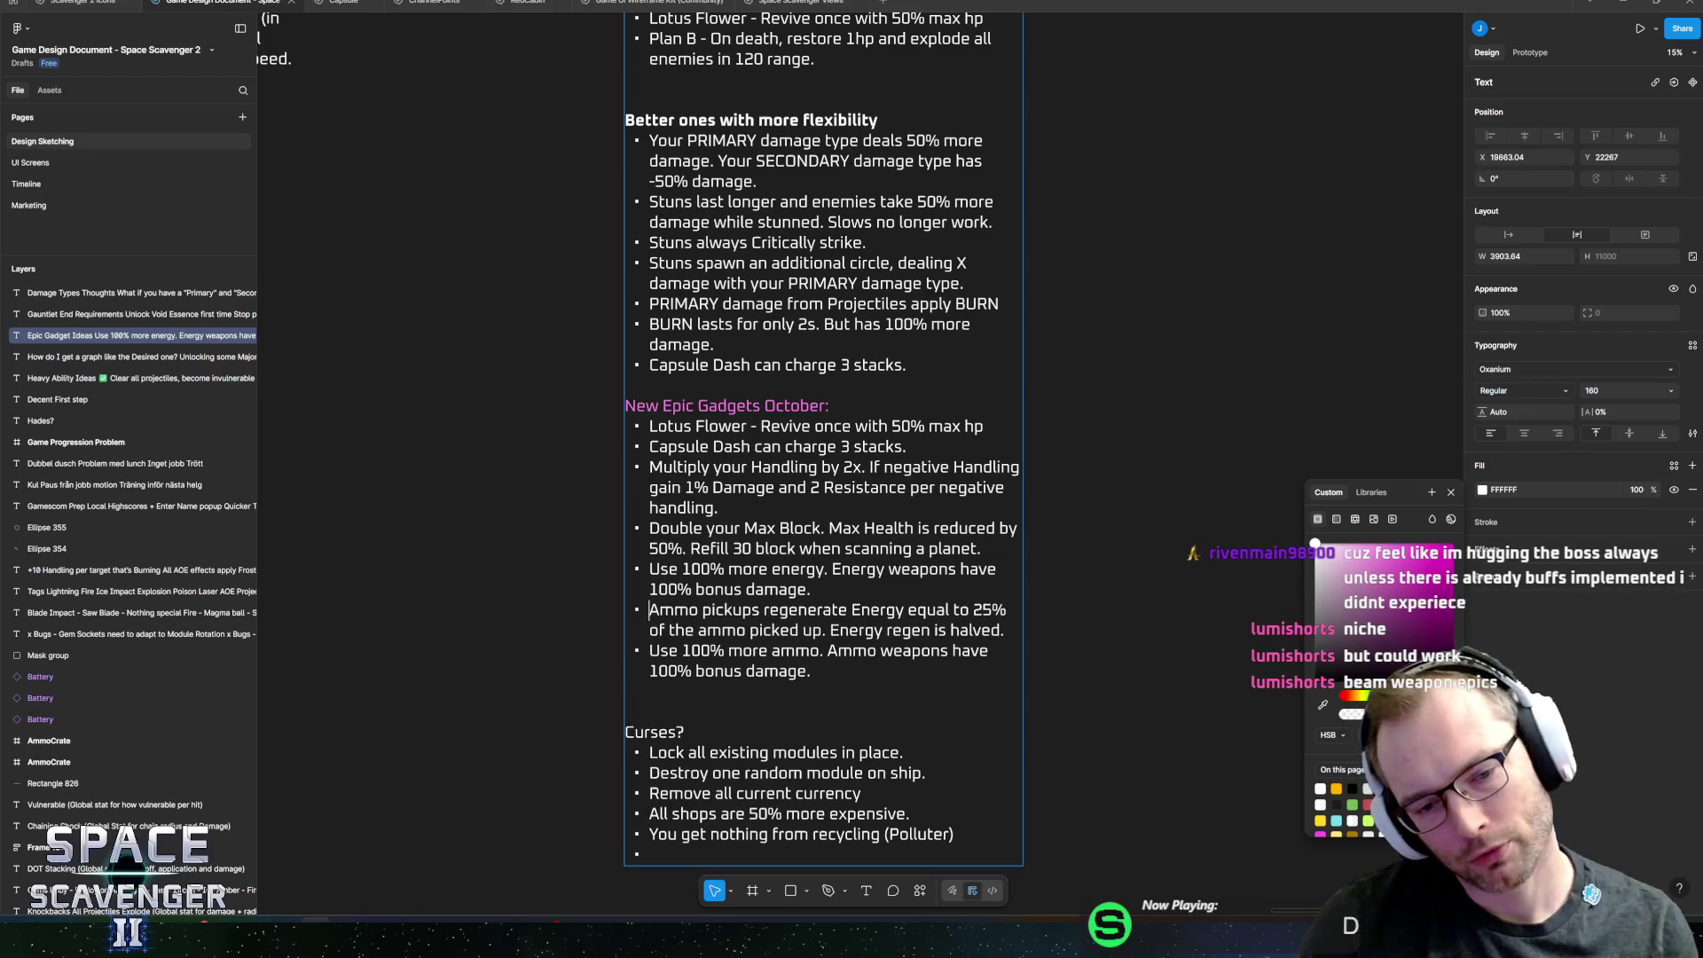
left_click(699, 610)
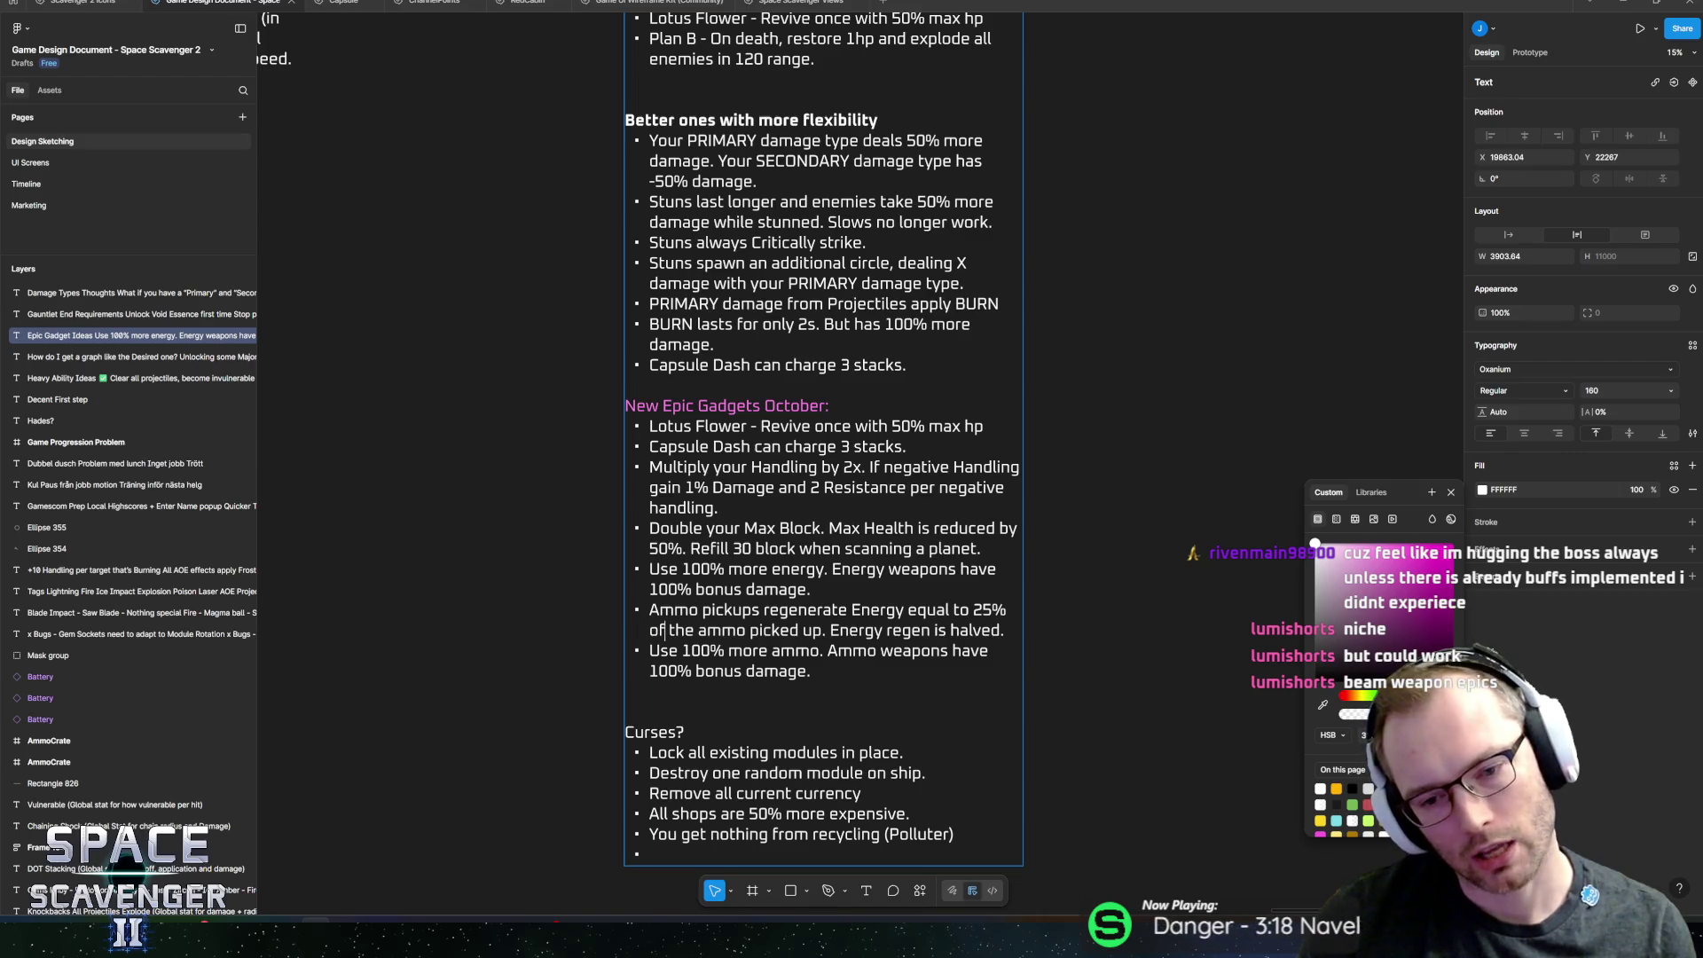
left_click(823, 630)
key("shift+End")
type("Ammo pickups ")
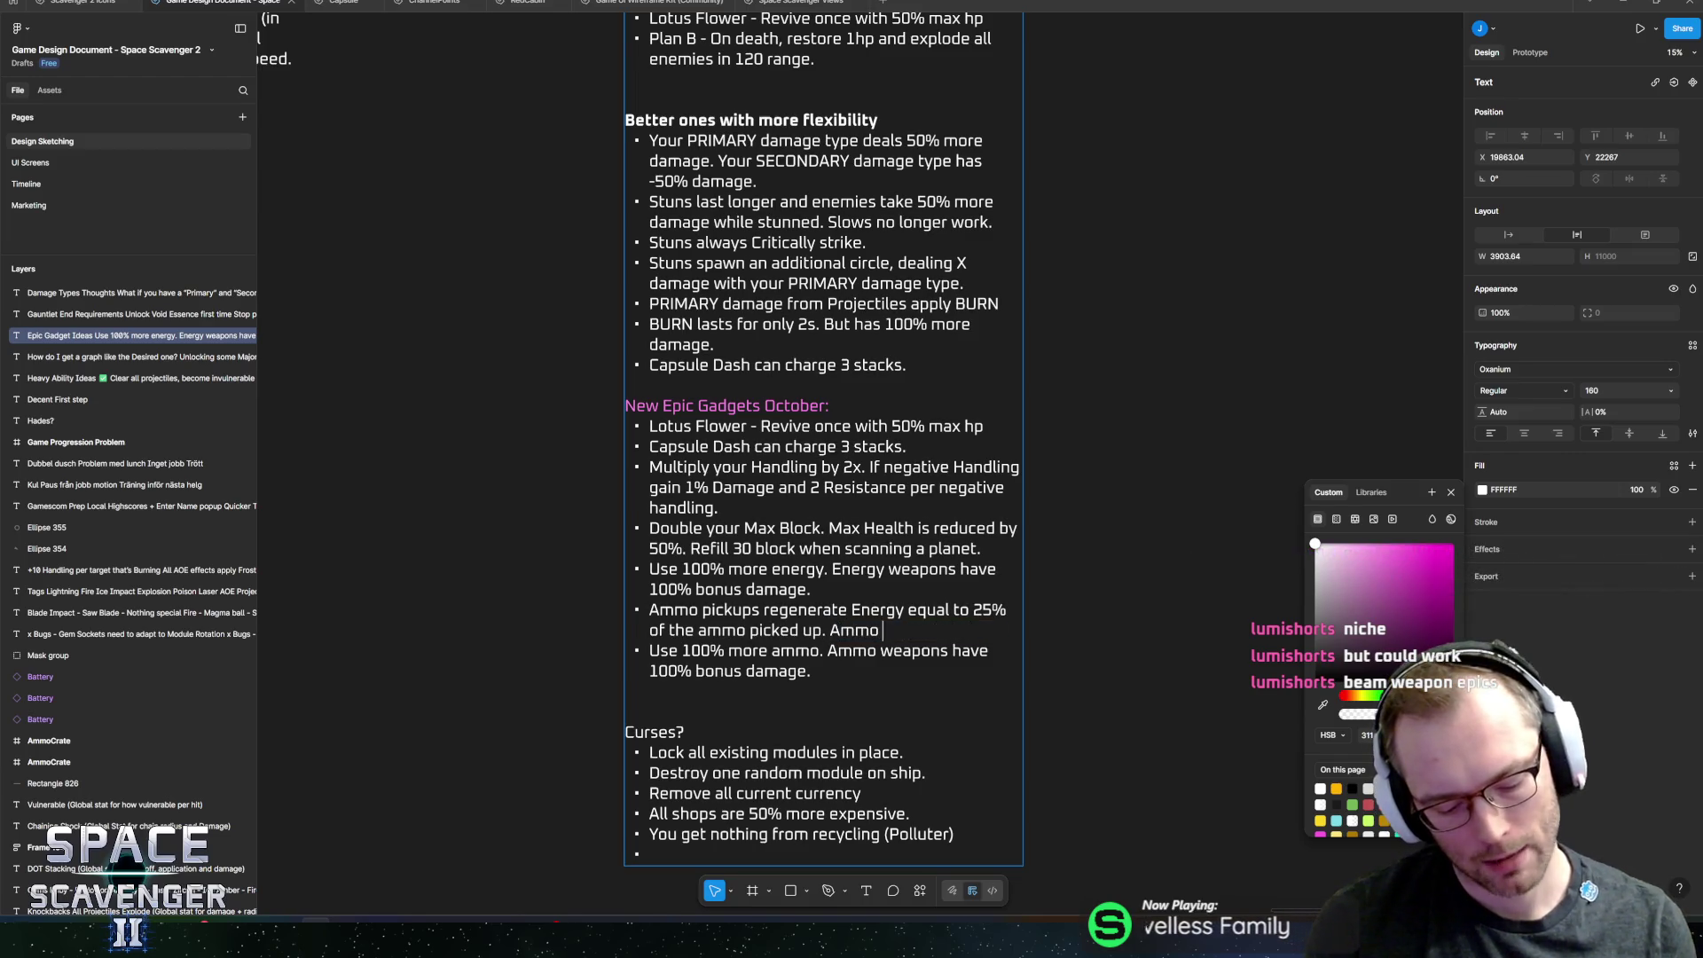
type("no longer")
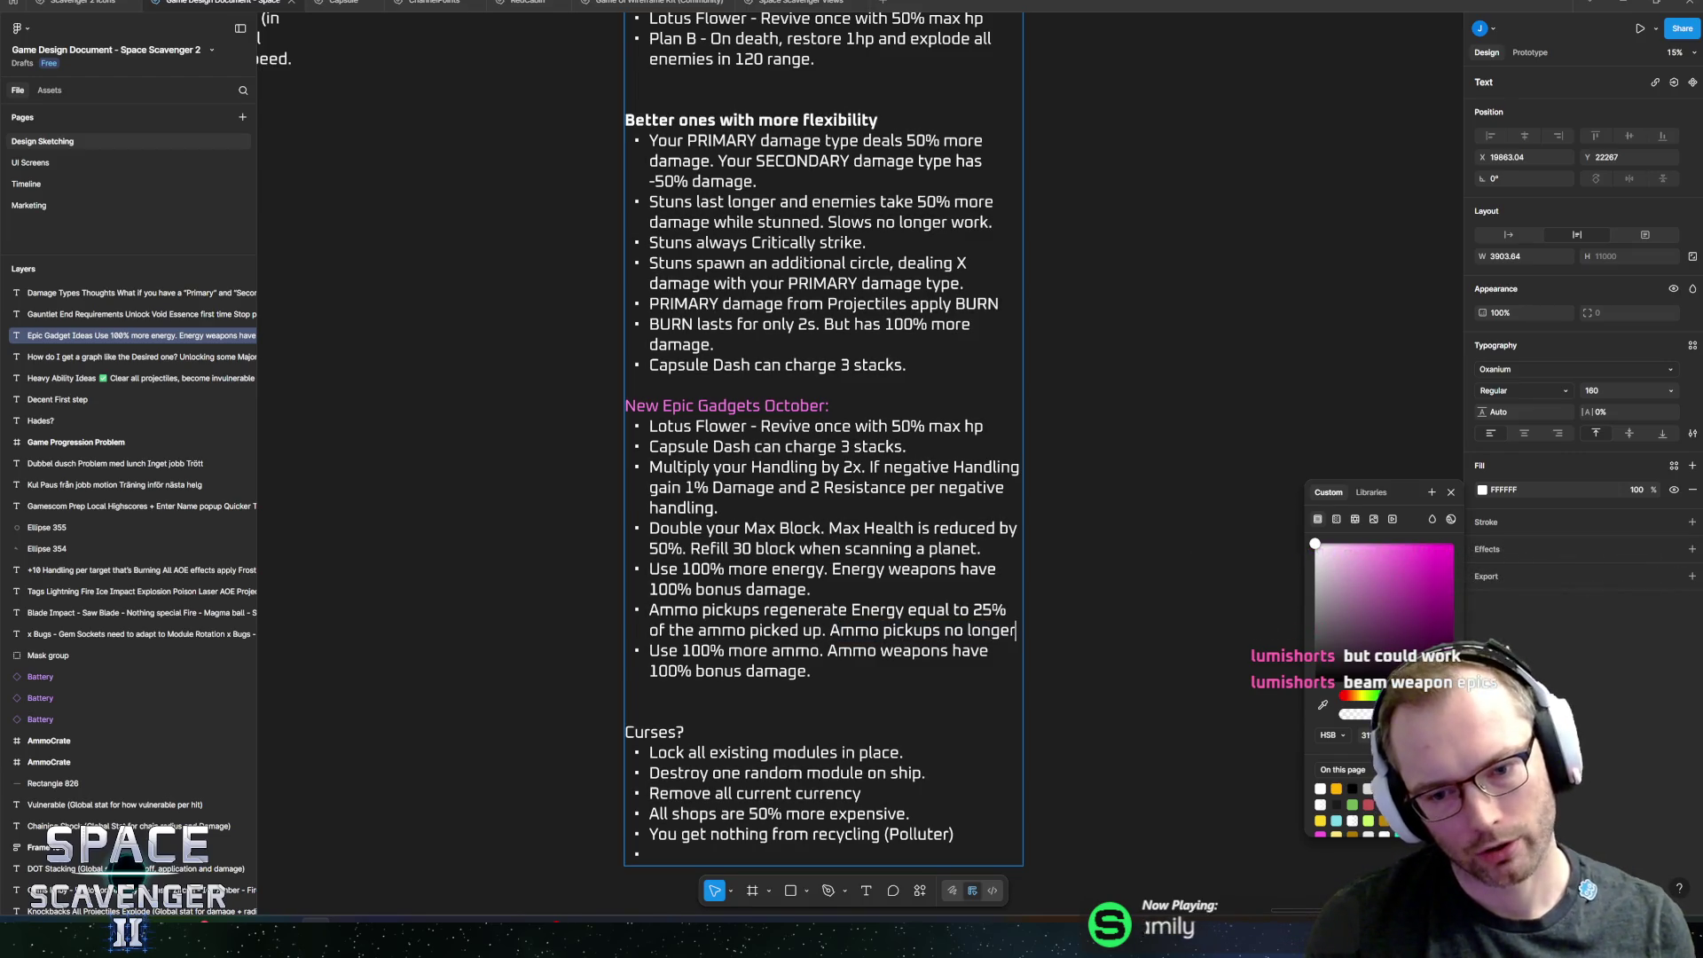
type(" grant ammo.")
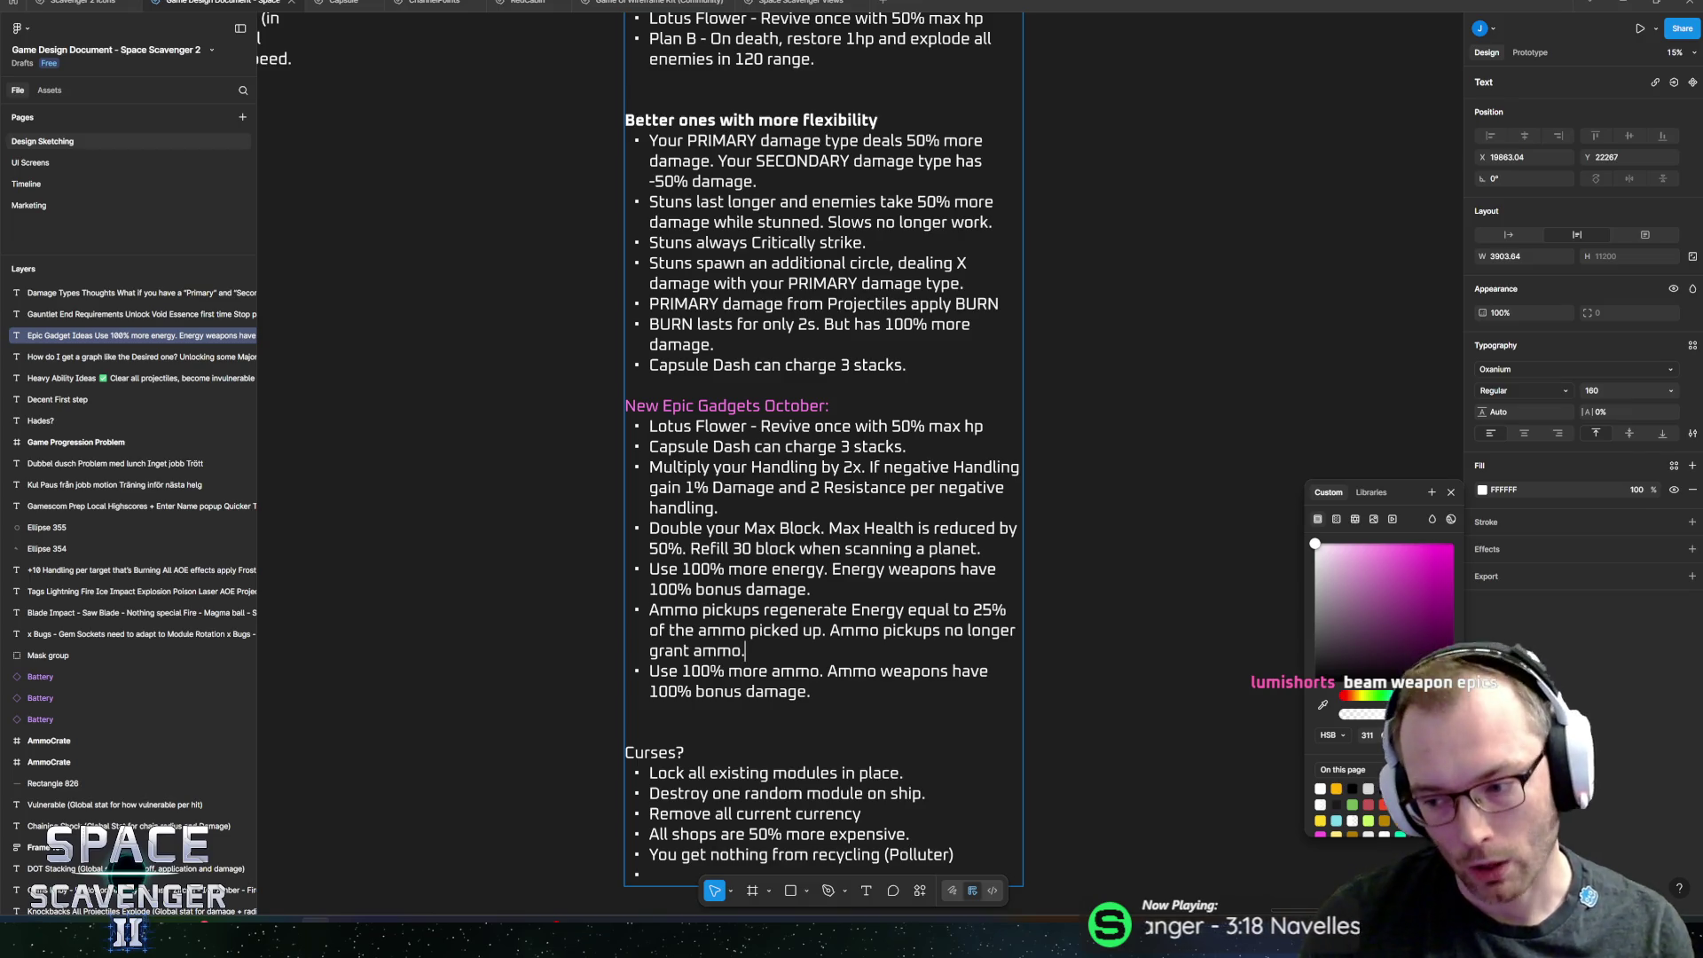
key("shift+Up")
key("shift+Up")
left_click(745, 652)
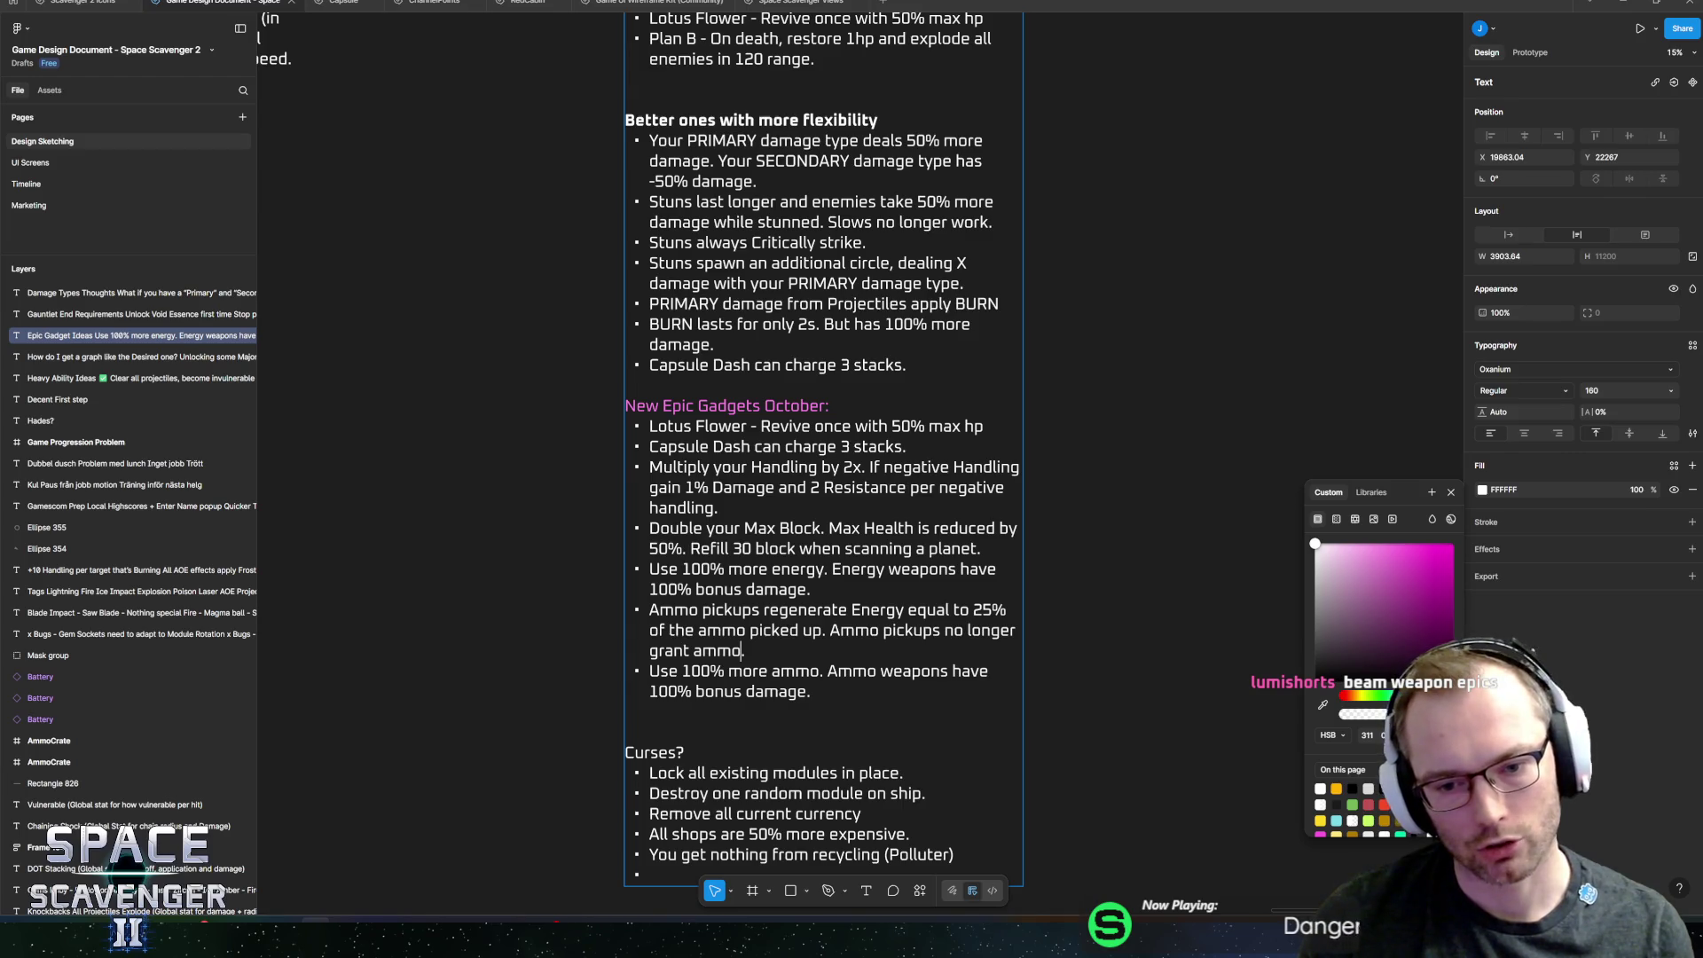
Reword the second sentence to 'Ammo pickups give 75% less ammo.'
left_click(945, 630)
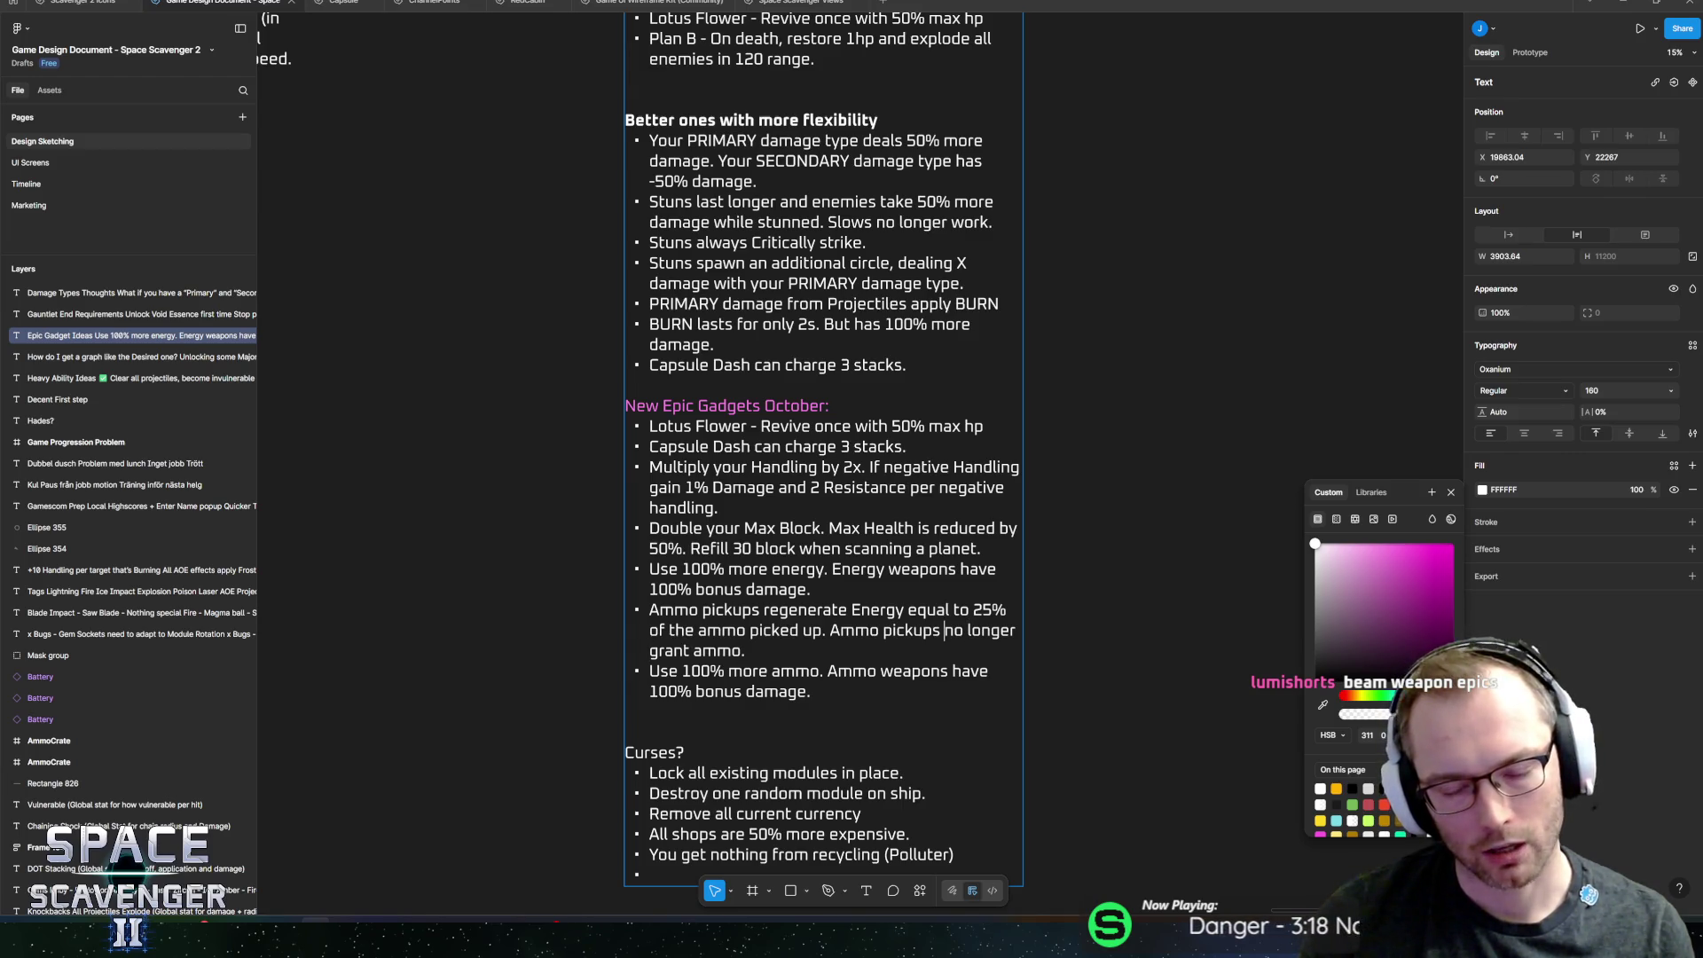
key("Delete")
key("Delete")
type("give 50% less ammo")
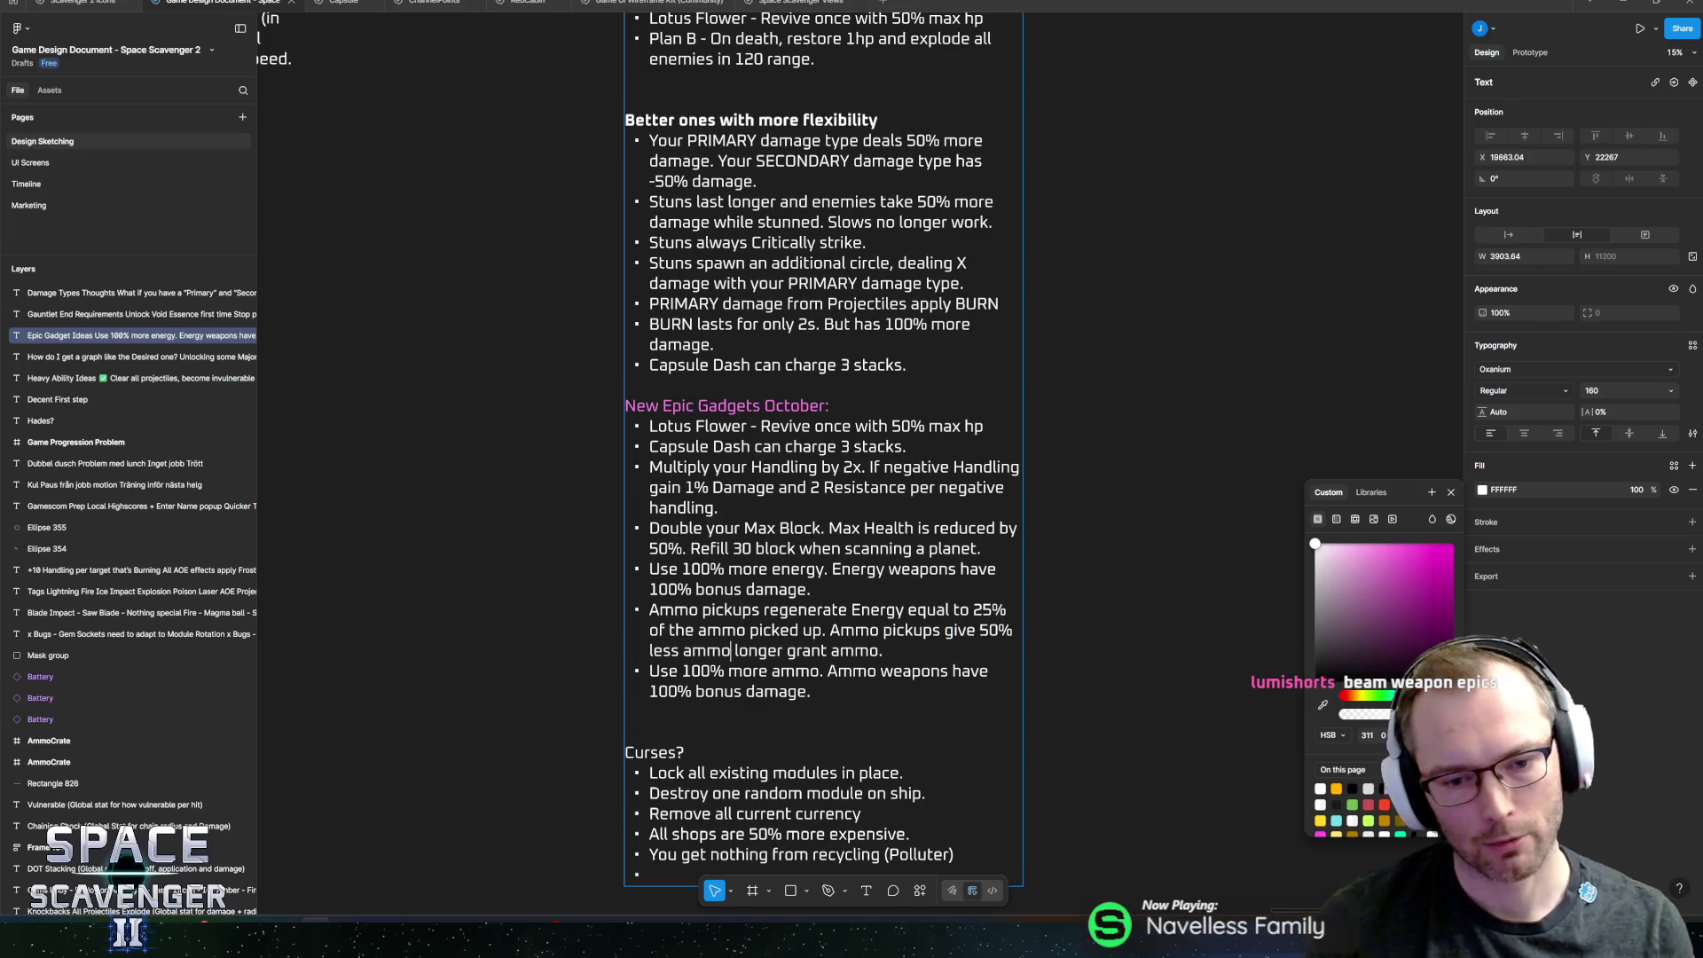
key("ctrl+shift+Right")
key("ctrl+shift+Right")
key("ctrl+shift+Right")
key("Delete")
key("Up")
key("Right")
key("Right")
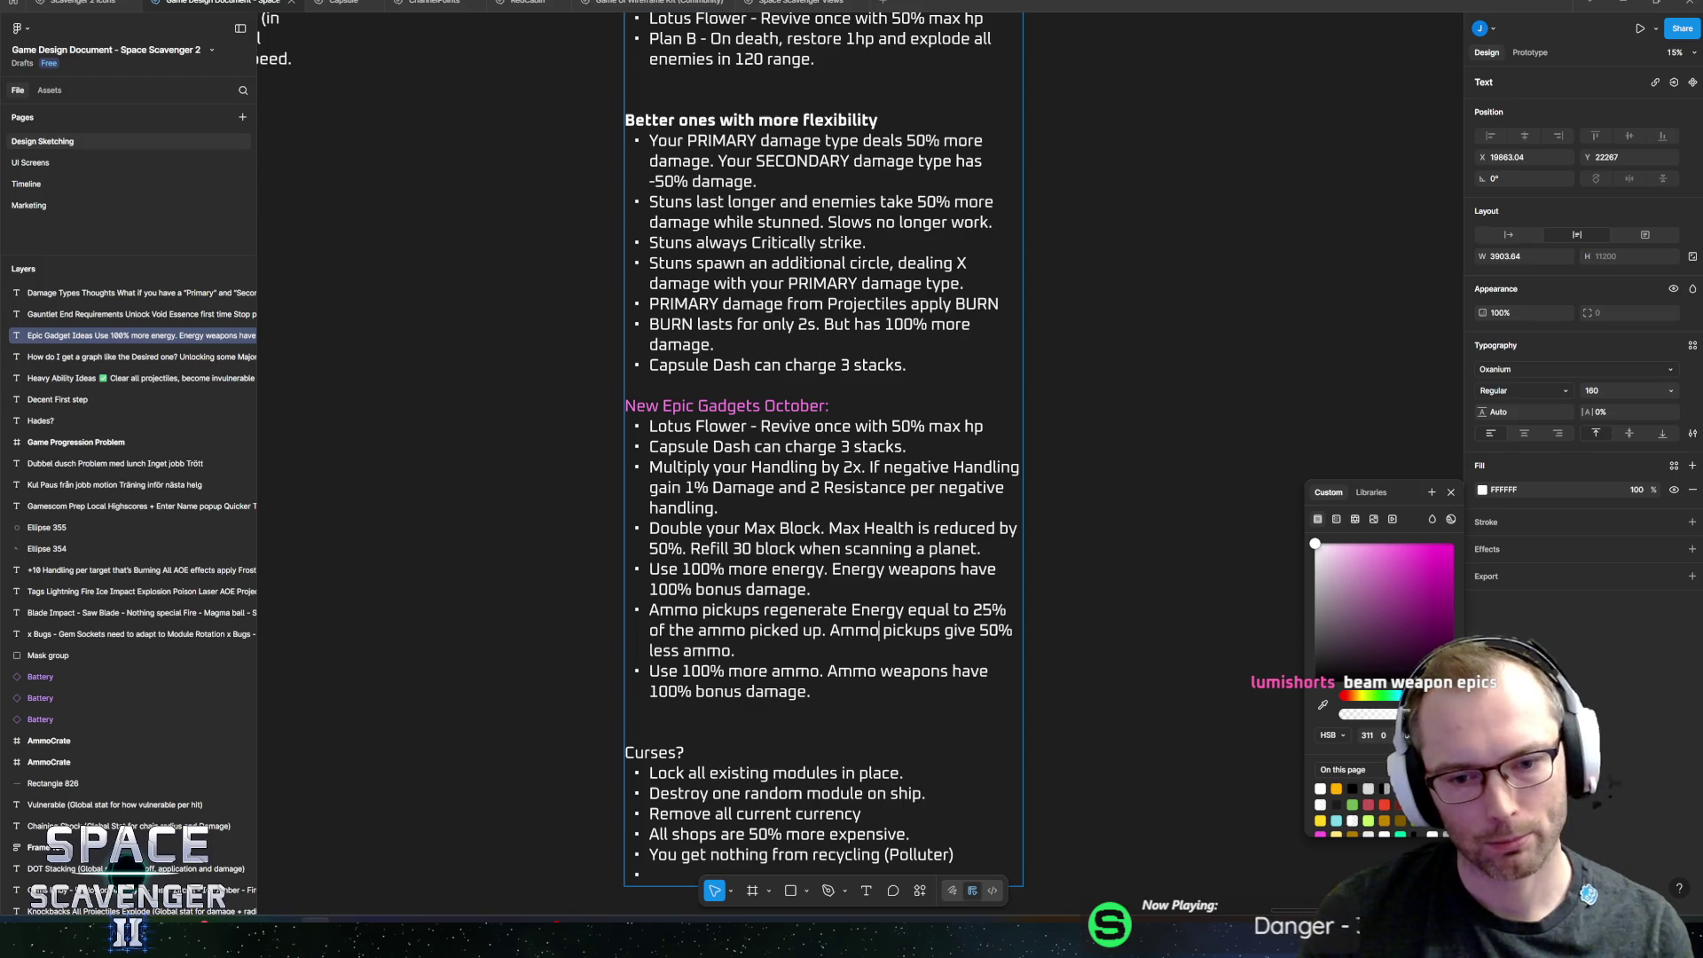
key("End")
key("alt+Right")
key("alt+Right")
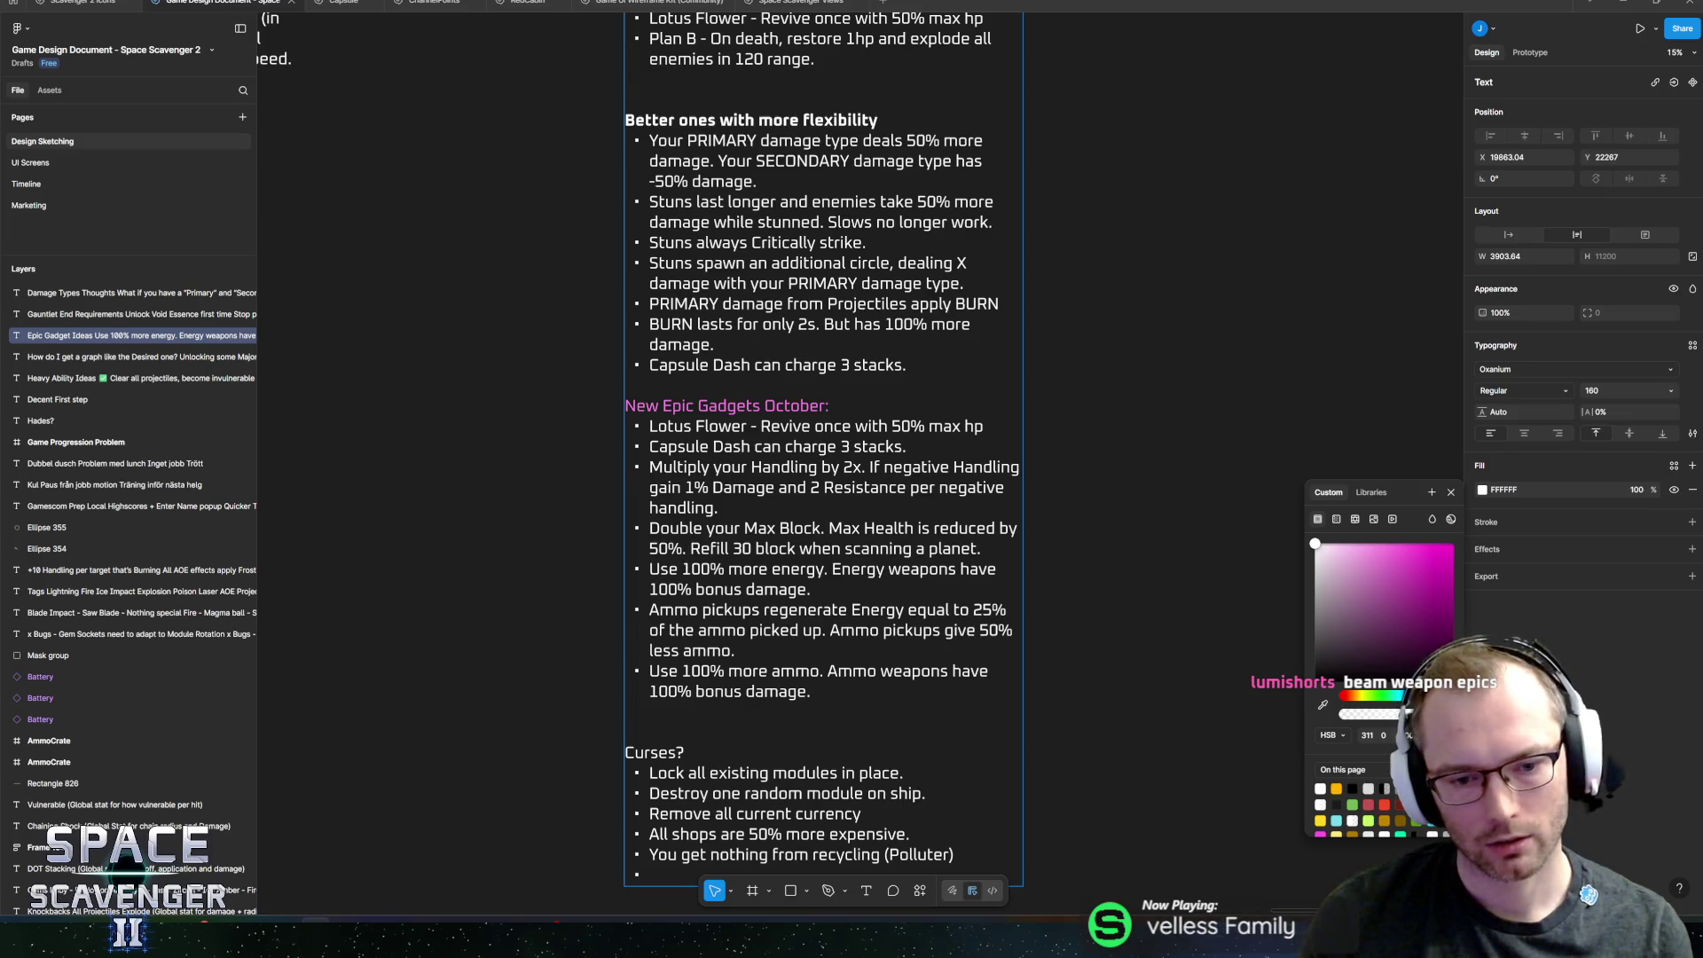
key("shift+alt+Left")
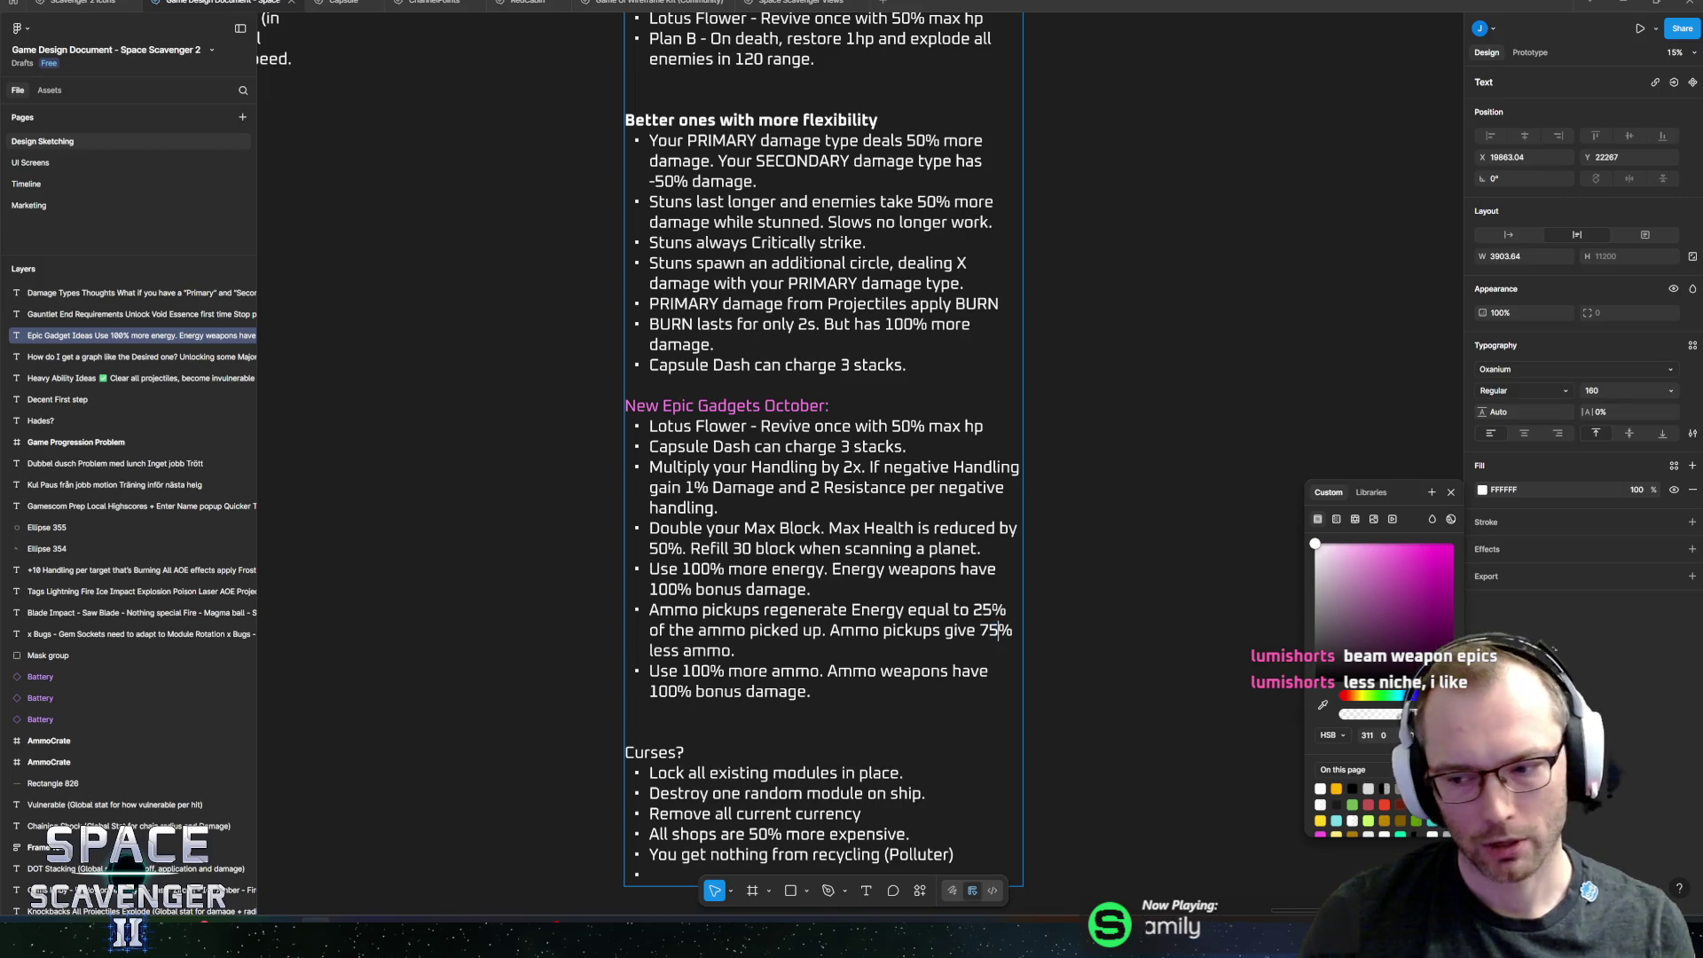
type("75")
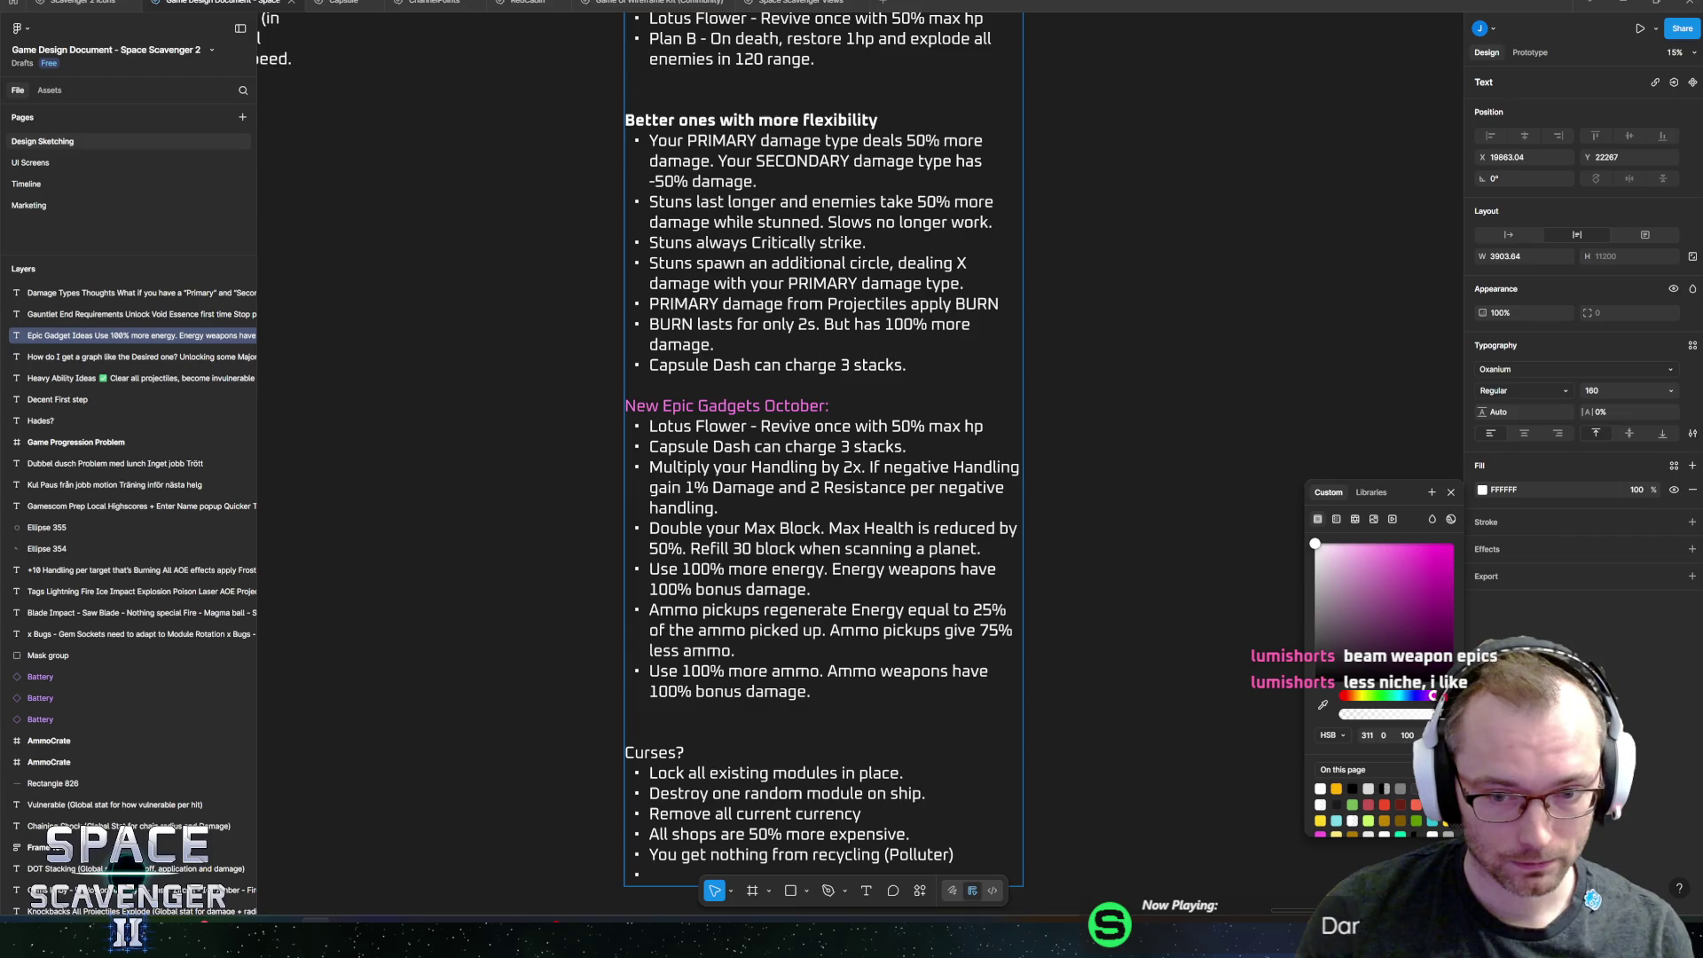
Raise the Energy share from 25% to 50%, then delete it to make room for a new value
key("Delete")
key("Delete")
type("50")
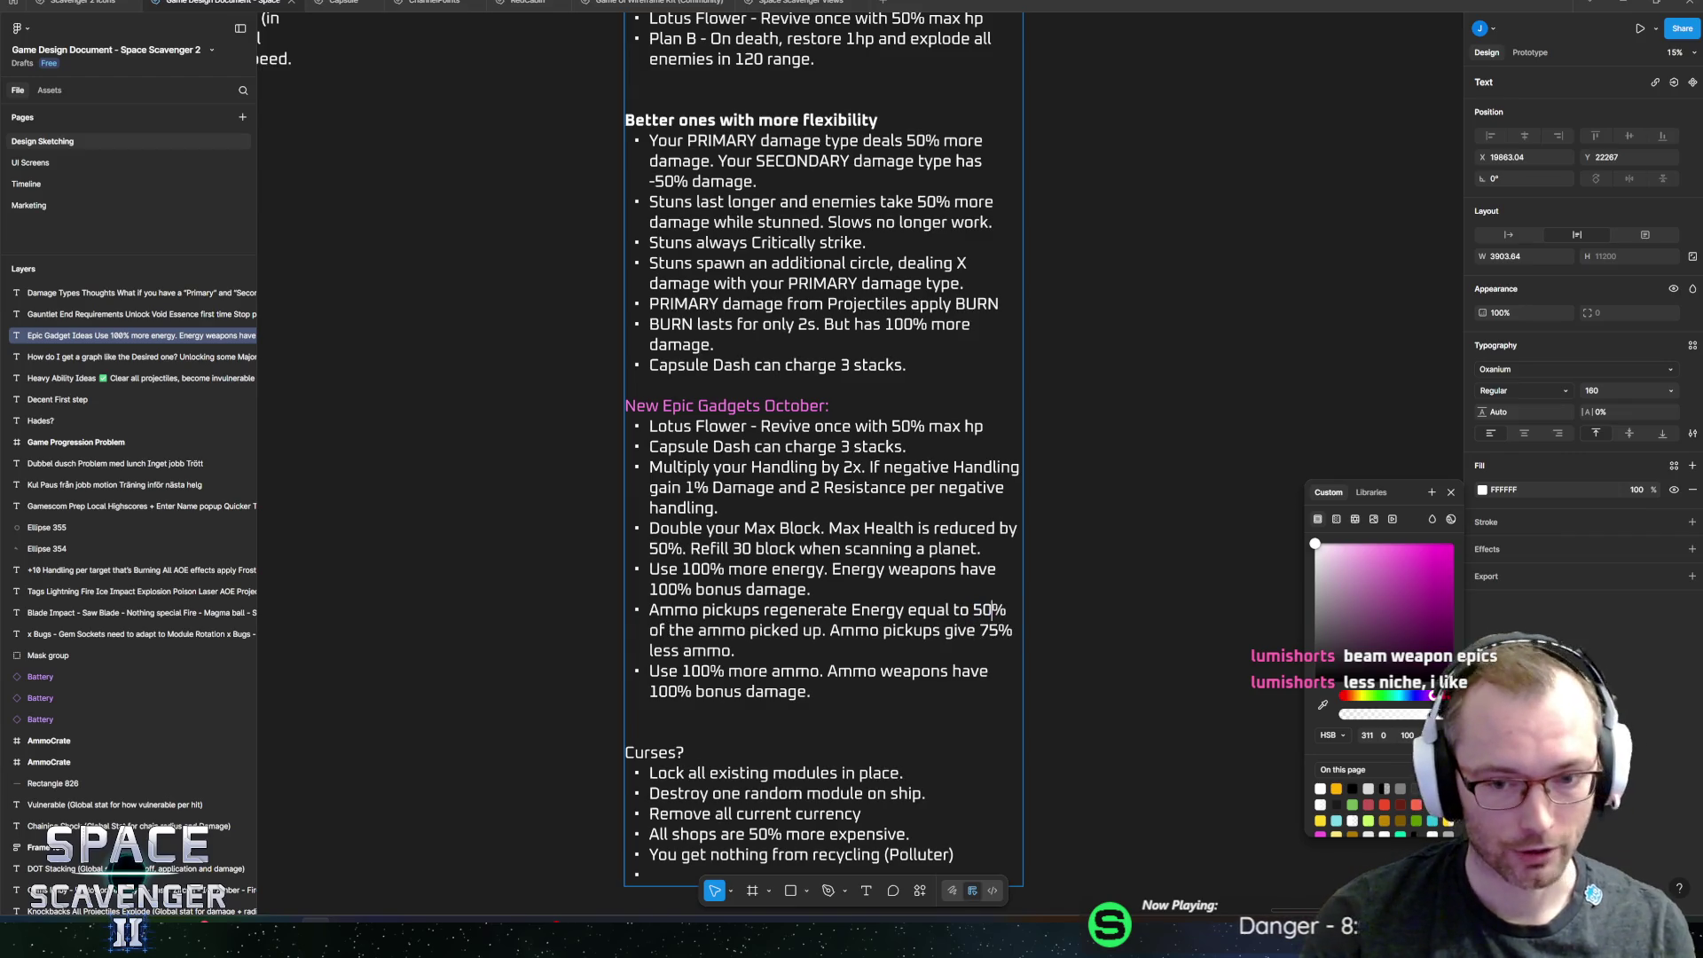
key("Left")
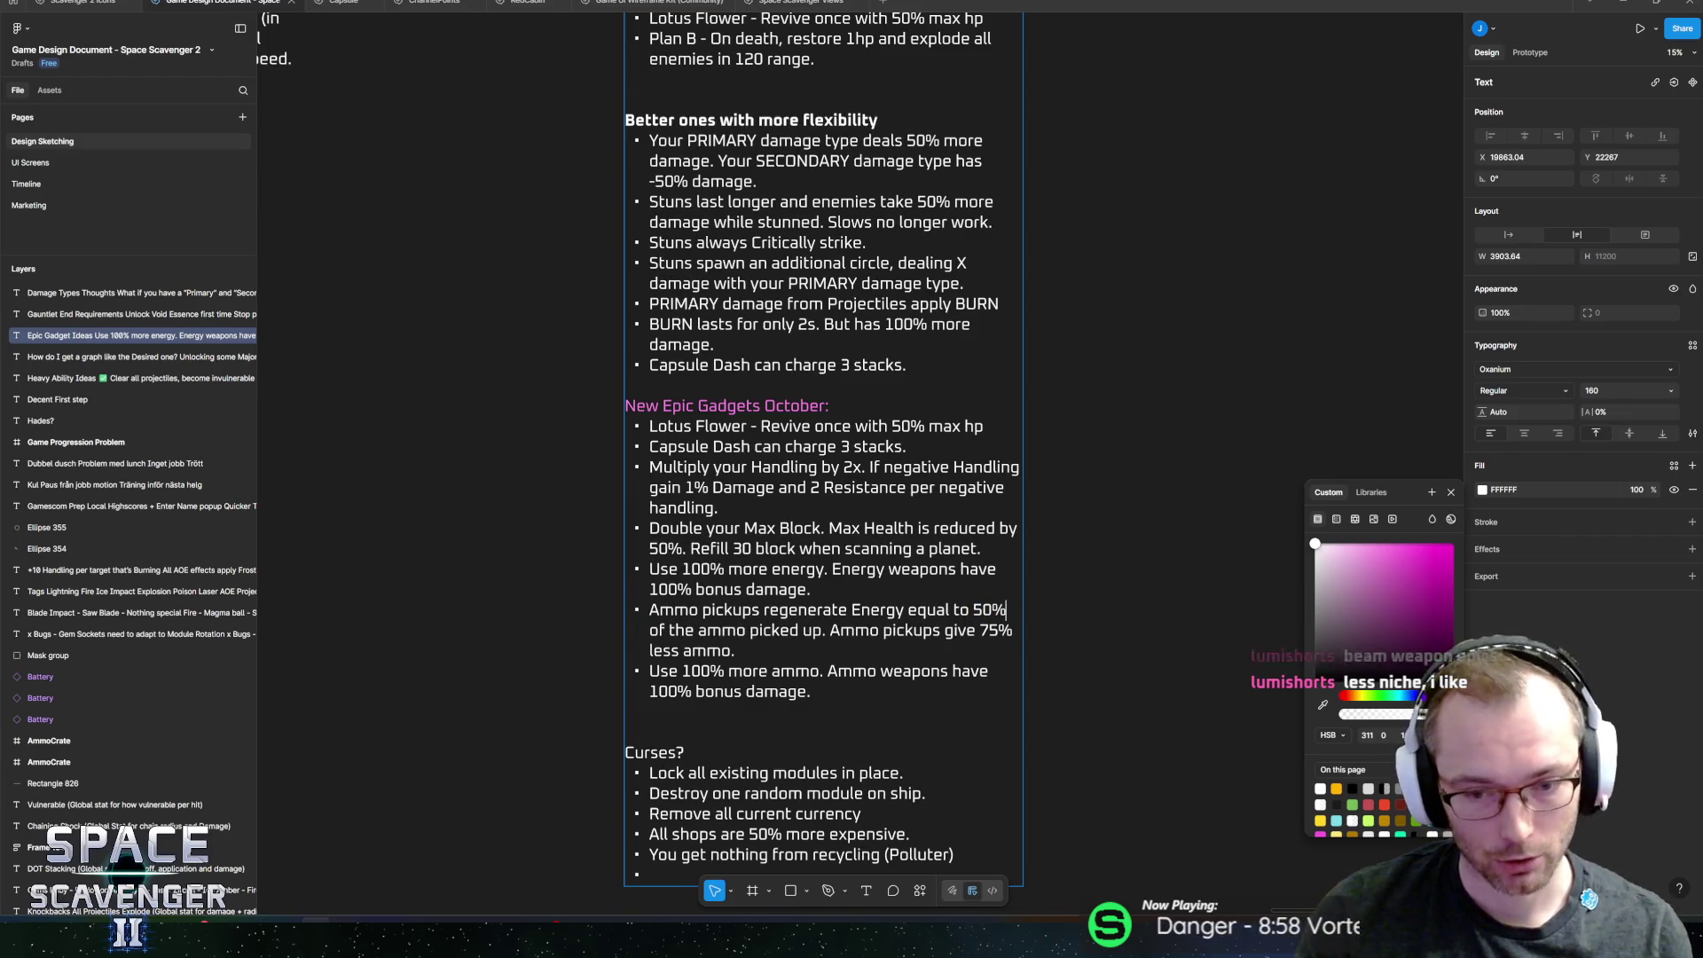
key("shift+Left")
key("shift+Left")
key("Right")
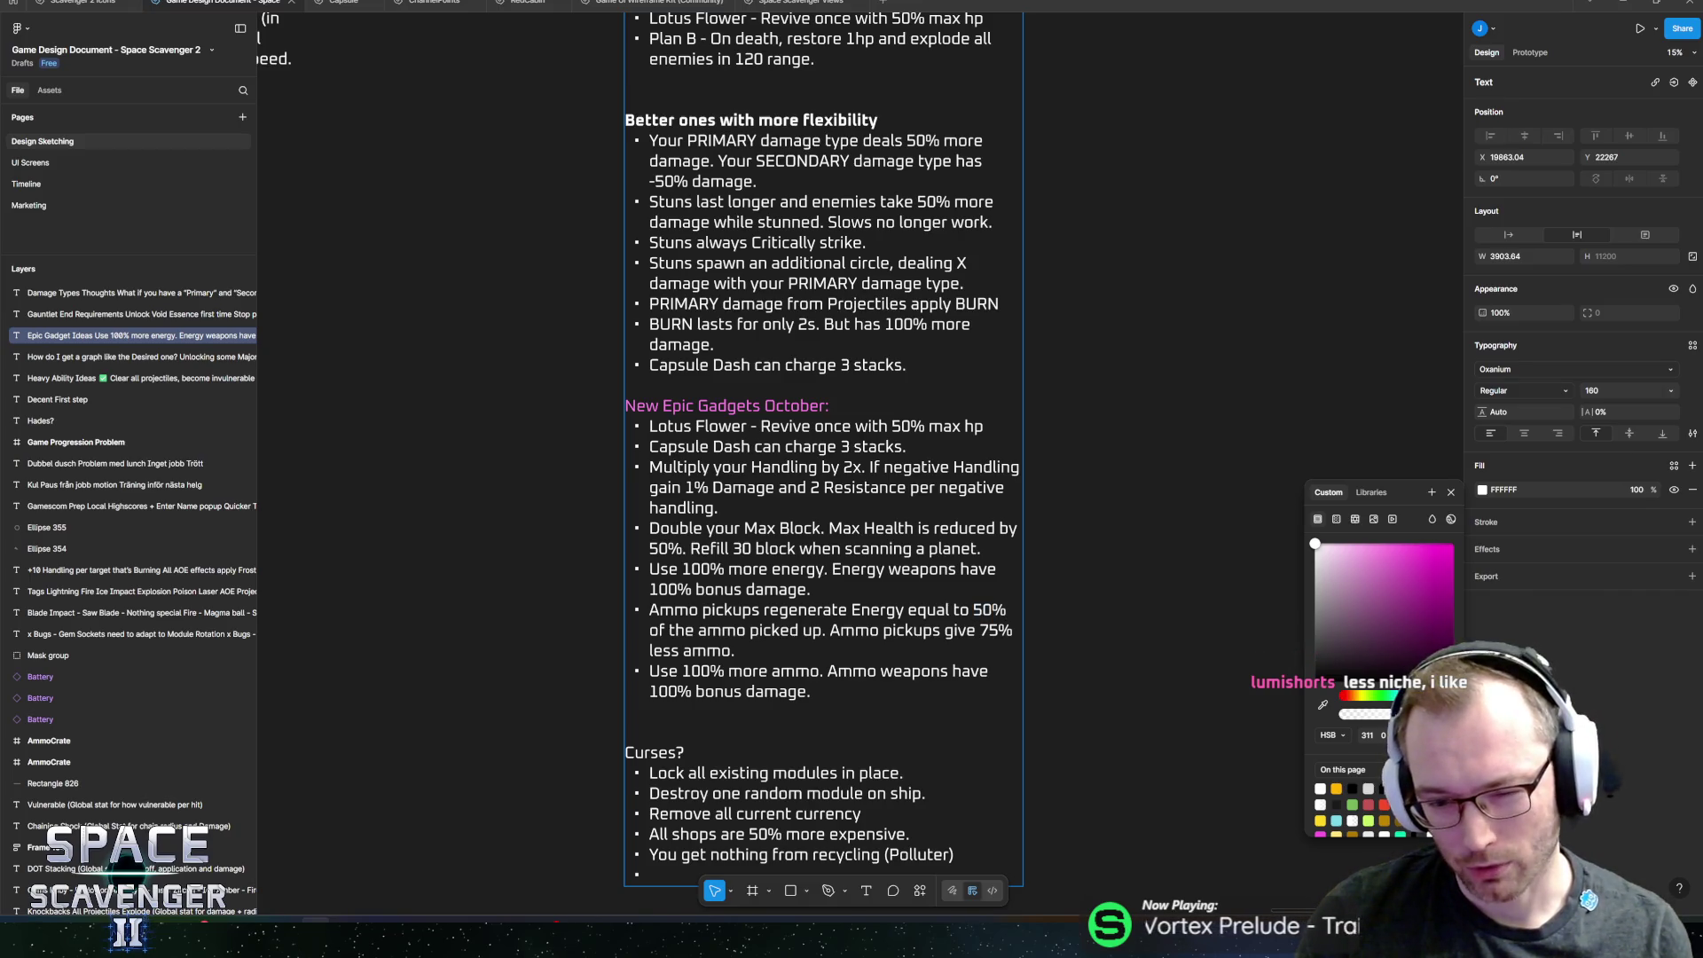
key("shift+Left")
key("shift+Left")
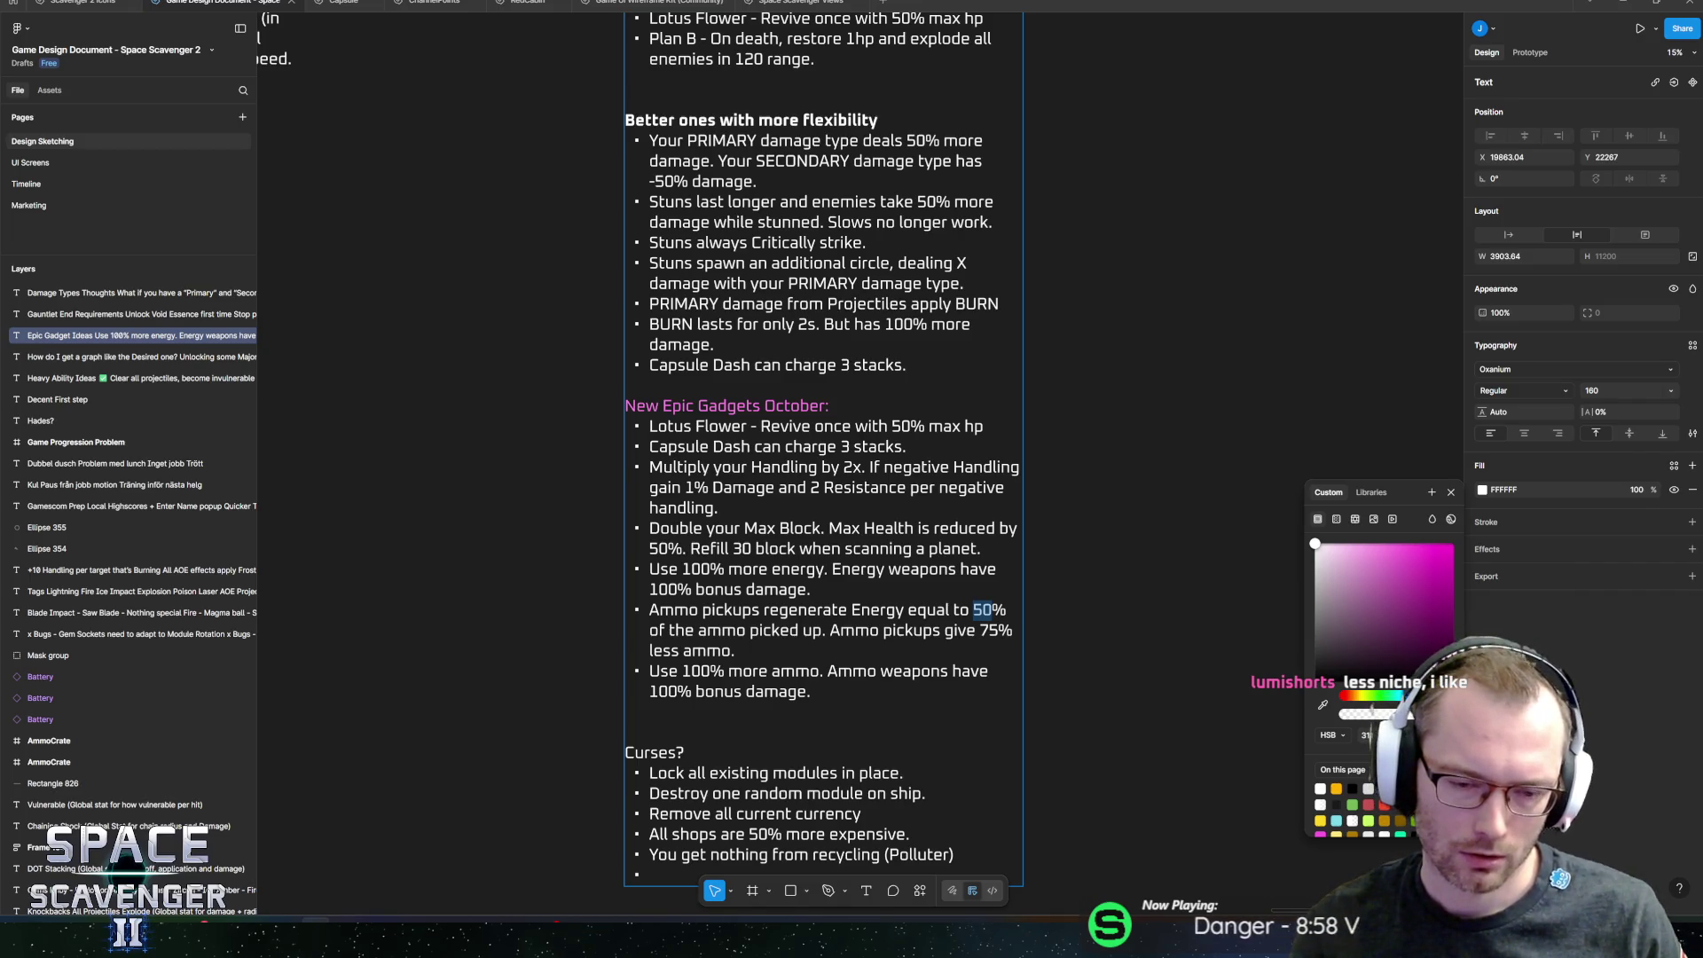
key("shift+Right")
key("shift+Right")
key("shift+Right")
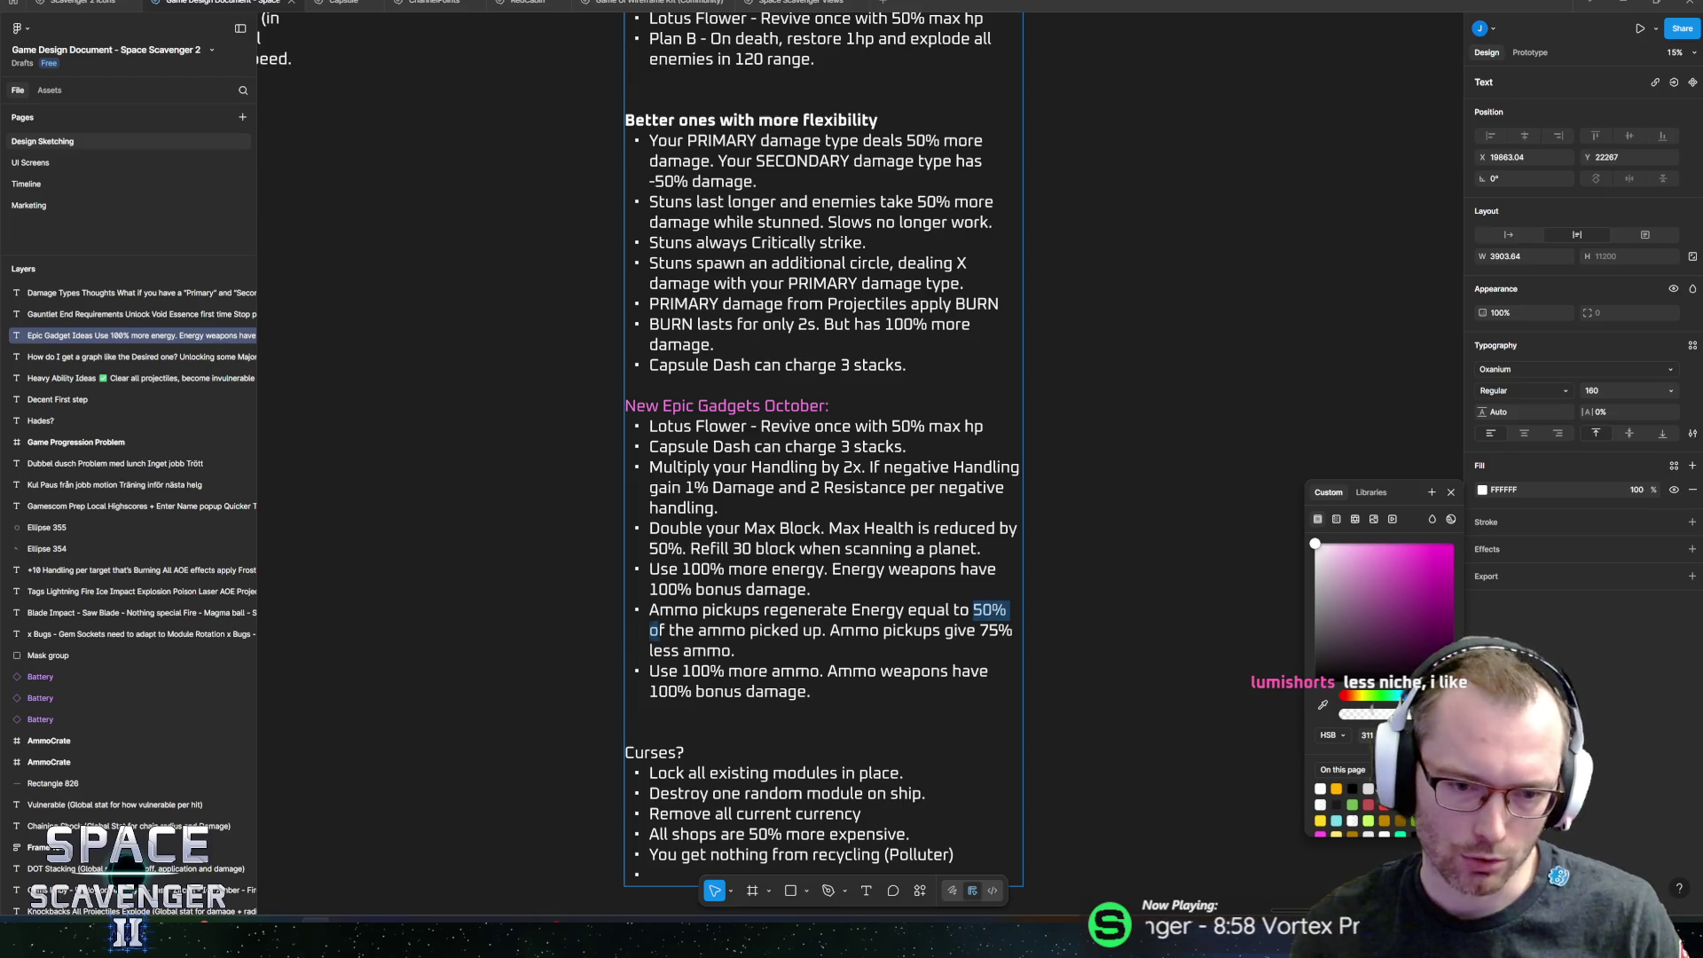
key("shift+Right")
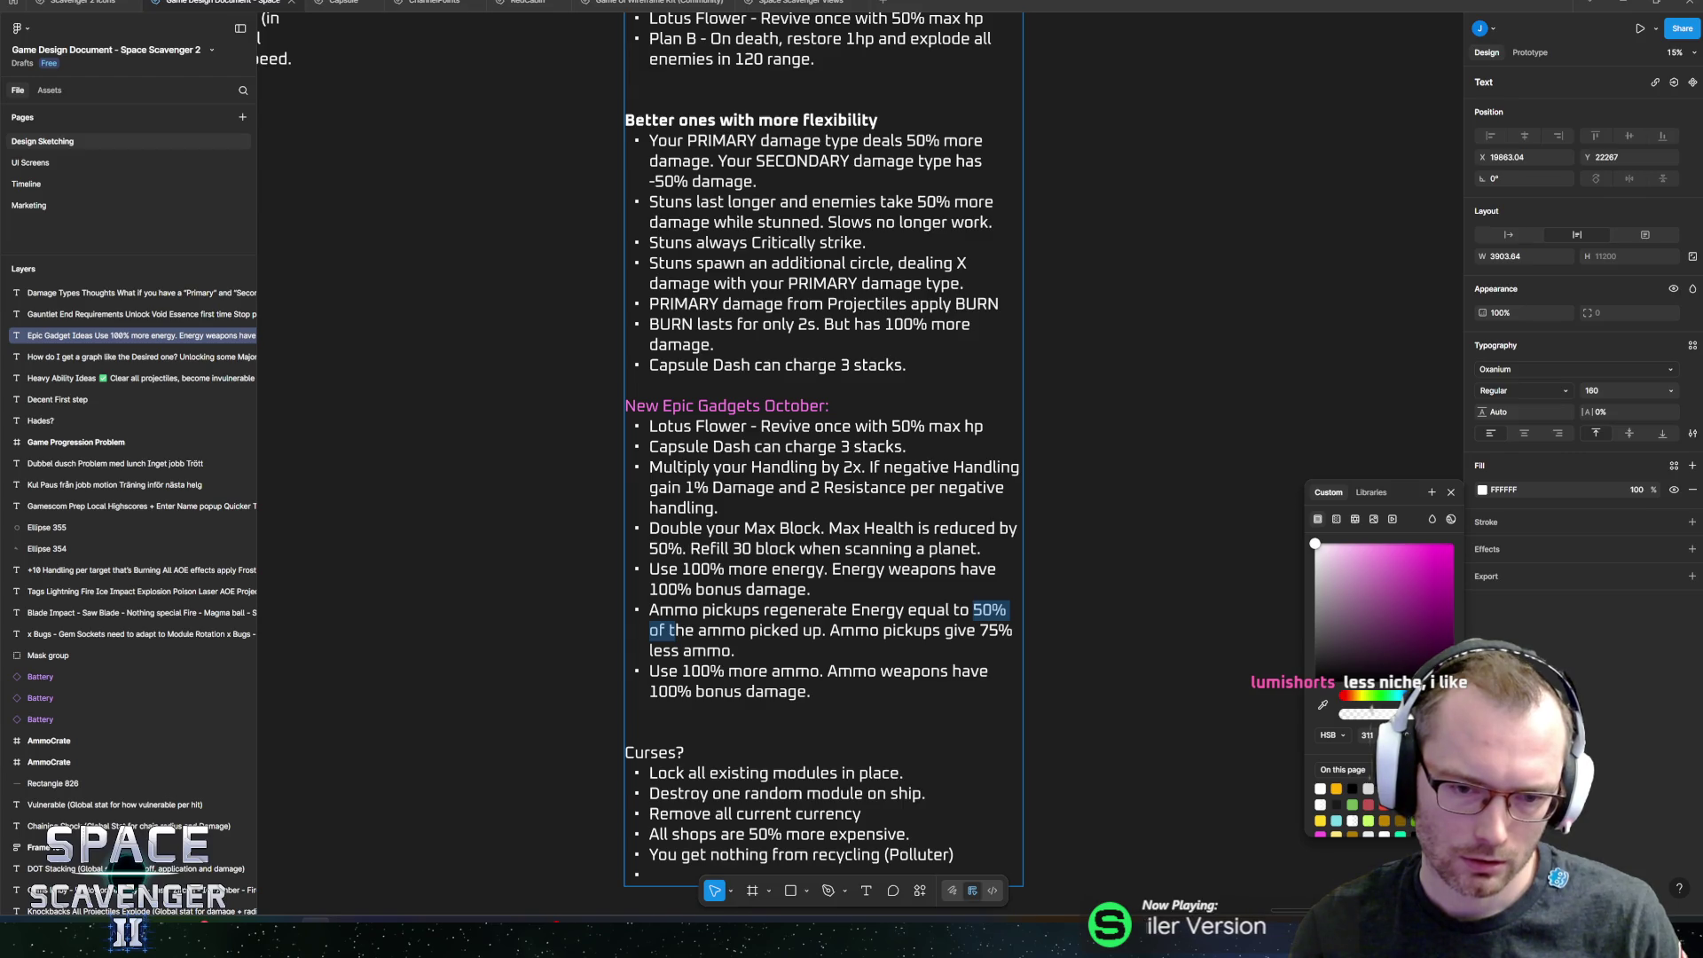
key("ctrl+Right")
key("ctrl+Right")
key("ctrl+Right")
key("ctrl+shift+Left")
key("ctrl+shift+Left")
key("ctrl+shift+Left")
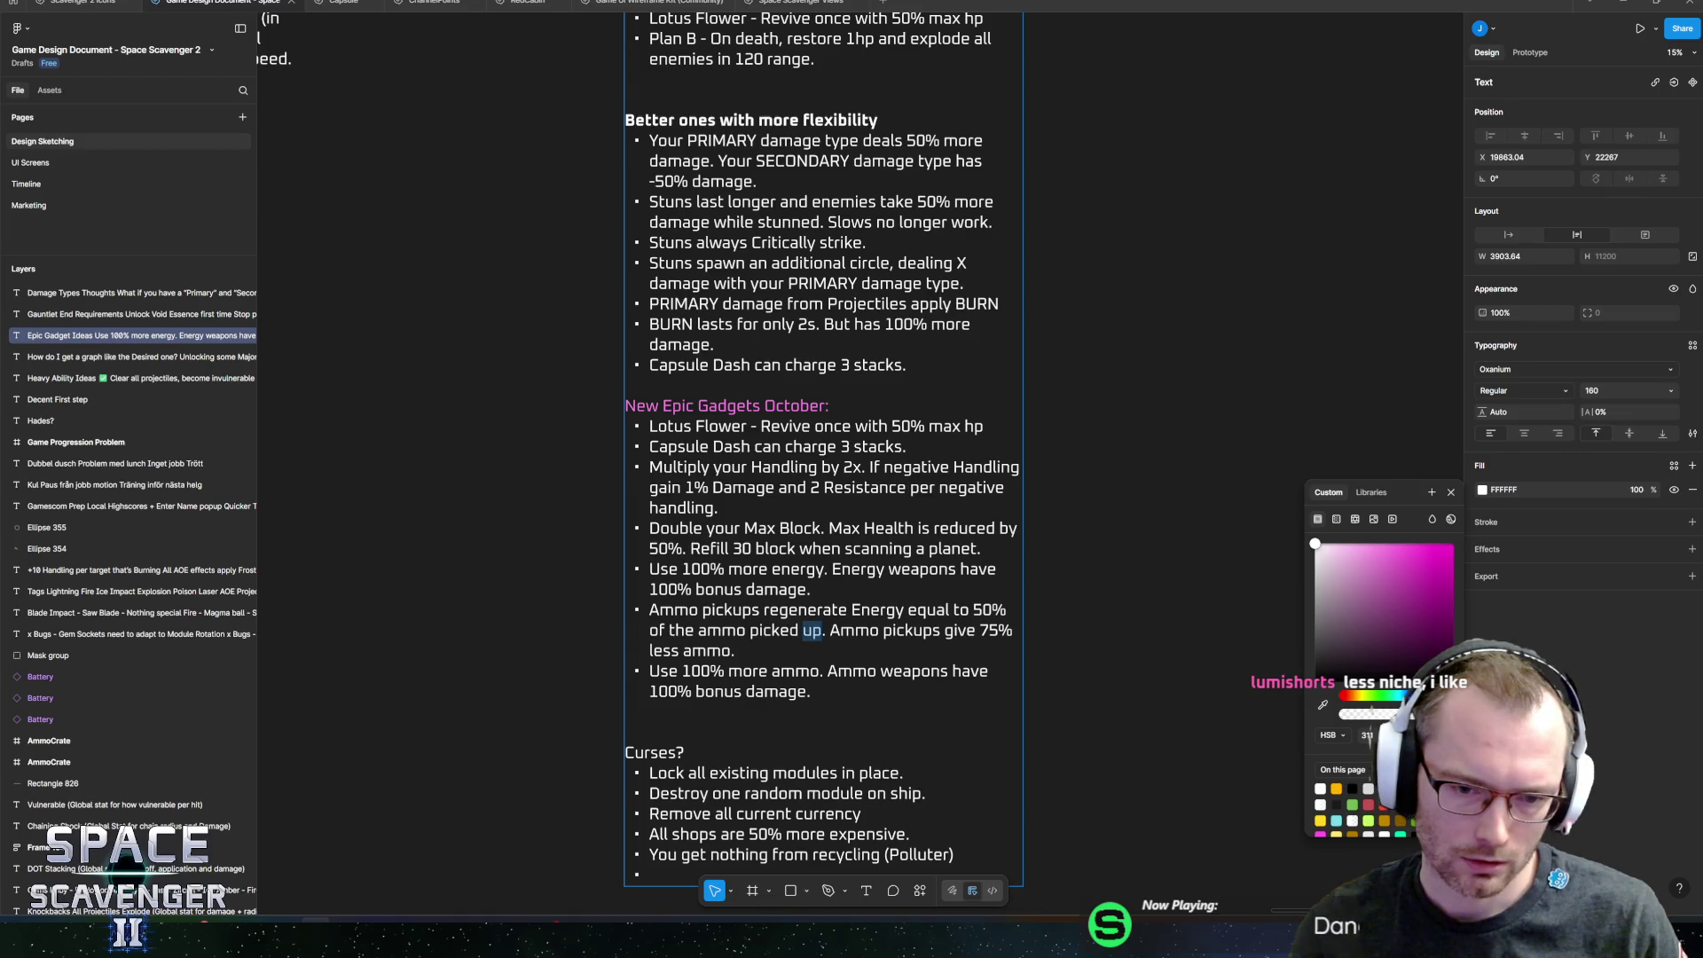
key("Left")
key("Delete")
key("Delete")
key("Delete")
Enter 100% as the Energy share of ammo picked up and review the pickups line
type("100%")
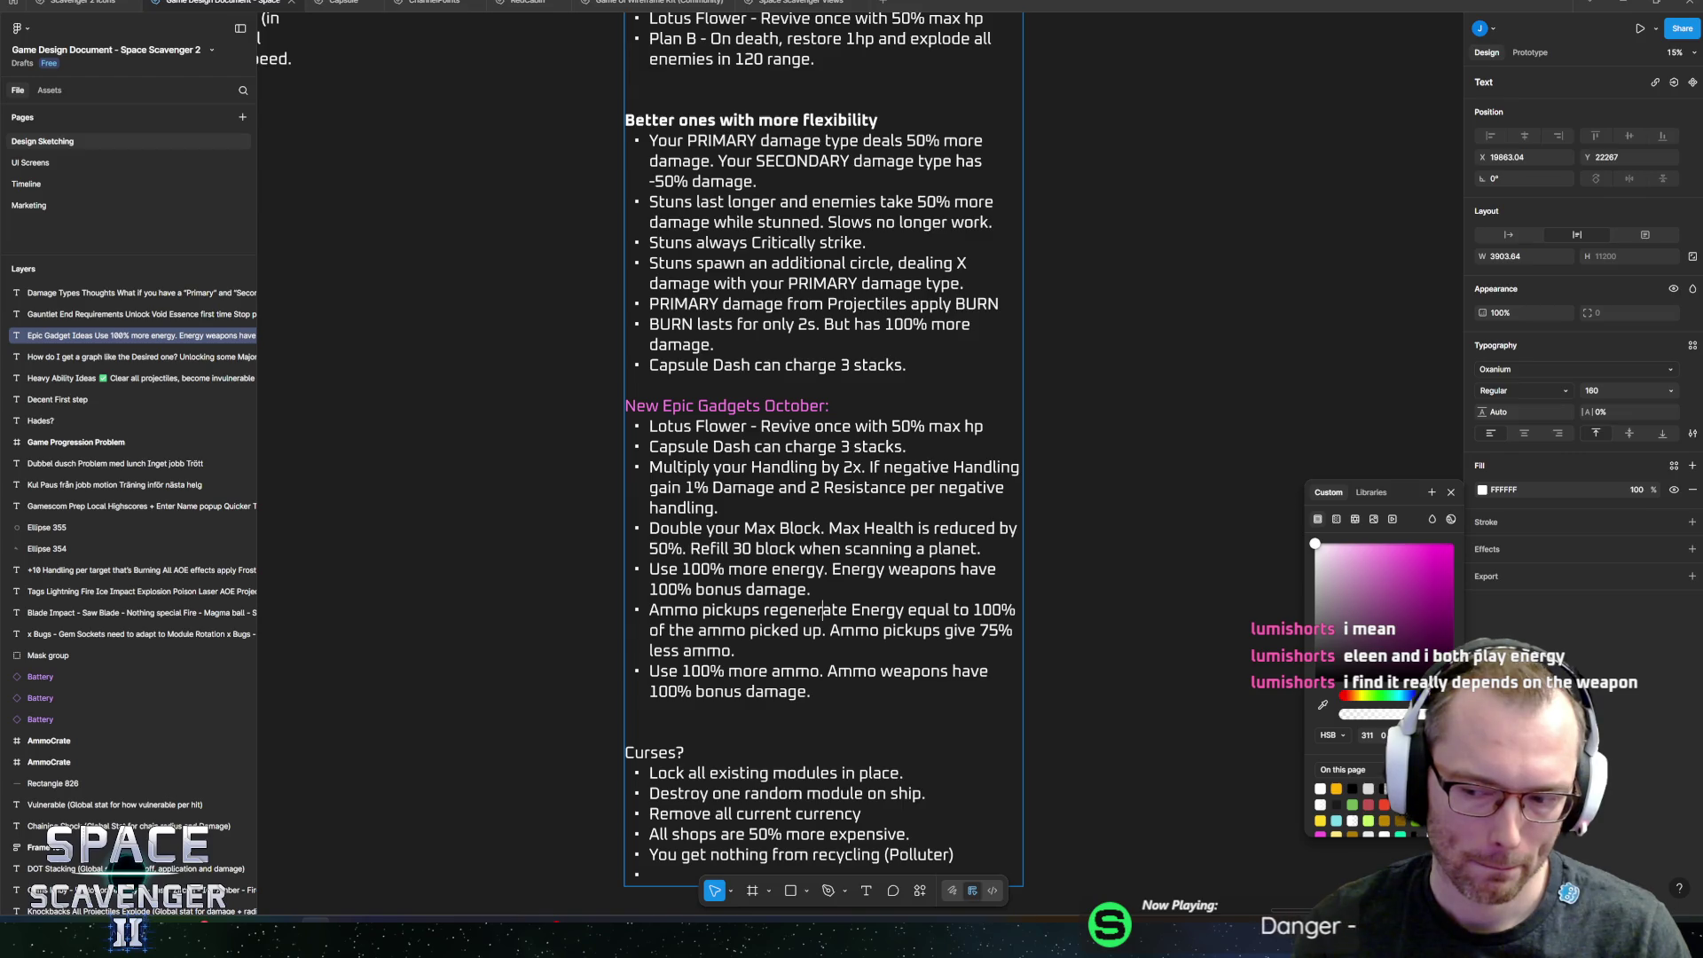
left_click(880, 630)
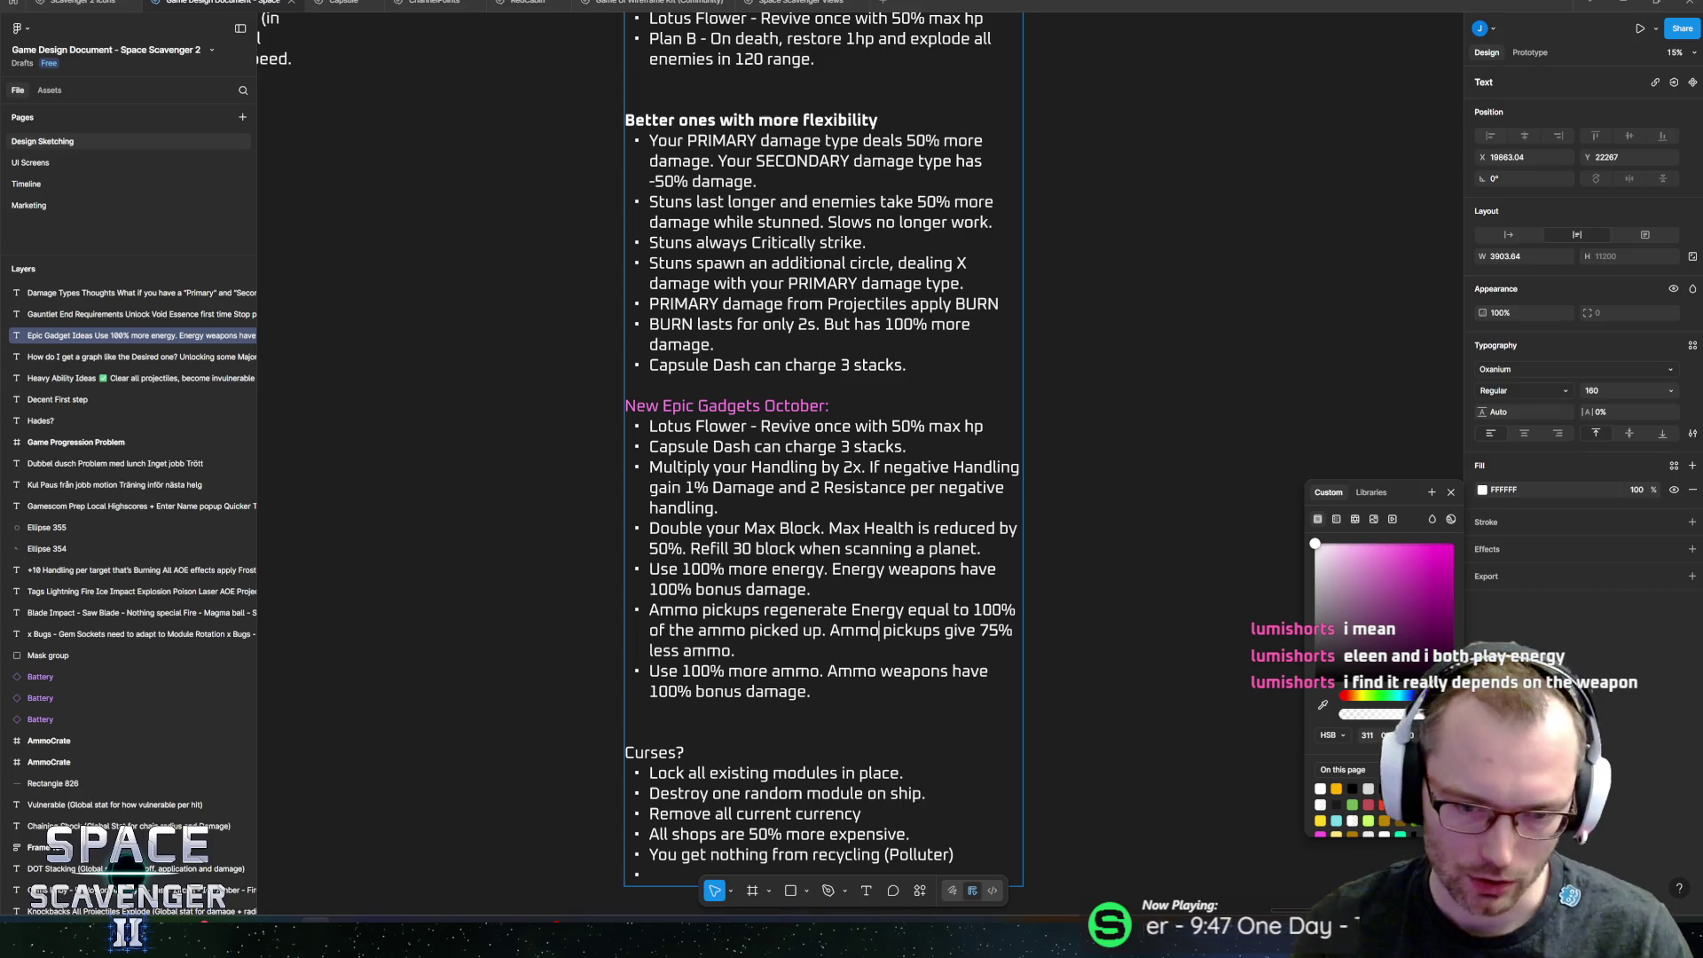
left_click(941, 630)
left_click(830, 630)
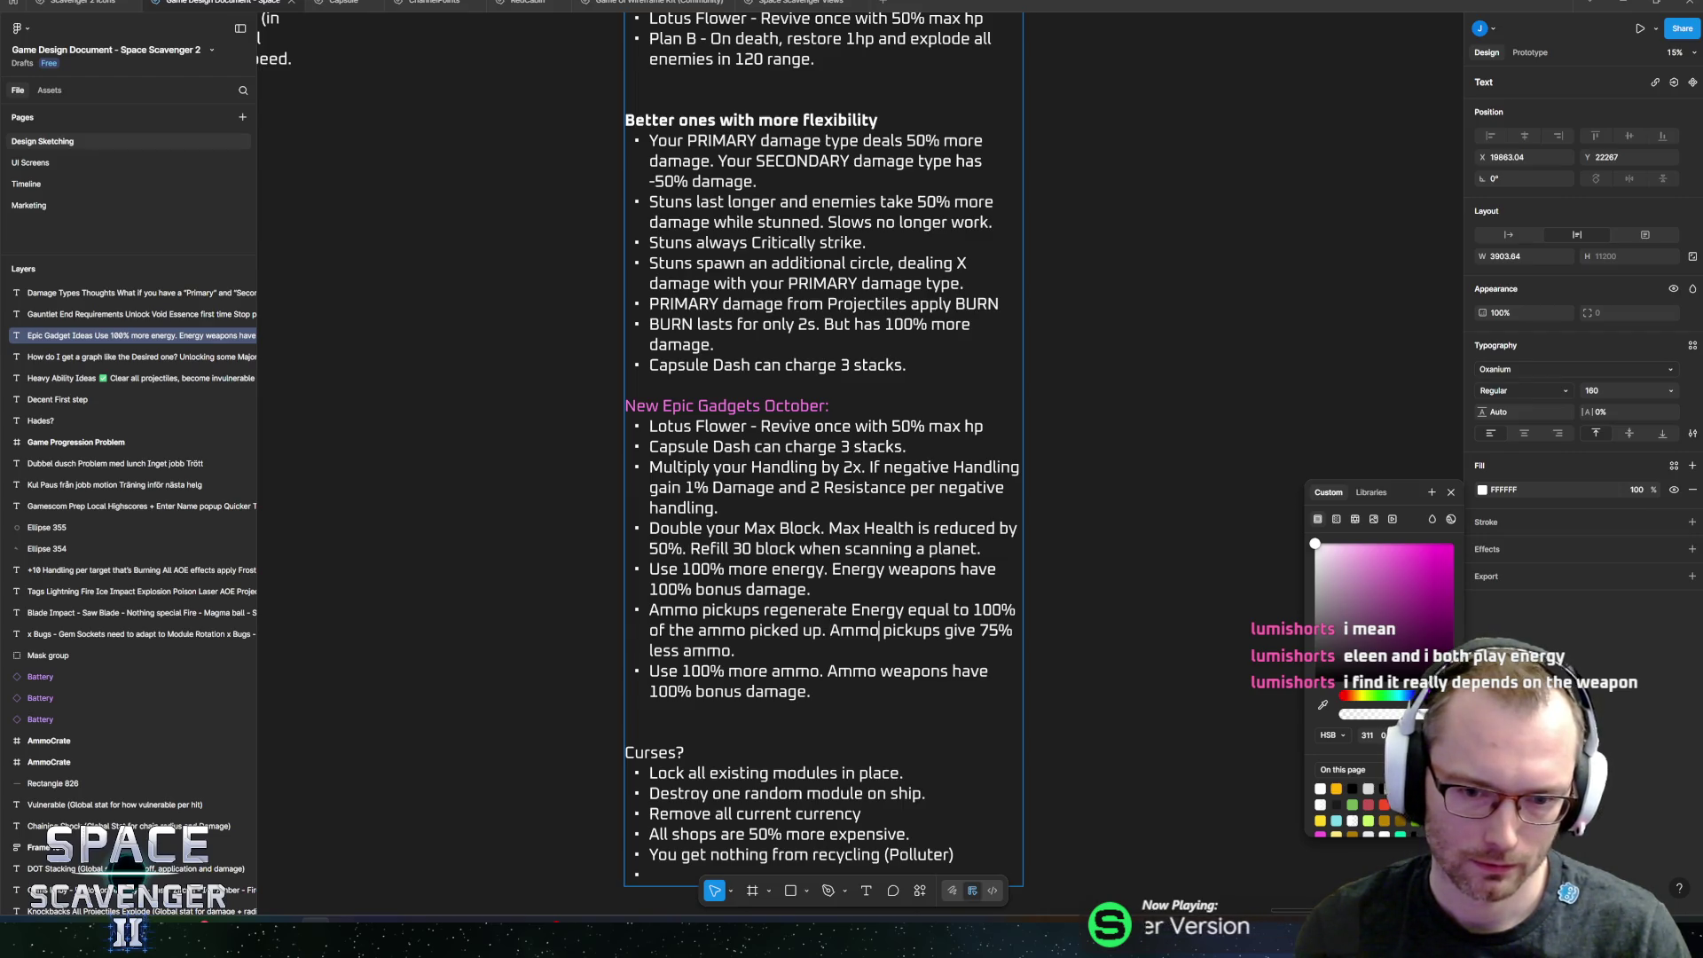
left_click(977, 630)
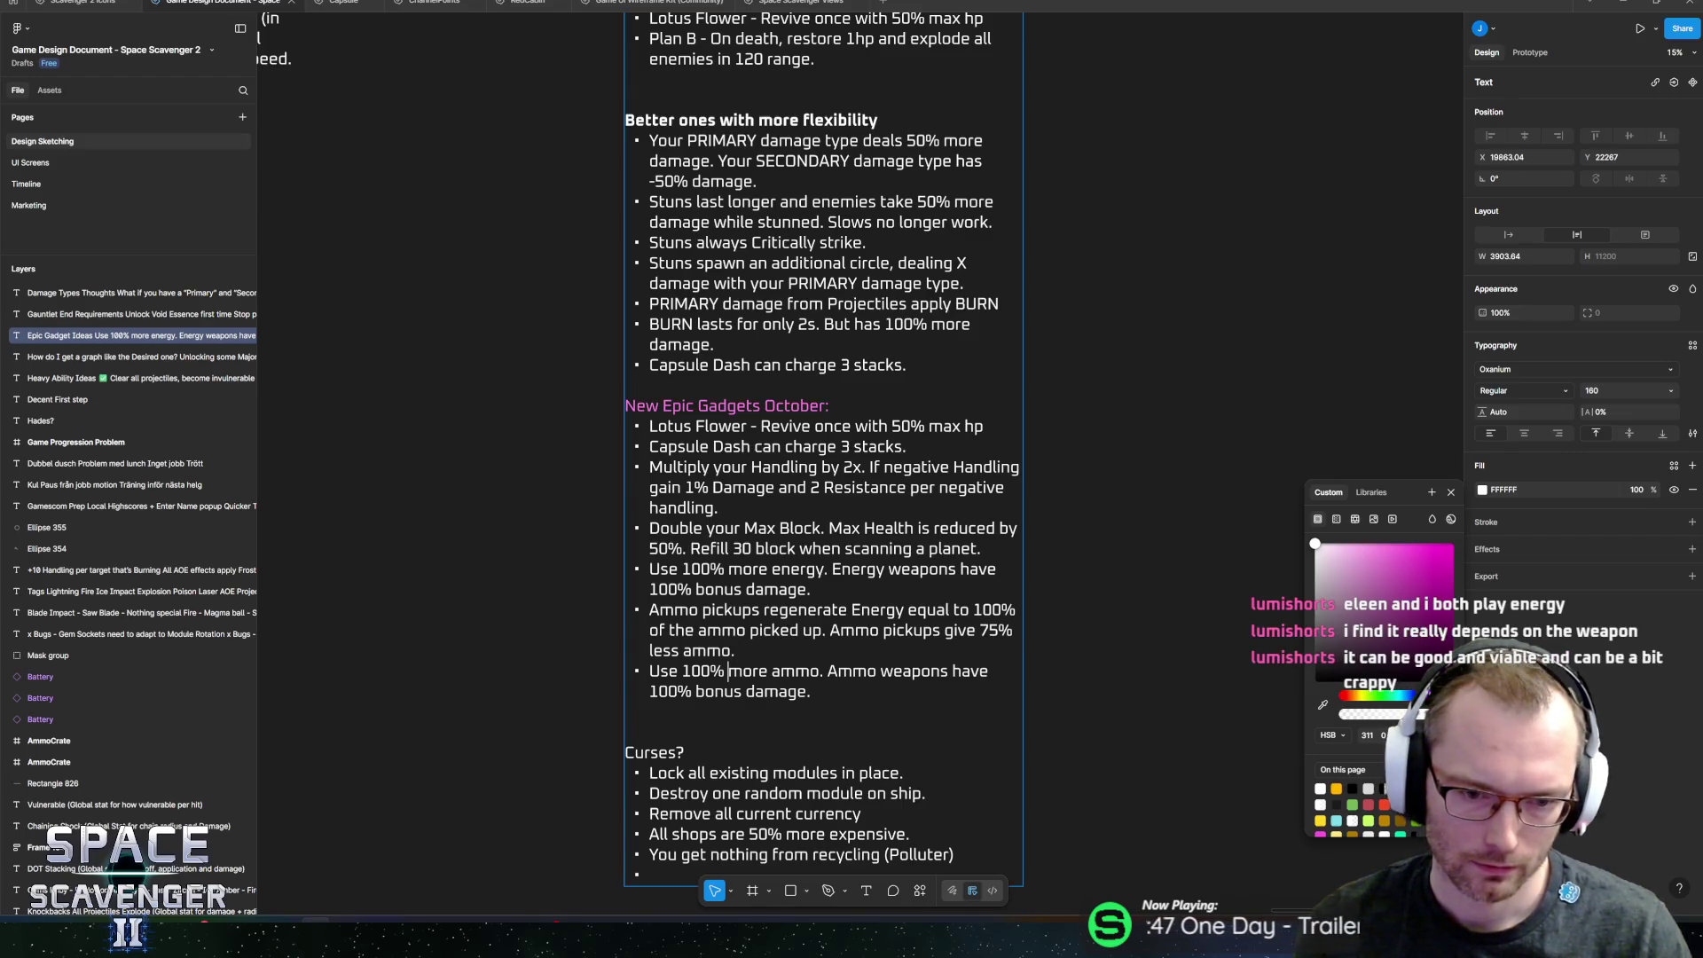
left_click(649, 671)
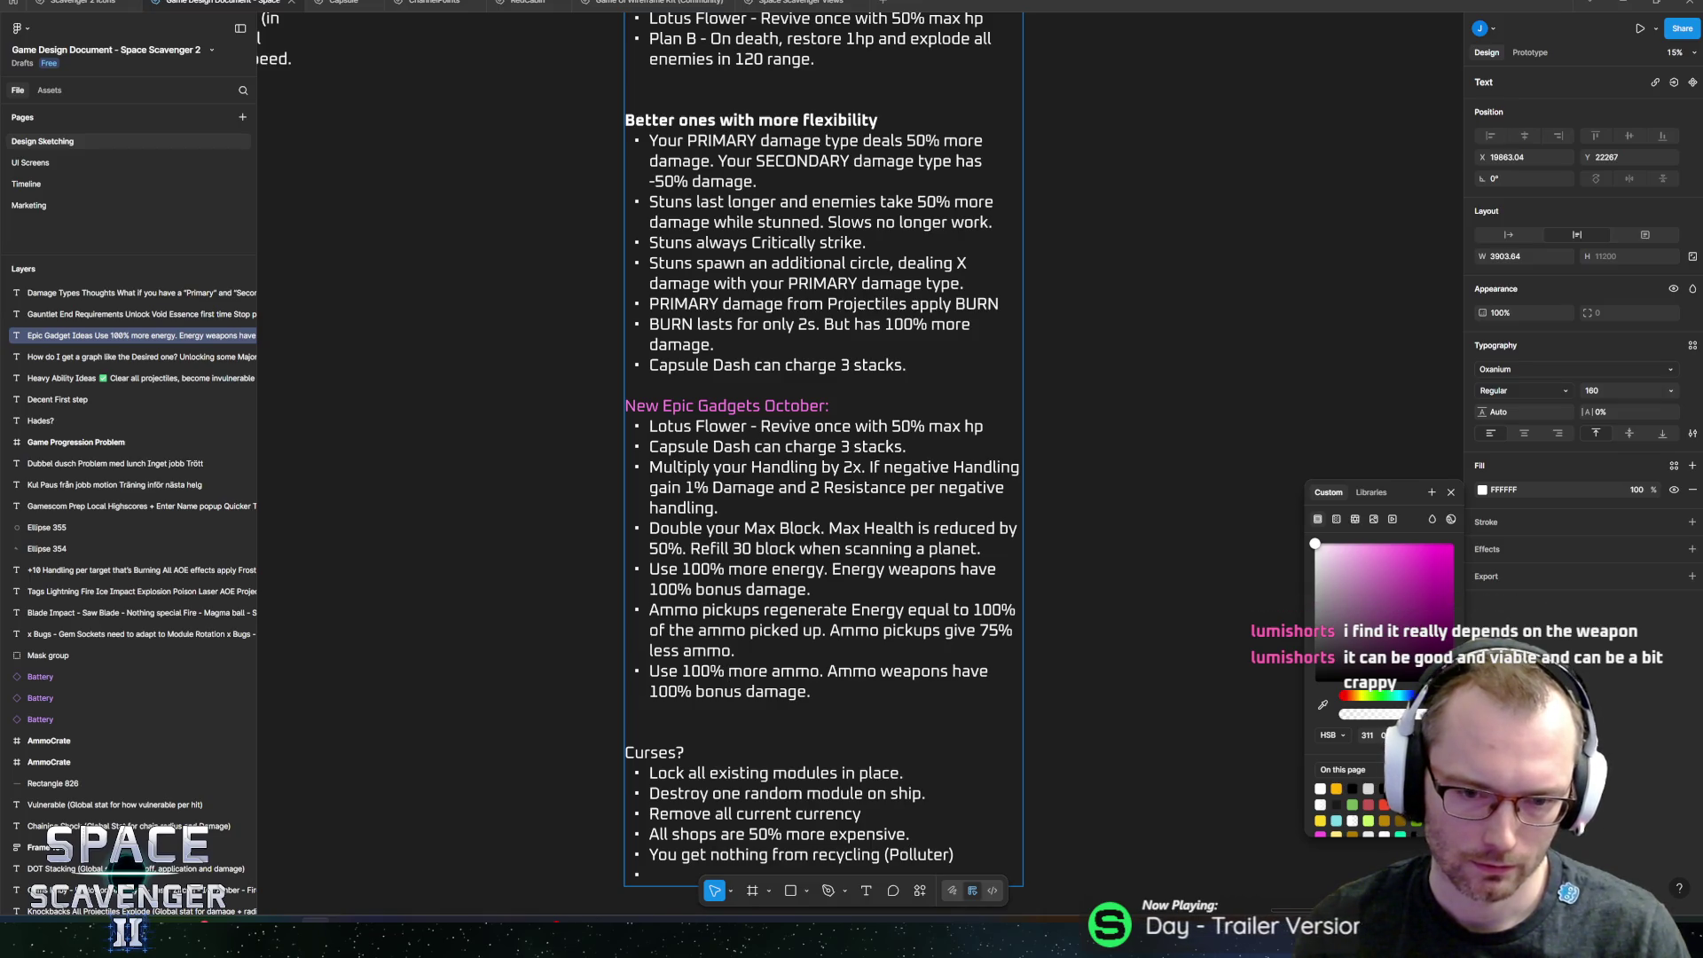
Add a new bullet: 'All Beam weapons go through the target. But have 75% range.'
key("Down")
key("End")
key("Return")
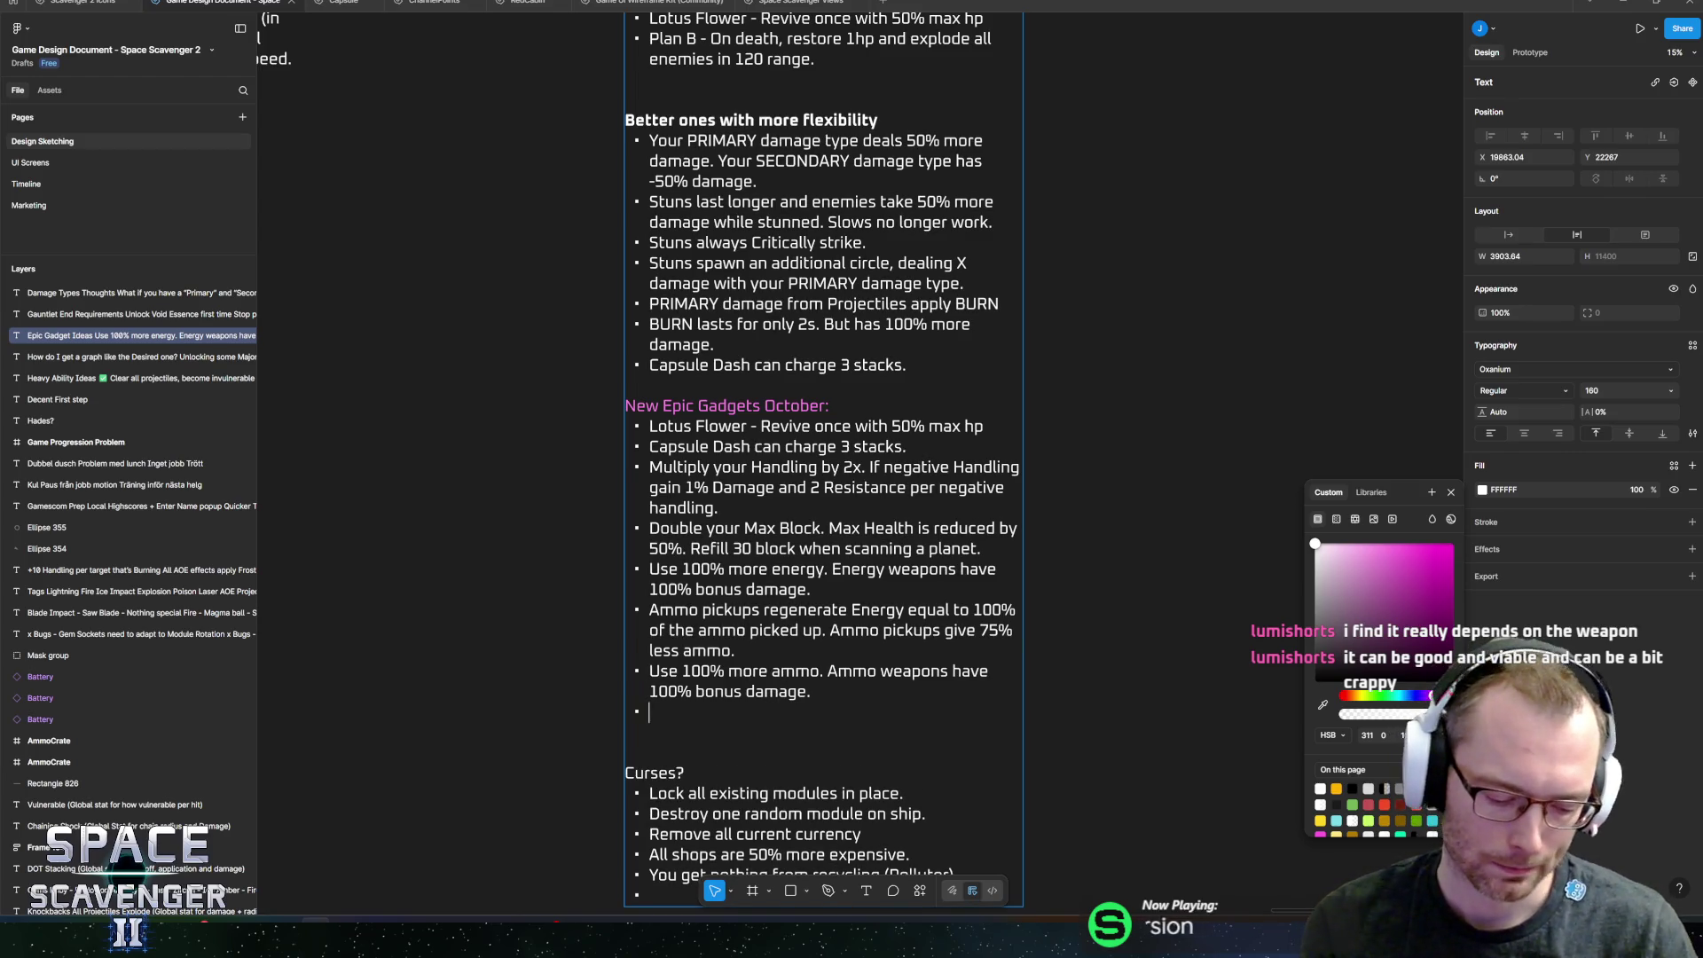
type("B")
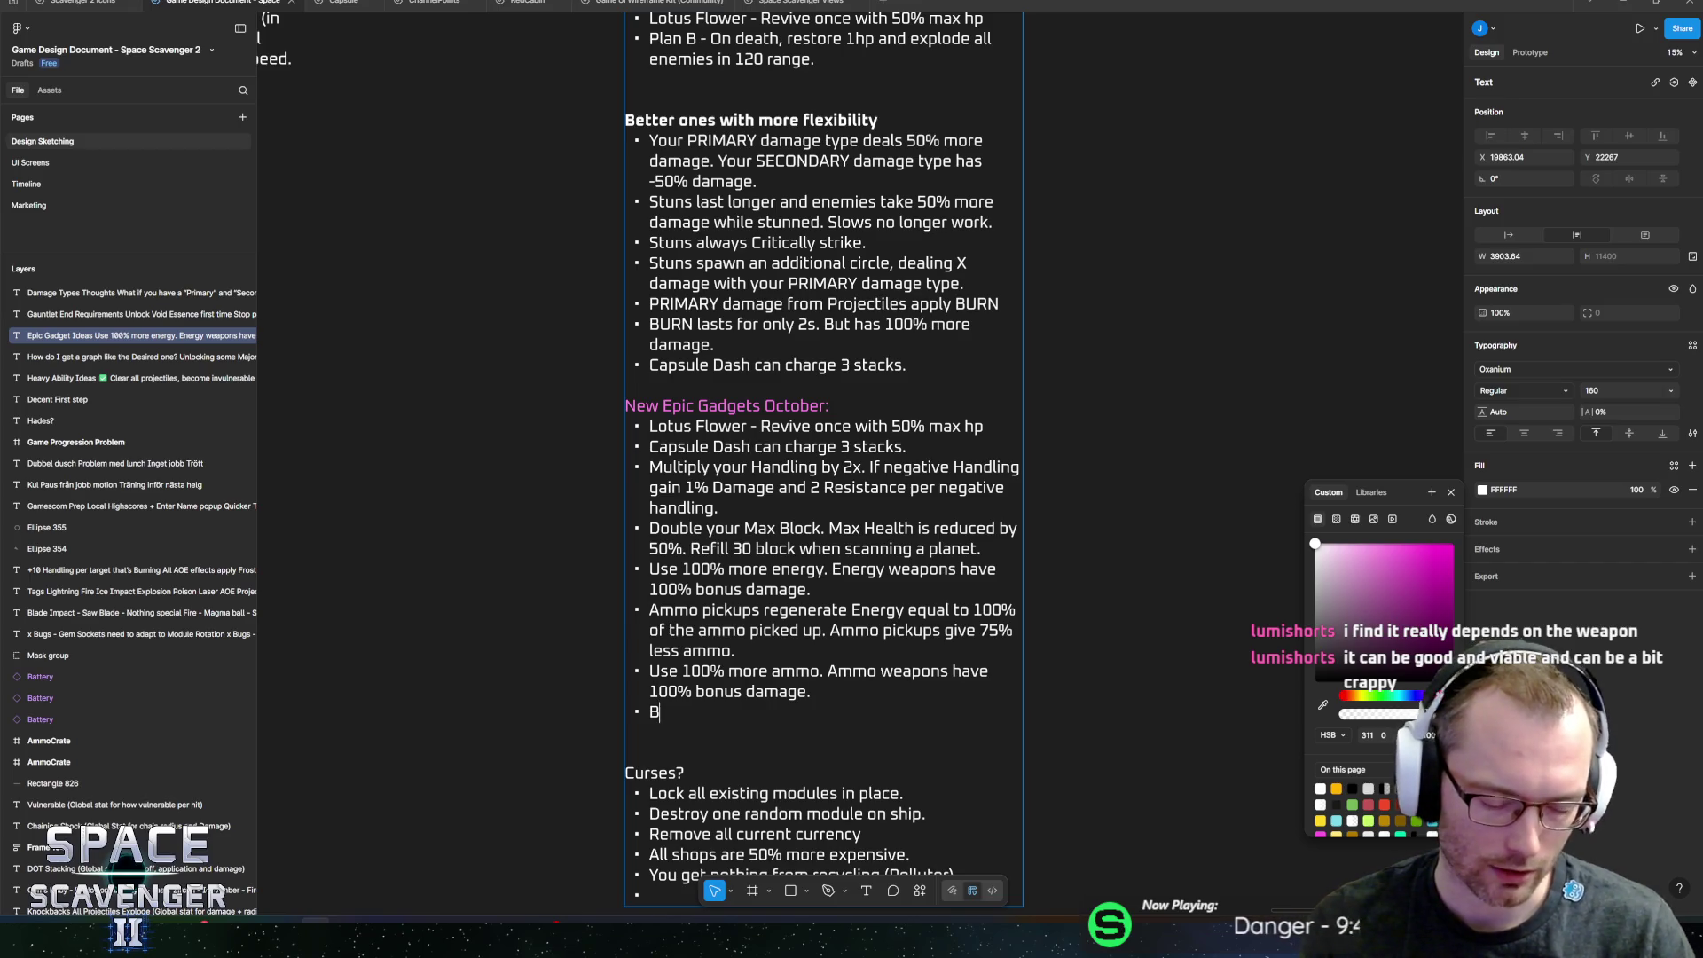
type("eam weapons")
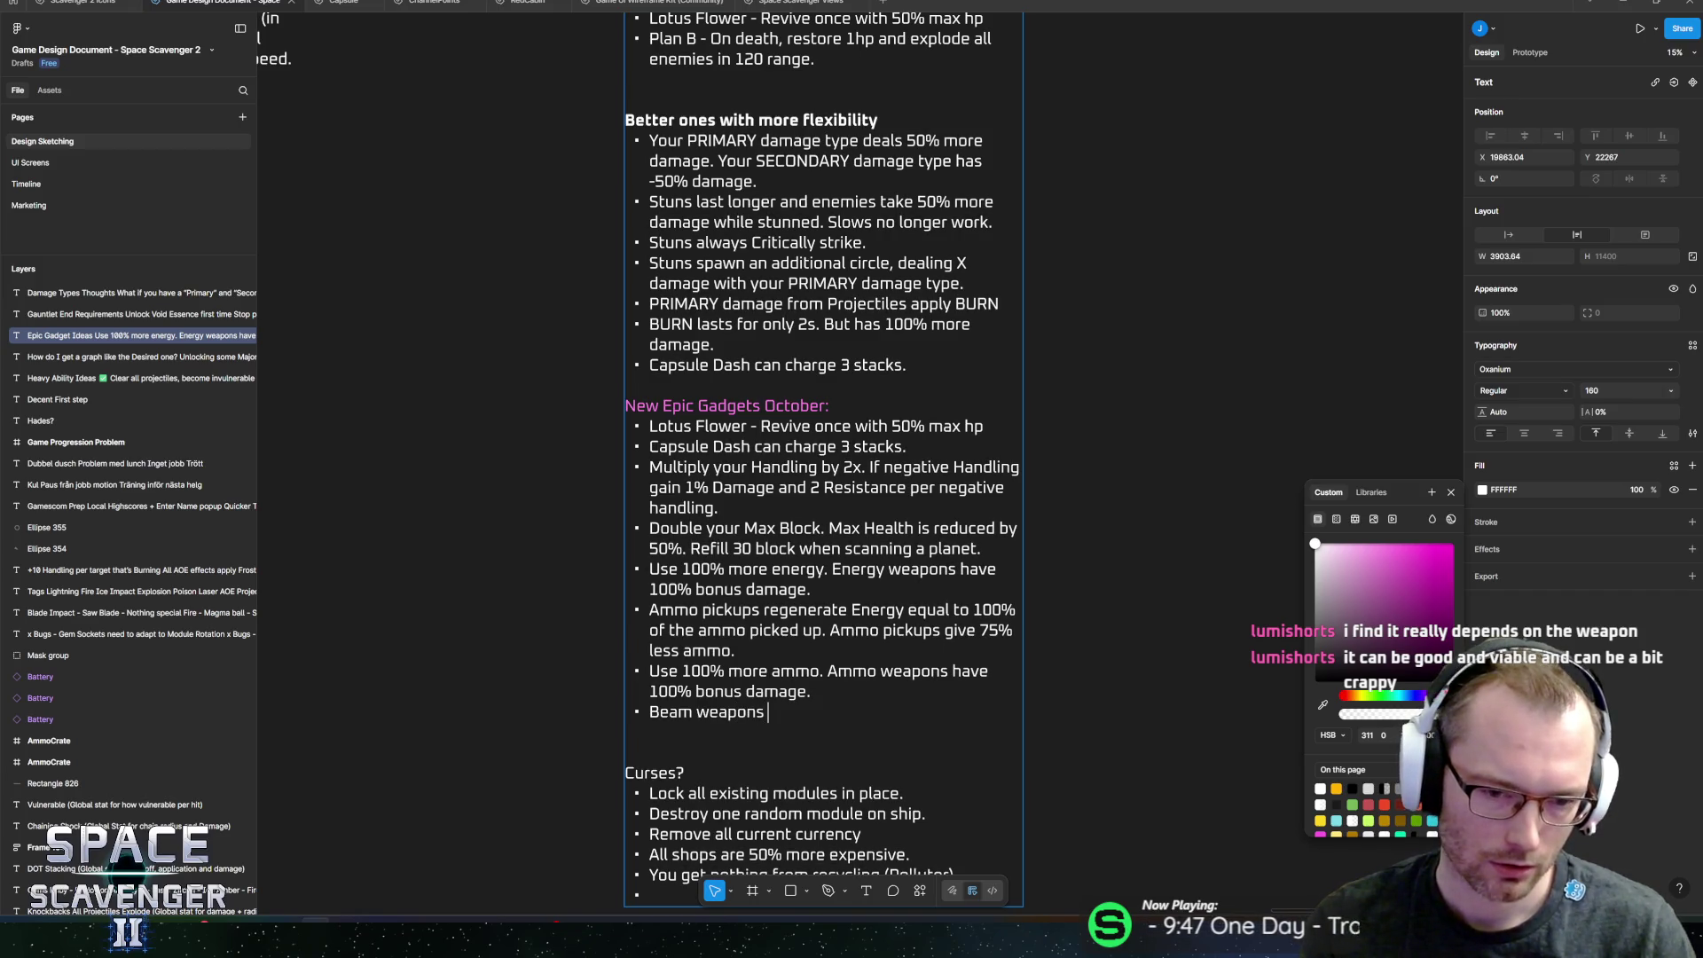
key("Home")
type("All")
key("End")
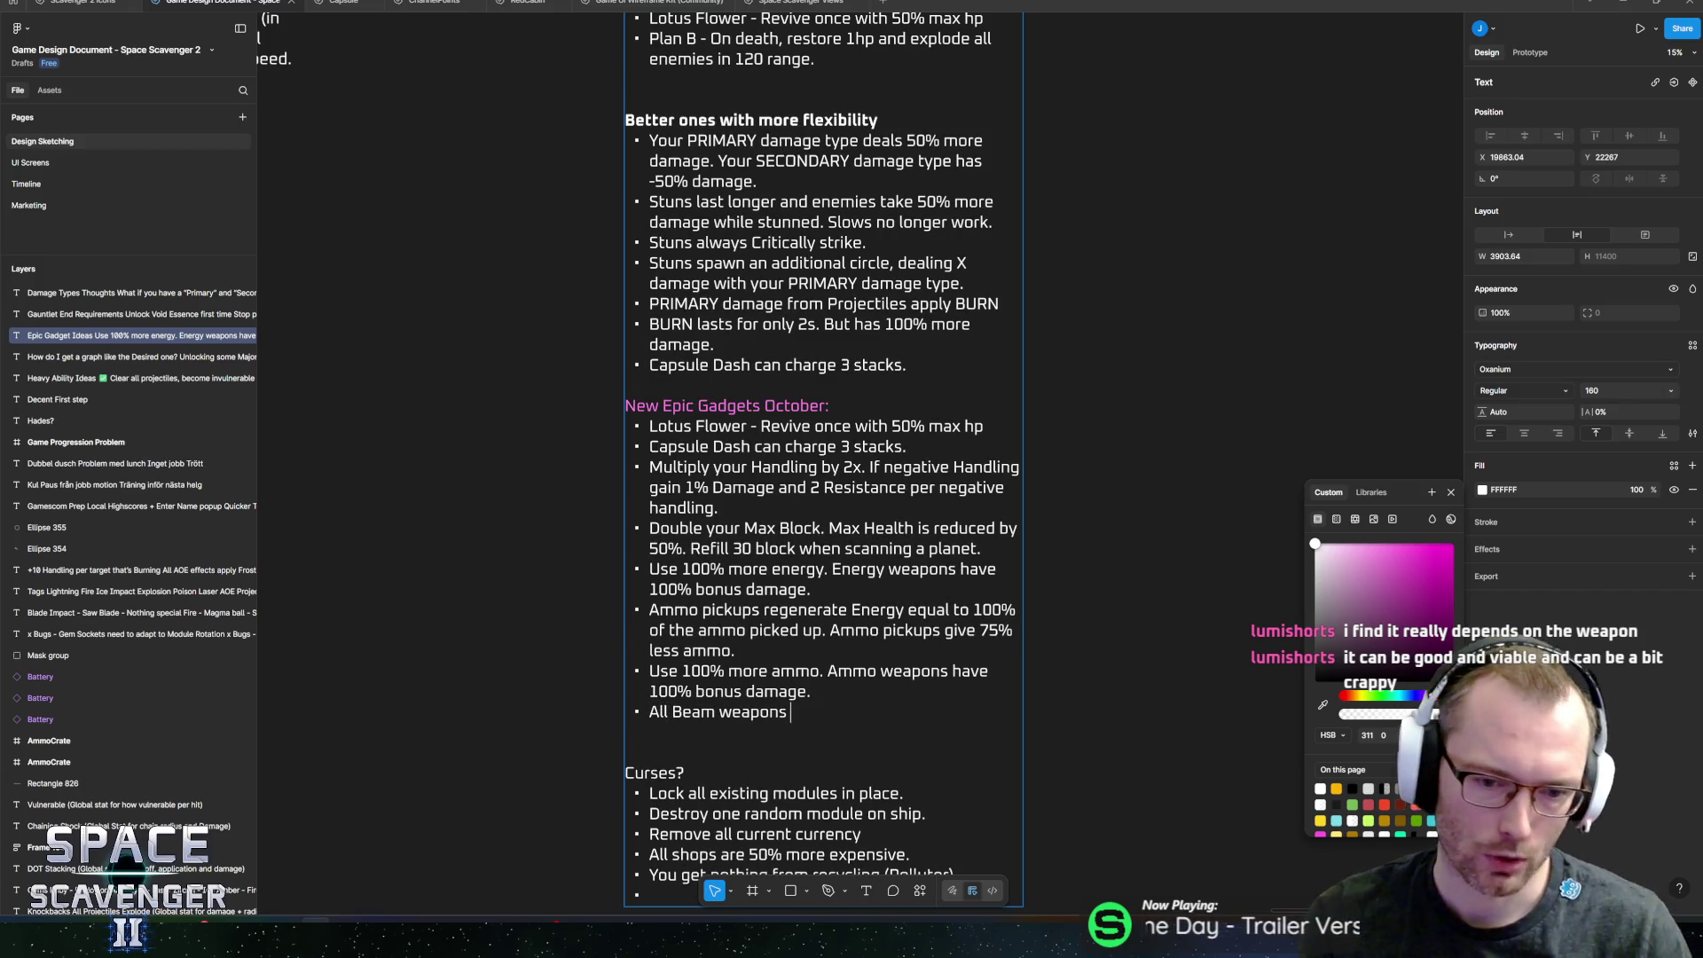
type("go through")
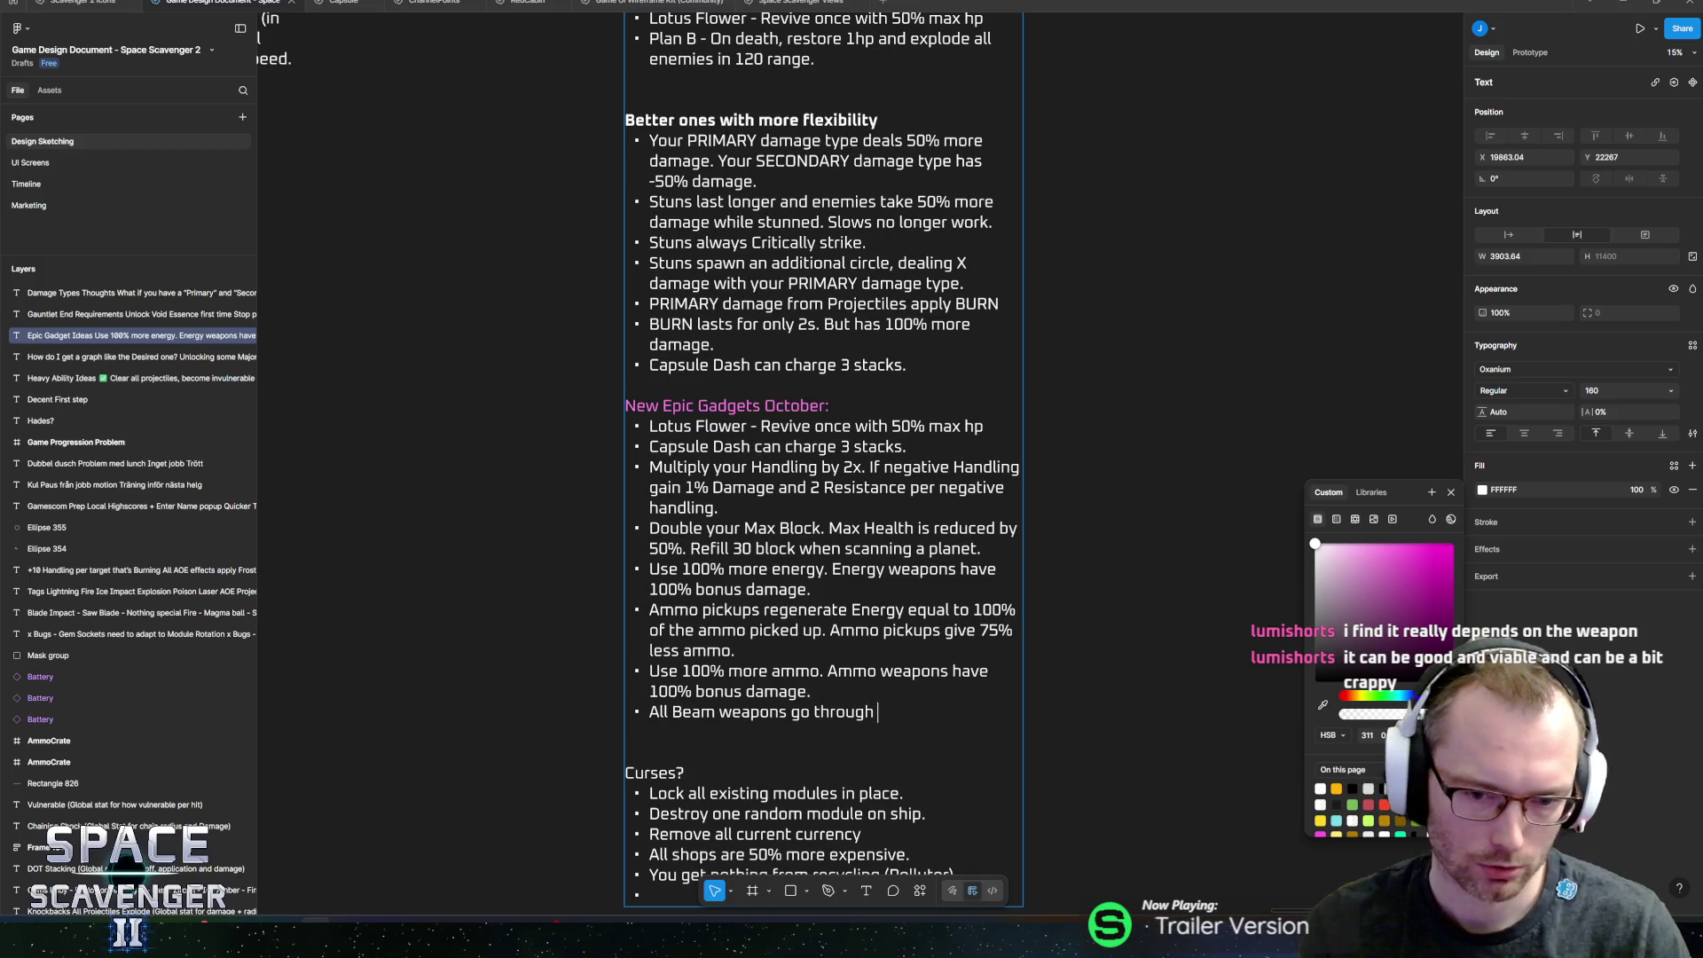
type(" th")
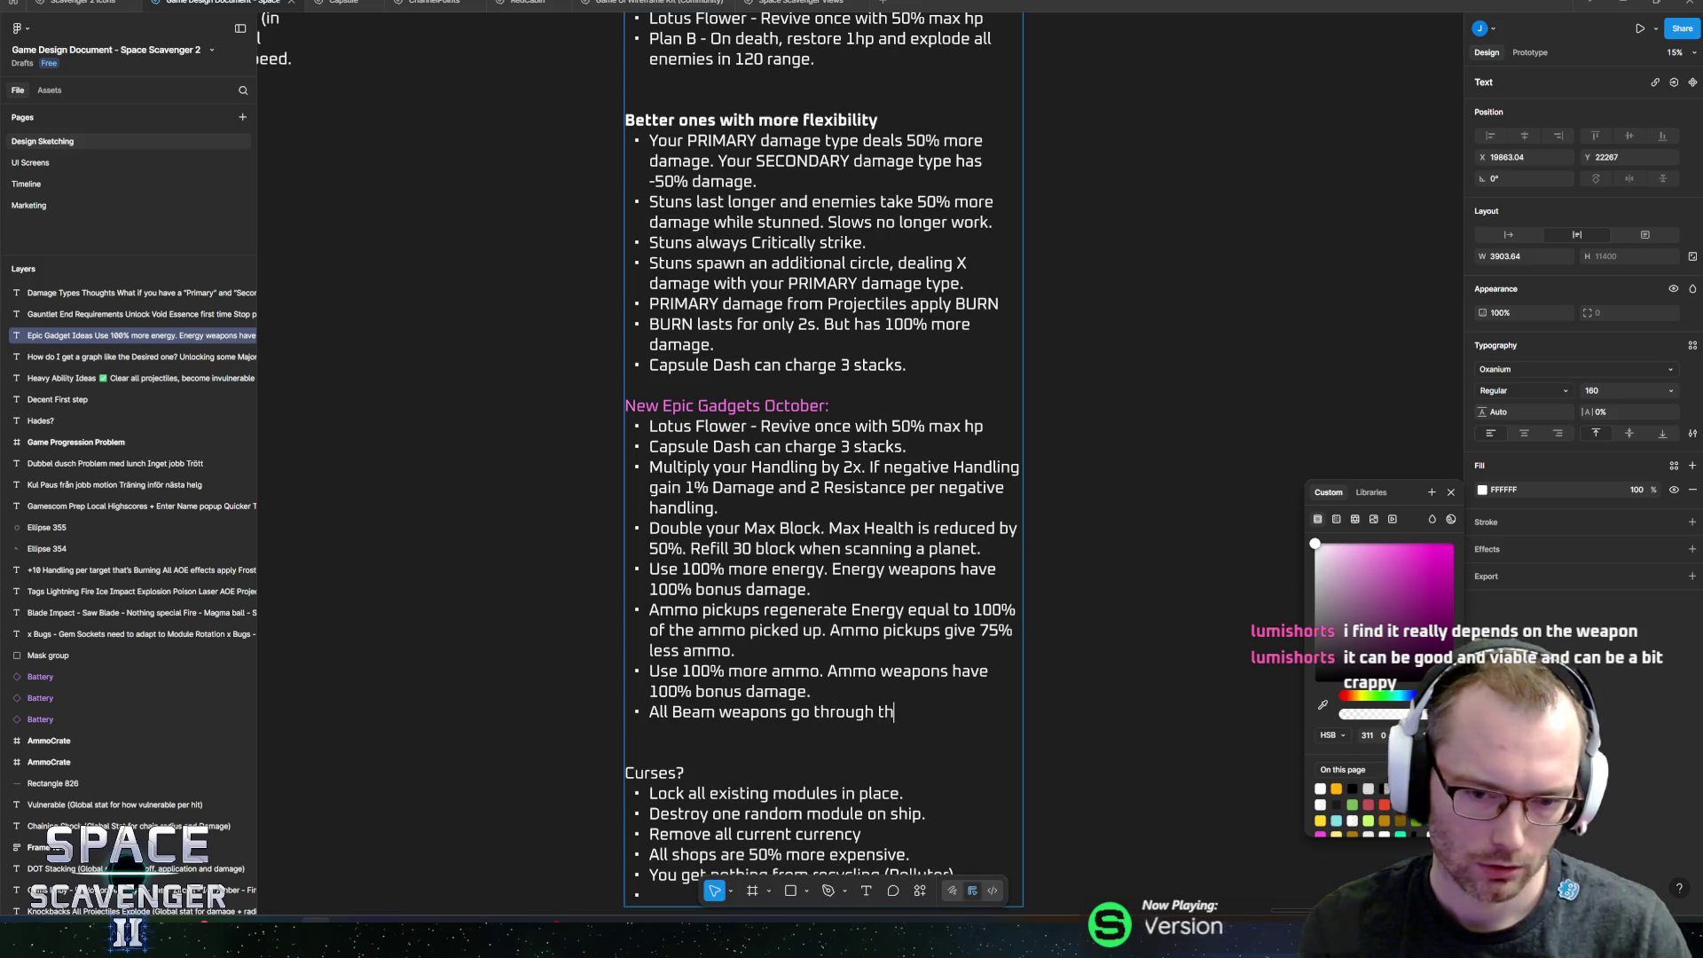
type("e target")
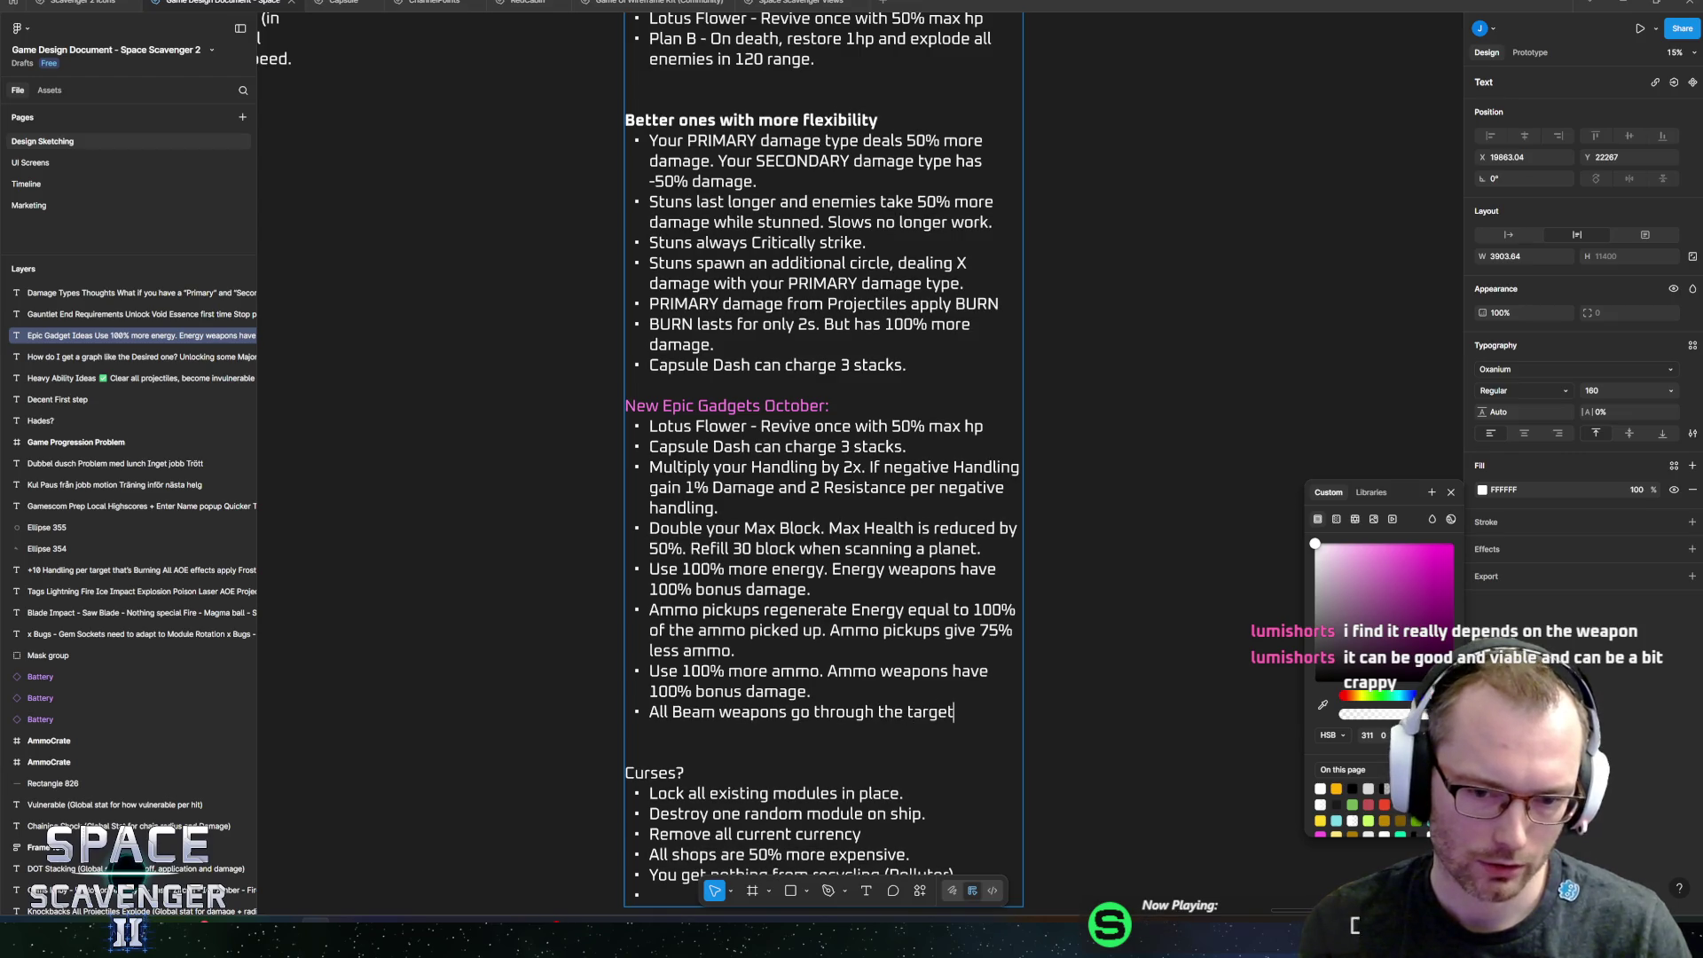
type(". ")
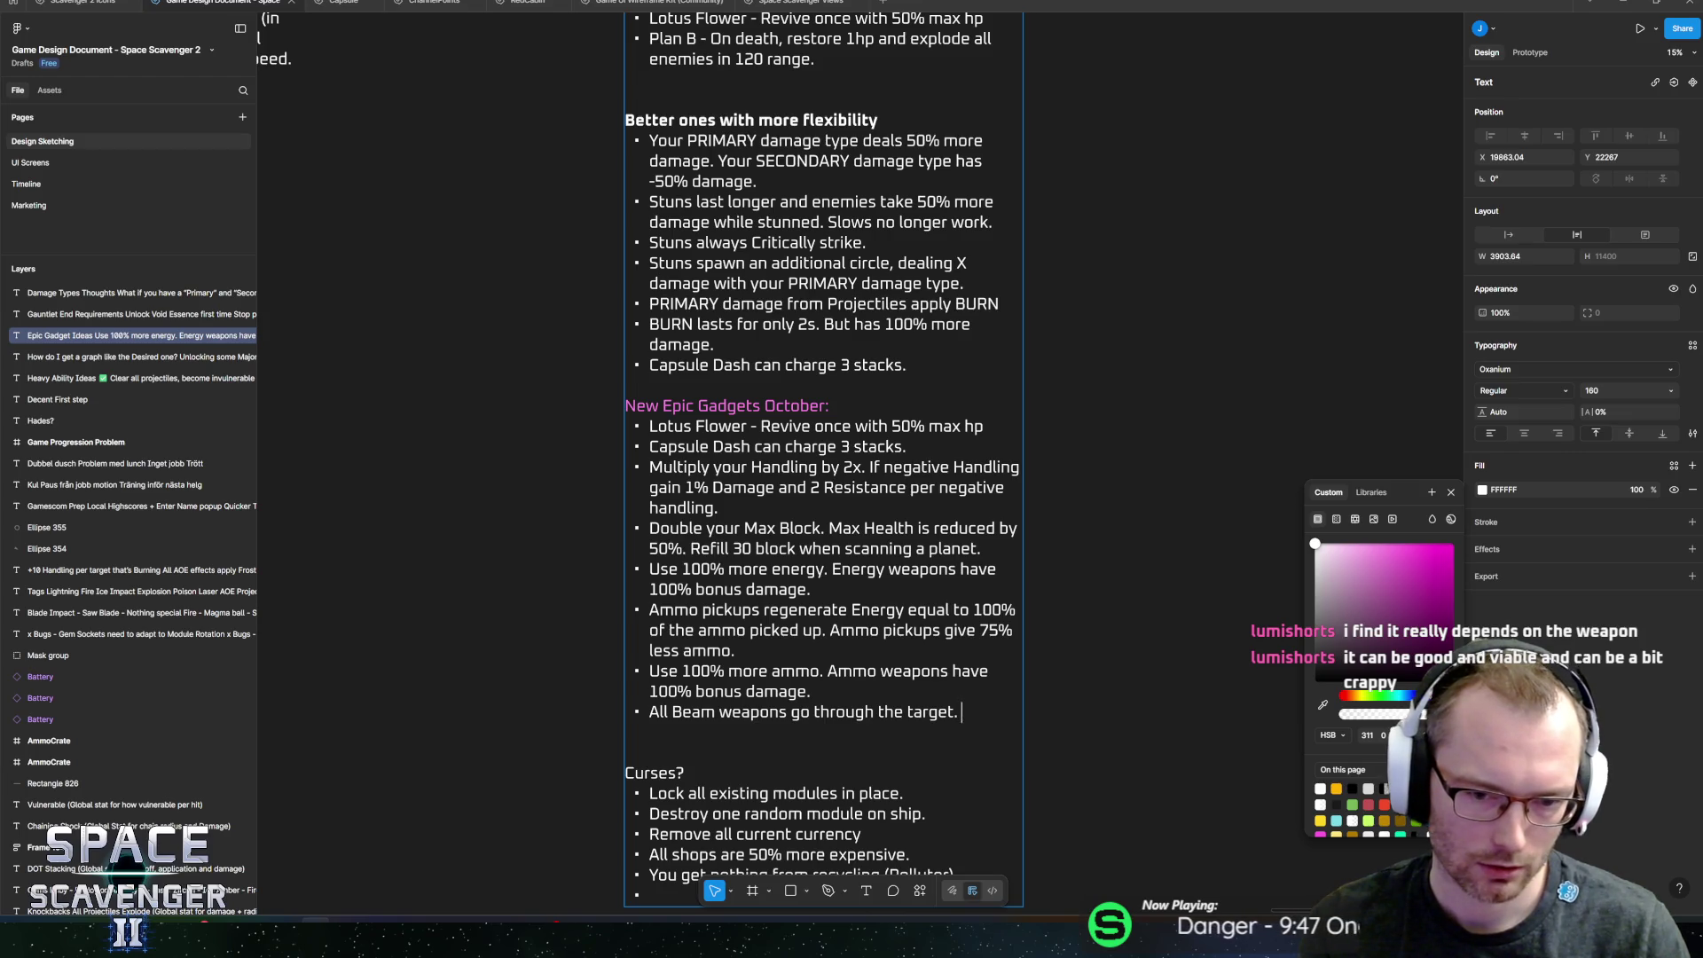
type("But")
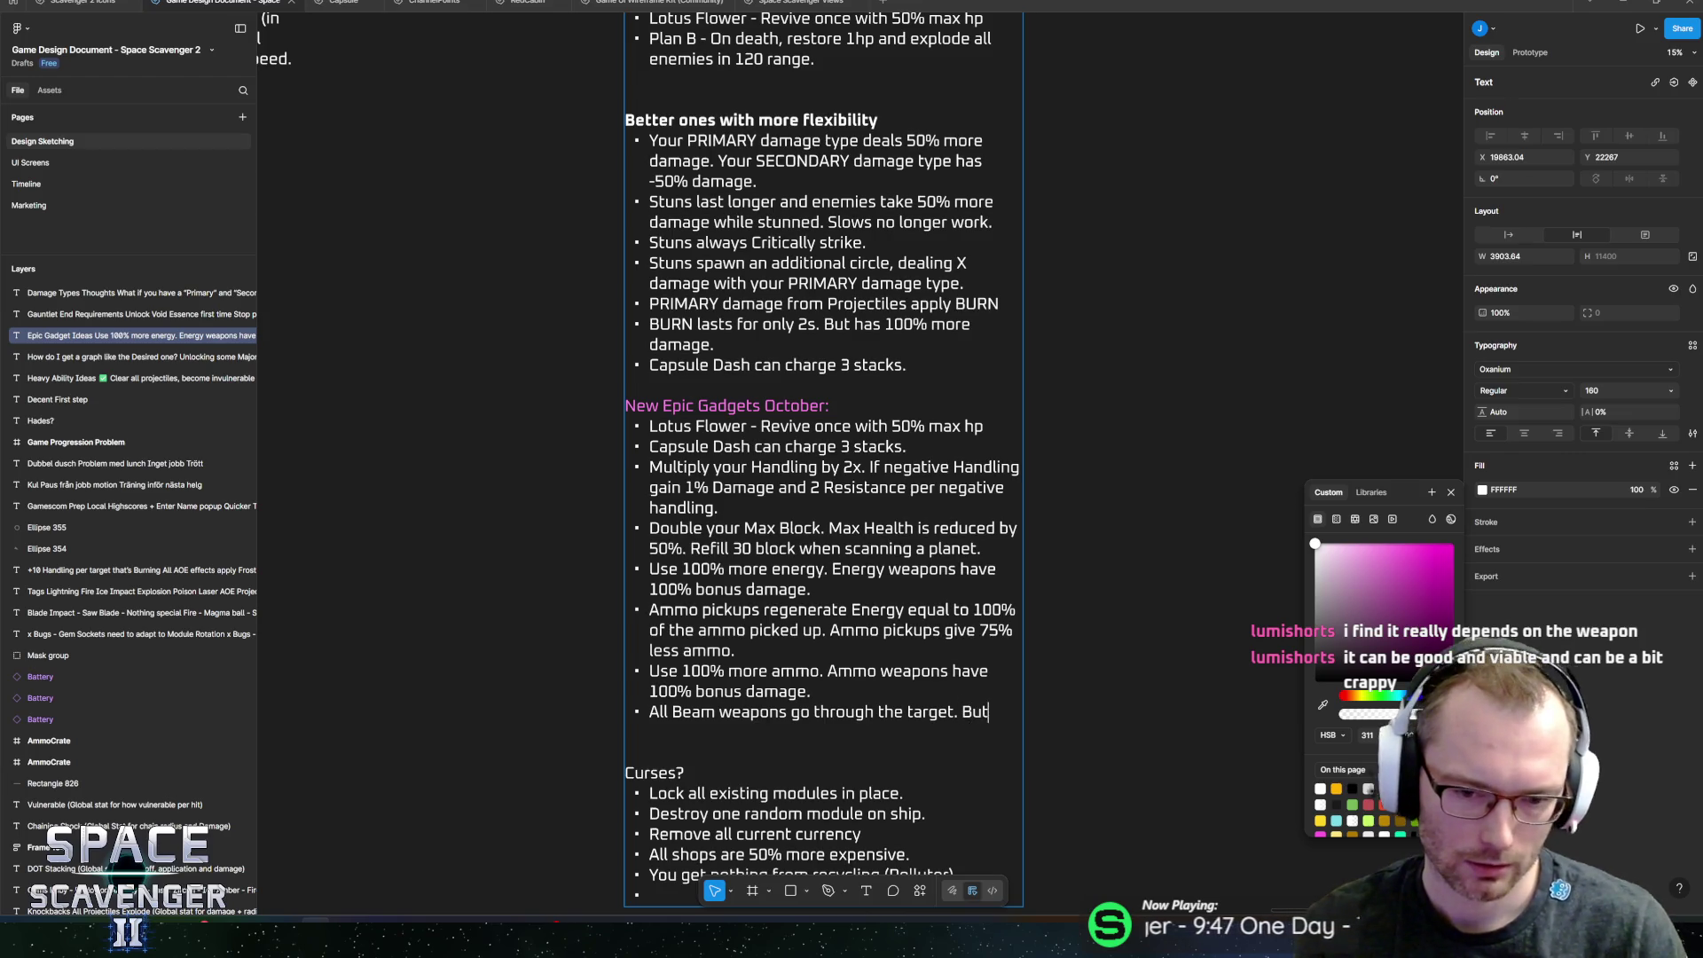
type(" have 75% range.")
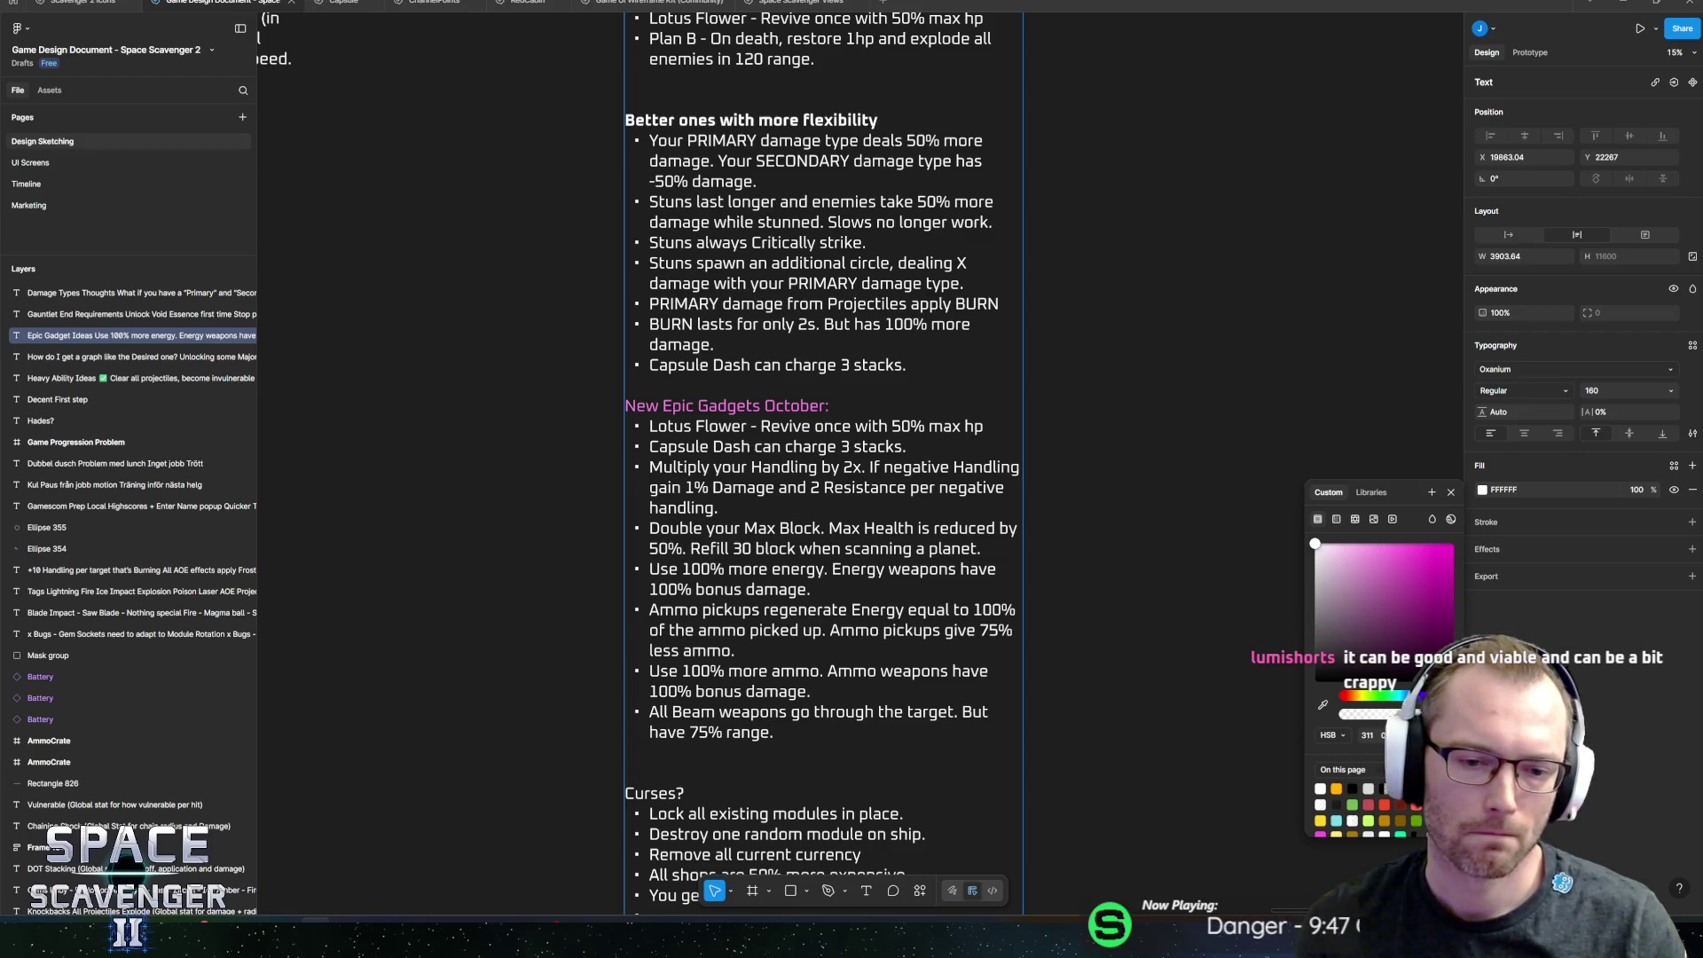
left_click(689, 733)
Change the beam bullet's 75% value to -25%
type("-")
key("Delete")
type("2")
key("End")
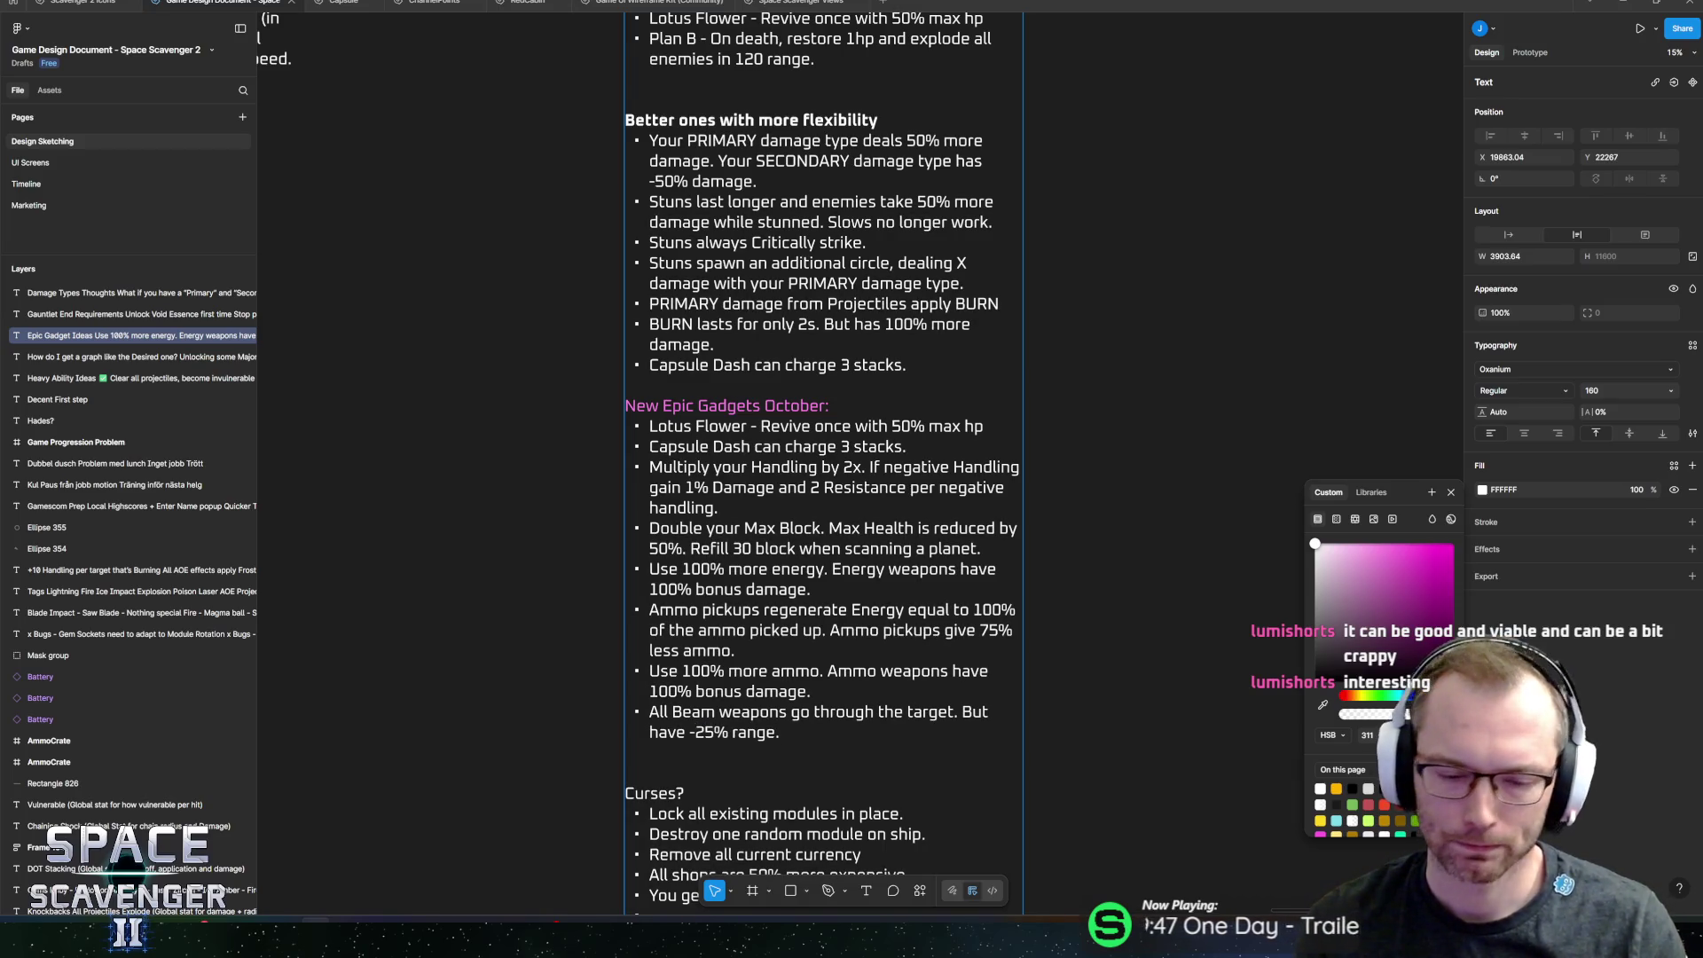
key("shift+Up")
key("shift+Home")
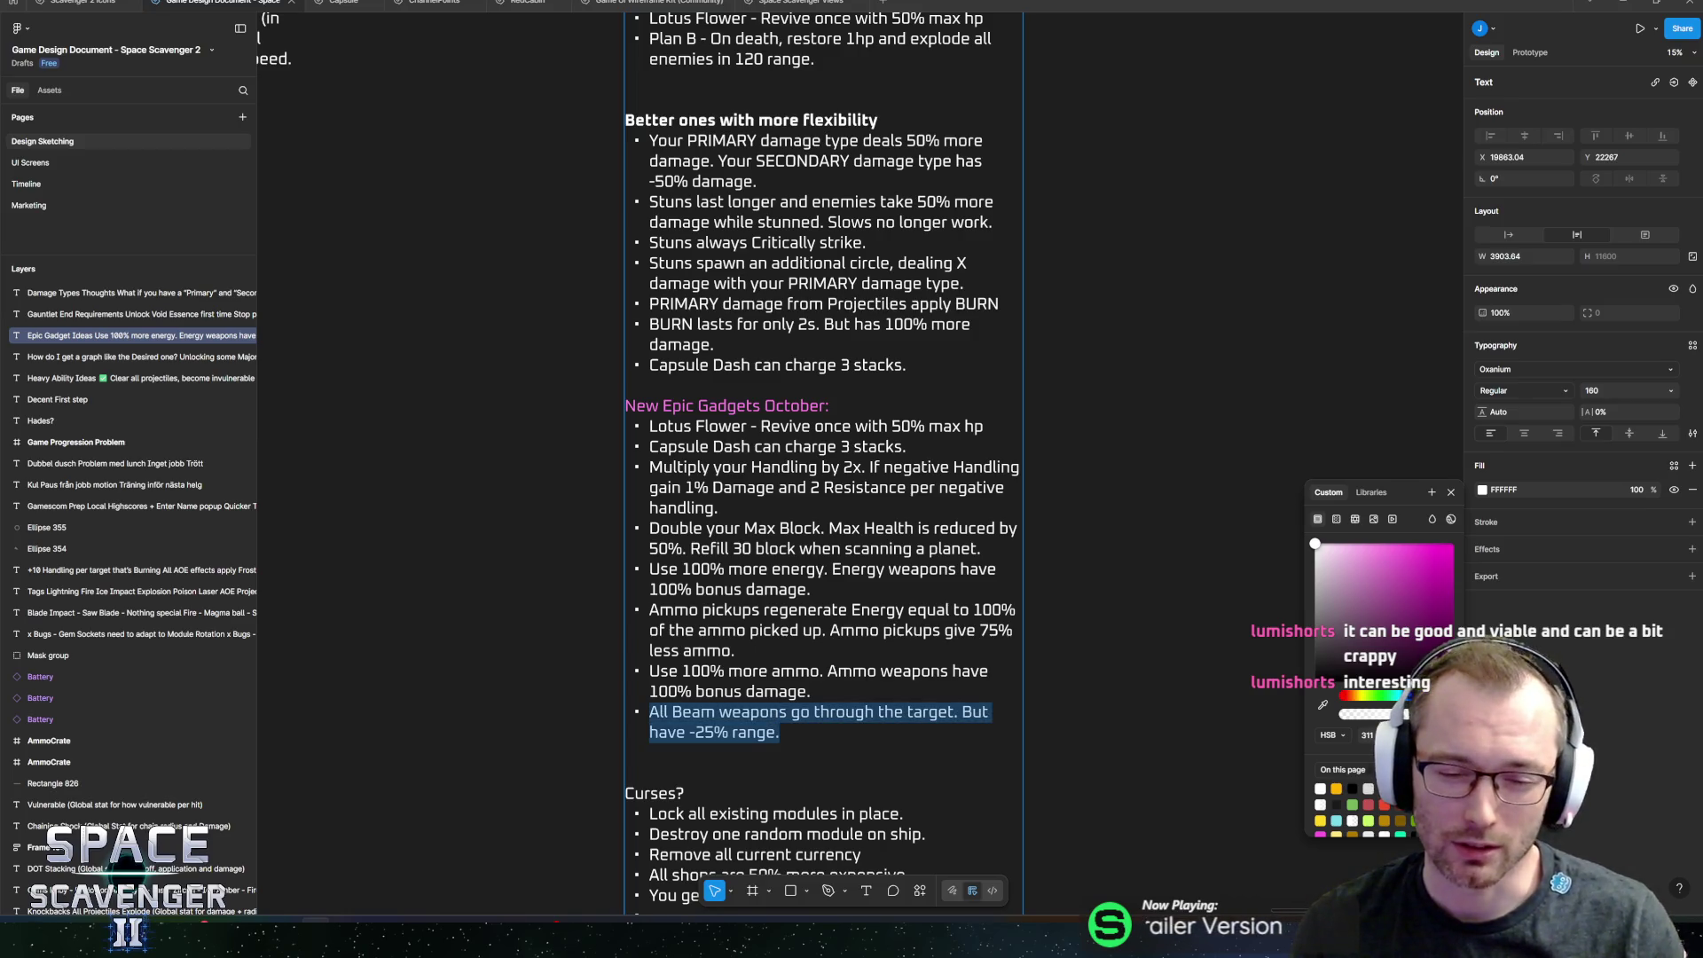
key("Right")
key("shift+Home")
key("Right")
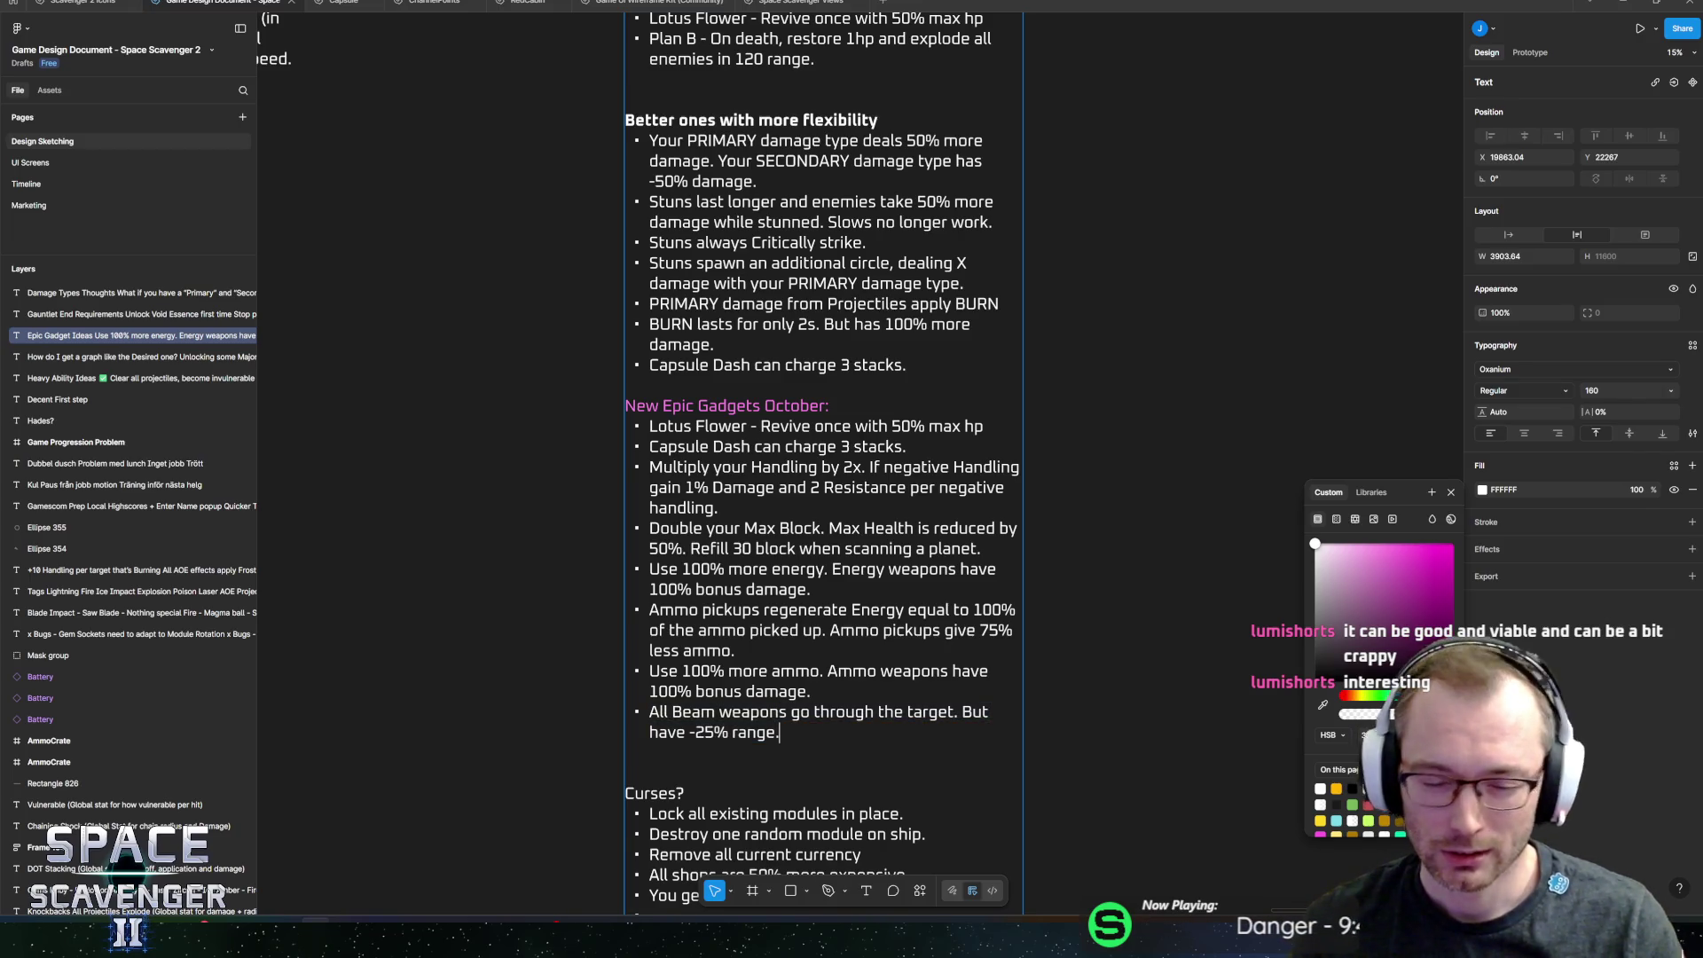
Reword the drawback from 'range' to 'range and damage'
key("ctrl+Left")
key("ctrl+Left")
key("ctrl+Right")
key("ctrl+shift+Right")
type("damage")
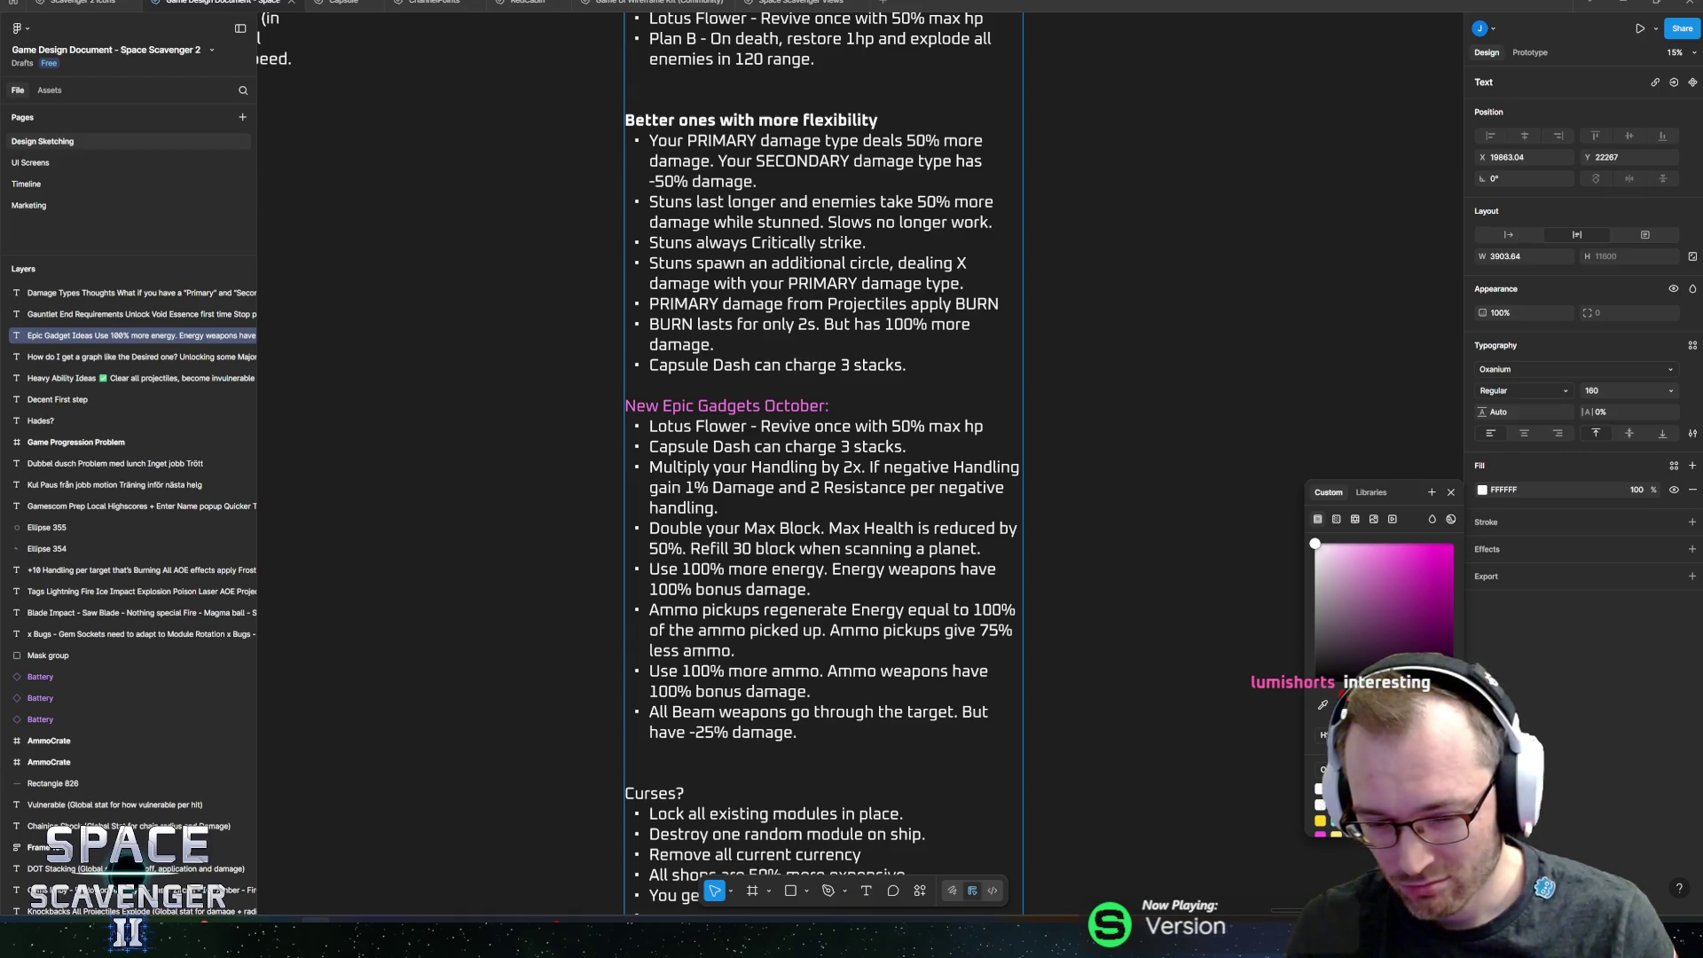
type("range")
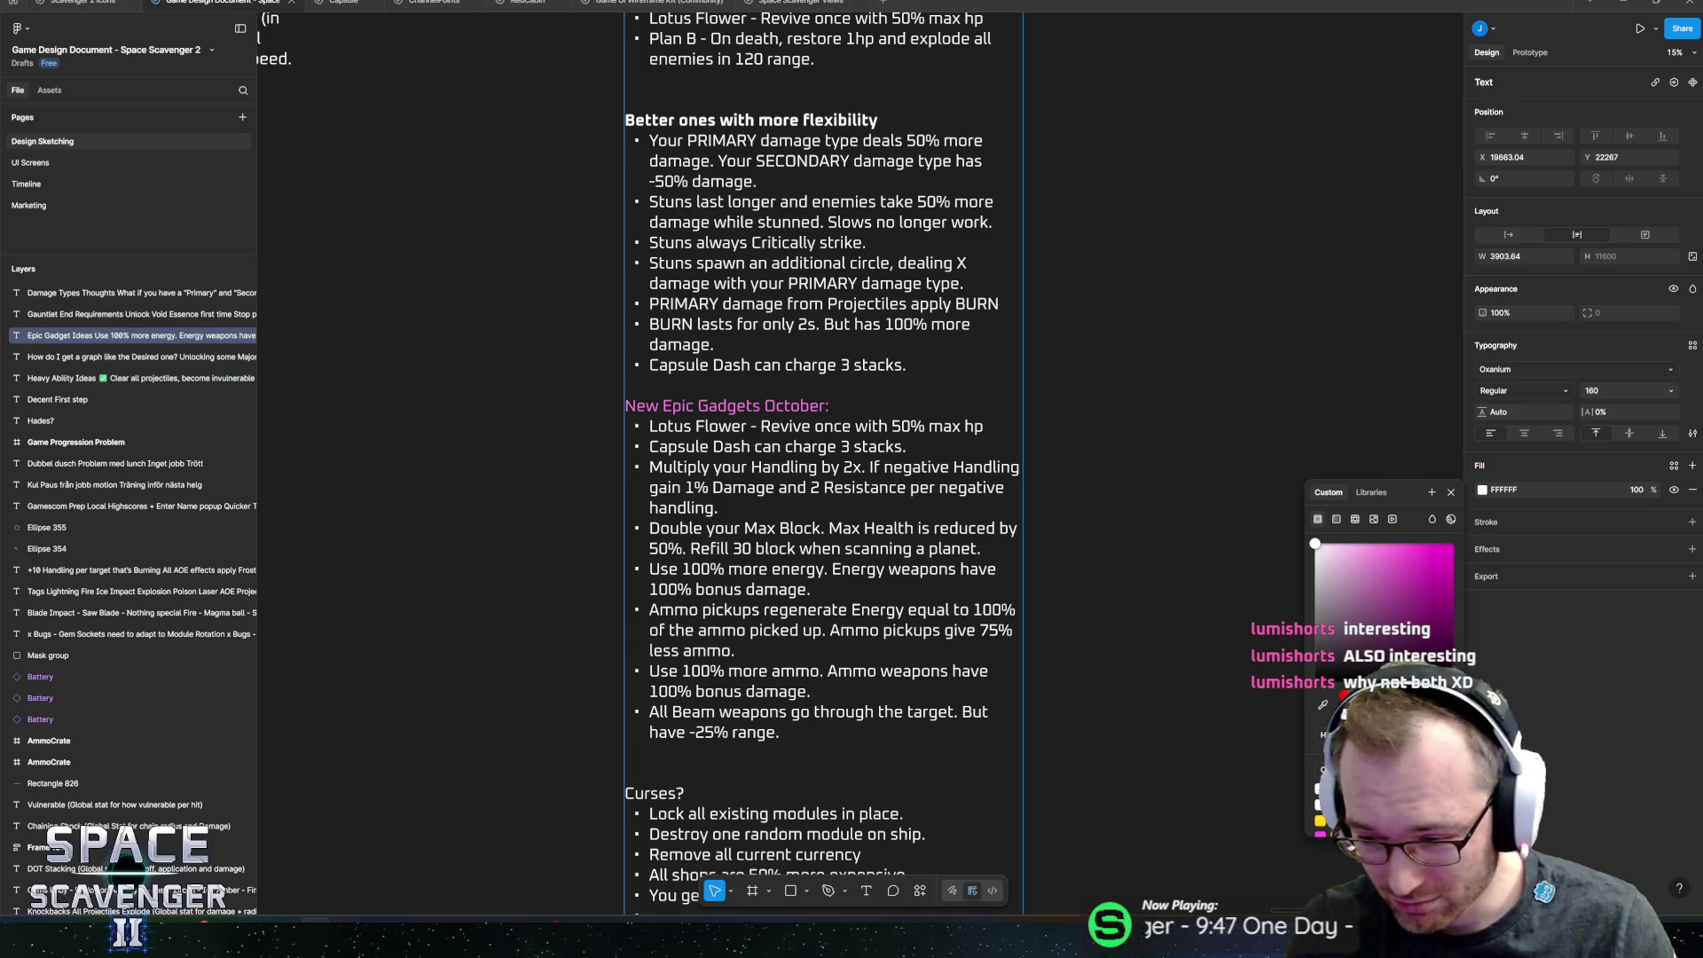
type("and dam")
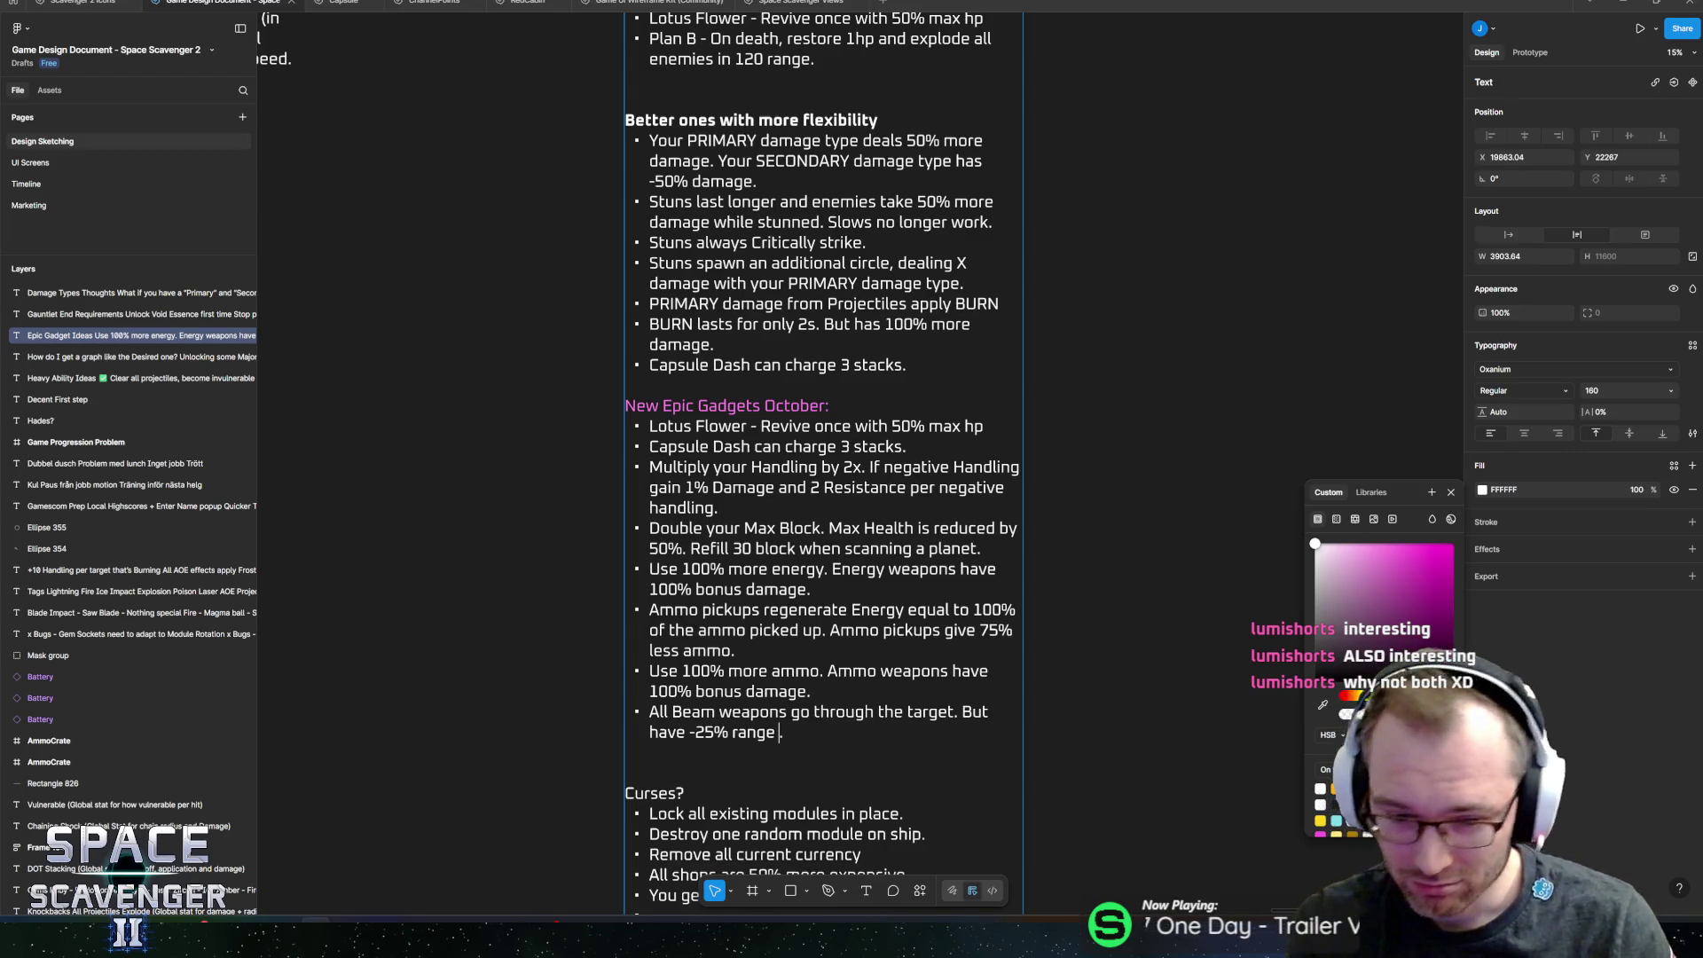
type("age")
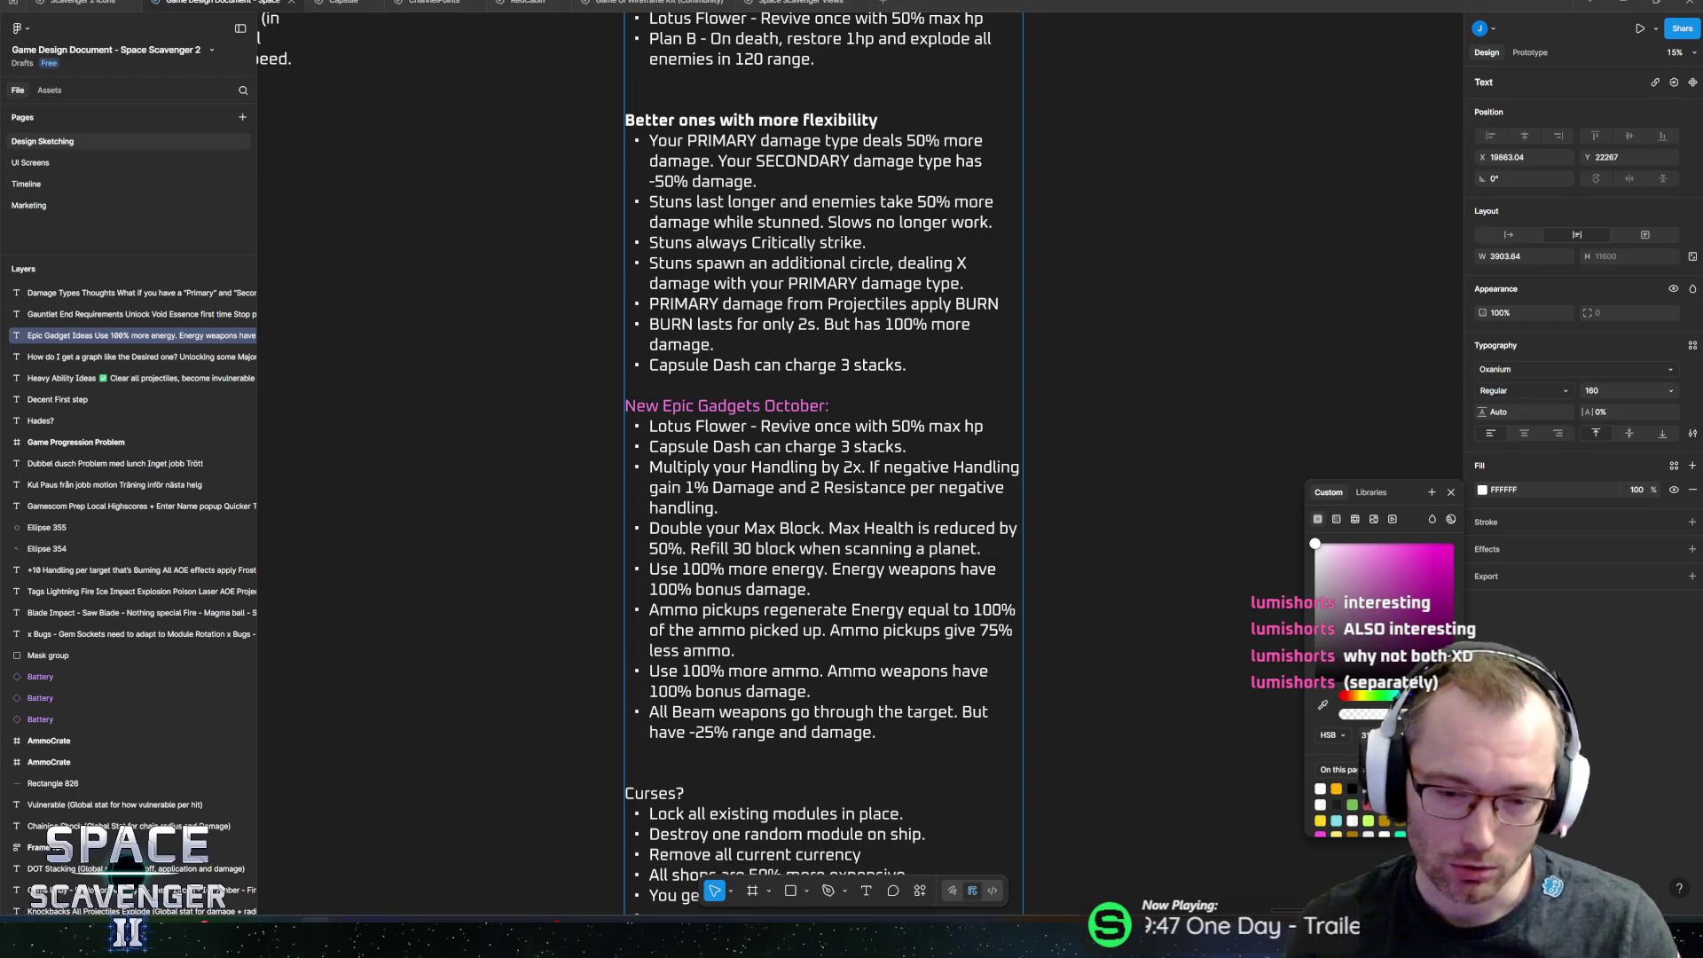
Remove 'range and' so the bullet ends 'But have -25% damage.'
key("shift+Up")
key("shift+Home")
key("Right")
key("shift+Up")
key("shift+Home")
key("Right")
key("shift+Up")
key("shift+Home")
key("Right")
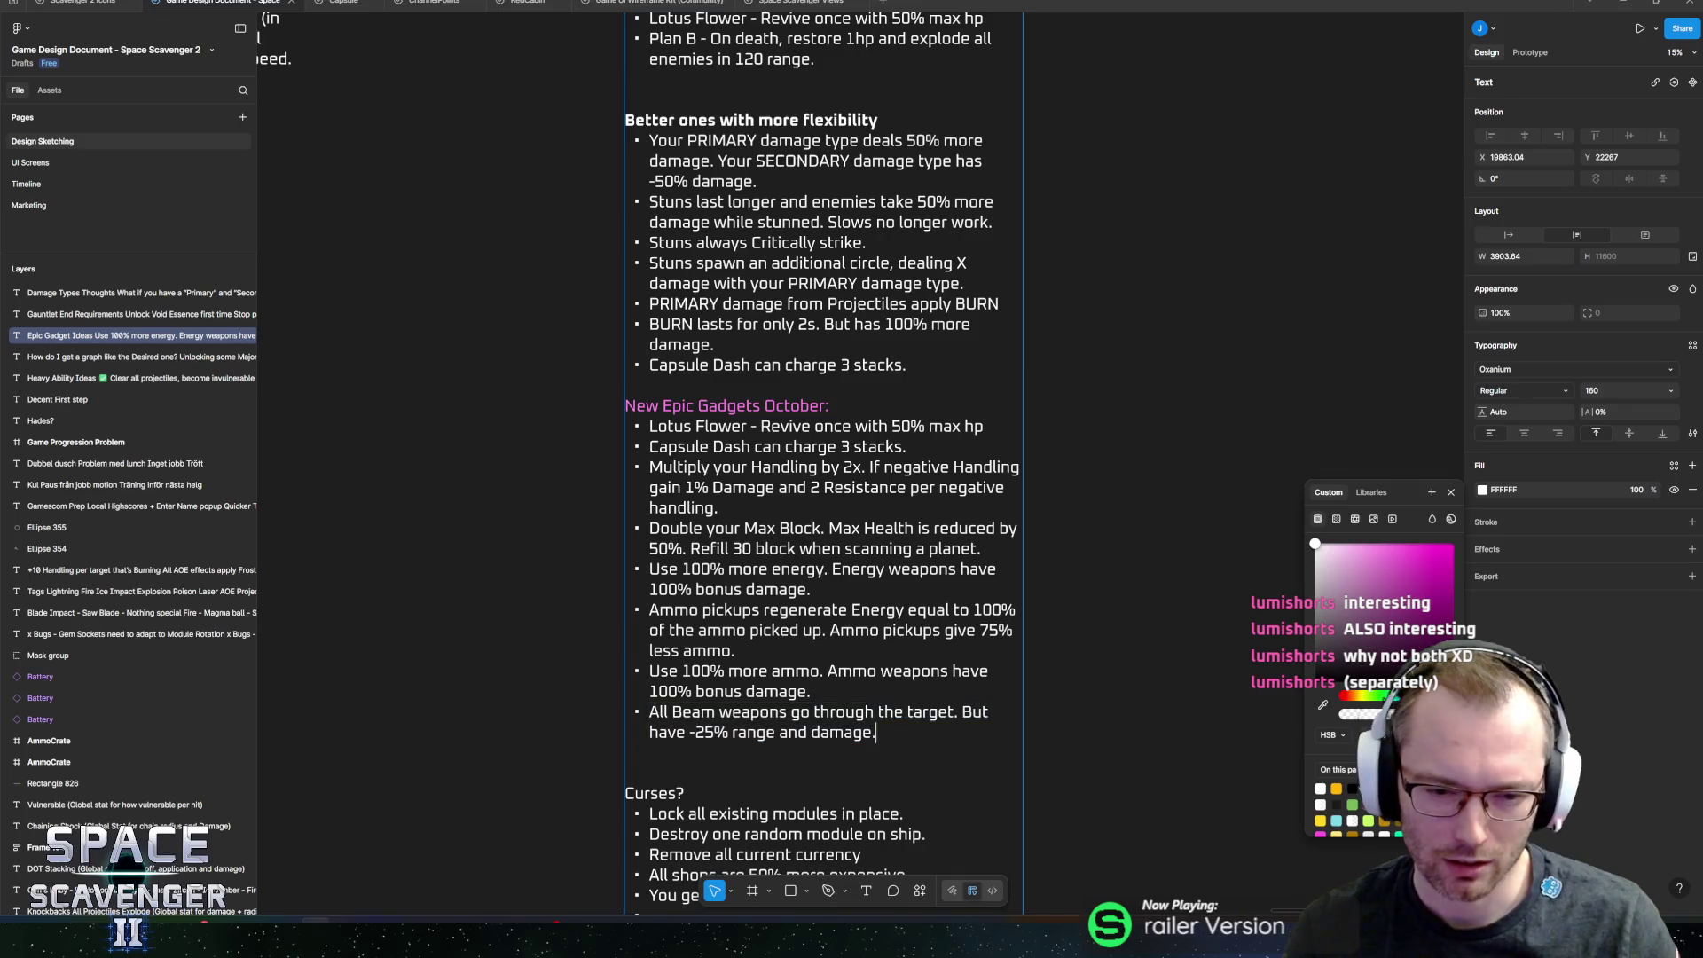
key("ctrl+shift+Left")
key("ctrl+shift+Left")
key("shift+Left")
key("Right")
key("ctrl+shift+Left")
key("ctrl+shift+Left")
key("BackSpace")
key("End")
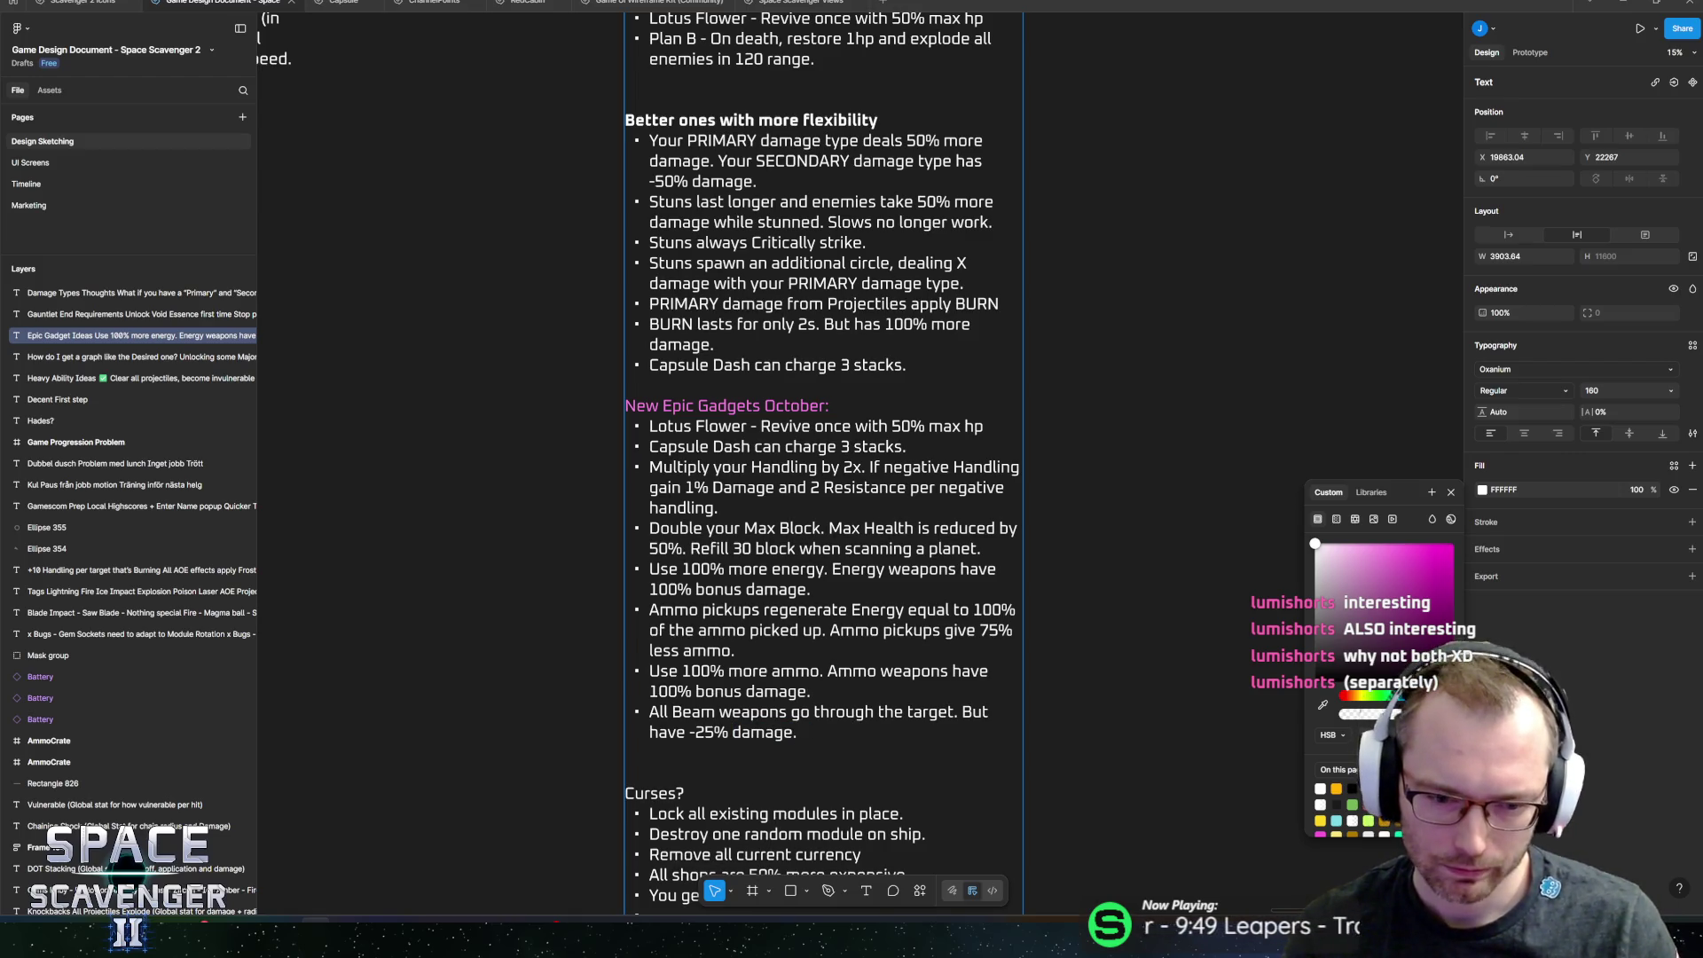
Duplicate the last bullet onto a new line and clear it to leave an empty bullet
key("shift+Up")
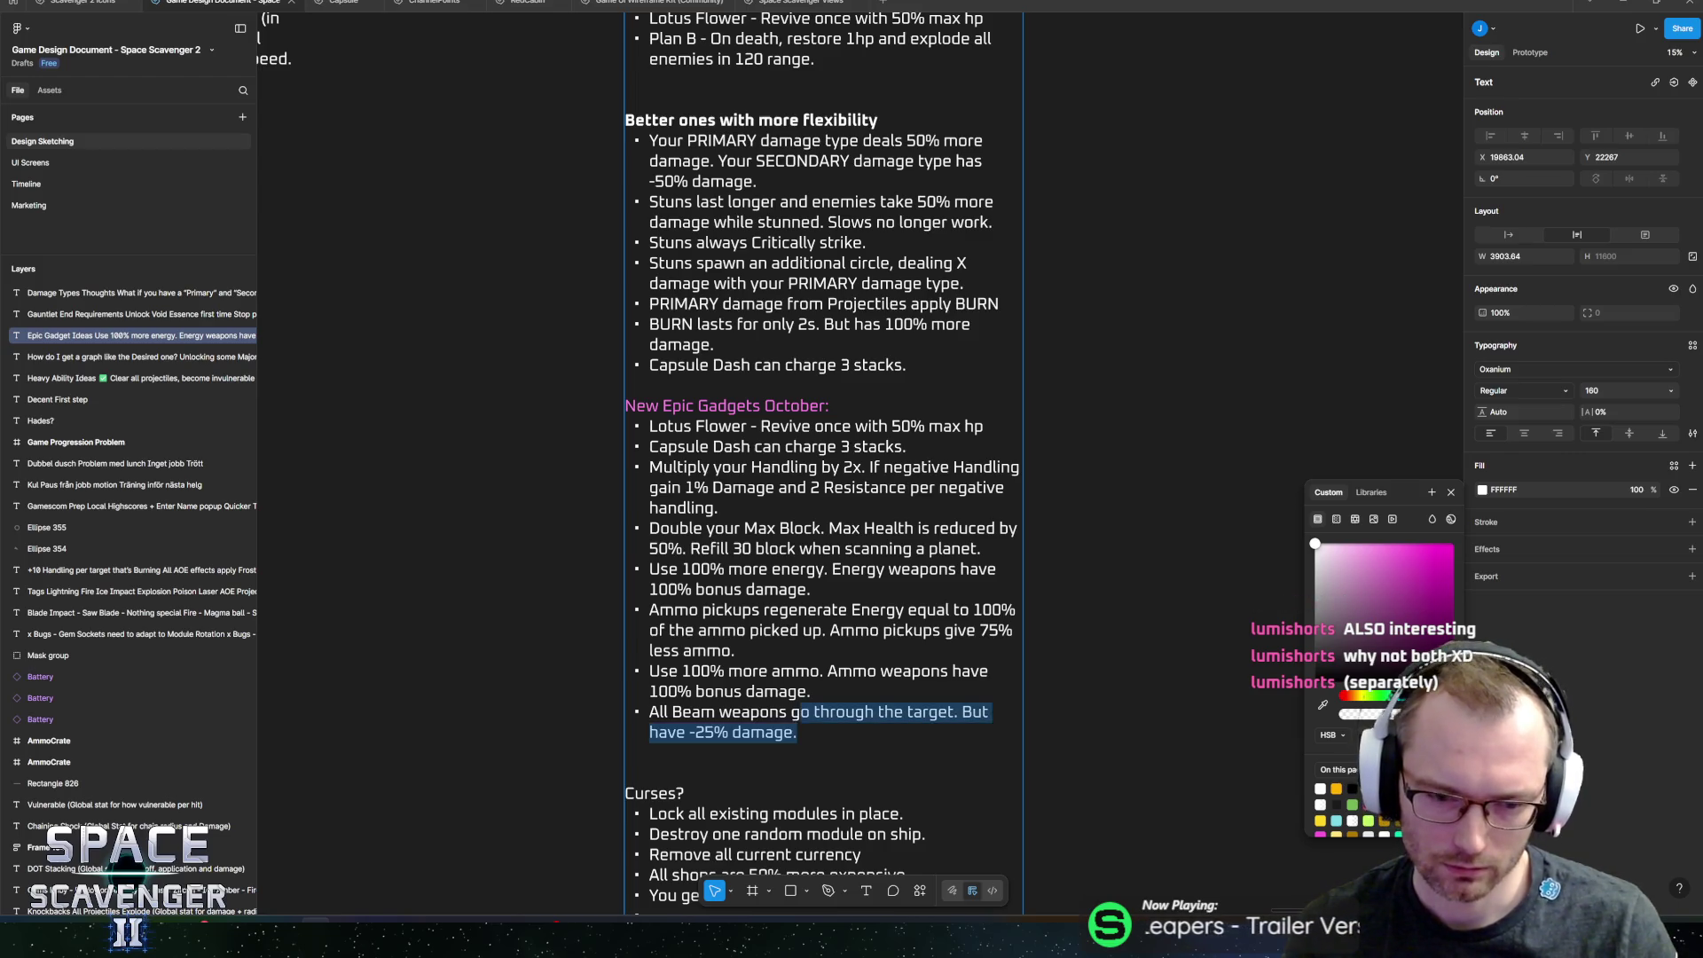
key("shift+Home")
key("ctrl+c")
key("Right")
key("Return")
key("ctrl+v")
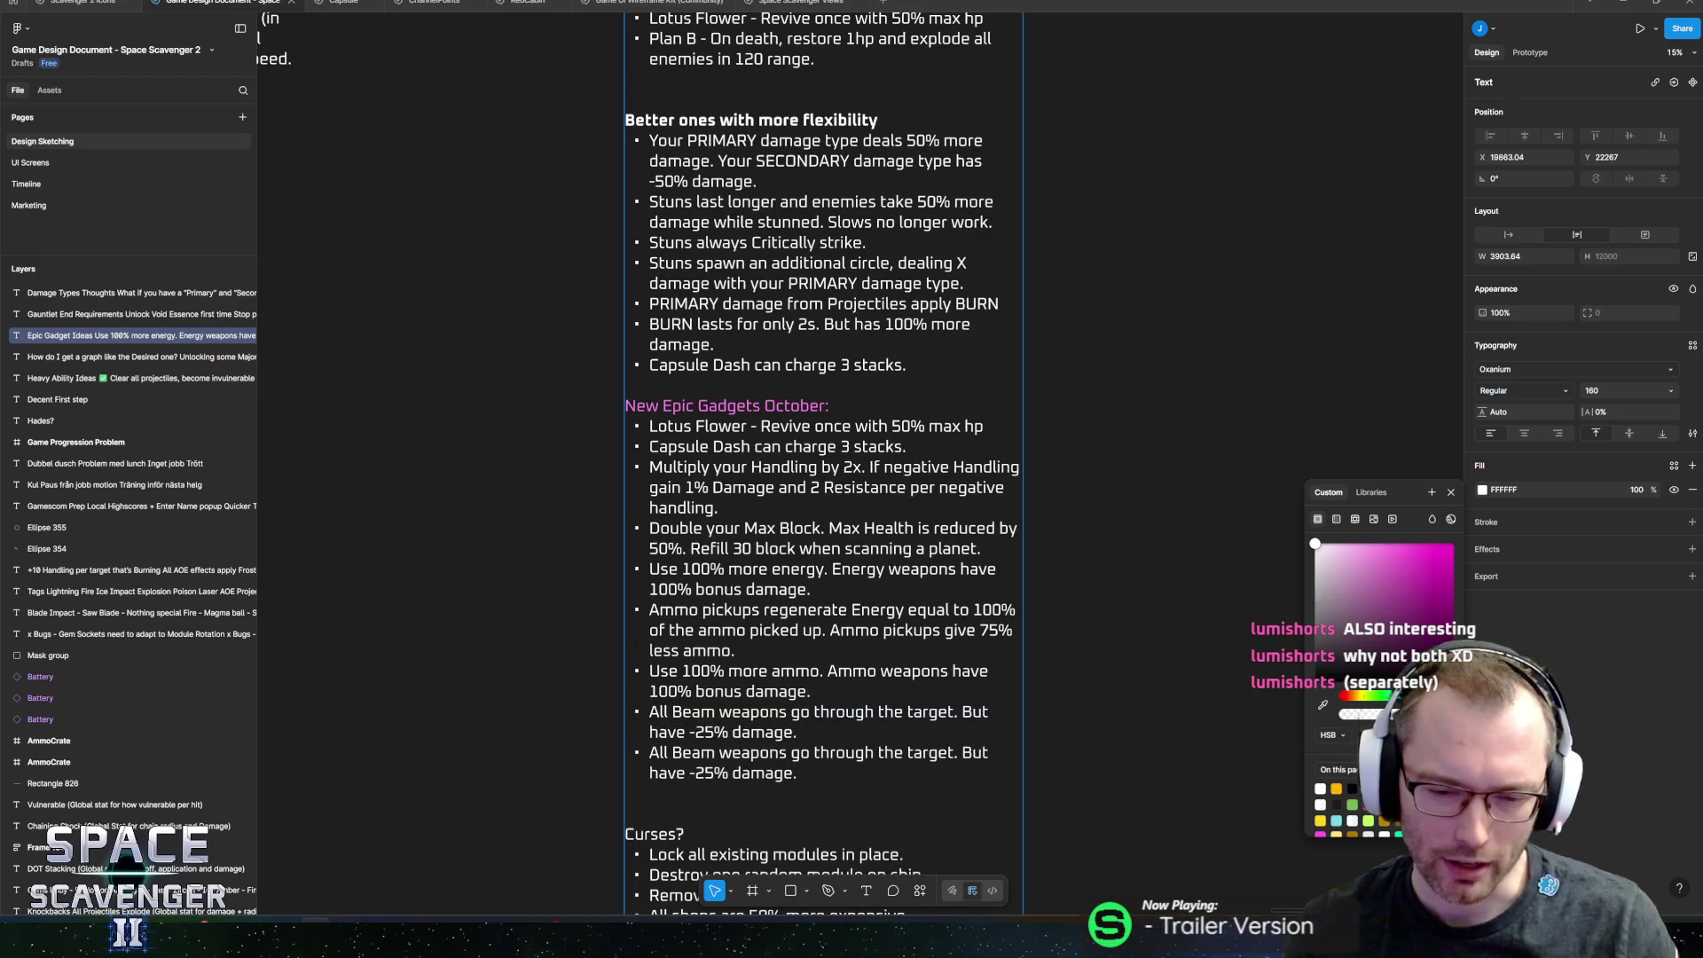
key("shift+Up")
key("shift+Home")
type("A")
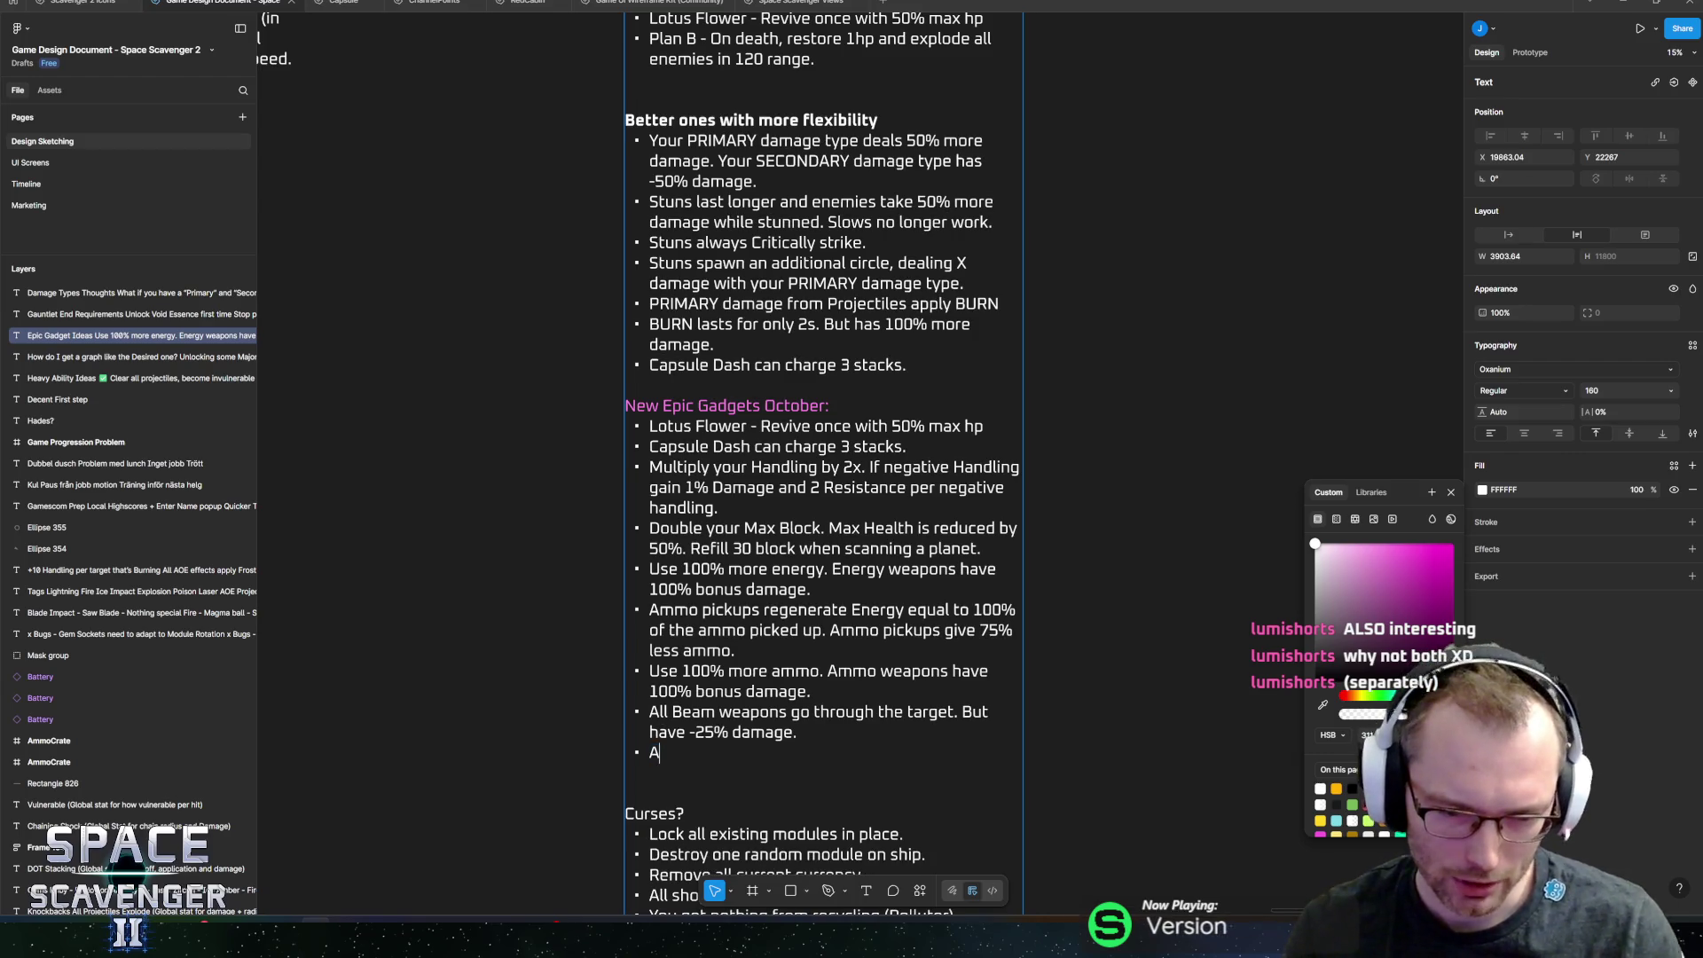
key("BackSpace")
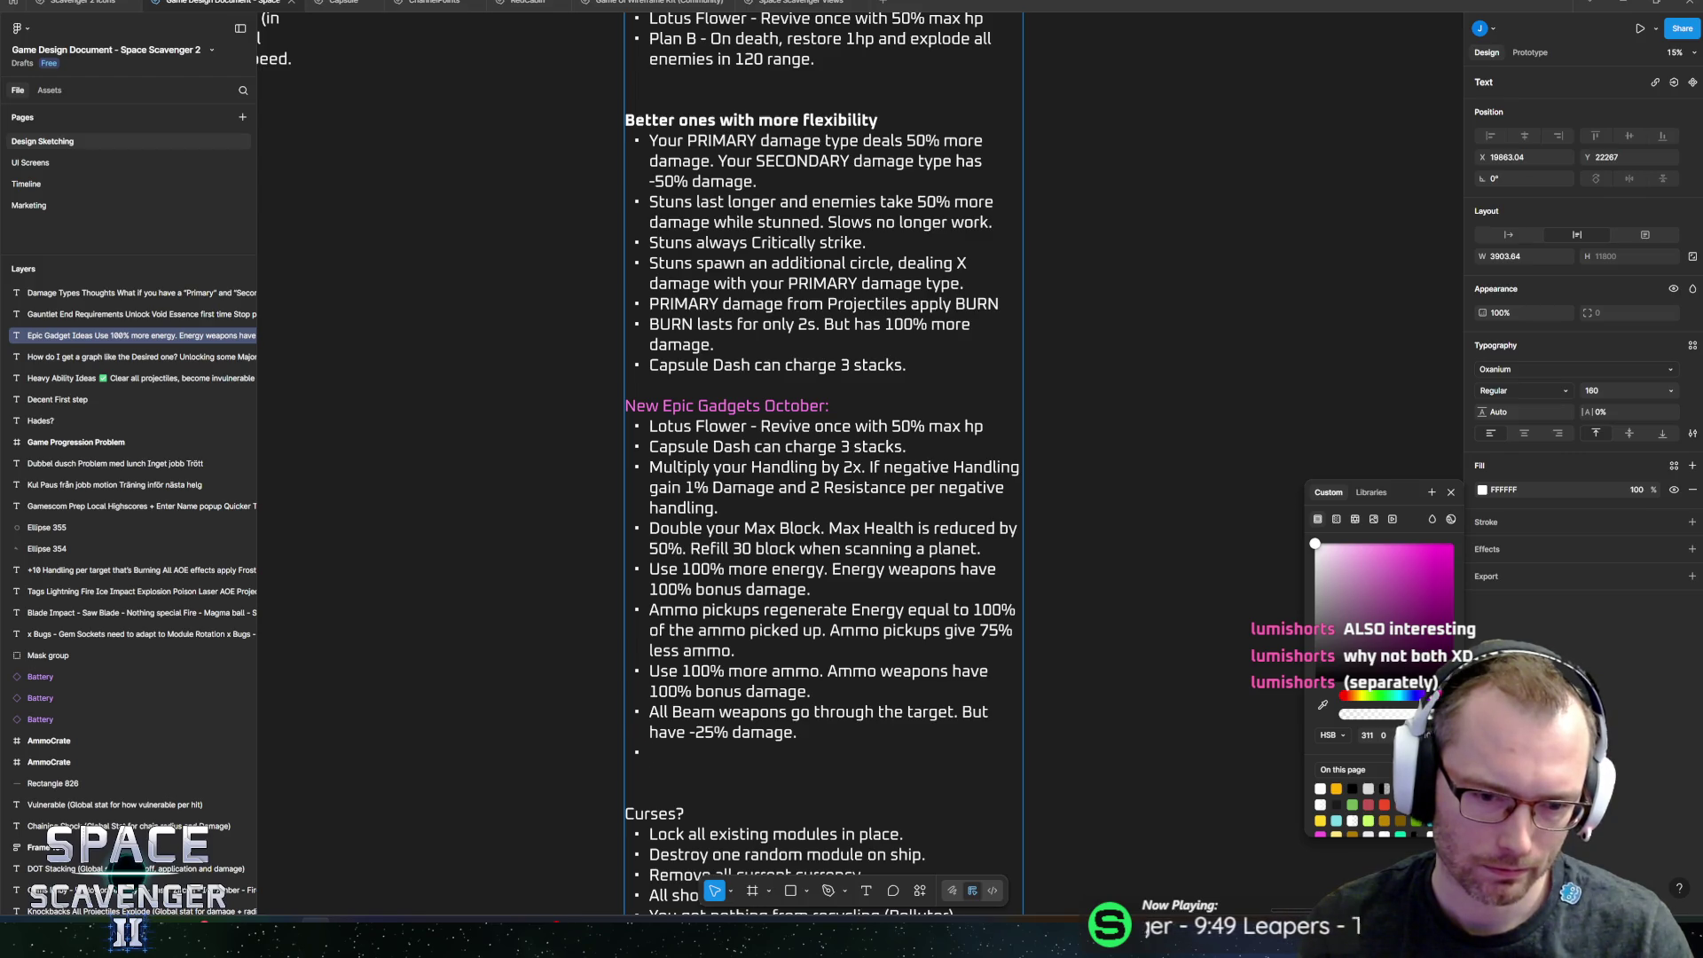
Write the new bullet 'Beam weapons use 50% ammo, but only deals 80% damage.'
type("Beam weapon")
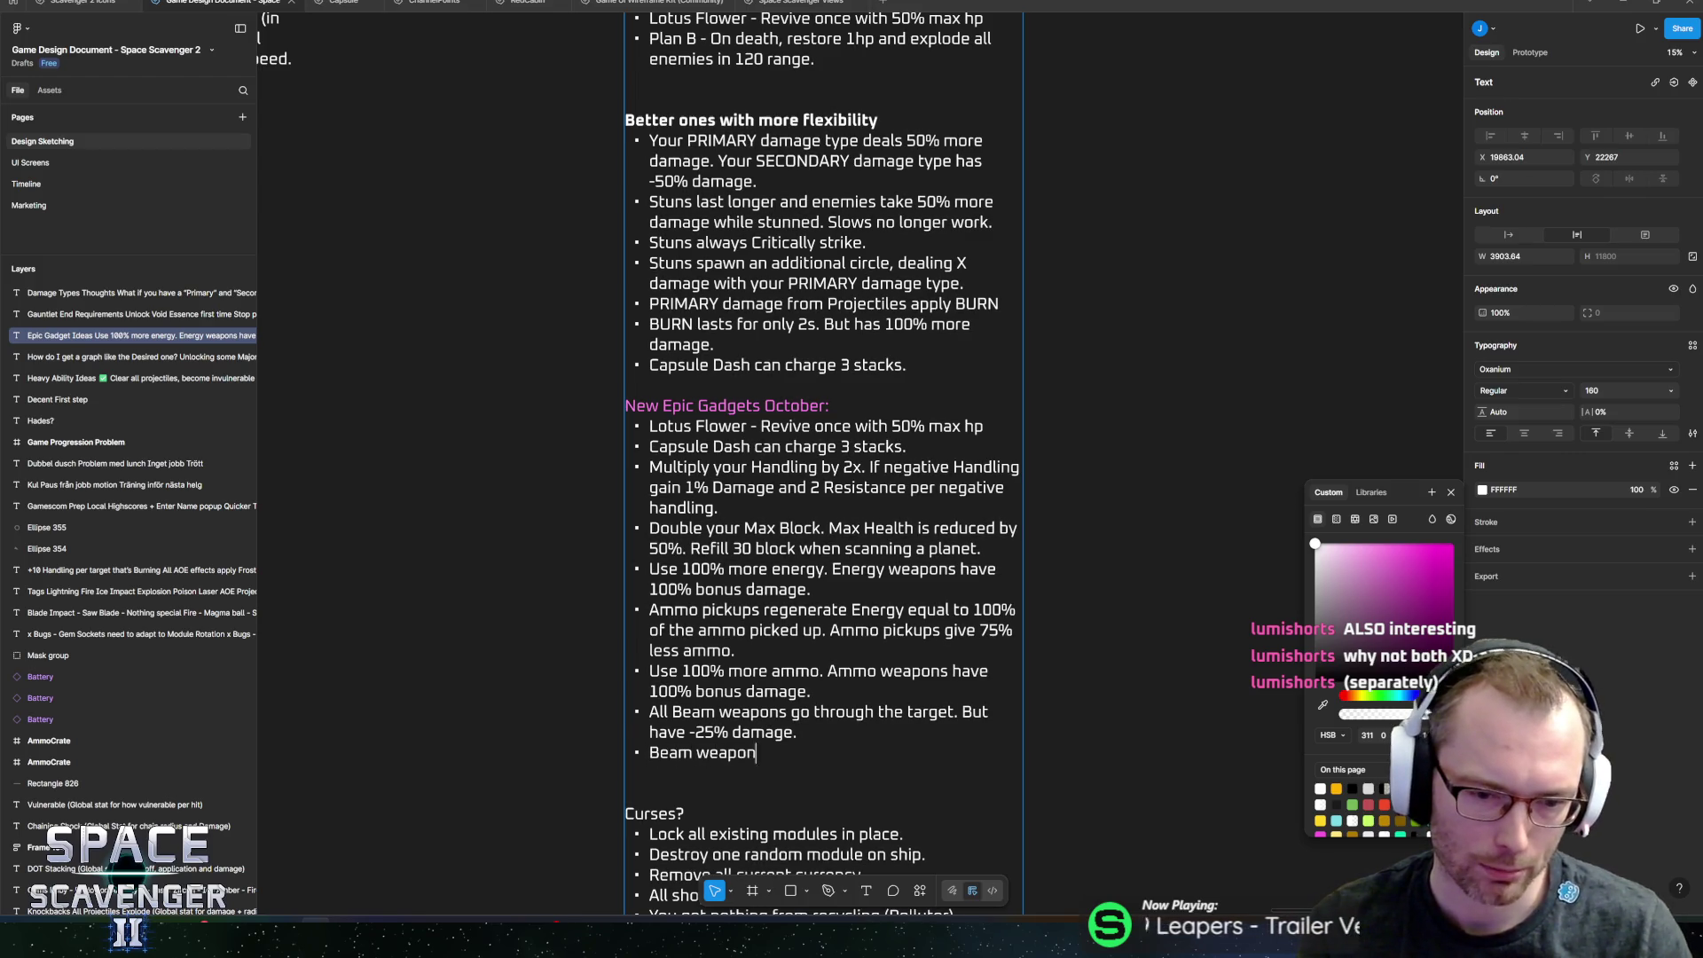
type("s have ")
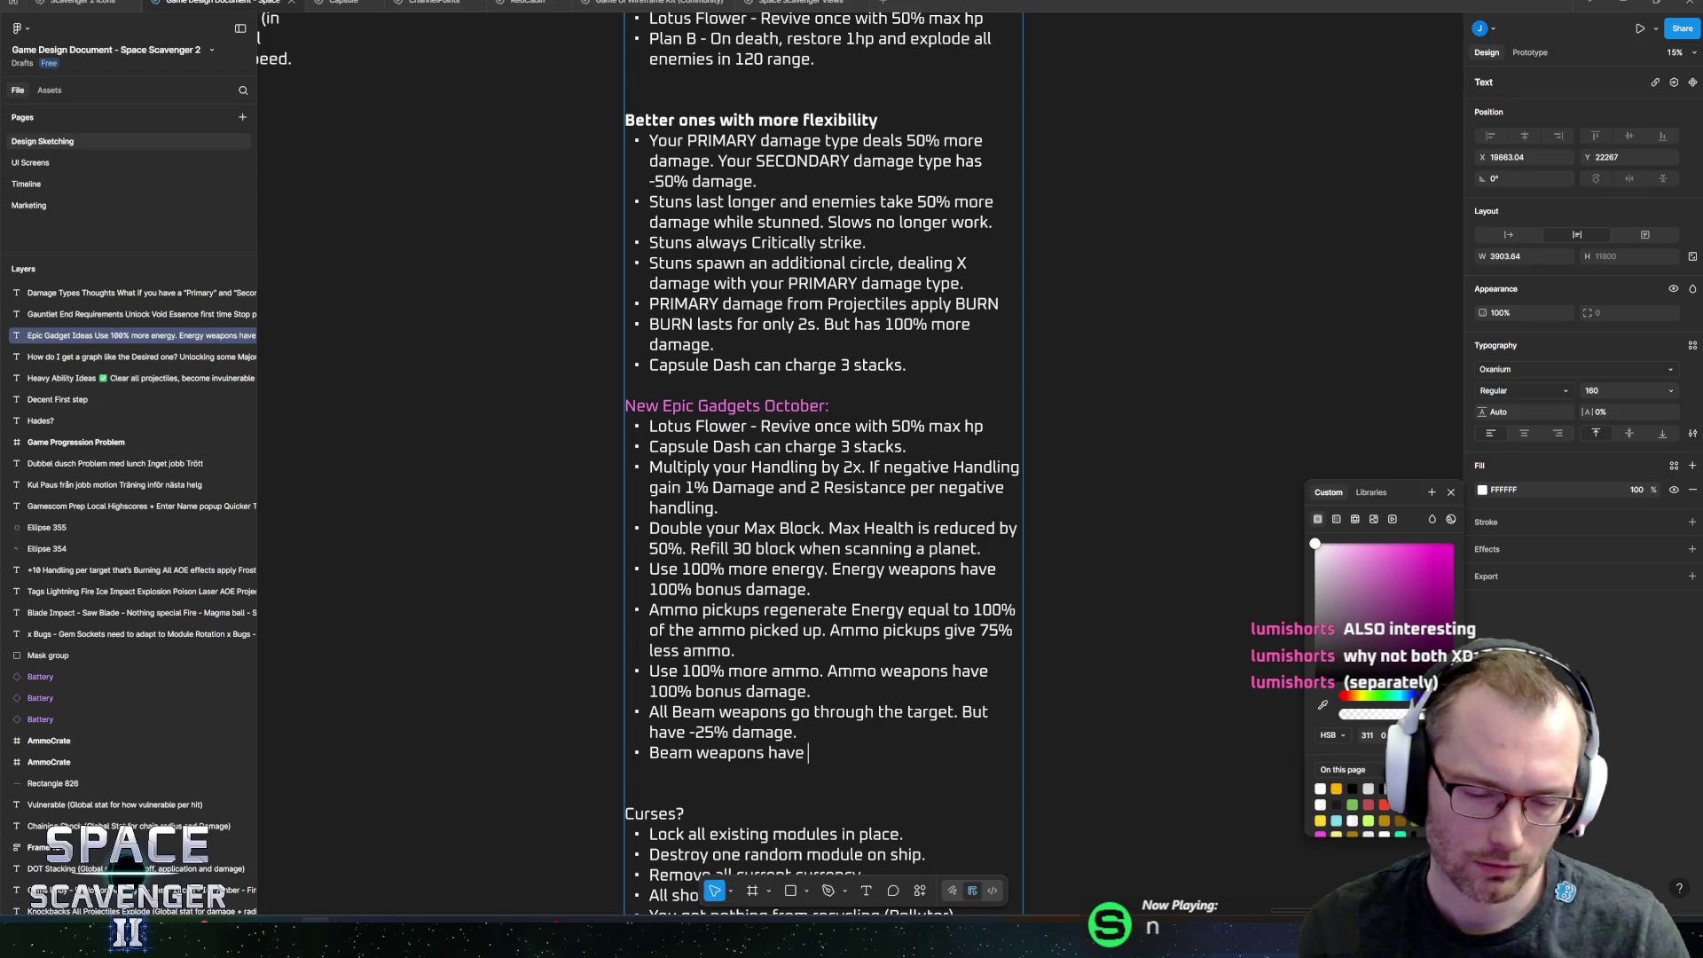
key("BackSpace")
key("BackSpace")
key("BackSpace")
key("BackSpace")
key("BackSpace")
type("use ")
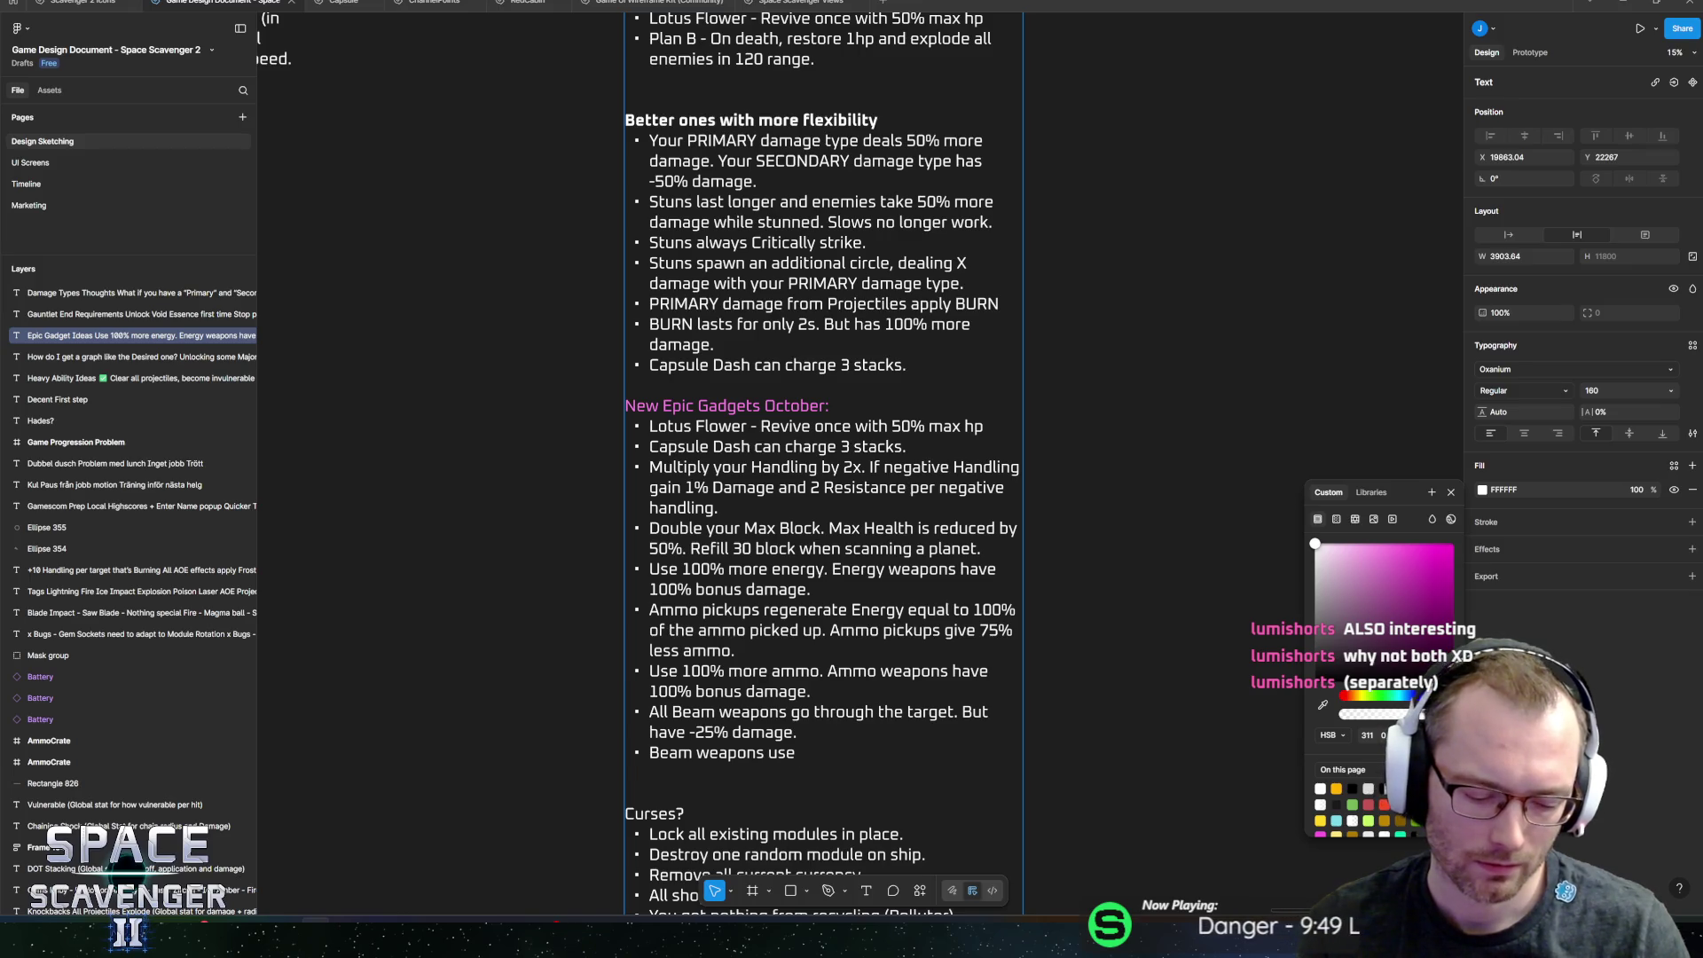
type("50% ")
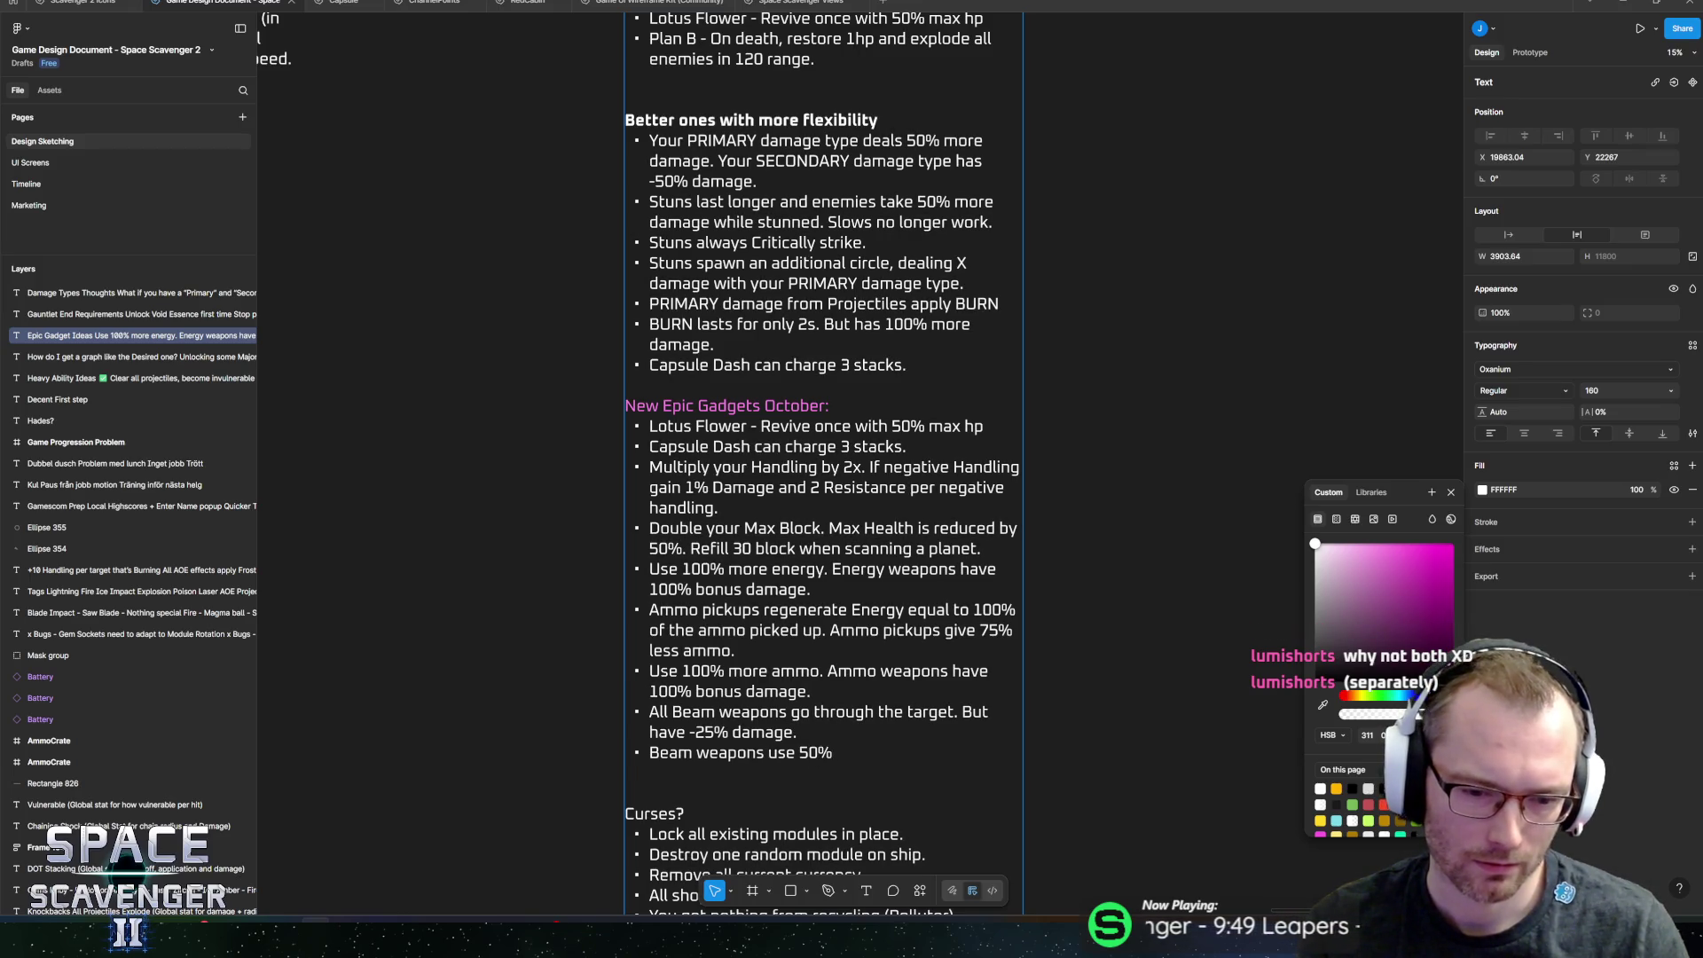
type("ammo")
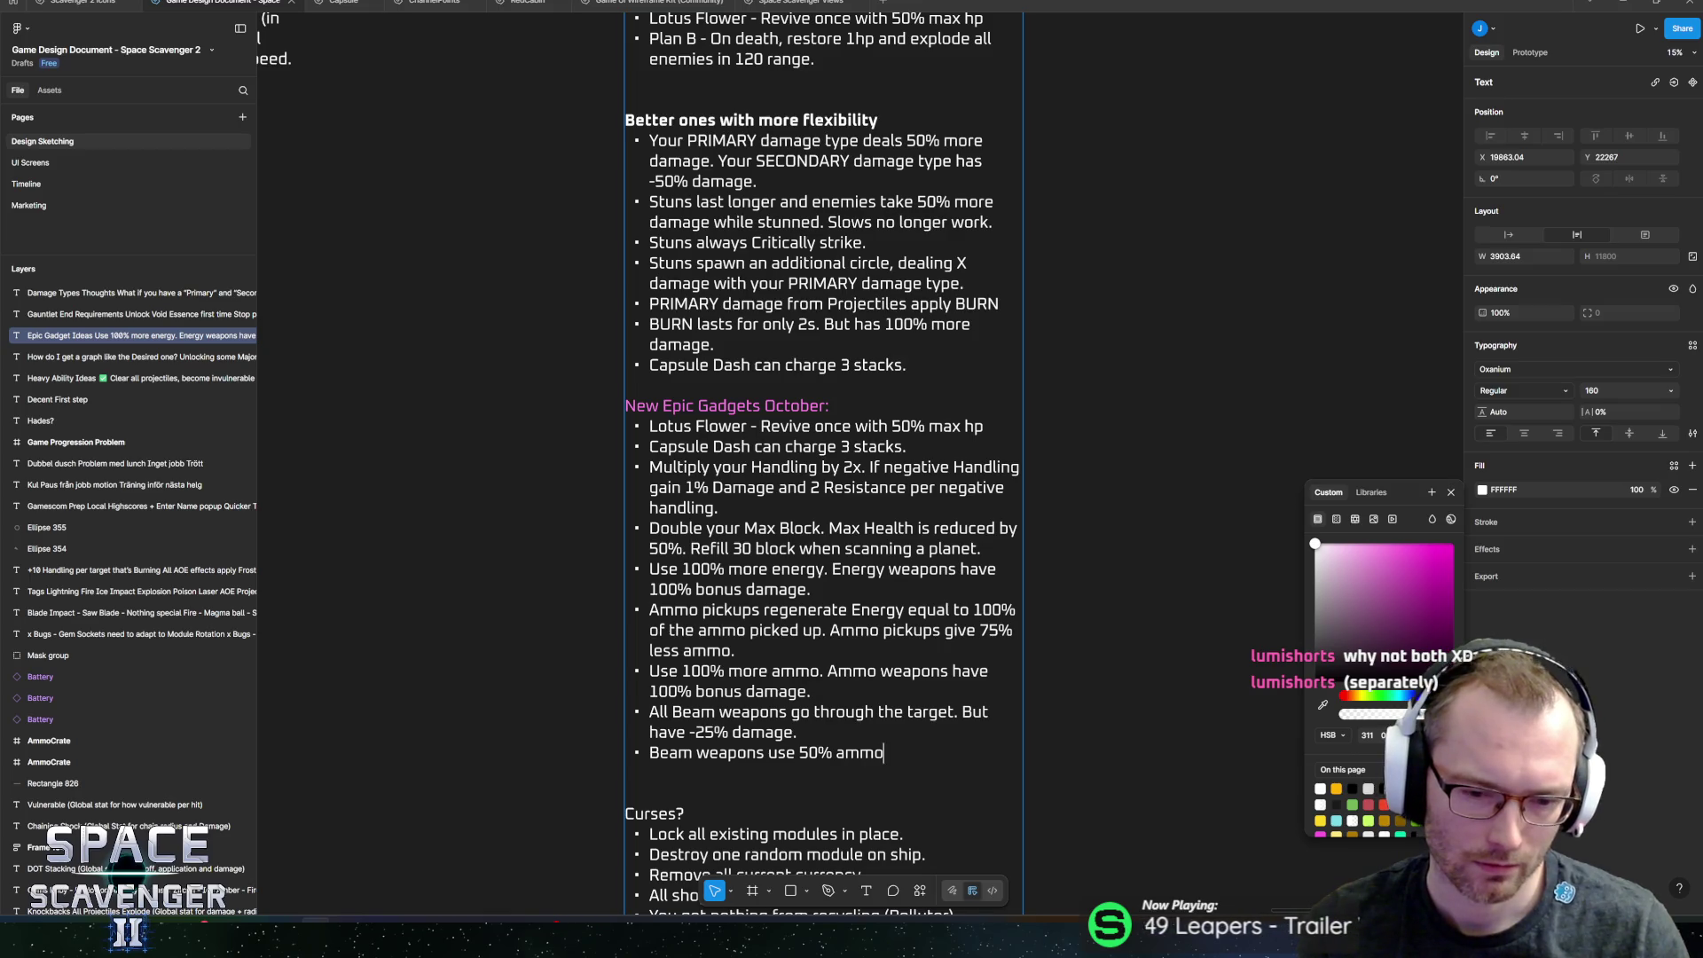
type(", ")
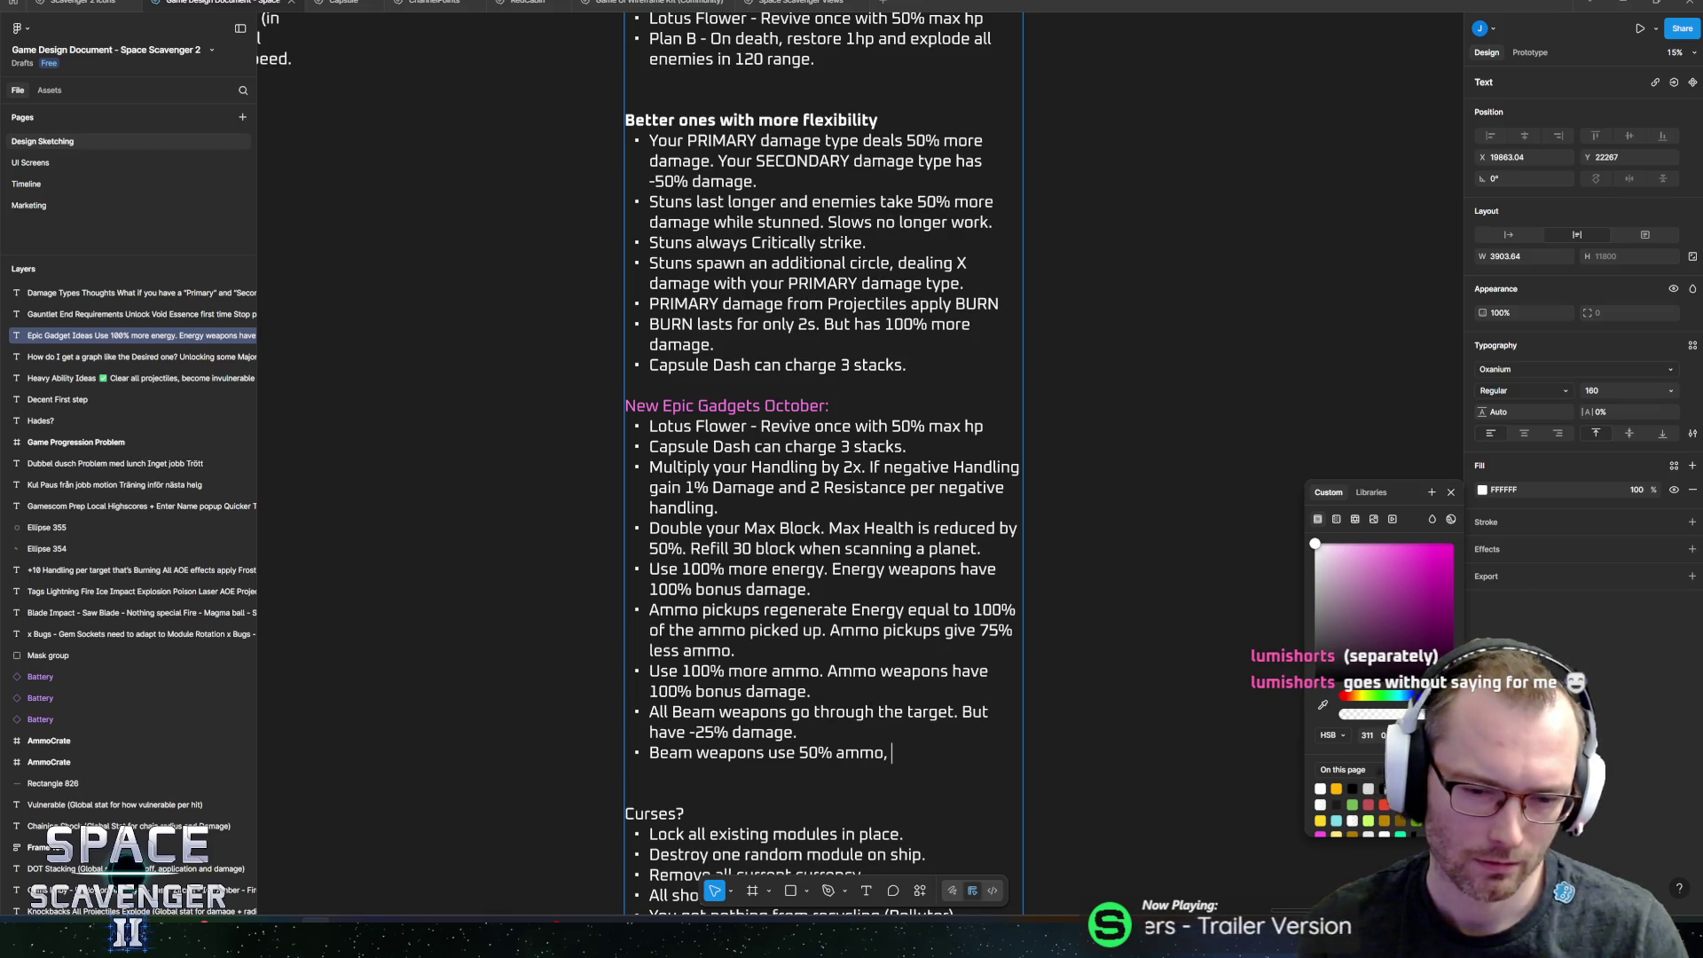
type("but")
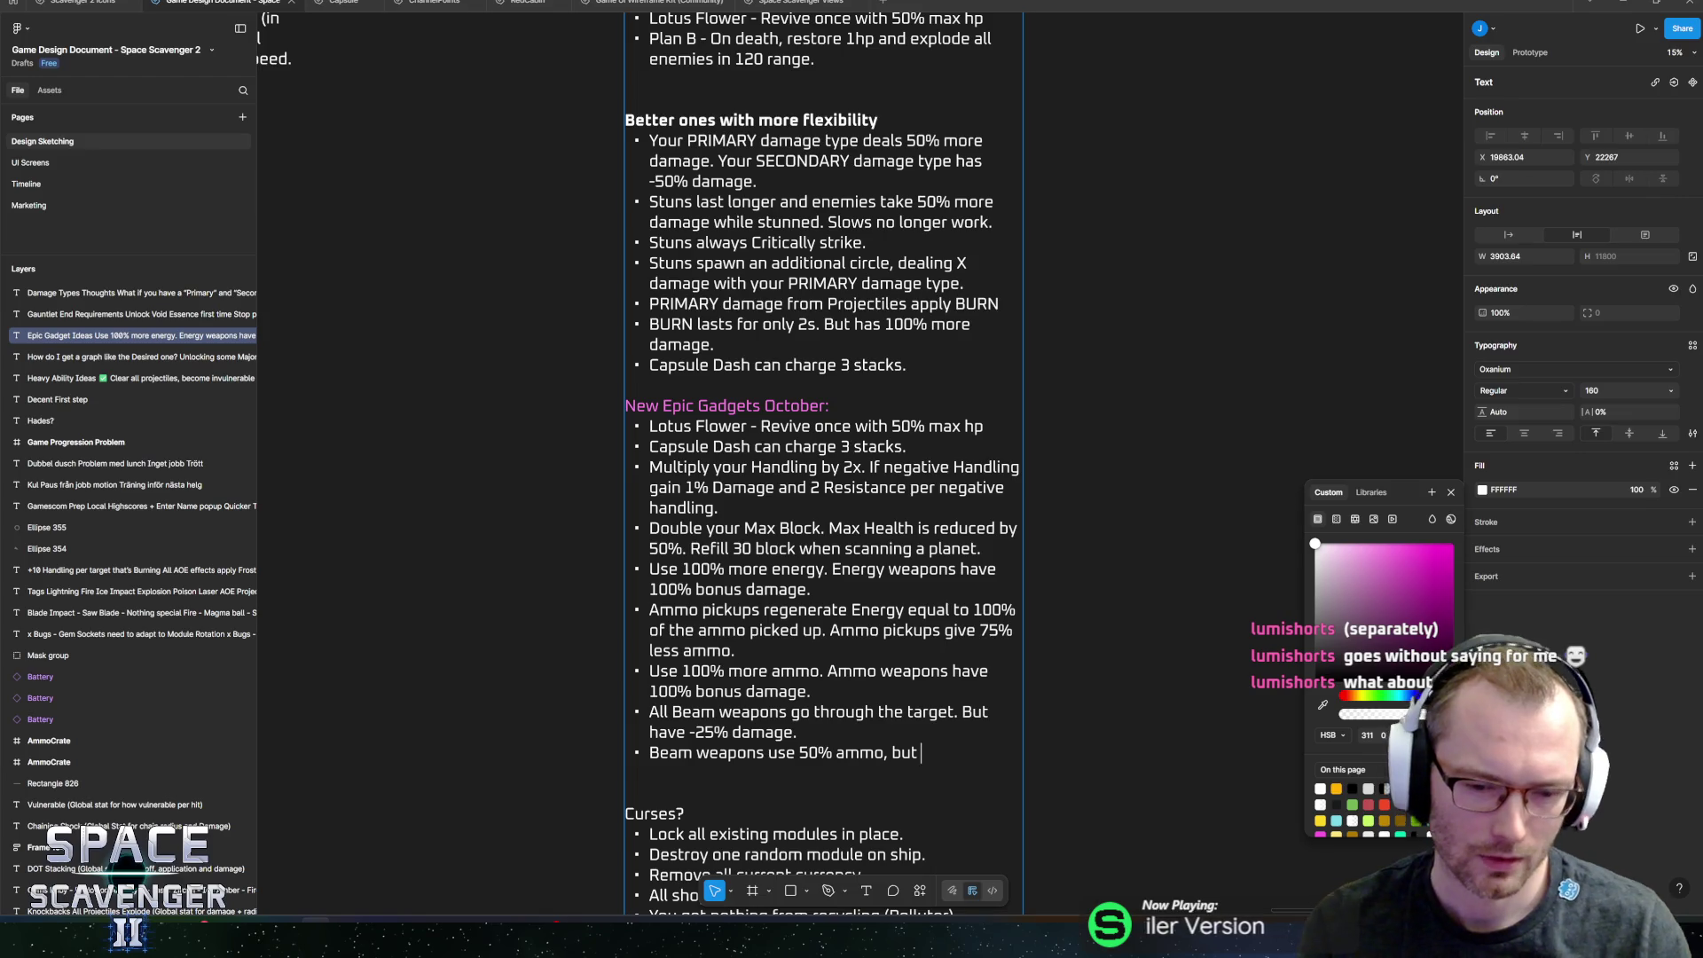
key("ctrl+shift+Left")
key("ctrl+shift+Left")
key("Right")
type("deals")
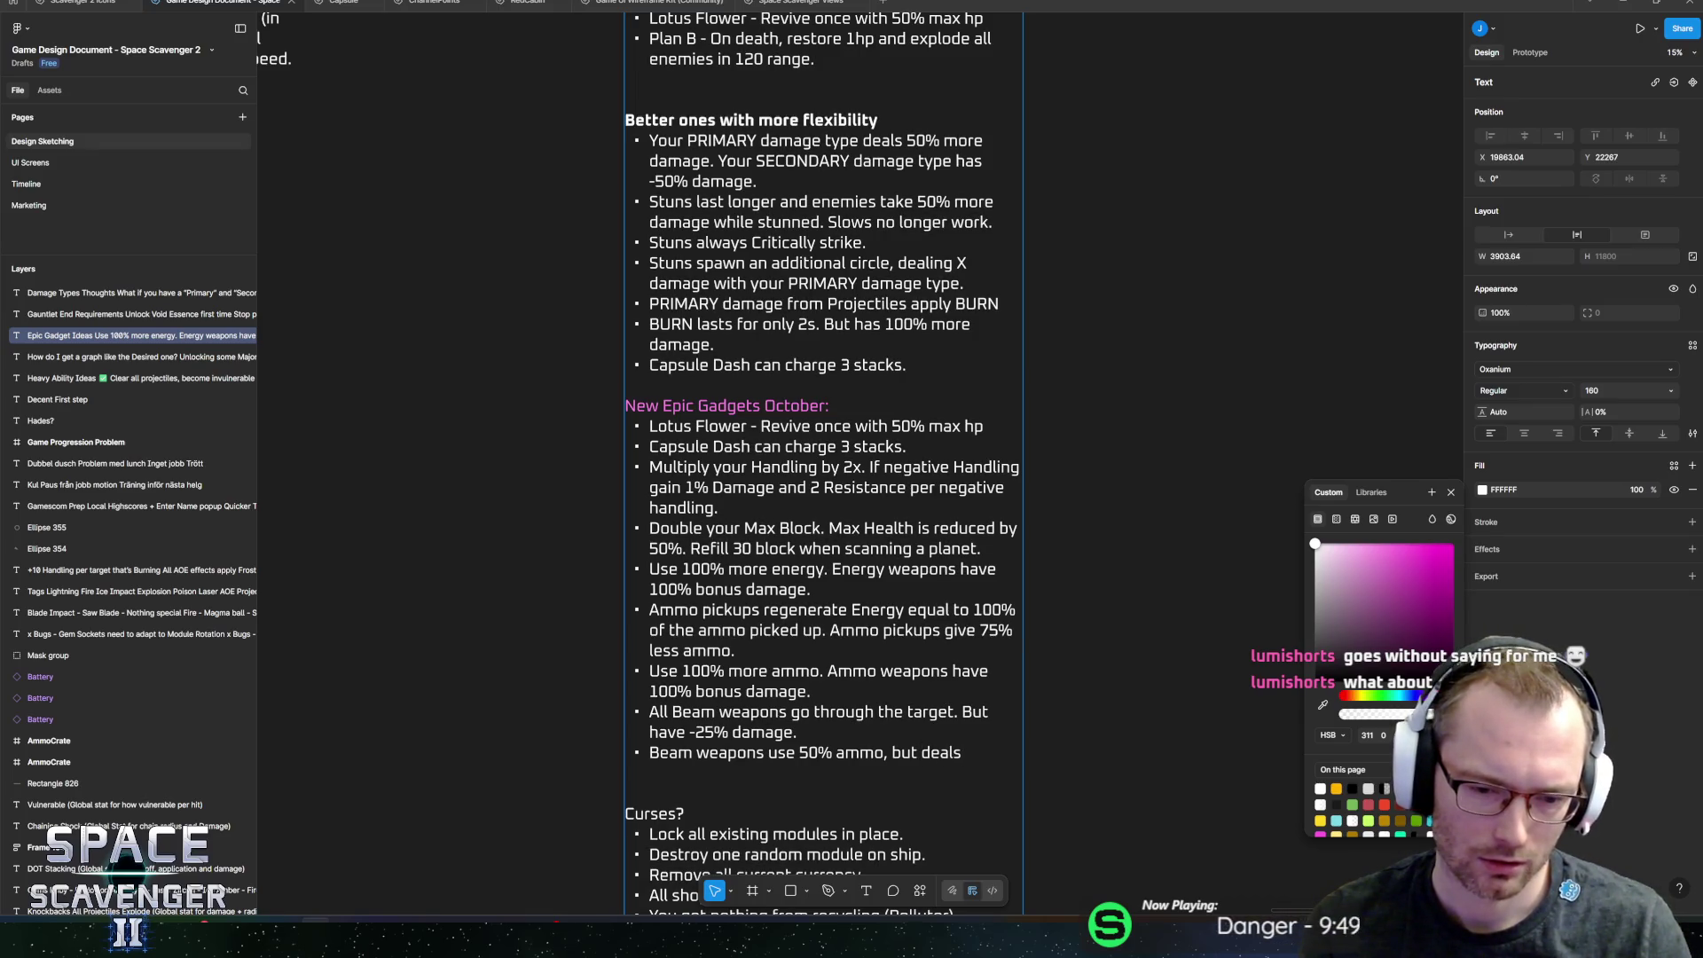
key("ctrl+Left")
key("ctrl+Left")
key("ctrl+Left")
key("shift+Right")
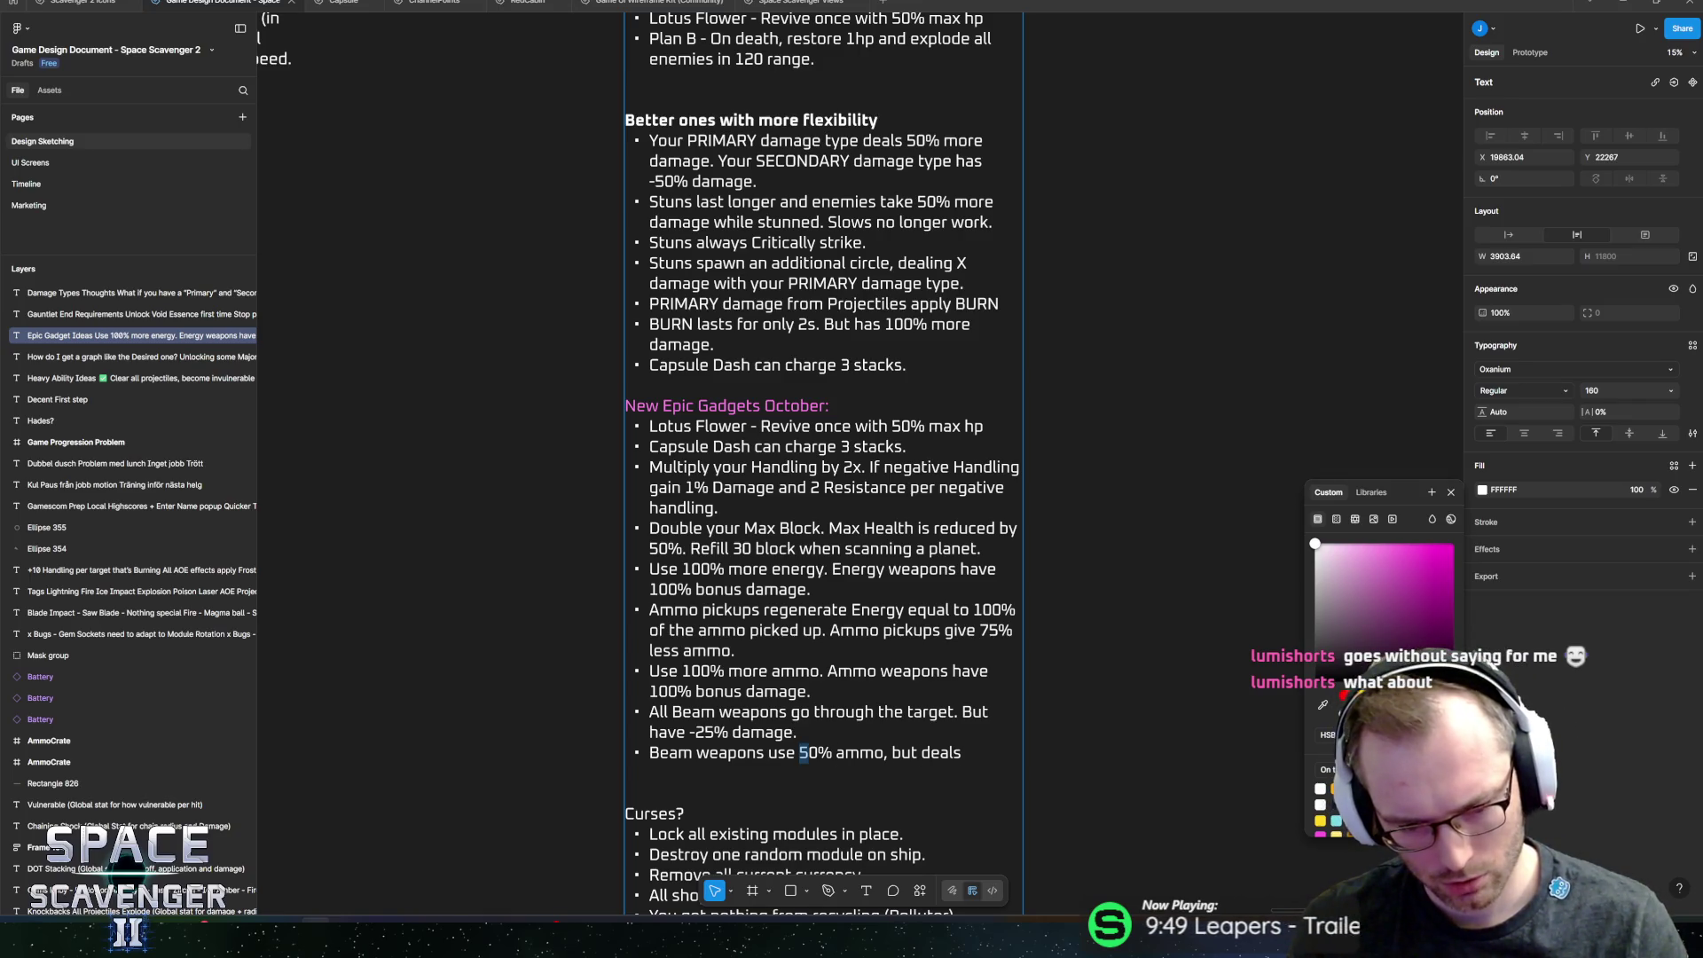
left_click(966, 752)
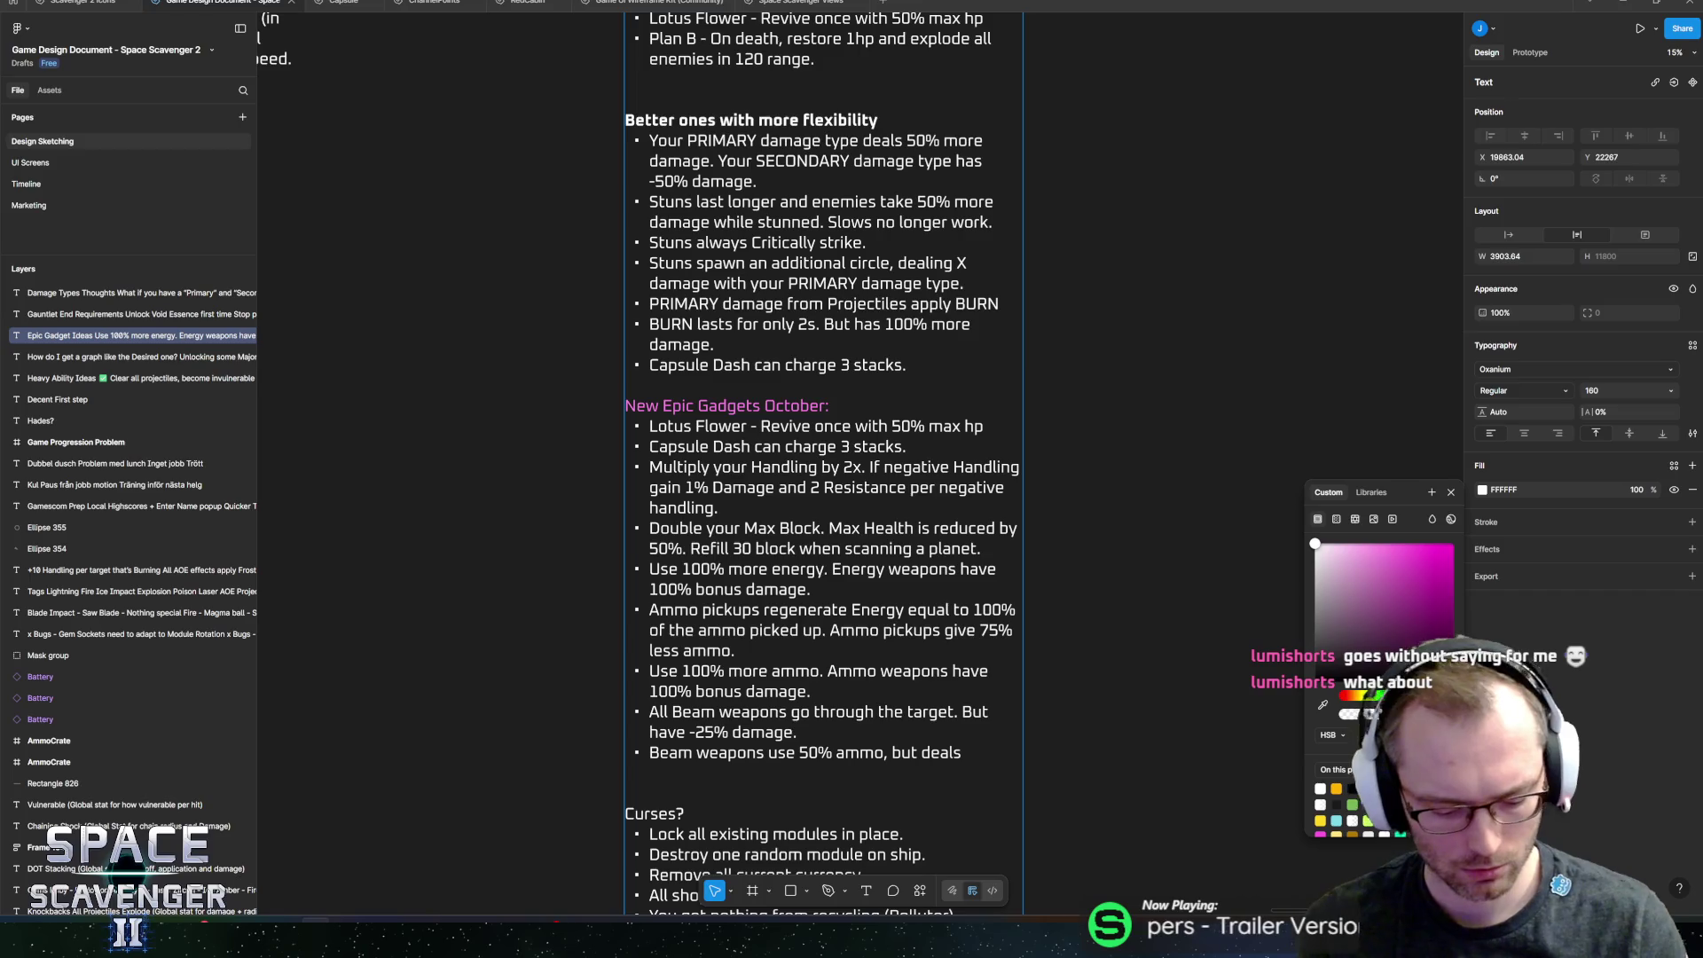
key("ctrl+BackSpace")
type("only dea")
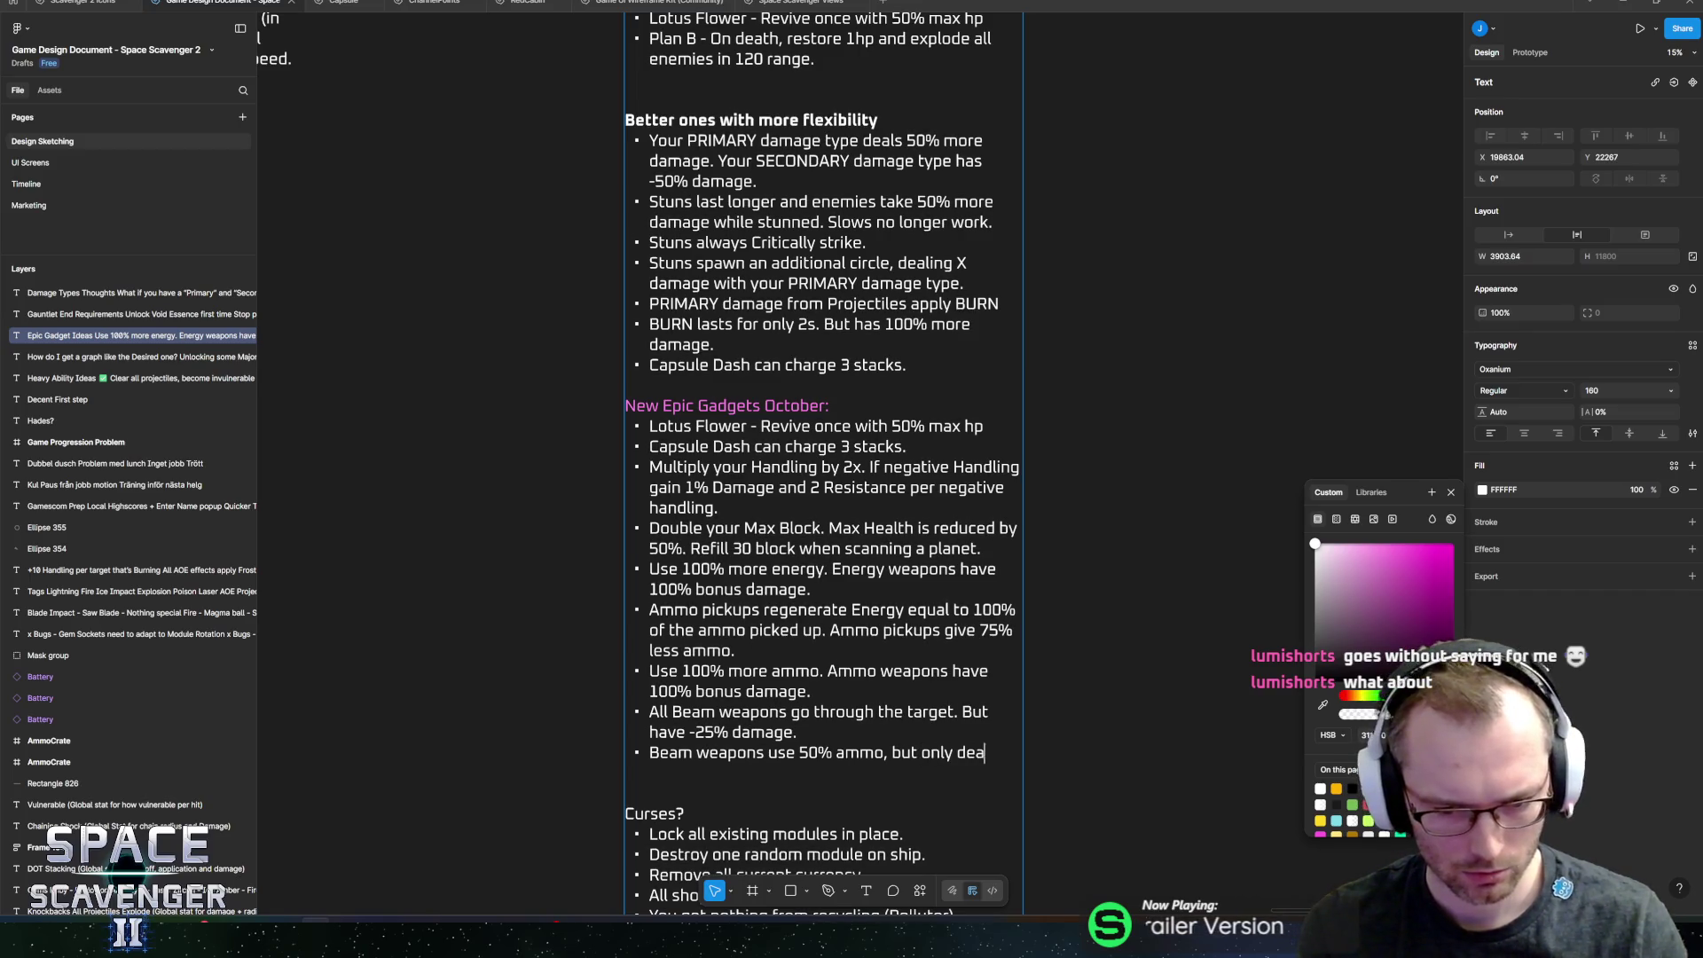
type("ls 80% da")
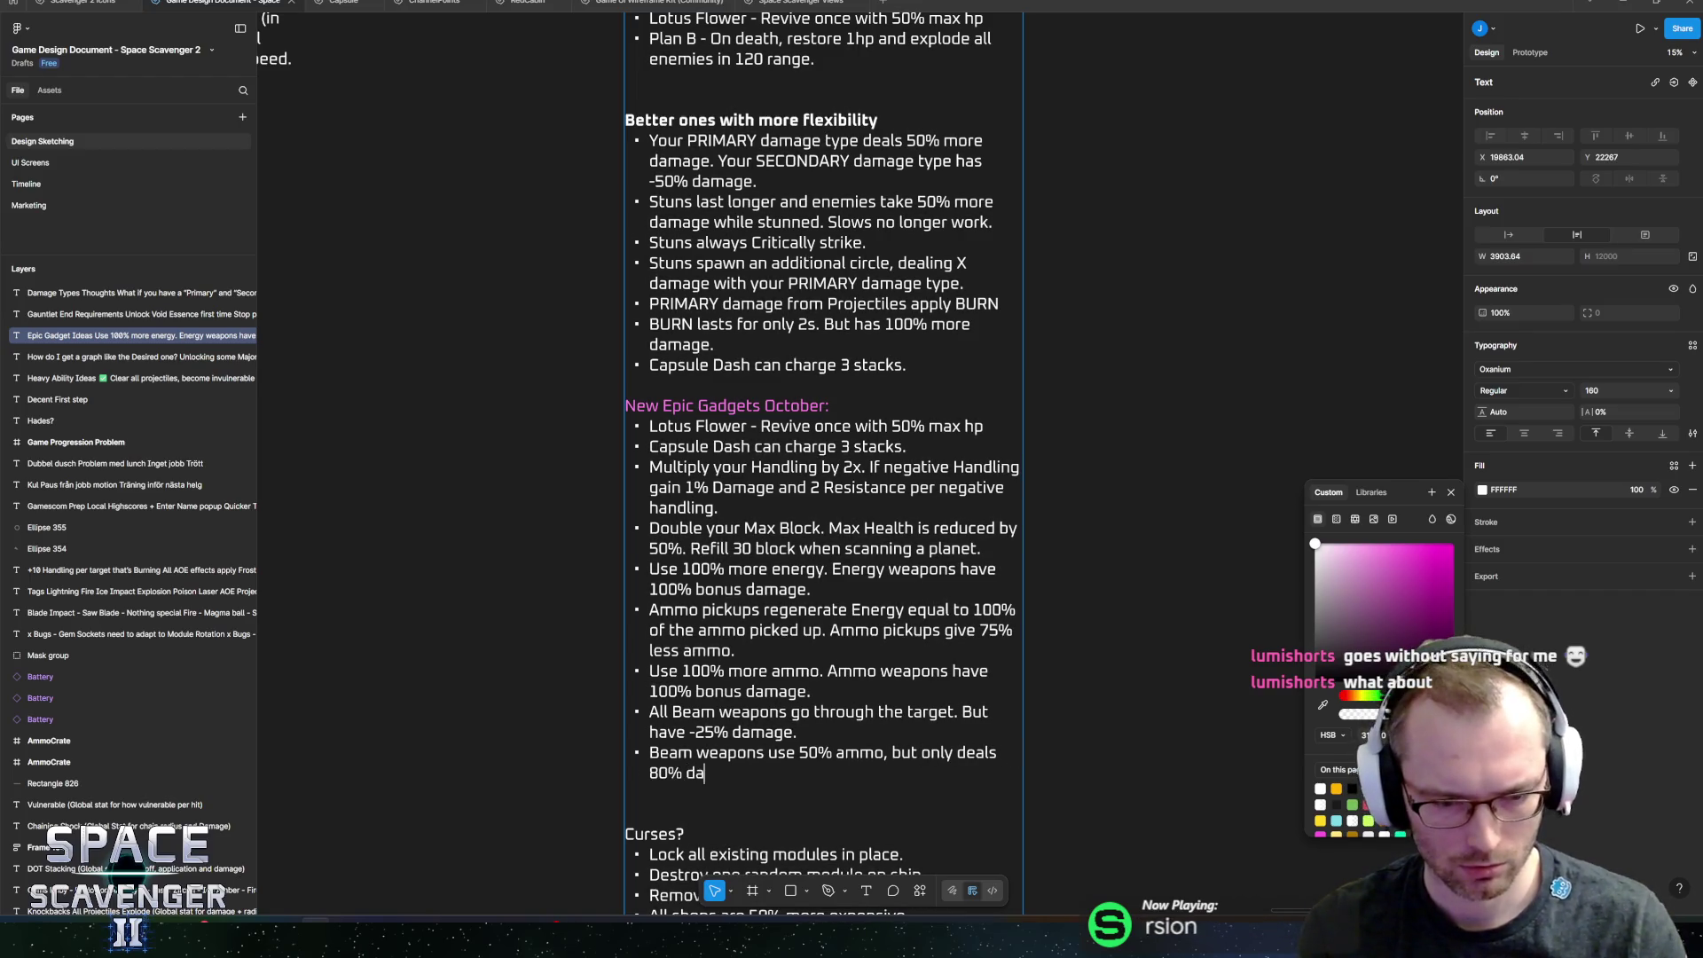
type("mage.")
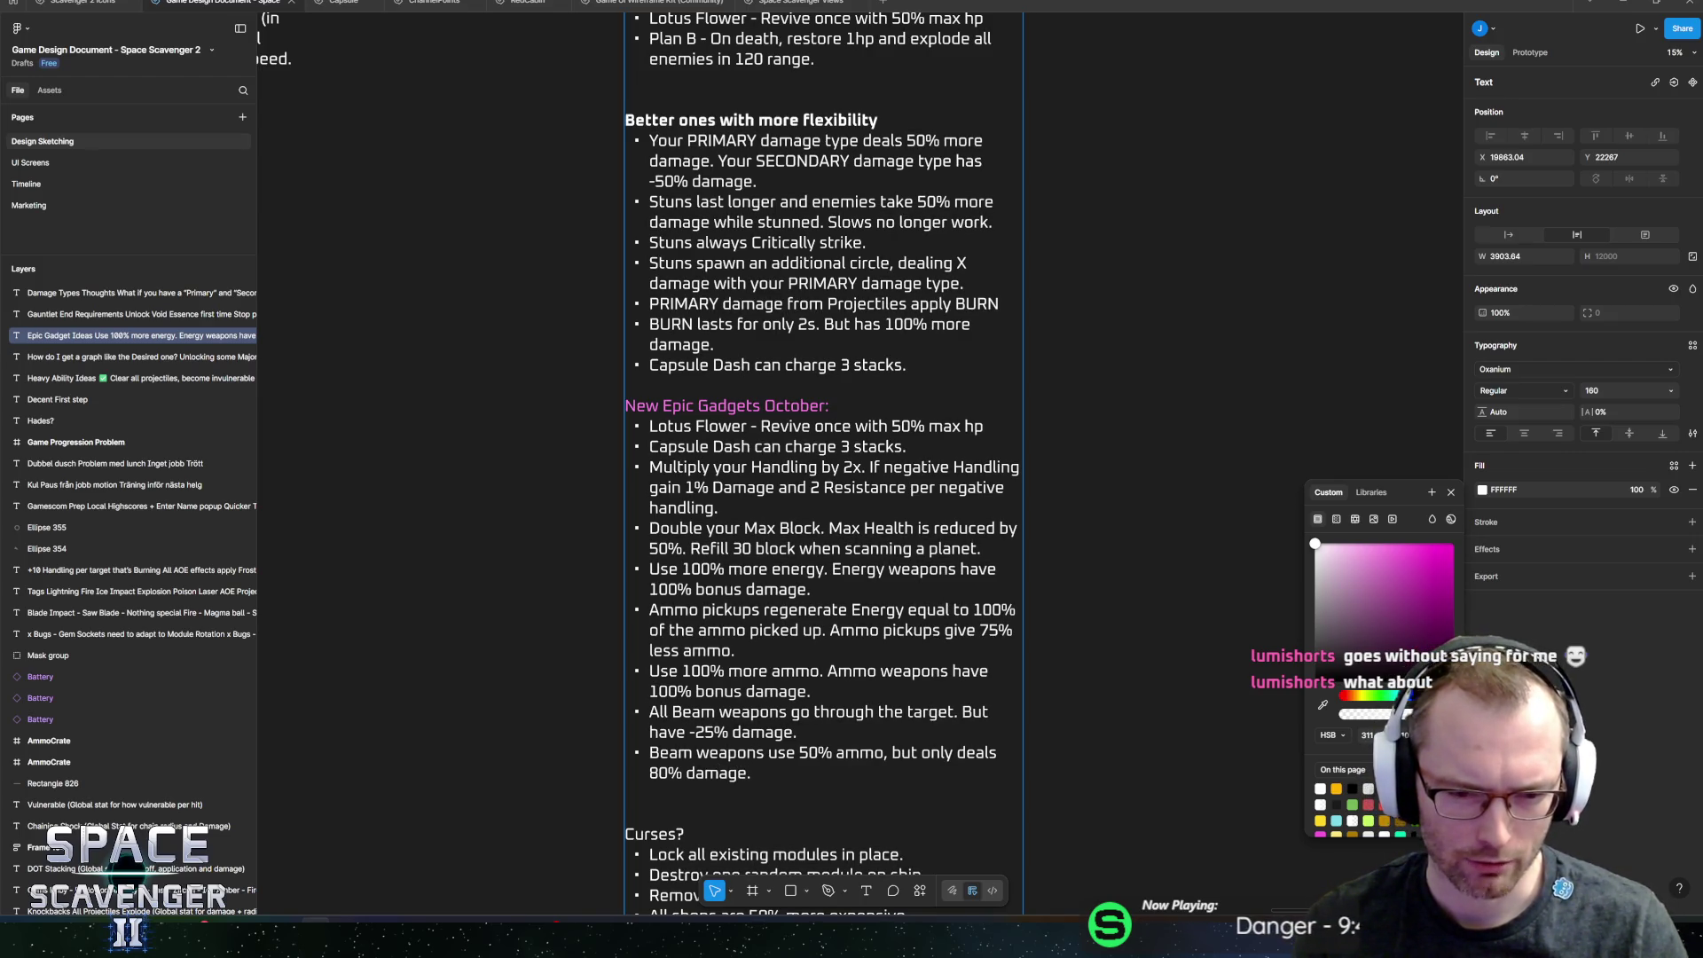
Check the energy weapons bullet wording, then select the new beam weapons bullet text
left_click_drag(810, 590, 649, 569)
left_click(753, 569)
mouse_move(790, 569)
left_mouse_down()
mouse_move(674, 548)
mouse_move(669, 568)
left_mouse_up()
left_click(668, 569)
left_click_drag(810, 589, 650, 569)
left_click(679, 569)
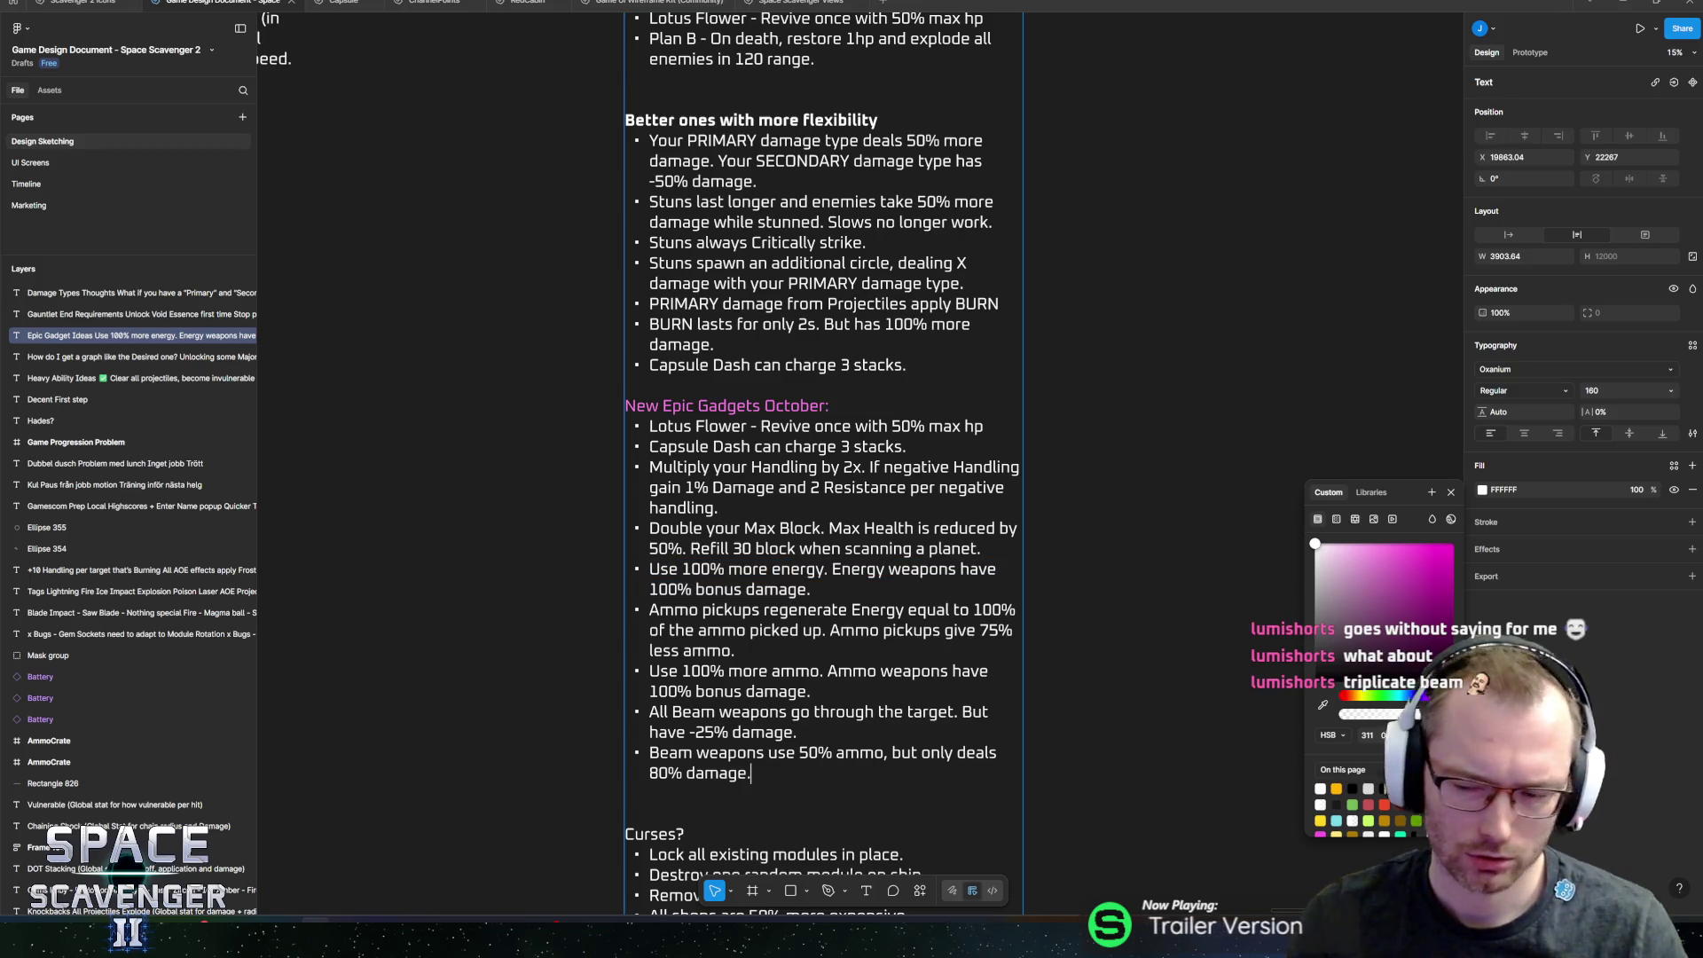
left_click(751, 773)
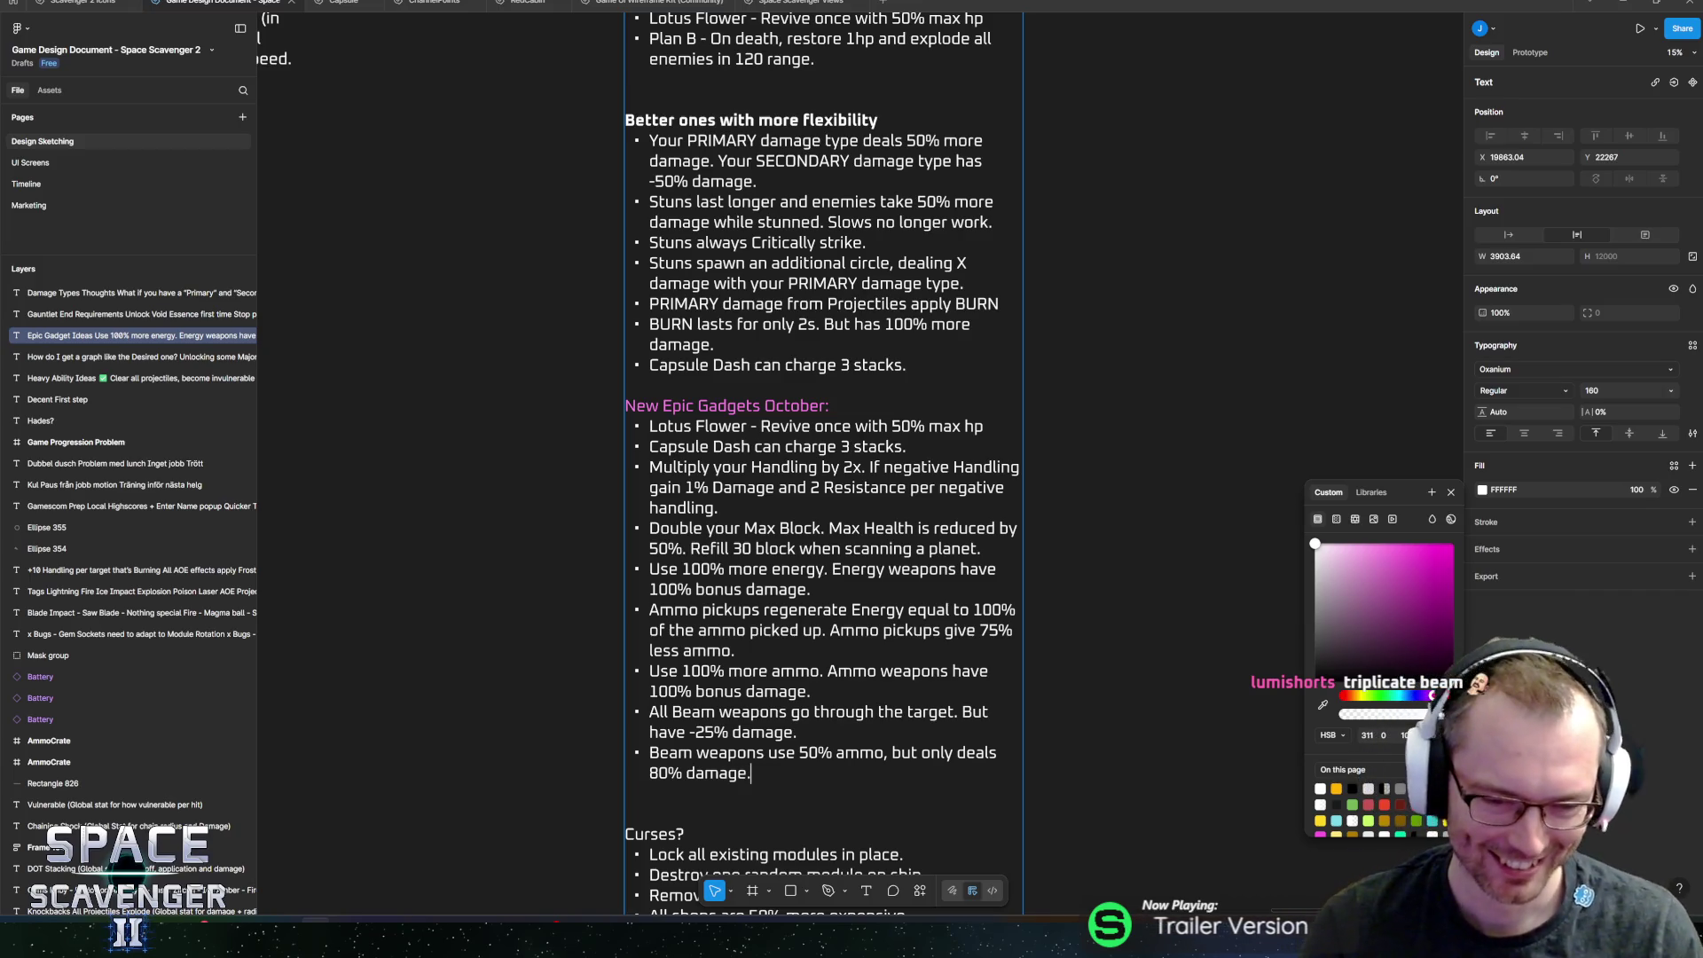
key("Left")
key("shift+alt+Up")
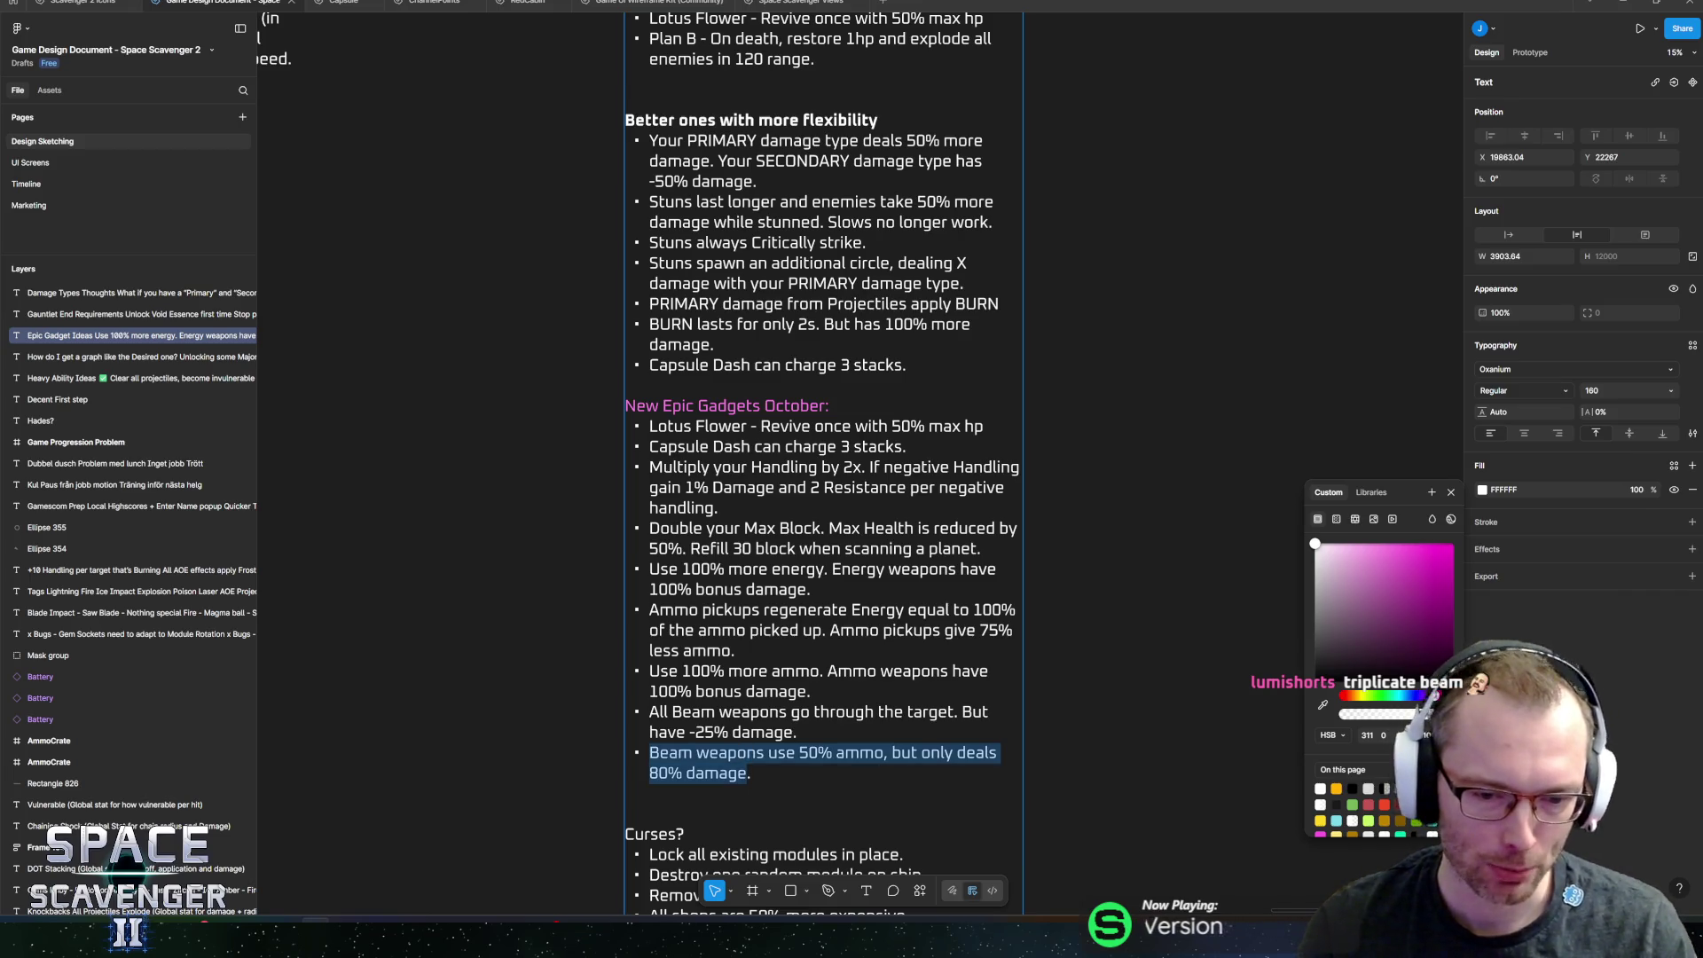
key("Right")
key("shift+Up")
key("shift+Home")
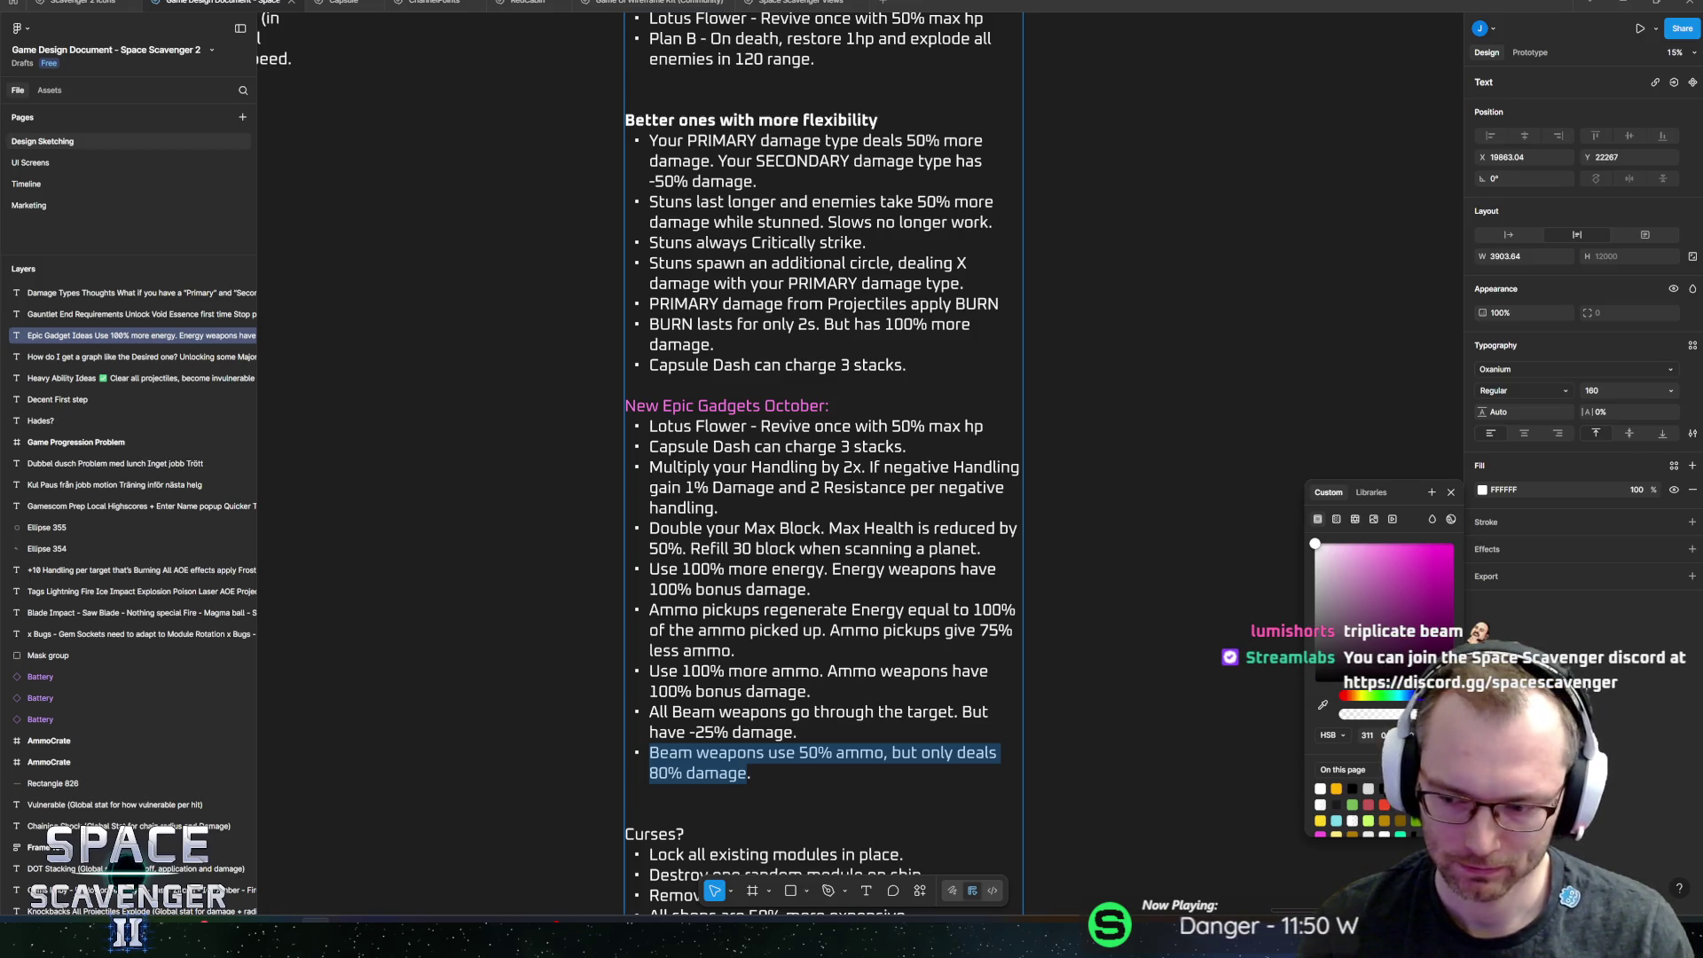
key("Escape")
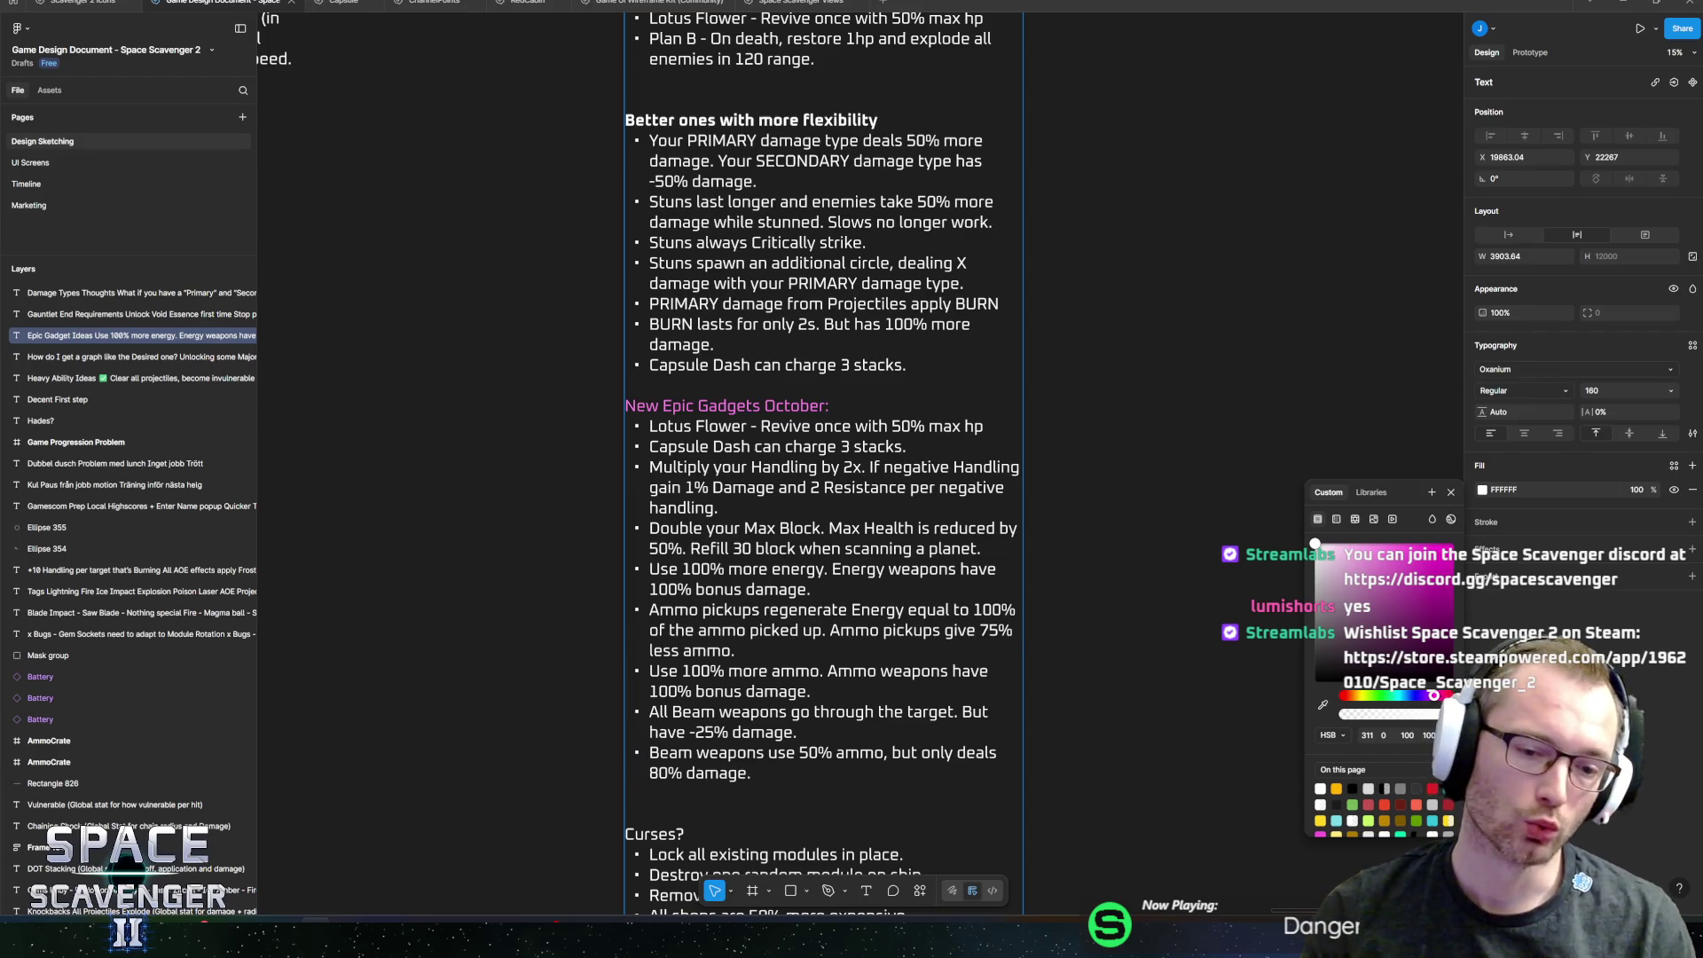
key("Down")
key("End")
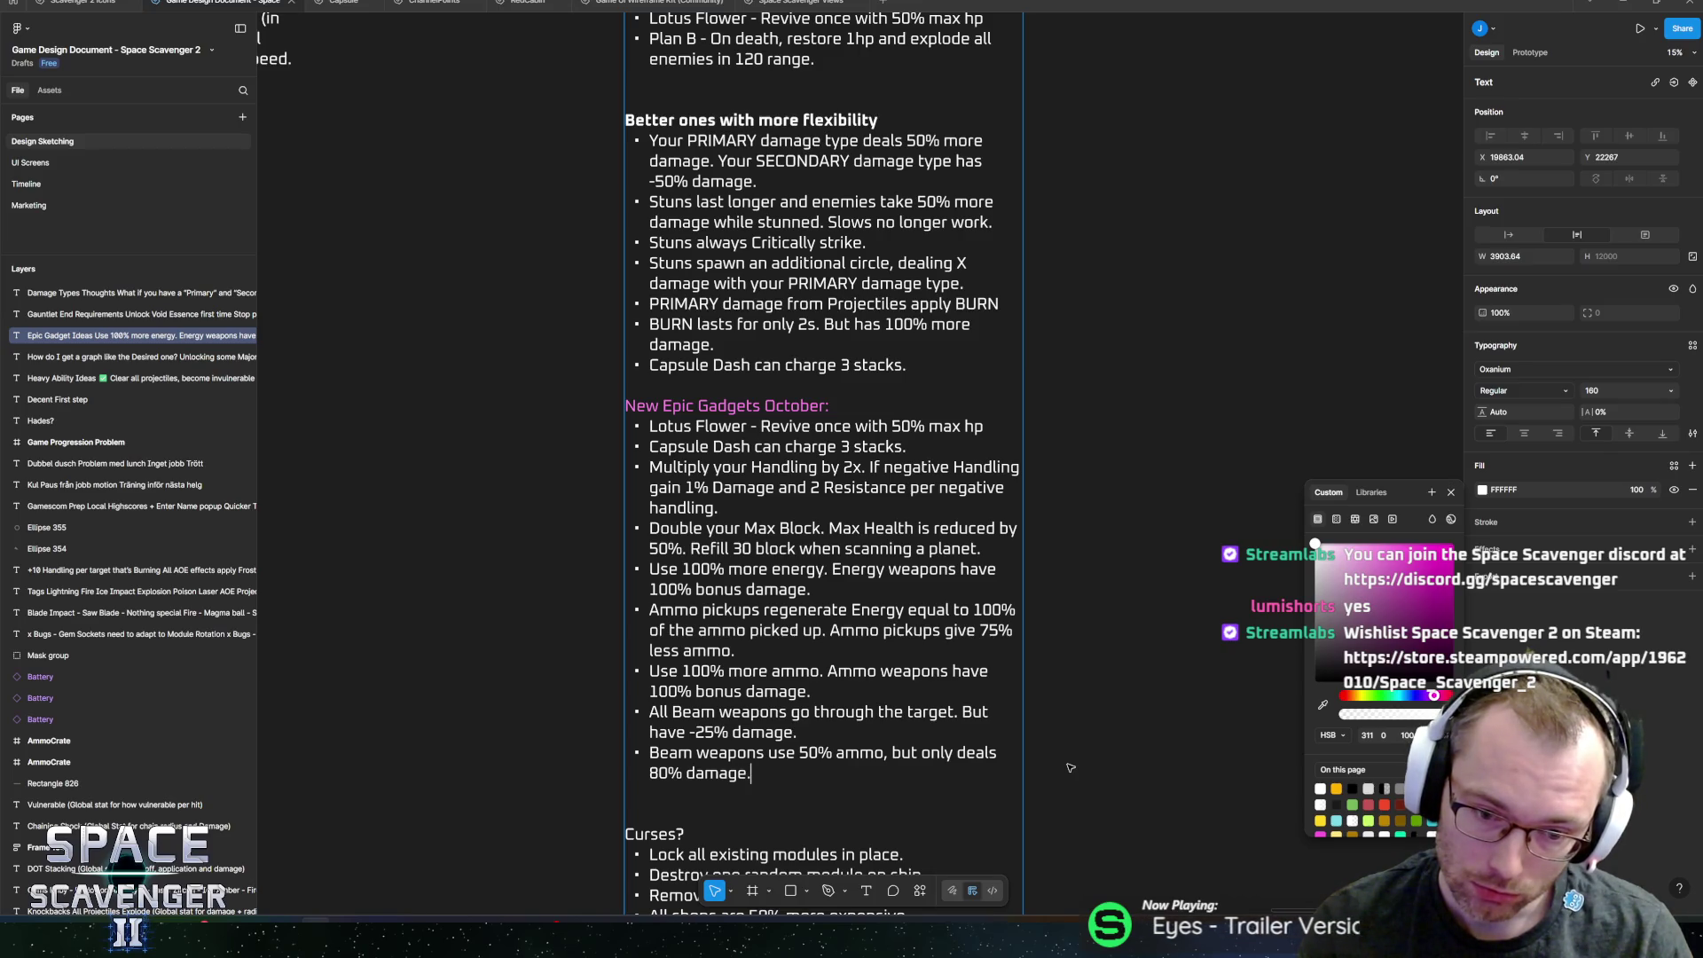
key("shift+Up")
key("shift+Home")
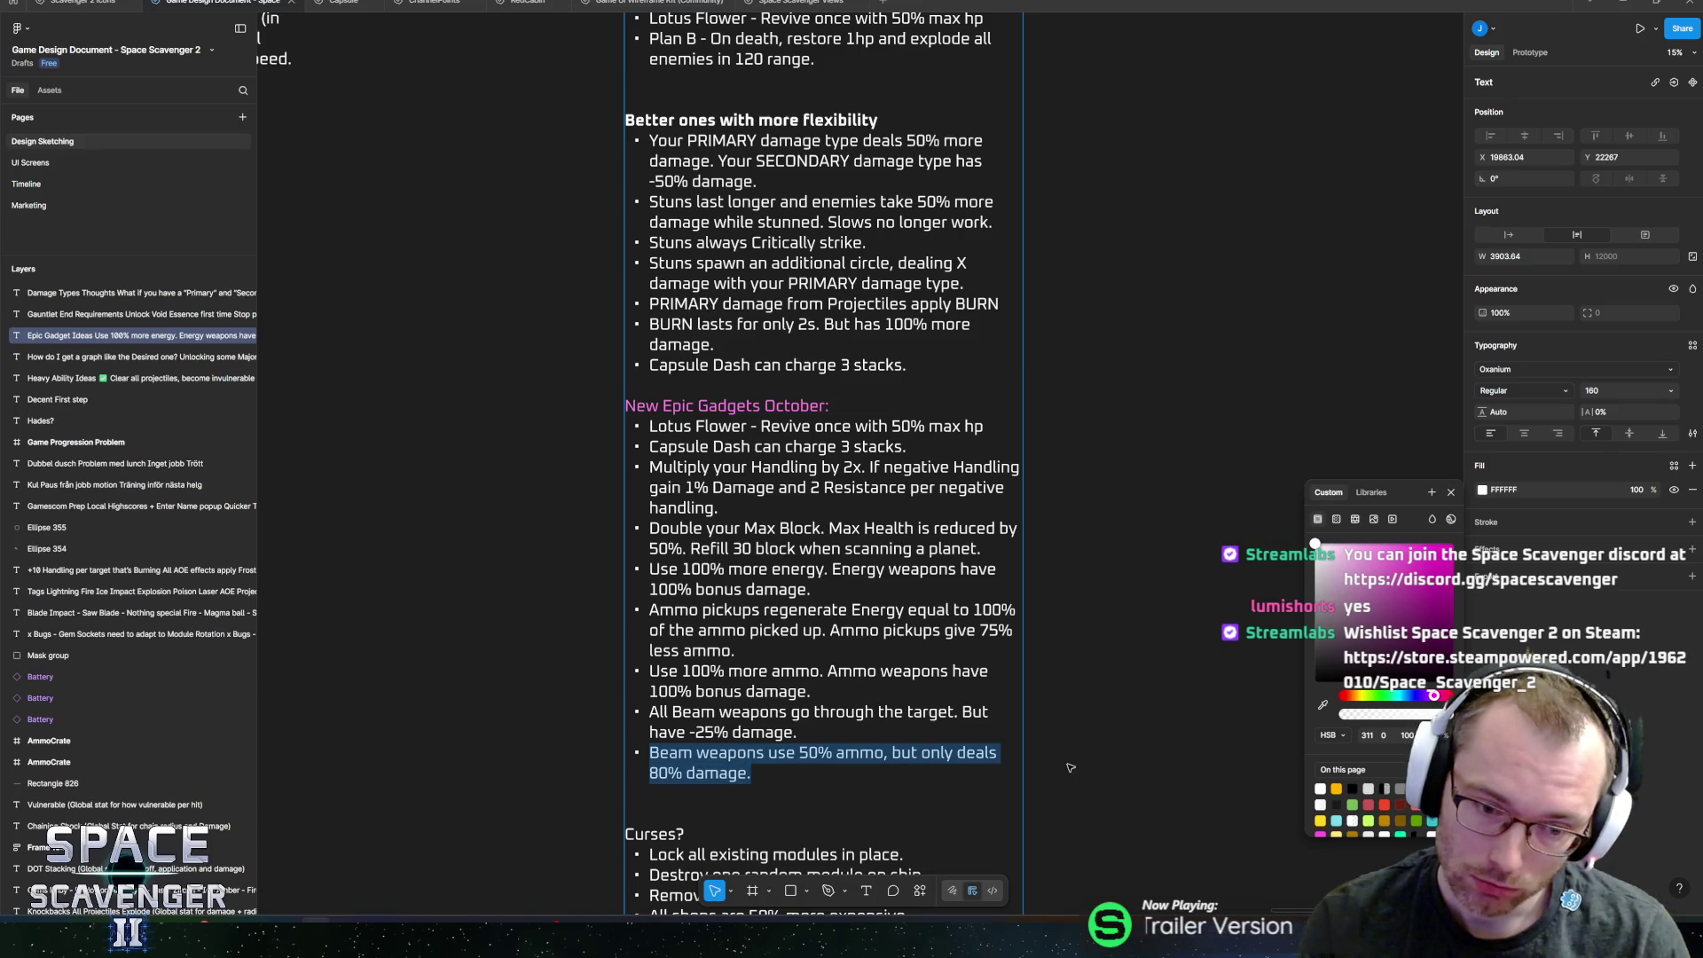
Replace the bullet with 'Beam weapons deal up to 100% bonus damage at very close range. But use 25% more resources.'
type("Beam weap")
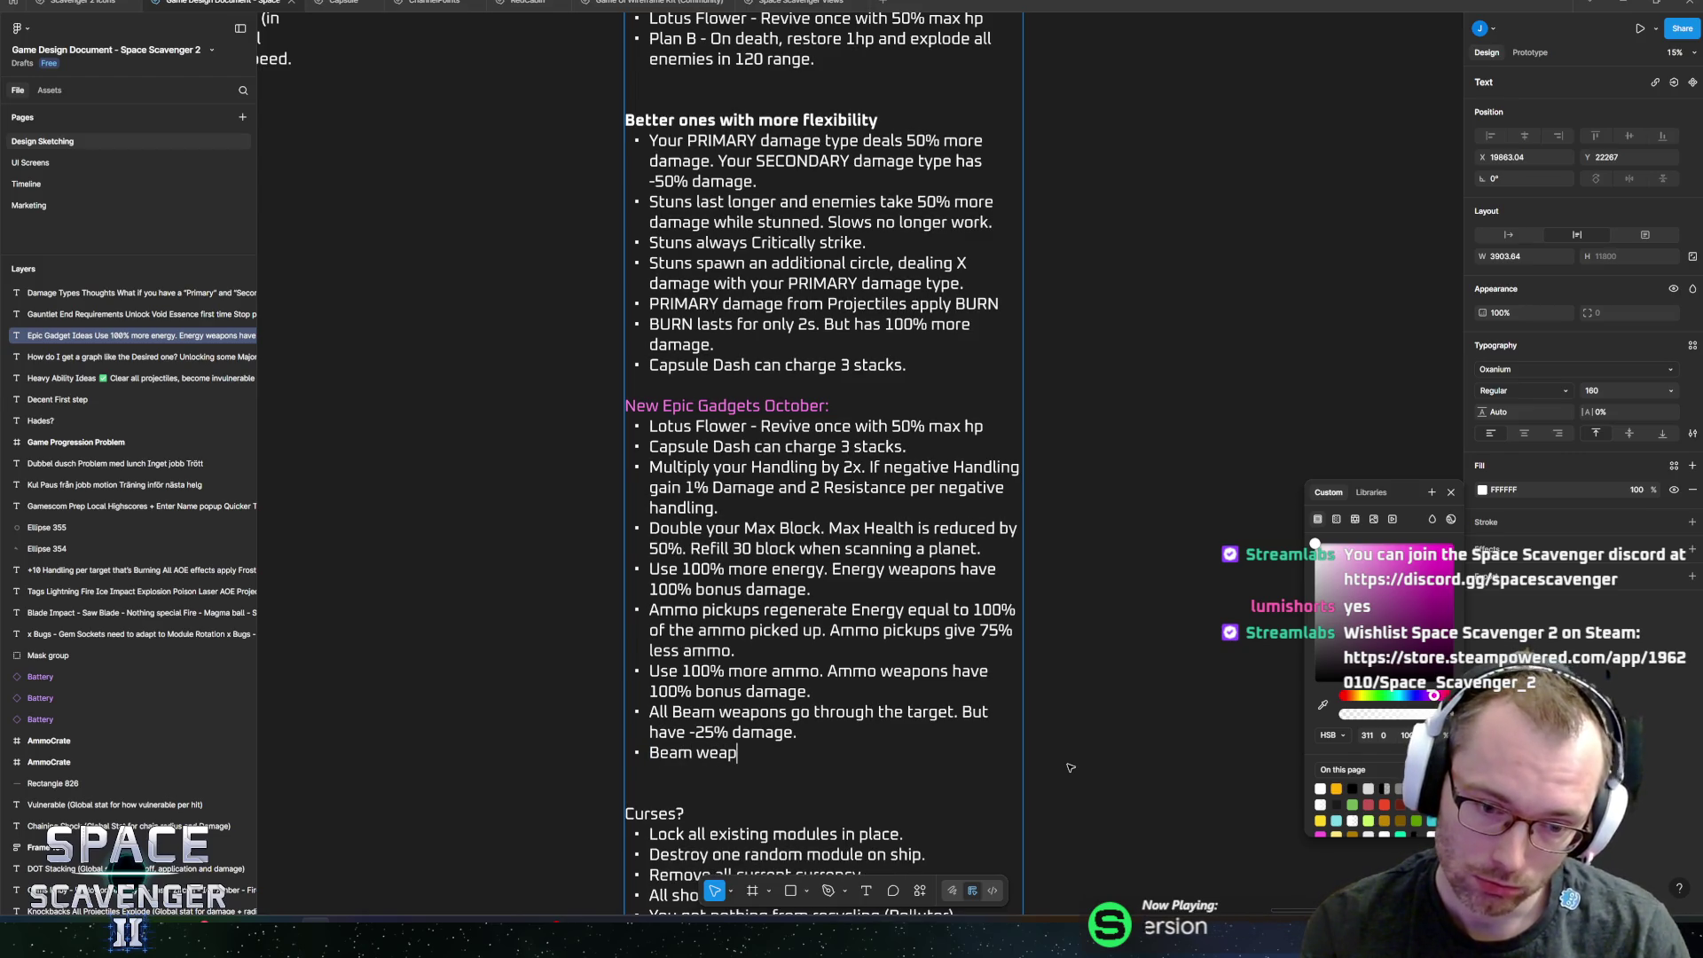
type("ons deal")
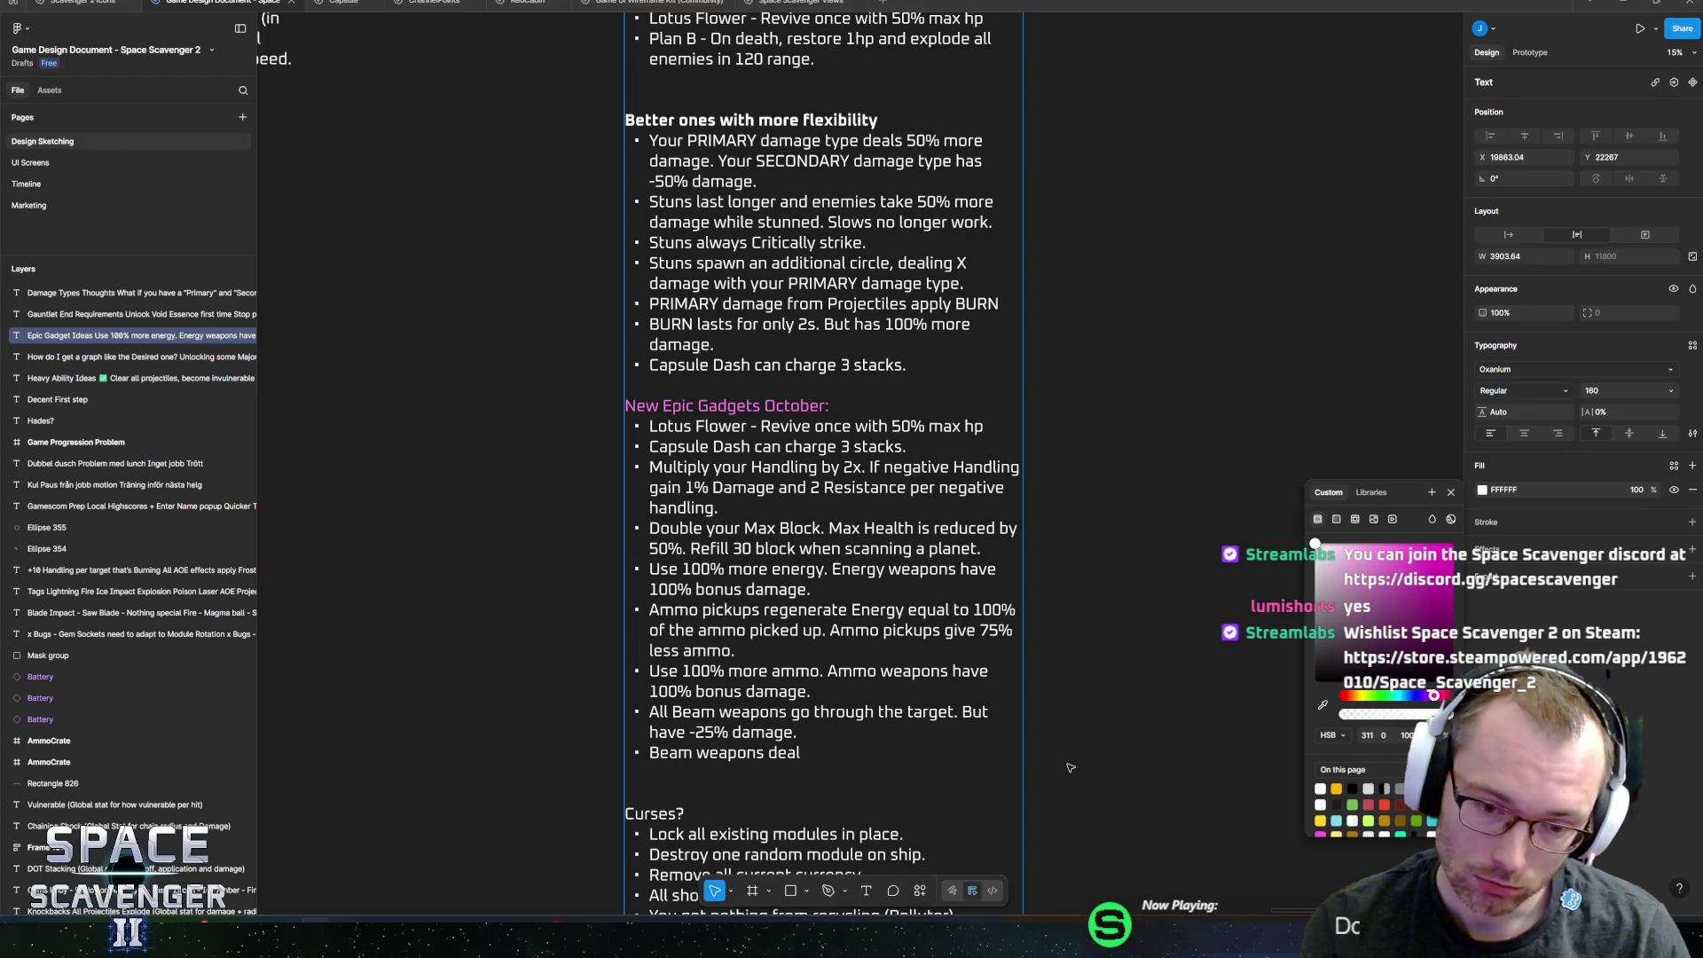
type(" up to")
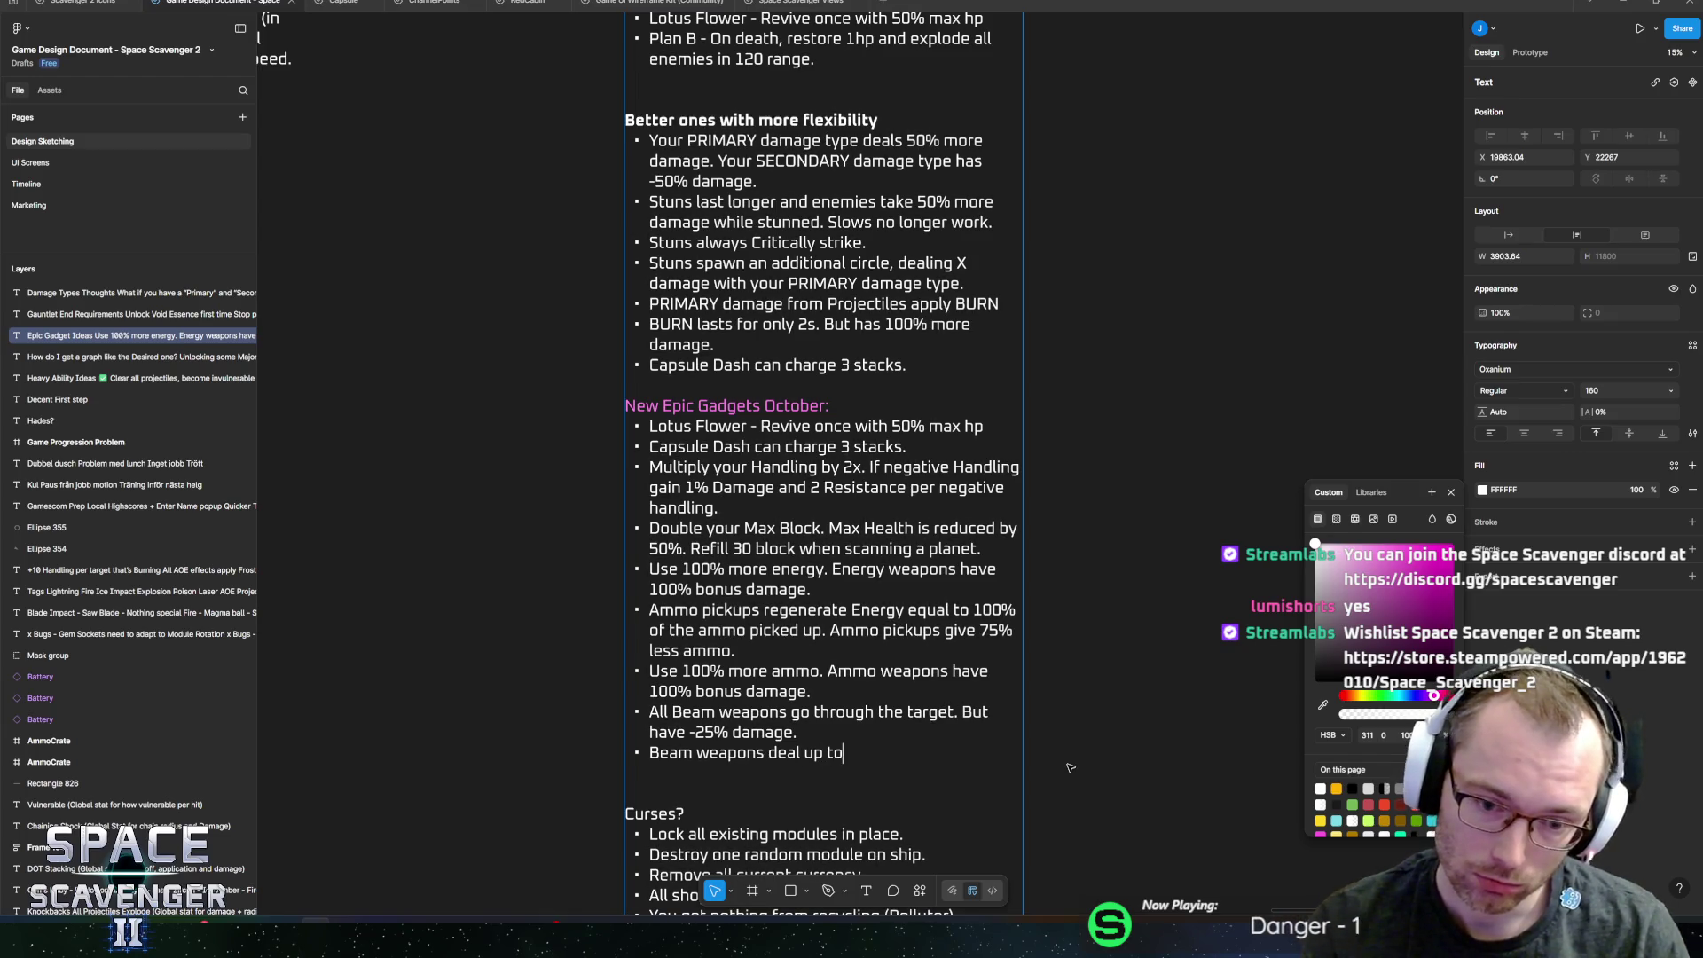
type(" 100% bonu")
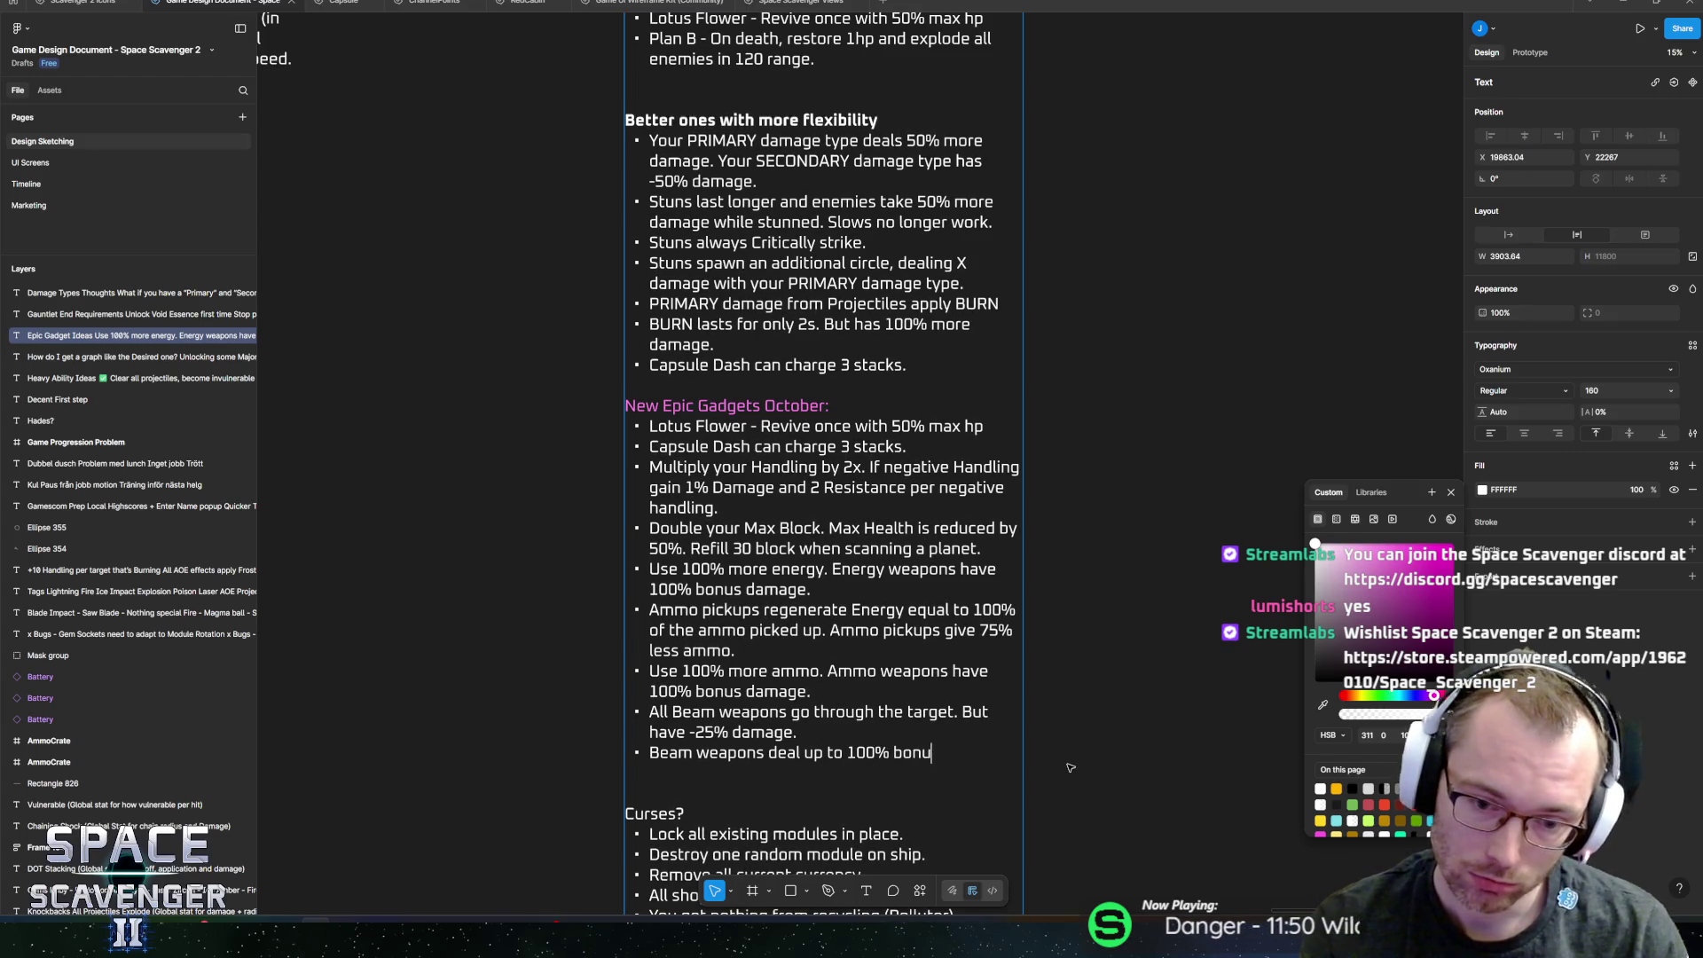
type("s damage ")
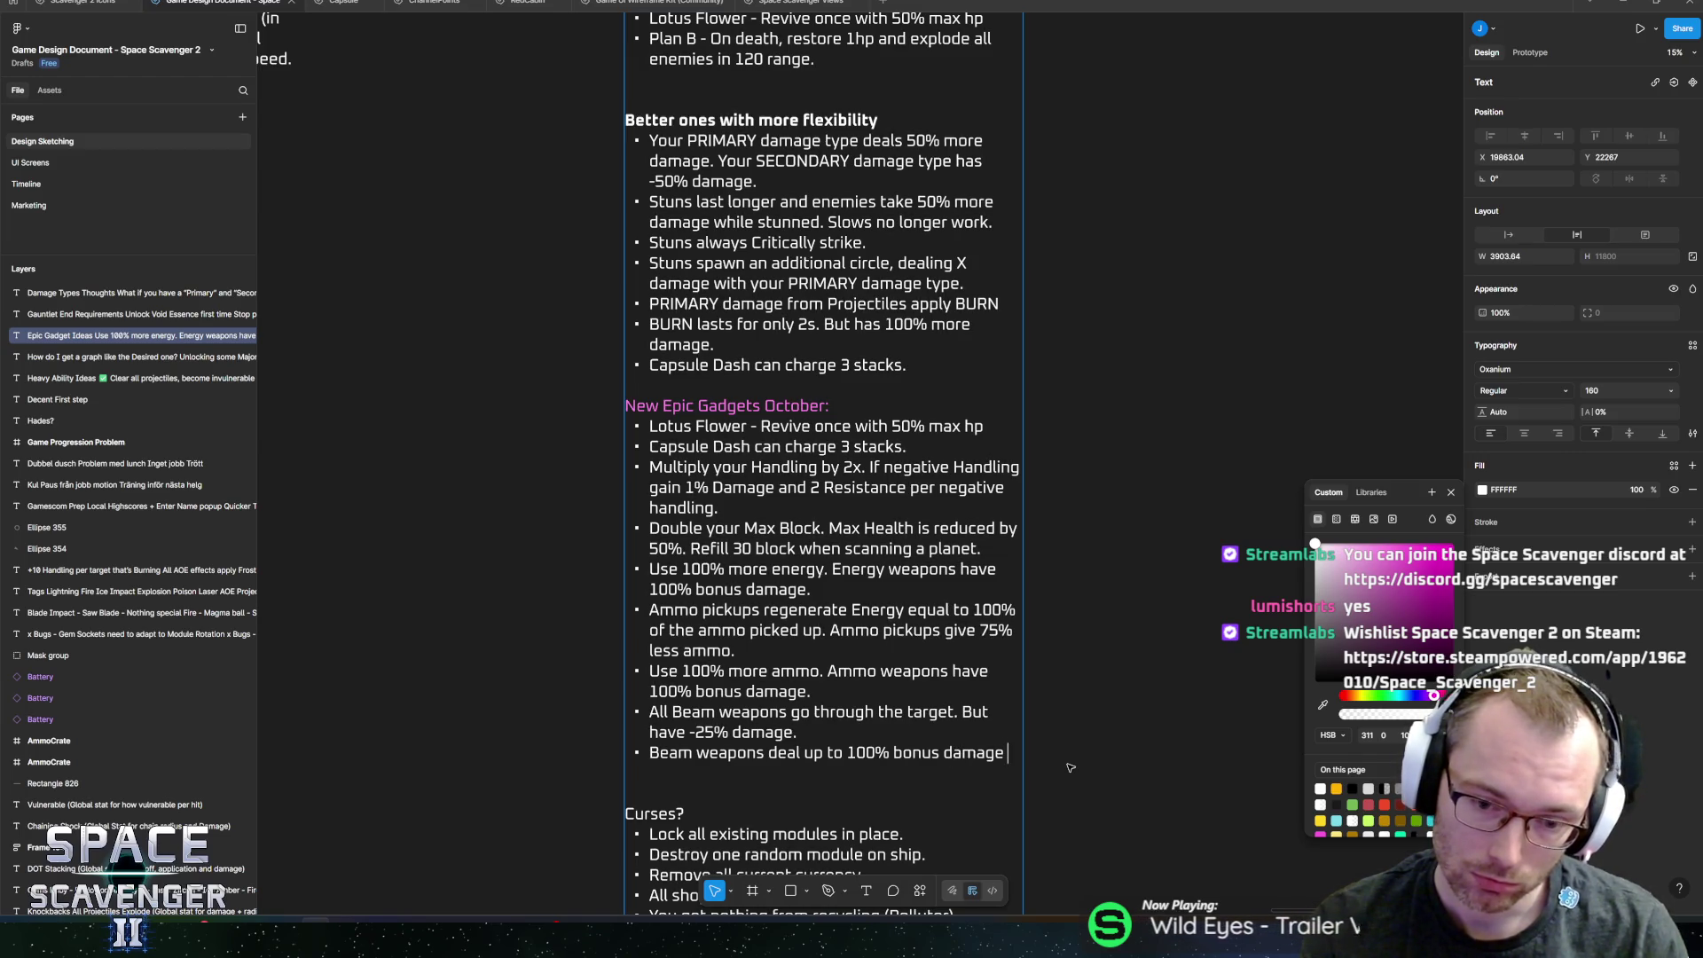
type("at very")
type("close range.")
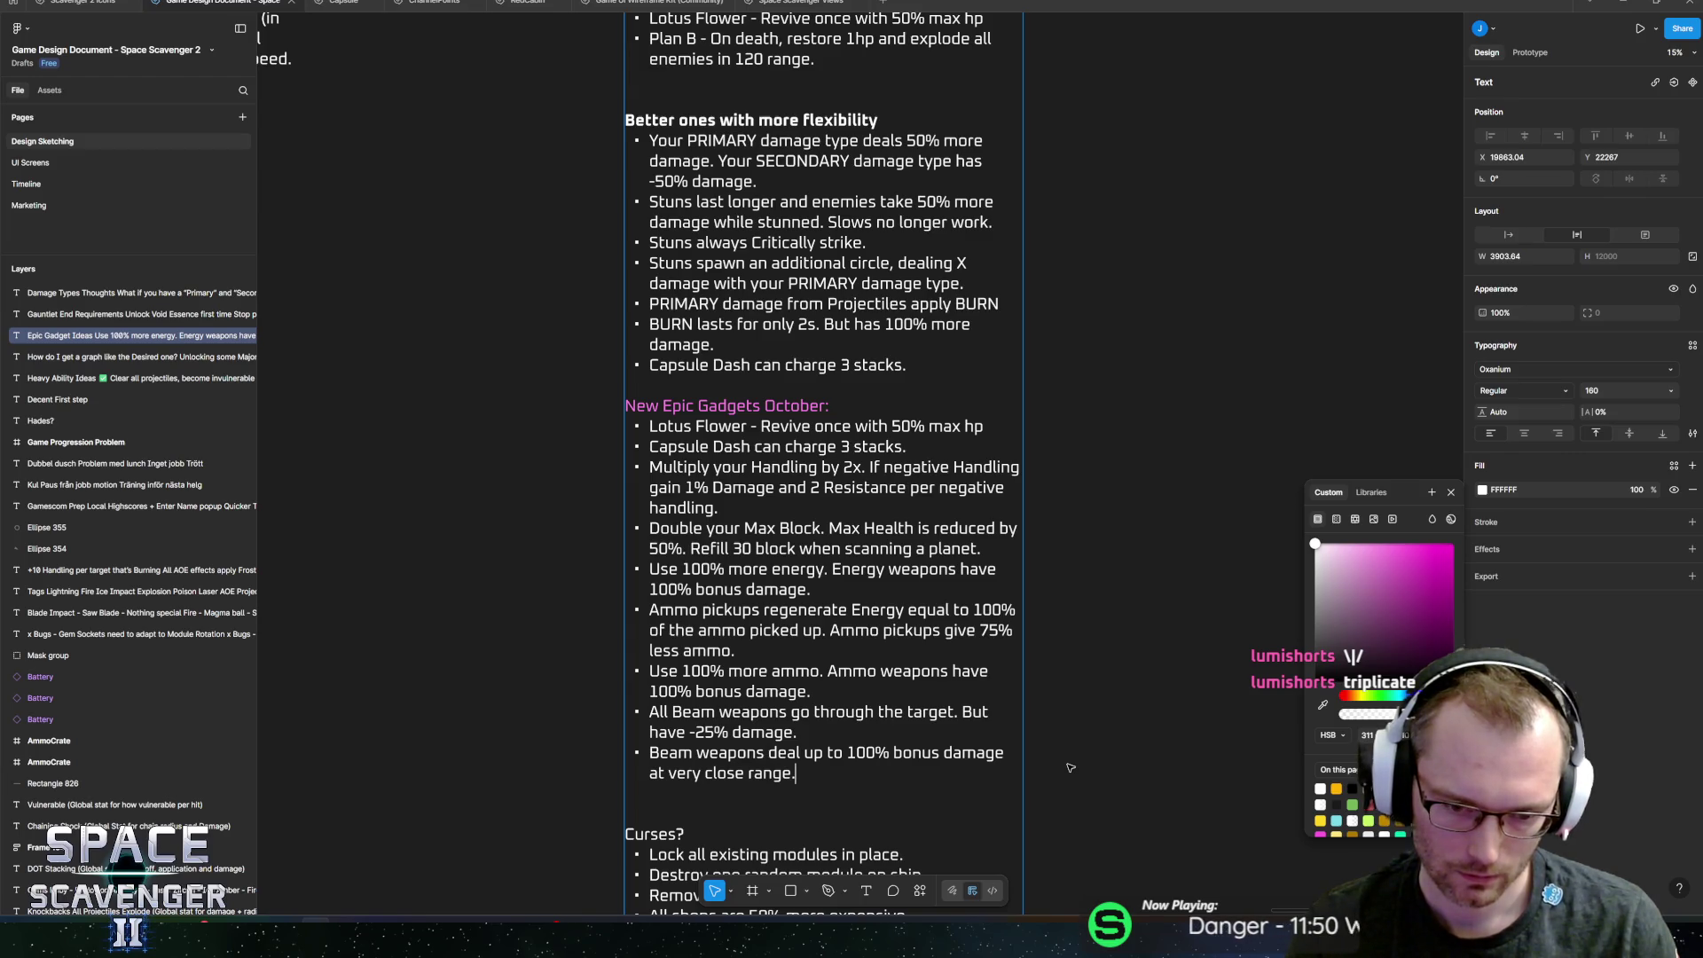
type("But use ")
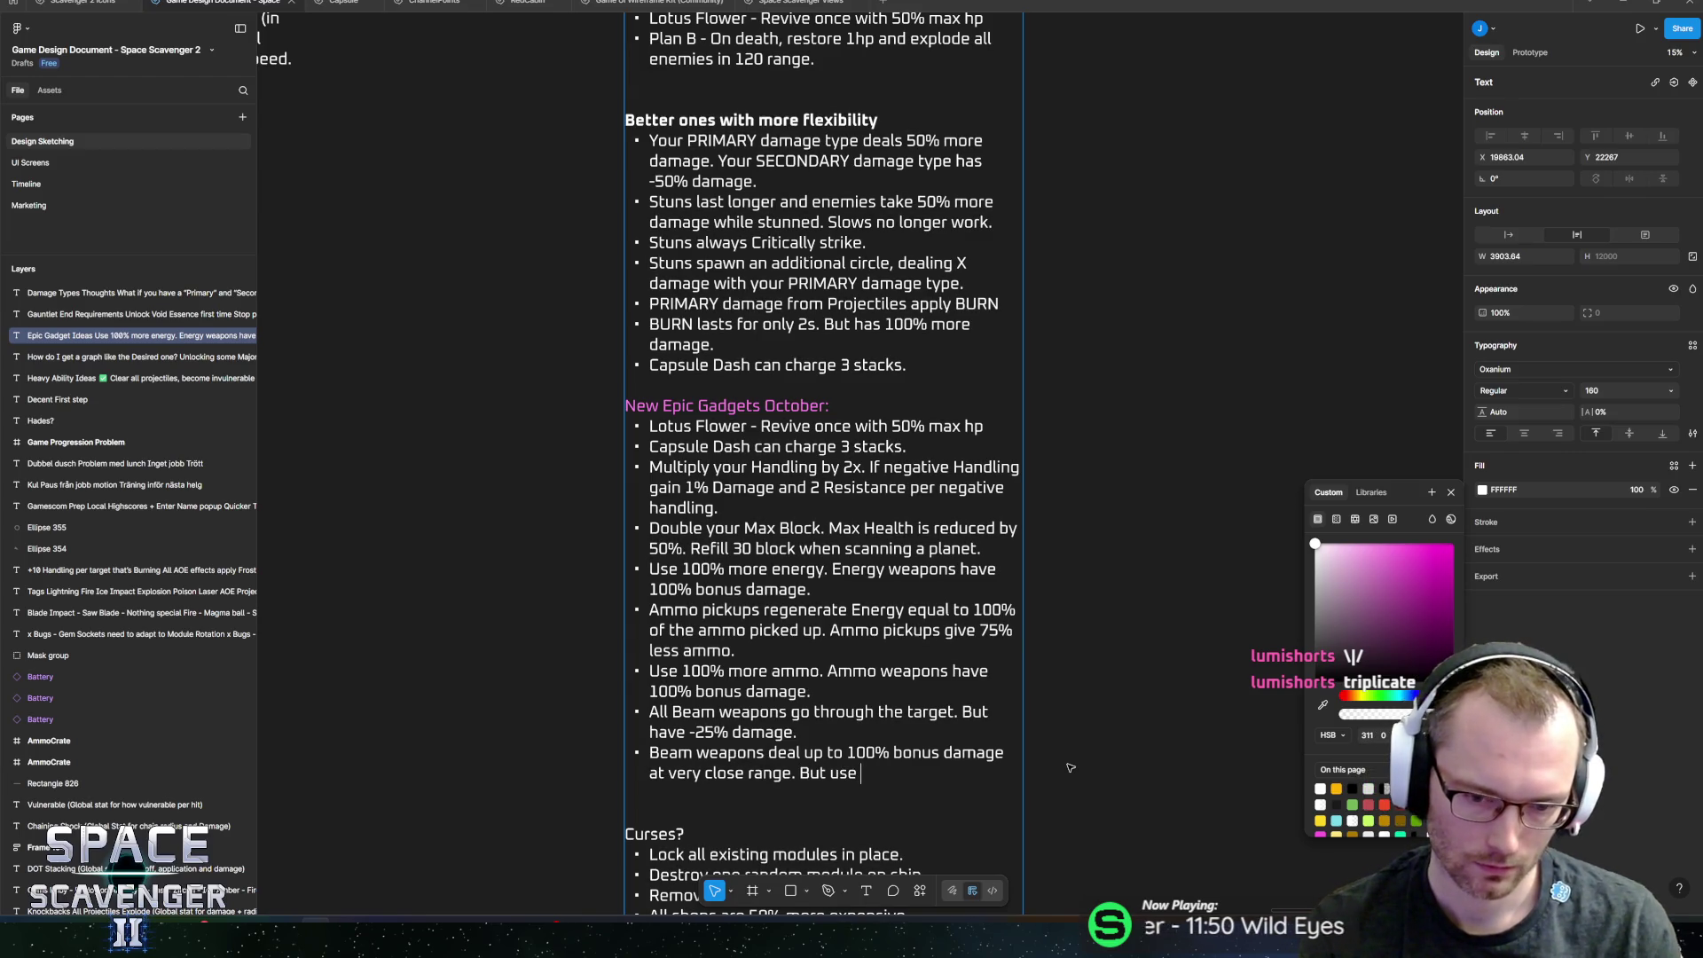
type("25% more ")
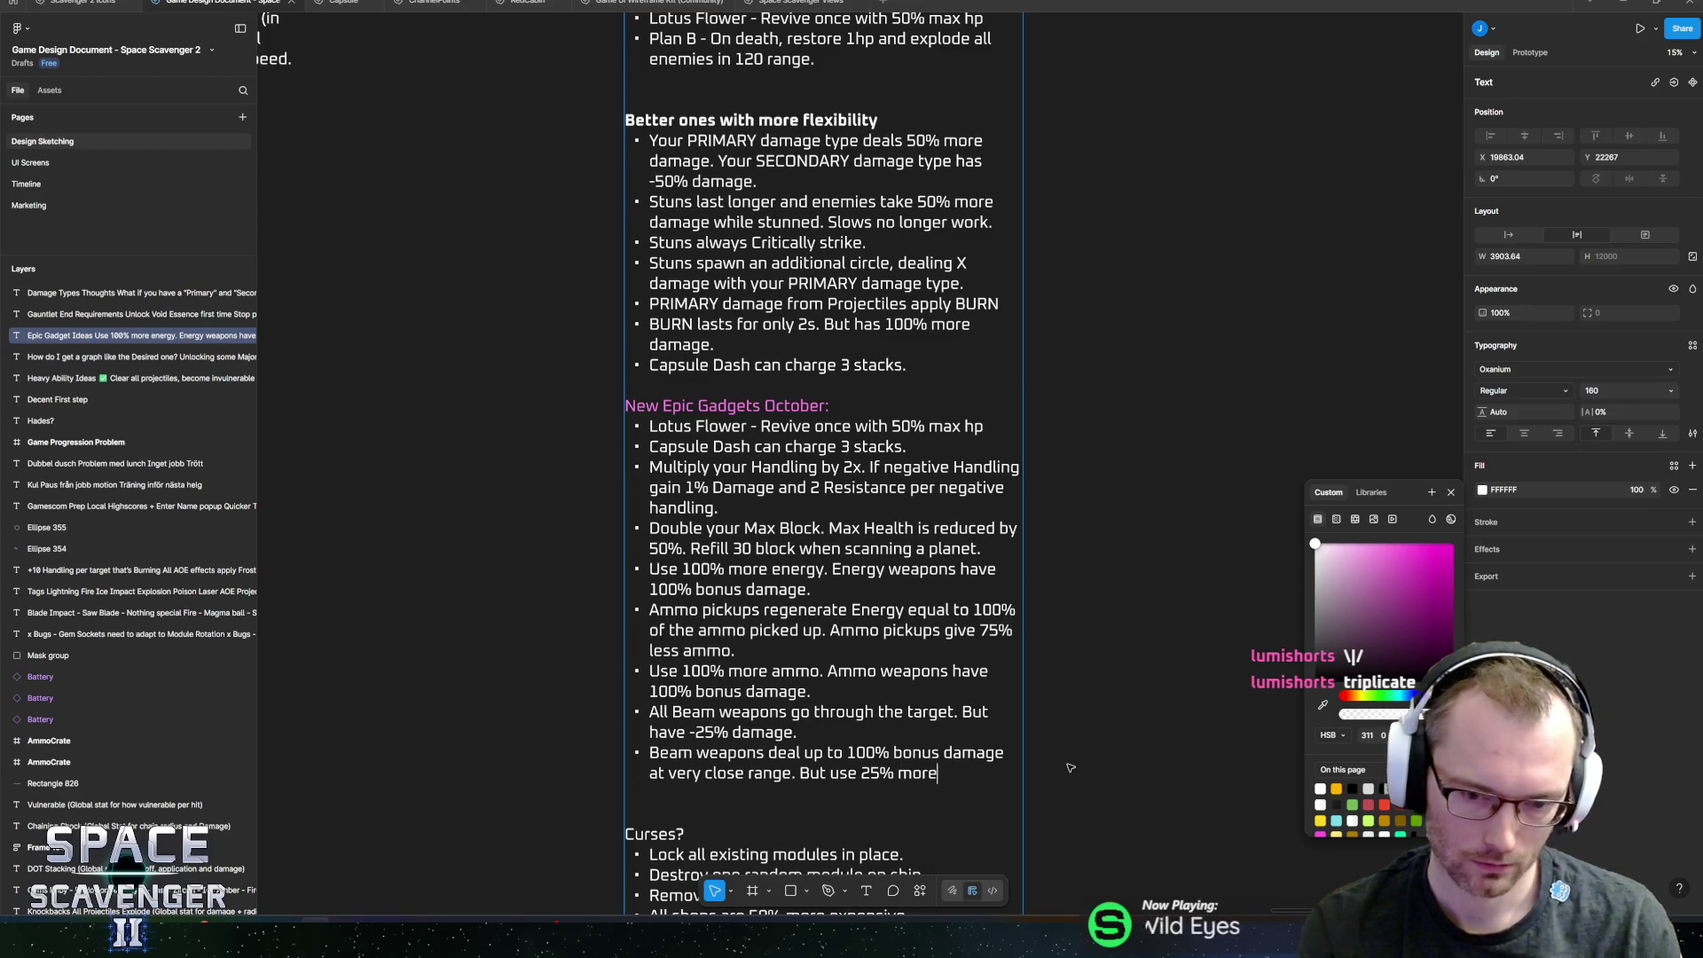
type("resources.")
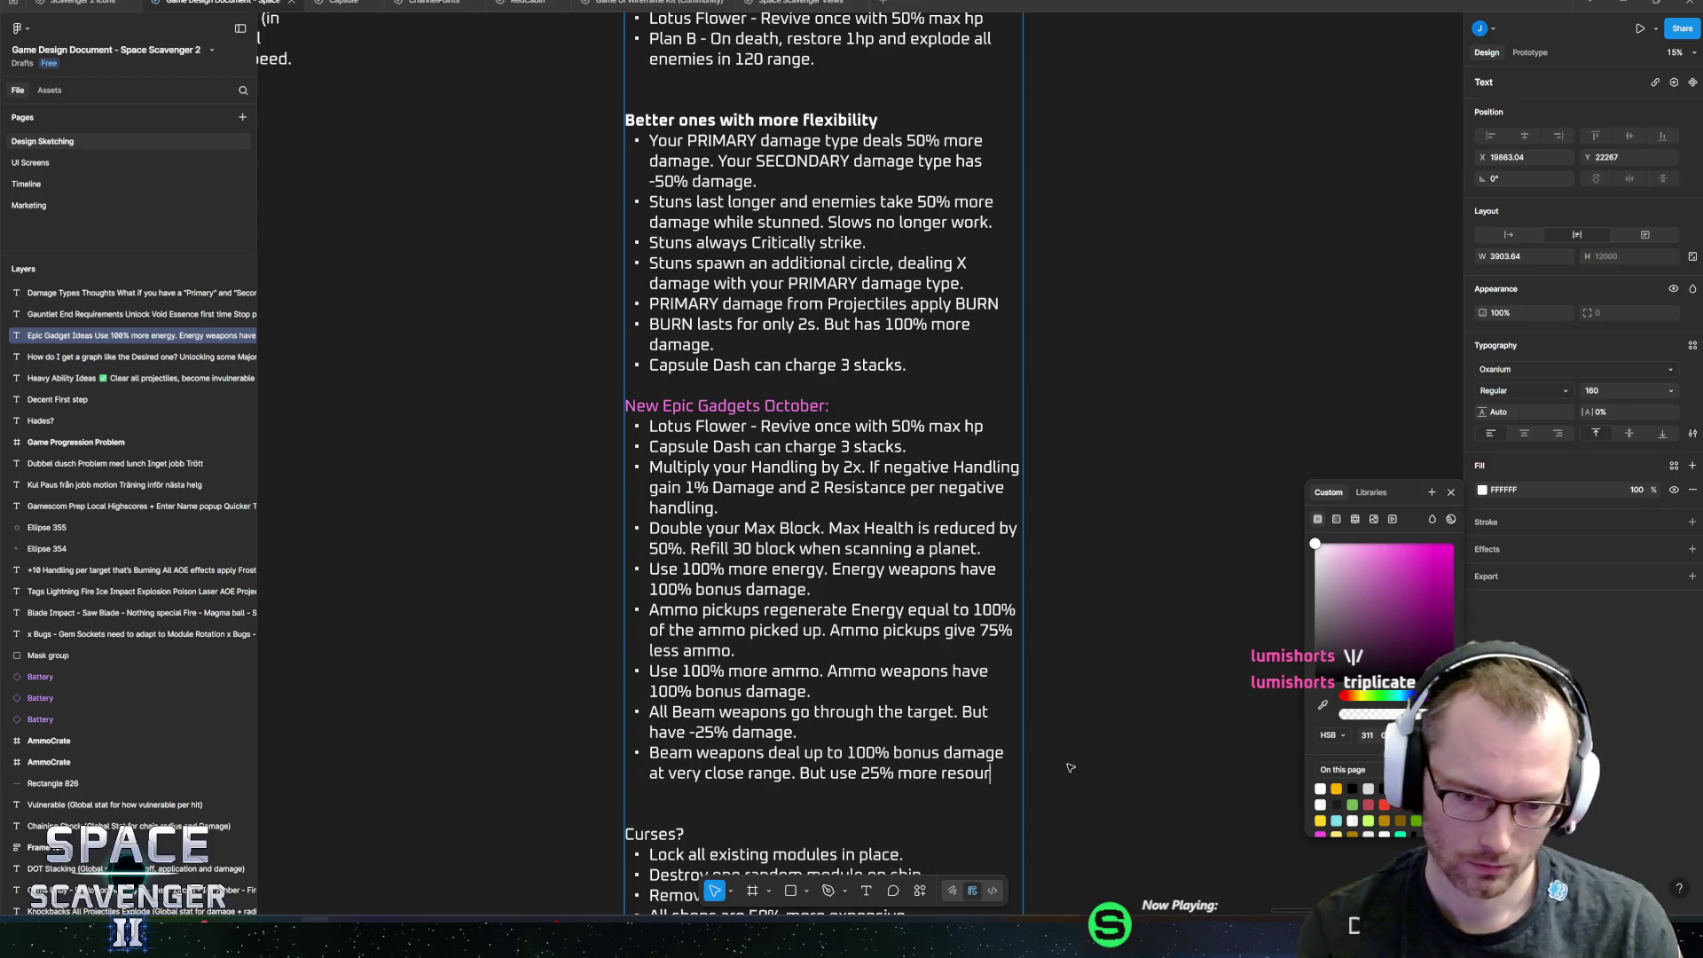
Select the 'But use 25% more resources.' clause word by word
key("Left")
key("ctrl+shift+Left")
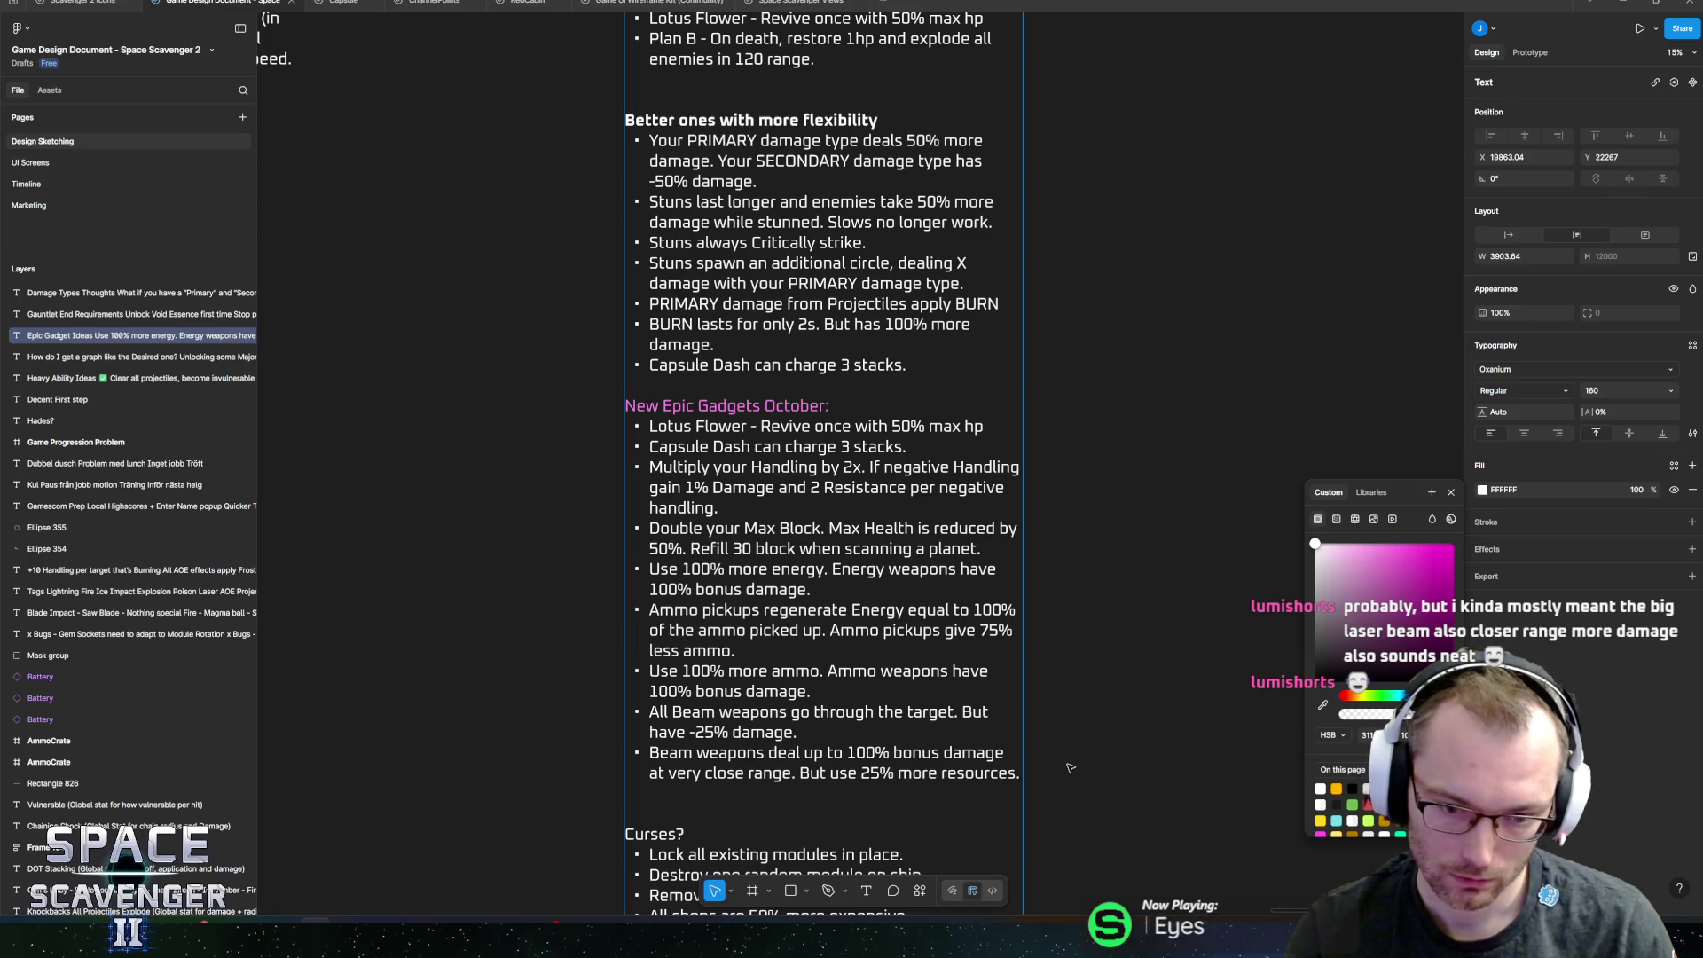
key("ctrl+shift+Left")
key("ctrl+shift+Left")
key("ctrl+shift+Left")
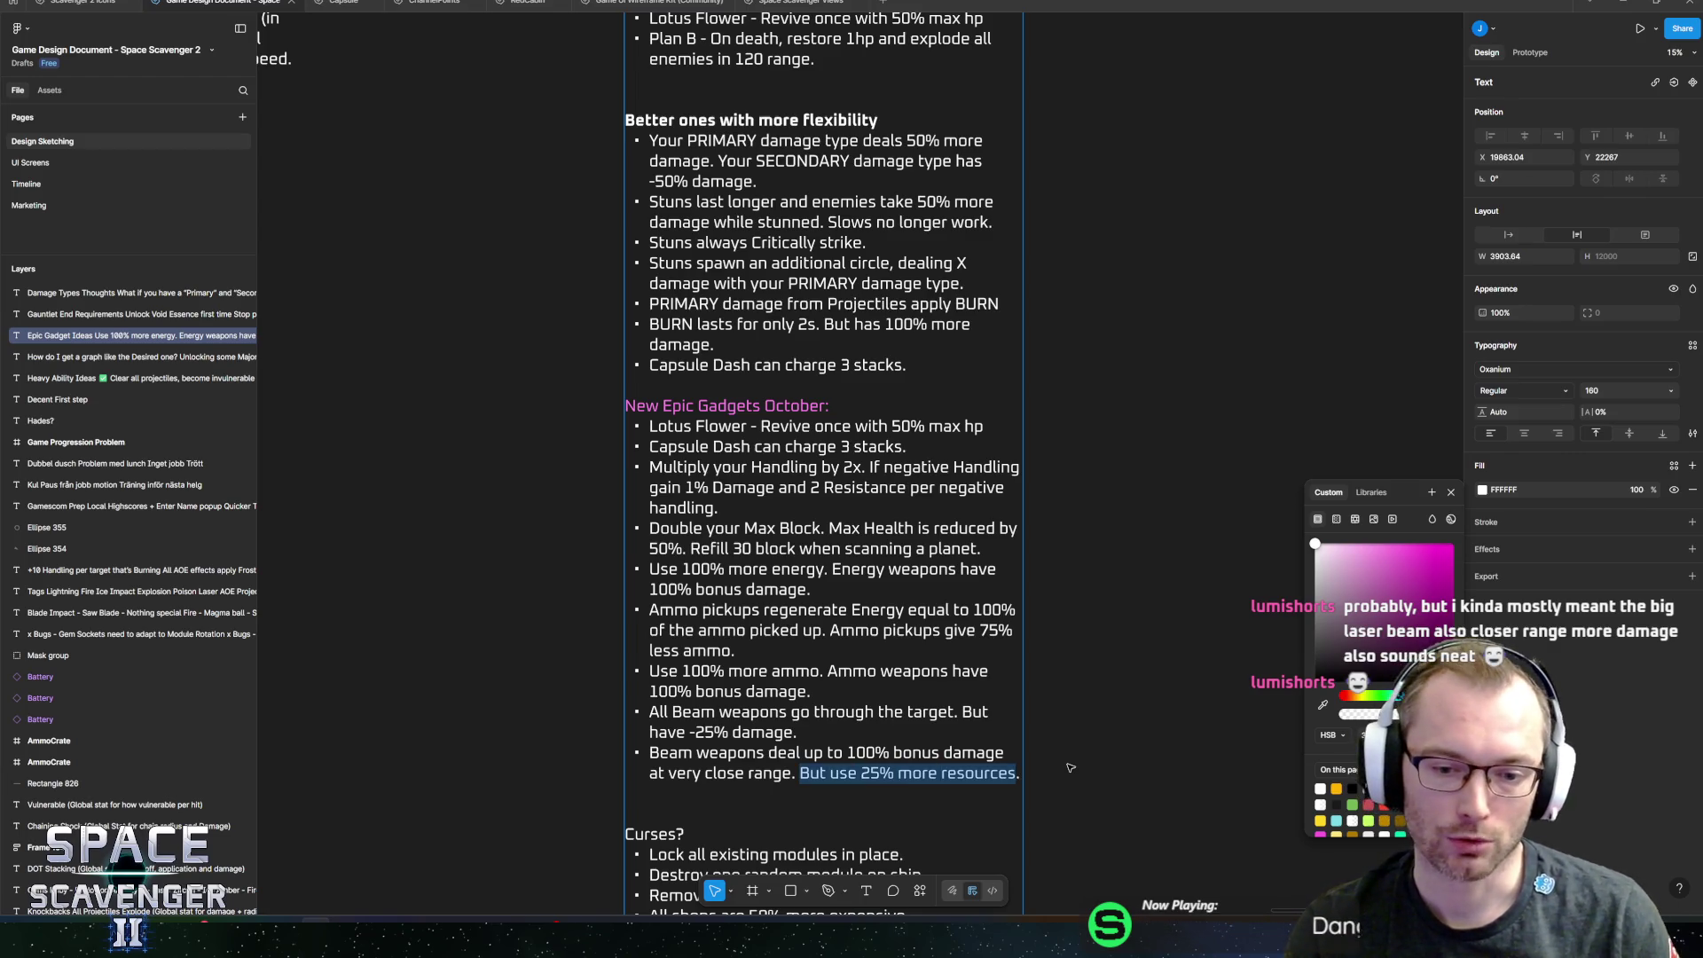
Replace the resources clause with 'Range reduced by 25%' and add an empty bullet below
key("Left")
key("shift+End")
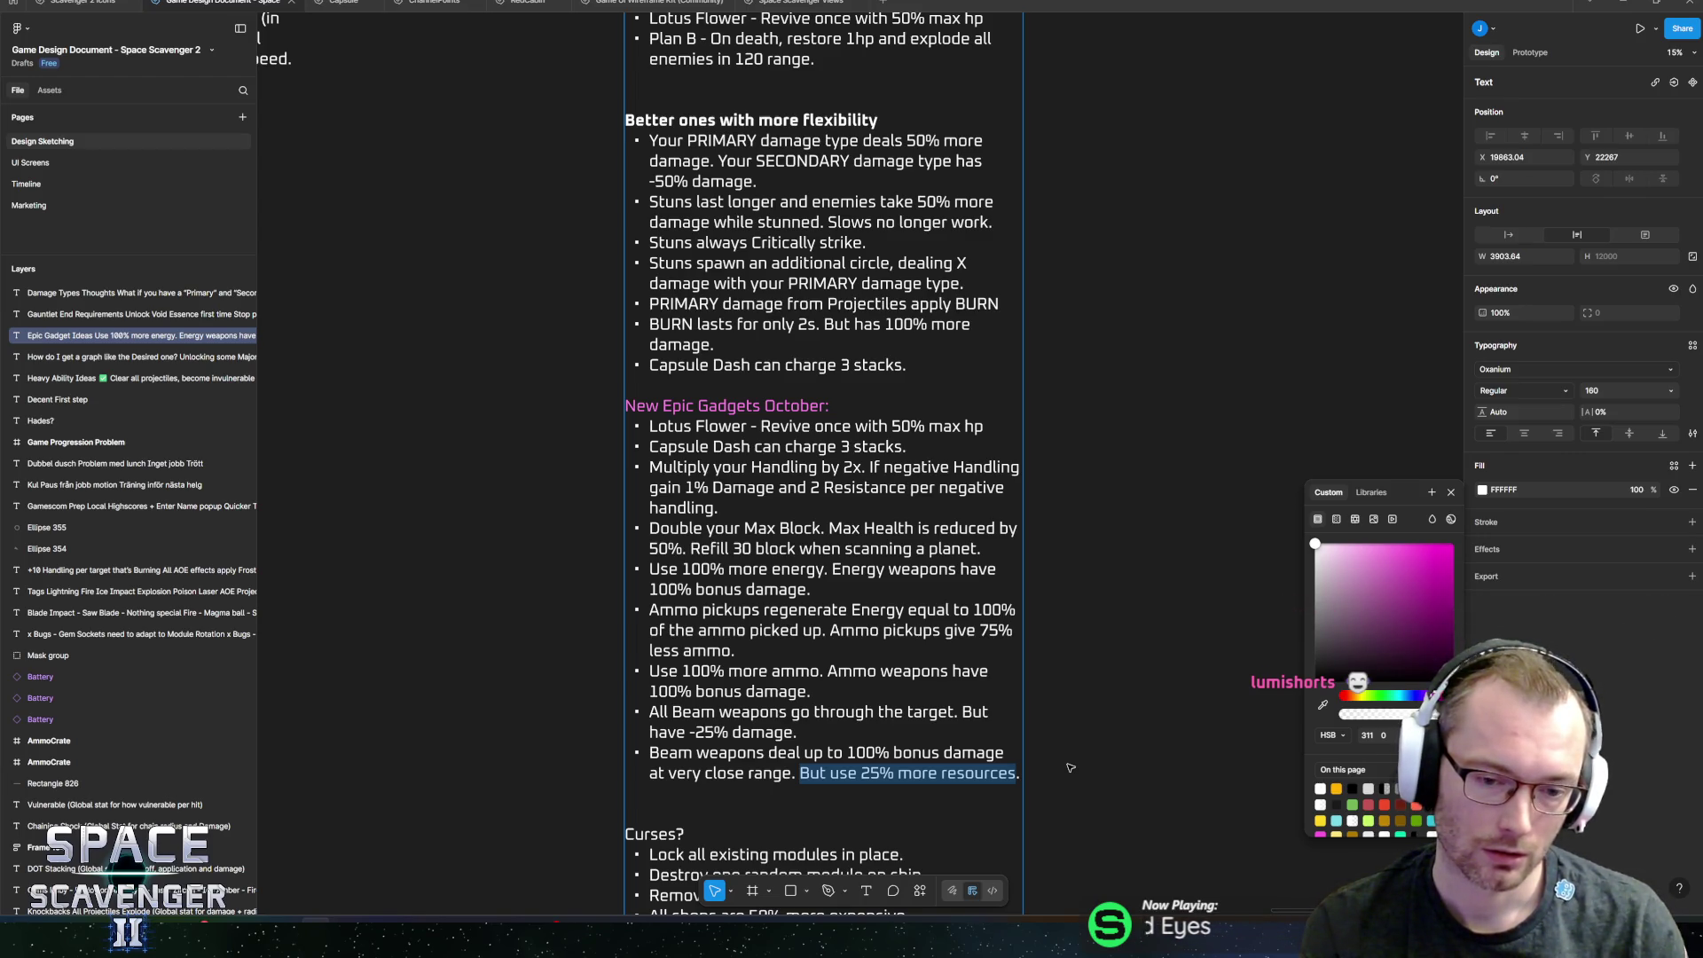
type("Range redu")
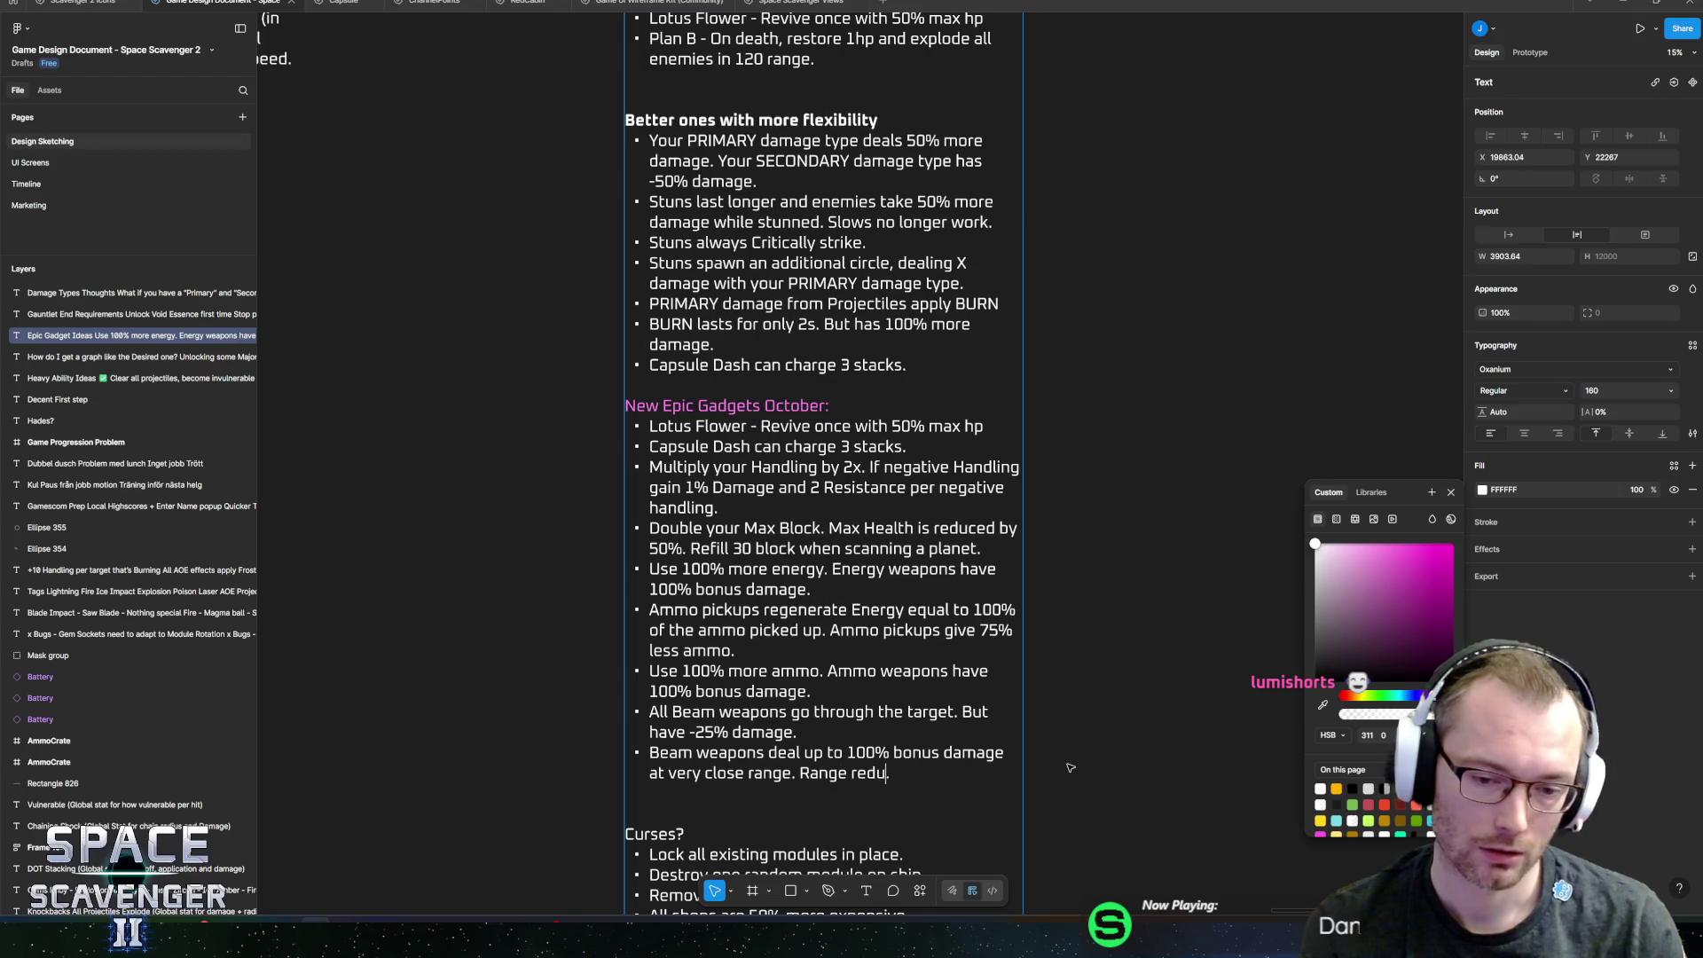
type("ced by 25%.")
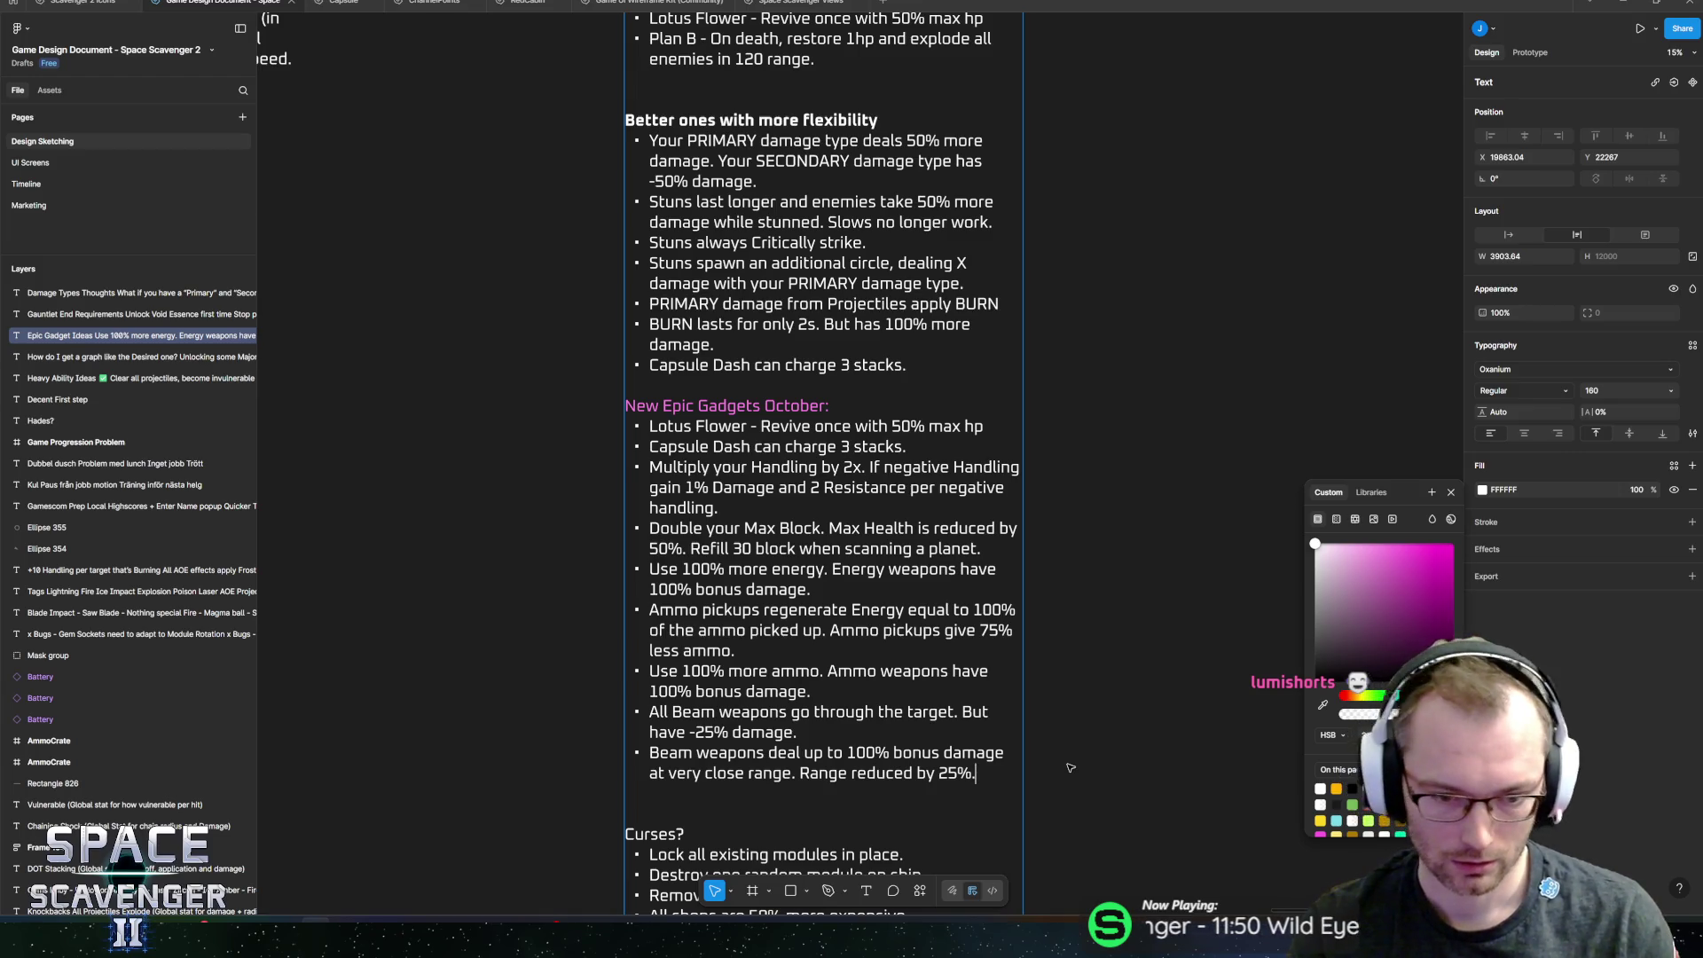
key("Return")
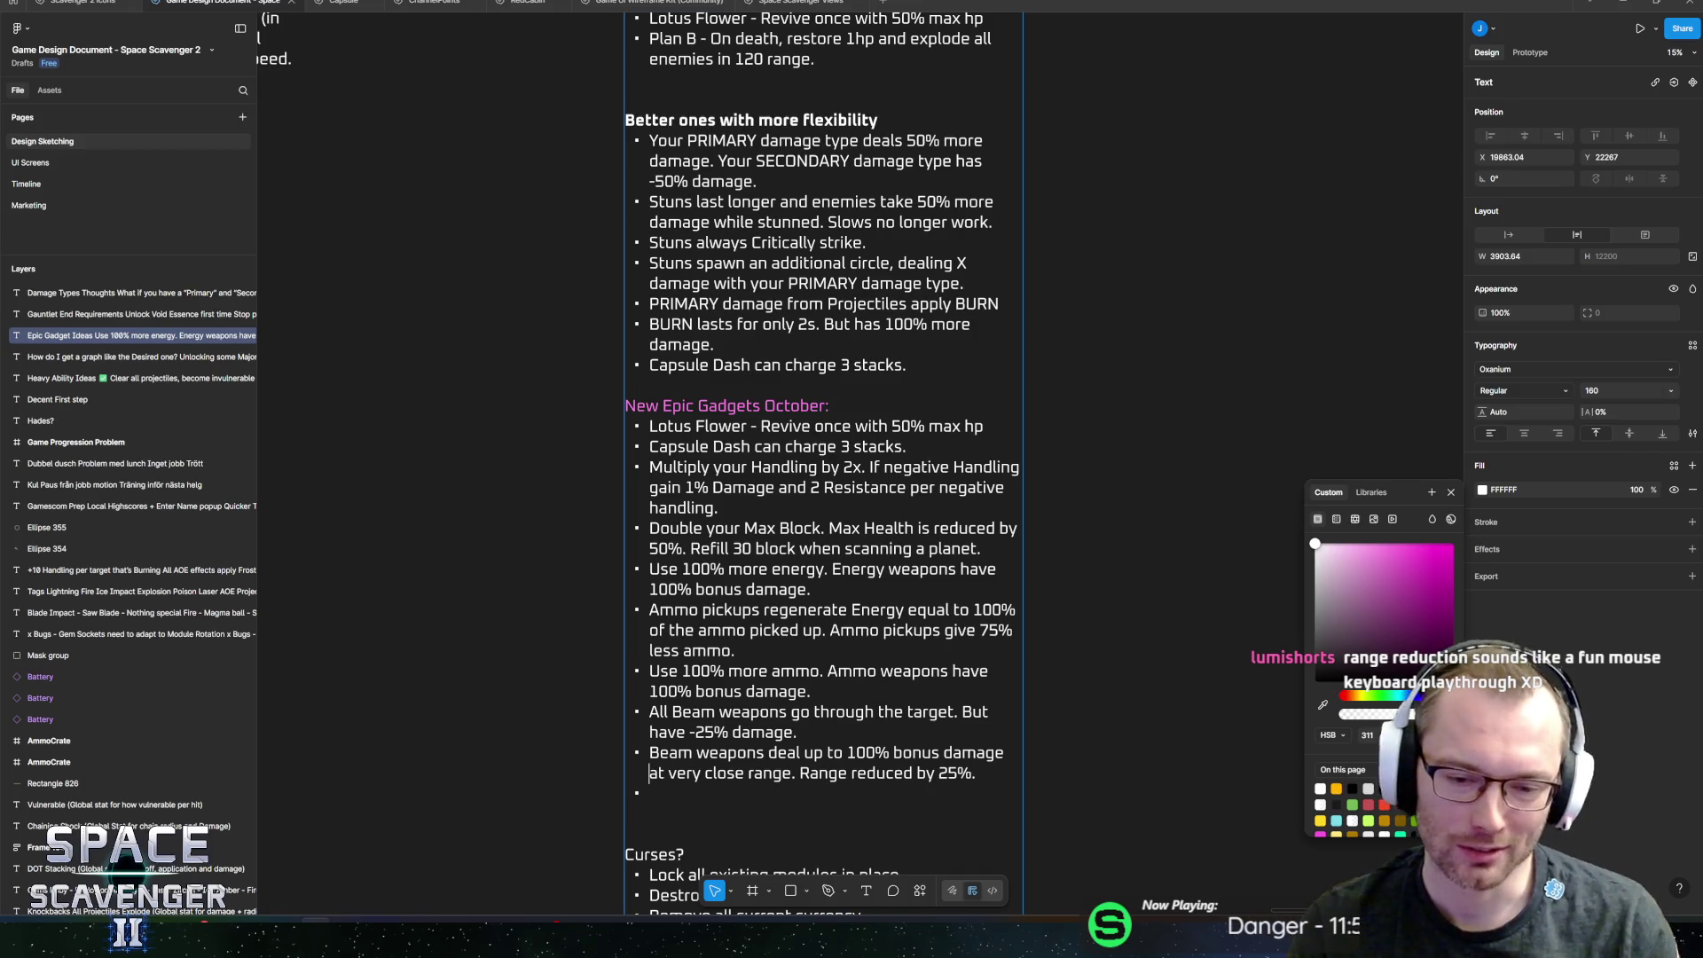
key("ctrl+shift+Up")
Fill the empty bullet with 'Burn deals 0 damage, but applies poison stacks.'
key("Right")
key("shift+Up")
key("shift+Home")
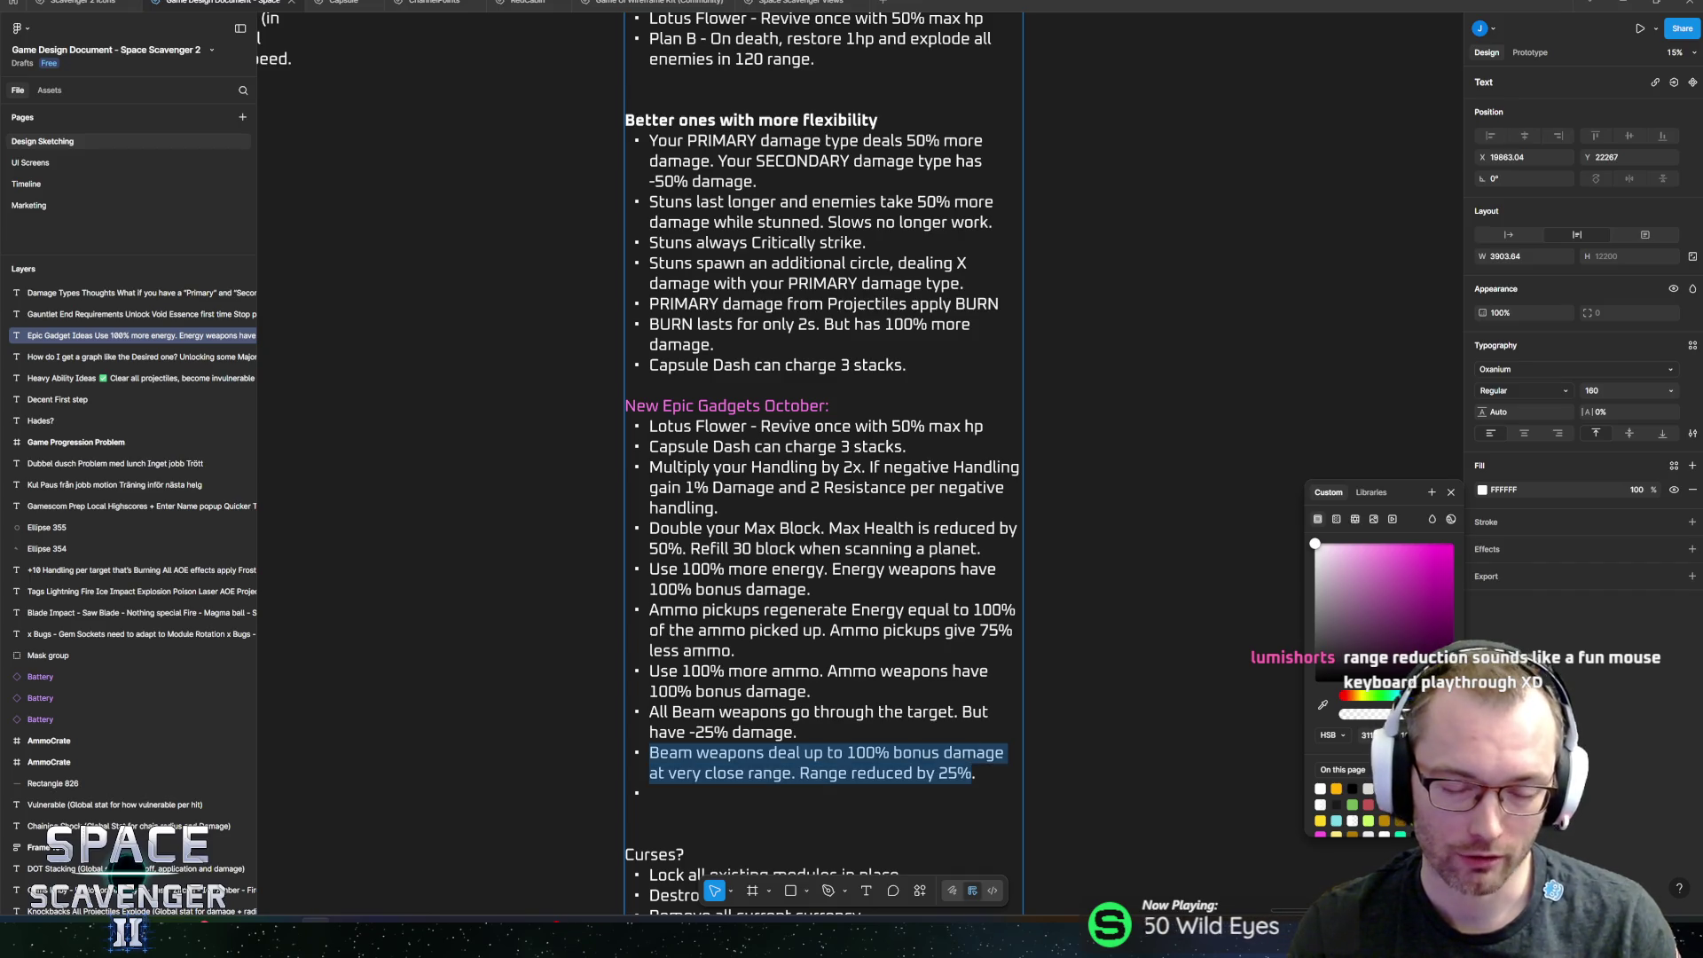
key("Right")
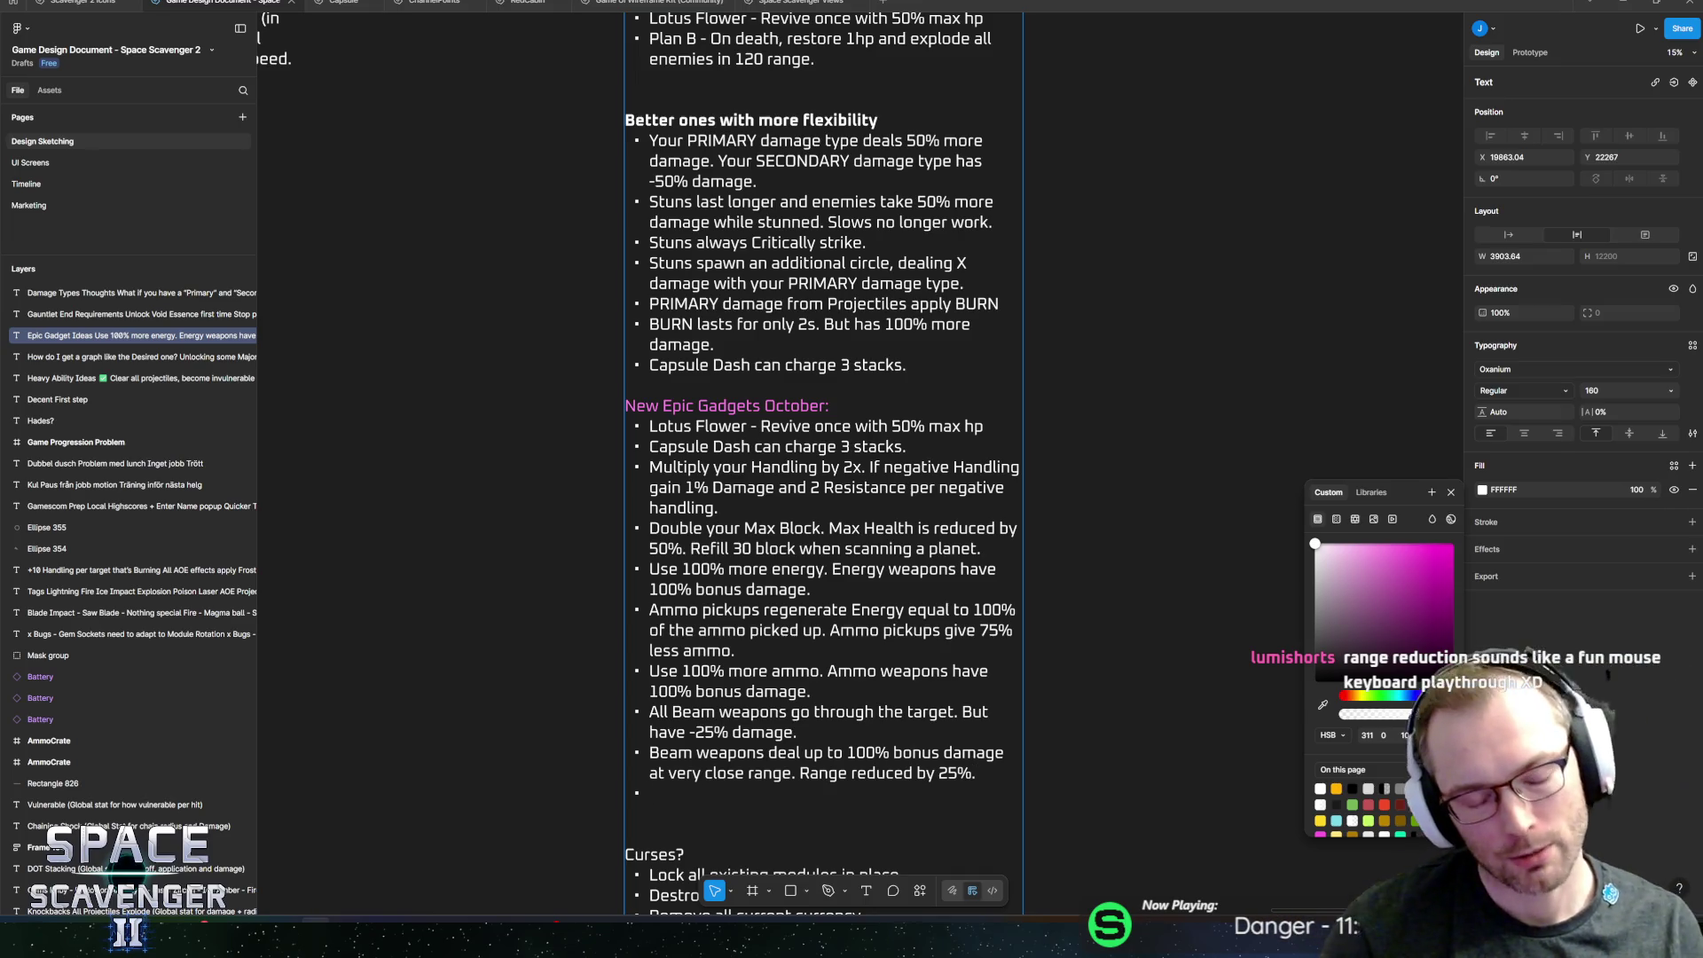
scroll(824, 461, "down", 4)
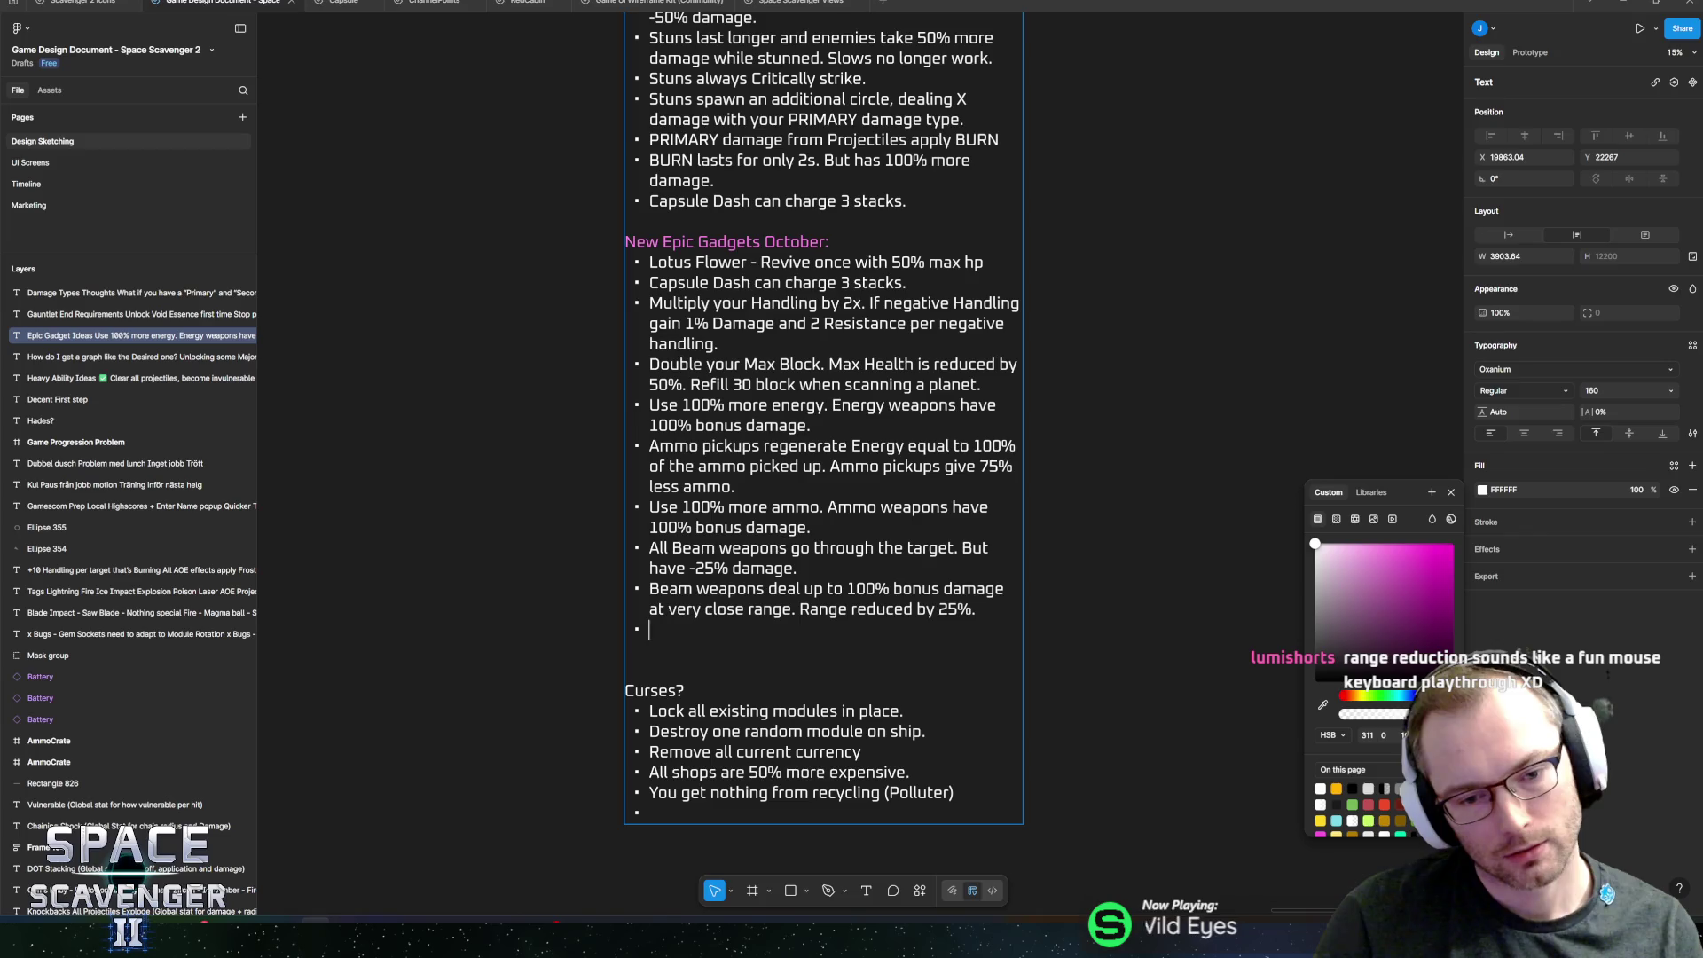
type("Burn deals 0 damage")
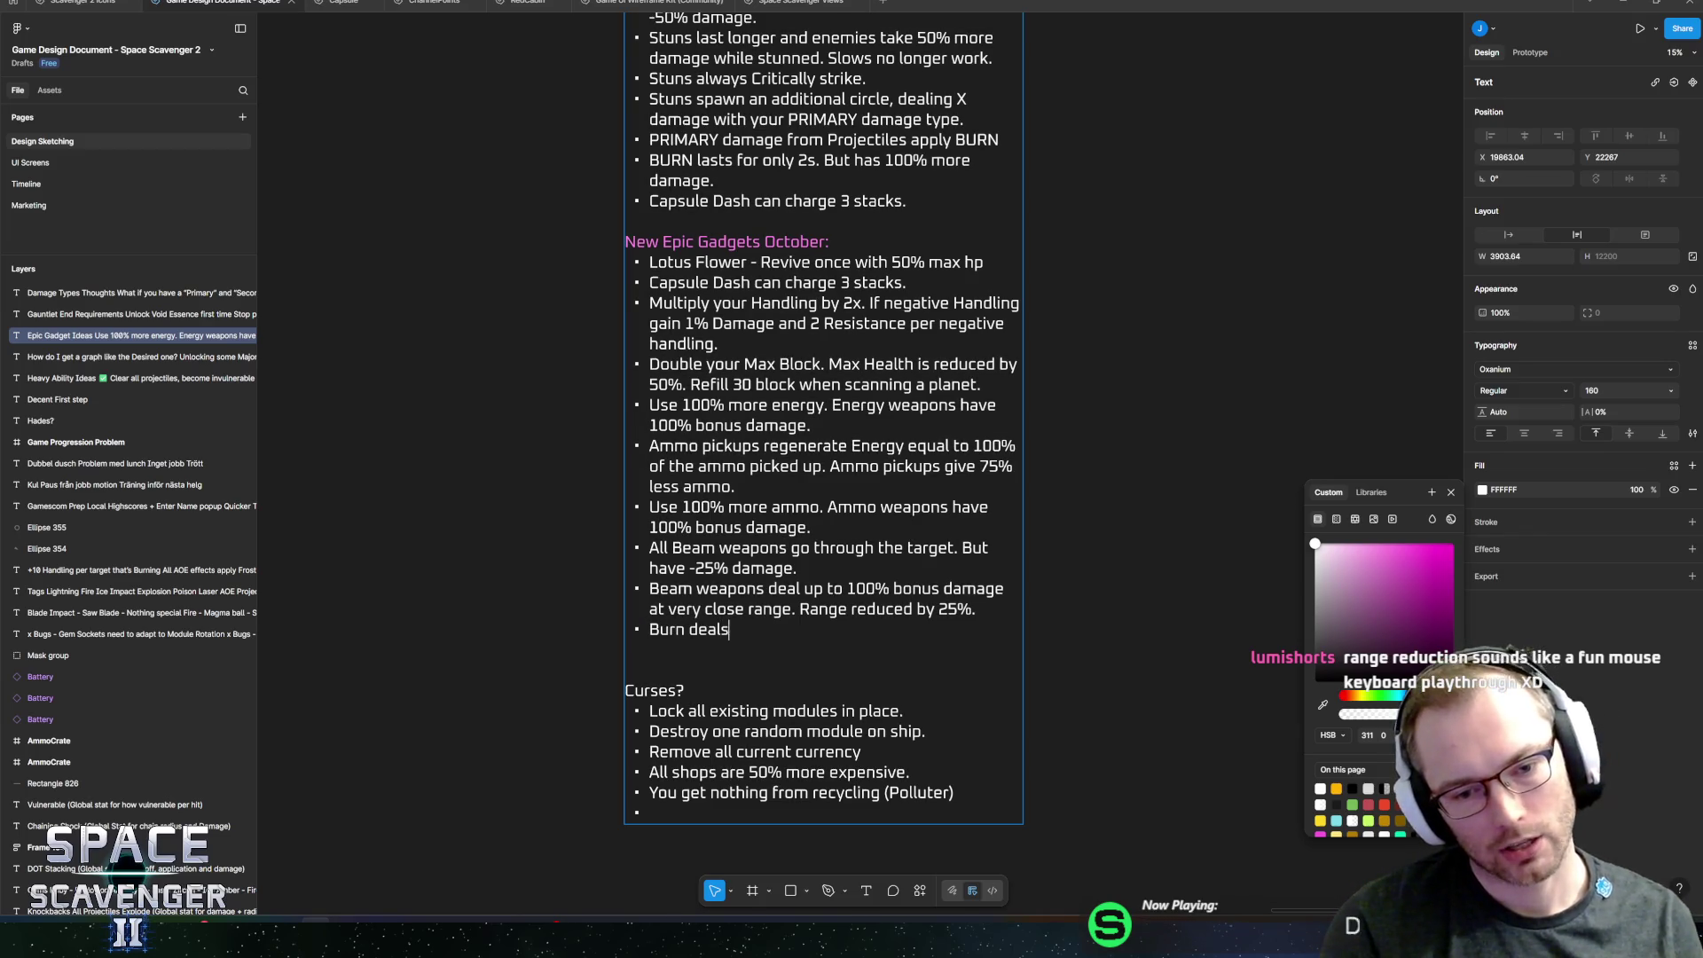
type(", but ")
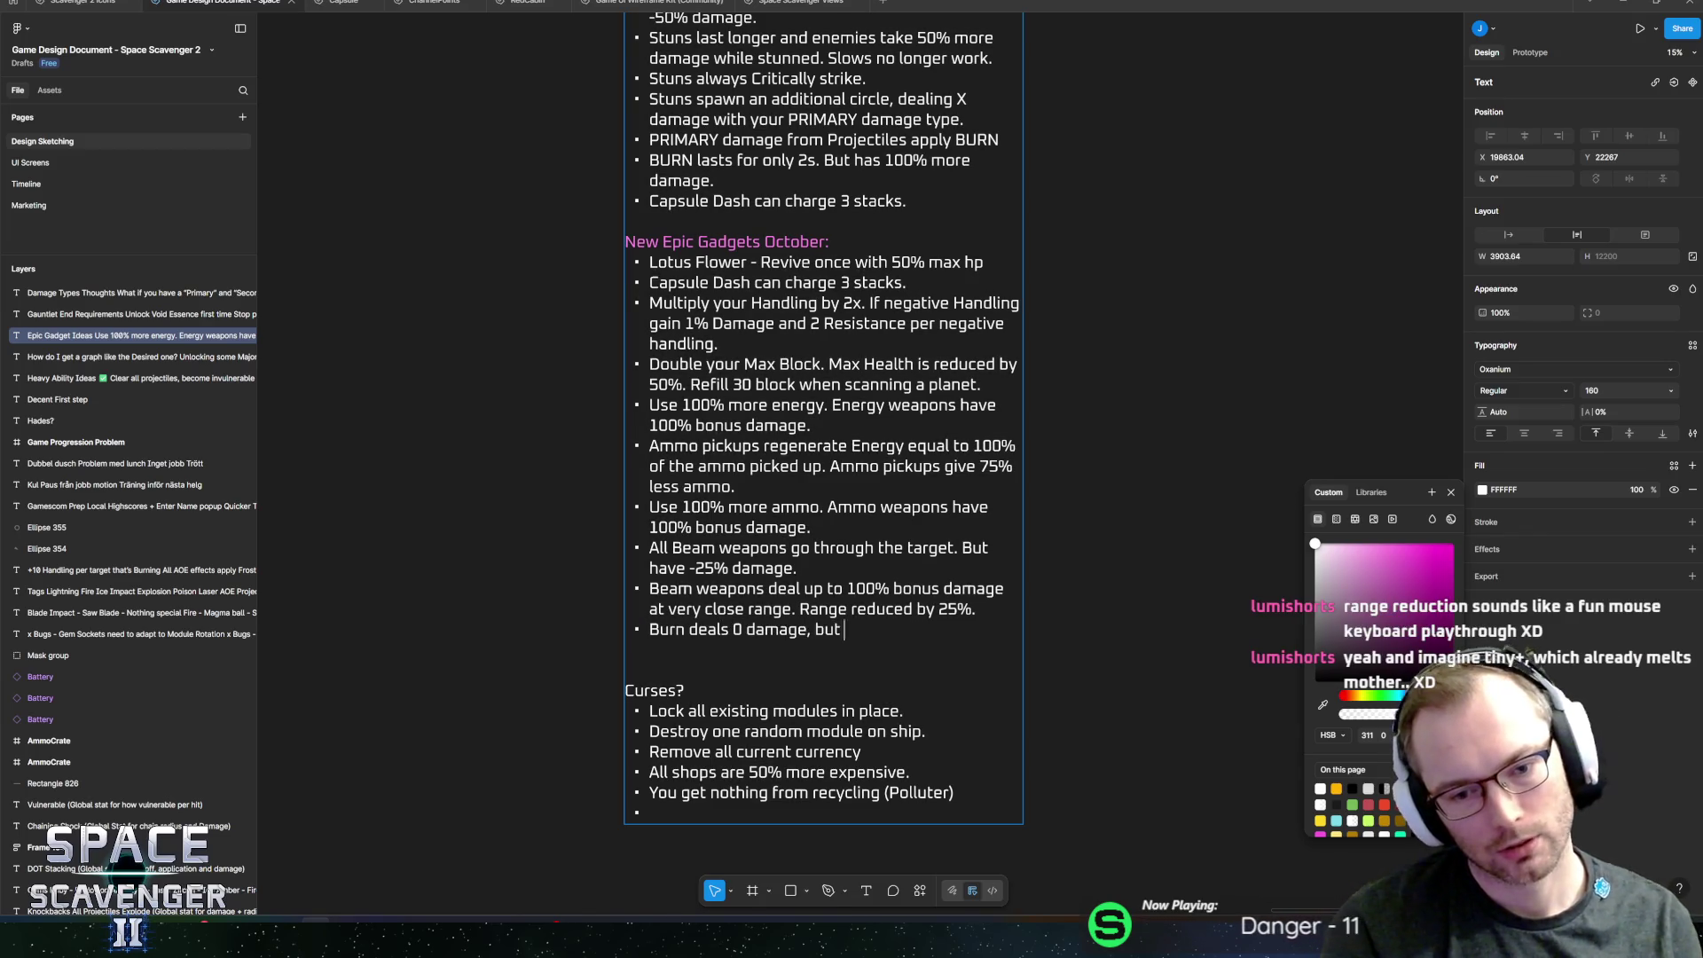
type("applies poison stak")
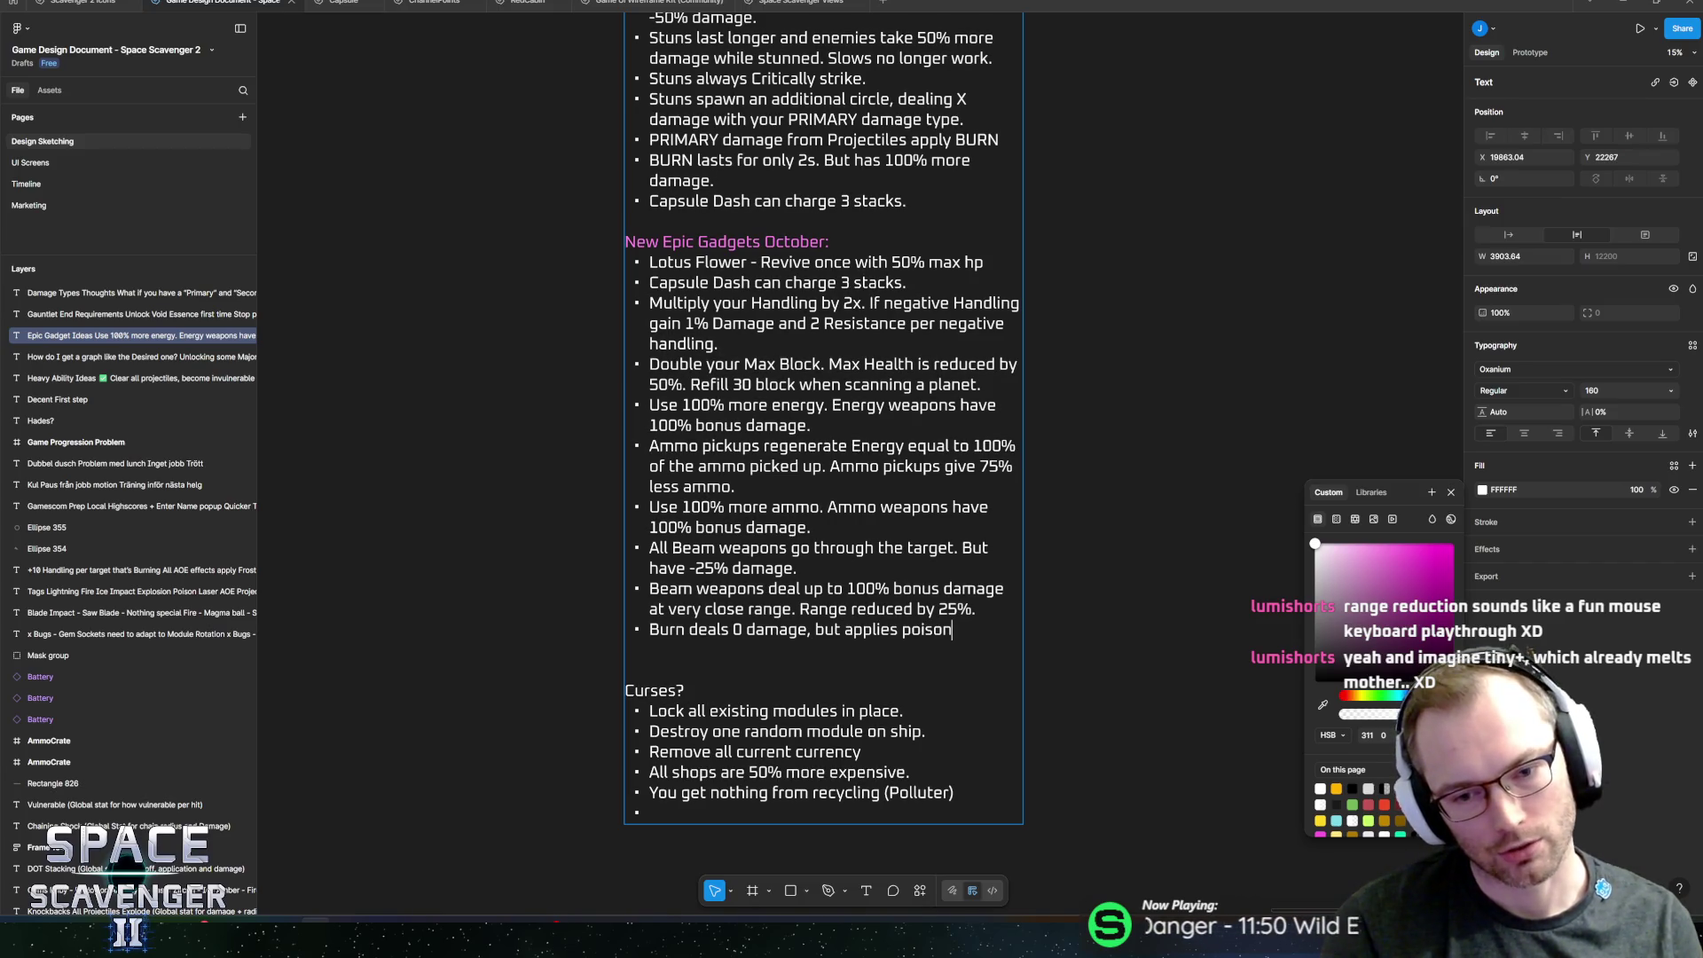
key("BackSpace")
type("cks.")
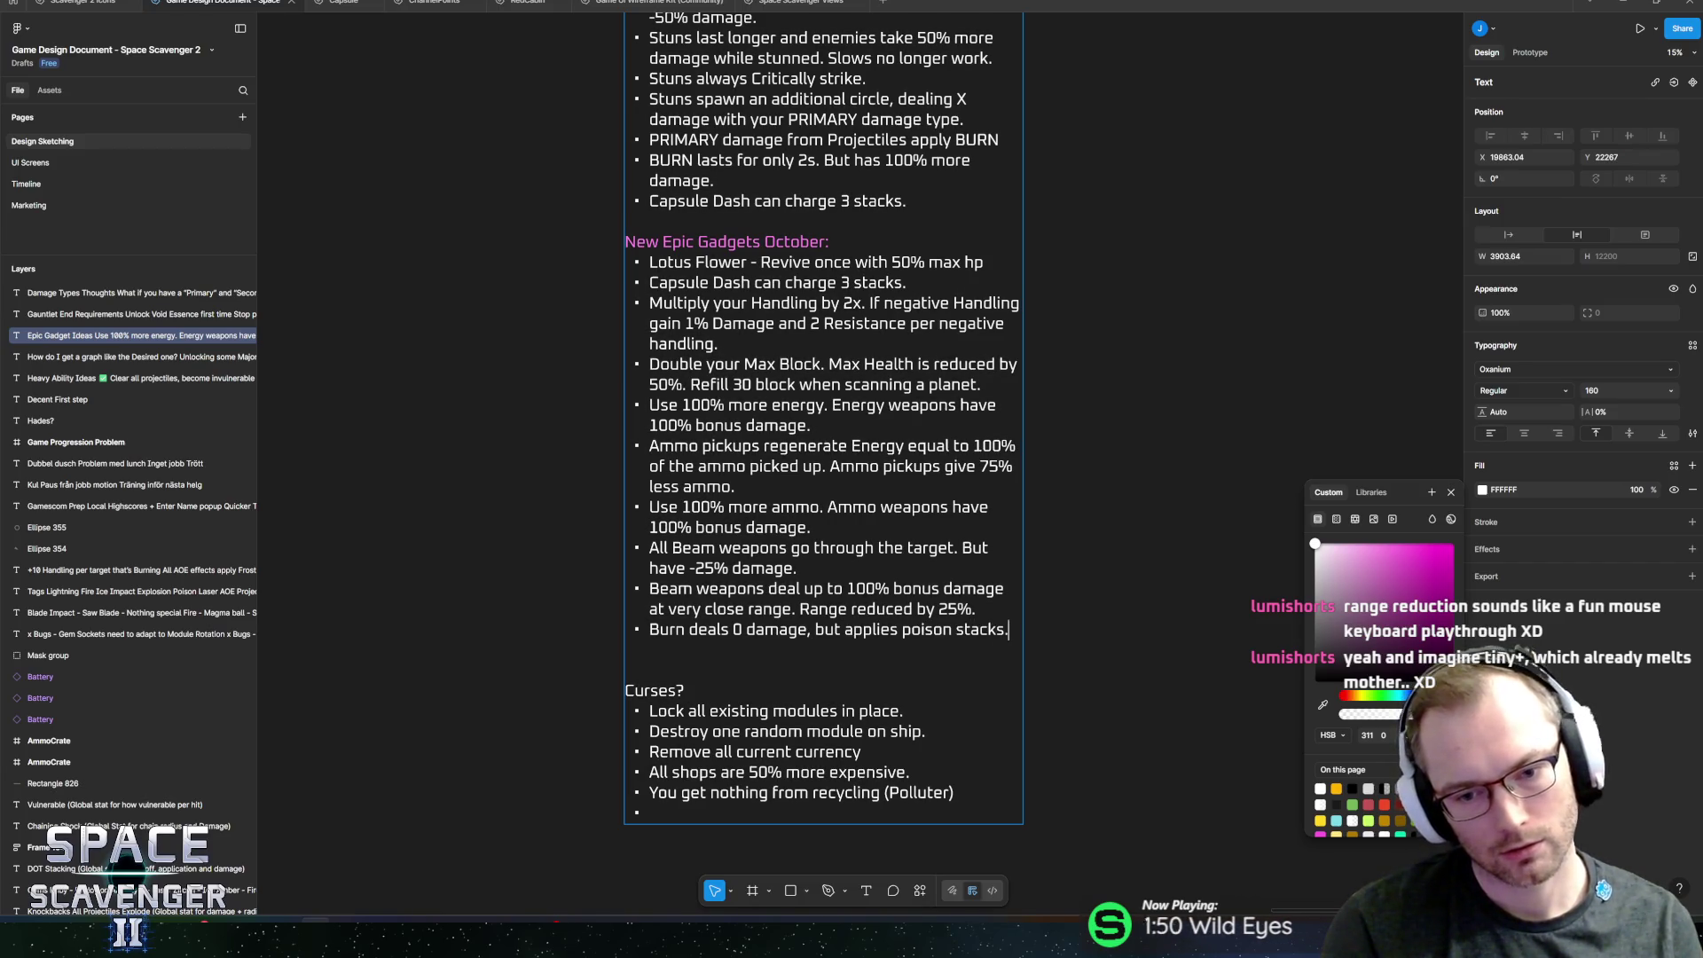
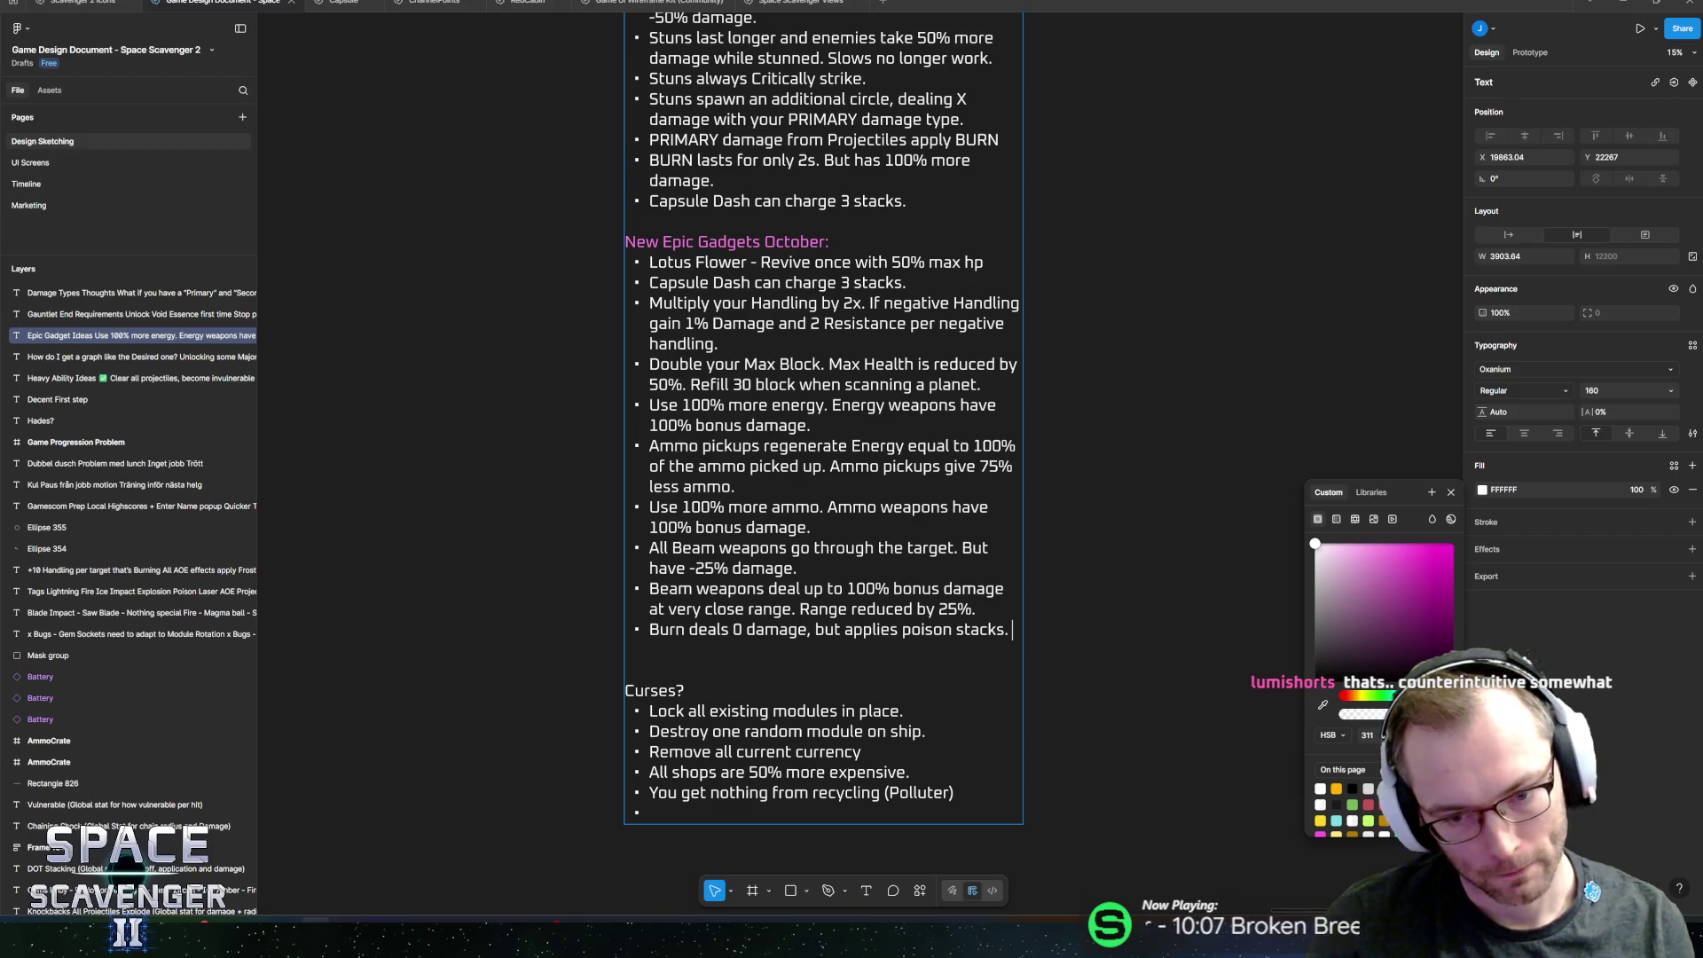
Append ' Poison application adds 6 bonus poison stacks.' to the Burn gadget bullet
type("Pos")
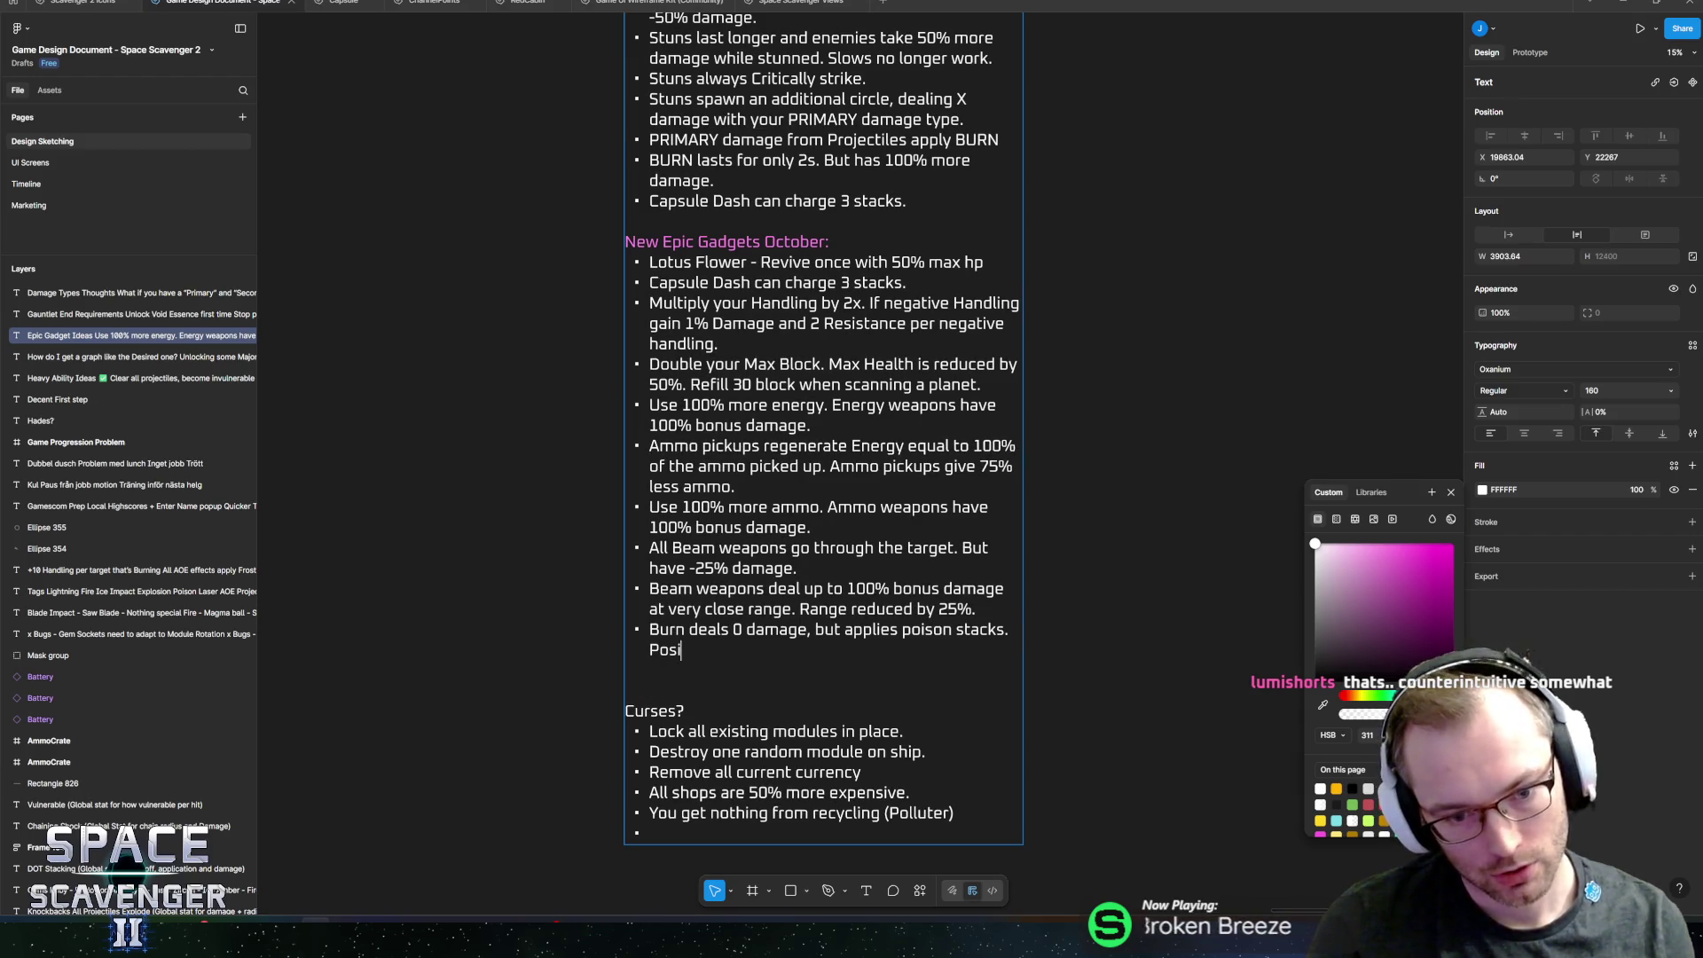
key("BackSpace")
type("ison applic")
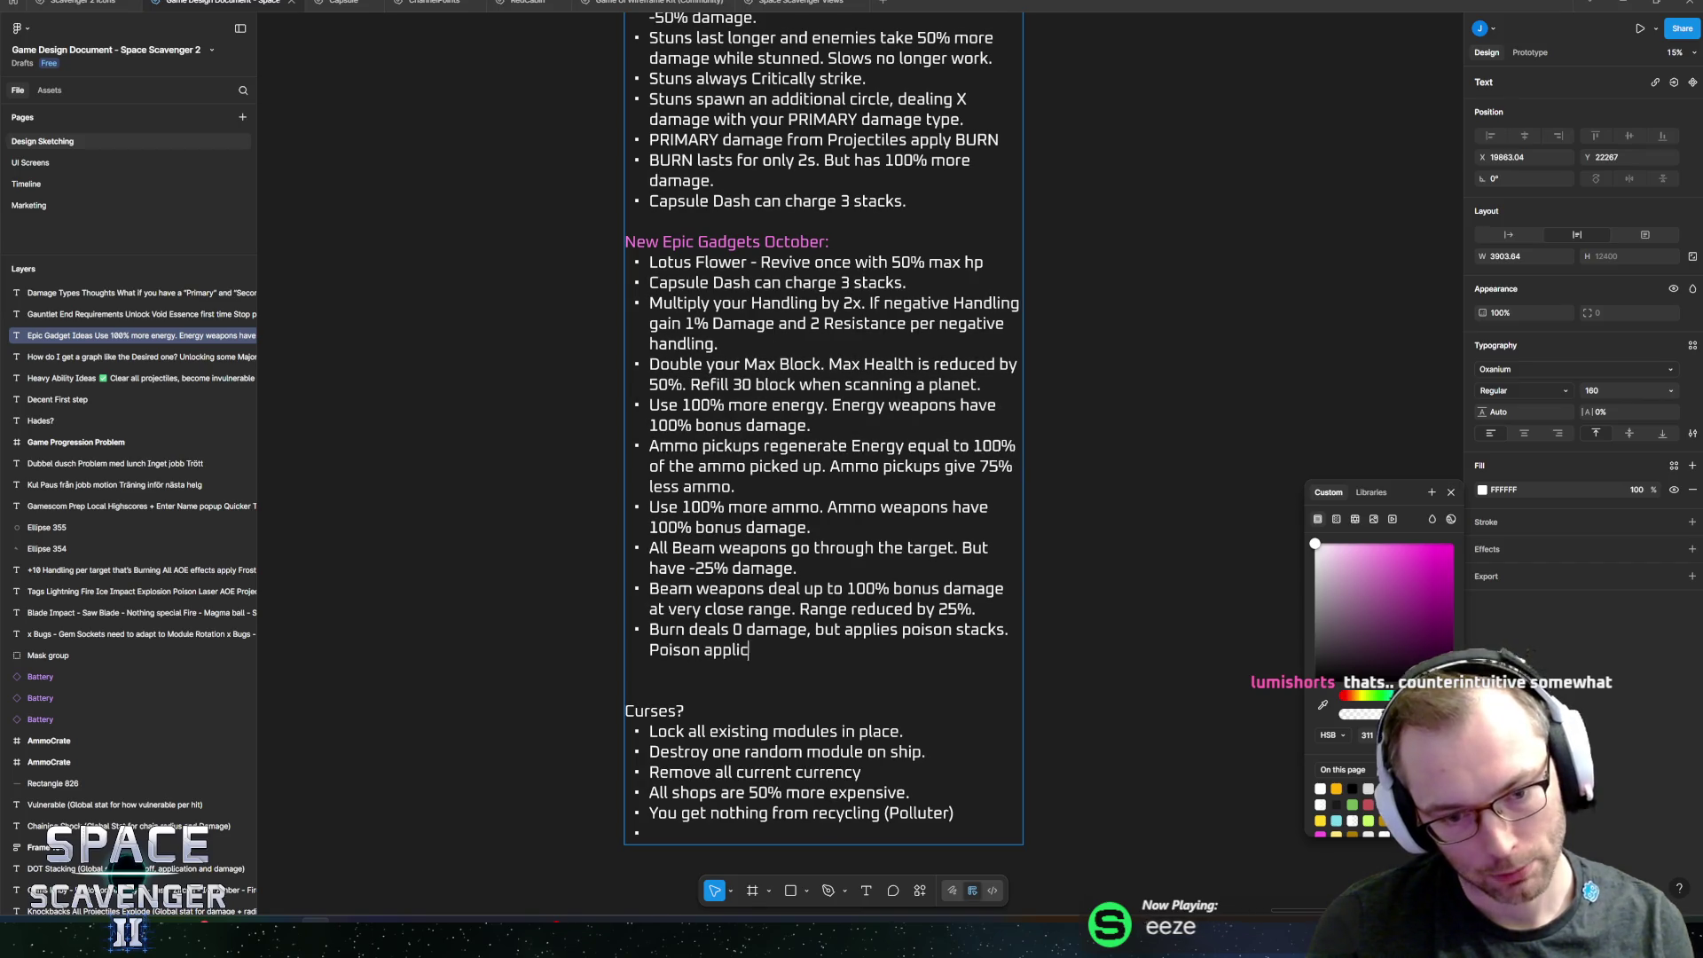
type("ation a")
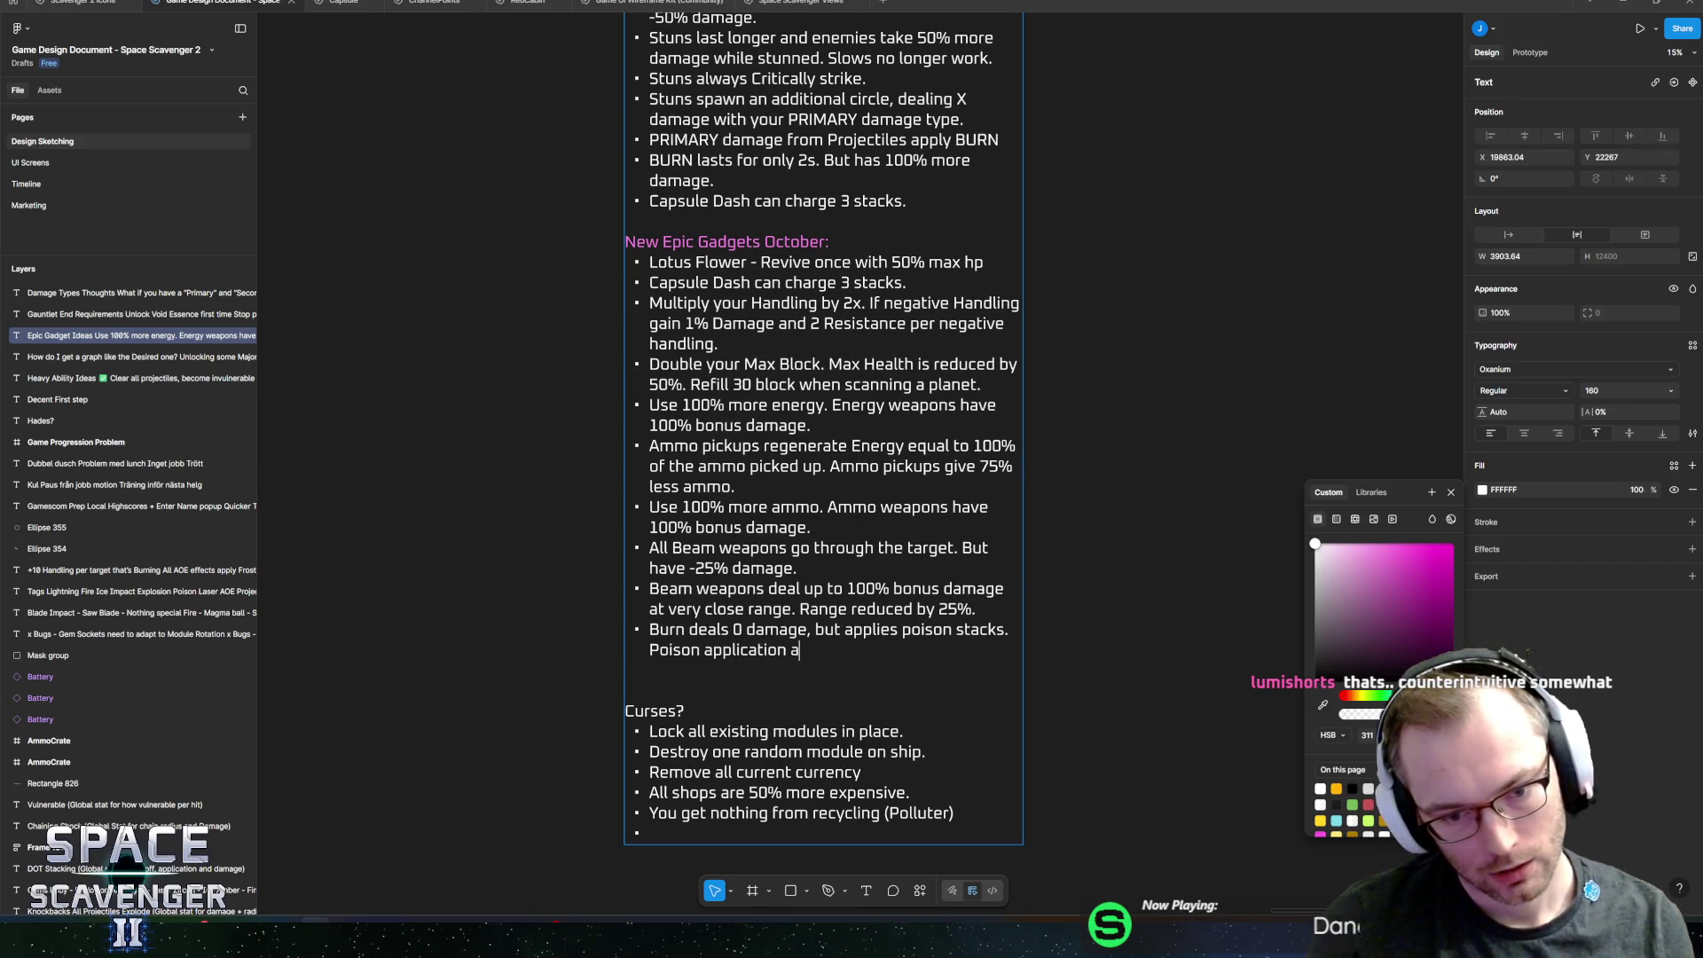
type("dds")
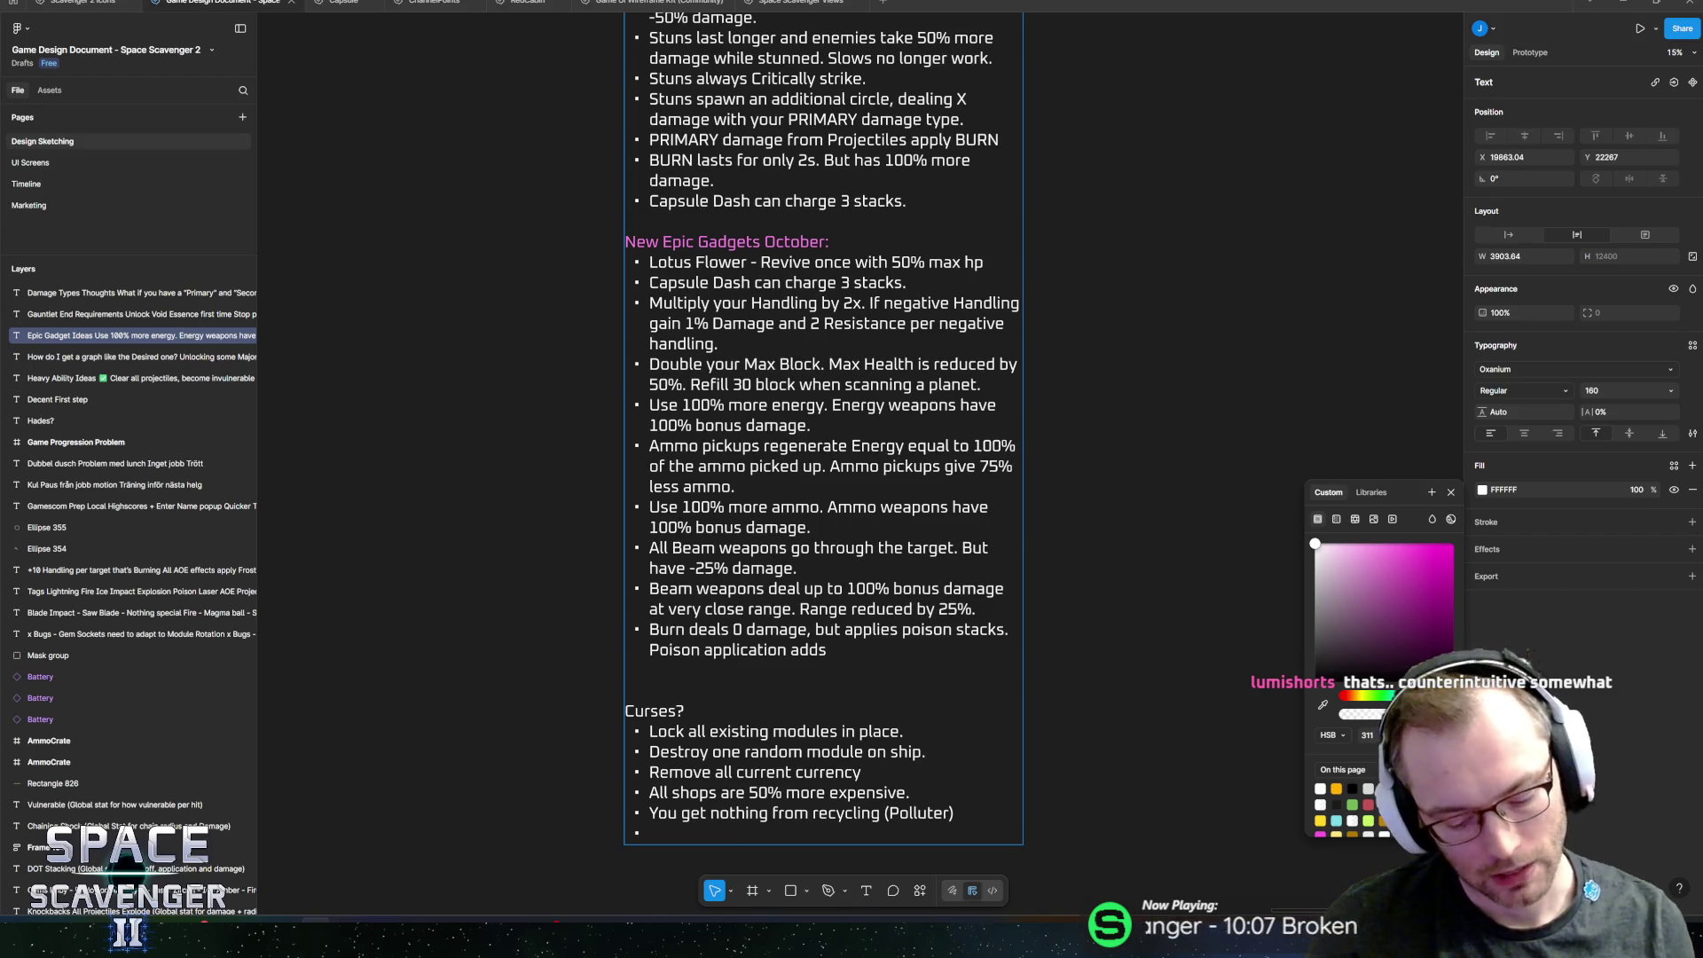
type(" 6")
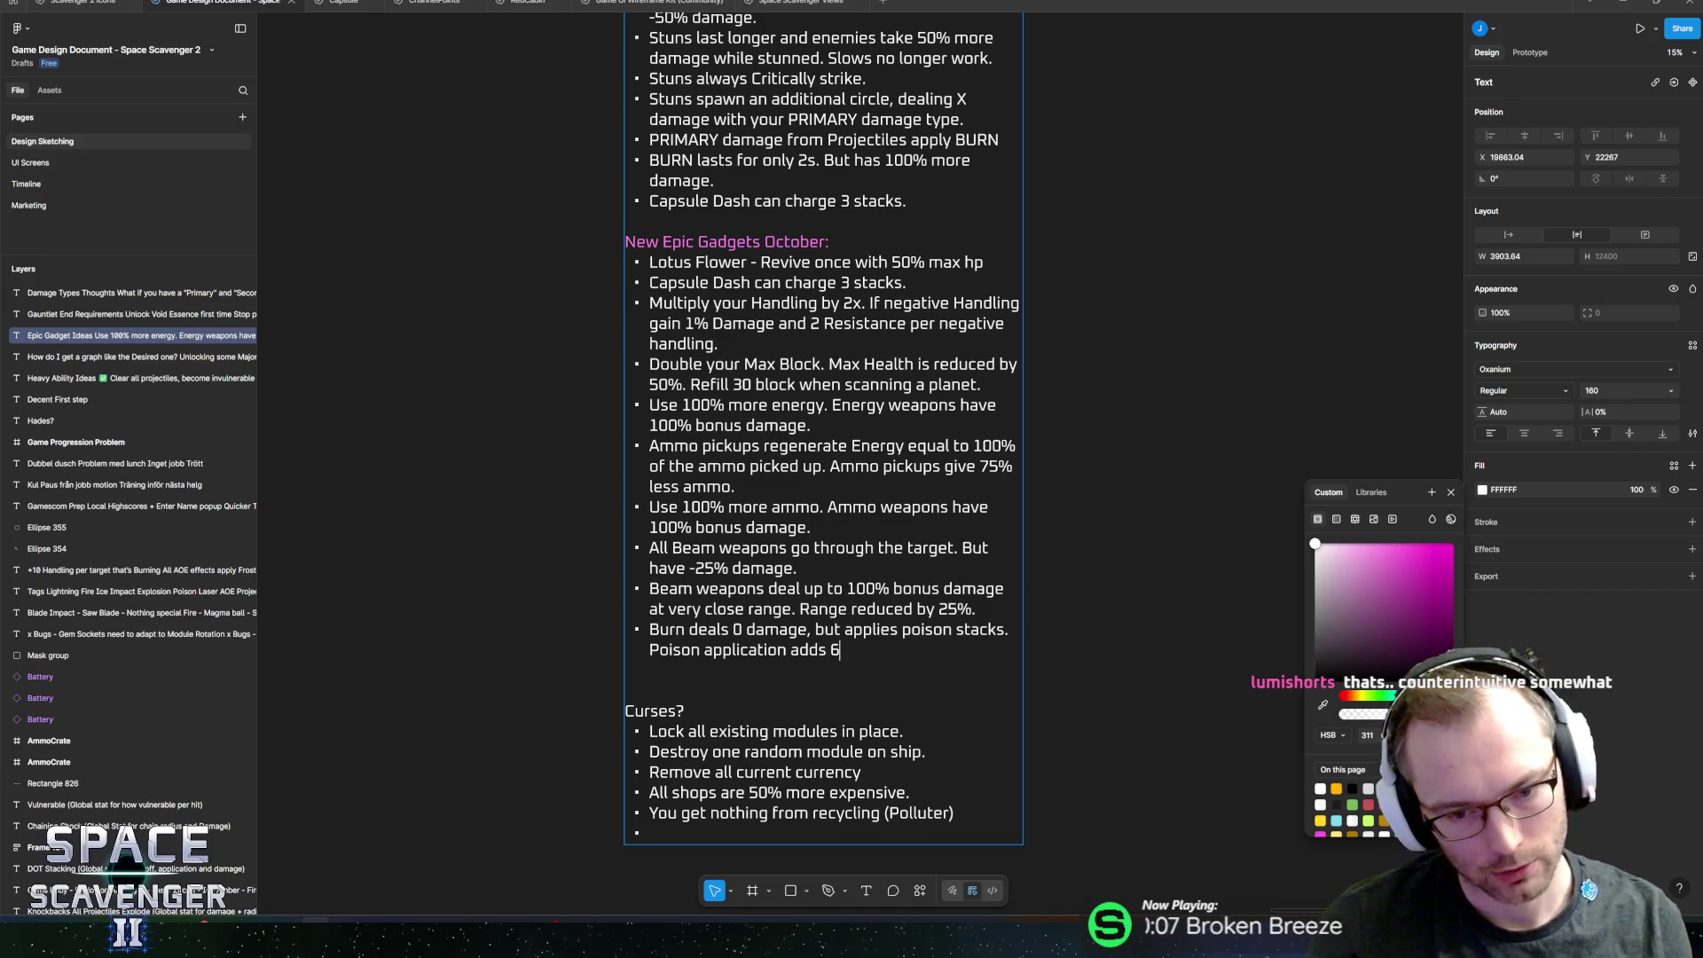
type(" bonus poison stacks")
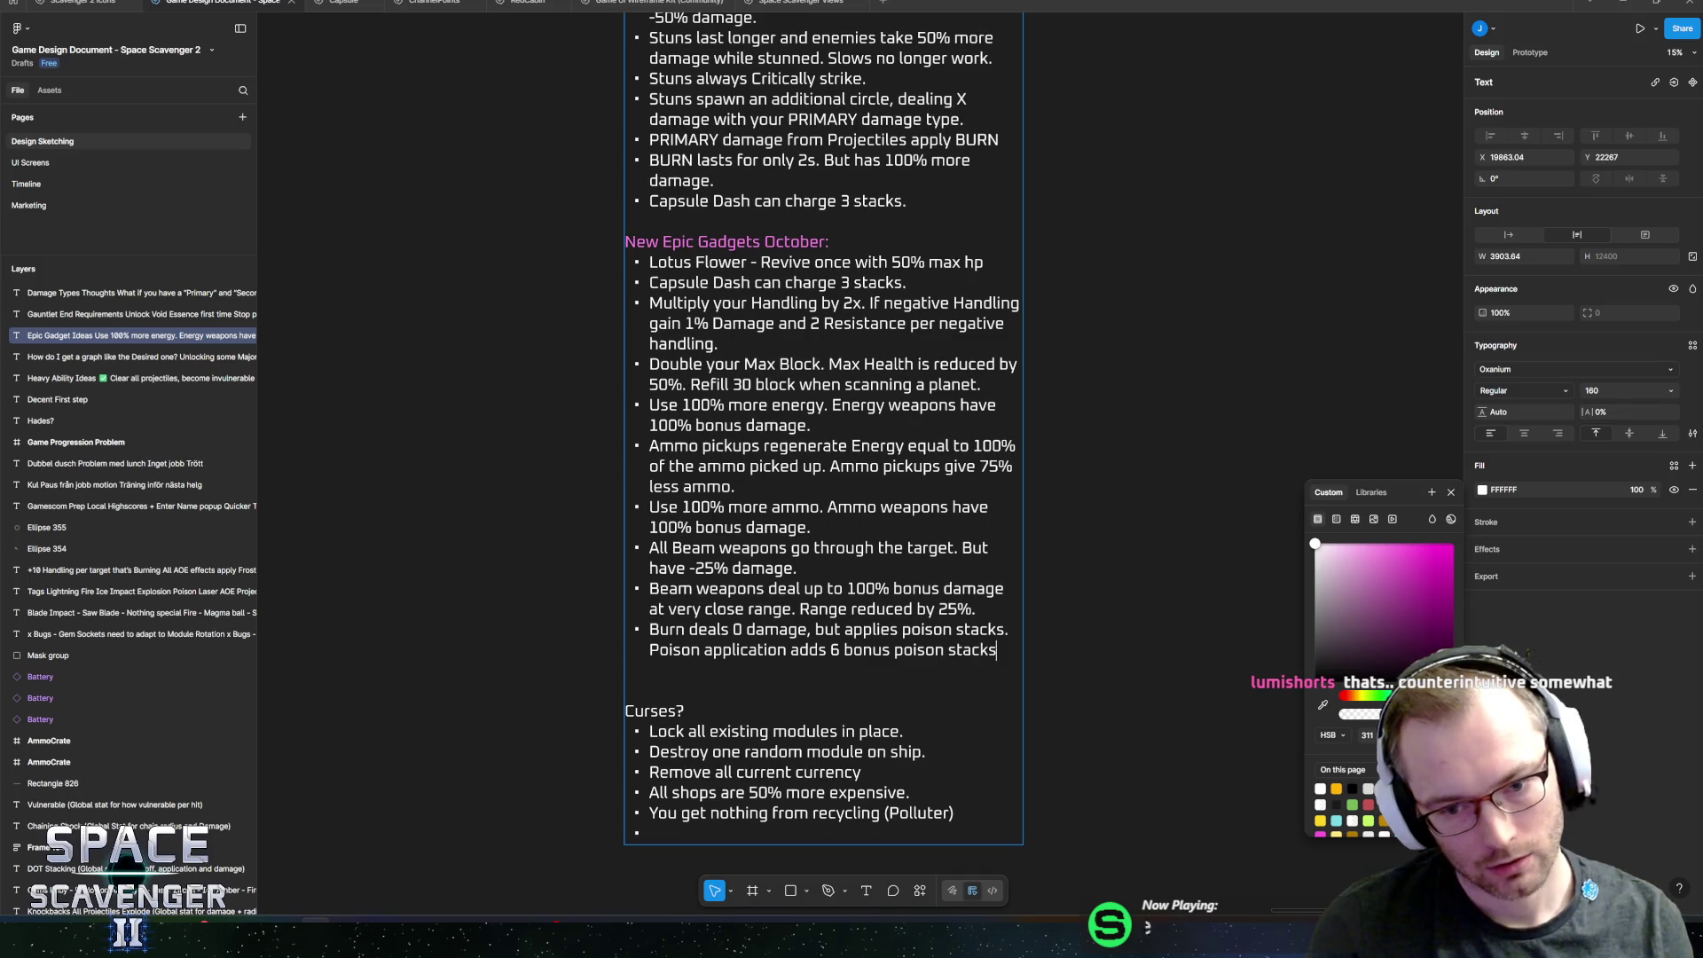
type(".")
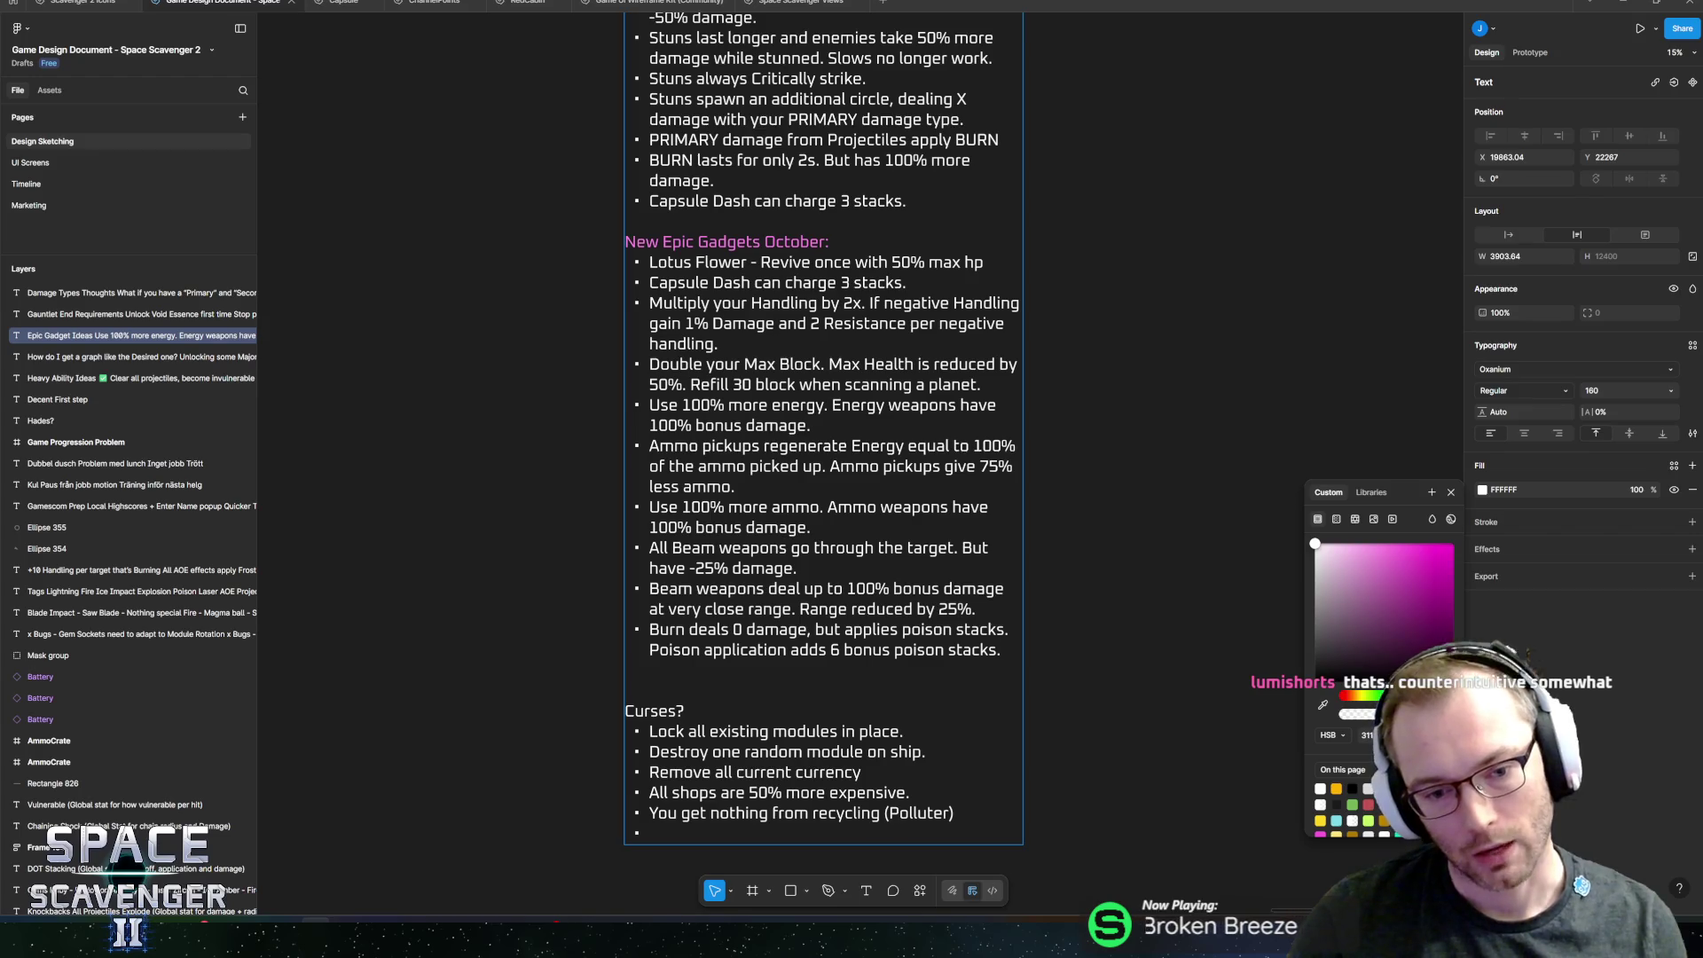
Check the 'Burn deals 0 damage' phrase in the Burn bullet, then return to Rider
mouse_move(649, 629)
left_mouse_down()
mouse_move(854, 630)
mouse_move(807, 630)
left_mouse_up()
left_click(799, 630)
key("ctrl+shift+Left")
key("ctrl+shift+Left")
key("ctrl+shift+Left")
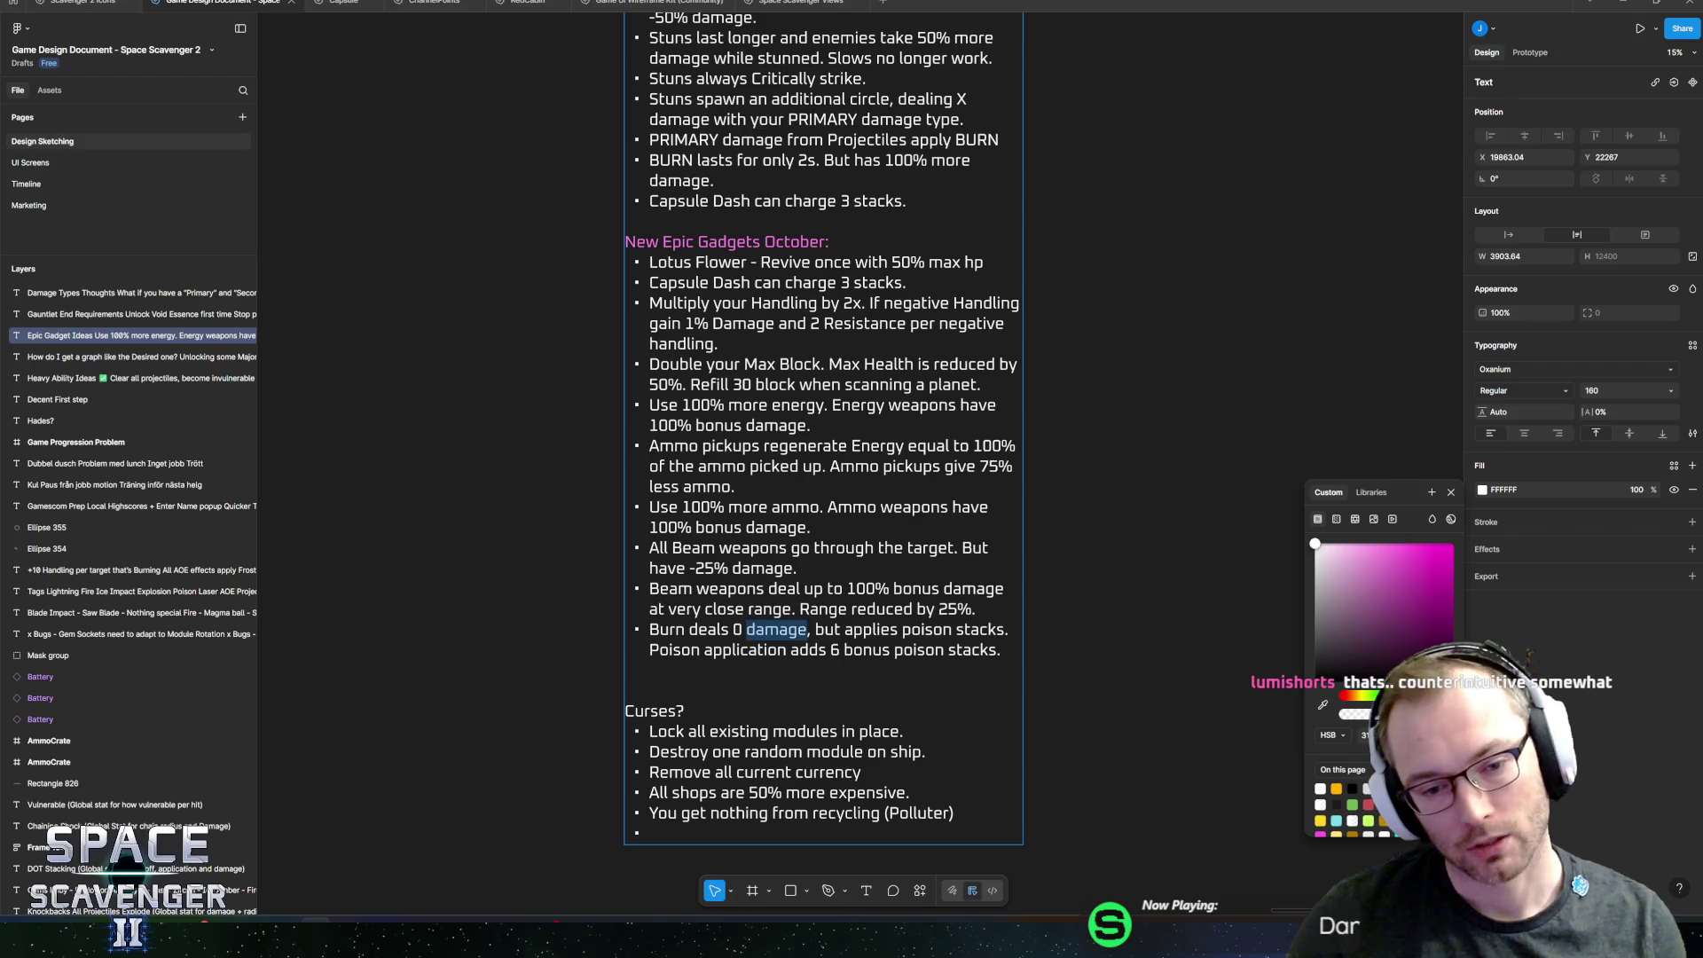
key("Right")
key("ctrl+shift+Left")
key("ctrl+shift+Left")
key("ctrl+shift+Left")
key("Right")
key("Right")
key("Right")
key("Left")
key("Left")
key("ctrl+shift+Left")
key("ctrl+shift+Left")
key("ctrl+shift+Left")
left_click(1001, 650)
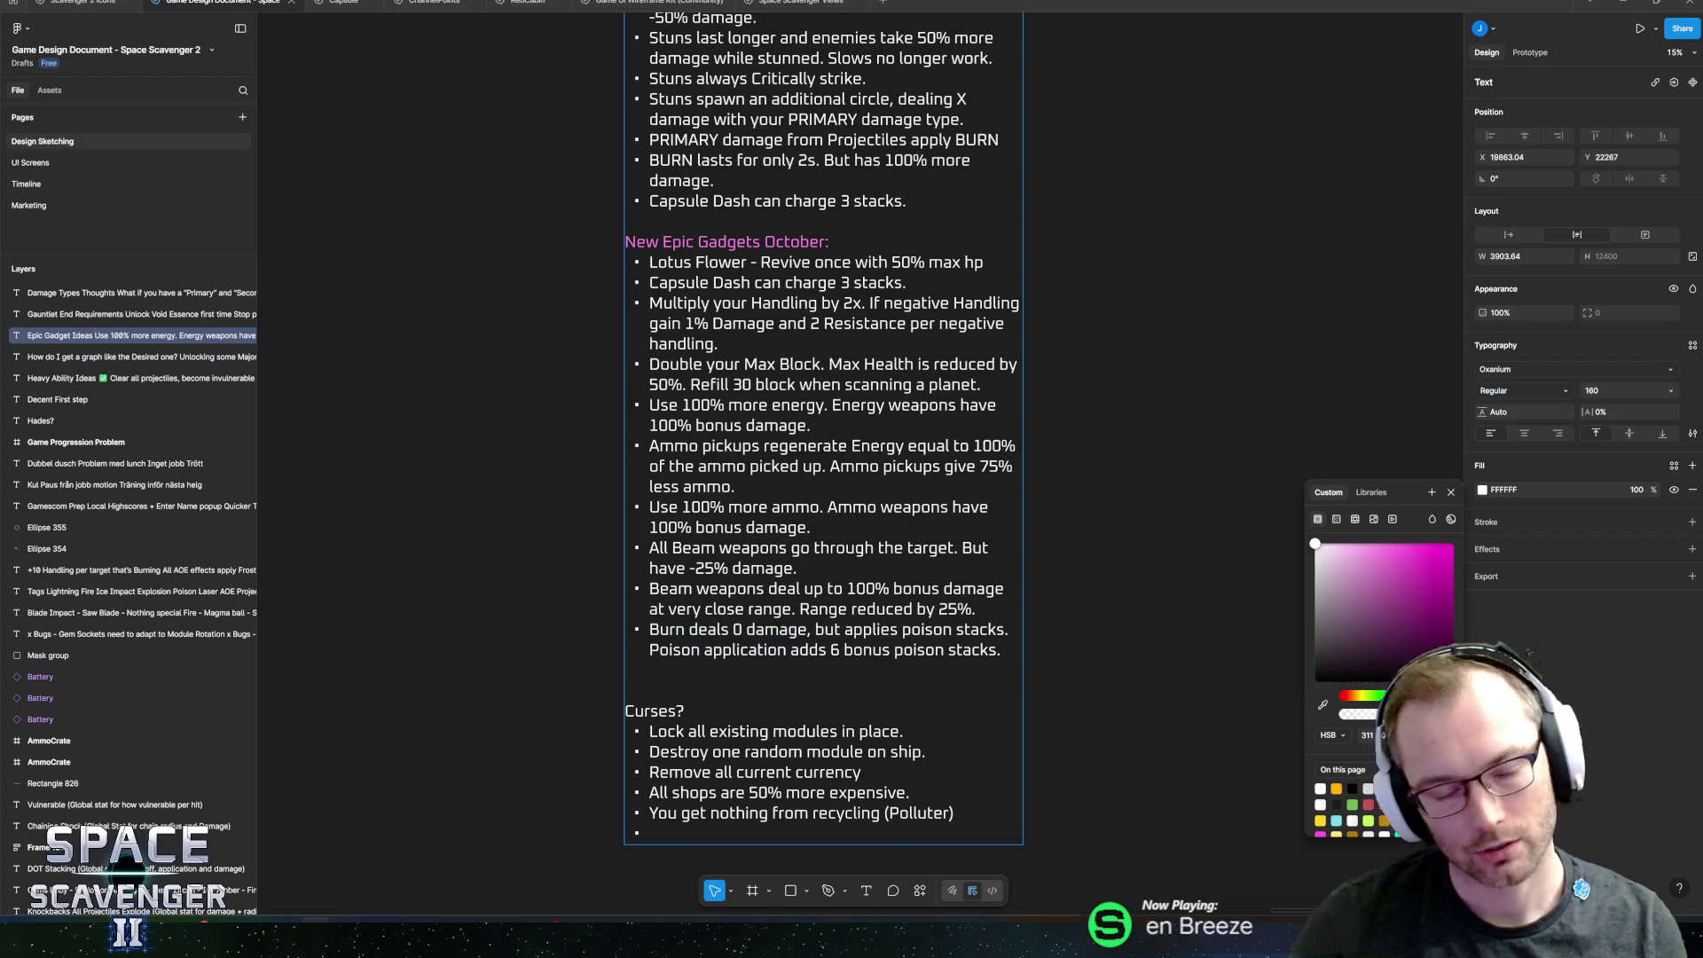
key("alt+Tab")
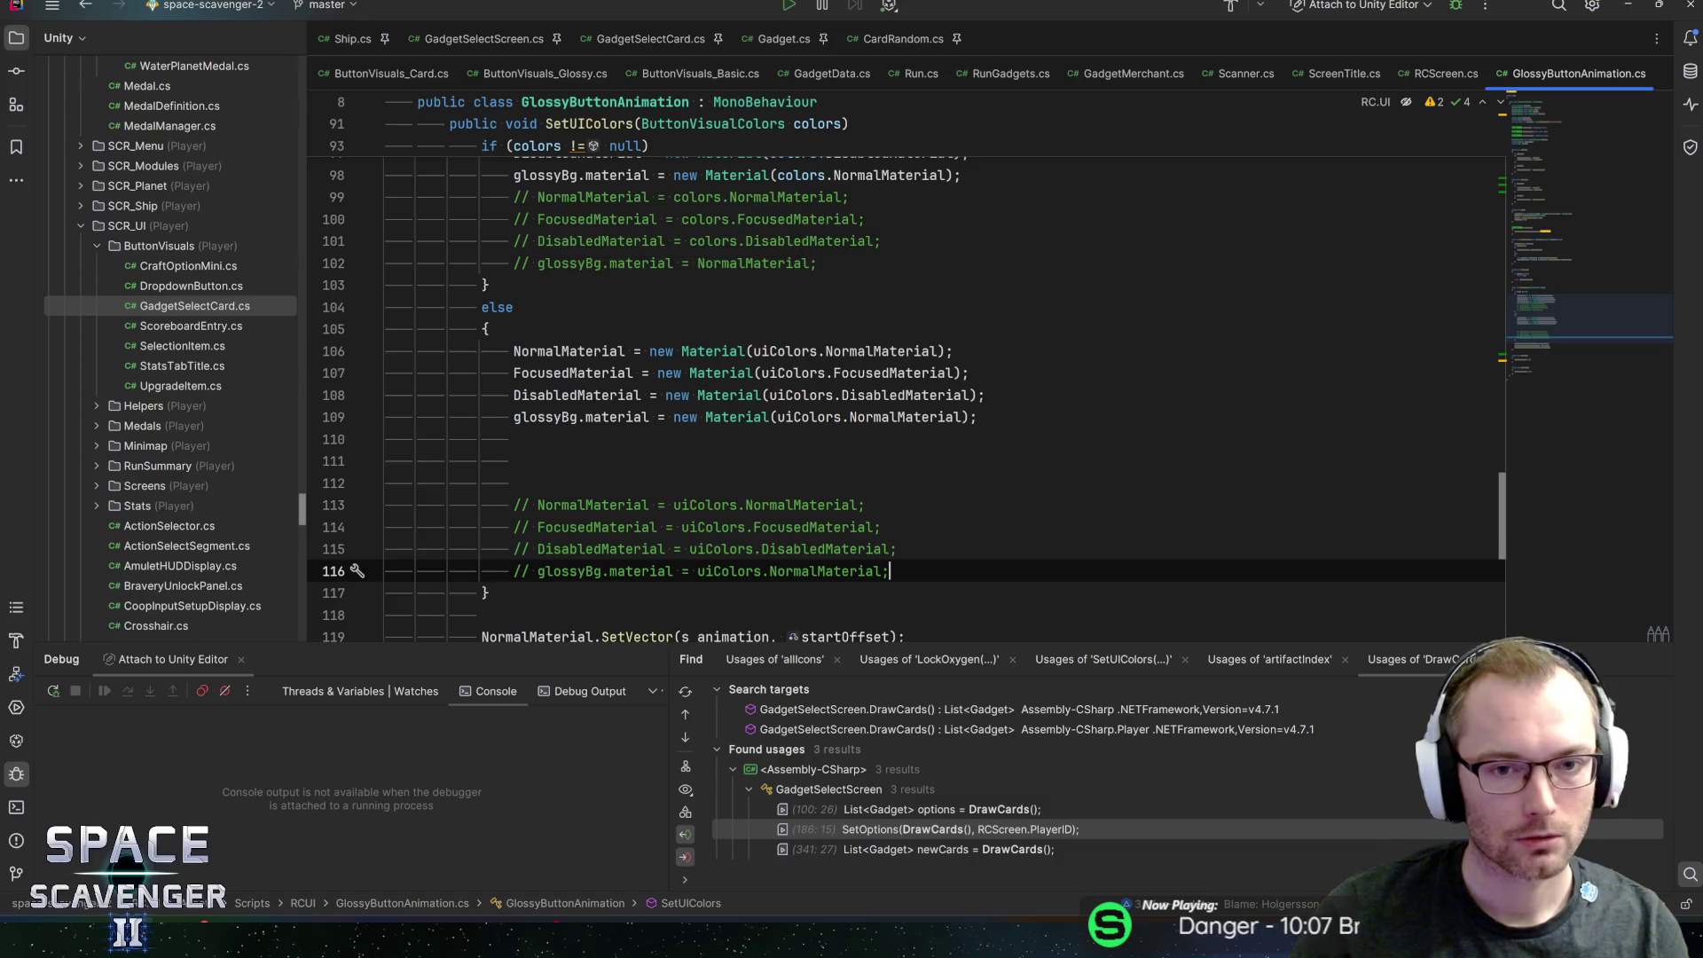
Open the Ship class and search the file for 'dot'
left_click(817, 264)
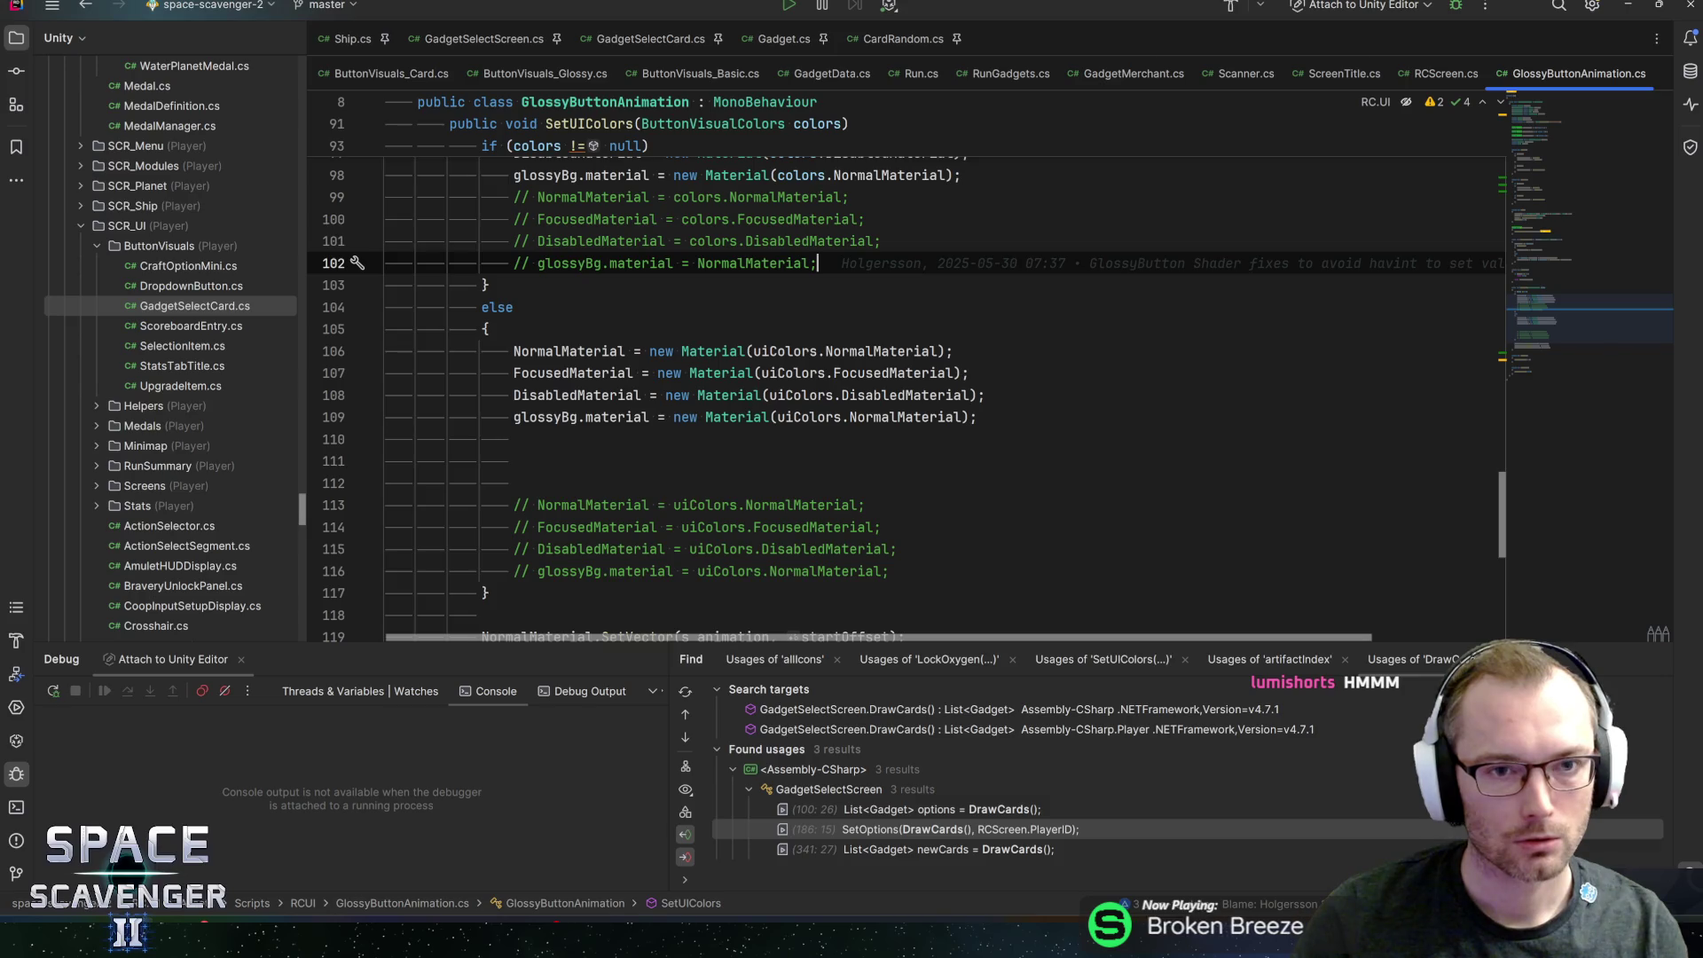
key("ctrl+n")
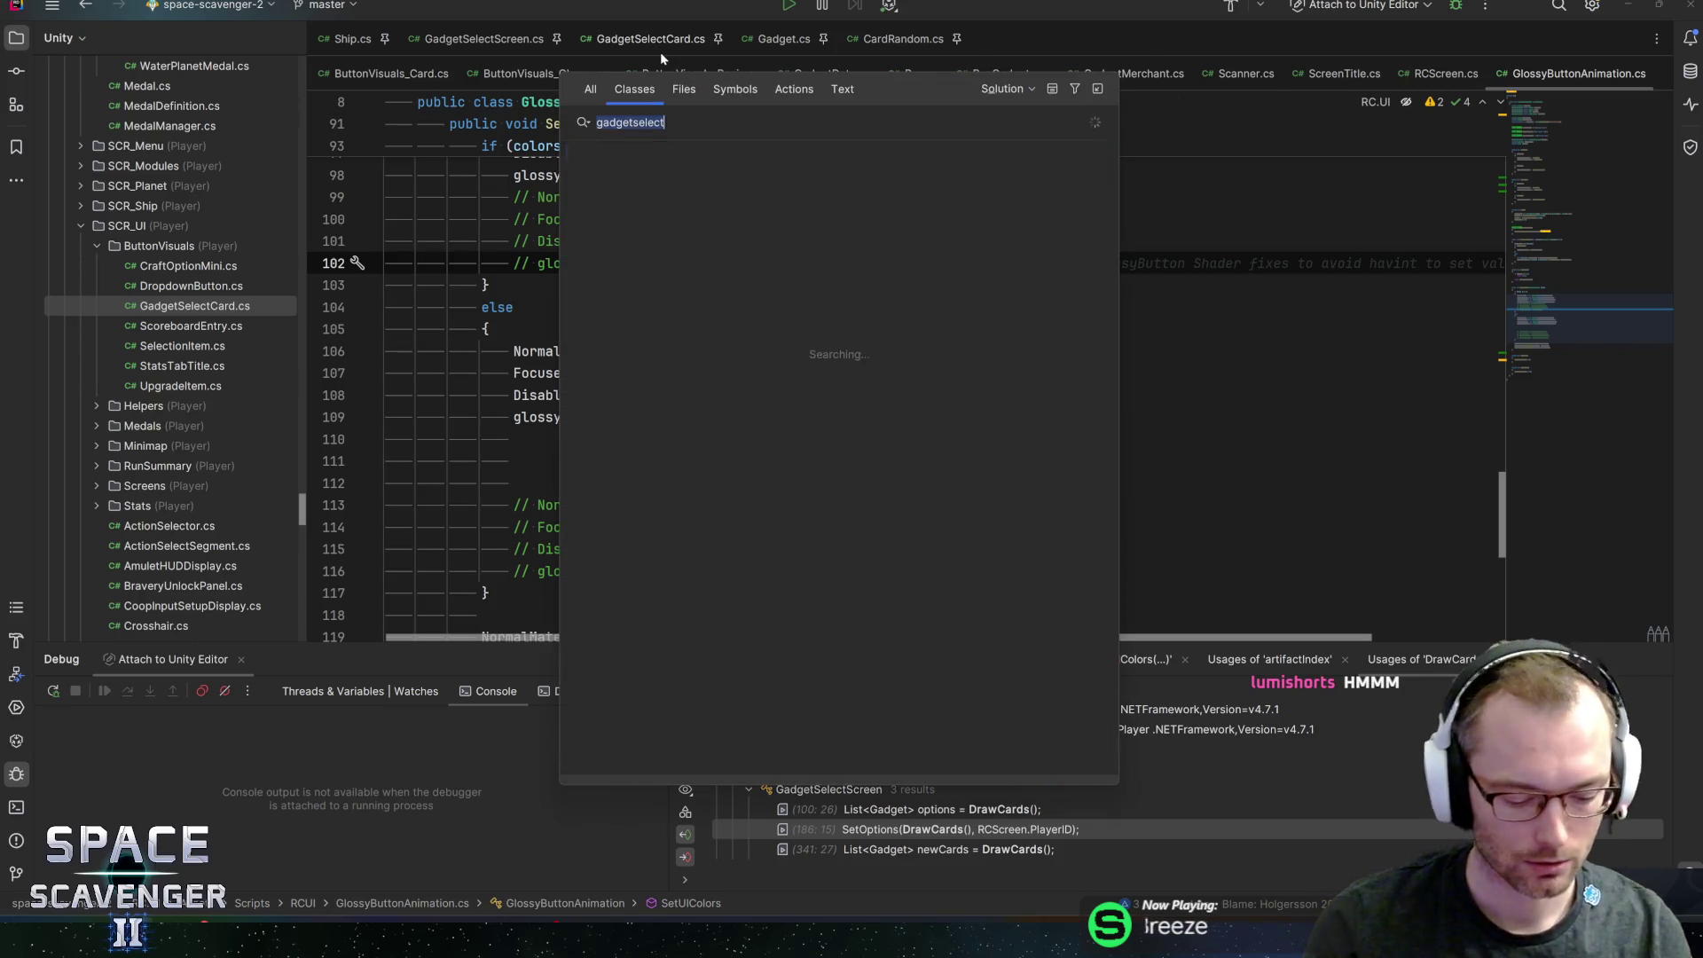
type("ship")
key("Return")
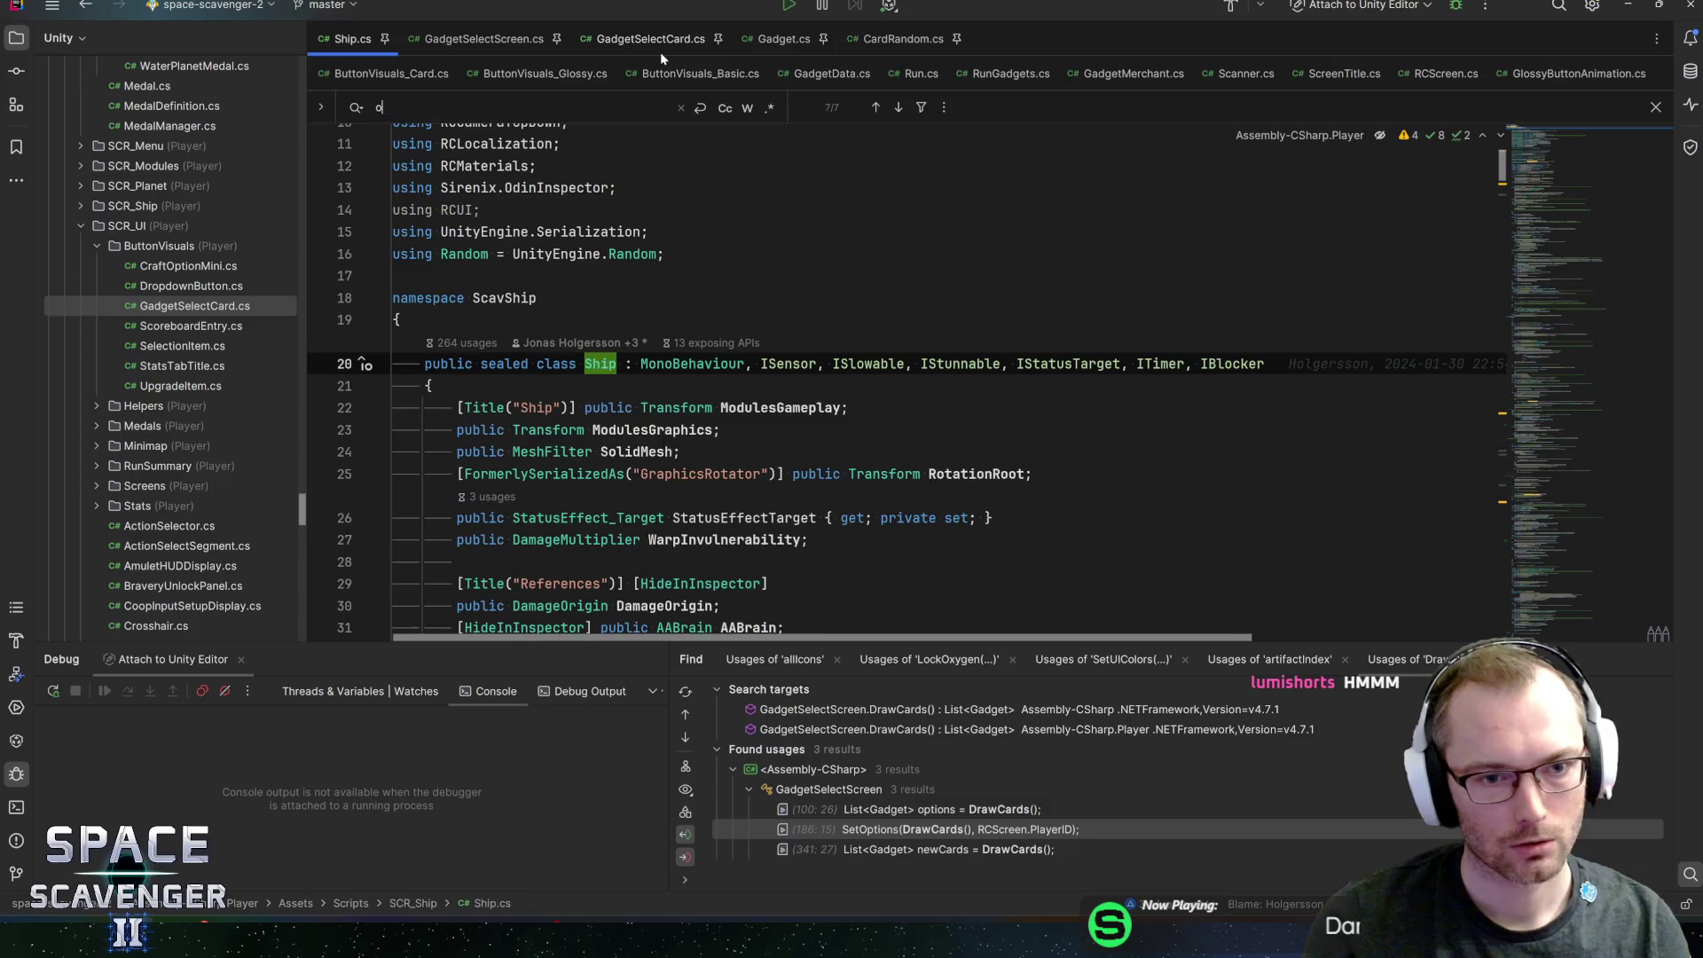
key("ctrl+f")
type("on")
key("BackSpace")
key("BackSpace")
type("dot")
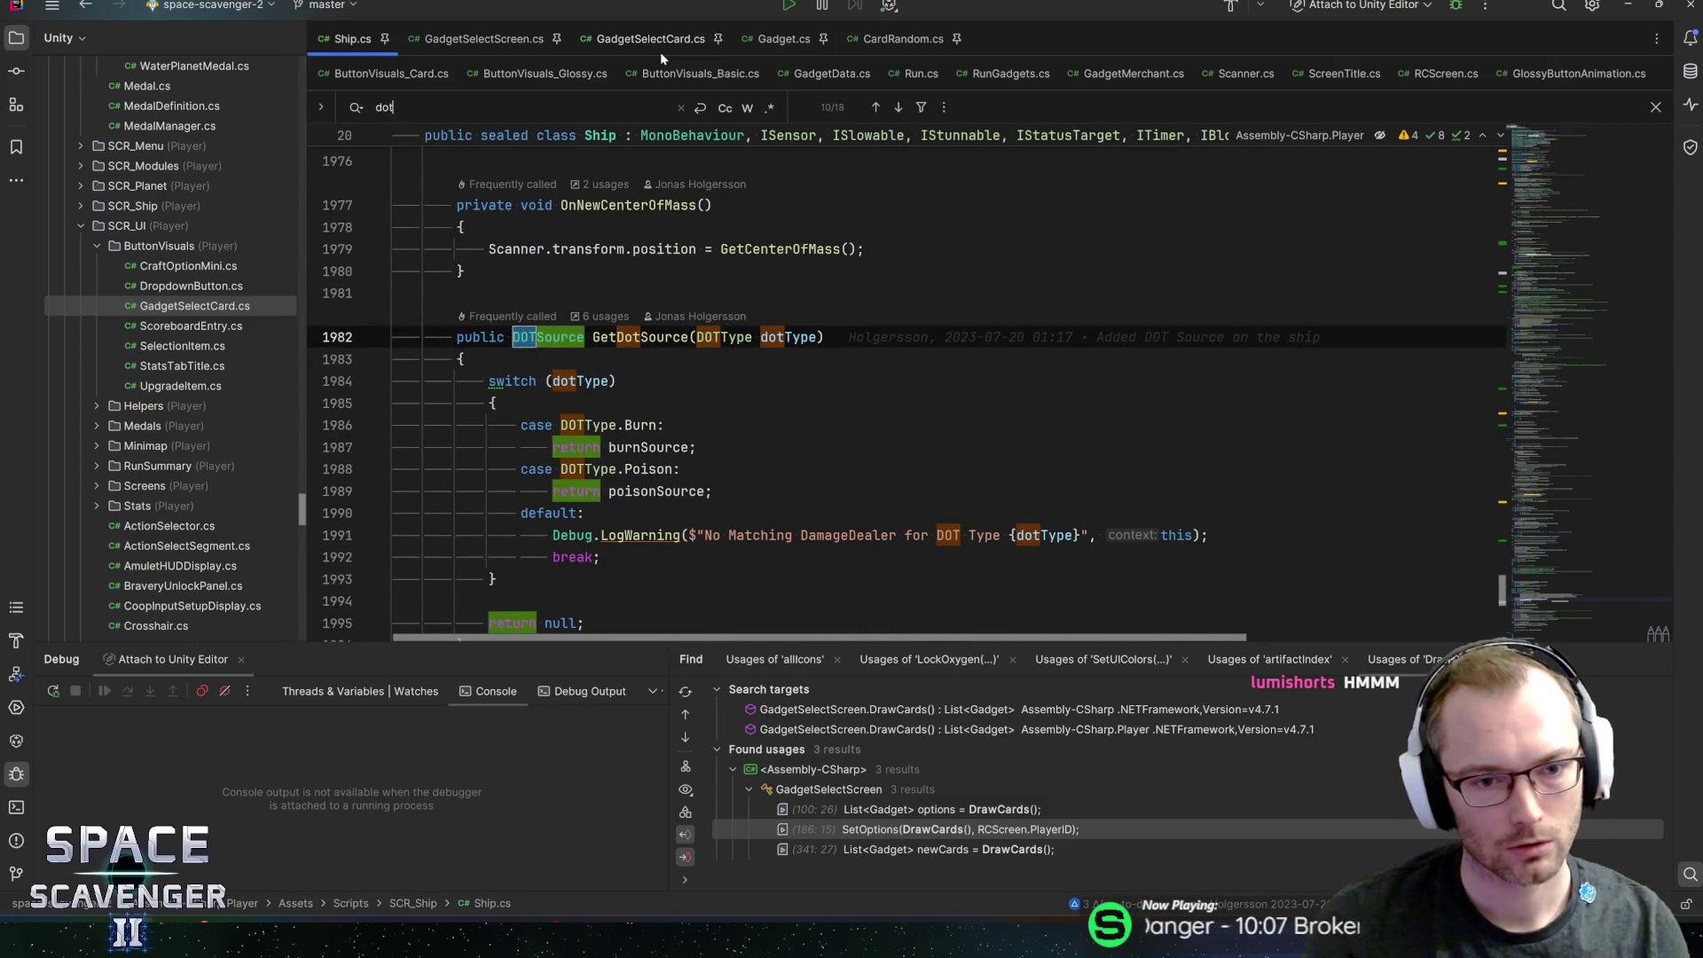
key("Return")
key("Return")
key("Return")
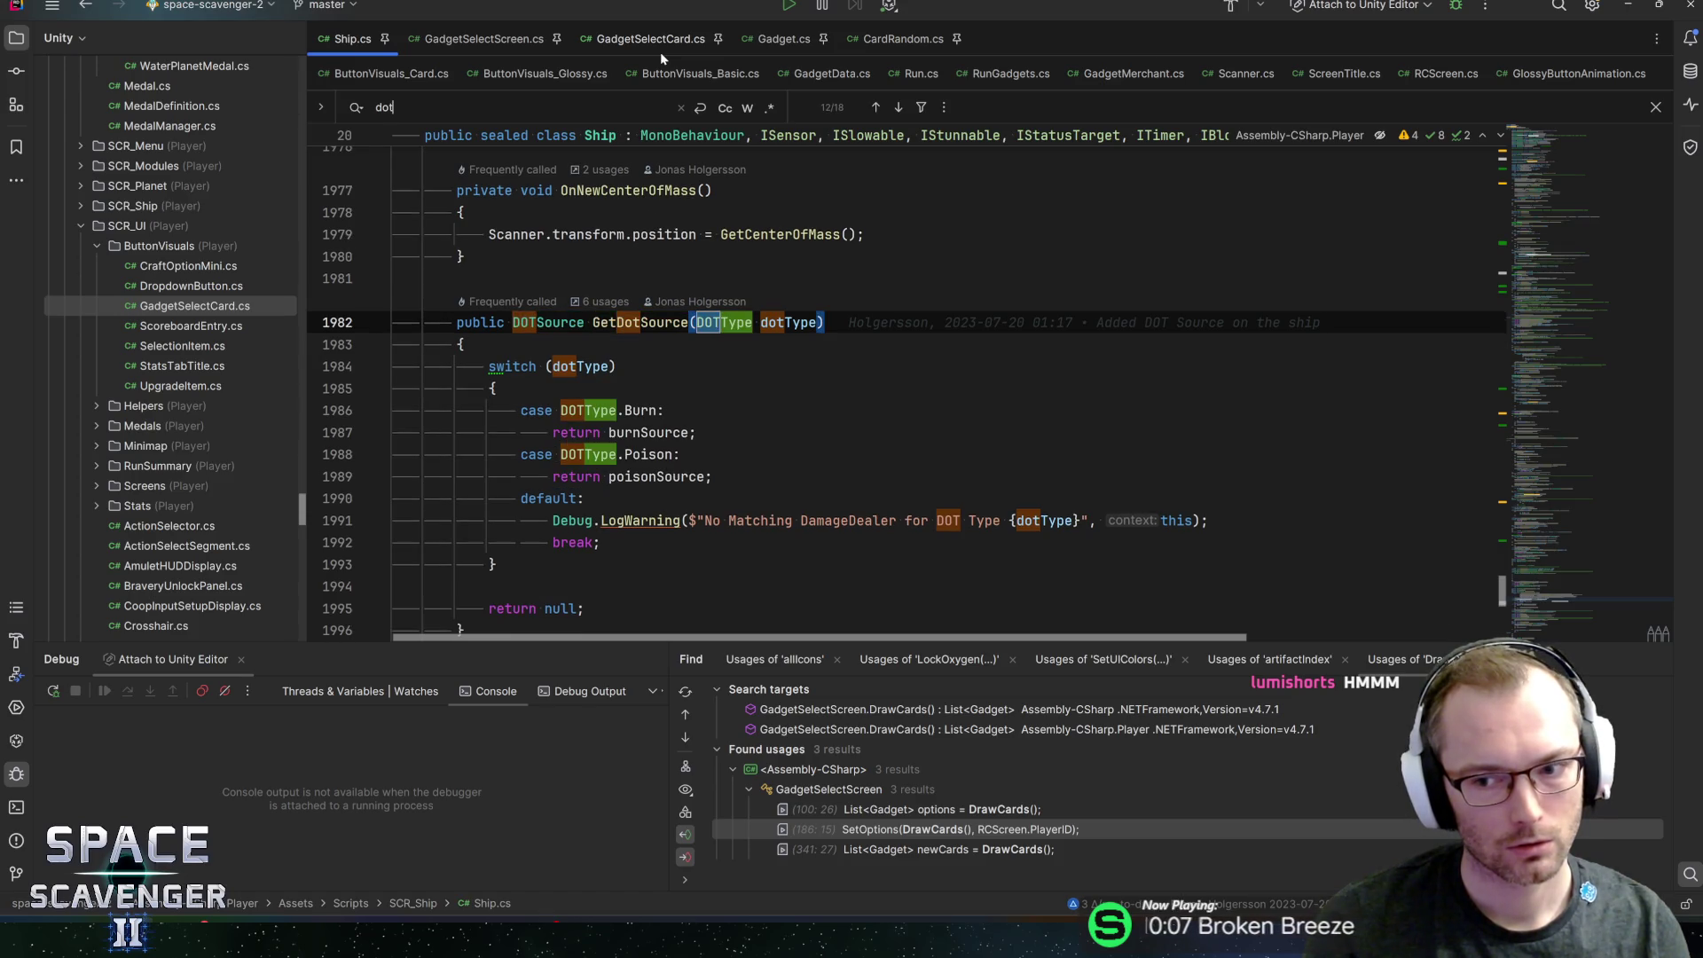
key("Return")
key("Return")
key("Return")
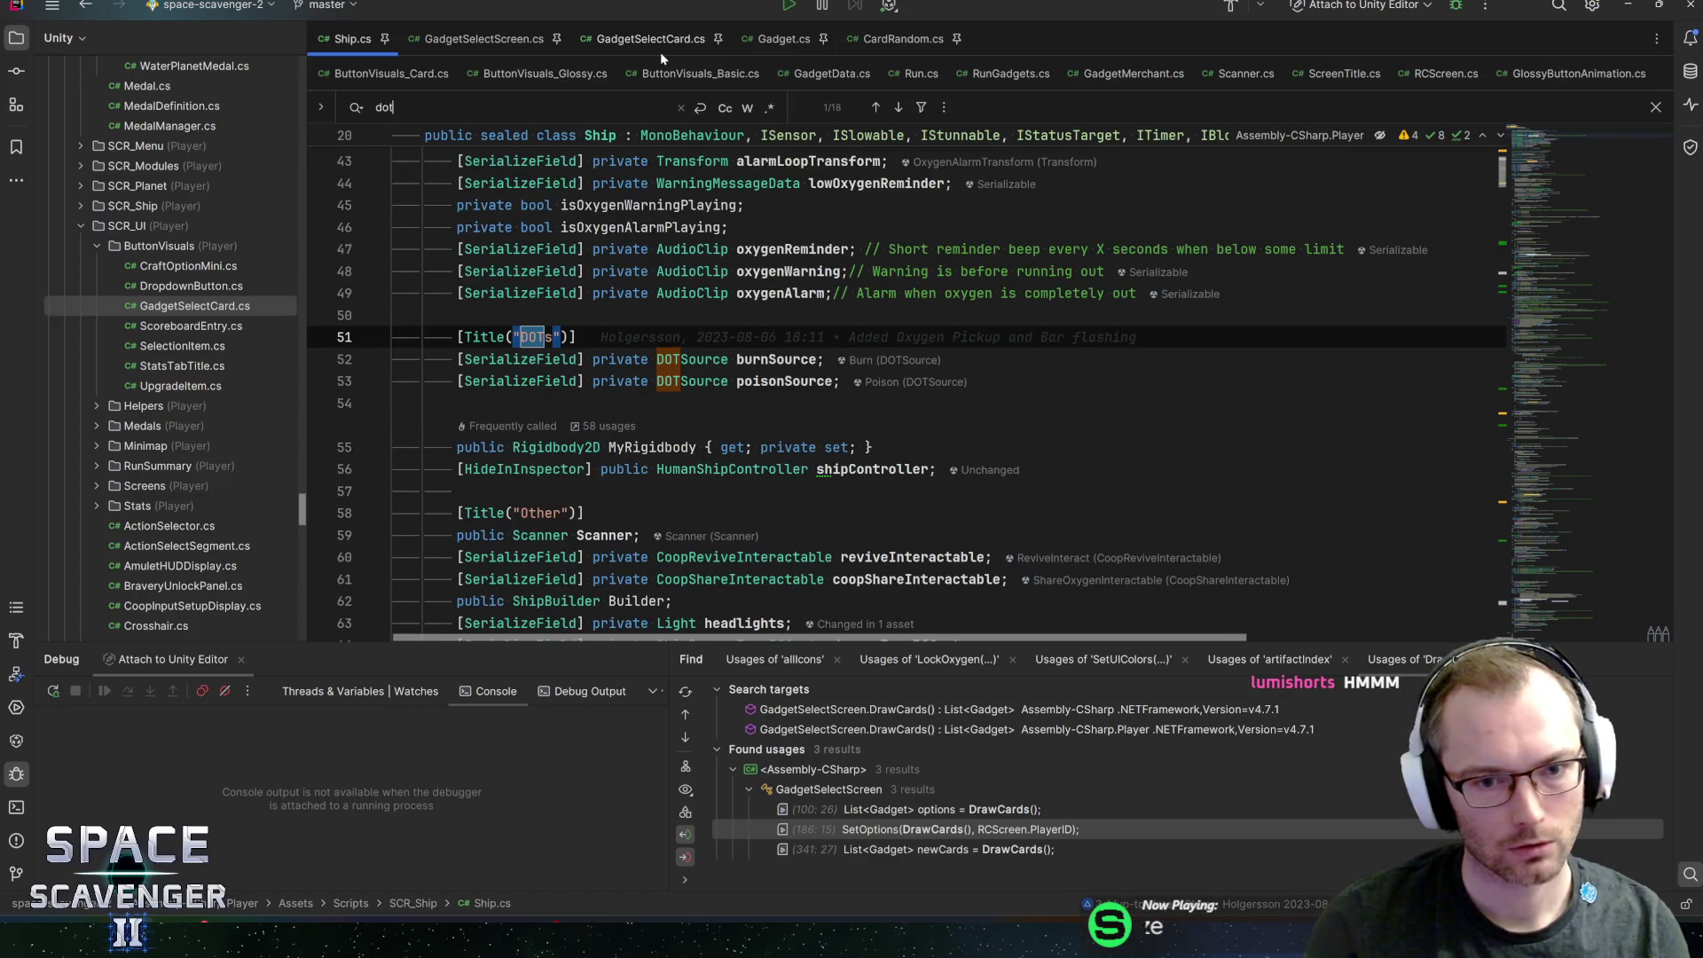
Step through every burnSource usage in Ship.cs and open the DOTSource class definition
double_click(776, 359)
key("ctrl+f")
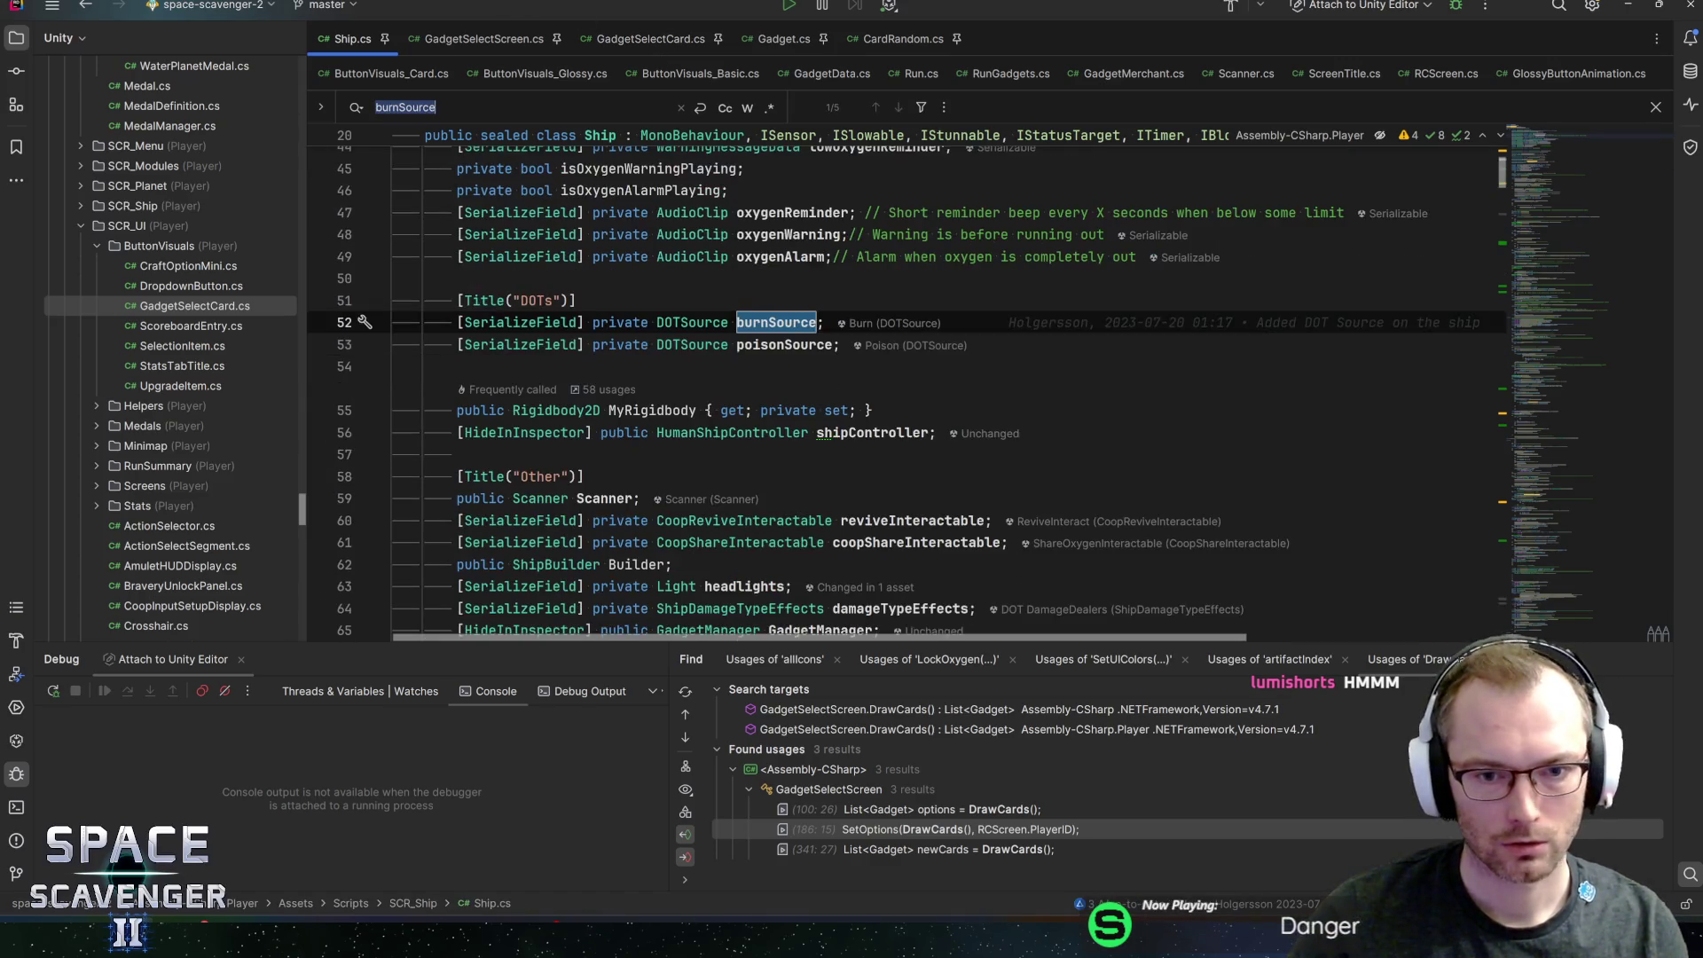
key("Return")
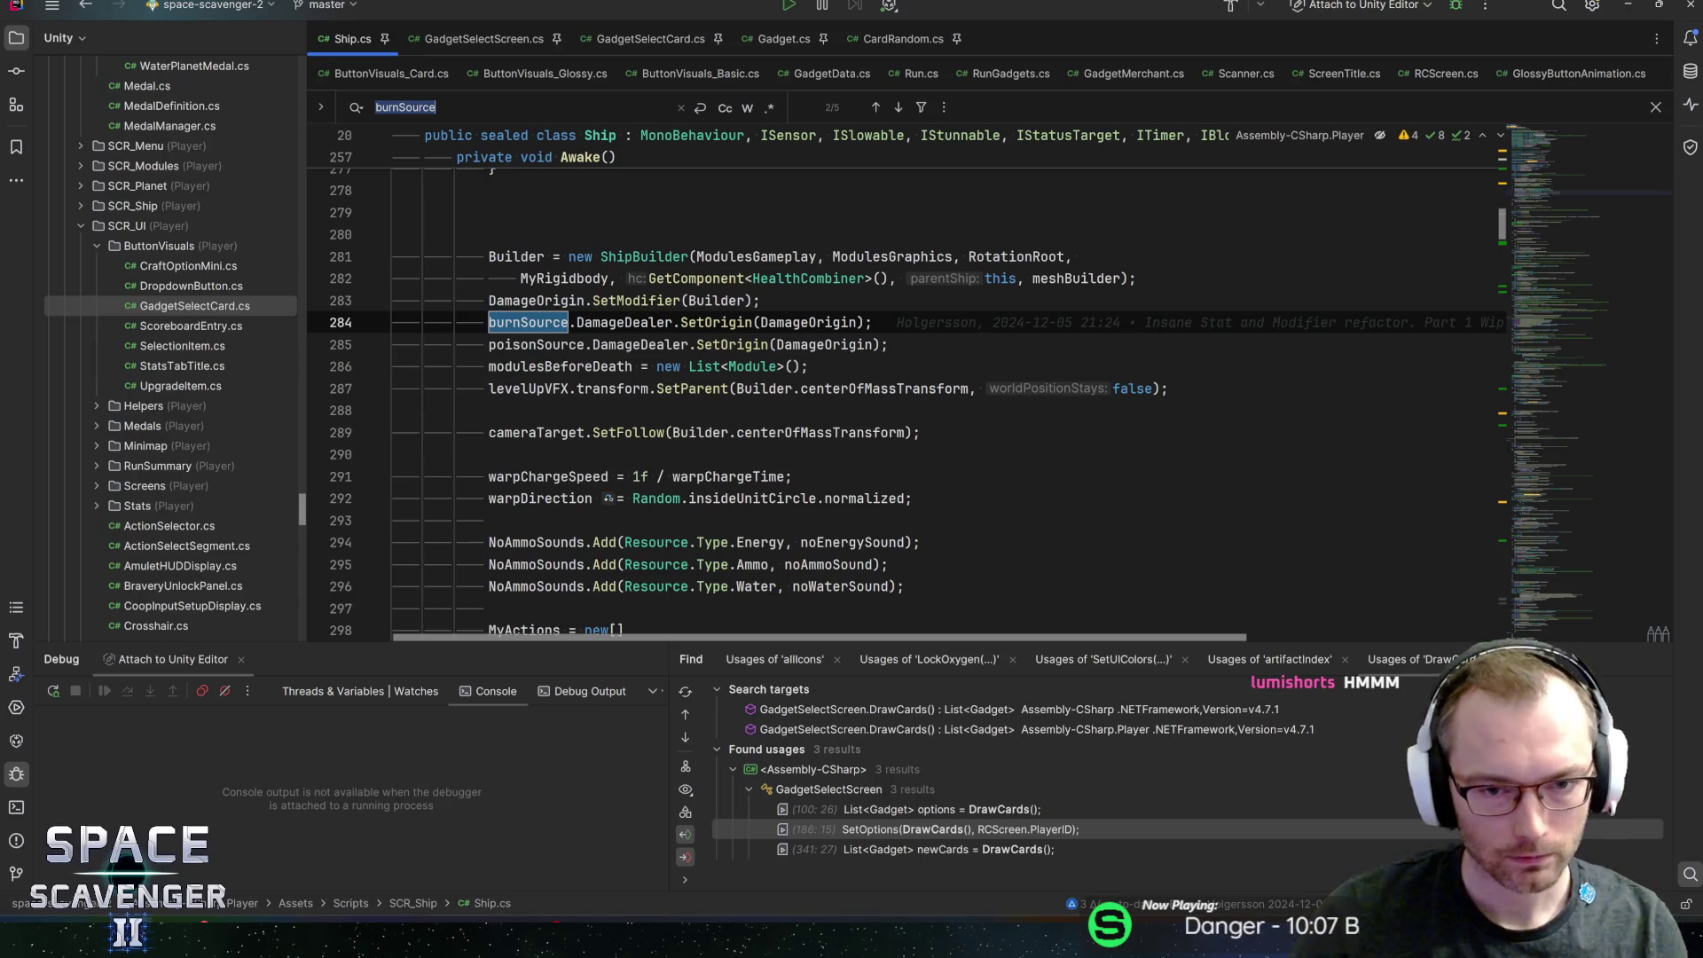
key("Return")
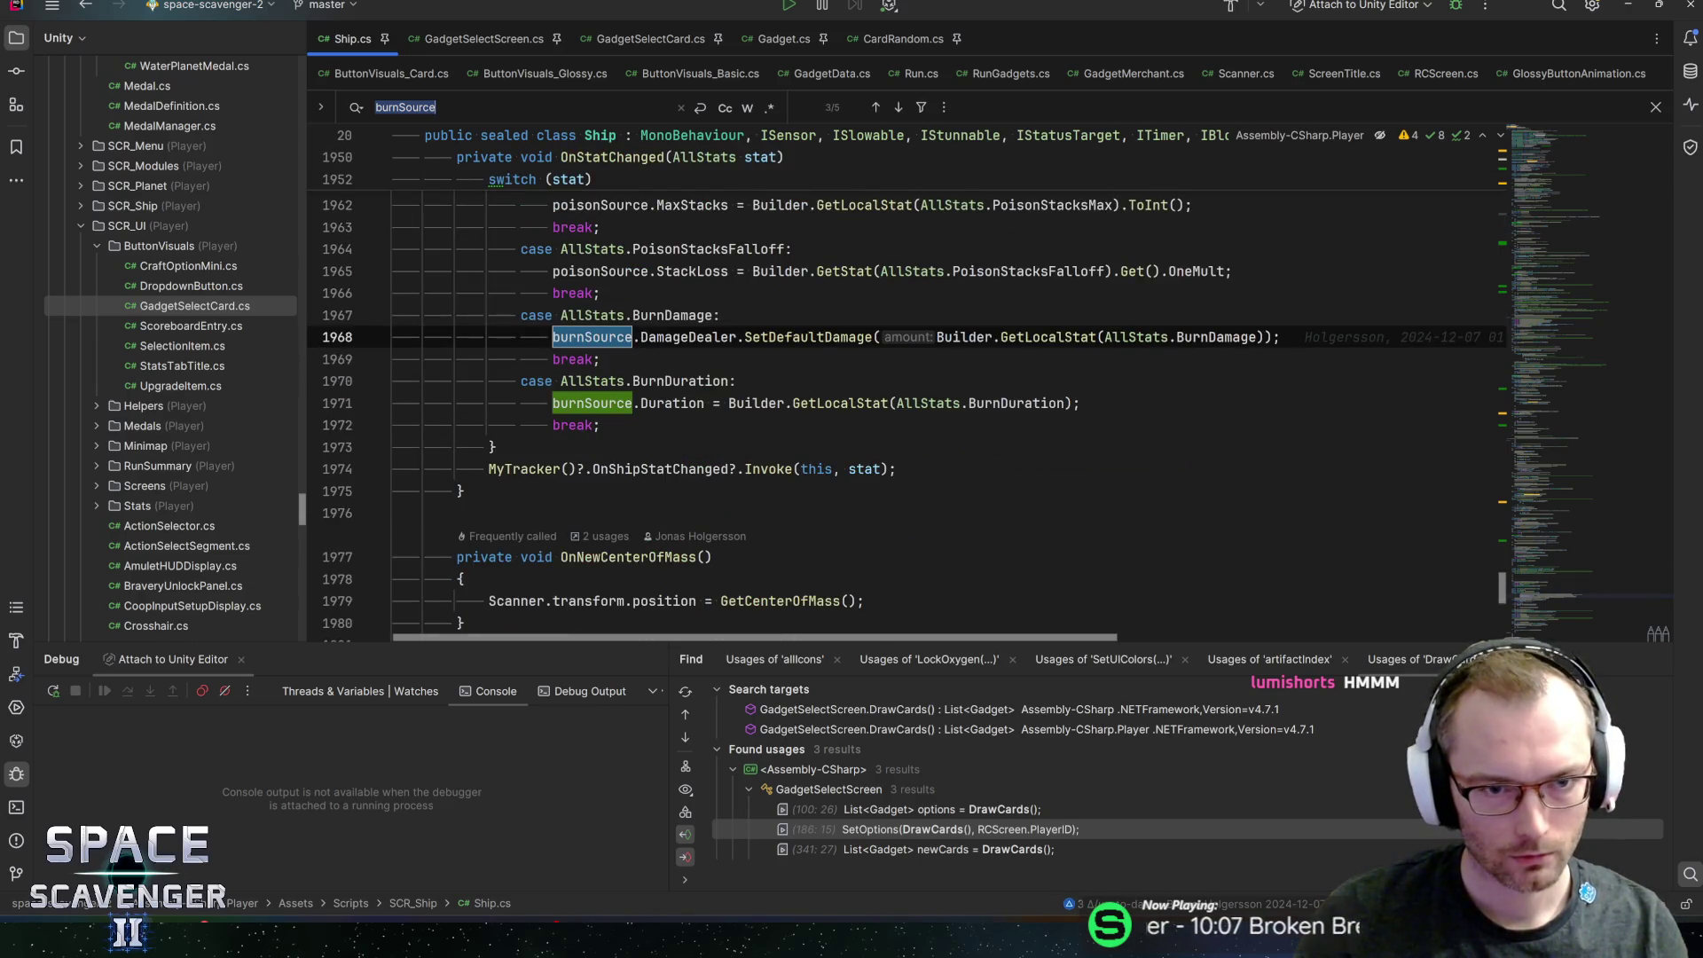
key("Return")
key("Return")
key("Return")
key("Return")
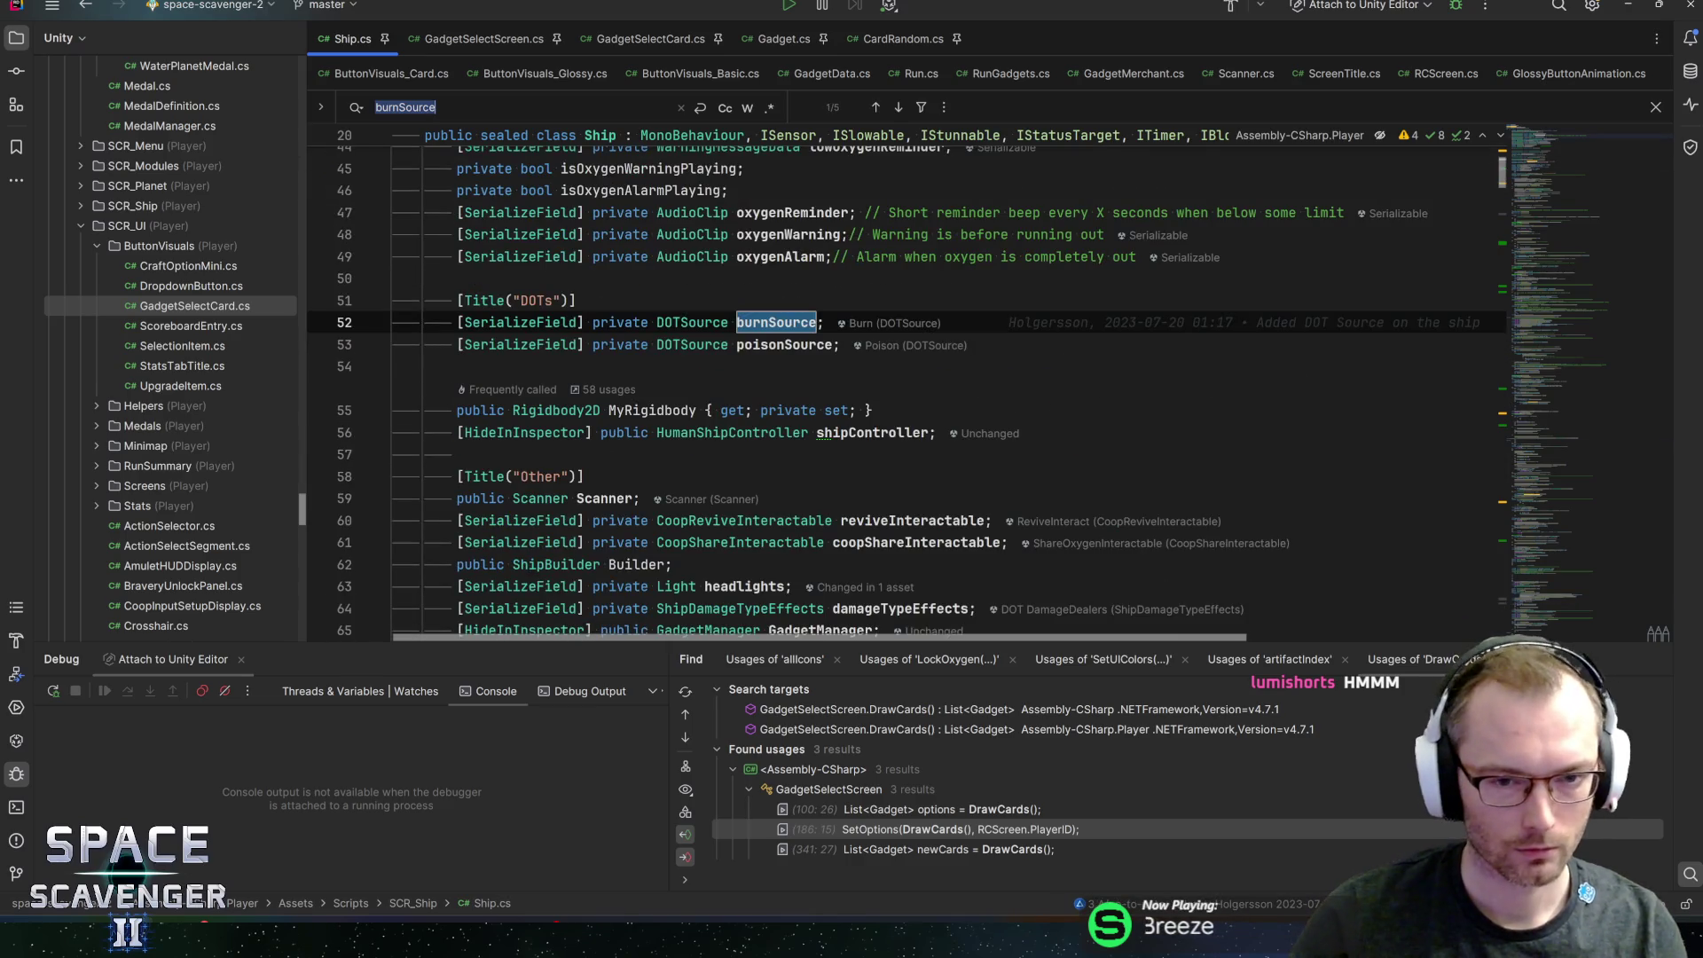
left_click(697, 322, "ctrl")
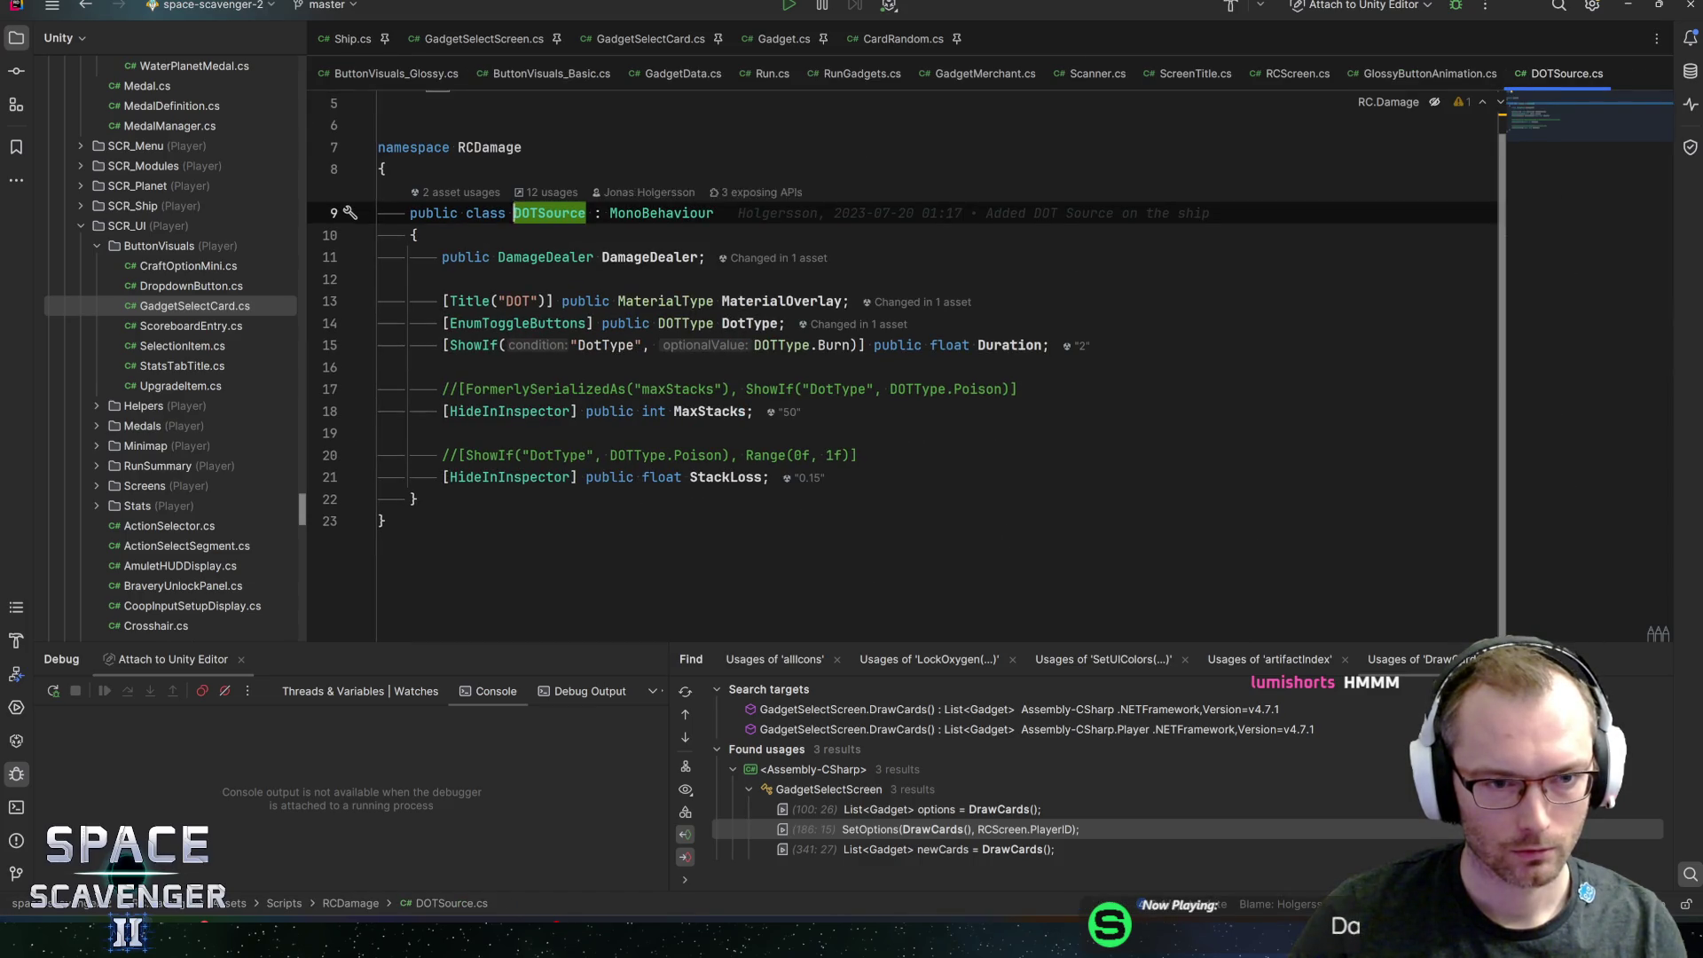
Navigate back to Ship.cs and jump to the burnSource usage in Awake
key("ctrl+minus")
key("Return")
scroll(905, 390, "down", 10)
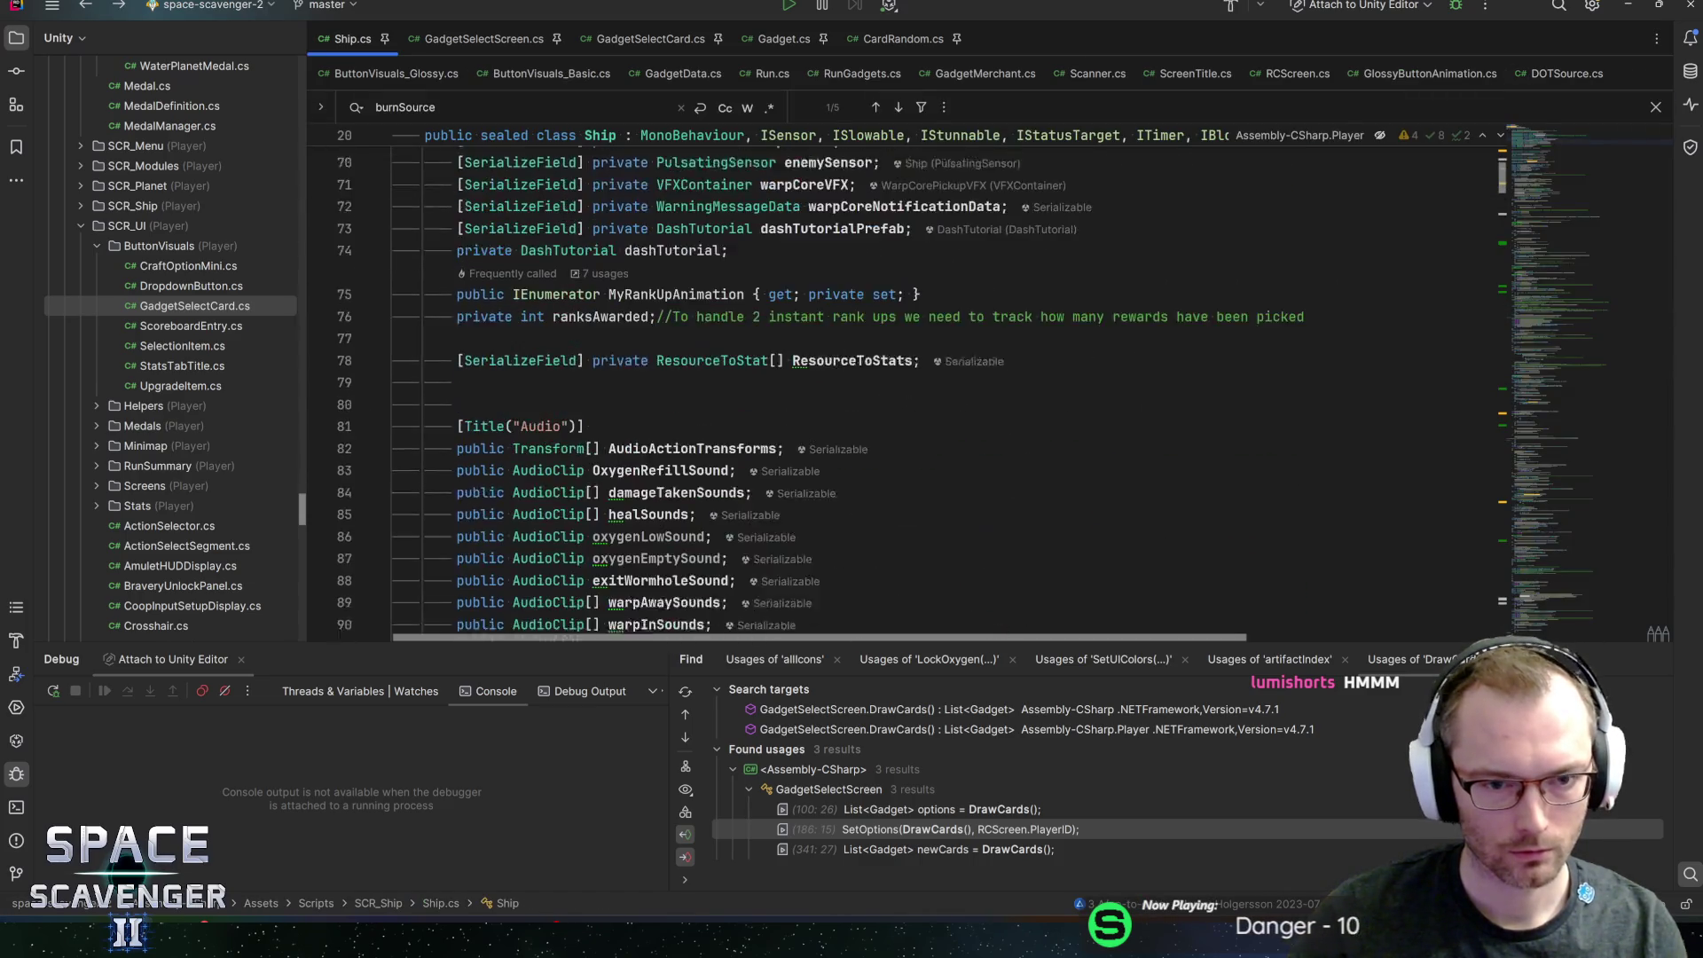
scroll(905, 391, "down", 12)
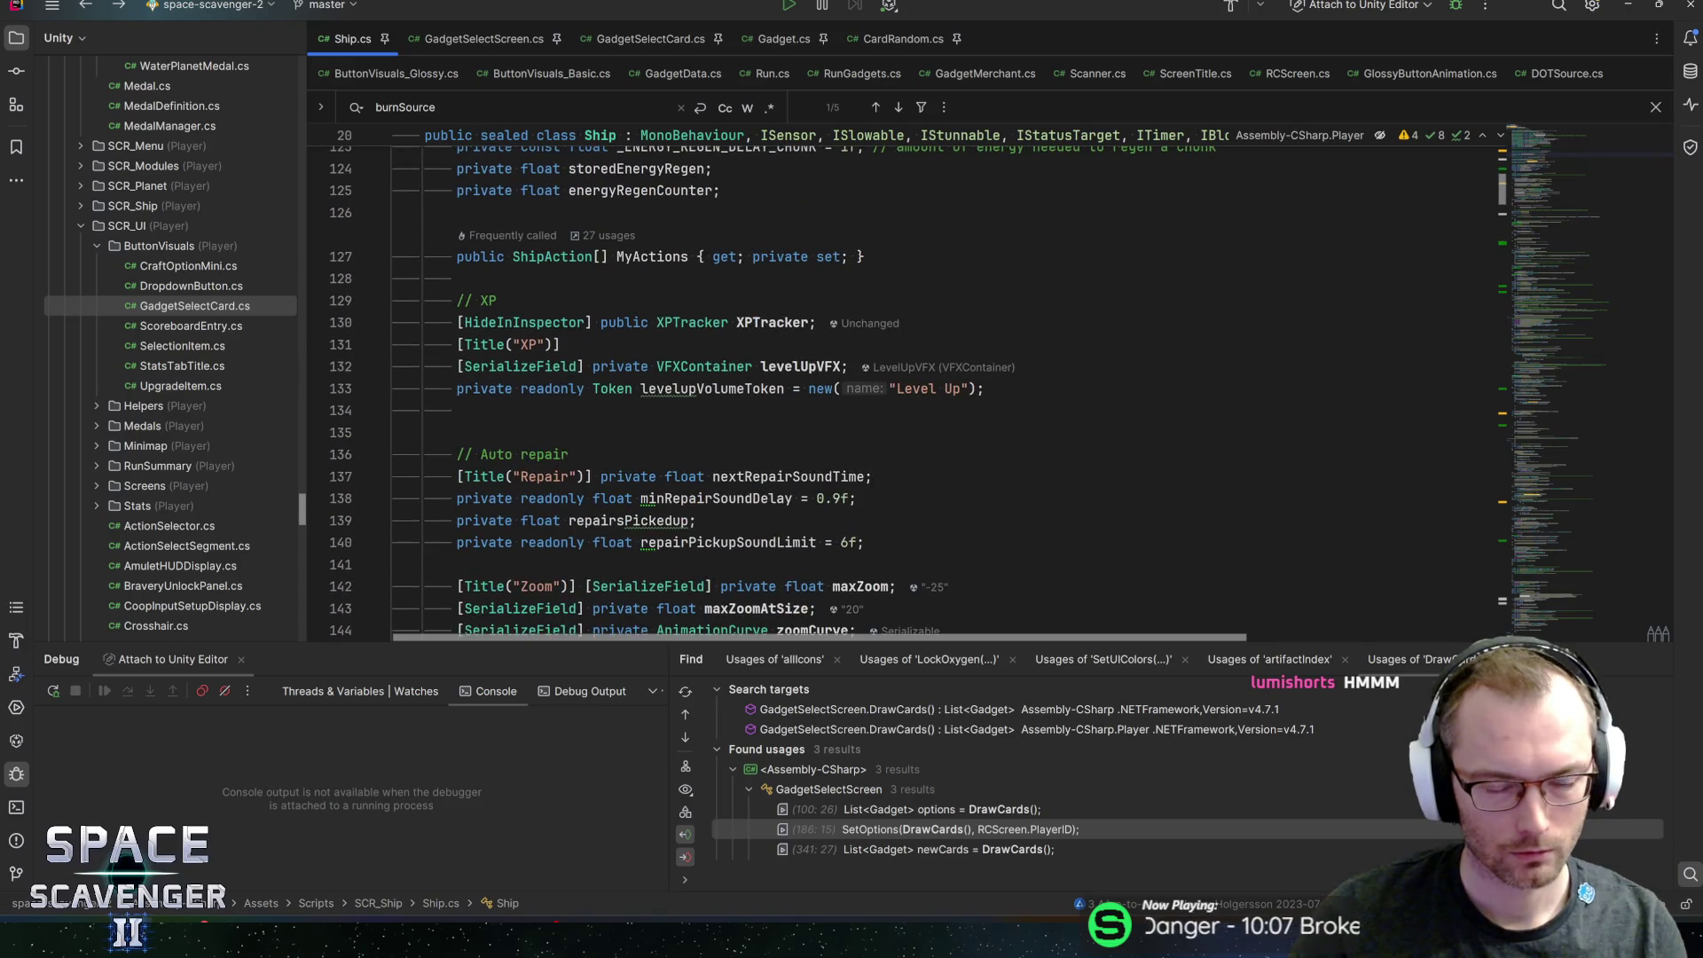
key("ctrl+minus")
key("ctrl+minus")
key("ctrl+minus")
key("ctrl+shift+minus")
key("ctrl+shift+minus")
key("ctrl+shift+minus")
scroll(782, 235, "up", 1)
key("ctrl+f")
key("Return")
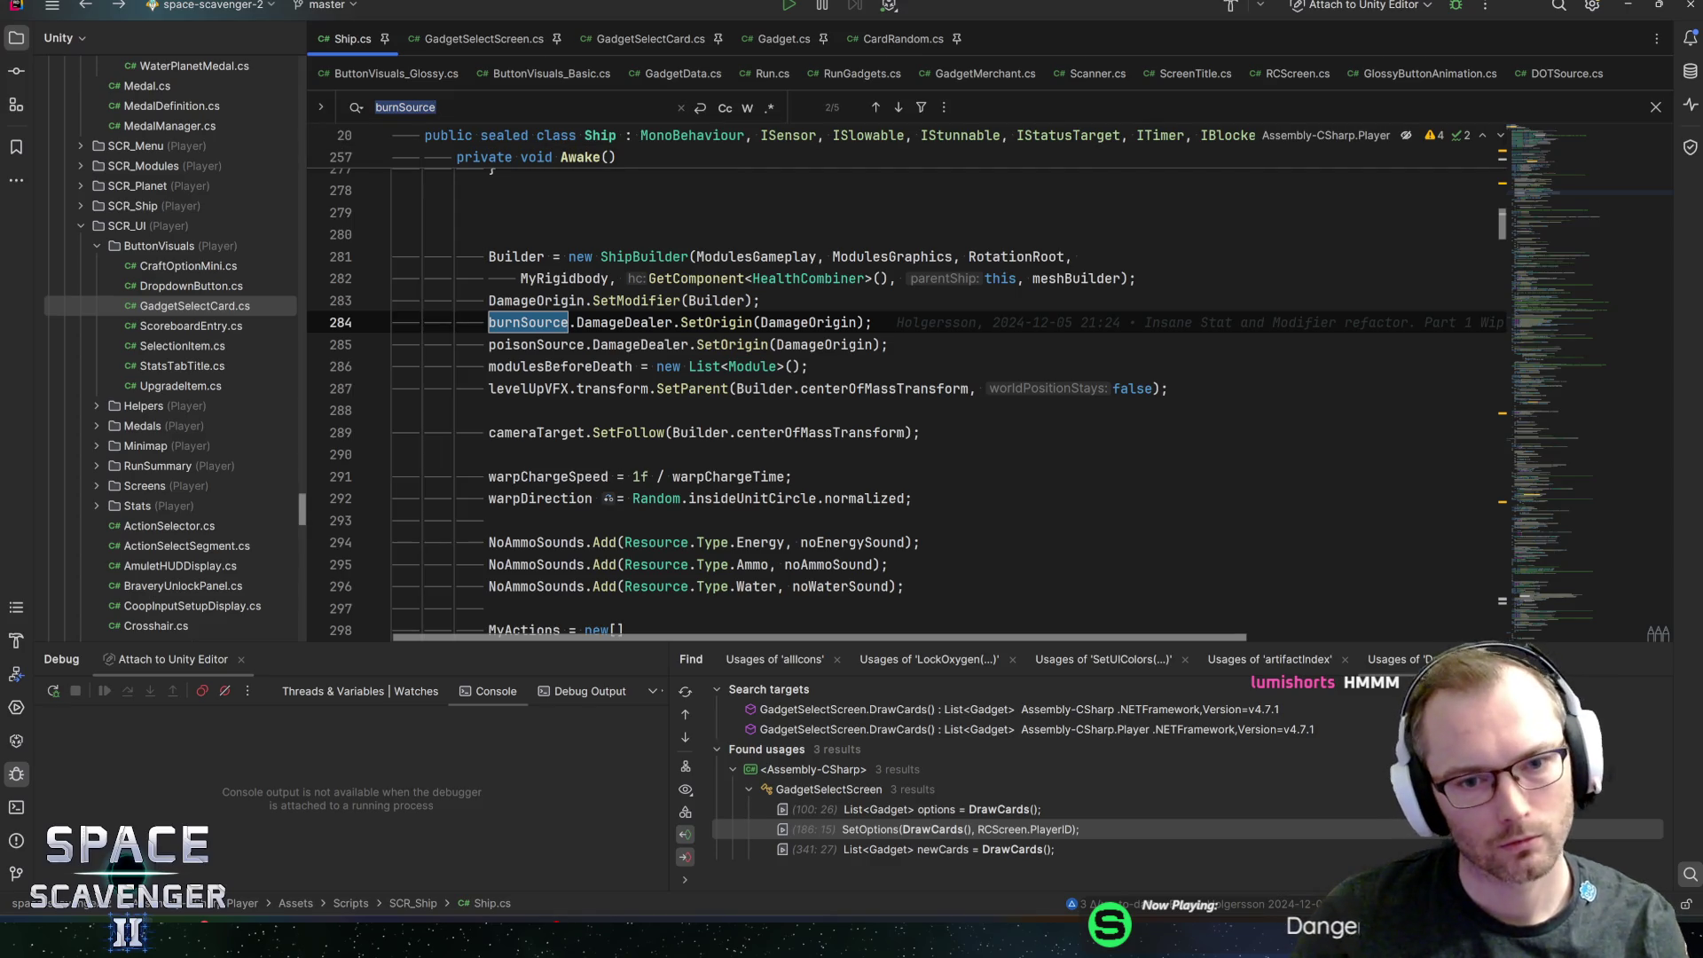
Examine the DamageOrigin argument on line 284
left_click(803, 322)
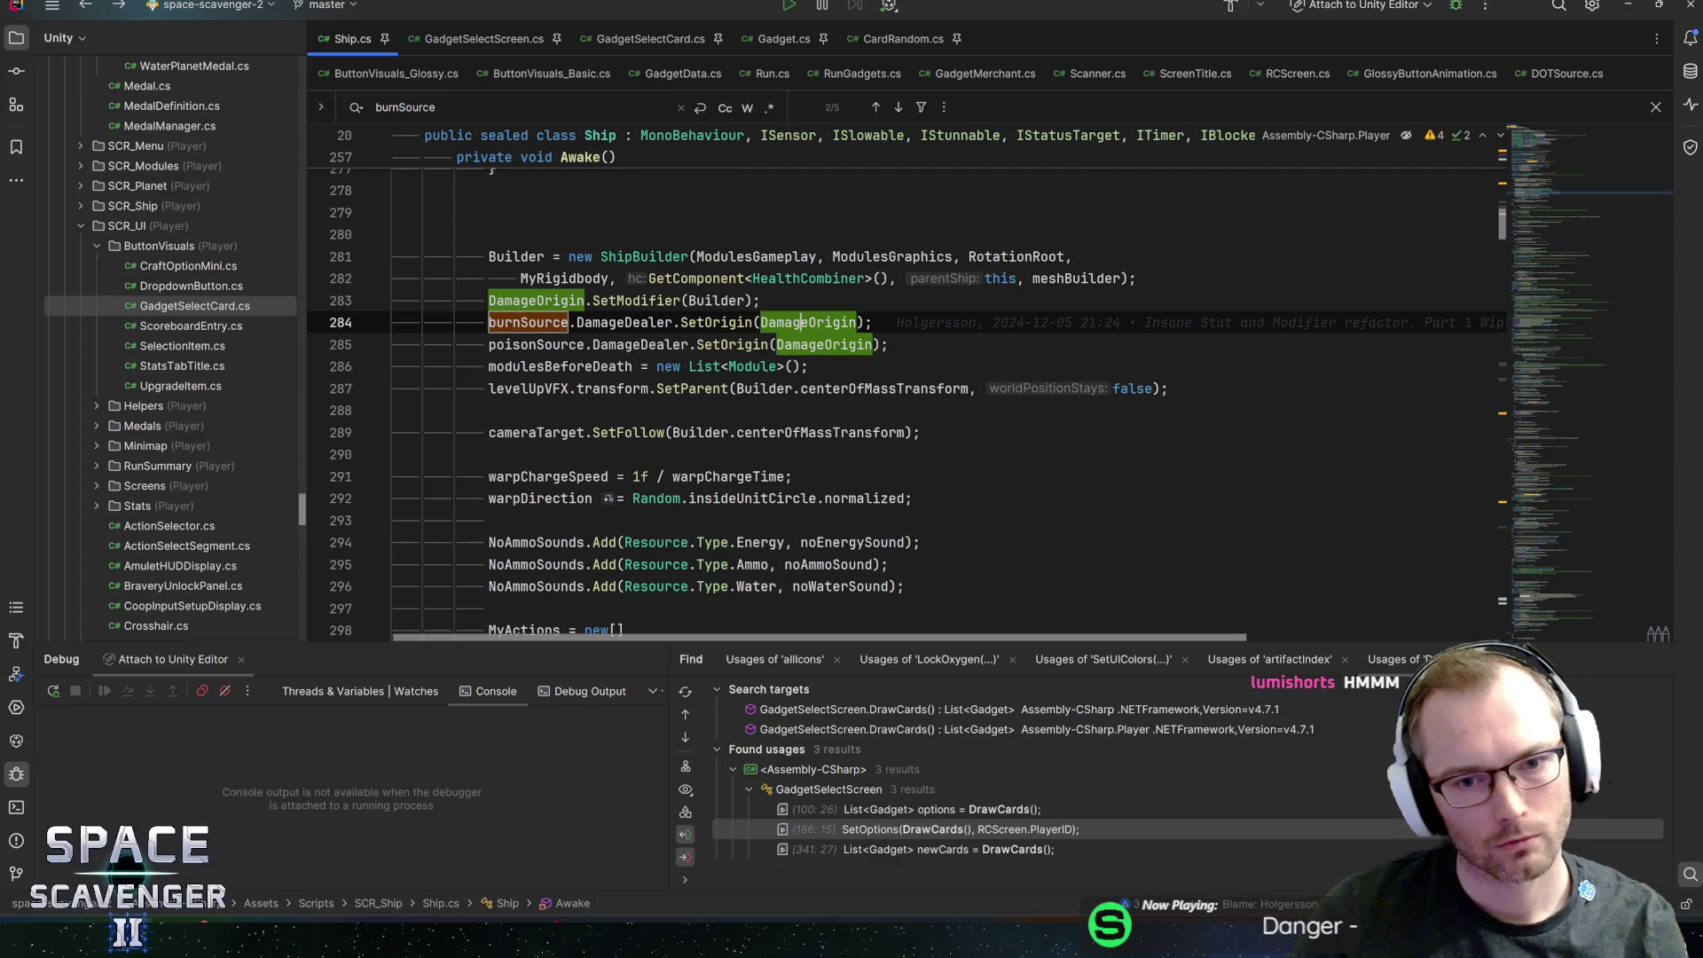
left_click(809, 322)
left_click(760, 322)
key("Right")
key("Right")
key("ctrl+Right")
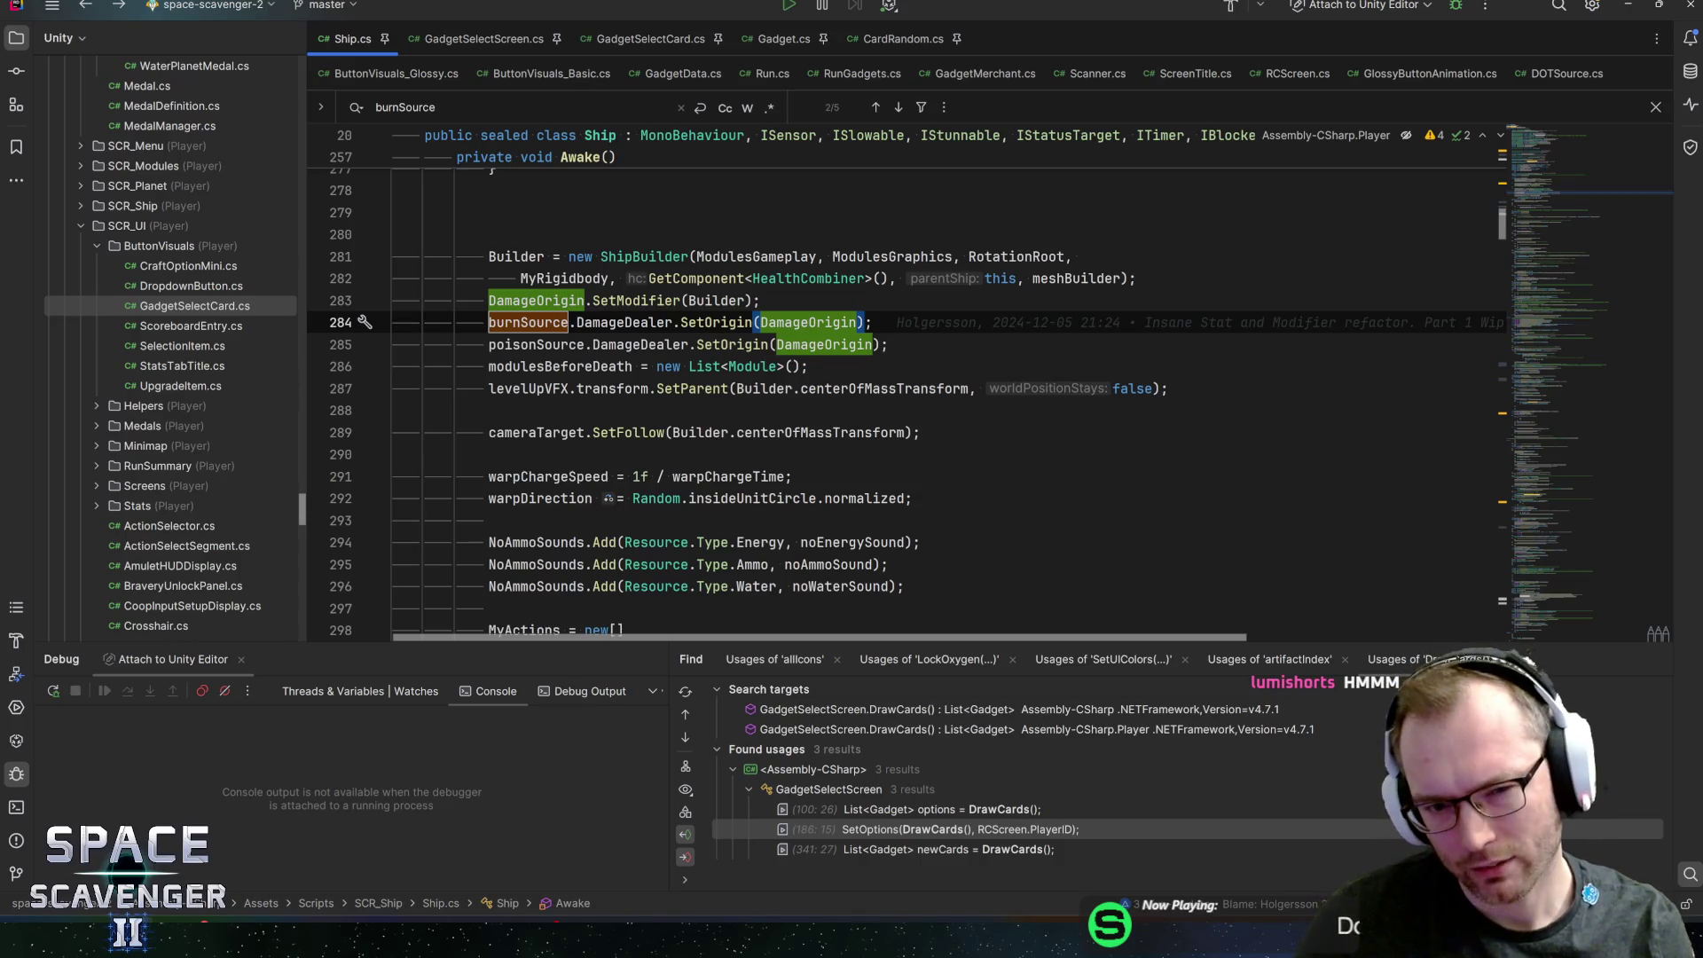
left_click(760, 323)
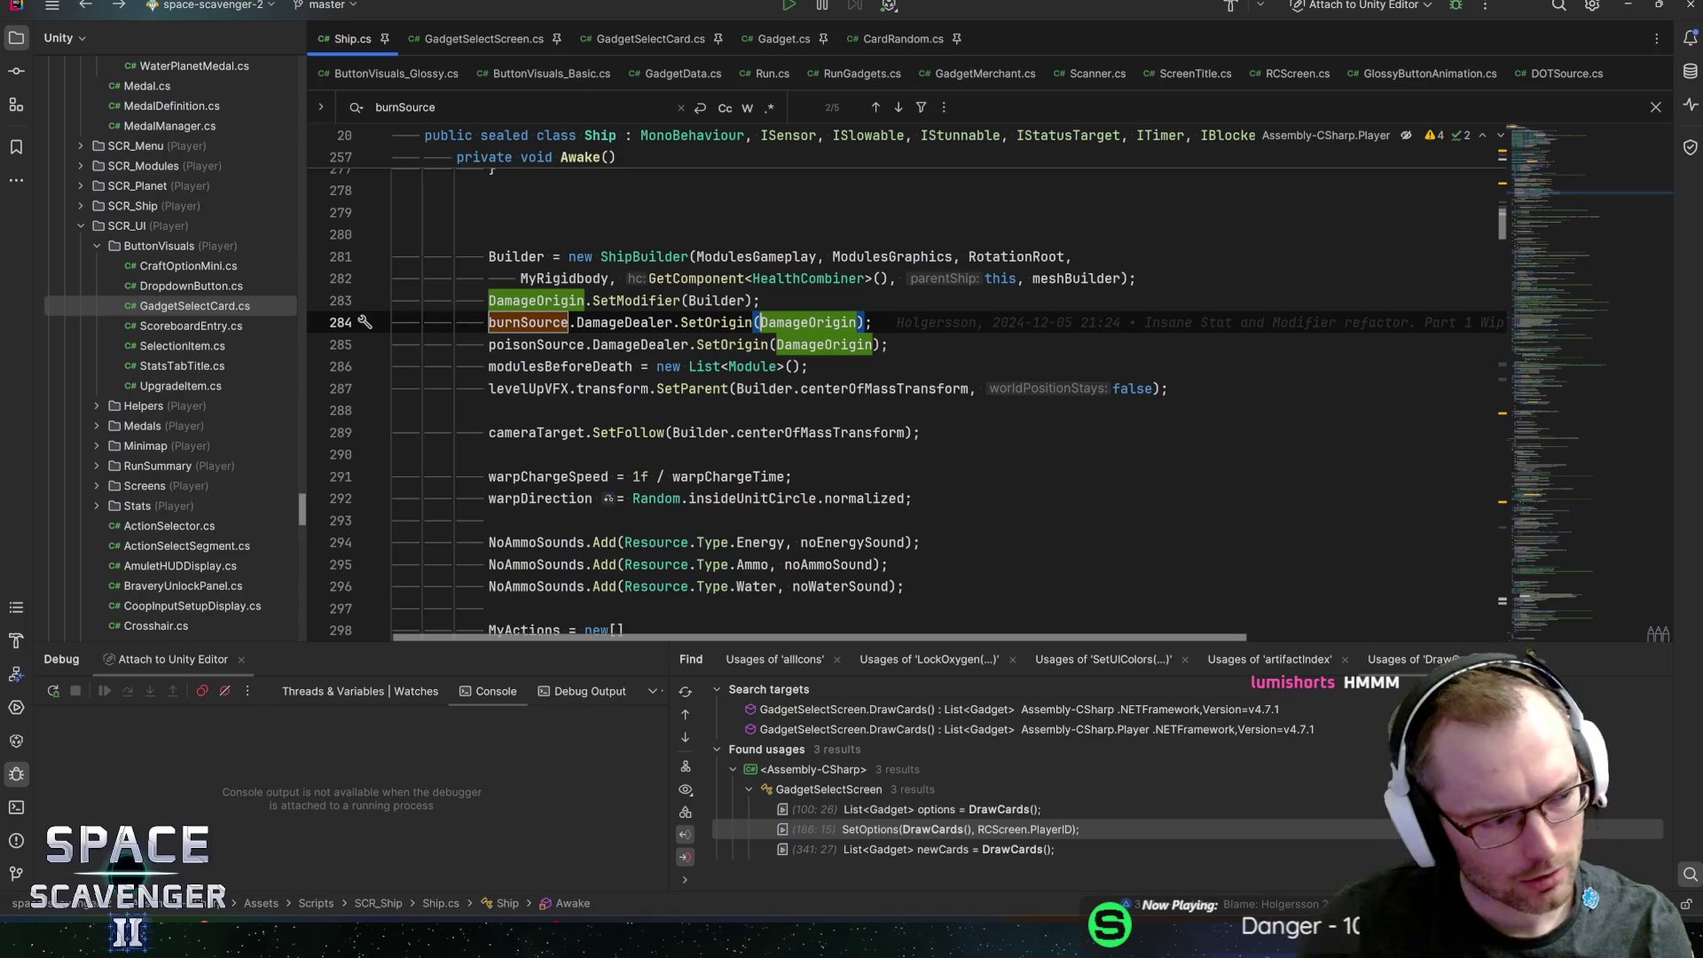
left_click(858, 322)
key("ctrl+Left")
key("Right")
key("Right")
key("Right")
key("ctrl+Left")
key("Right")
key("Right")
key("Right")
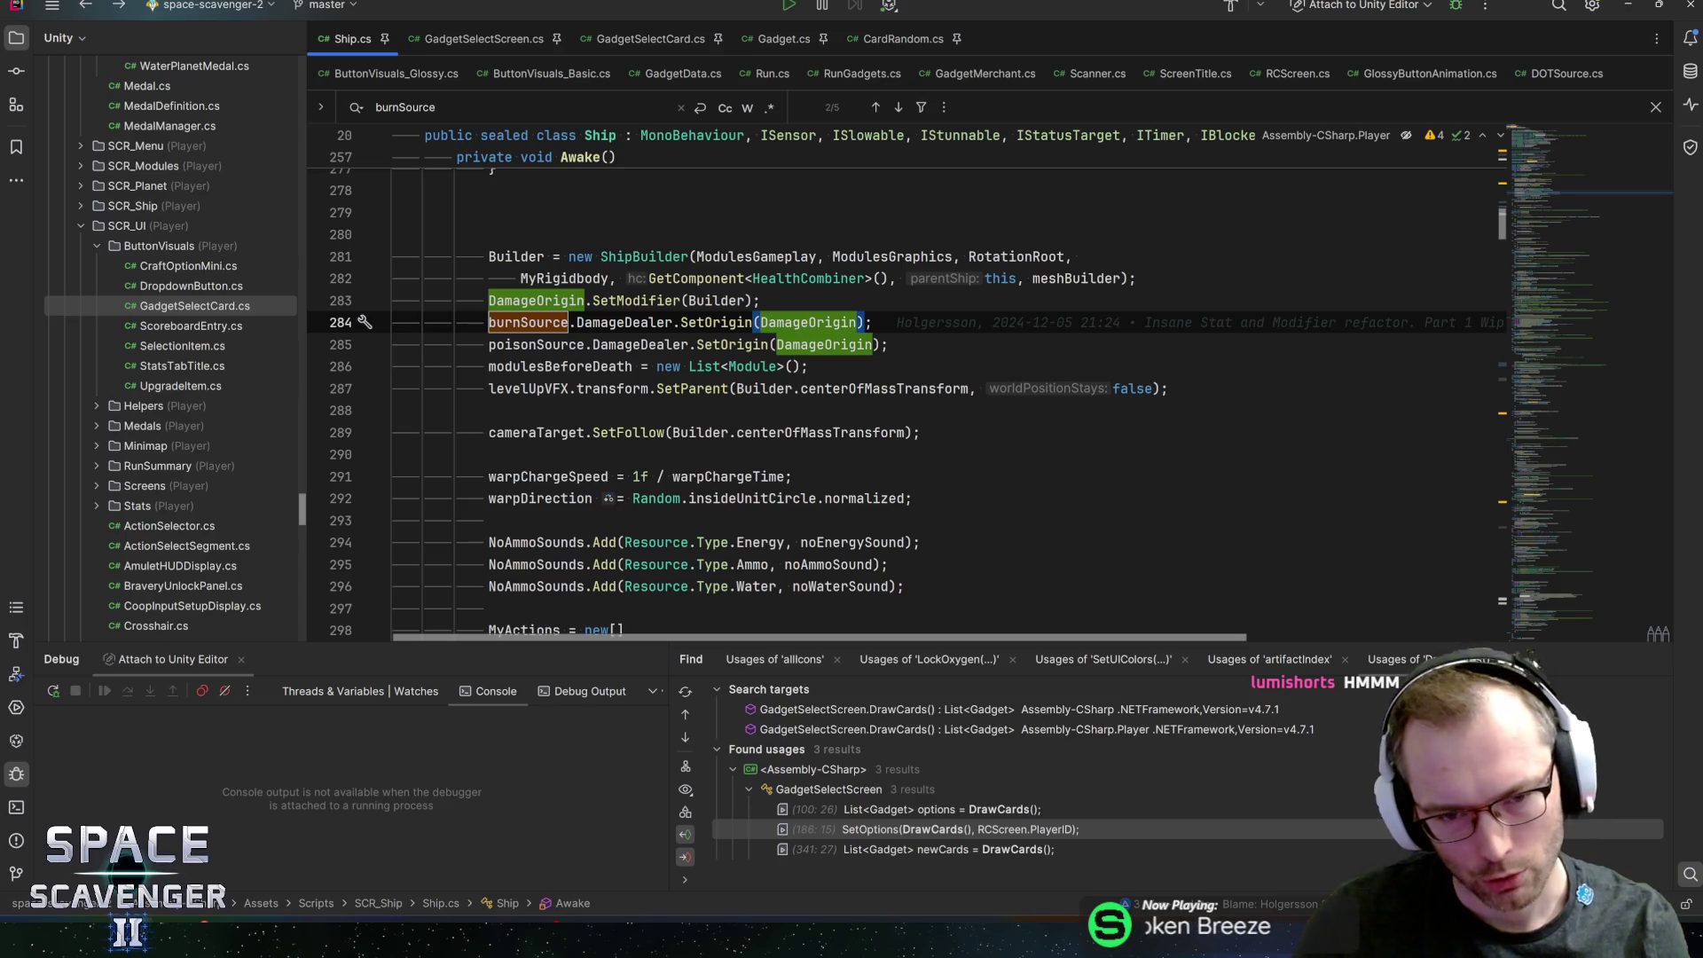
key("Left")
key("Left")
key("Left")
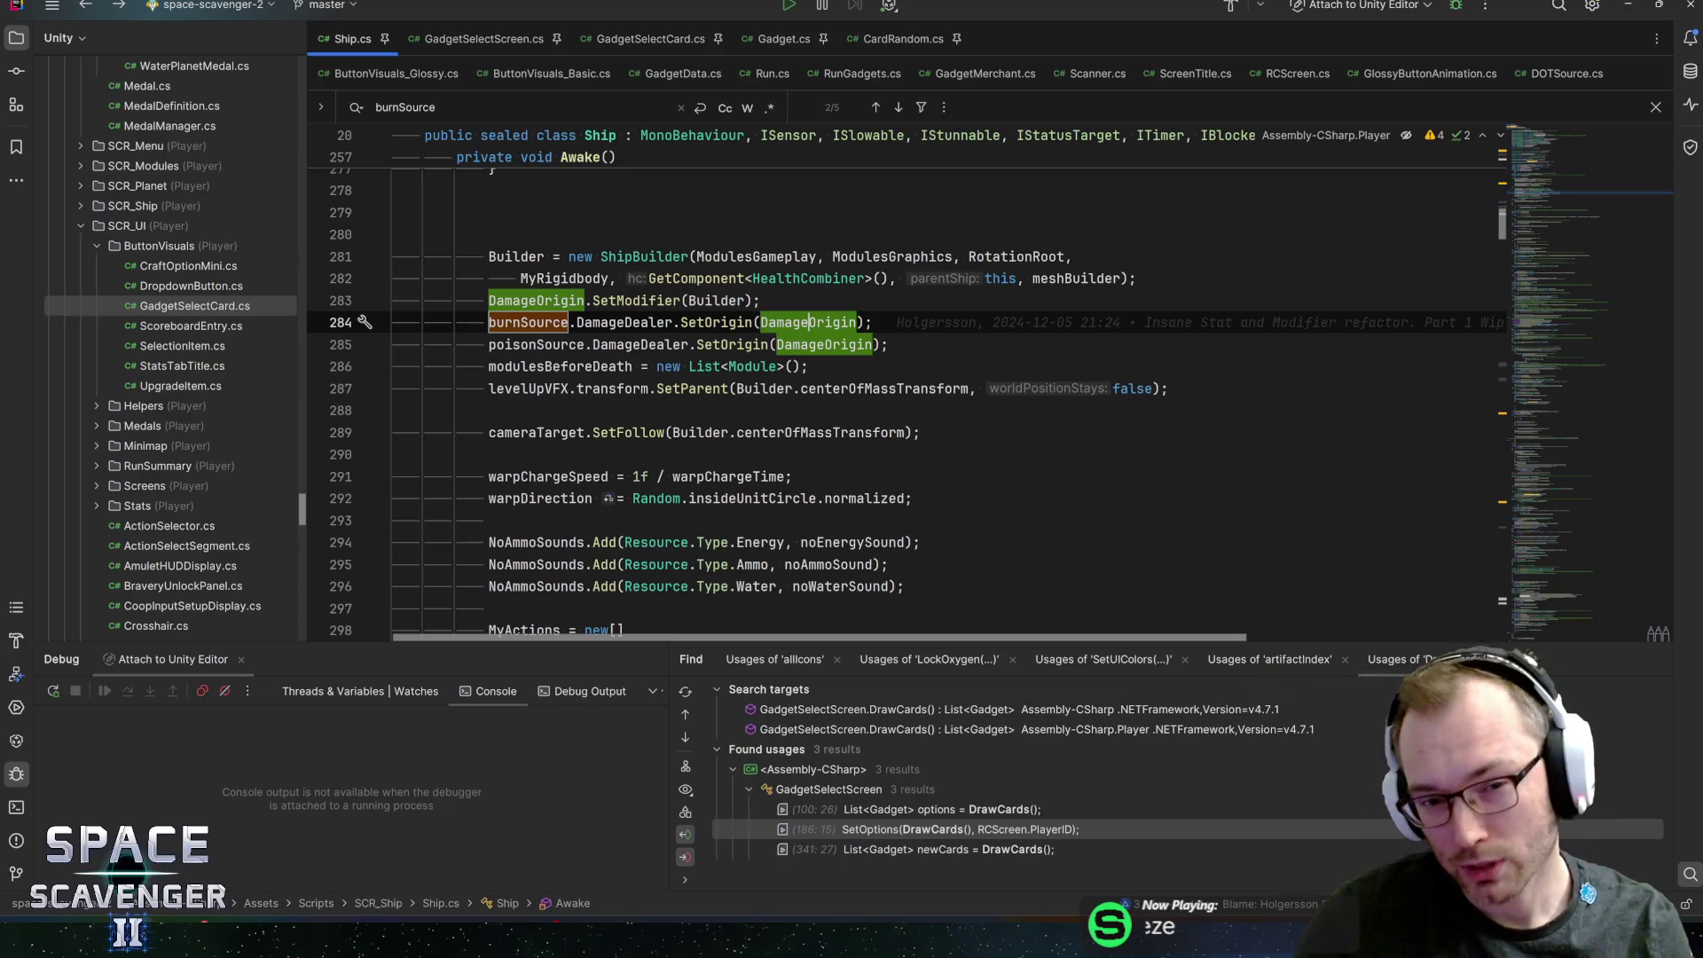
key("ctrl+Left")
key("Right")
key("Left")
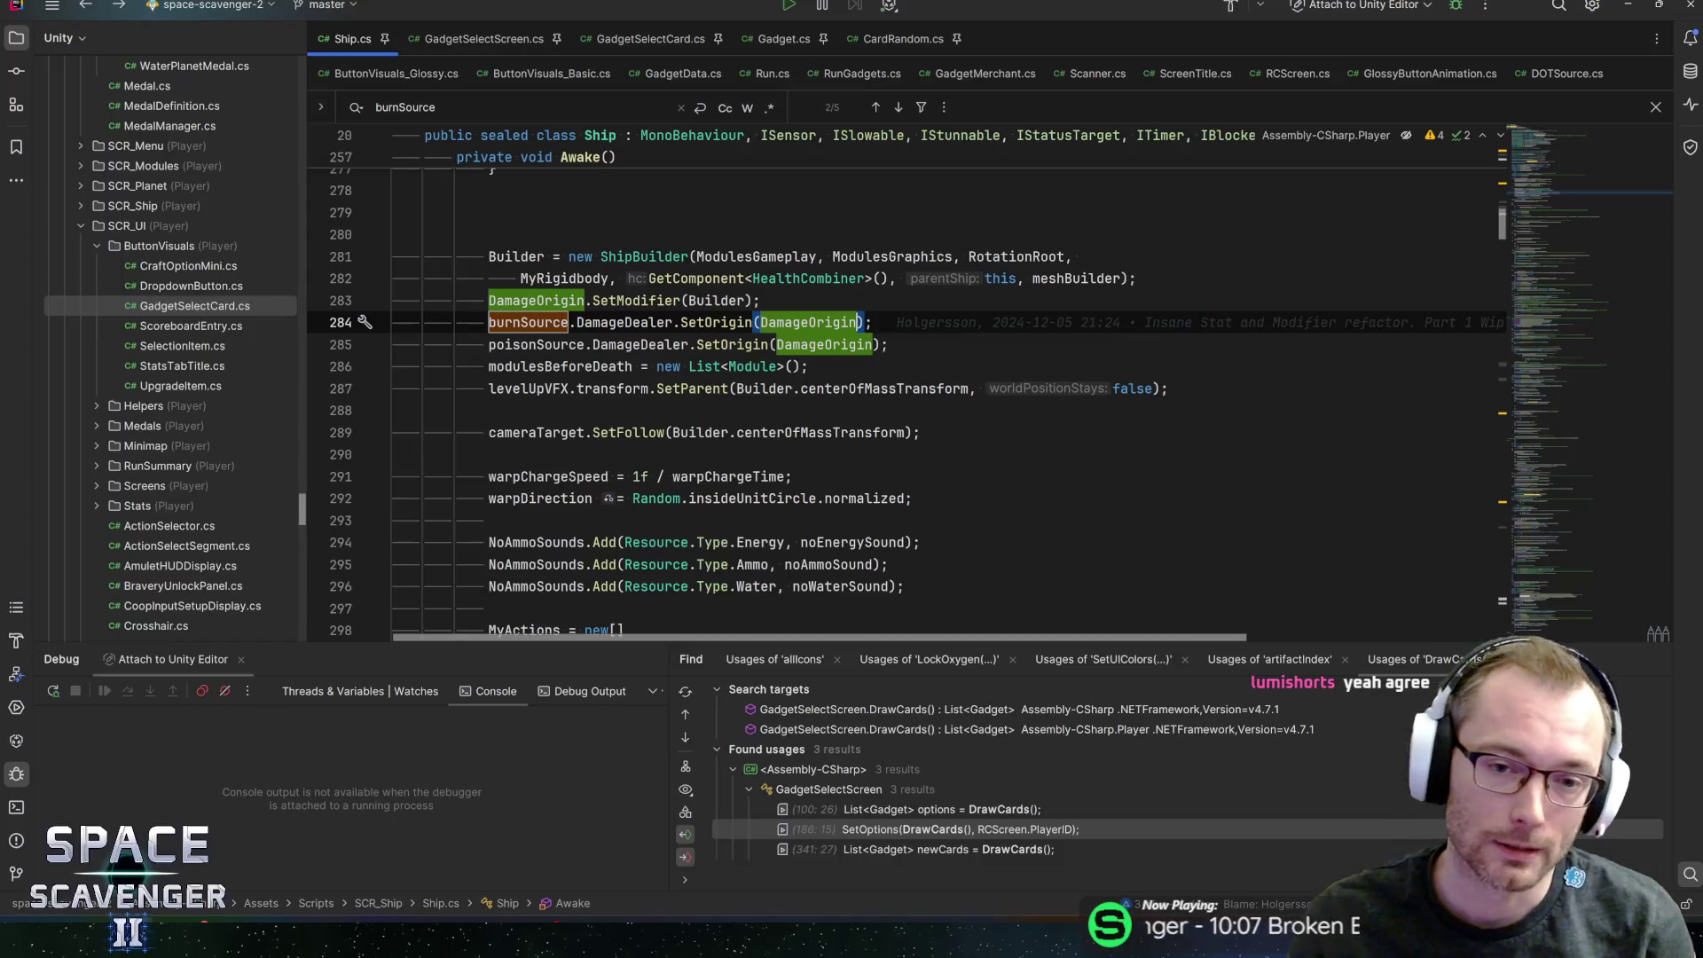
key("ctrl+Right")
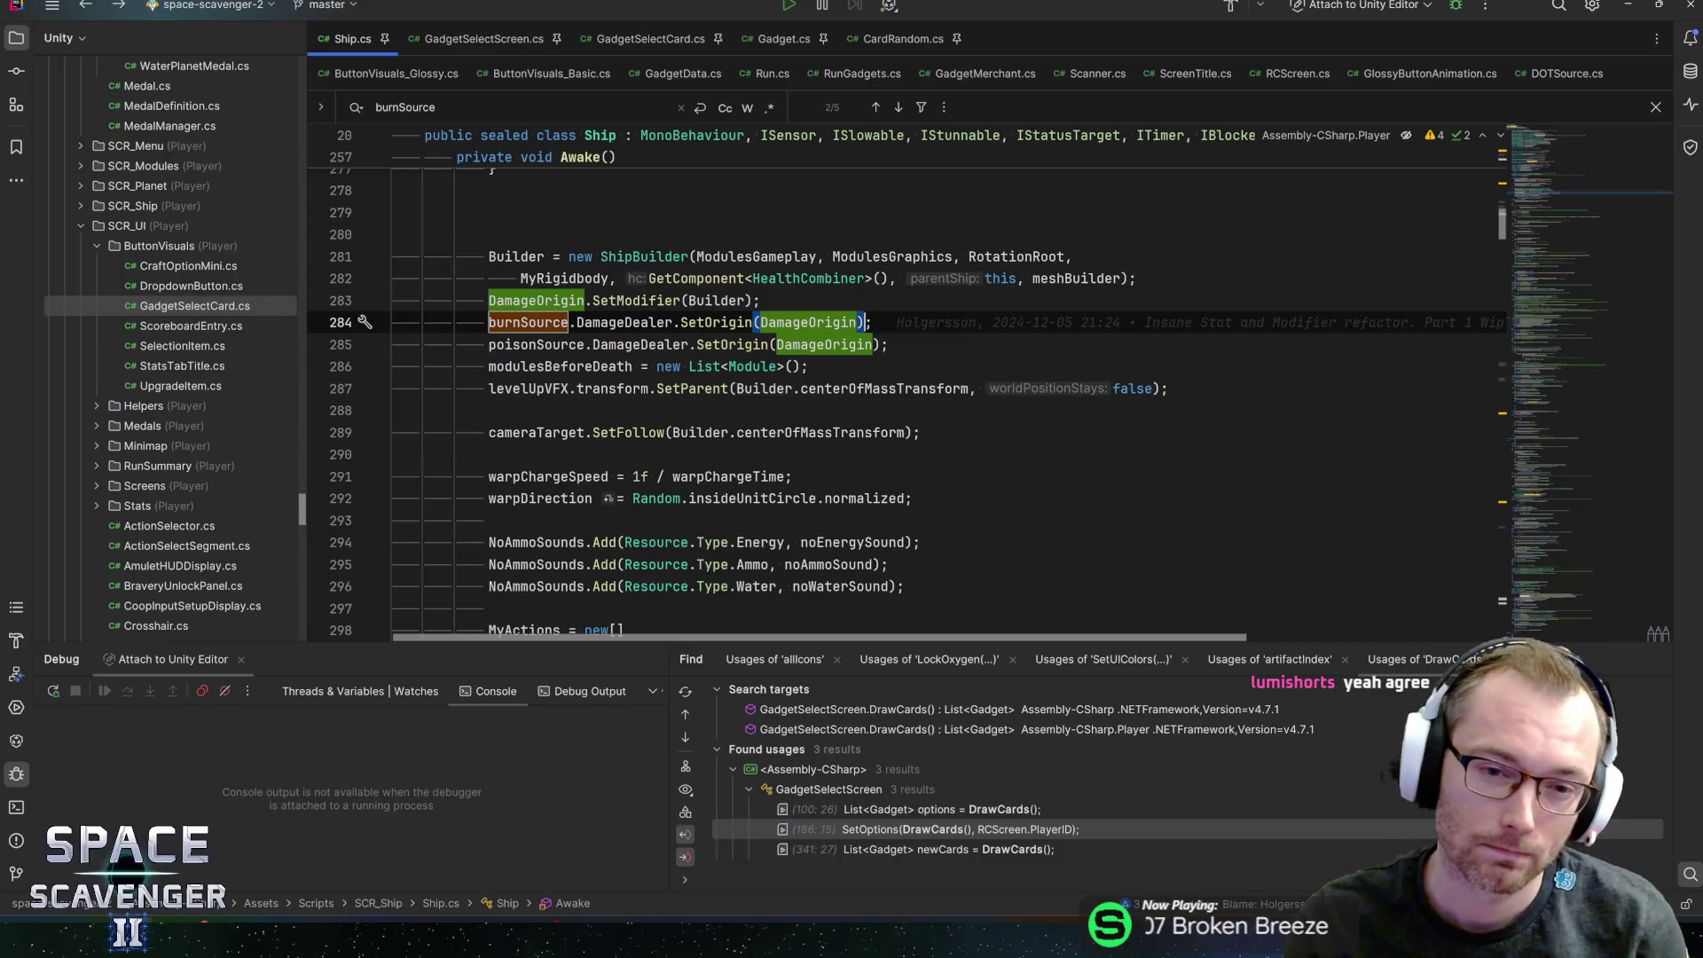
key("ctrl+Left")
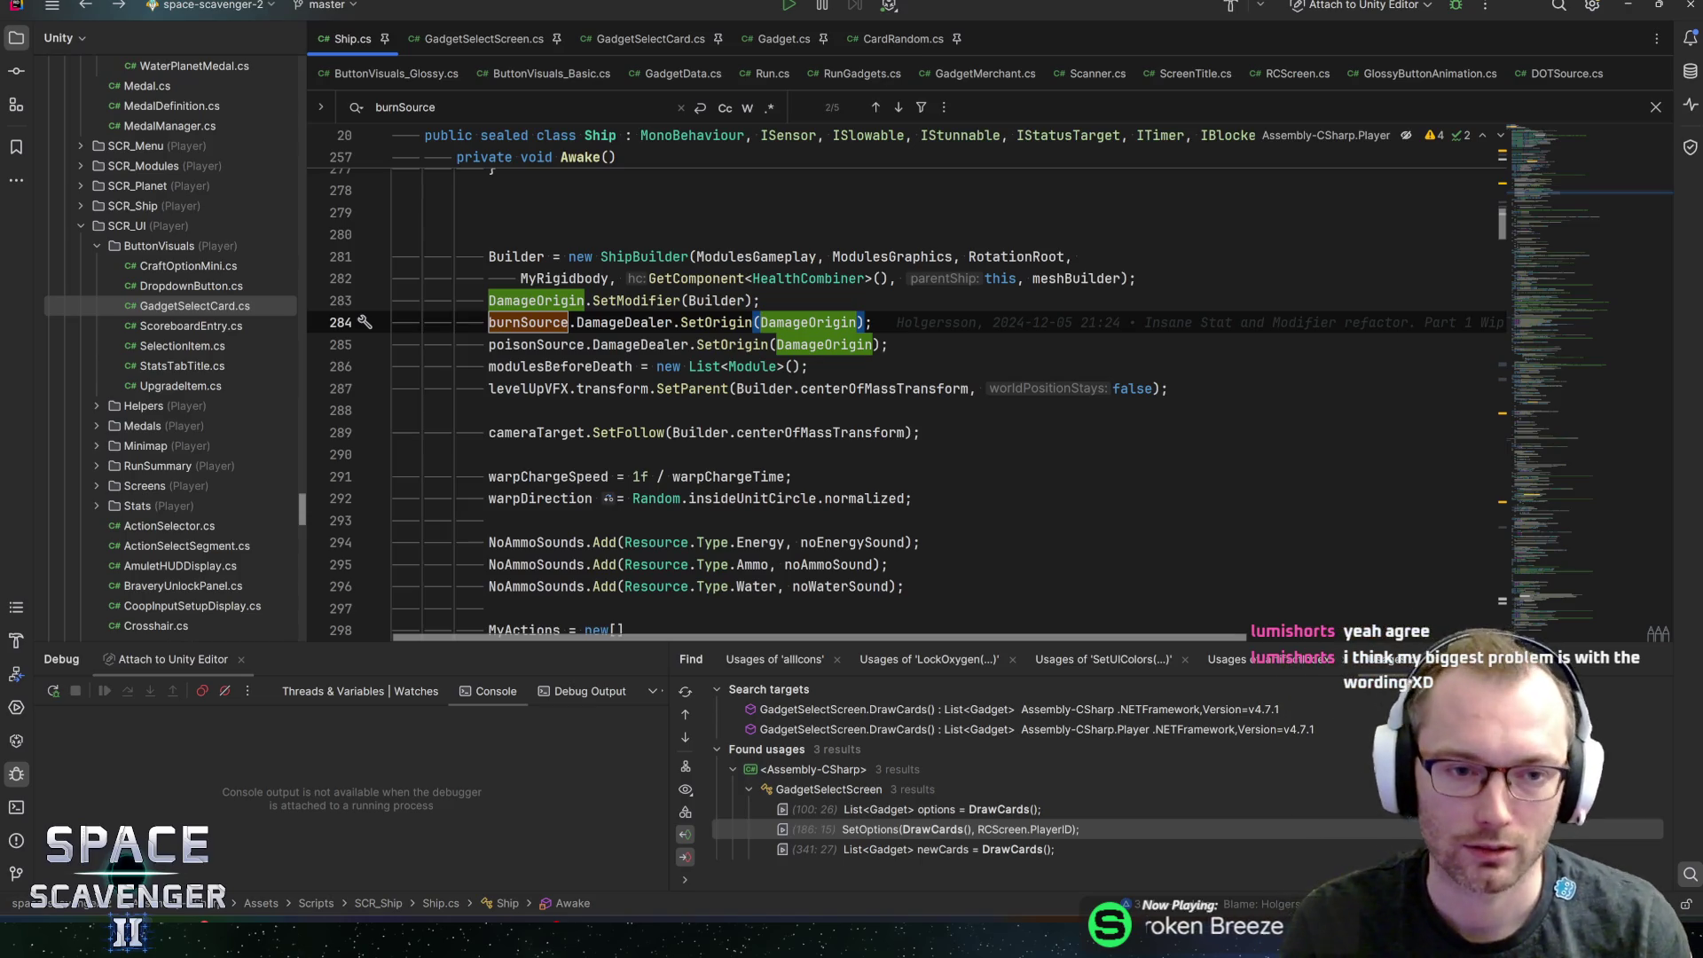
Select burnSource.DamageDealer, then go to the end of OnEnable's damage-tracking subscriptions
left_click(526, 322)
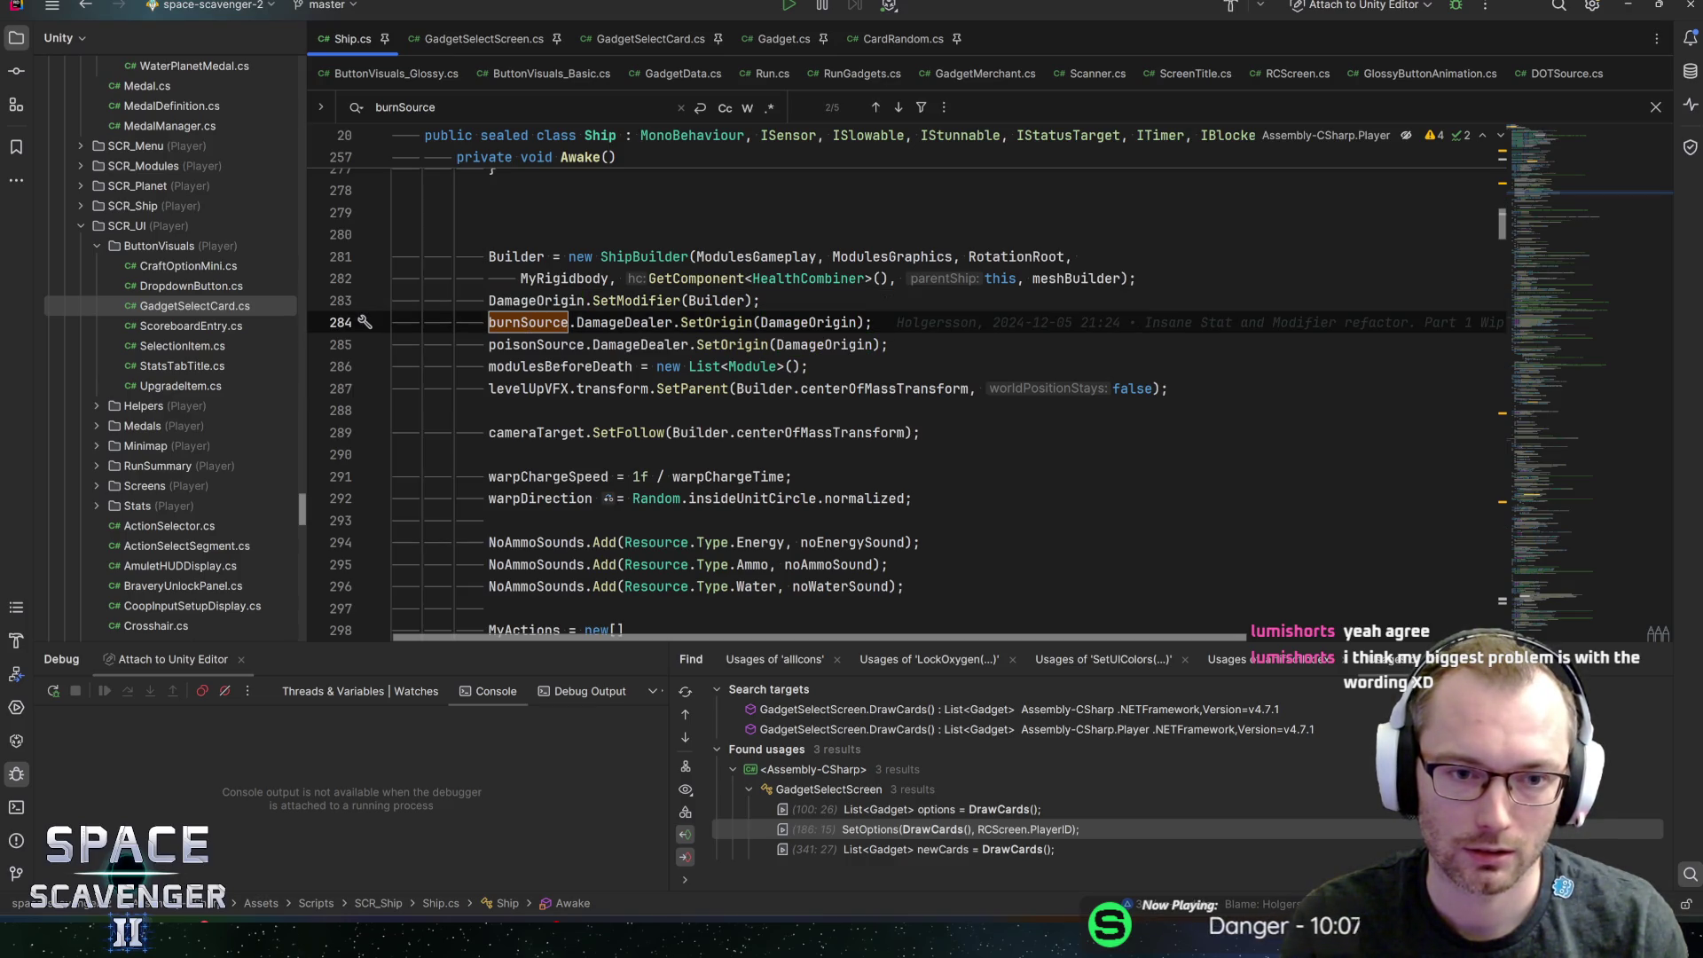
key("ctrl+w")
key("ctrl+w")
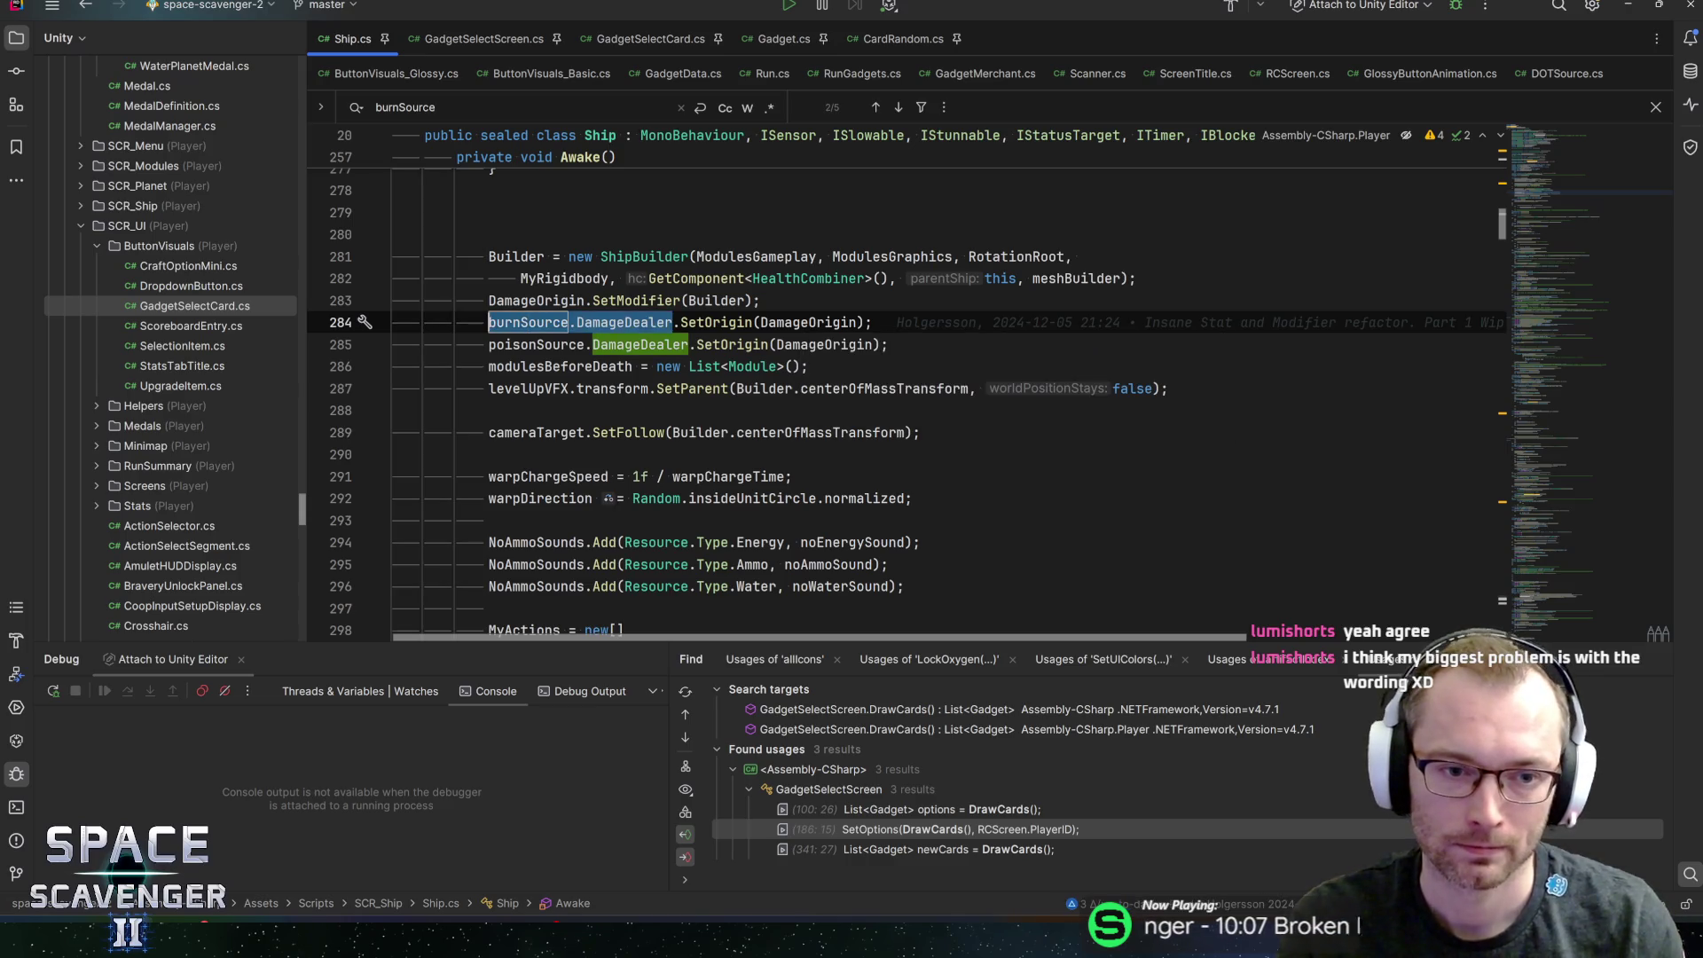
scroll(887, 381, "up", 15)
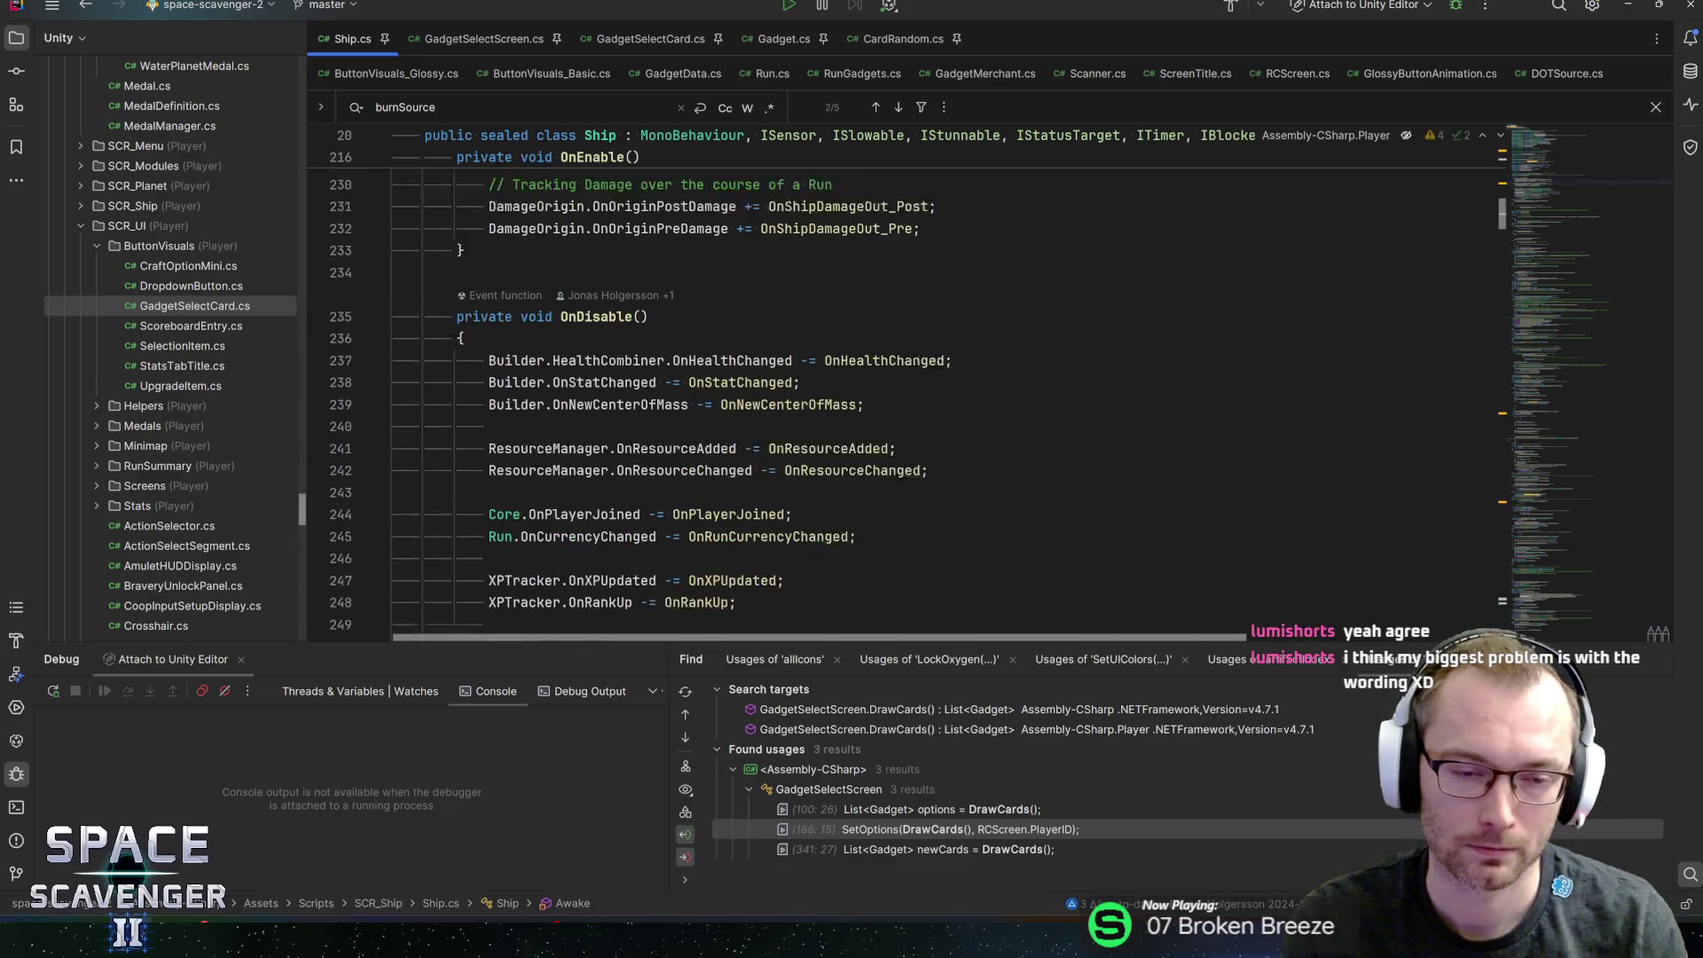
scroll(887, 381, "up", 4)
left_click(936, 498)
Add 'burnSource.DamageDealer.OnPreDamage += OnPreBurnDamage;' at the end of OnEnable
key("Down")
key("Return")
key("Return")
type("burnSource.DamageDealer")
type("++")
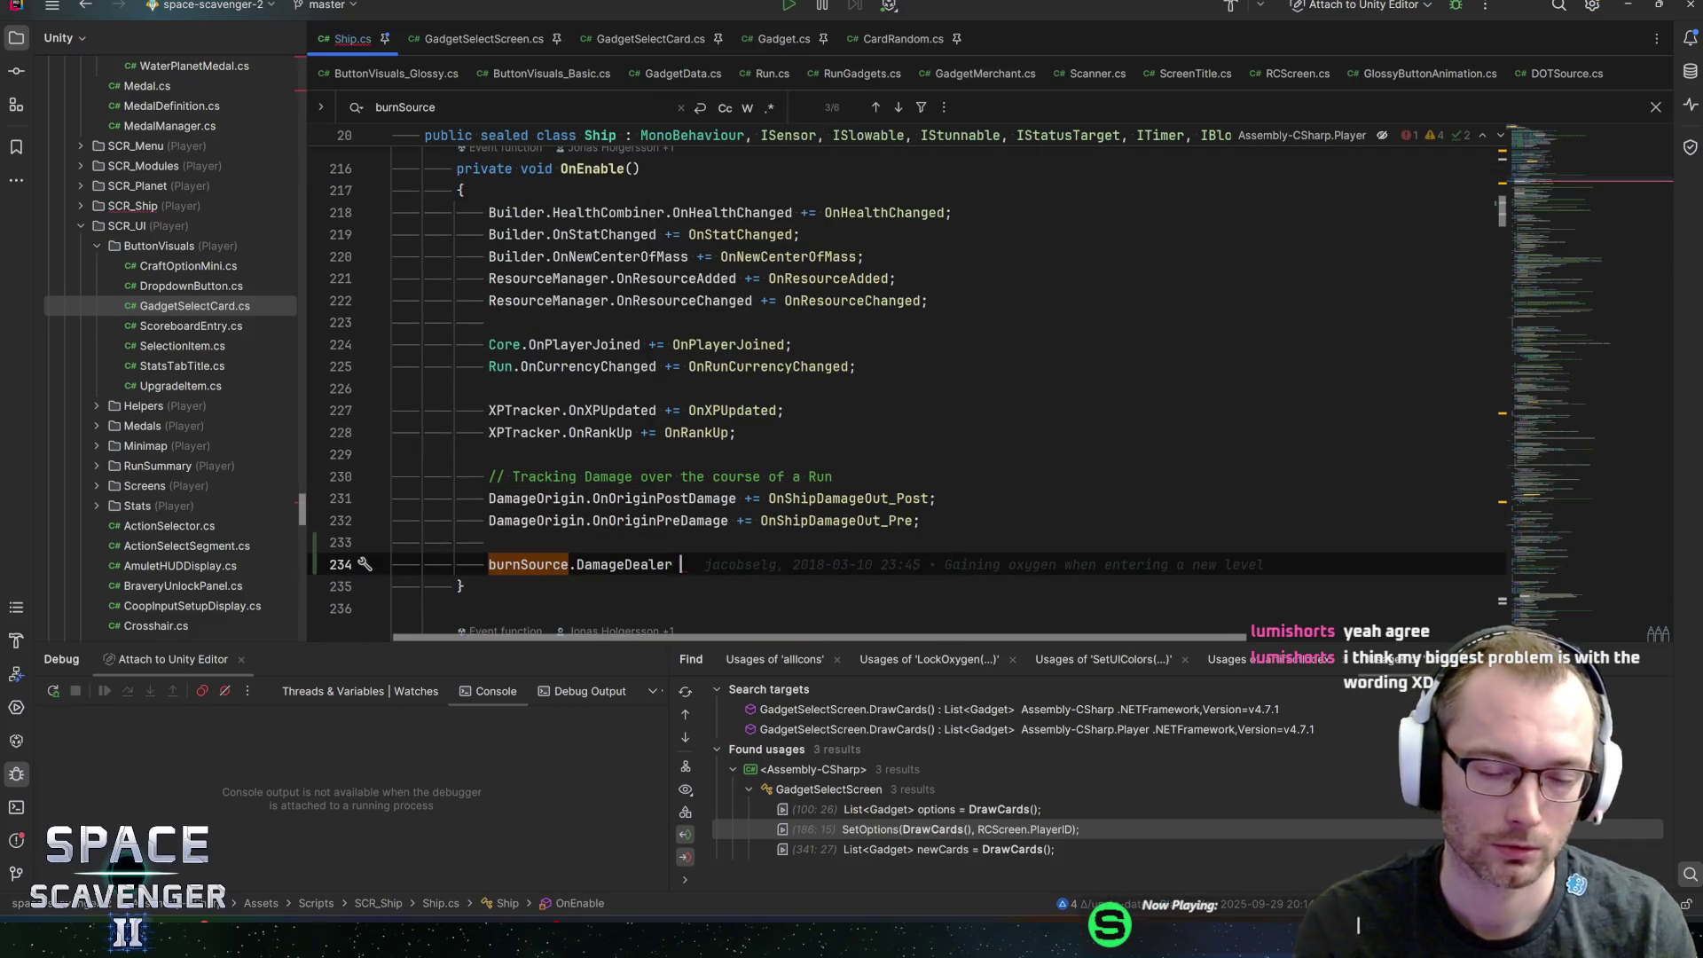
key("BackSpace")
key("BackSpace")
type("=")
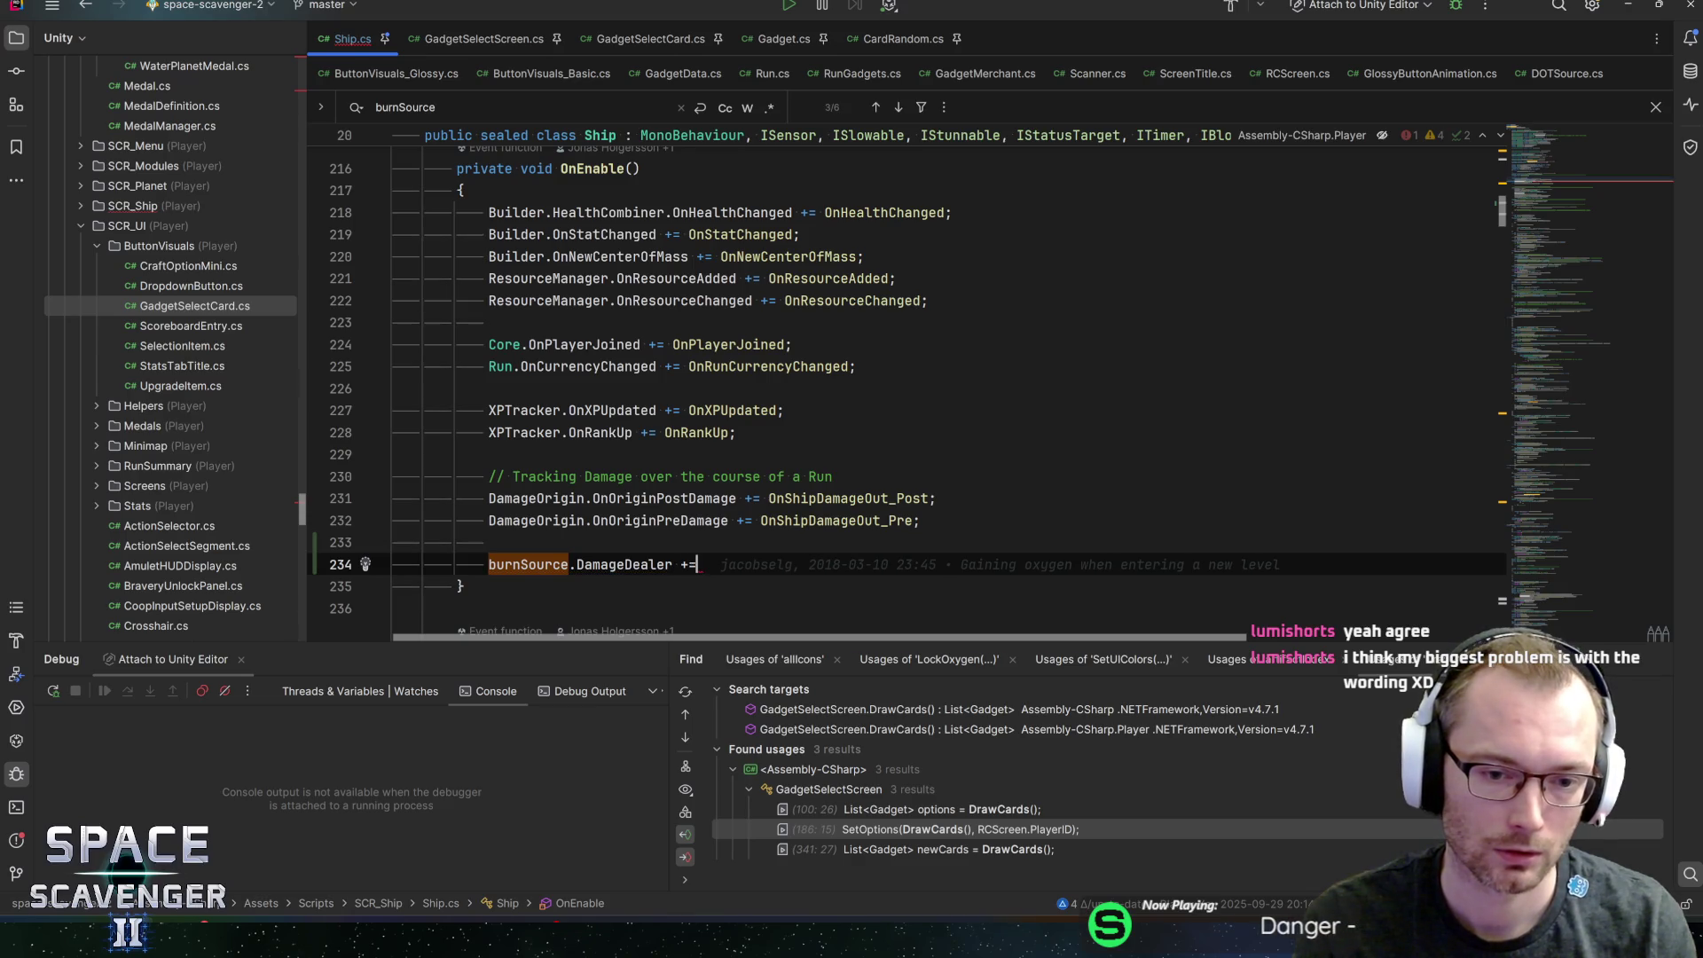
key("BackSpace")
key("BackSpace")
type(".onpre")
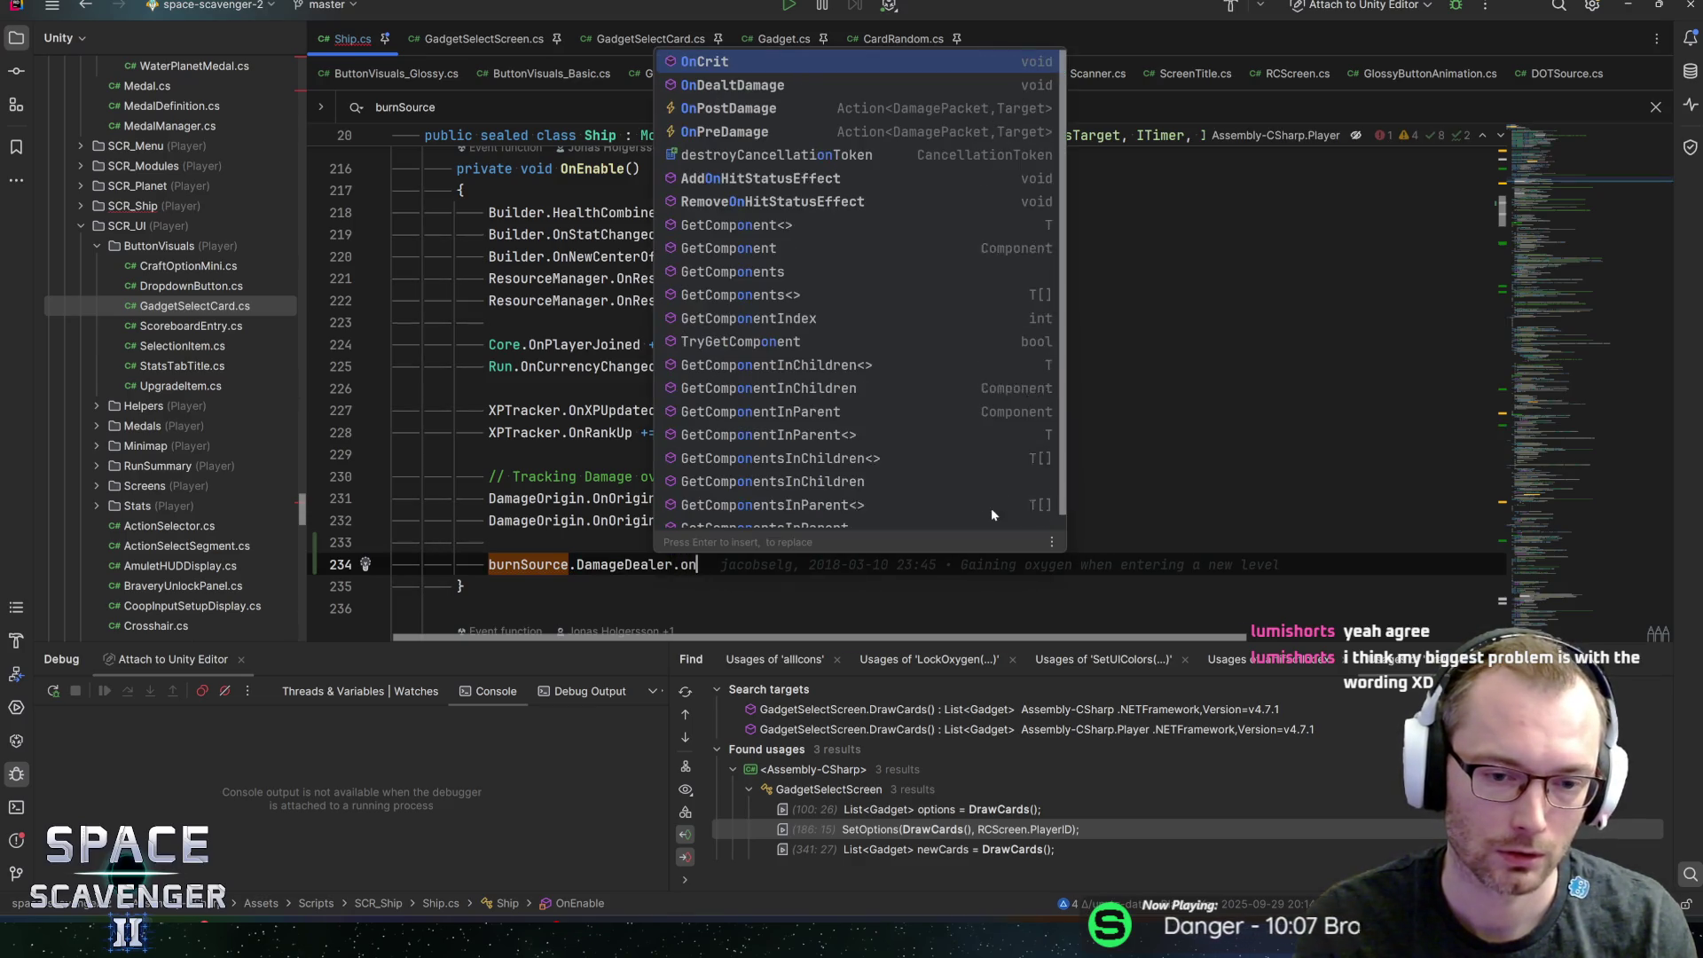
key("Return")
type("+= OnPreBu")
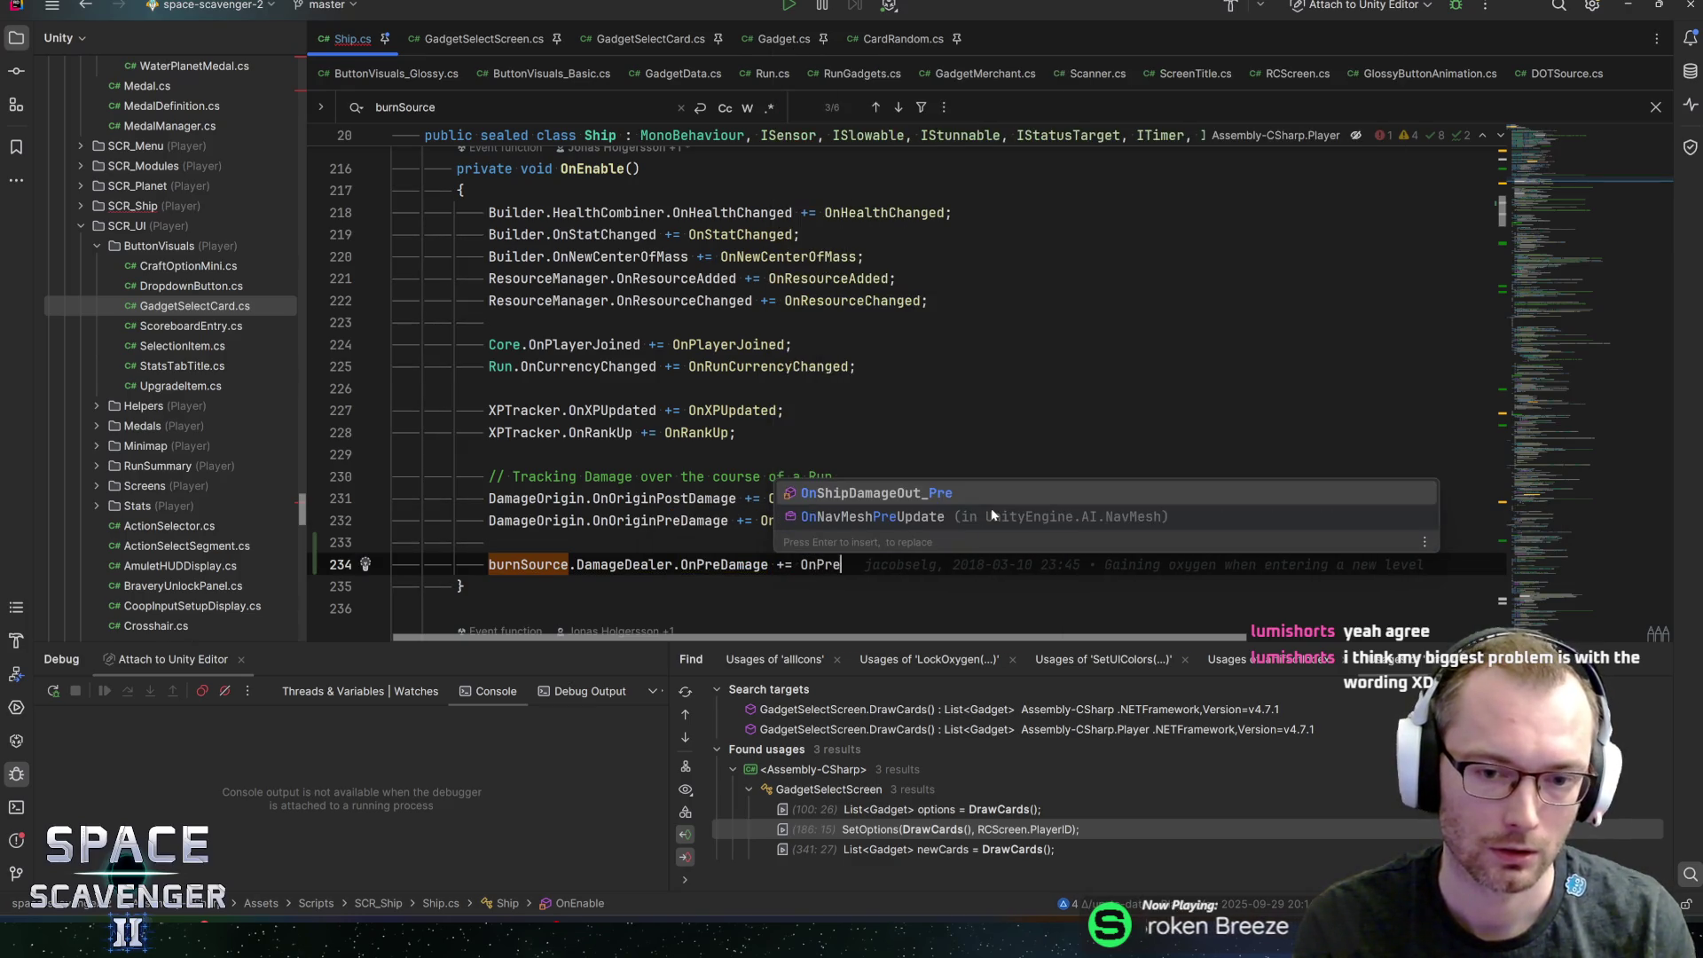
type("rnDamage;")
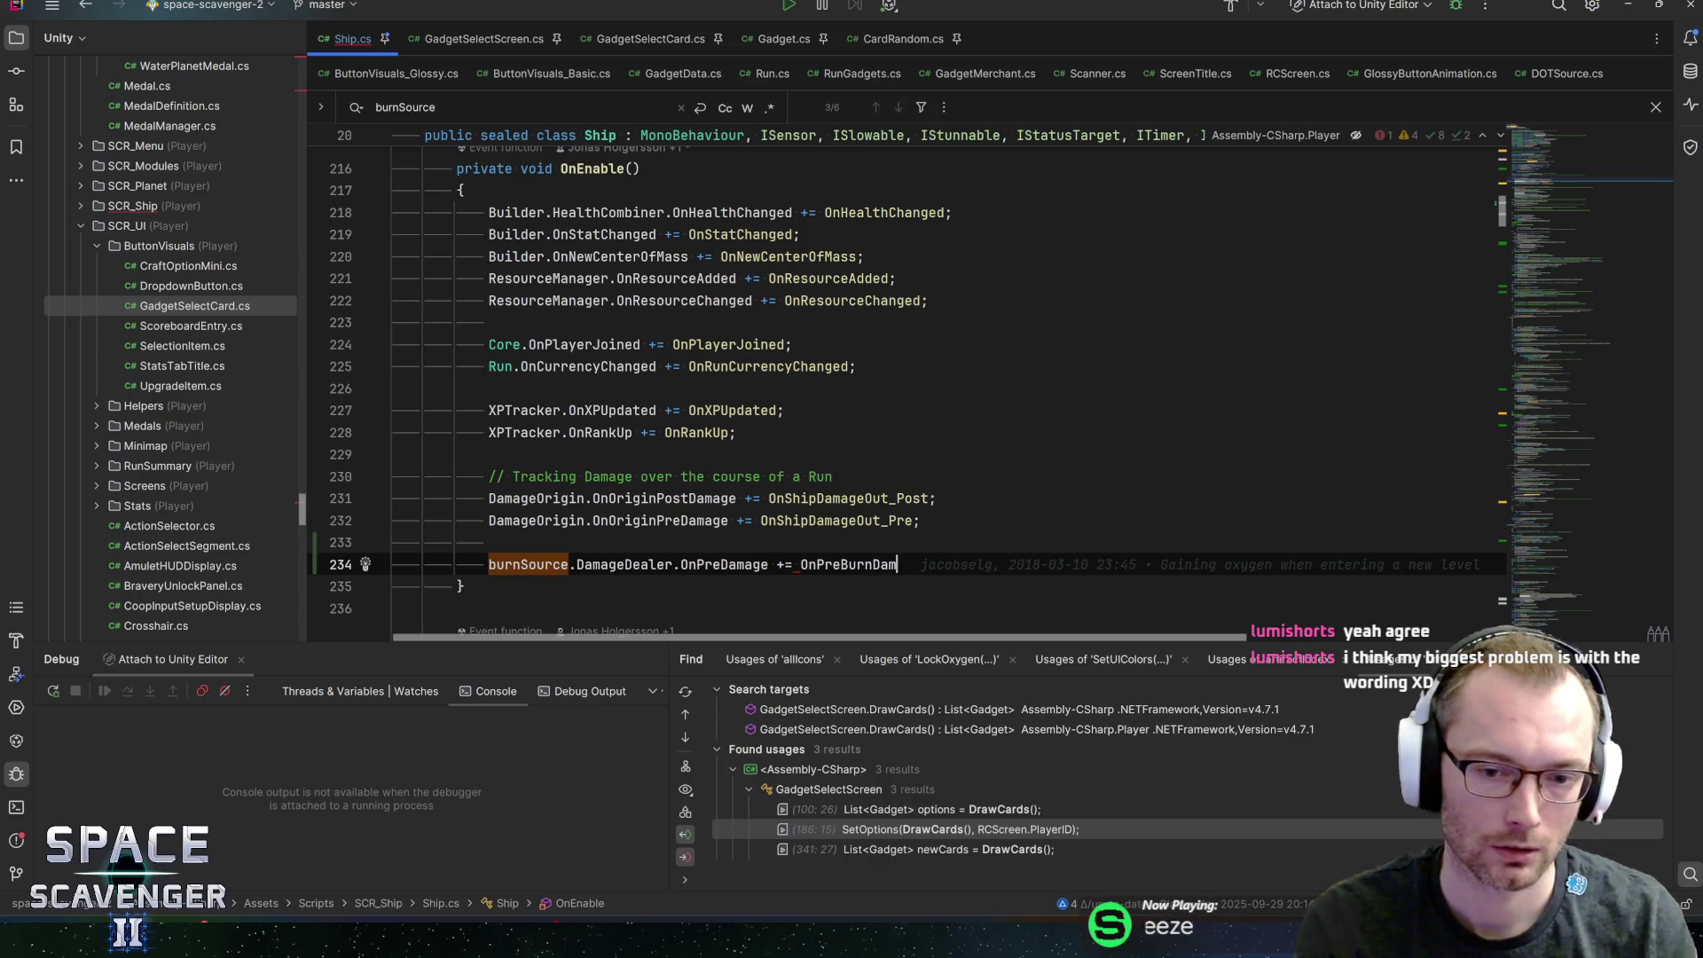
Duplicate the subscription line and move the copy into OnDisable
key("ctrl+d")
scroll(905, 391, "down", 5)
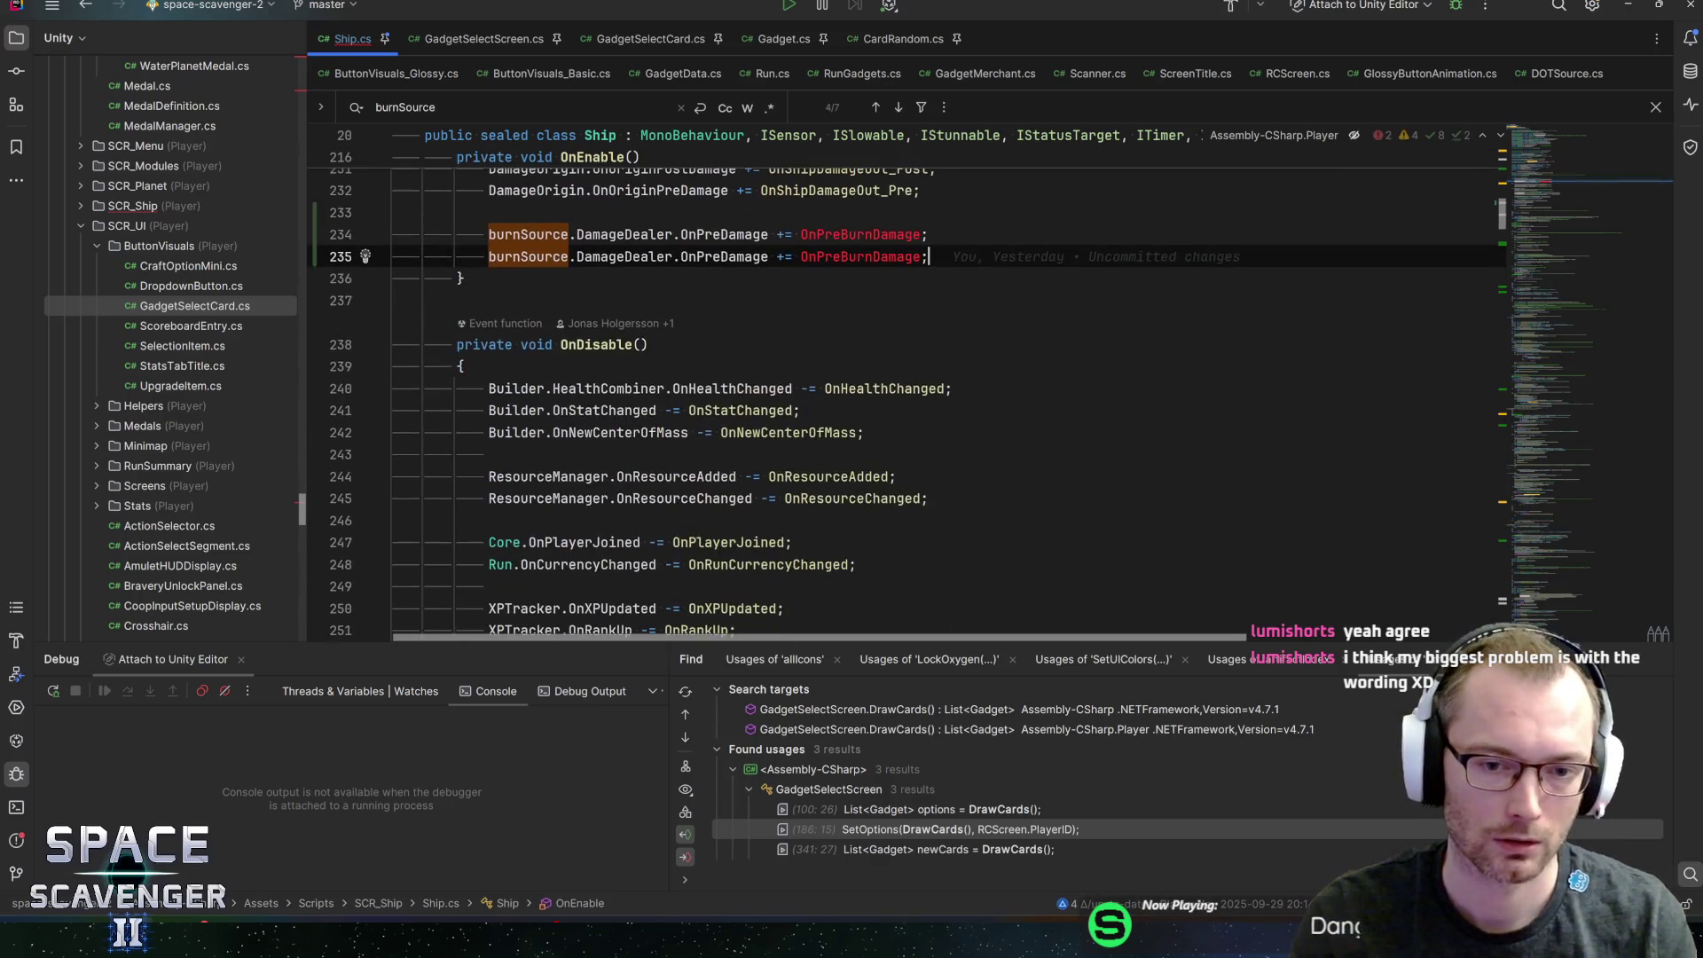
key("alt+shift+Down")
key("alt+shift+Down")
key("alt+shift+Down")
key("alt+shift+Down")
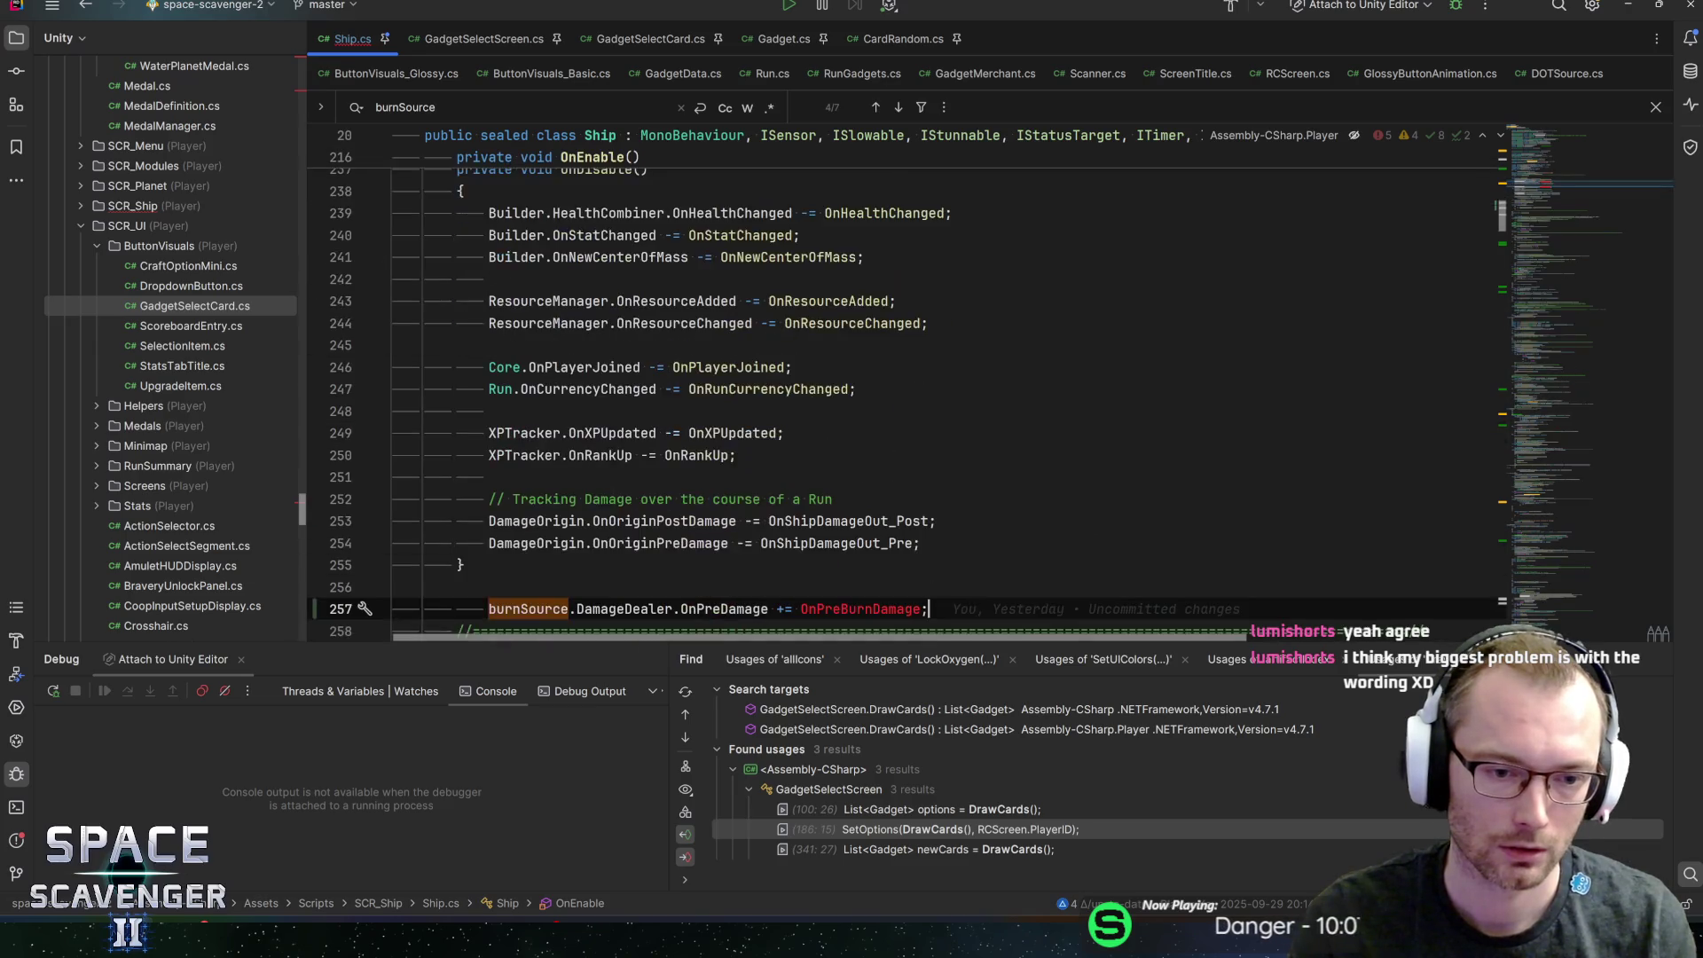
key("Home")
key("Return")
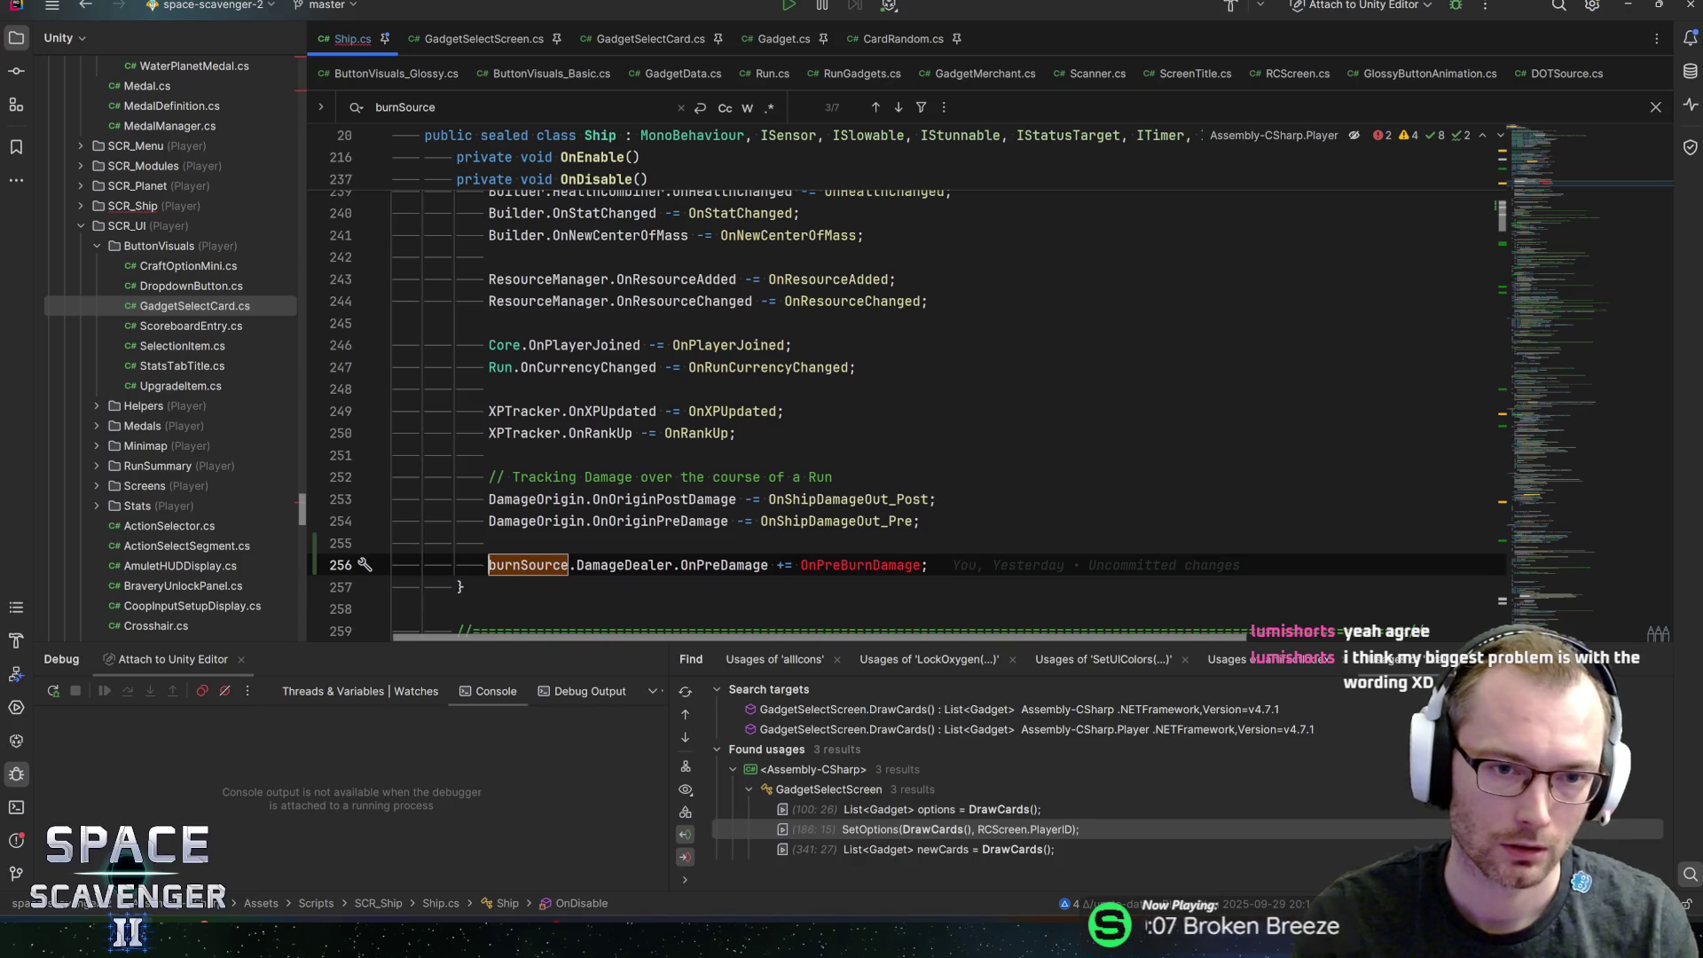
Show the quick fixes for the unresolved OnPreBurnDamage on the OnDisable line
scroll(887, 381, "up", 1)
mouse_move(770, 435)
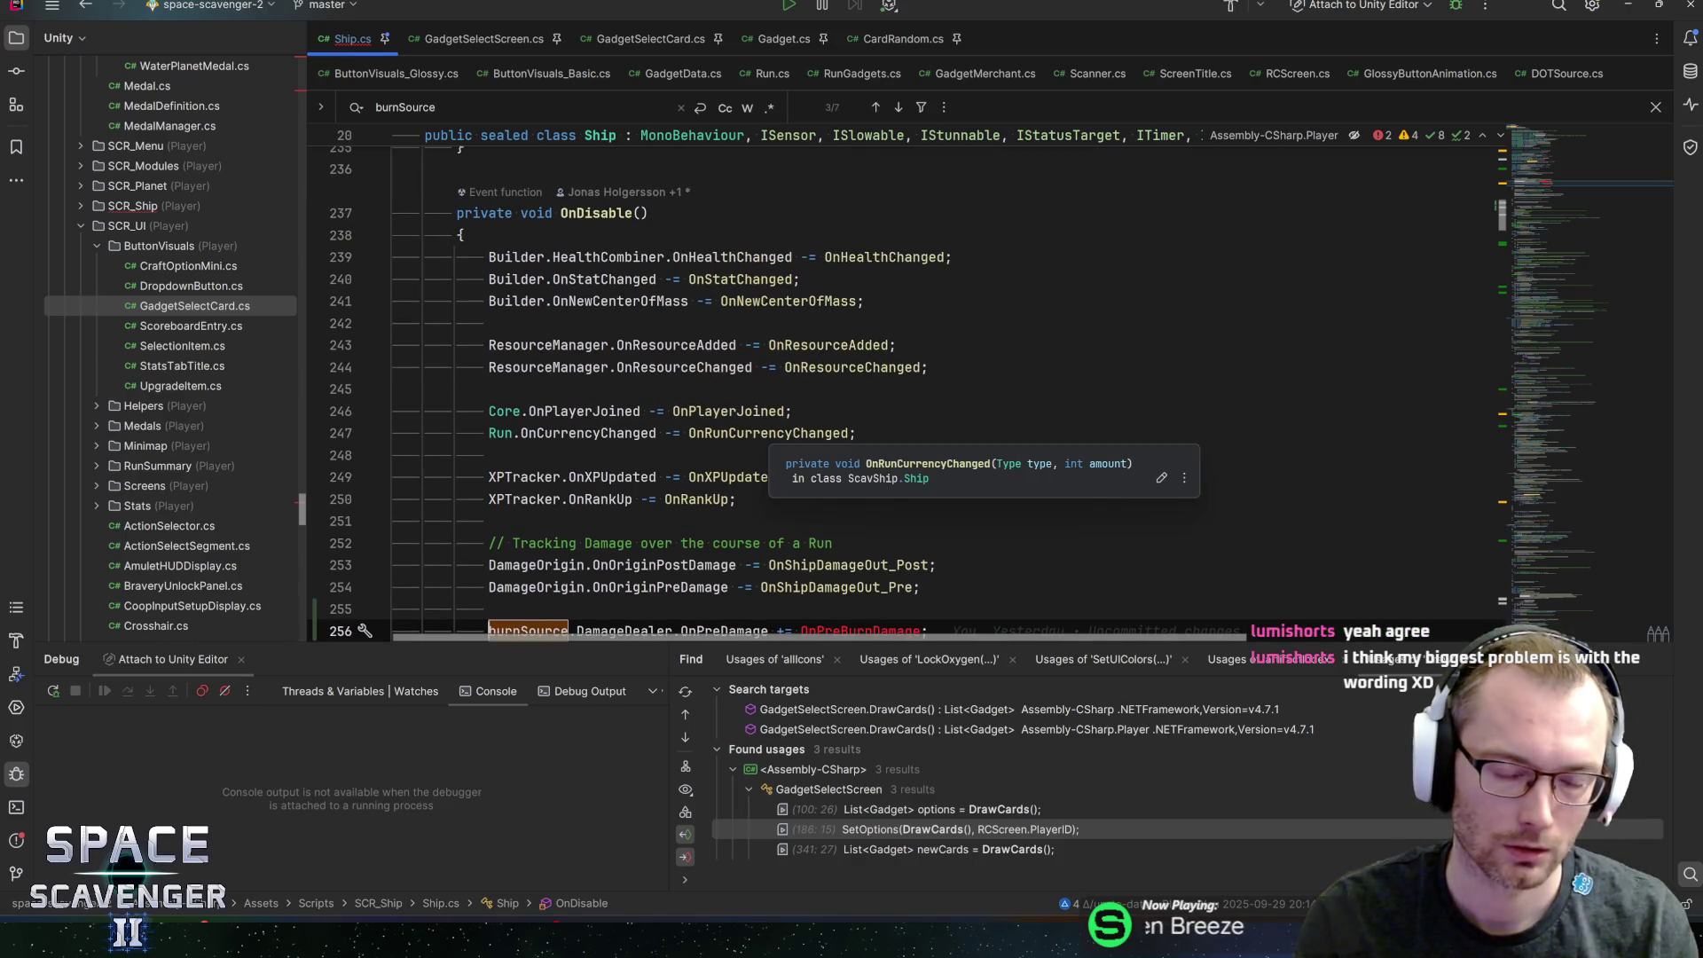
left_click(828, 500)
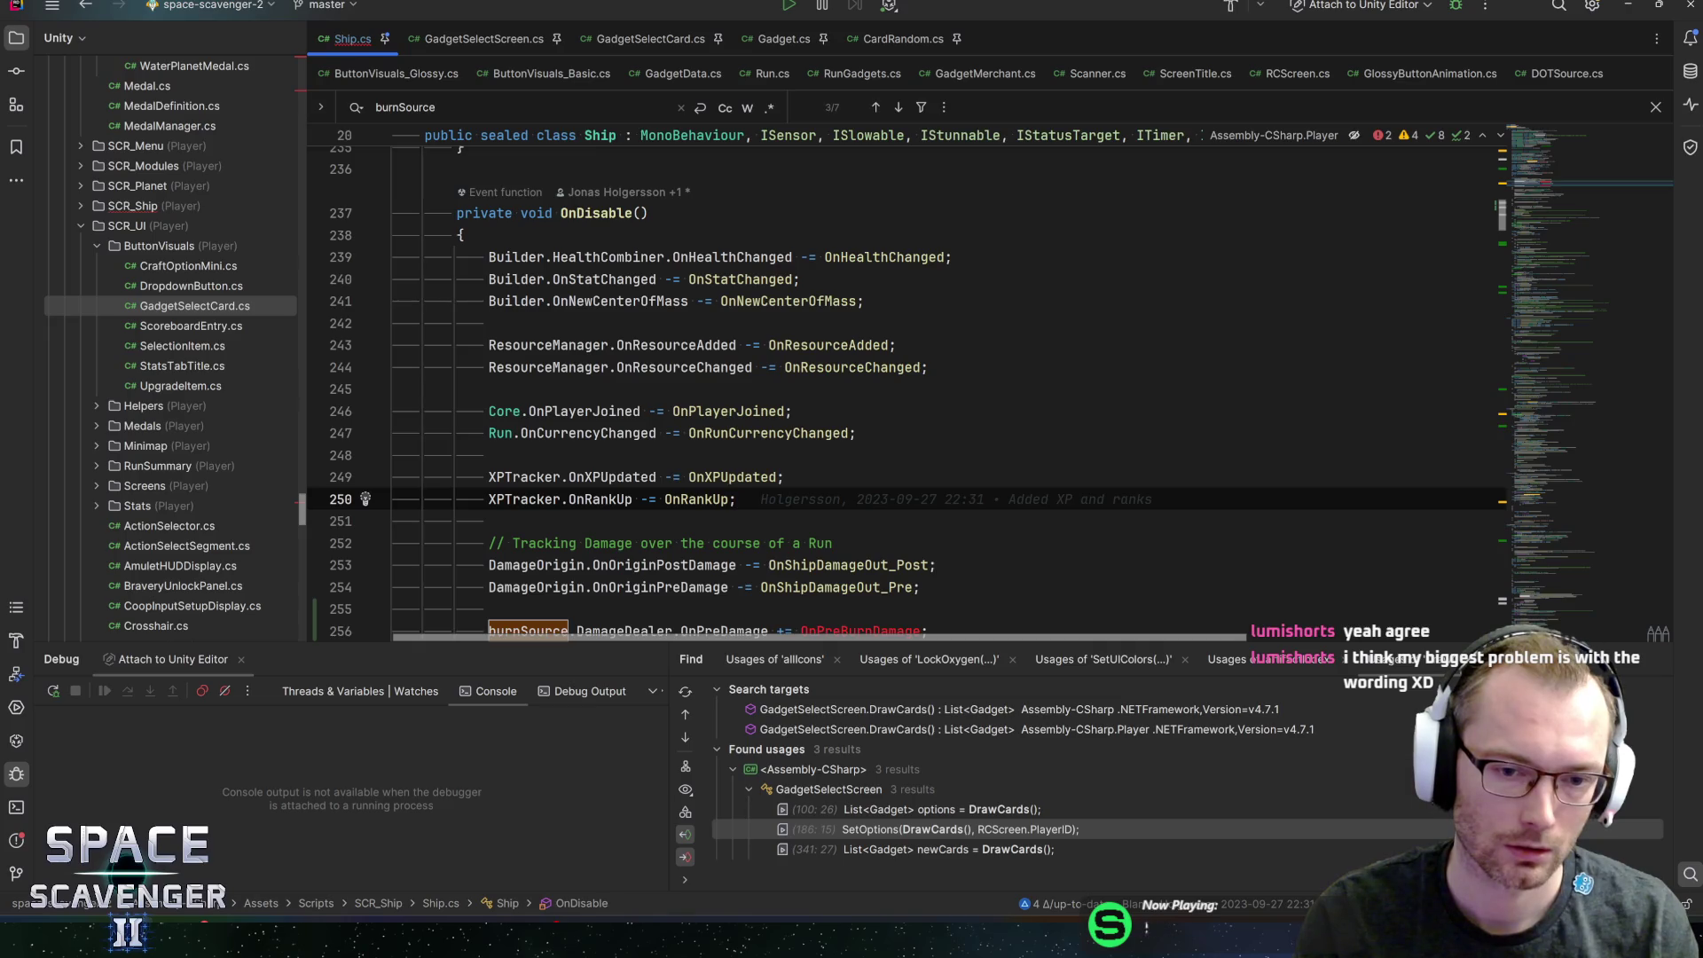
scroll(887, 391, "down", 1)
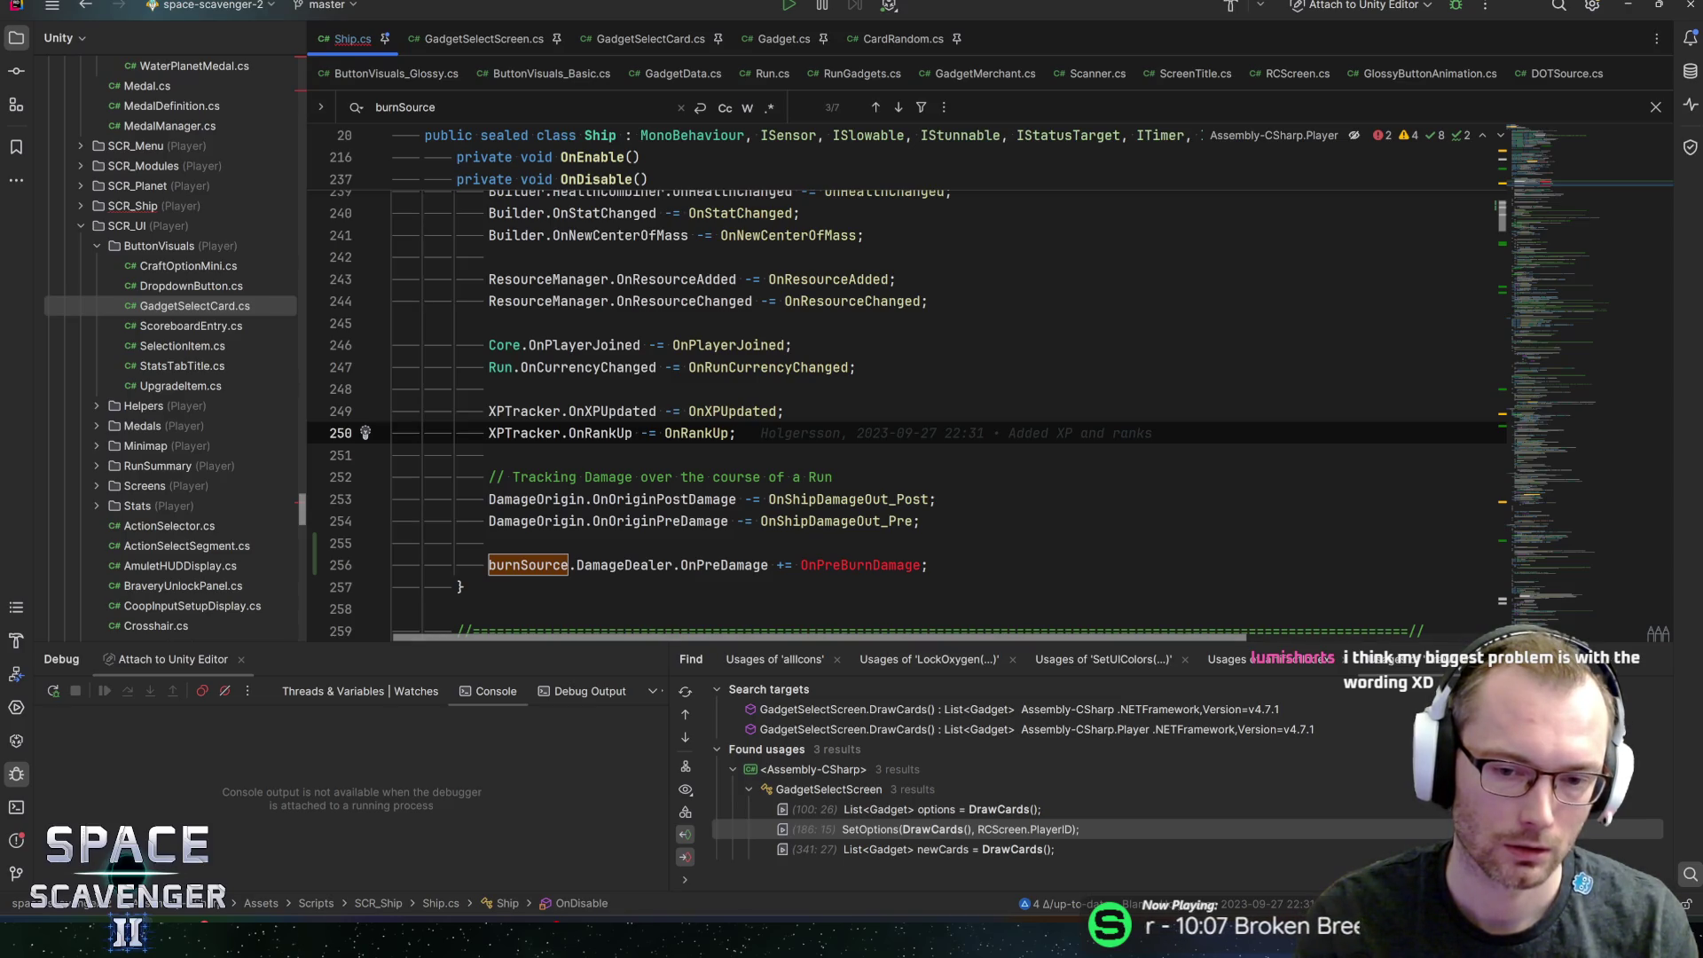
left_click(928, 565)
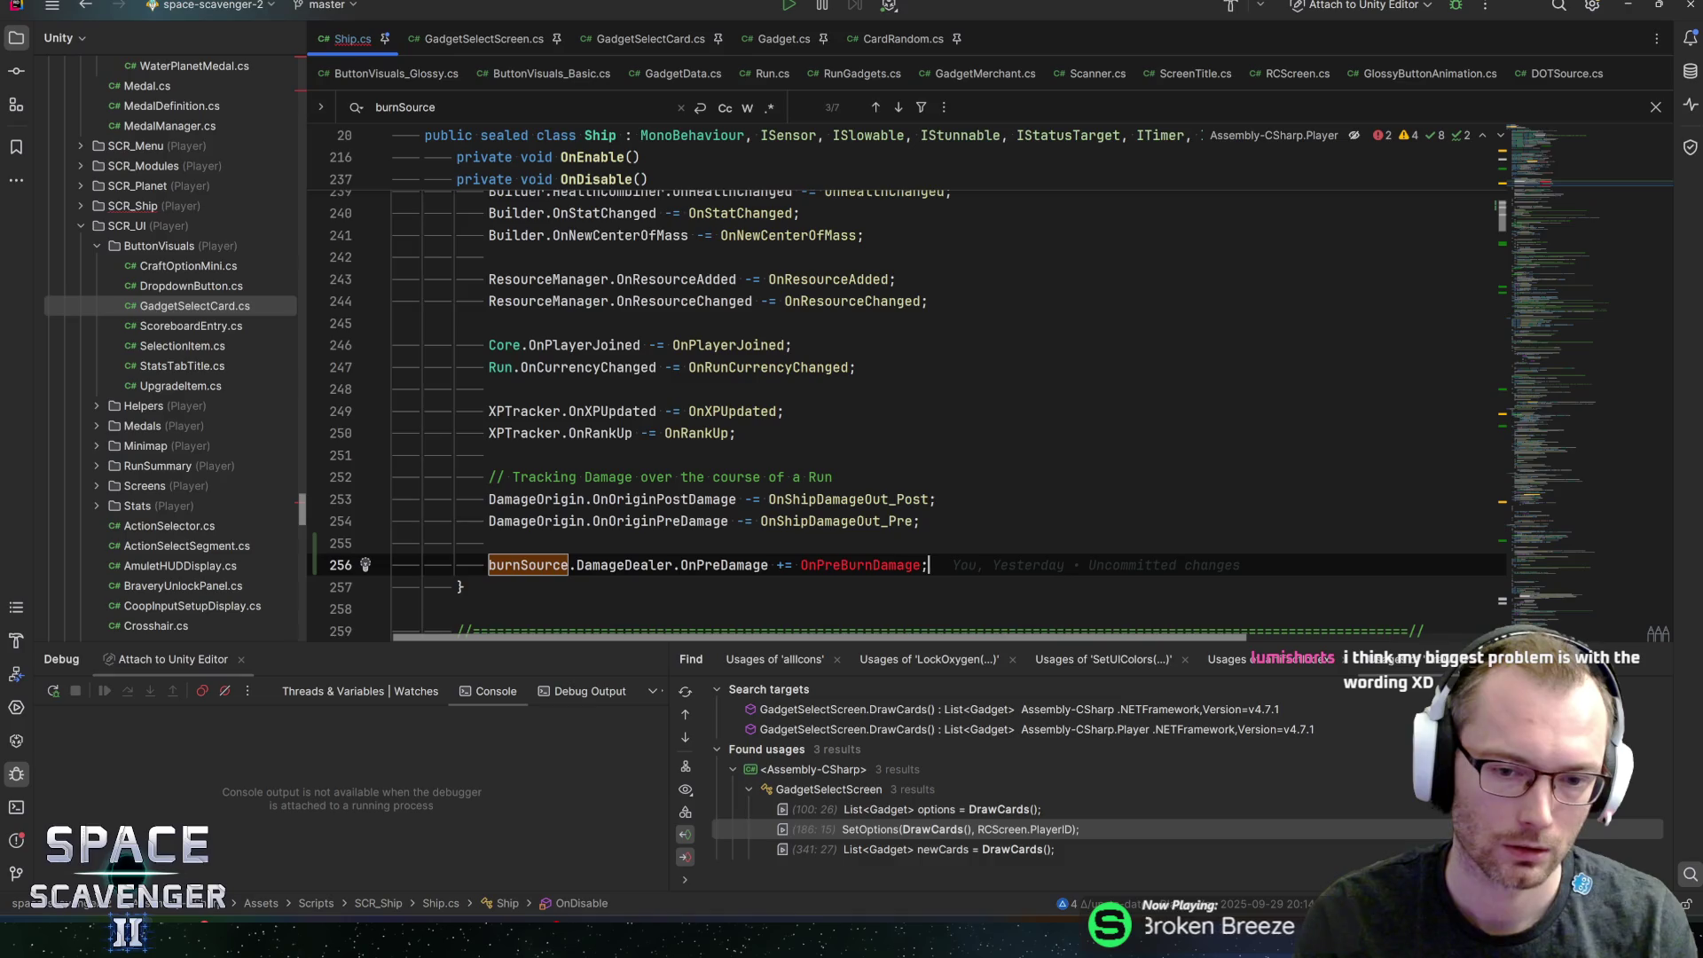
key("alt+Return")
key("Down")
key("Down")
key("Down")
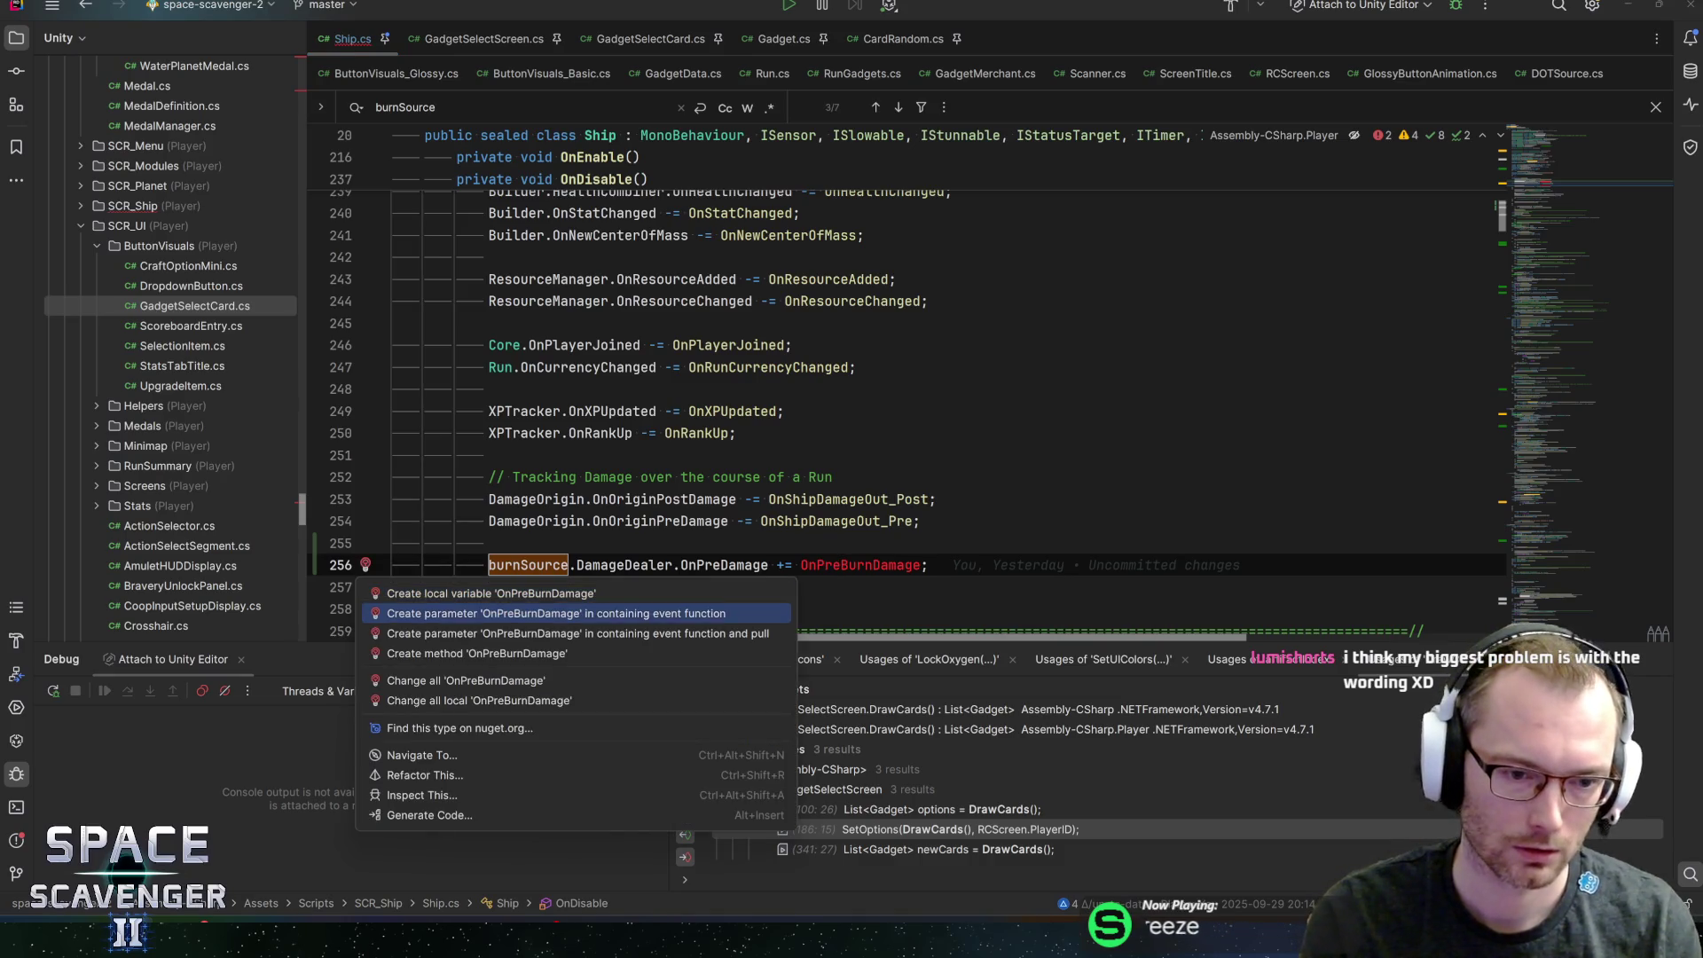
Generate the OnPreBurnDamage handler after OnShipDamageOut_Pre and delete its placeholder throw
key("Return")
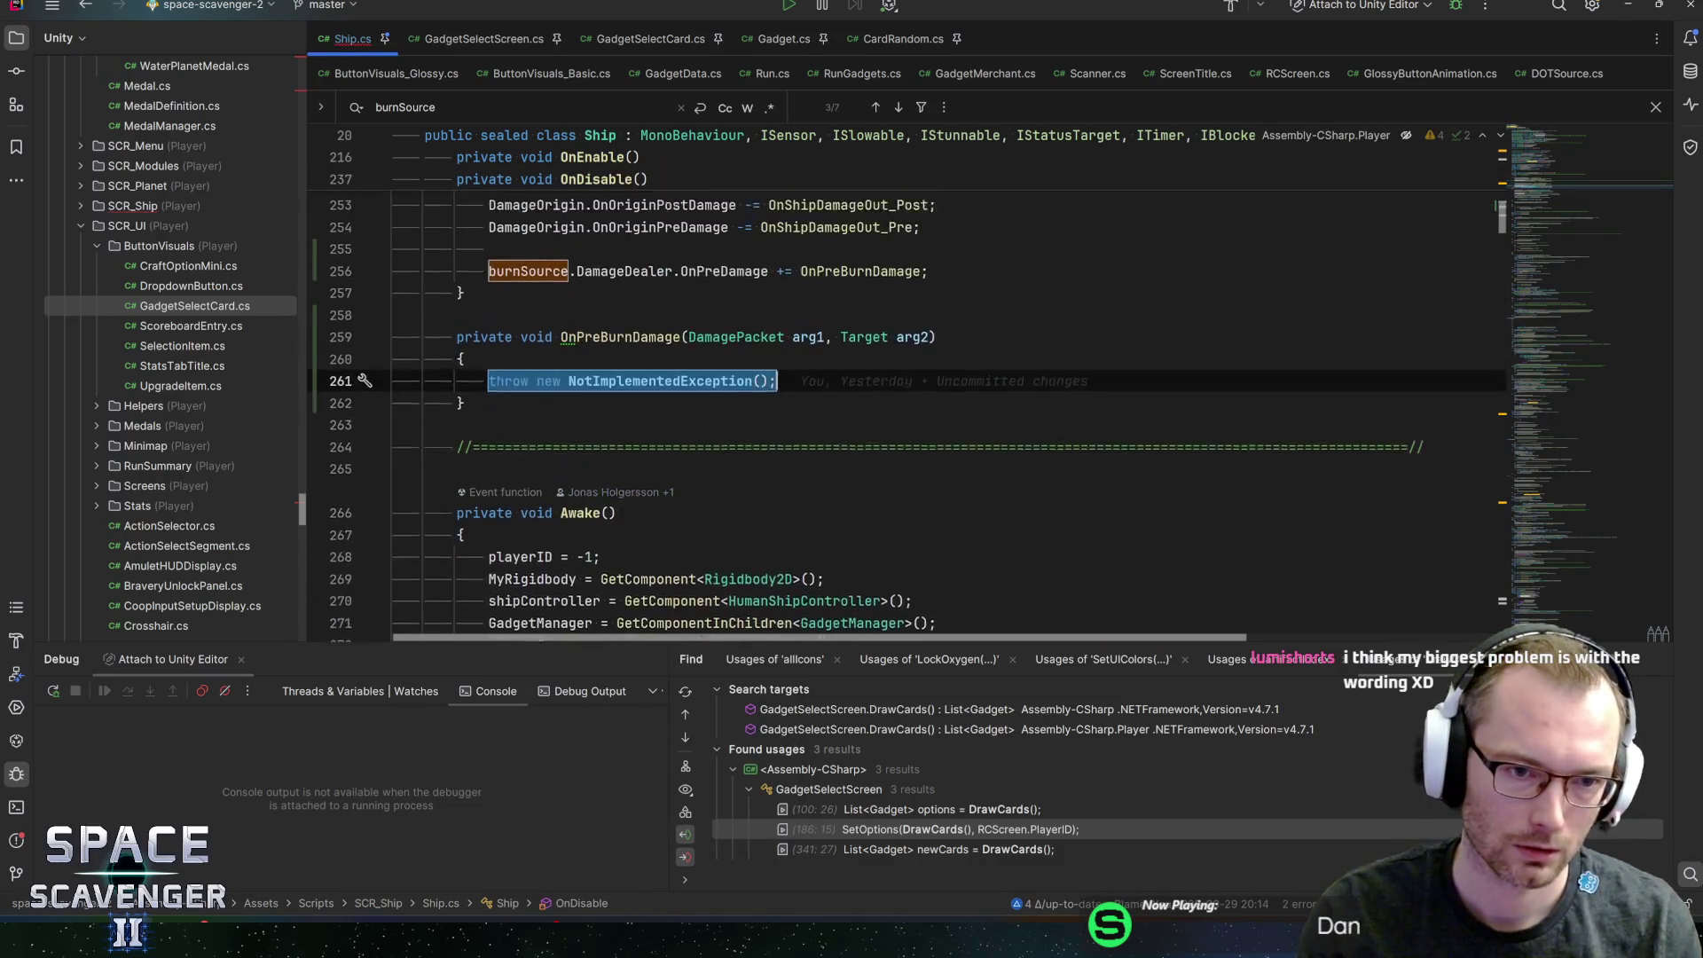
key("ctrl+z")
key("ctrl+z")
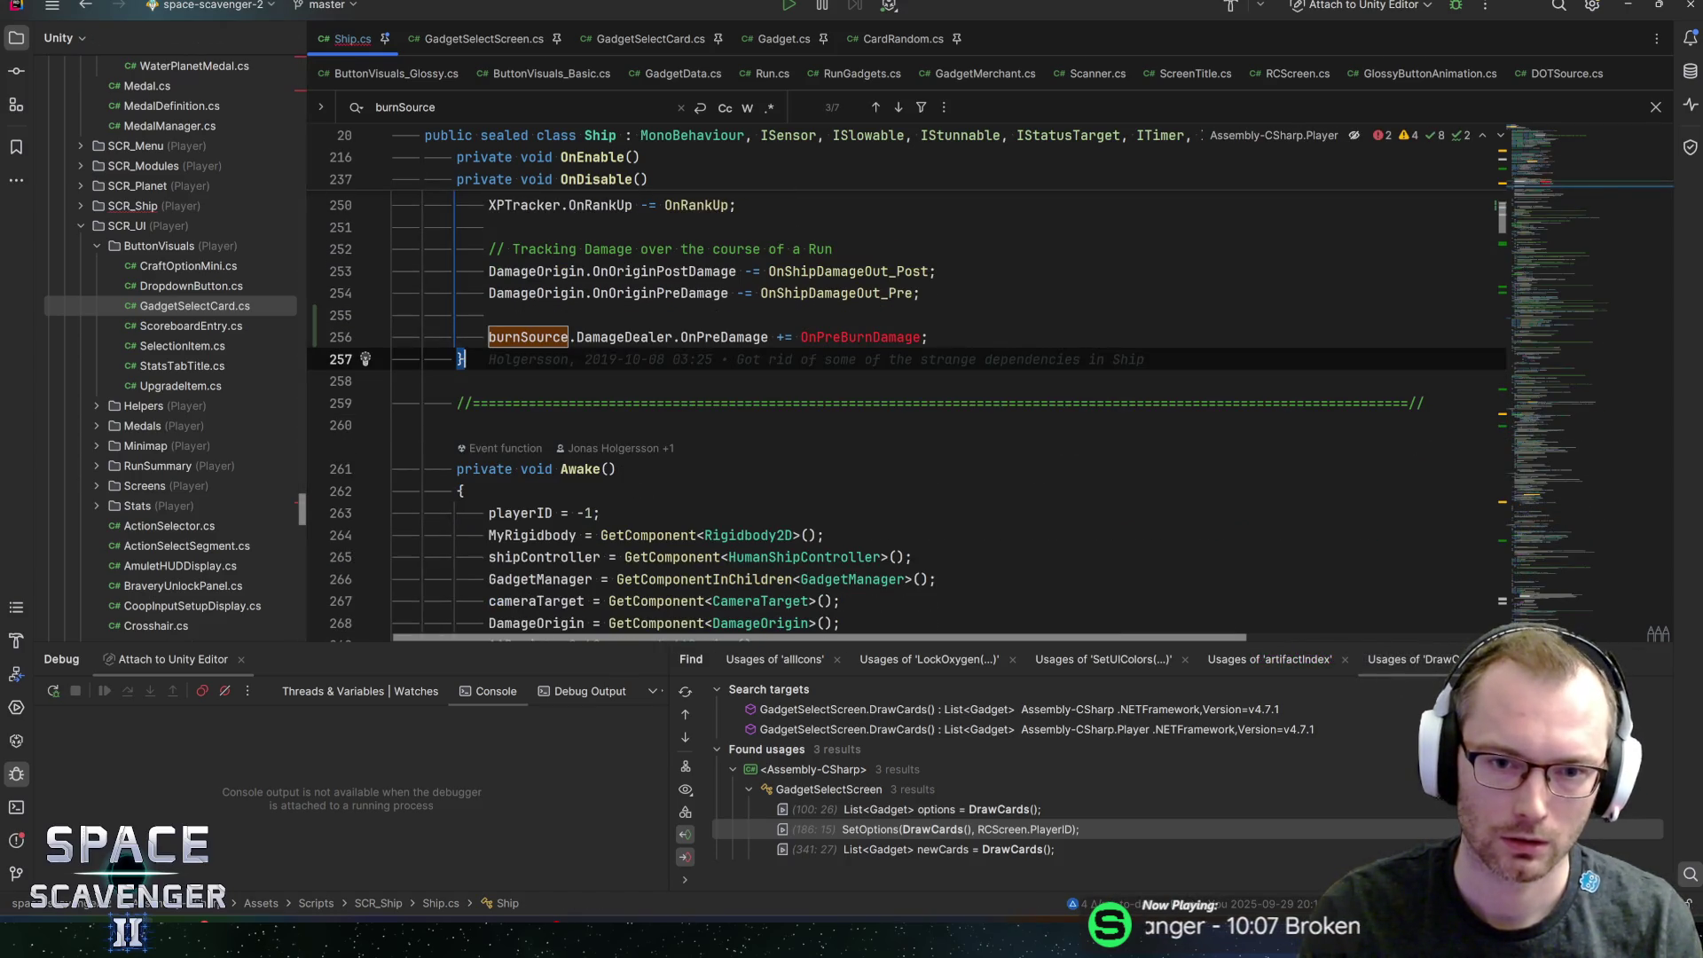
key("ctrl+b")
left_click(464, 418)
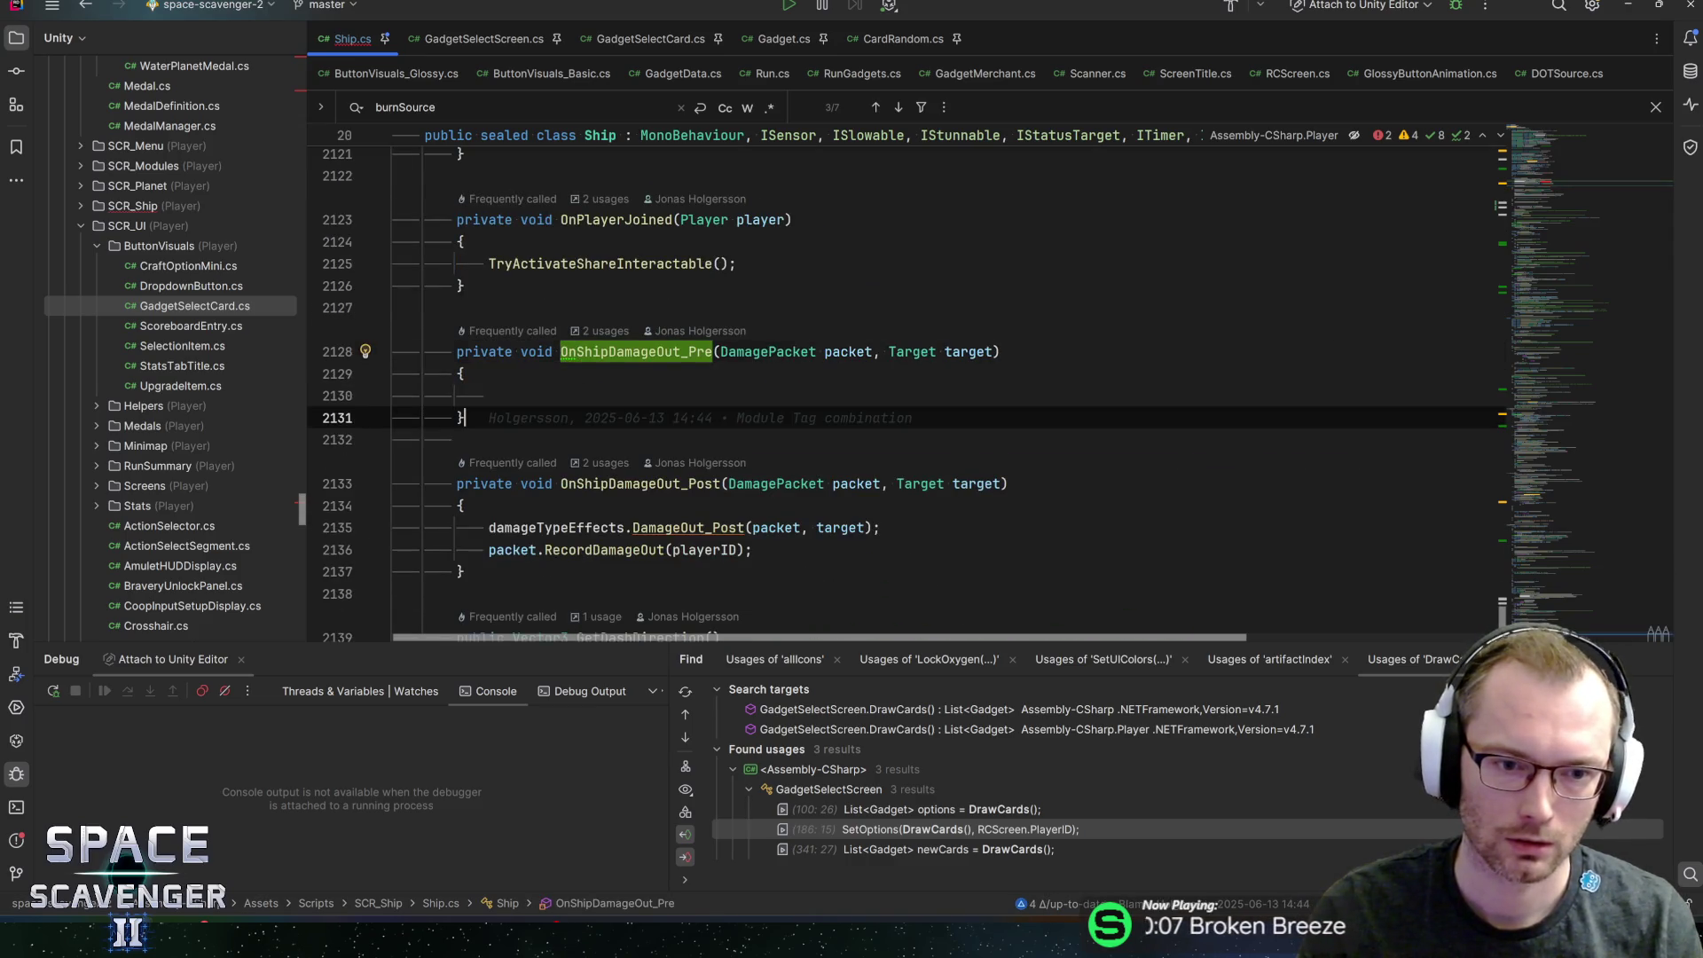
scroll(464, 418, "down", 3)
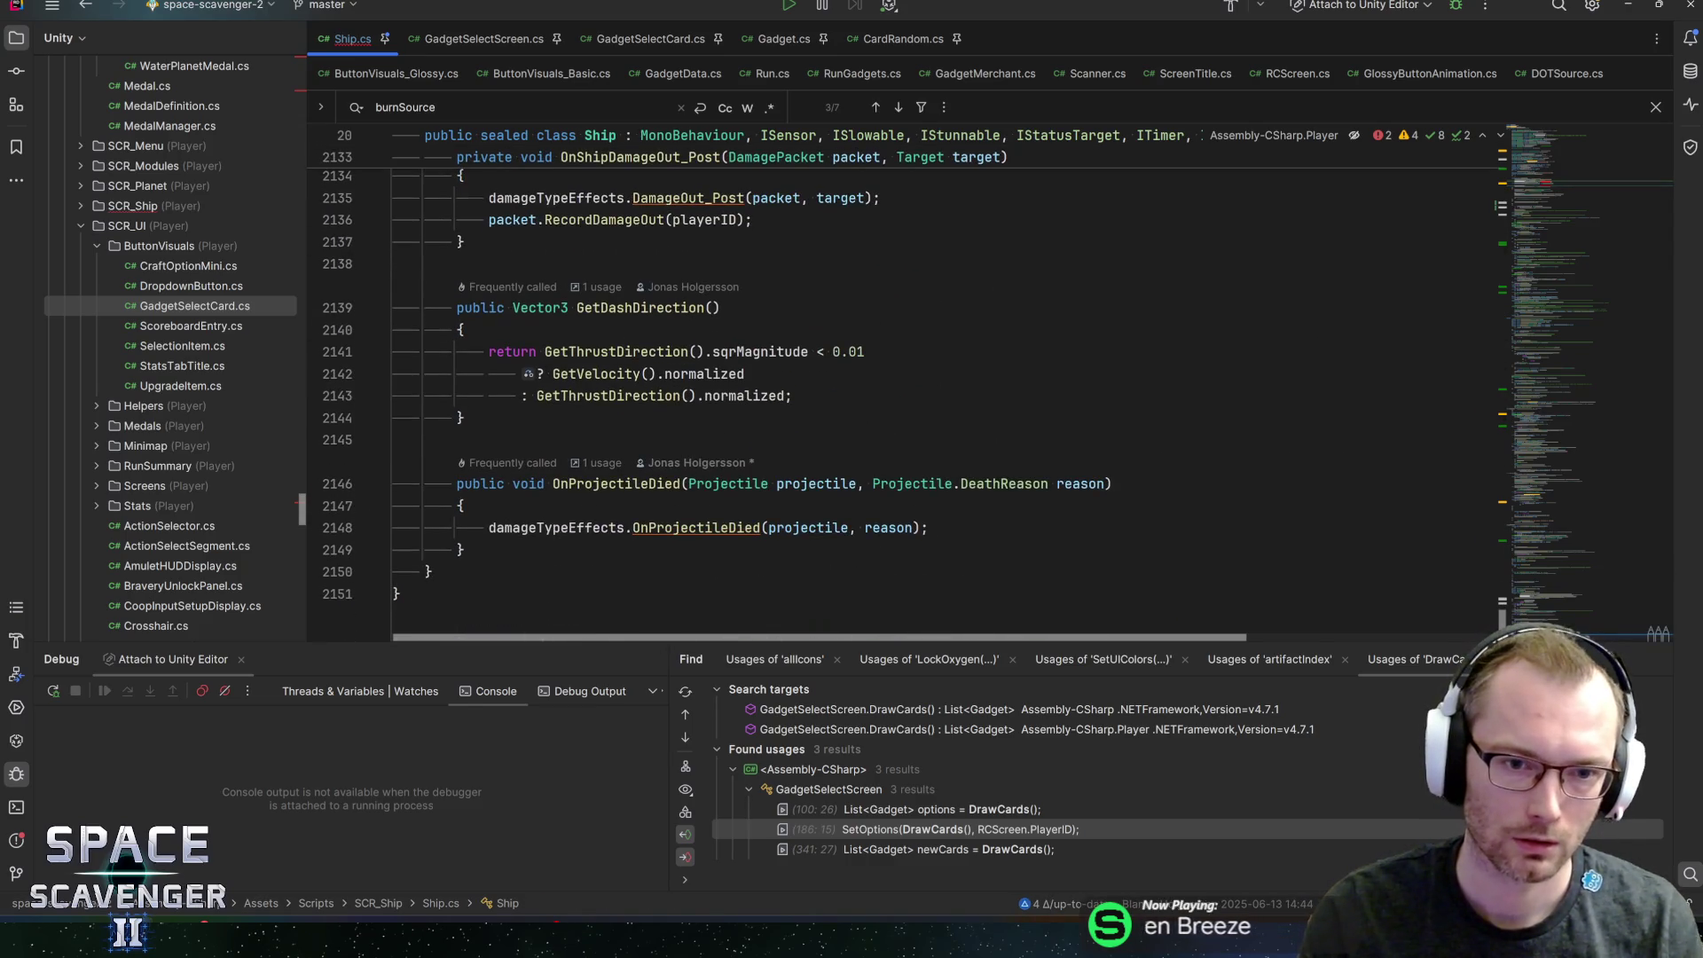
key("ctrl+v")
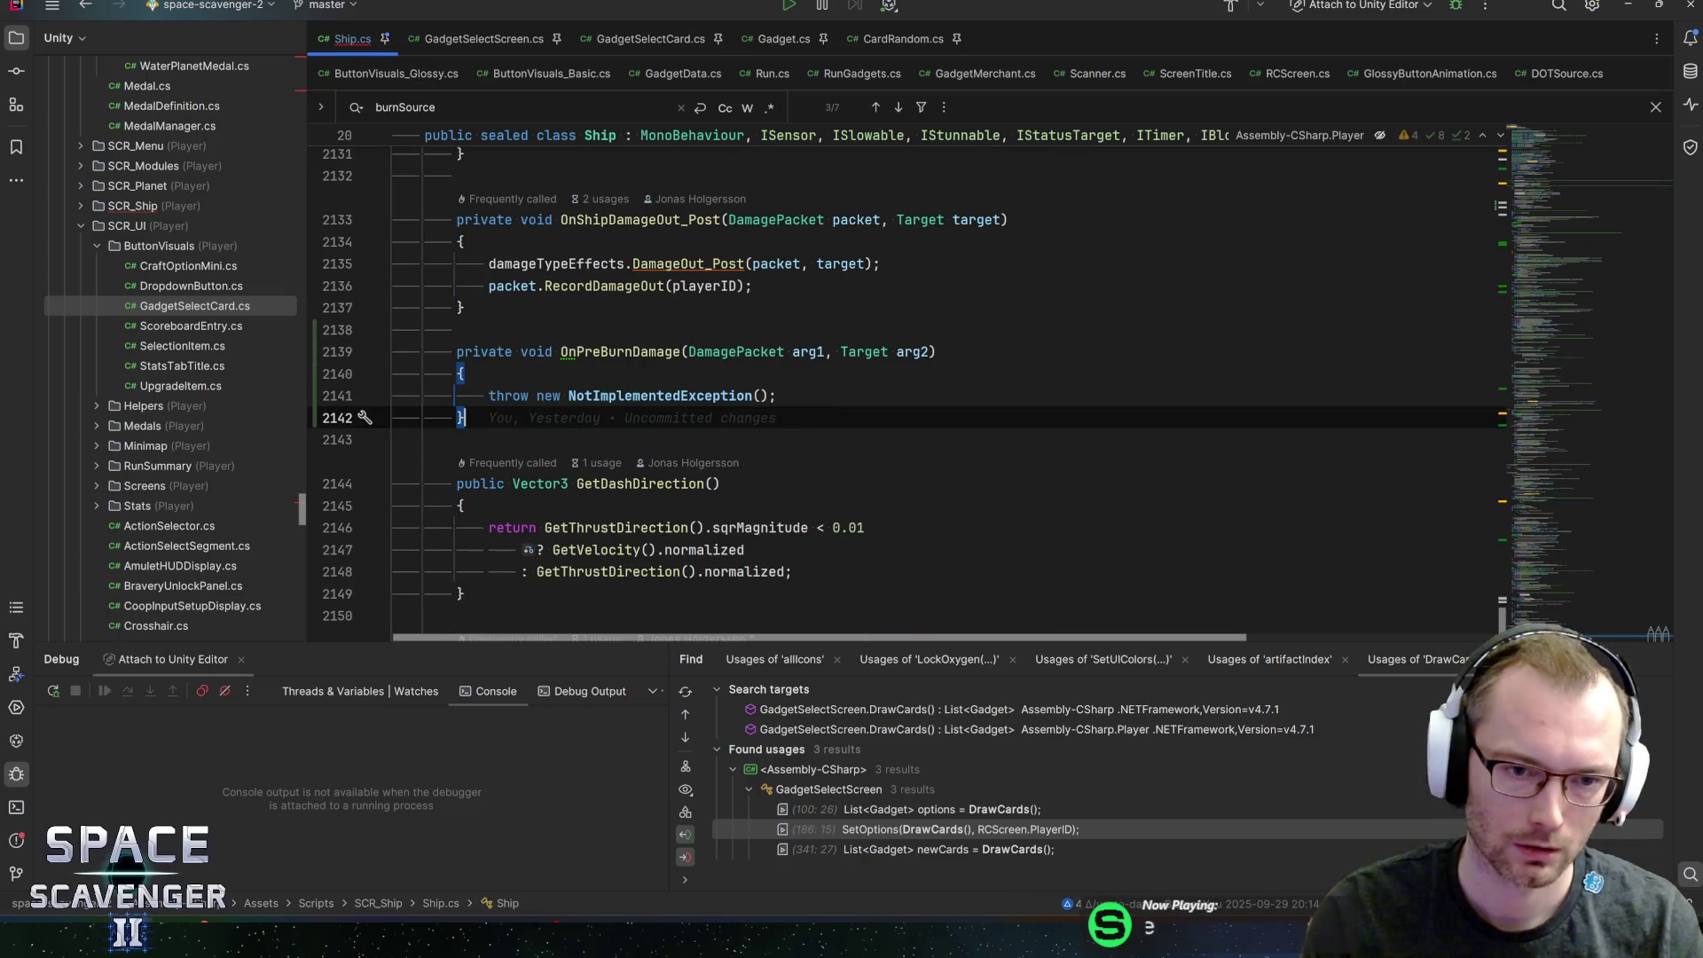
key("Up")
key("ctrl+w")
key("ctrl+w")
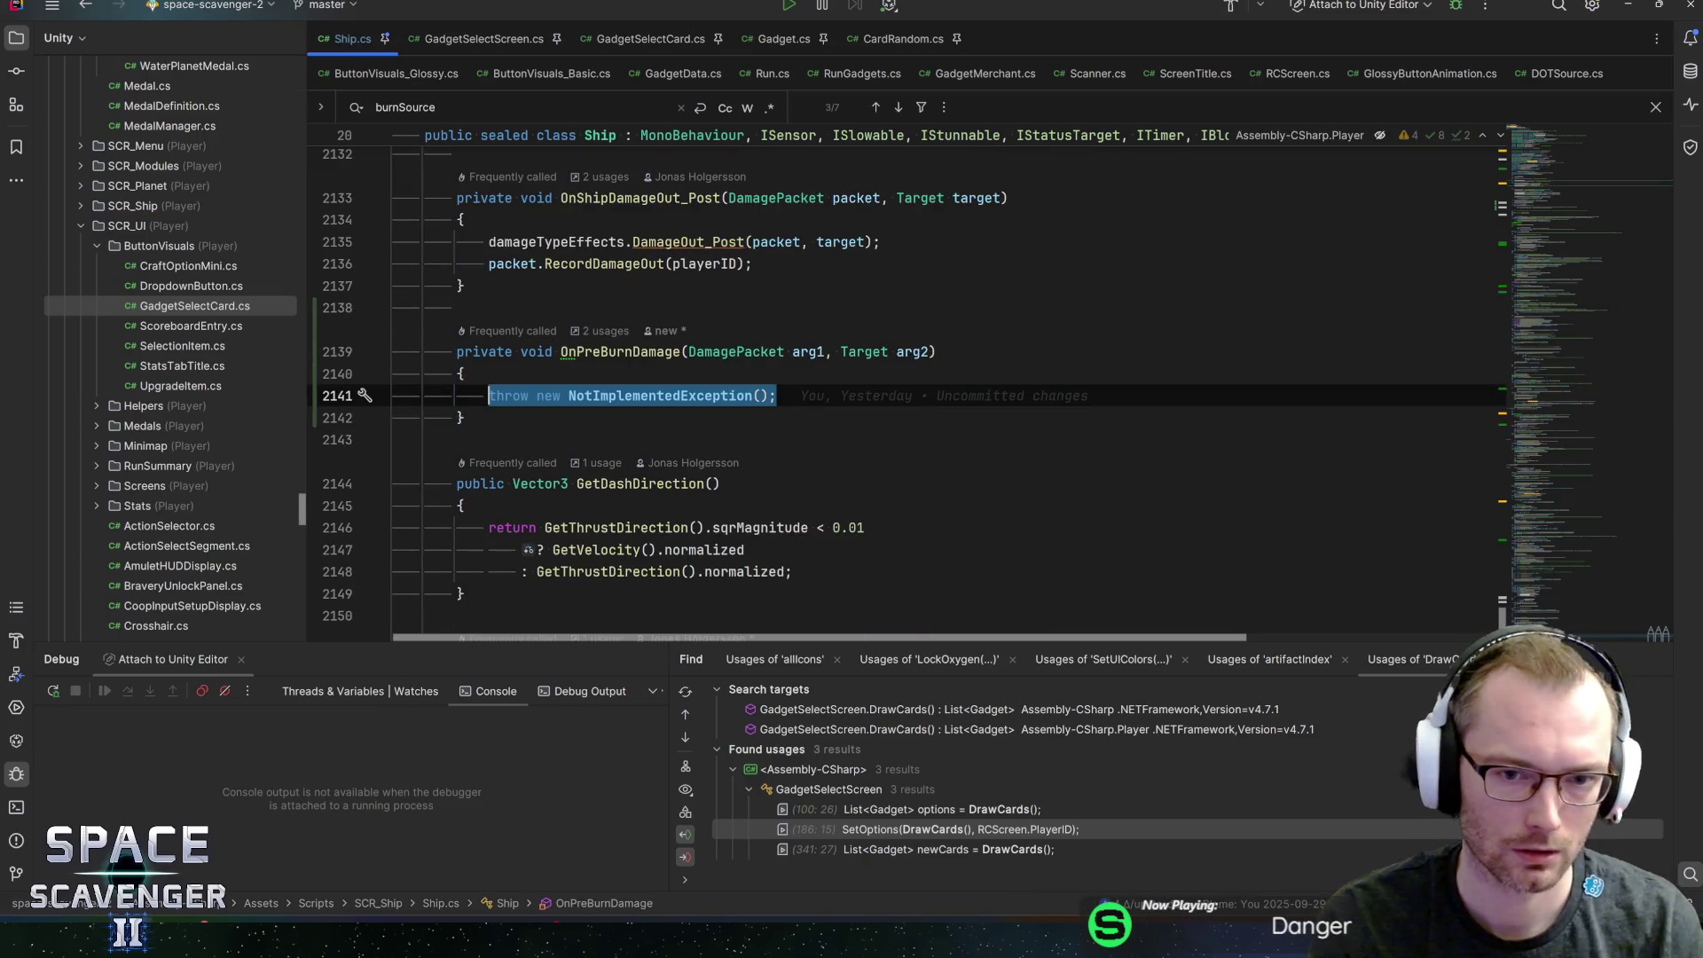
key("BackSpace")
Rename the handler's parameters to packet and target
left_click(809, 351)
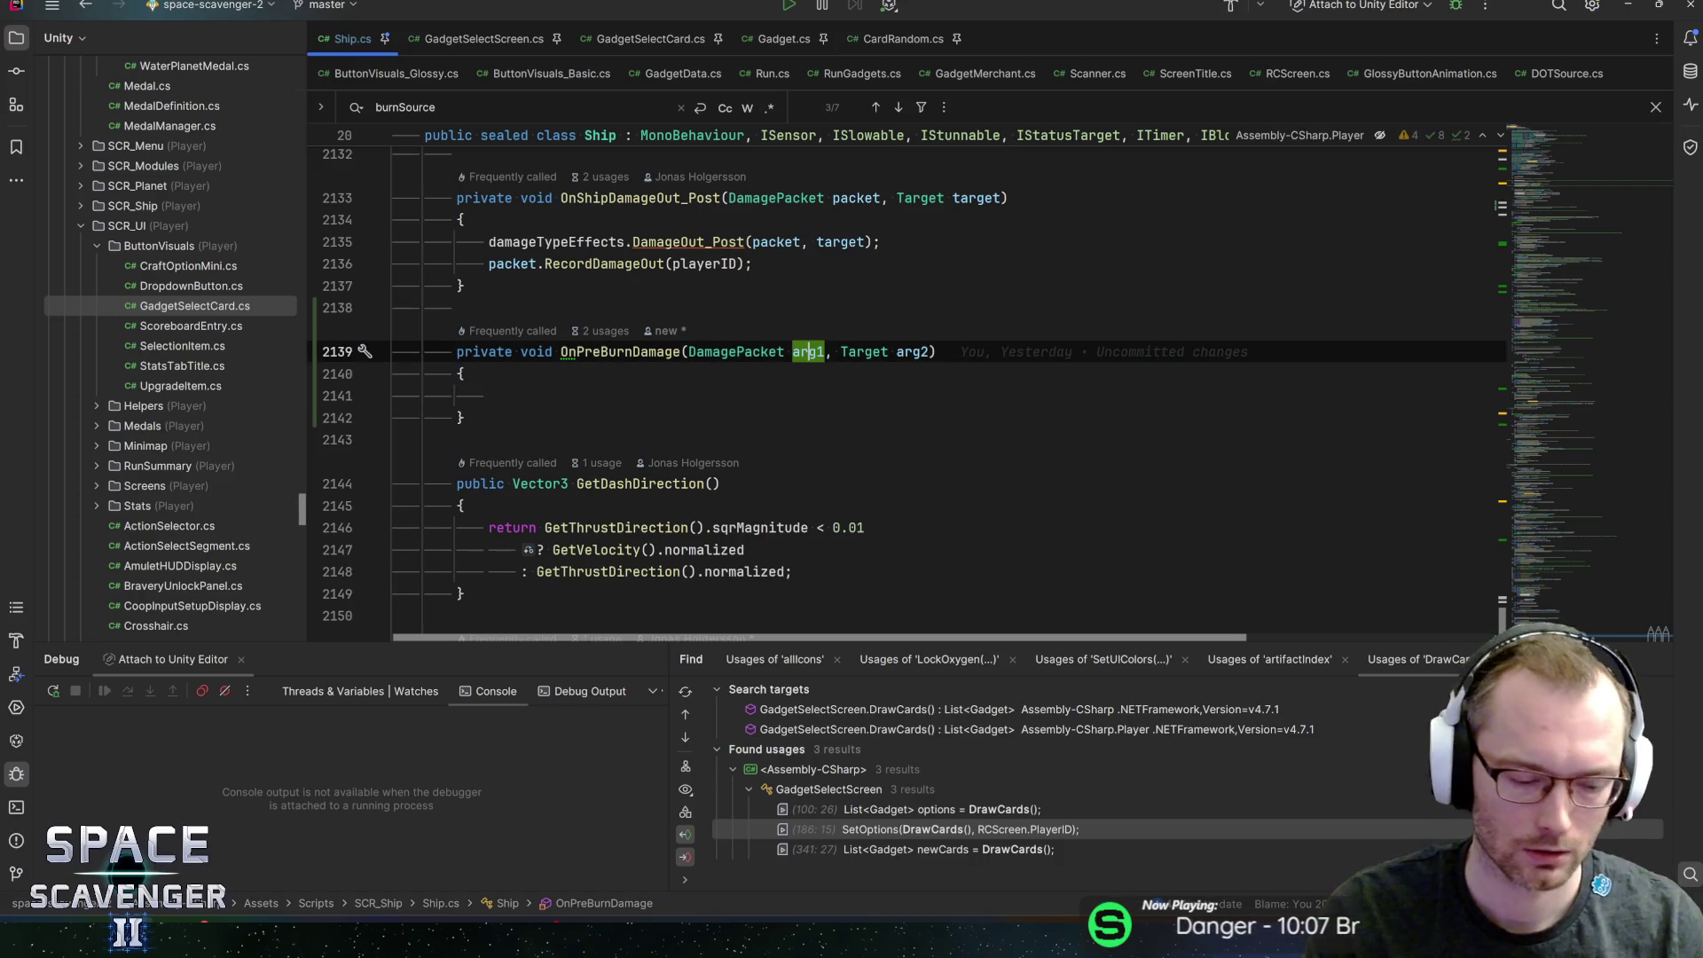
key("ctrl+r")
type("r")
type("packet")
key("Tab")
type("target")
key("Return")
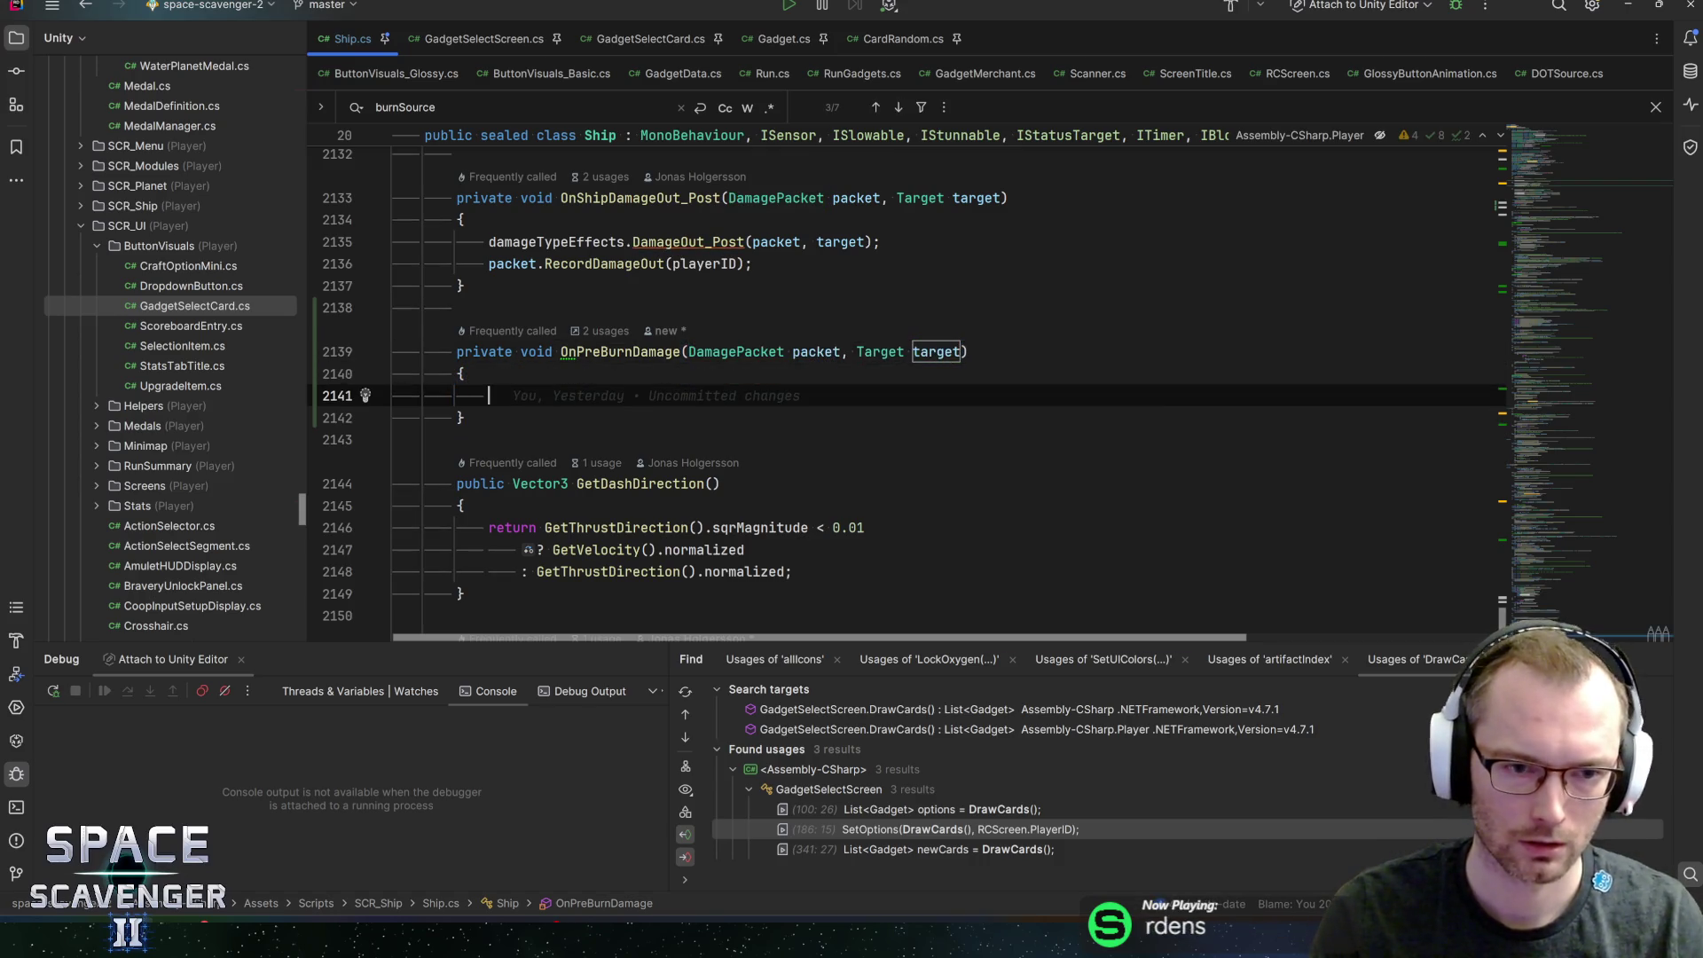
Write packet.InsertMultiplier(new DamageMultiplier(0f)); in the handler body
type("packet.")
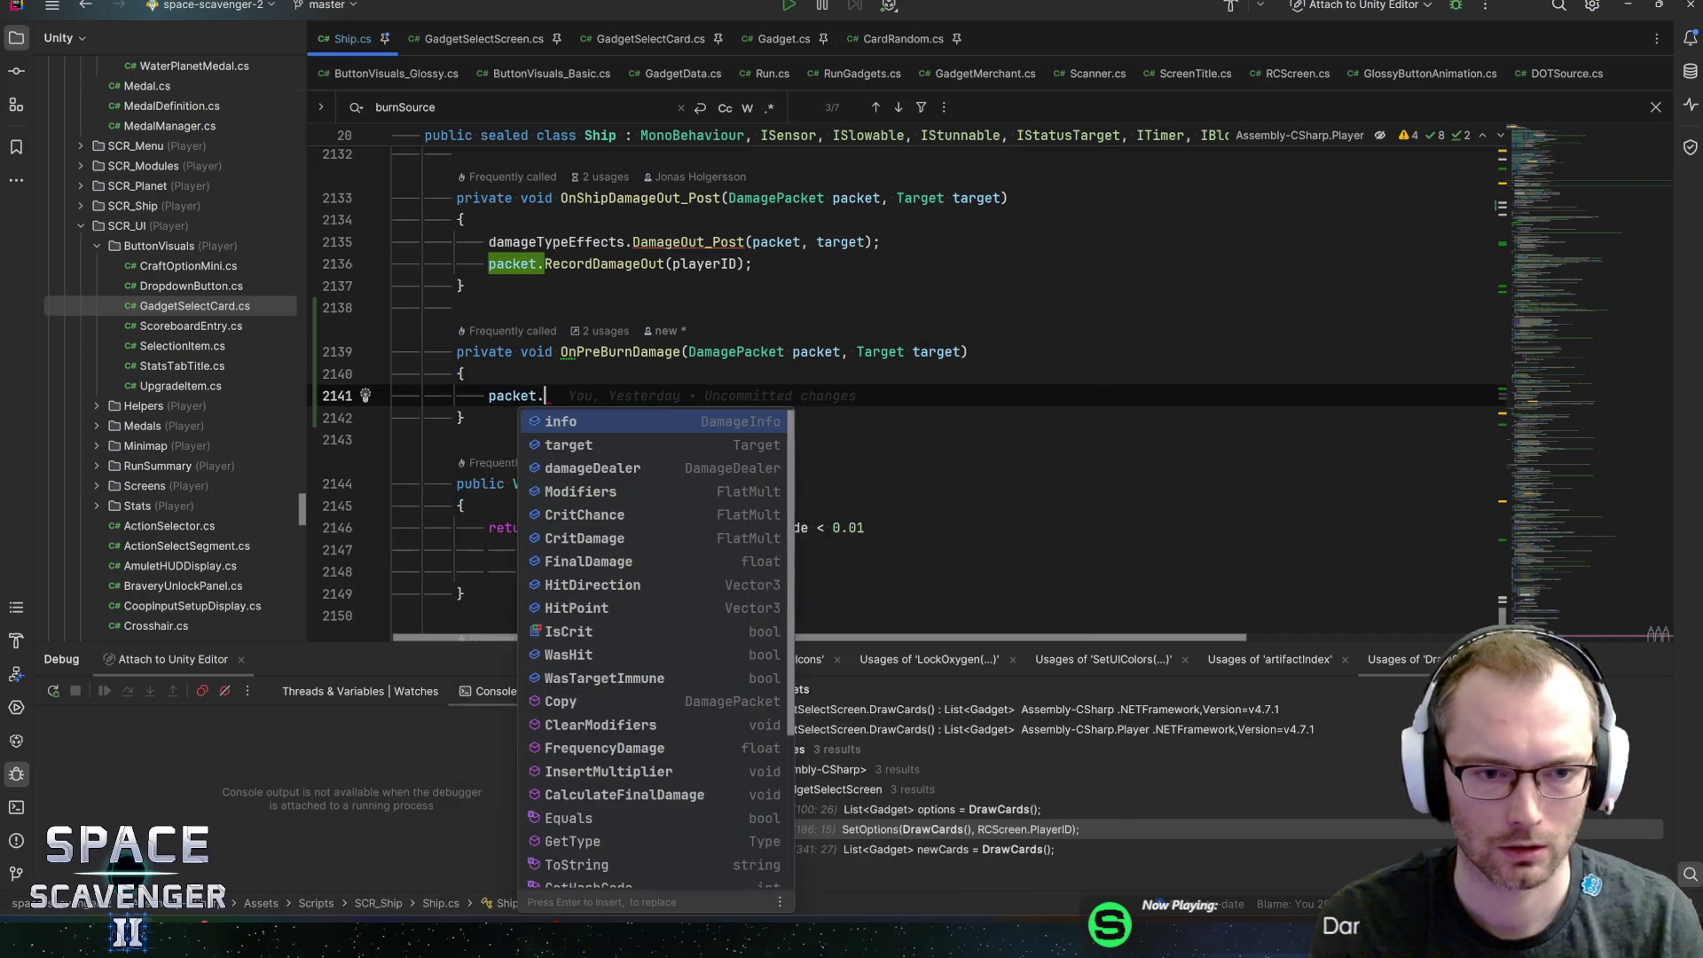
type("info.dam")
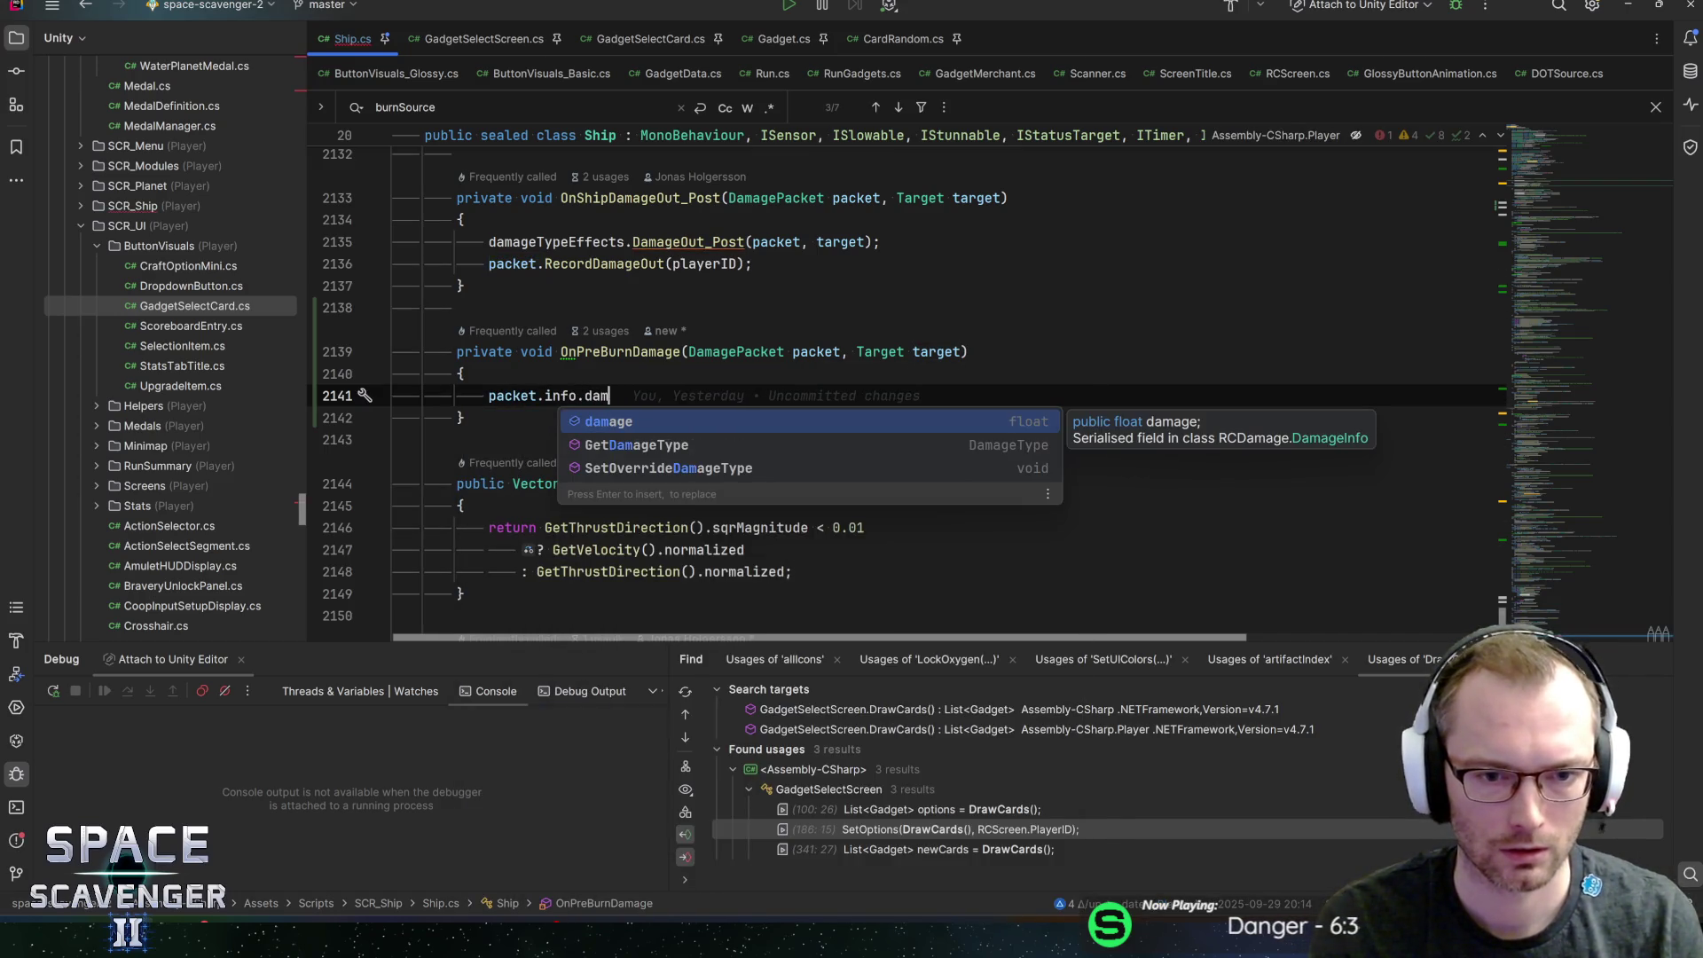
key("BackSpace")
key("BackSpace")
key("BackSpace")
type("mul")
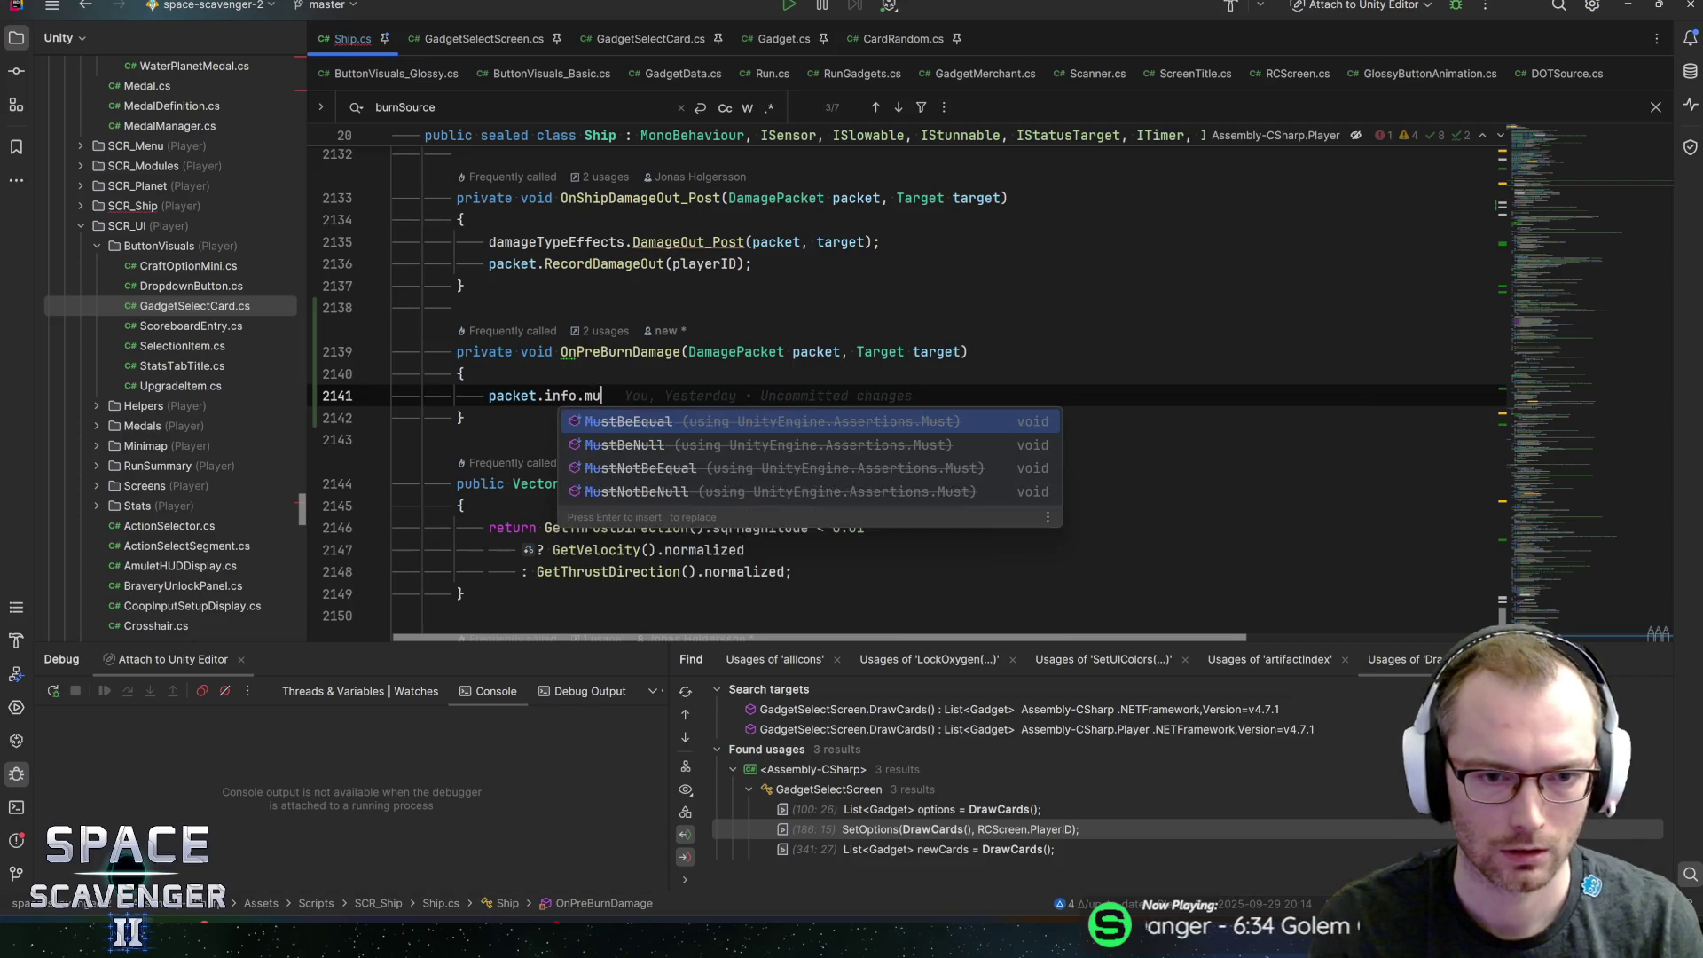
key("BackSpace")
key("BackSpace")
key("BackSpace")
type("m")
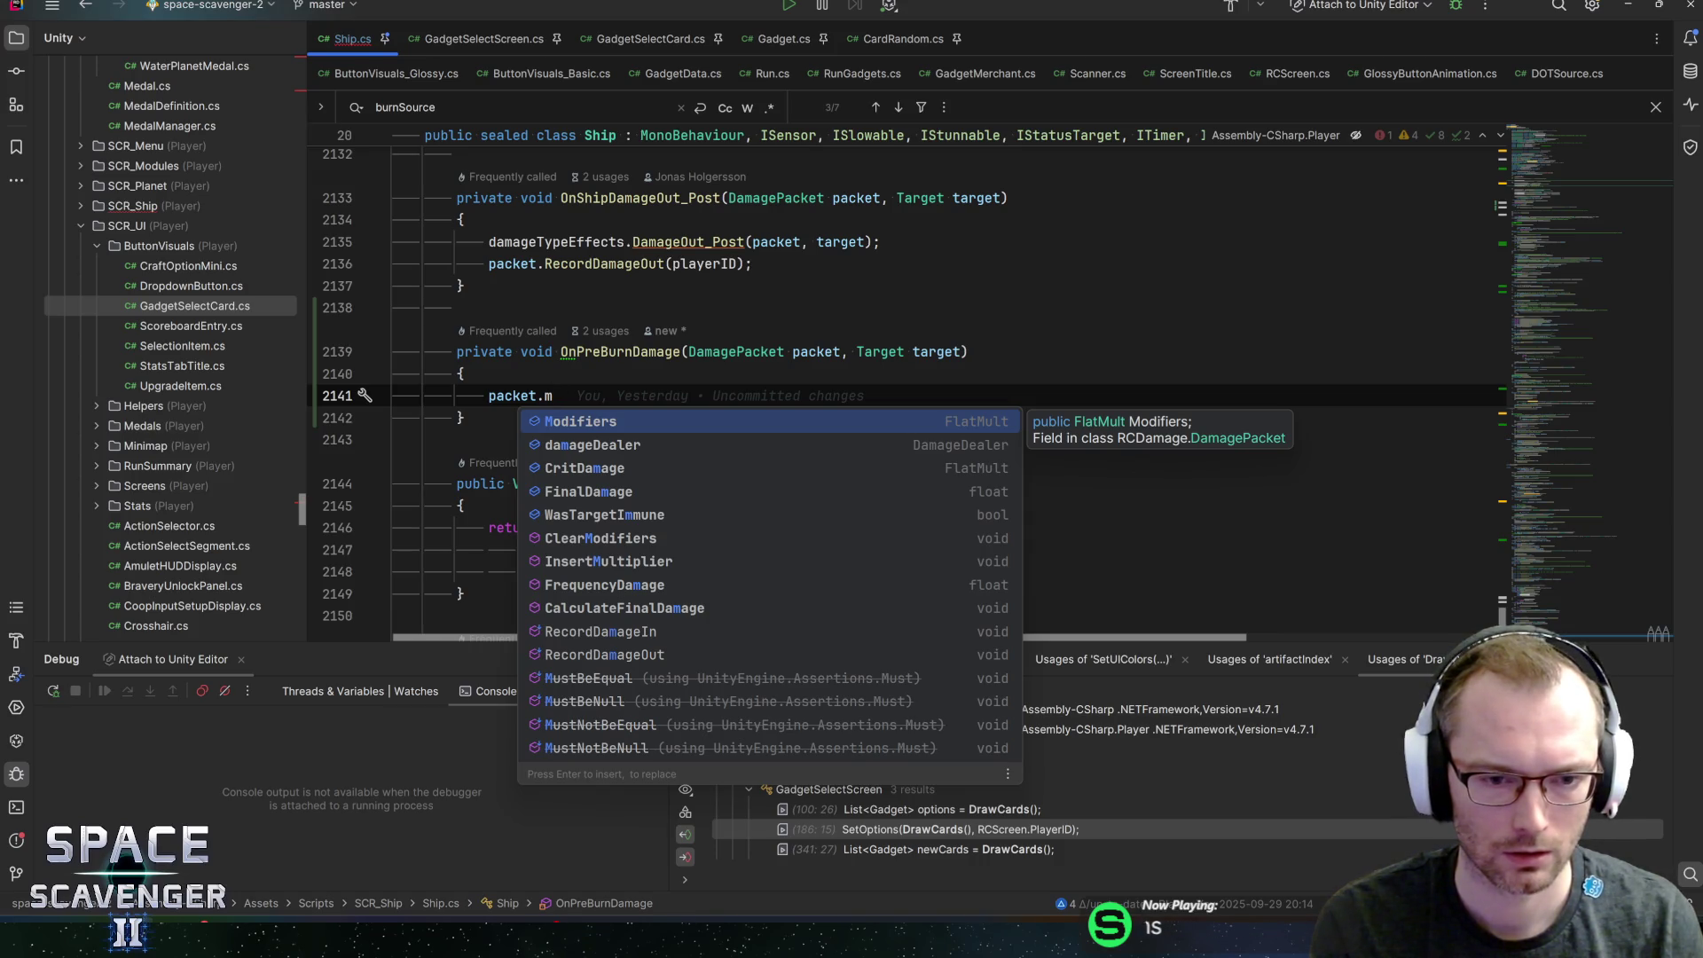
key("BackSpace")
type("insertm")
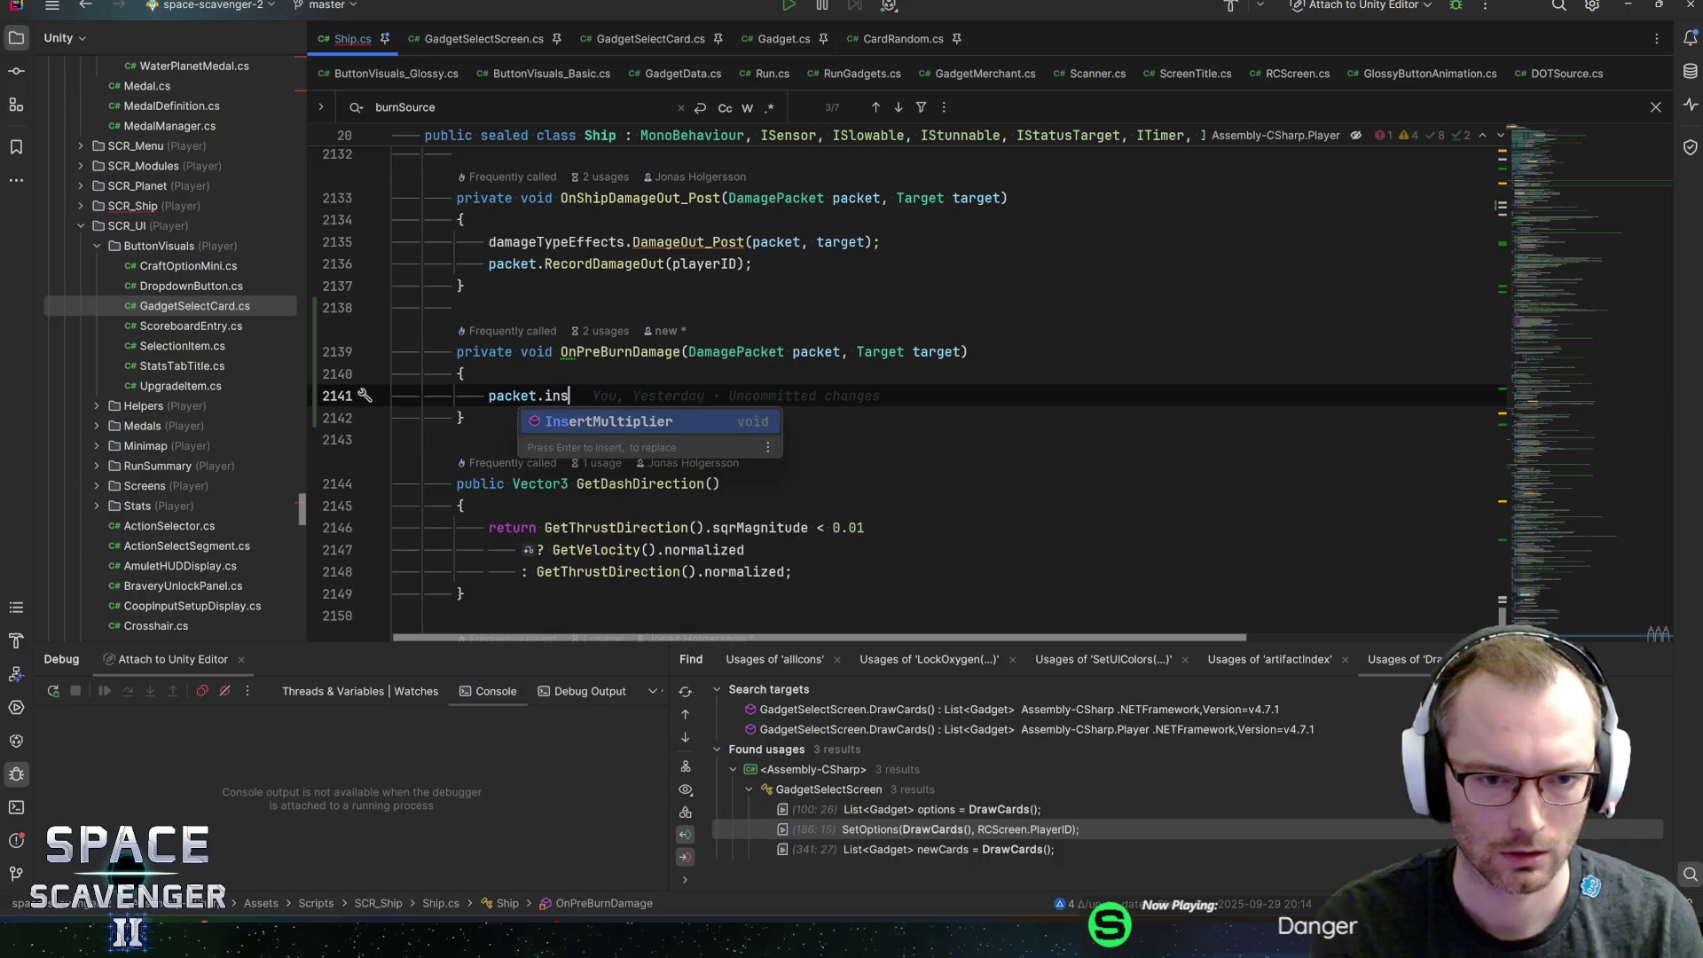
key("Return")
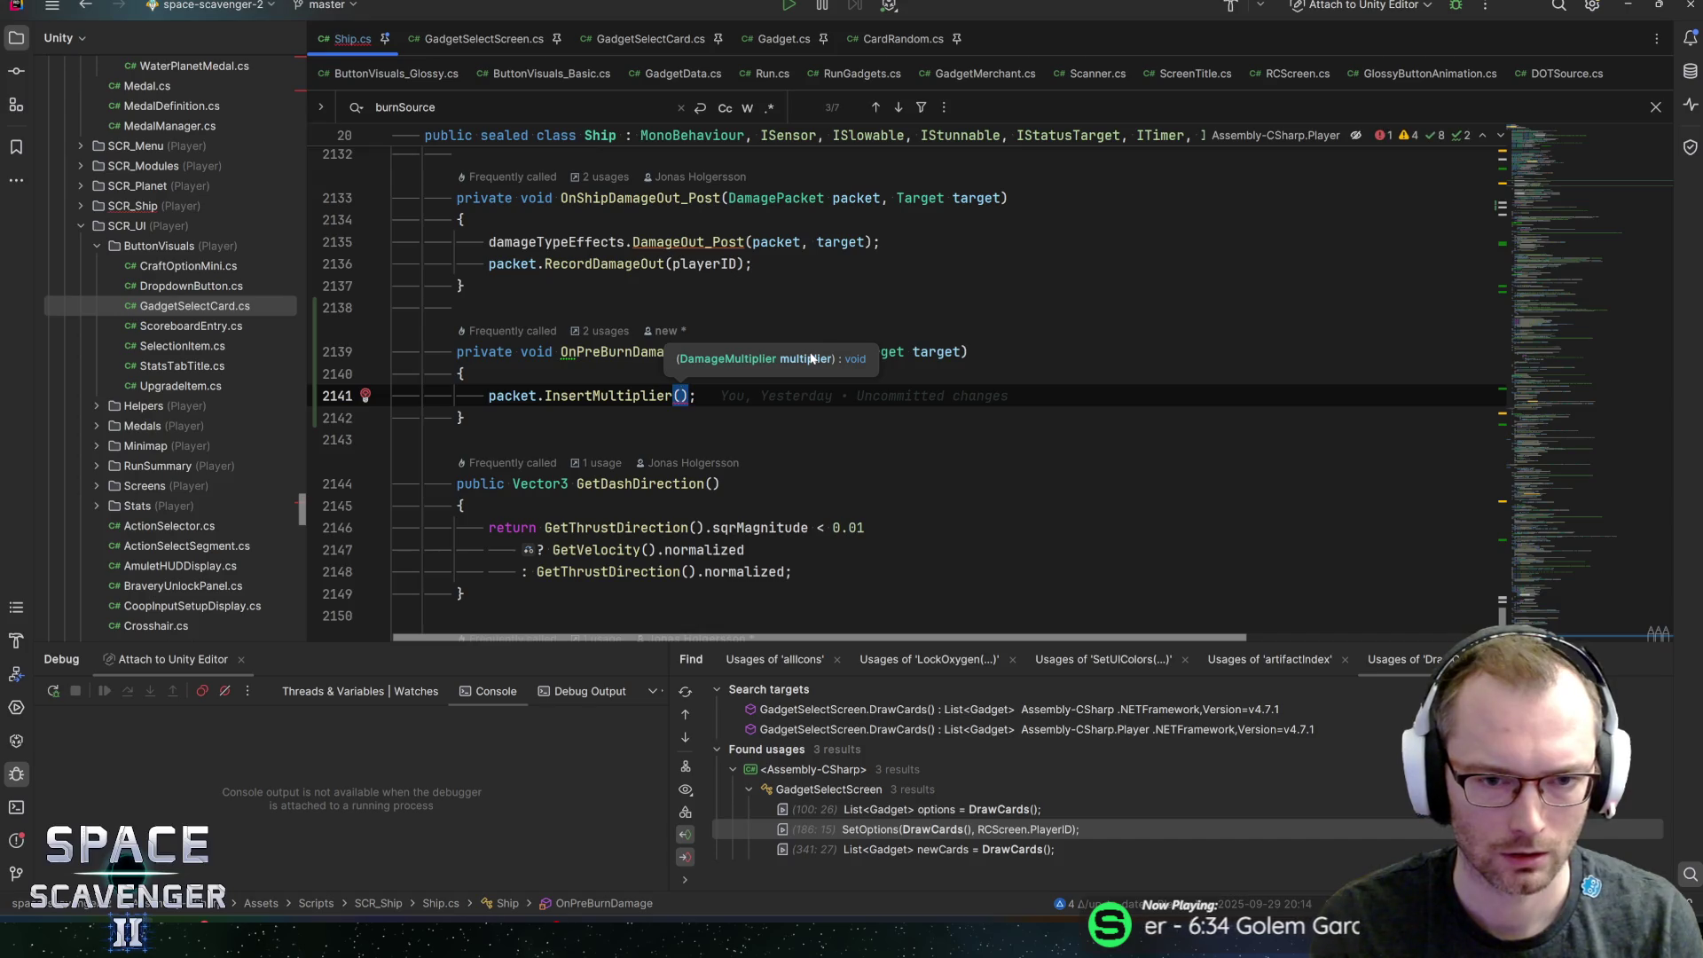
type("new")
key("Return")
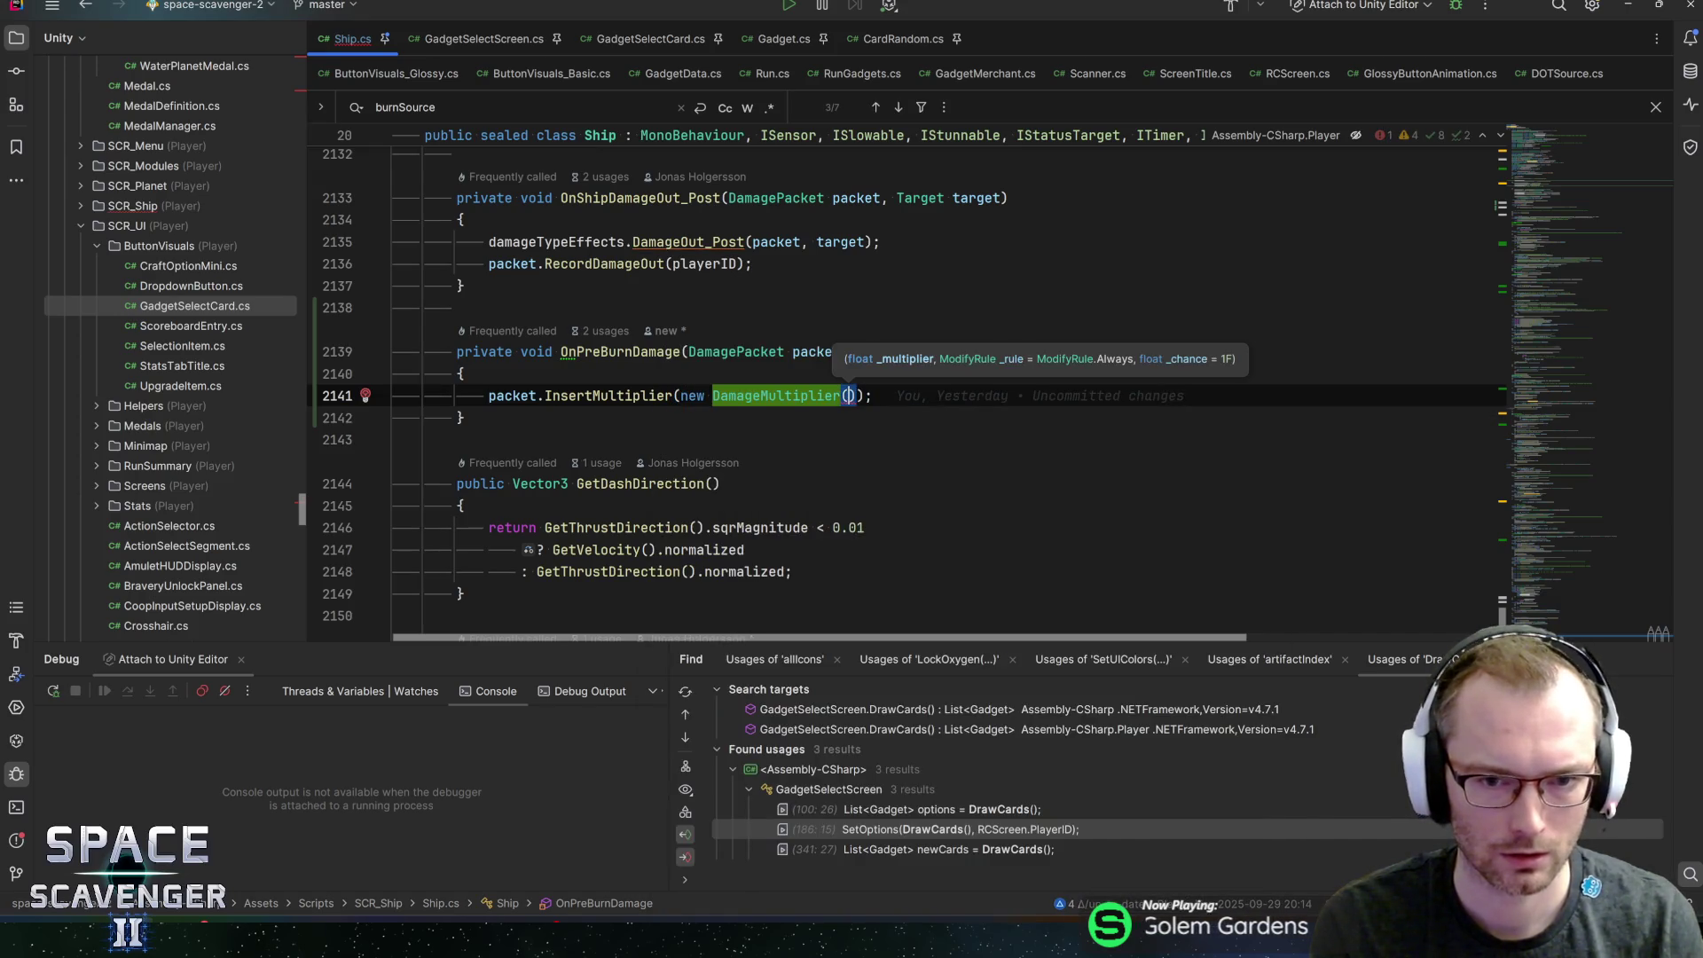
type("0f,")
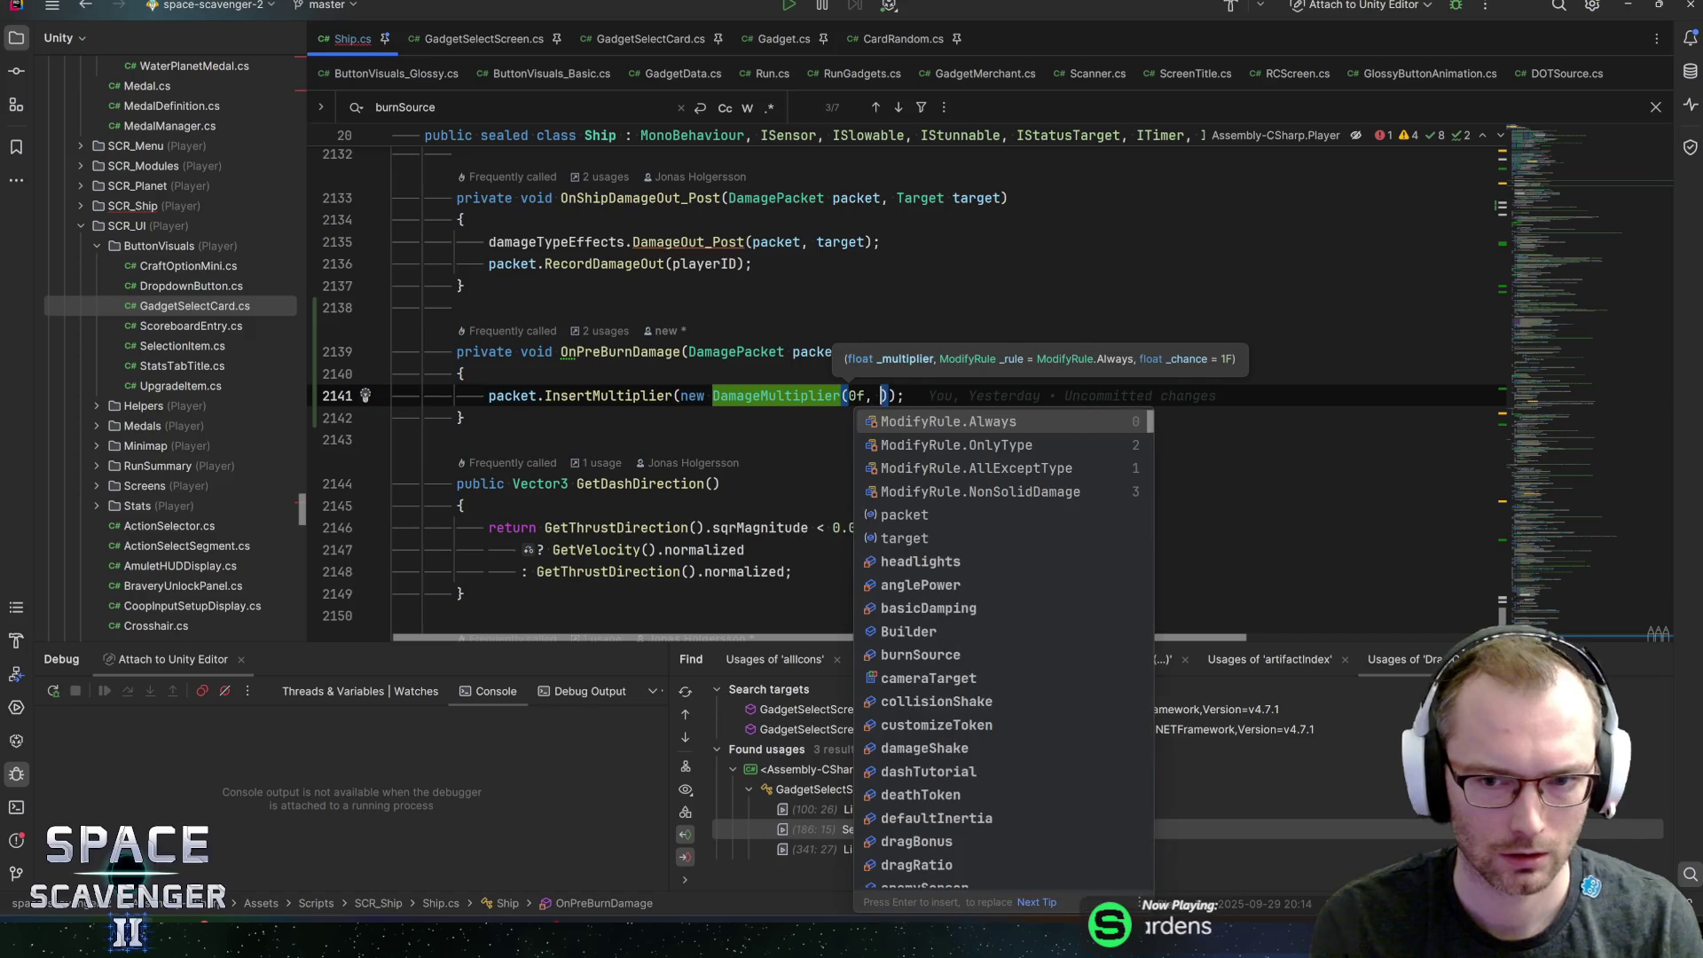
key("BackSpace")
key("BackSpace")
key("Right")
key("Right")
key("Right")
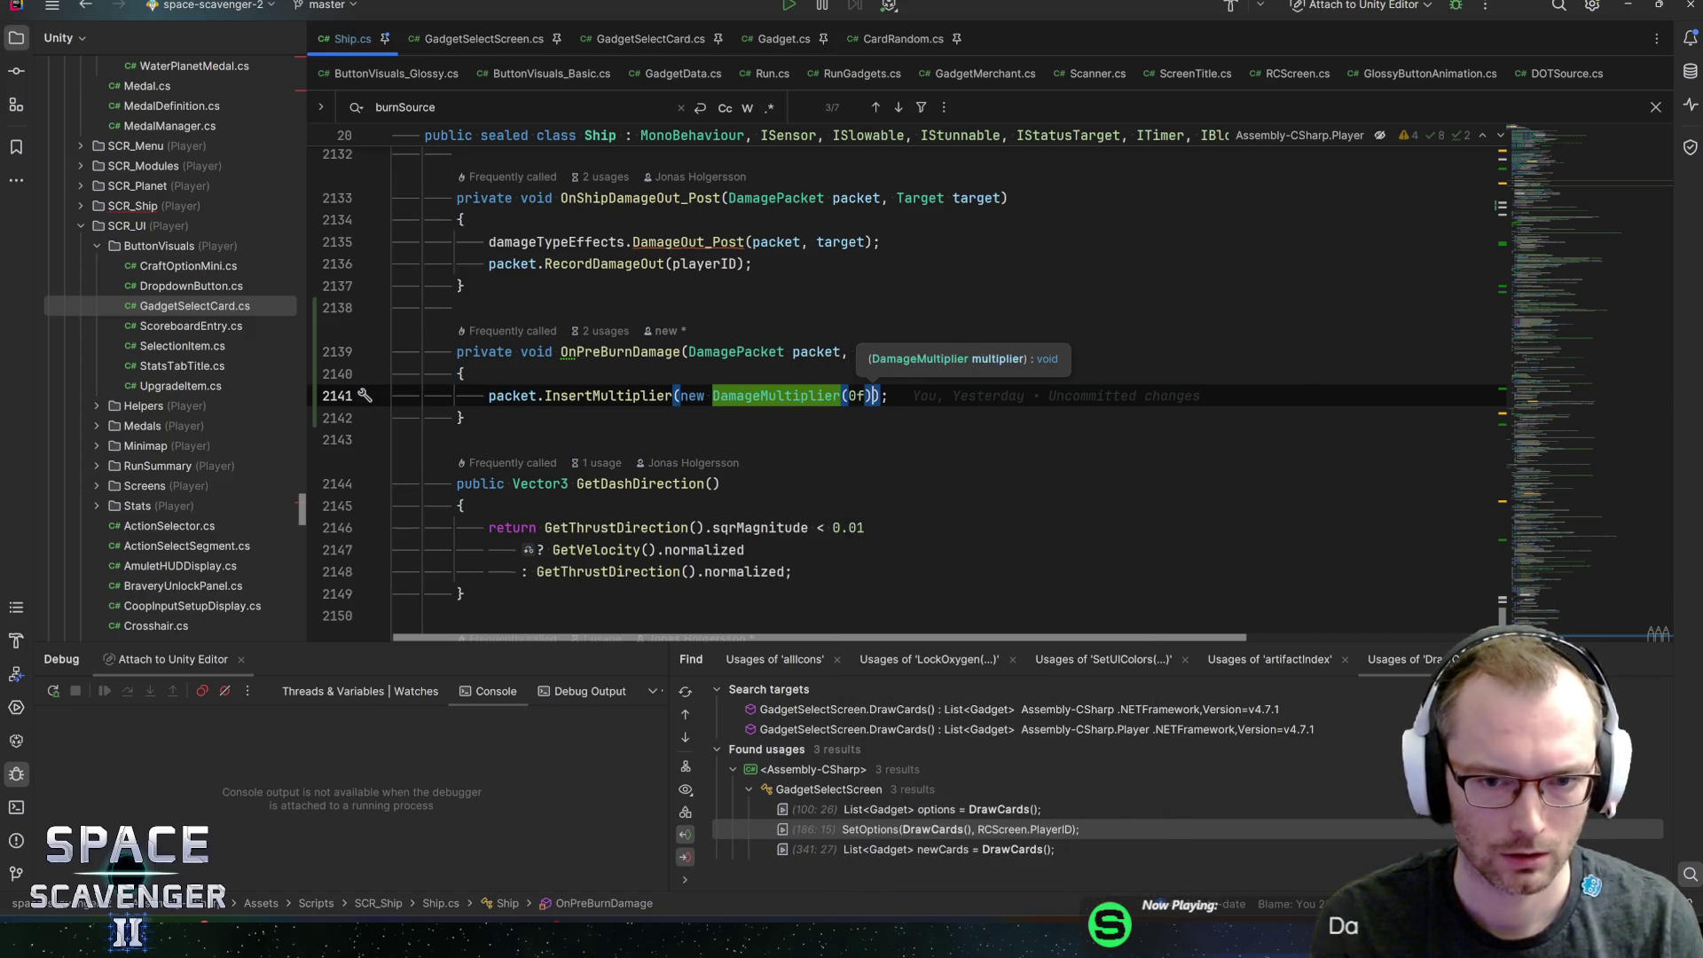
key("Return")
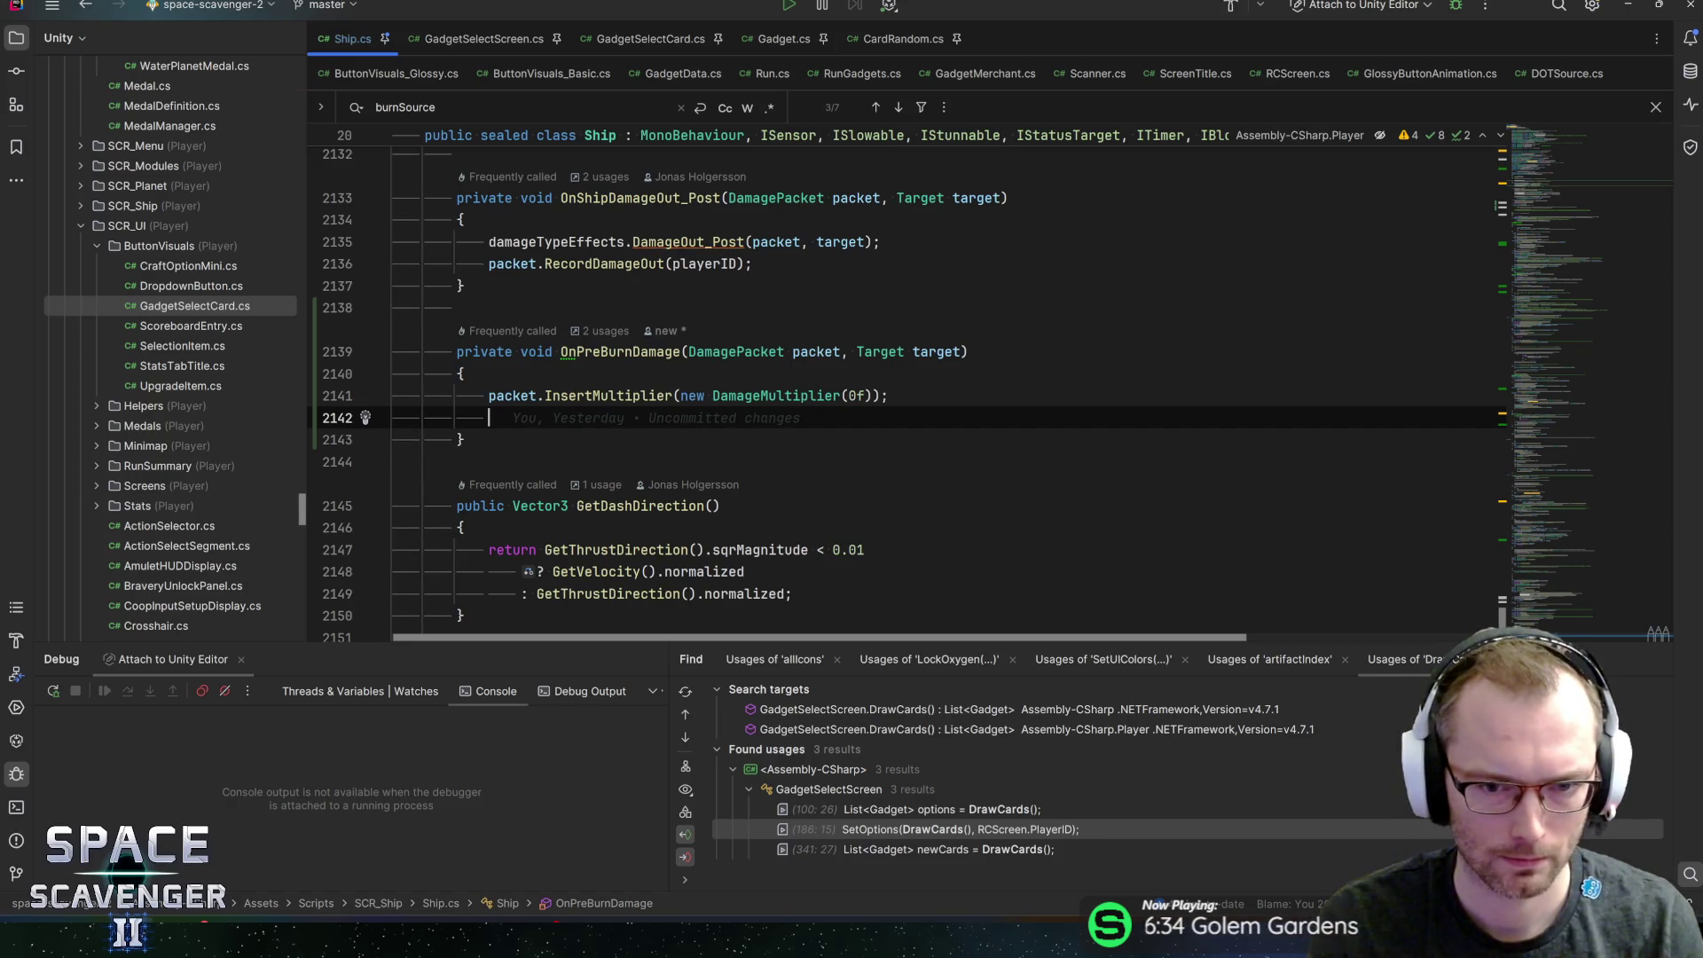
Cut the new DamageMultiplier(0f) argument out and open a blank line above OnPreBurnDamage
key("Up")
key("End")
key("ctrl+shift+Left")
key("ctrl+shift+Left")
key("ctrl+shift+Left")
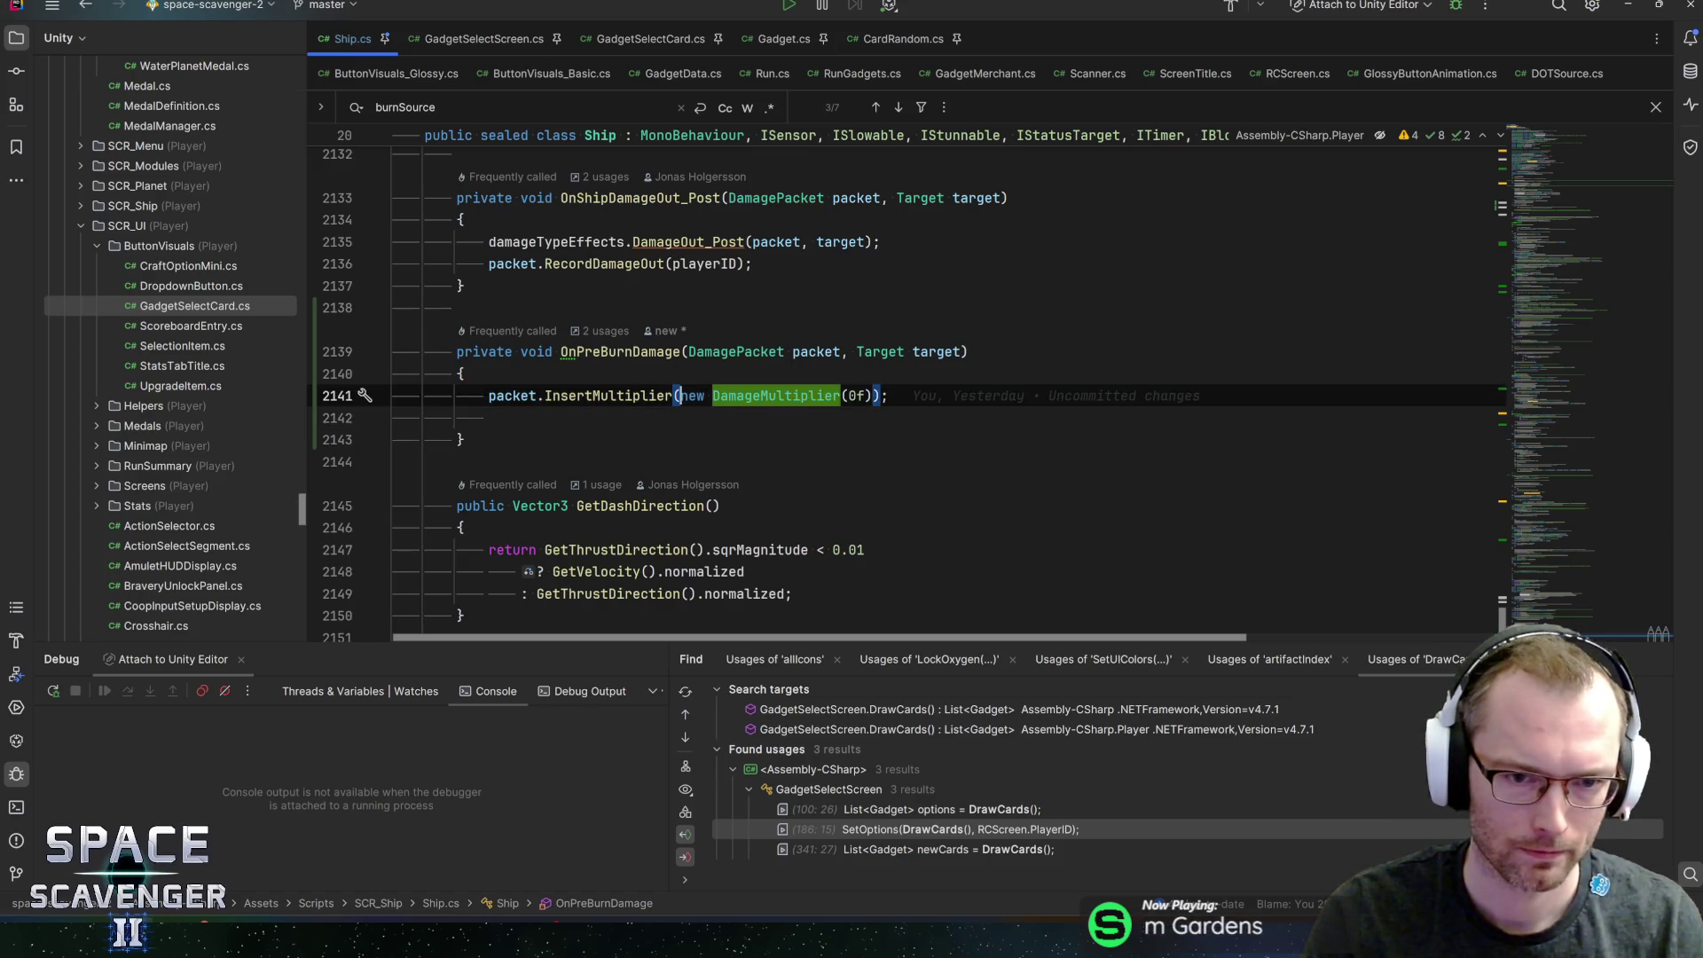
key("ctrl+x")
key("Up")
key("Up")
key("Up")
key("Return")
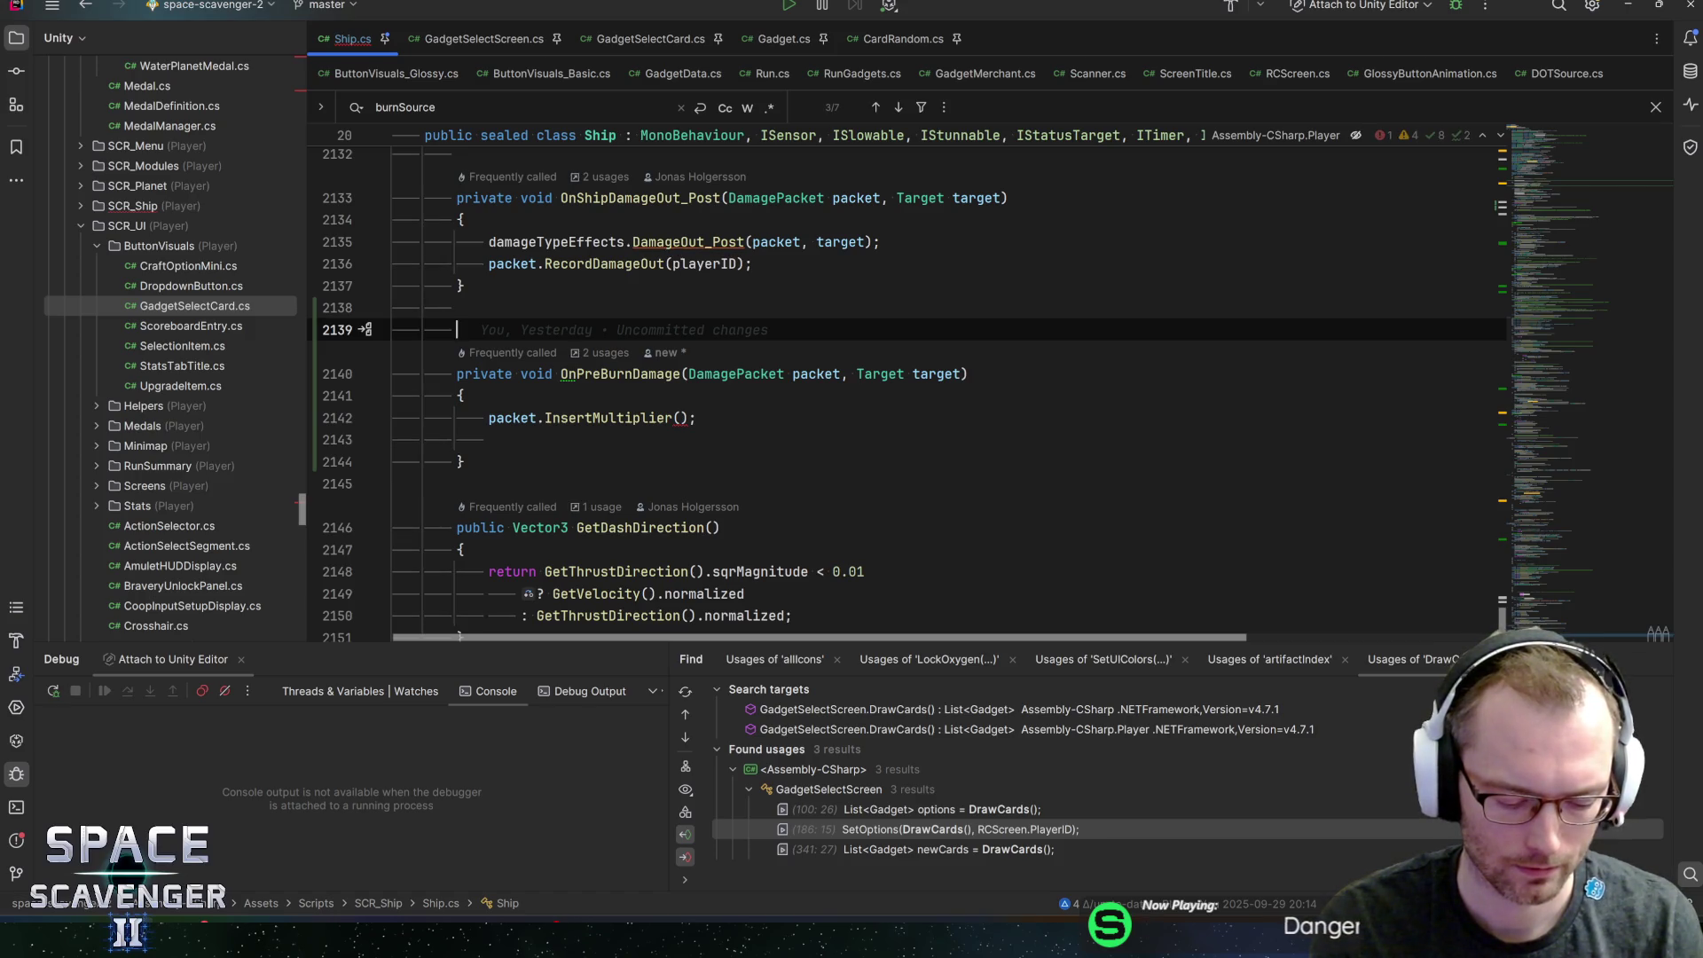
Declare the field 'private DamageMultiplier m = new DamageMultiplier(0f);' above the handler
type("DamageMultiplier ")
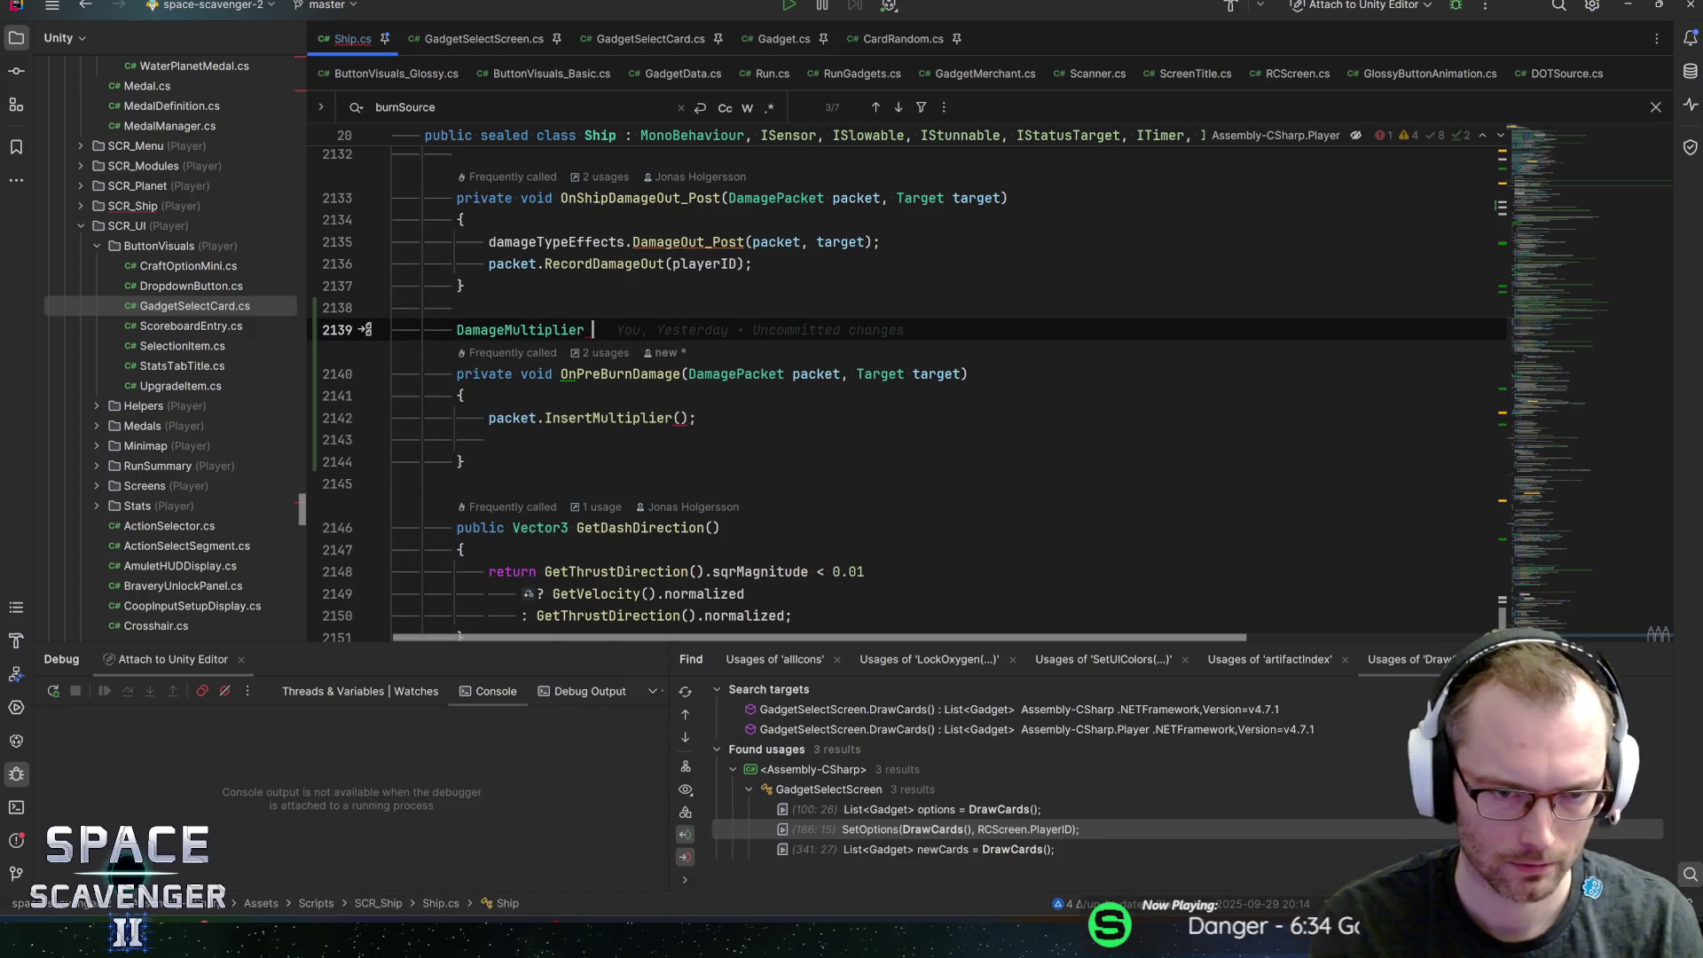
type("m =")
key("ctrl+v")
type(";")
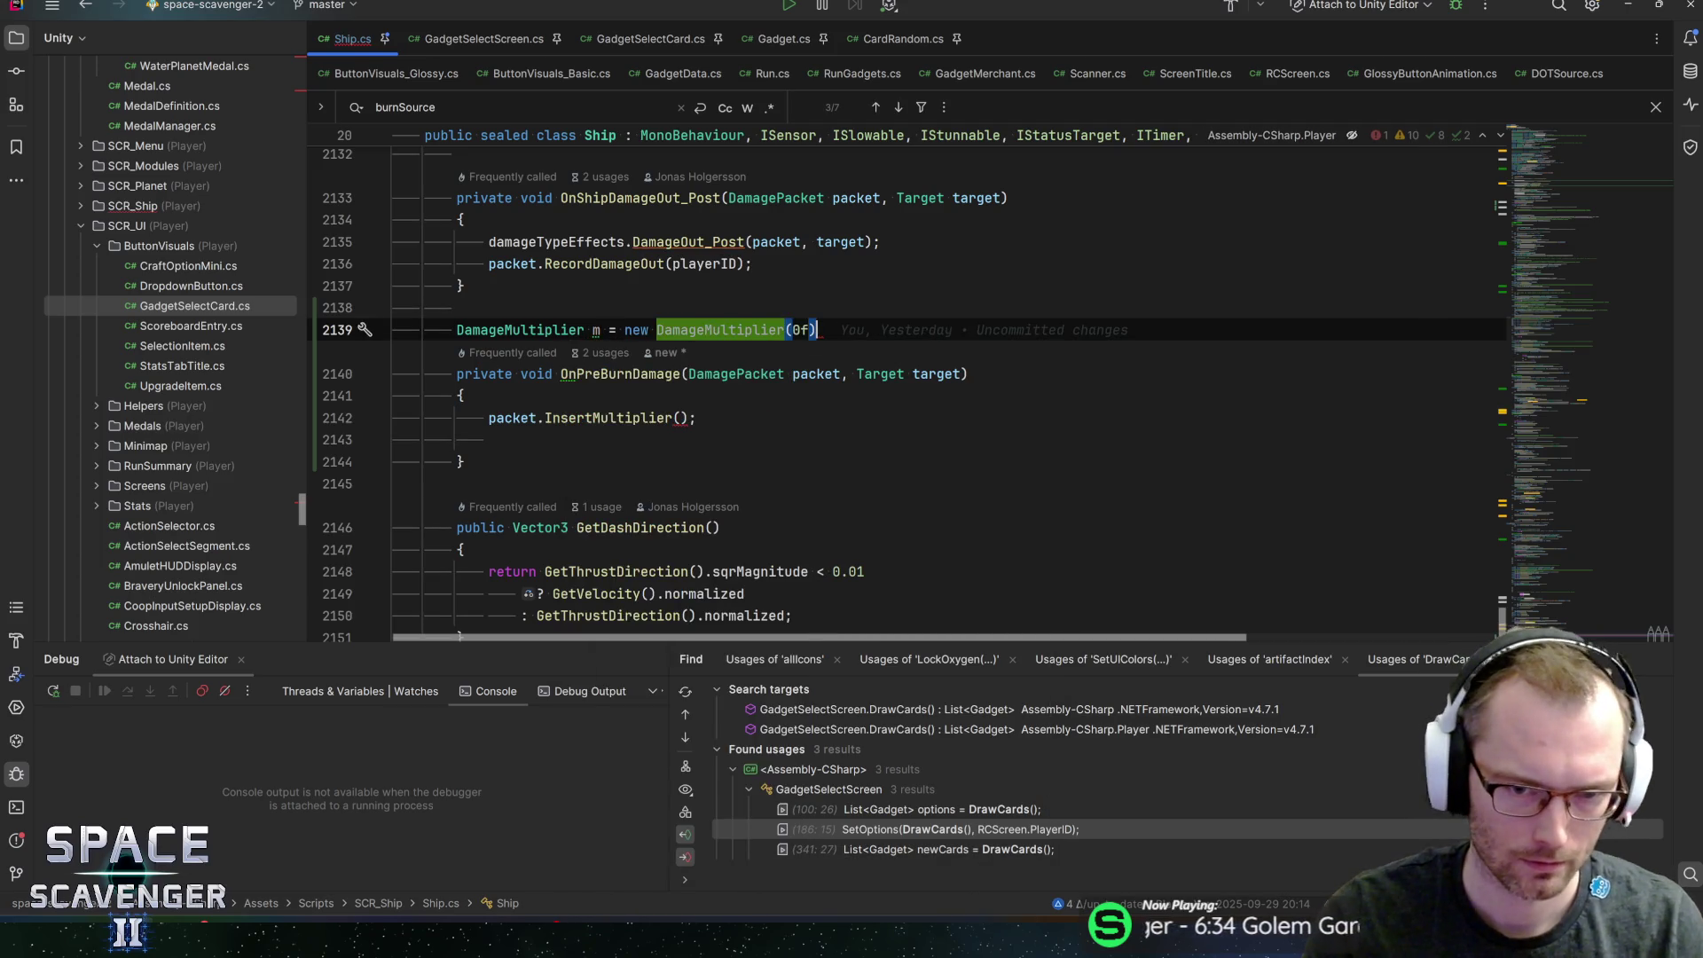
key("ctrl+s")
Set m.SortOrder = -1000 in OnPreBurnDamage and pass m to packet.InsertMultiplier
left_click(466, 396)
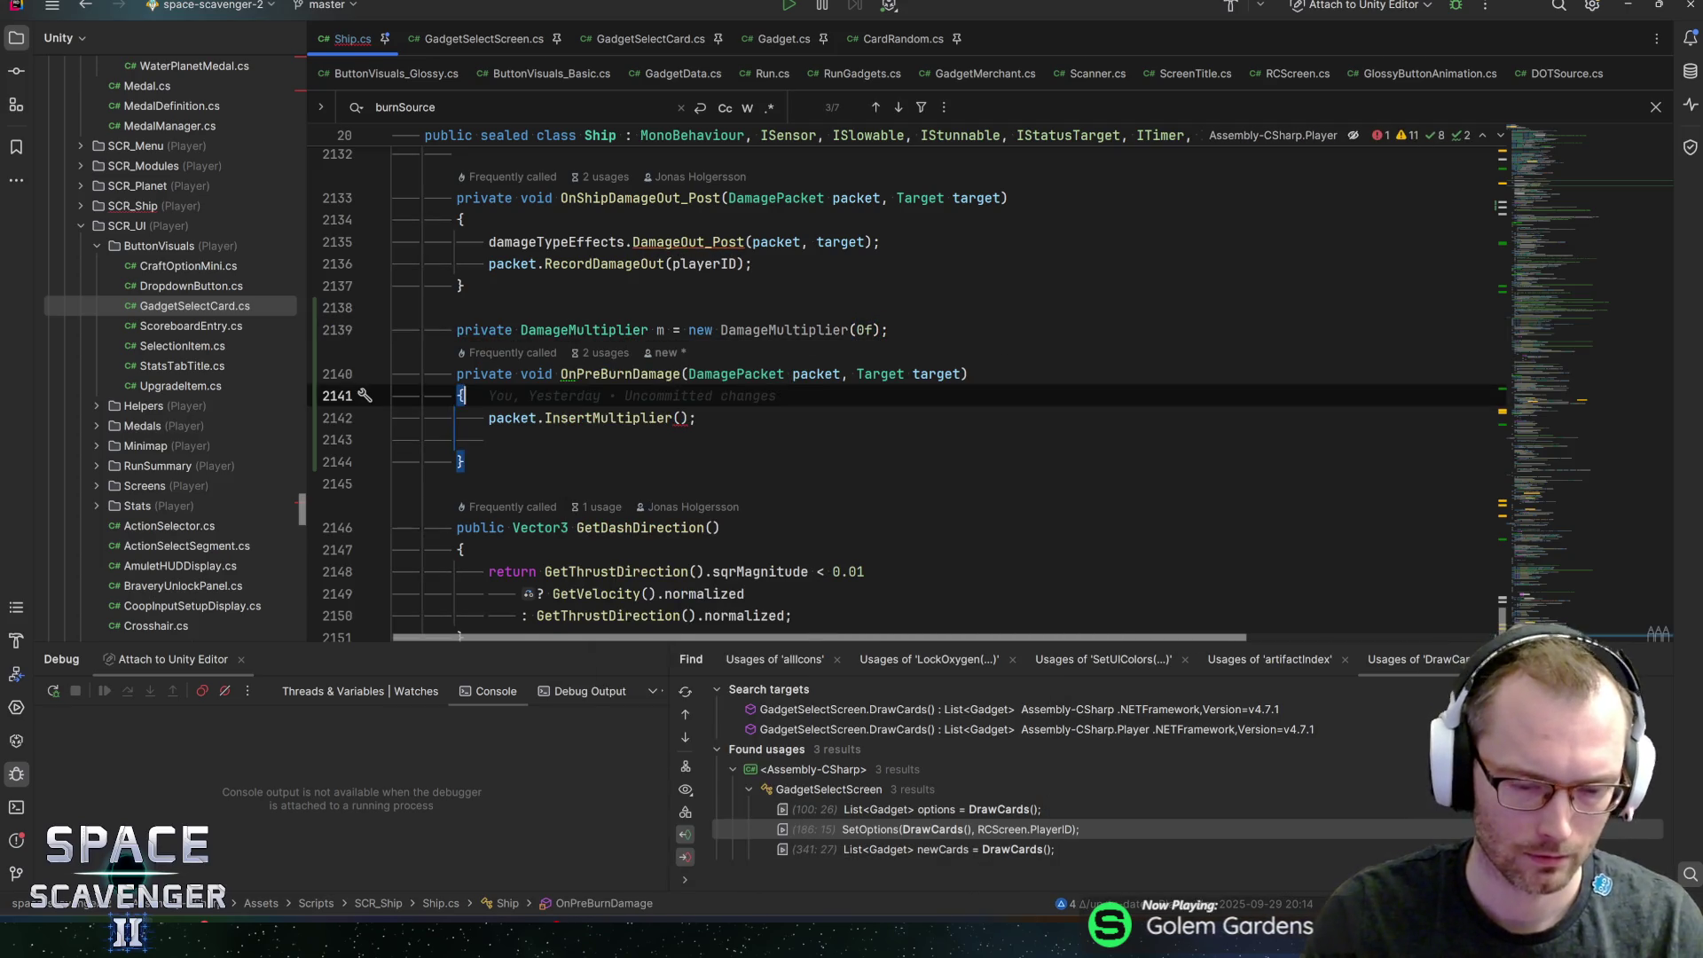
key("Return")
type("m.sor")
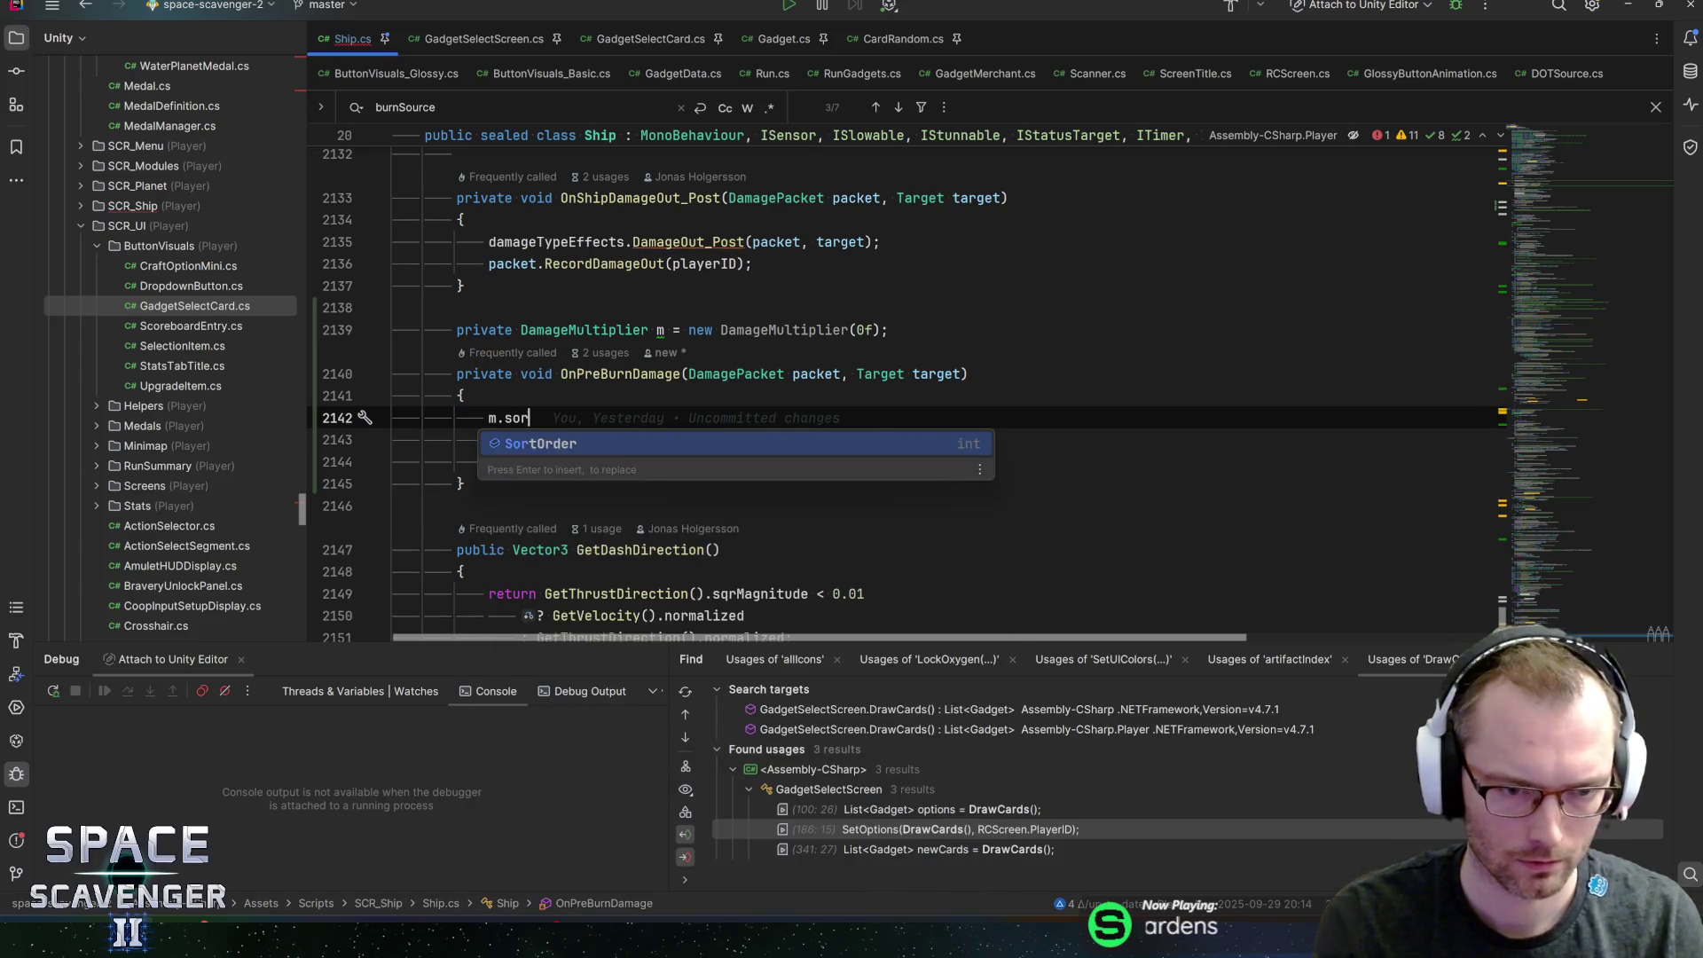
key("Return")
type("= -1000;")
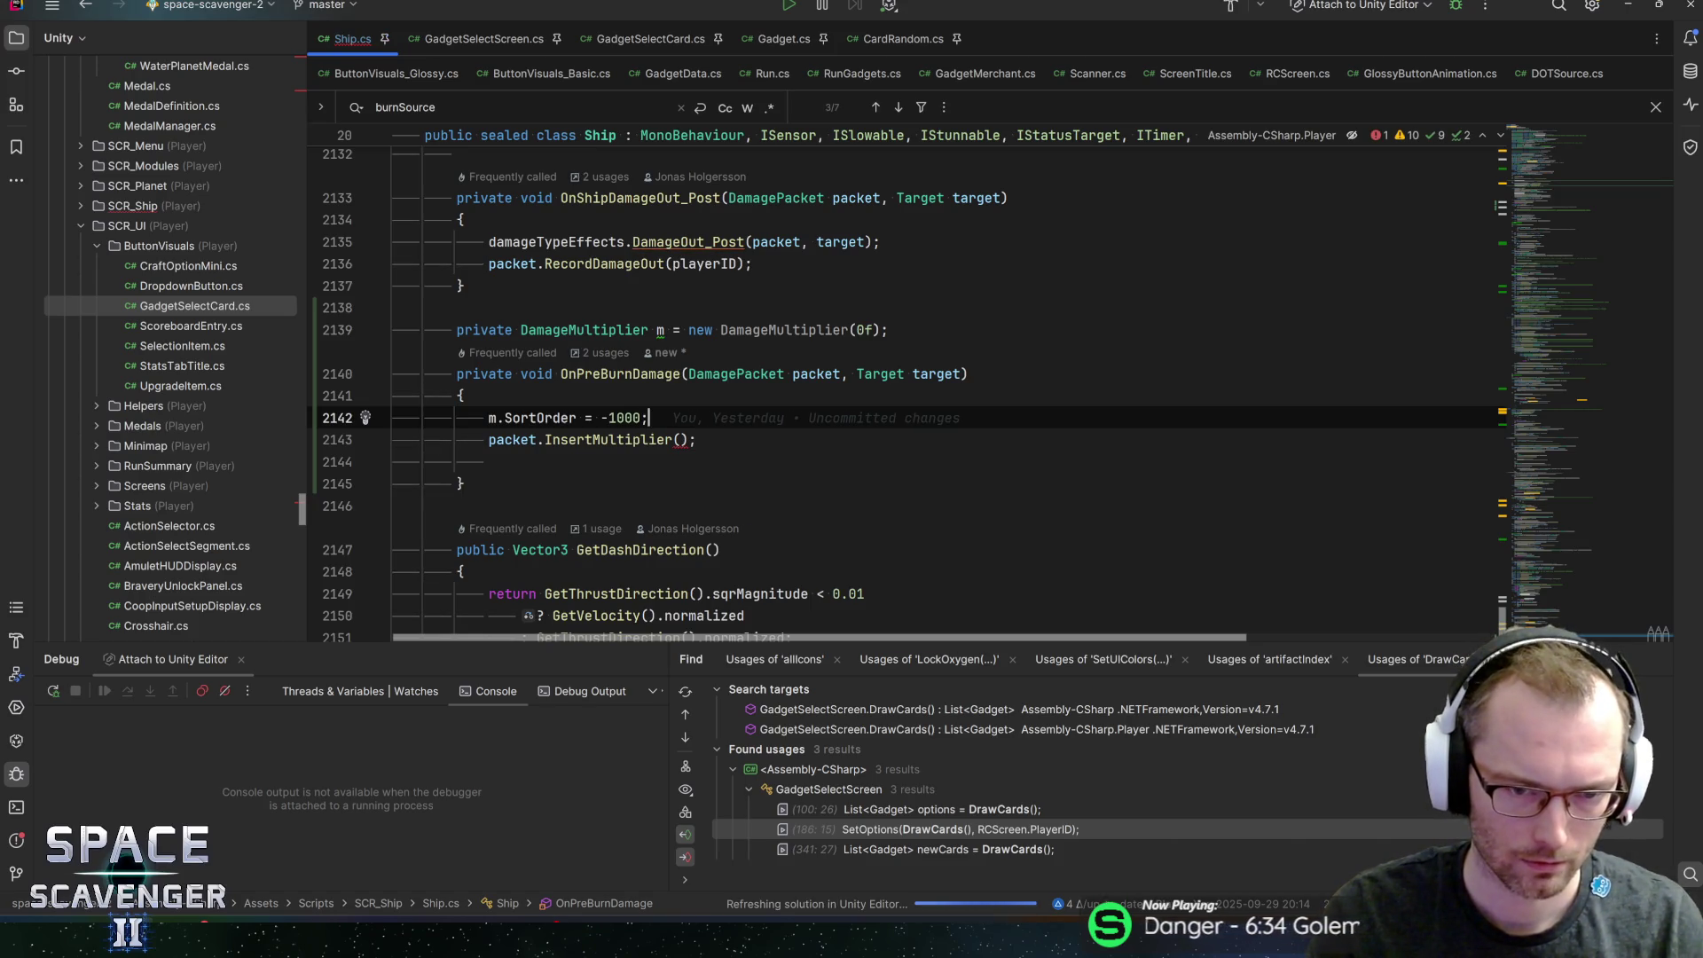
left_click(680, 440)
type("m")
key("End")
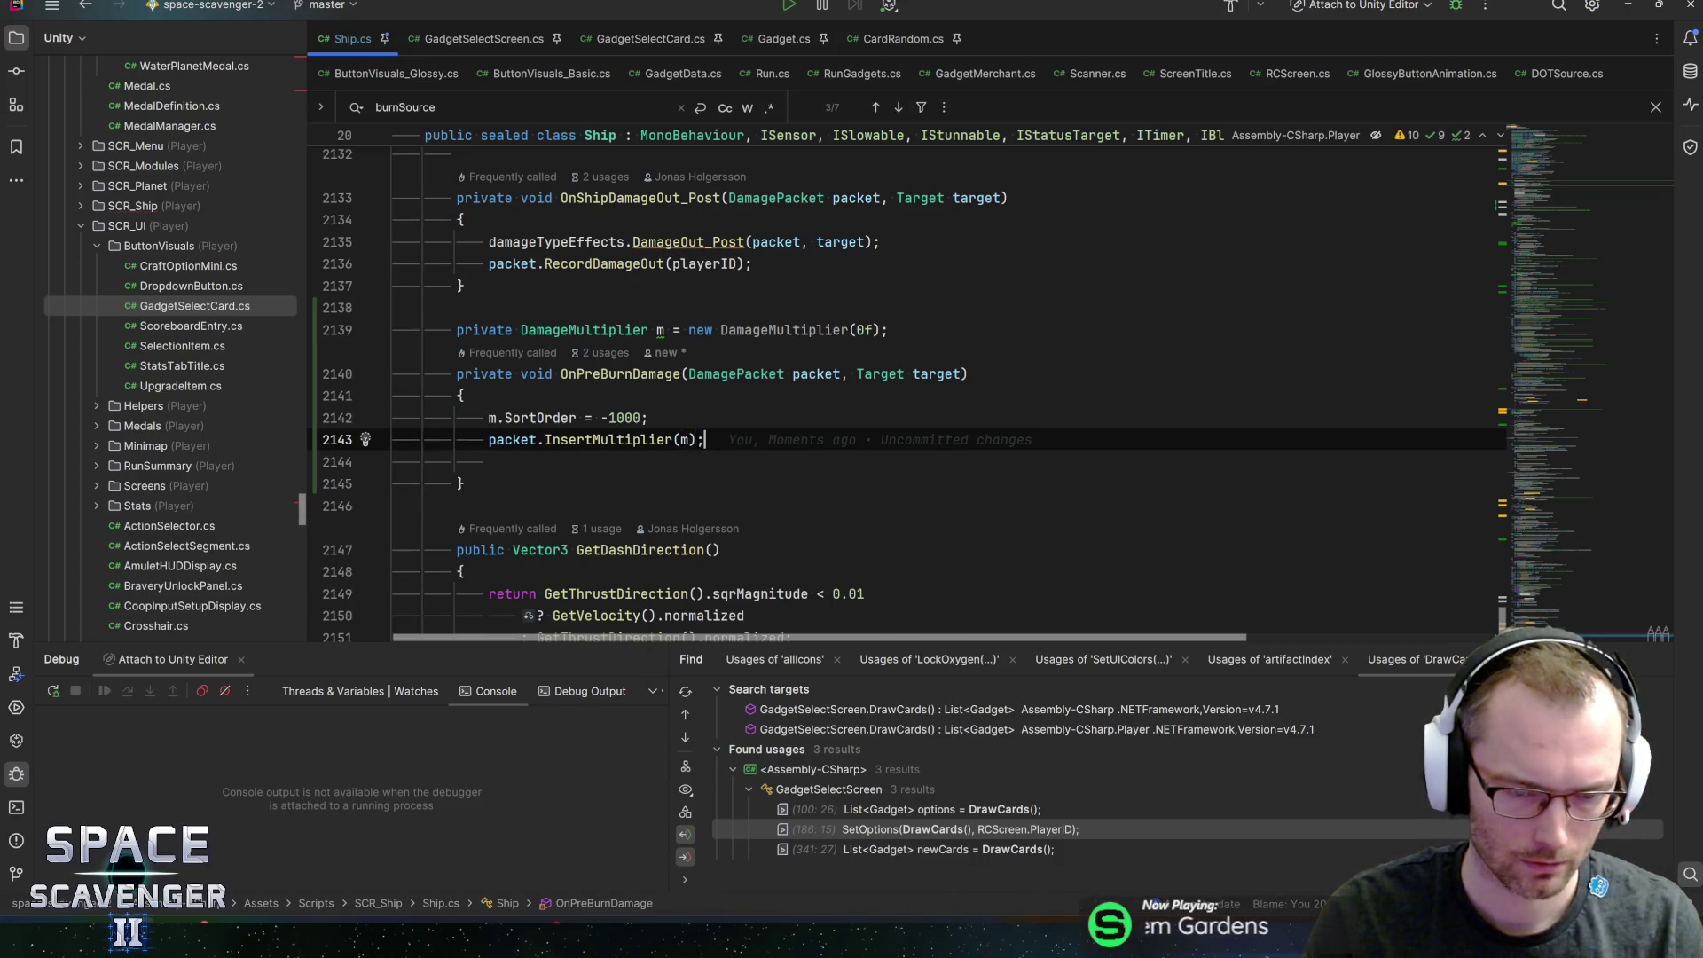
key("Return")
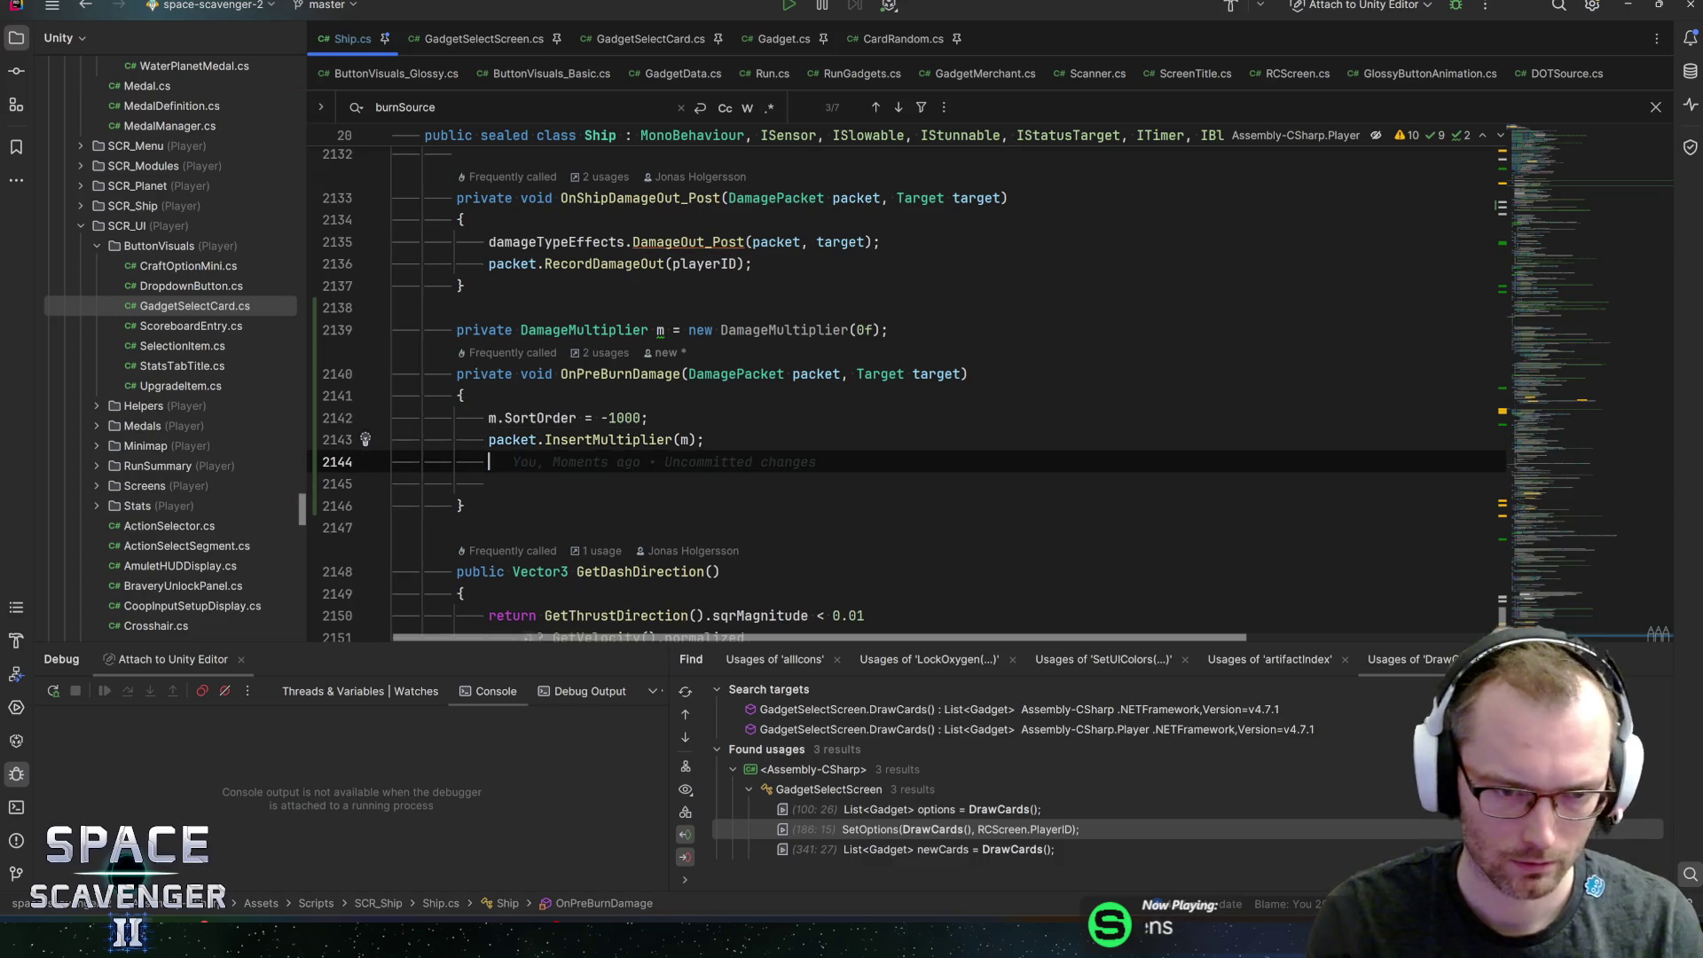
key("Return")
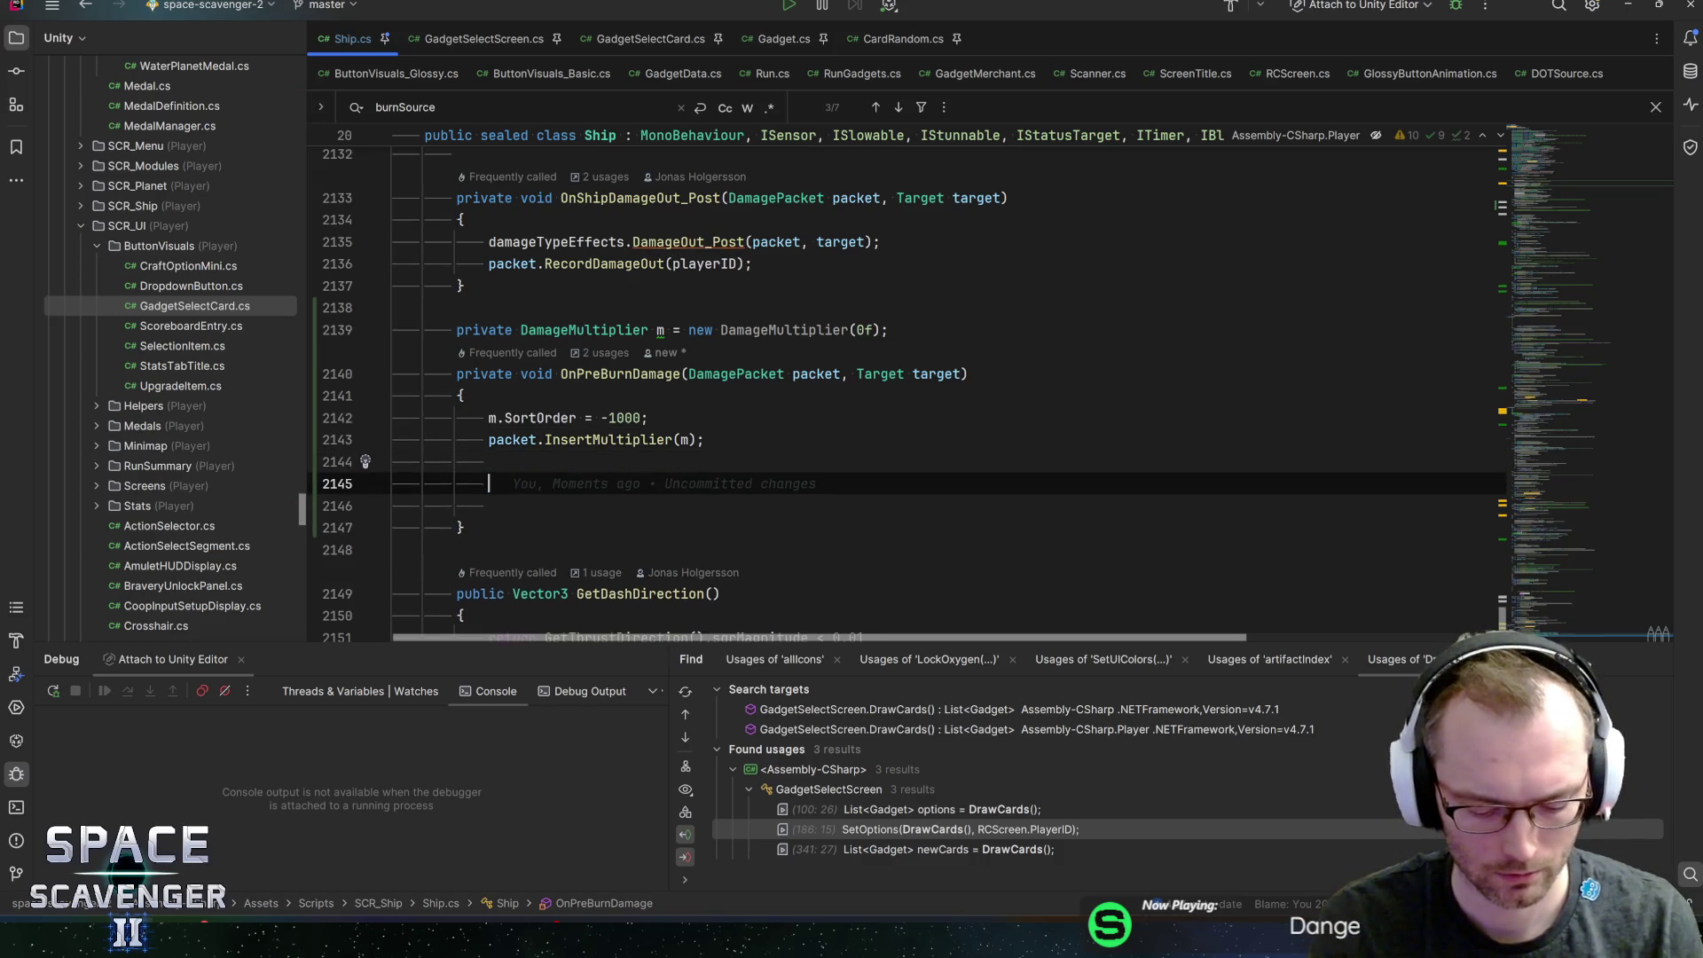
Type poisonSource in OnPreBurnDamage, check its declaration, and list its usages
type("poison")
key("Return")
type(".")
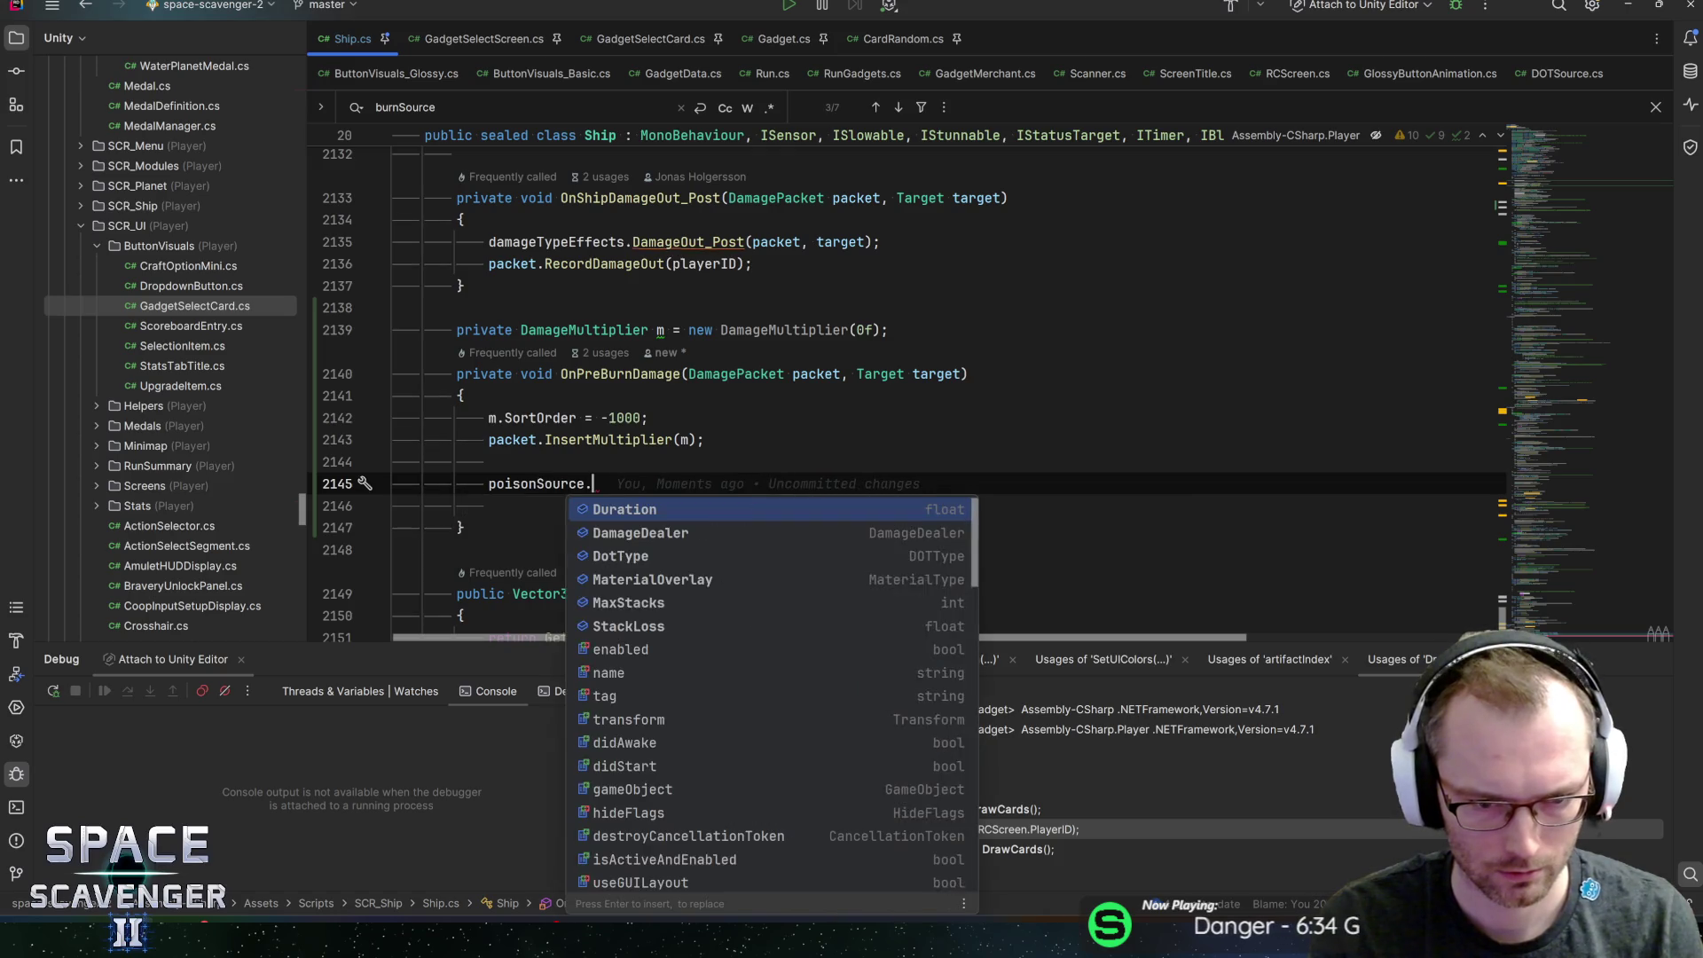
type("ap")
key("BackSpace")
key("BackSpace")
type("ma")
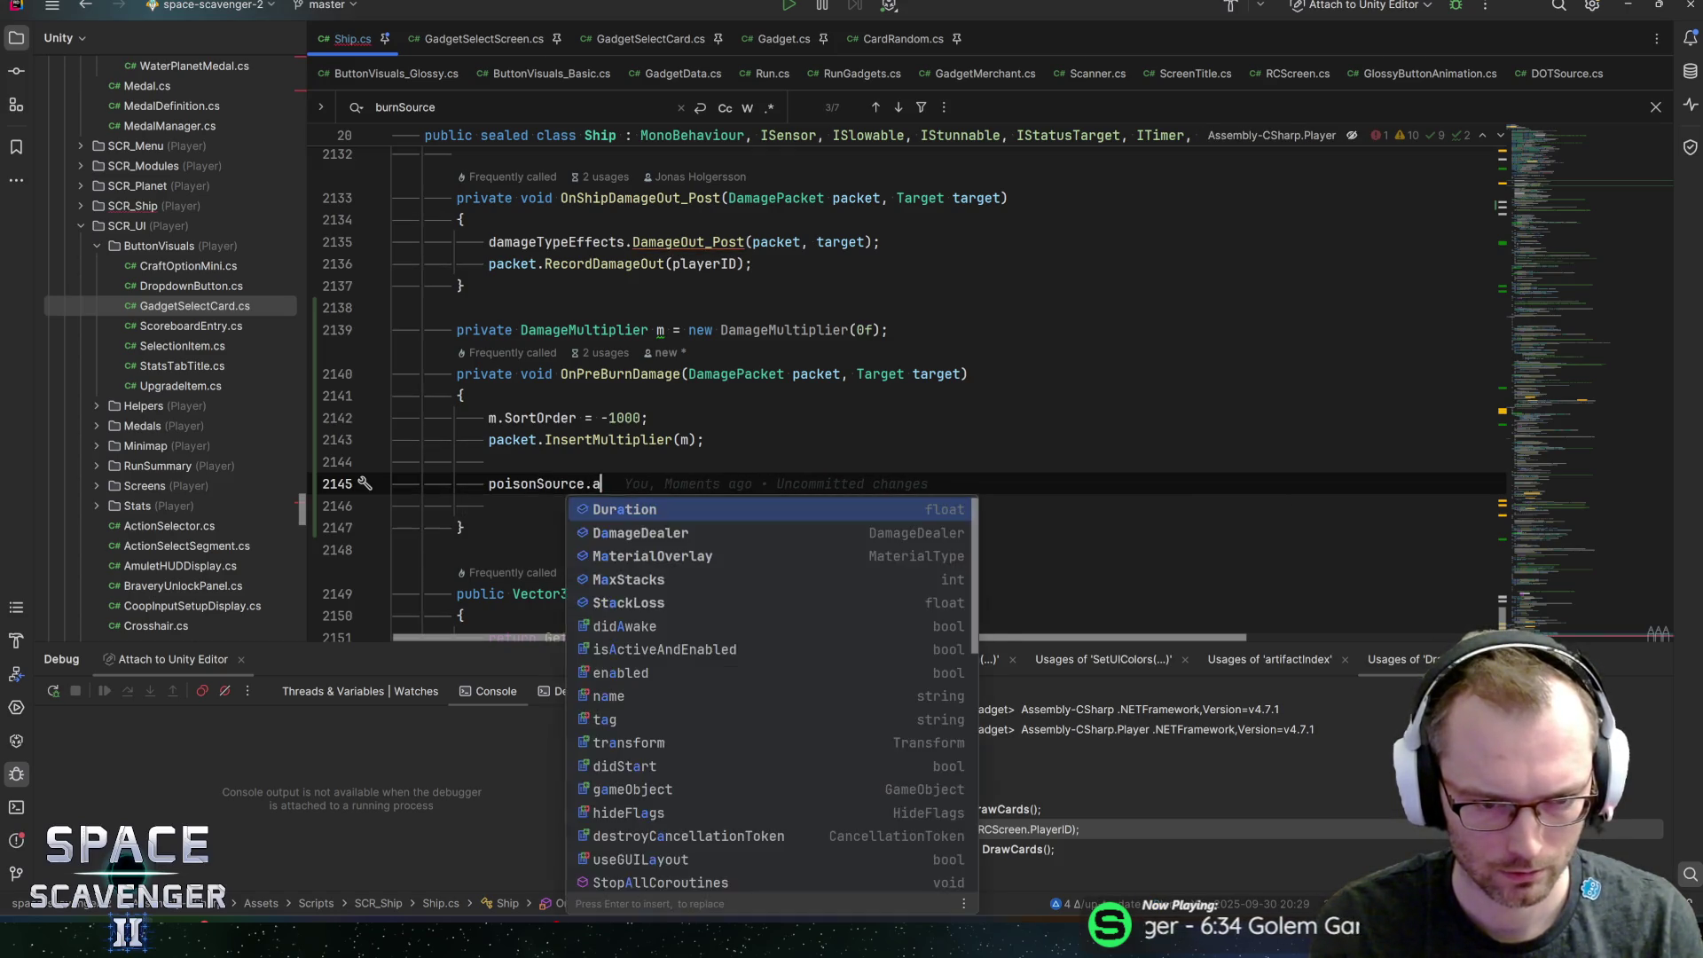
key("BackSpace")
key("BackSpace")
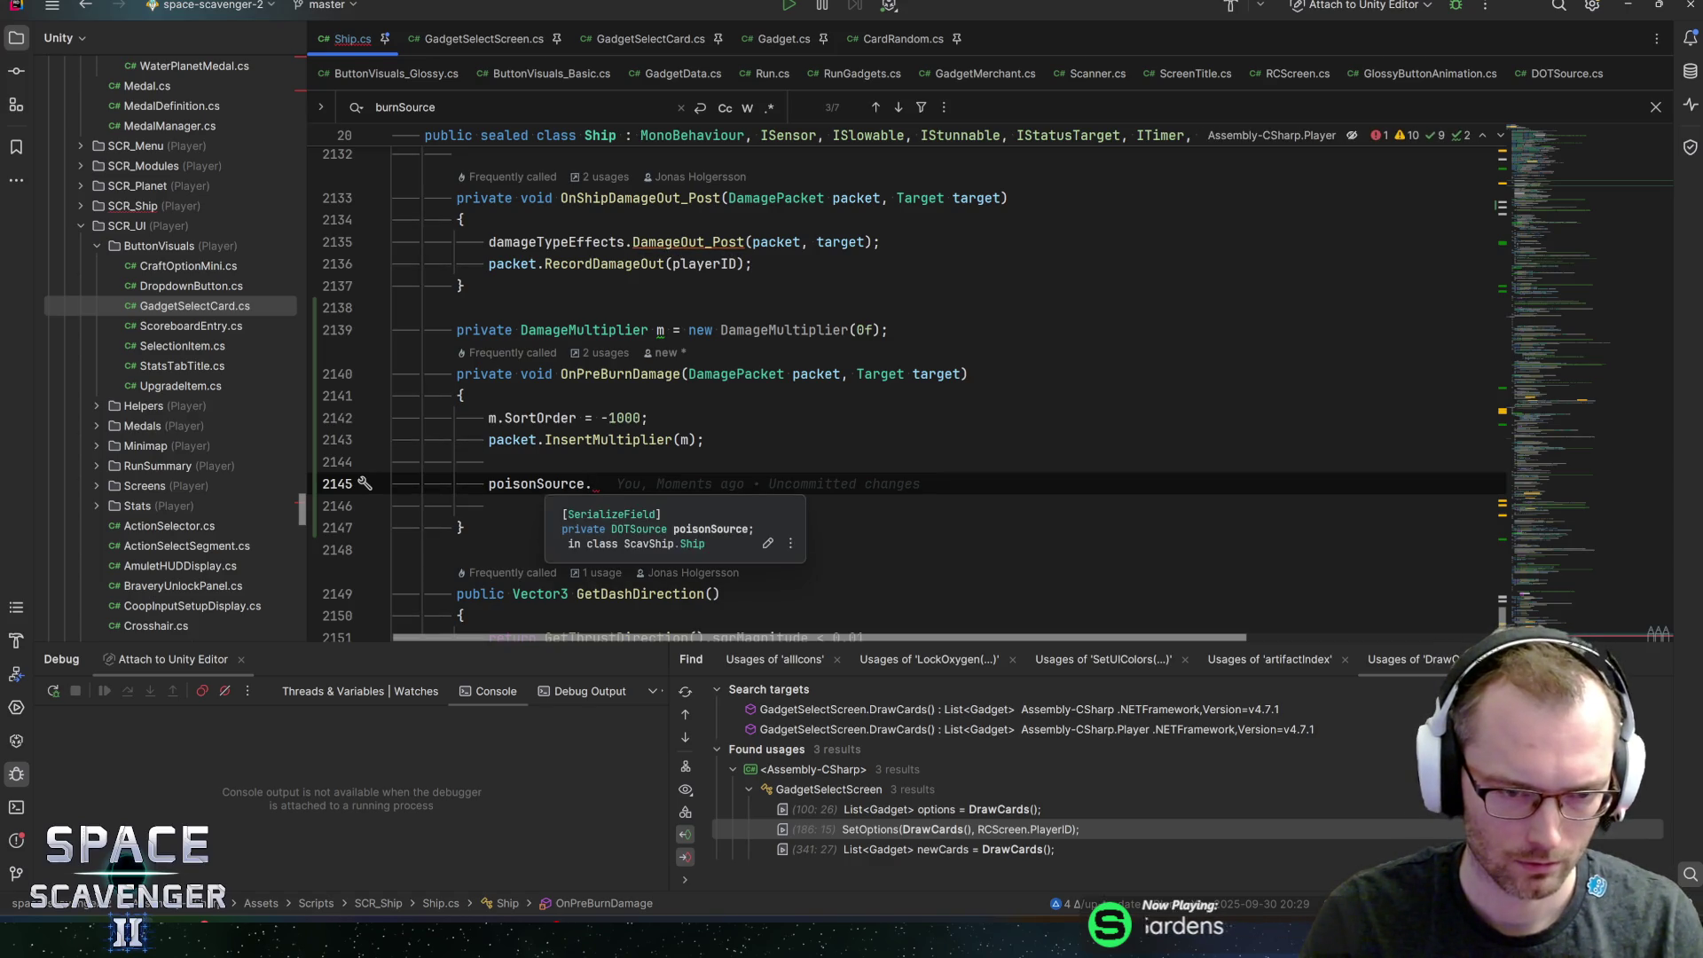
left_click(543, 483)
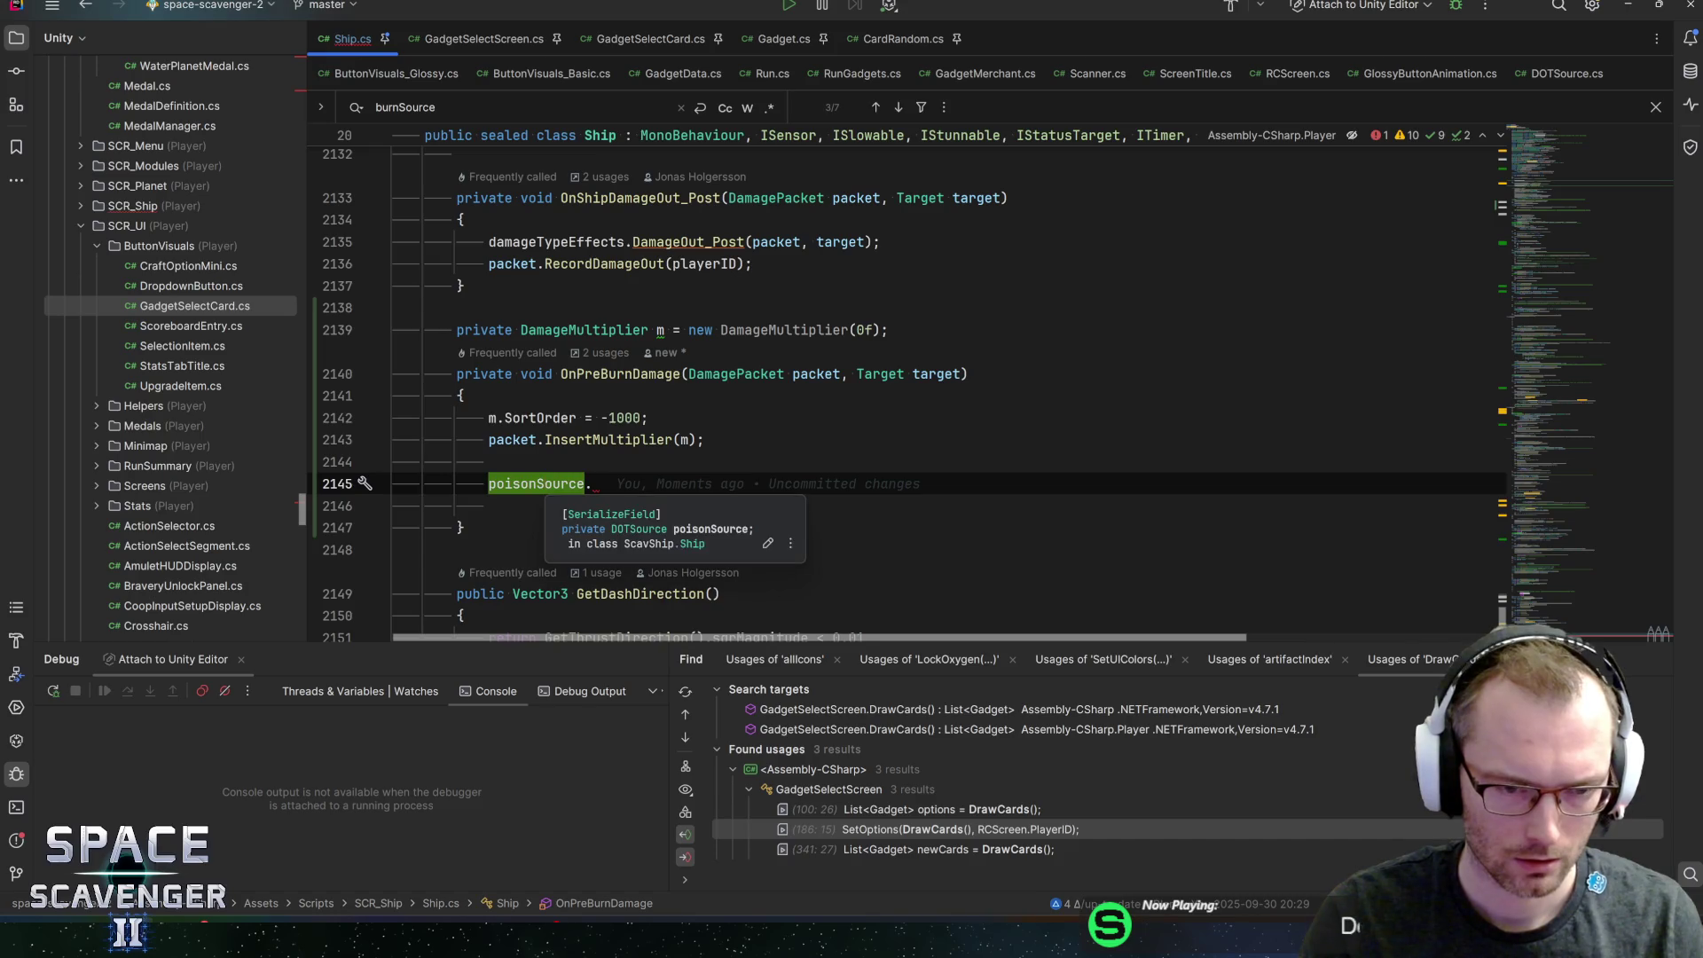
left_click(593, 483)
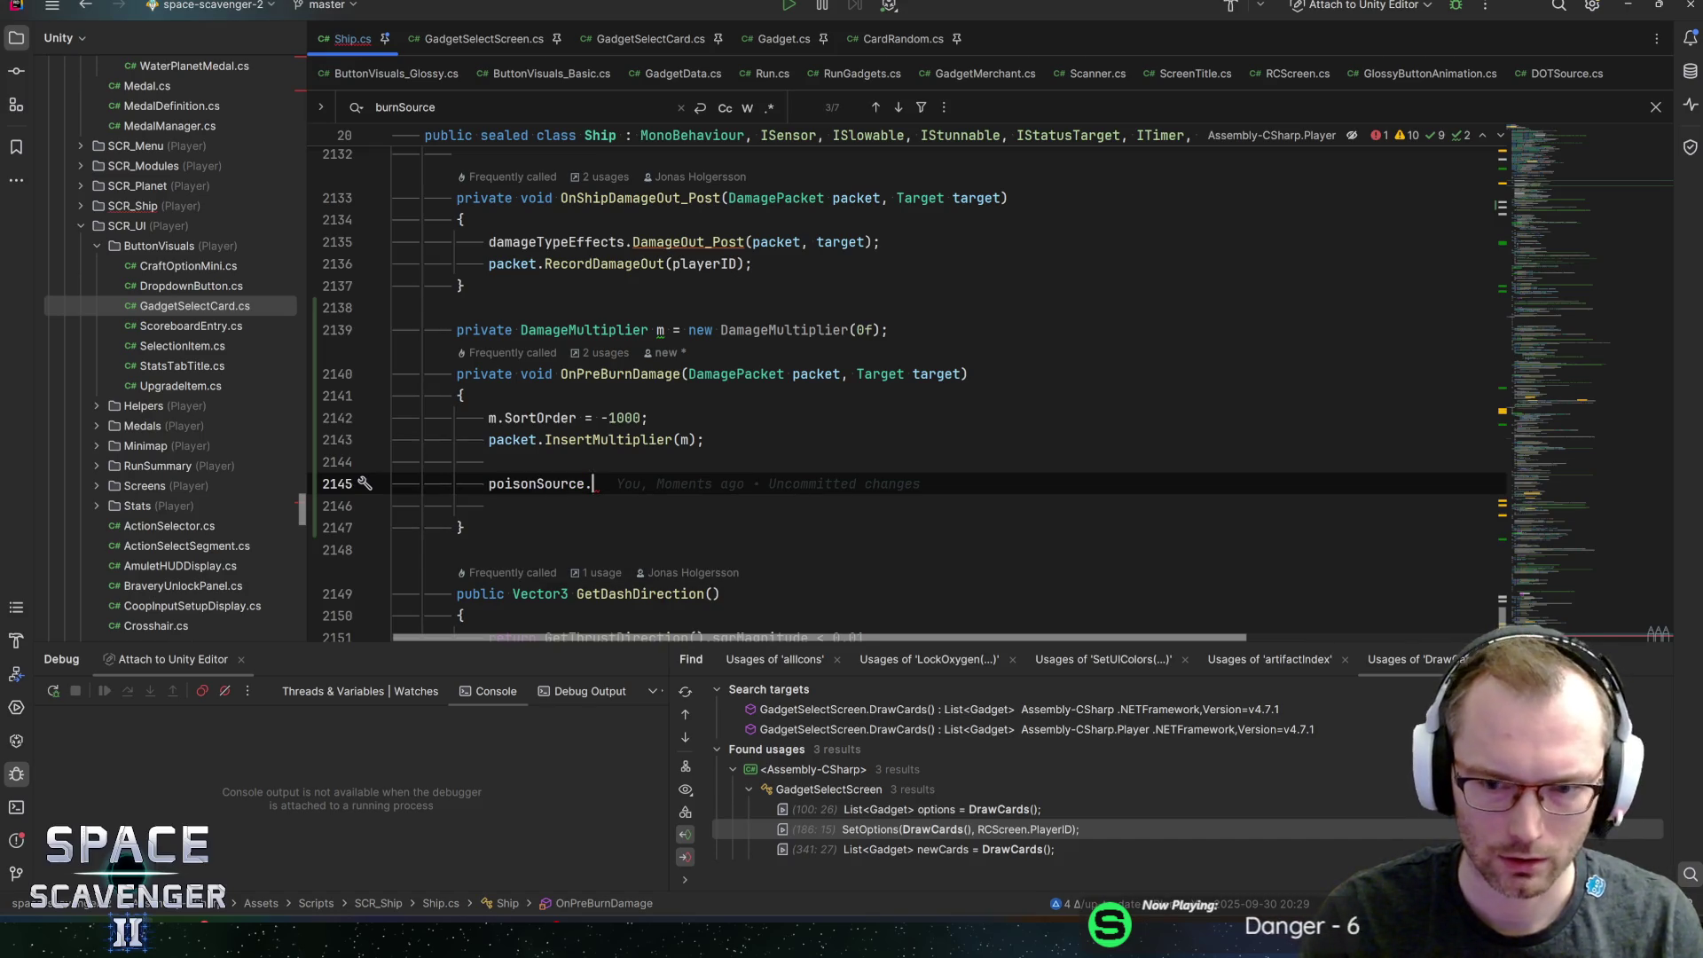
left_click(521, 483)
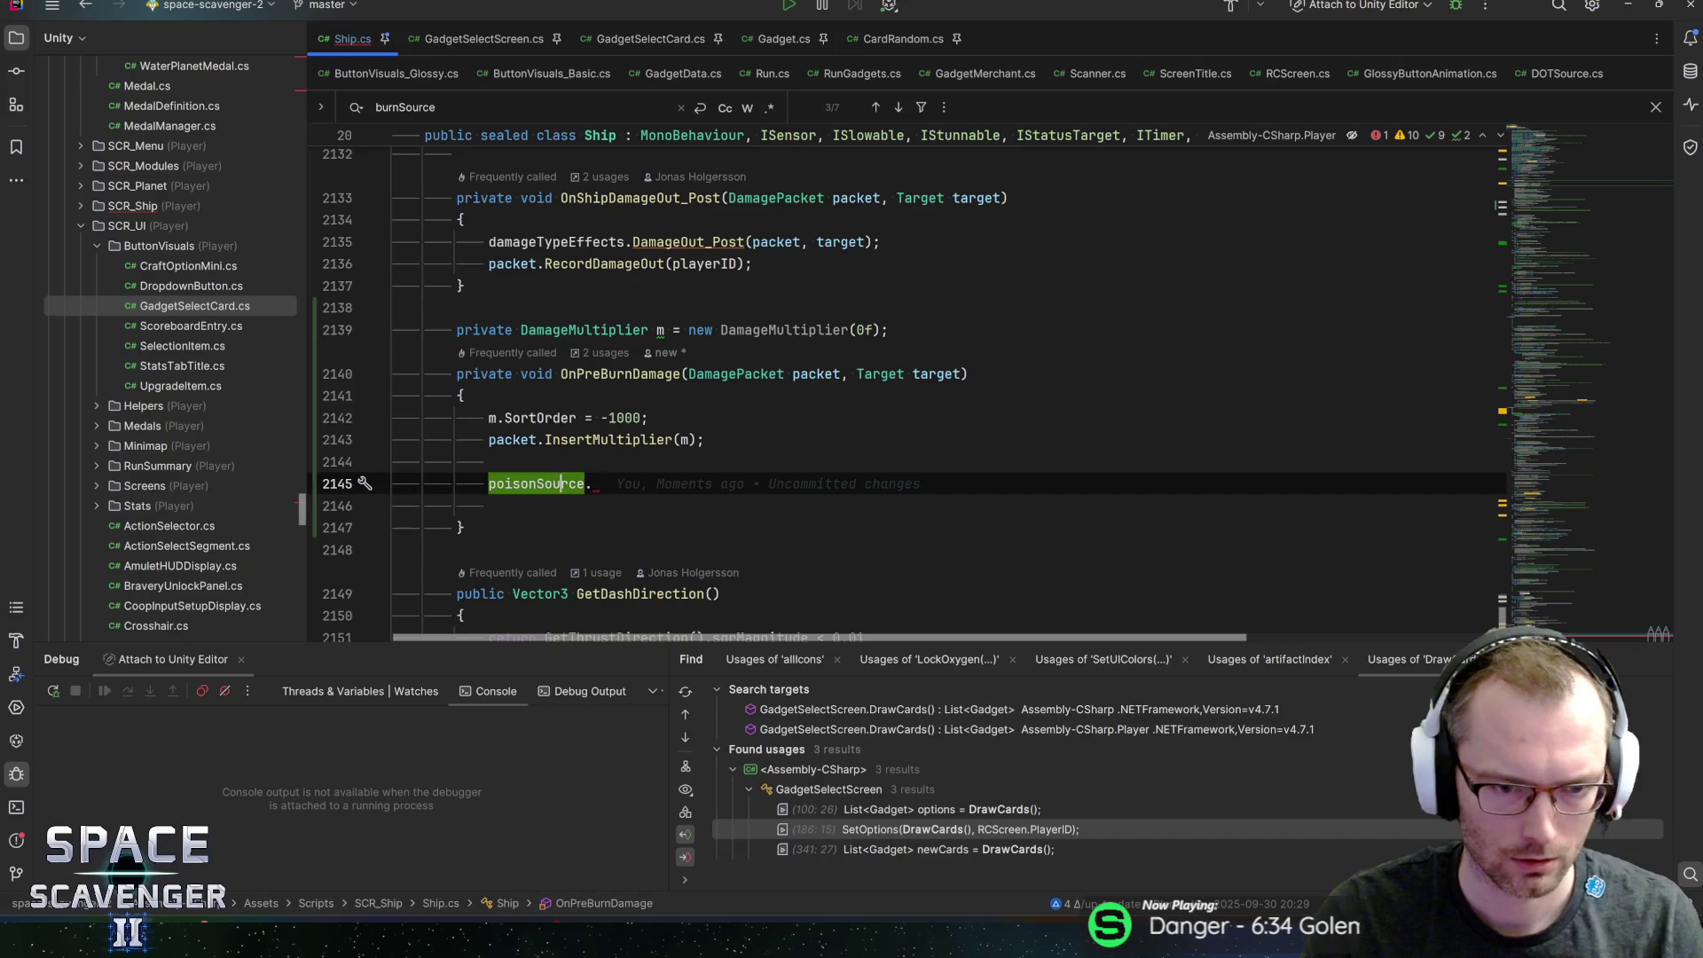
key("alt+F7")
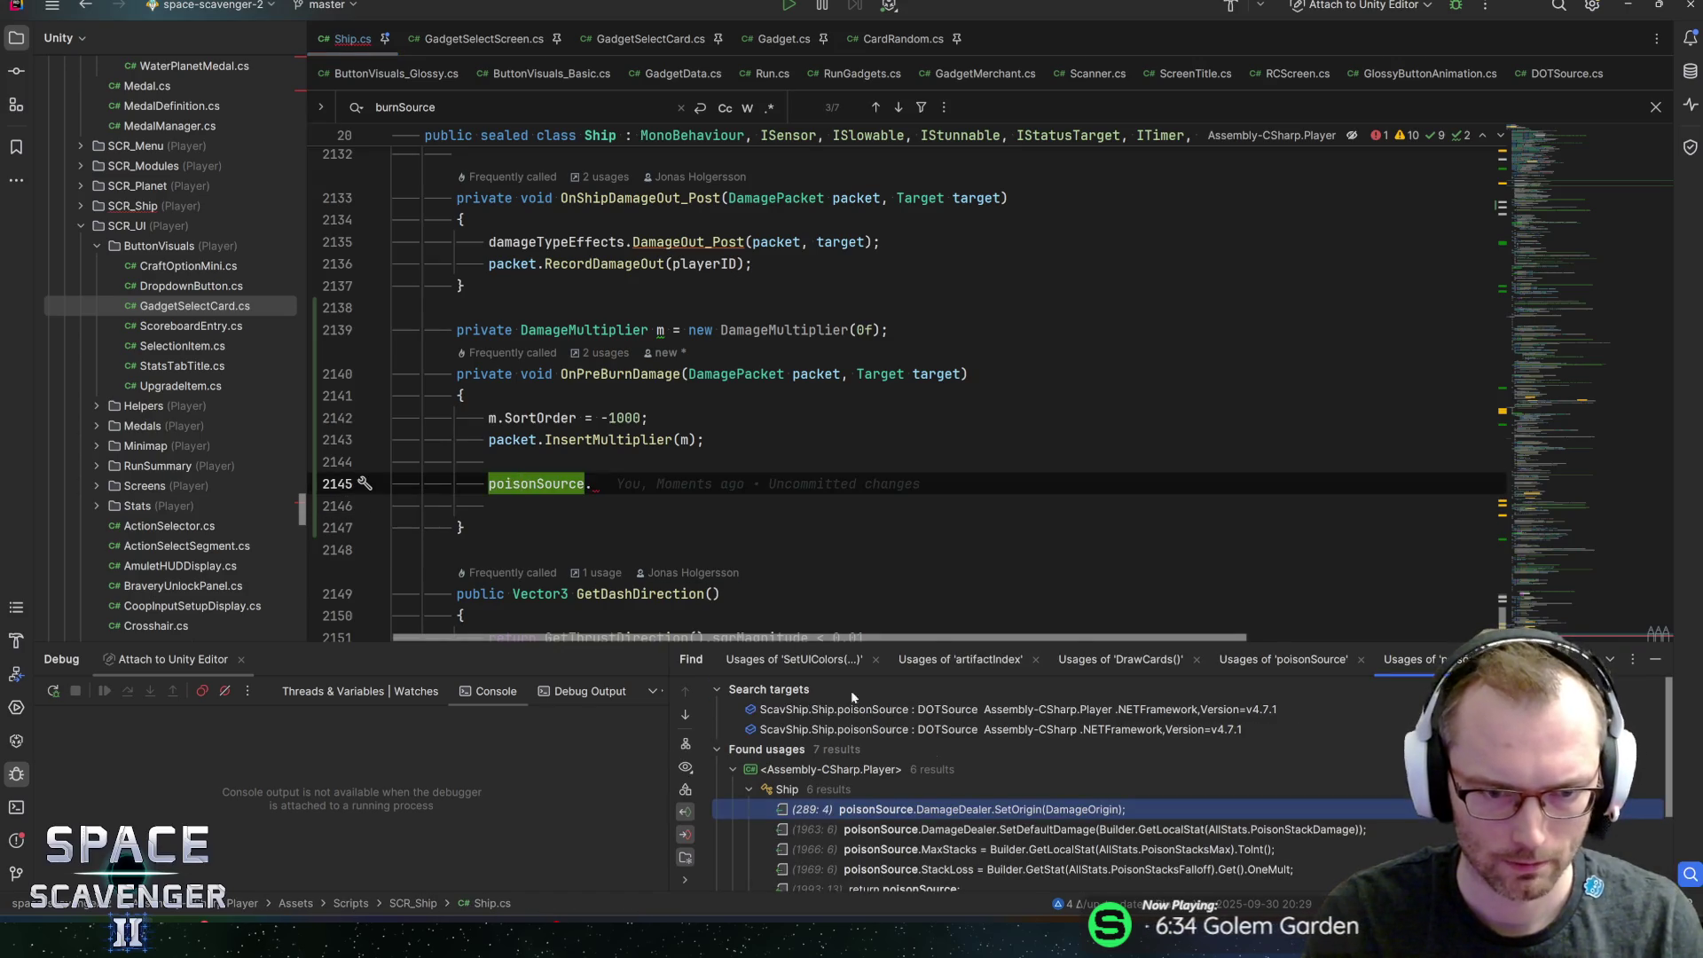
key("alt+F7")
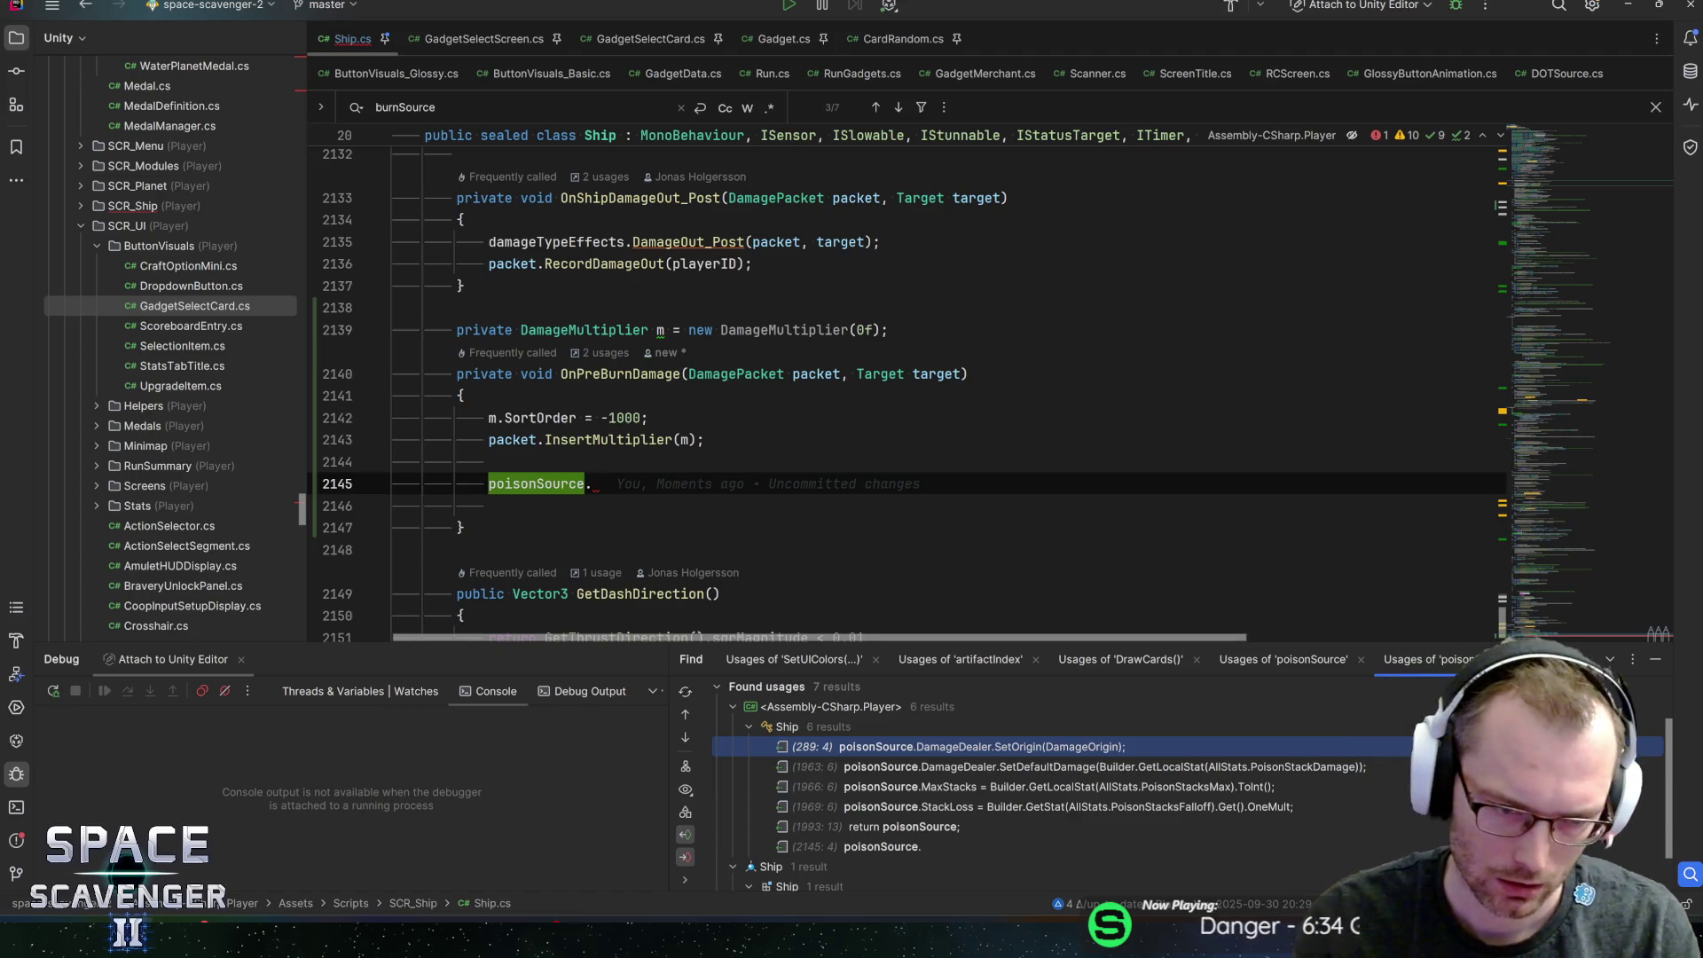
Replace the unfinished line with a target.StatusTarget.TryAddPoison call
left_click(489, 506)
key("shift+Up")
key("BackSpace")
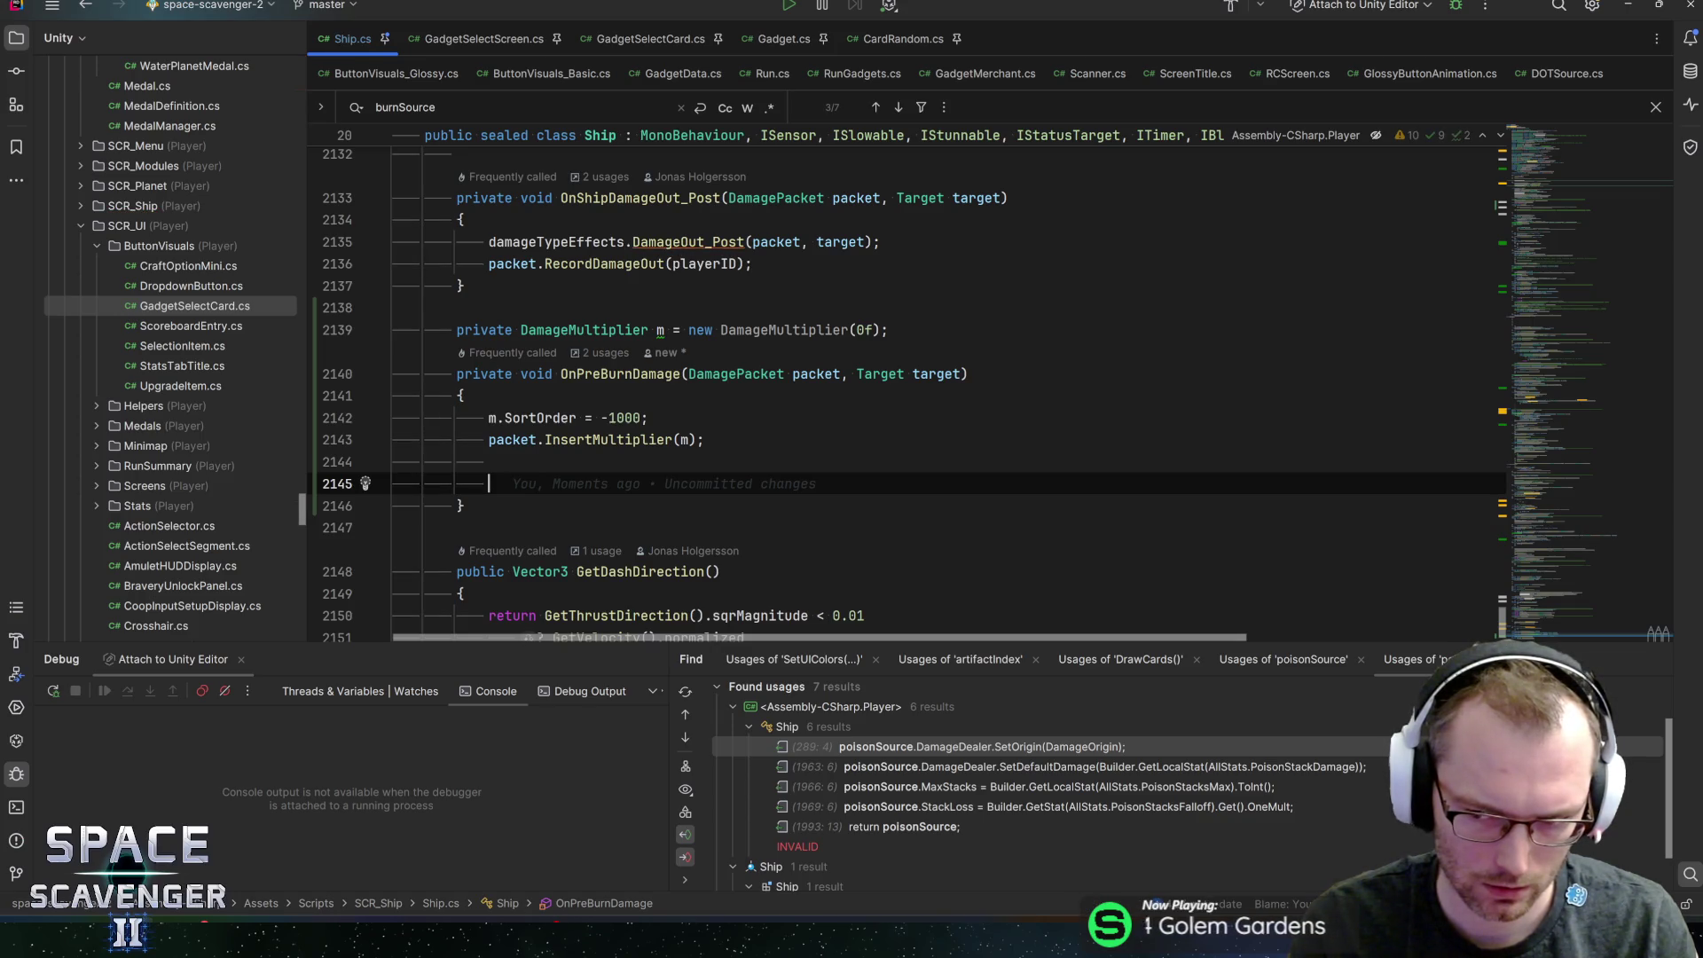
type("tar")
key("Return")
type("target.add")
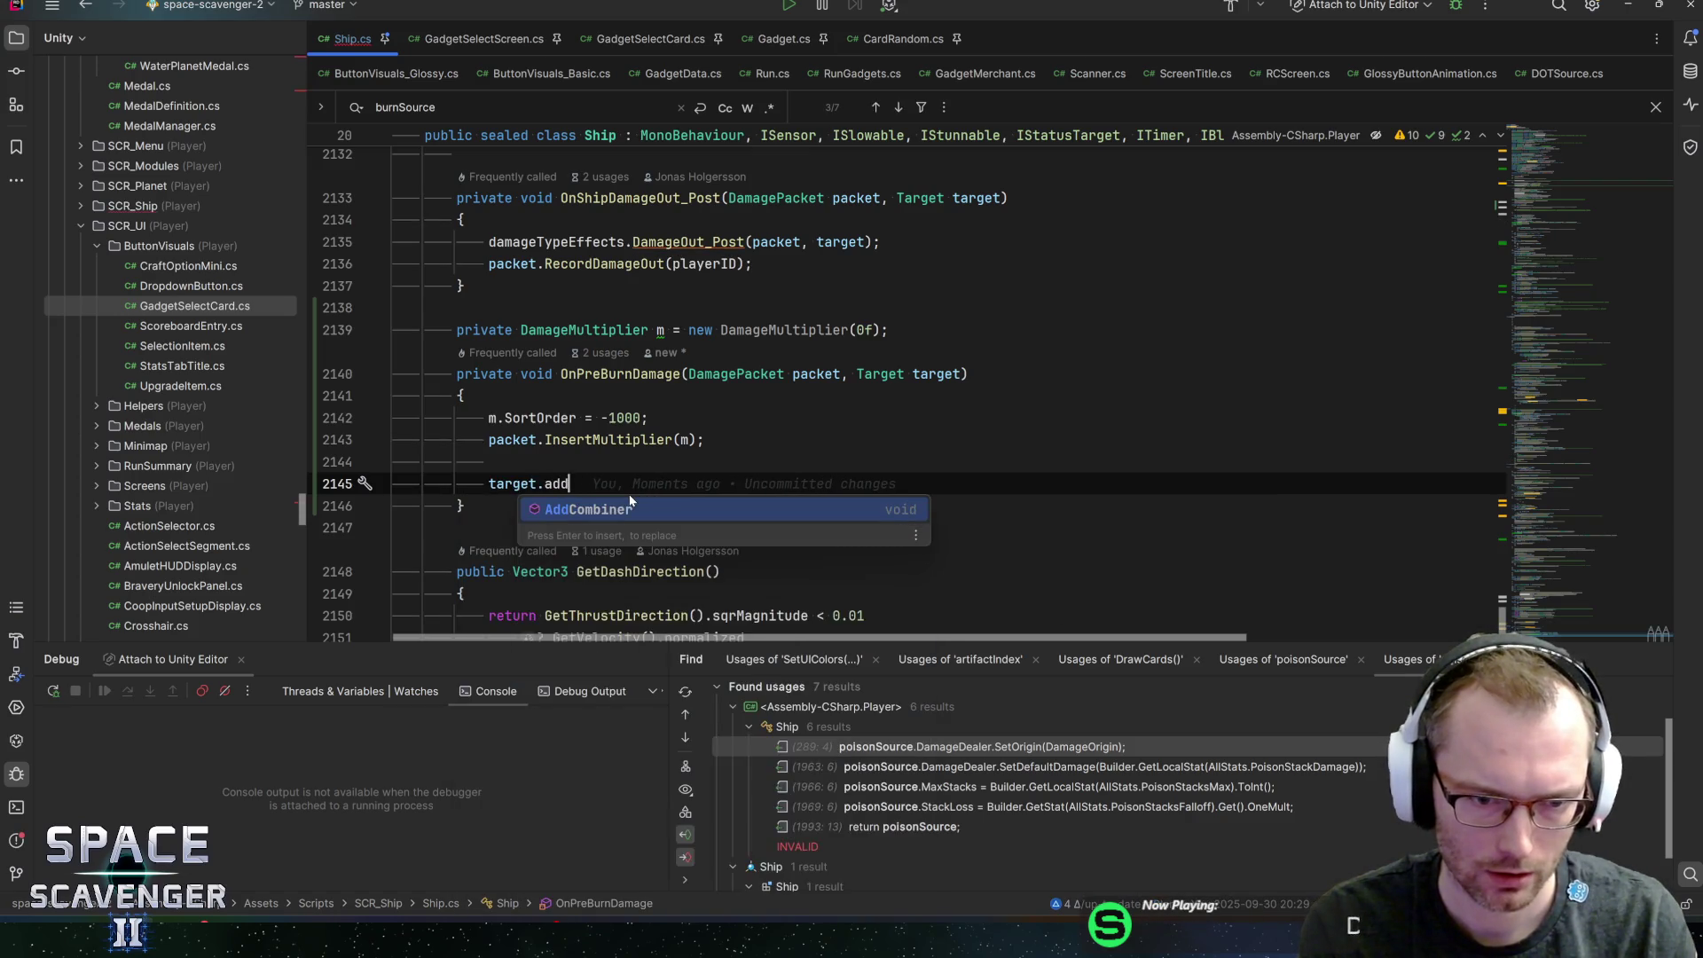
key("BackSpace")
key("BackSpace")
key("BackSpace")
type("stat")
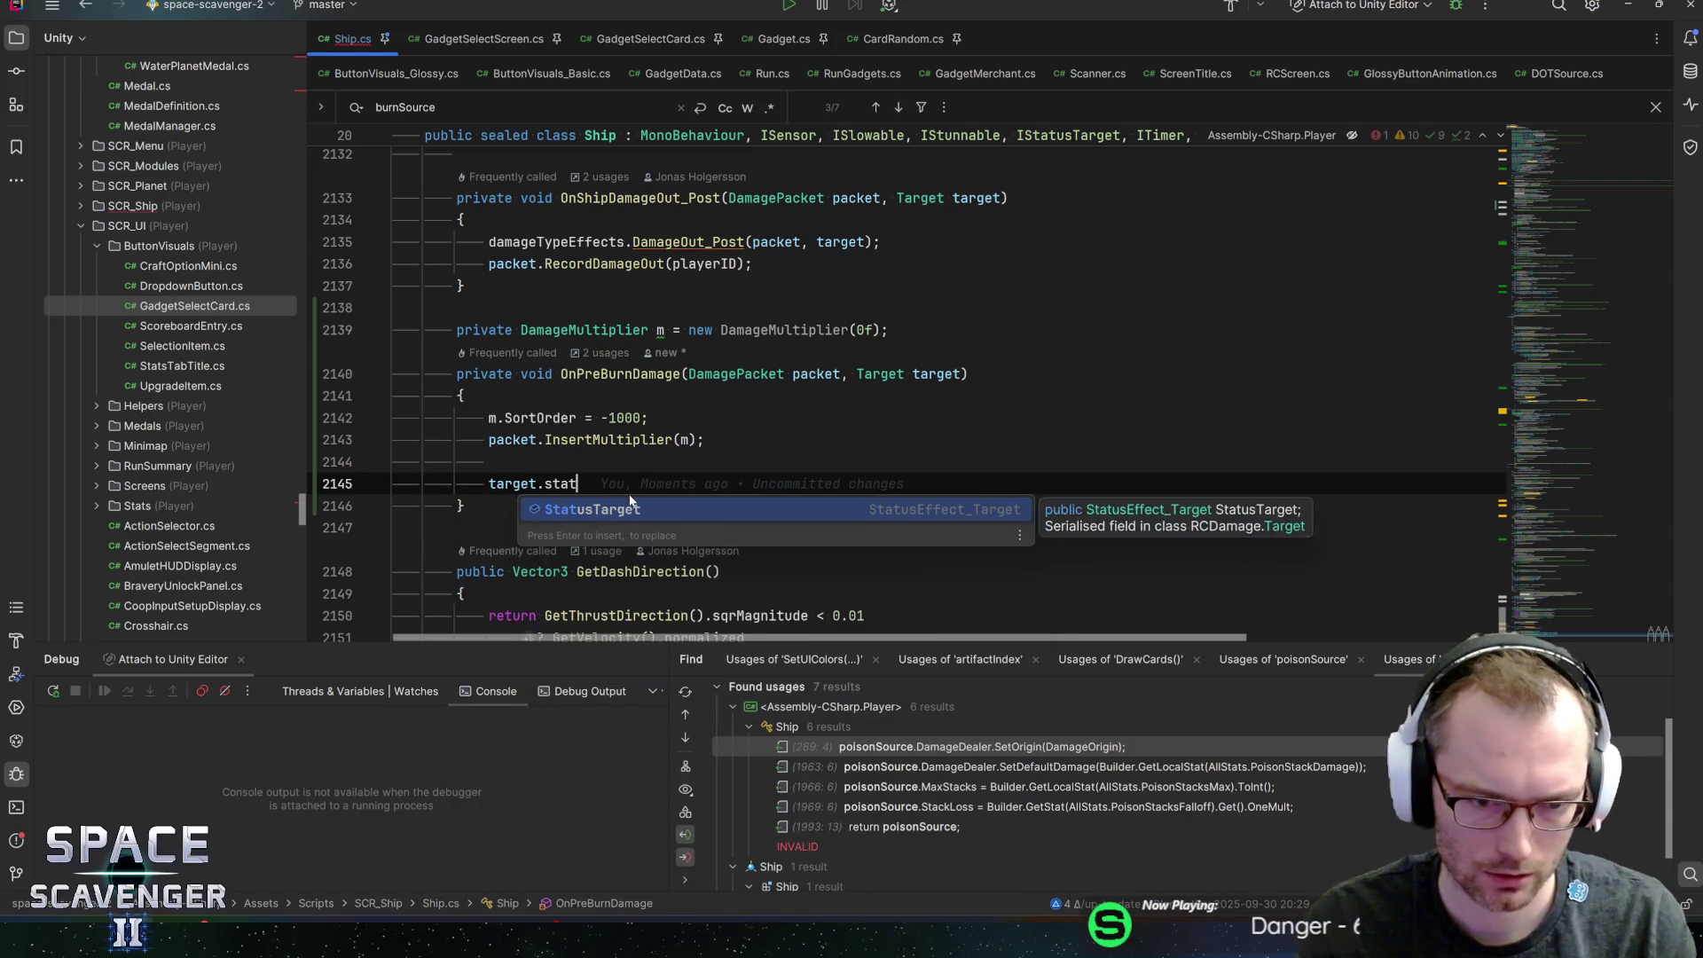
key("Return")
type(".add")
key("Down")
key("Down")
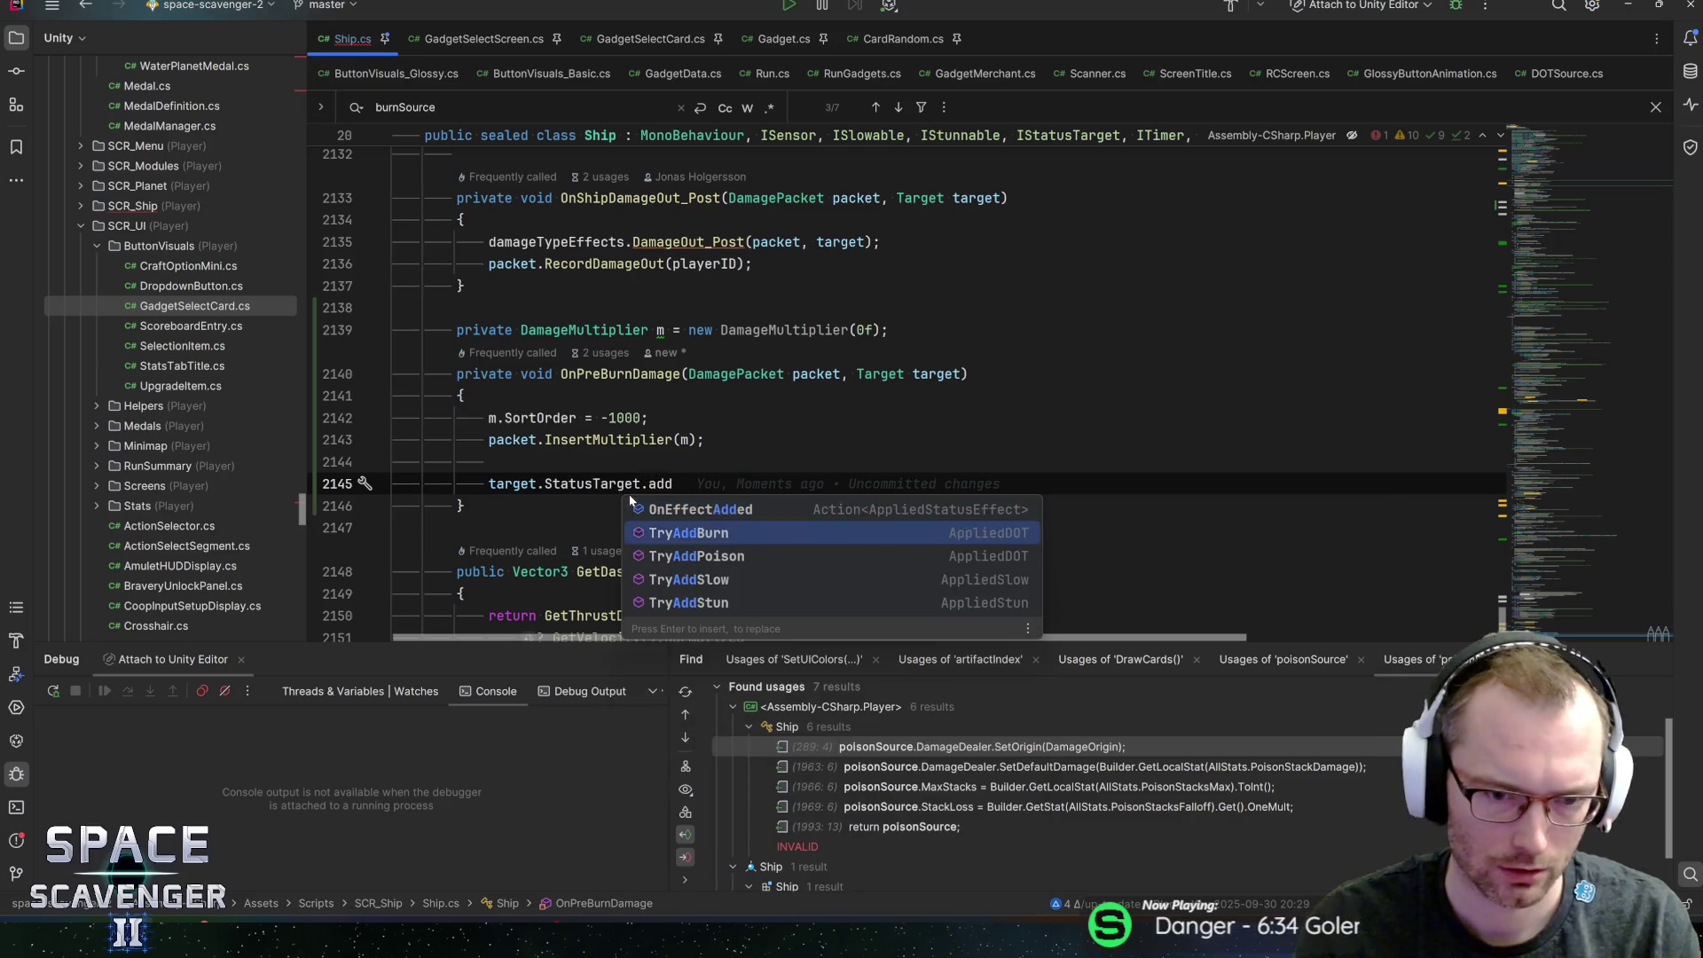
key("Return")
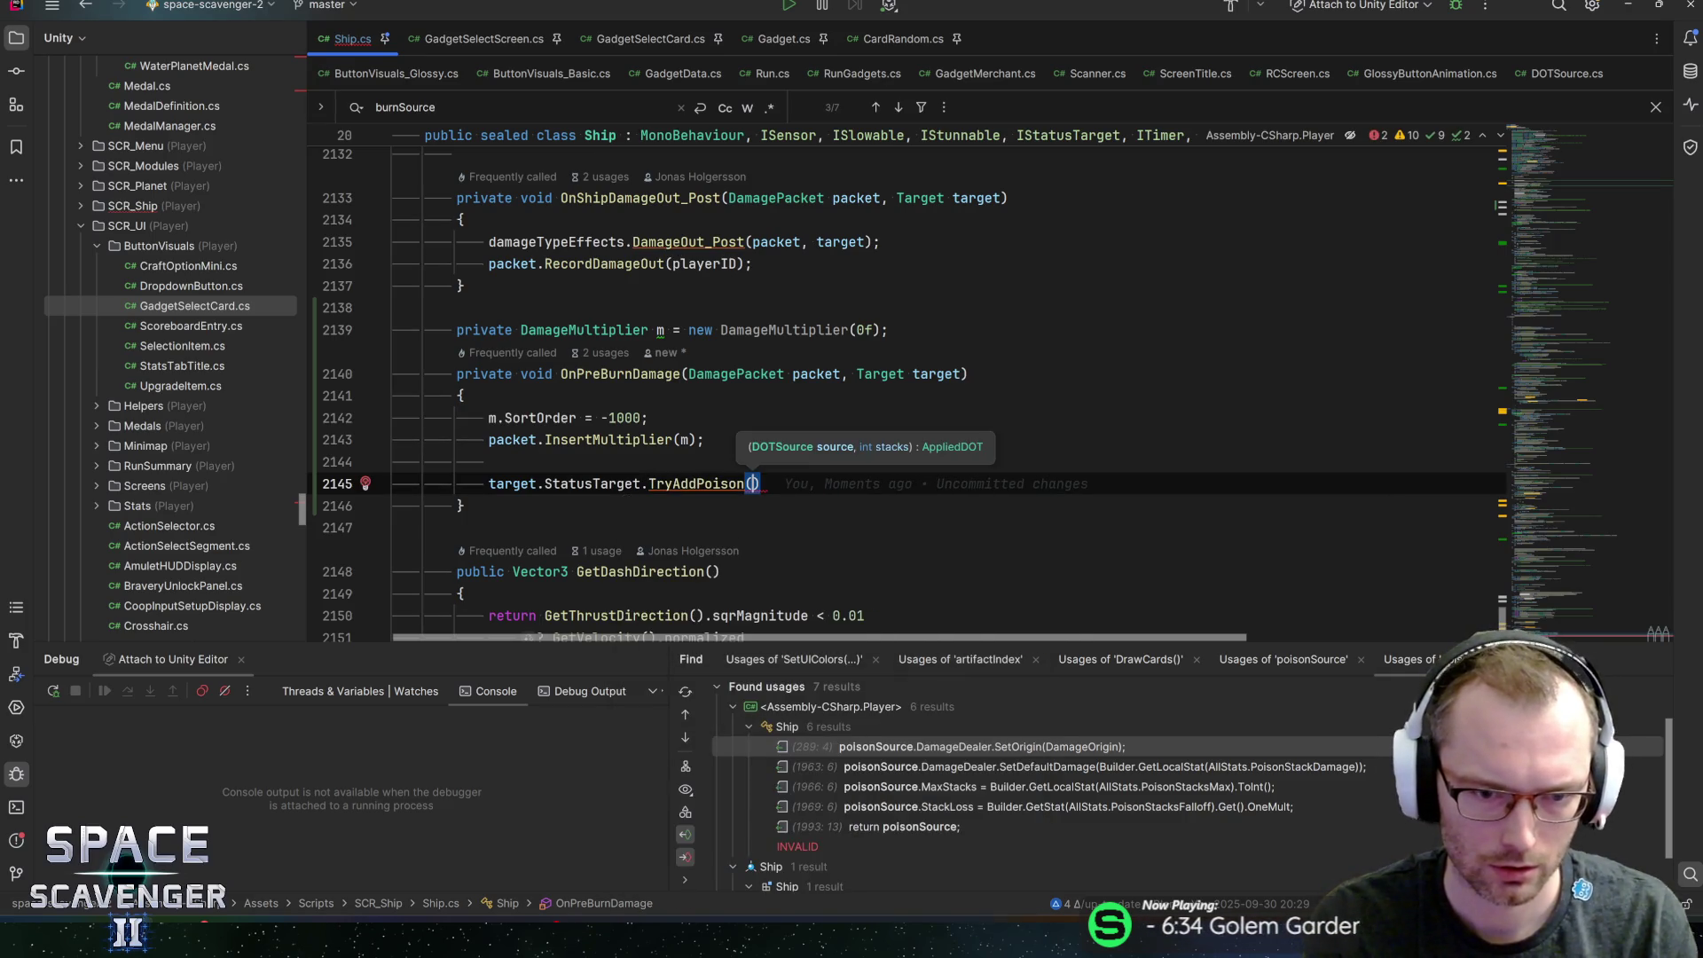
Trace TryAddPoison callers, then ApplyTo callers, to poisonSource.ApplyTo in ShipDamageTypeEffects' DamageOut_Post
key("alt+F7")
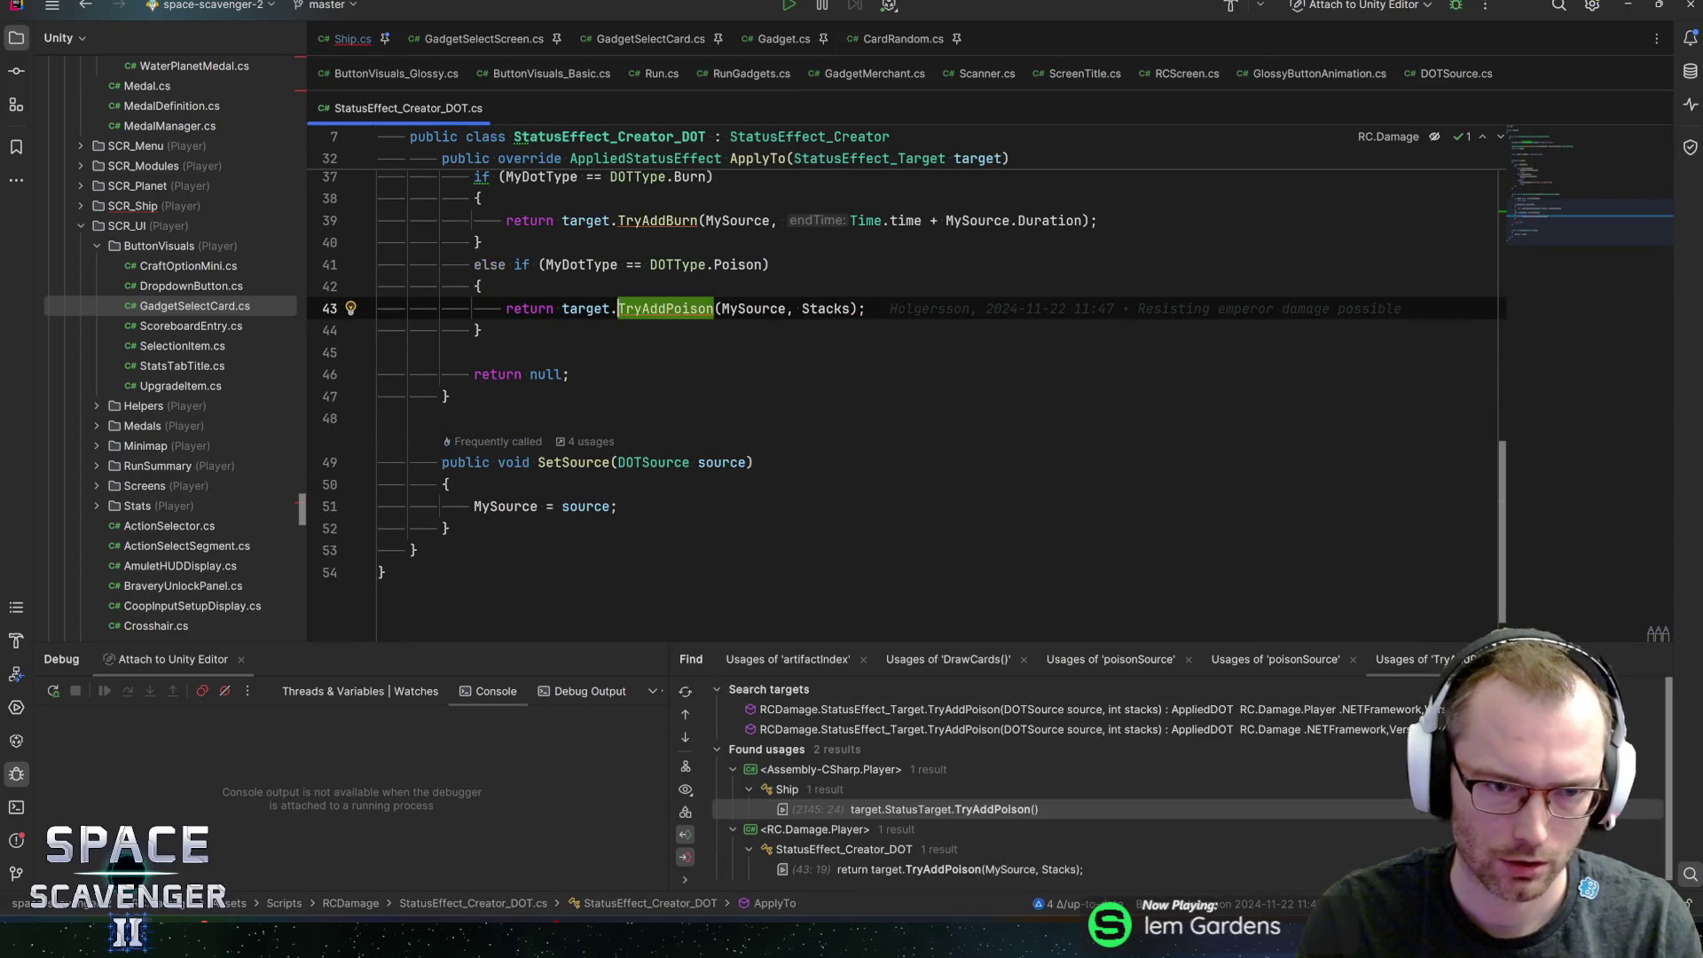
key("ctrl+b")
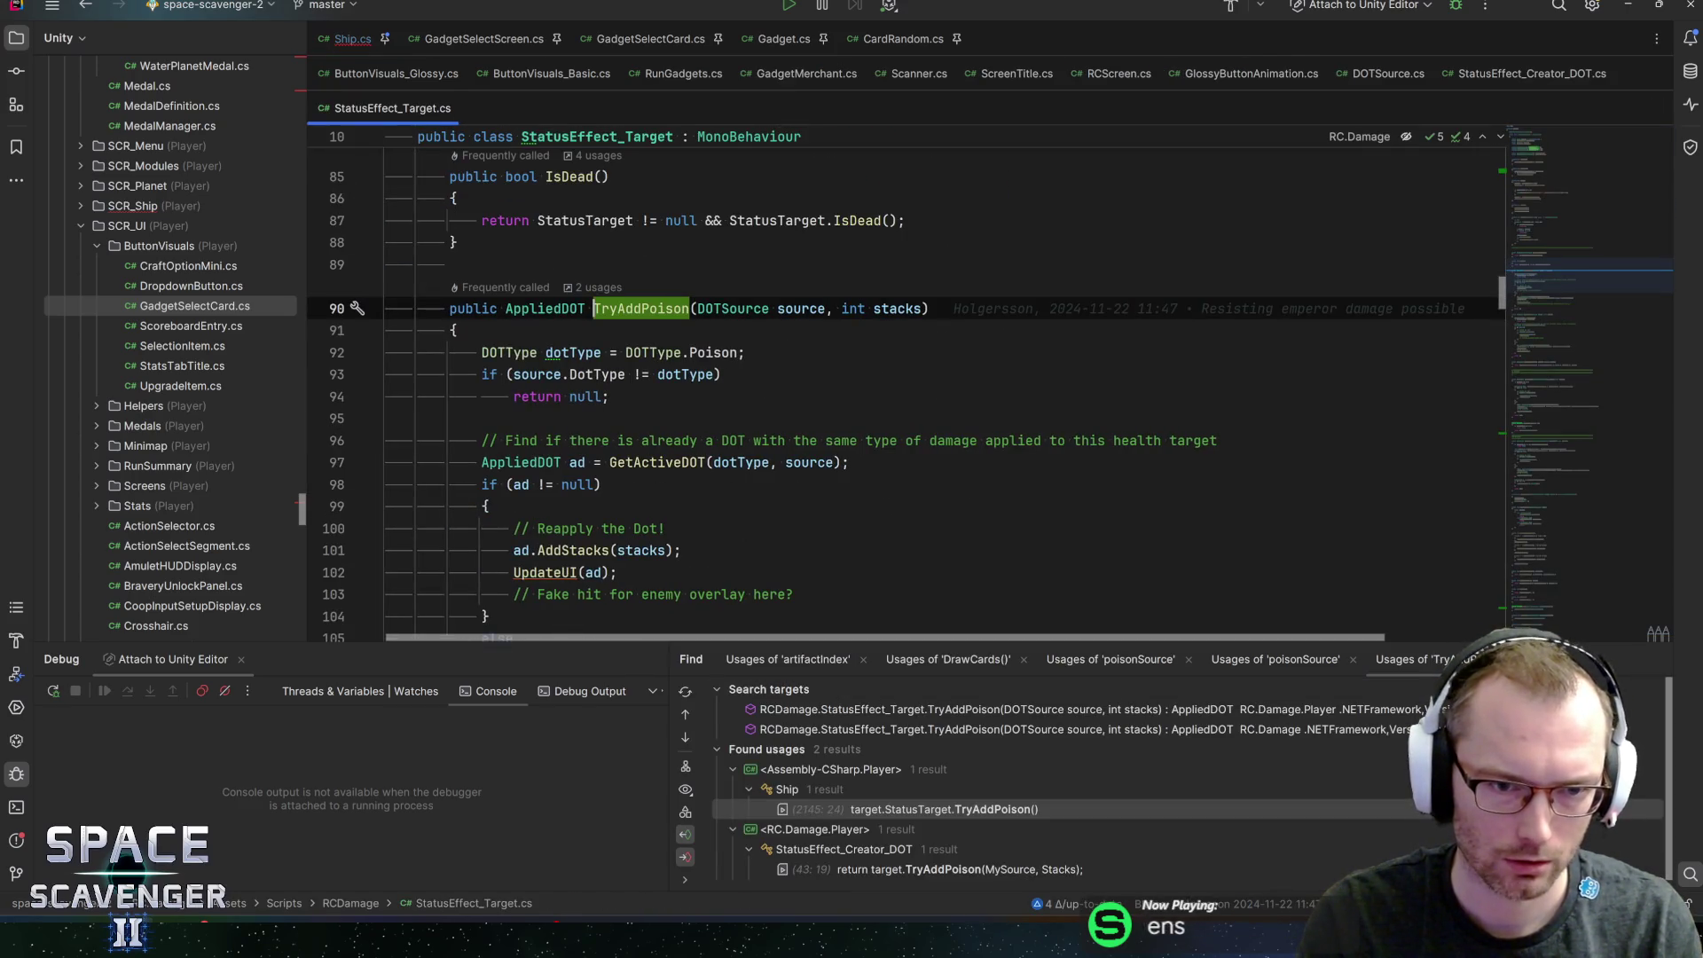
key("alt+F7")
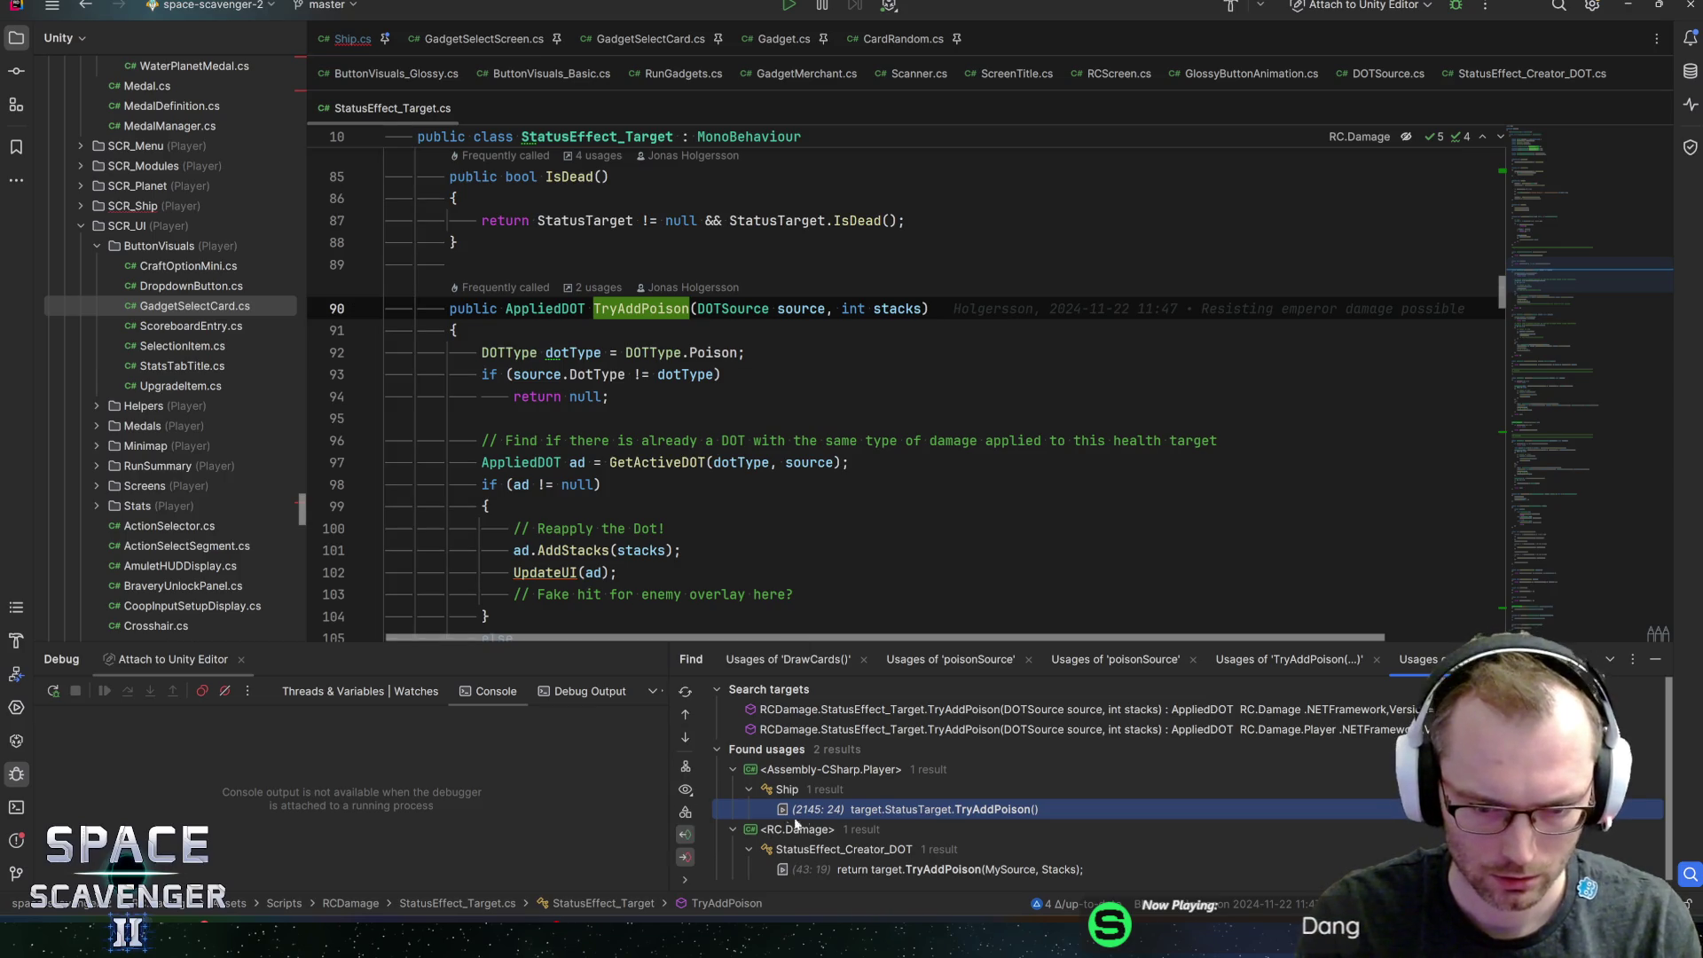
double_click(856, 870)
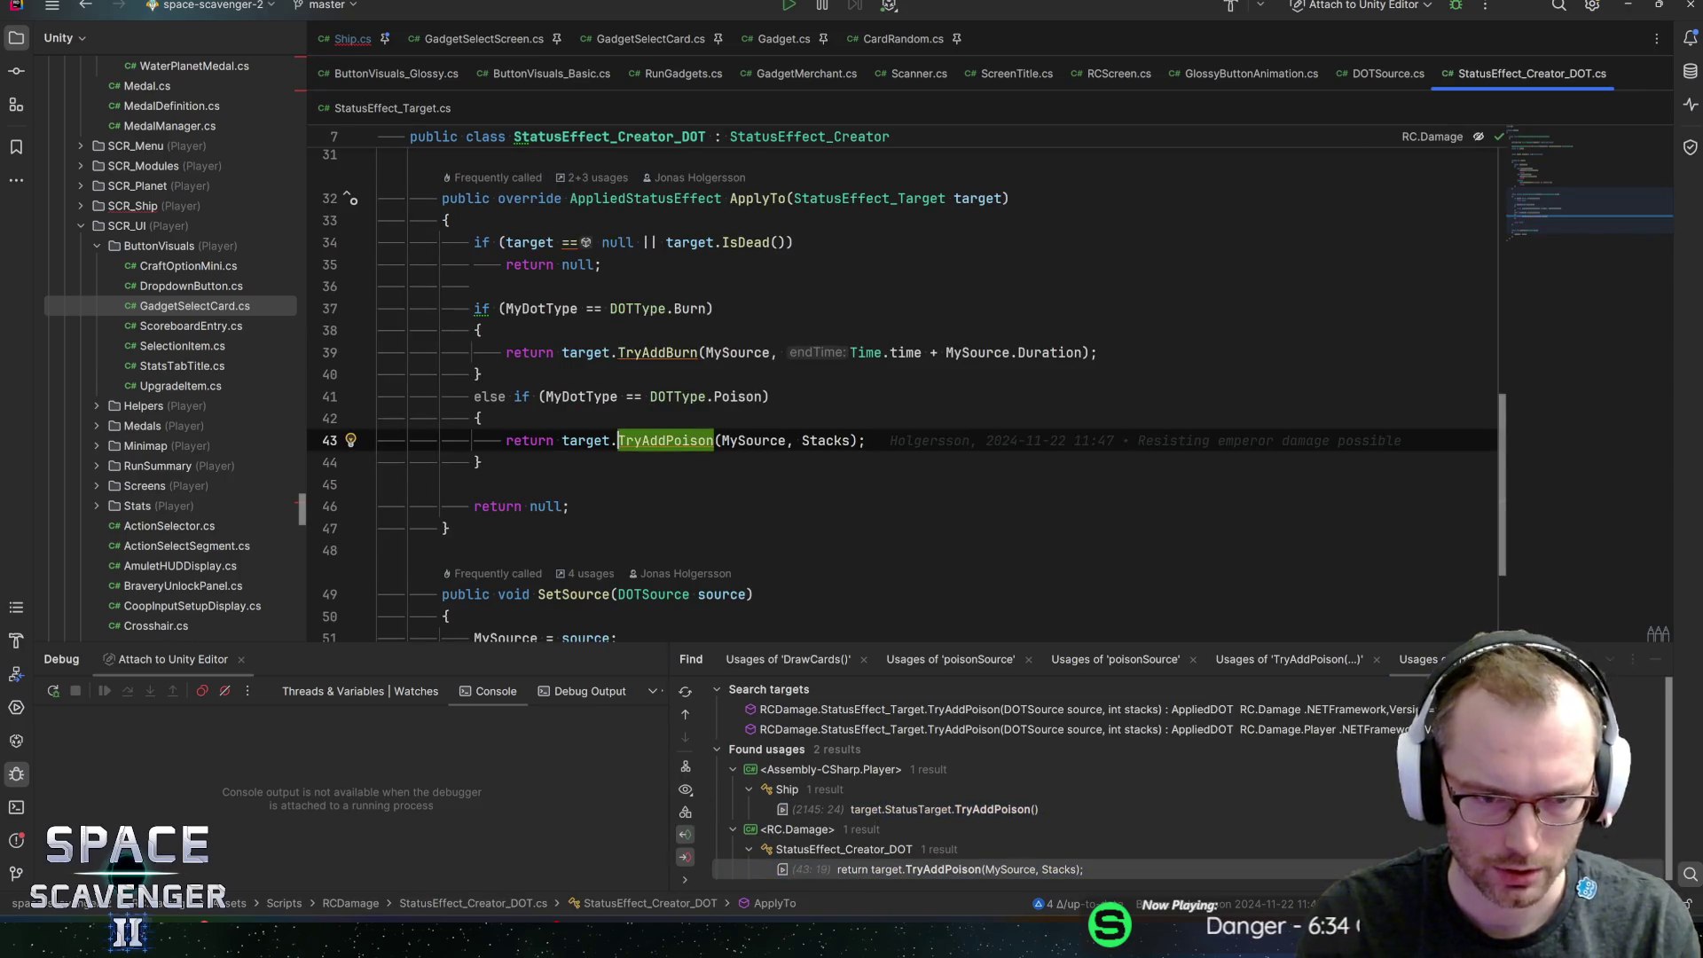
mouse_move(749, 441)
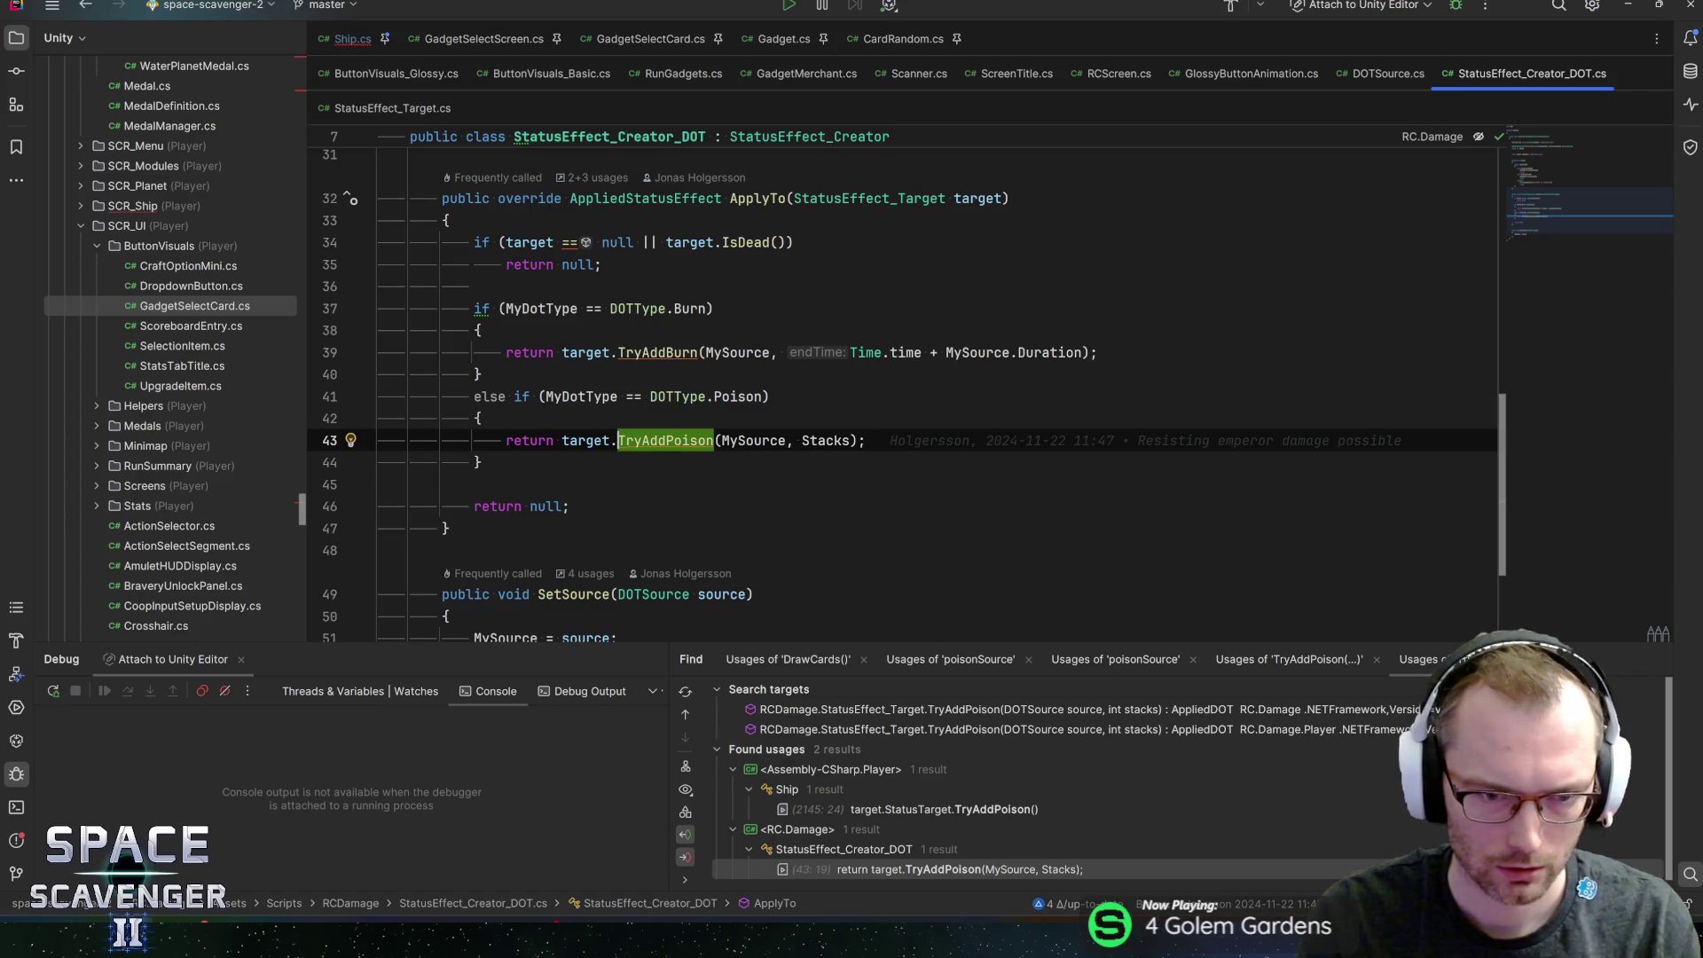
scroll(900, 394, "up", 3)
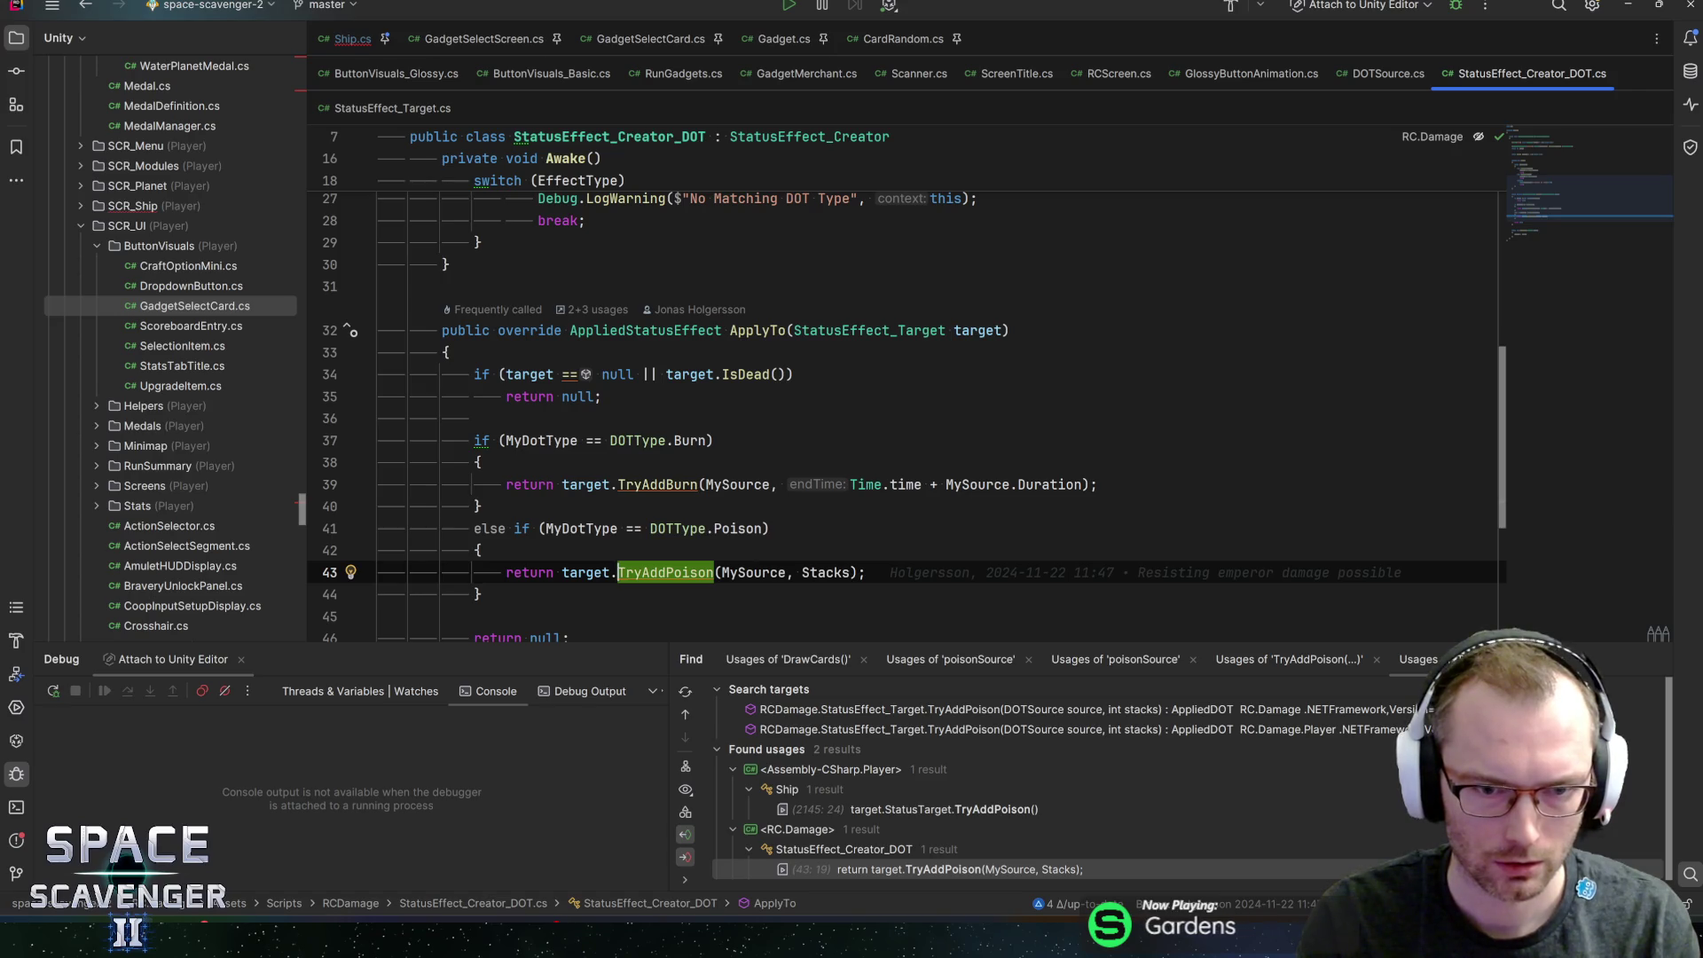
key("alt+Up")
key("alt+F7")
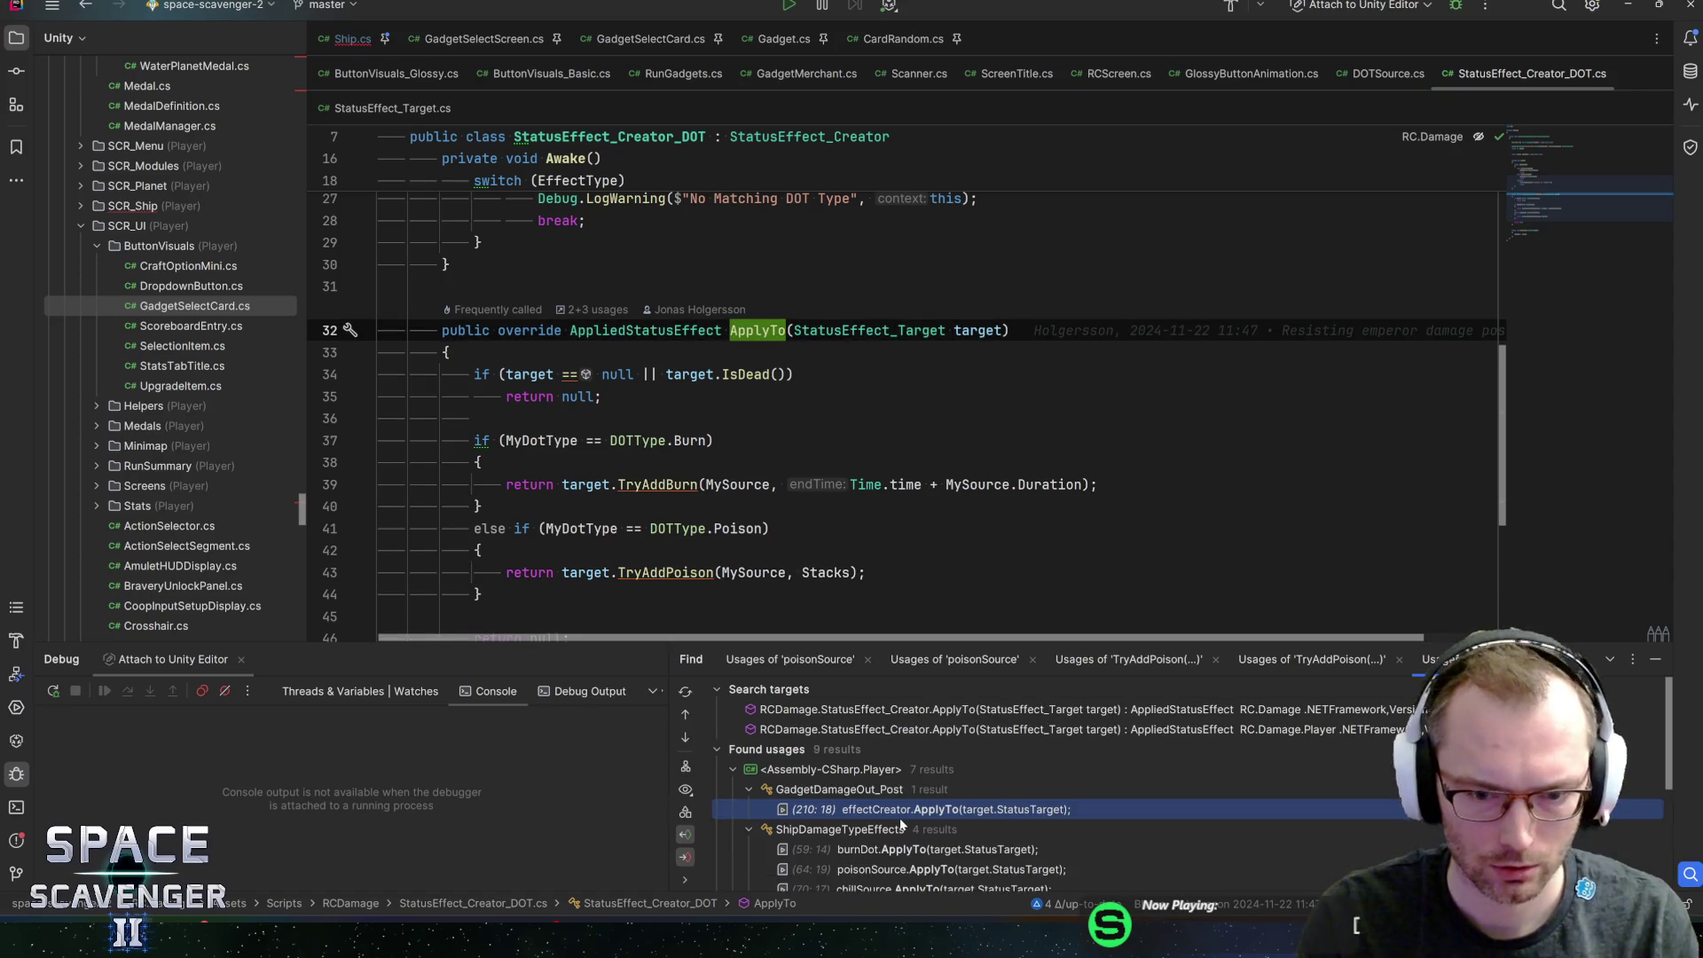
scroll(903, 827, "down", 3)
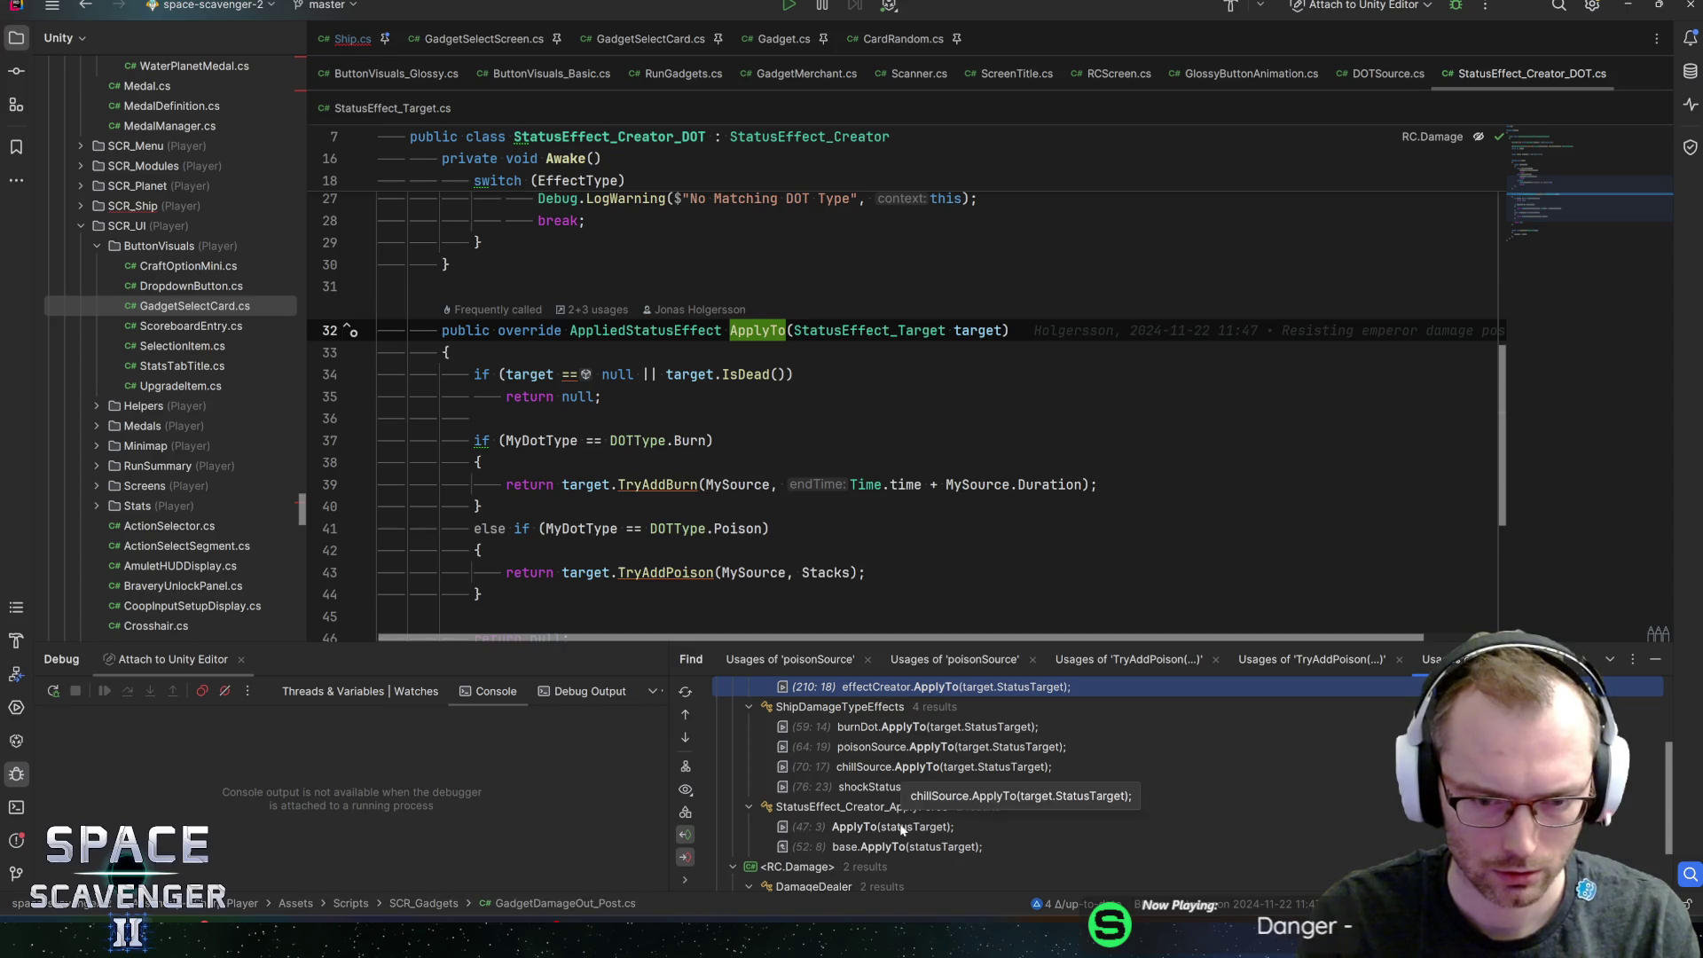
double_click(949, 747)
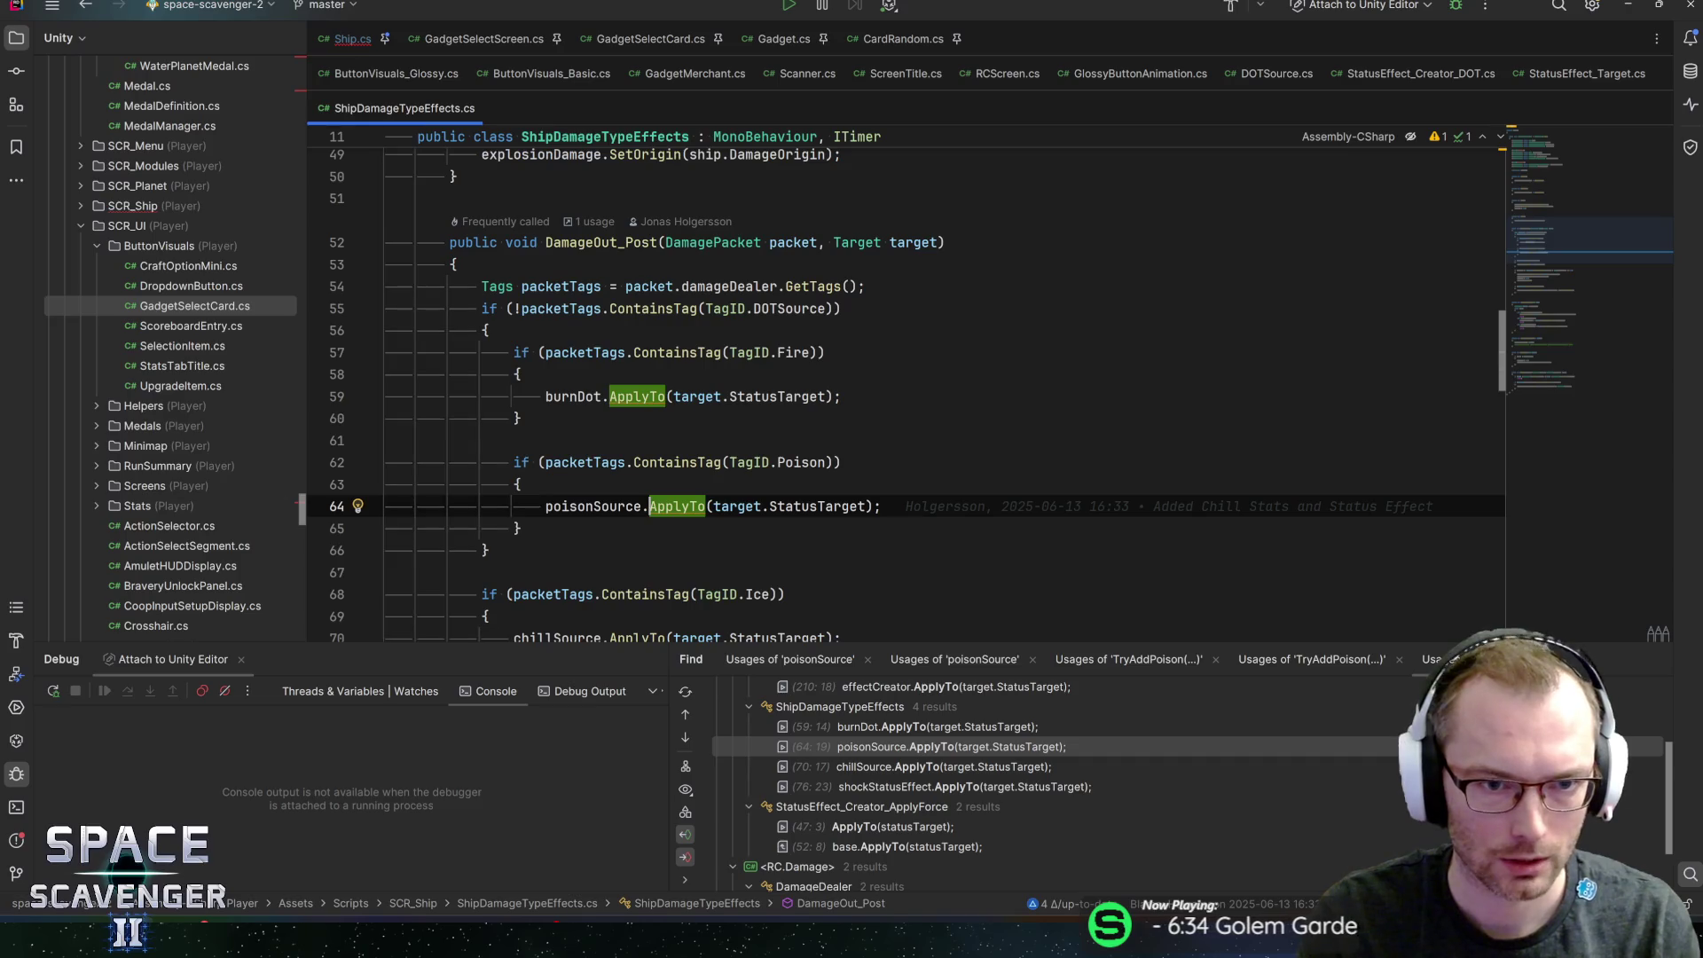
left_click(594, 242)
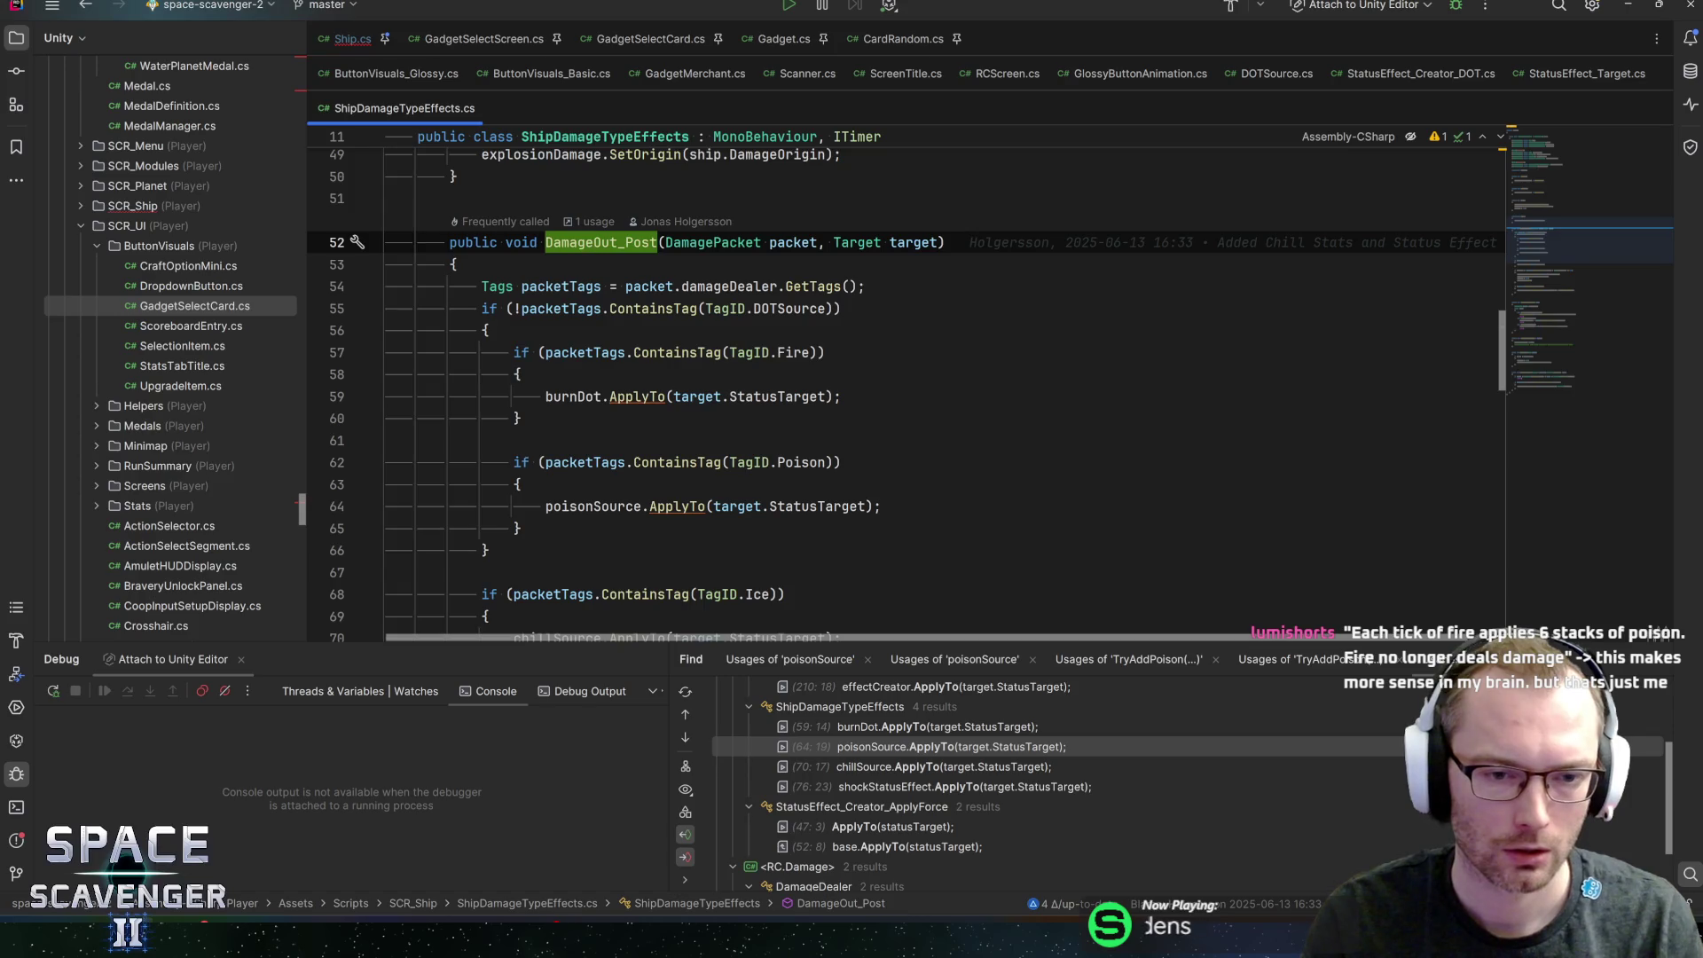
Paste the poisonSource.ApplyTo(target.StatusTarget) line over the TryAddPoison call in Ship.cs
left_click(547, 506)
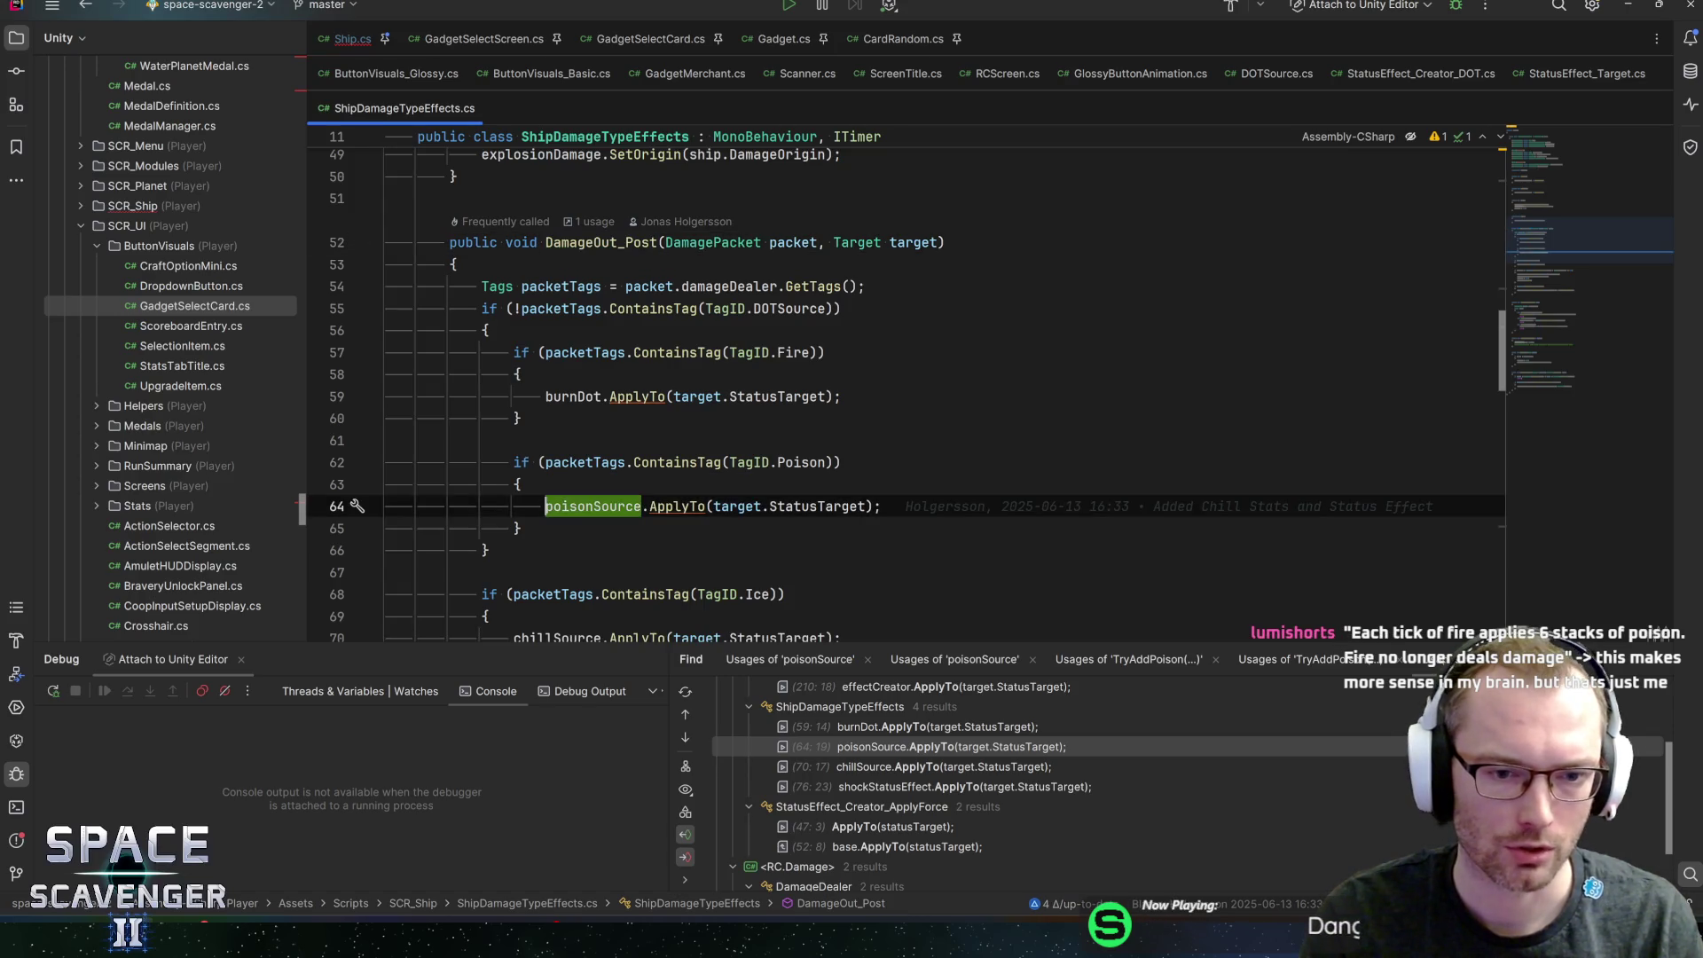
left_click(881, 506, "shift")
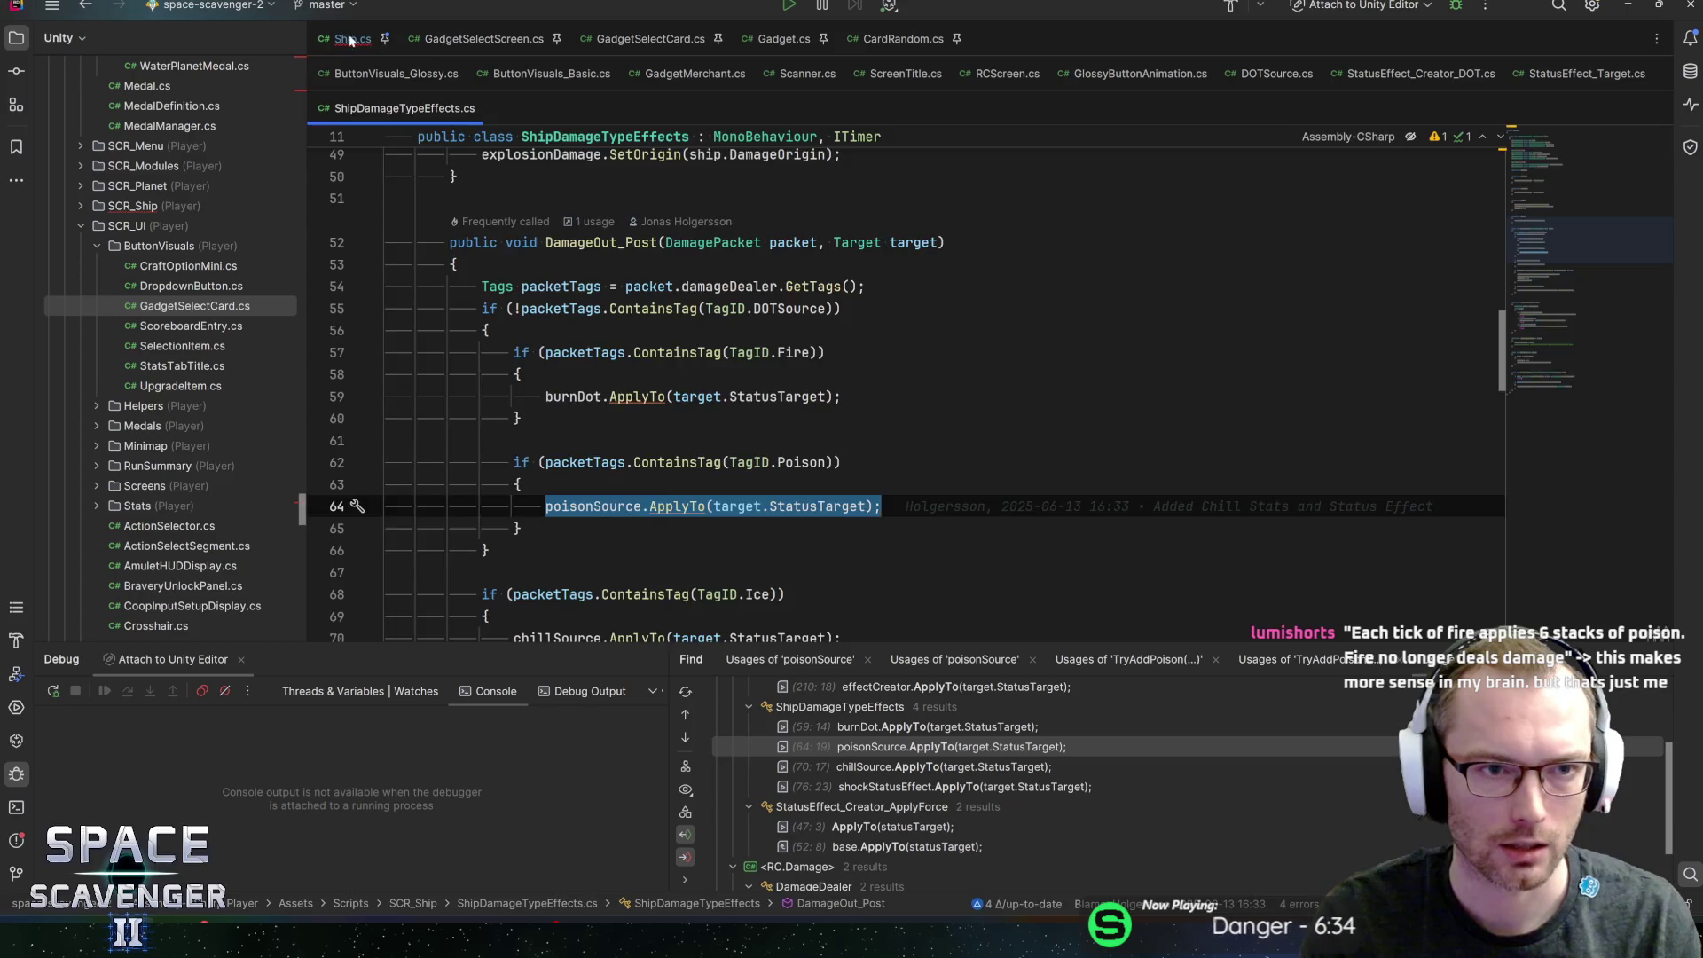
left_click(353, 38)
key("End")
key("shift+Home")
type("poisonSource.ApplyTo(target.StatusTarget);")
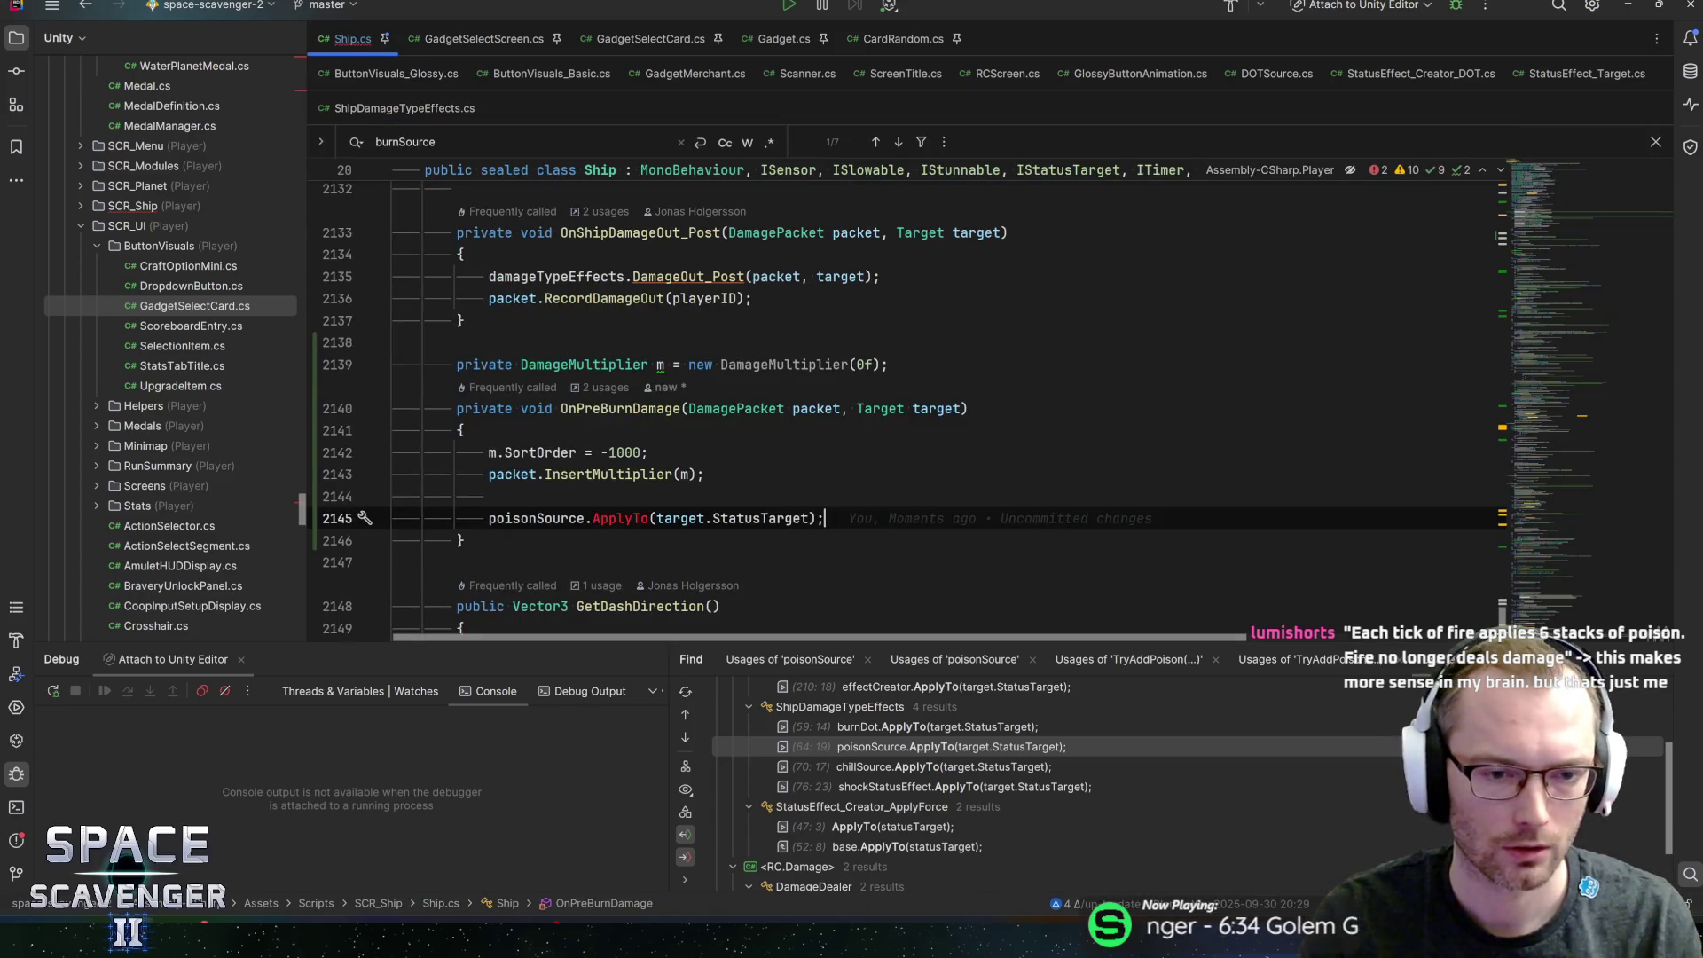
key("Up")
Locate the poisonSource field declaration in ShipDamageTypeEffects, then return to Ship.cs
left_click(618, 518, "ctrl")
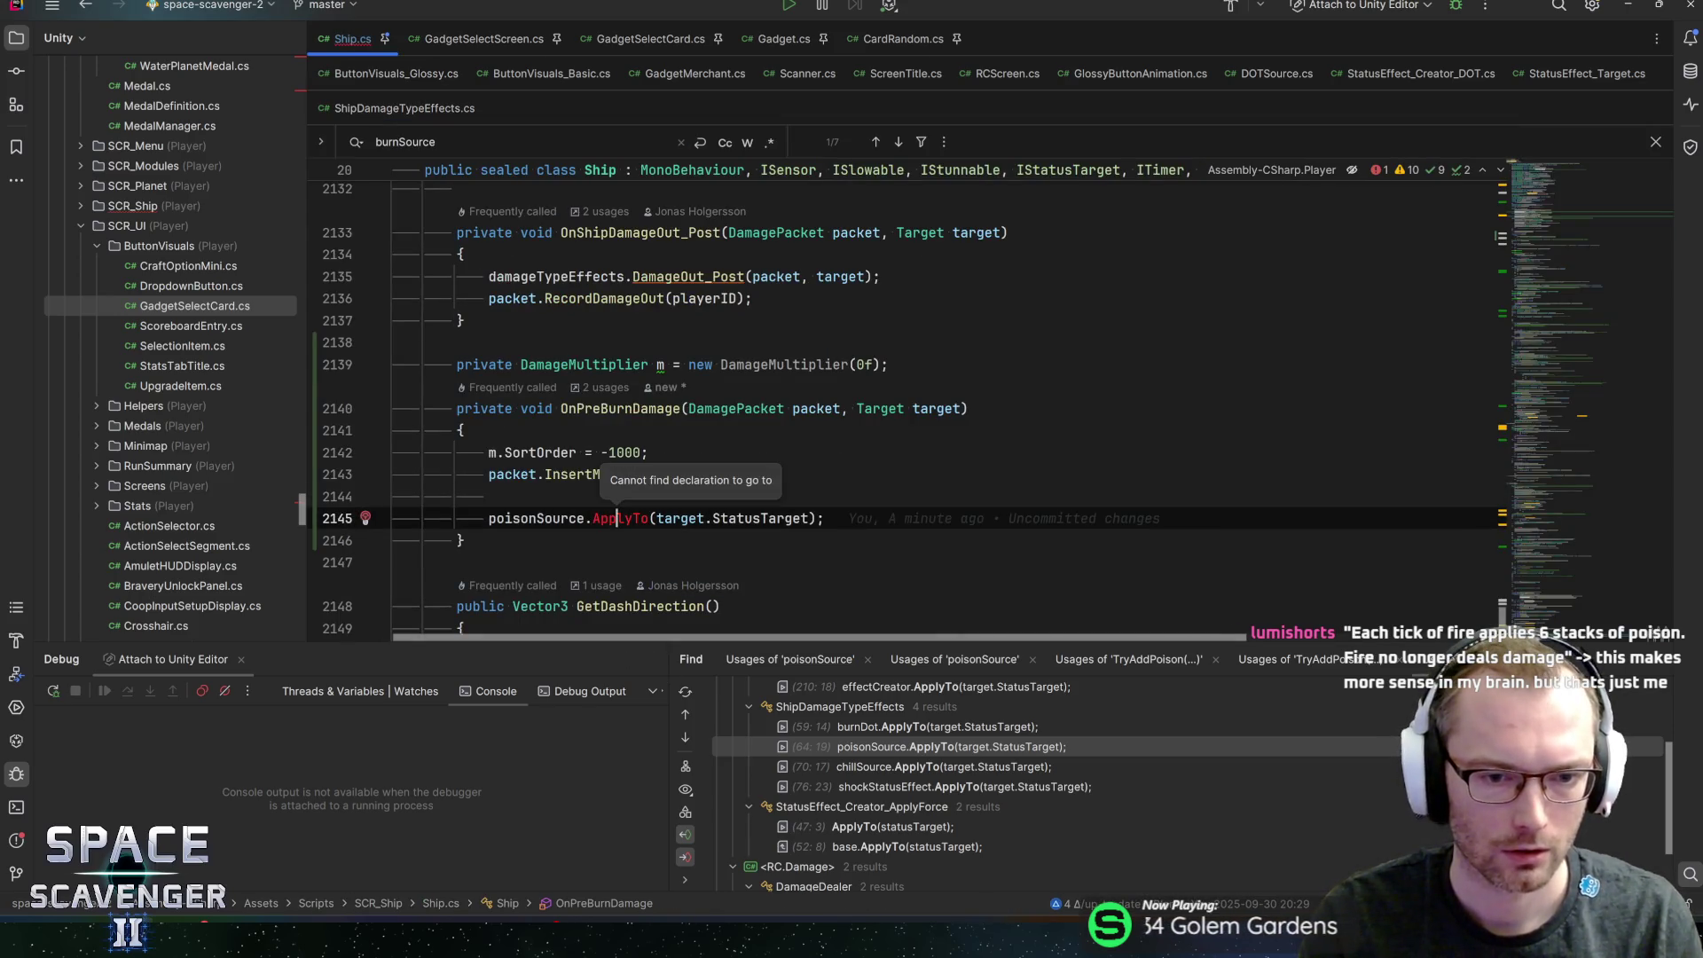
left_click(560, 518)
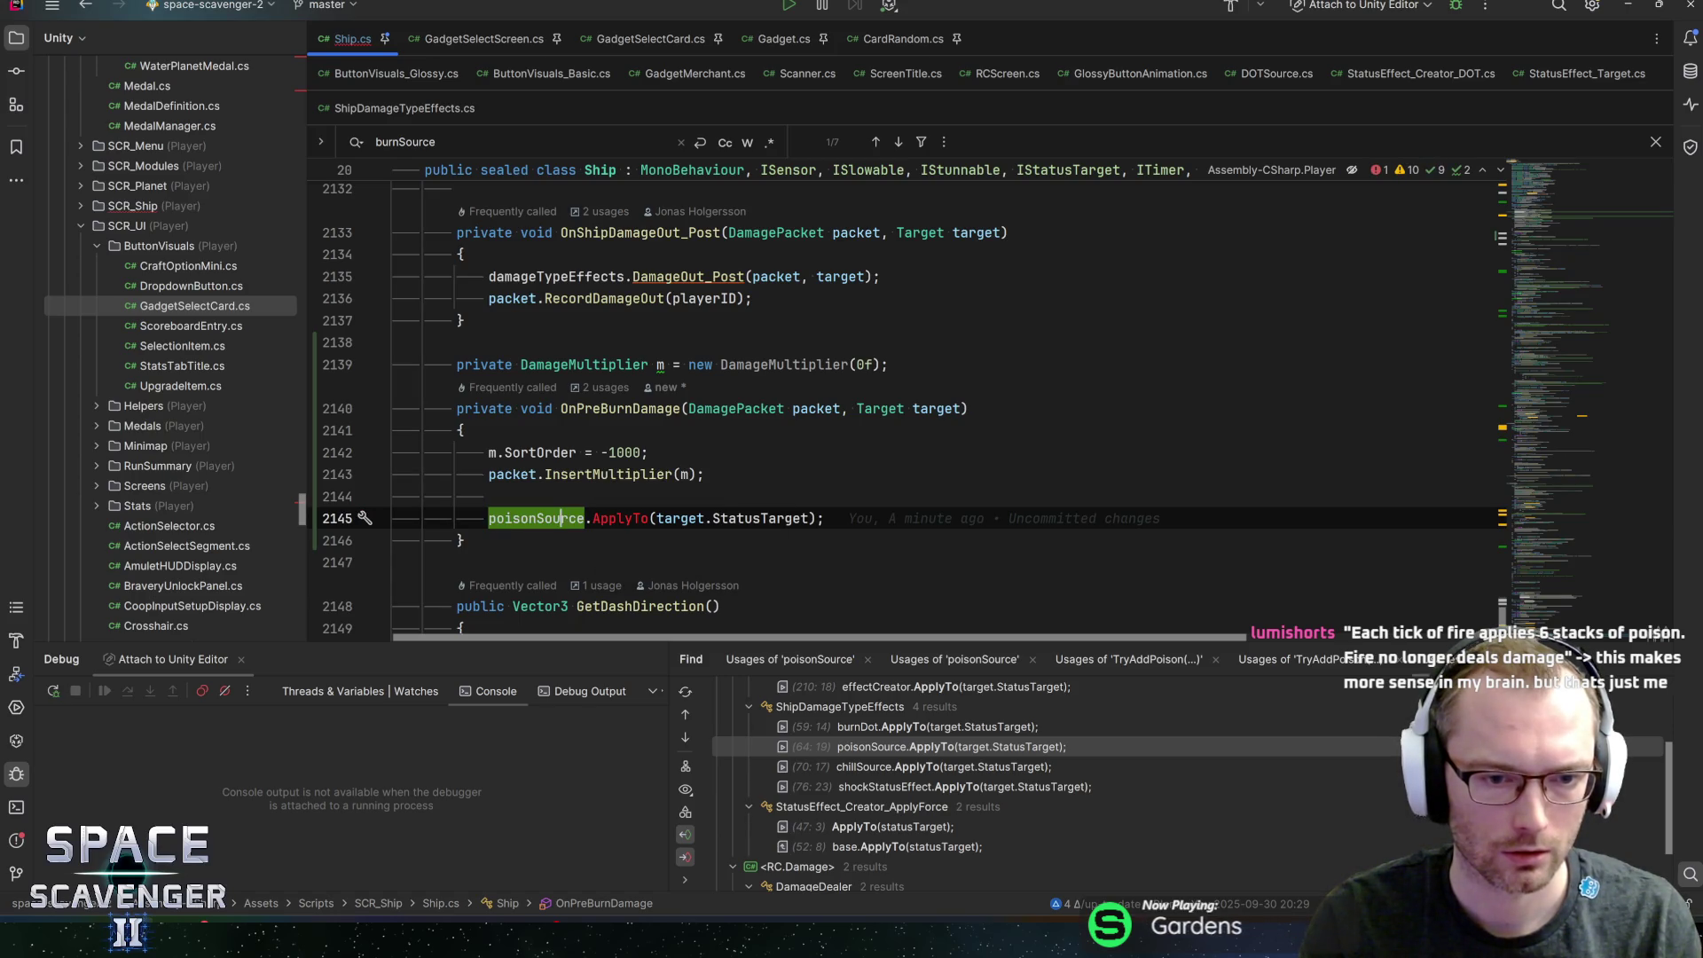
key("ctrl+alt+Left")
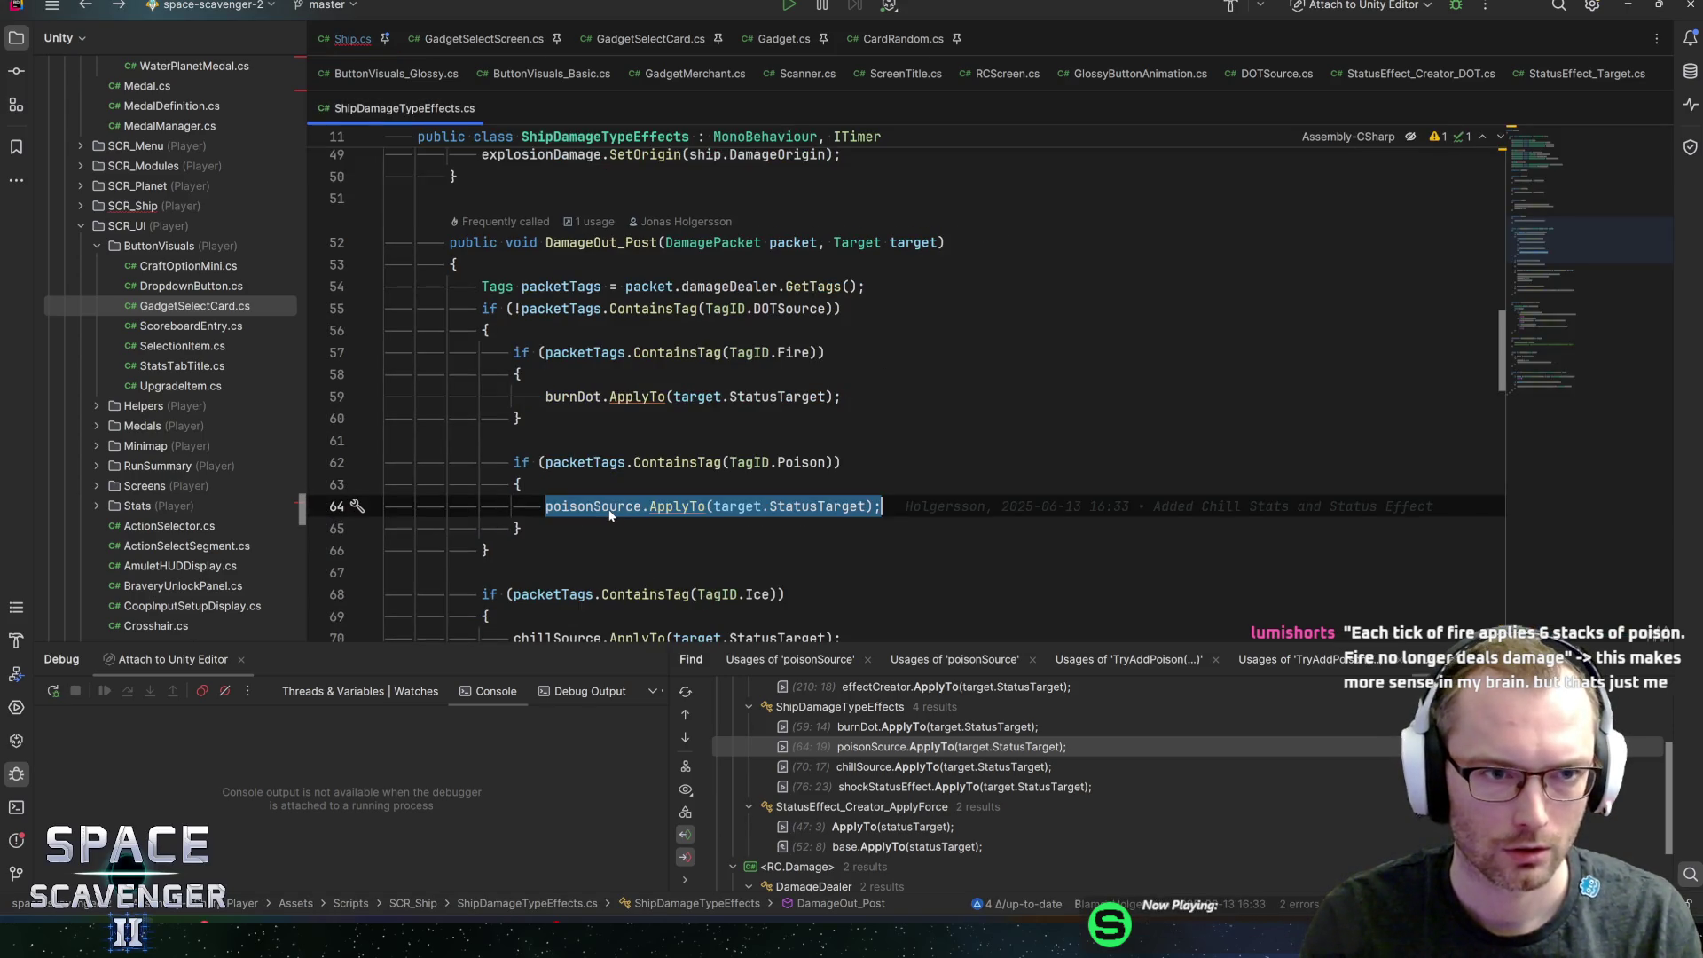
left_click(611, 508)
key("ctrl+b")
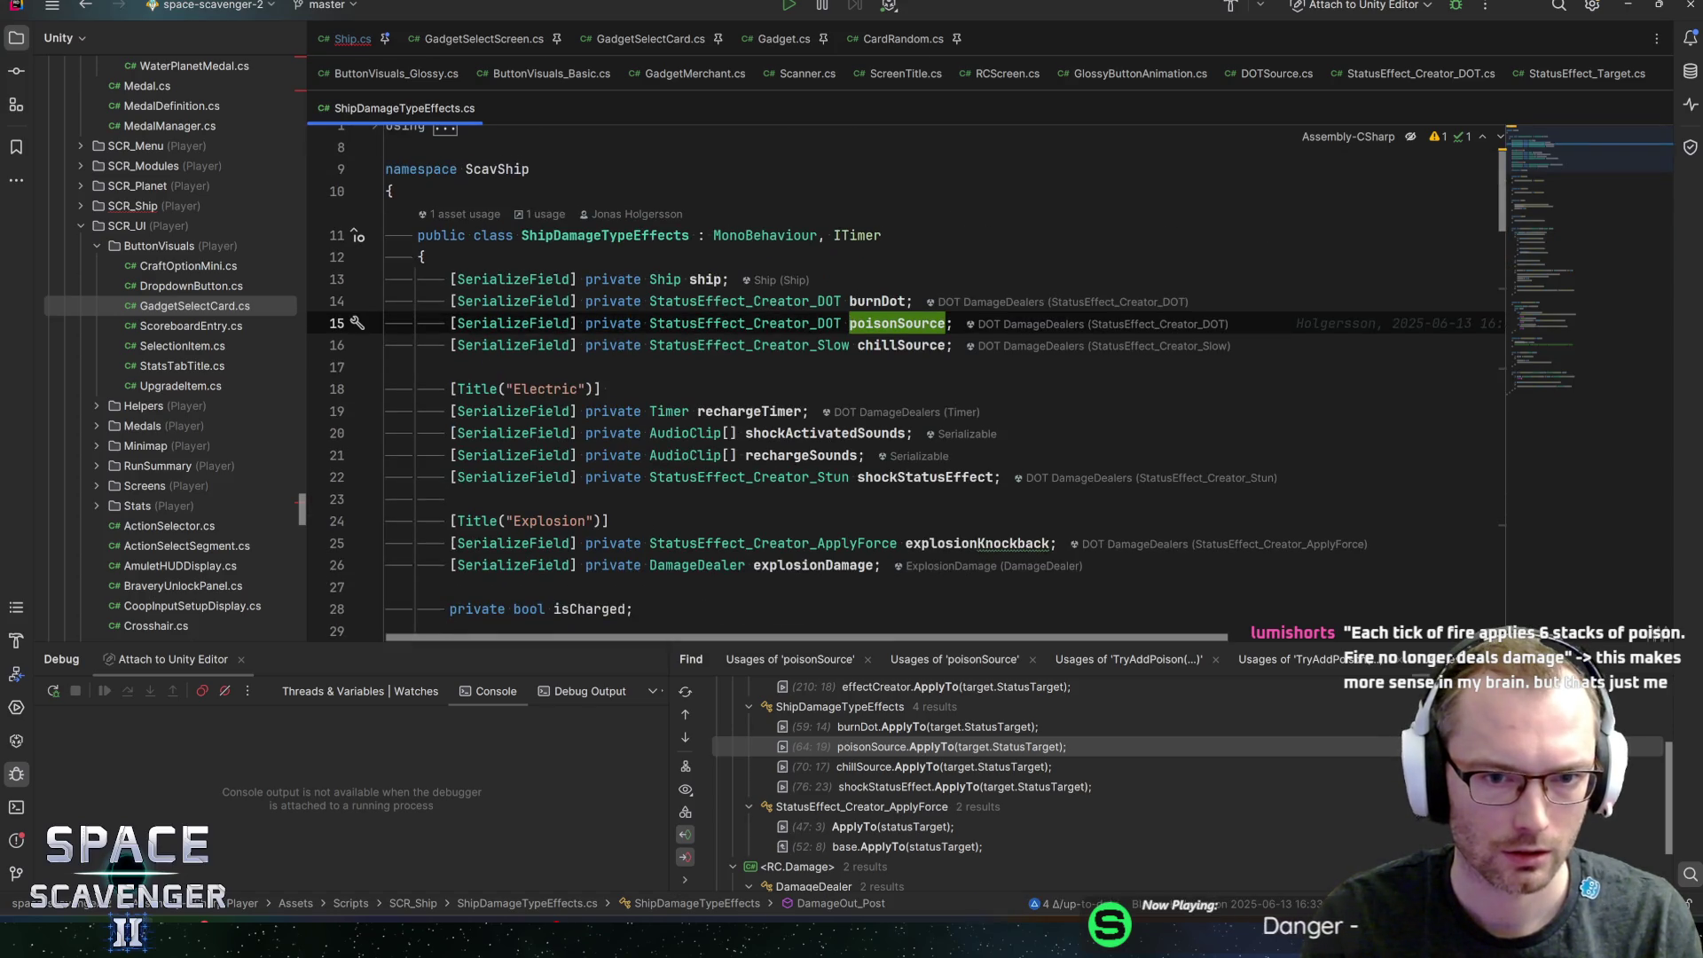
key("ctrl+w")
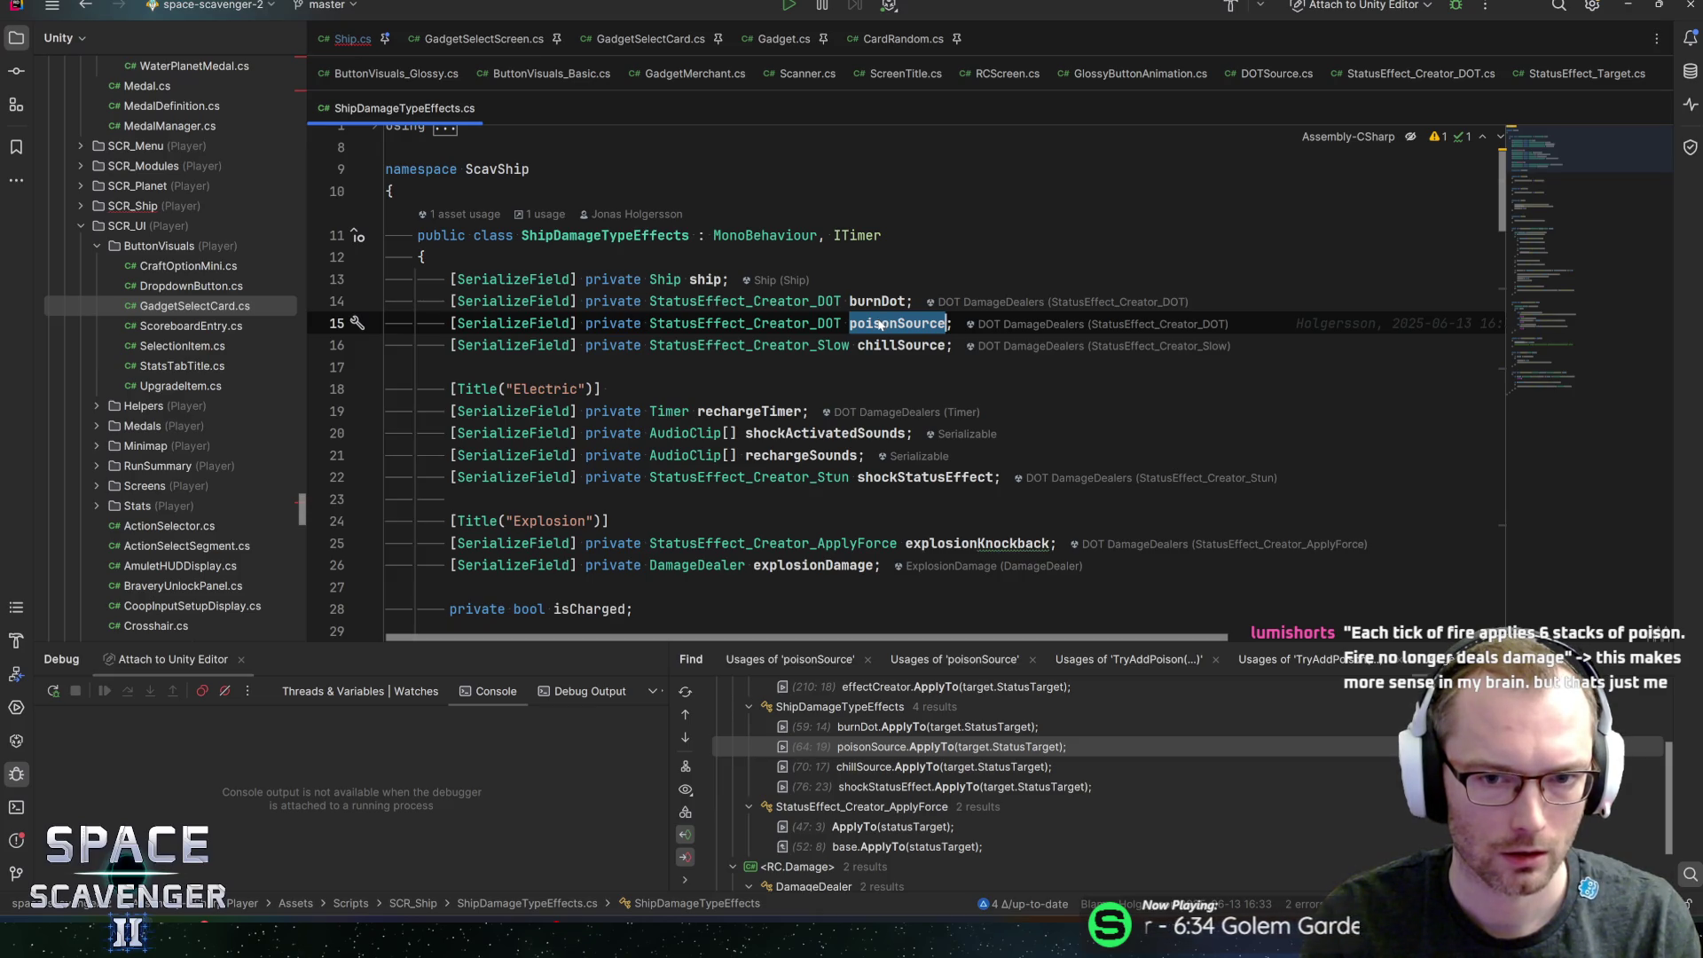
scroll(880, 325, "down", 5)
scroll(880, 325, "up", 2)
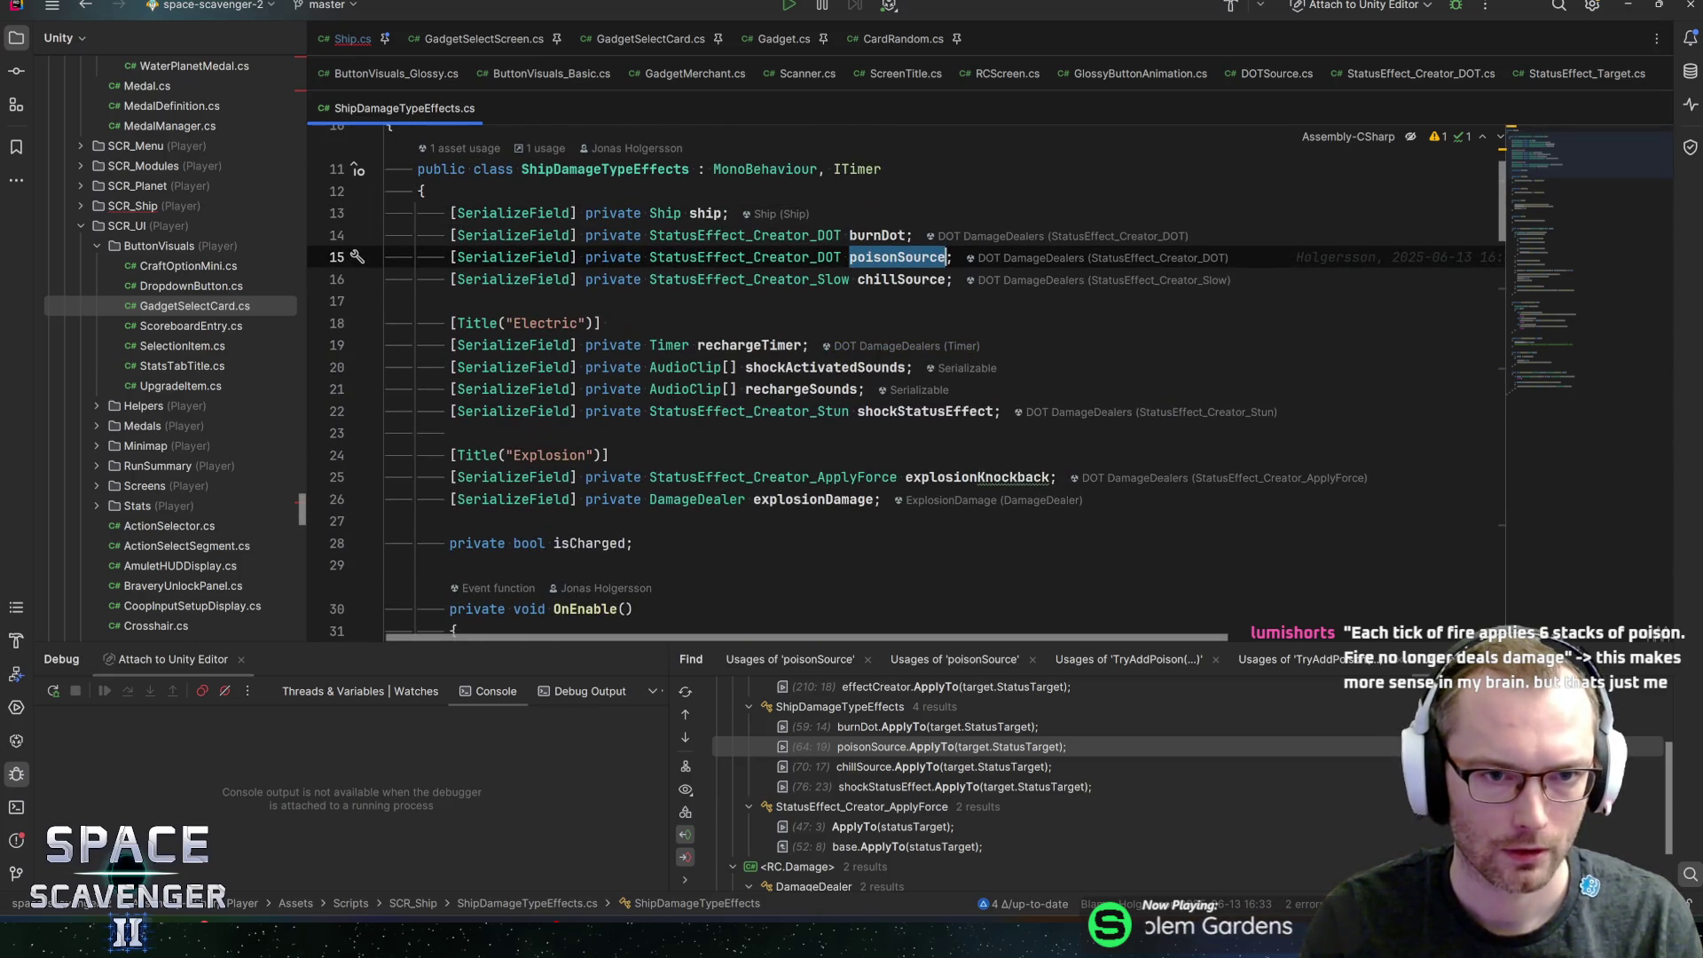
key("ctrl+Tab")
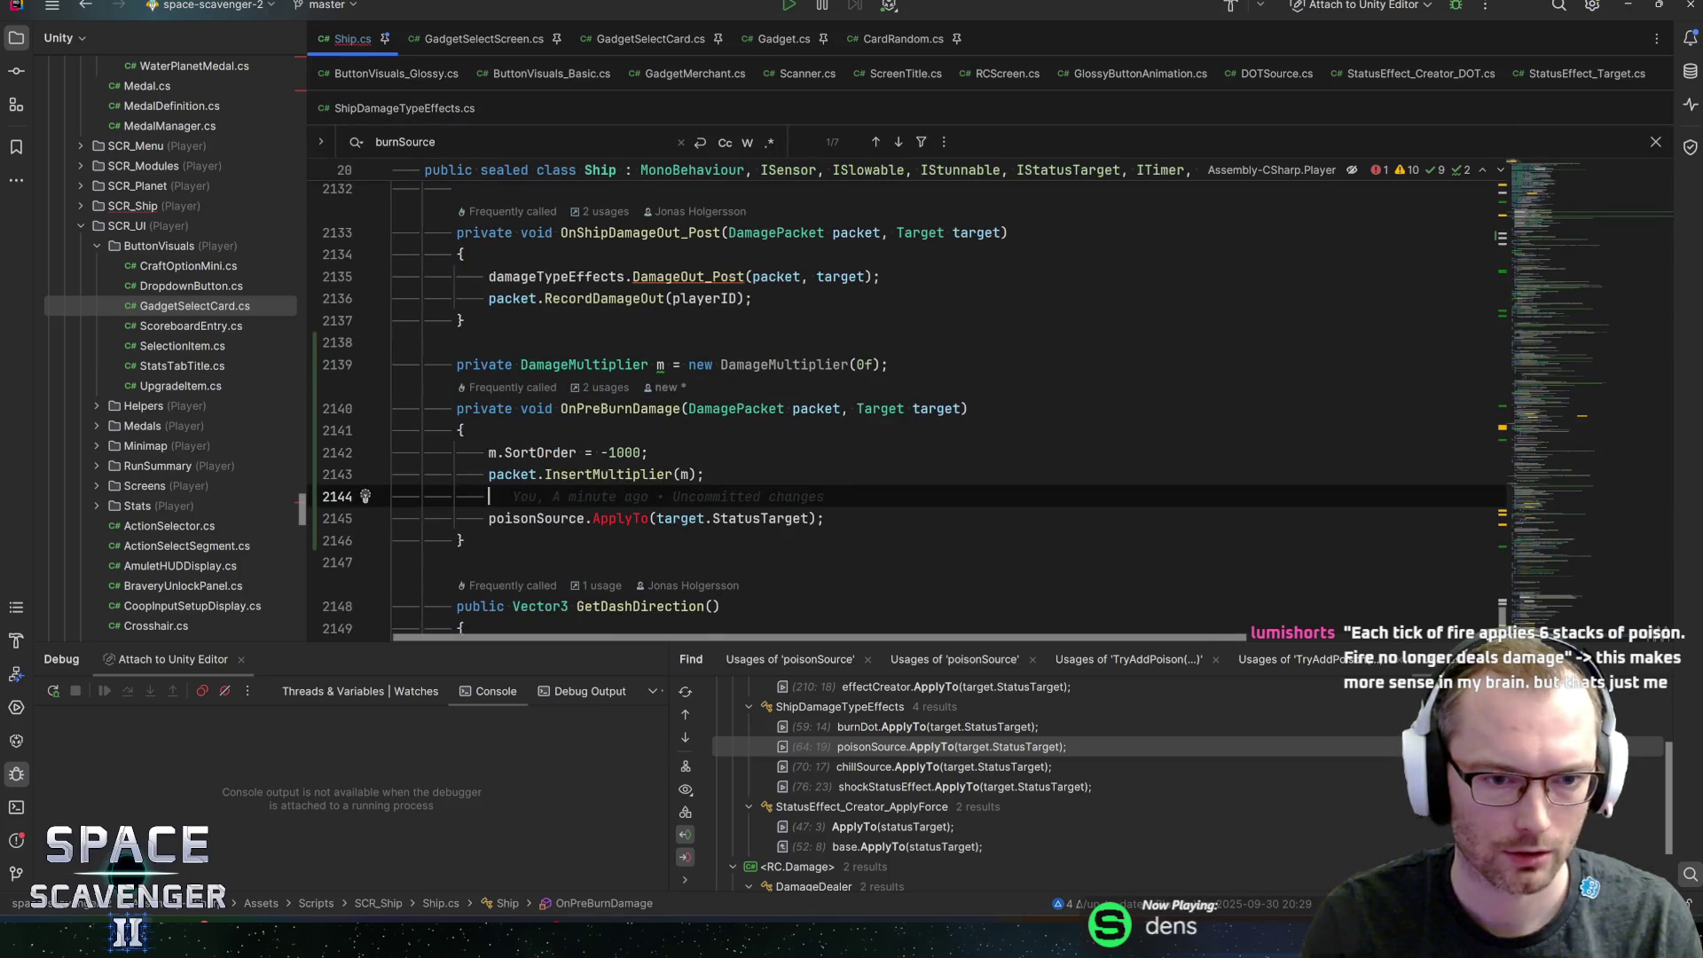
Write damageTypeEffects.poisonSource.ApplyTo(target.StatusTarget); and delete the old unqualified line
key("Return")
type("damagetyp")
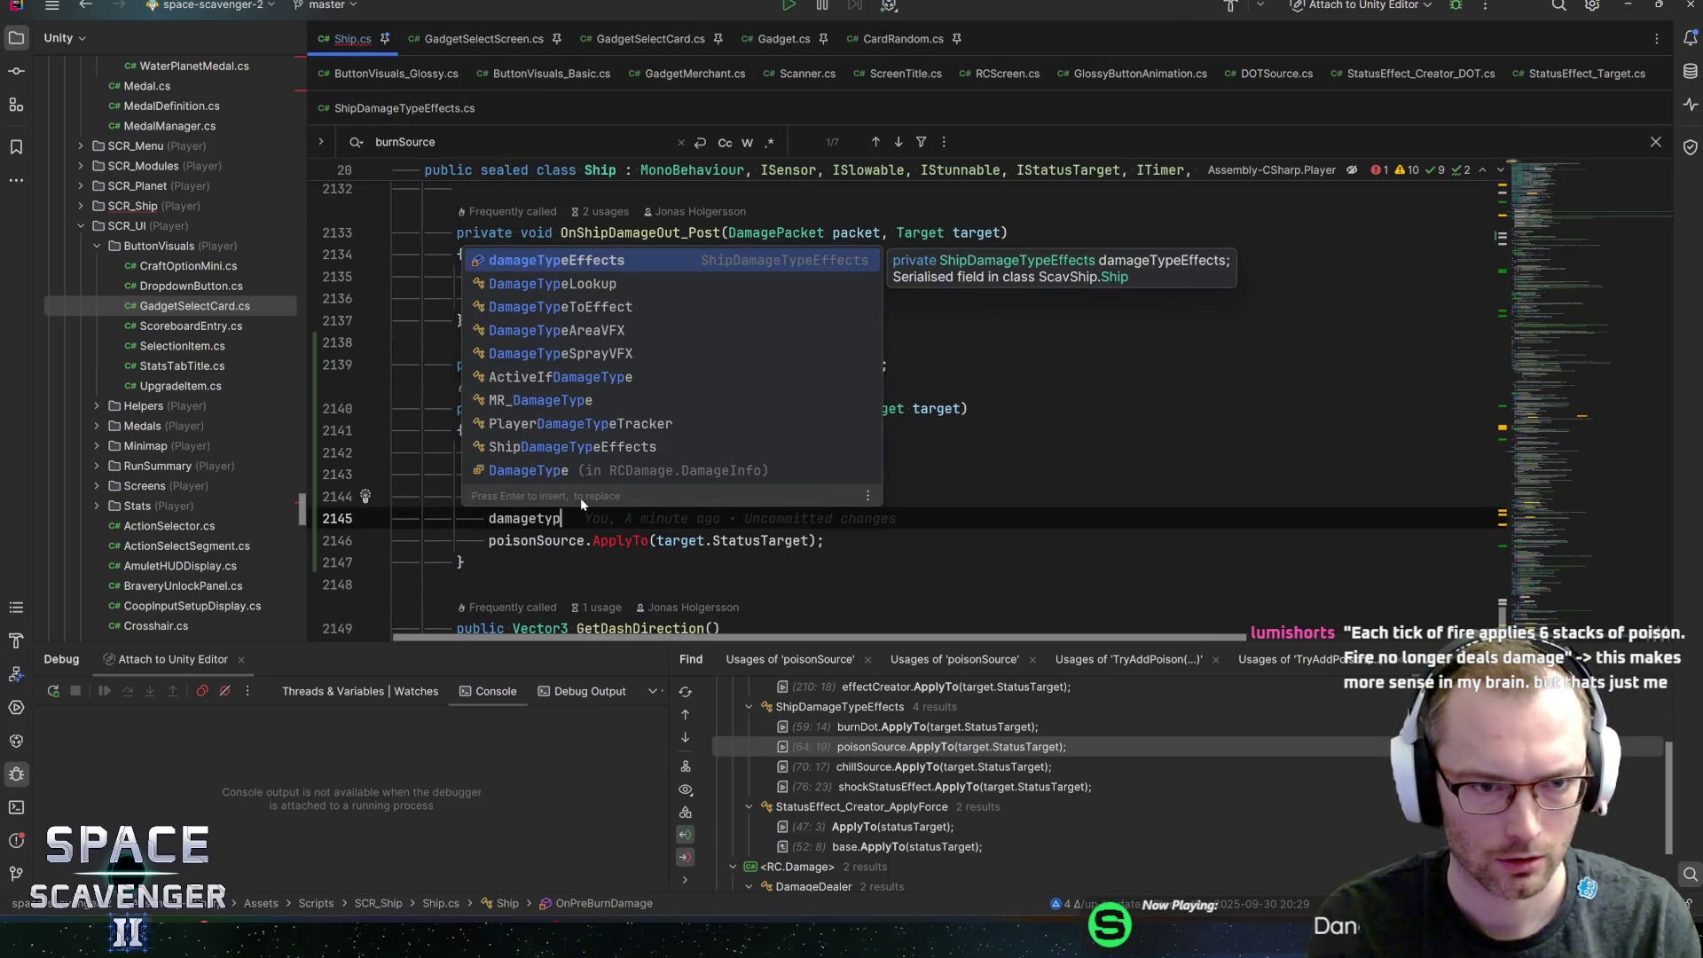
key("Return")
type(".ad")
key("BackSpace")
key("BackSpace")
type("poisonSource.A")
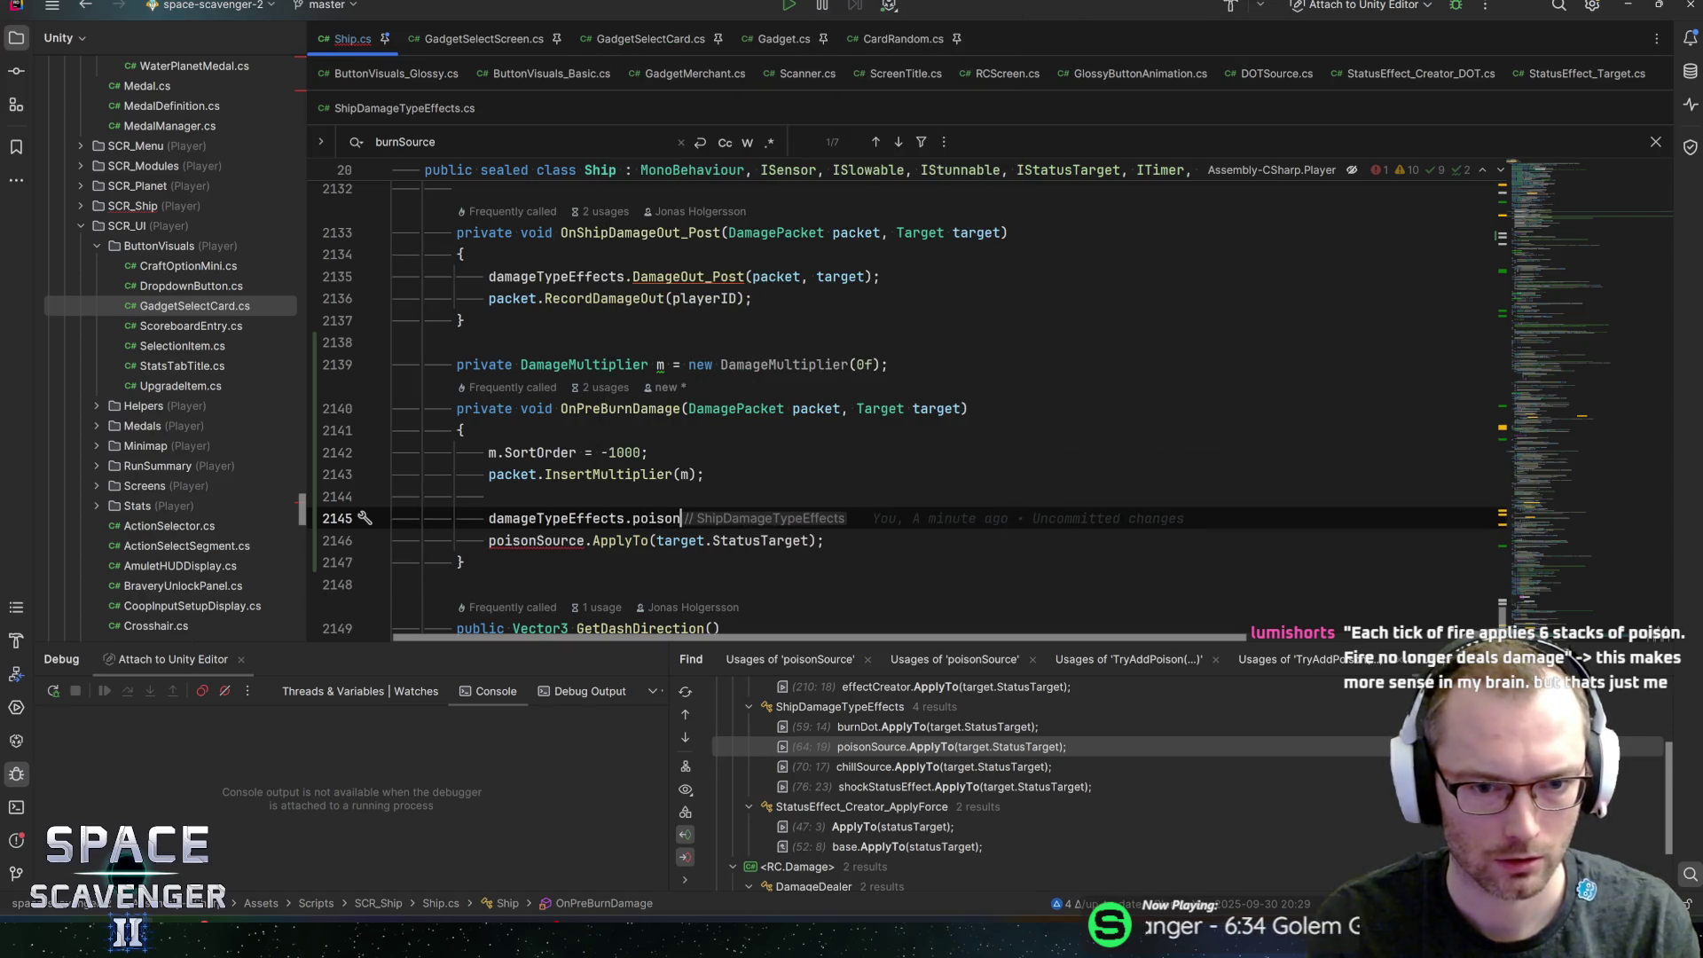
key("Return")
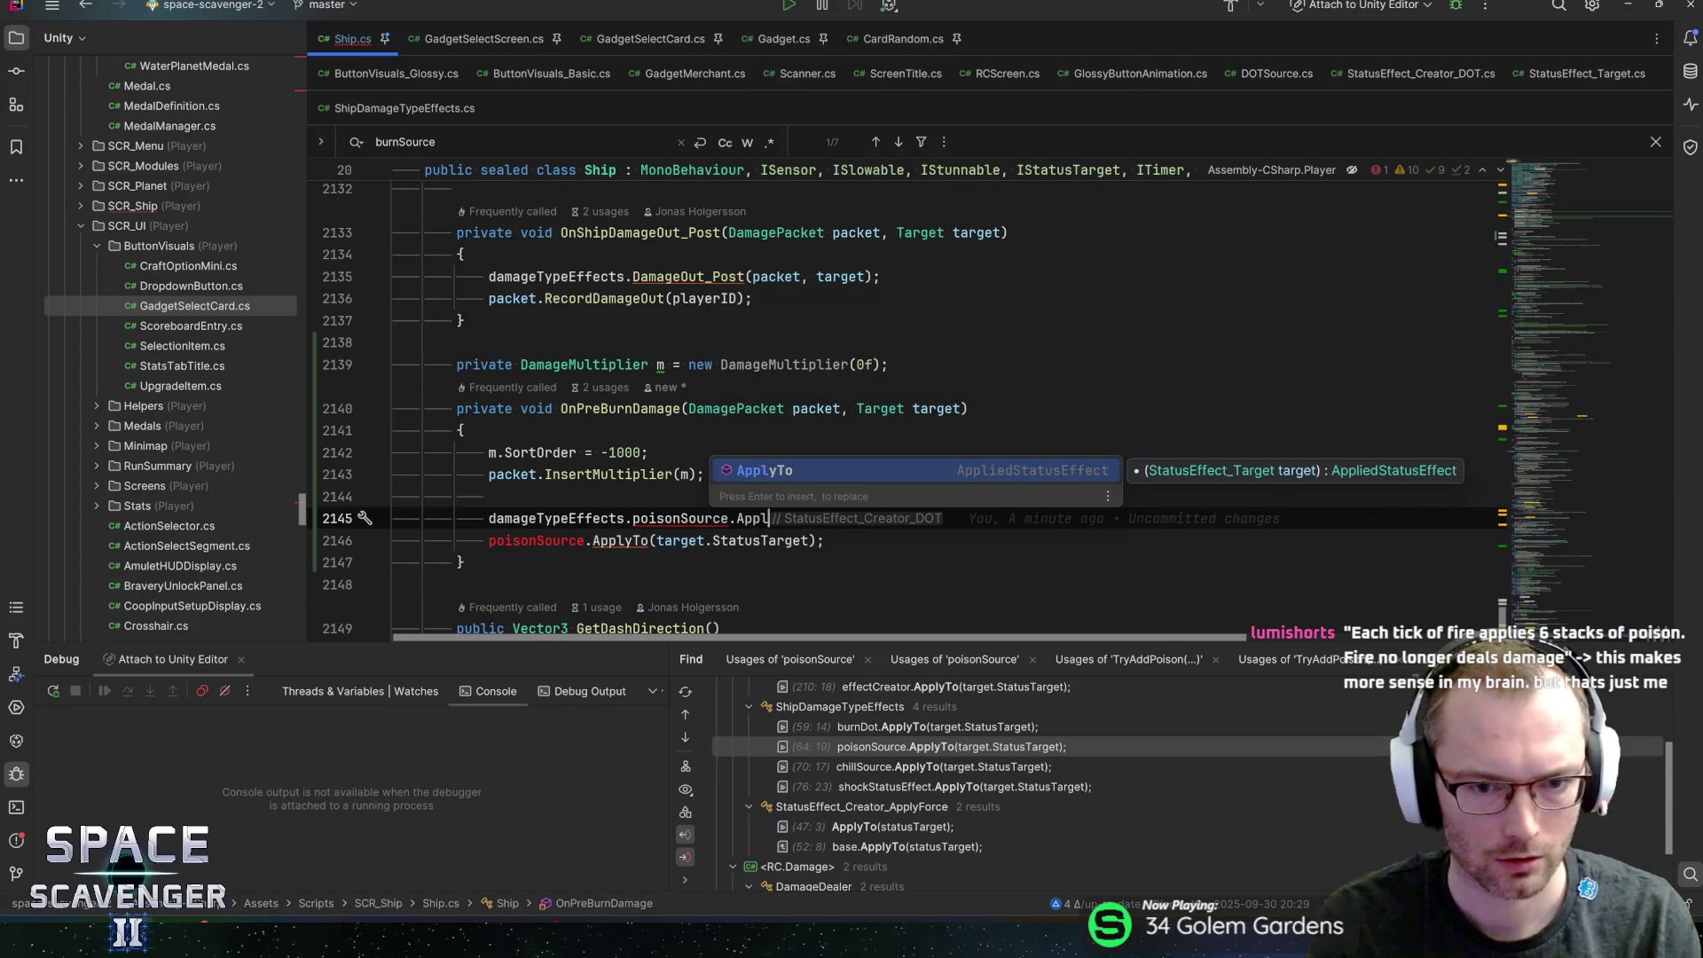
type("tar")
key("Return")
type(".Sta")
key("Return")
type(";")
key("Down")
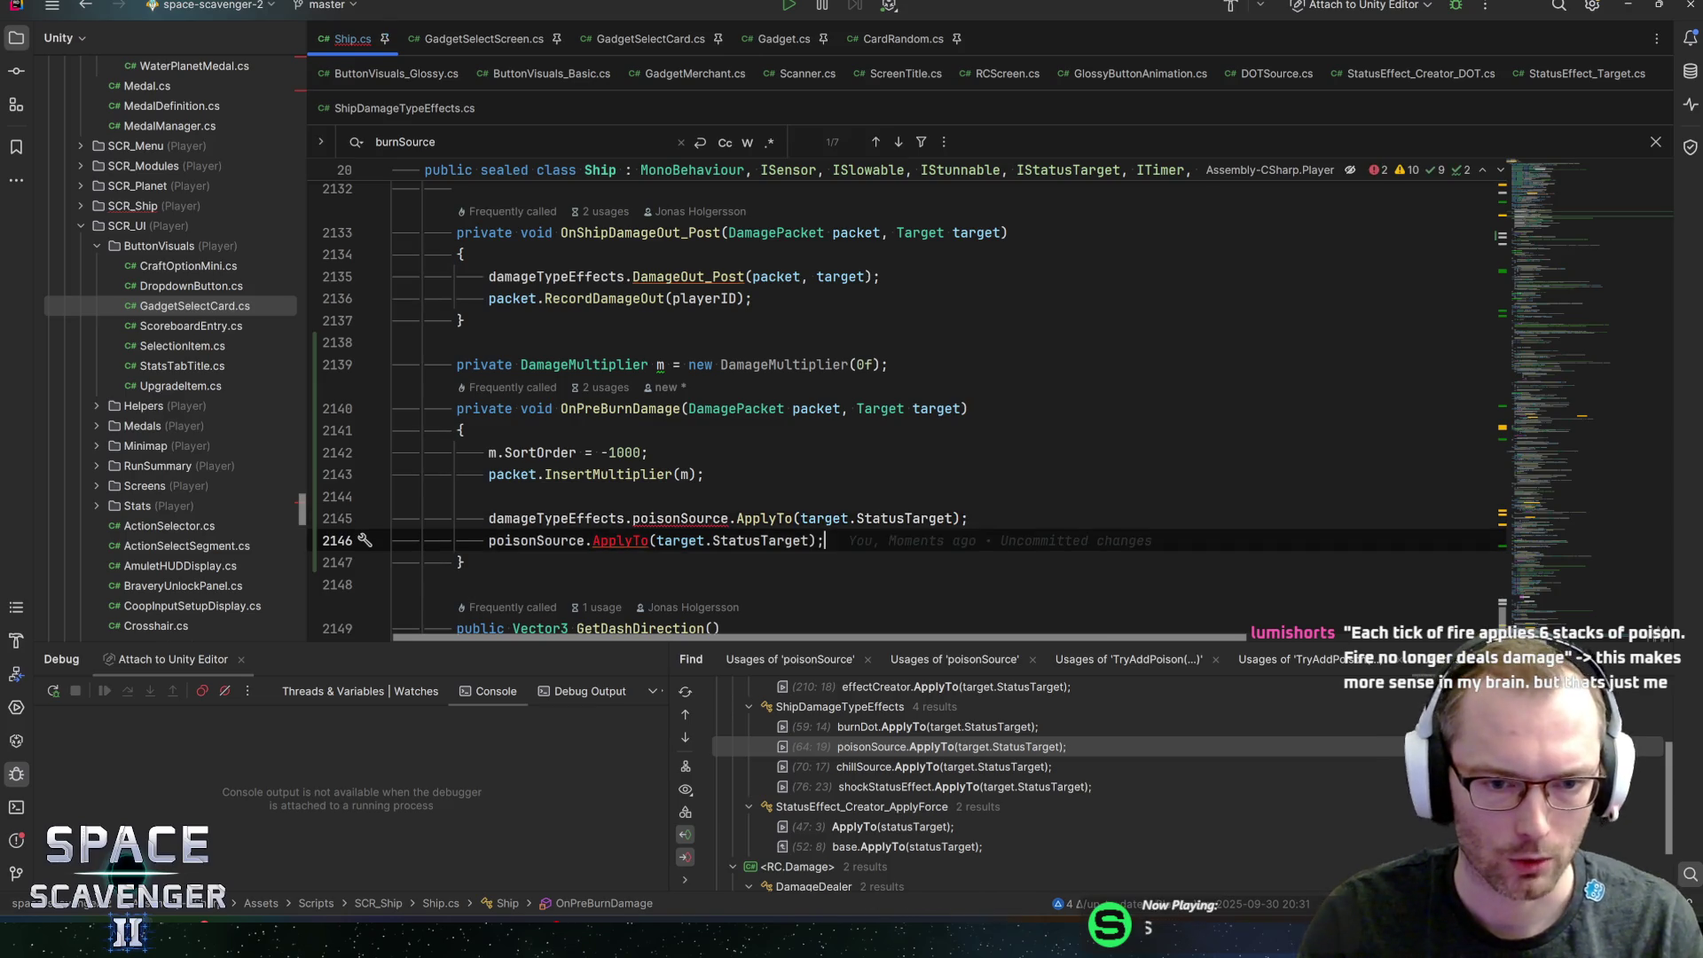
key("shift+Up")
key("Delete")
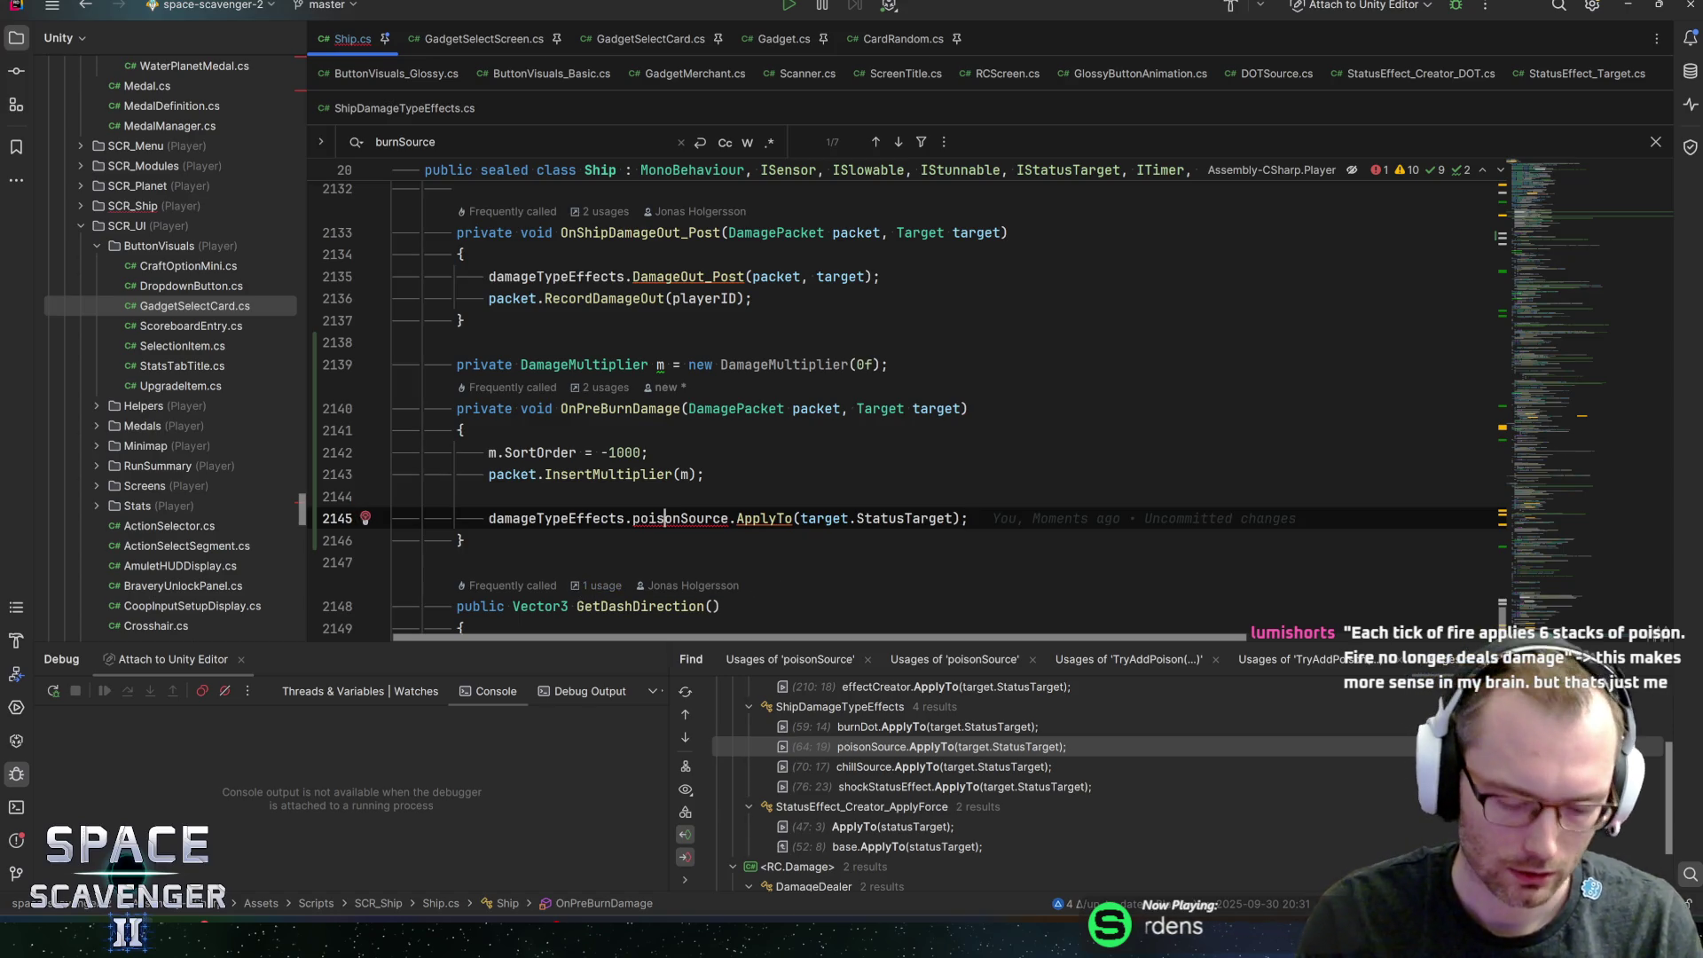
Make the serialized poisonSource field public via Alt+Enter and check the ApplyTo declaration
key("alt+Return")
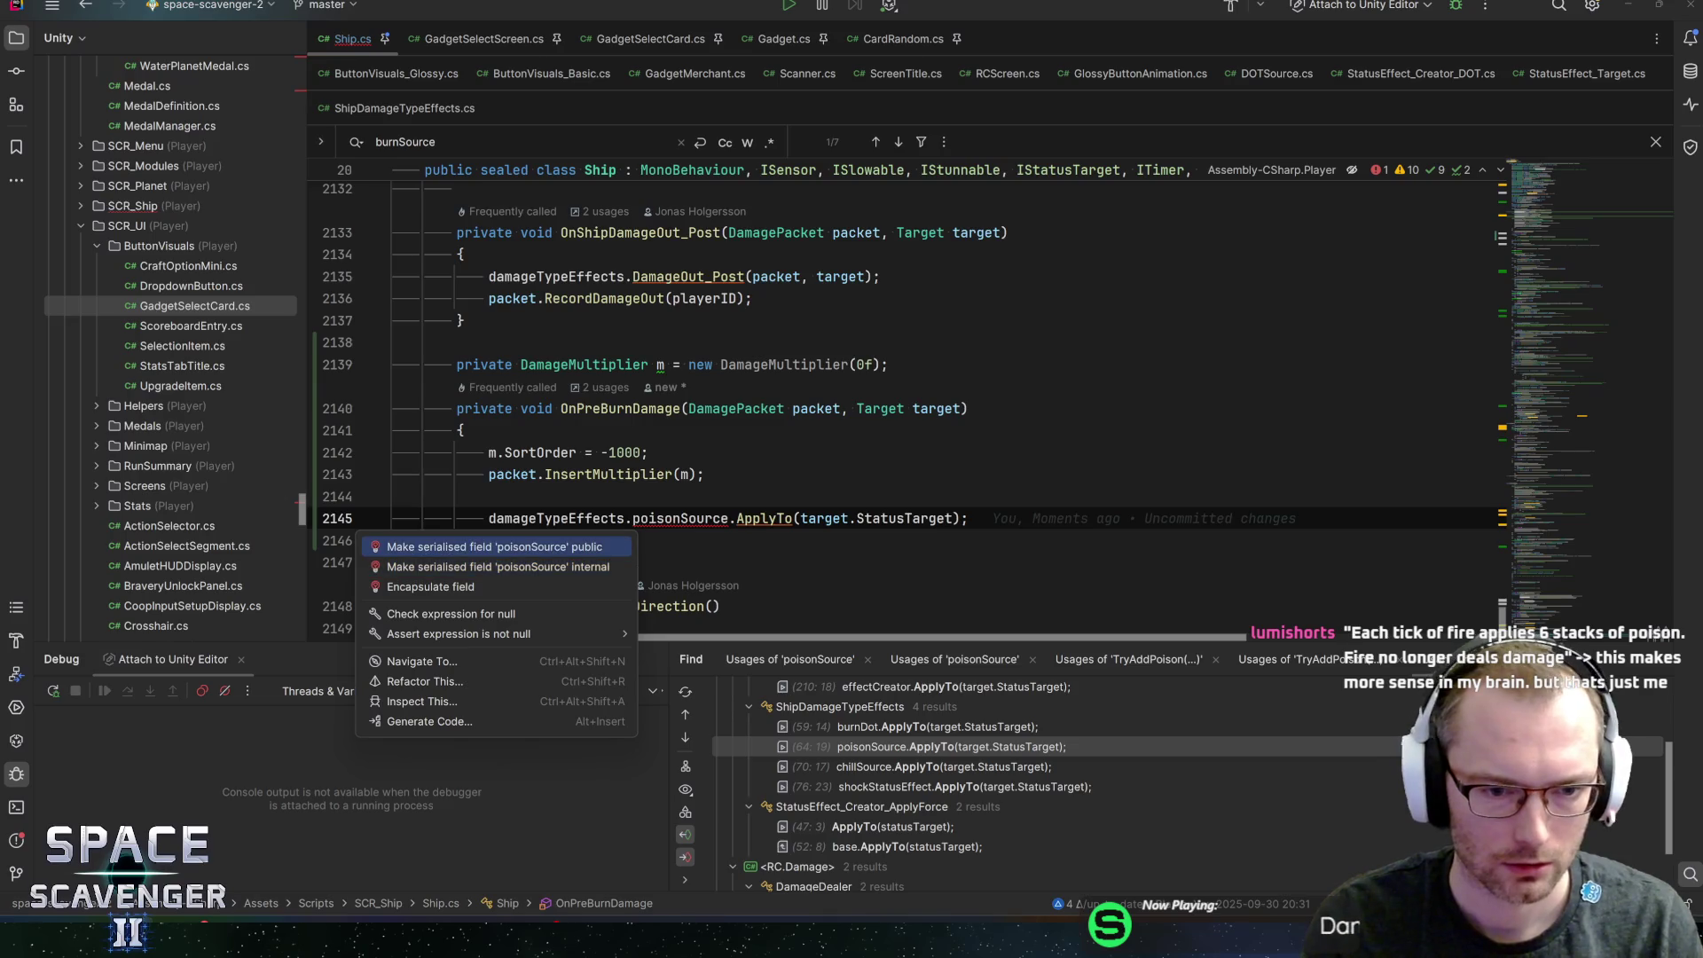
key("Return")
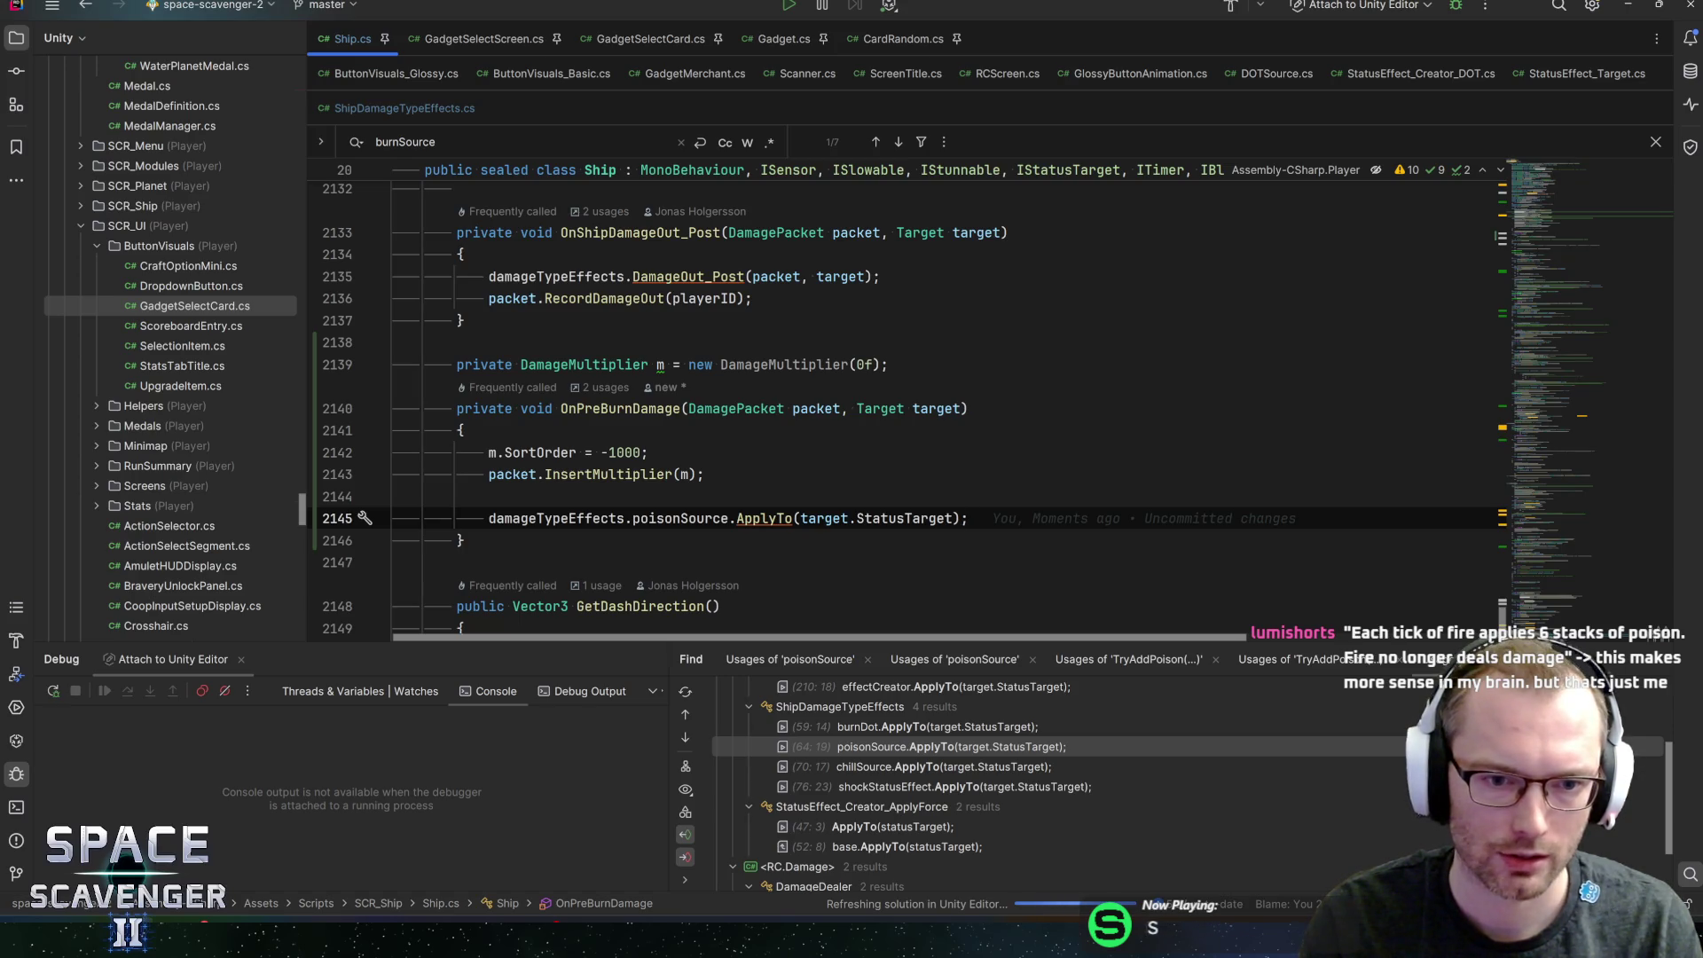
left_click(393, 496)
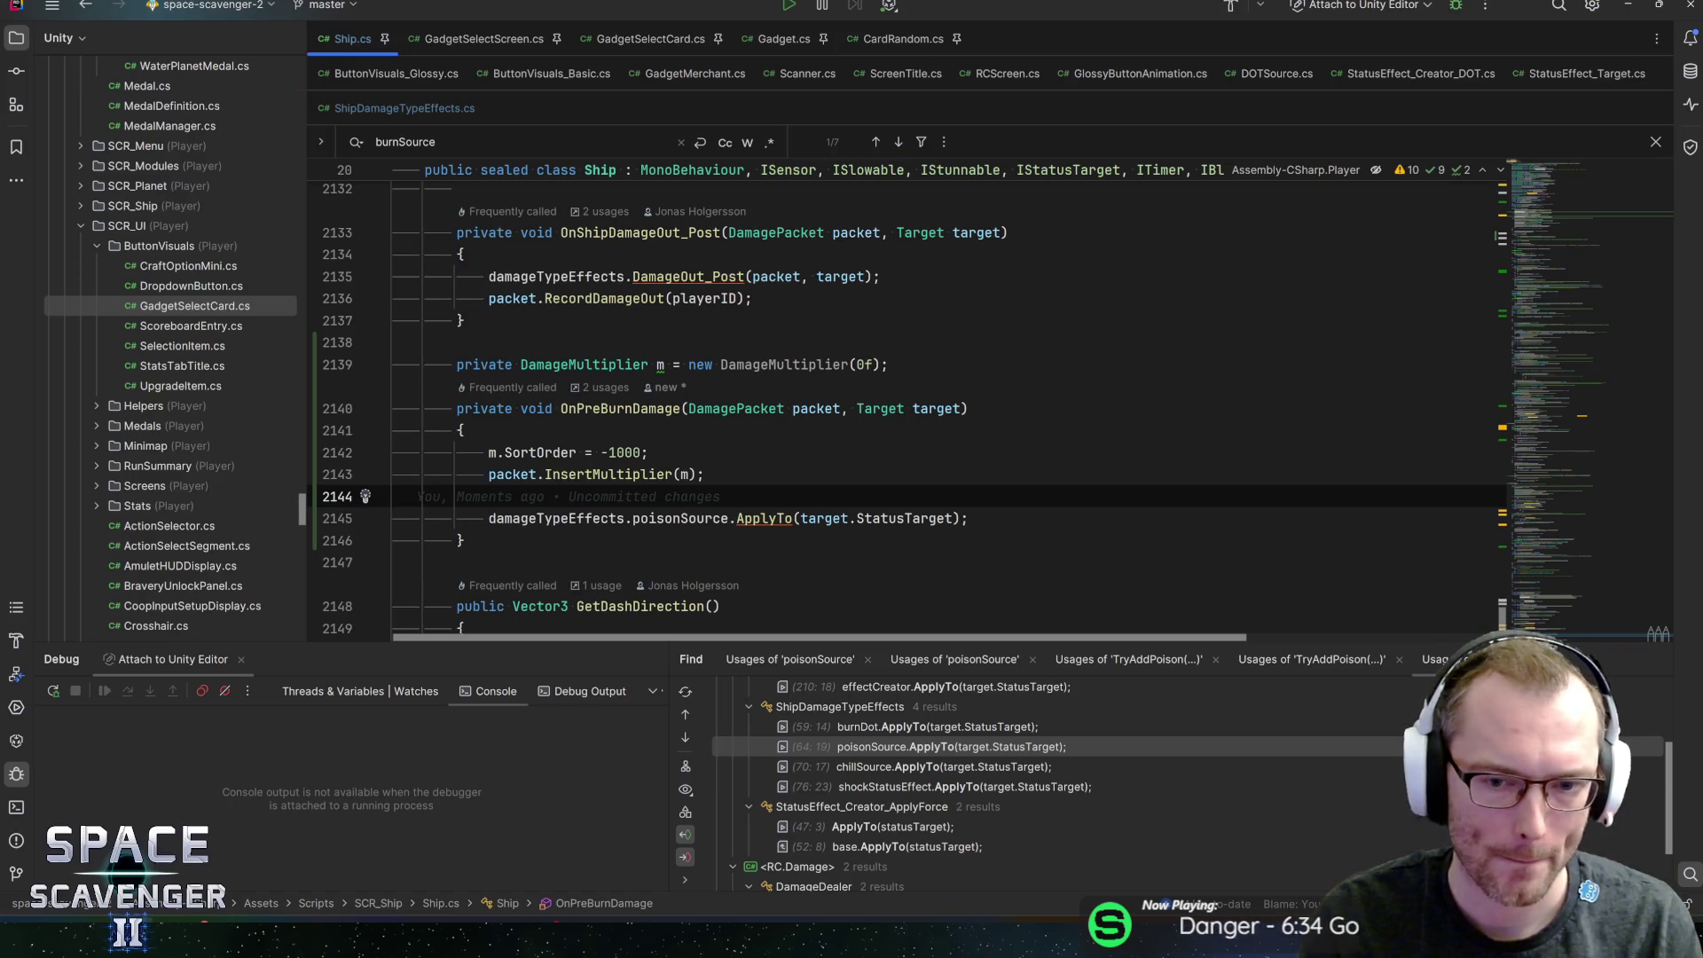
key("ctrl+b")
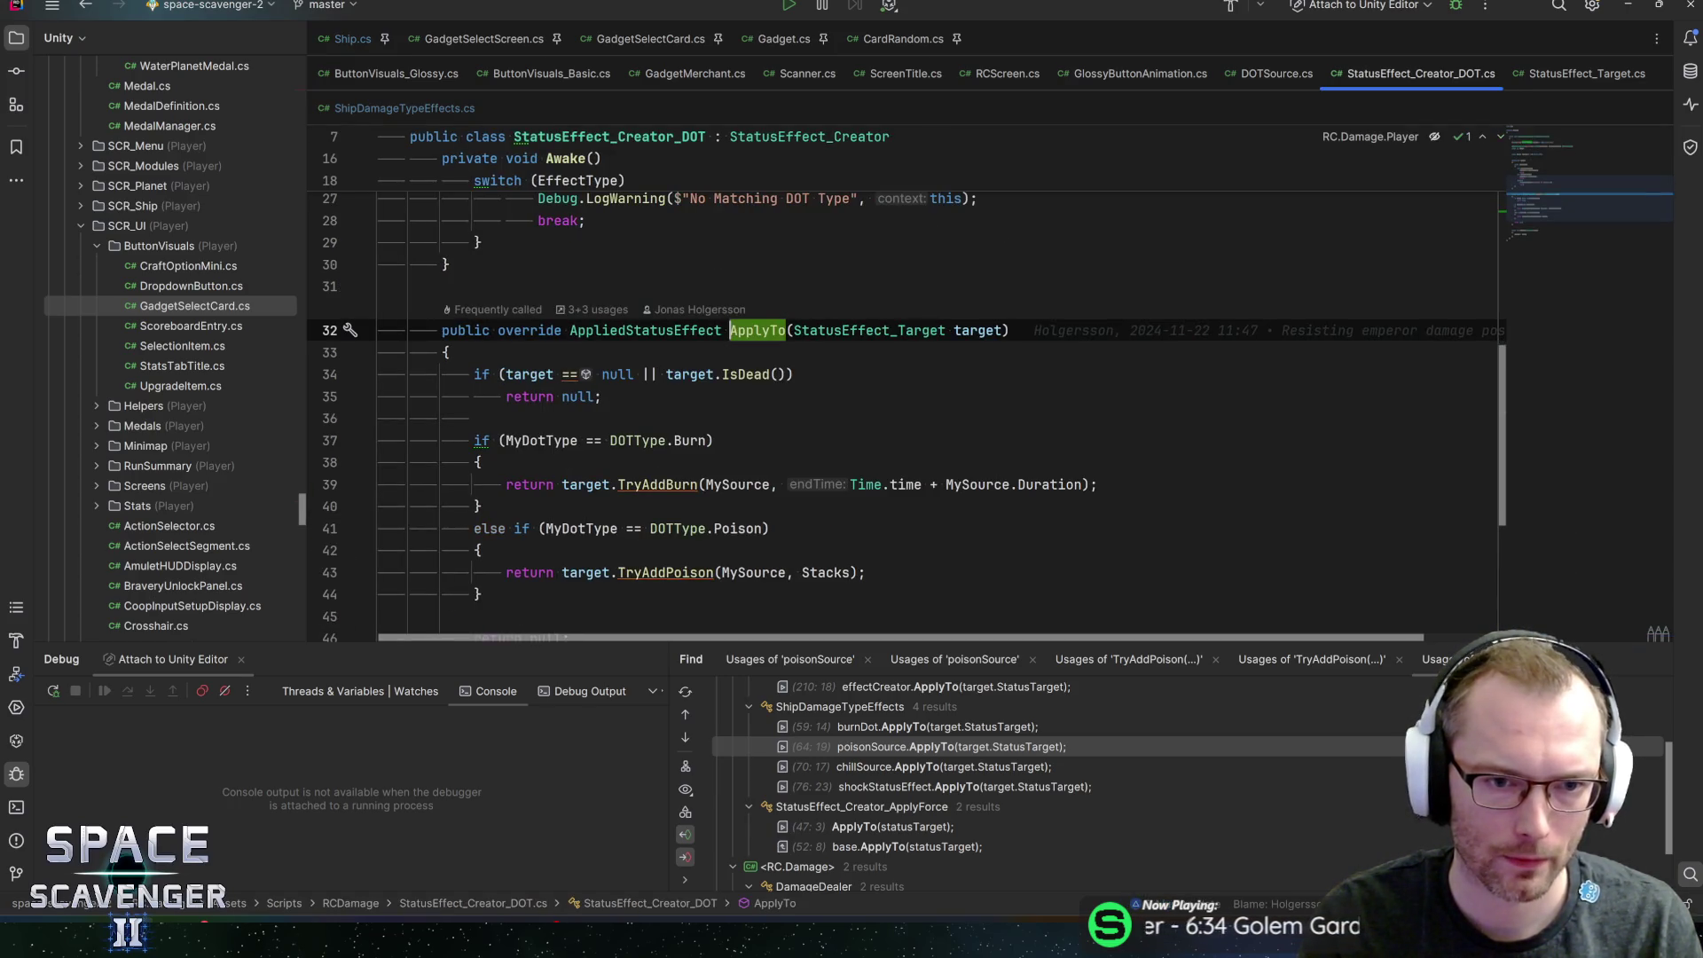
key("ctrl+alt+Left")
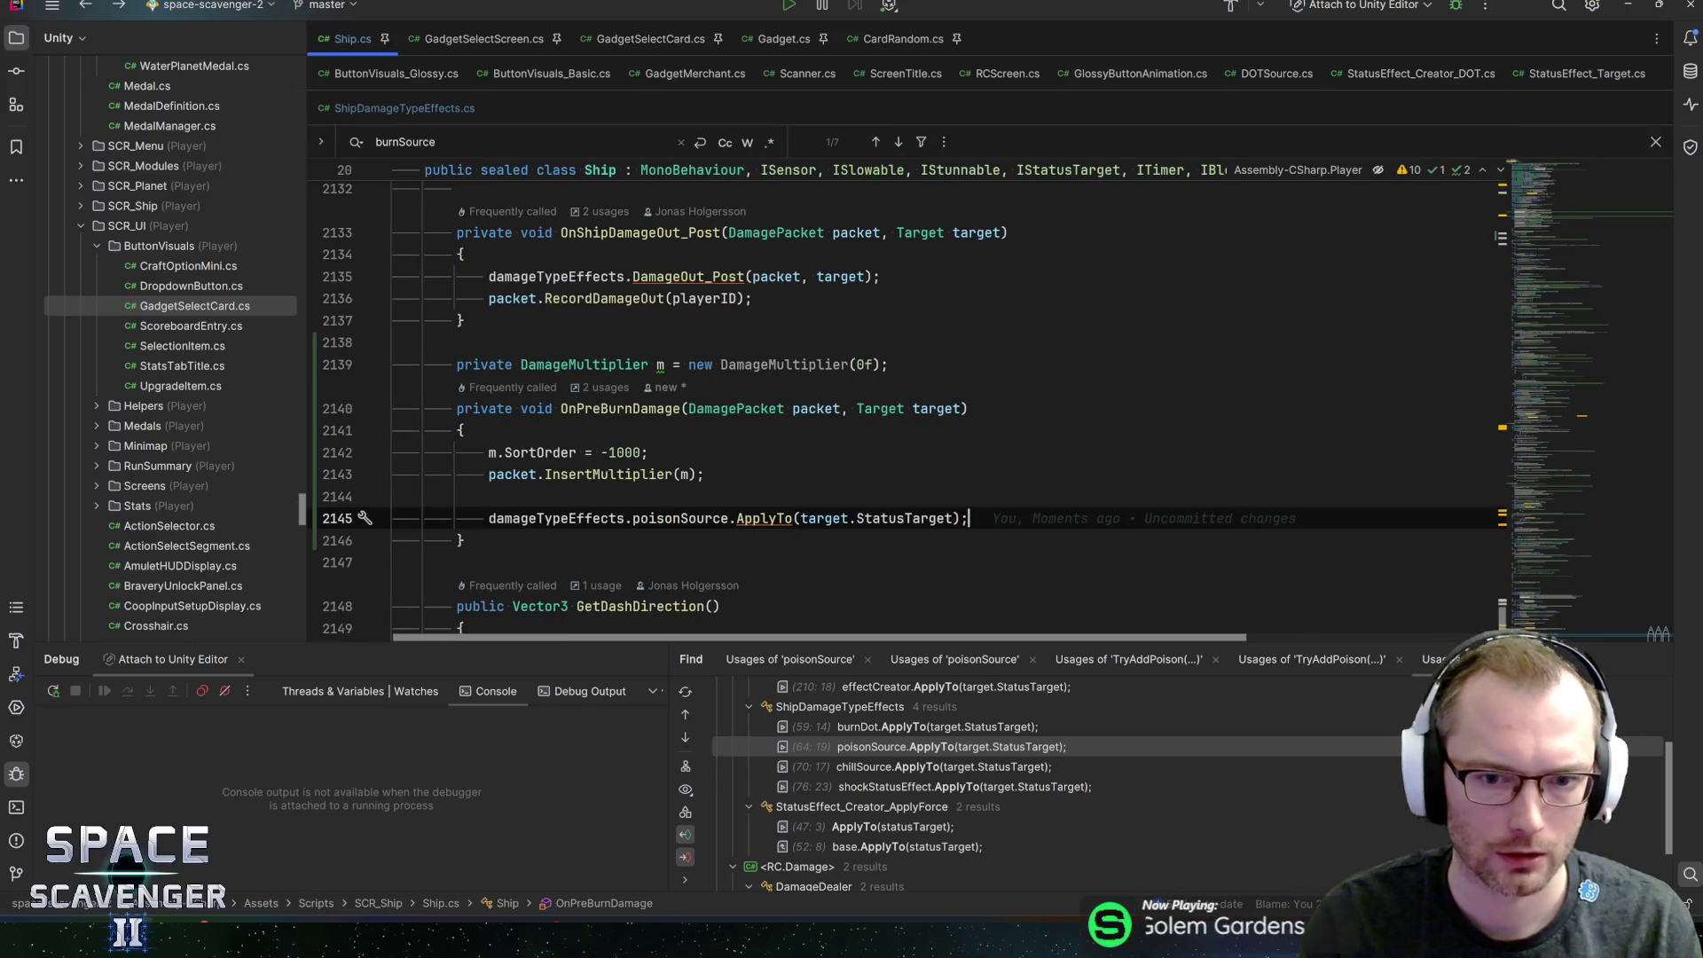
key("alt+Tab")
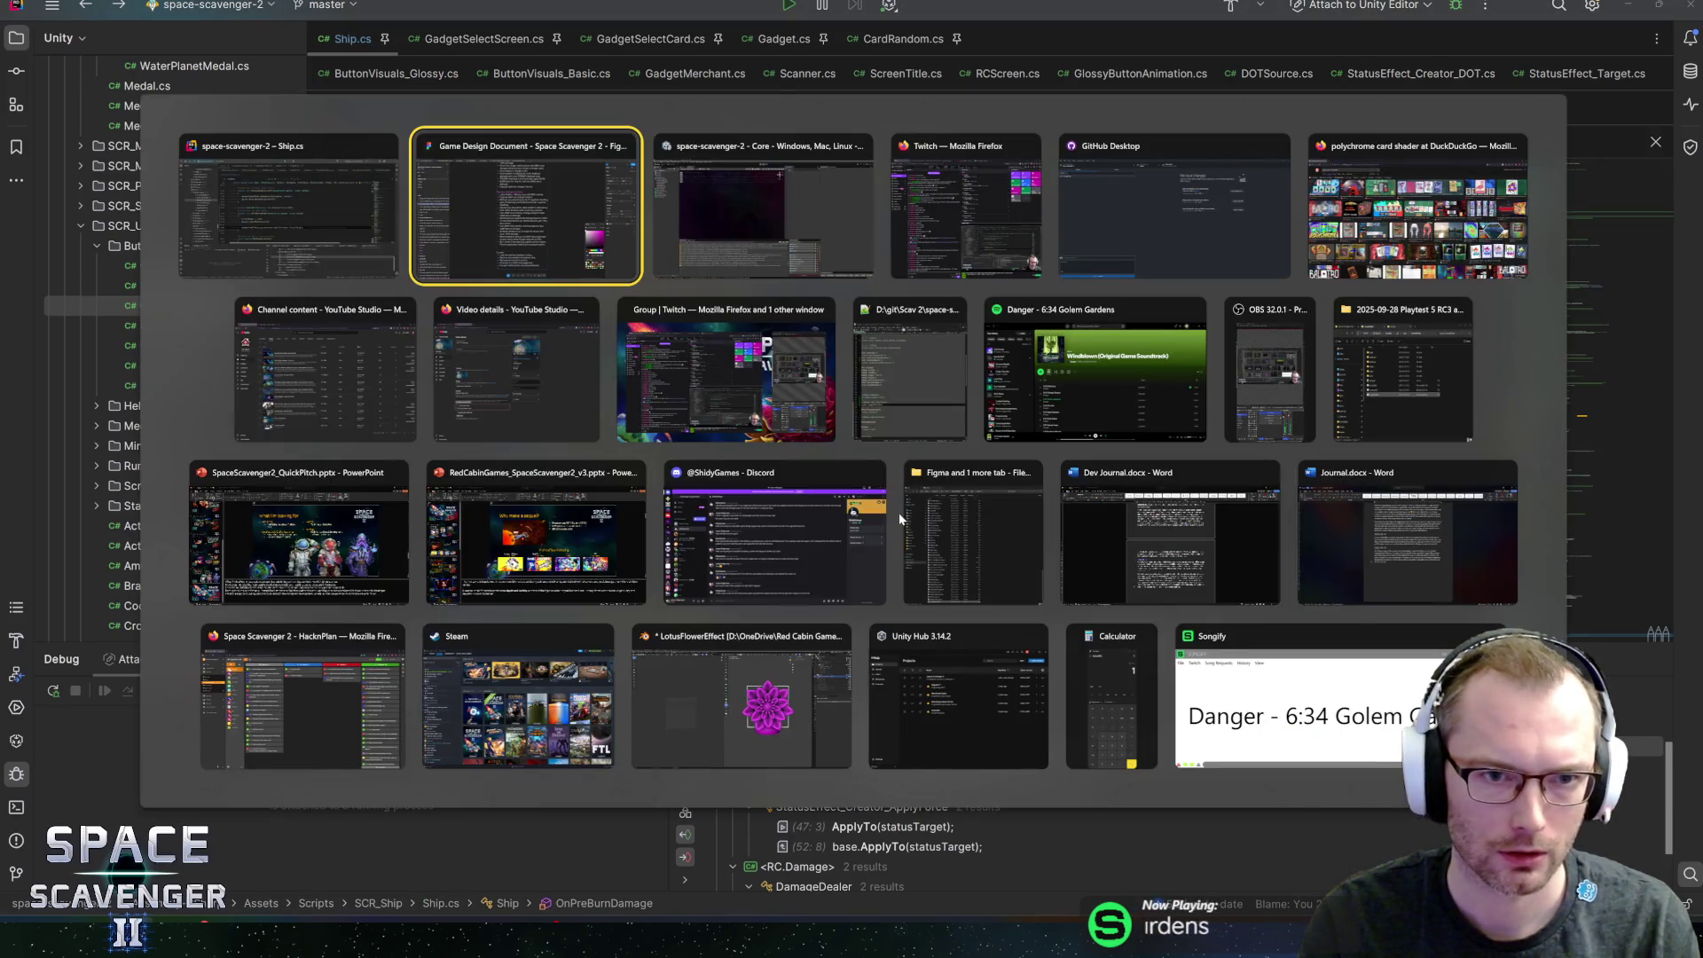
Play in the maximized Game view, run 'spawn grub' in the debug console, then stop play
key("Tab")
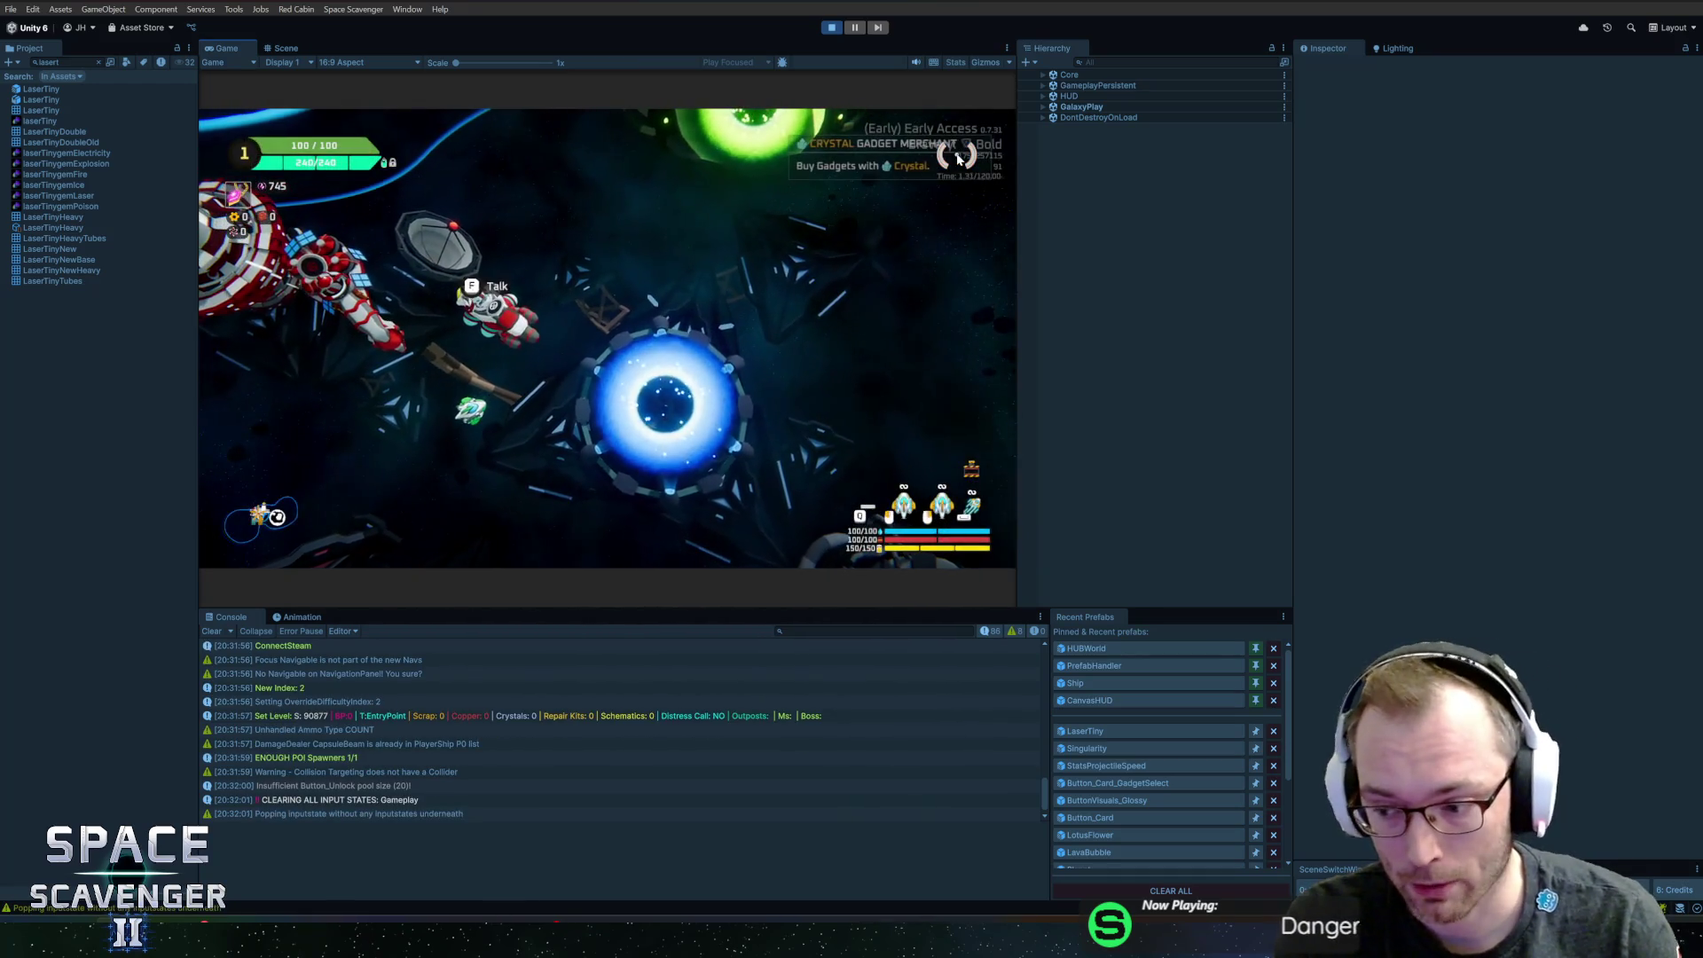
double_click(227, 48)
key("a")
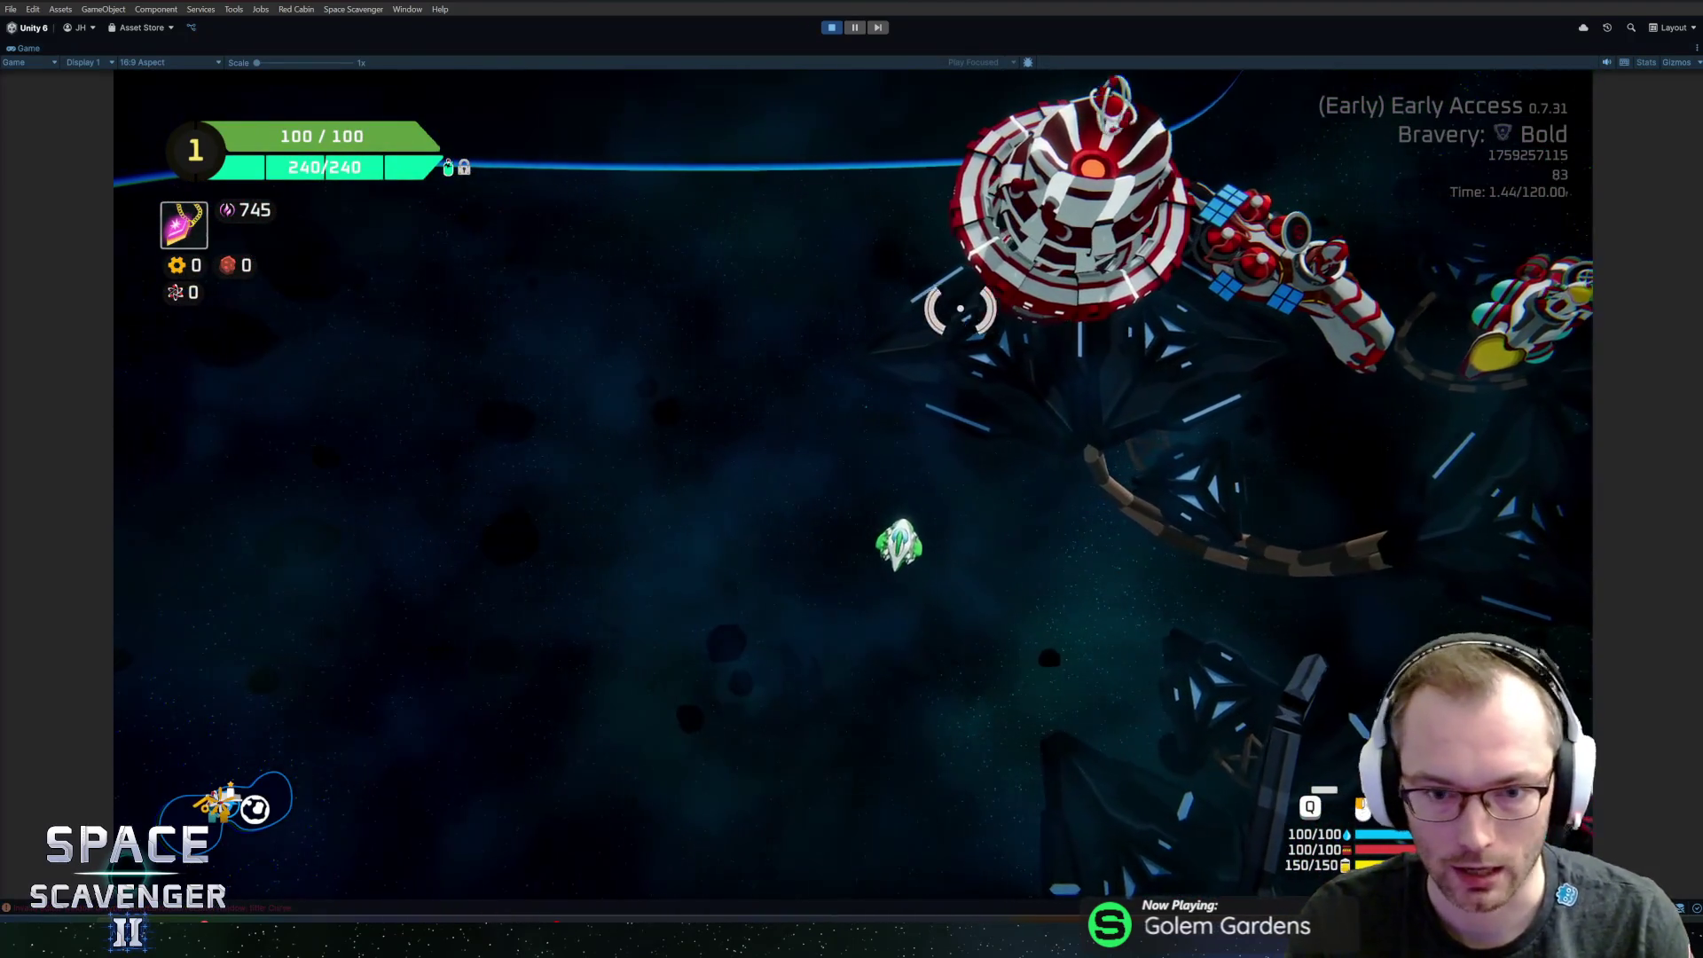
key("grave")
type("spawn ")
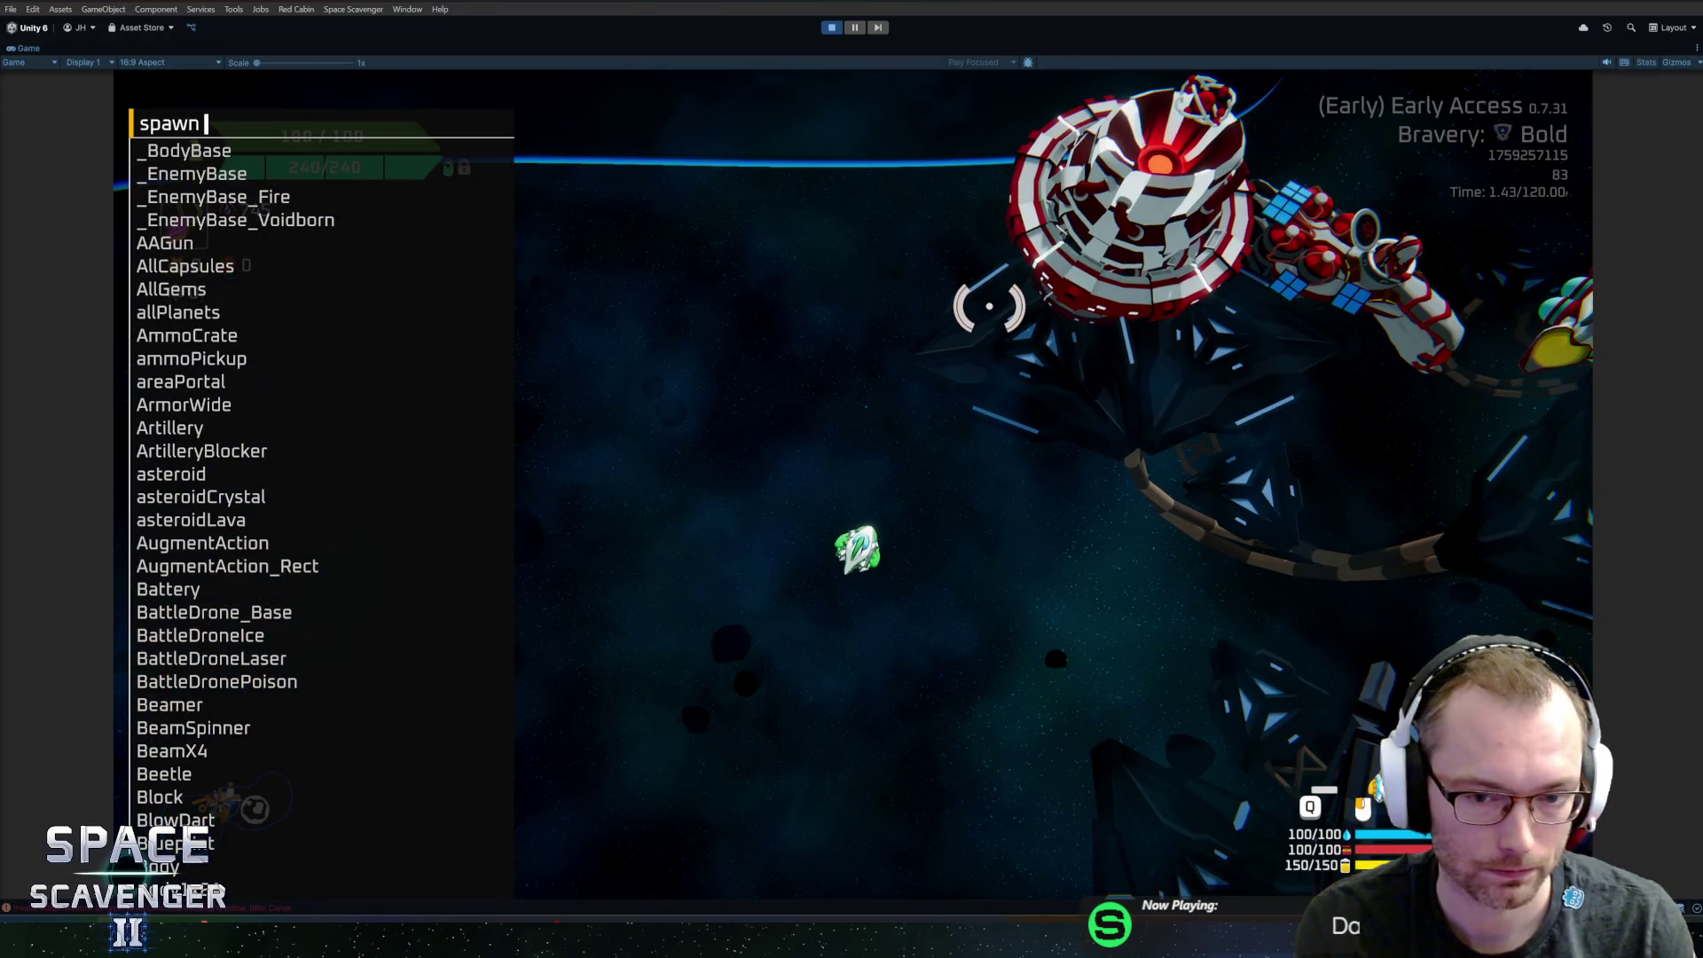
type("fir")
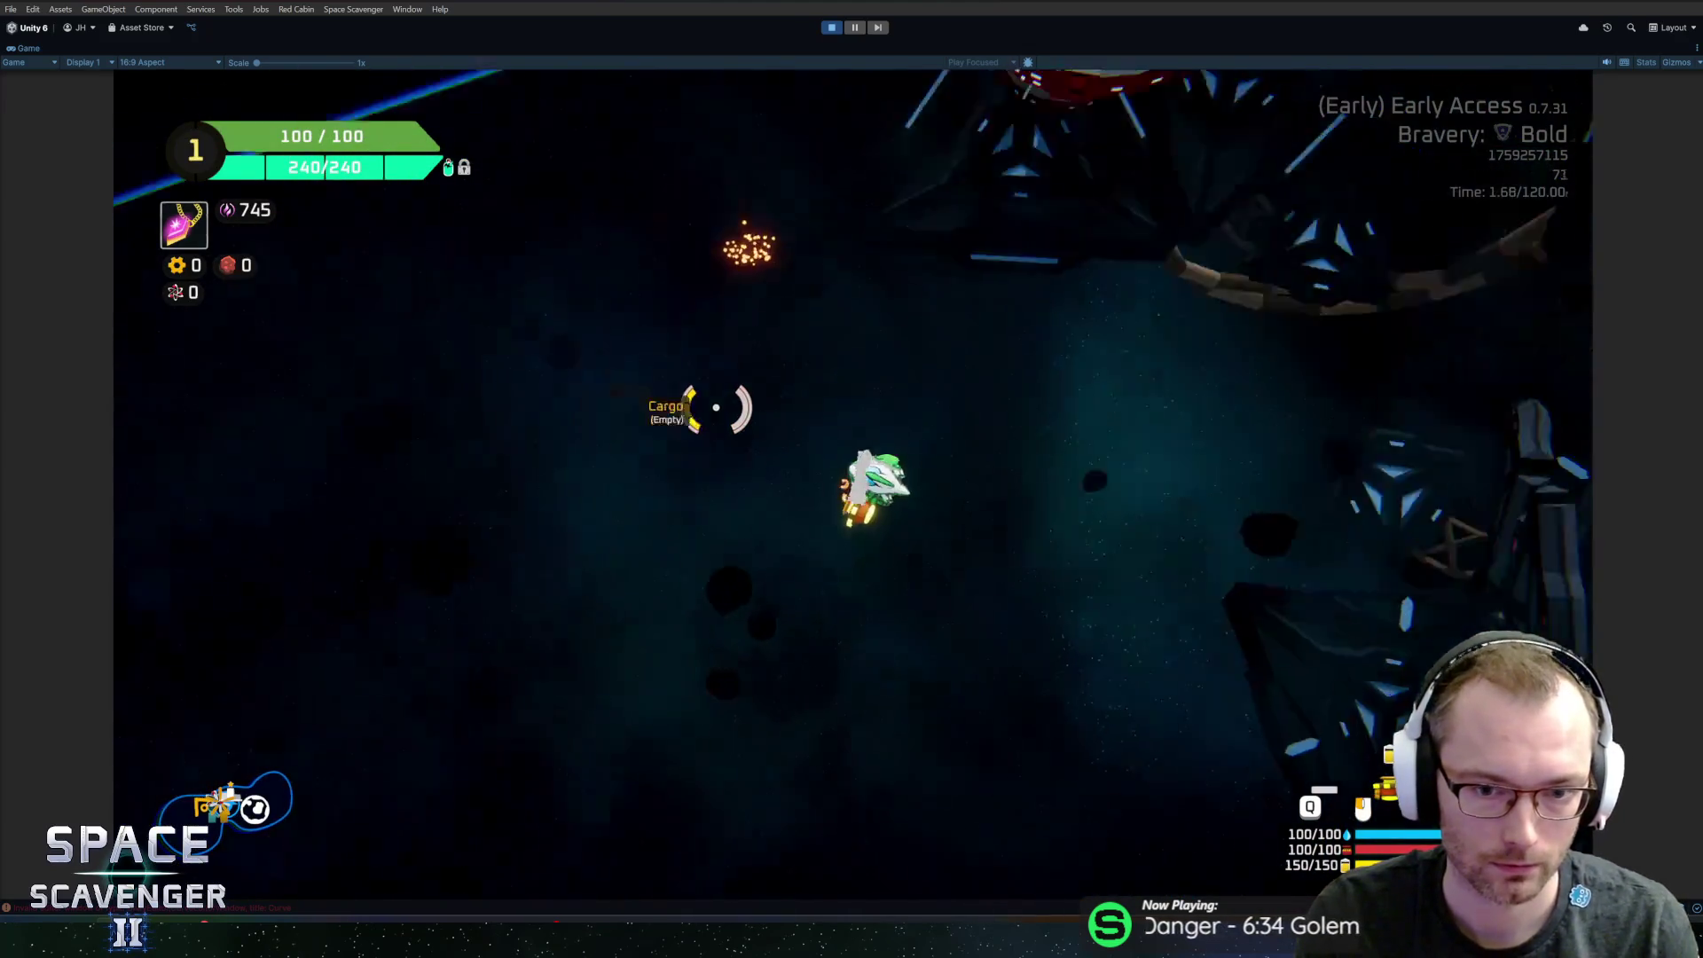
key("grave")
type("spawn grub")
key("Return")
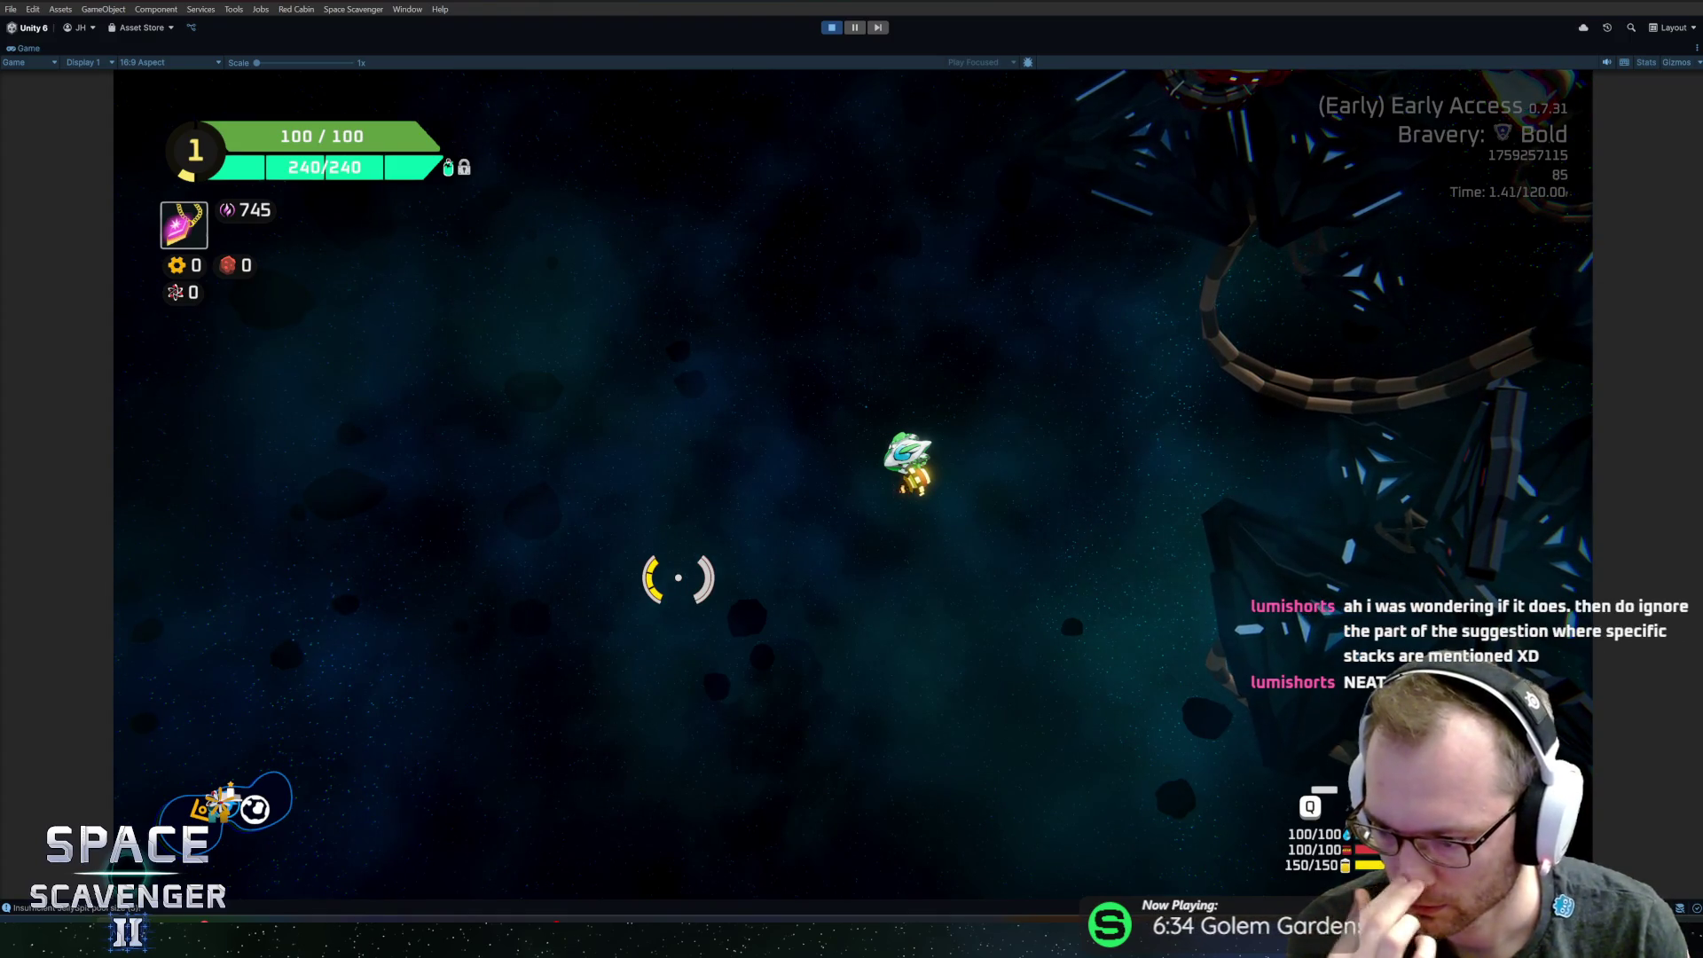
key("grave")
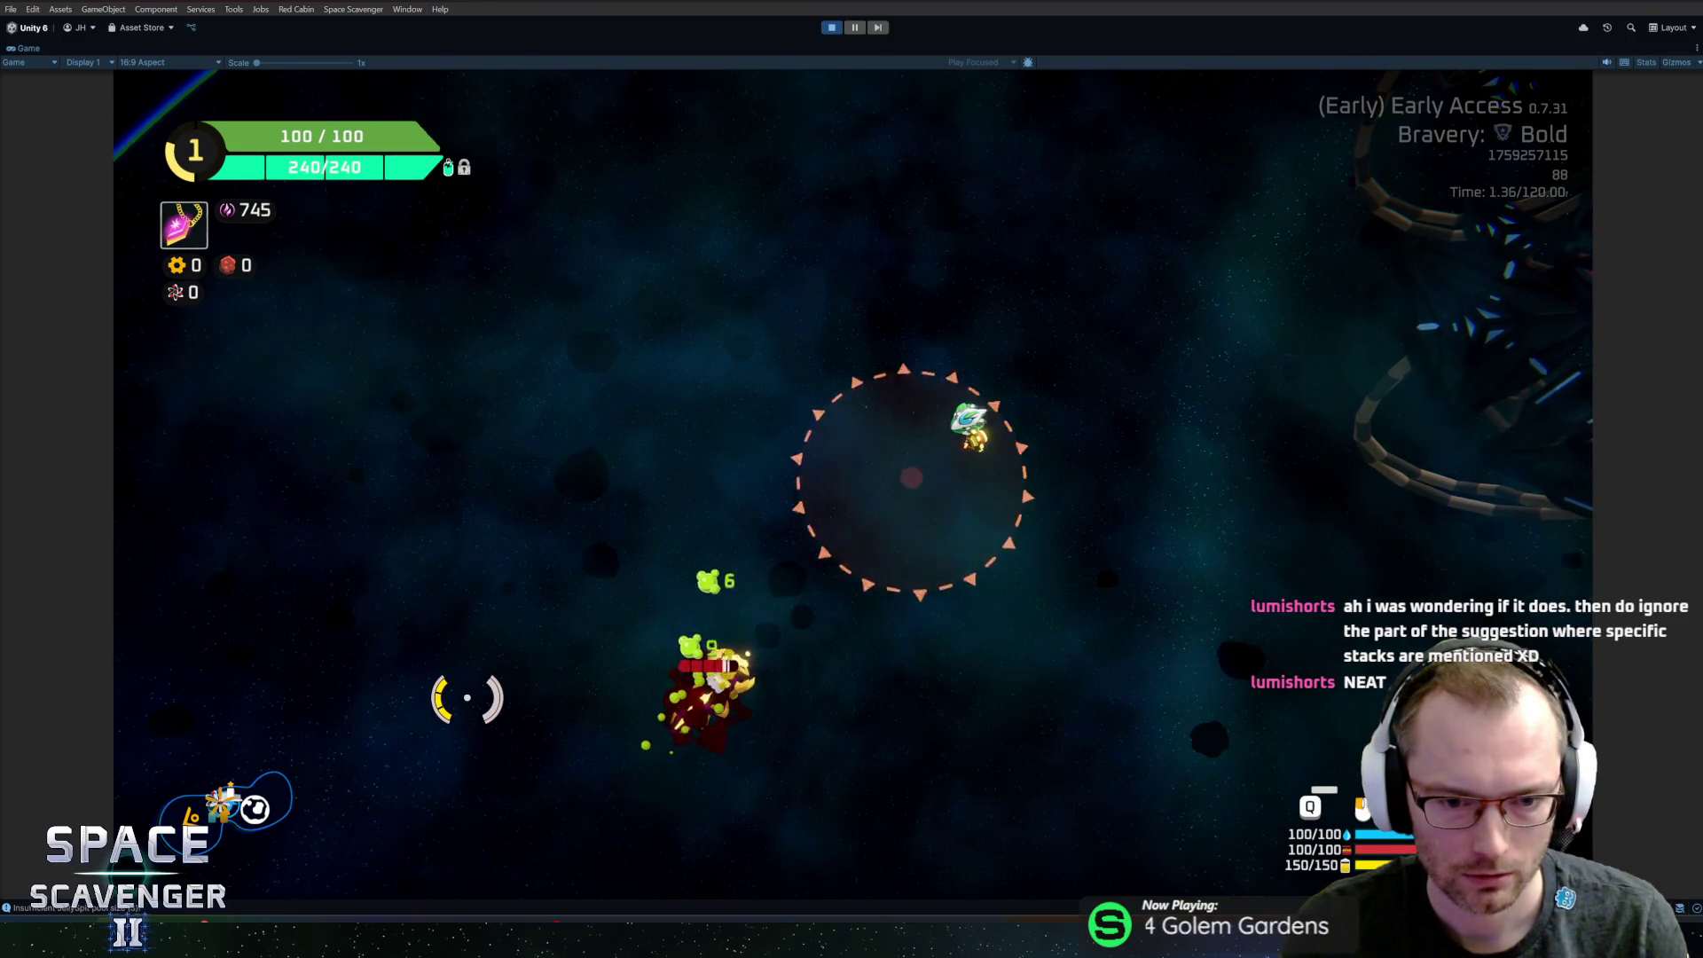
key("ctrl+p")
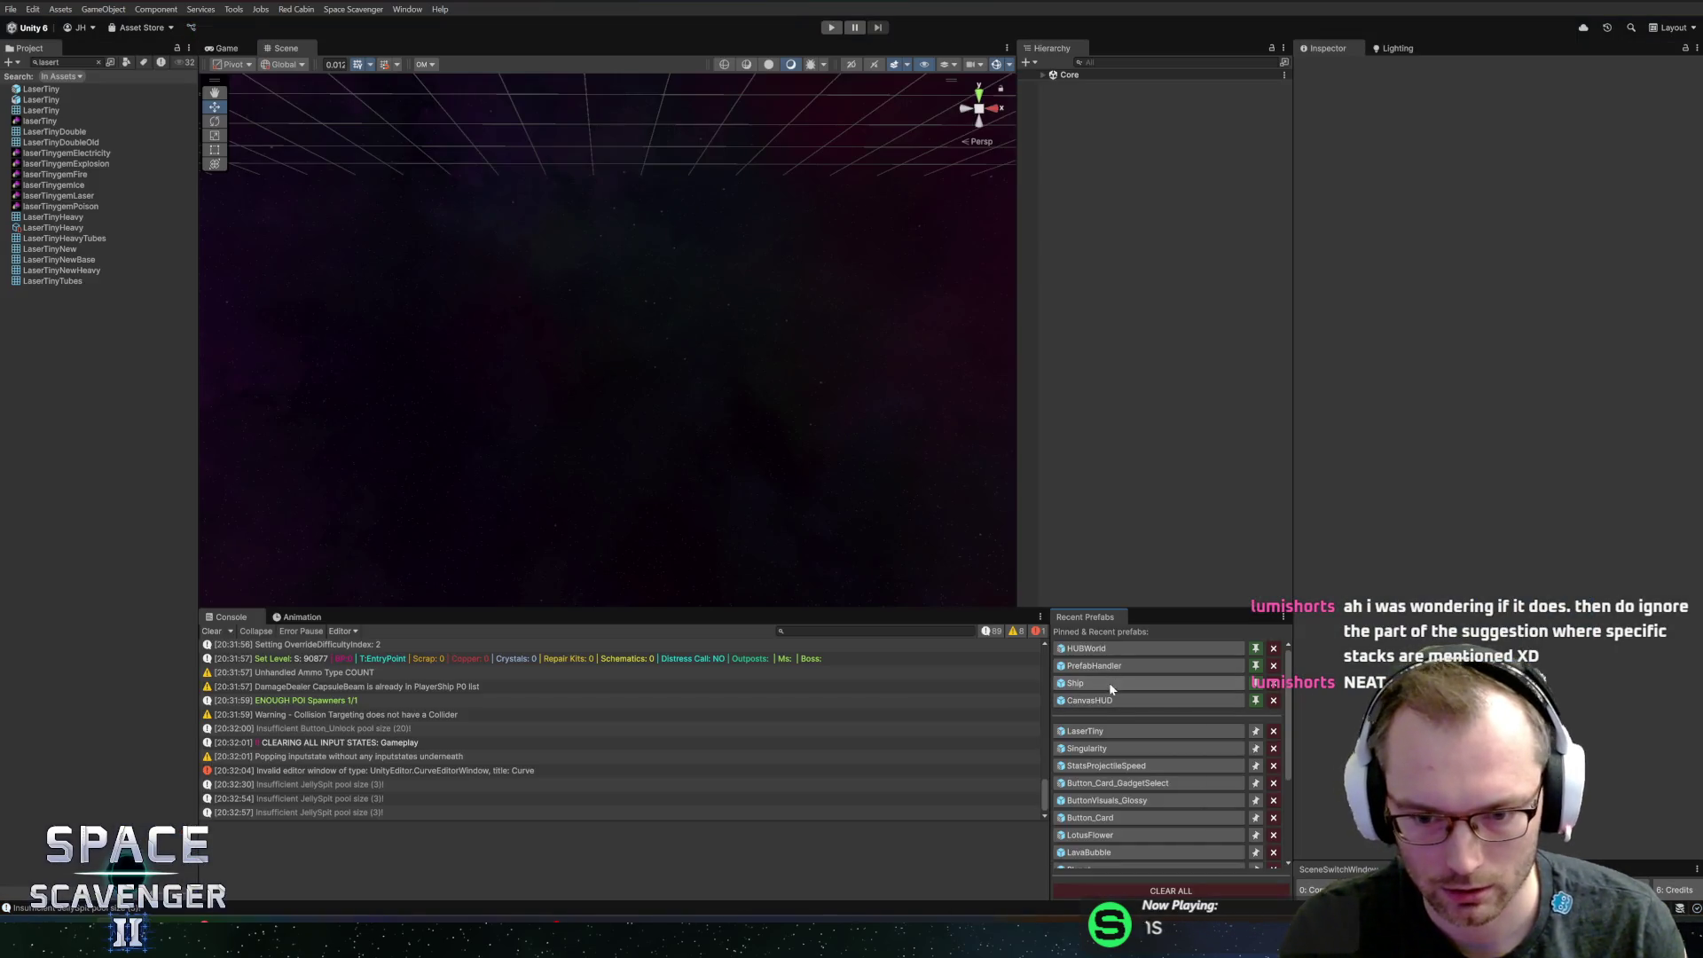
left_click(1109, 683)
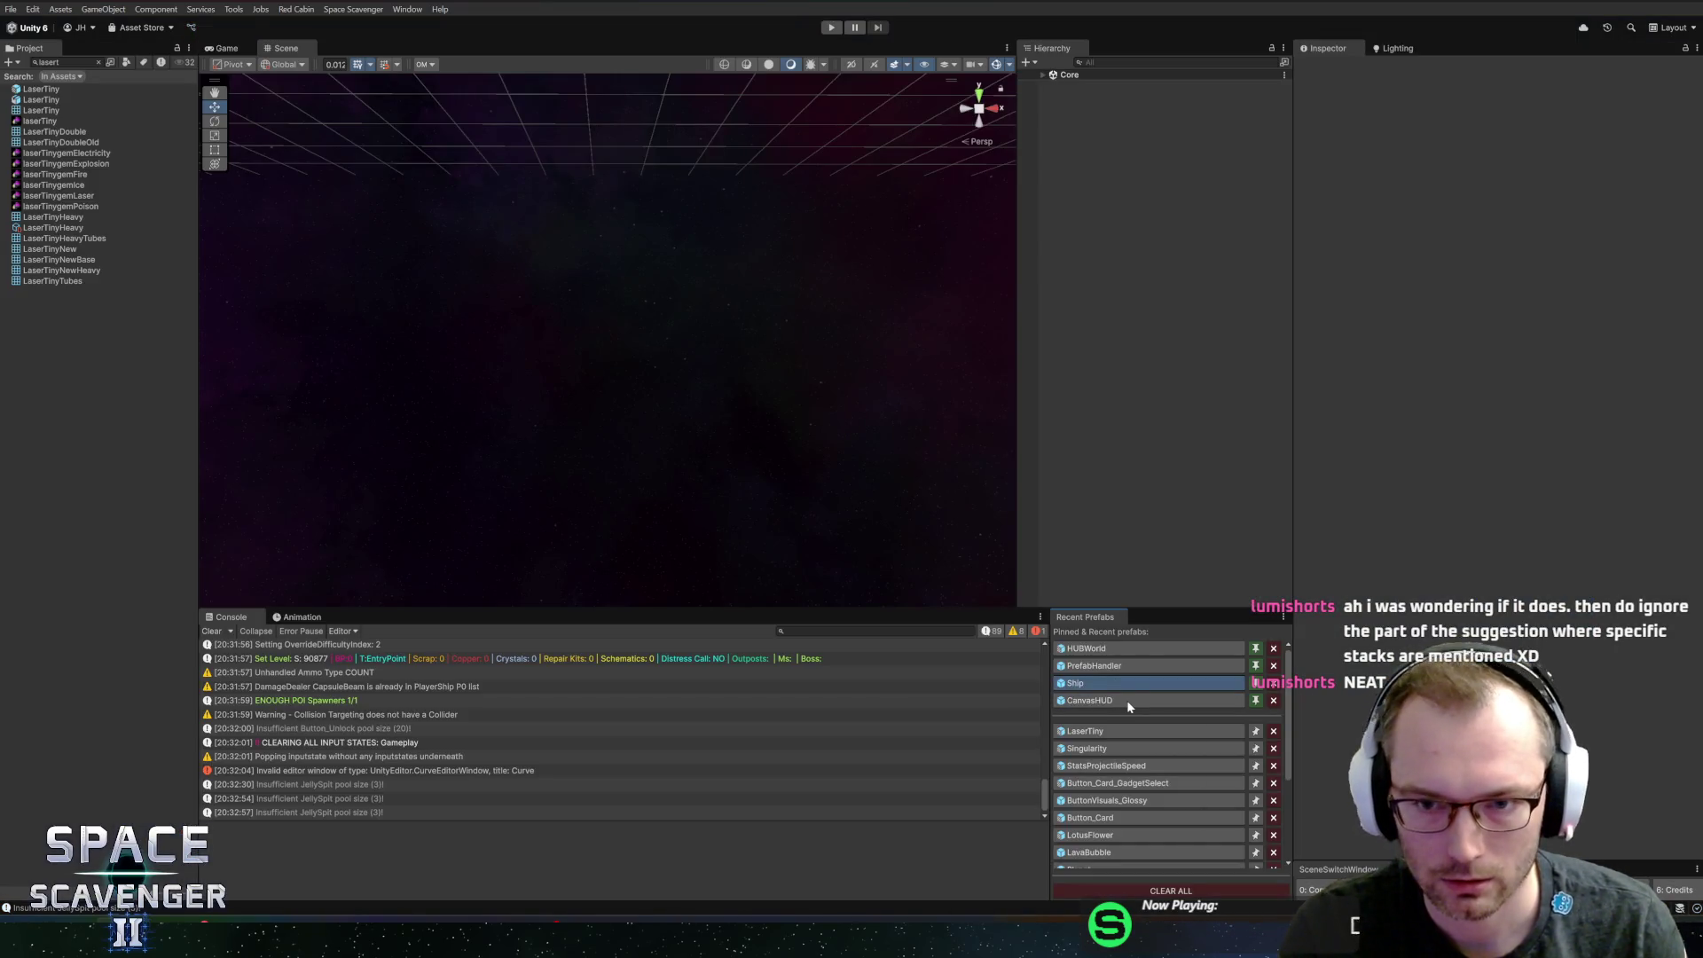
Check Burn in the Ship prefab, duplicate the poisonSource.ApplyTo line in Ship.cs, and replay
left_click(1126, 211)
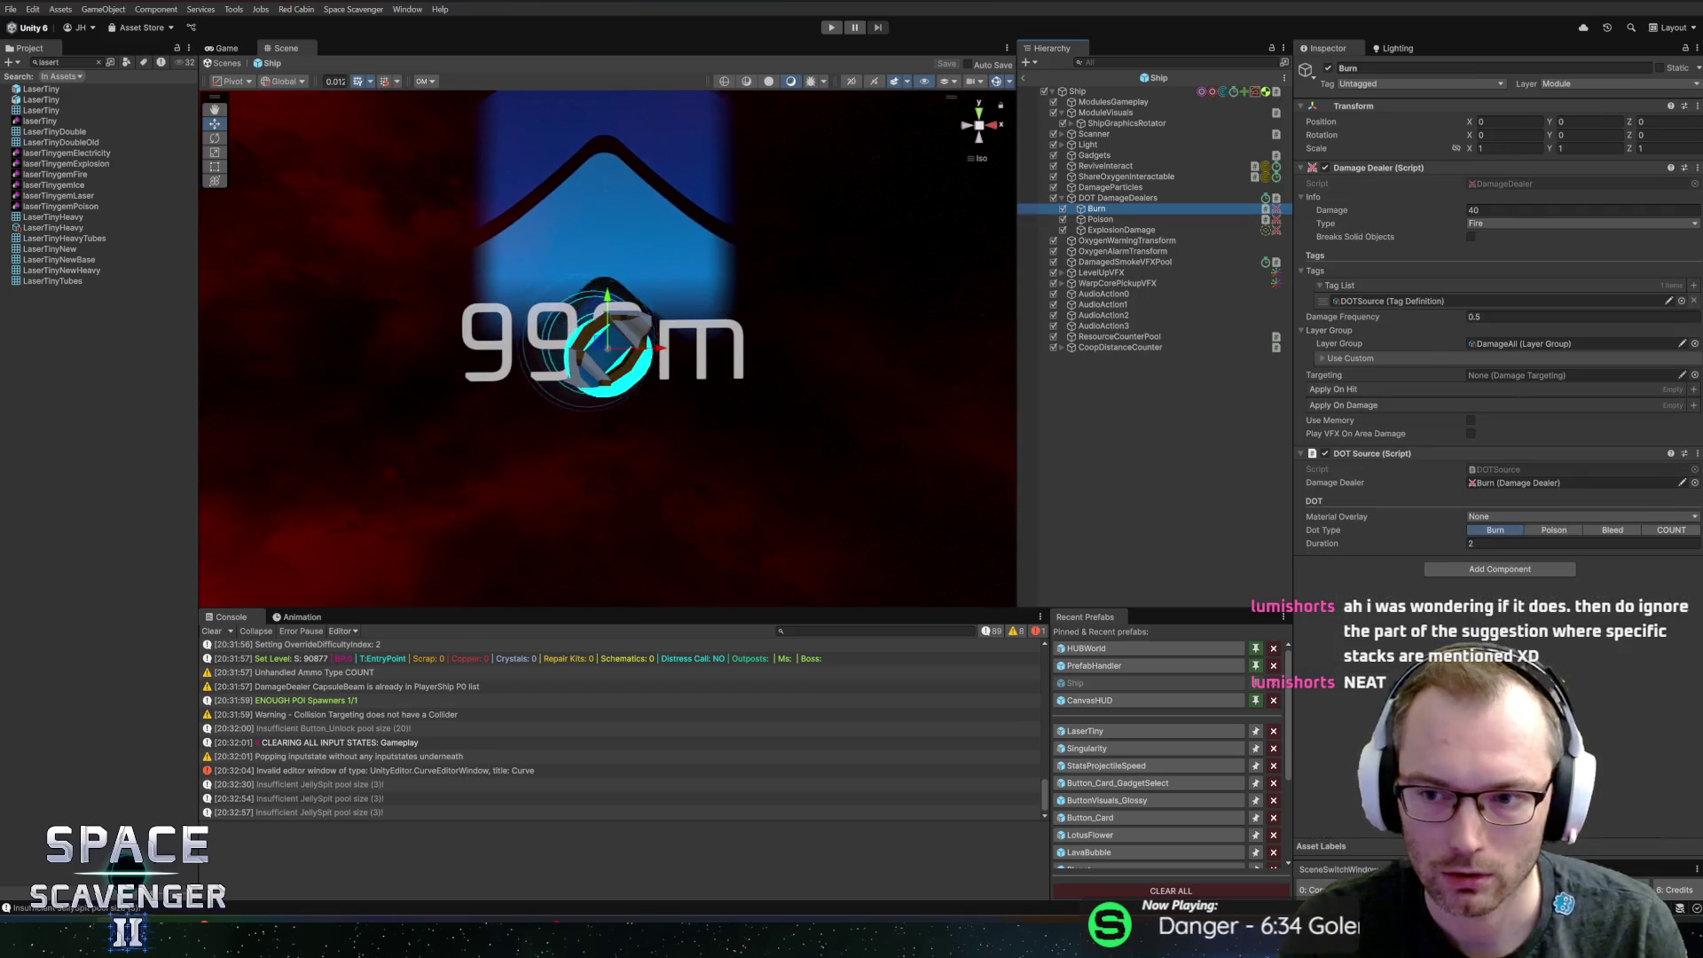
key("alt+Tab")
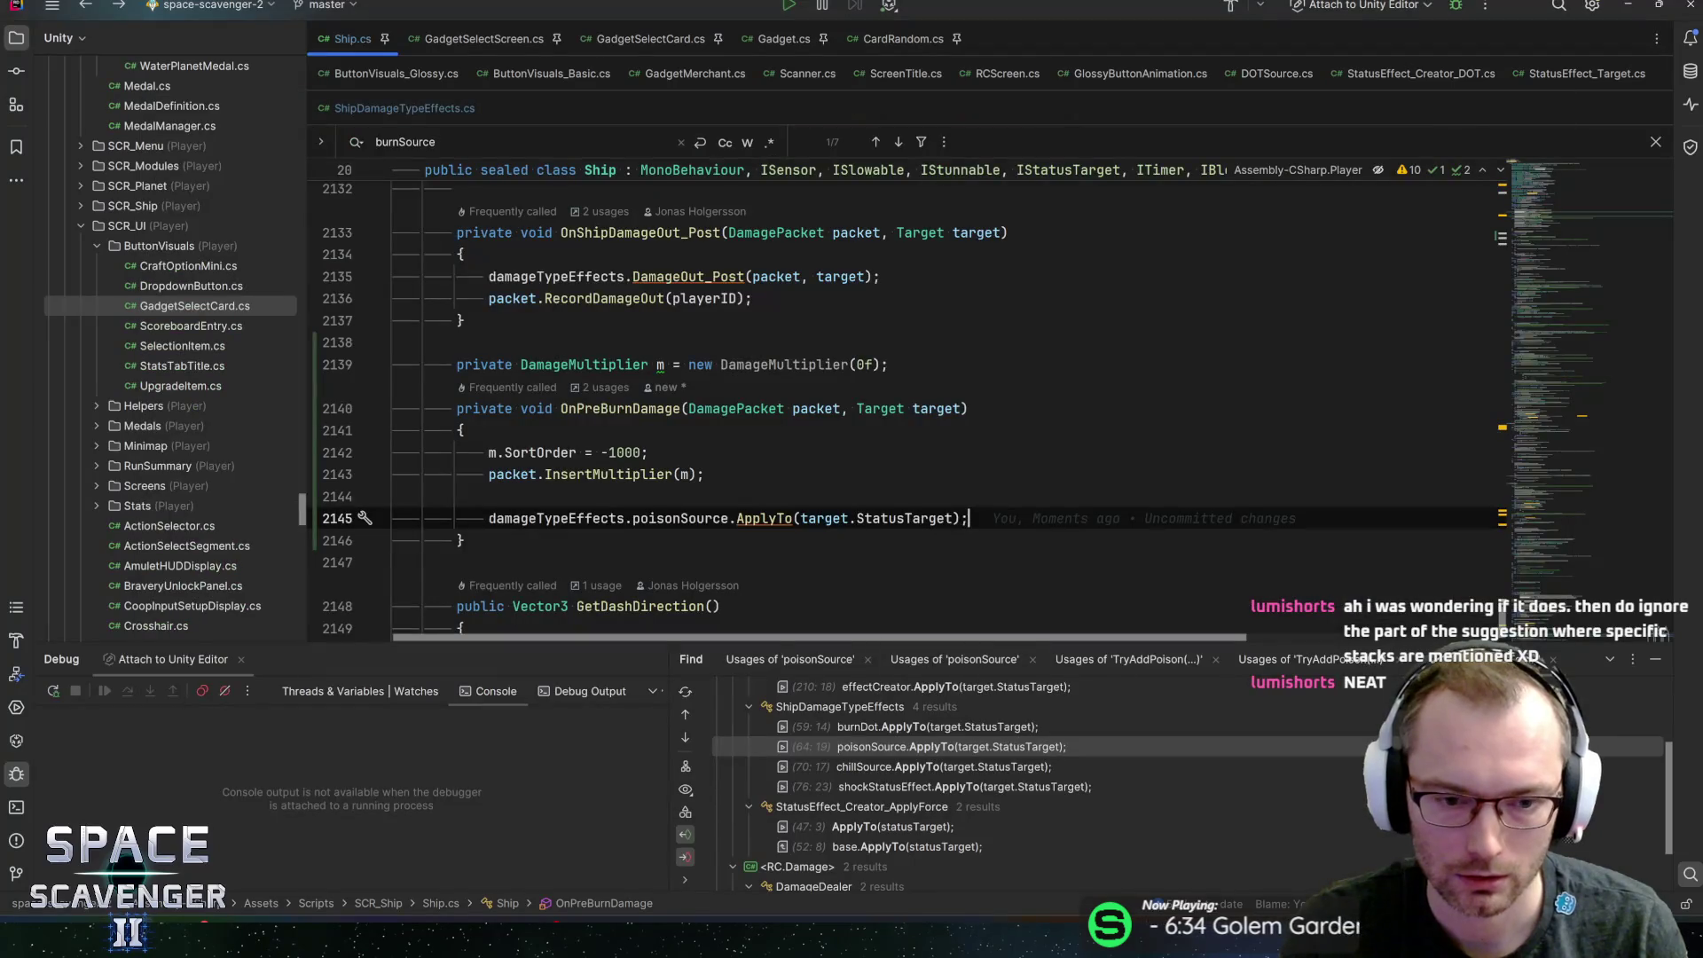
key("ctrl+d")
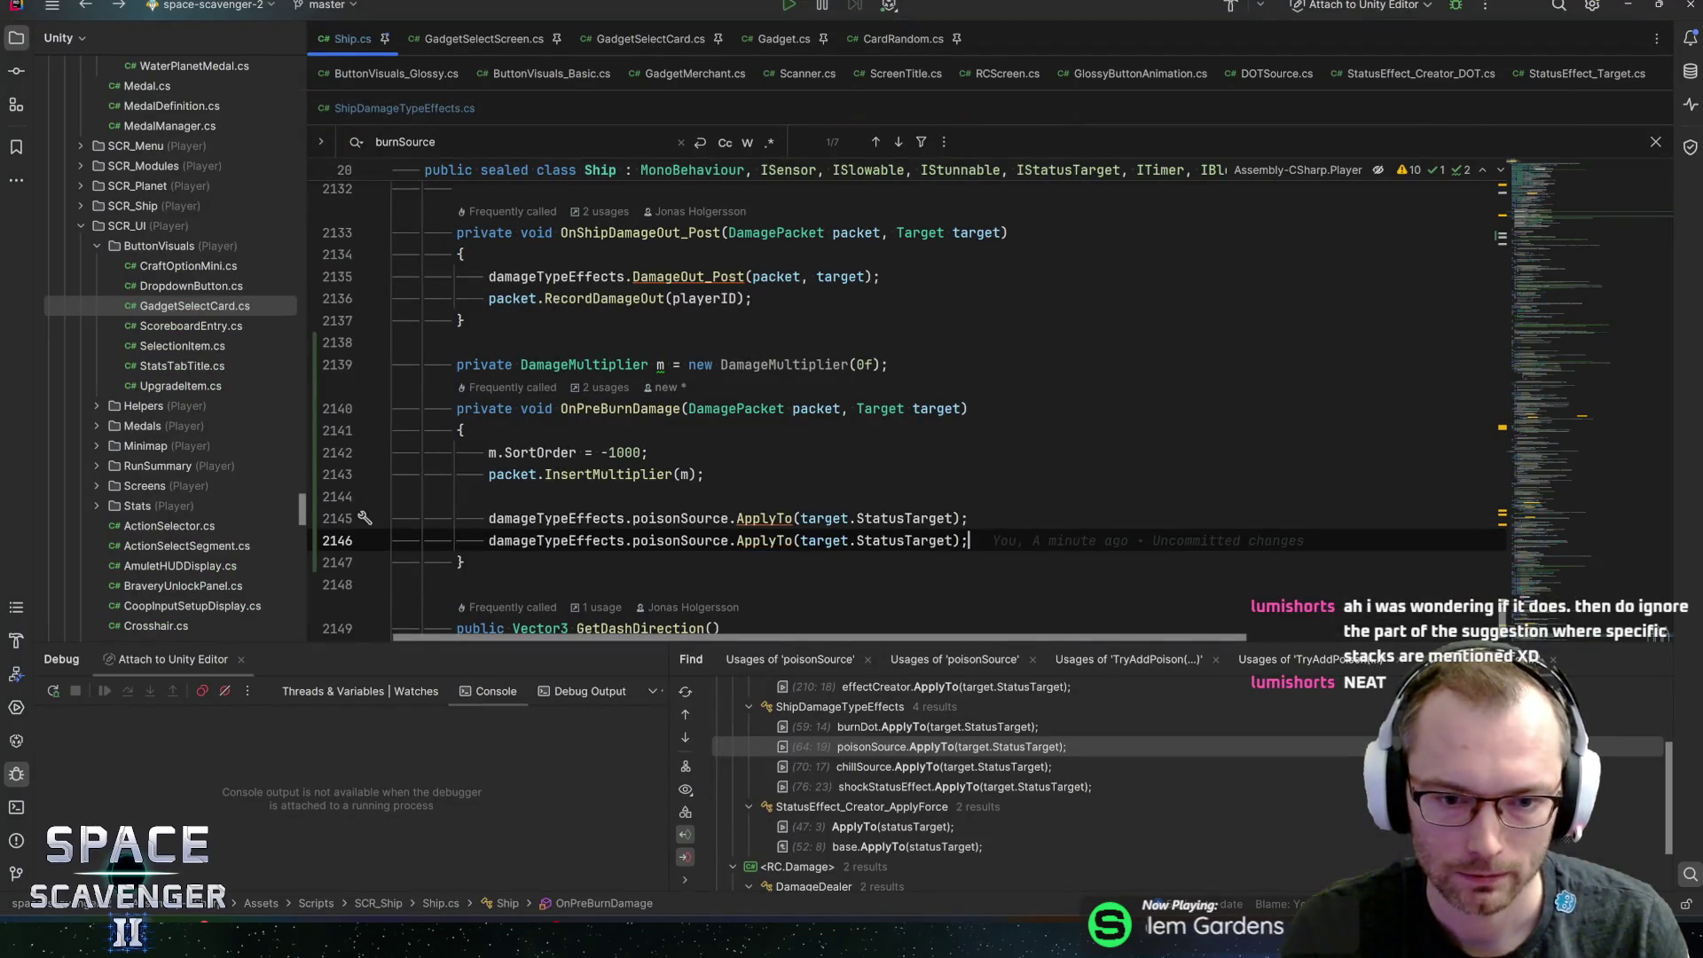
key("alt+Tab")
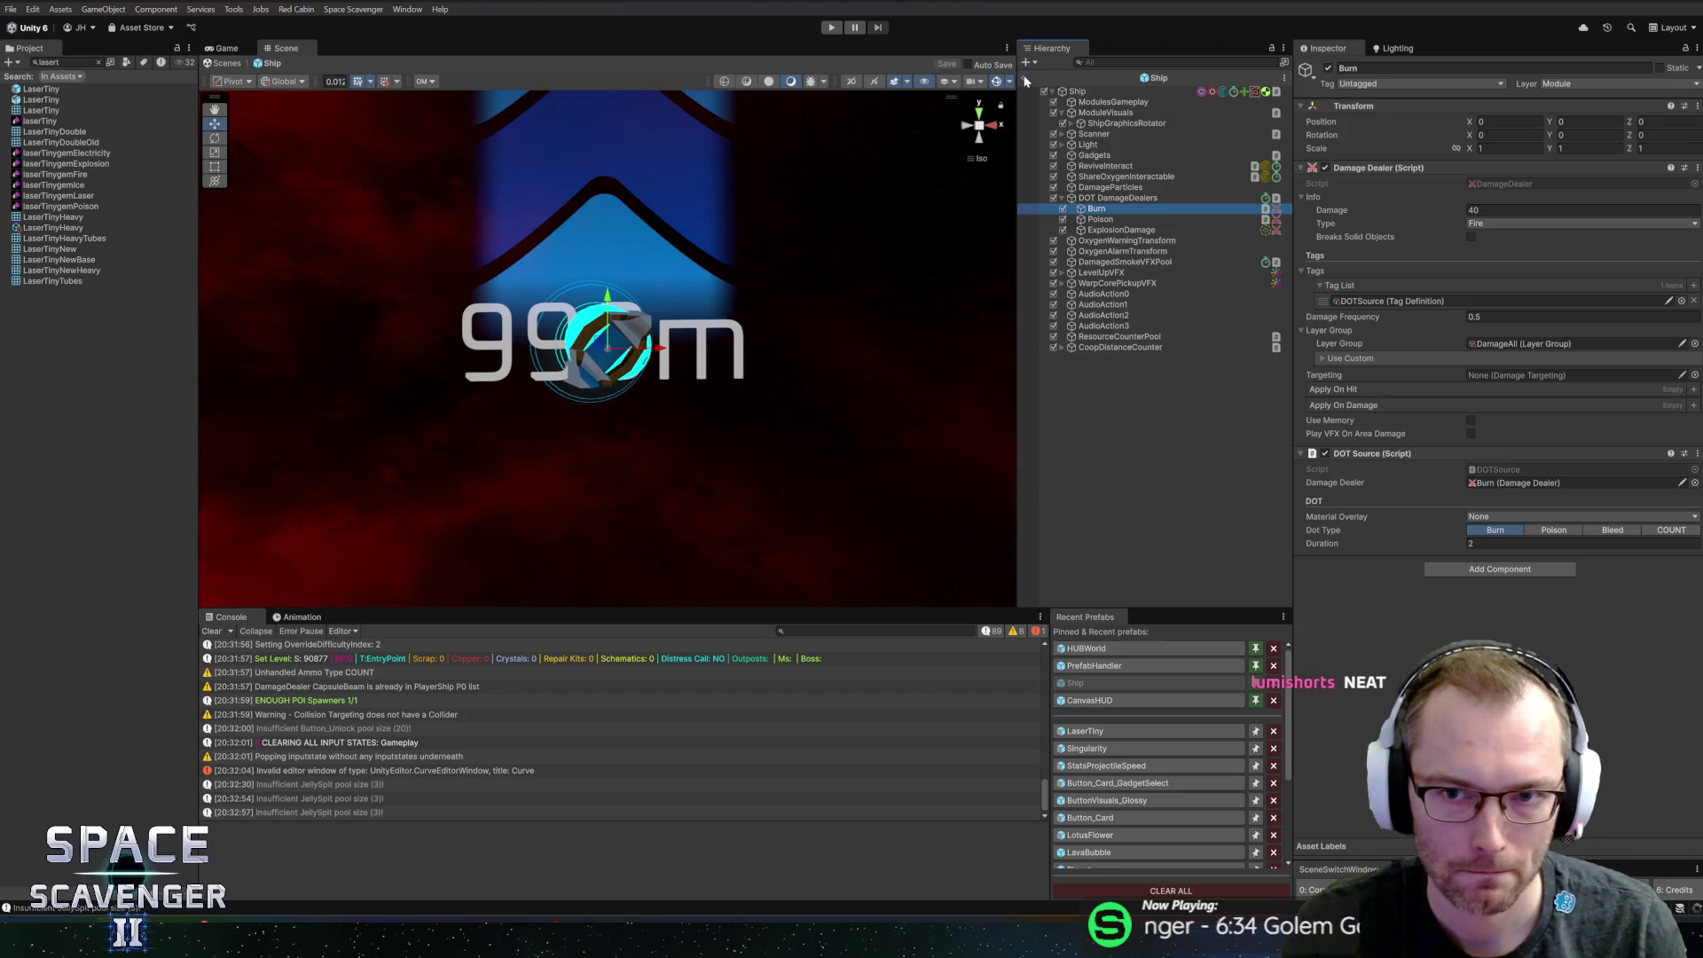
left_click(830, 28)
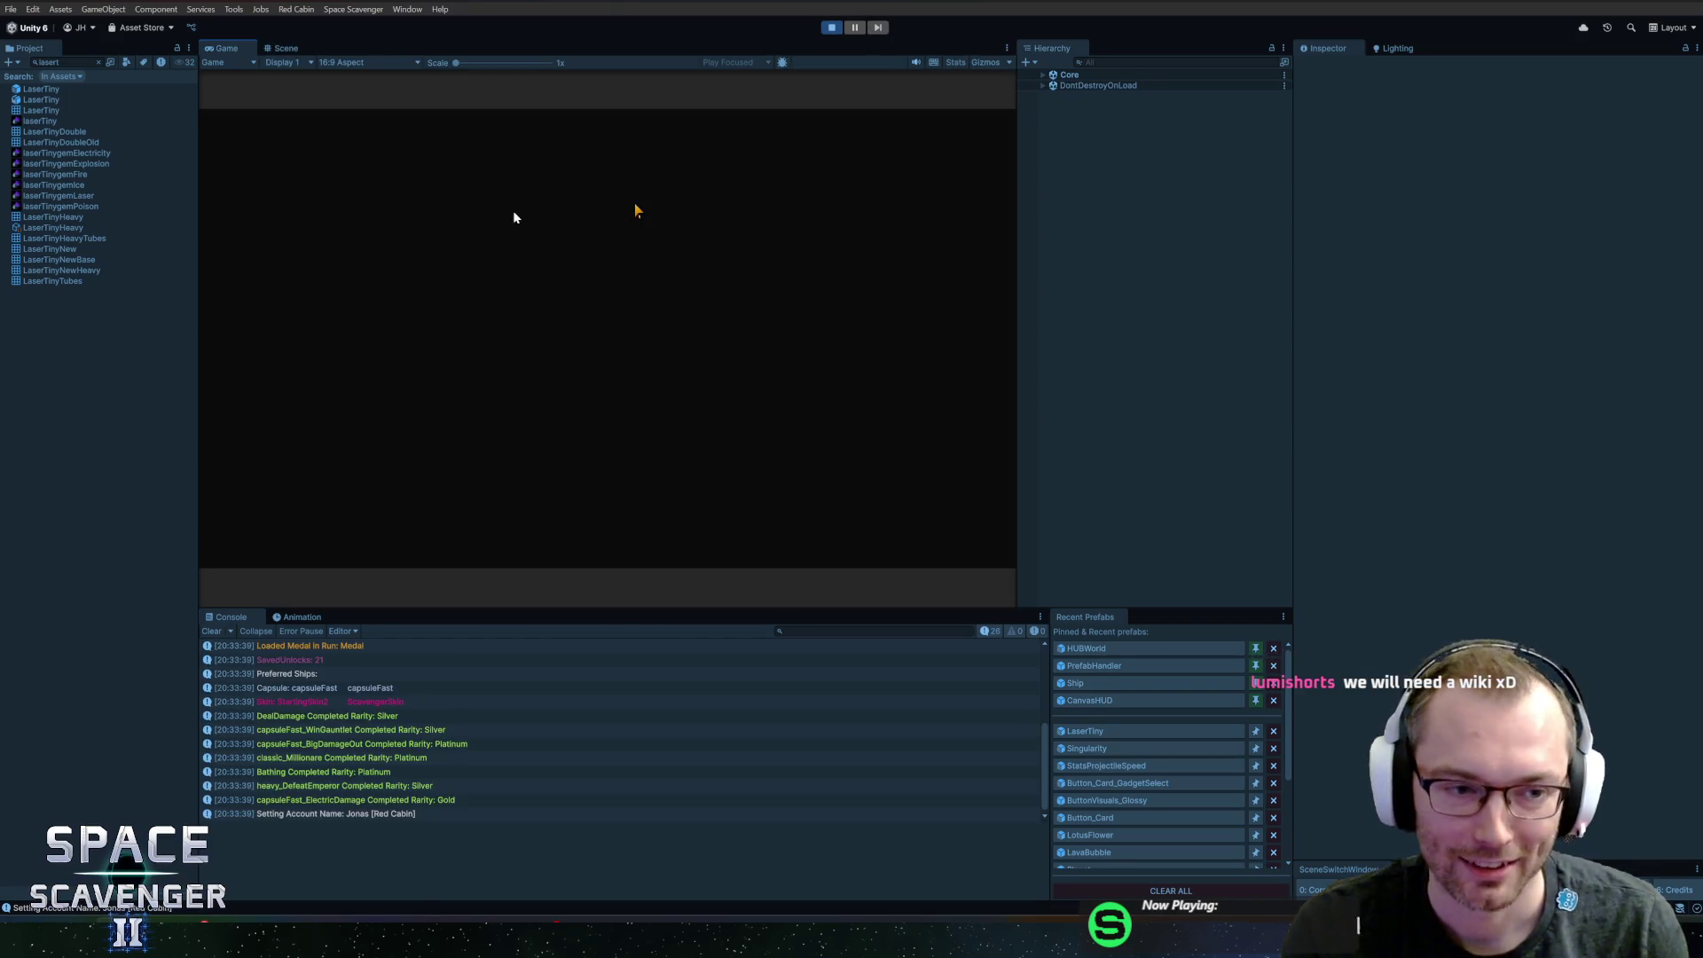
Maximize the Game view and spawn a Grub and Fireballs from the debug console
double_click(239, 48)
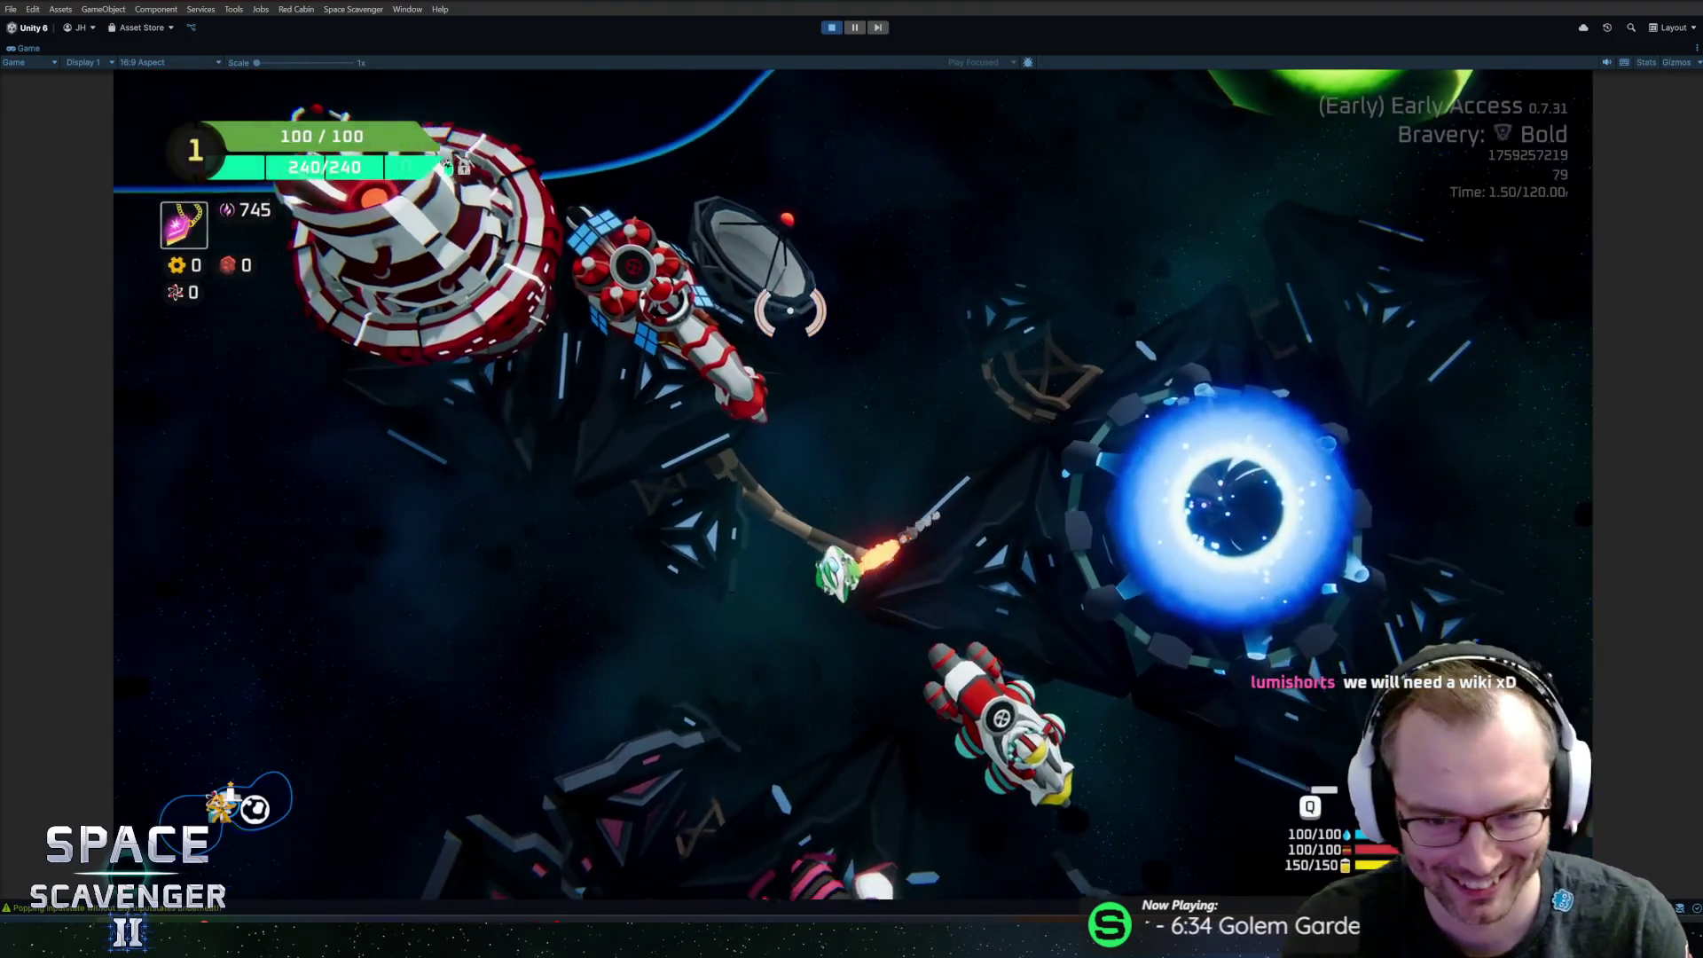
key("grave")
type("spawn")
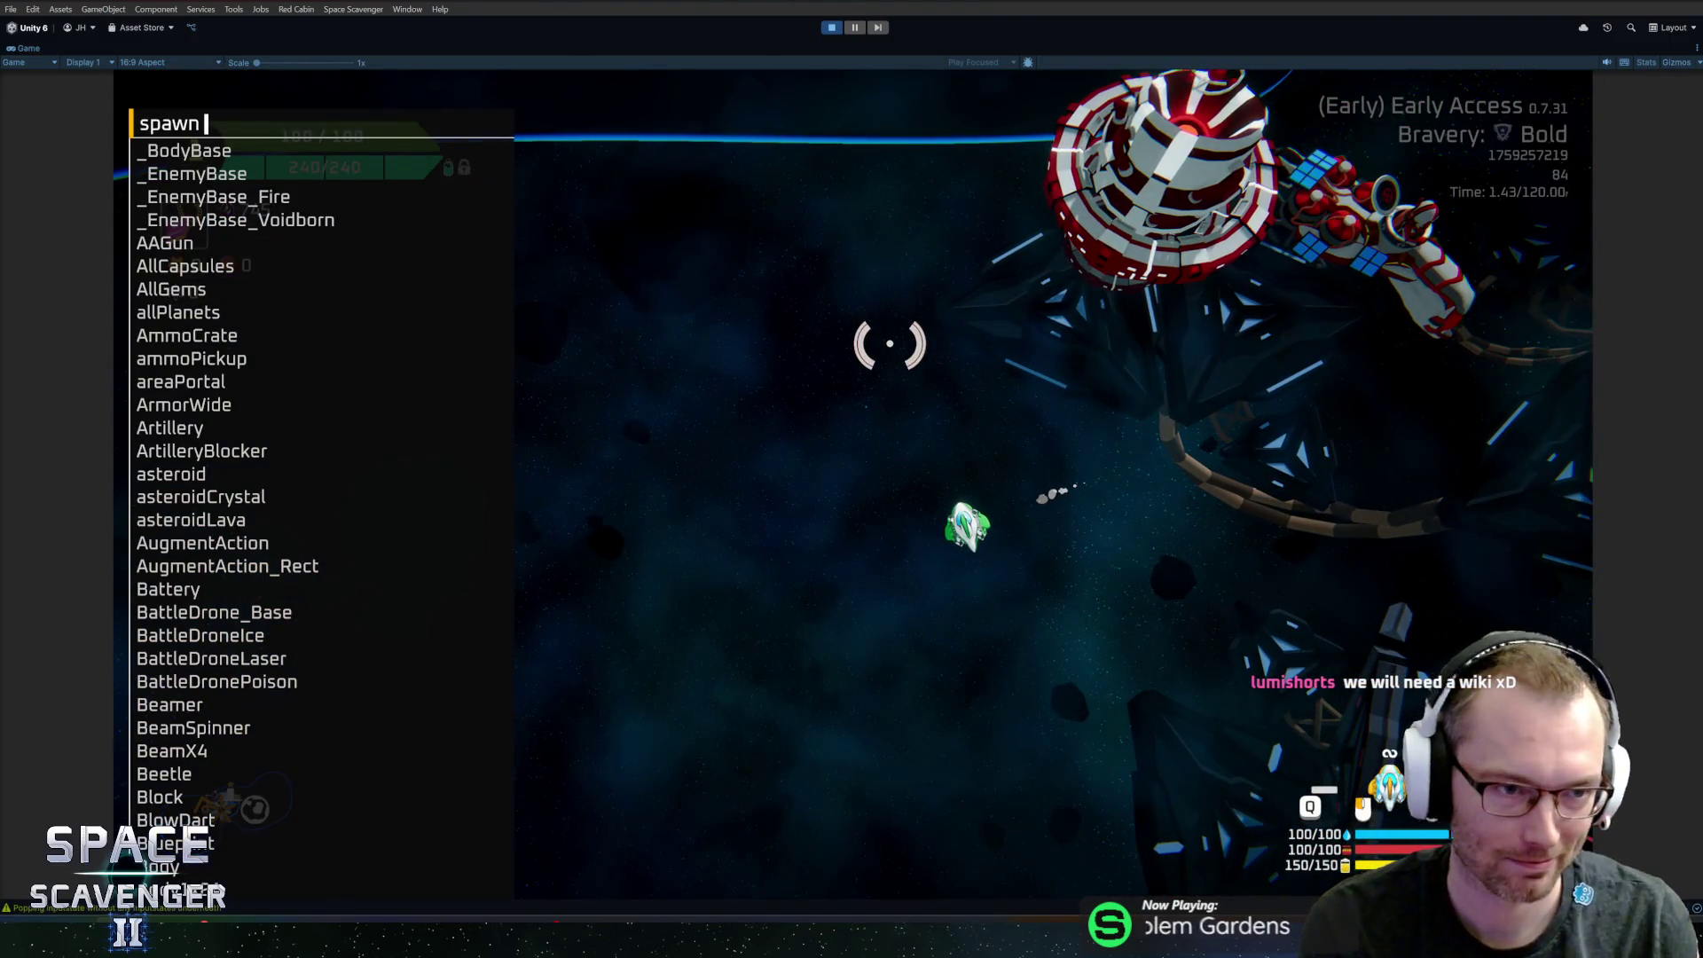
type("grub")
key("Return")
type("spa")
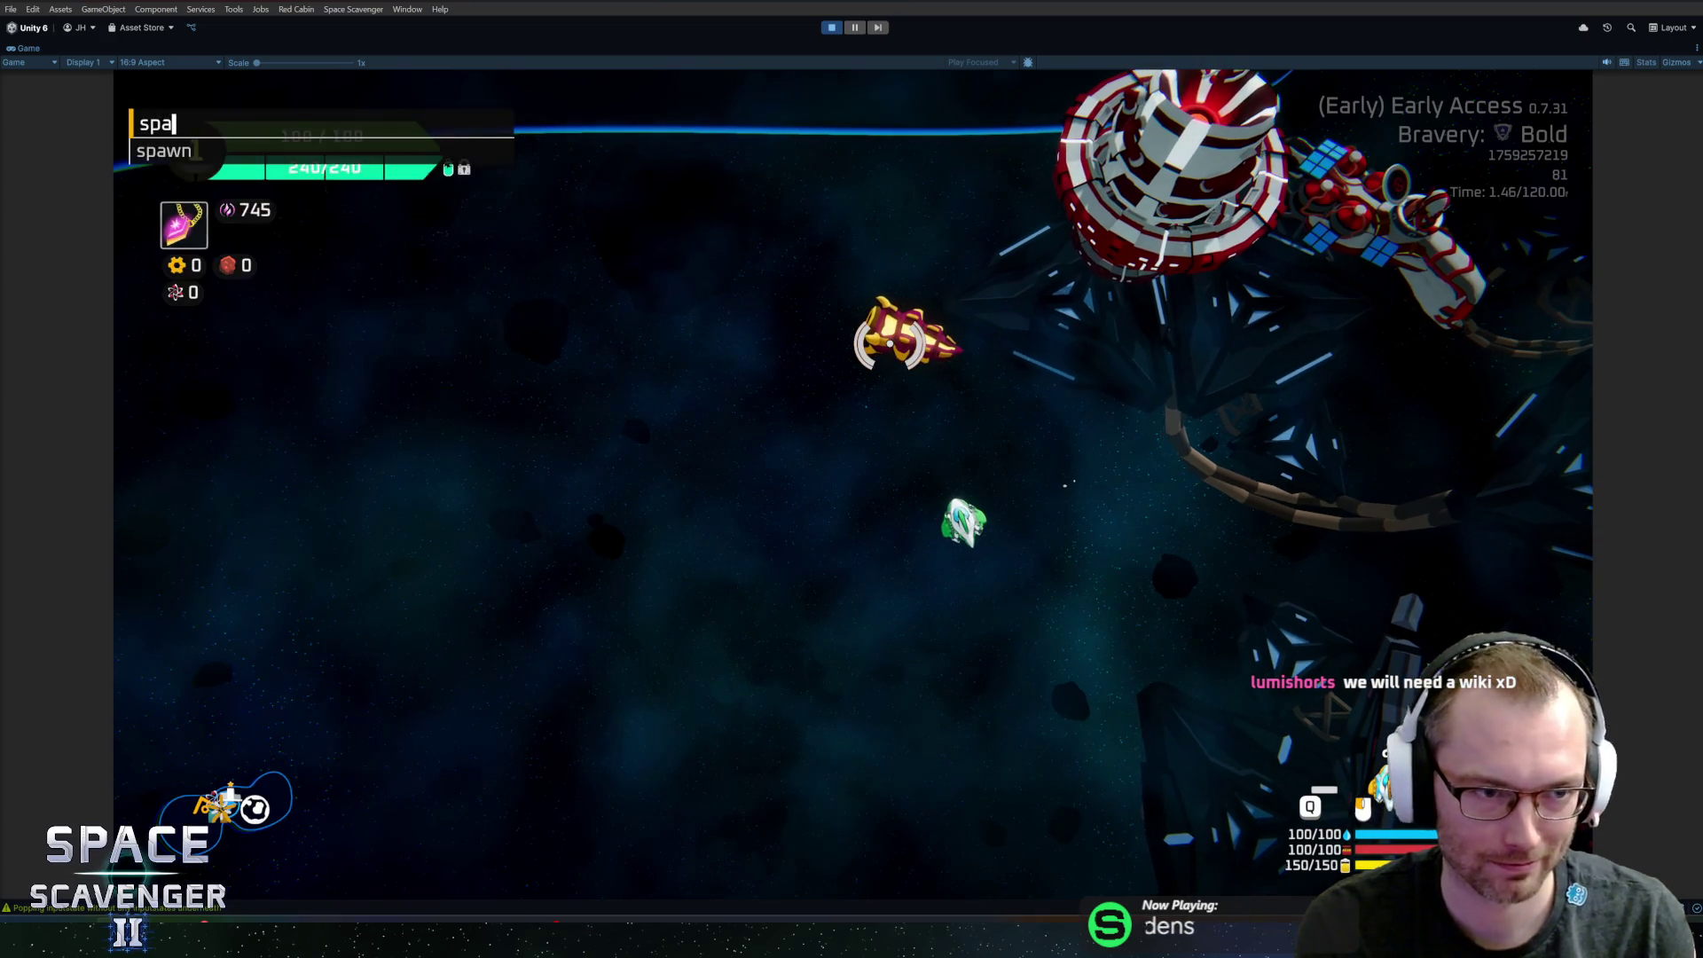
type("wn flam")
key("BackSpace")
type("ireba")
key("Return")
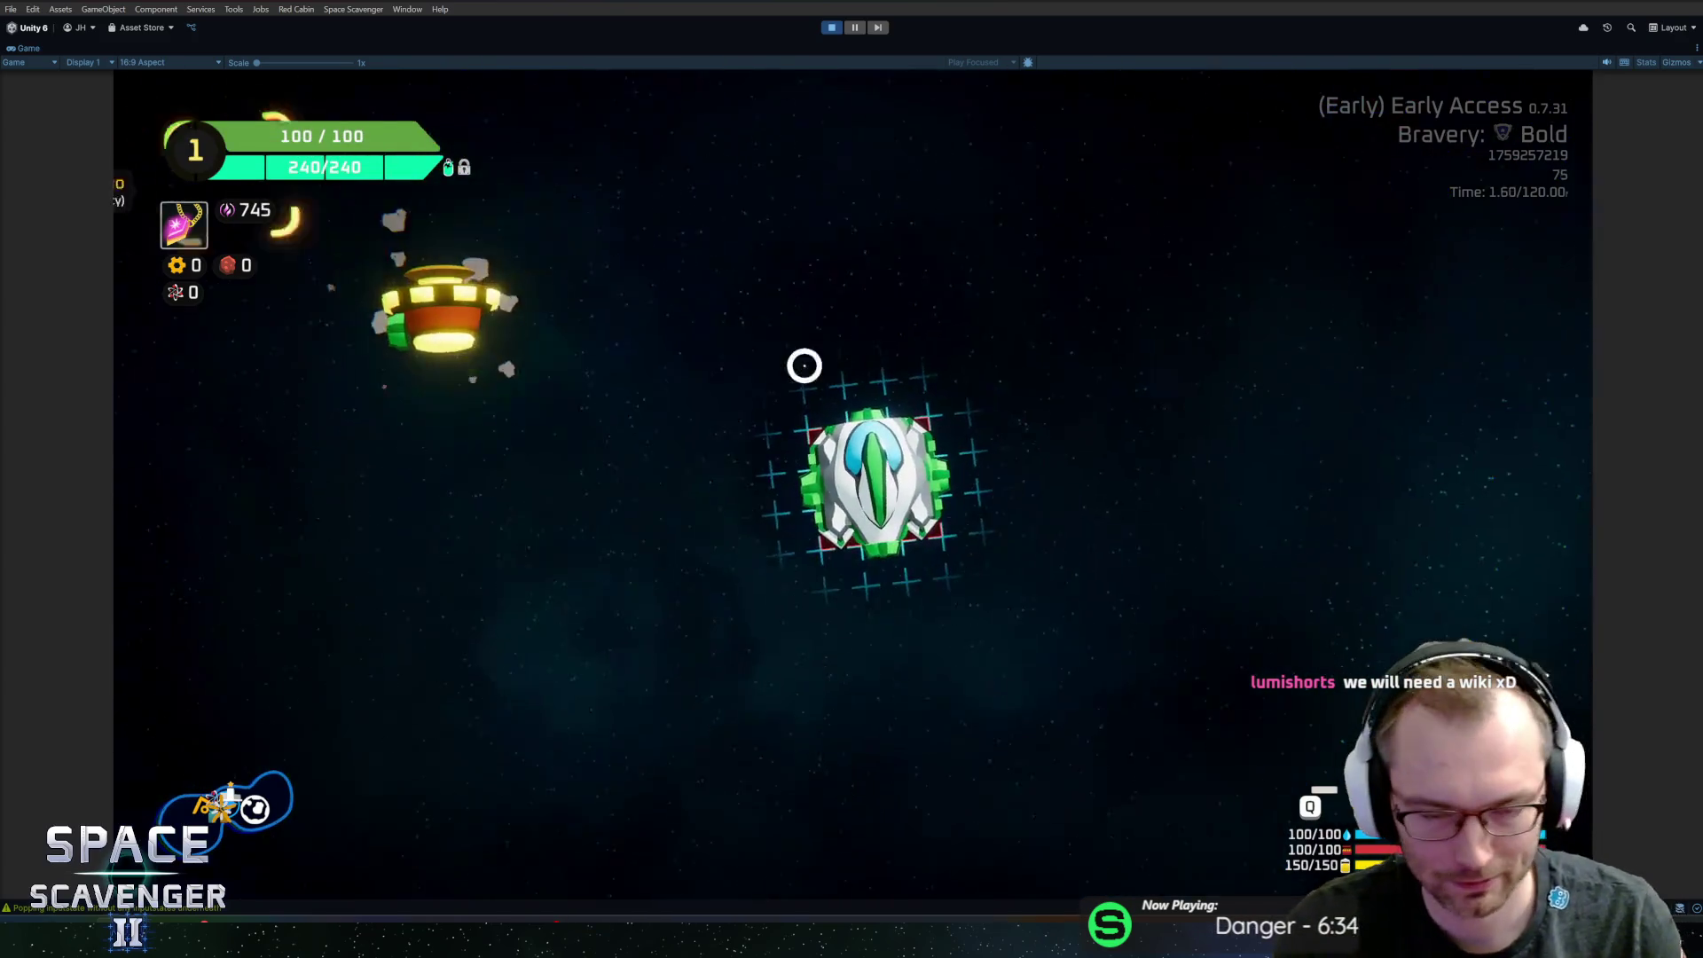
key("a")
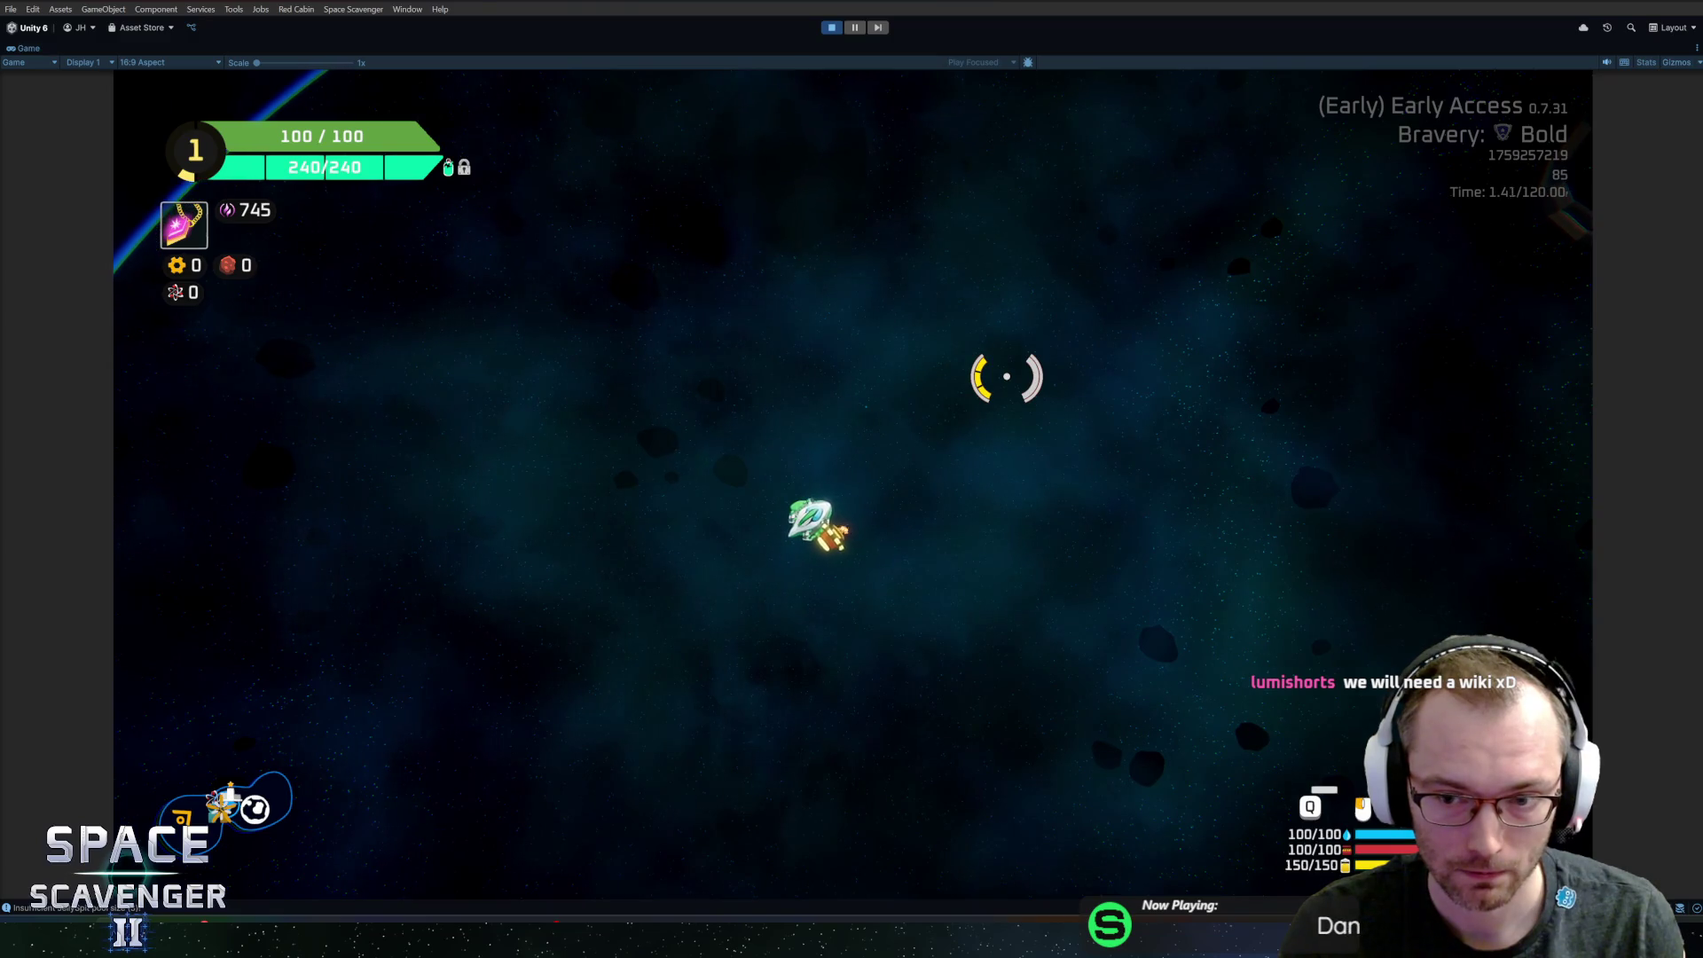
Spawn another Grub and Chemical Labs, then drag a lab onto the ship grid
key("grave")
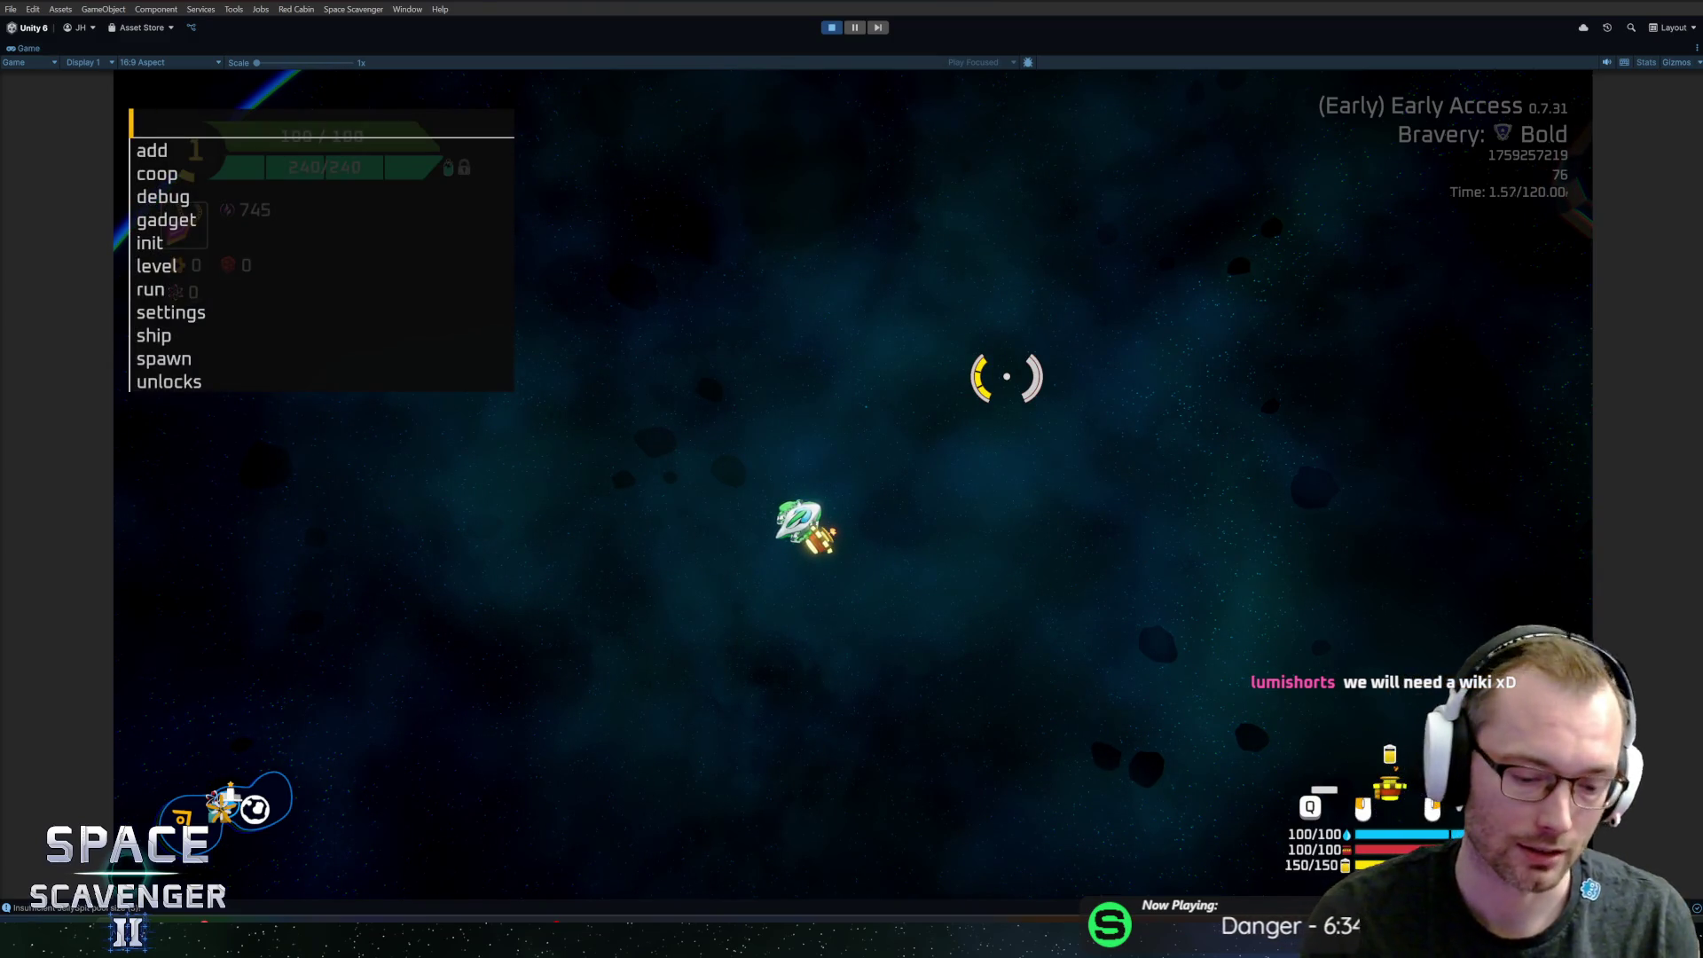
type("spawn gr")
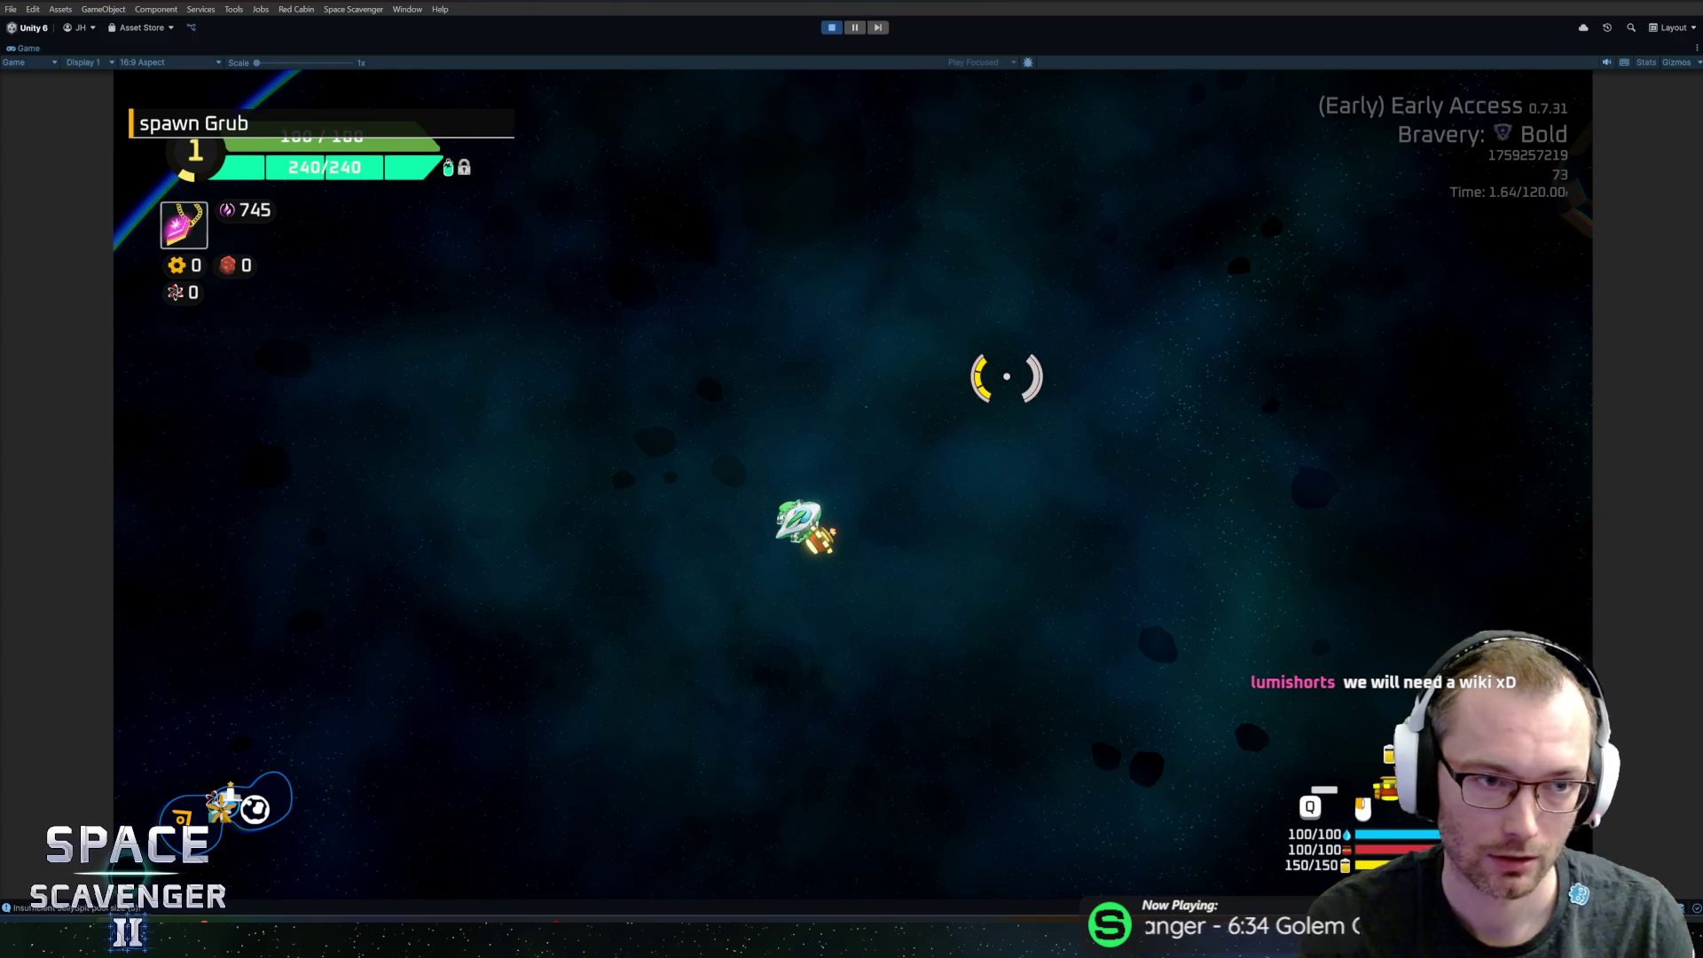
key("Return")
type("sap")
key("BackSpace")
type("pawn ")
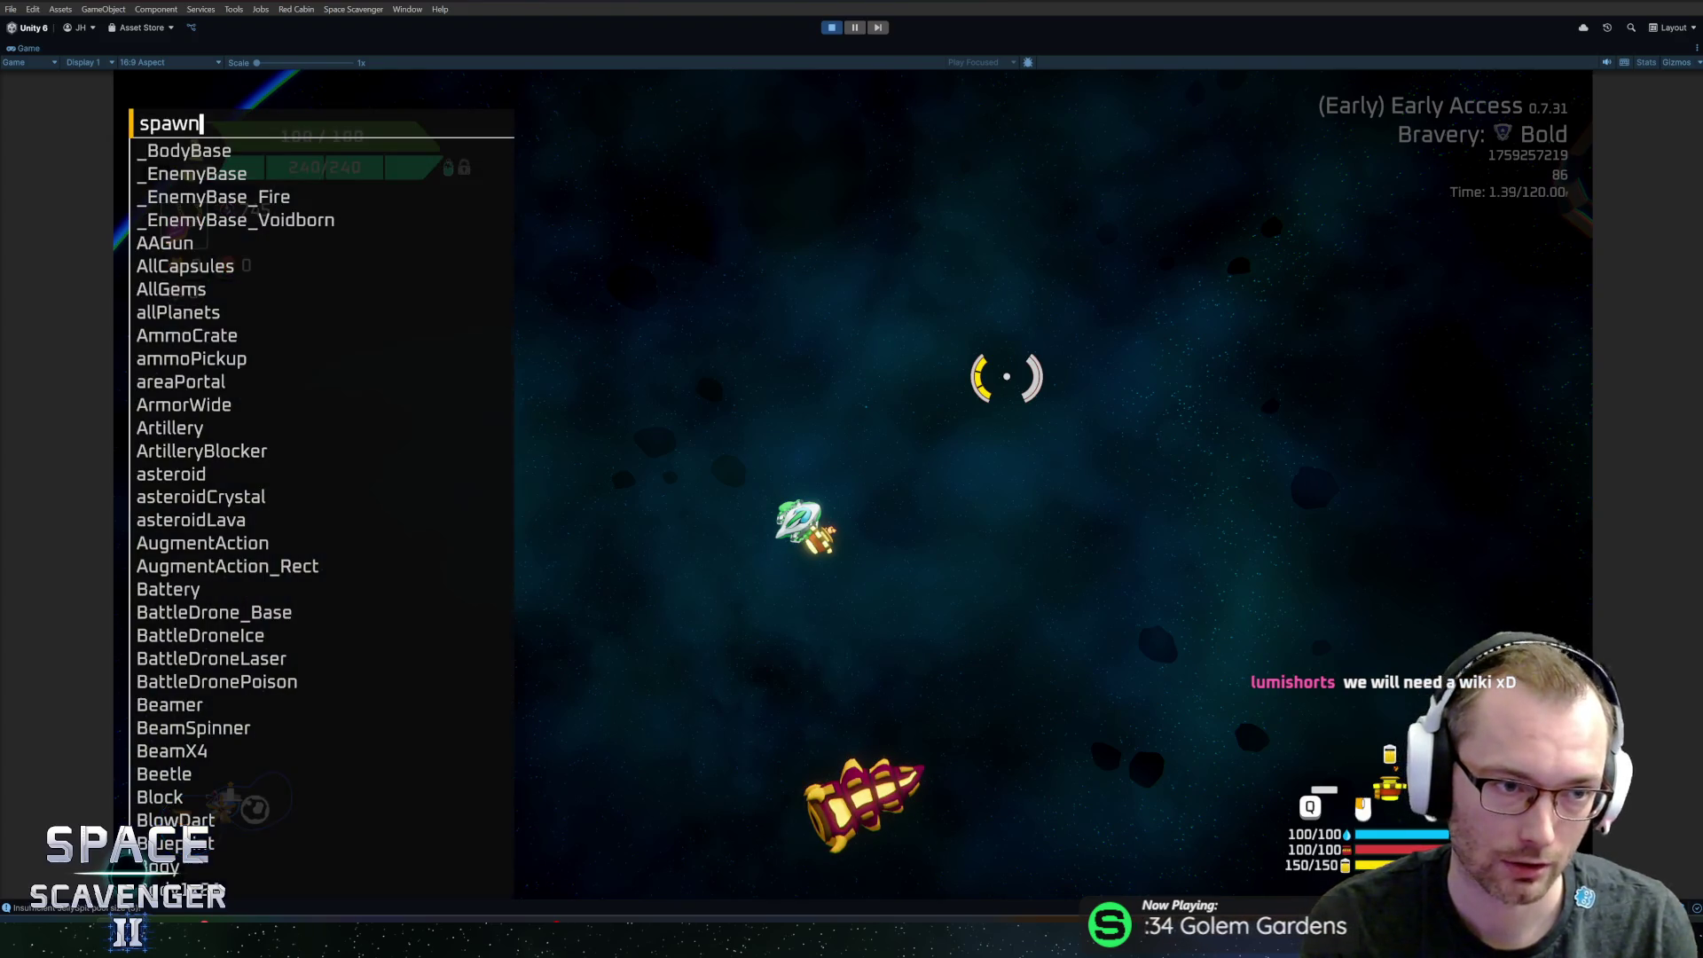
type("che")
key("Return")
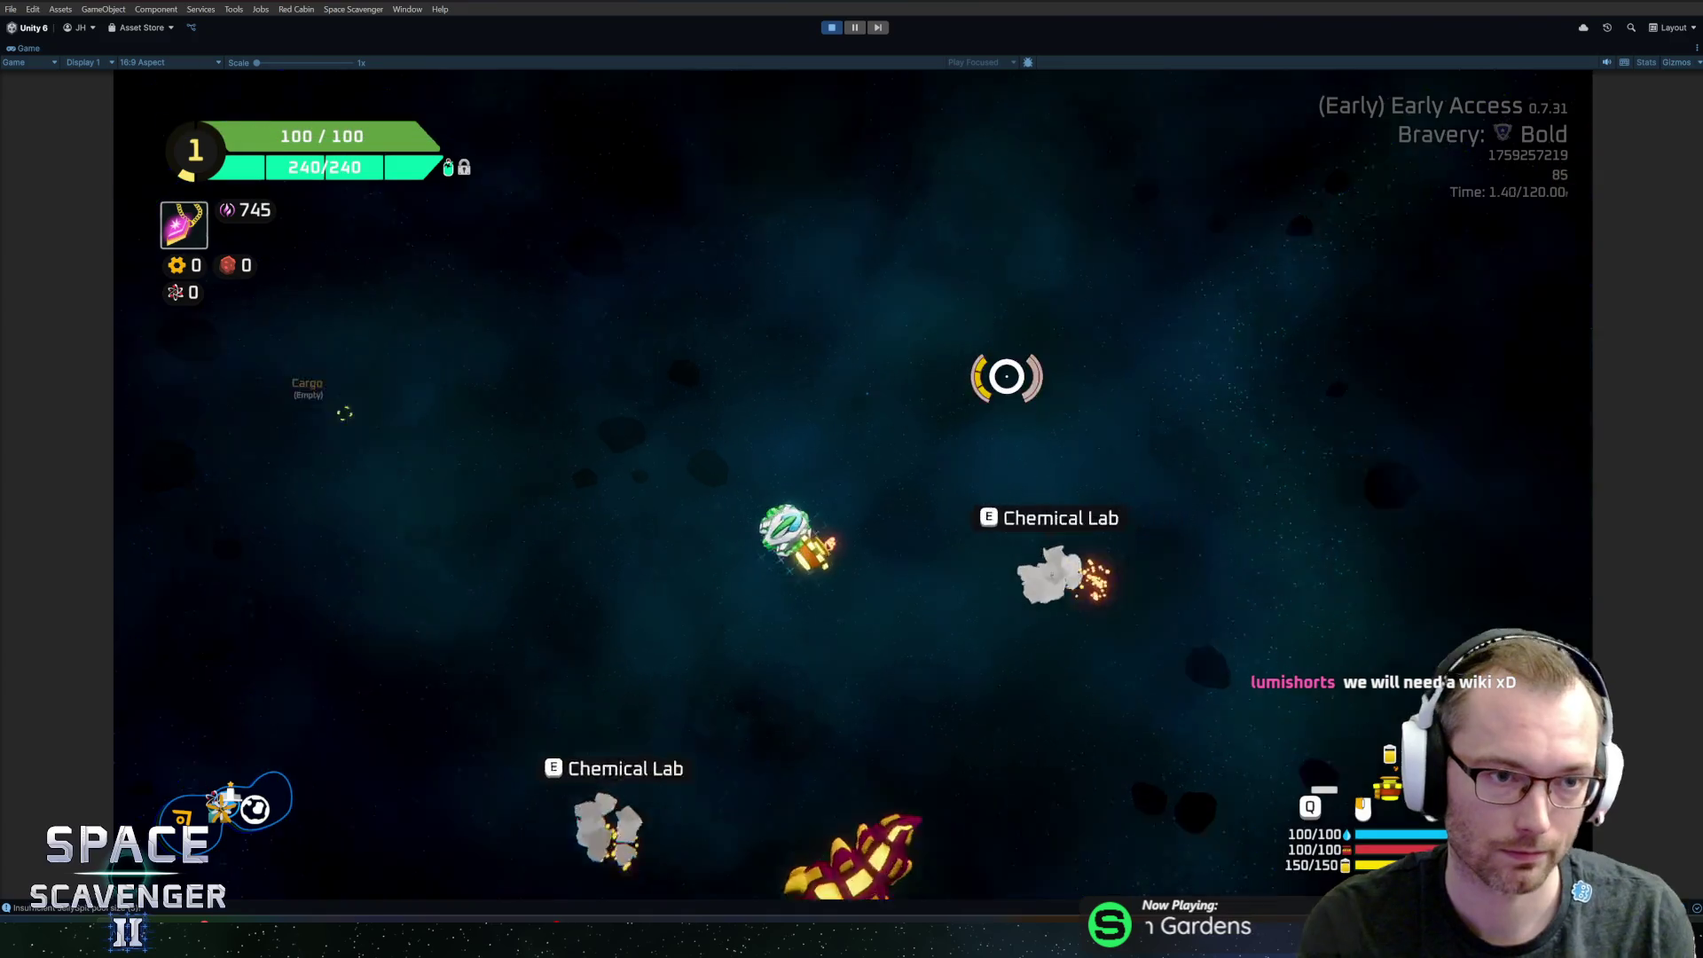
left_click_drag(461, 441, 810, 587)
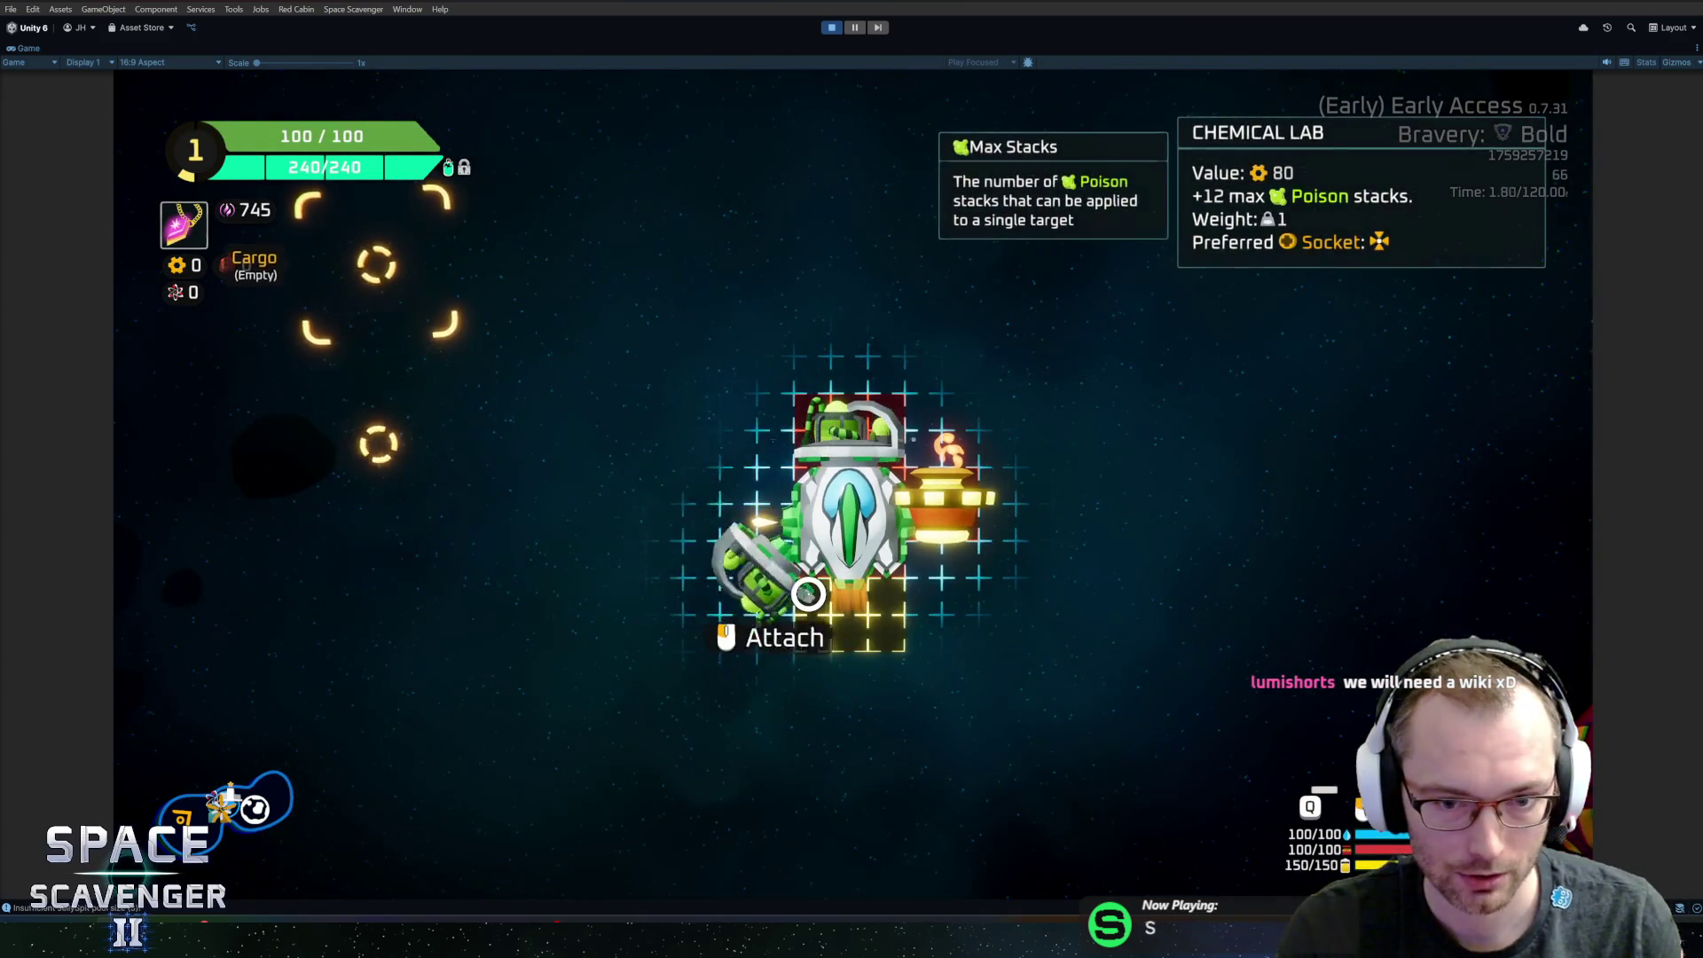
Confirm the Chemical Lab attachment, spawn a Grub, and bring the second lab into the build grid
key("Tab")
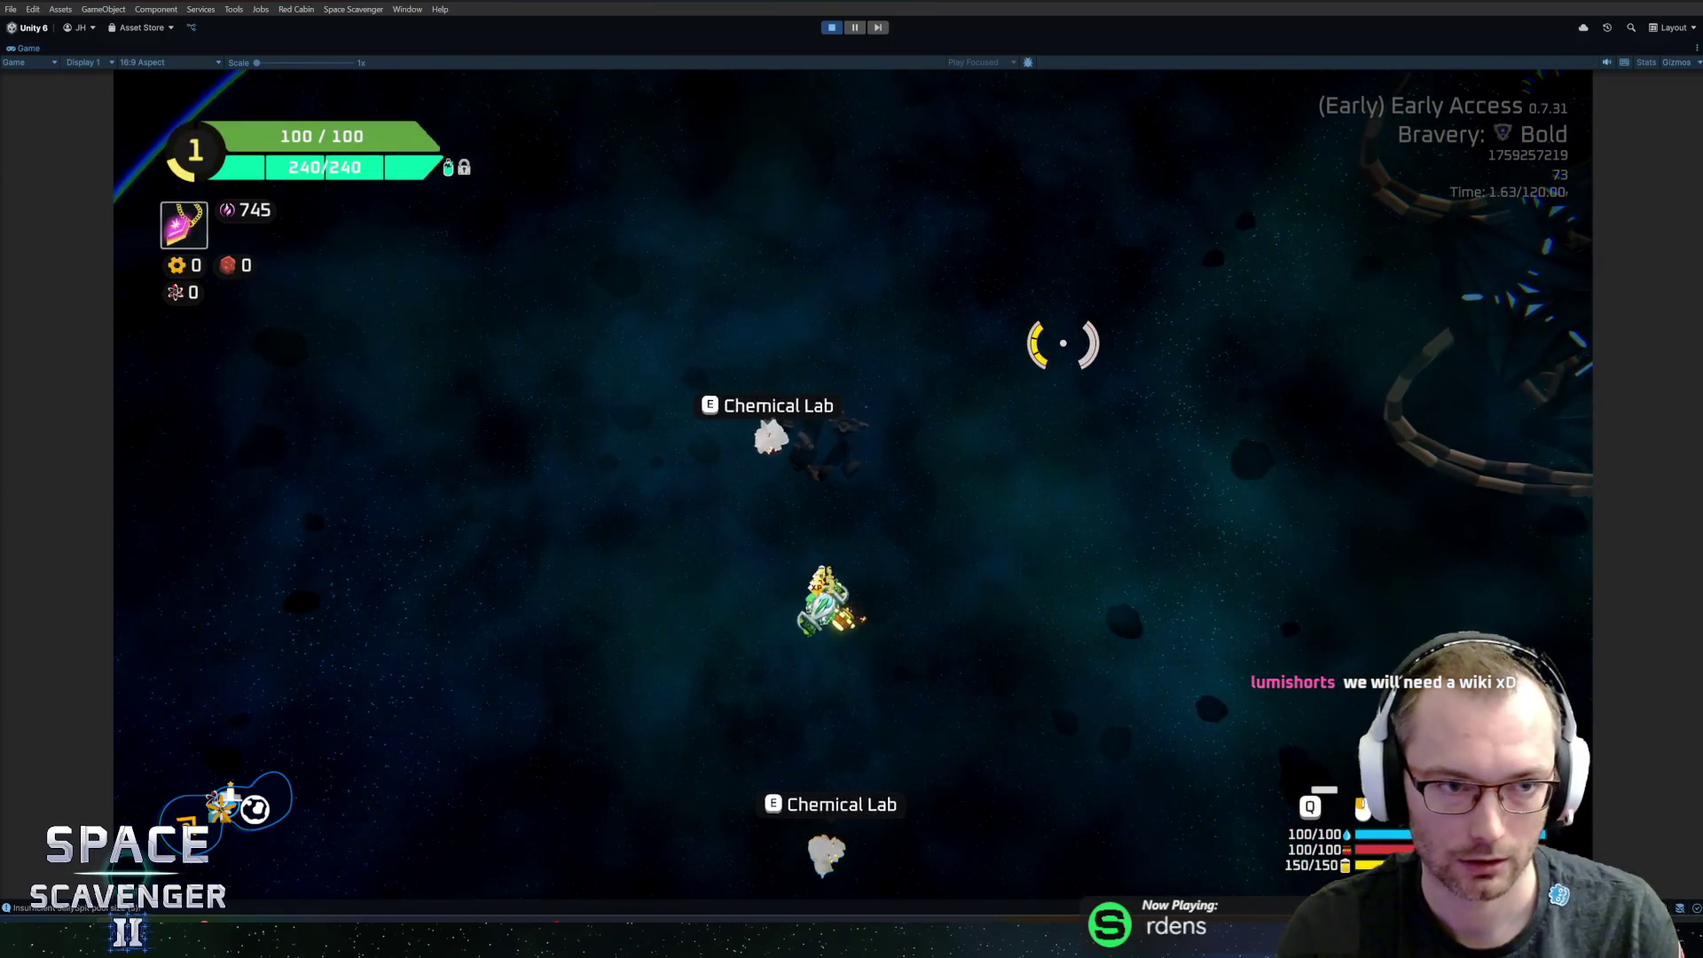
key("grave")
type("spawn Grub")
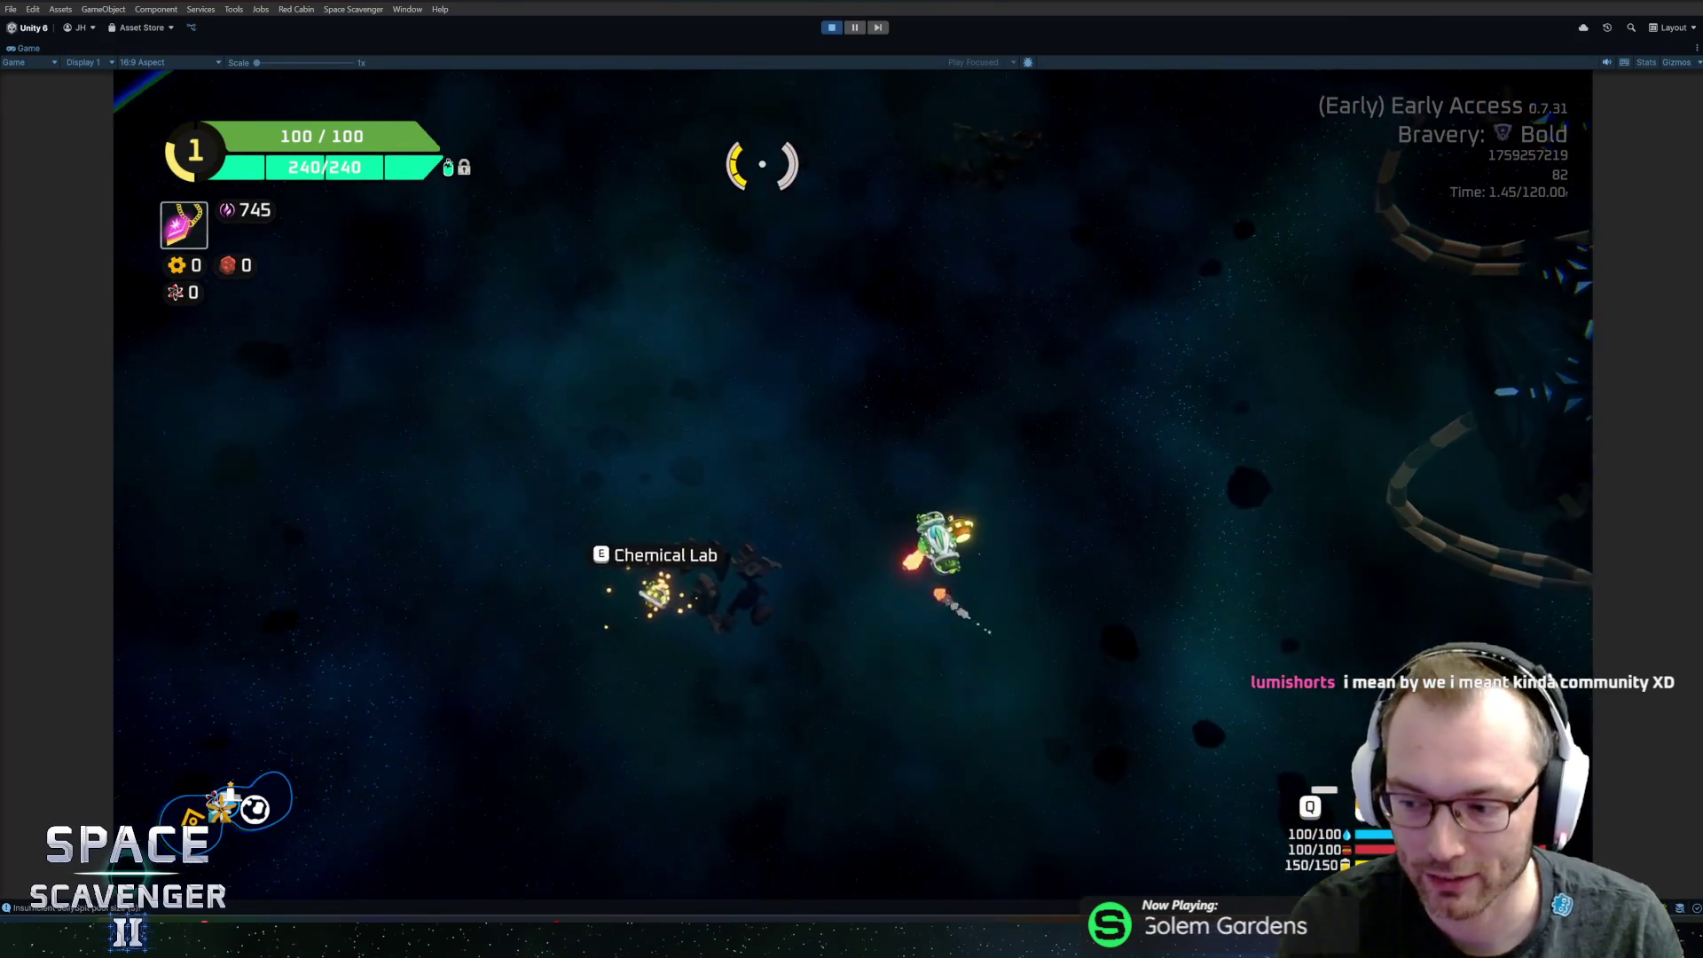
key("e")
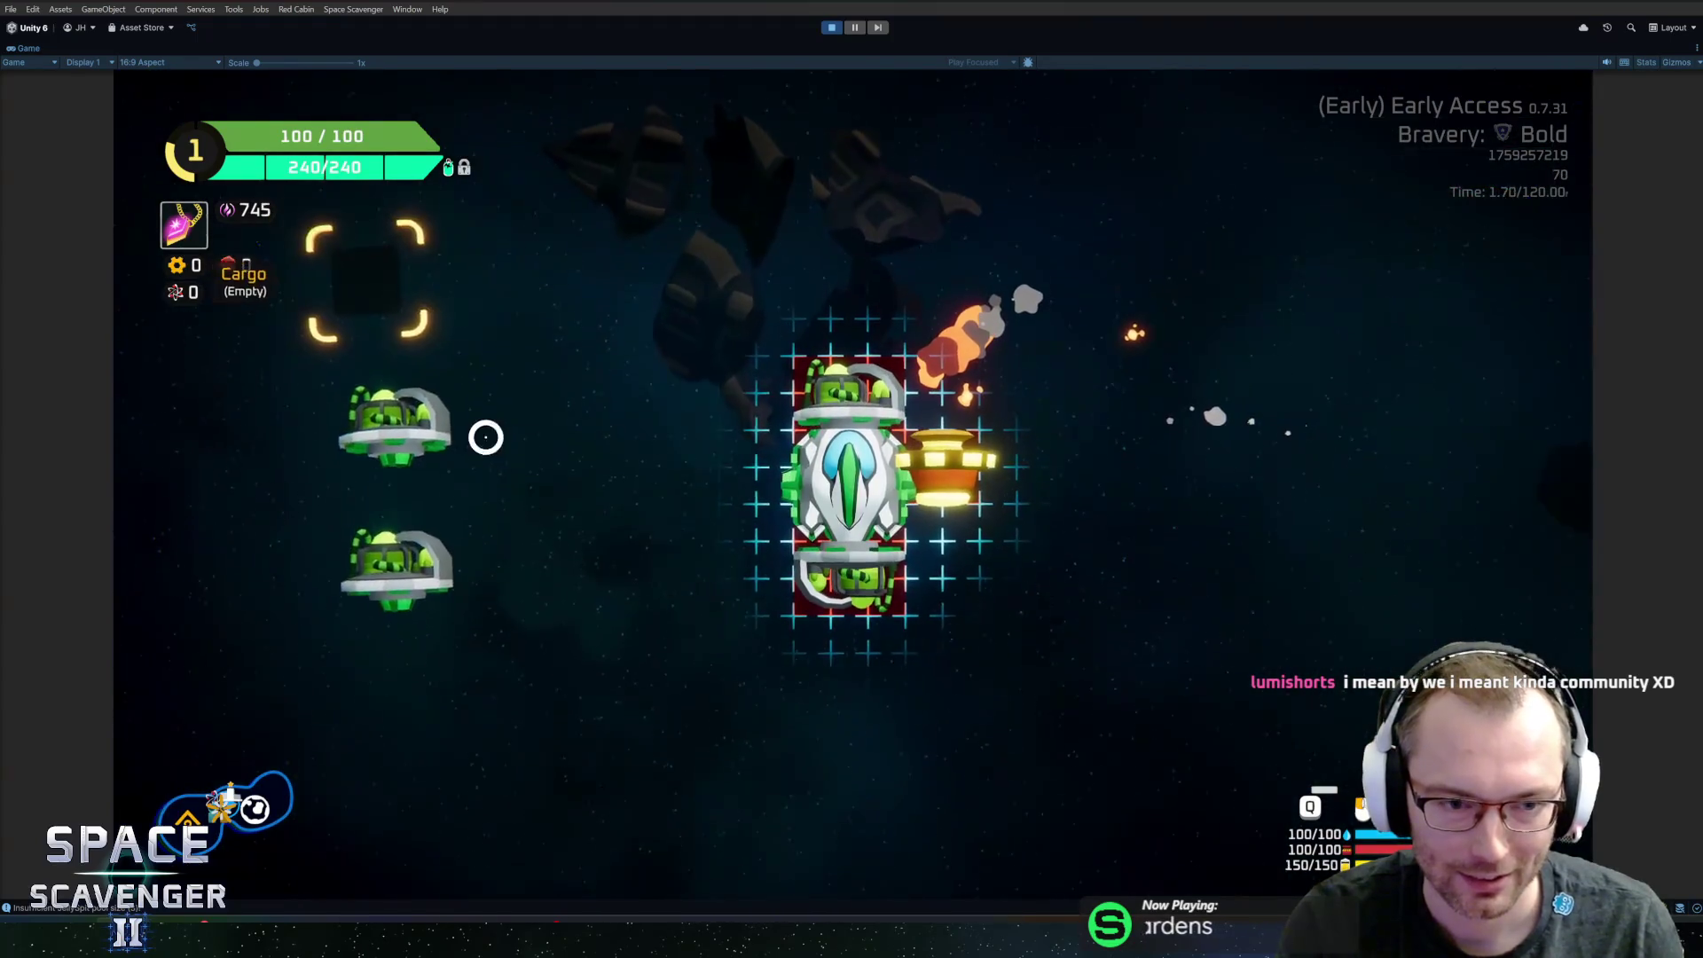
key("e")
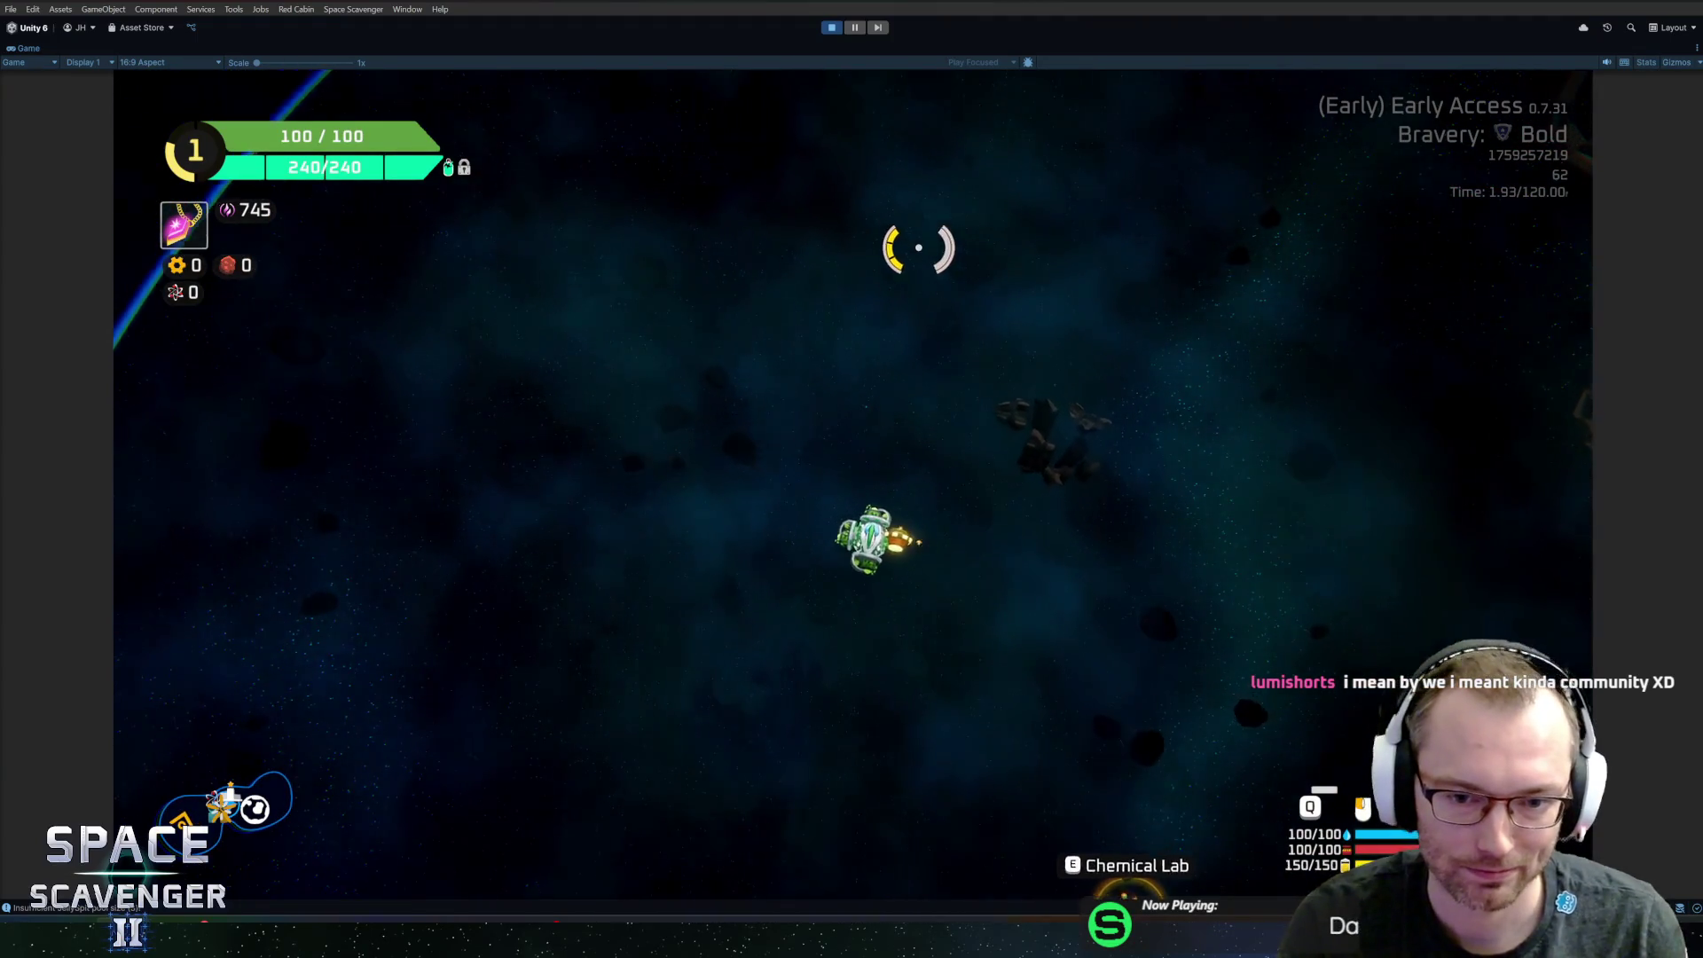
key("e")
key("alt+Tab")
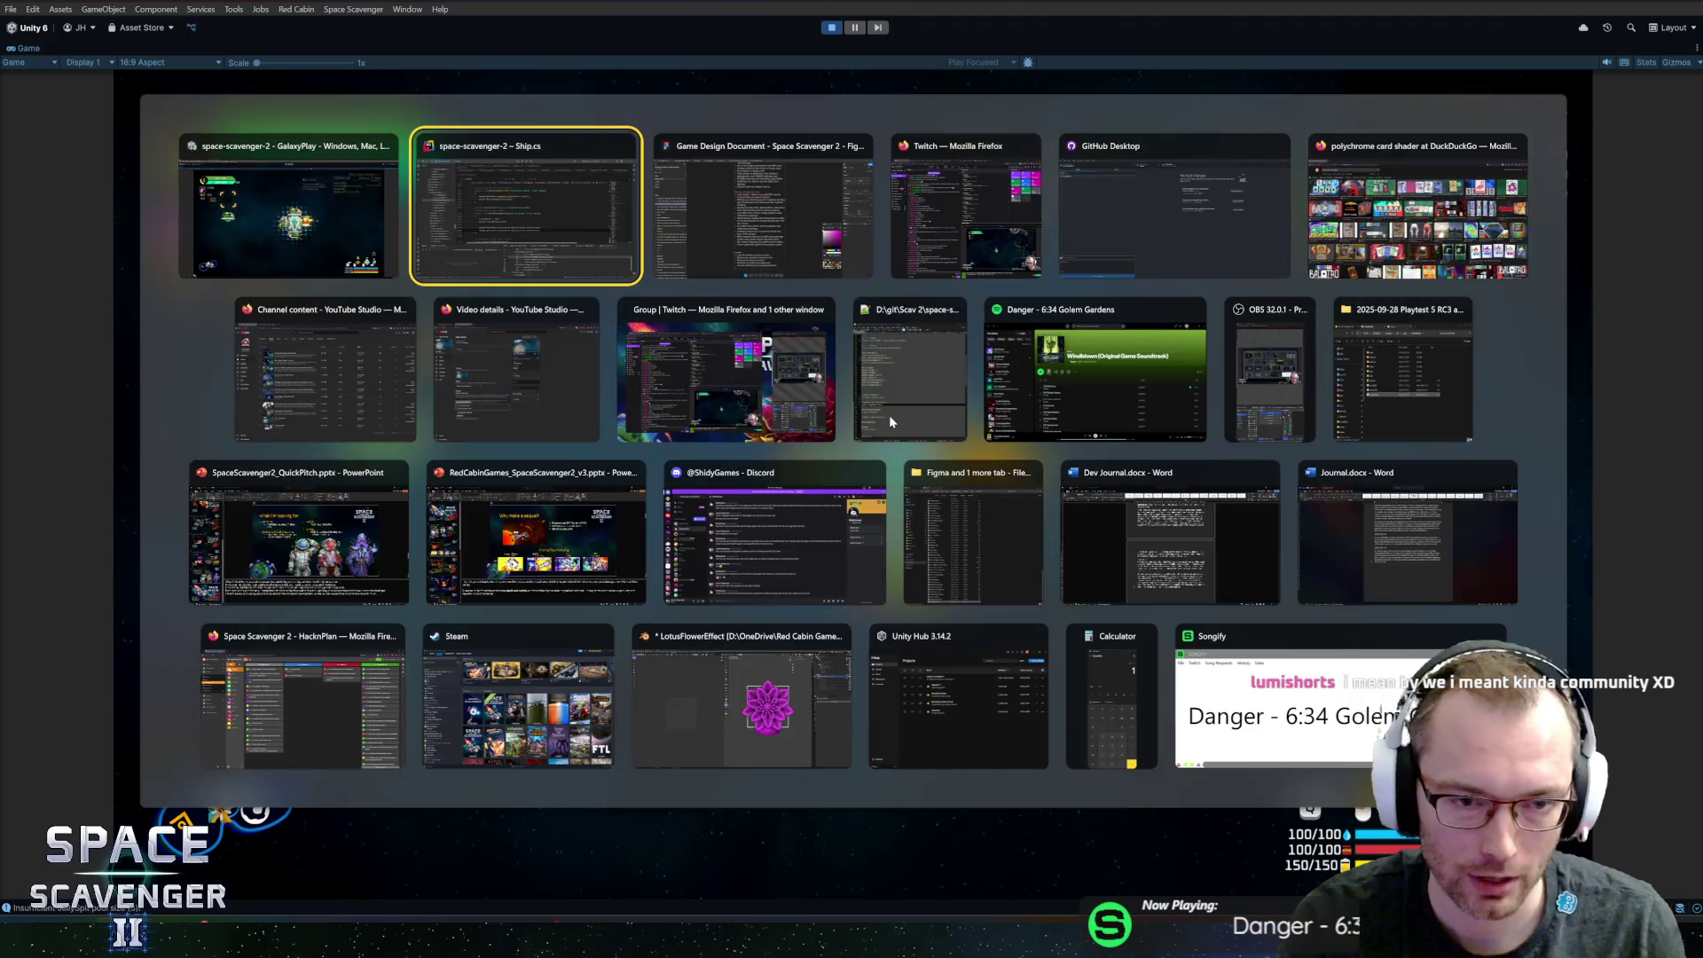
Create task 'Chemical Lab upgrade that improves poison stacks per application' with category Gameplay
left_click(869, 254)
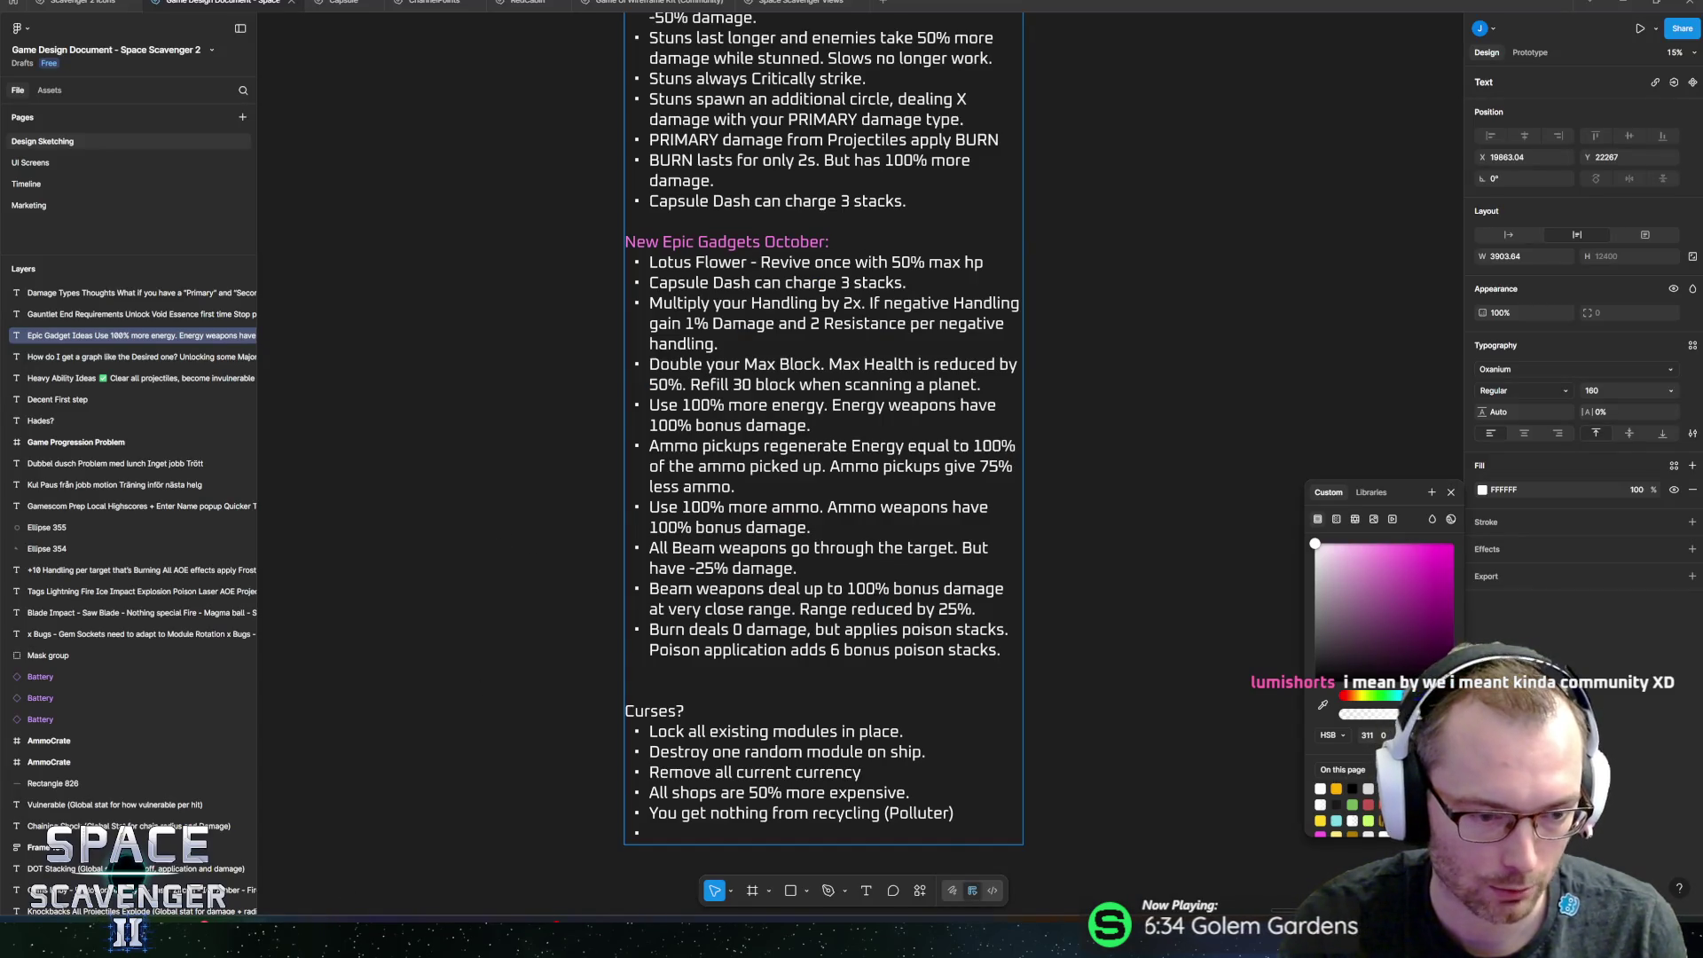
key("alt+Tab")
key("n")
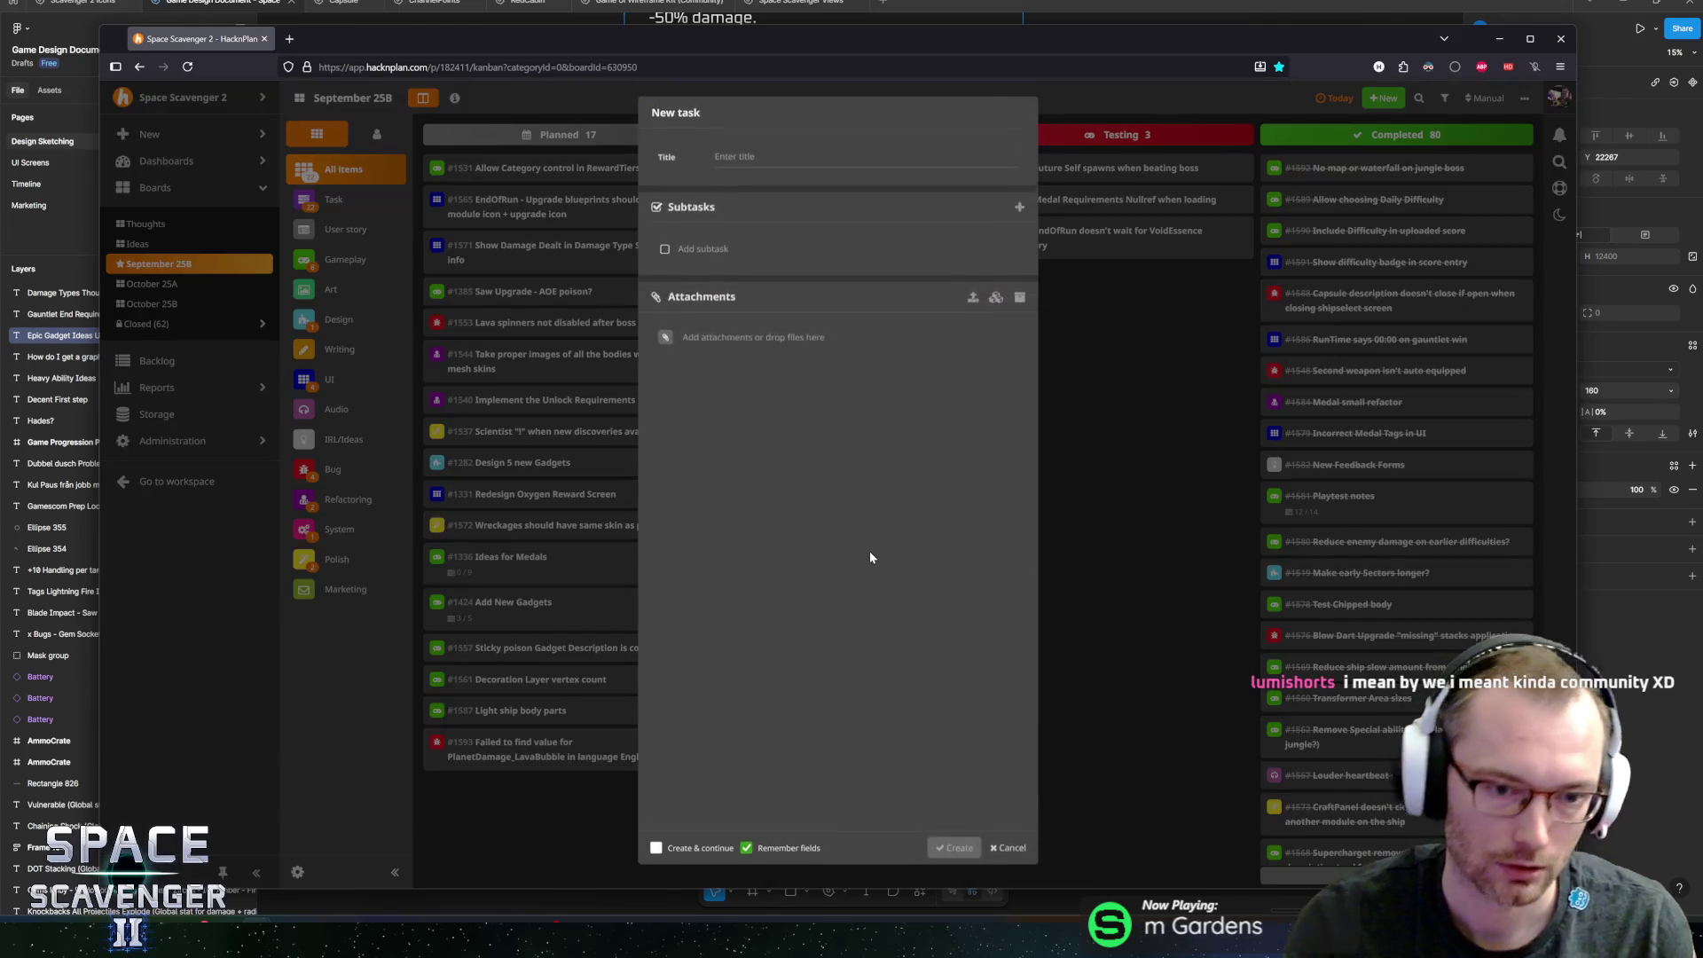
type("Chemical")
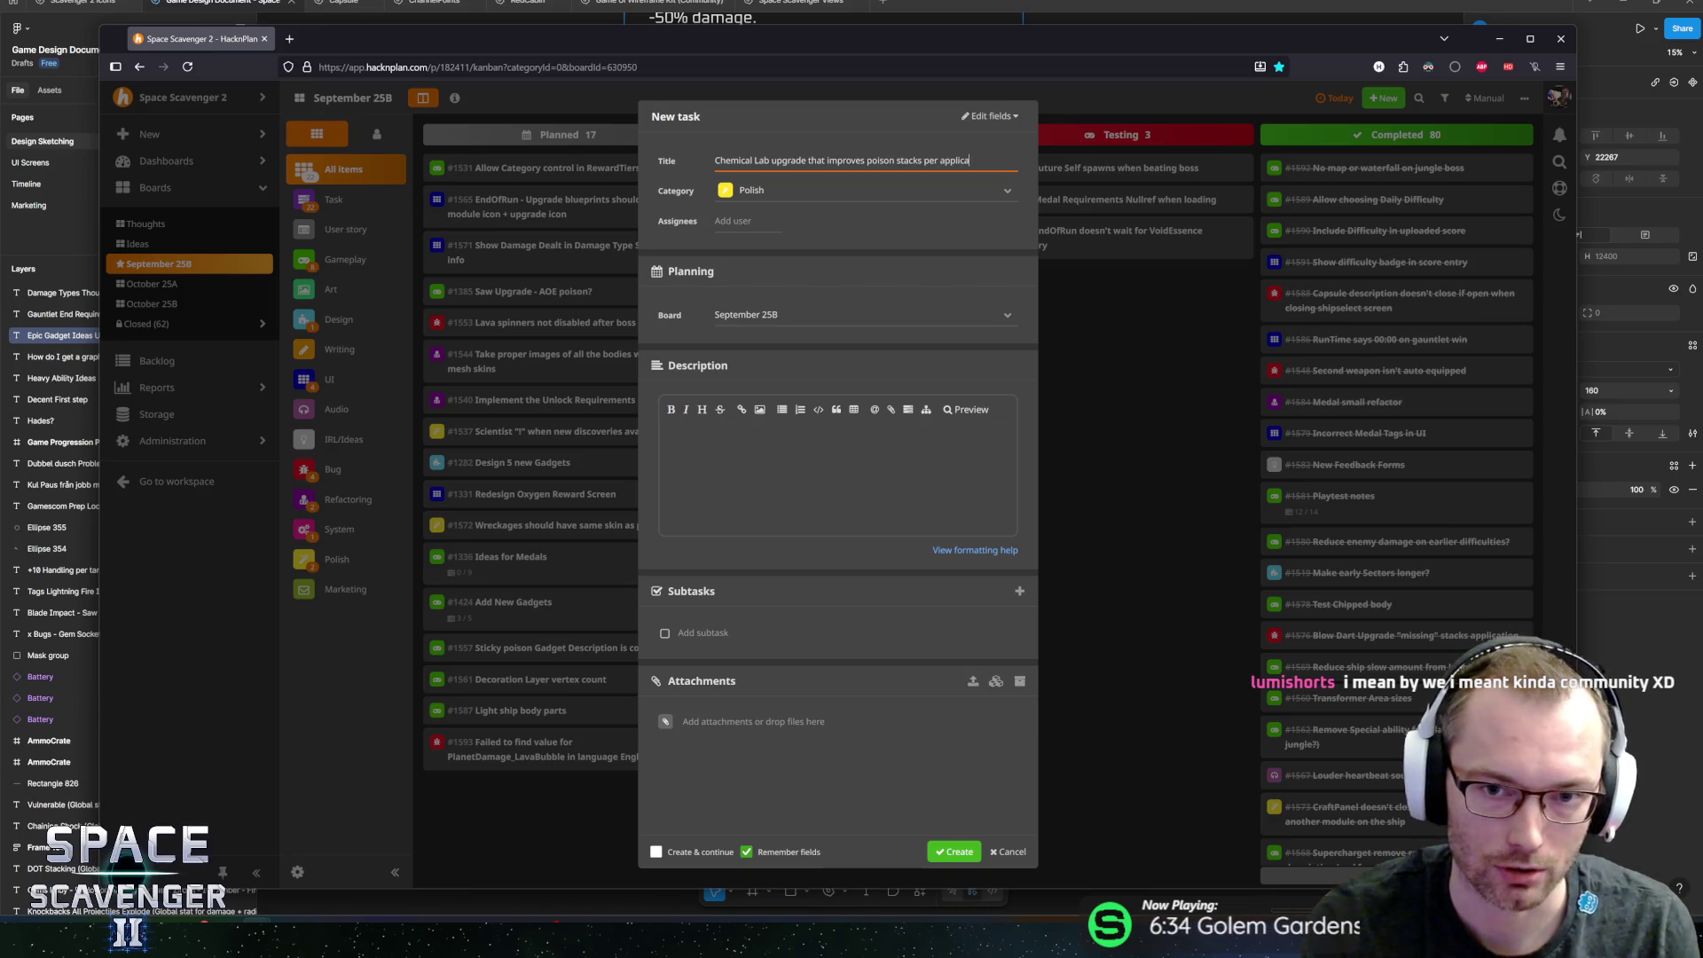
key("Tab")
type("game")
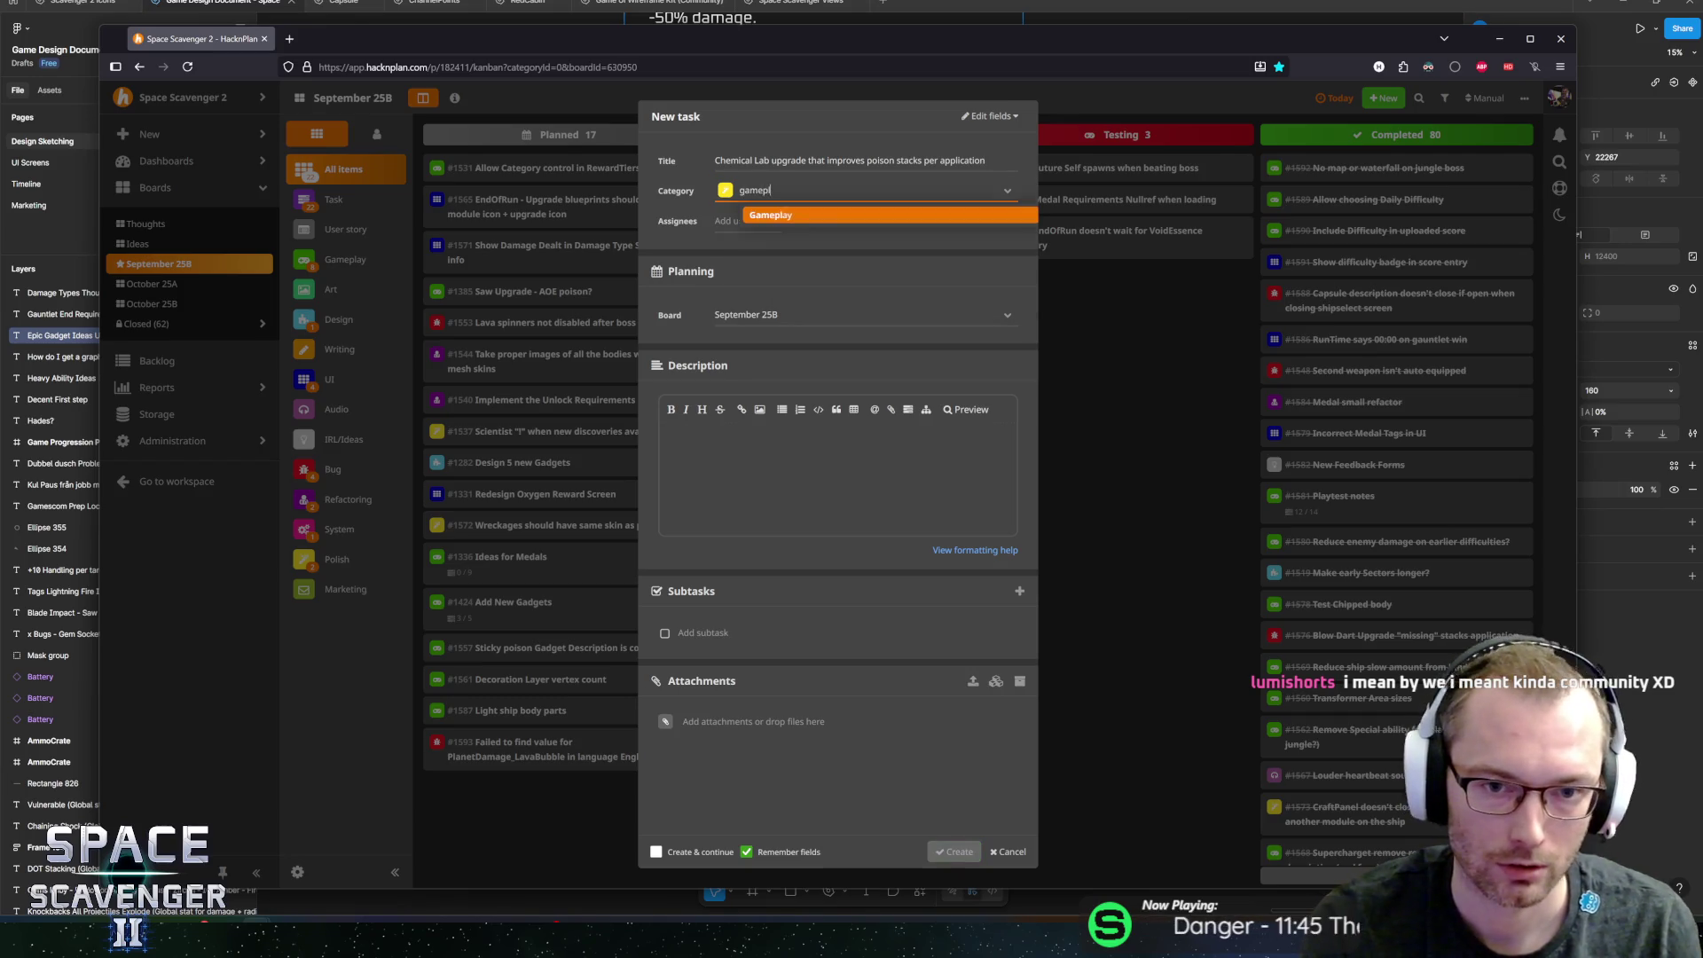
key("Return")
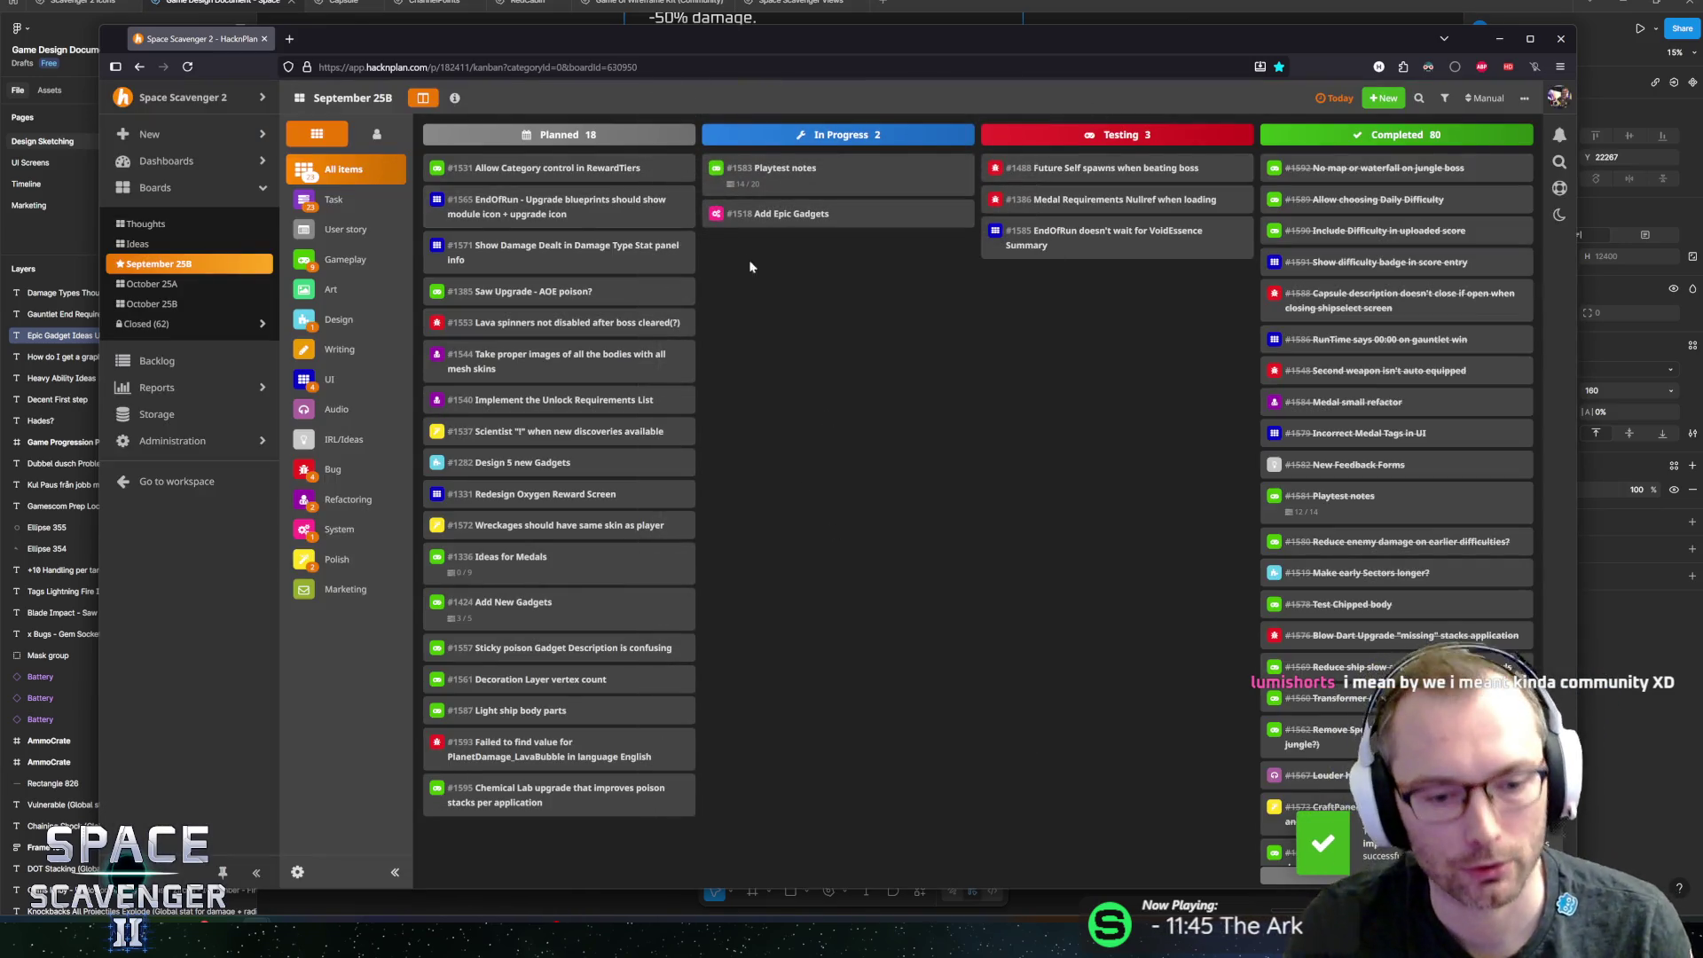
key("alt+Tab")
key("alt+Tab")
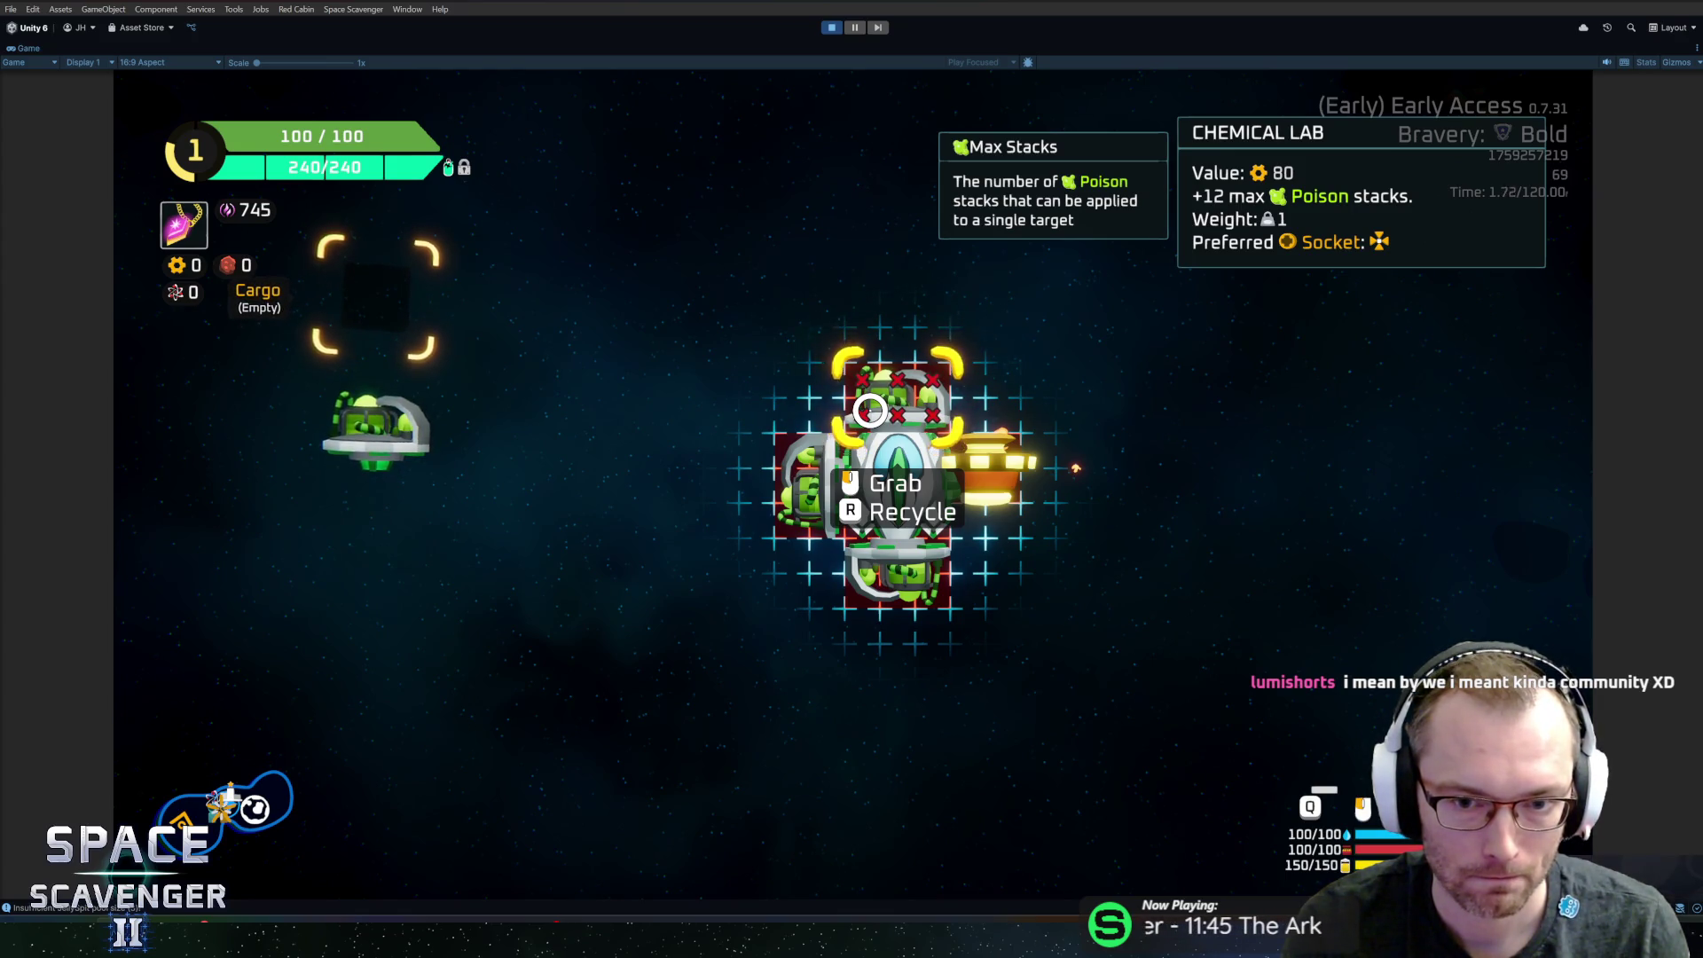
Fly to the Chemical Lab and pick it up in build mode, then exit
key("Tab")
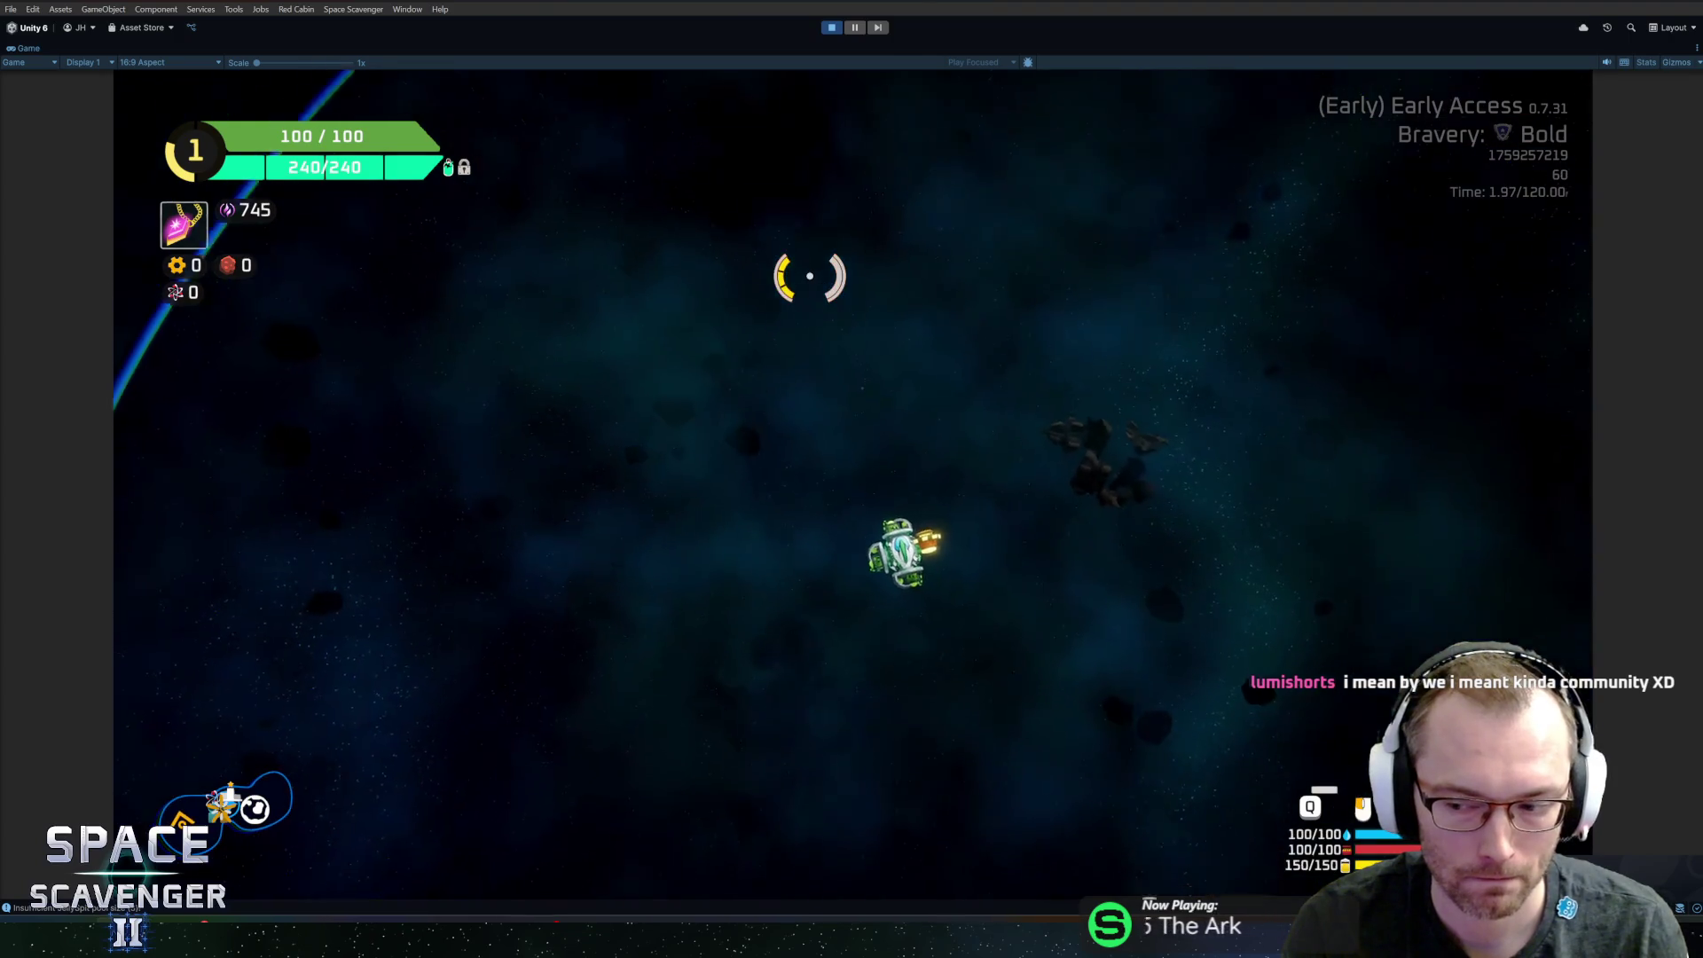
key("d")
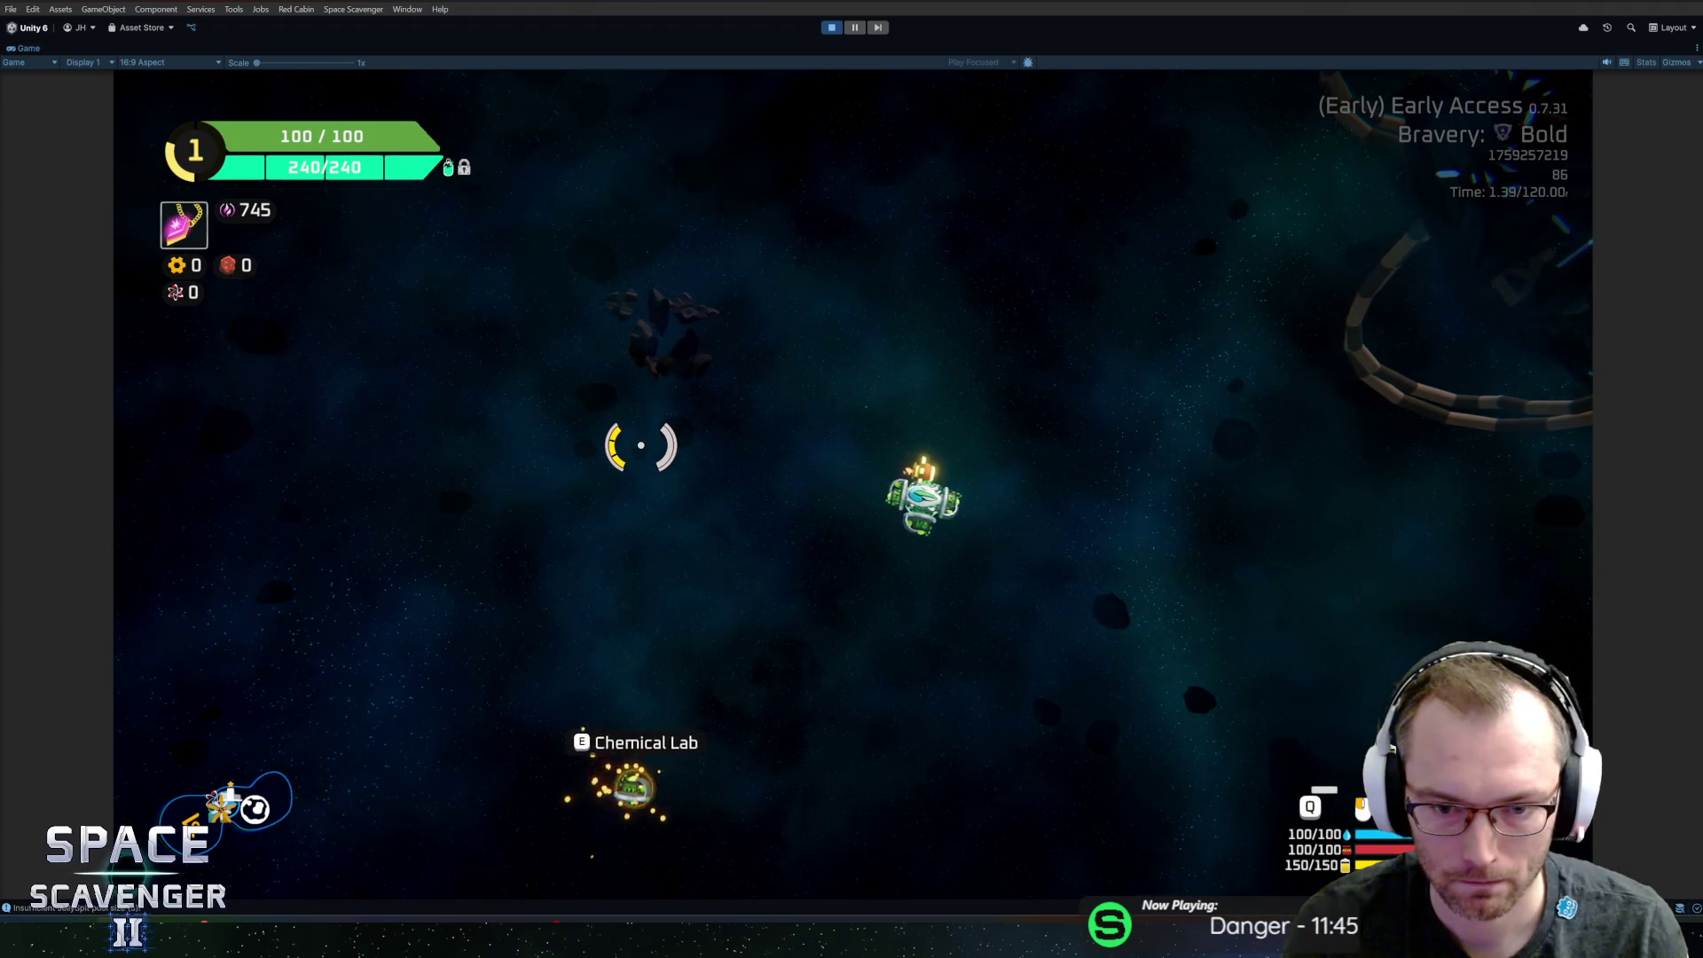
key("e")
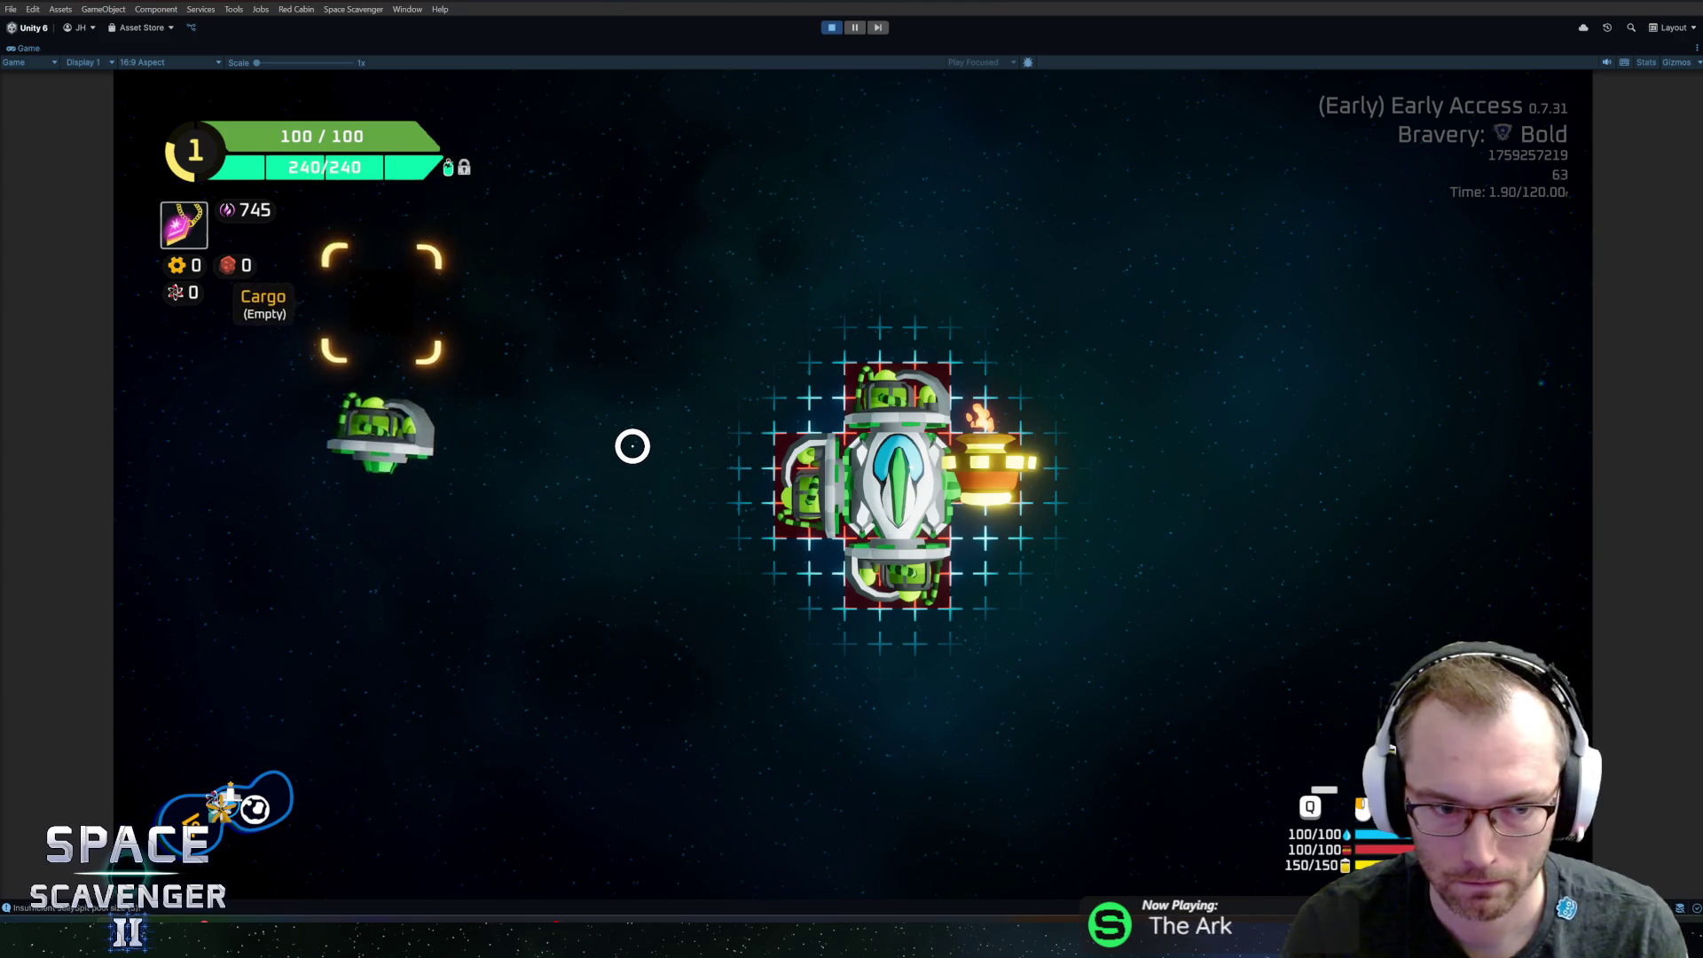
mouse_move(319, 420)
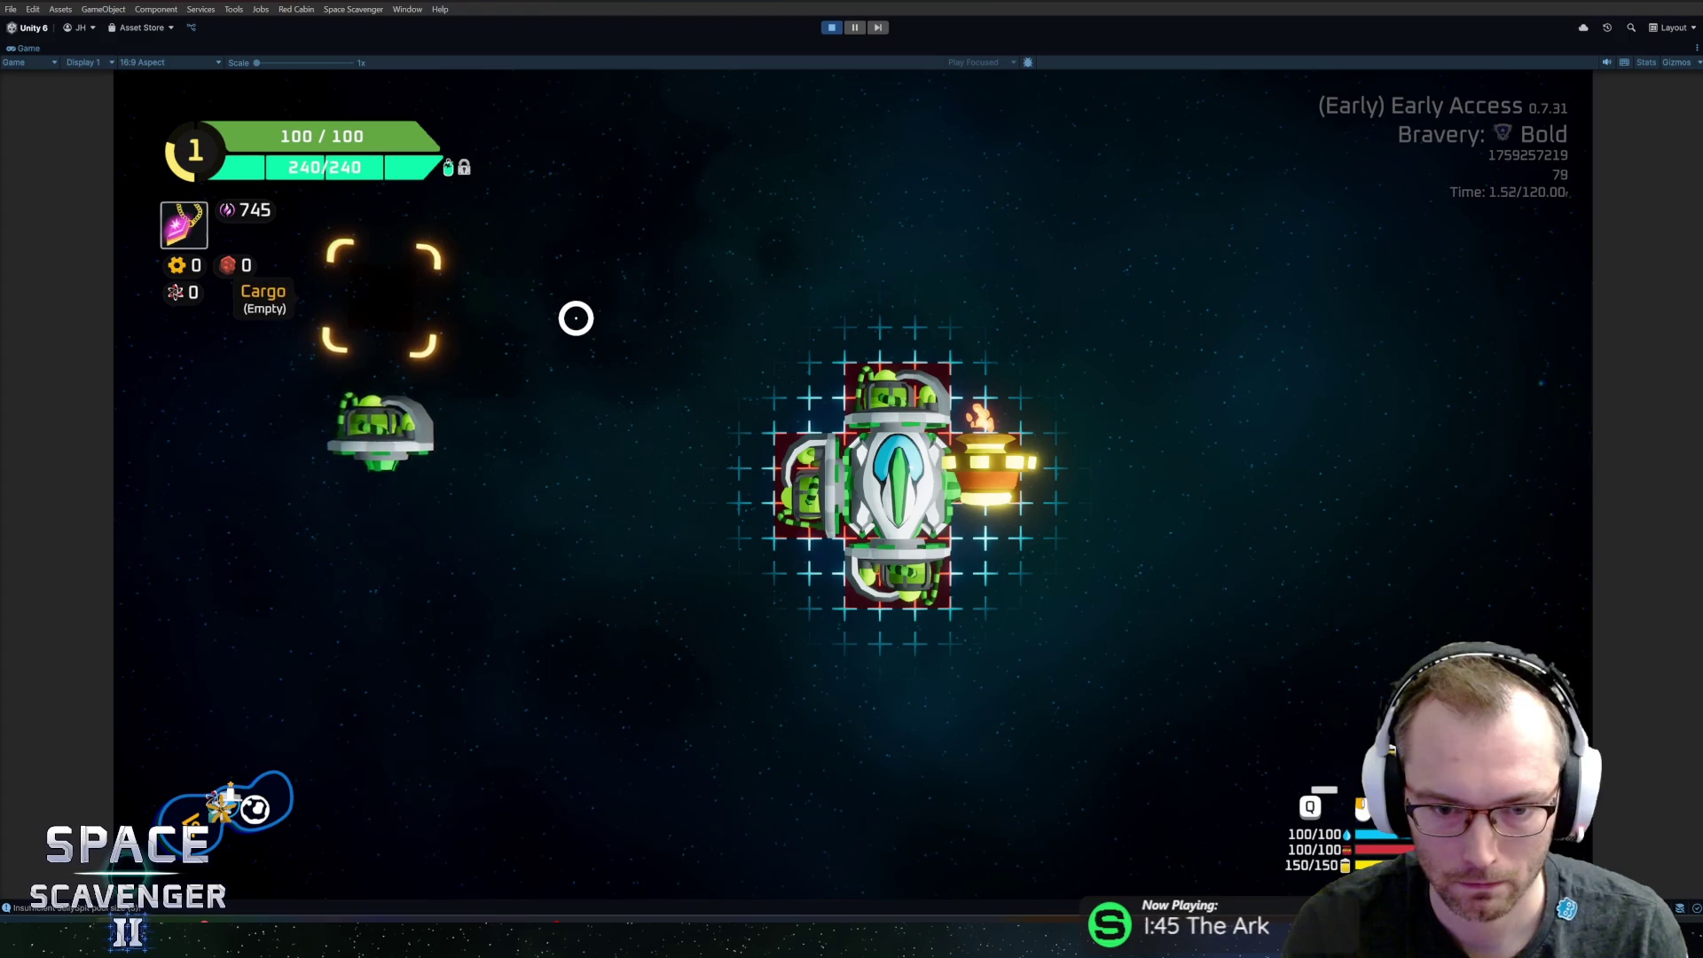
key("Escape")
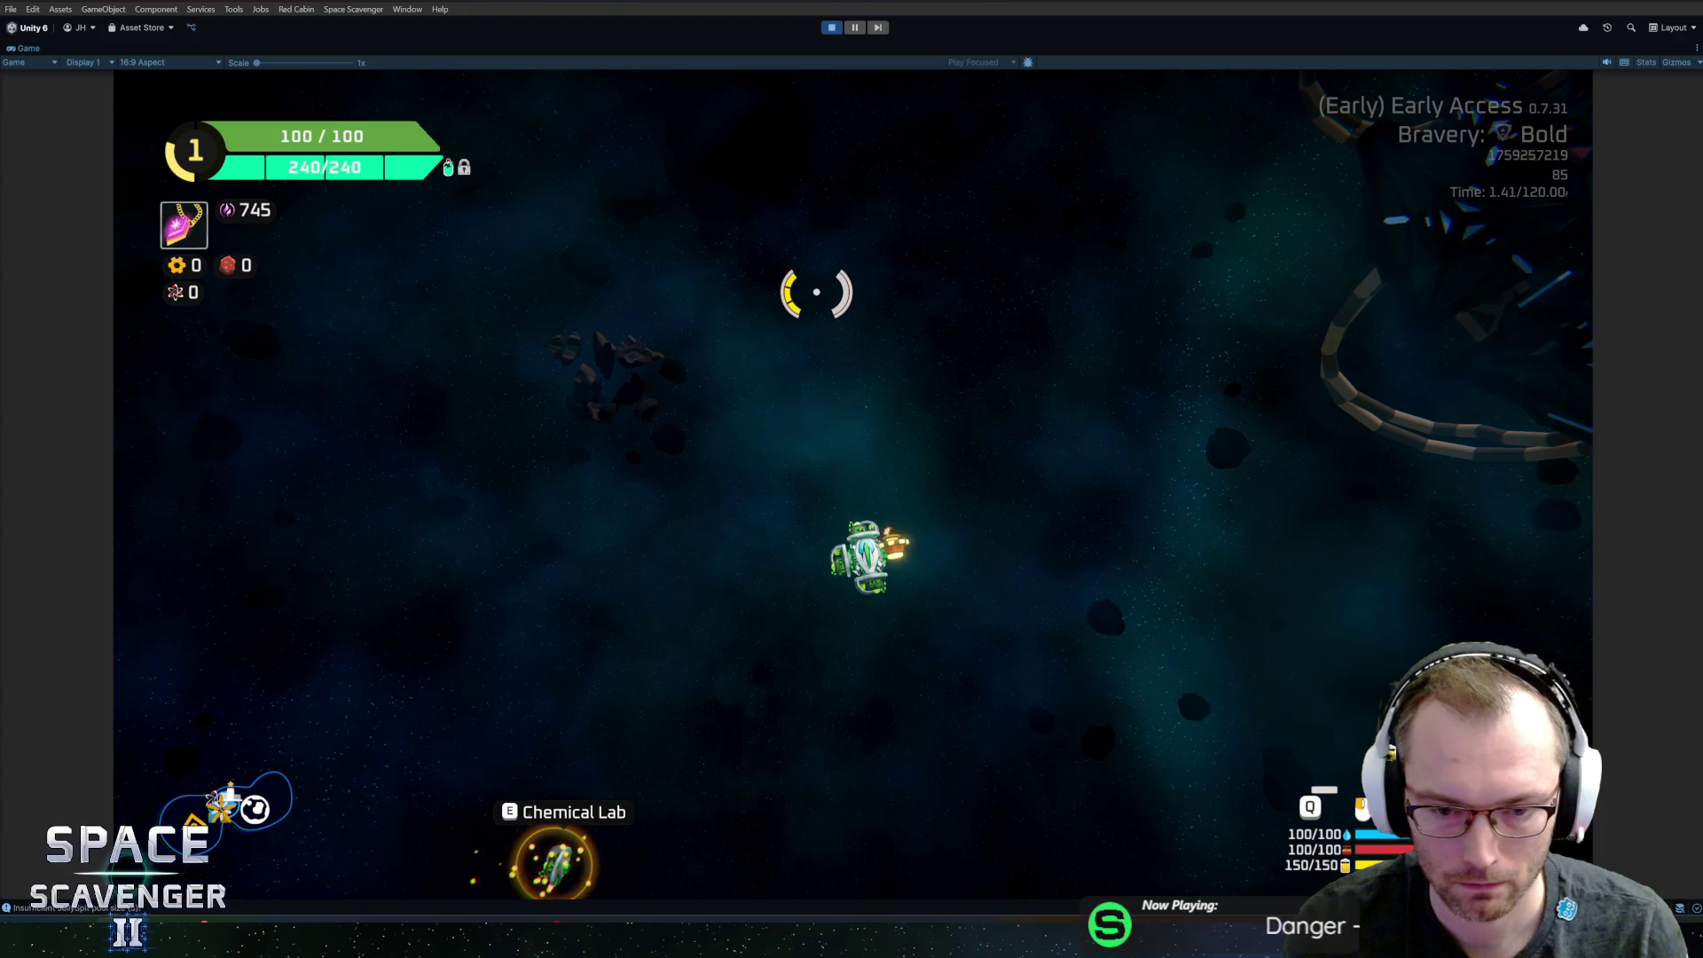
Run 'spawn Grub' in the developer console and dodge its attack
key("grave")
type("spawn Grub")
key("Return")
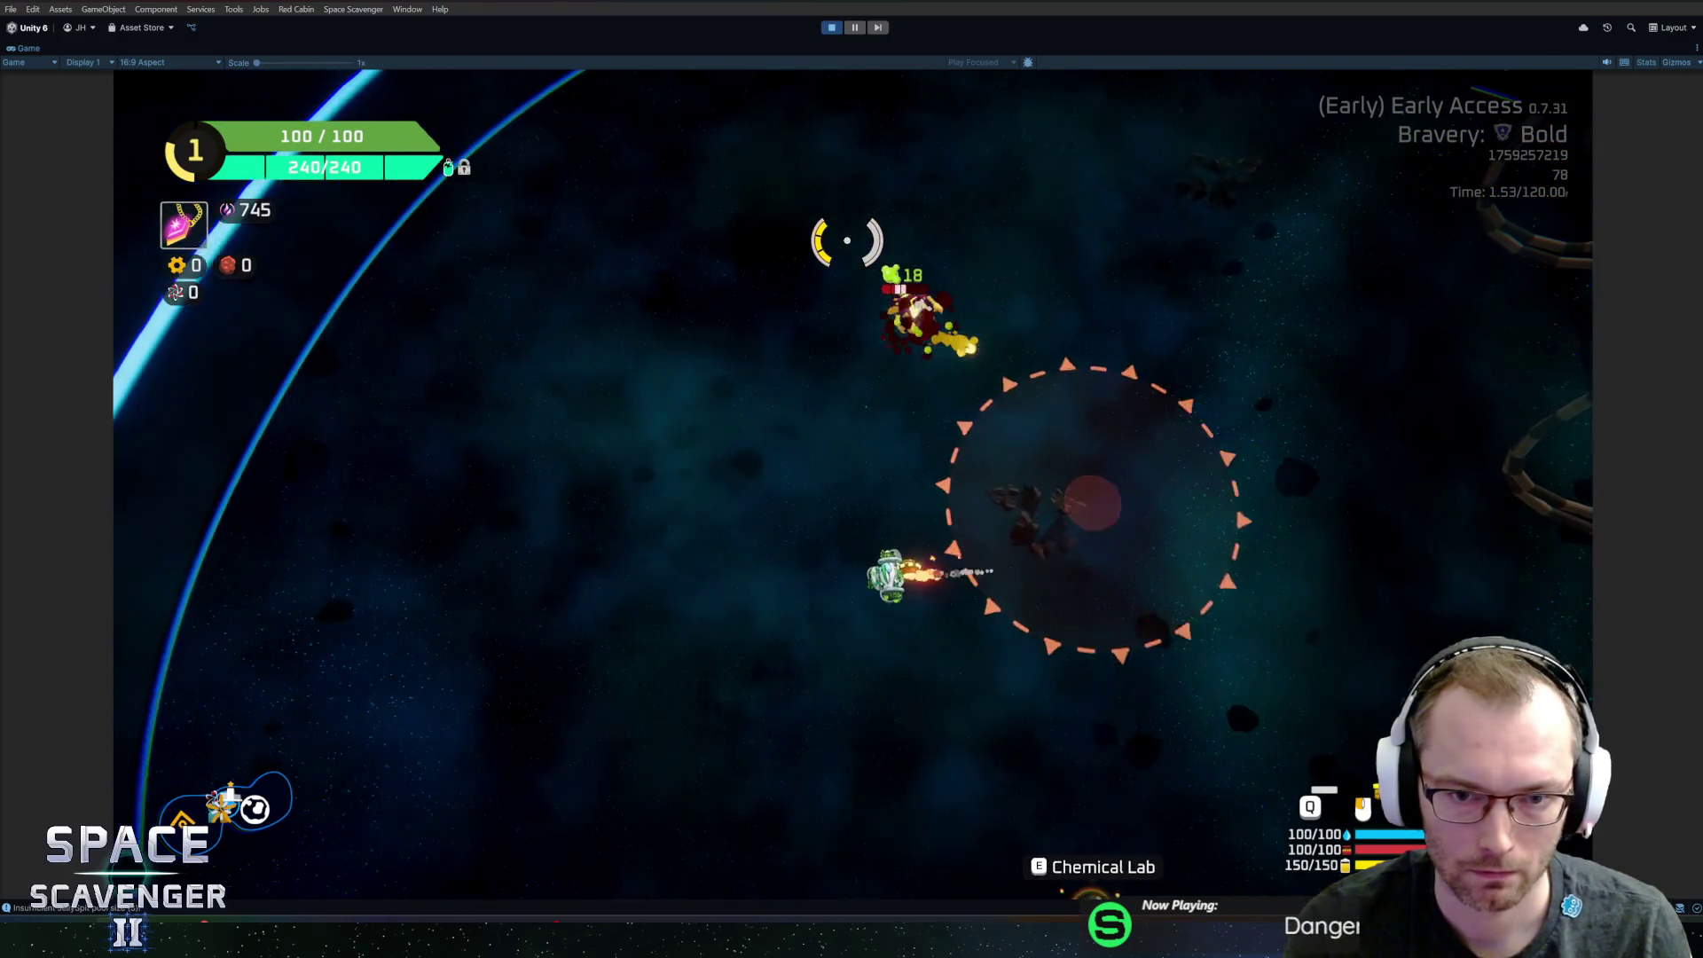
key("space")
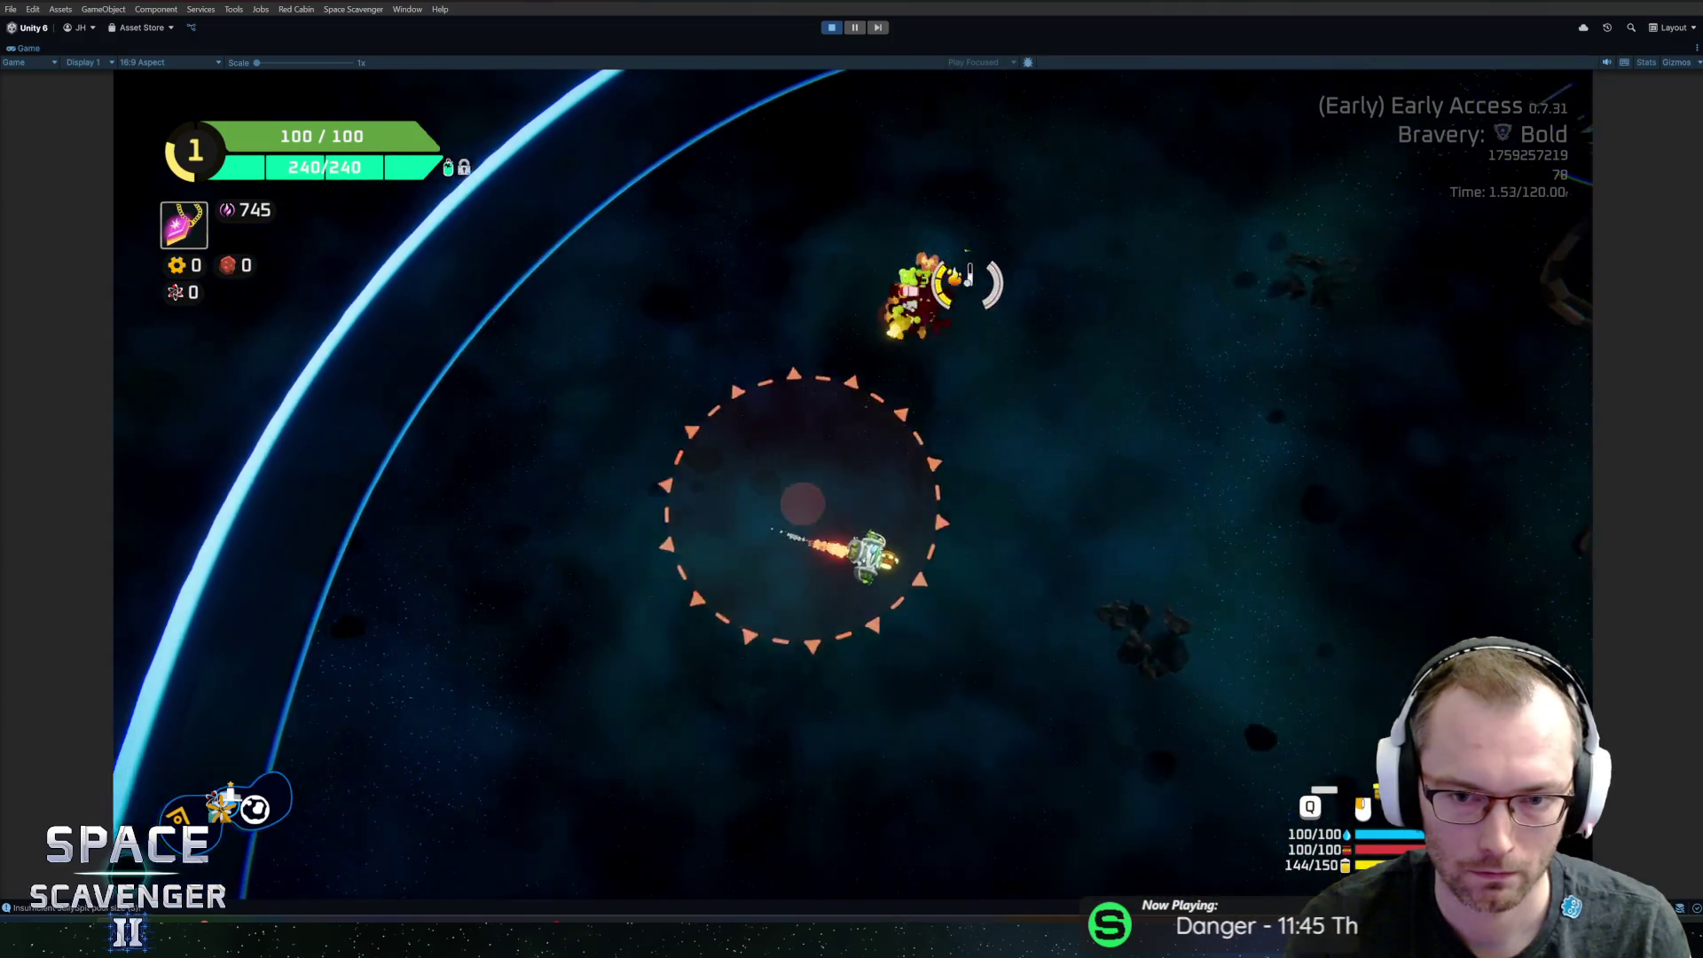
key("grave")
Run 'ship stats addFlat PoisonStackApplication' in the dev console
type("ship st")
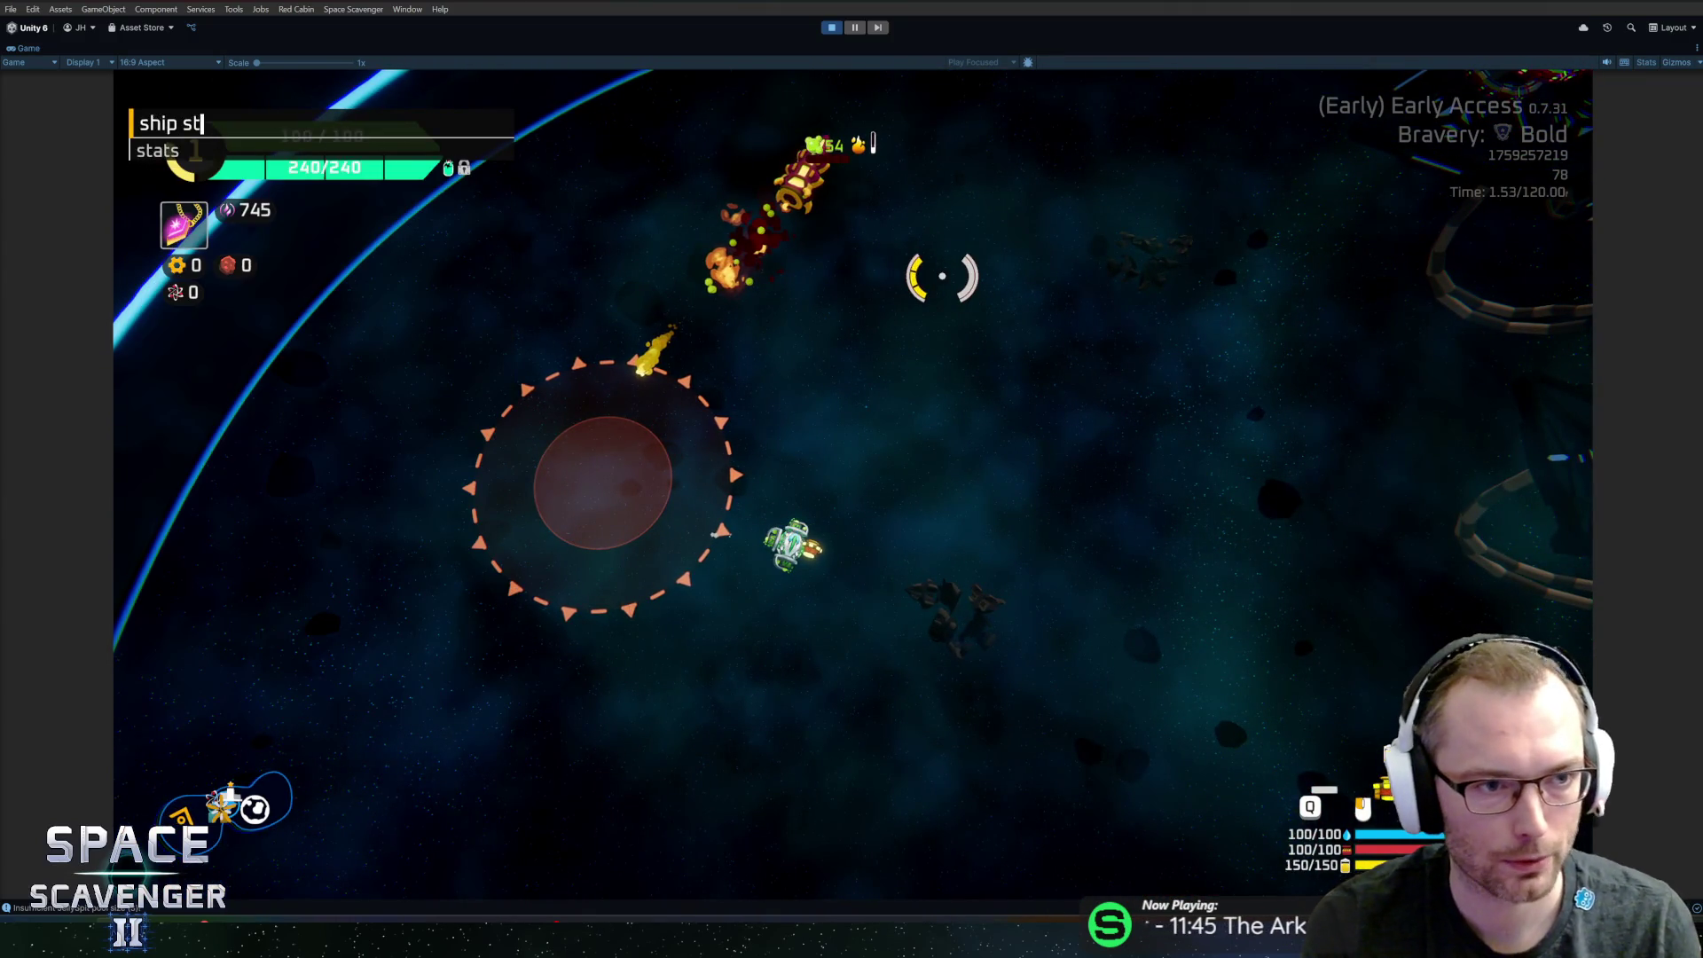
type("ats p")
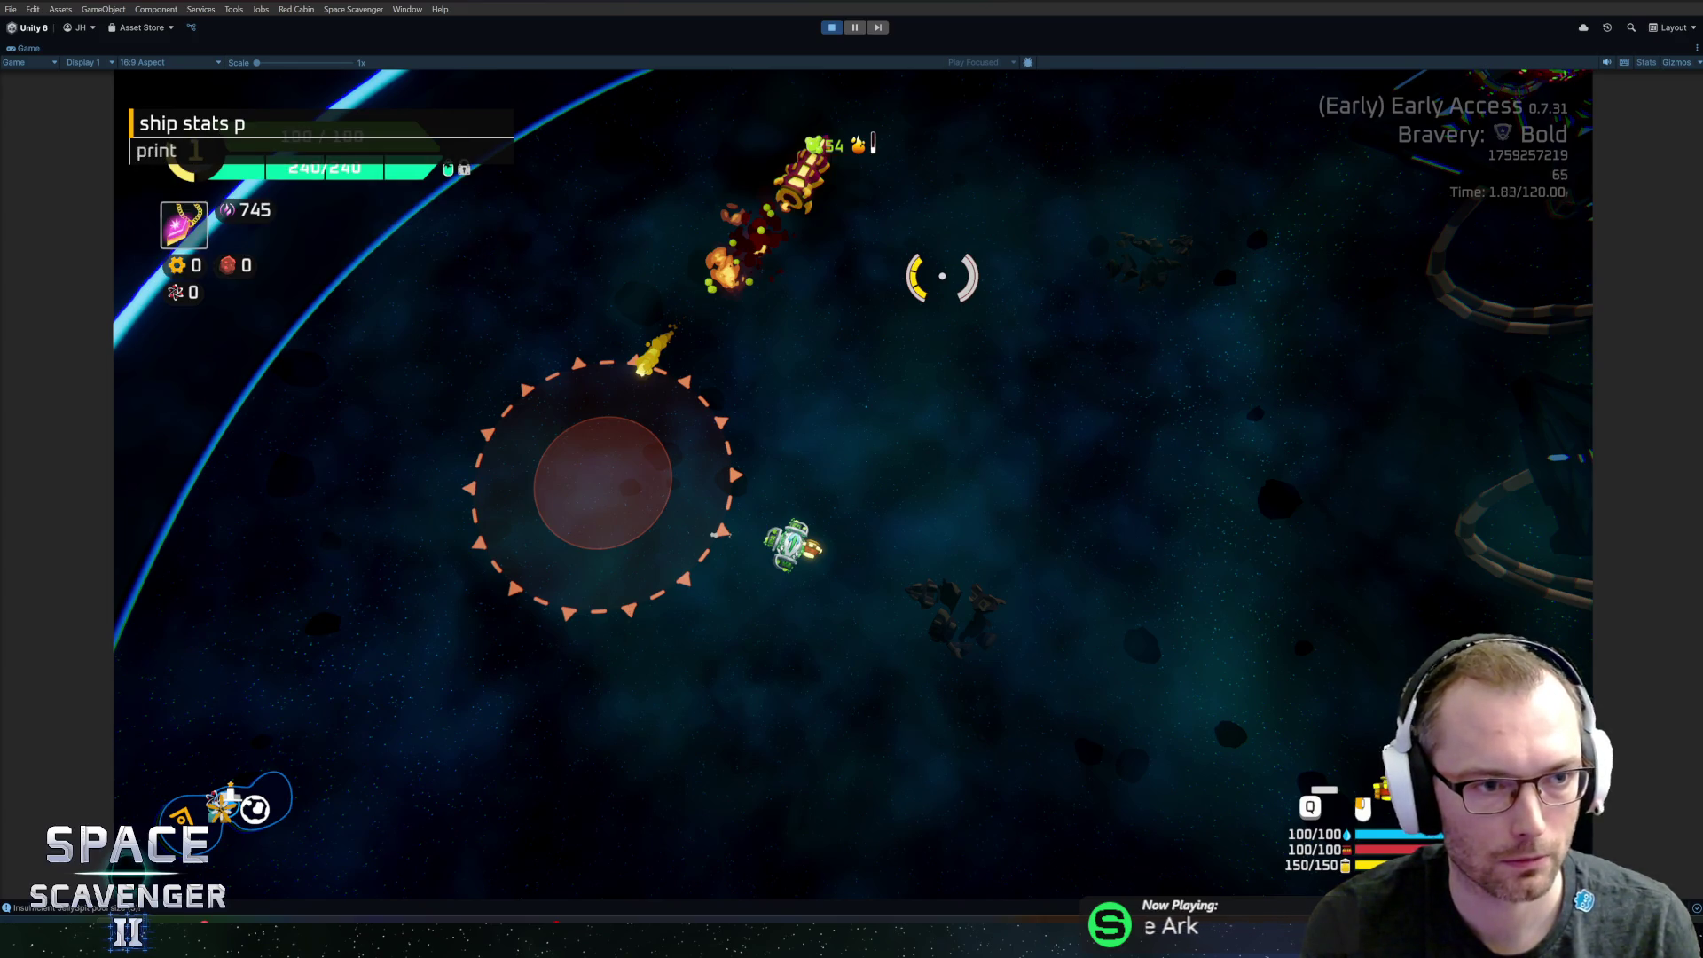
key("BackSpace")
type("addFlat p")
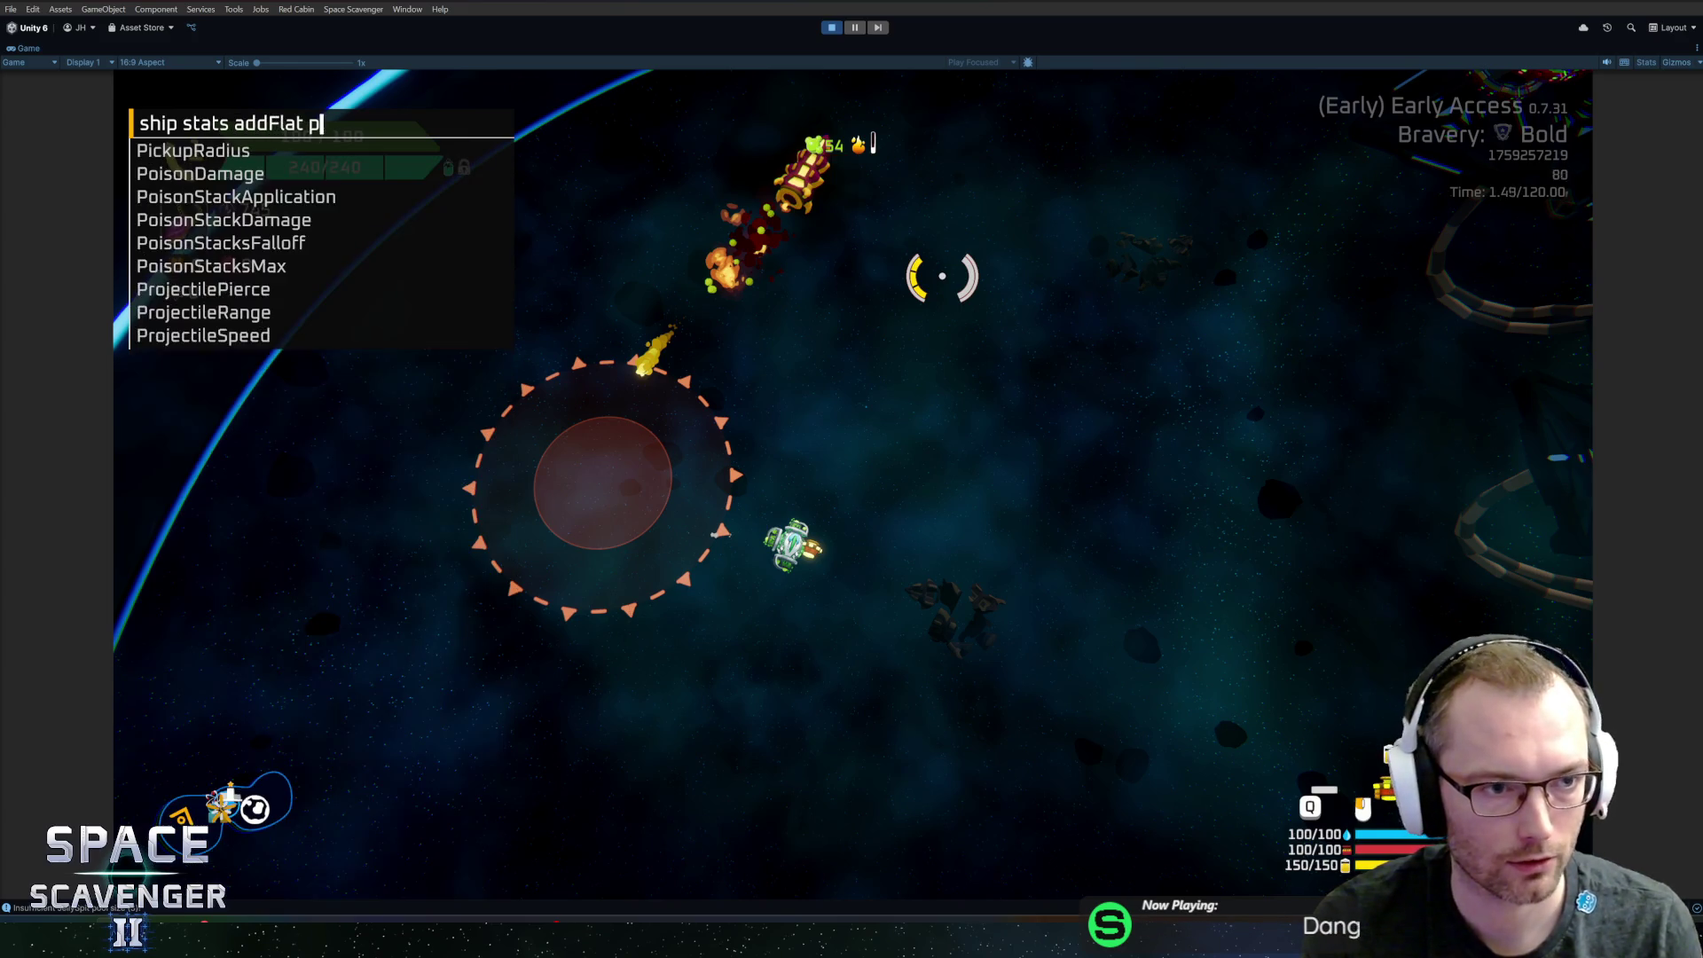
type("oisonst")
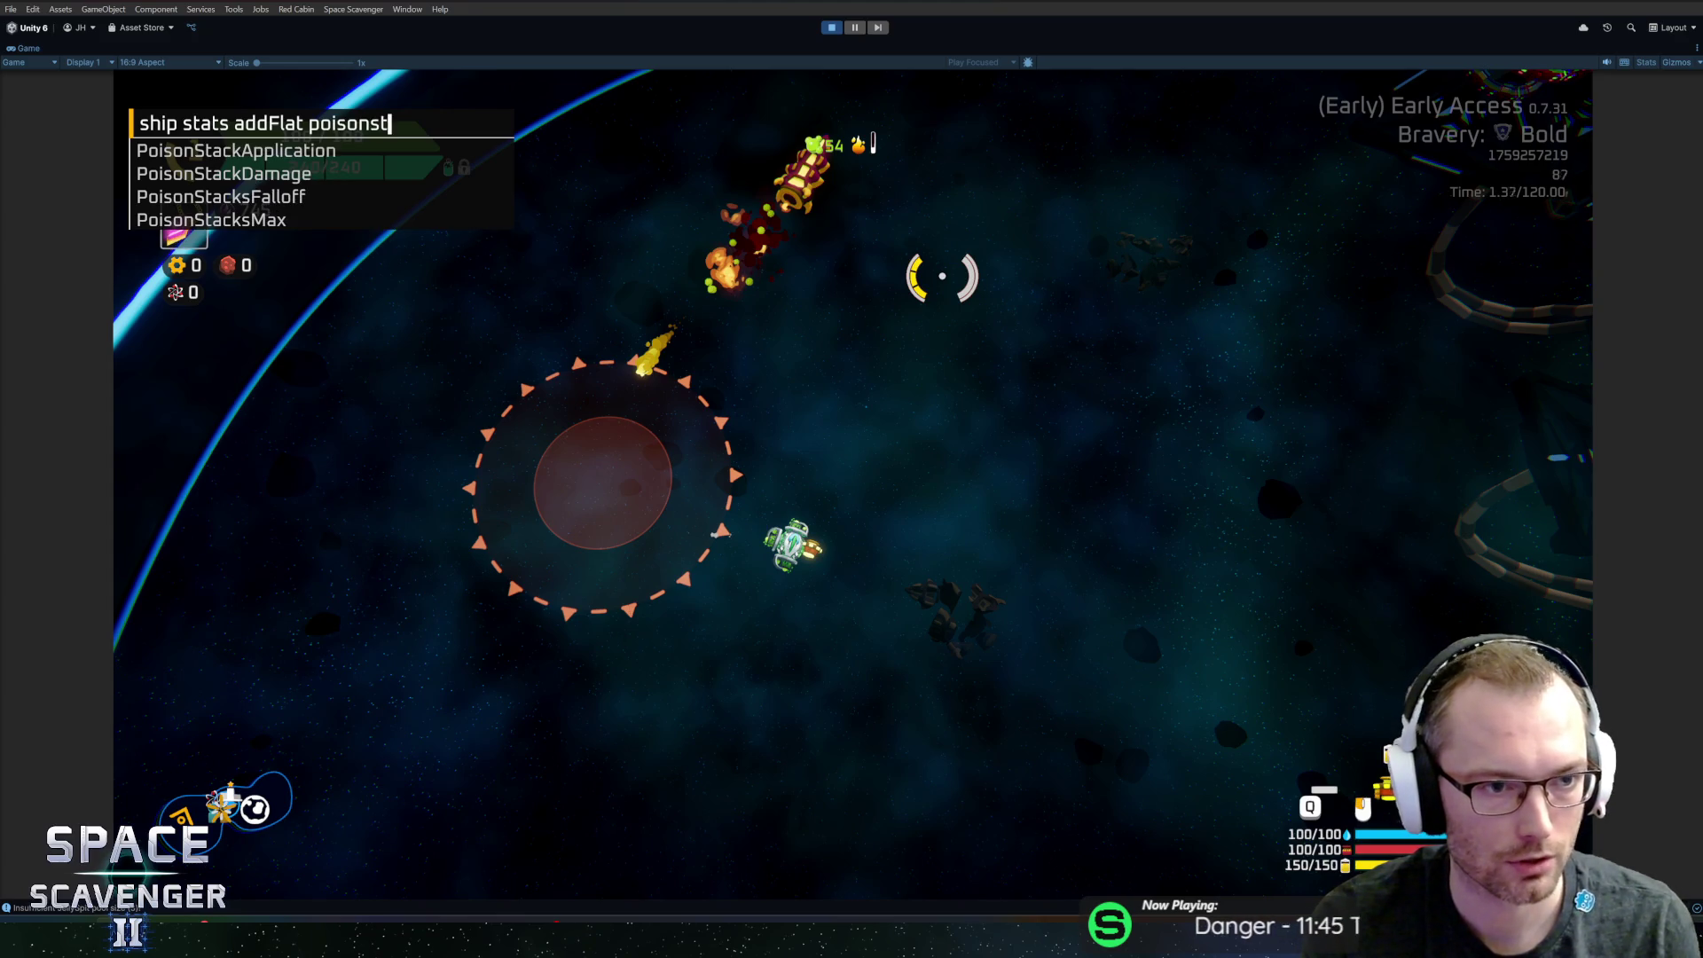
key("Tab")
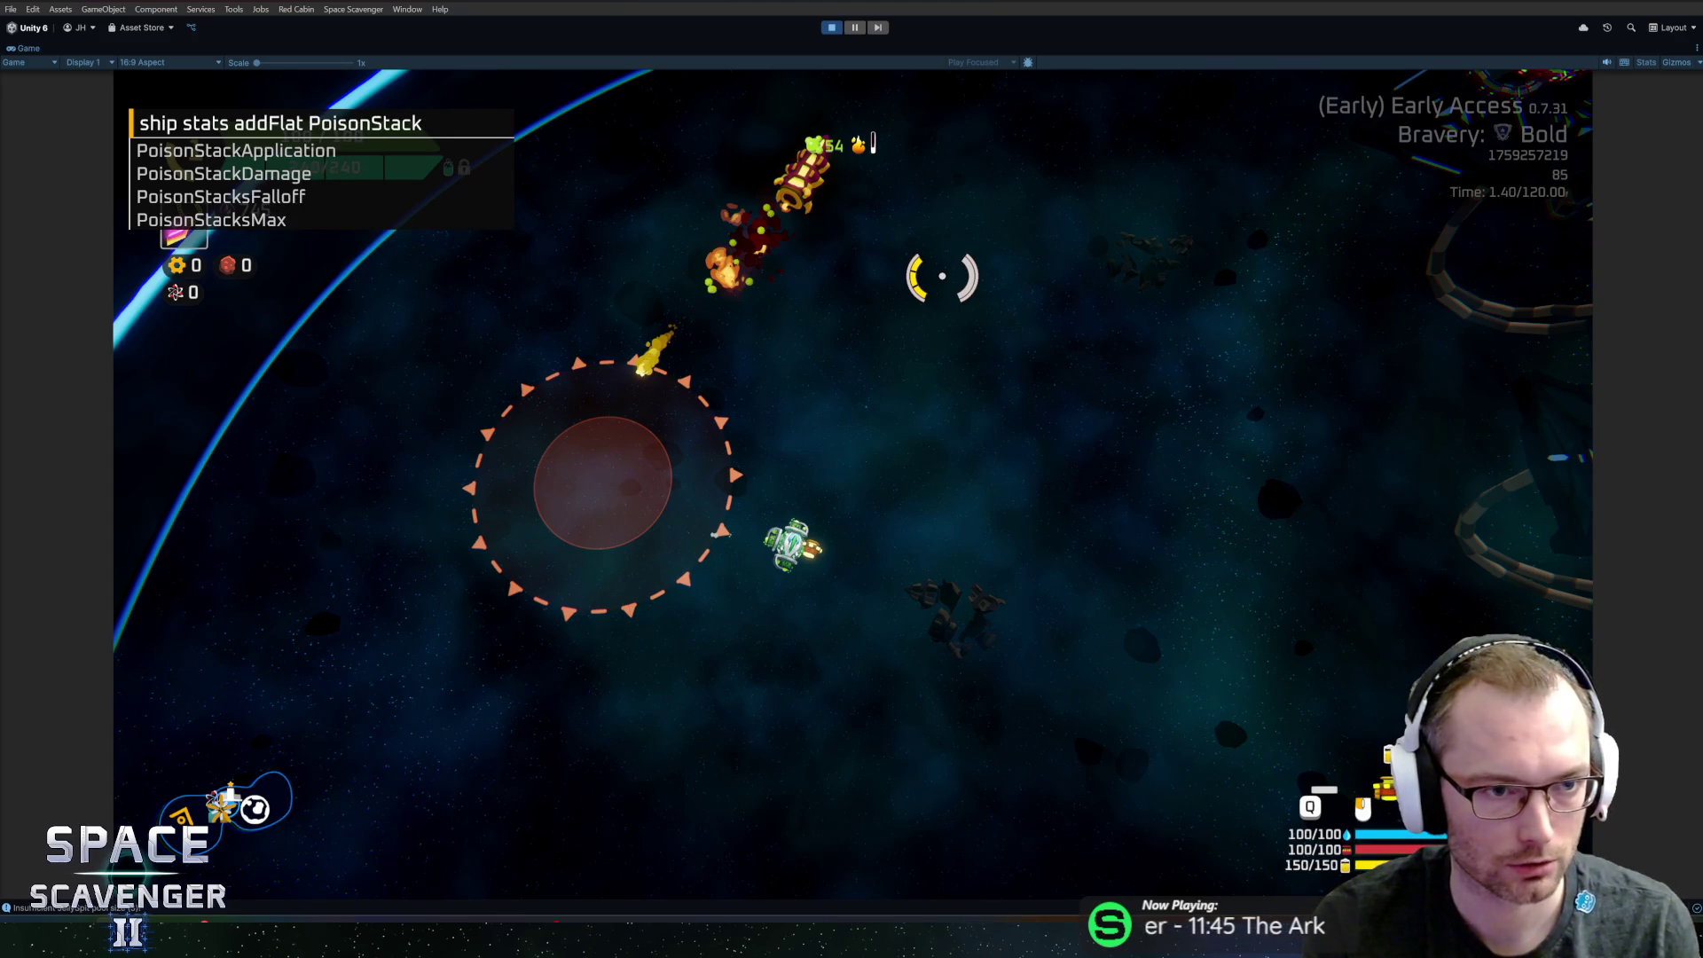
type("a")
key("Tab")
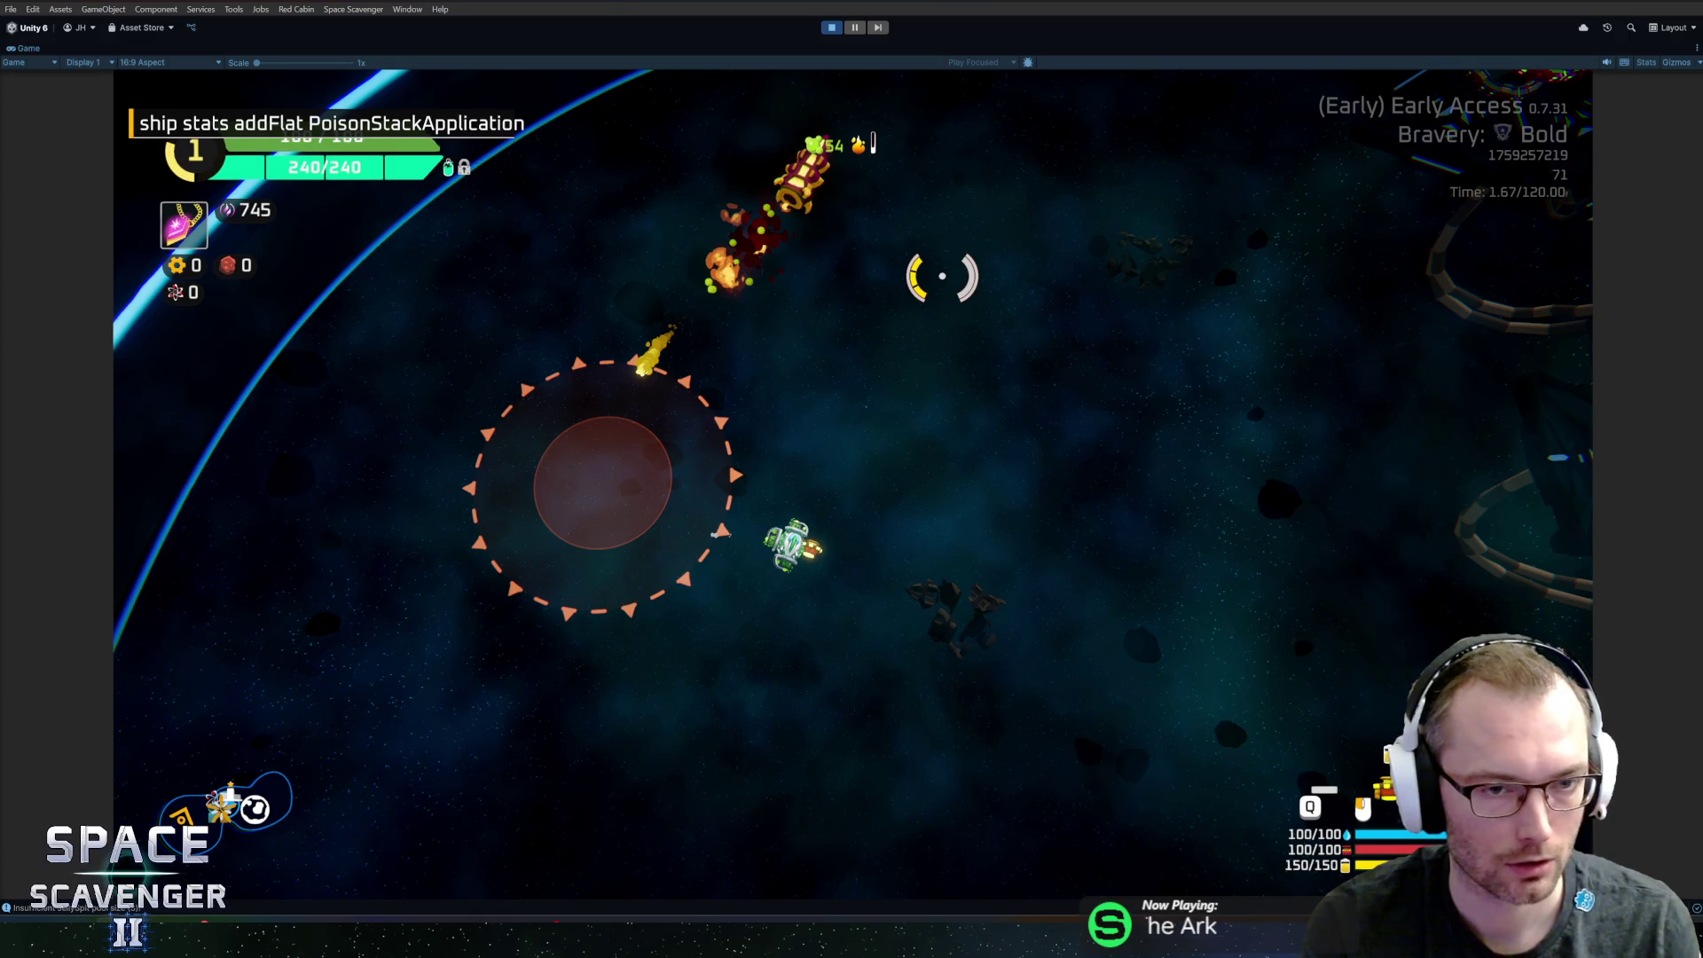
key("Return")
Rerun 'spawn Grub' from console history to test poison, then stop the game
key("grave")
key("Up")
key("Up")
key("Return")
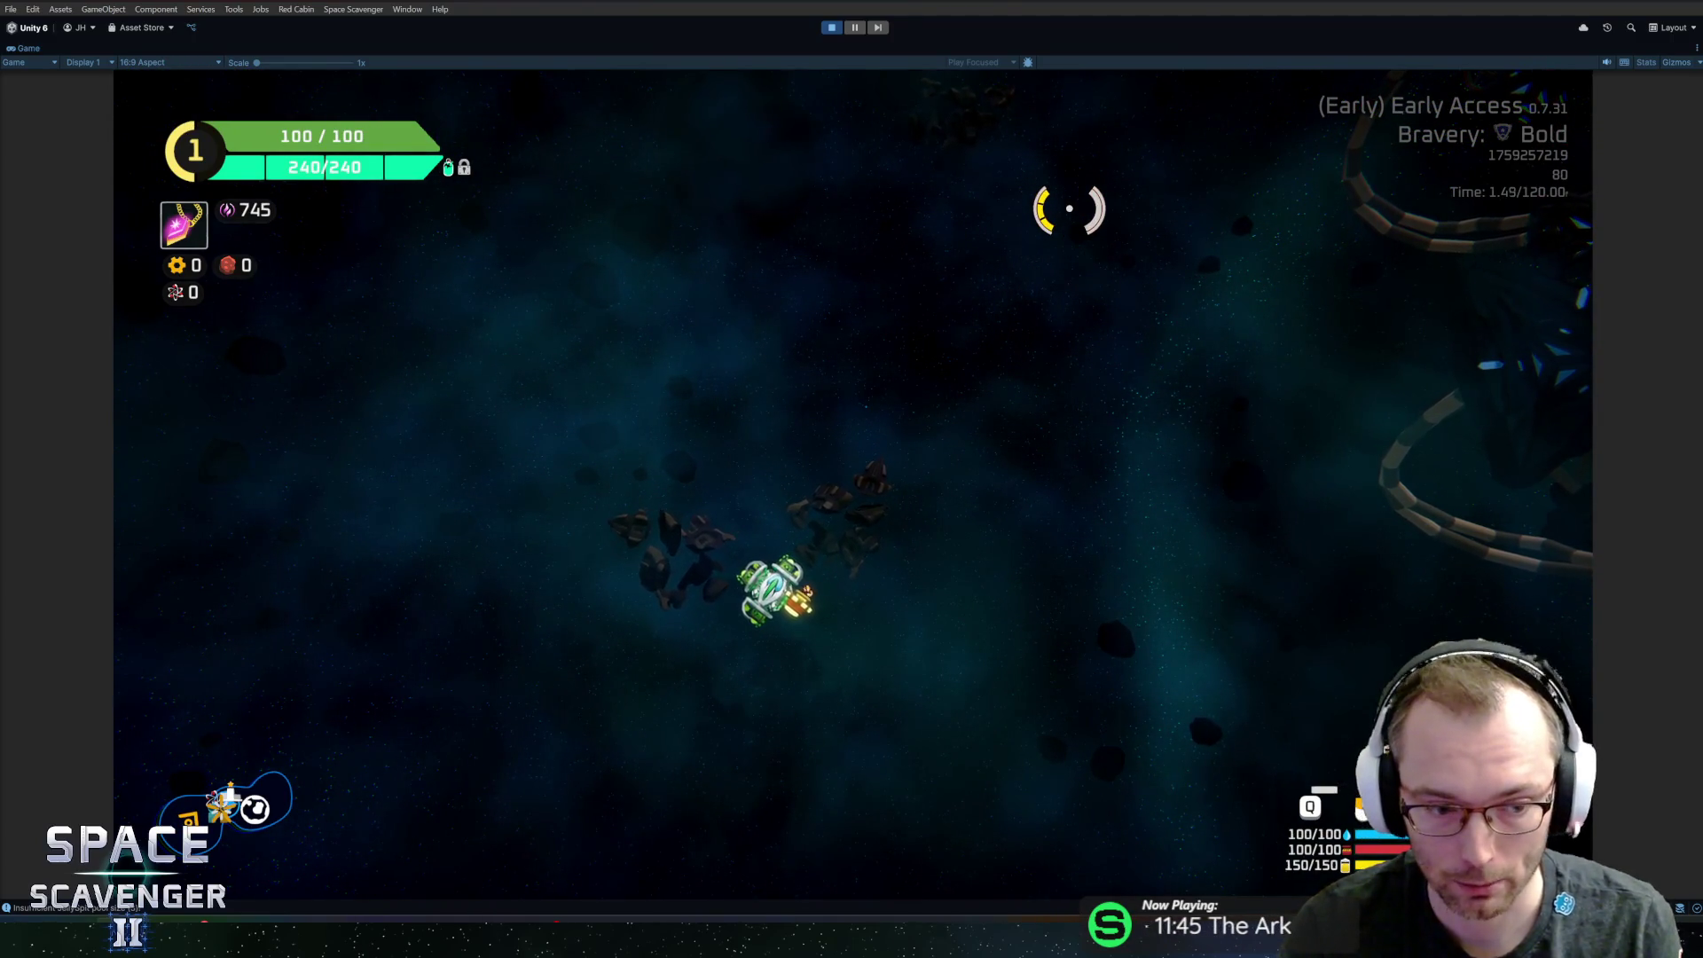
key("ctrl+p")
Cycle windows past Figma back to Rider's Ship.cs OnPreBurnDamage code
key("alt+Tab")
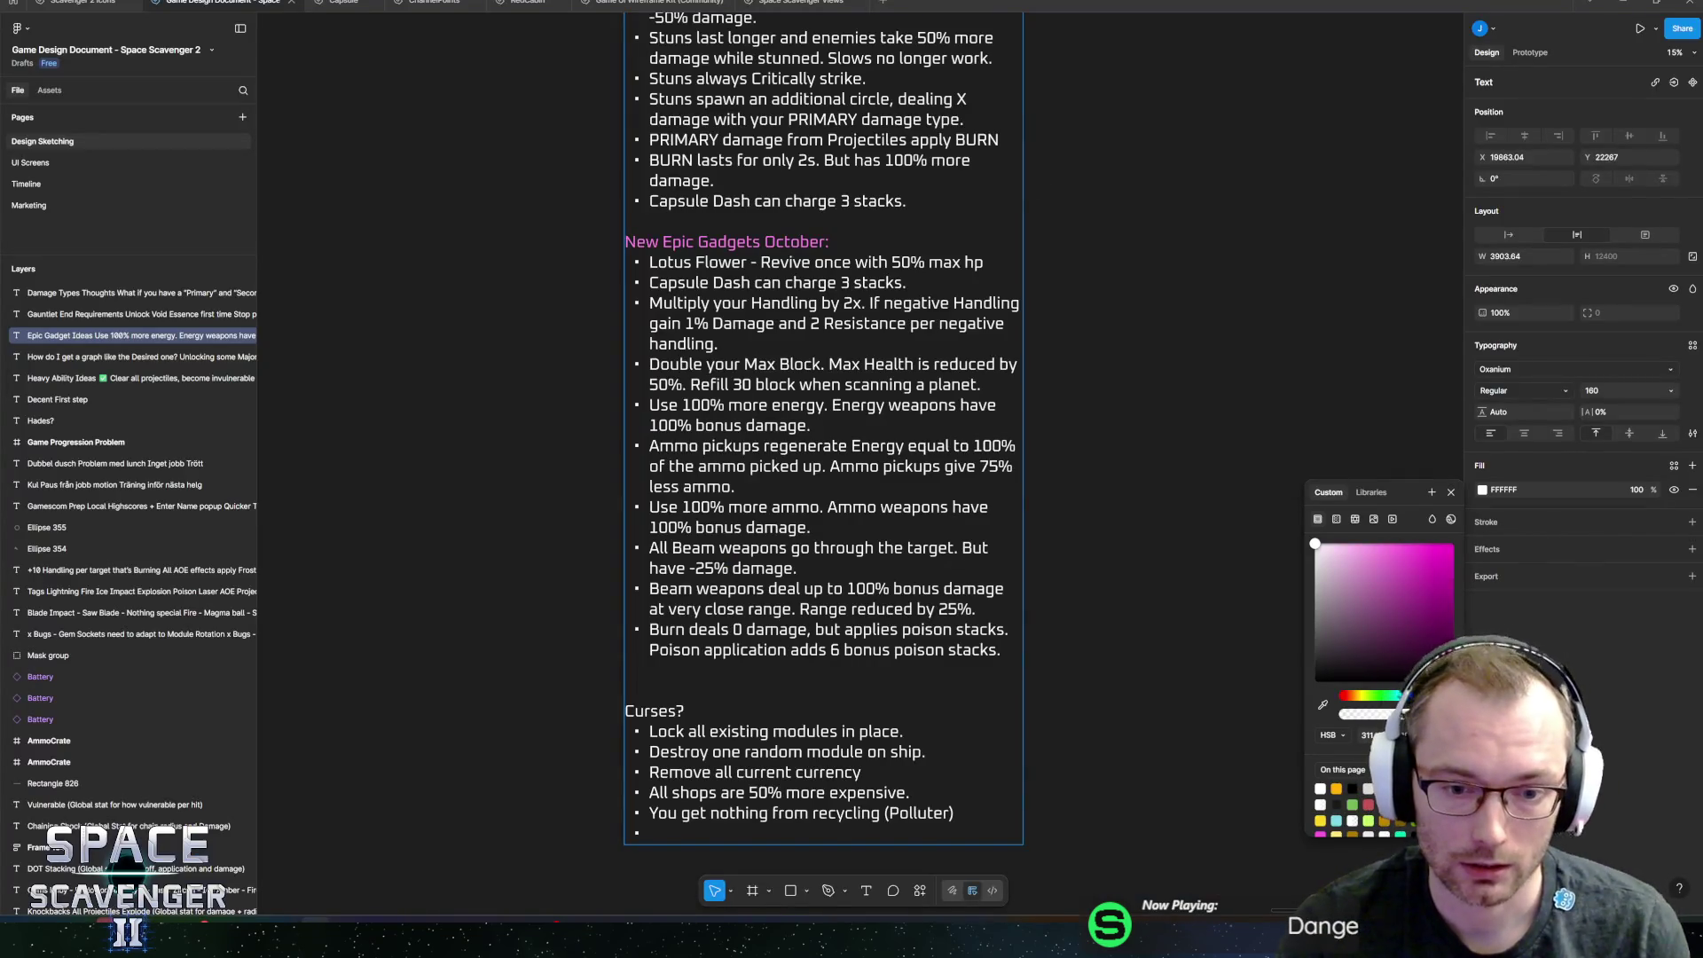
key("alt+Tab")
key("alt+Tab")
key("alt+Tab")
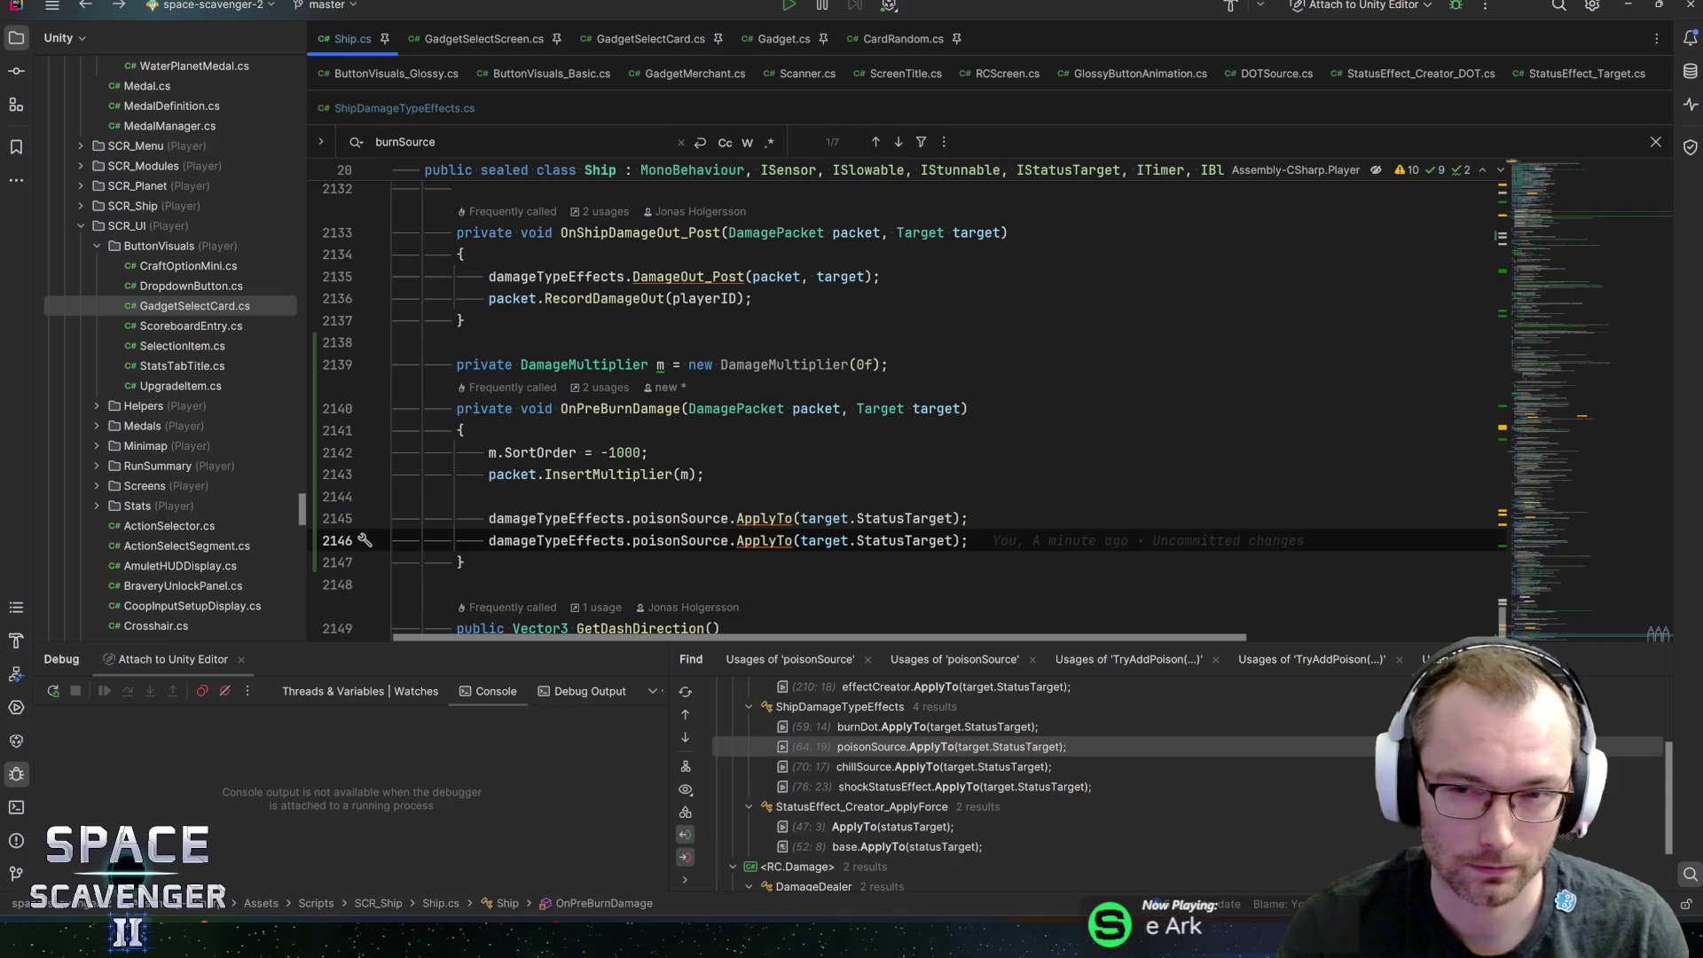
key("alt+Tab")
key("alt+Tab")
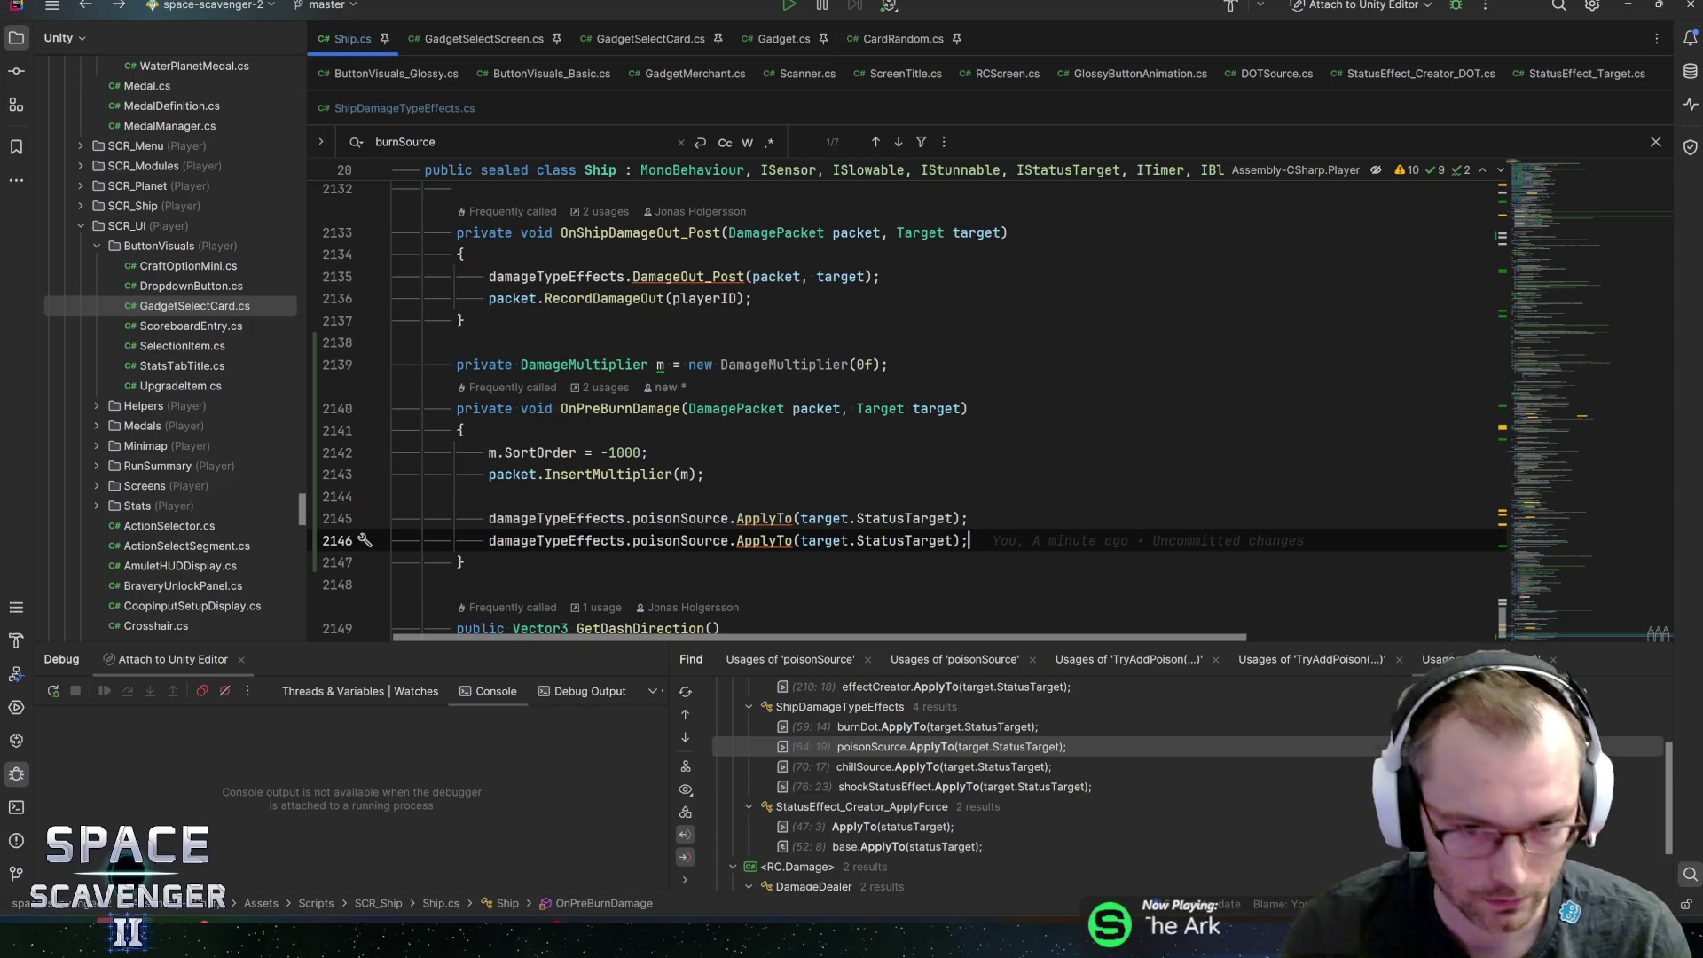
Find usages of ApplyTo and open the GadgetDamageOut_Post call site near ApplyStatusEffect
left_click(764, 519, "ctrl")
key("alt+F7")
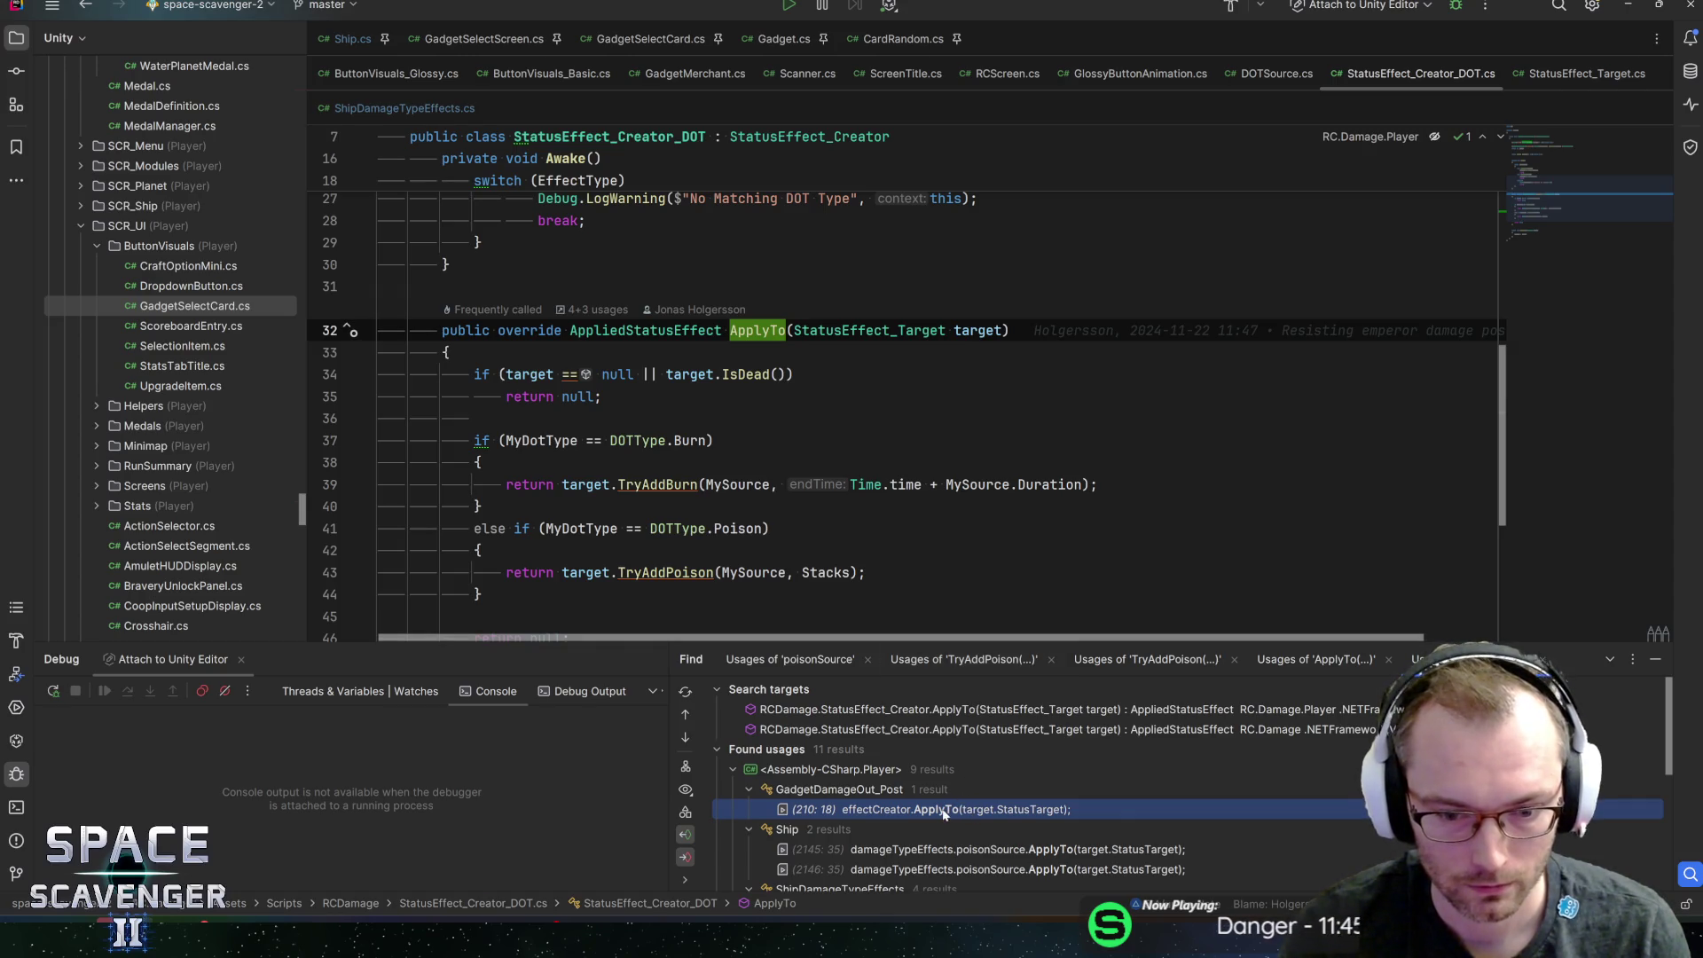
double_click(945, 810)
left_click(560, 311)
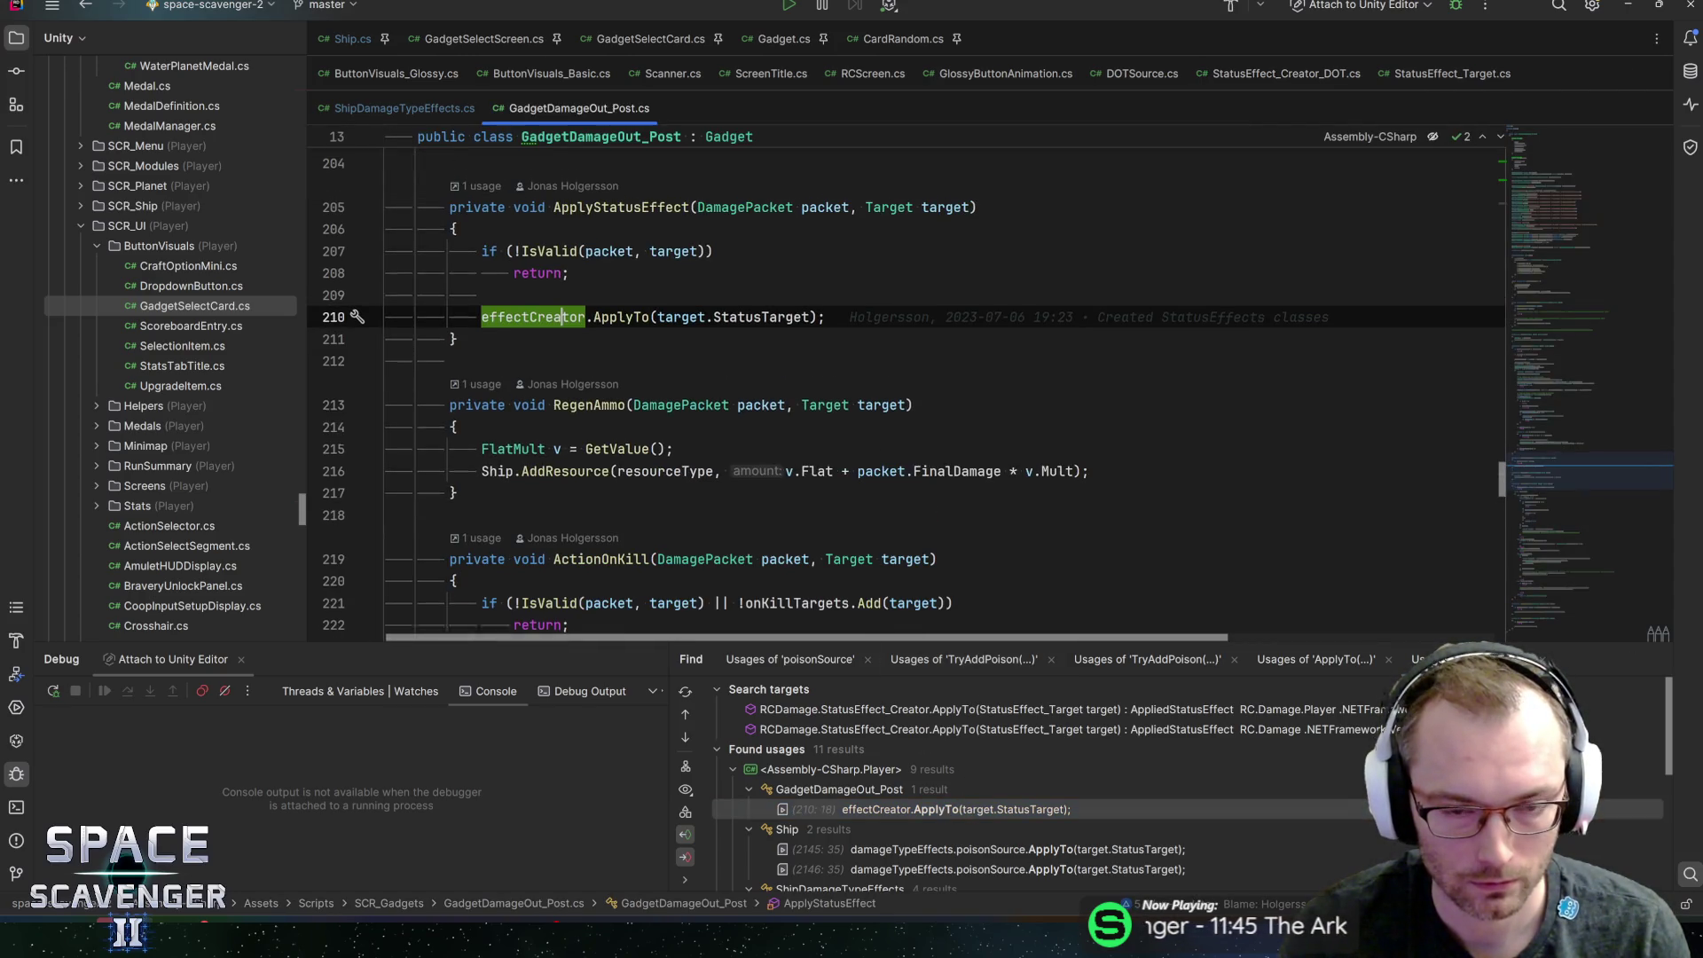
scroll(561, 312, "up", 1)
left_click(659, 265)
left_click(556, 374)
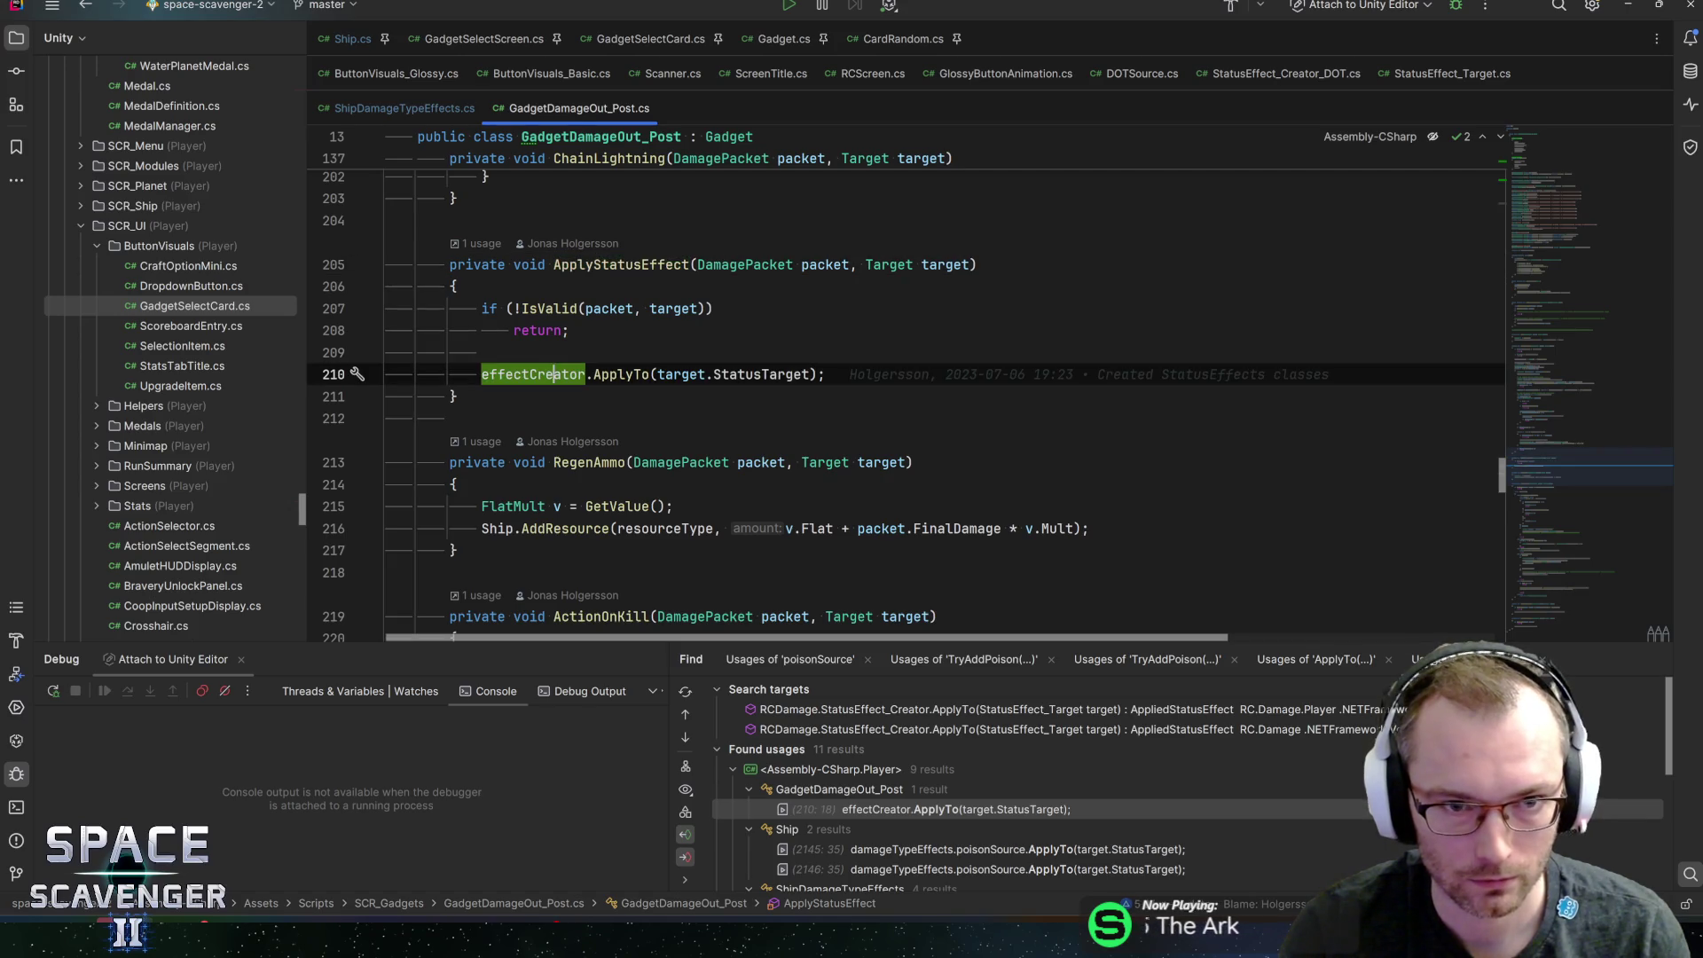
Search the file for effectCreator and find usages of the ApplyTo call on line 210
key("ctrl+f")
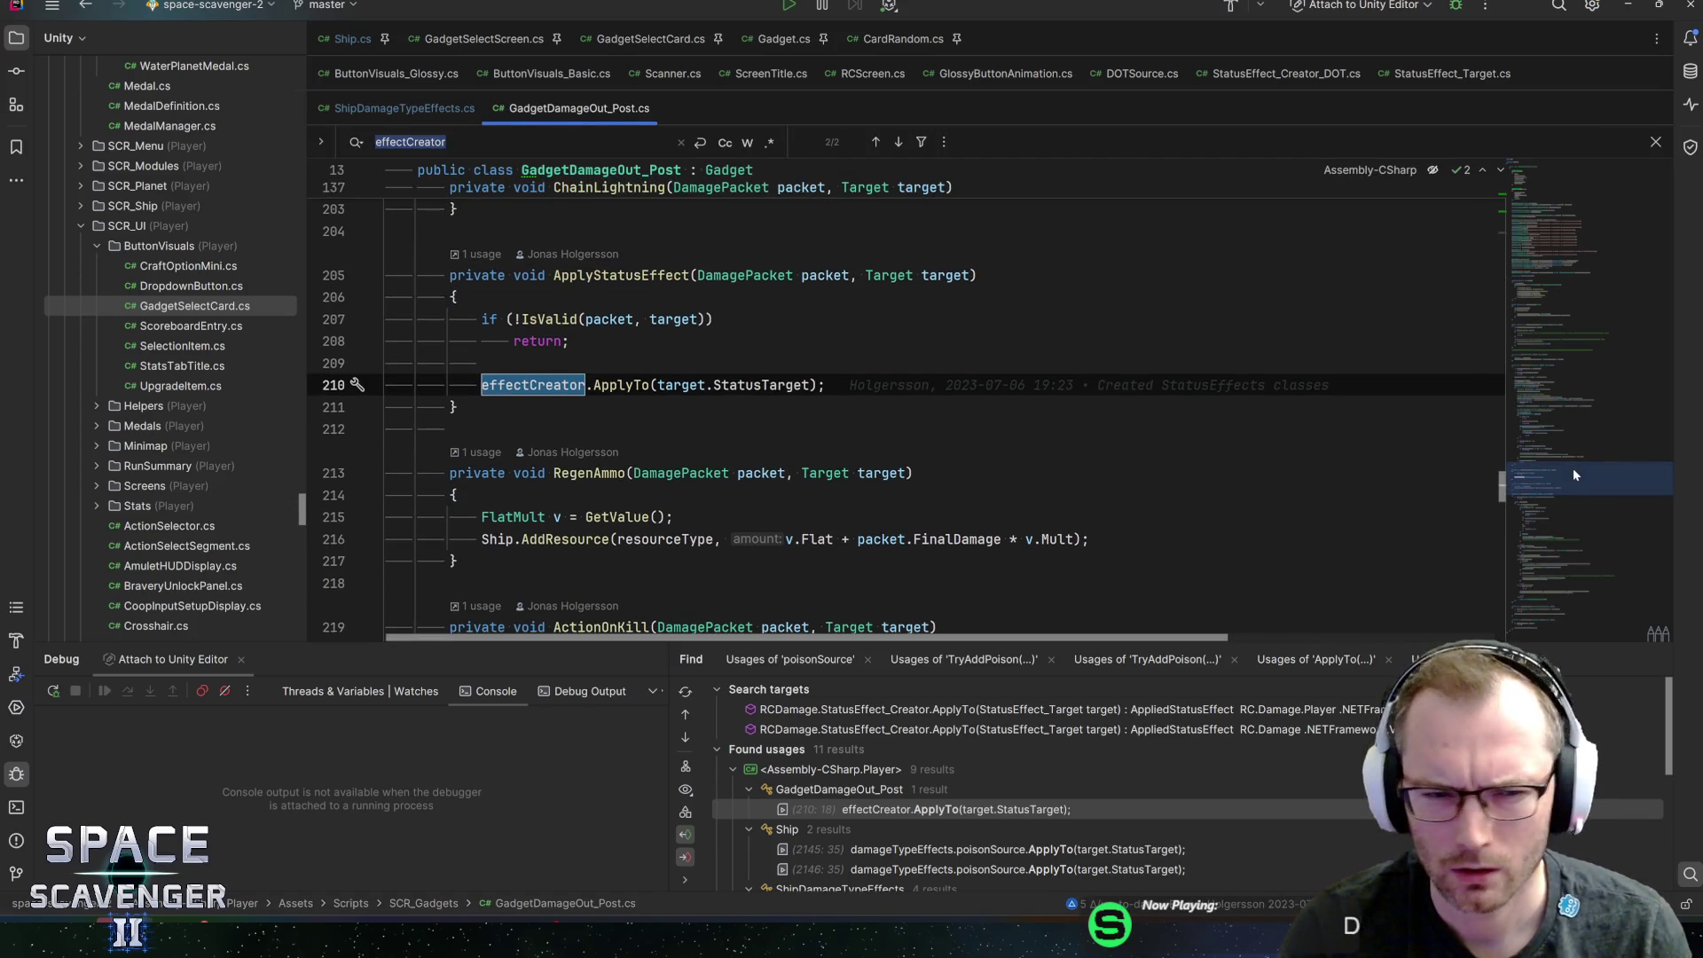
scroll(1573, 466, "up", 2)
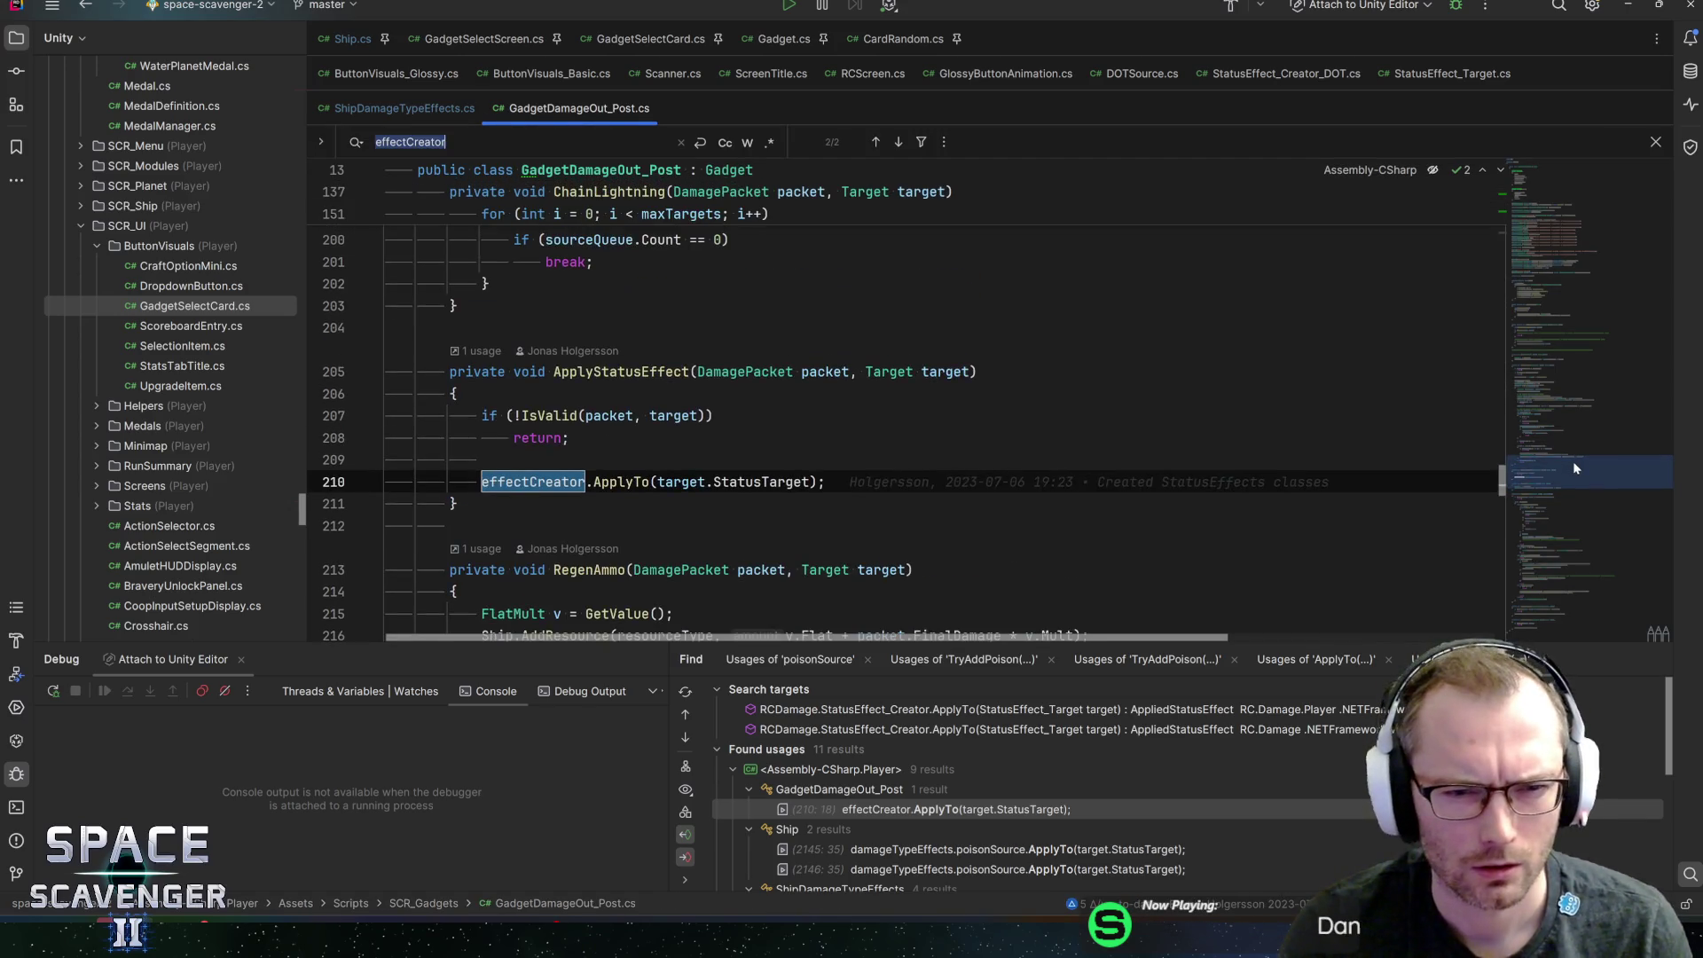
left_click(530, 480)
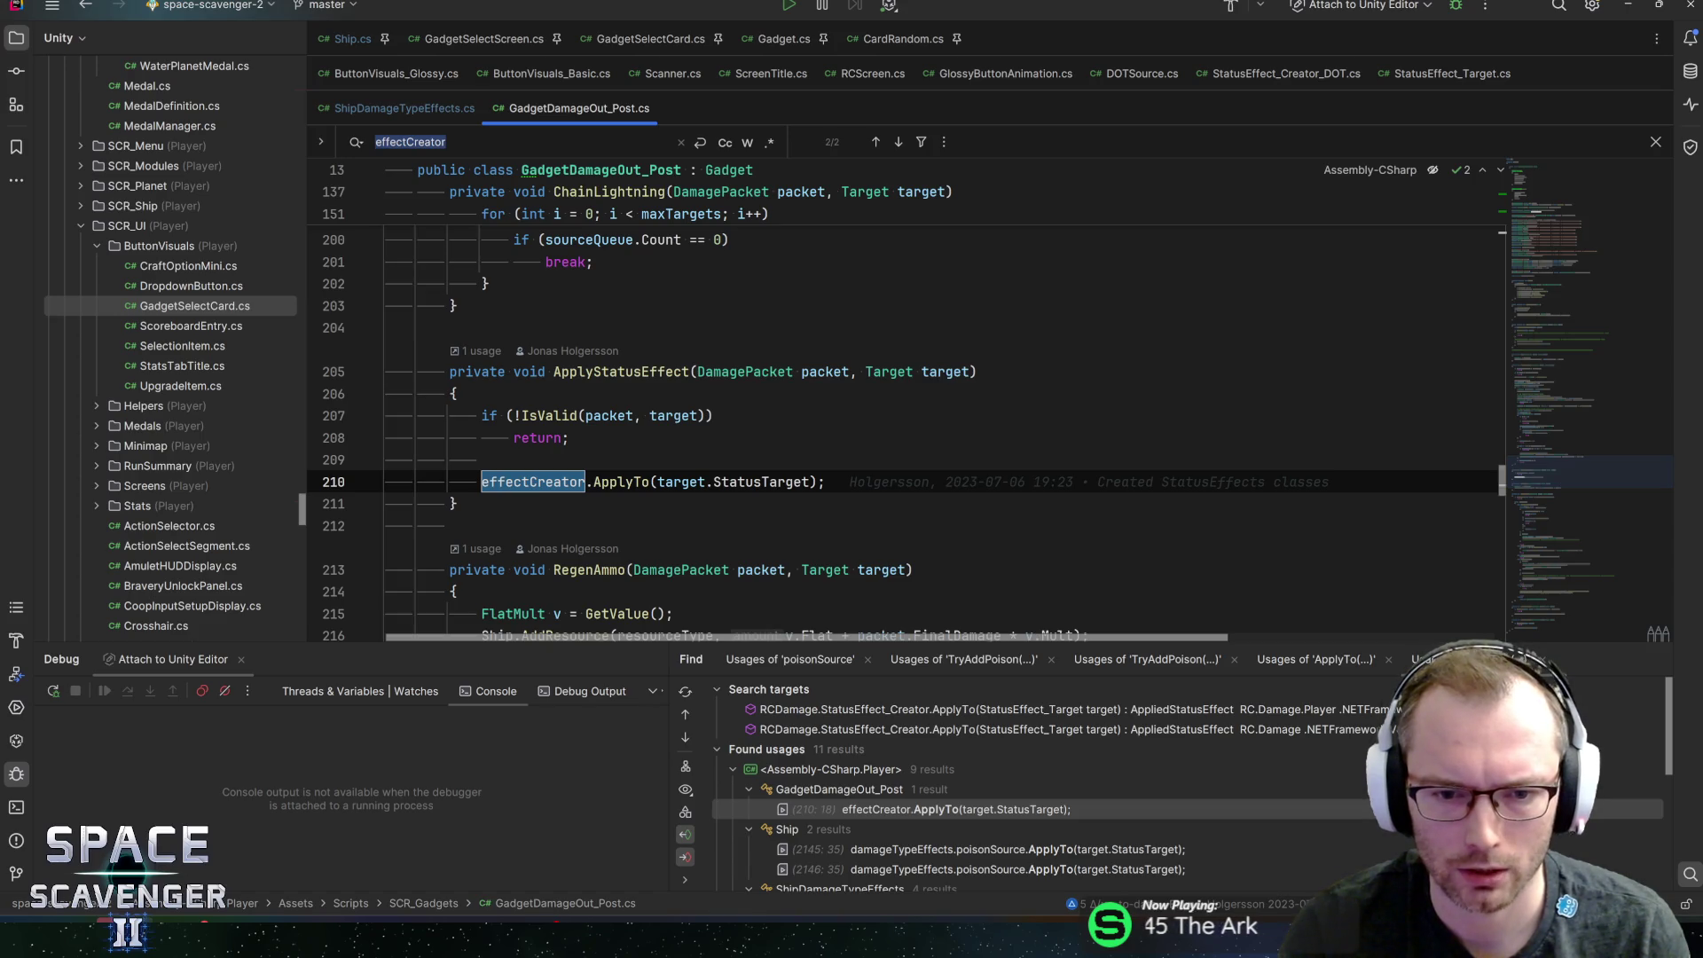
left_click(826, 482)
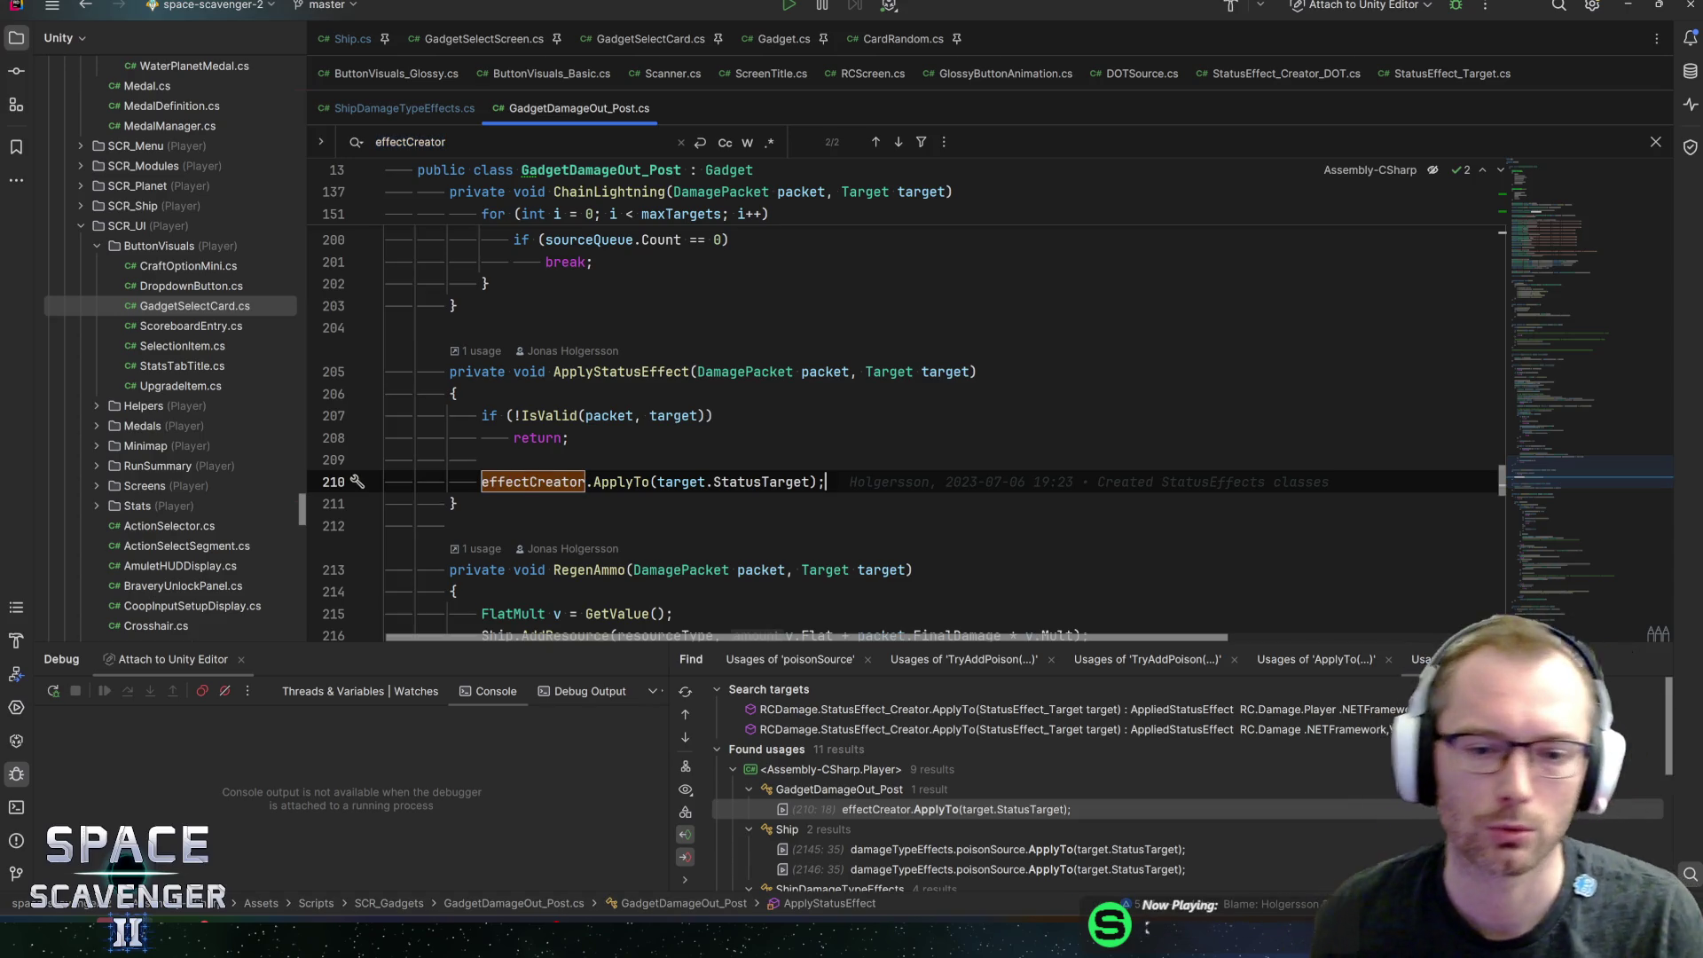
key("alt+F7")
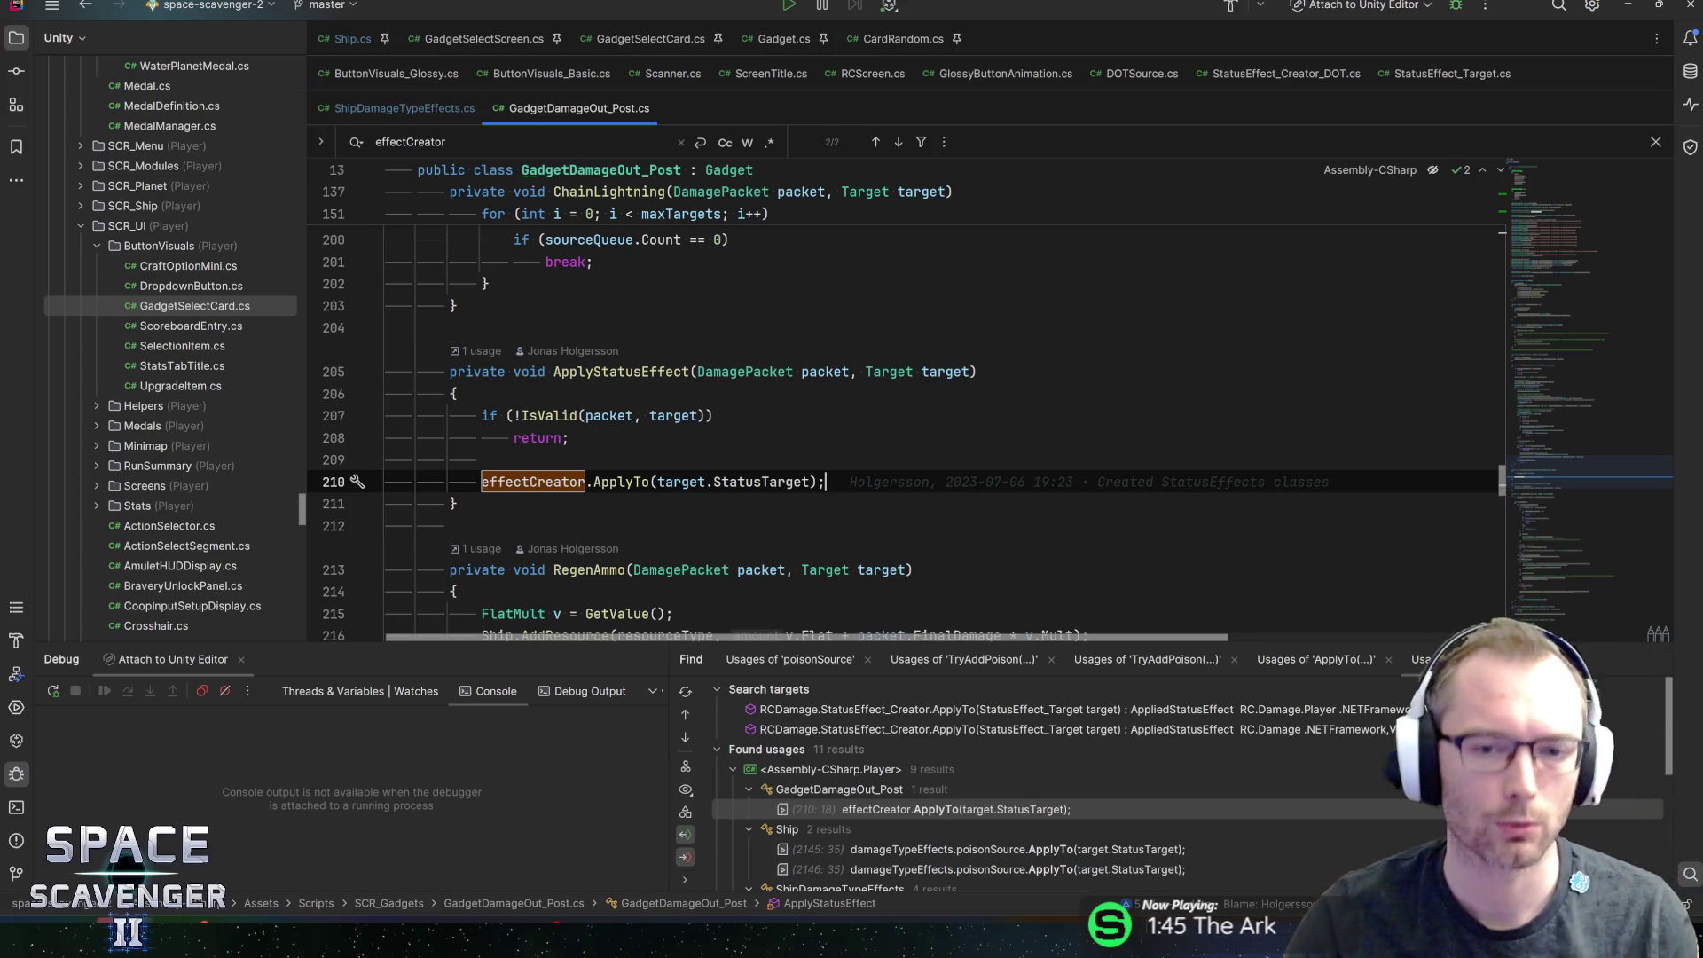
mouse_move(763, 481)
key("alt+Tab")
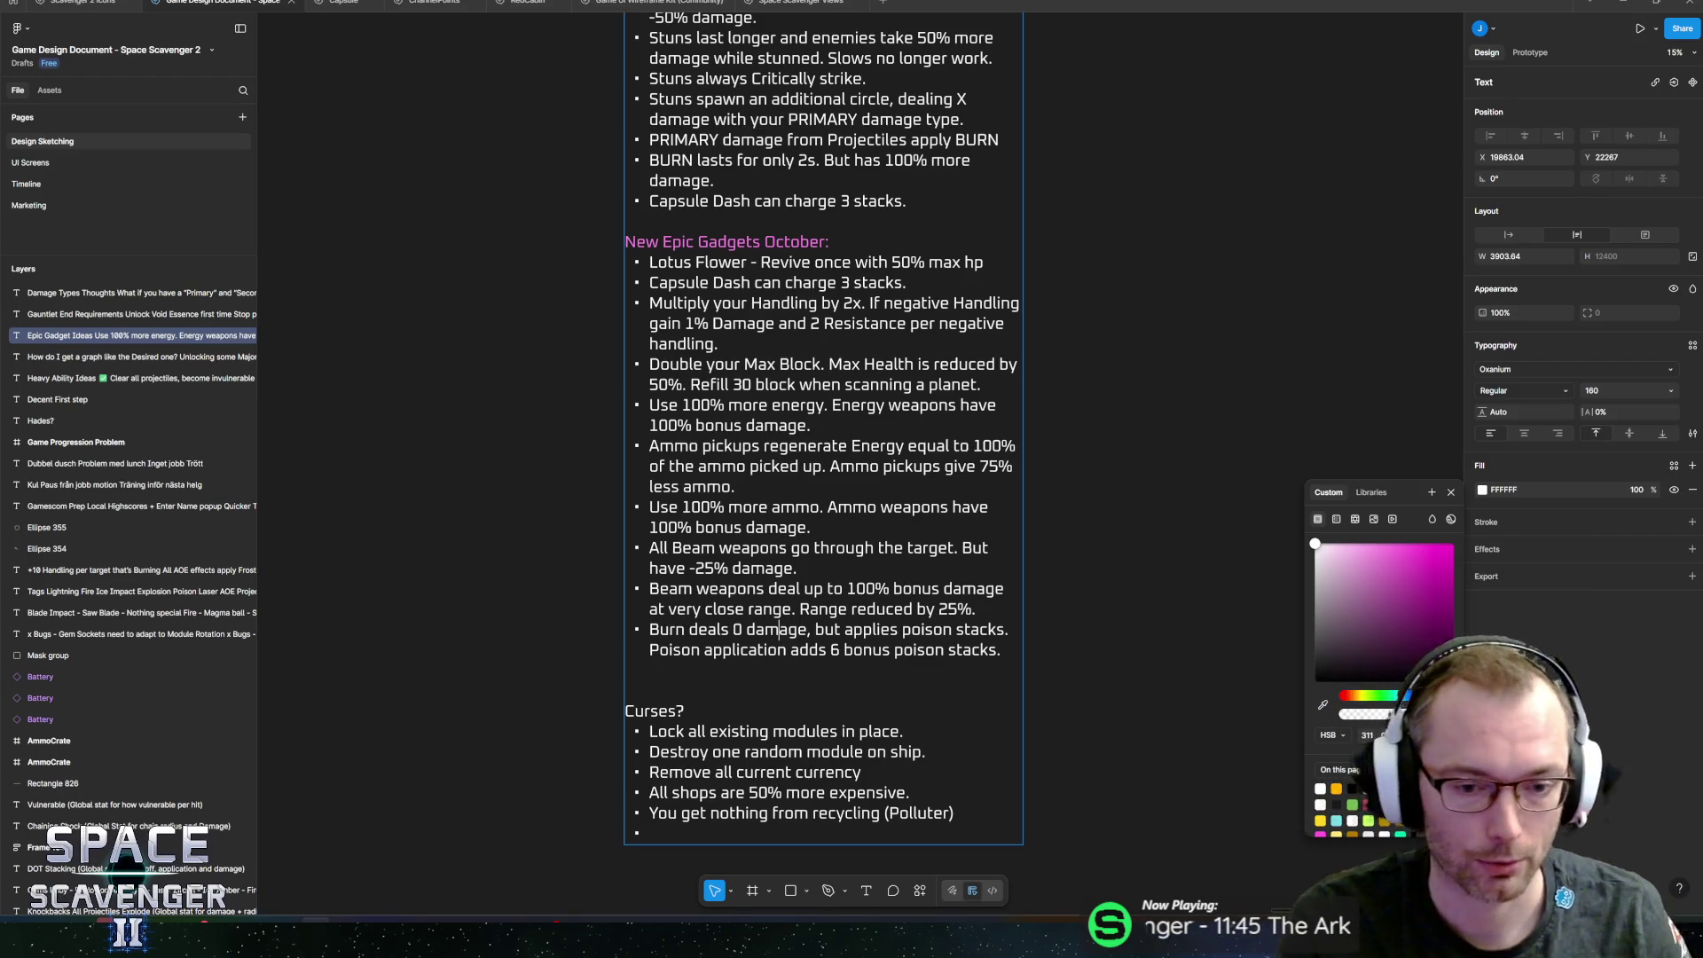
Rewrite the Burn bullet's opening to 'Each tick of Burn applies Poison, but the Burn'
left_click(1001, 651)
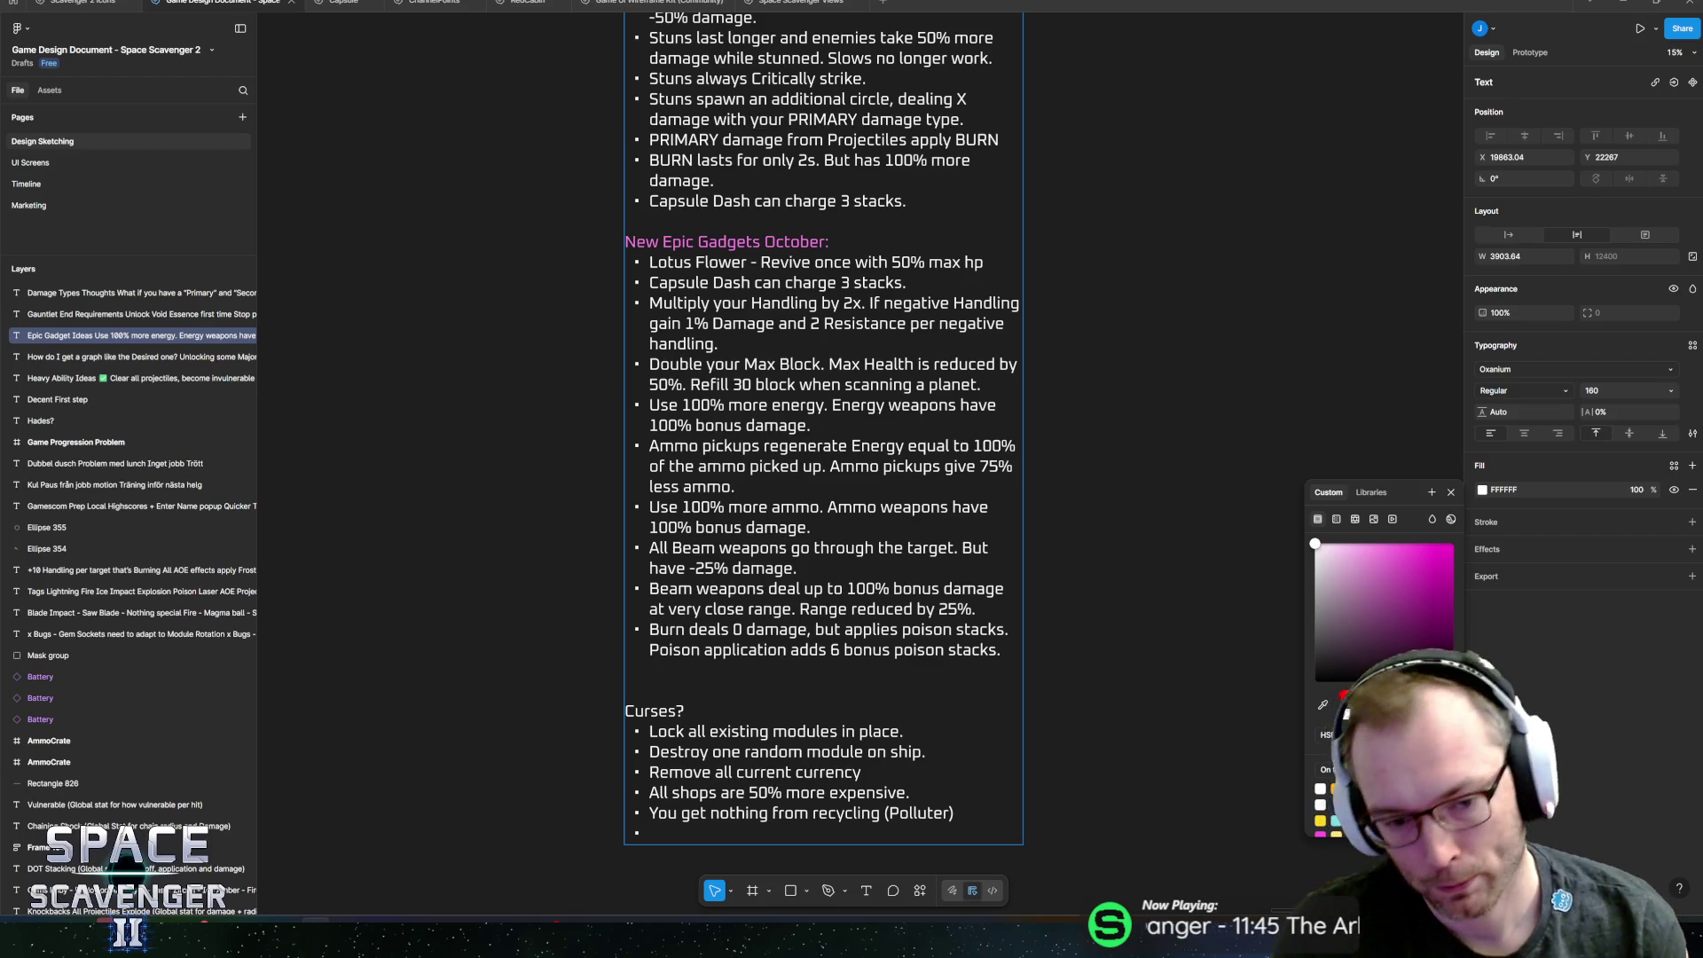
left_click(1004, 629)
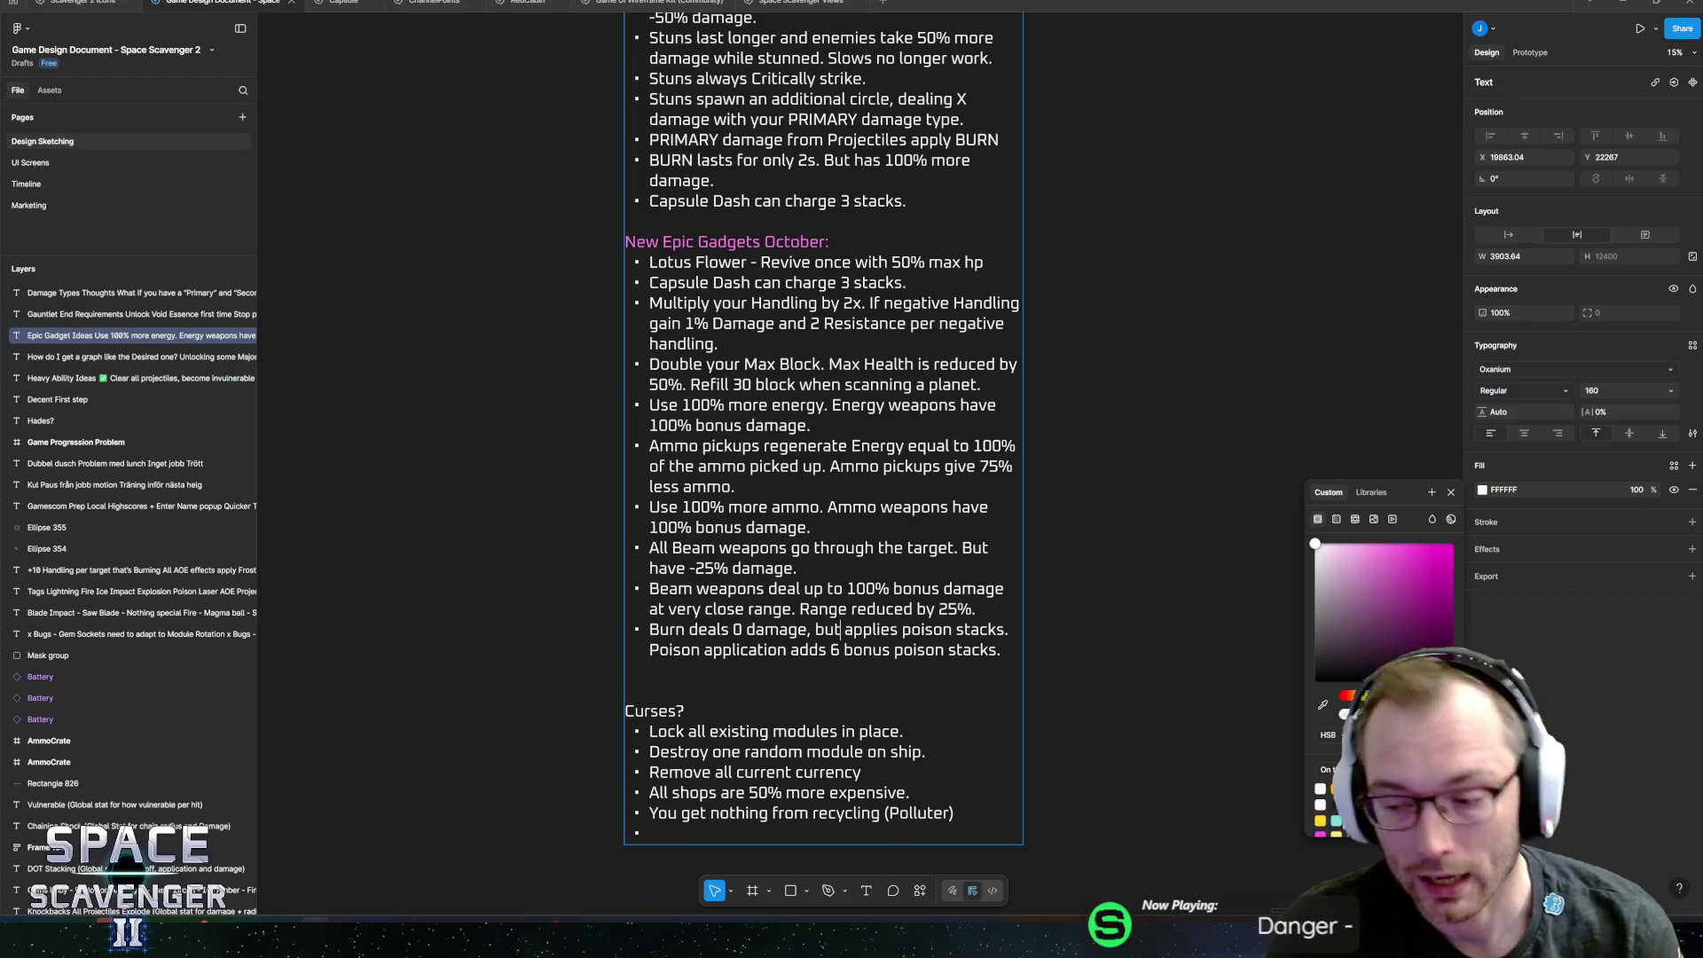
key("Home")
key("ctrl+shift+Right")
key("Right")
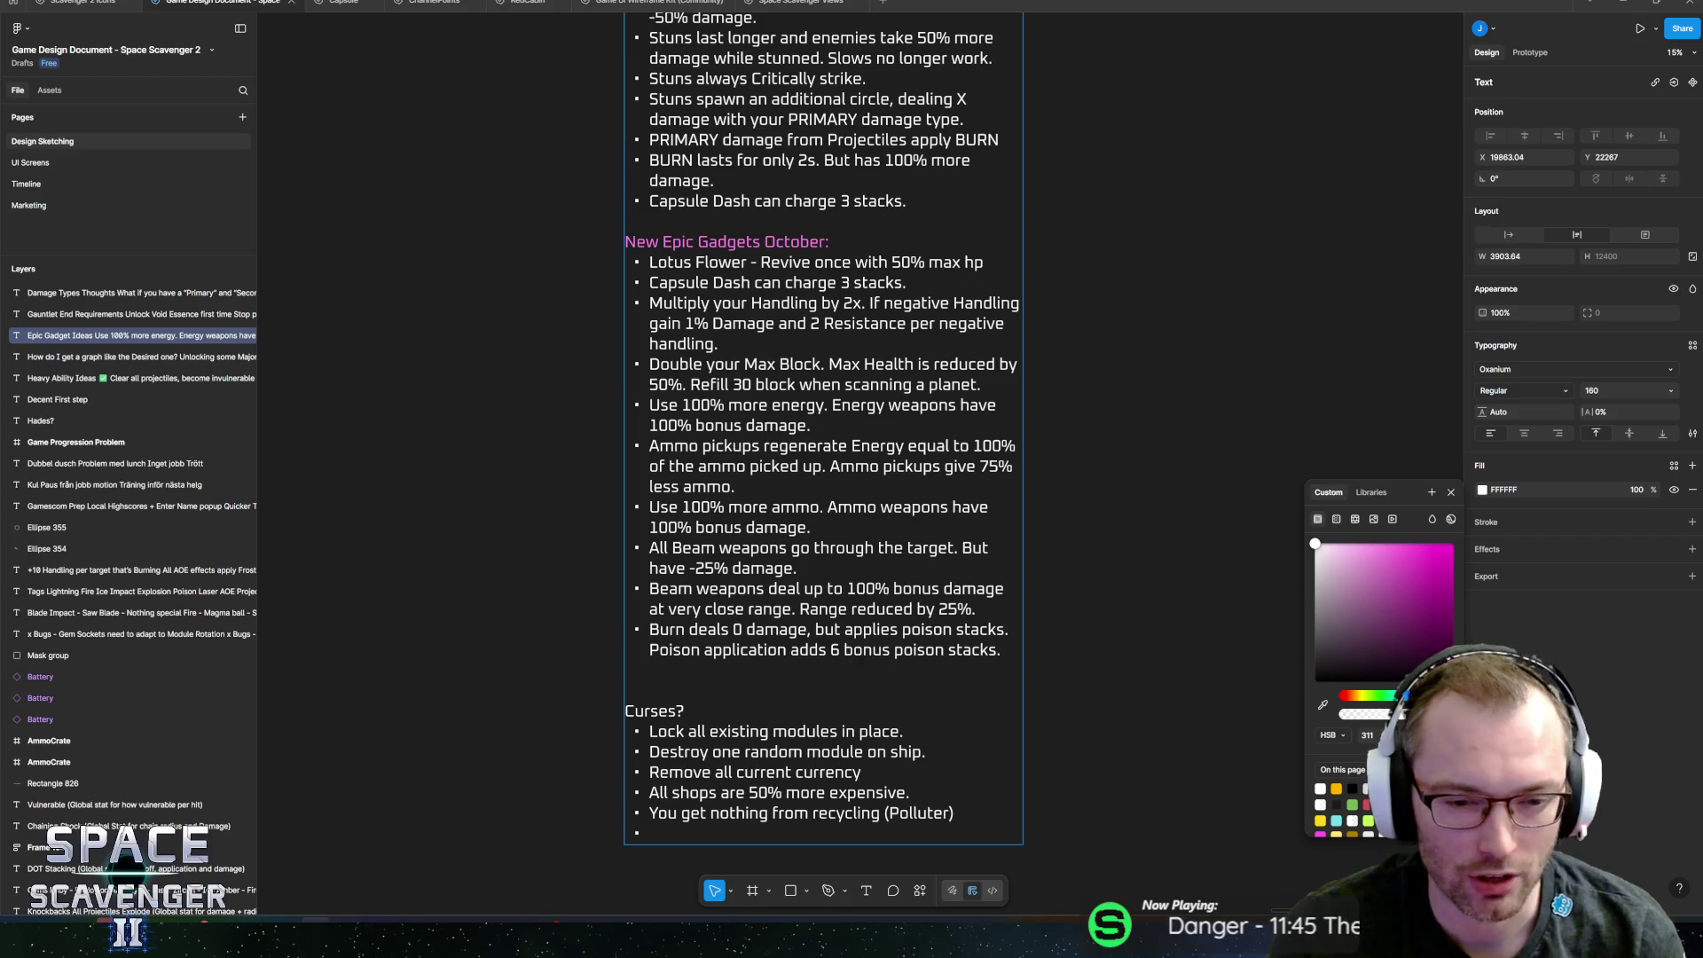
type("Each tick")
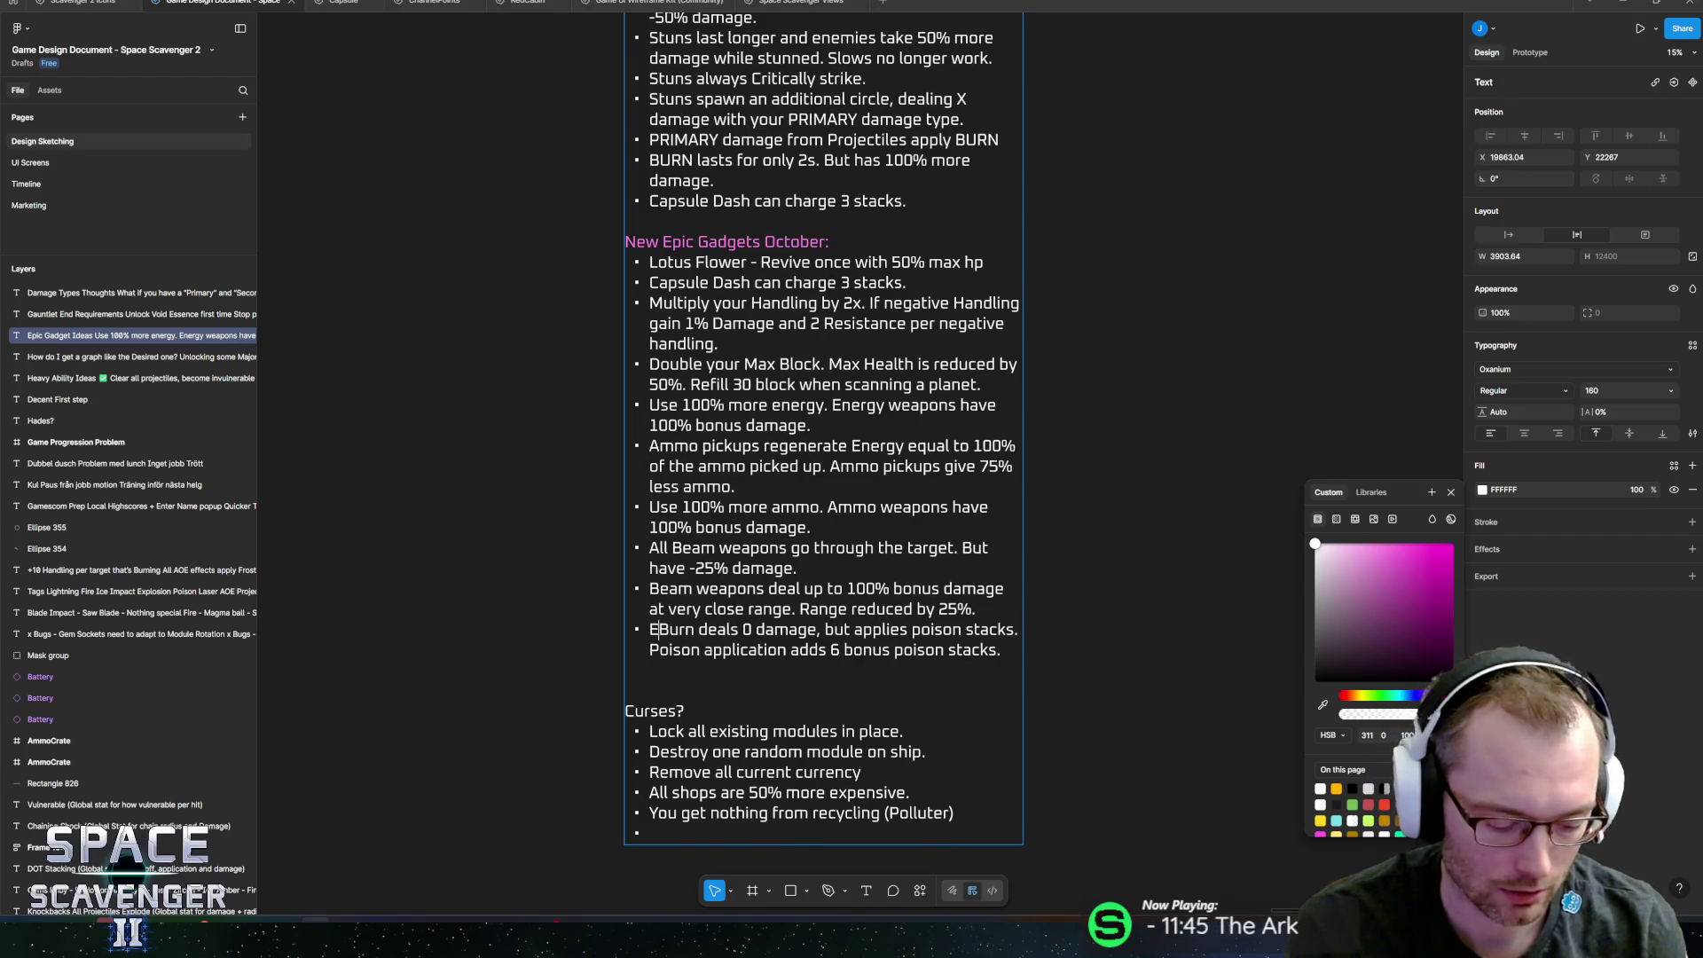
type(" of")
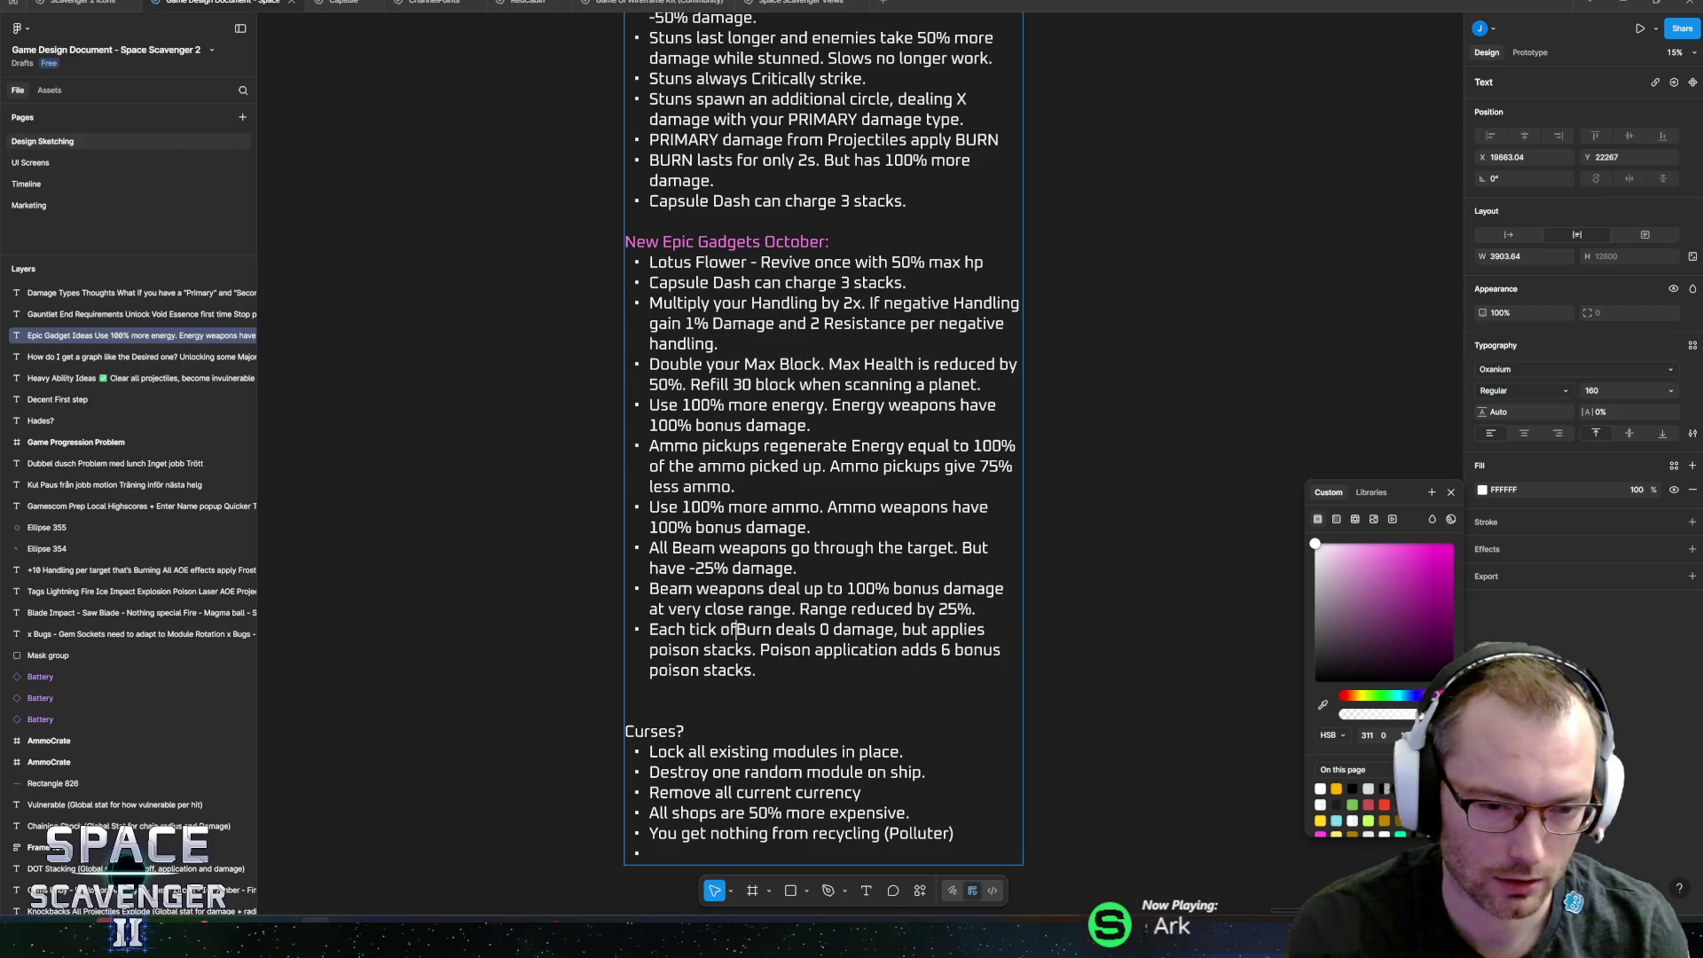
key("Right")
key("Right")
key("Right")
type("applies")
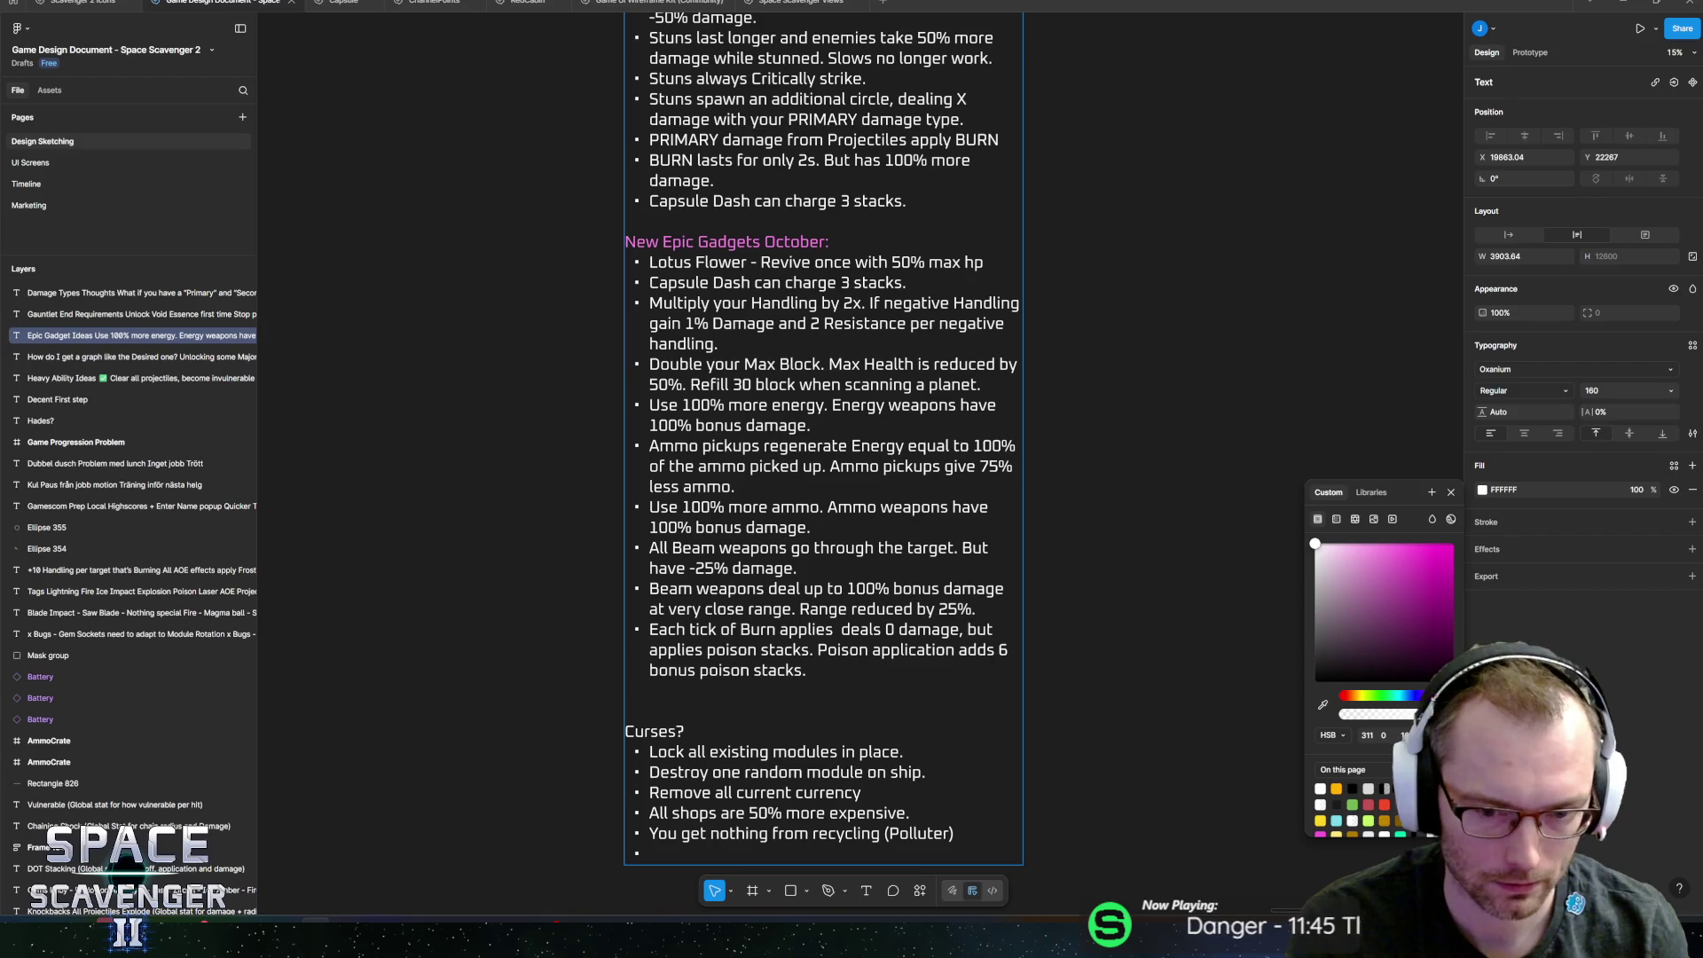
type(" Poison")
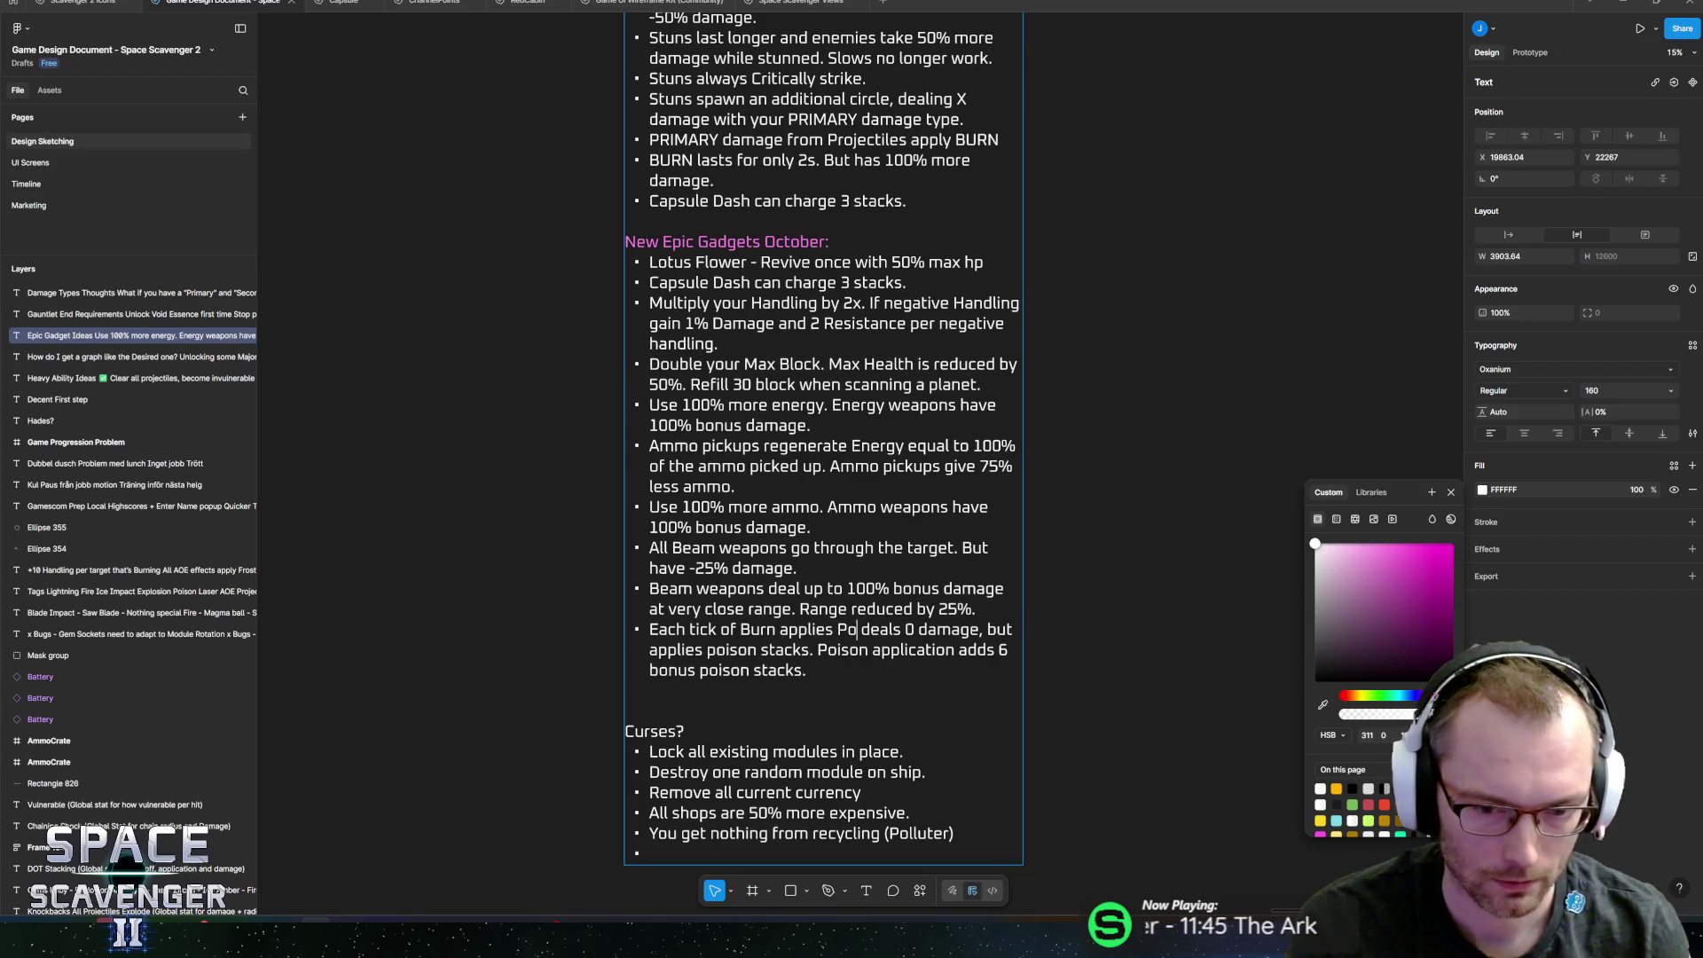
type(", but the")
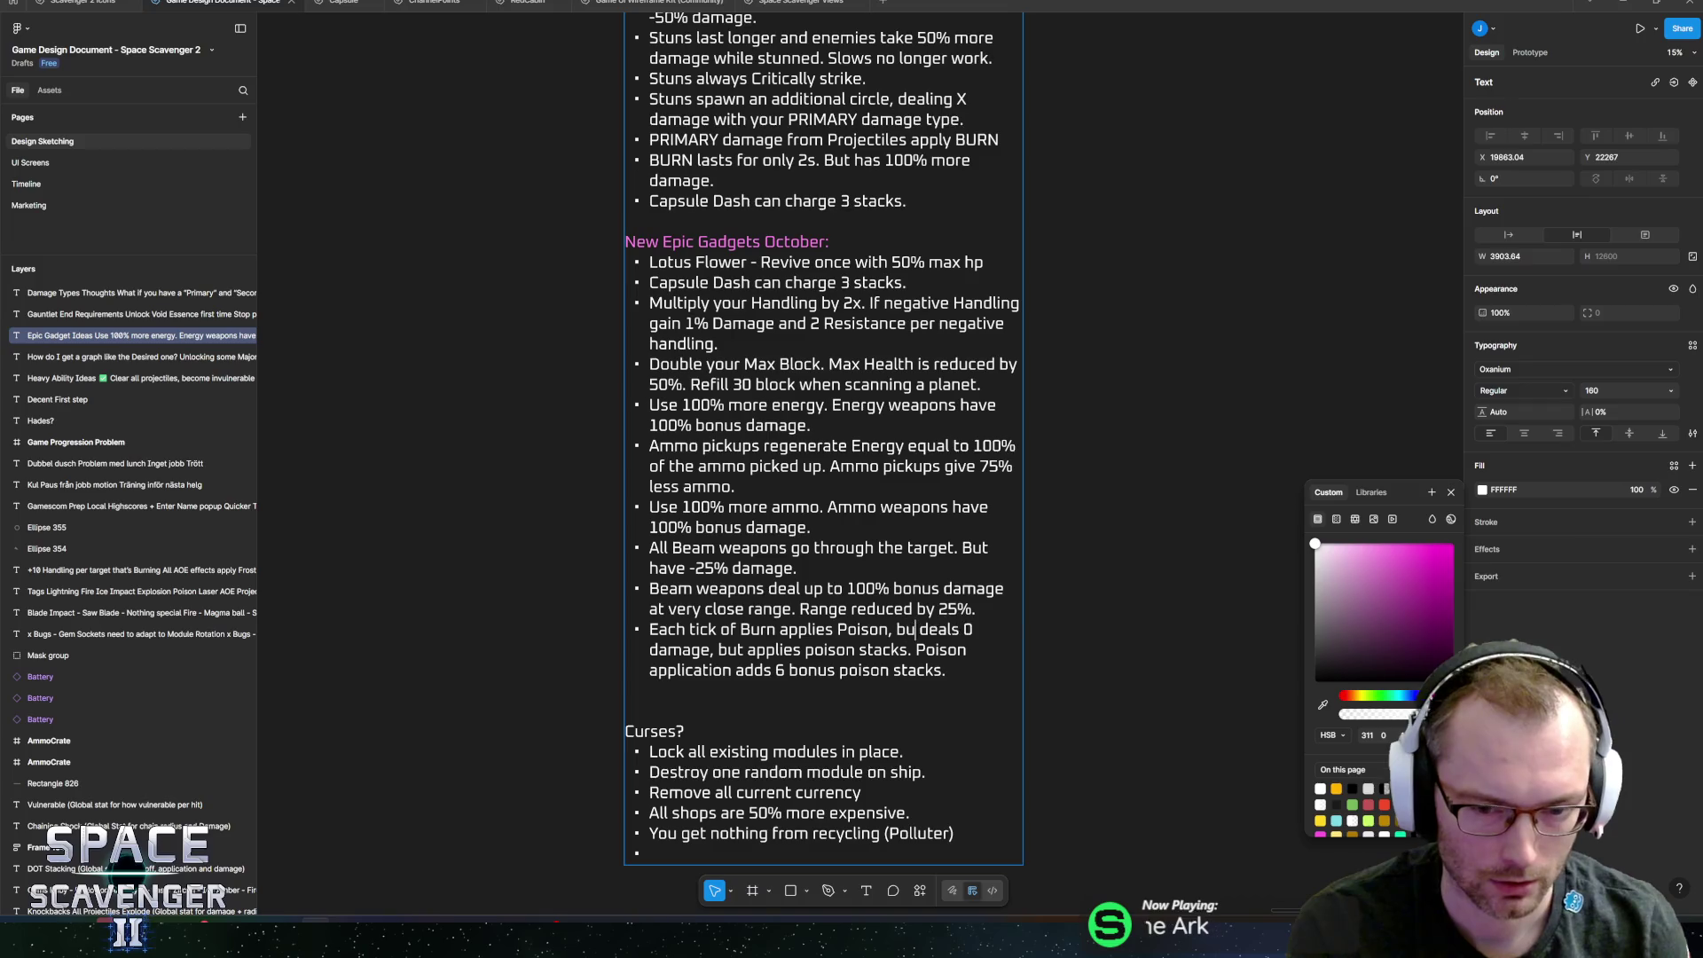
type(" Burn")
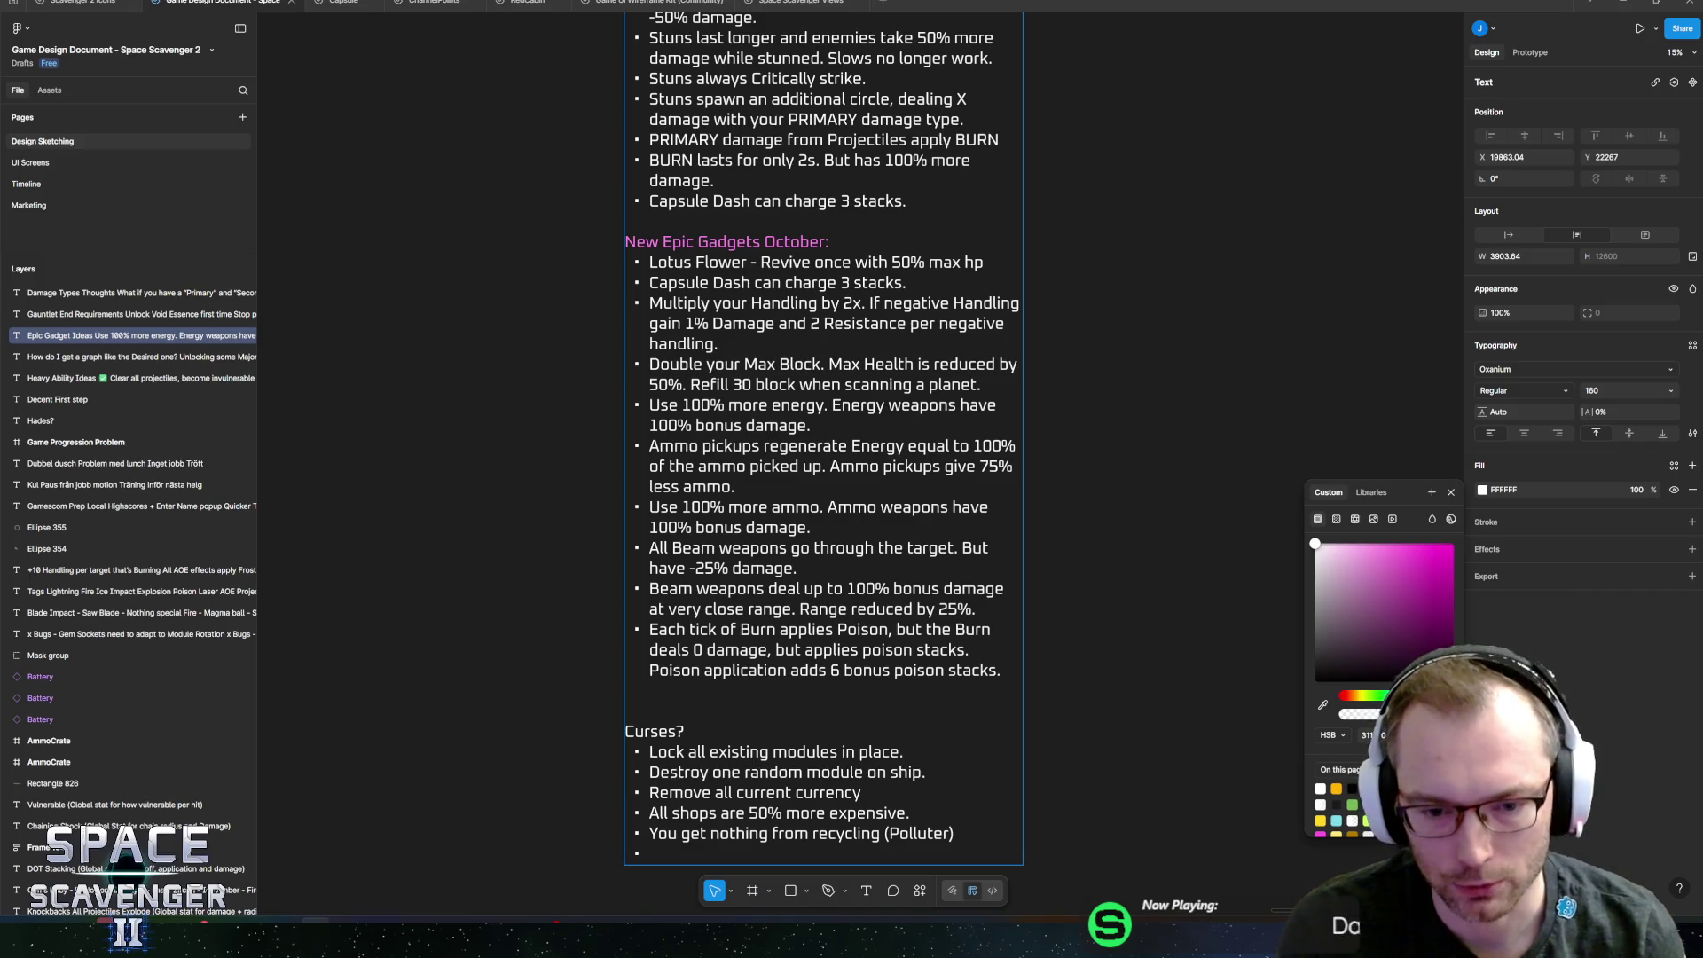
Delete 'but the', the Poison sentence and the 'but applies poison stacks' clause
left_click_drag(897, 630, 952, 630)
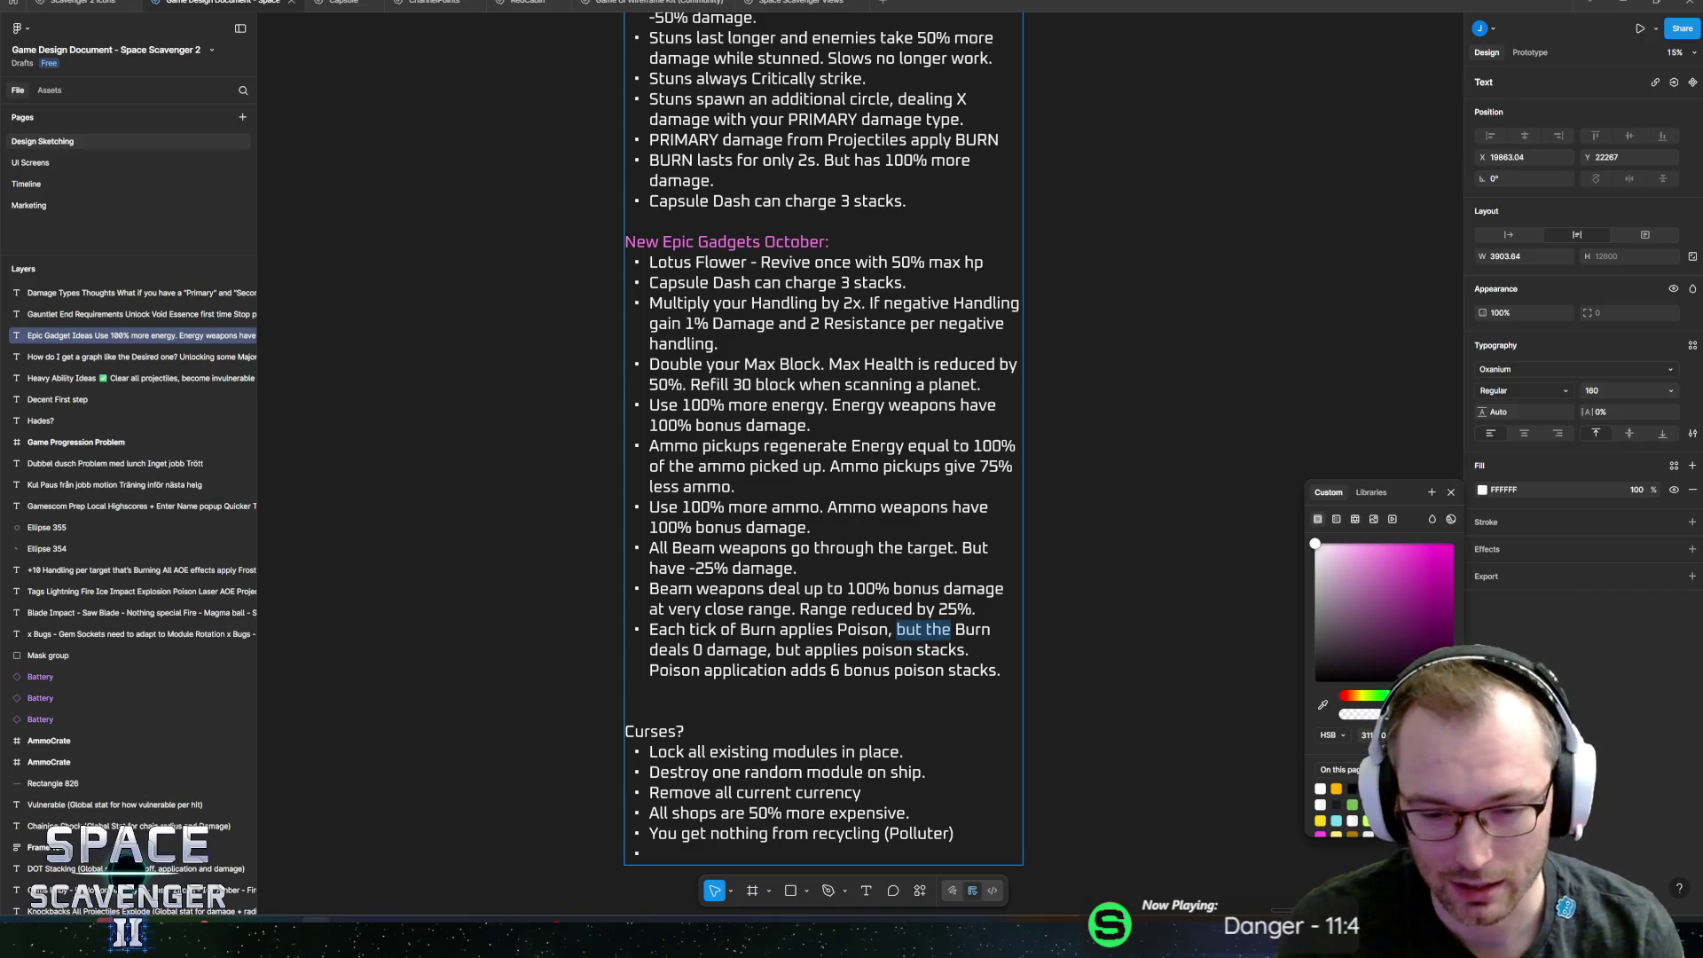
key("BackSpace")
key("BackSpace")
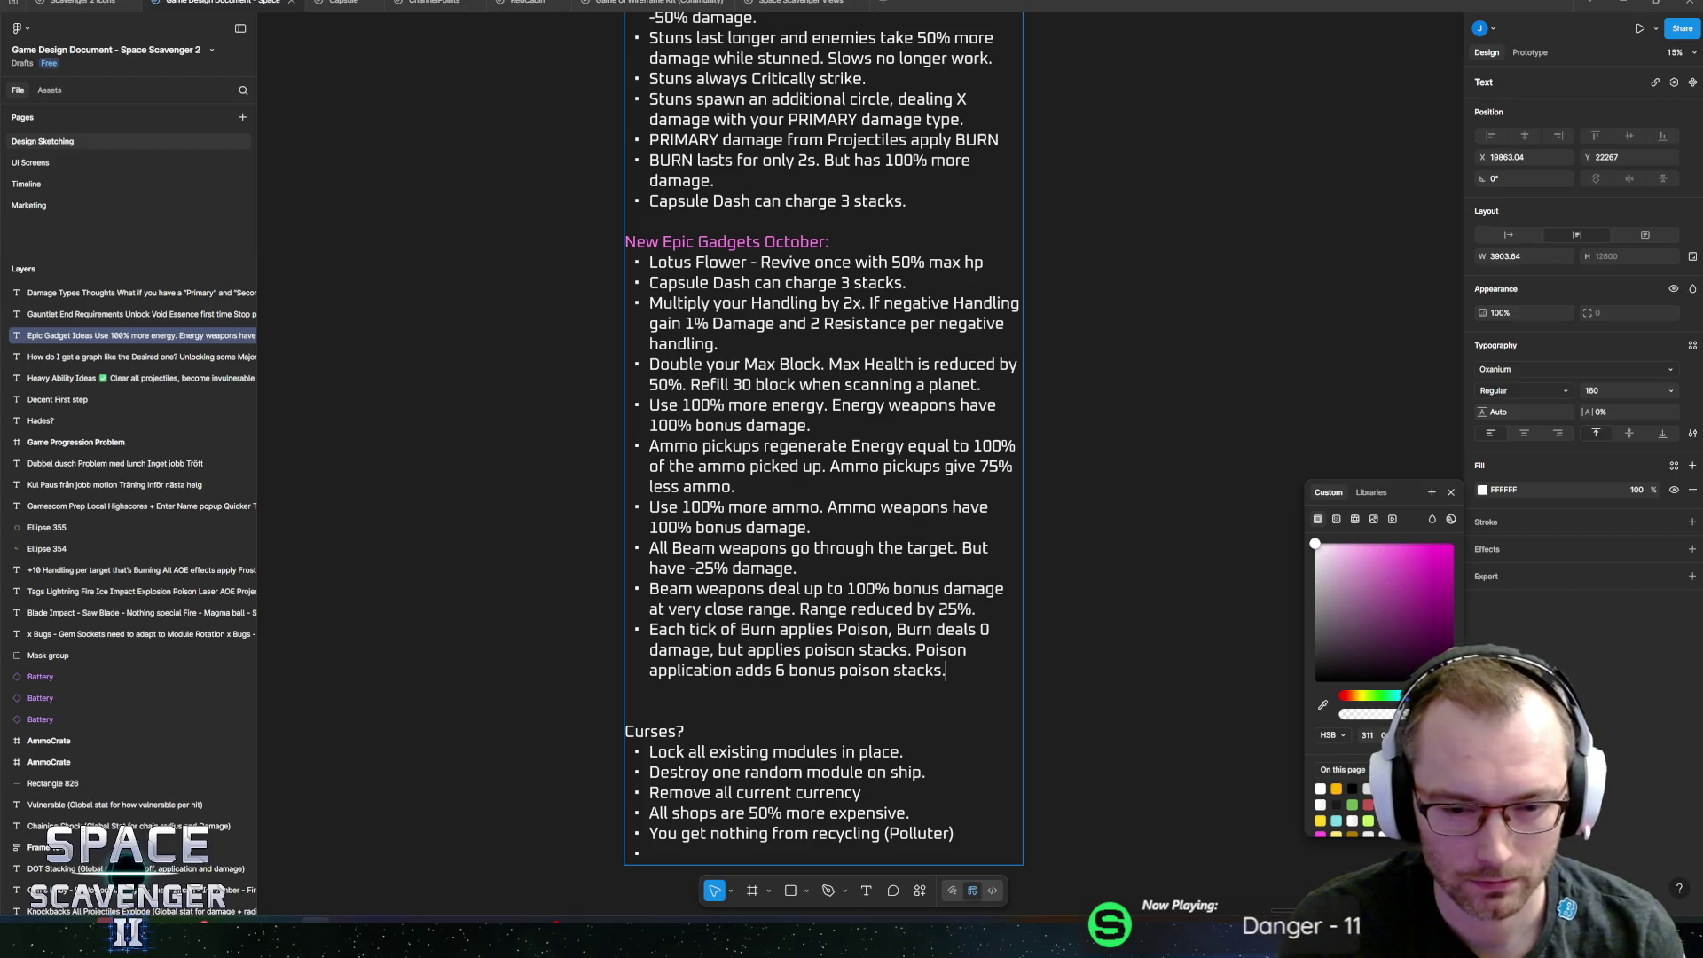
key("shift+Up")
key("shift+Left")
key("shift+Left")
key("shift+Left")
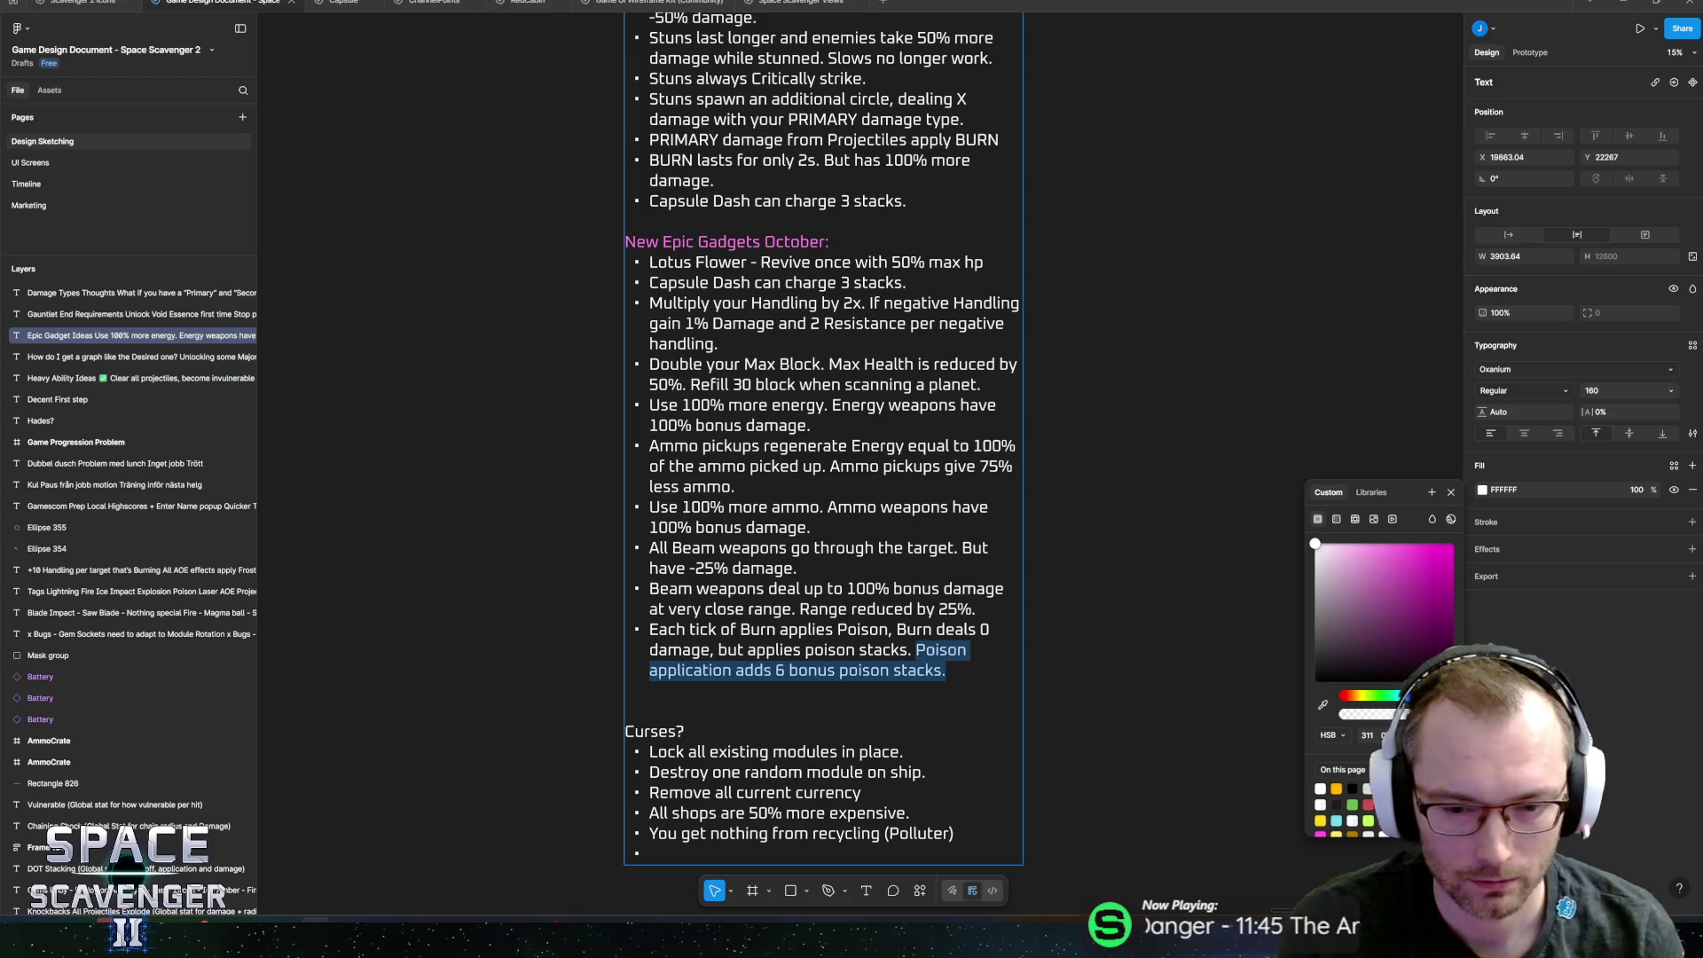
key("BackSpace")
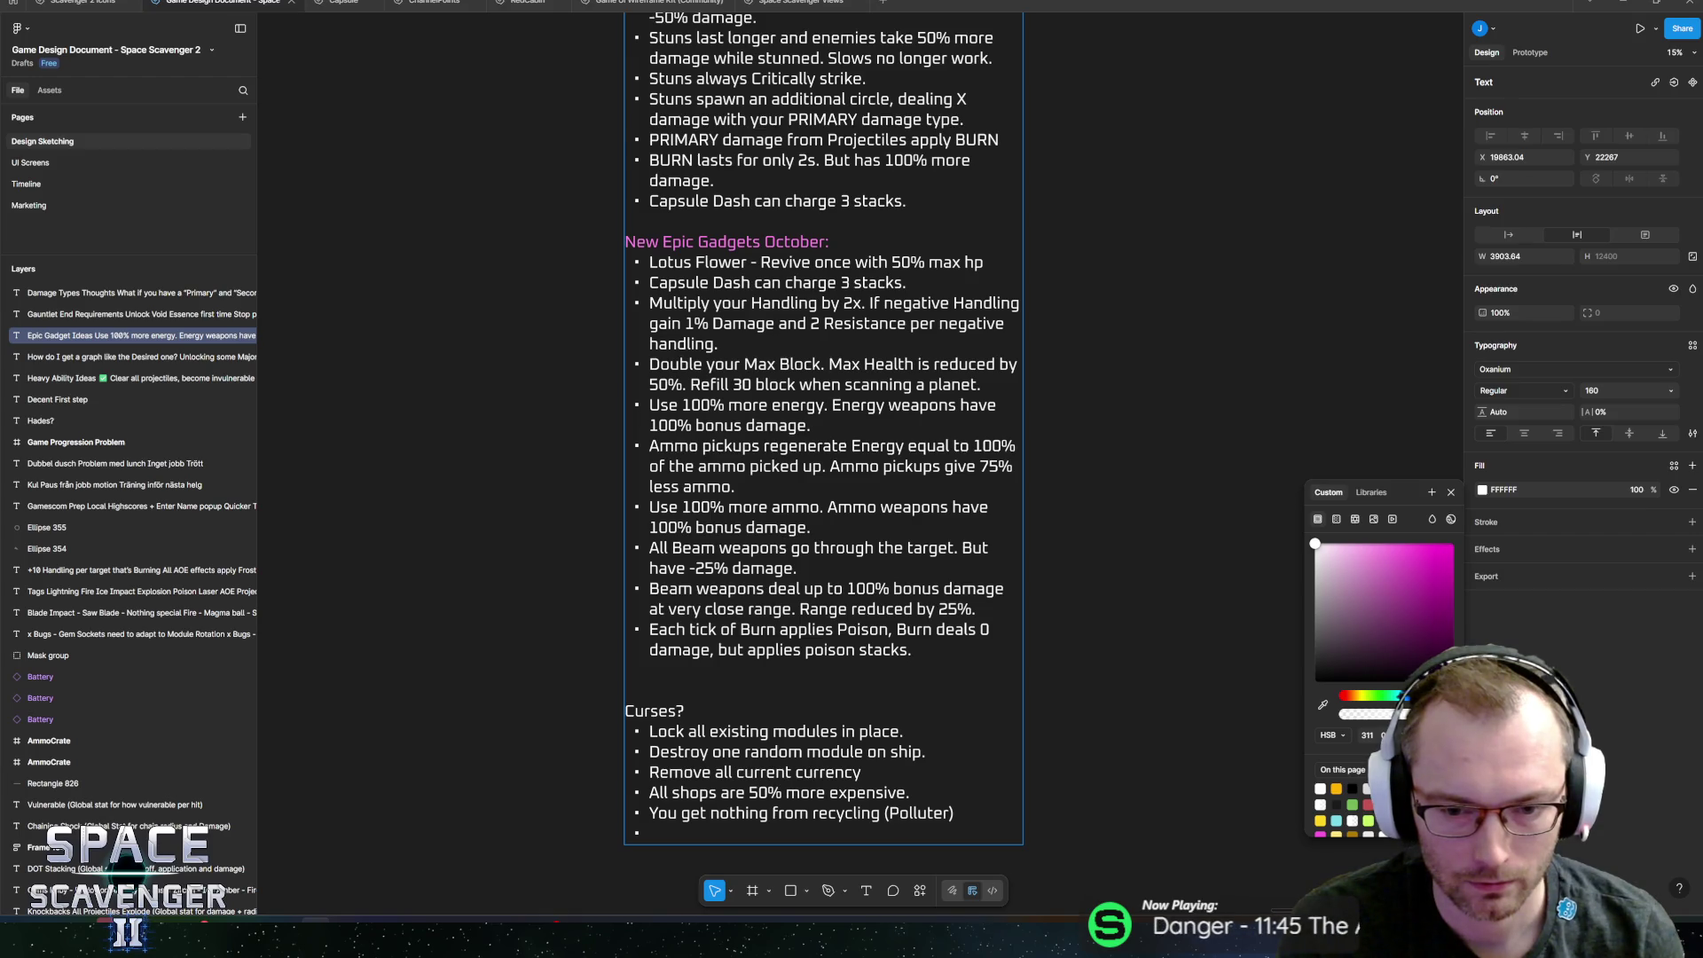
key("ctrl+shift+Left")
key("ctrl+shift+Left")
key("ctrl+shift+Left")
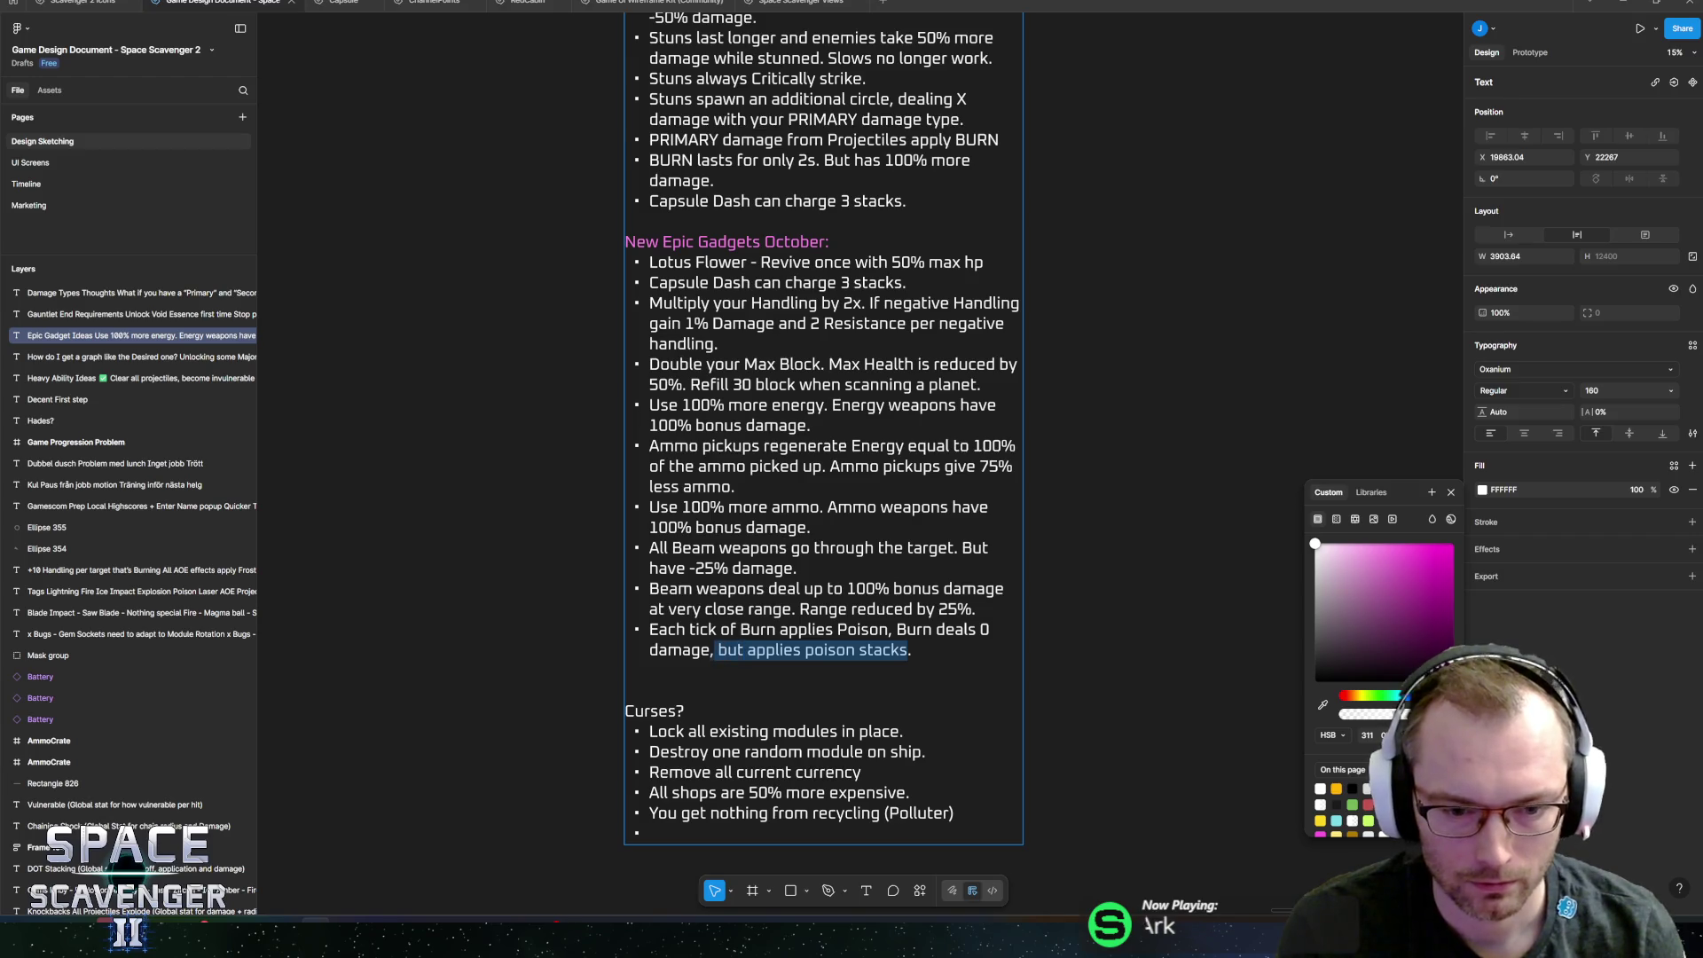
key("BackSpace")
key("BackSpace")
key("BackSpace")
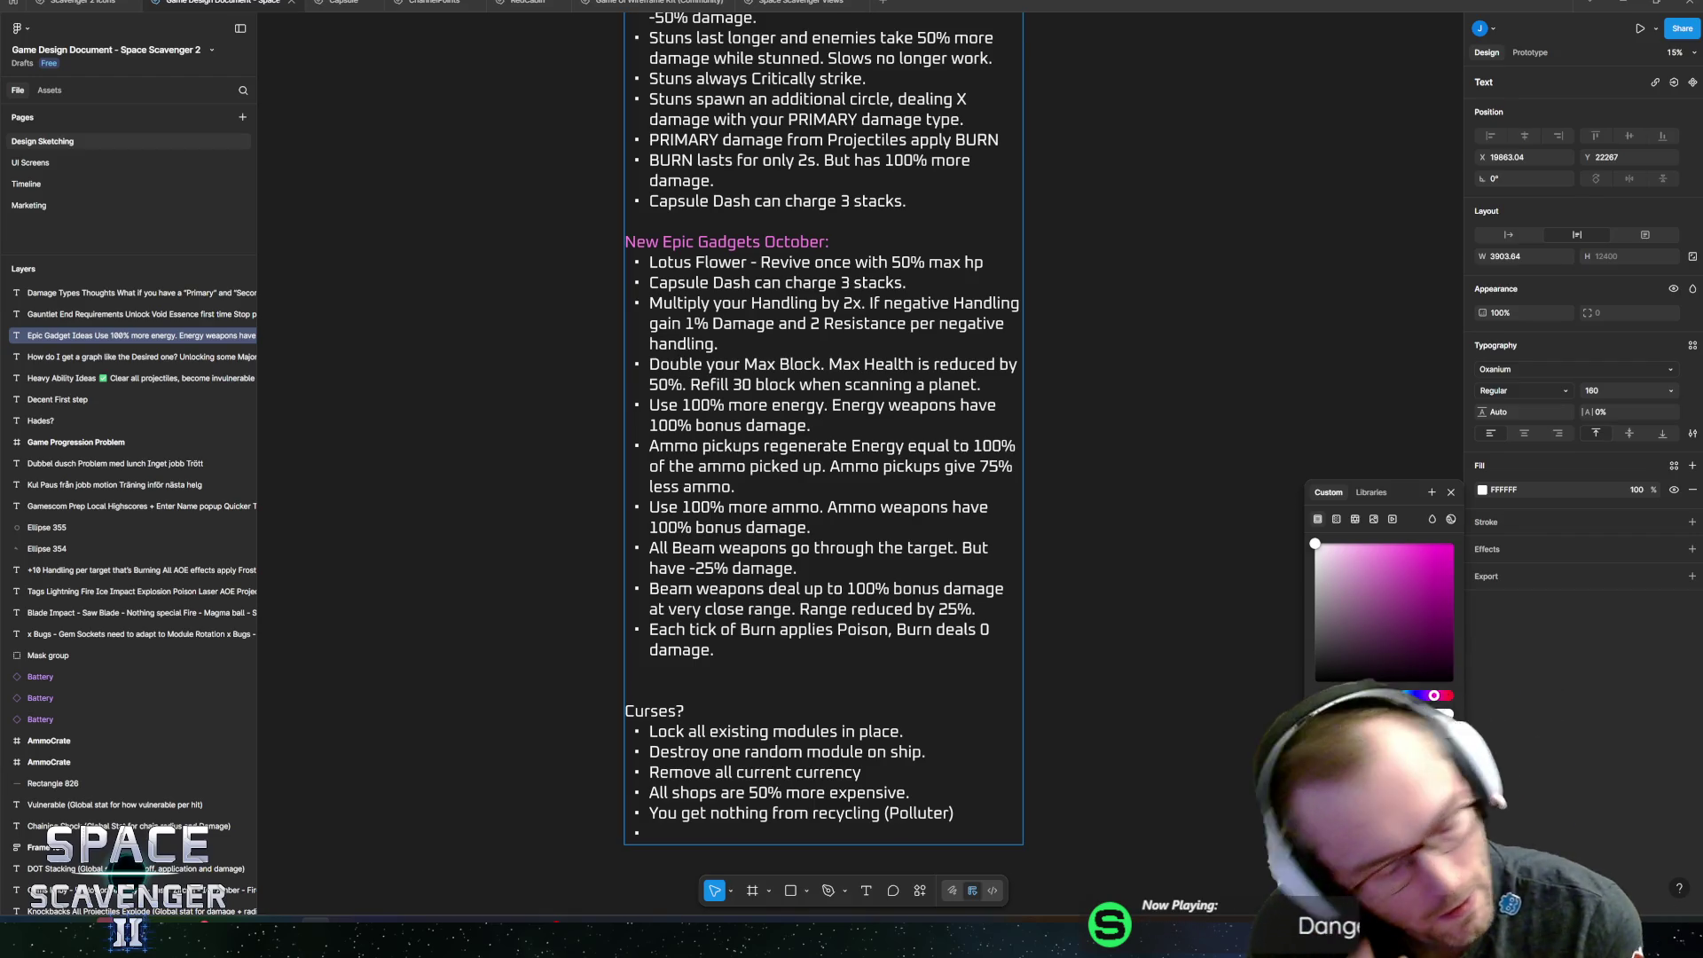
left_click(717, 629)
Change Burn's 0 damage to -50% and start a new empty bullet below
key("shift+Left")
type("-")
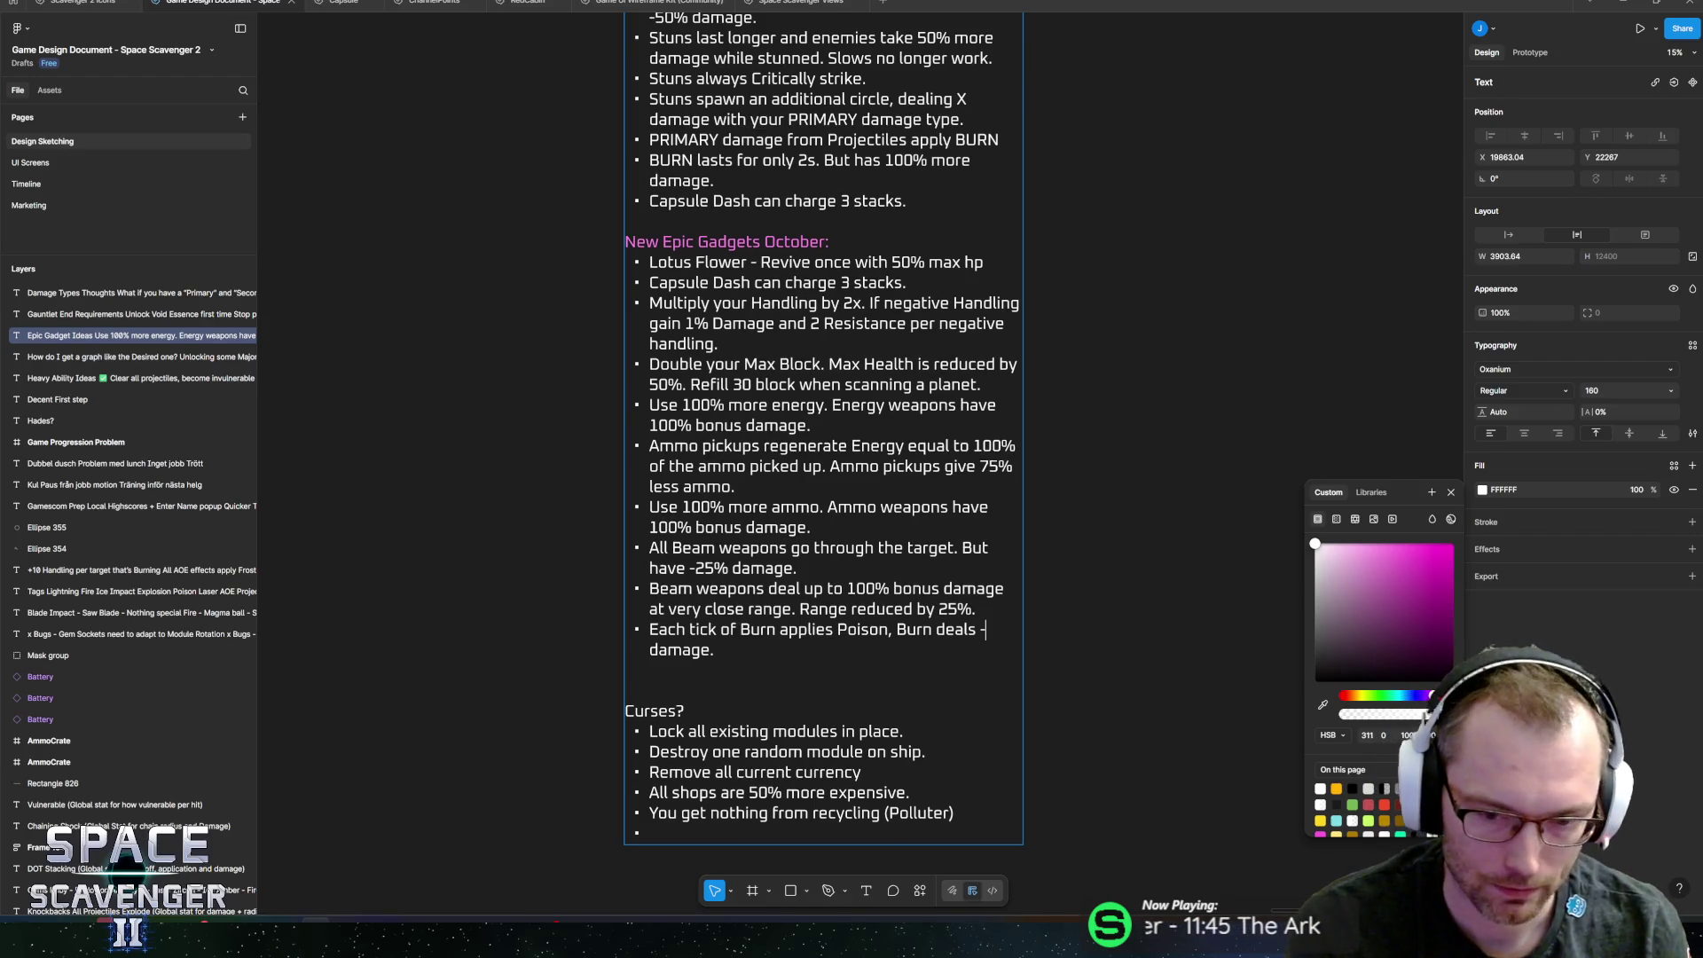
type("50%")
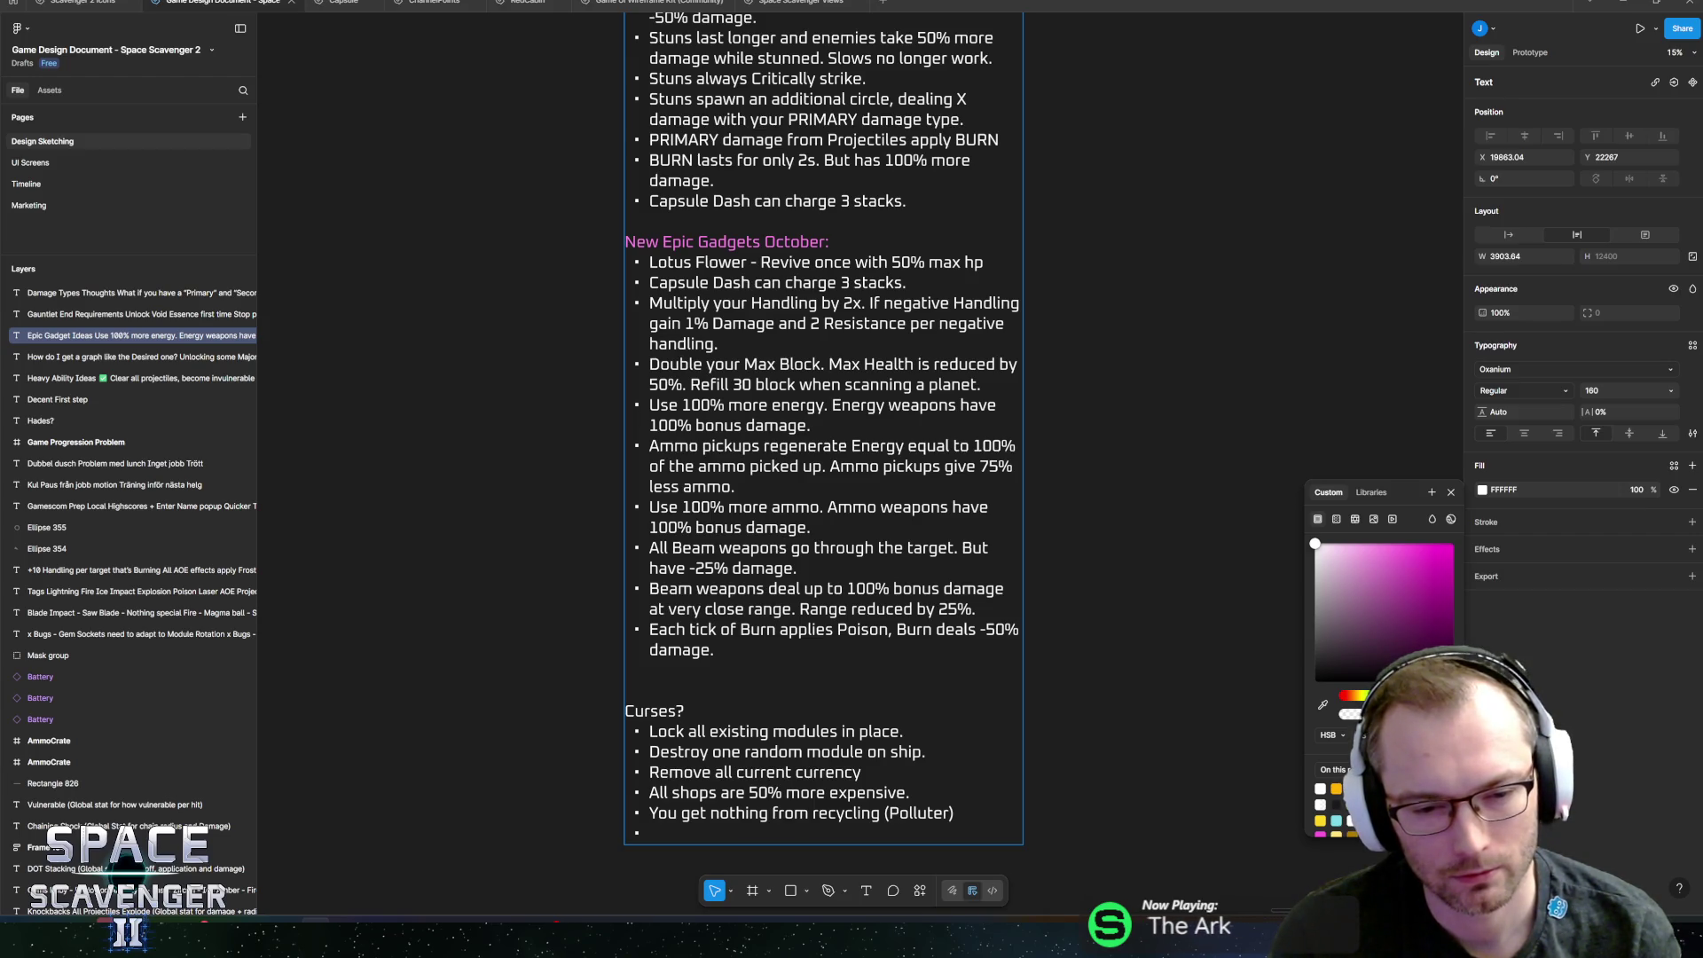
key("Return")
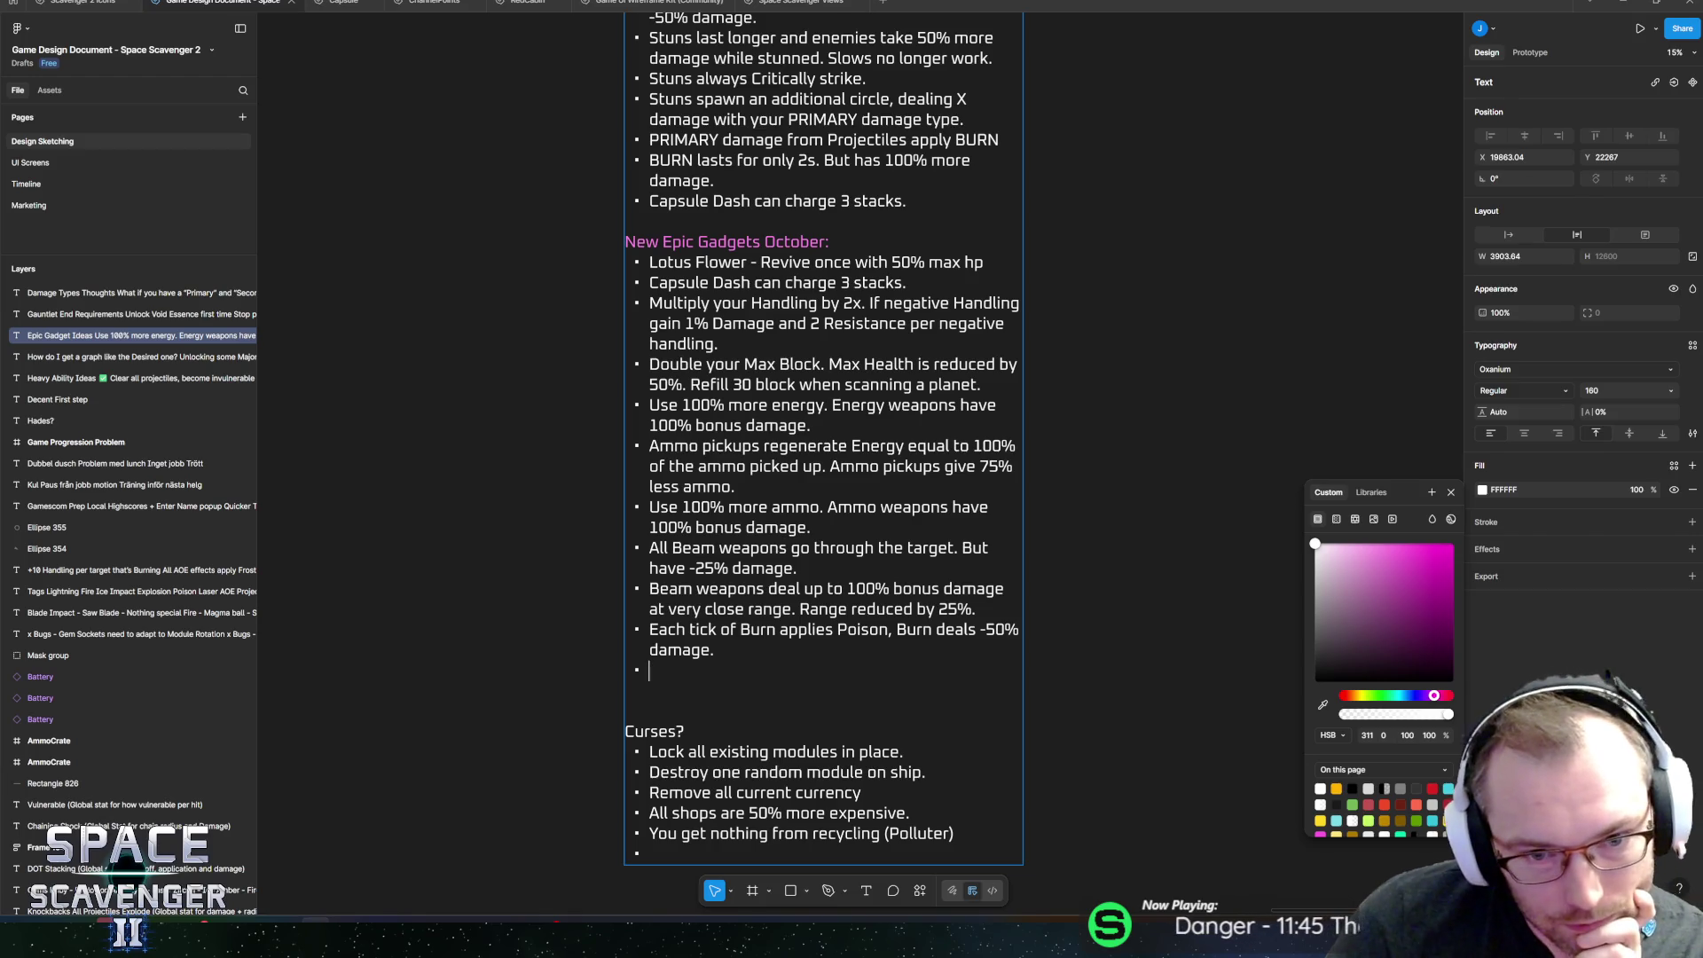
Select and review the Max Block bullet's Refill 30 block and Max Health text
left_click_drag(690, 384, 961, 384)
left_click(732, 384)
left_click_drag(690, 384, 829, 364)
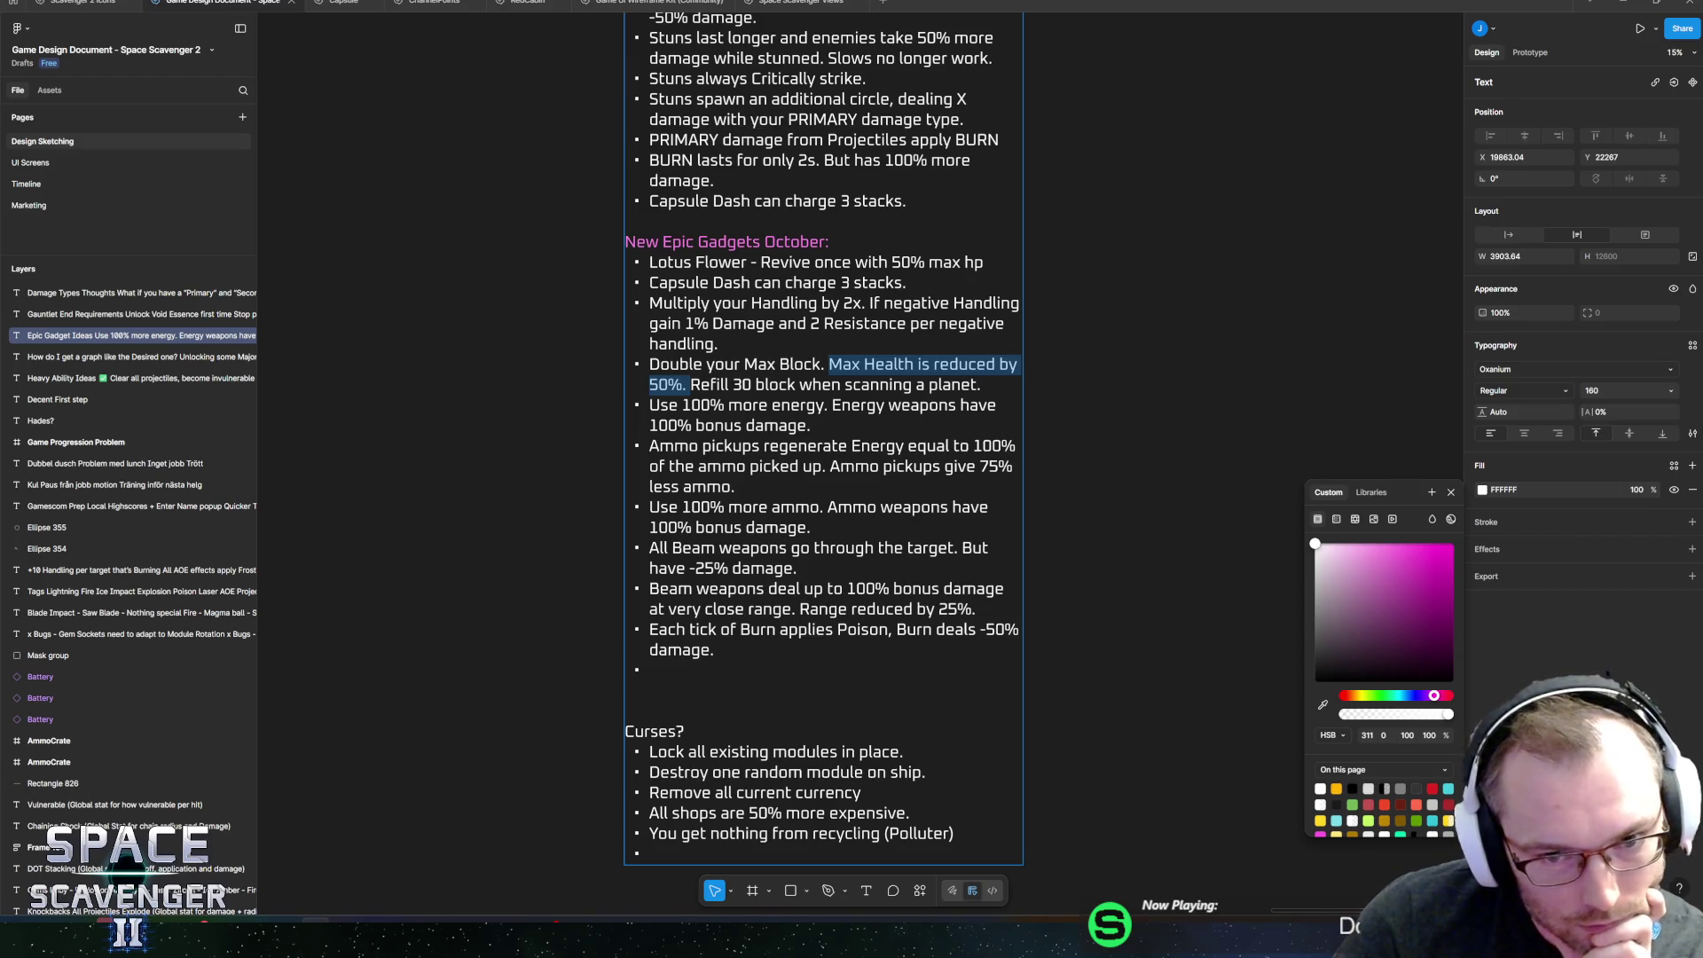
left_click(980, 384)
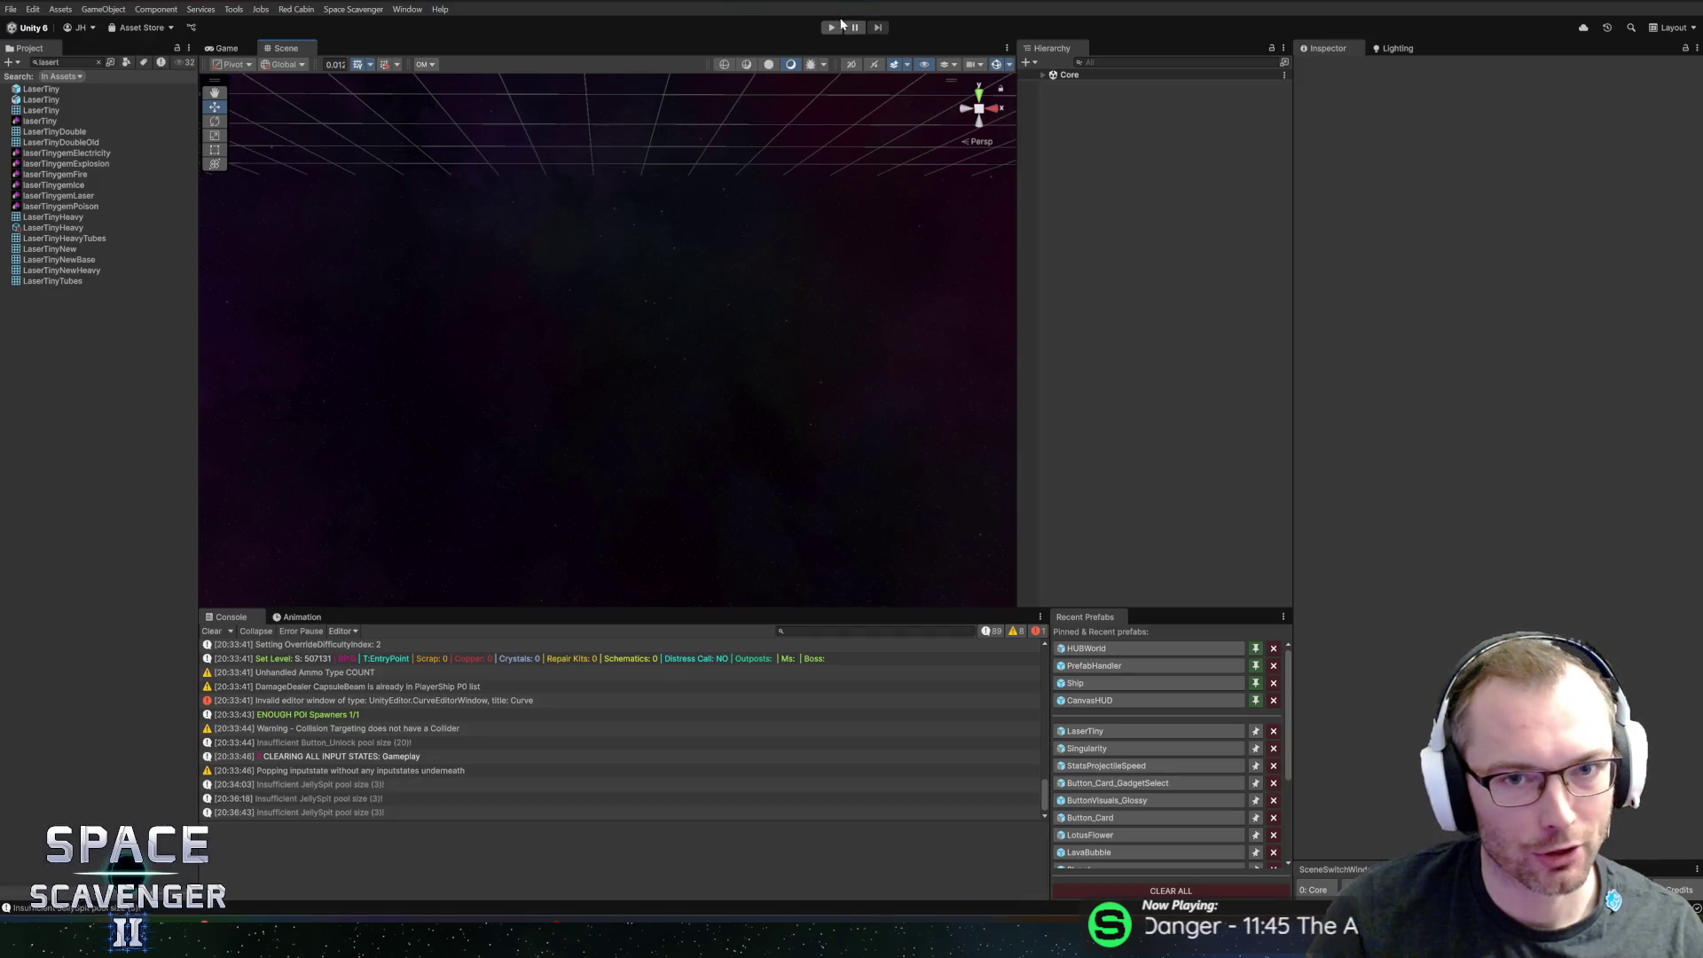
Start play mode in a maximized Game view and run 'spawn Block 4'
left_click(833, 27)
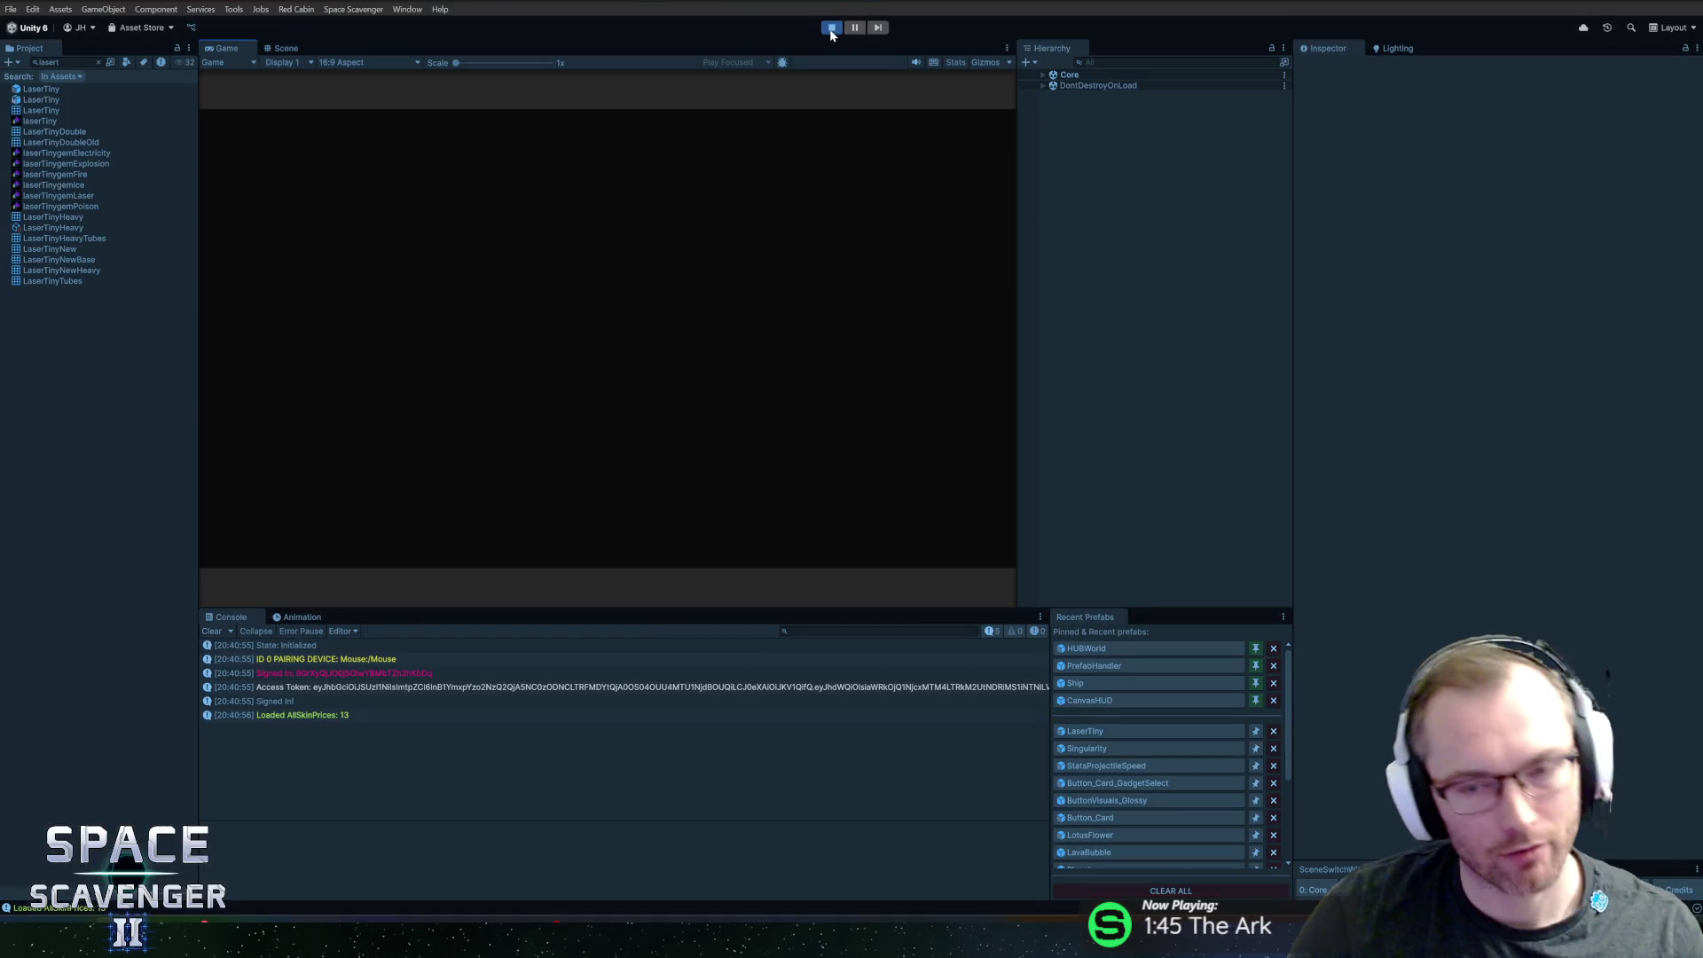
key("shift+space")
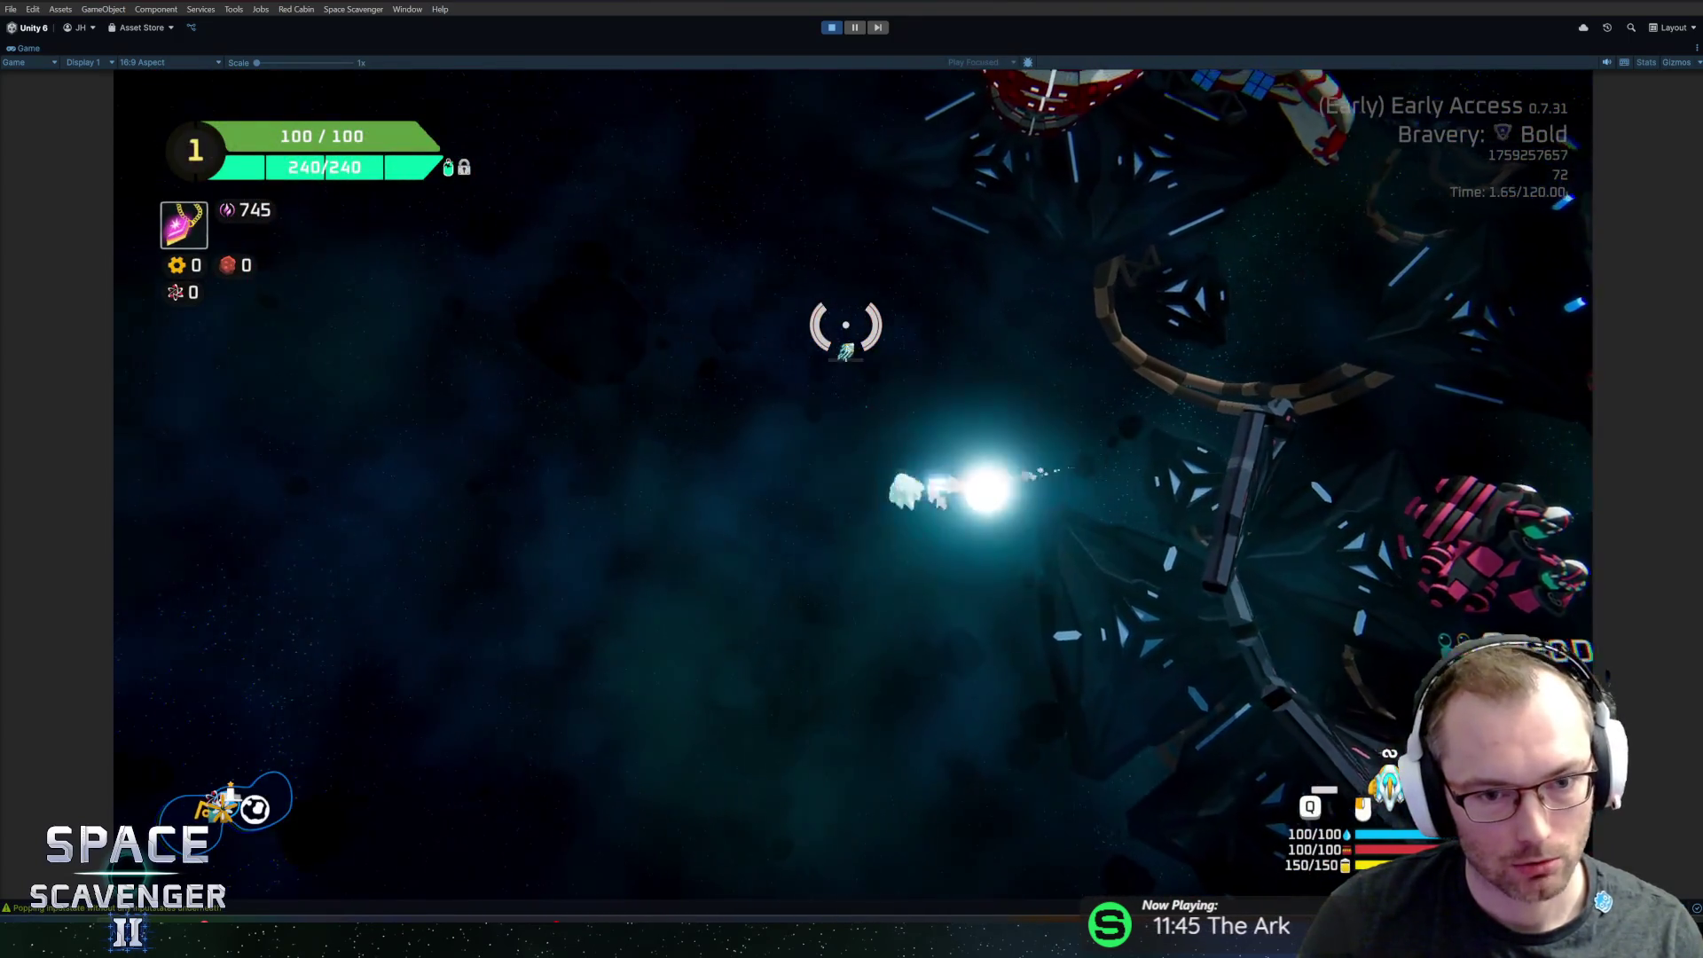
key("grave")
type("spawn blo")
key("Tab")
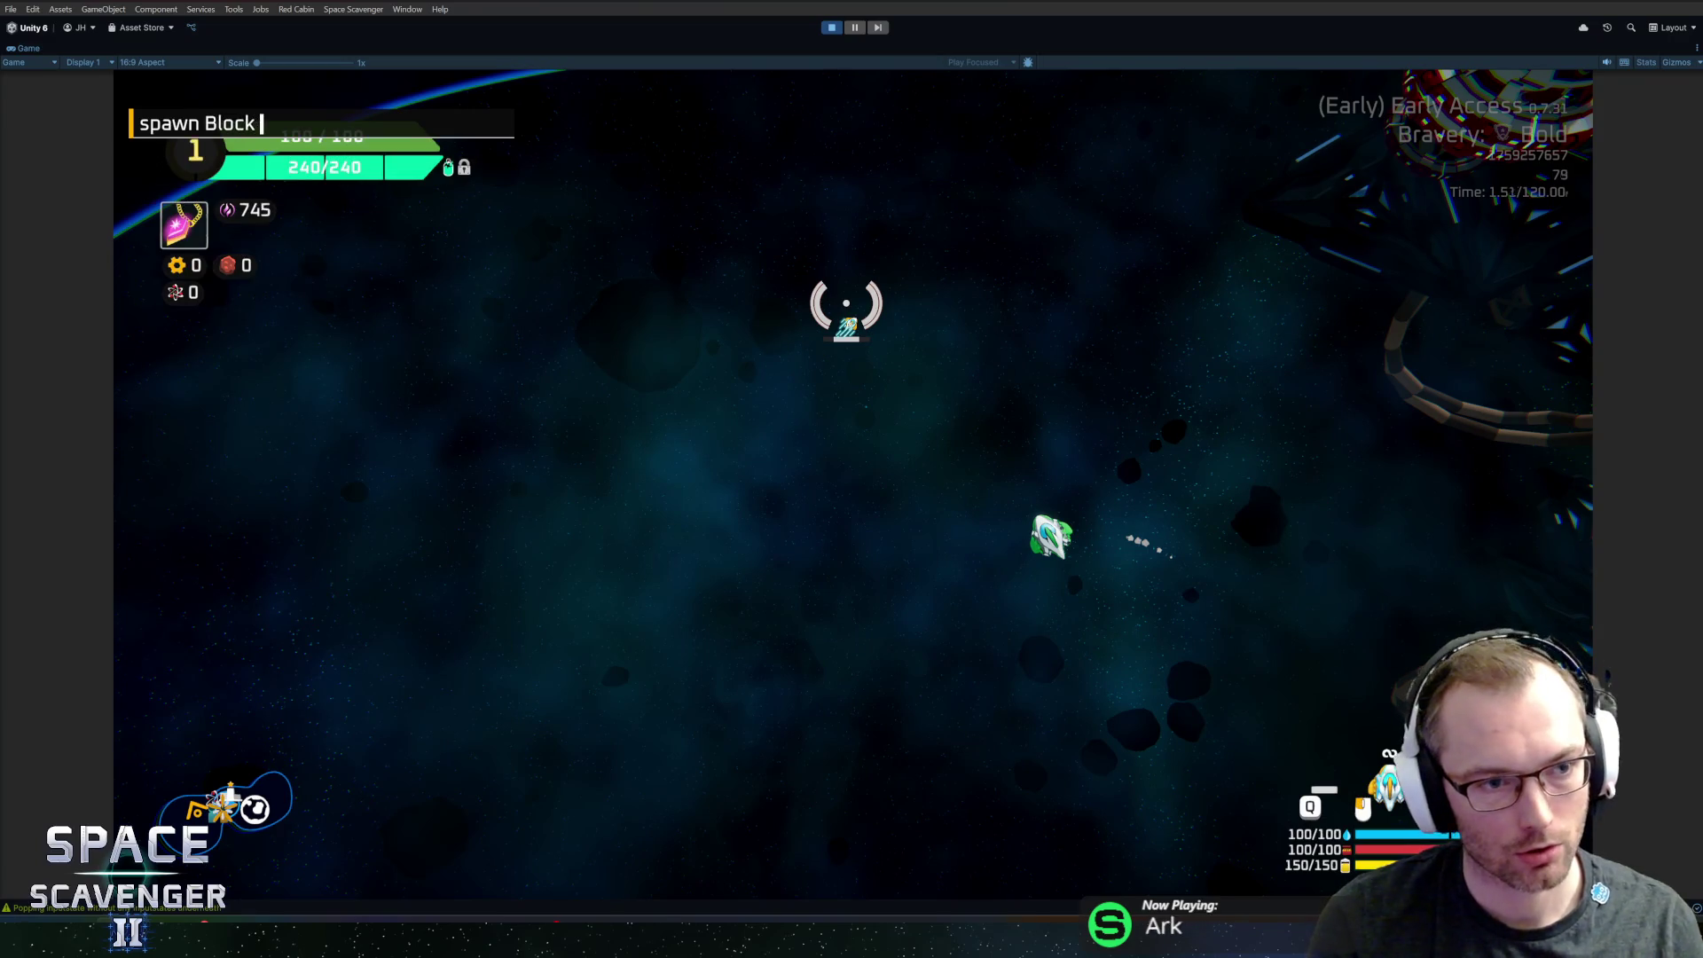
type("4")
key("Return")
Attach the four Block modules to the ship in the ship editor
left_click_drag(502, 391, 875, 417)
left_click_drag(627, 482, 893, 592)
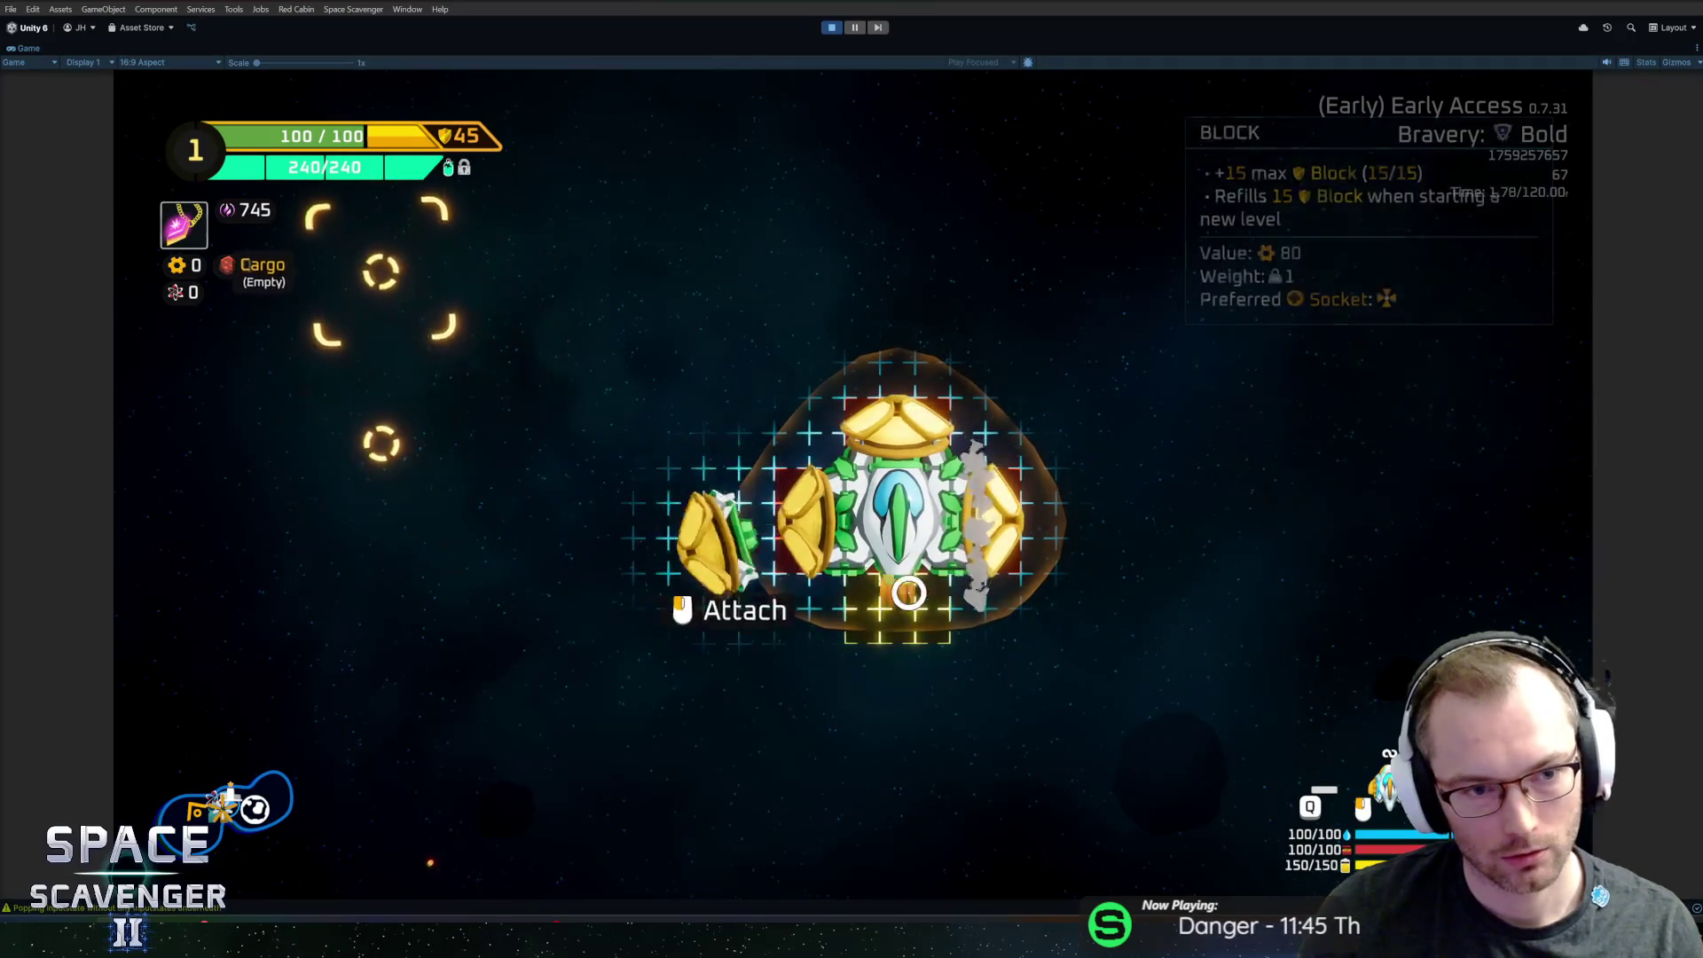
left_click(893, 592)
key("Escape")
Spawn a Stingray enemy from the console and fly the ship up and left
key("grave")
type("spawn ")
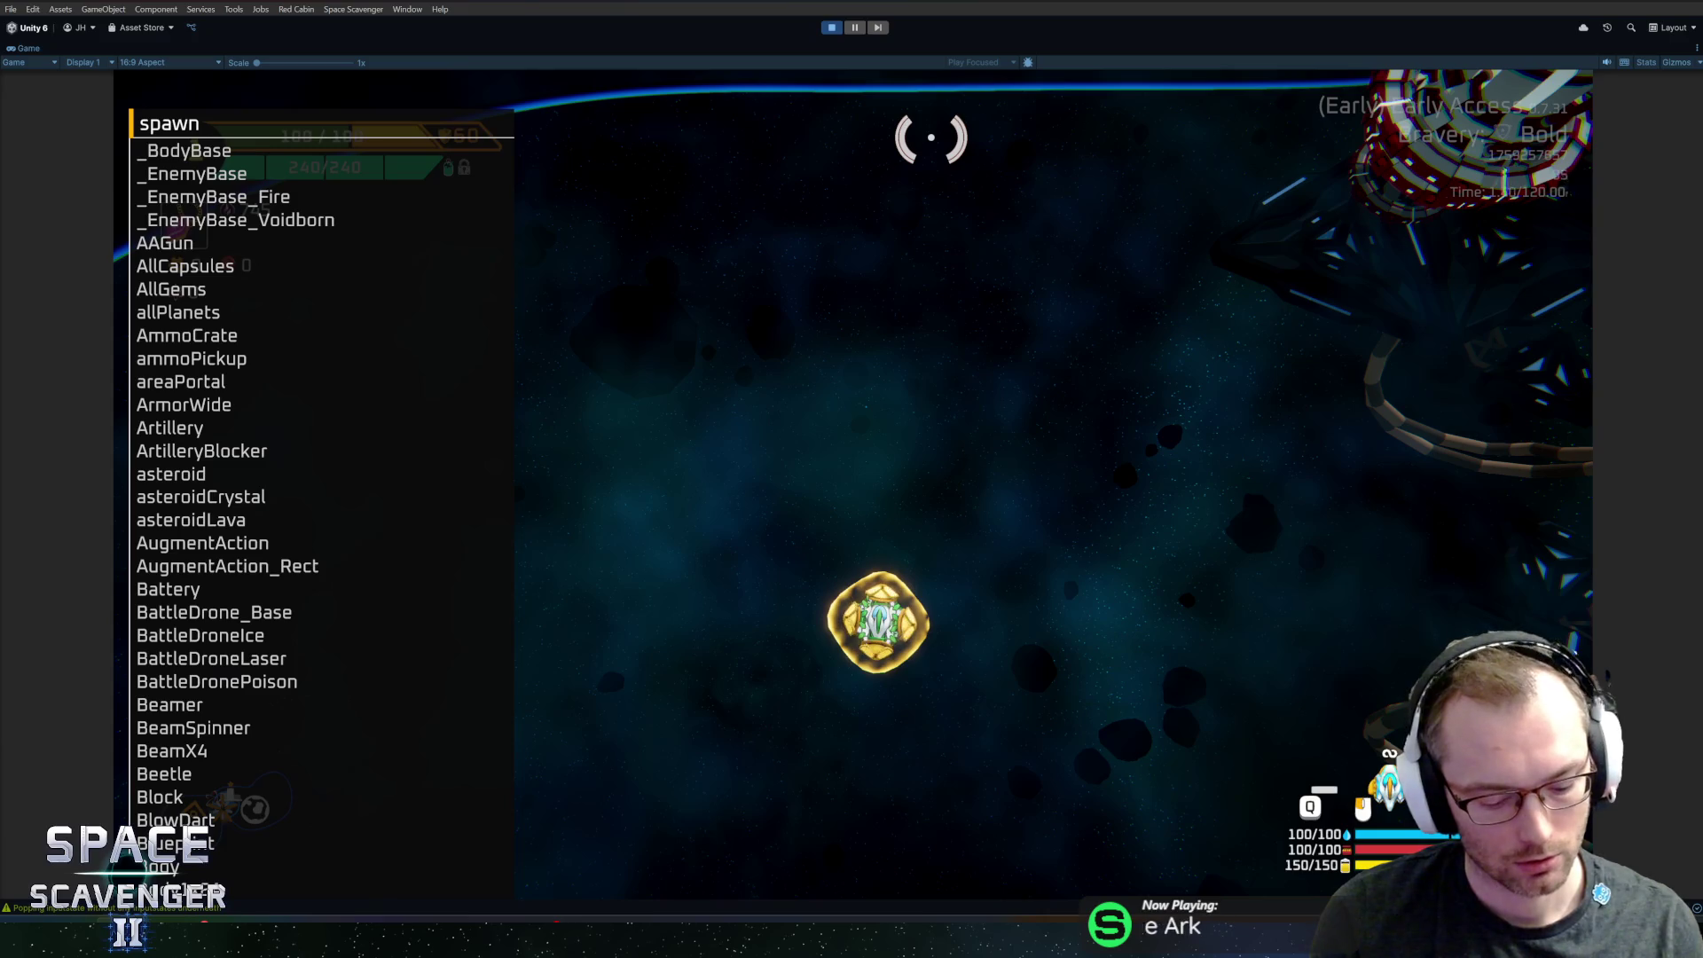
type("st")
key("Tab")
key("Return")
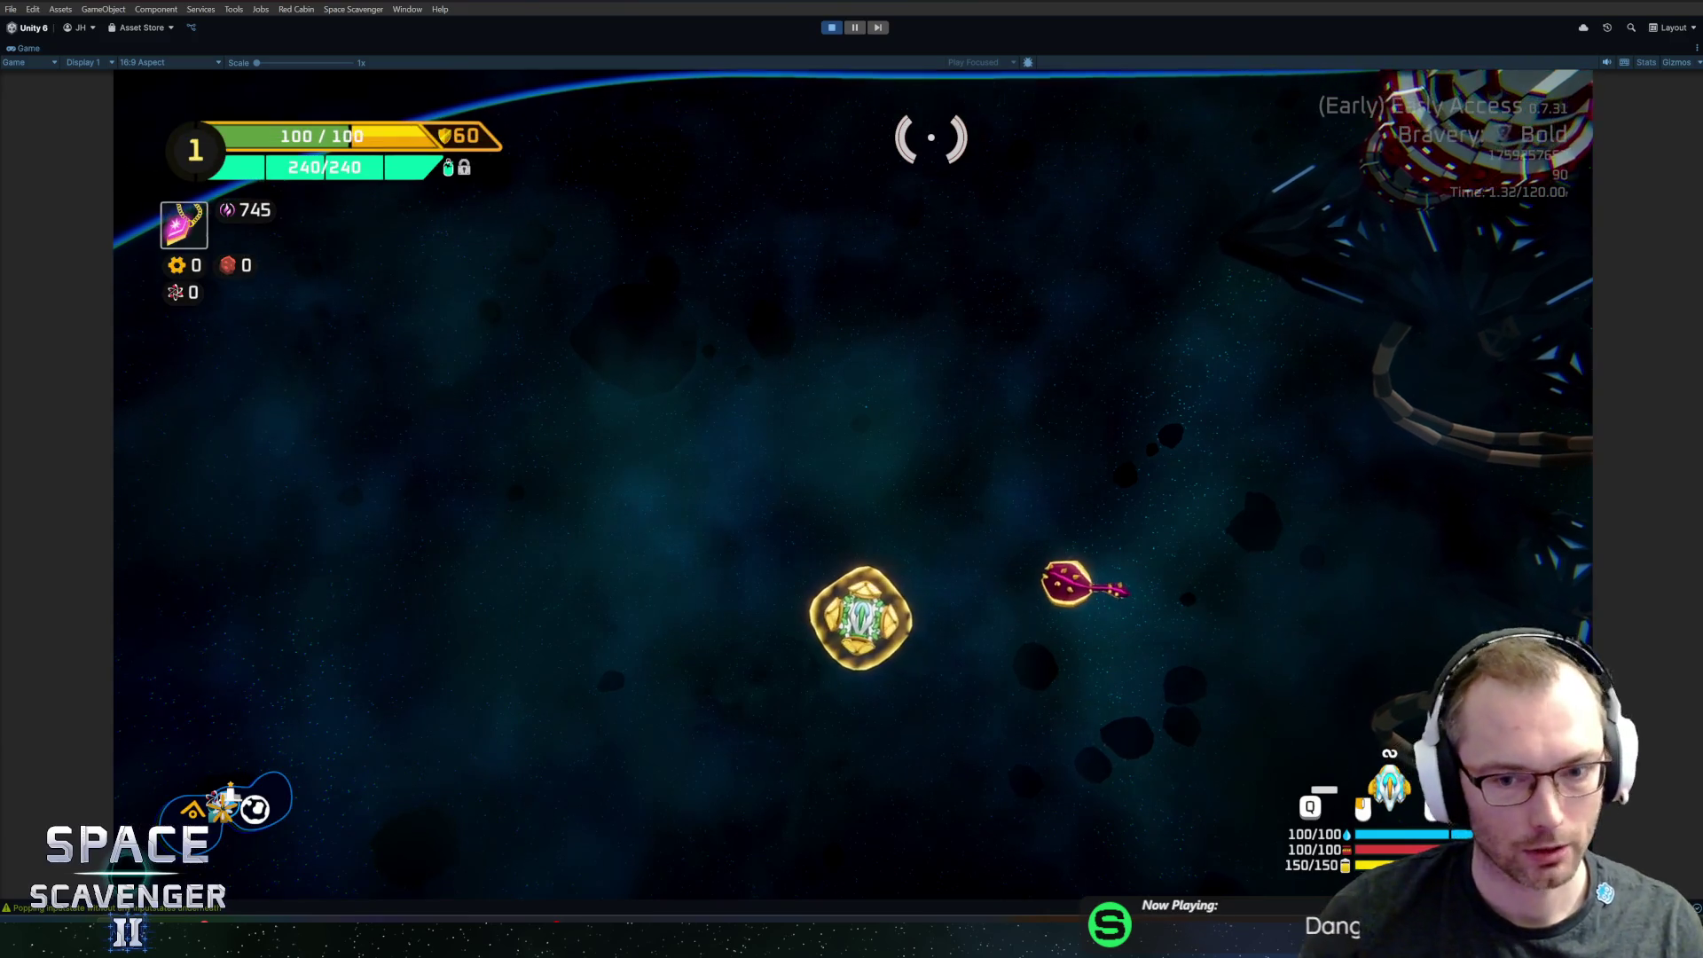
key("w")
key("a")
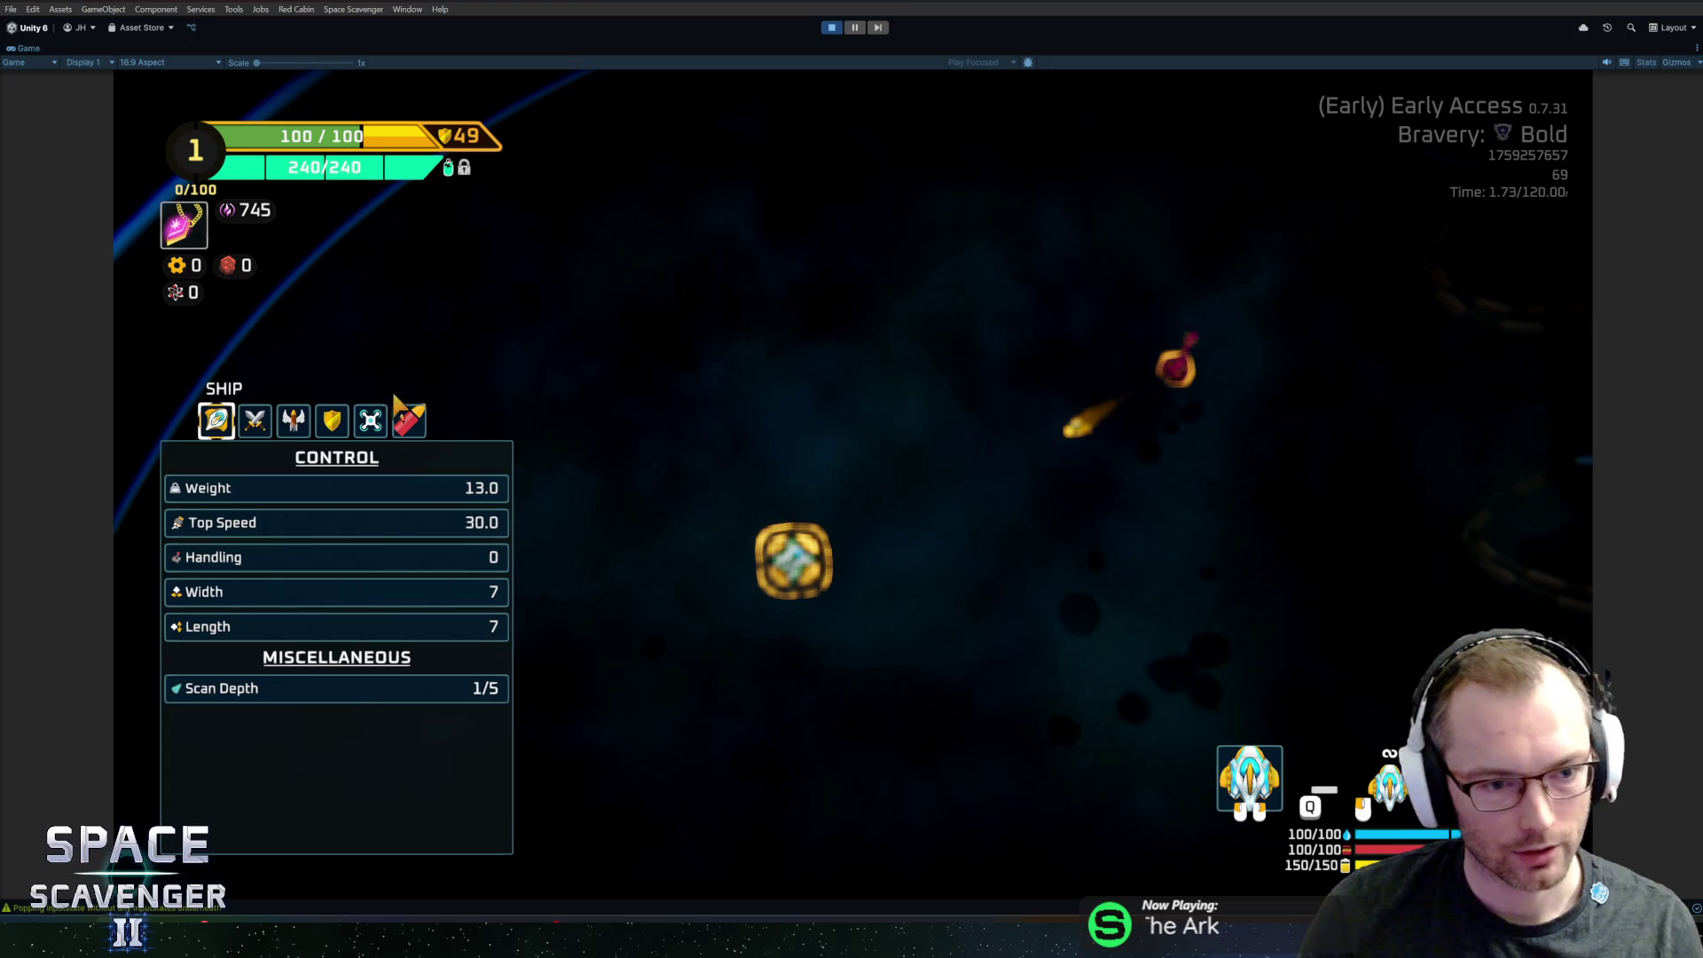
After checking defense stats, run 'ship stats addFlat Resistance' for 100 and restore the editor layout
left_click(329, 426)
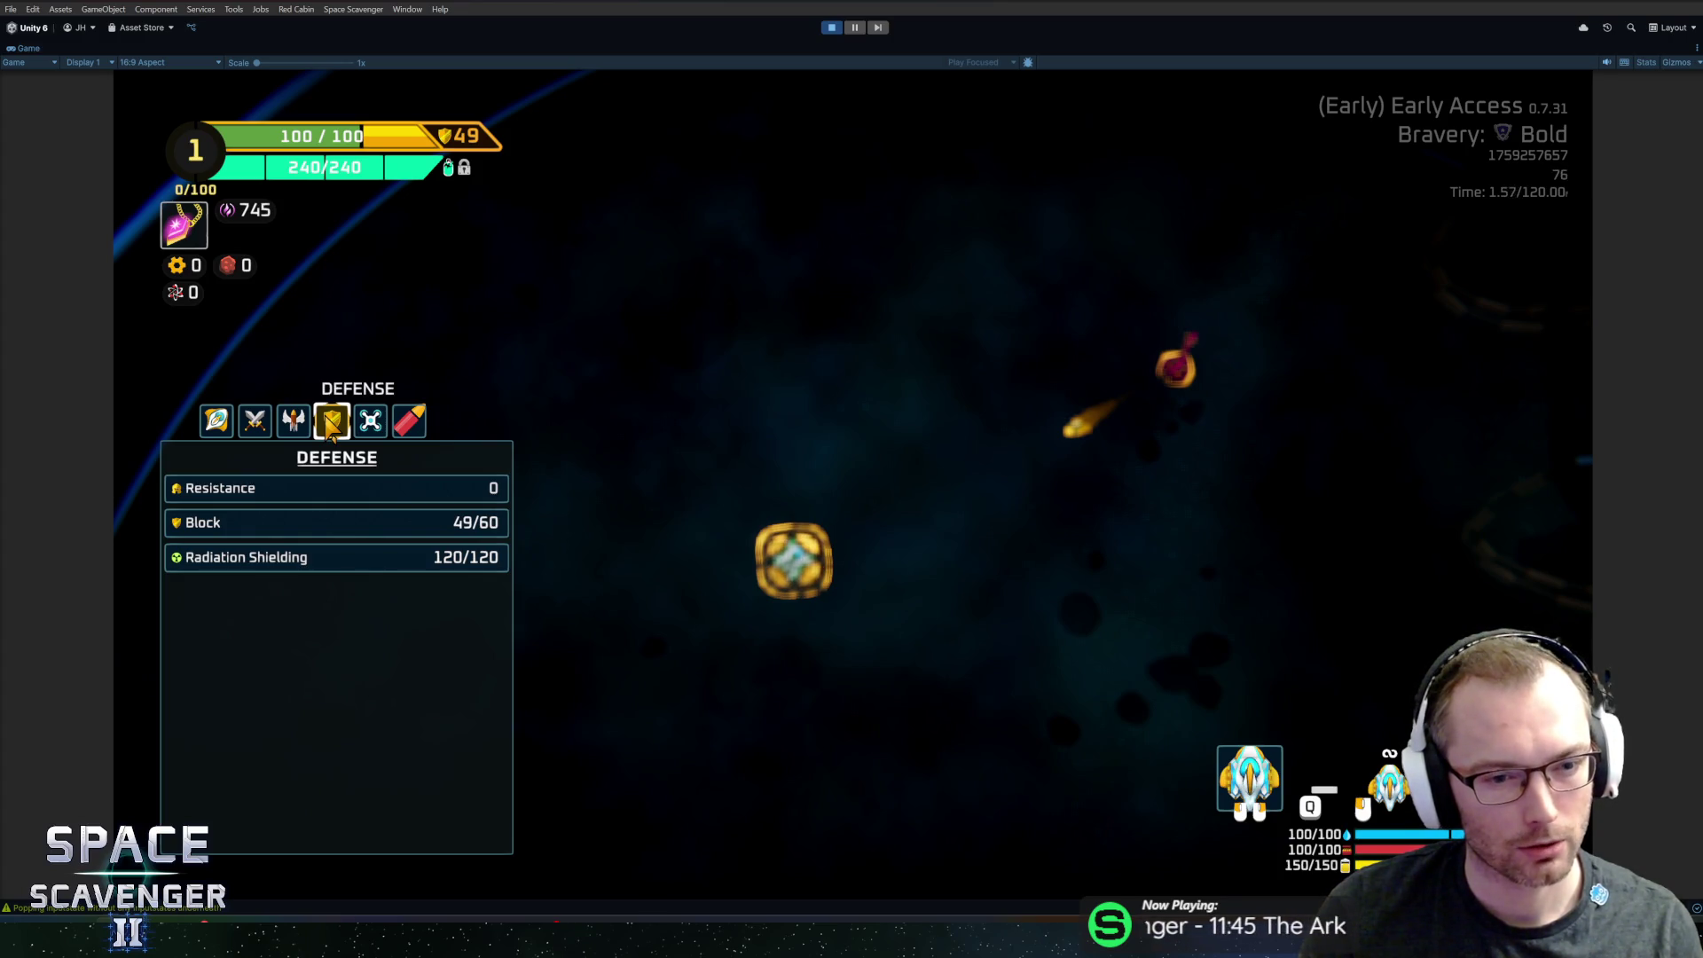
key("Escape")
key("grave")
type("add")
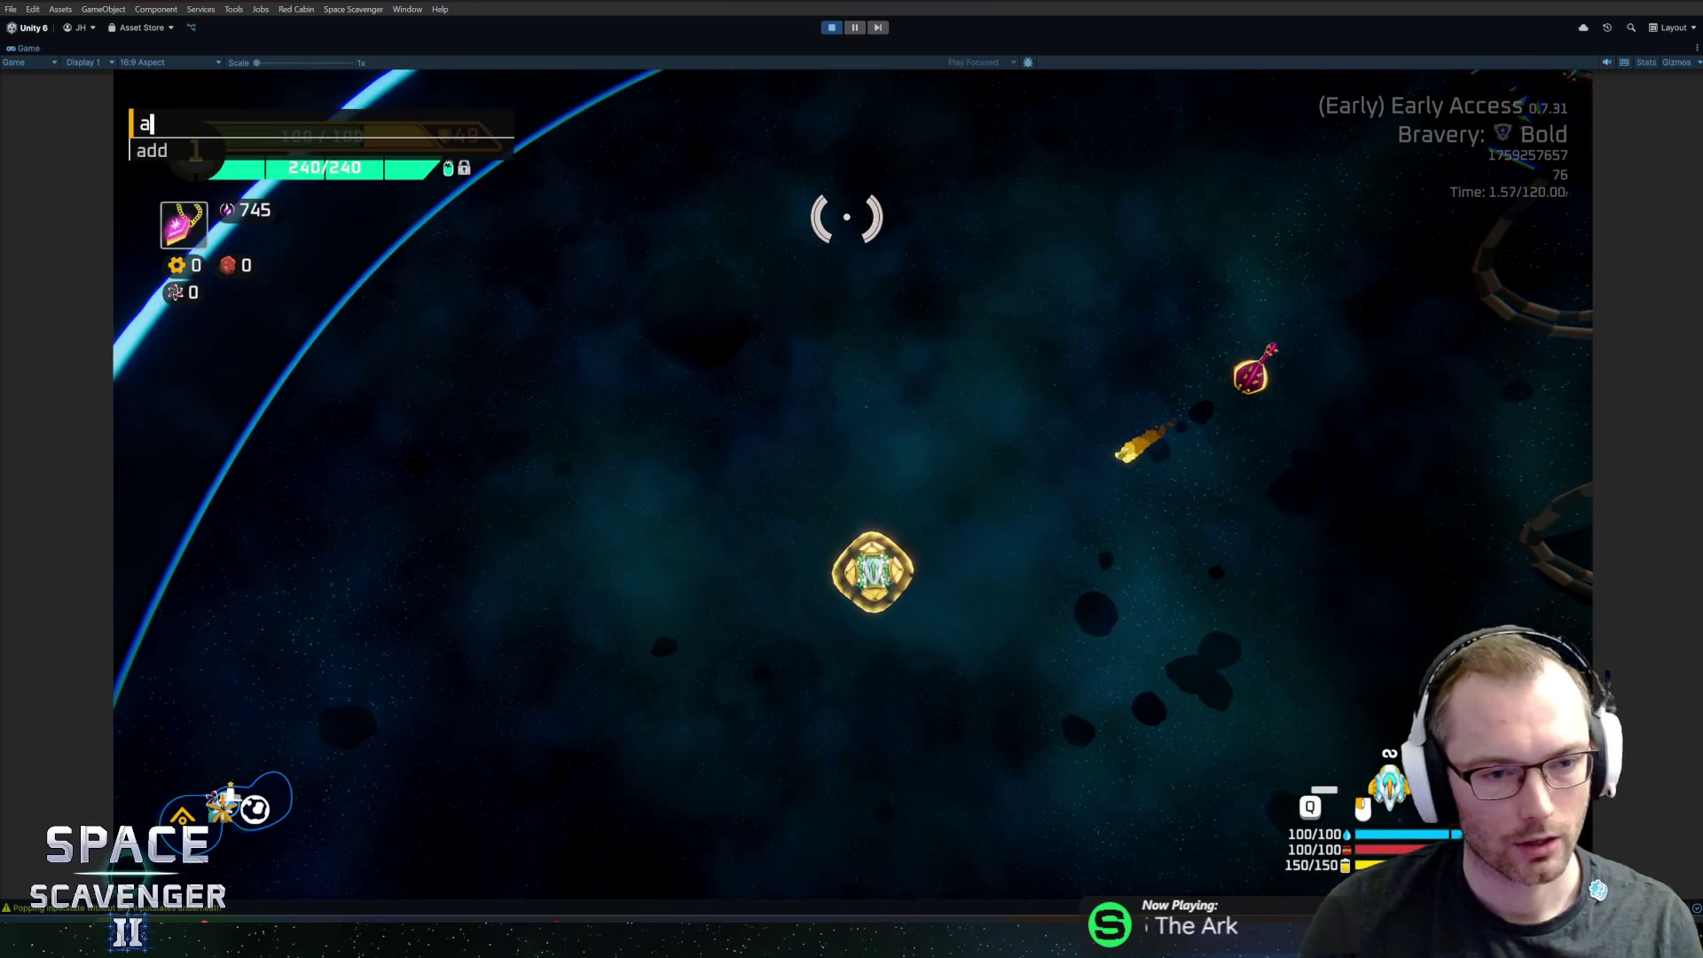
key("BackSpace")
key("BackSpace")
key("BackSpace")
type("ship add sta")
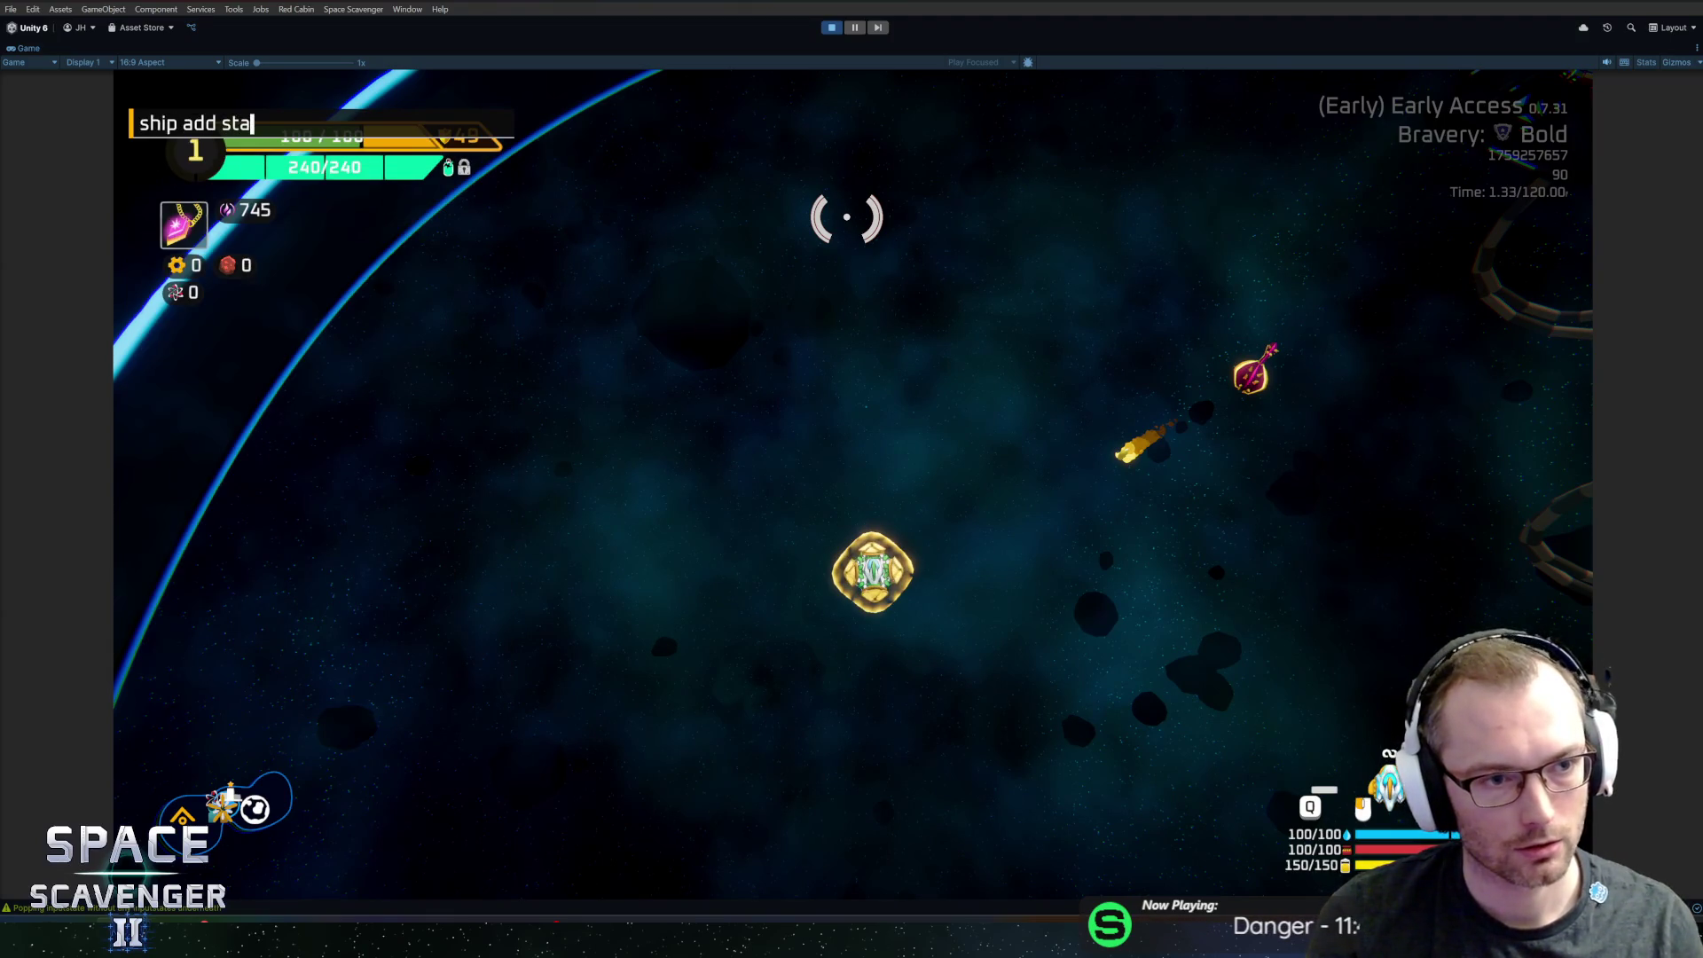
key("BackSpace")
key("BackSpace")
key("BackSpace")
key("BackSpace")
key("BackSpace")
key("BackSpace")
key("BackSpace")
type("stats addFlat resist")
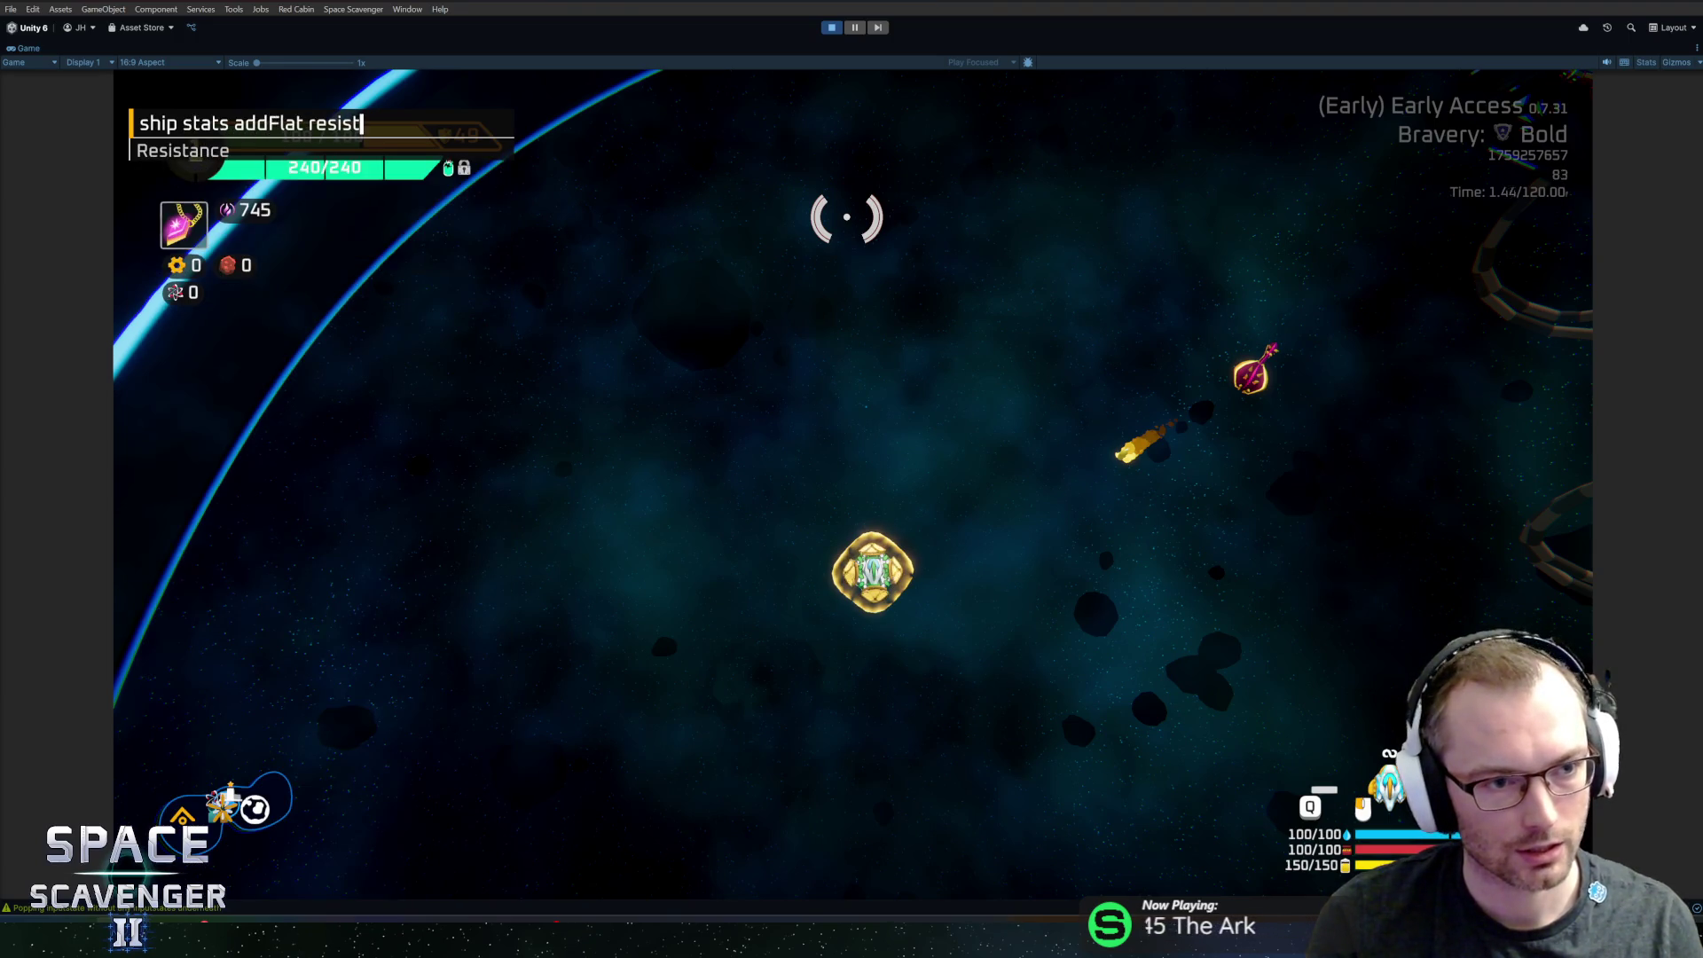
key("Tab")
key("Return")
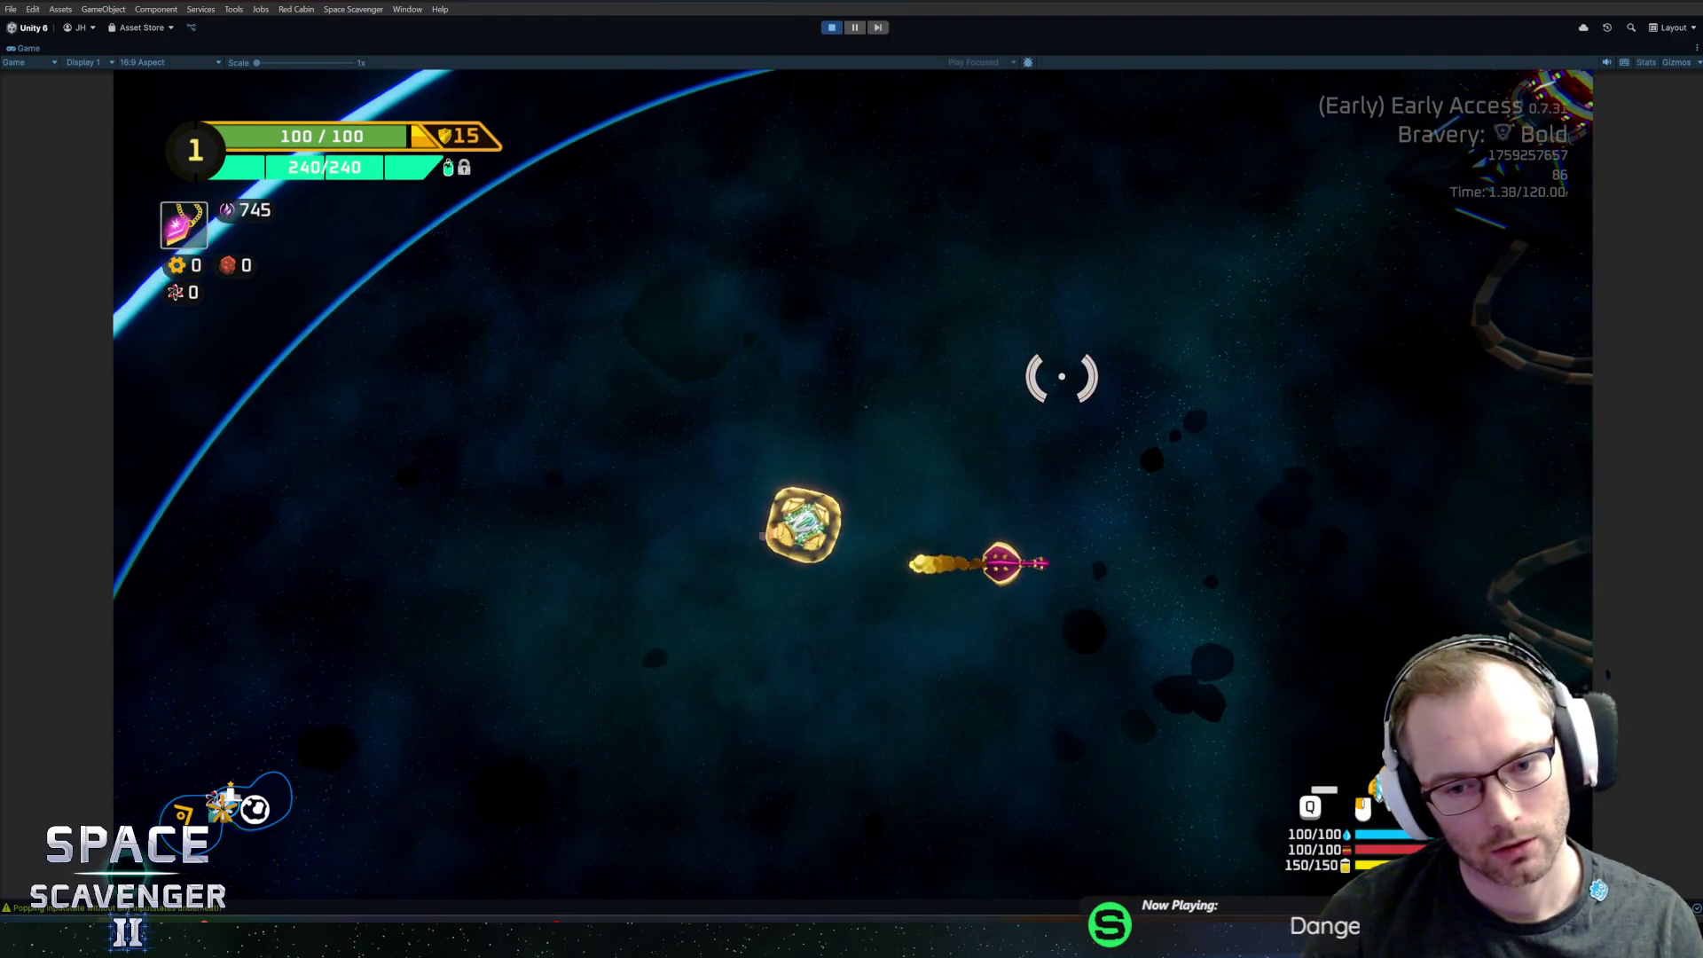
key("shift+space")
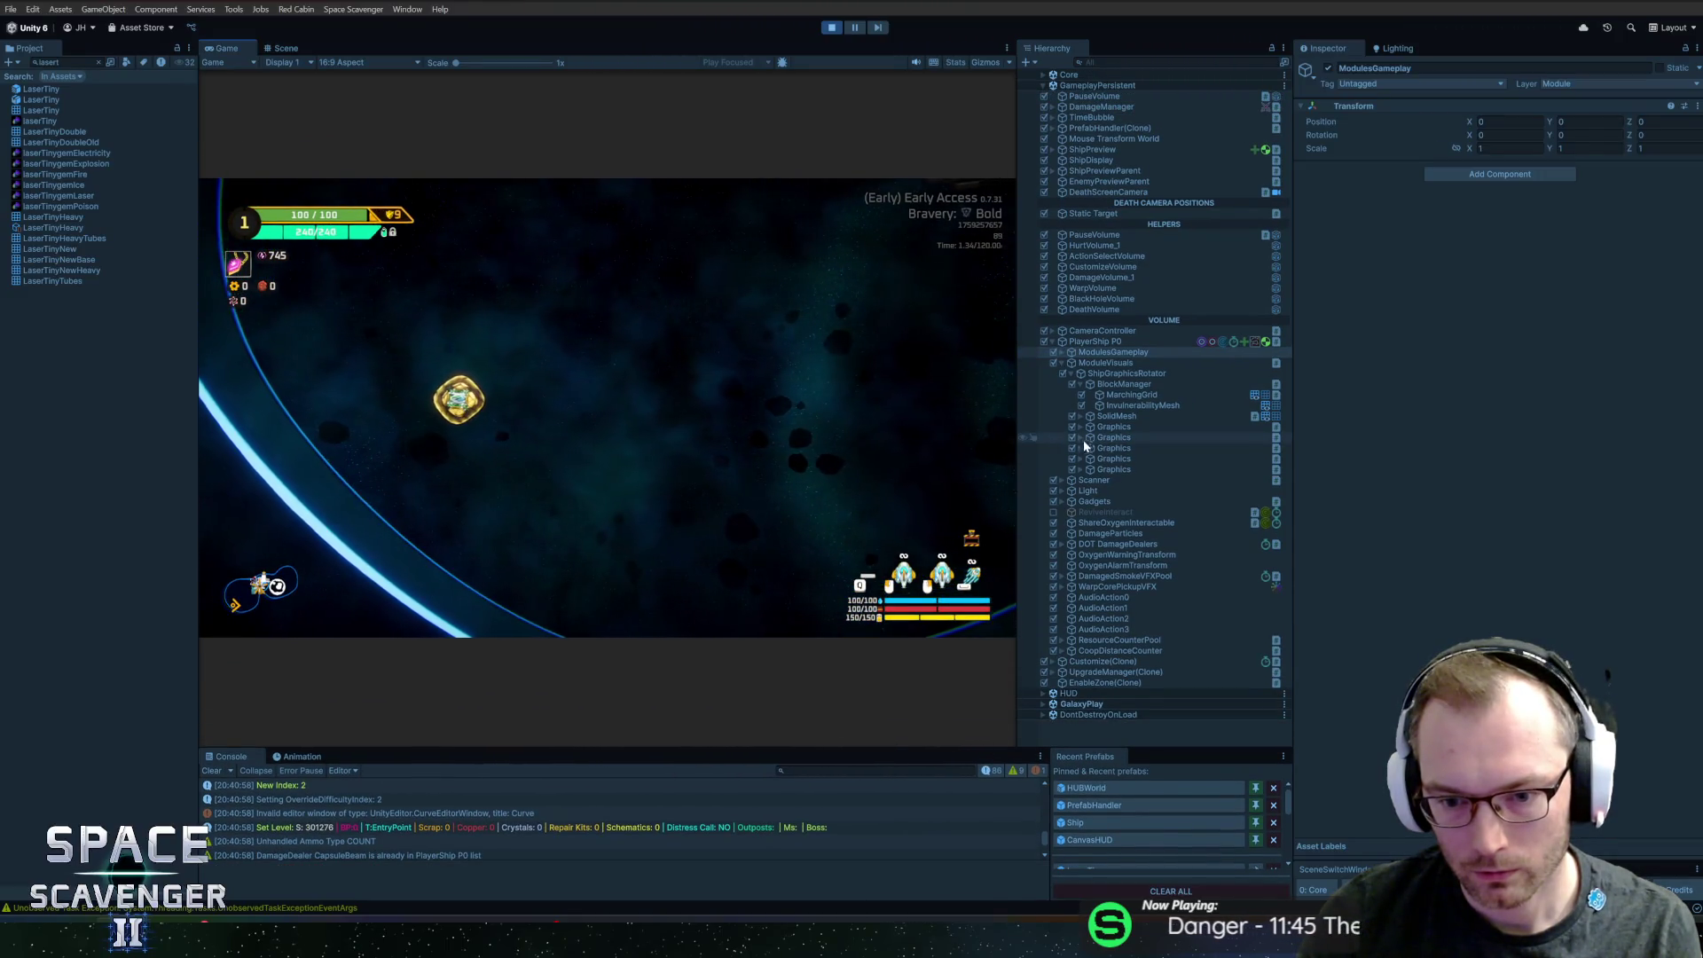
Inspect MarchingGrid's ForceField material and search the Project for 'forcef' assets
left_click(1131, 395)
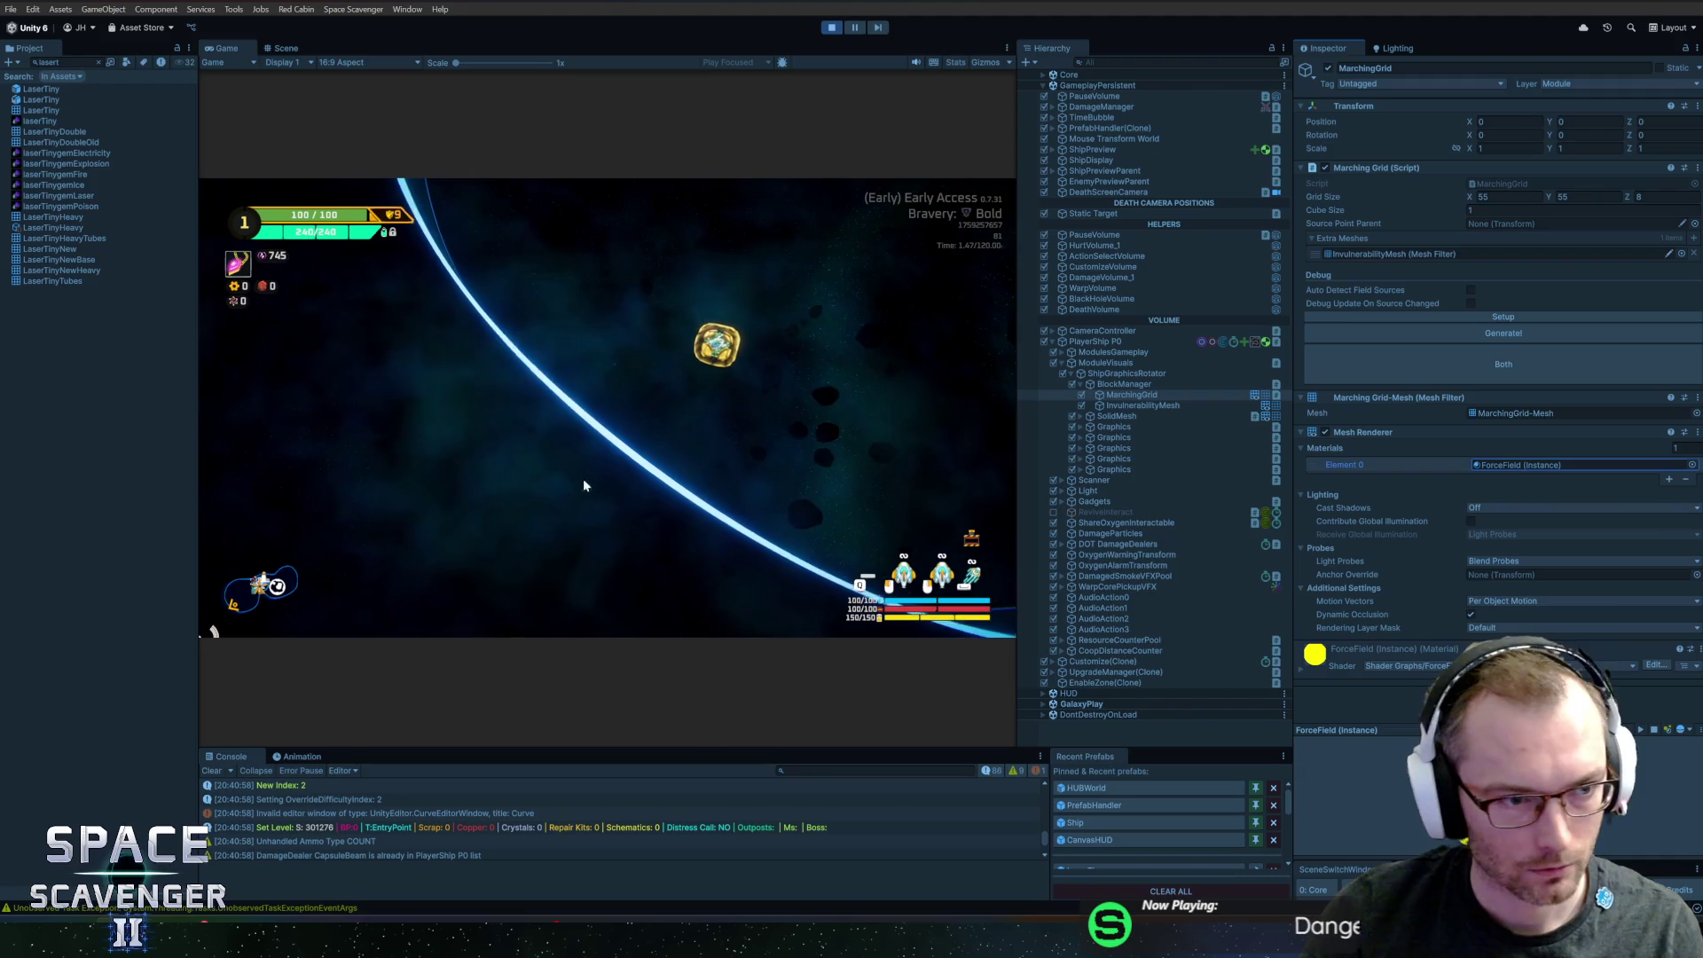
left_click(1522, 465)
left_click(62, 62)
type("forcef")
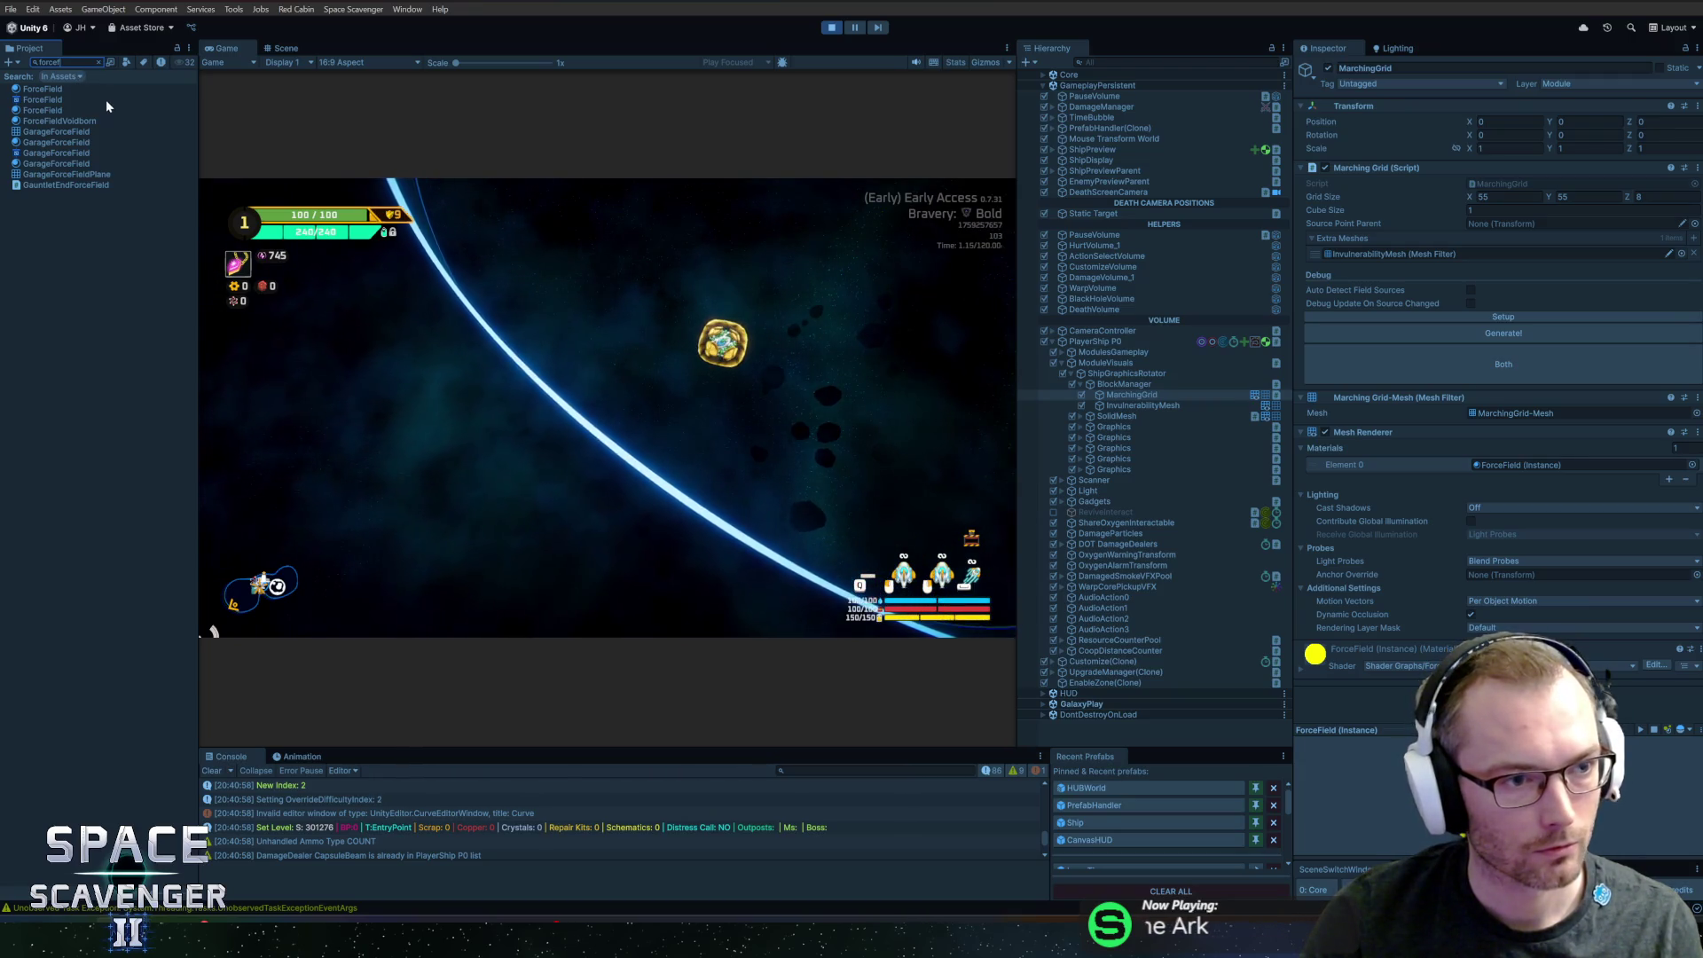
left_click(578, 266)
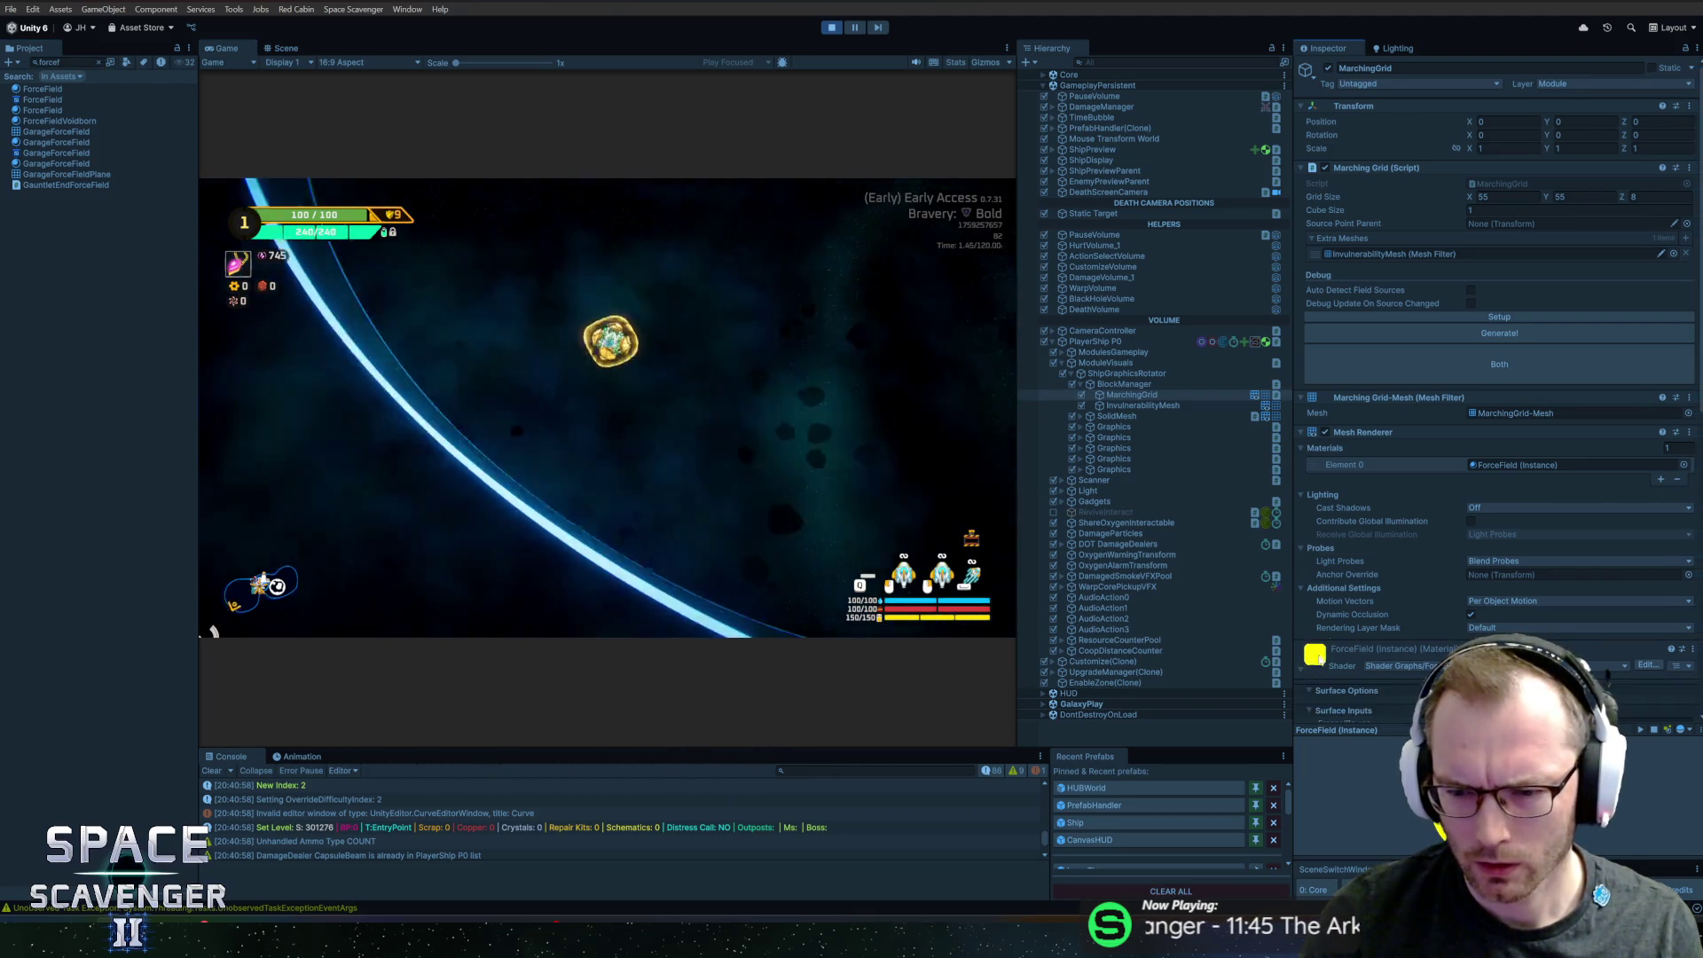
Review the Inspector settings, then select DamagedSmokeVFXPool to view its Ship Damaged script
scroll(1356, 566, "down", 5)
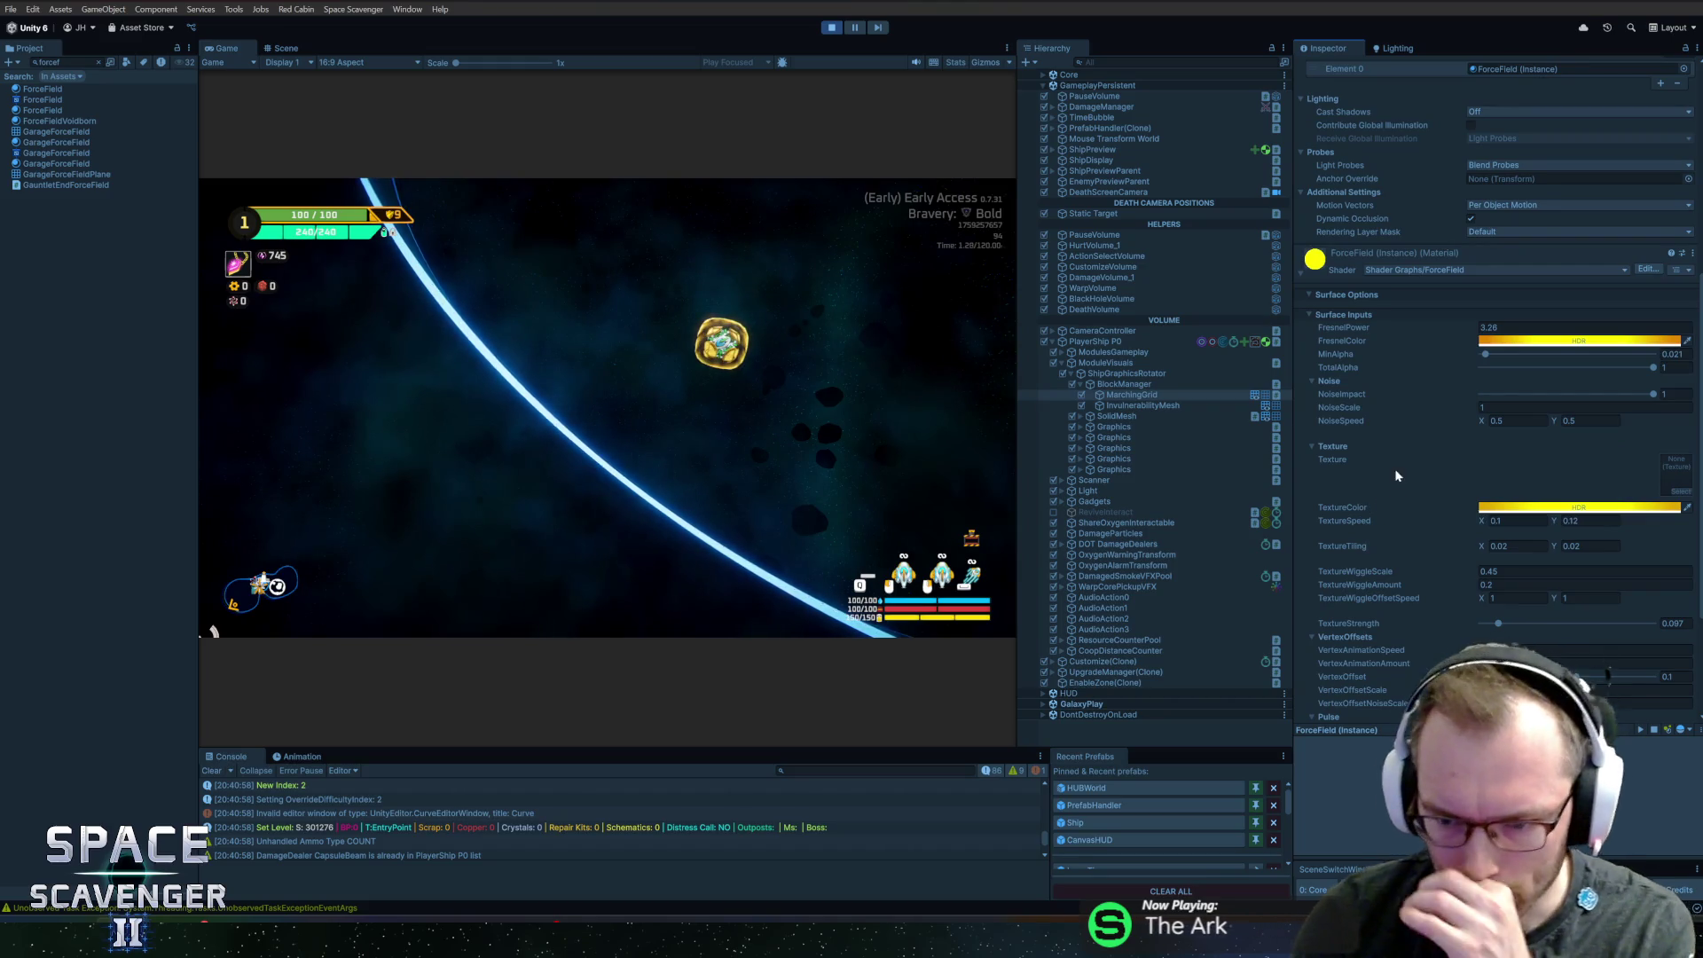
scroll(1393, 453, "up", 2)
scroll(1411, 417, "up", 4)
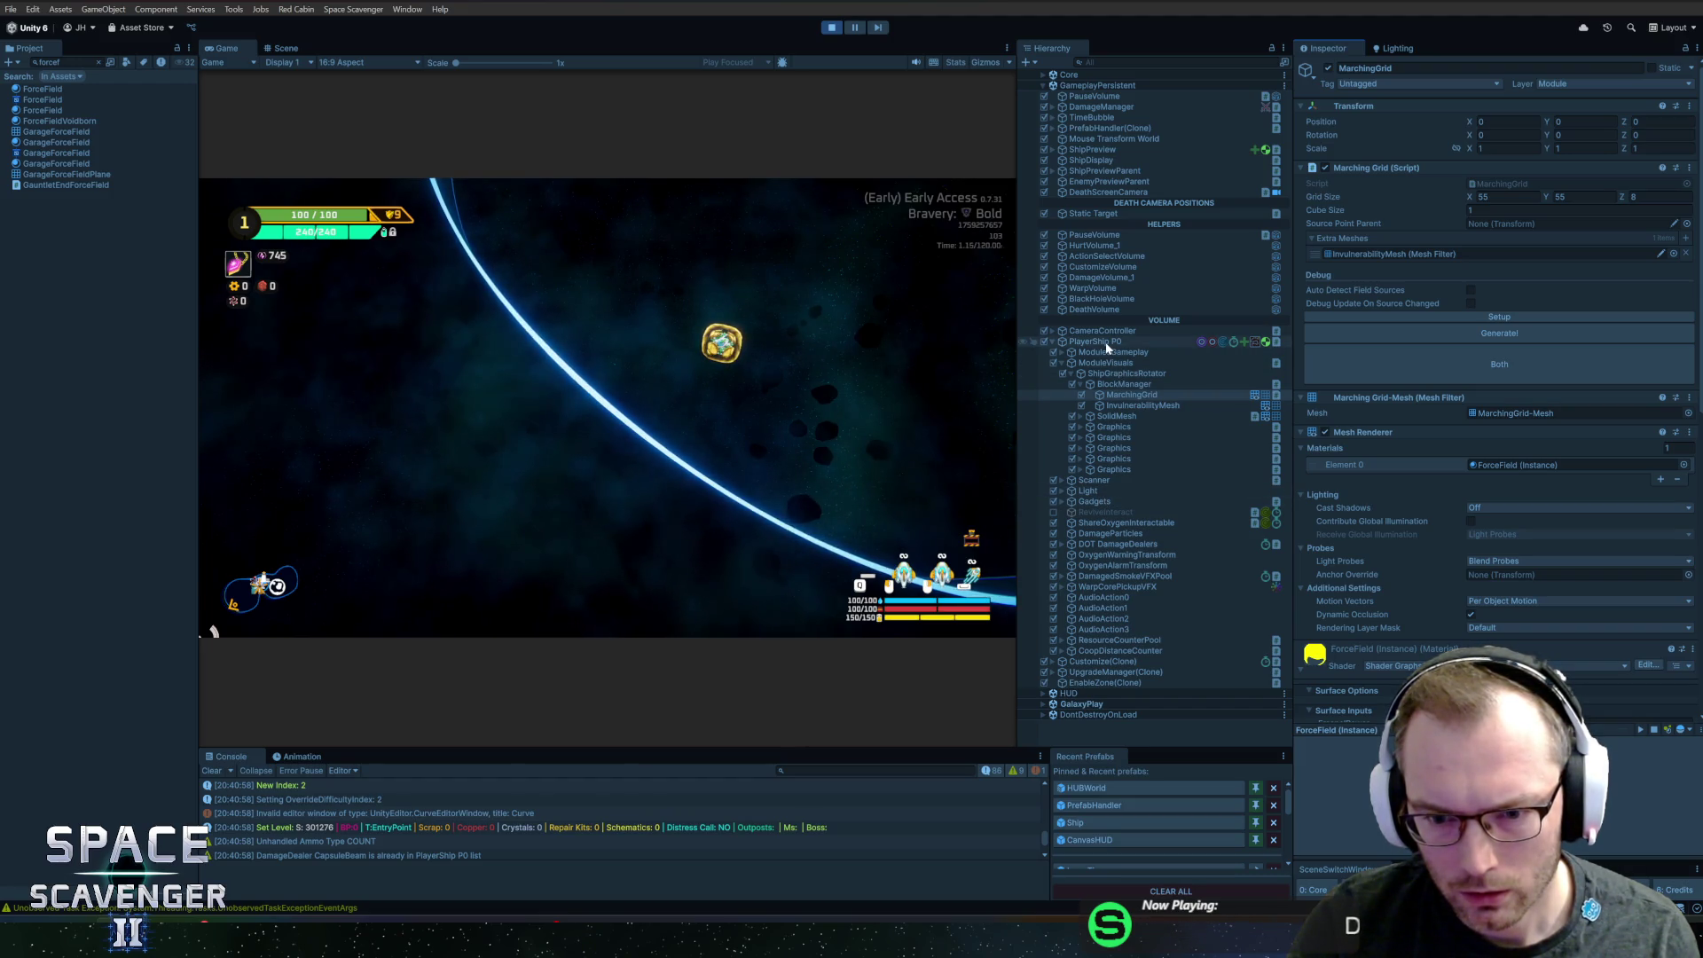
left_click(1104, 577)
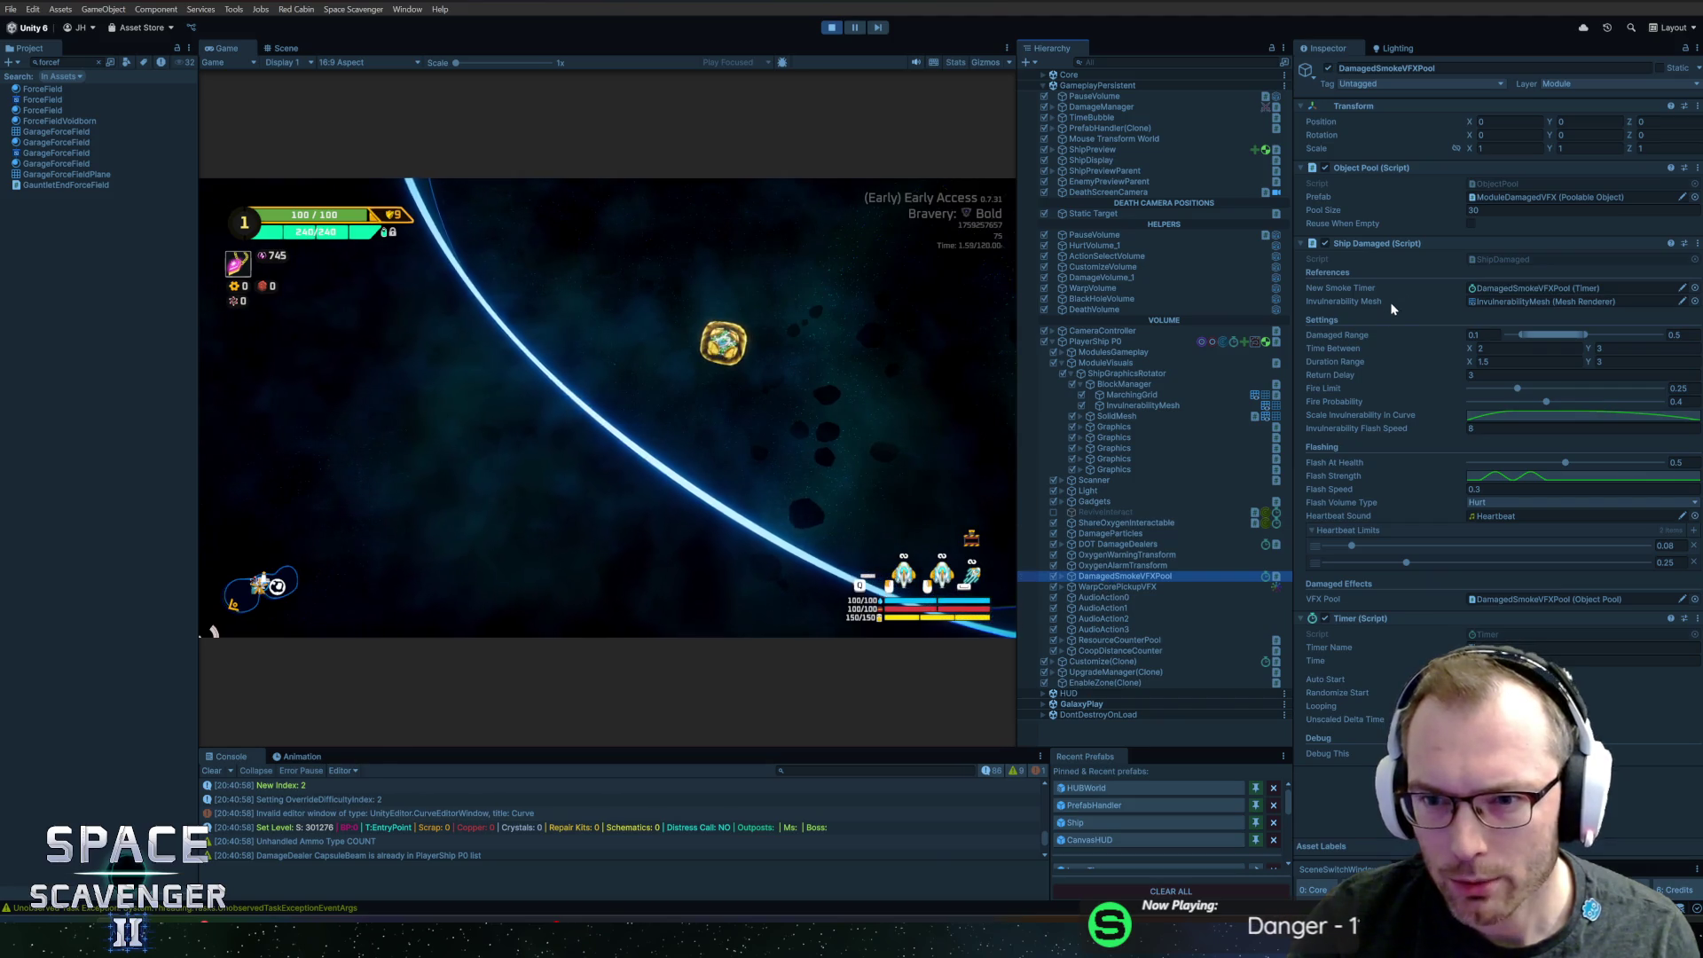
Ping the Invulnerability Mesh, then regenerate MarchingGrid's mesh with Both
left_click(1521, 302)
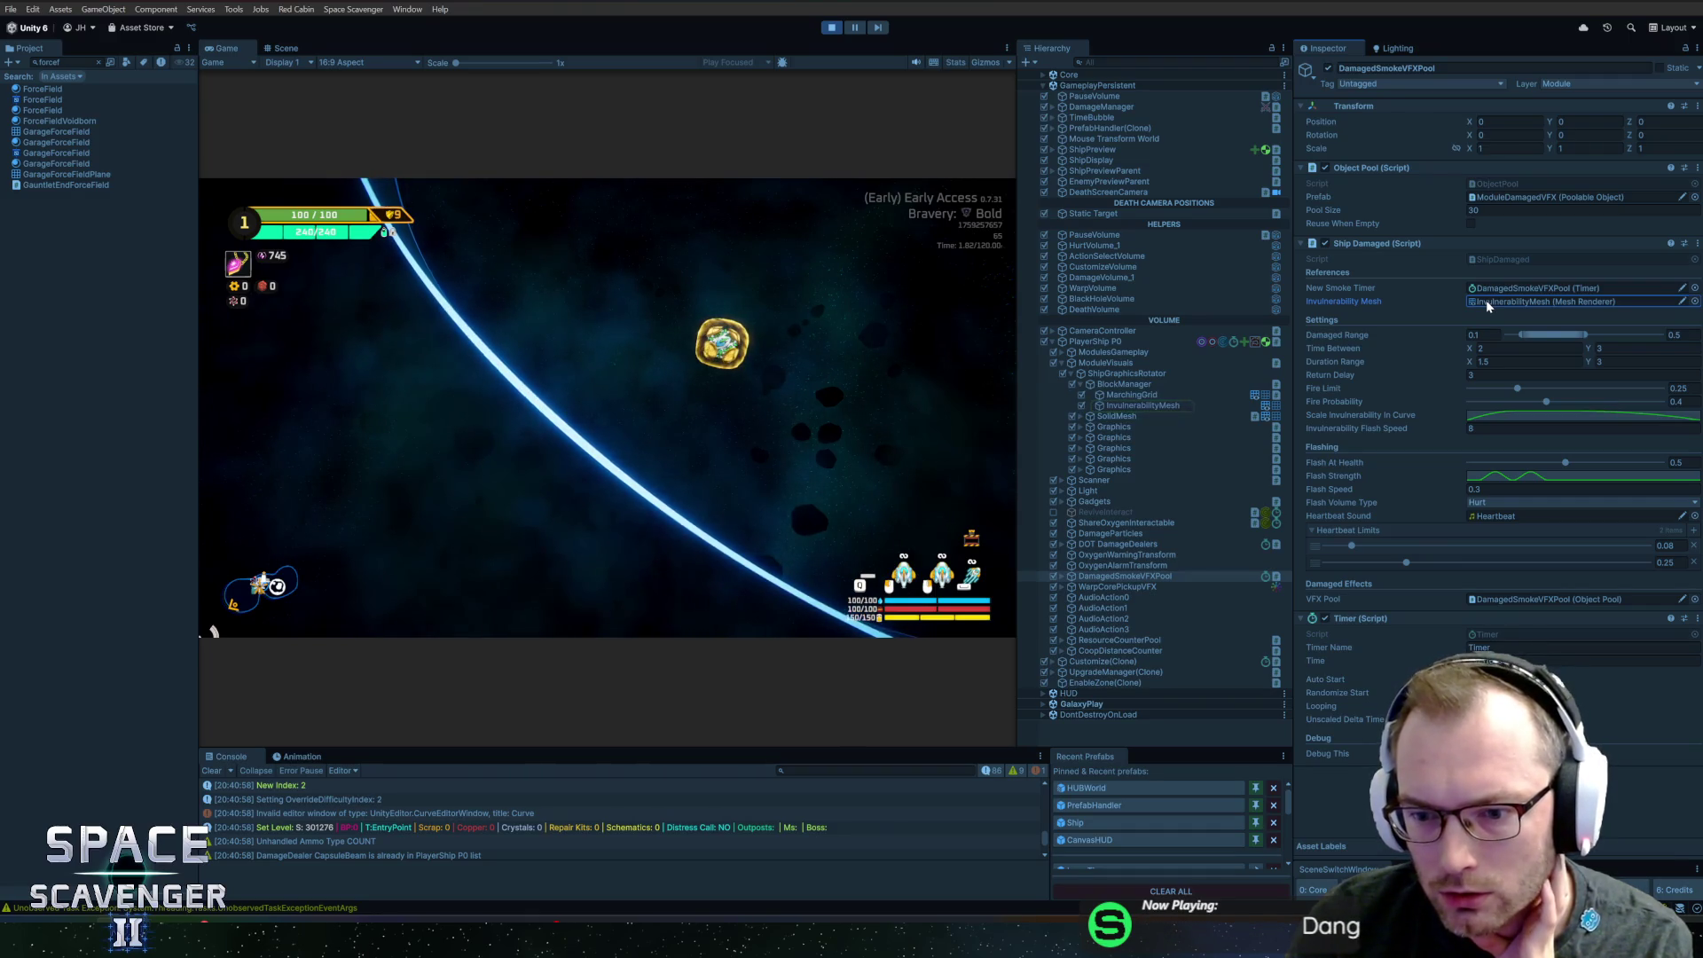
left_click(1144, 397)
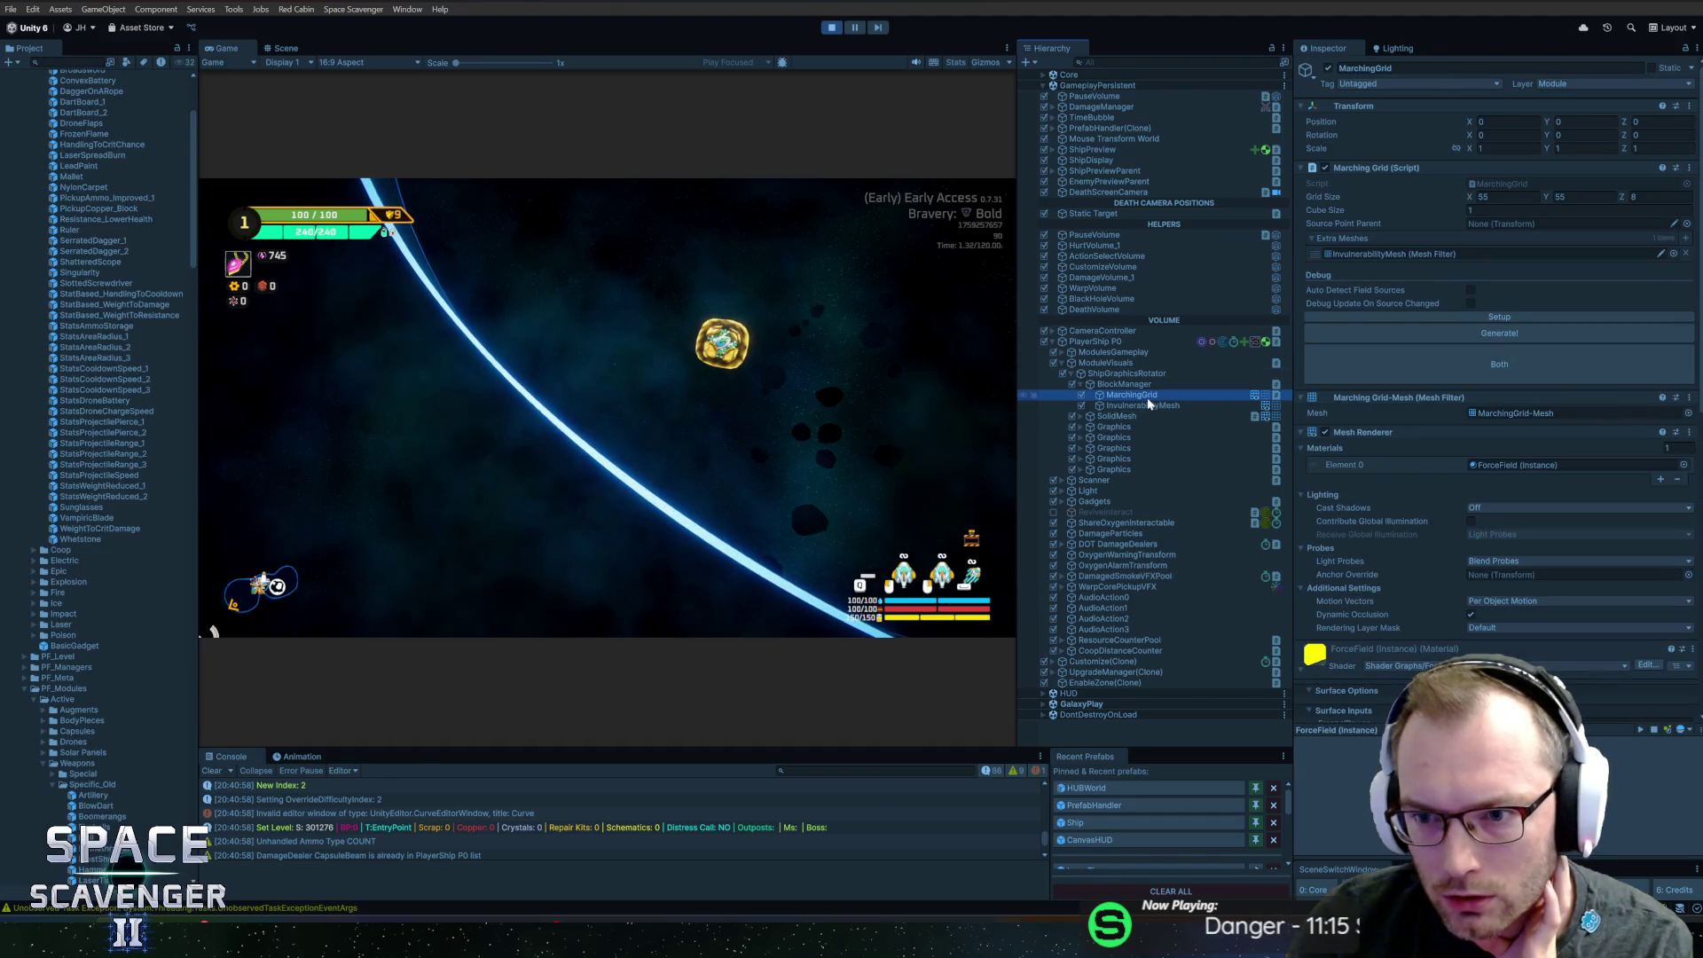
left_click(1344, 380)
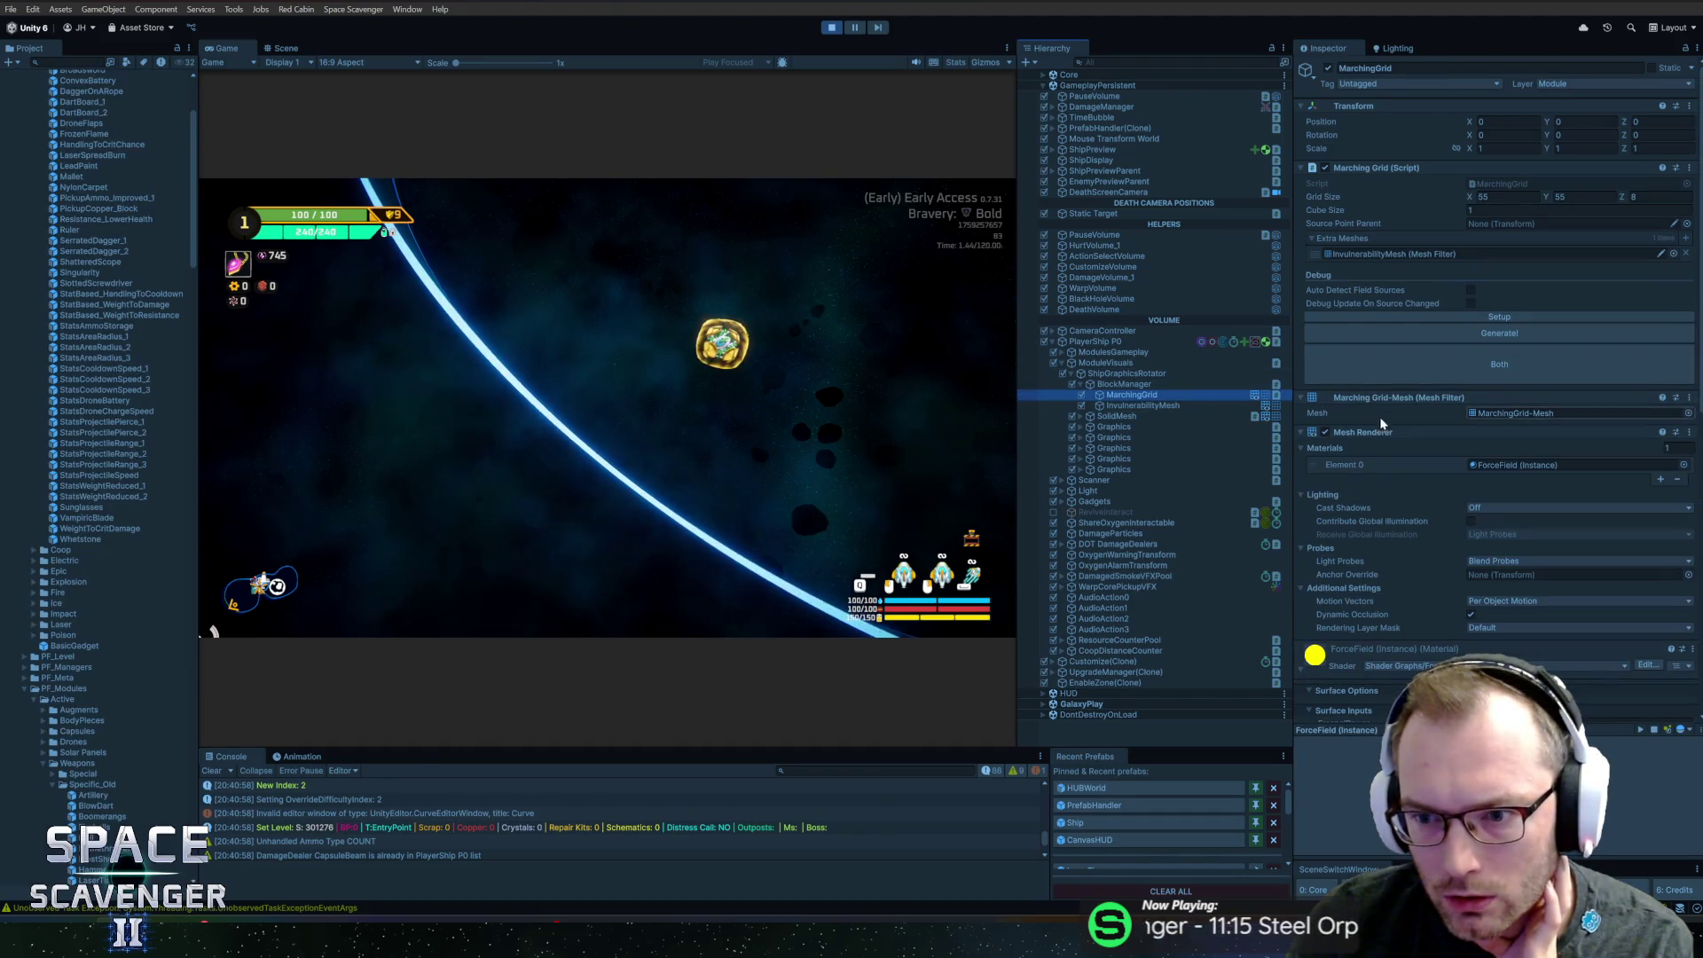
Spawn a Larva with 'spawn Larva', pause the game, and switch away from Unity
left_click(781, 289)
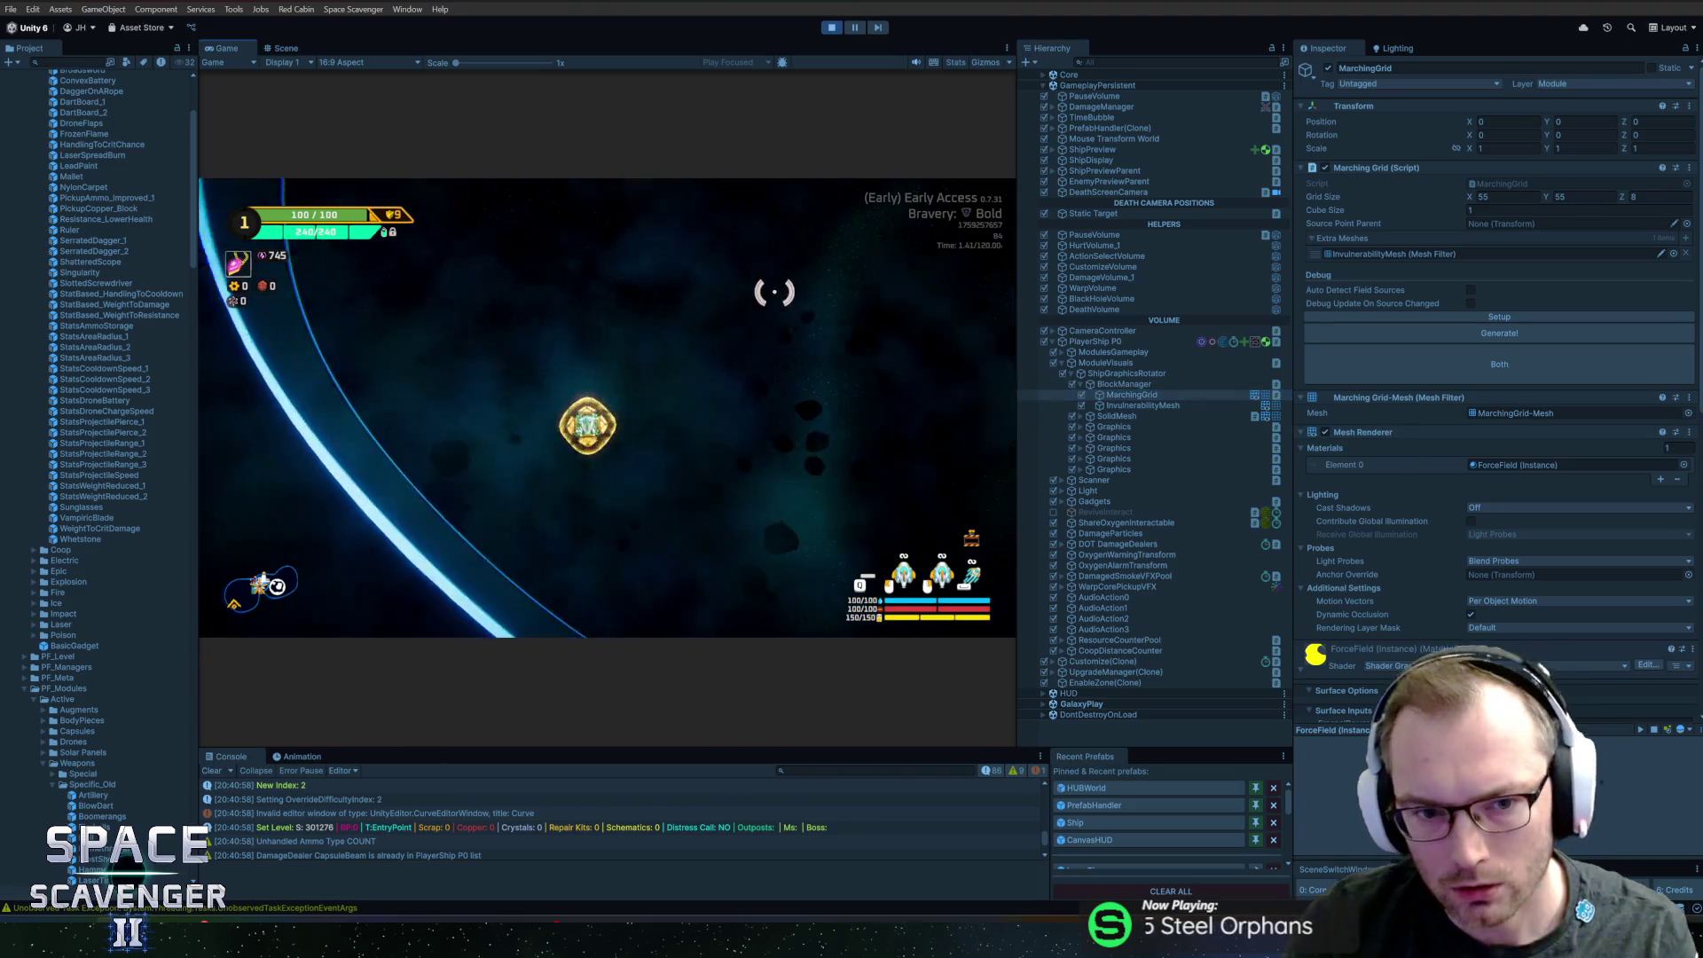
key("grave")
type("spawn Larva")
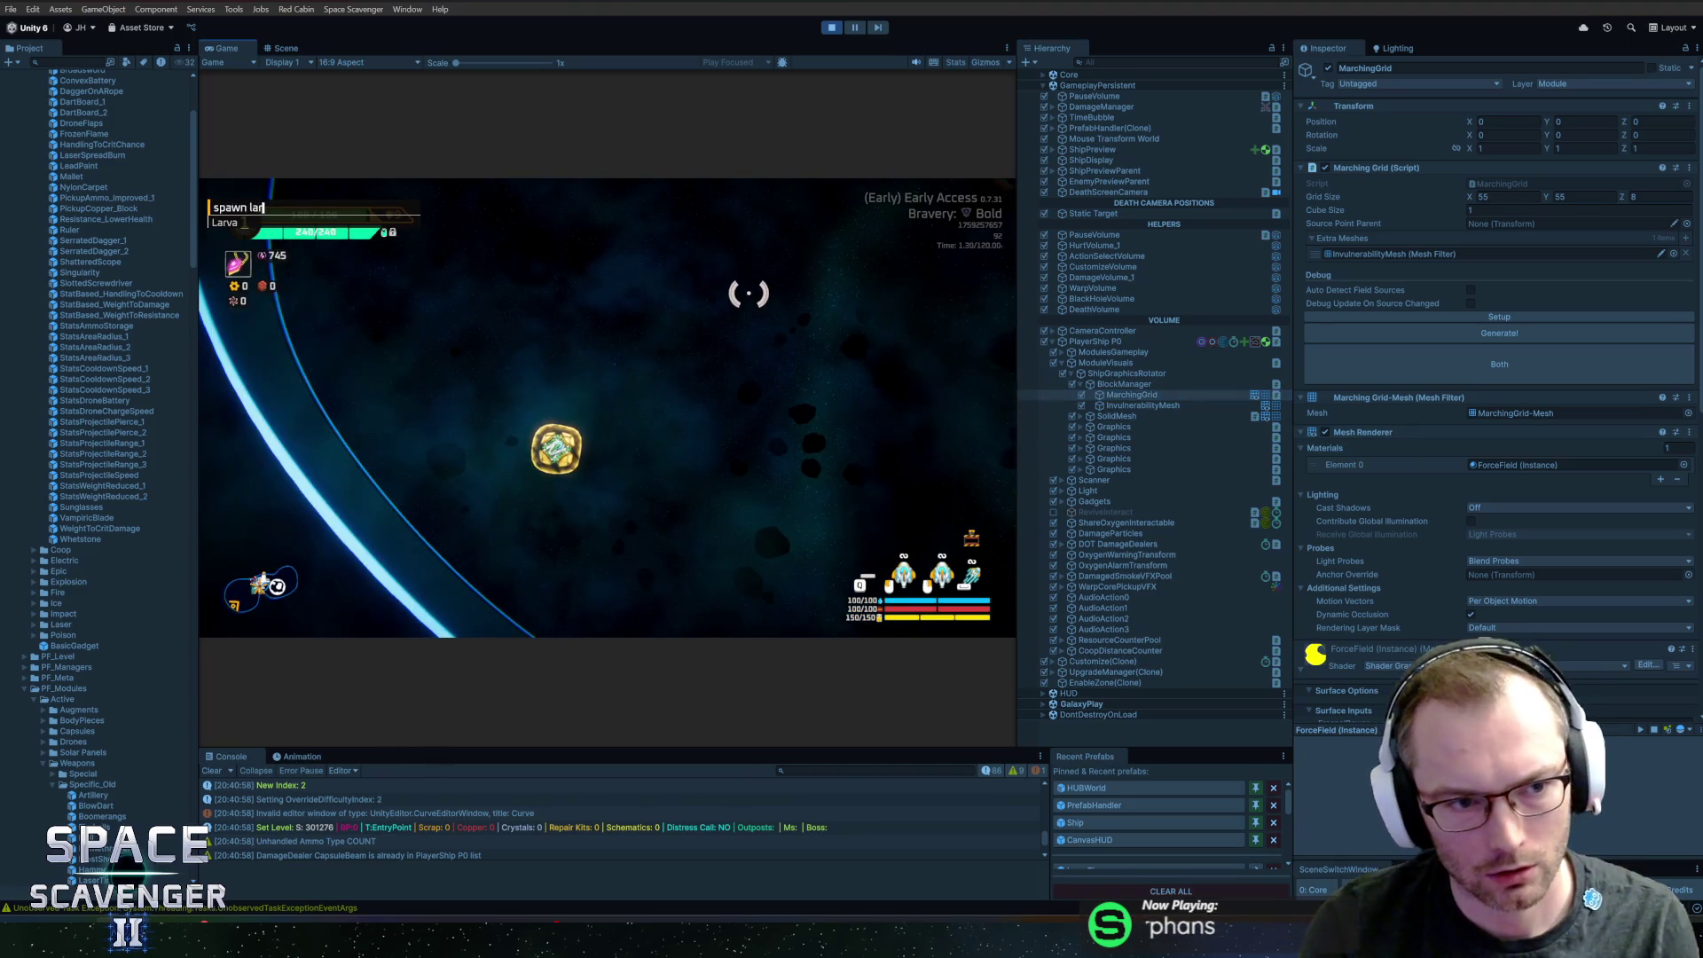
key("Return")
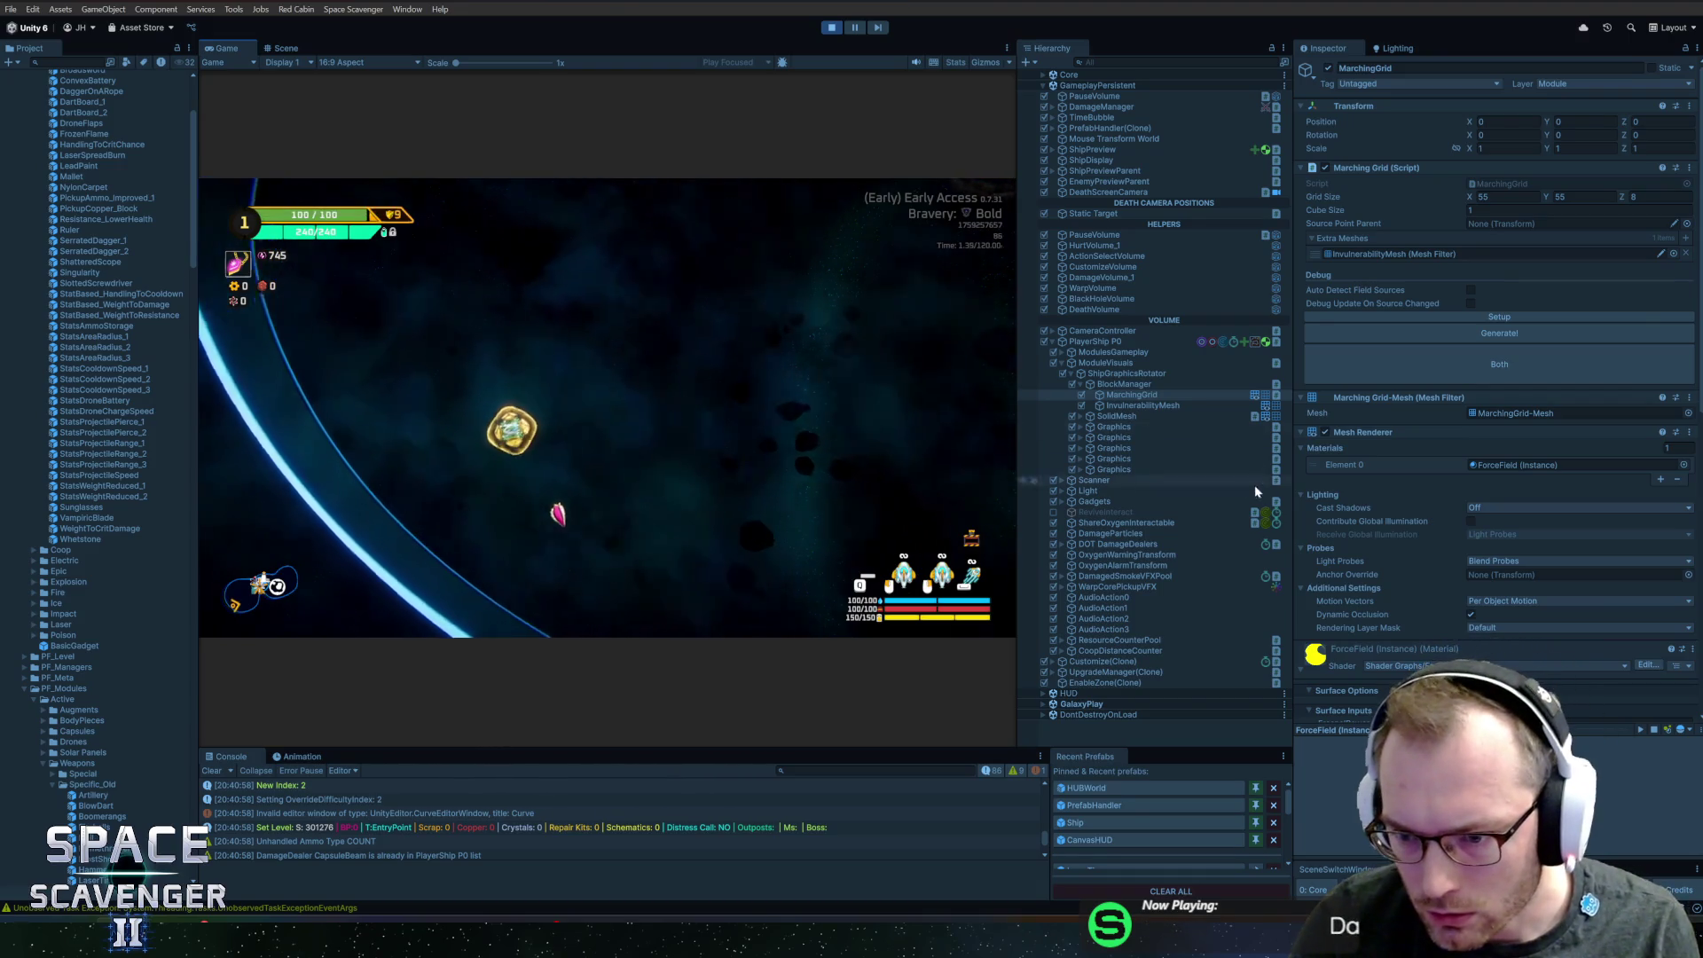
scroll(1393, 510, "down", 3)
scroll(1393, 510, "down", 2)
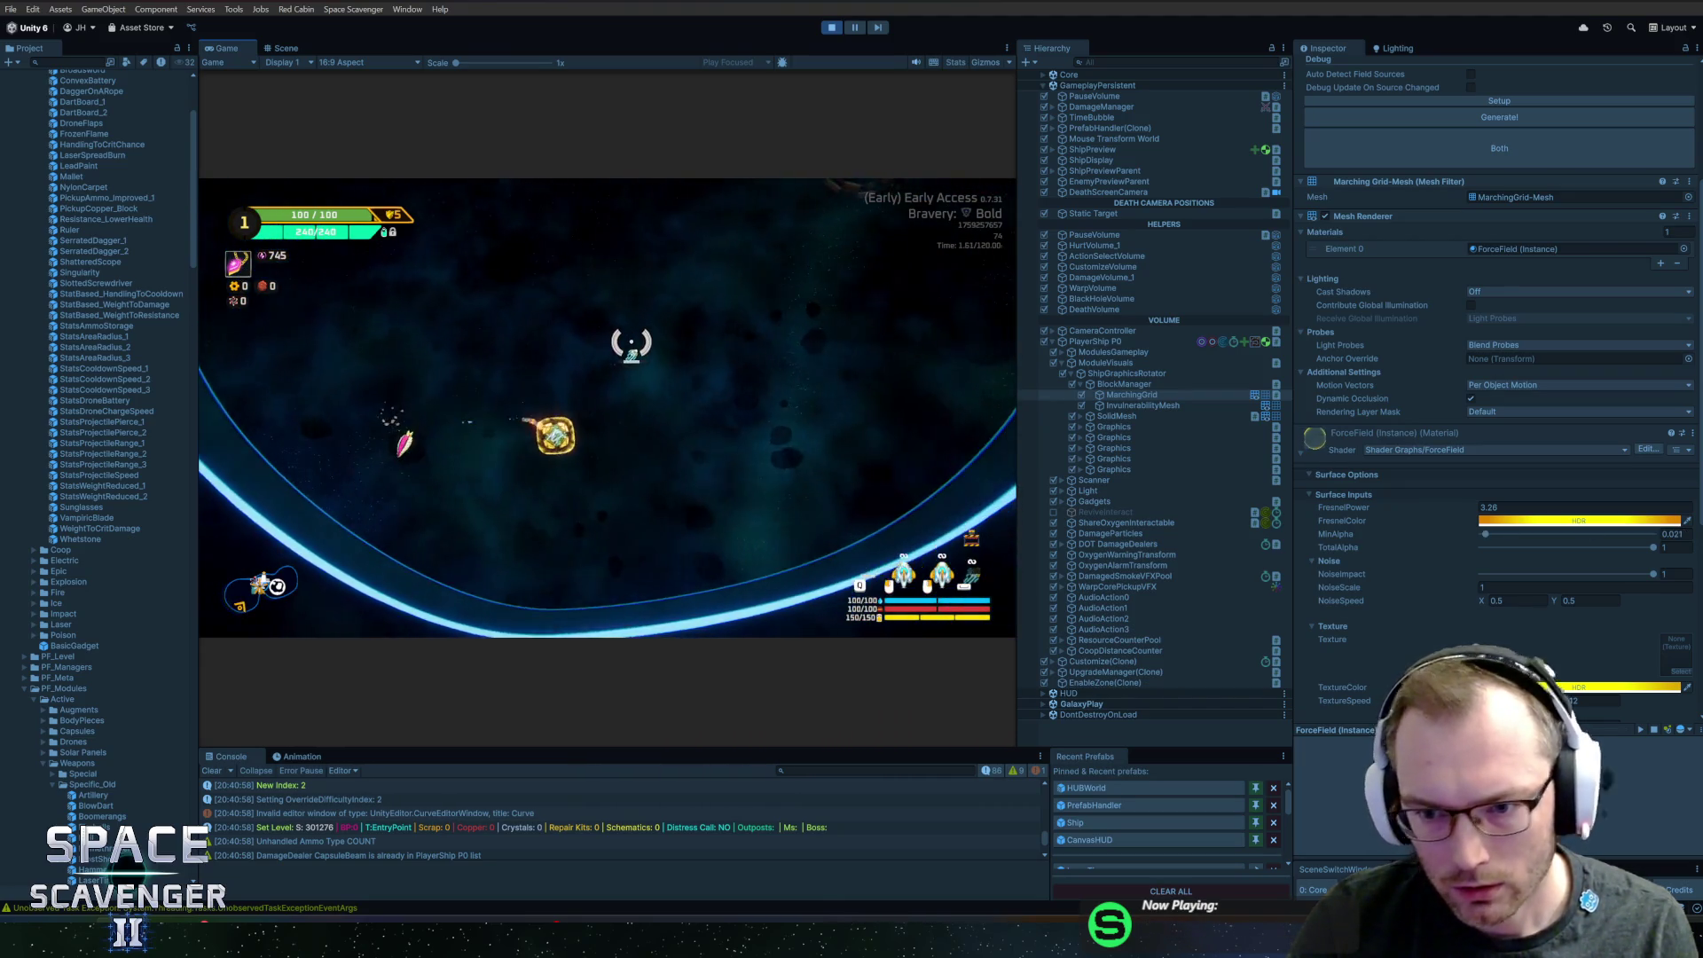
key("Escape")
key("alt+Tab")
key("alt+Tab")
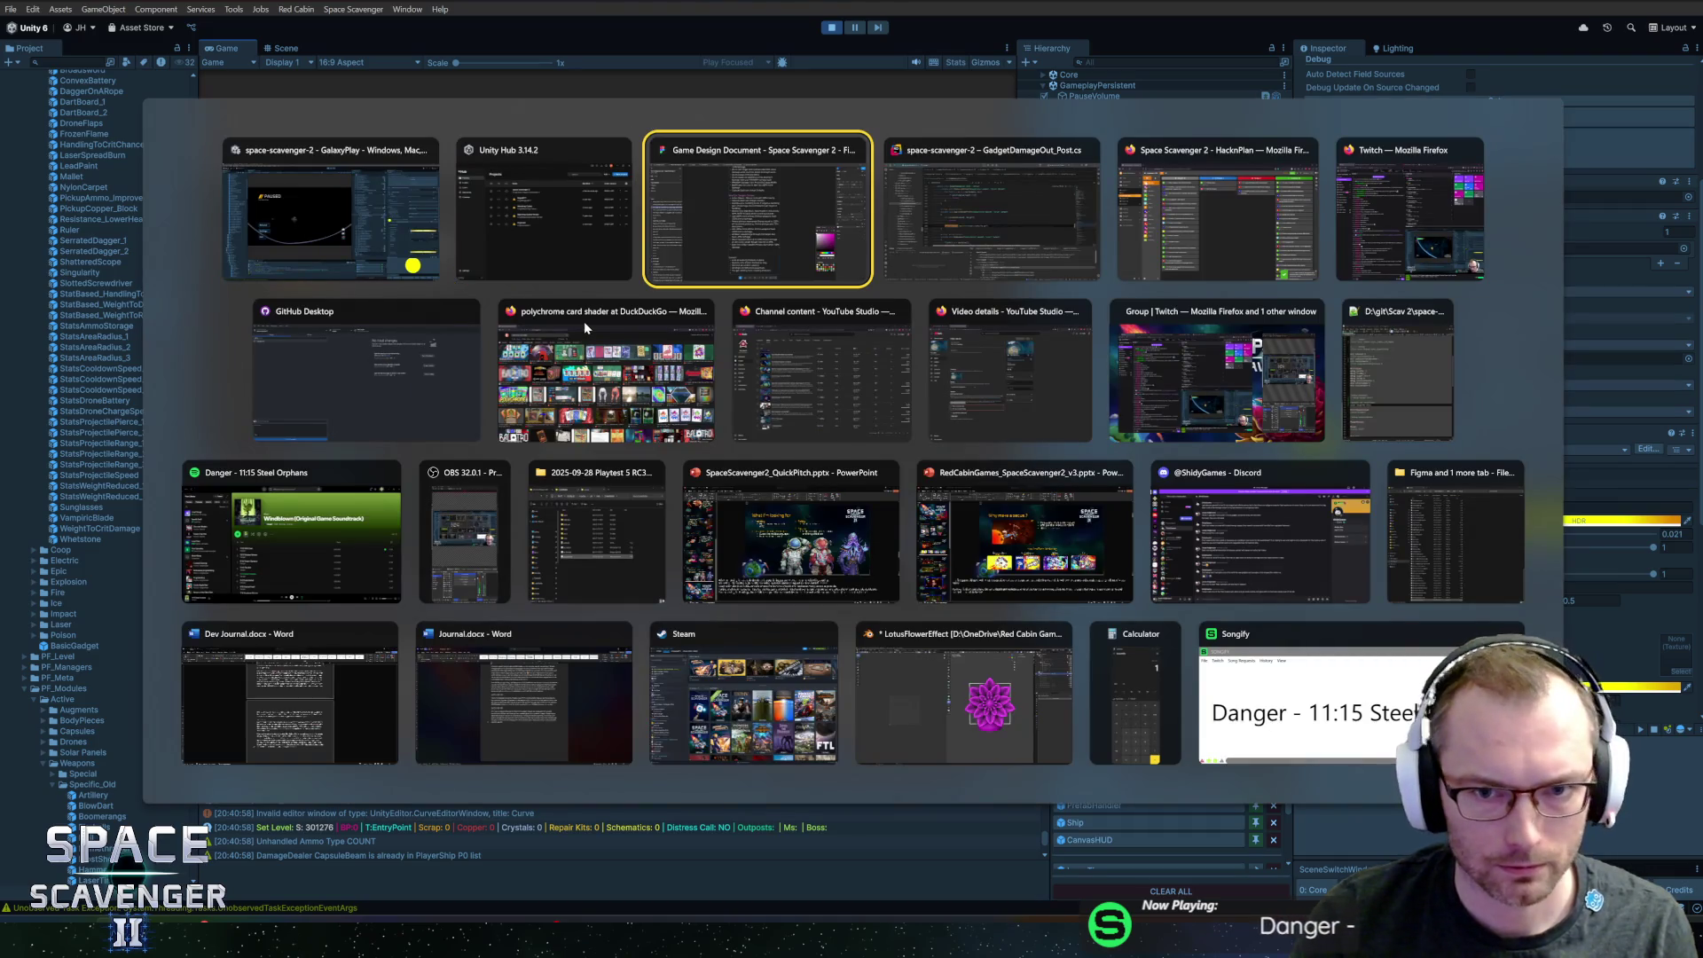
key("alt+Tab")
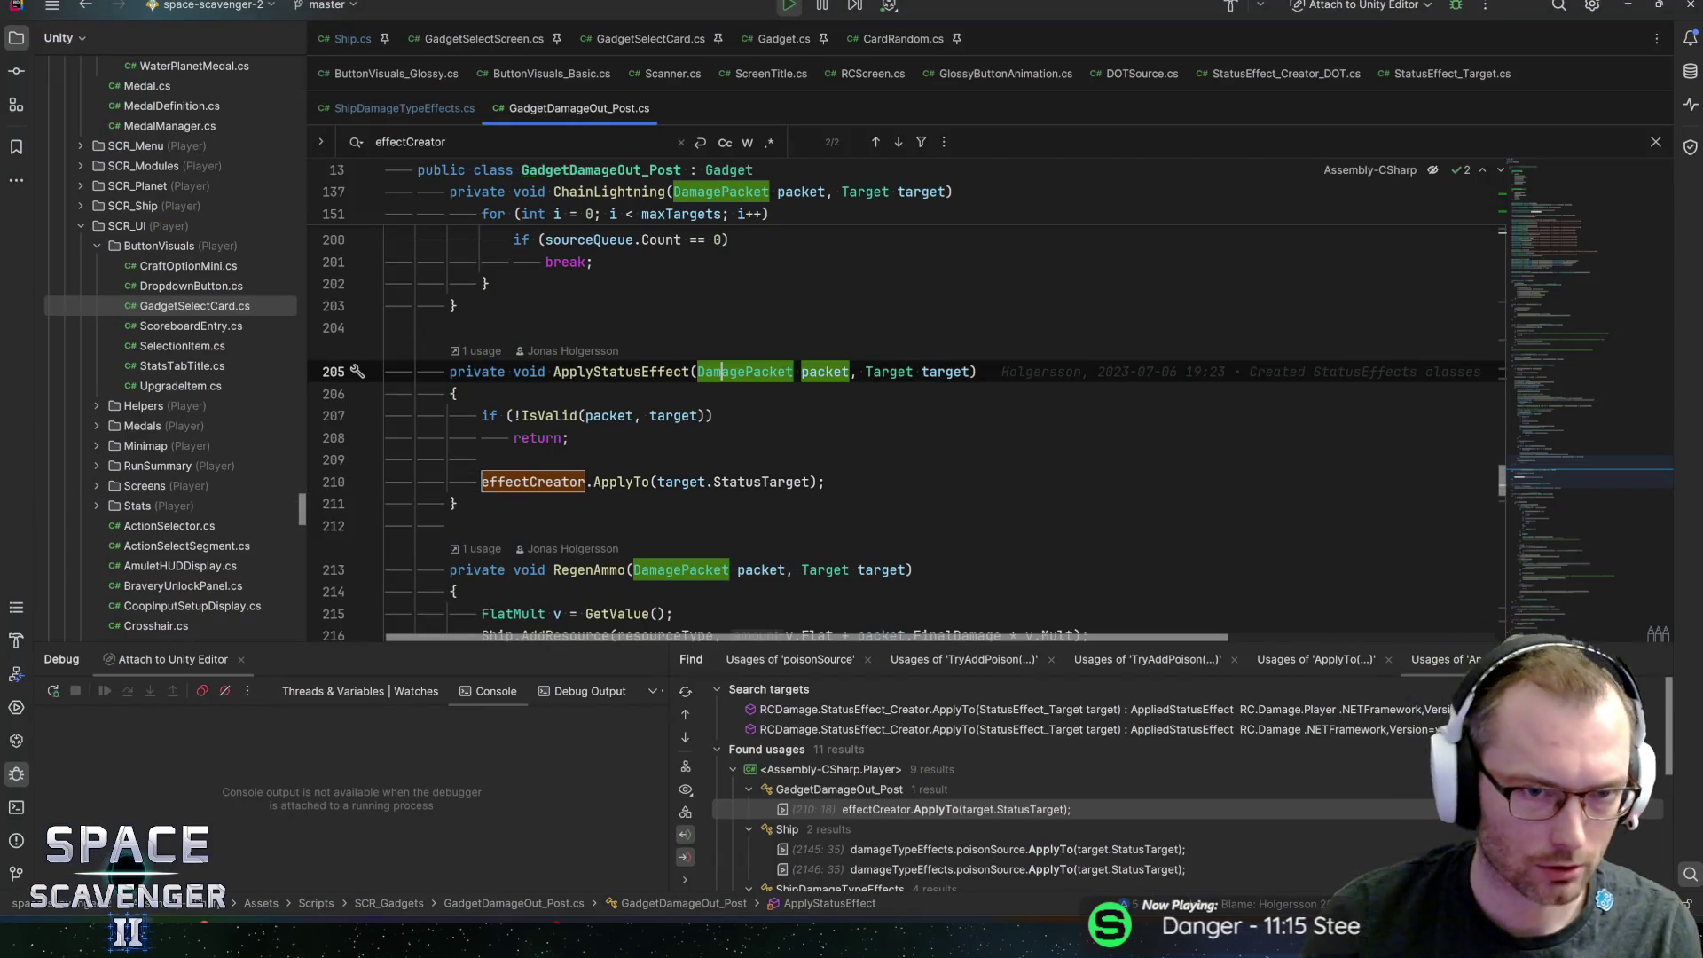
Search Ship.cs for 'ondamagein' to reach the OnDamageIn method
key("Escape")
key("ctrl+Tab")
key("ctrl+f")
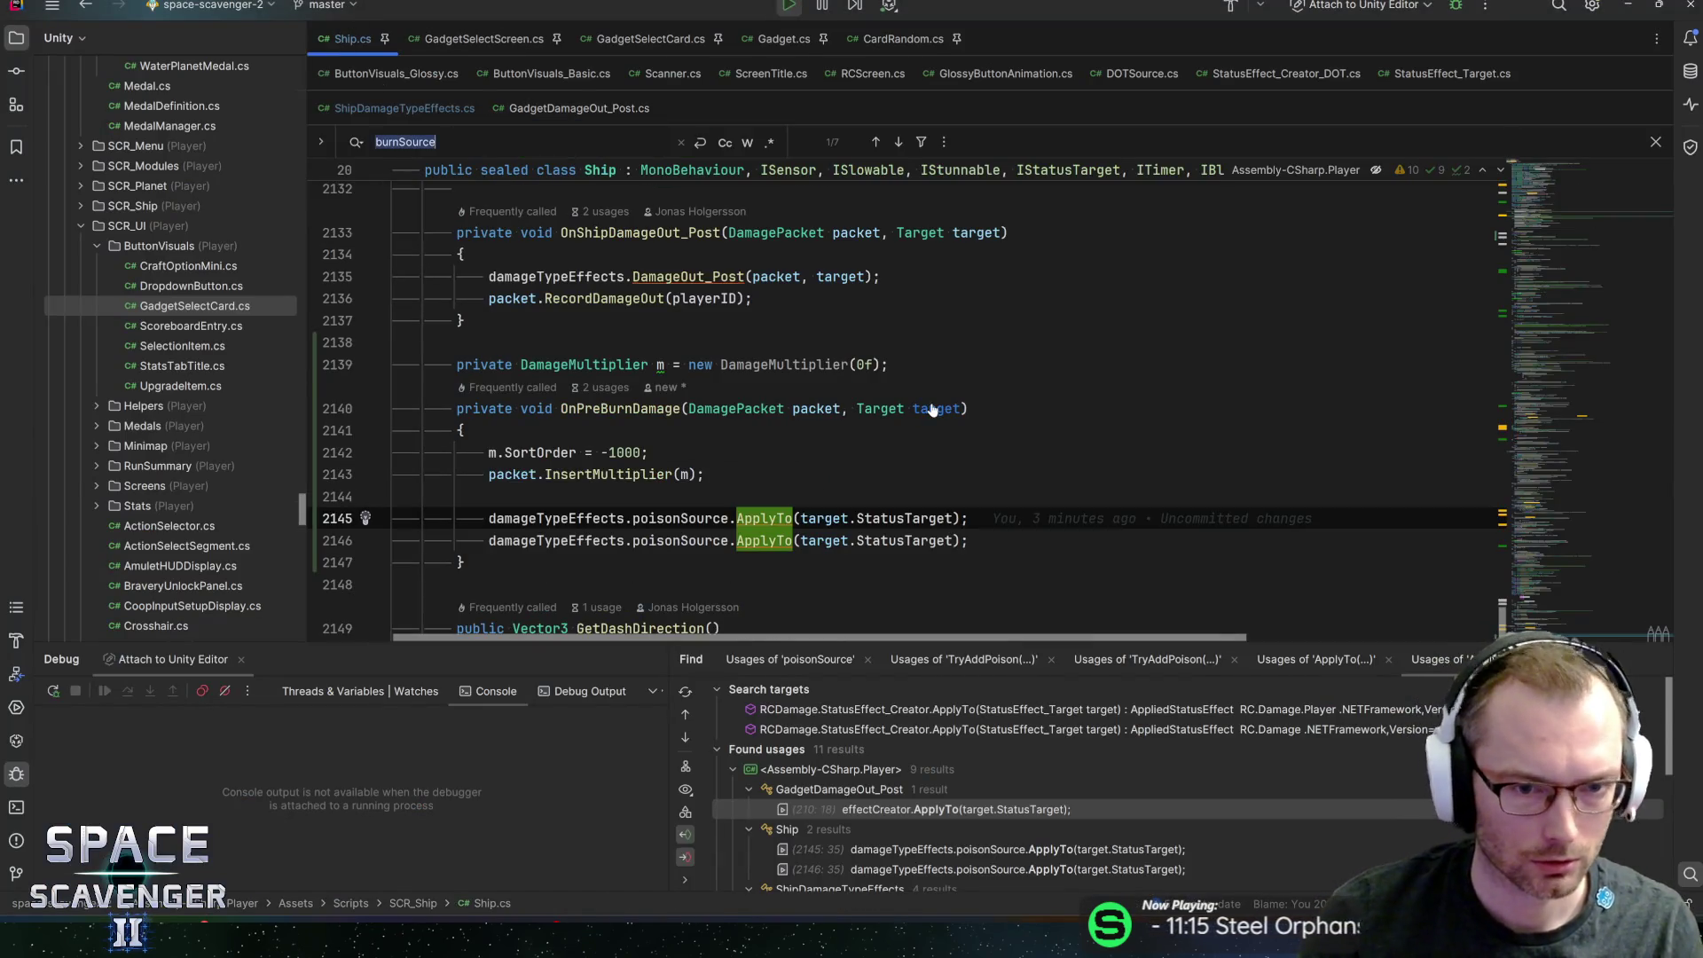
type("ondamage")
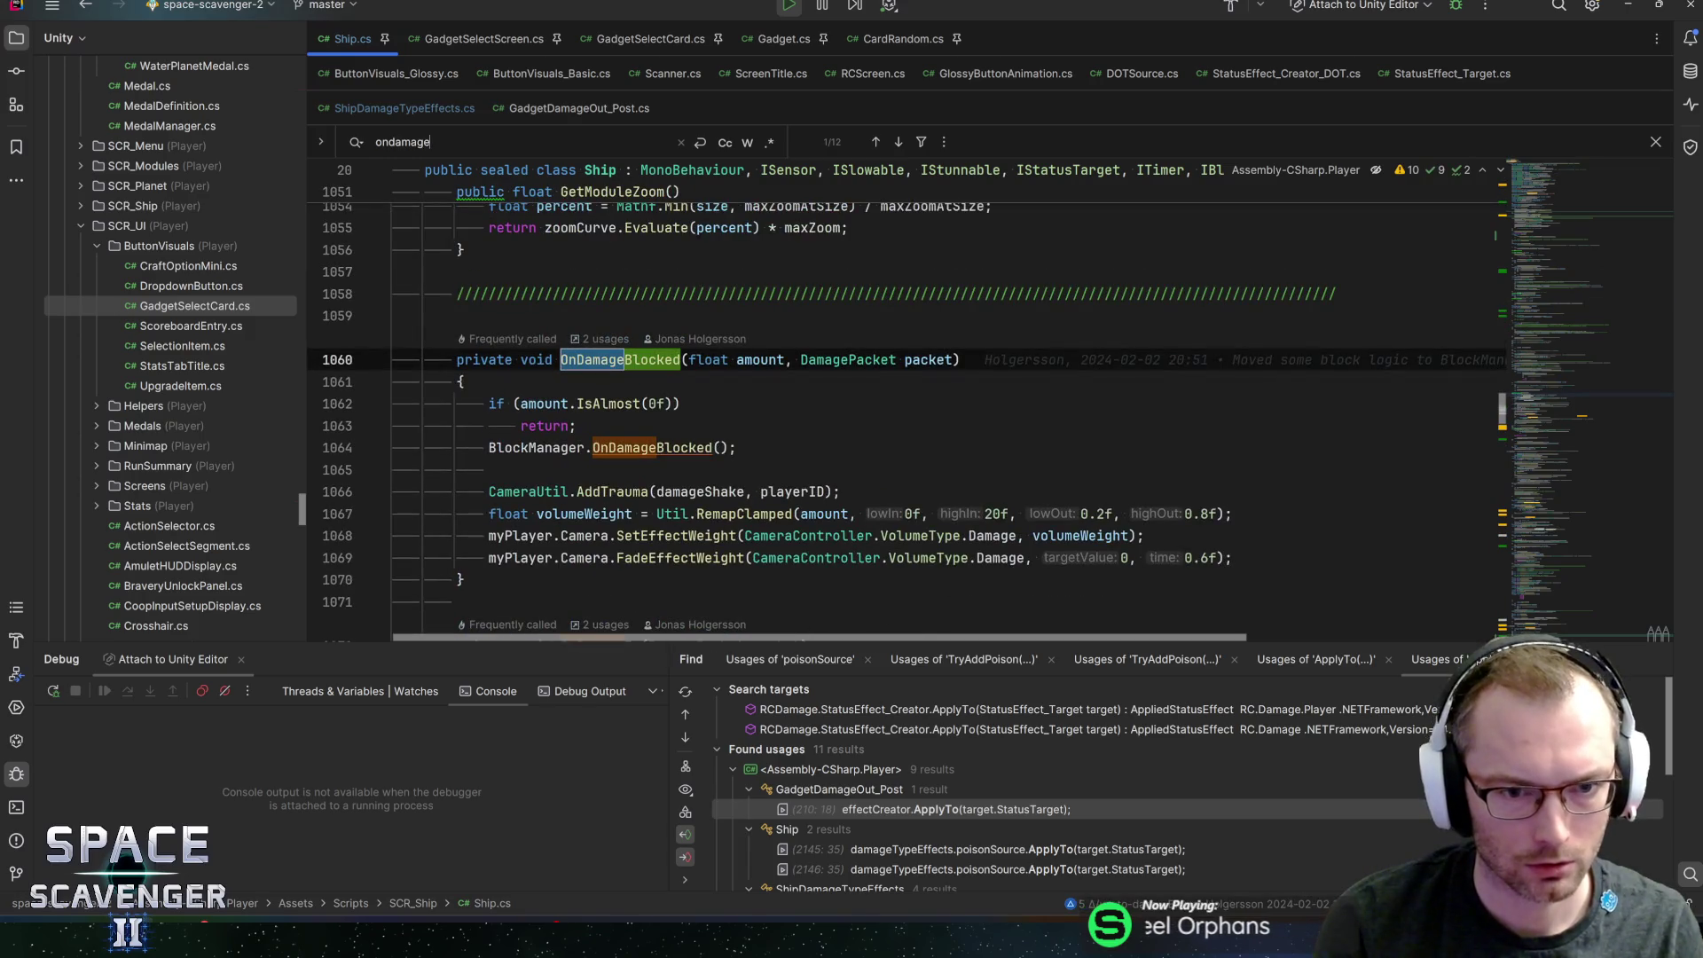
type("in")
Follow the DamageVisuals.OnDamage call on line 1085 to its declaration in ShipDamaged.cs
left_click(544, 448)
scroll(589, 474, "down", 2)
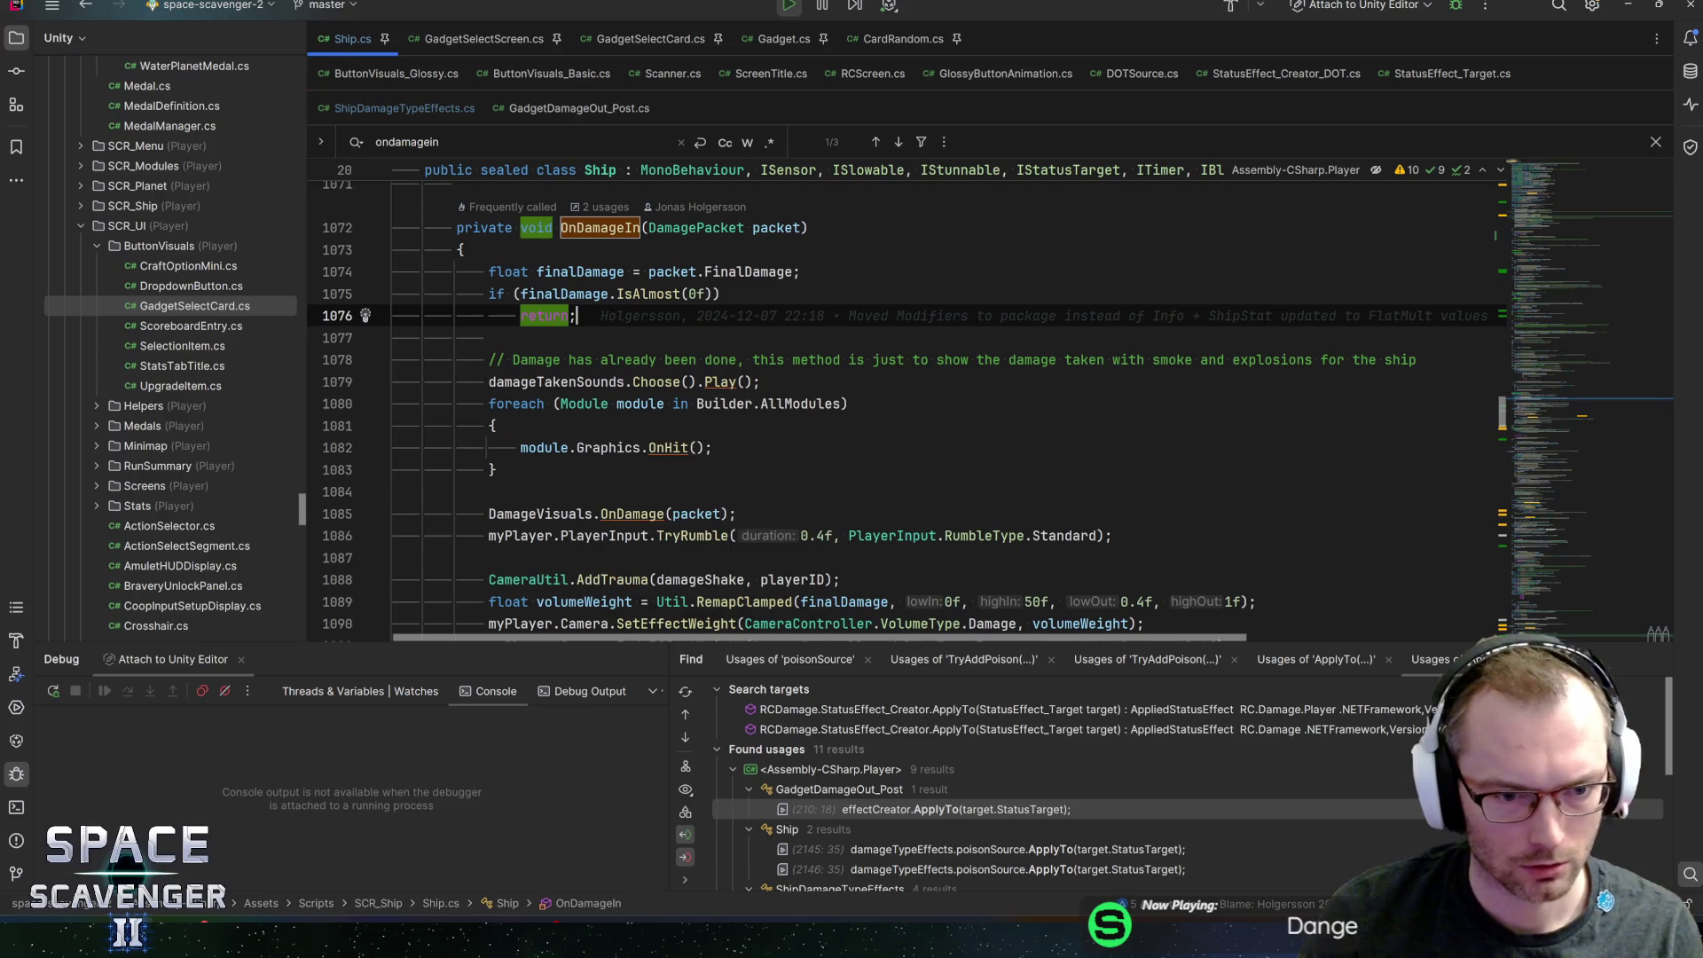
left_click(588, 475)
scroll(567, 426, "down", 2)
left_click(536, 381)
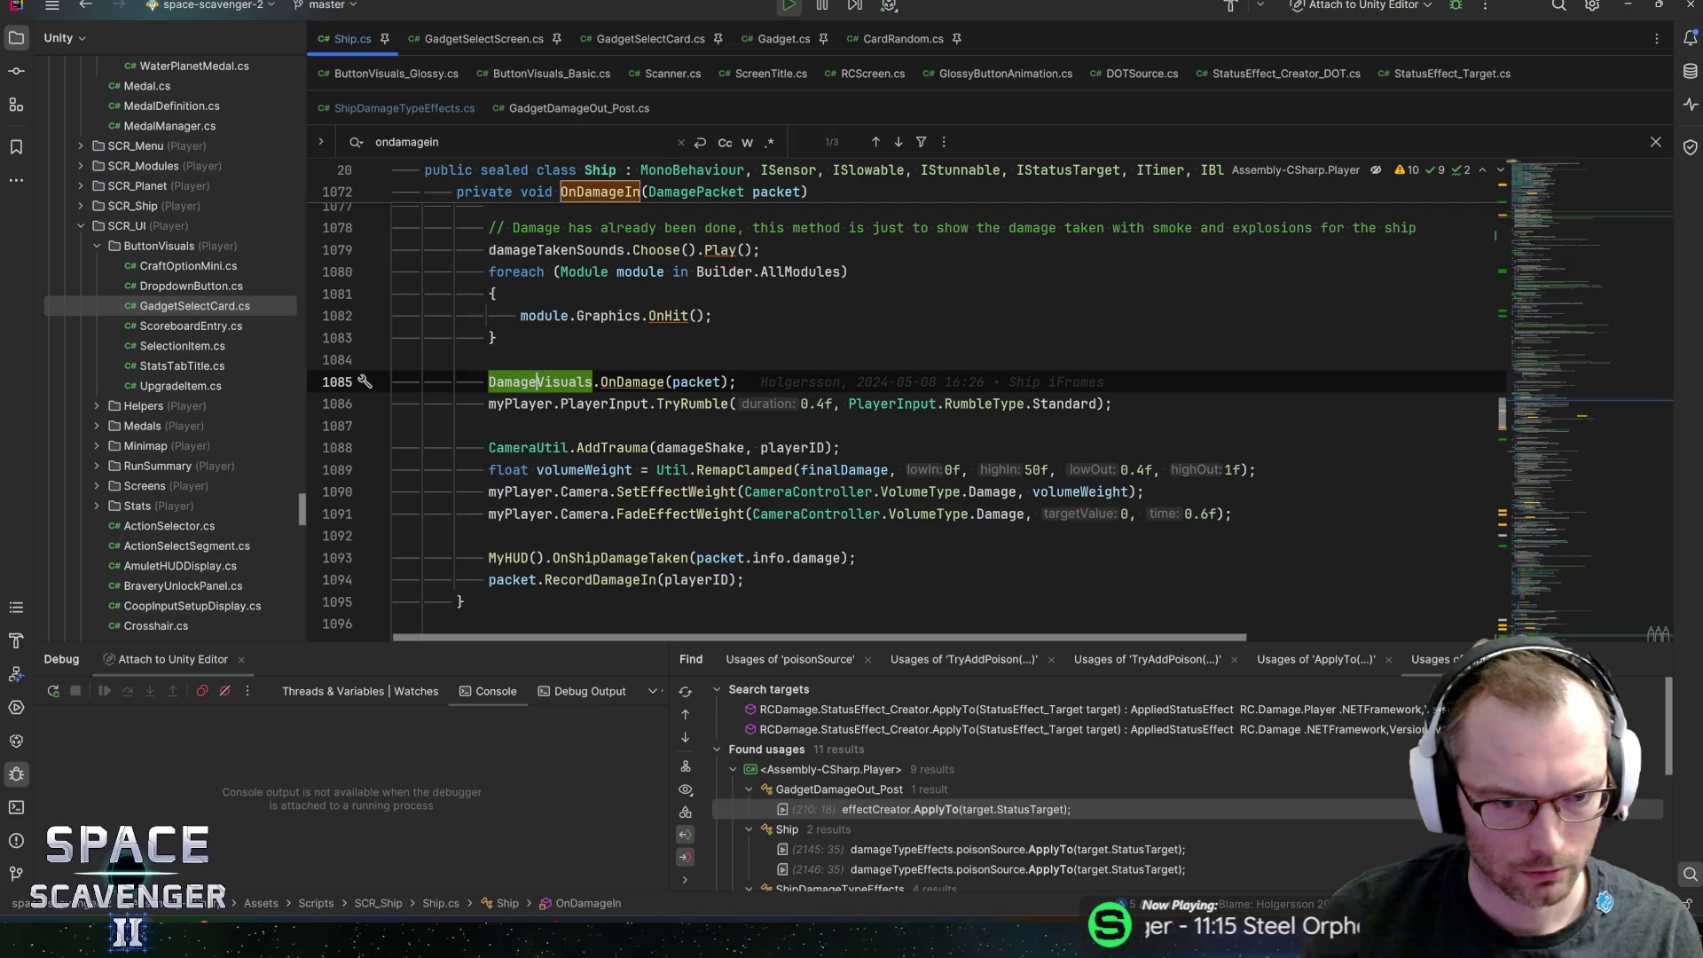
left_click(631, 382, "ctrl")
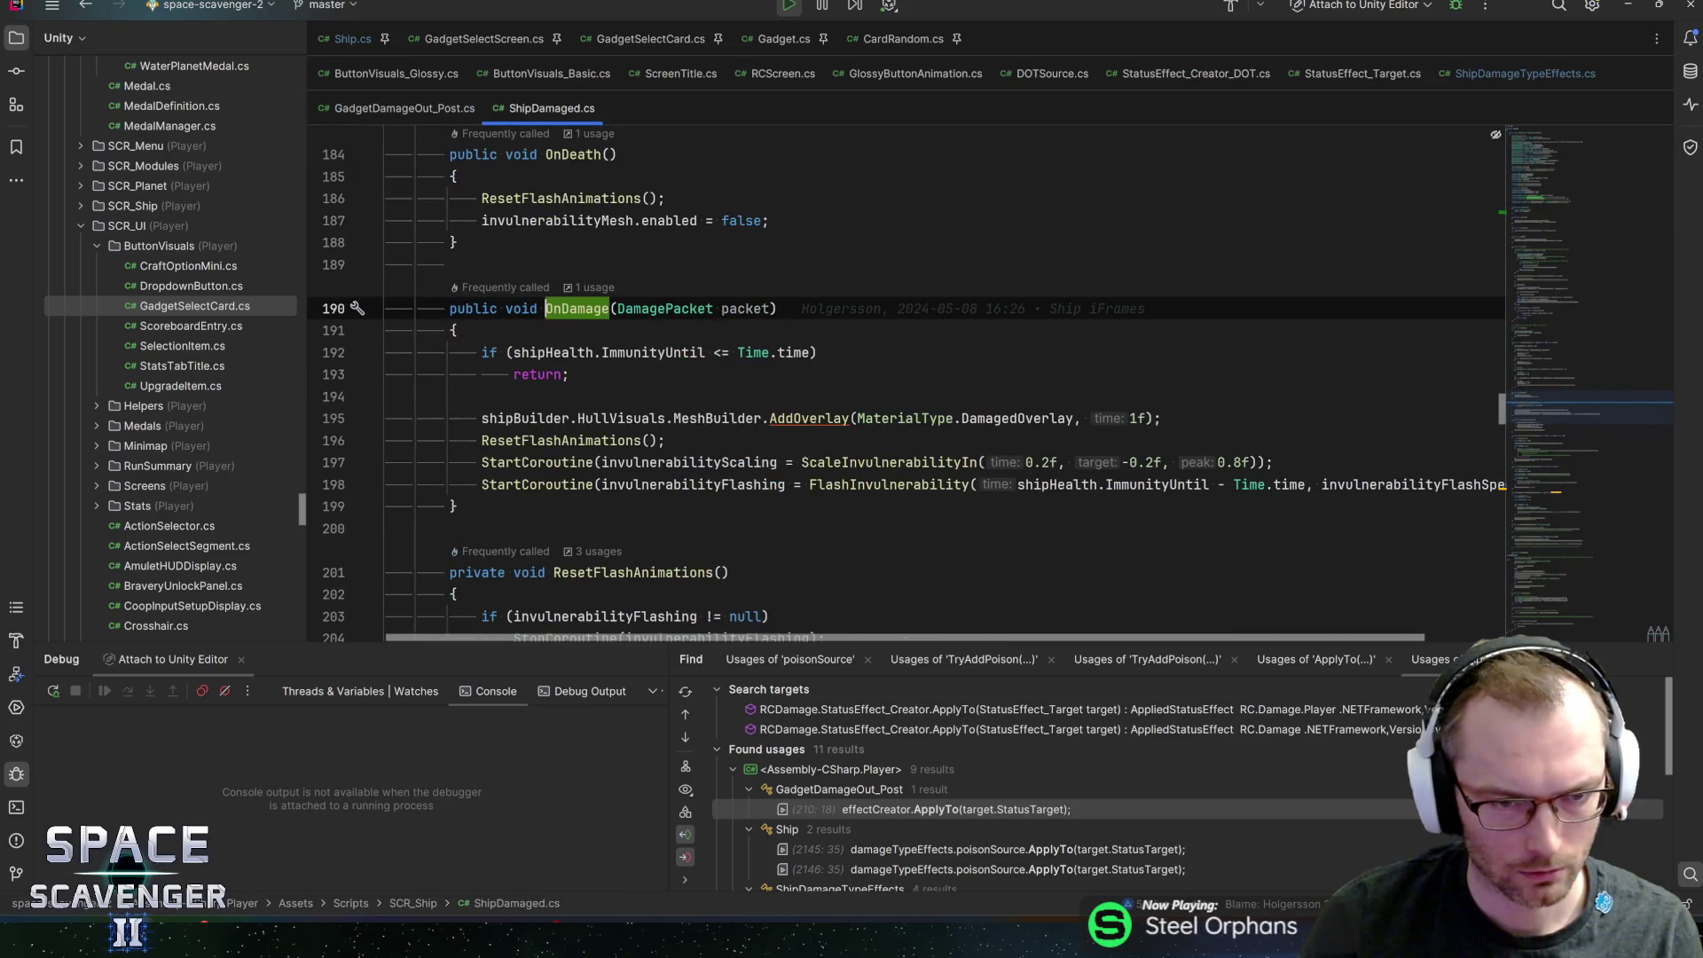
Inspect the HullVisuals, ResetFlashAnimations and invulnerability flash code around lines 195–197, then jump to ResetFlashAnimations
left_click(626, 418)
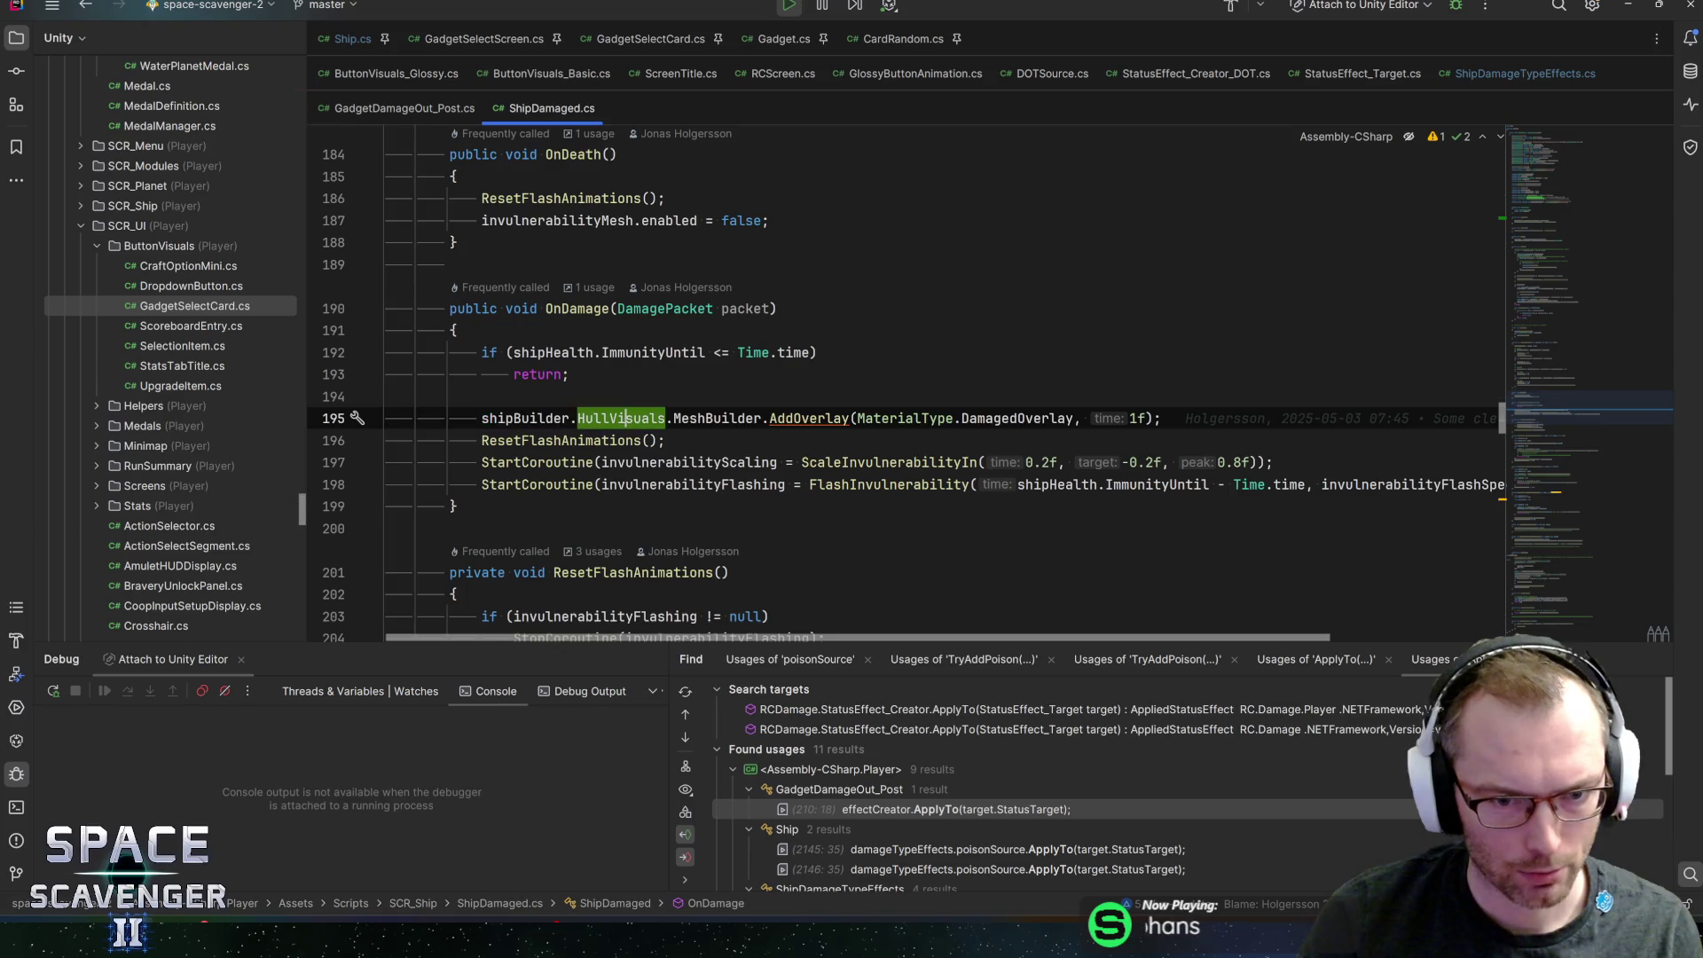
left_click(721, 418)
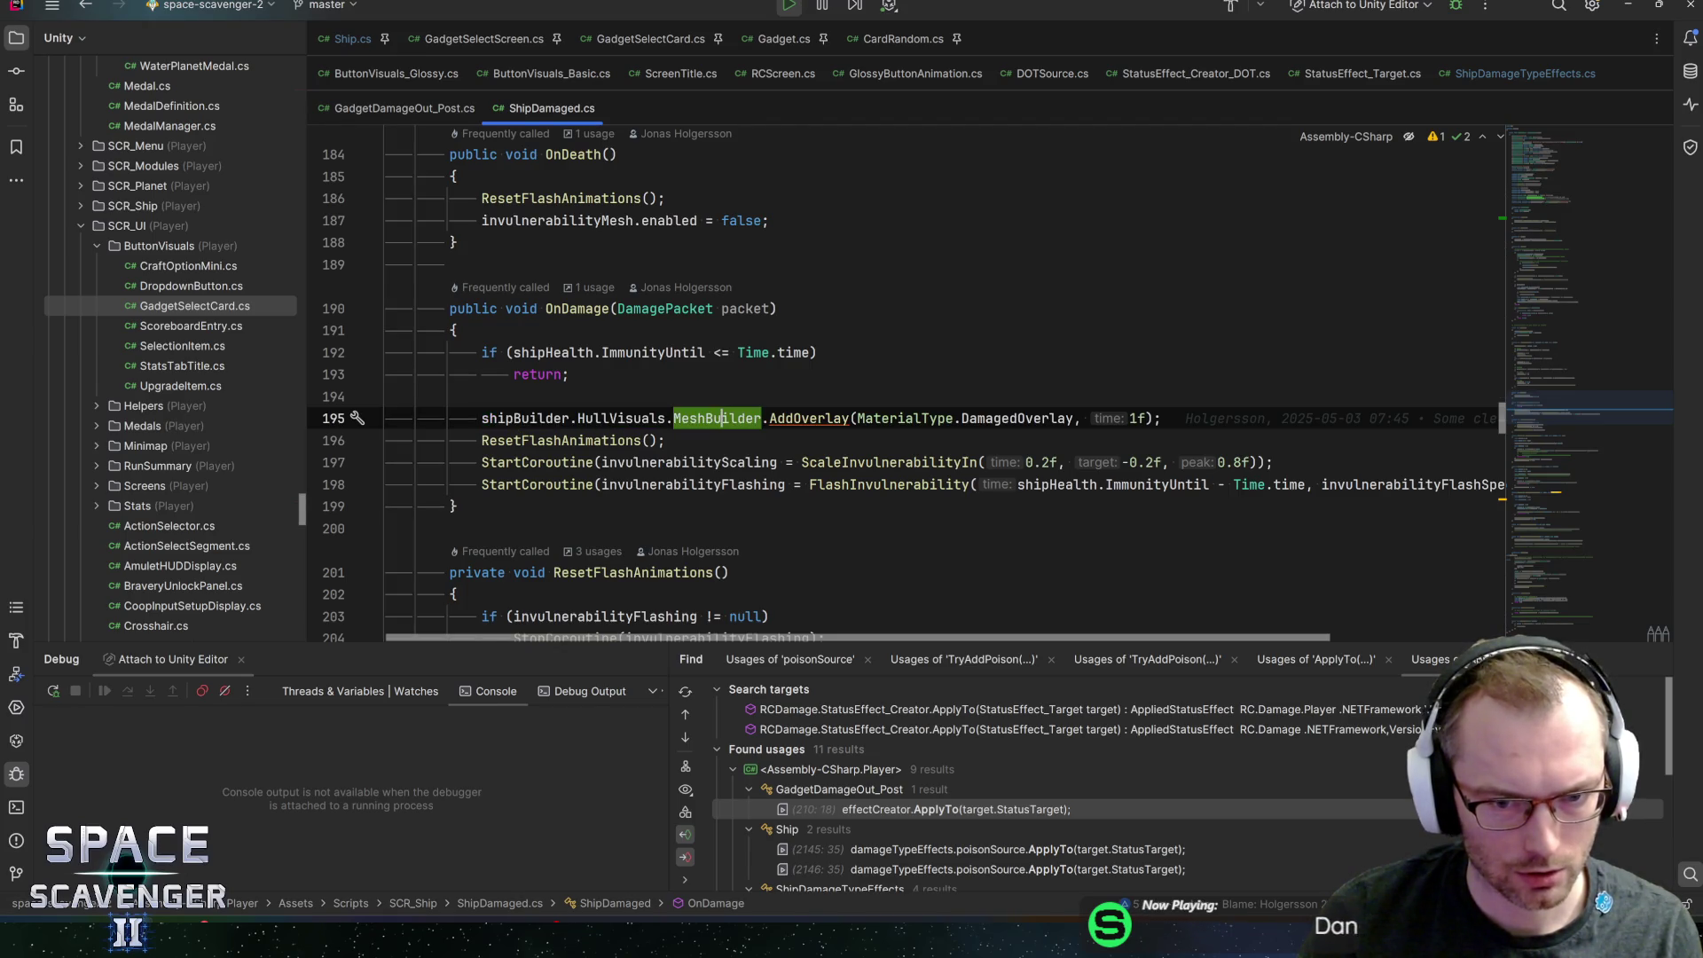
left_click(621, 418)
left_click(538, 440)
left_click(692, 462)
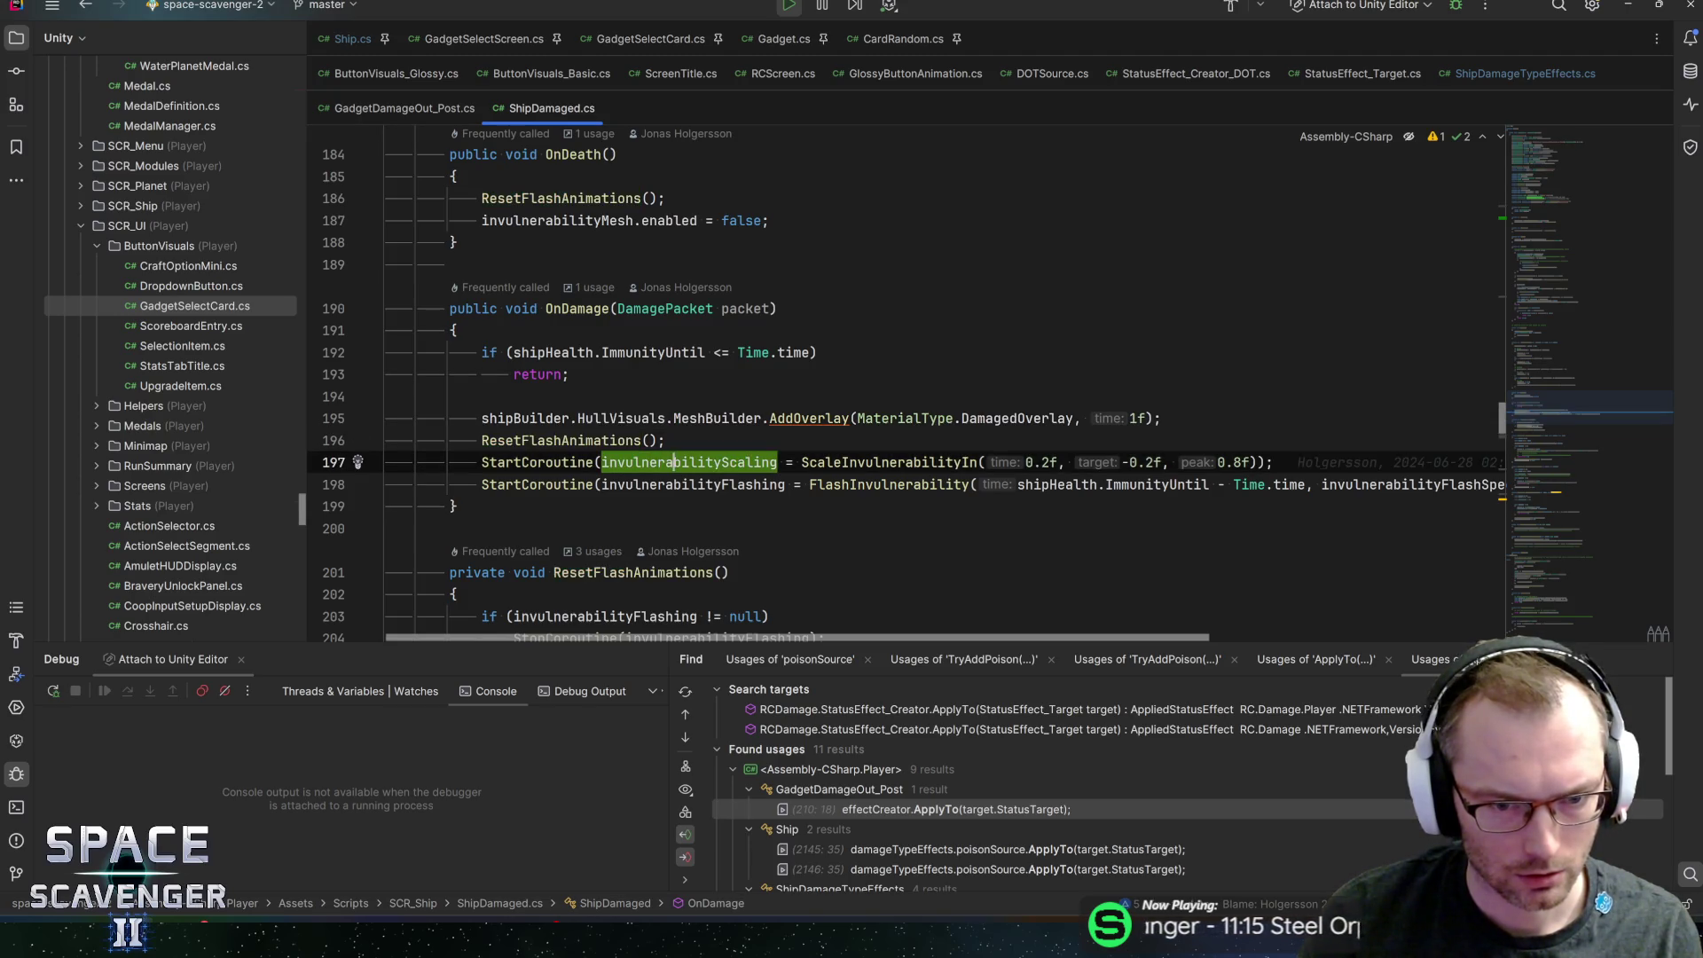
left_click(763, 485)
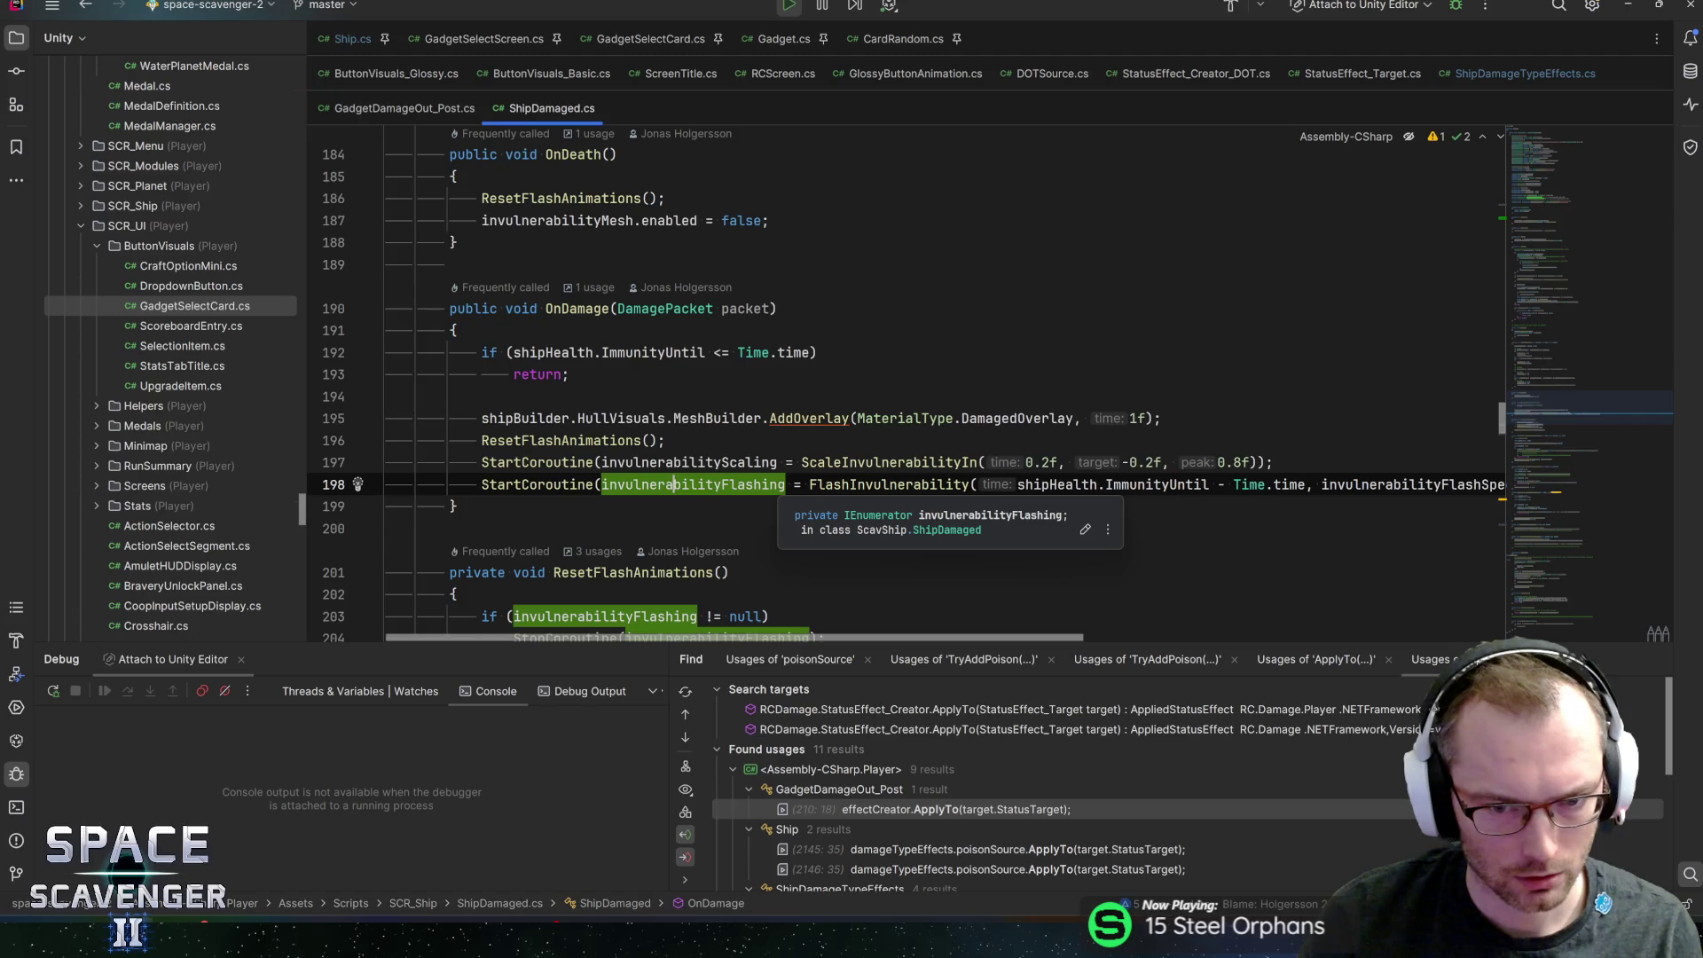
left_click(580, 440)
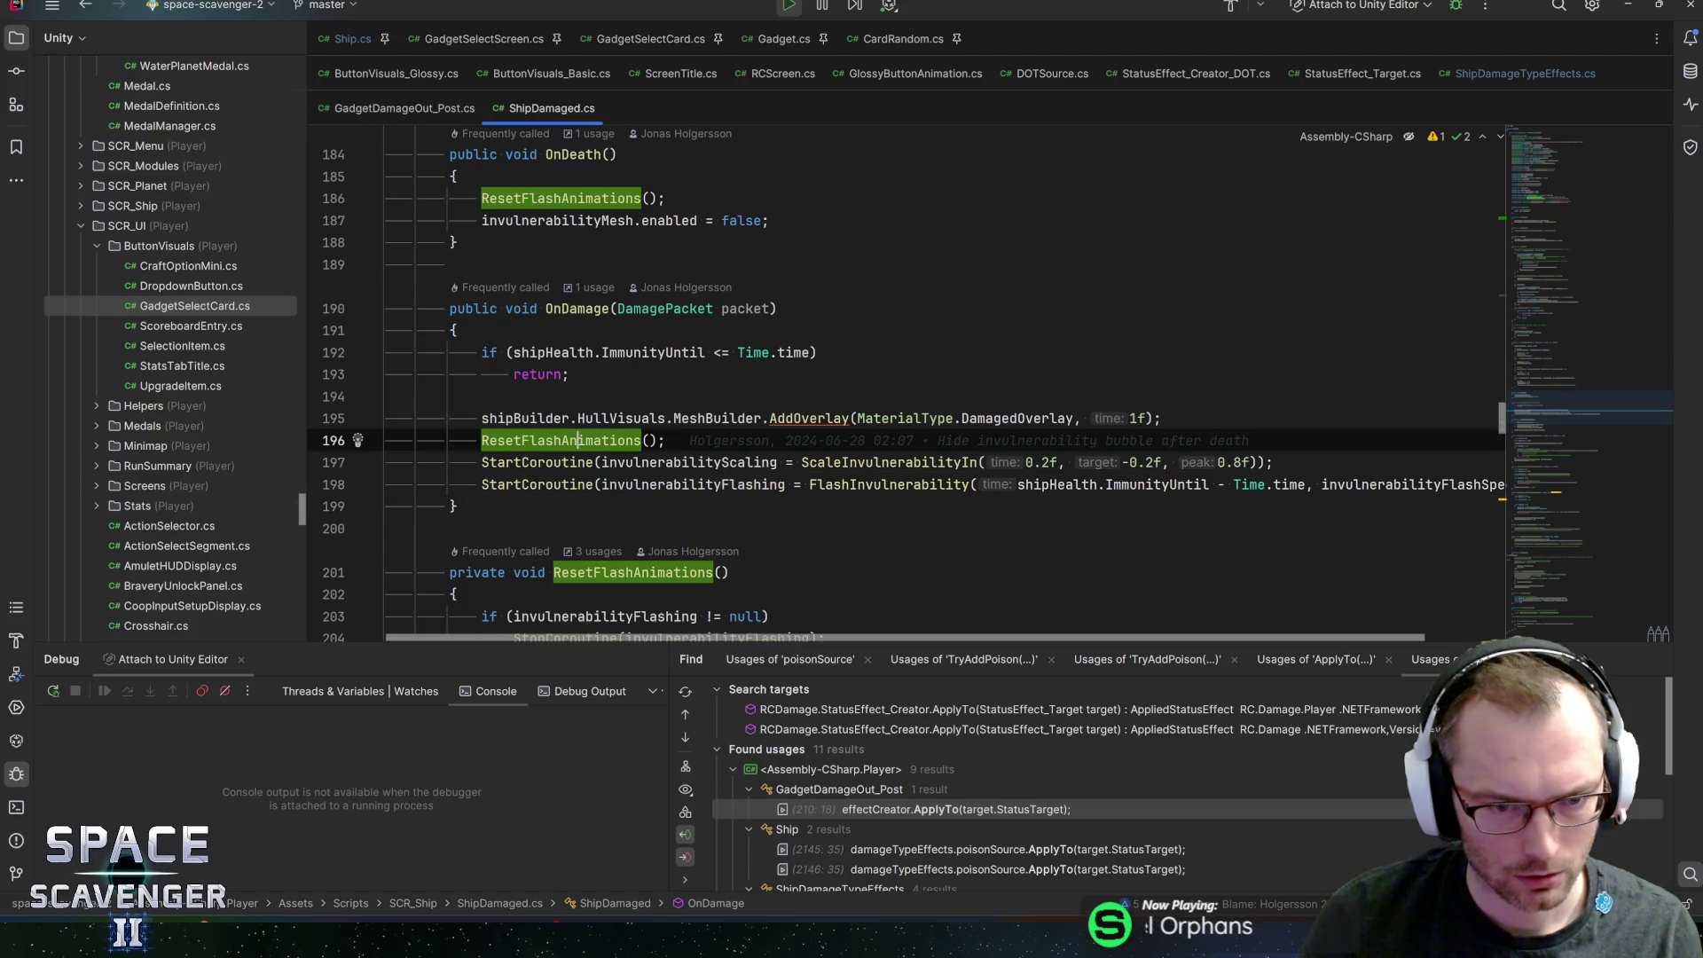
left_click(580, 440, "ctrl")
scroll(637, 435, "down", 2)
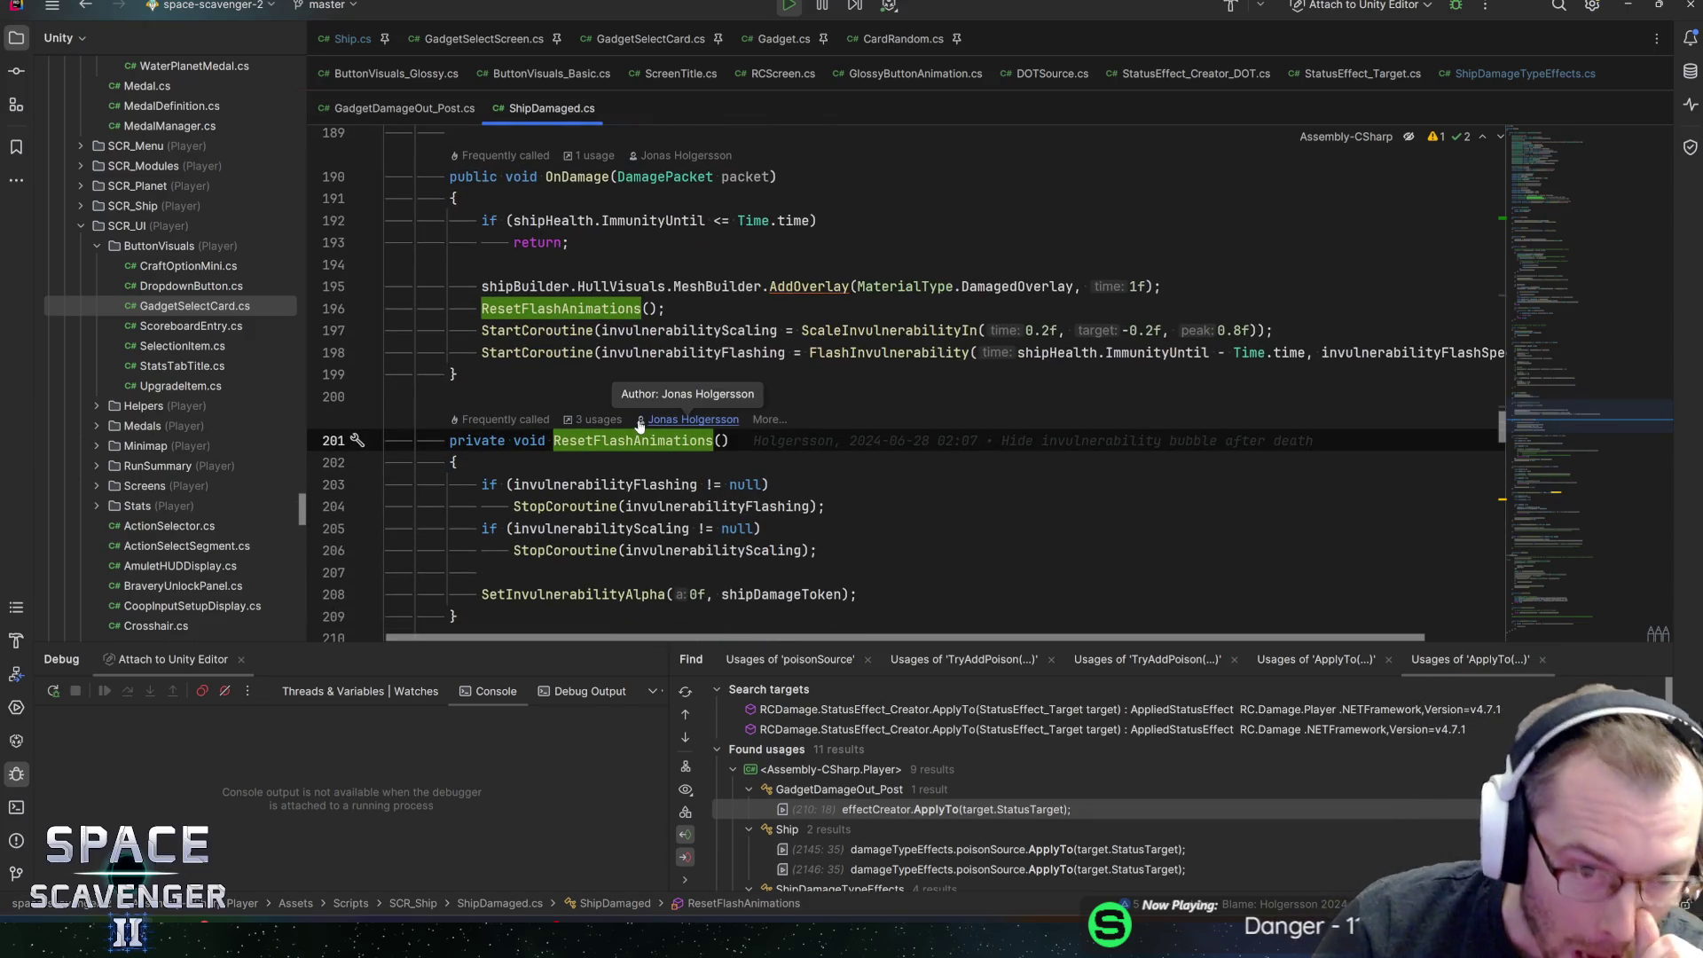
scroll(639, 425, "down", 4)
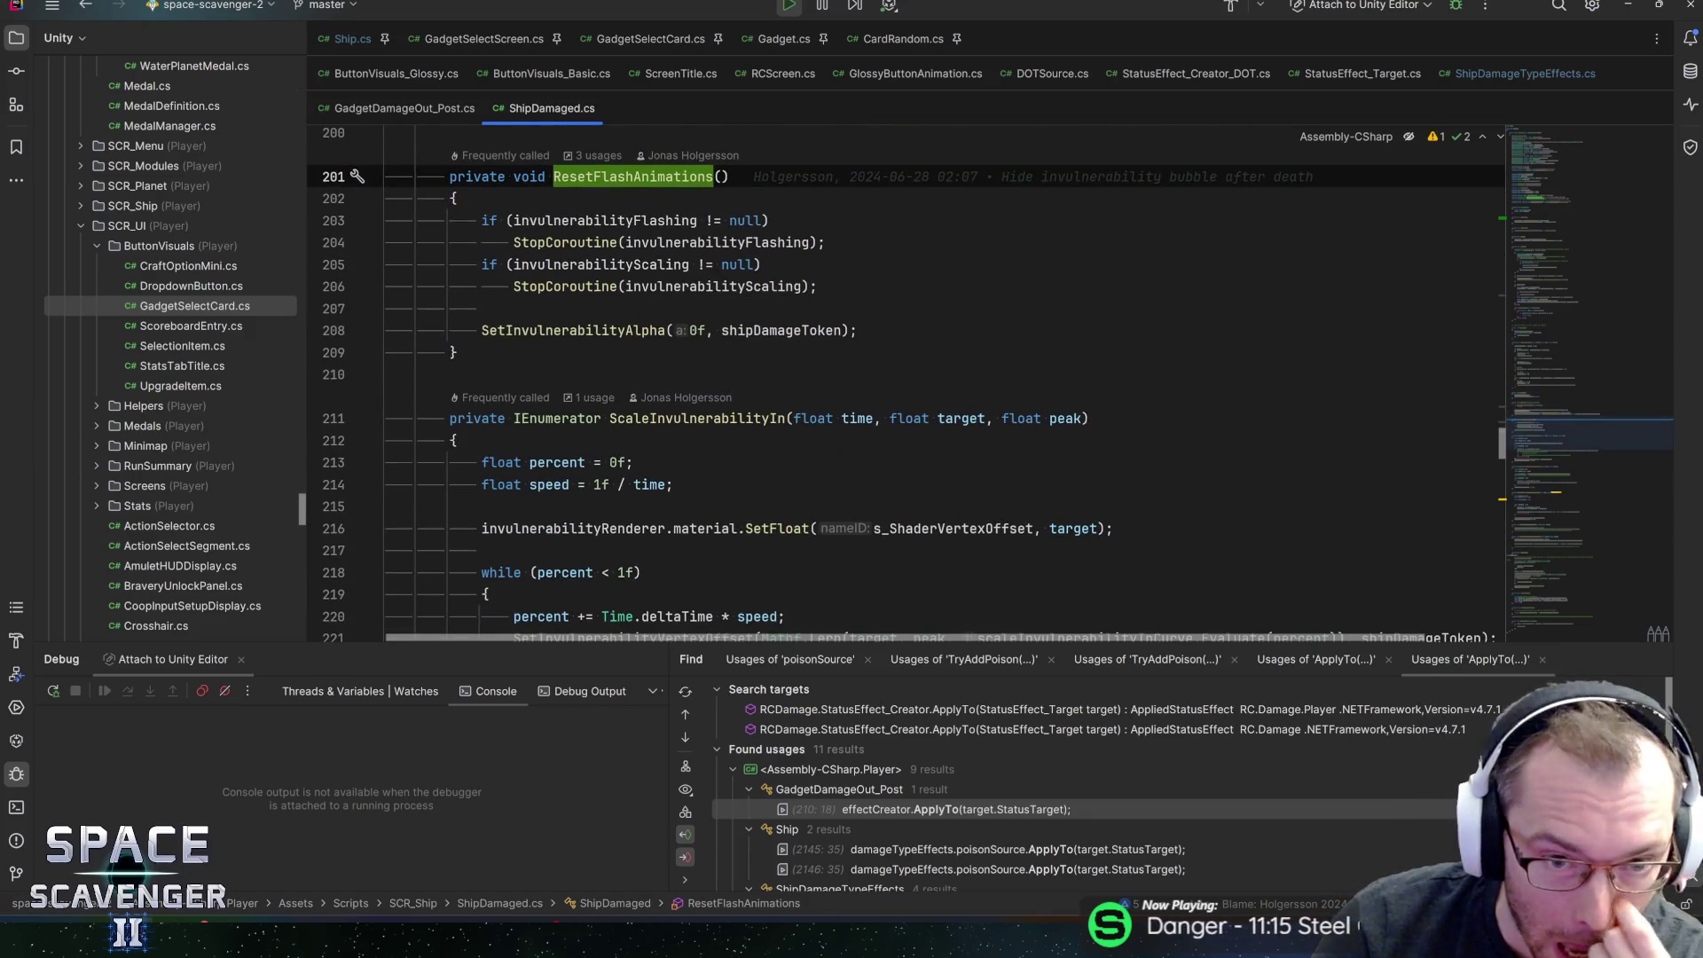
Open the BlockManager class via 'blockman' search and check its '1 asset usage' hint
key("ctrl+n")
type("block")
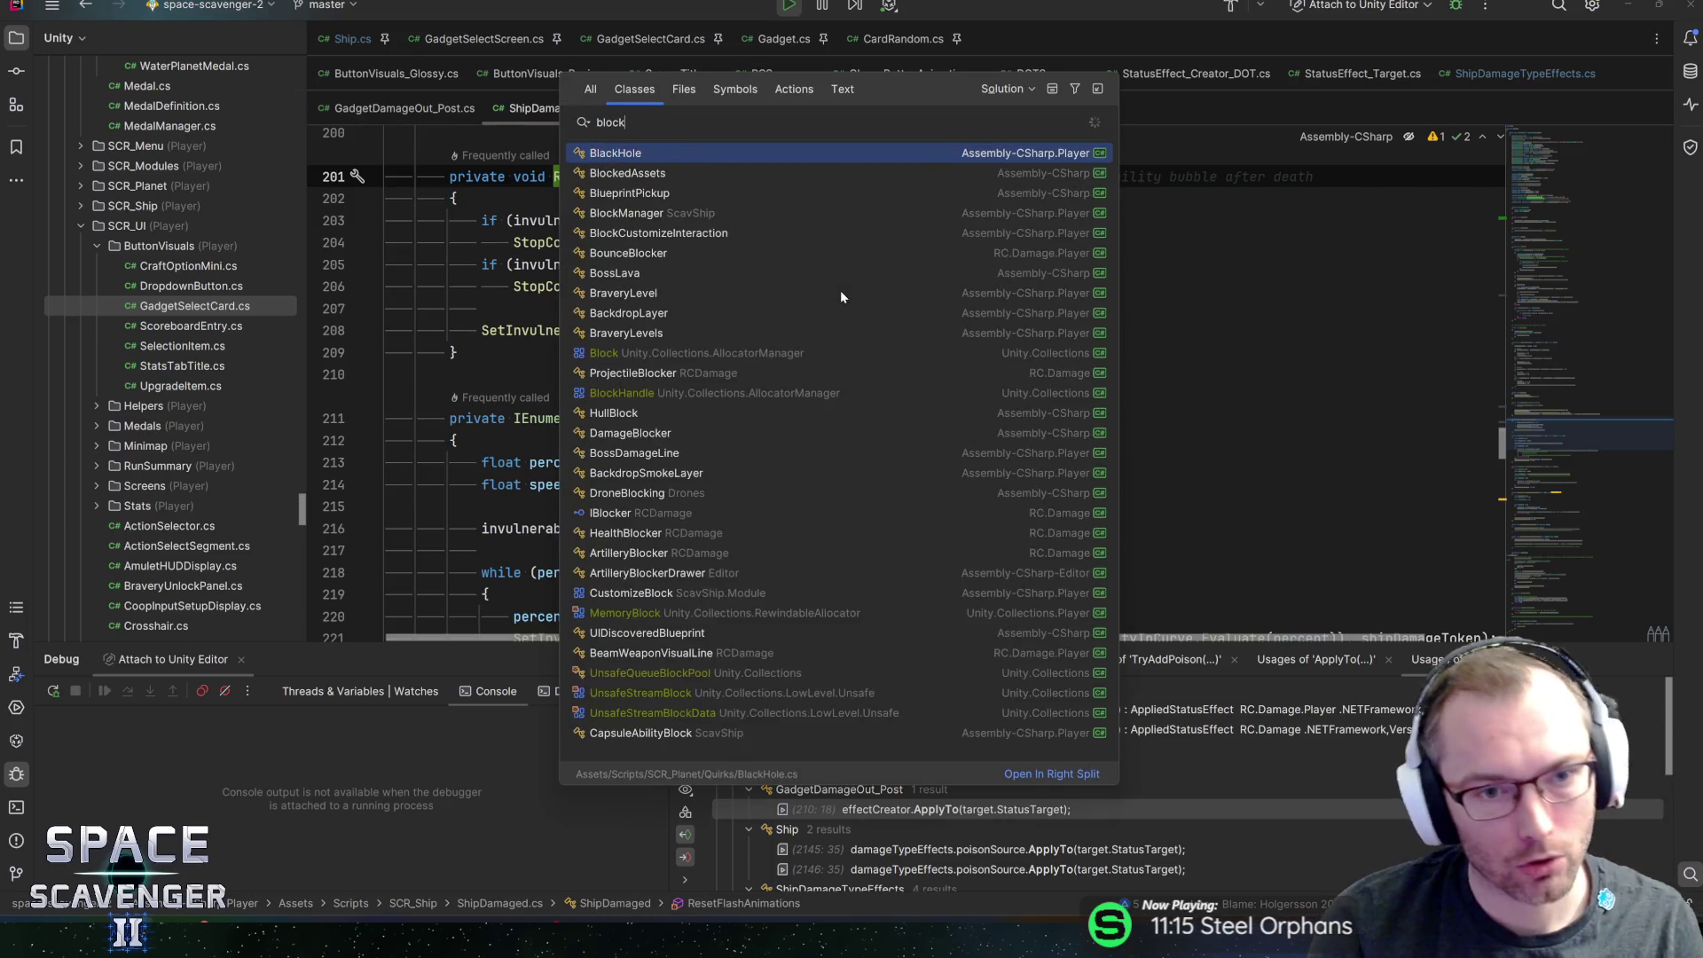
type("mana")
key("Return")
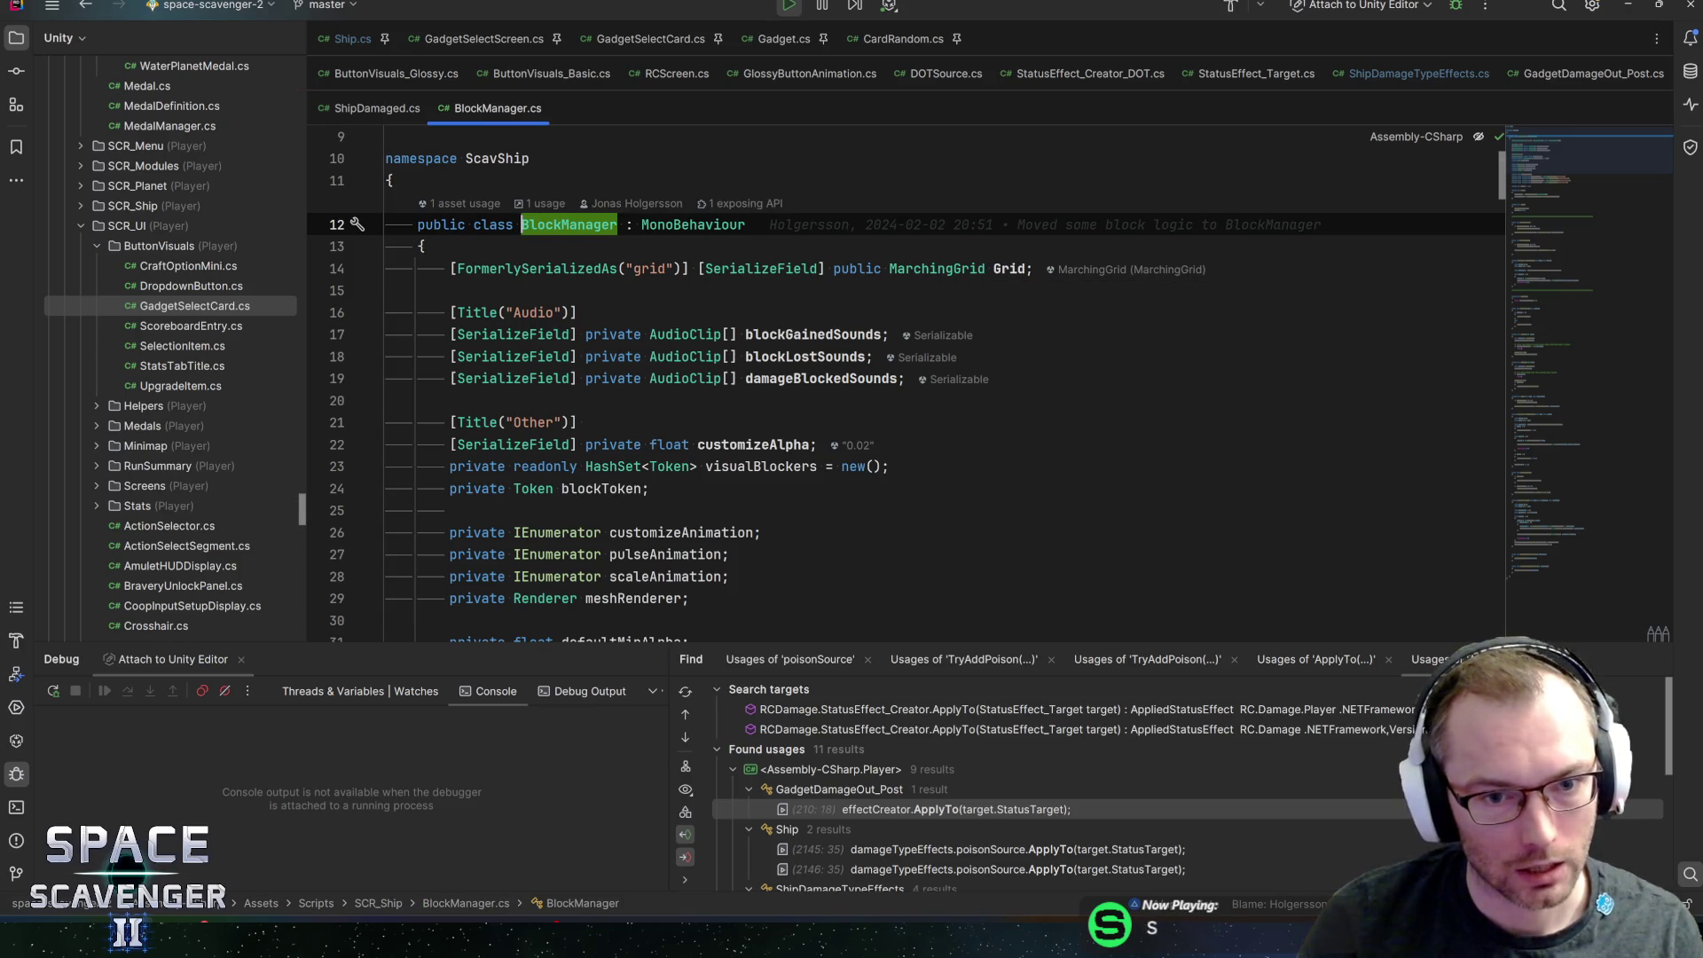
left_click(539, 203)
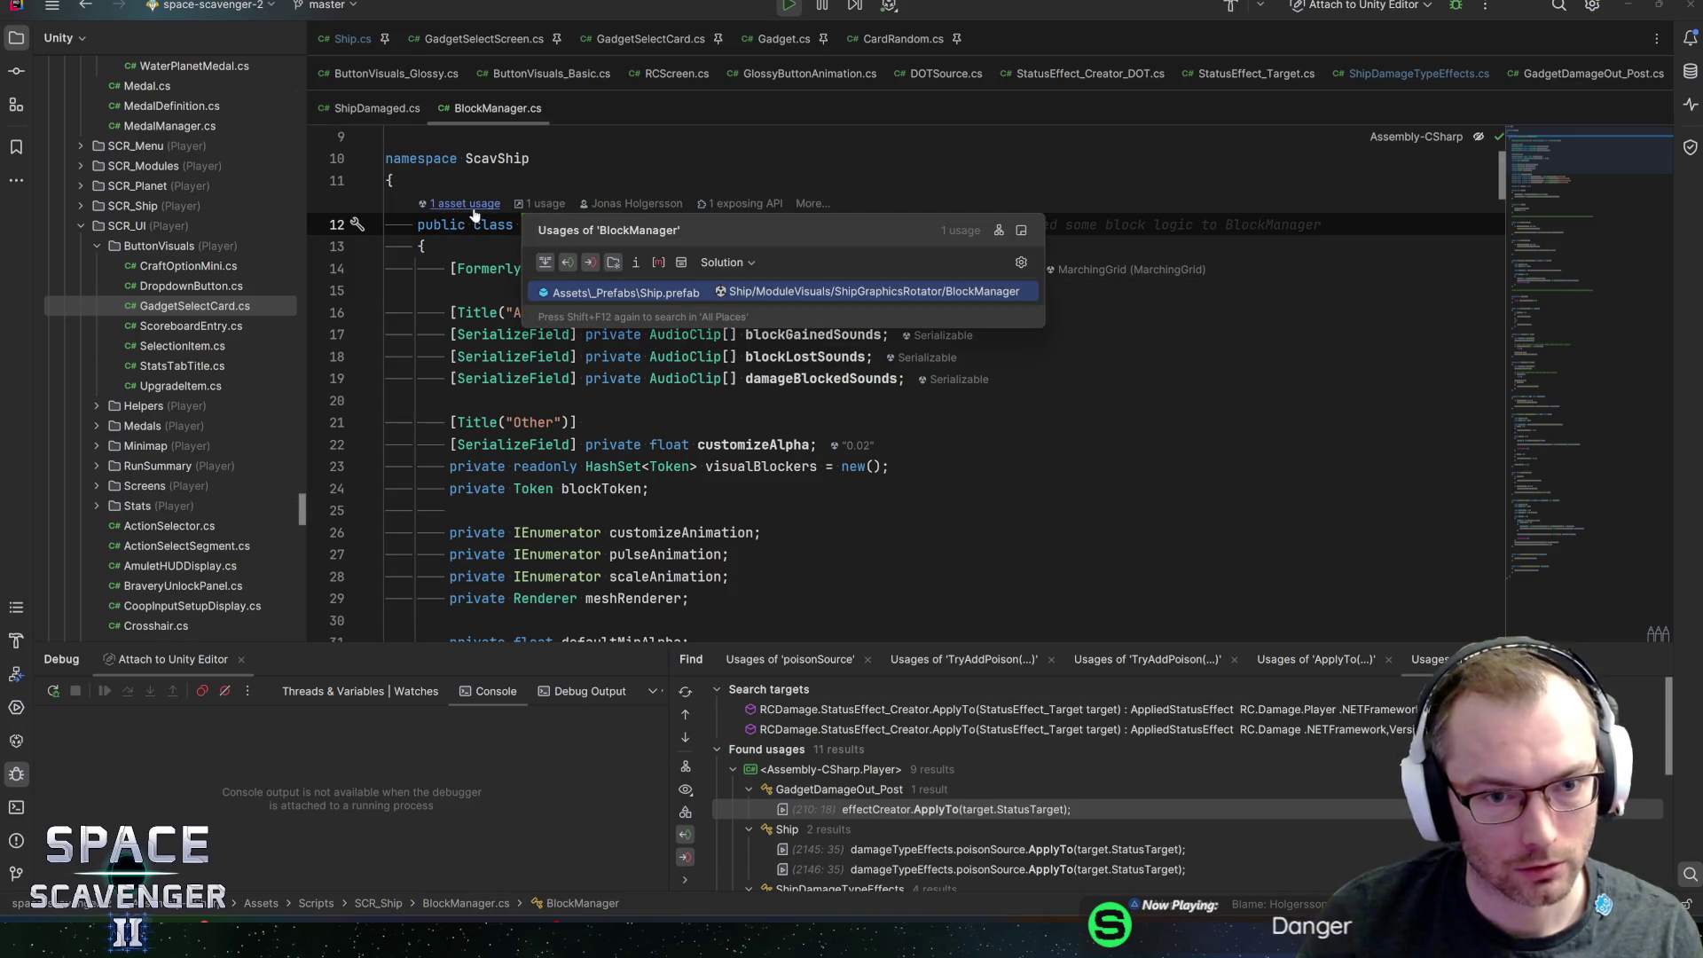
key("Escape")
left_click(586, 422)
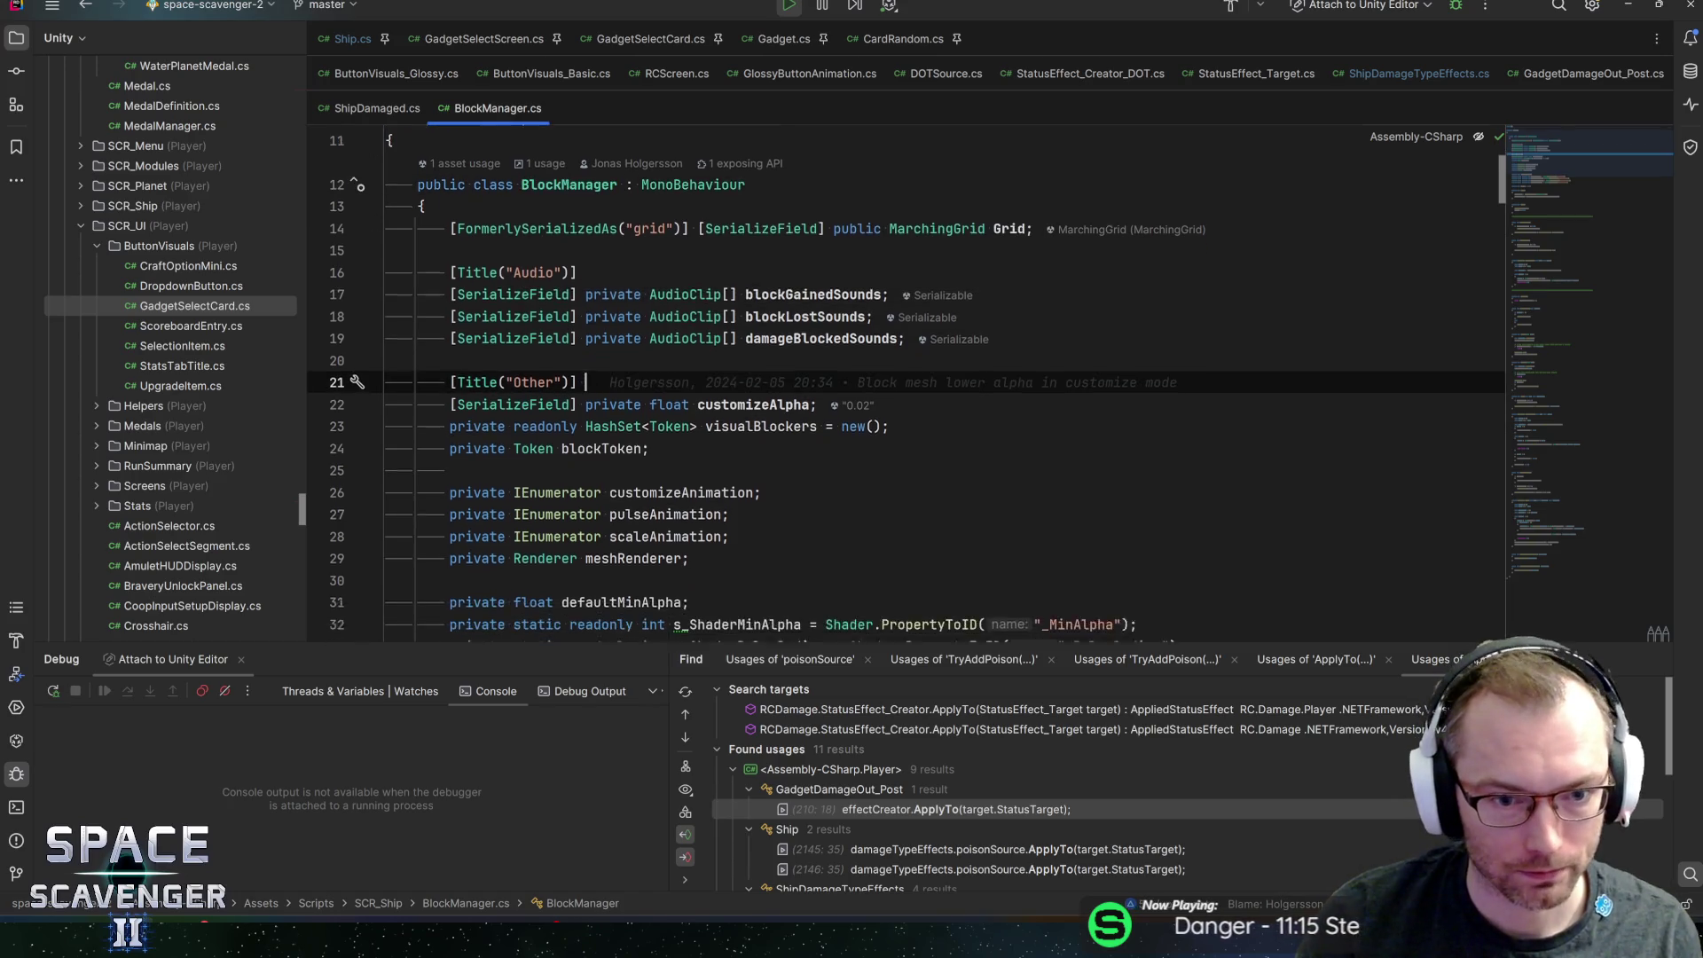
scroll(905, 399, "down", 3)
scroll(905, 399, "down", 2)
key("alt+Tab")
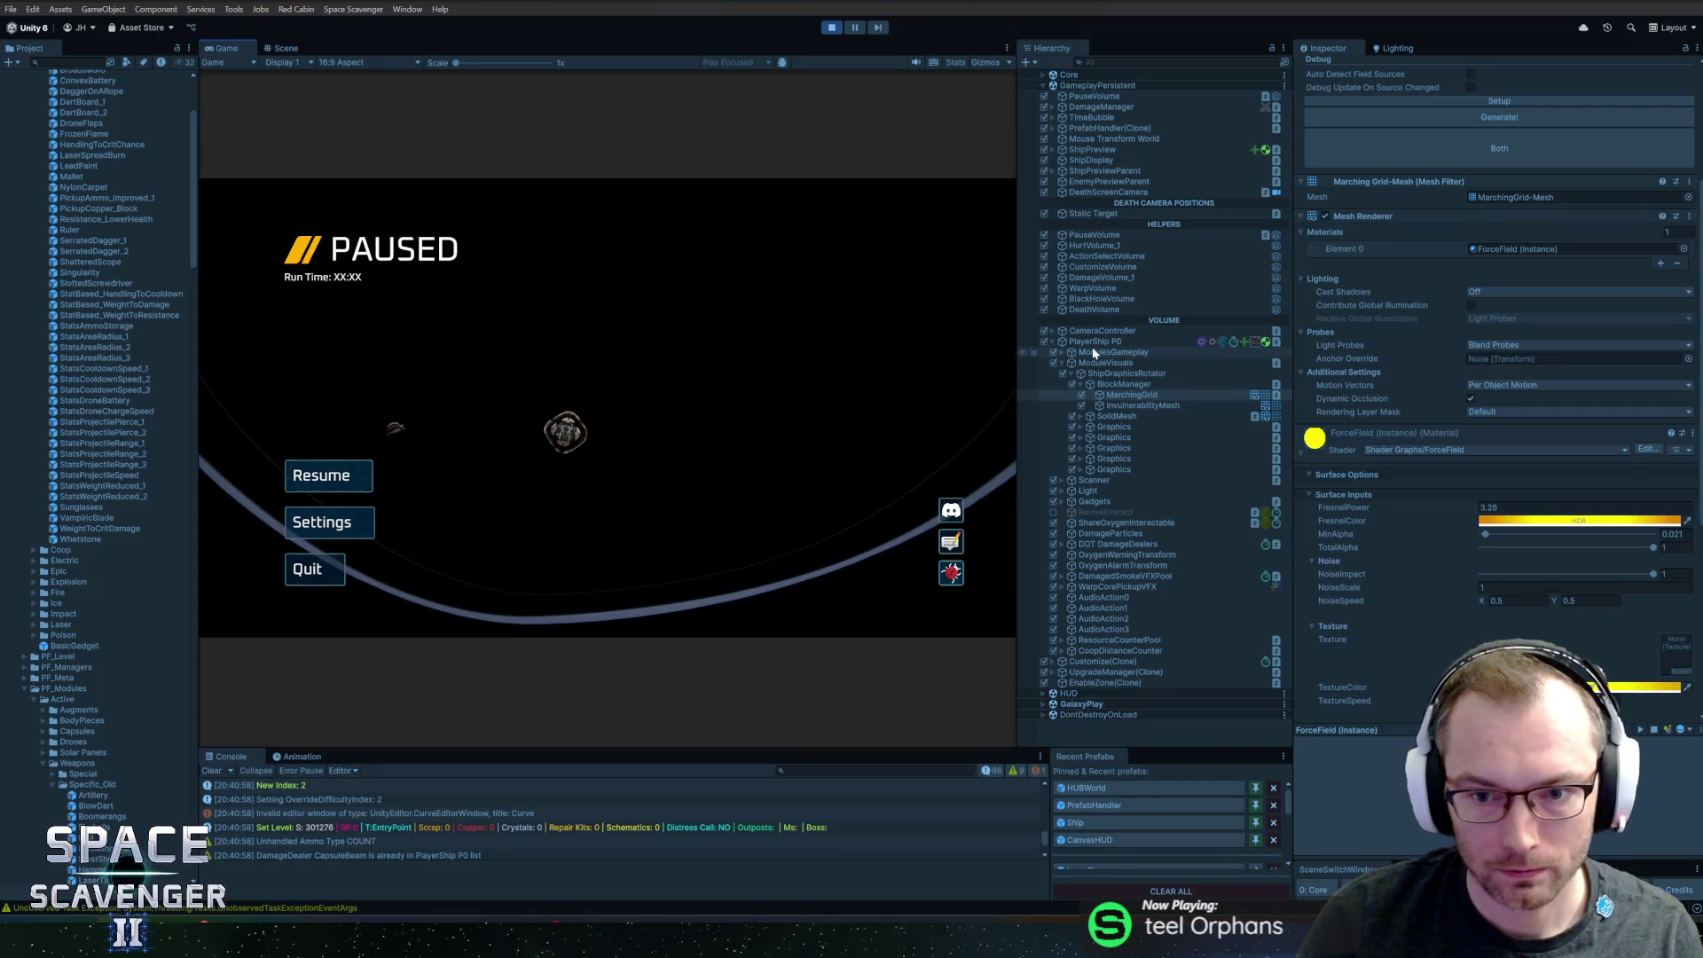
Select PlayerShip P0 and scroll through its components in the Inspector
left_click(1093, 342)
scroll(1492, 520, "down", 10)
scroll(1455, 524, "down", 15)
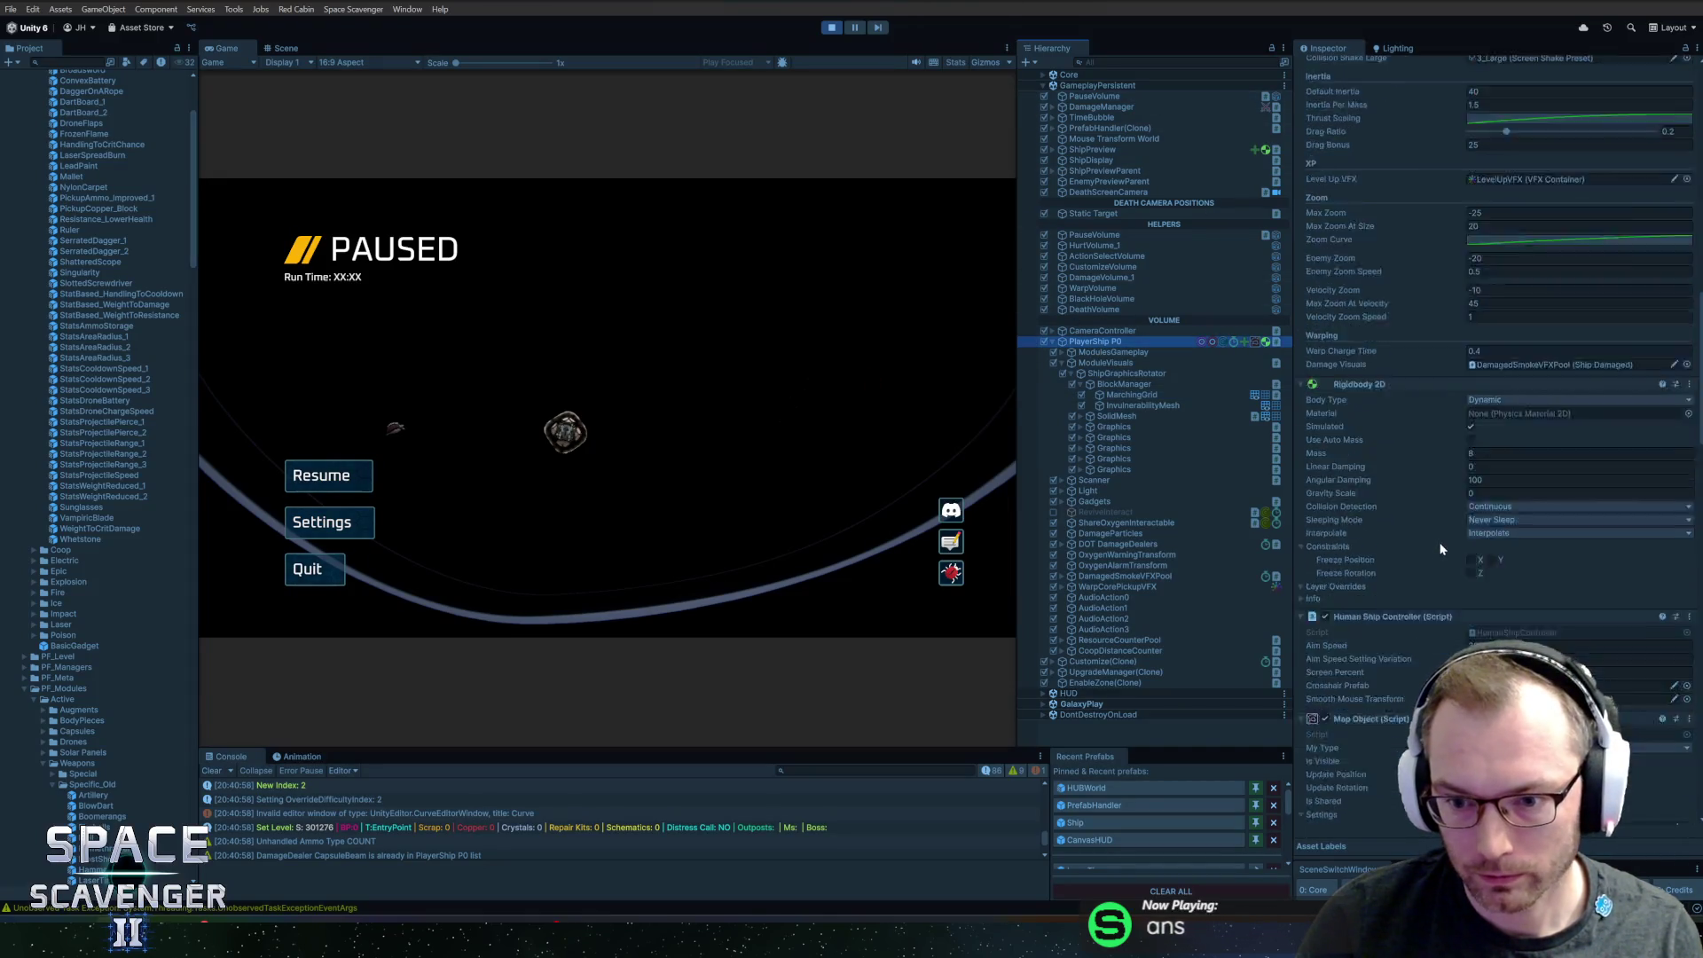
scroll(1370, 530, "down", 10)
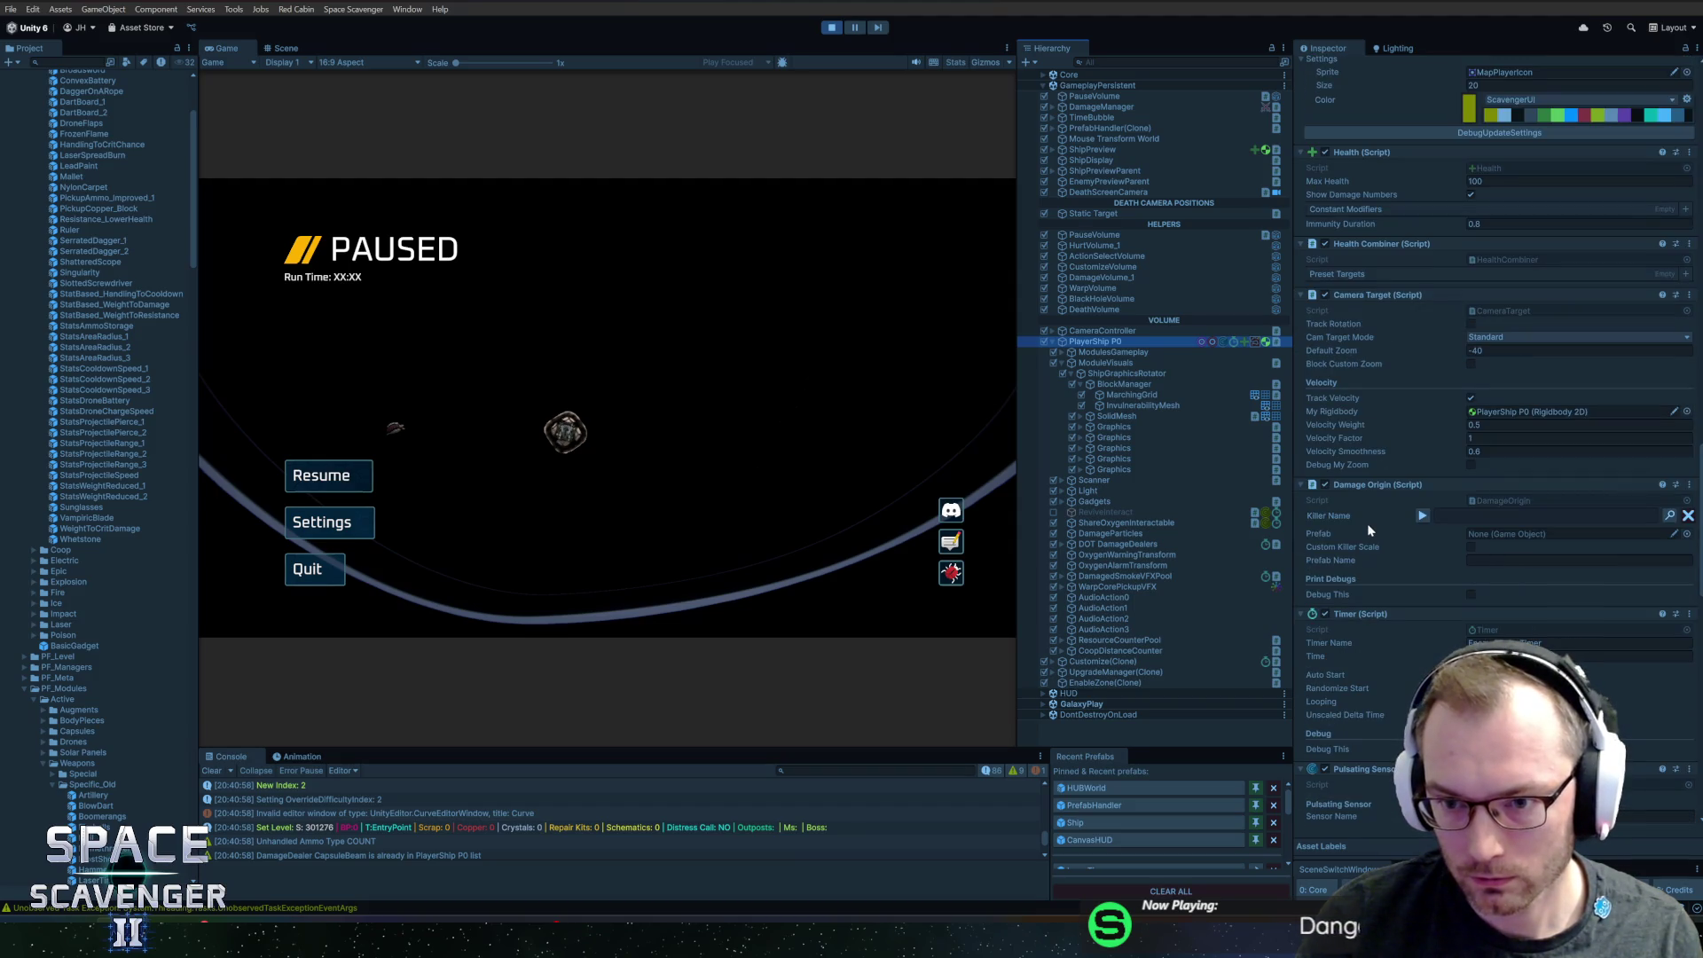
scroll(1366, 529, "down", 5)
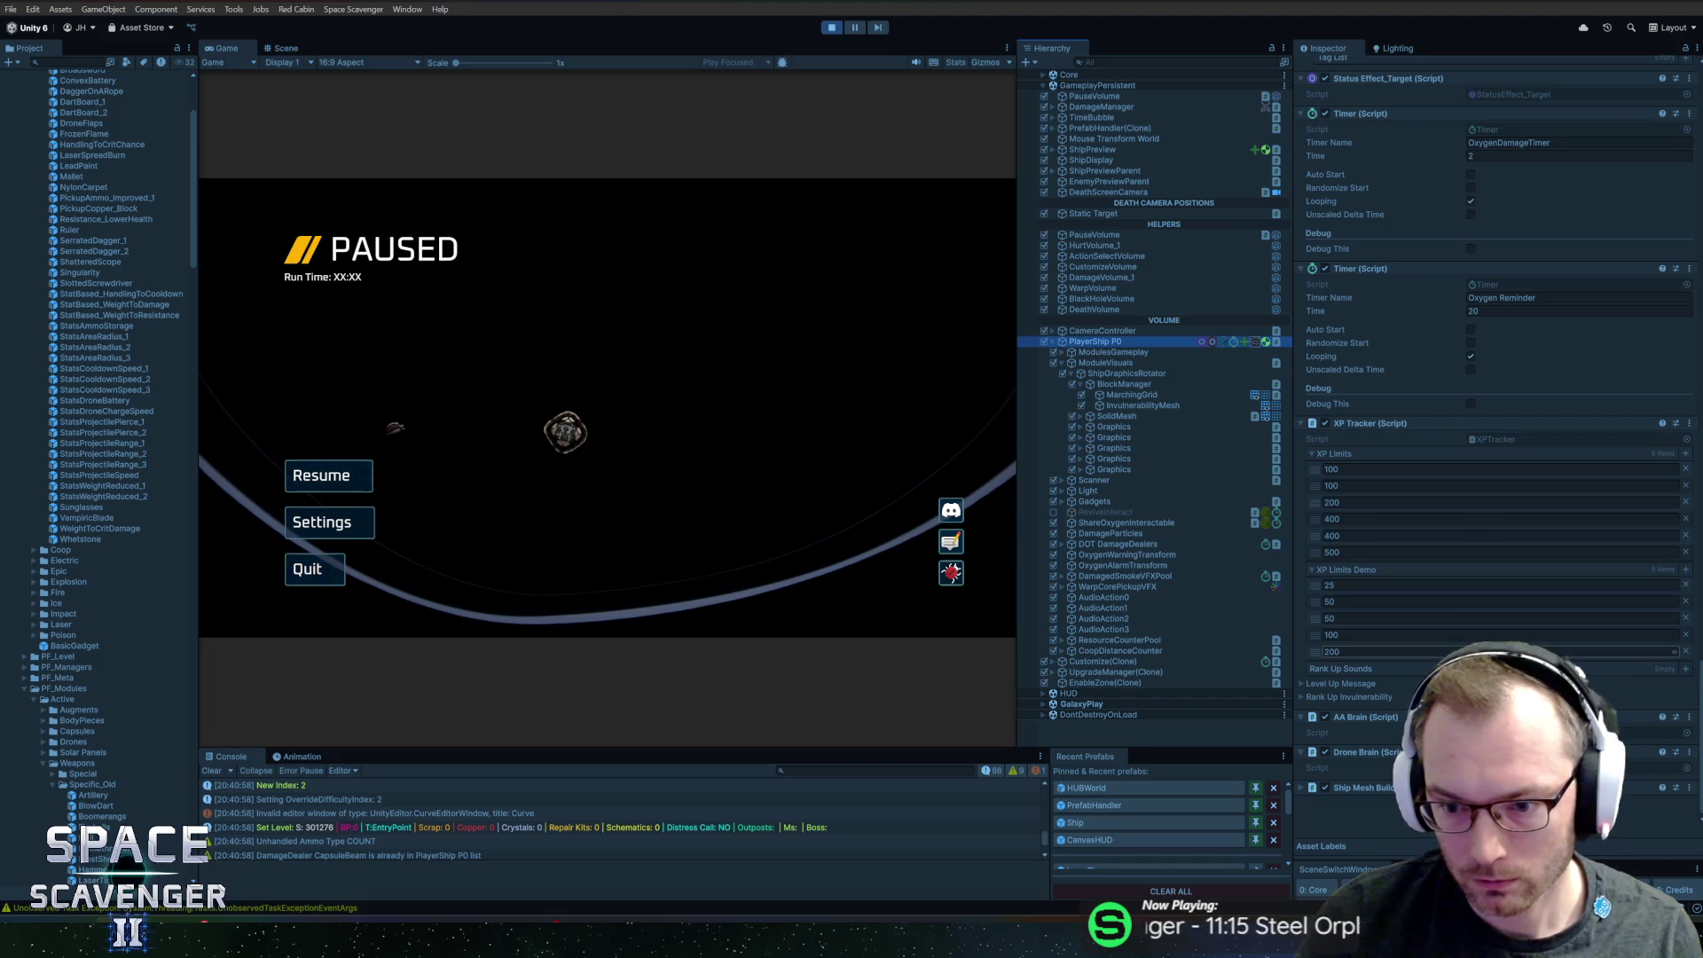
scroll(1465, 381, "up", 12)
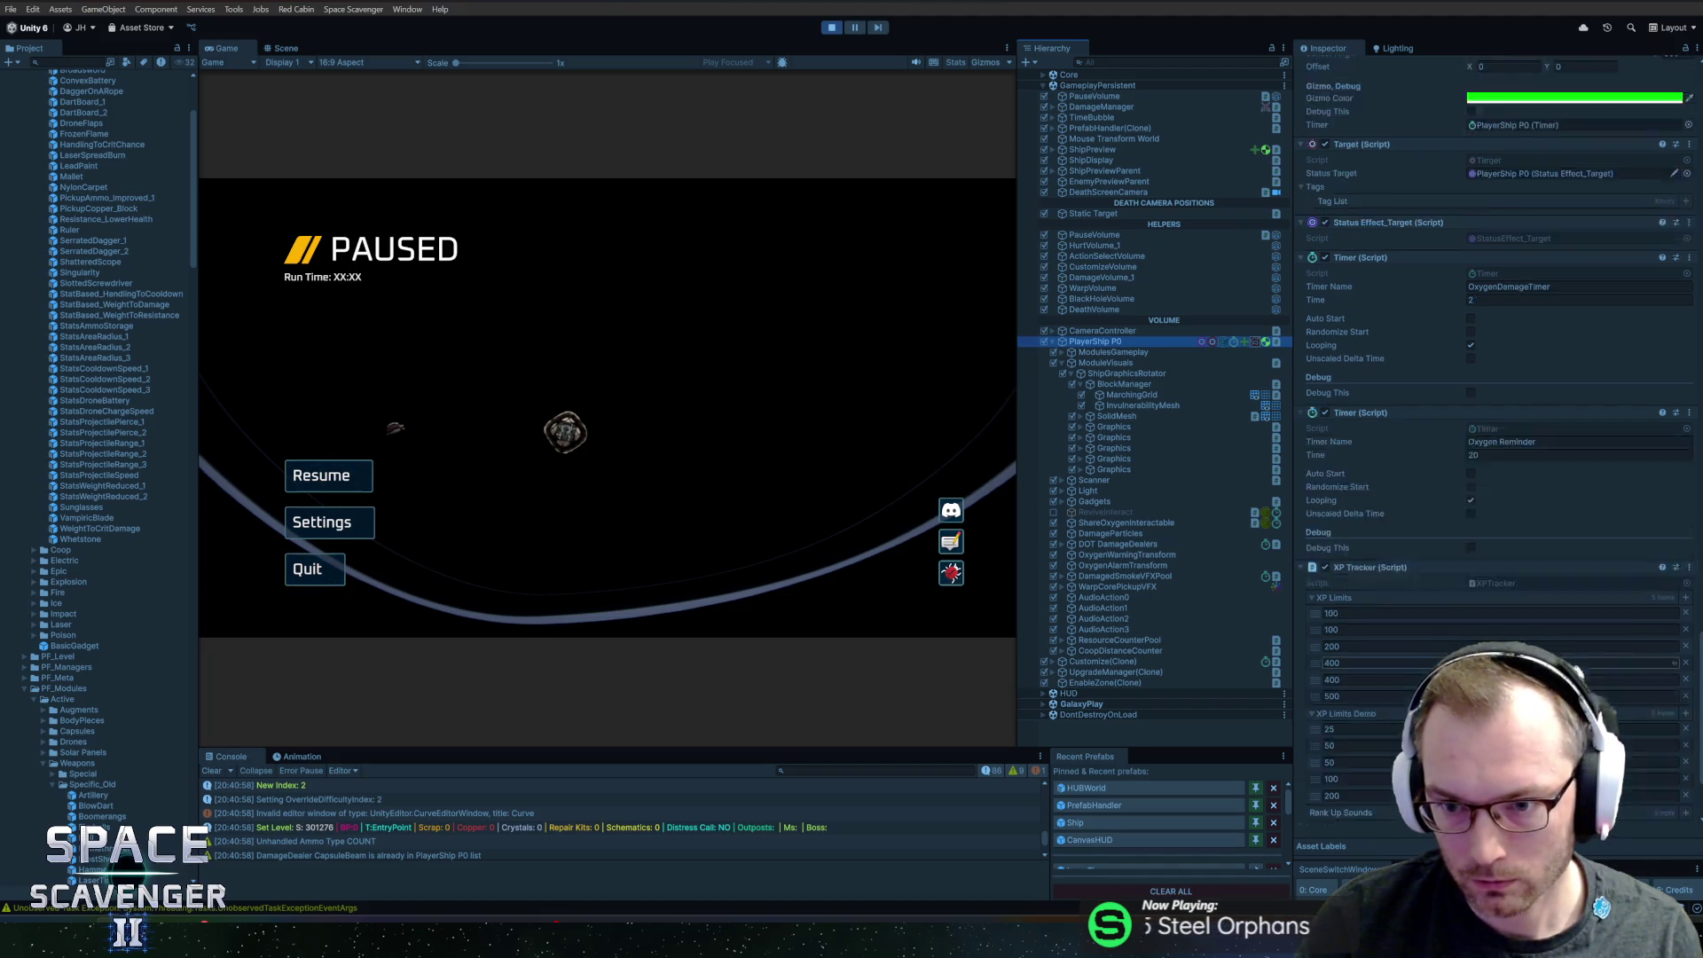
scroll(1463, 381, "up", 15)
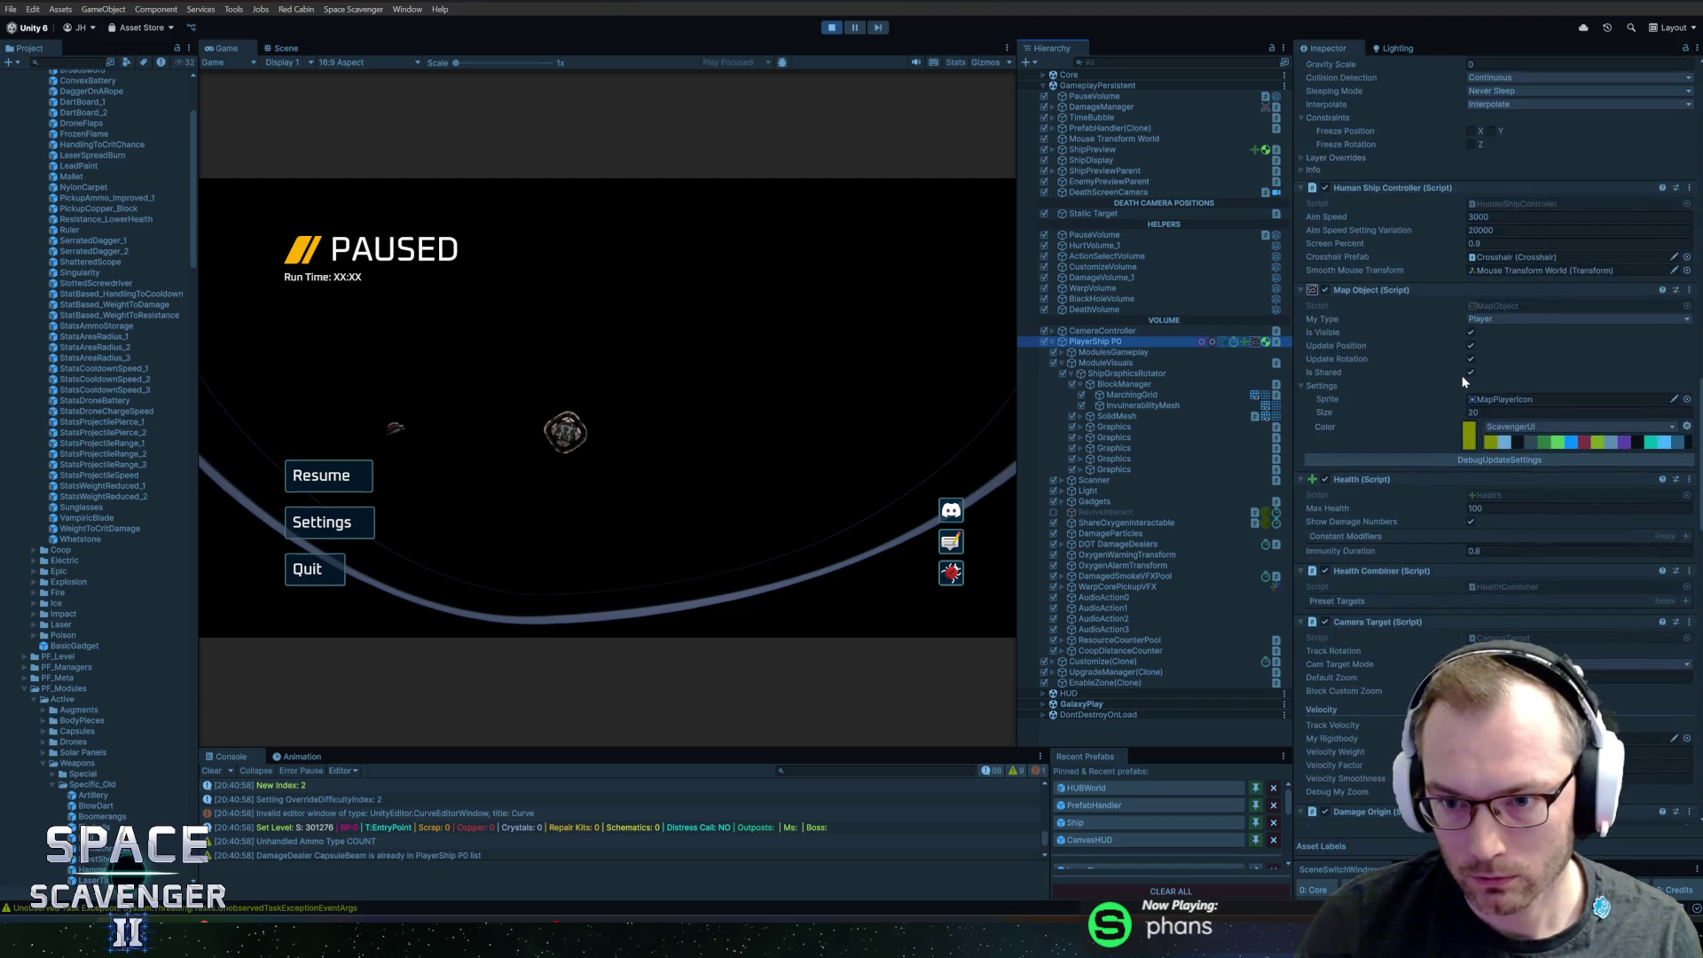
scroll(1462, 375, "up", 7)
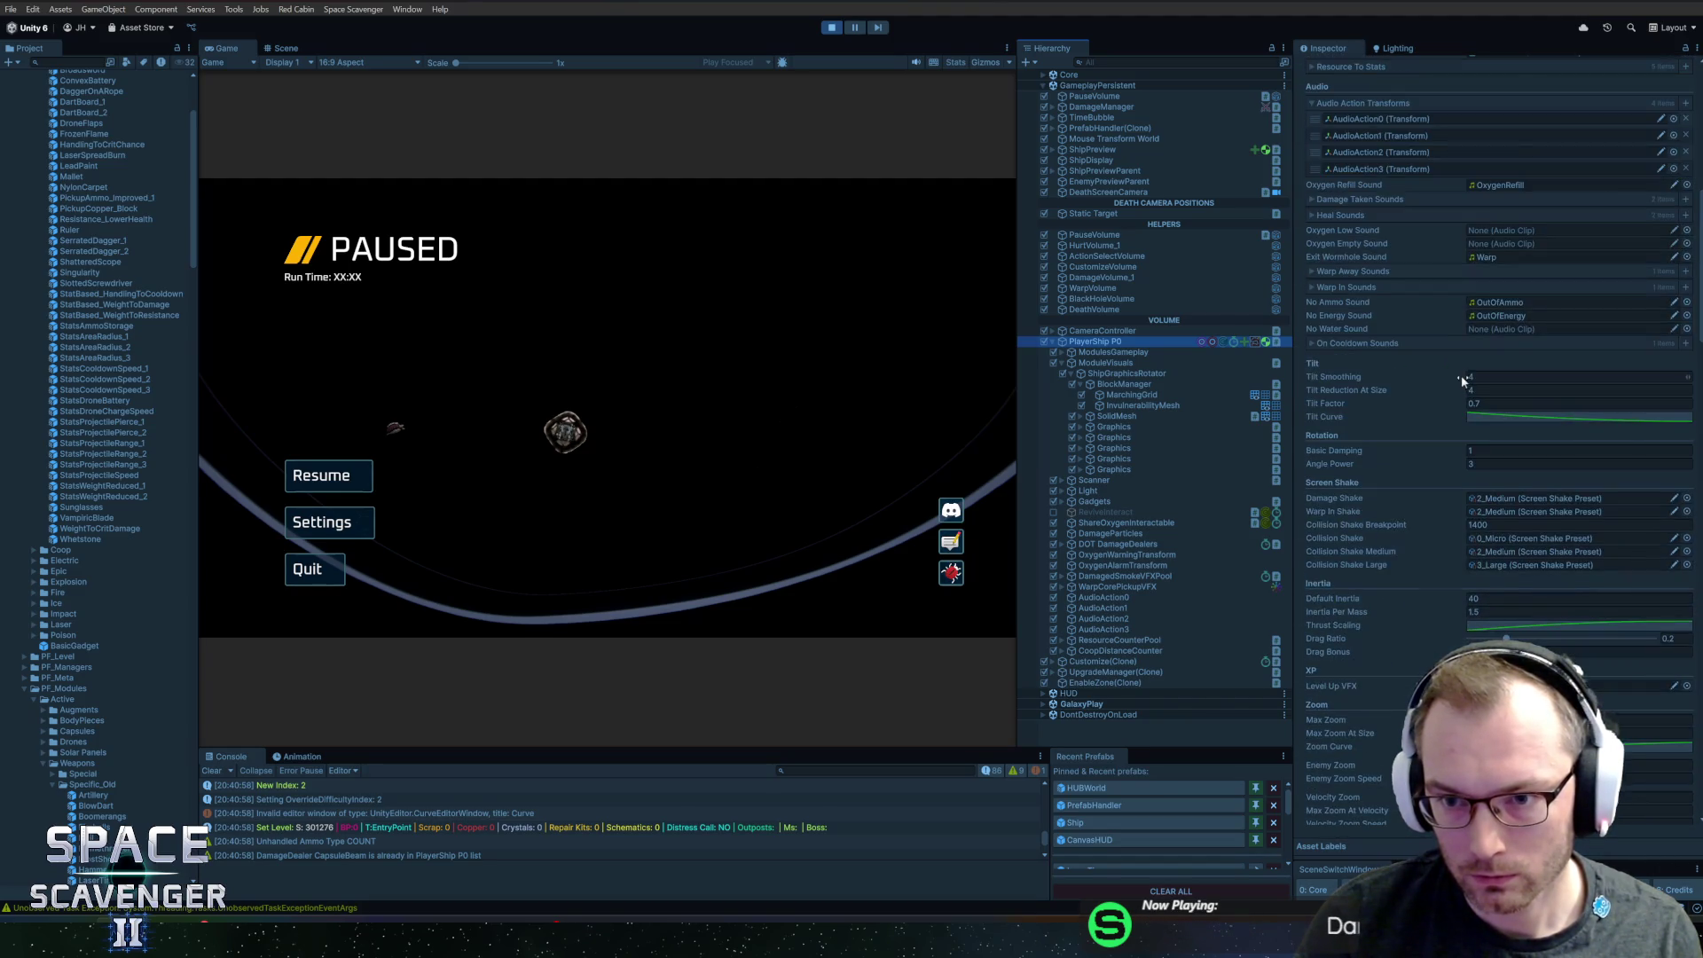
scroll(1465, 383, "up", 4)
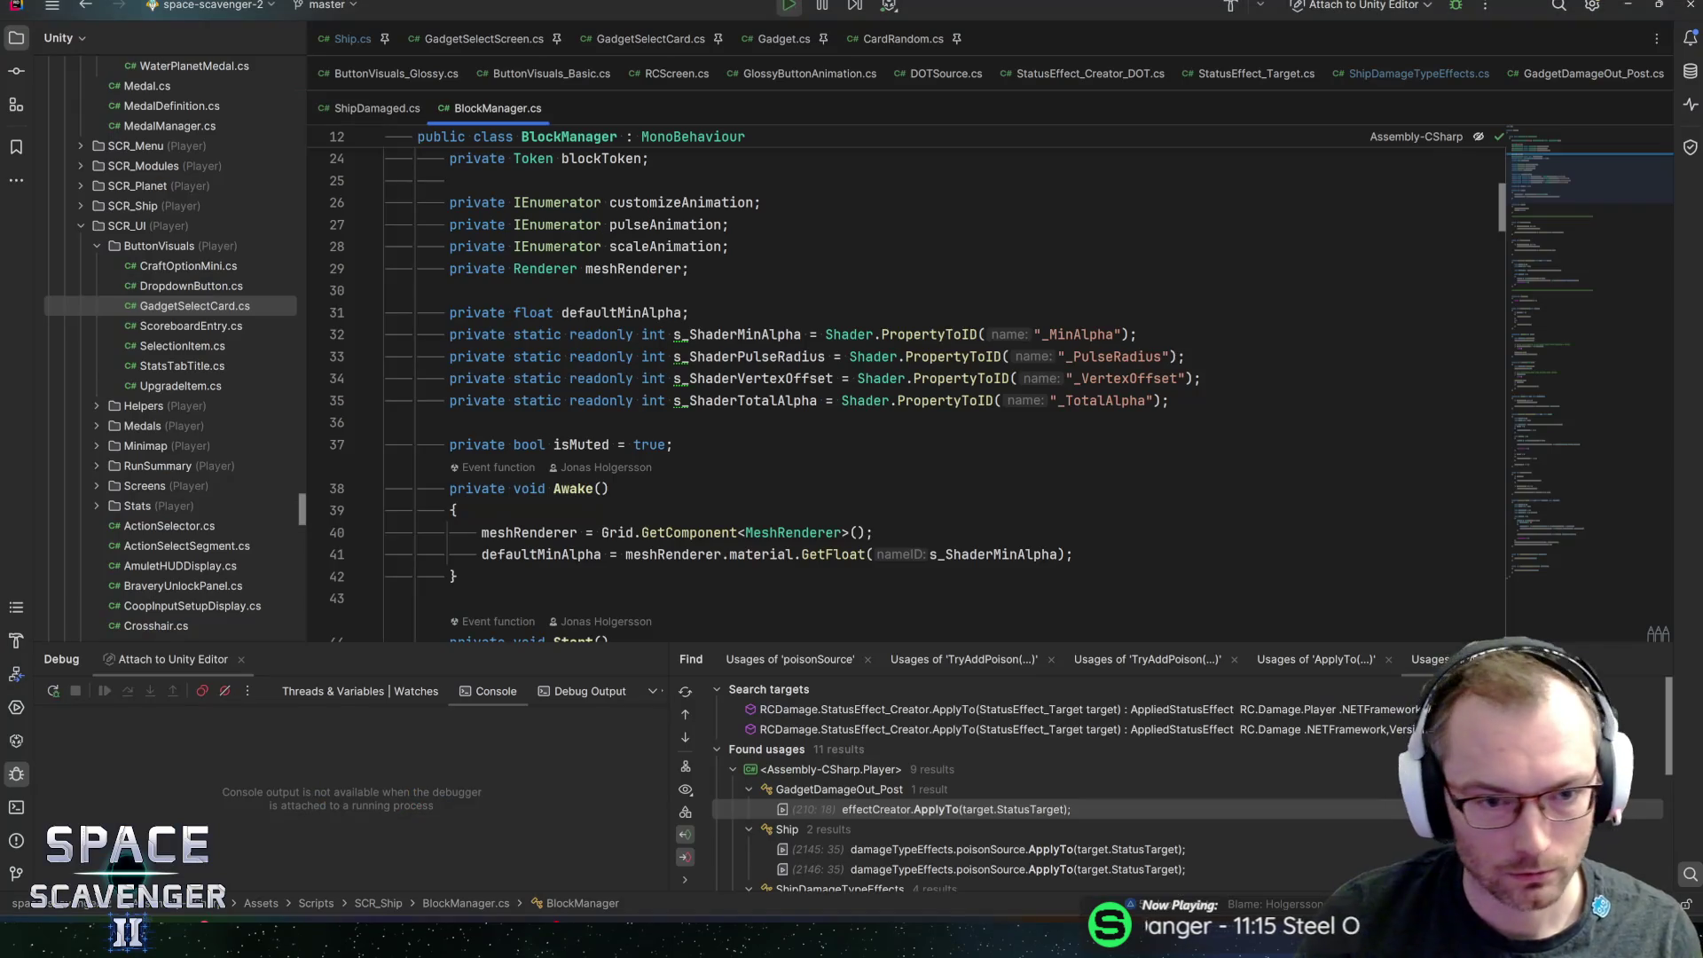
scroll(1359, 459, "down", 15)
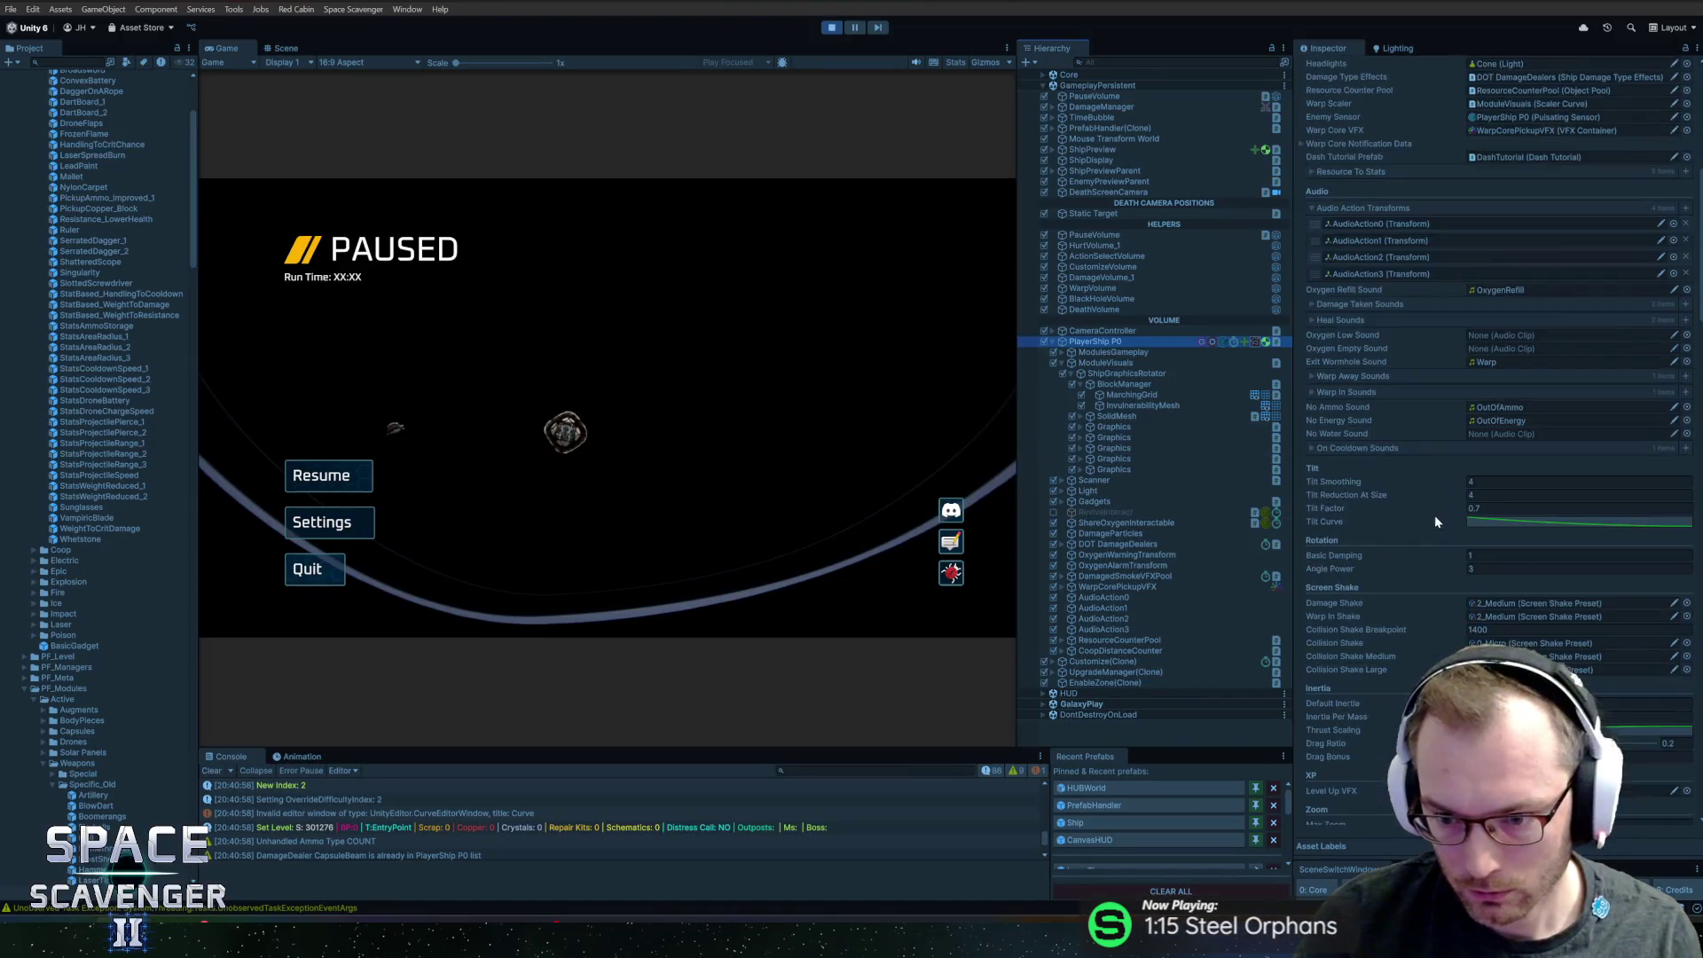
scroll(1438, 545, "down", 10)
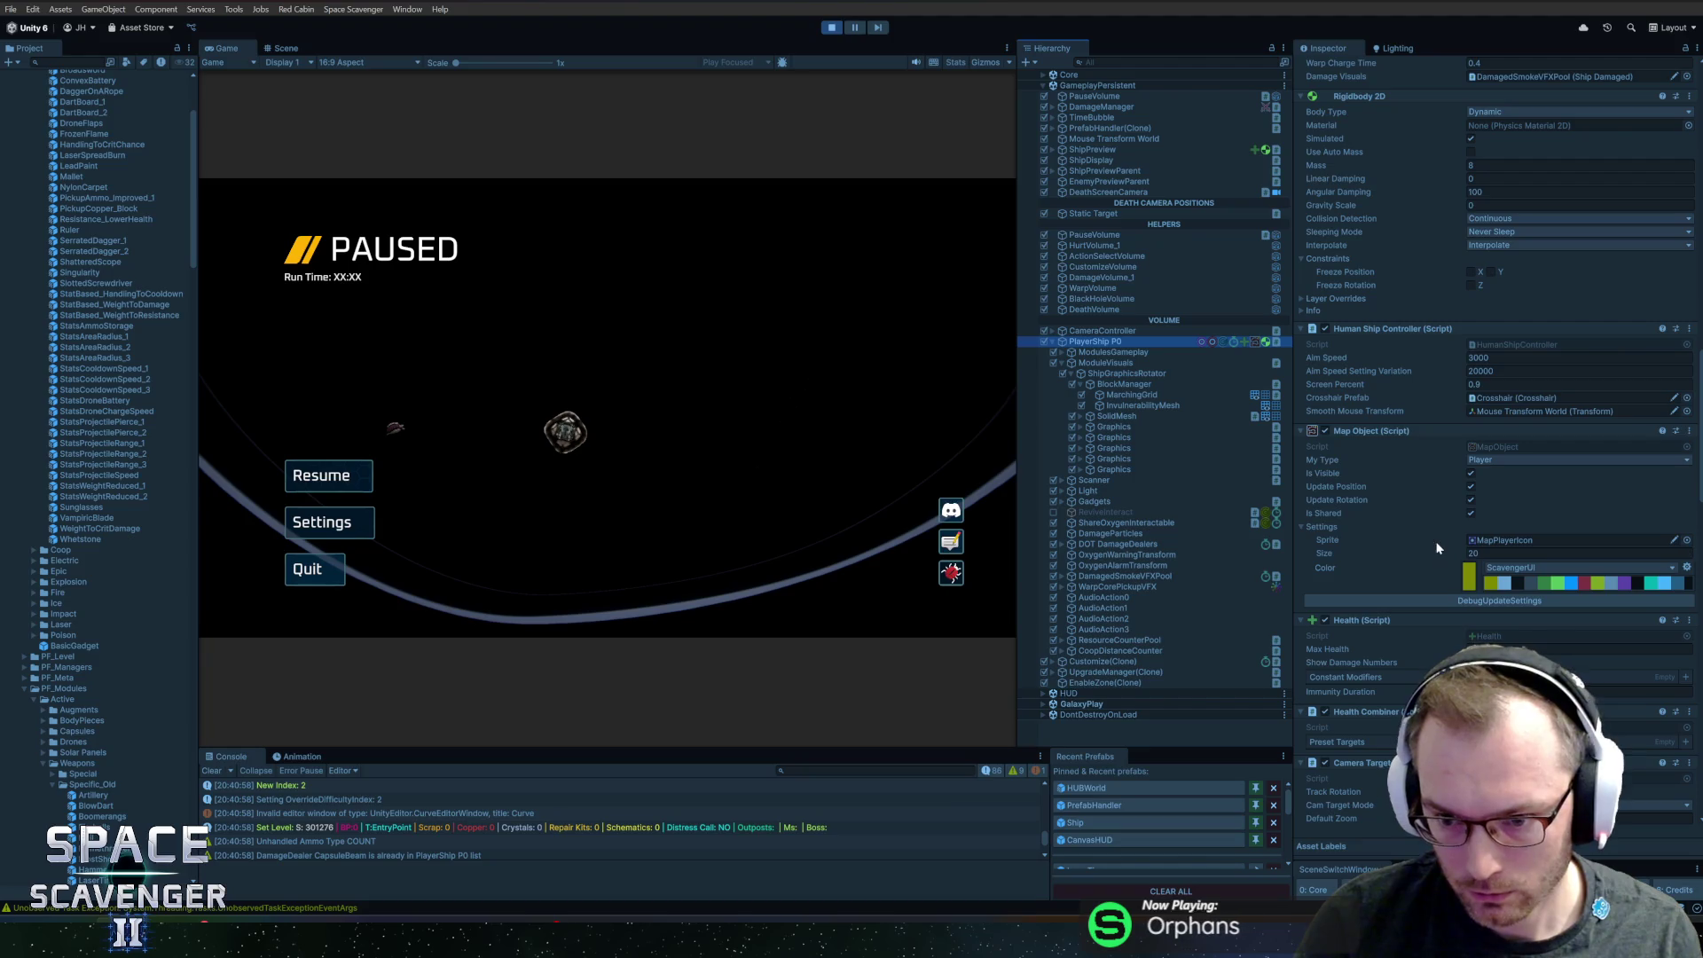
scroll(1413, 543, "down", 12)
scroll(1396, 550, "down", 5)
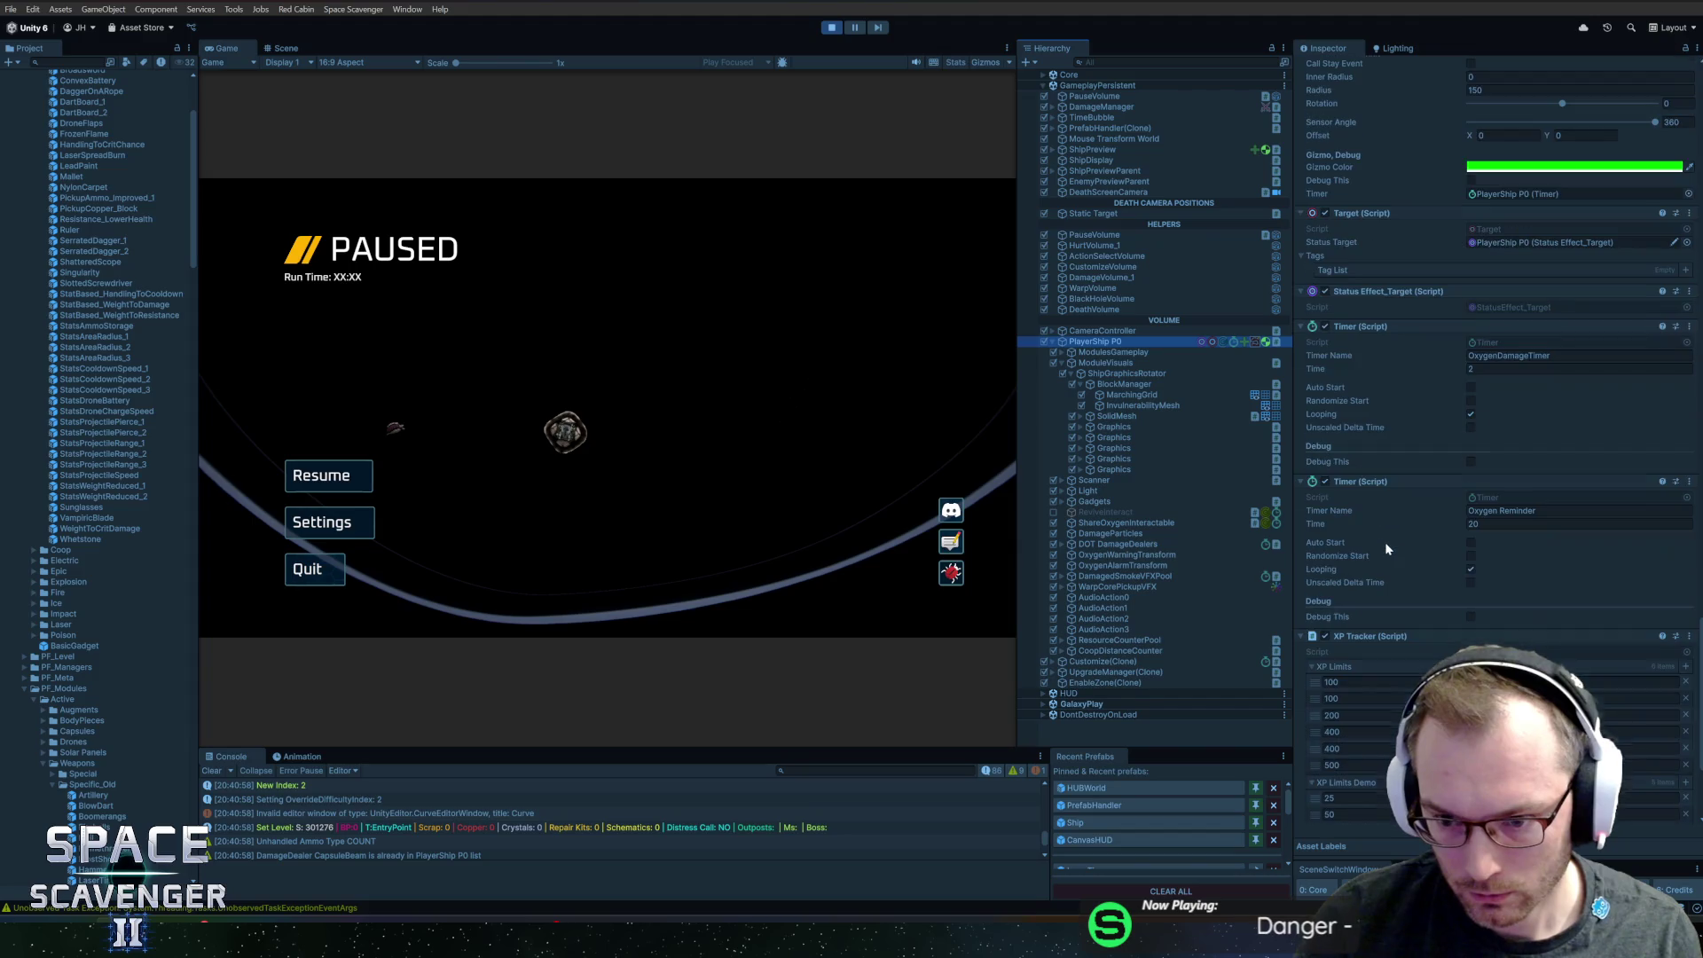
Collapse XP Tracker, filter the Hierarchy, and select BlockManager to view its Customize Alpha 0.02
left_click(1374, 637)
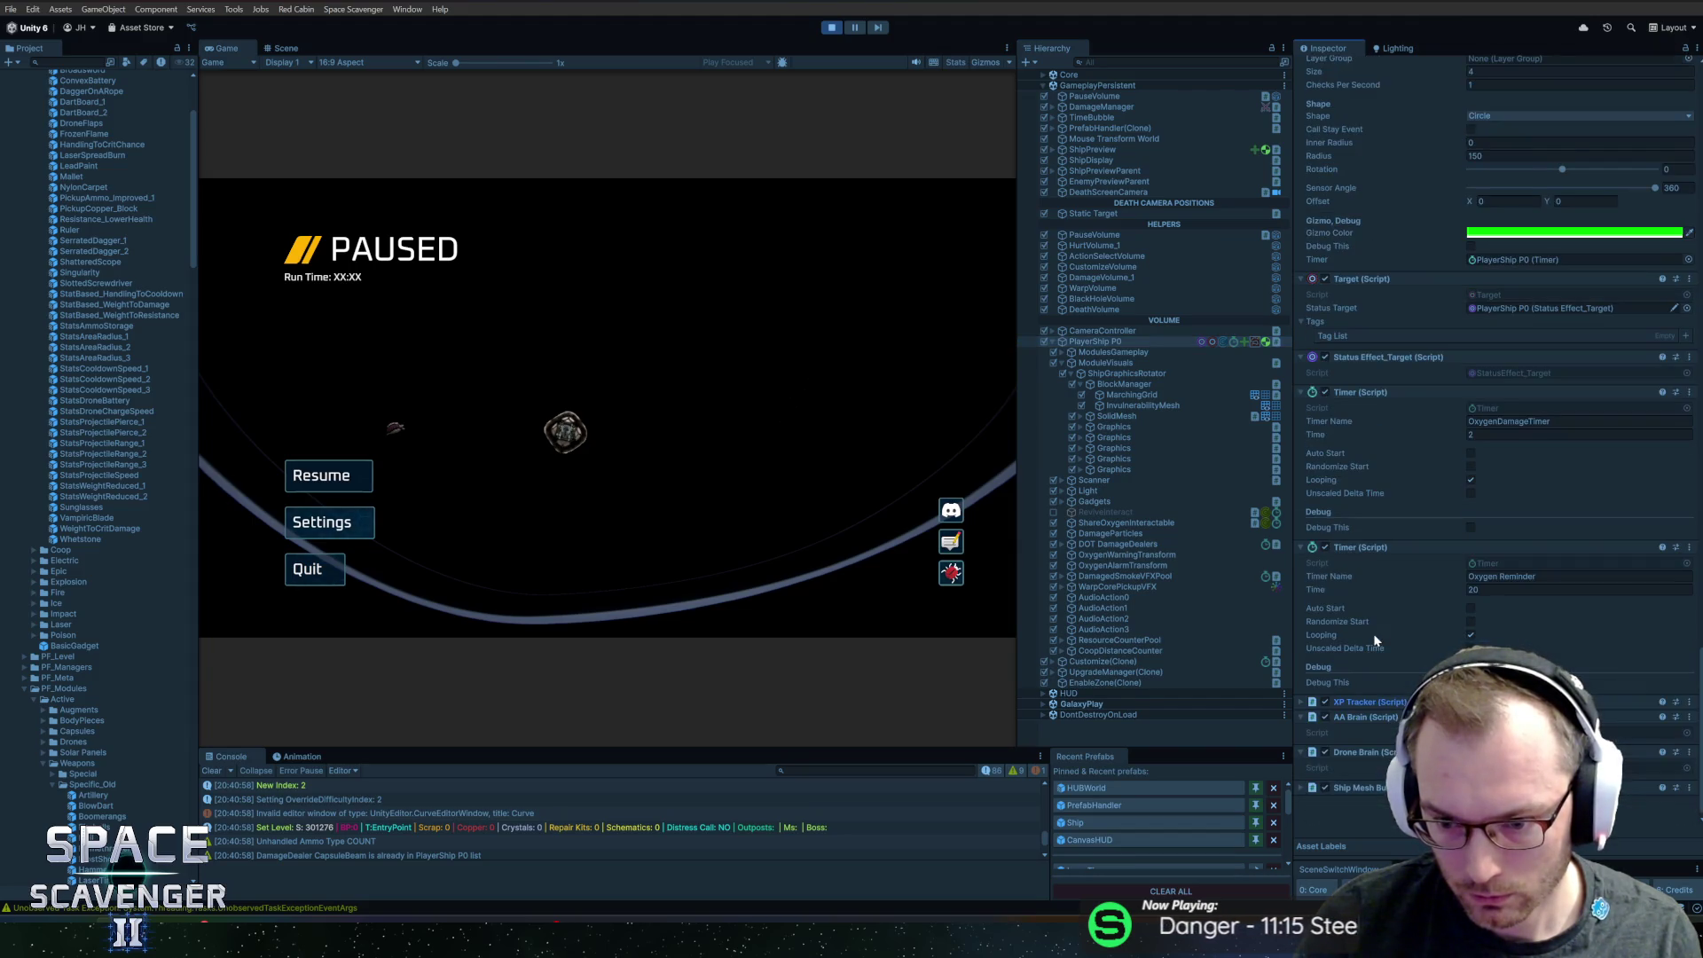
scroll(1370, 707, "down", 3)
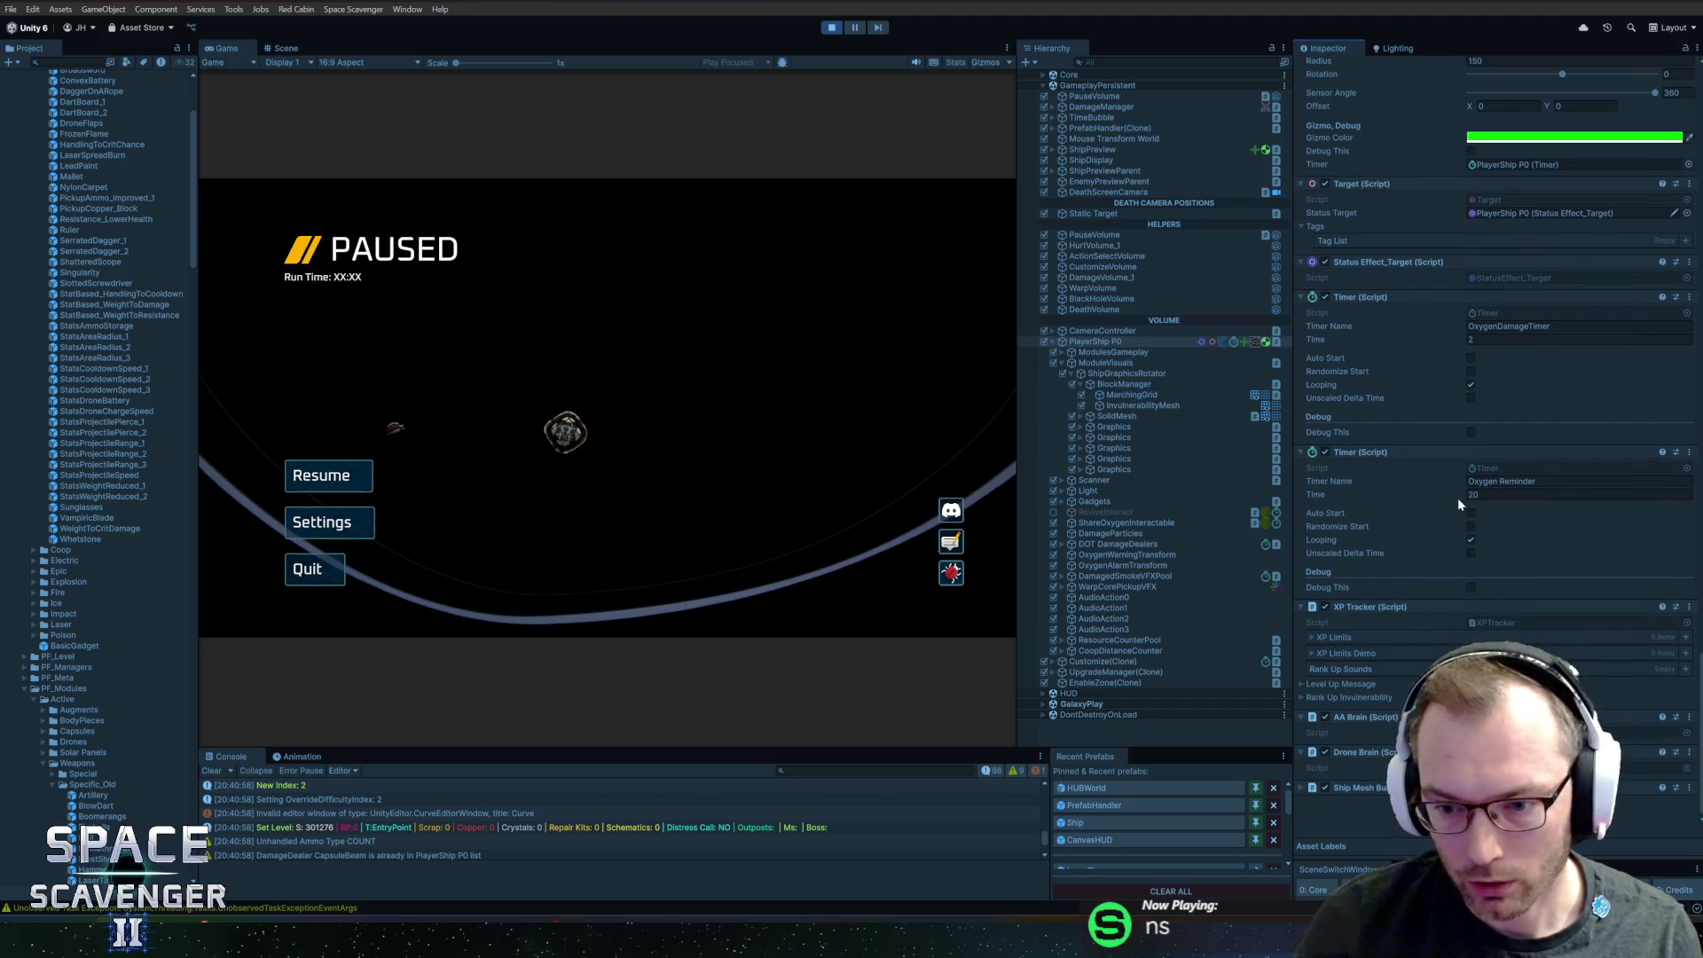
left_click(1106, 65)
type("t:BlockManager")
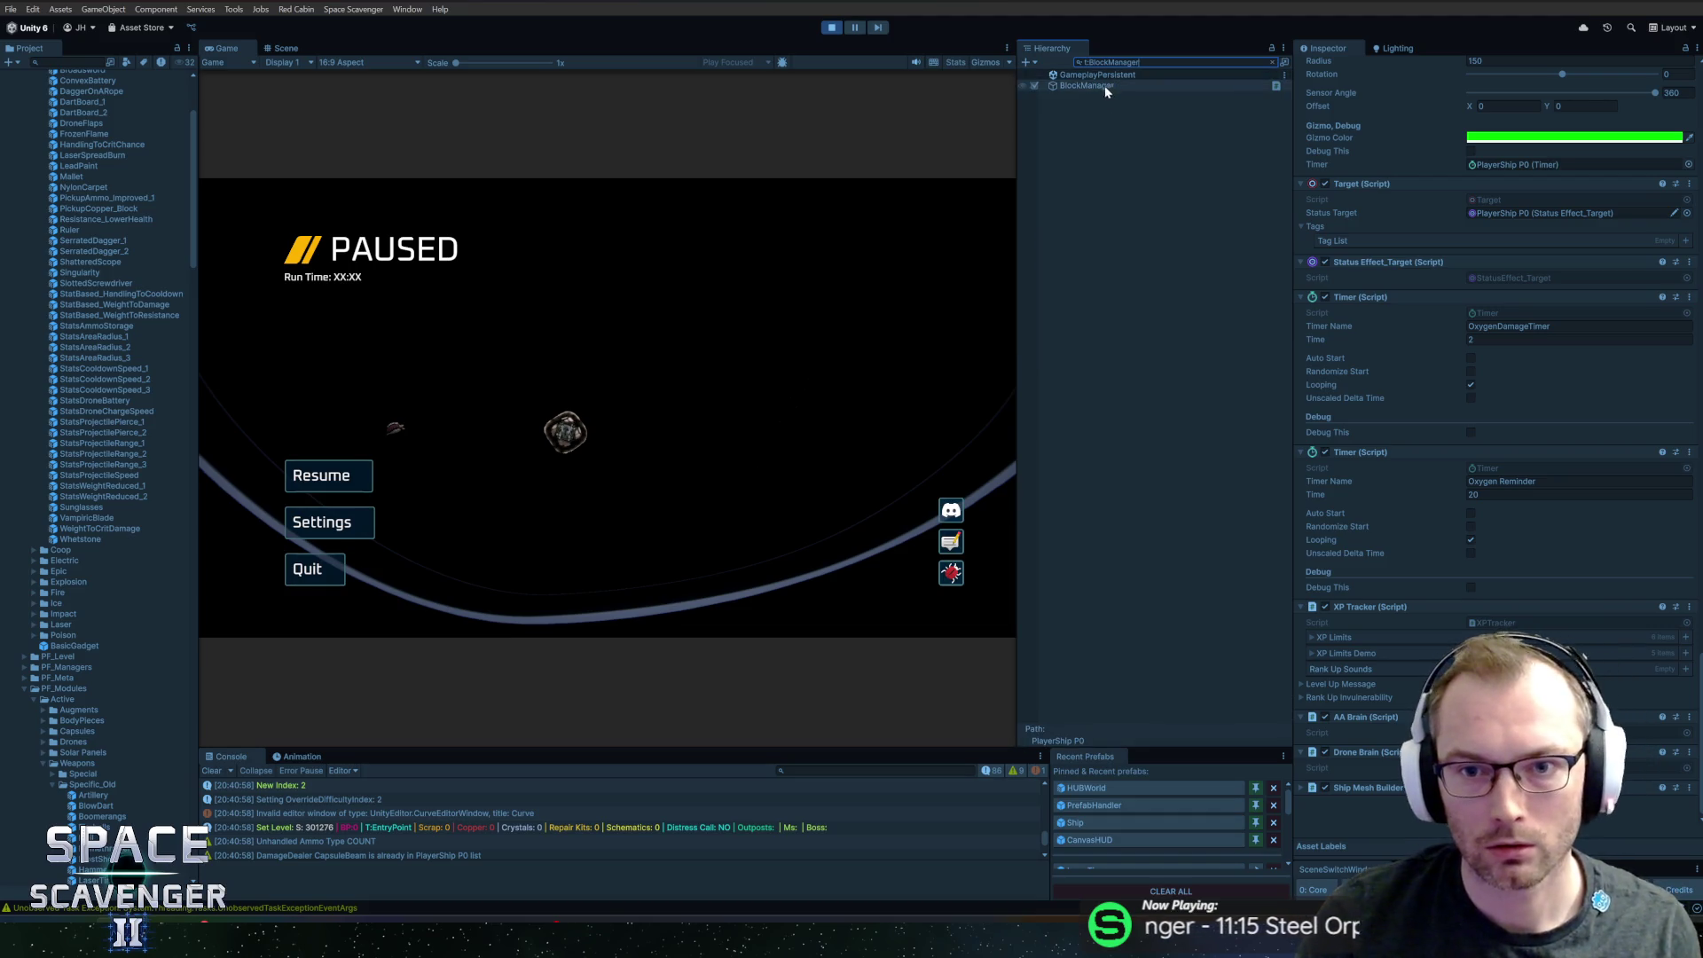
left_click(1105, 85)
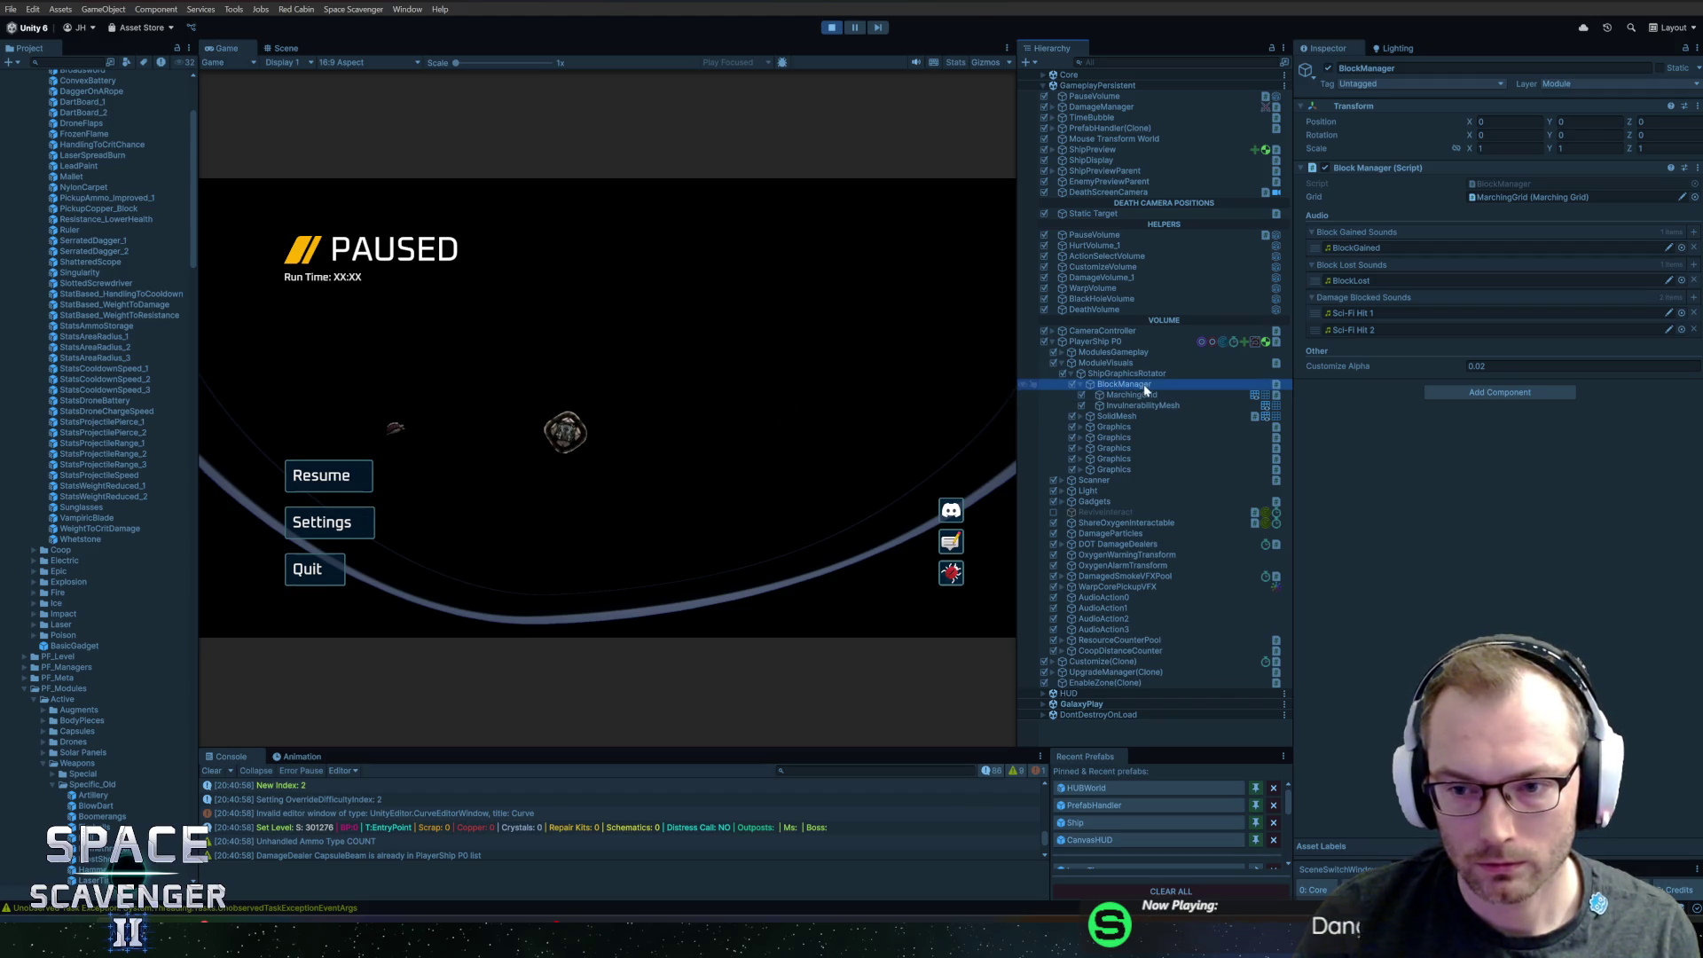
key("alt+Tab")
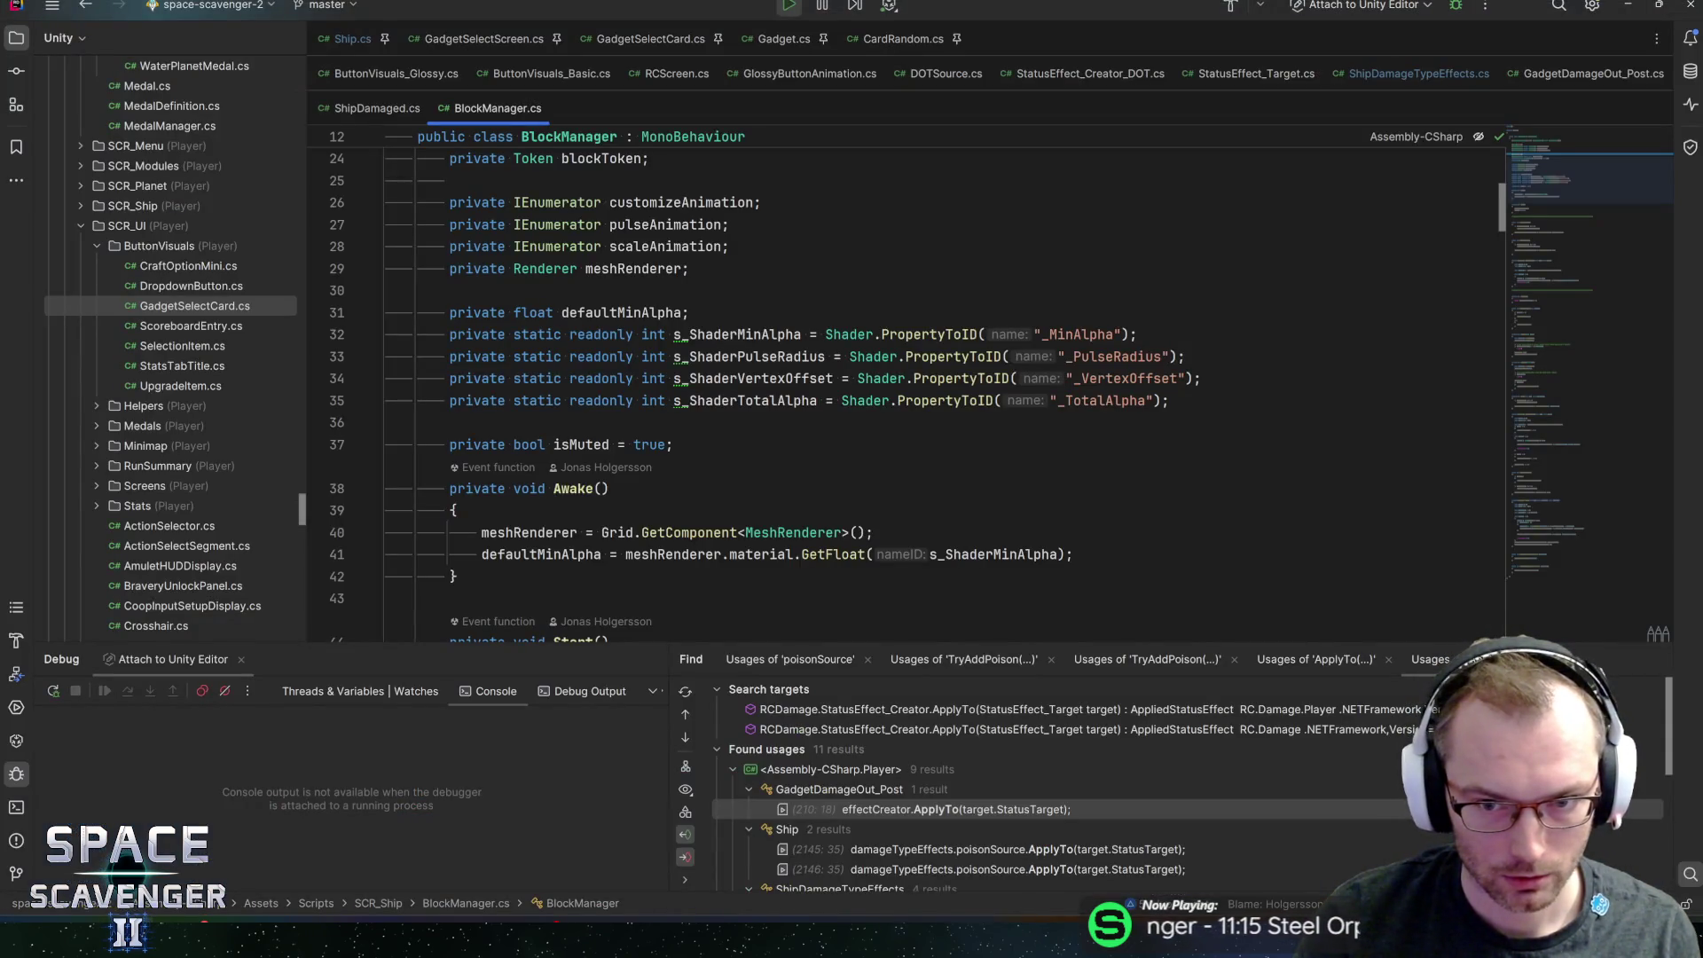
Follow s_ShaderPulseRadius down to the Pulse coroutine and highlight every flashPercent use
left_click(739, 356)
key("Down")
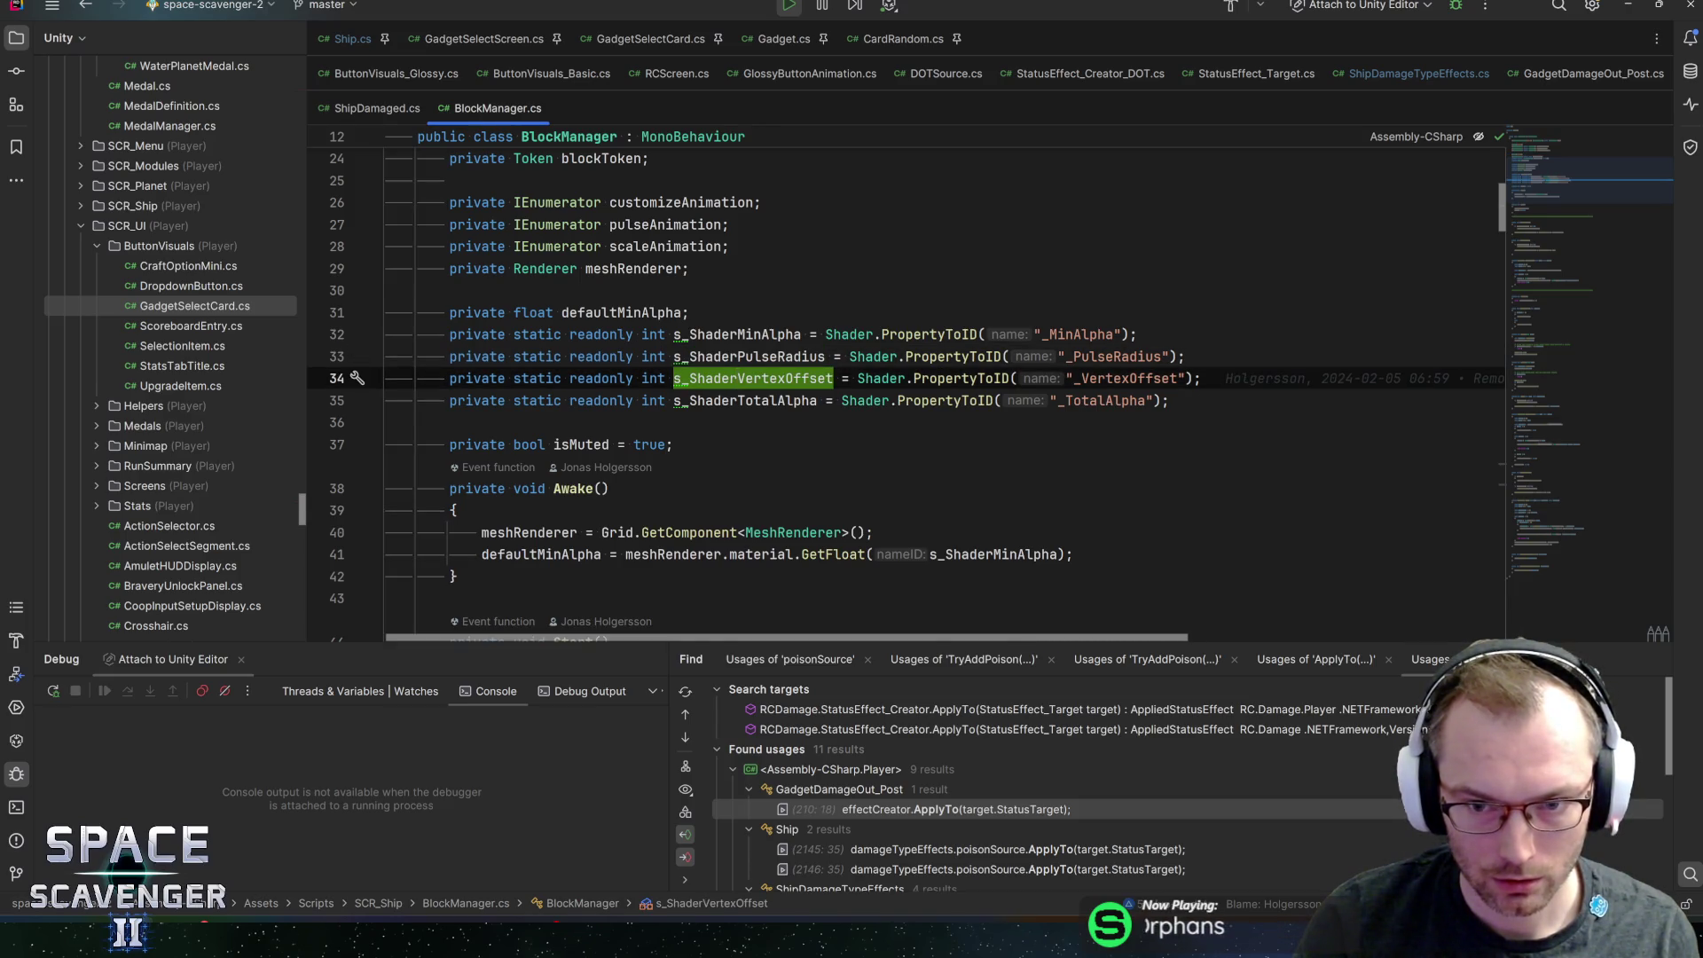
left_click(754, 356)
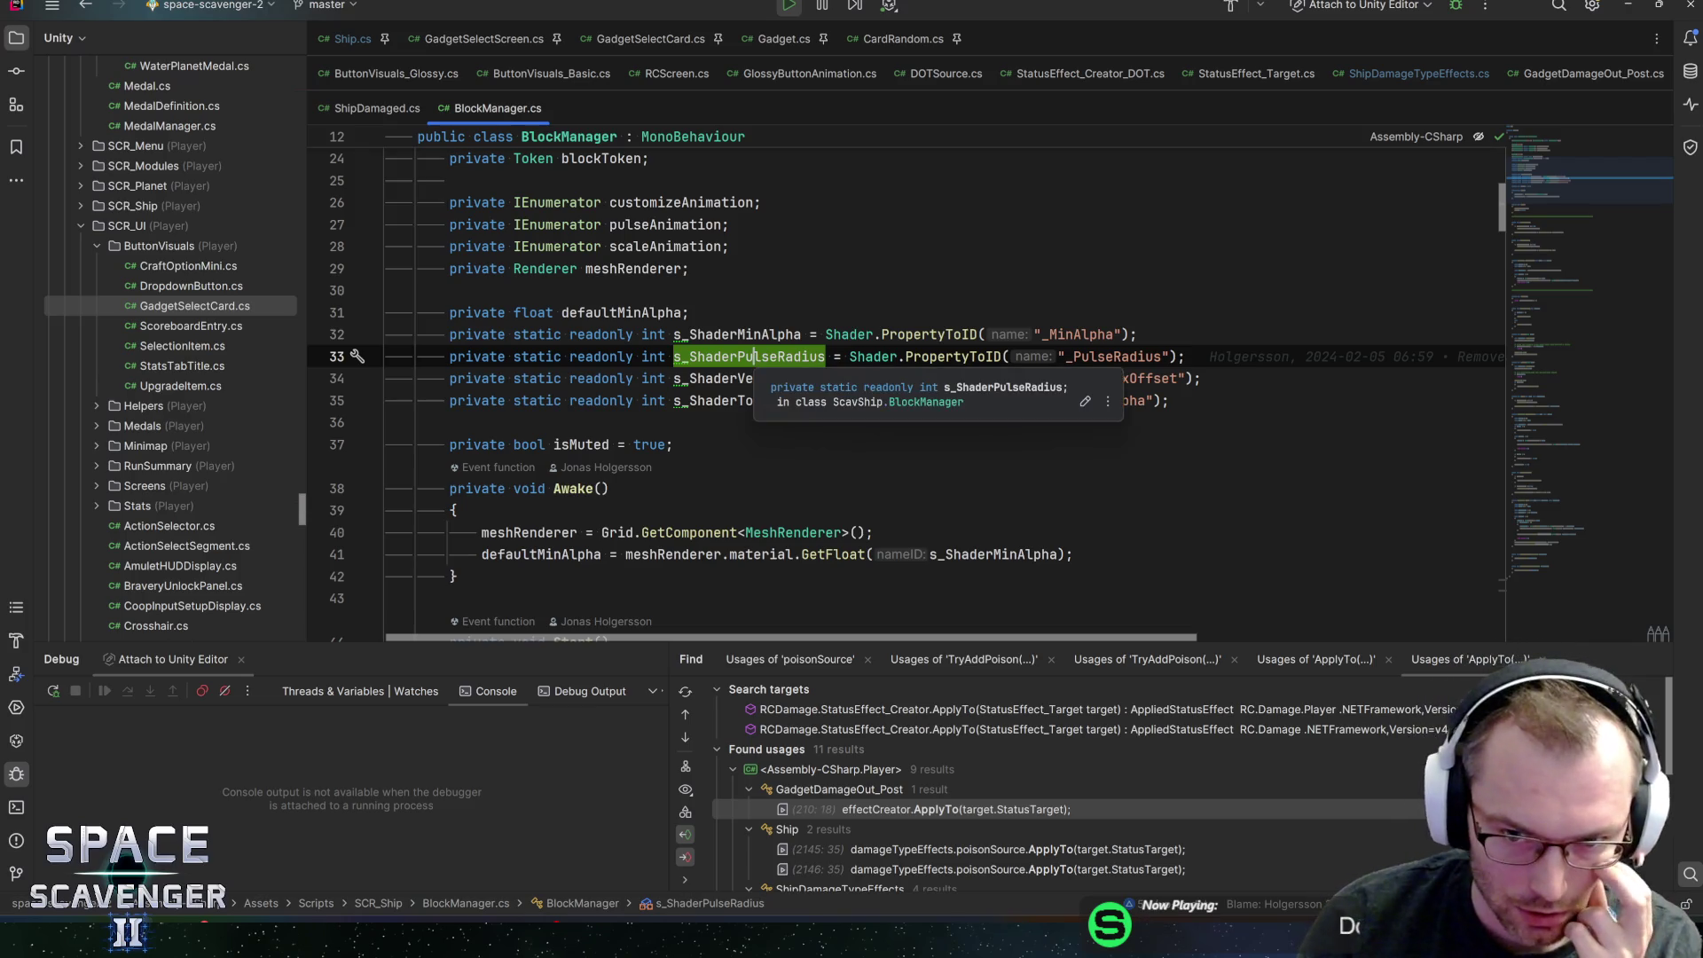
scroll(754, 356, "down", 10)
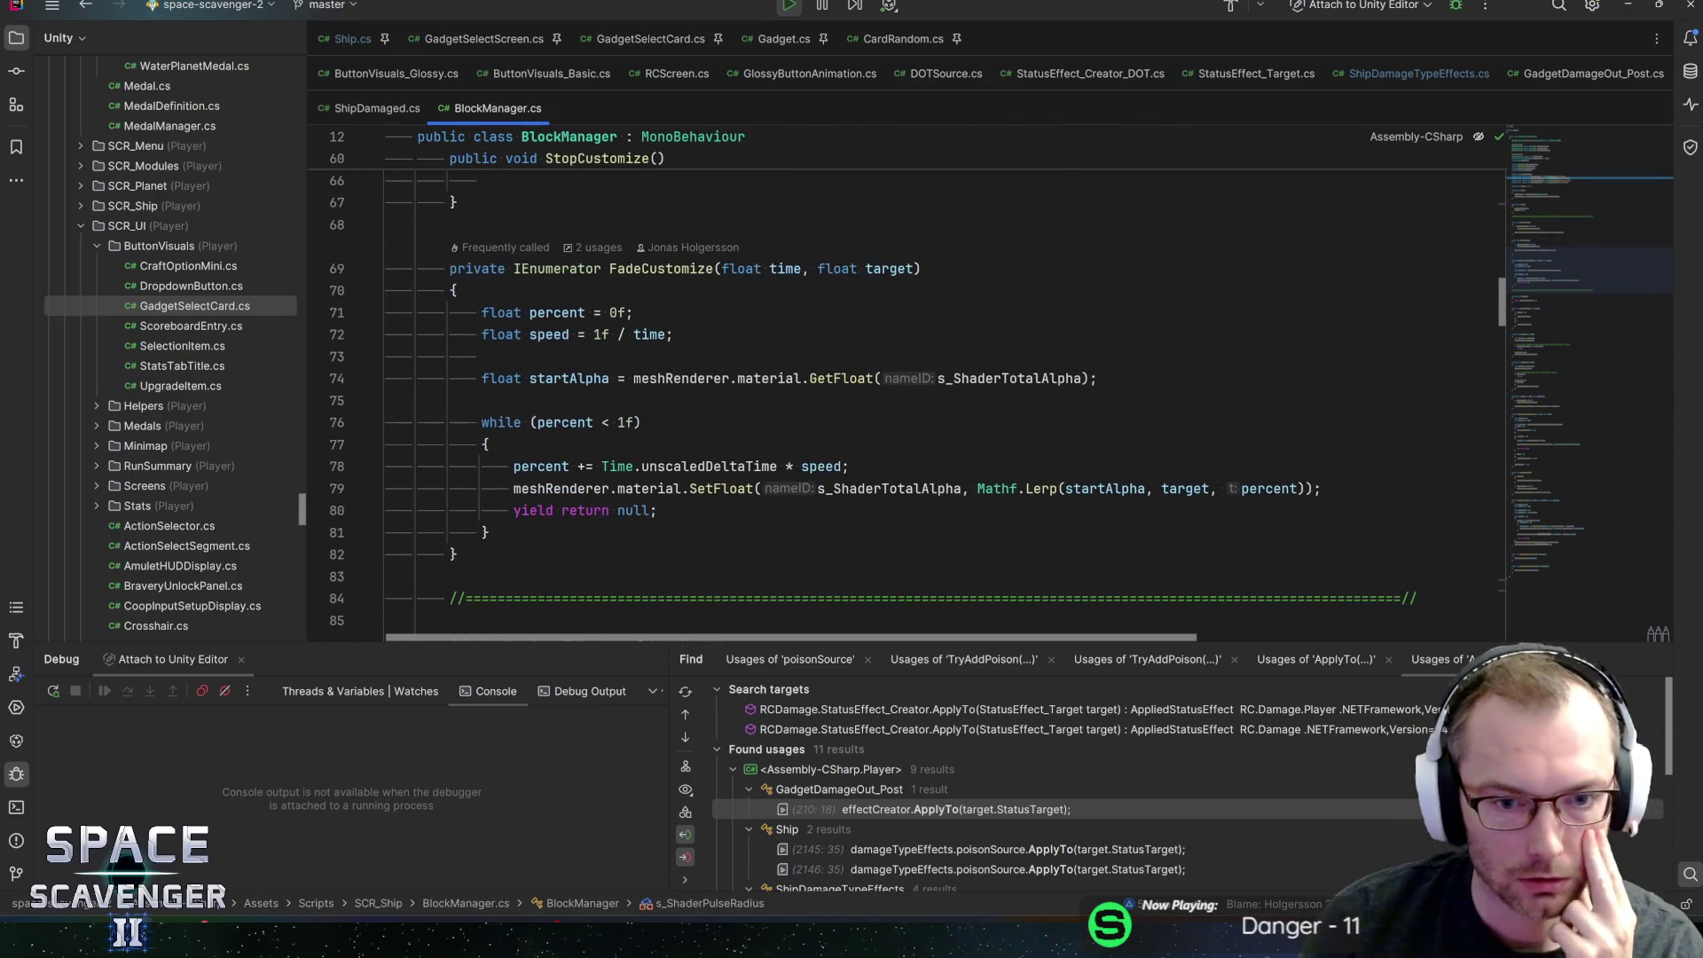
mouse_move(1566, 182)
left_mouse_down()
mouse_move(1551, 578)
mouse_move(1551, 511)
mouse_move(1545, 540)
left_mouse_up()
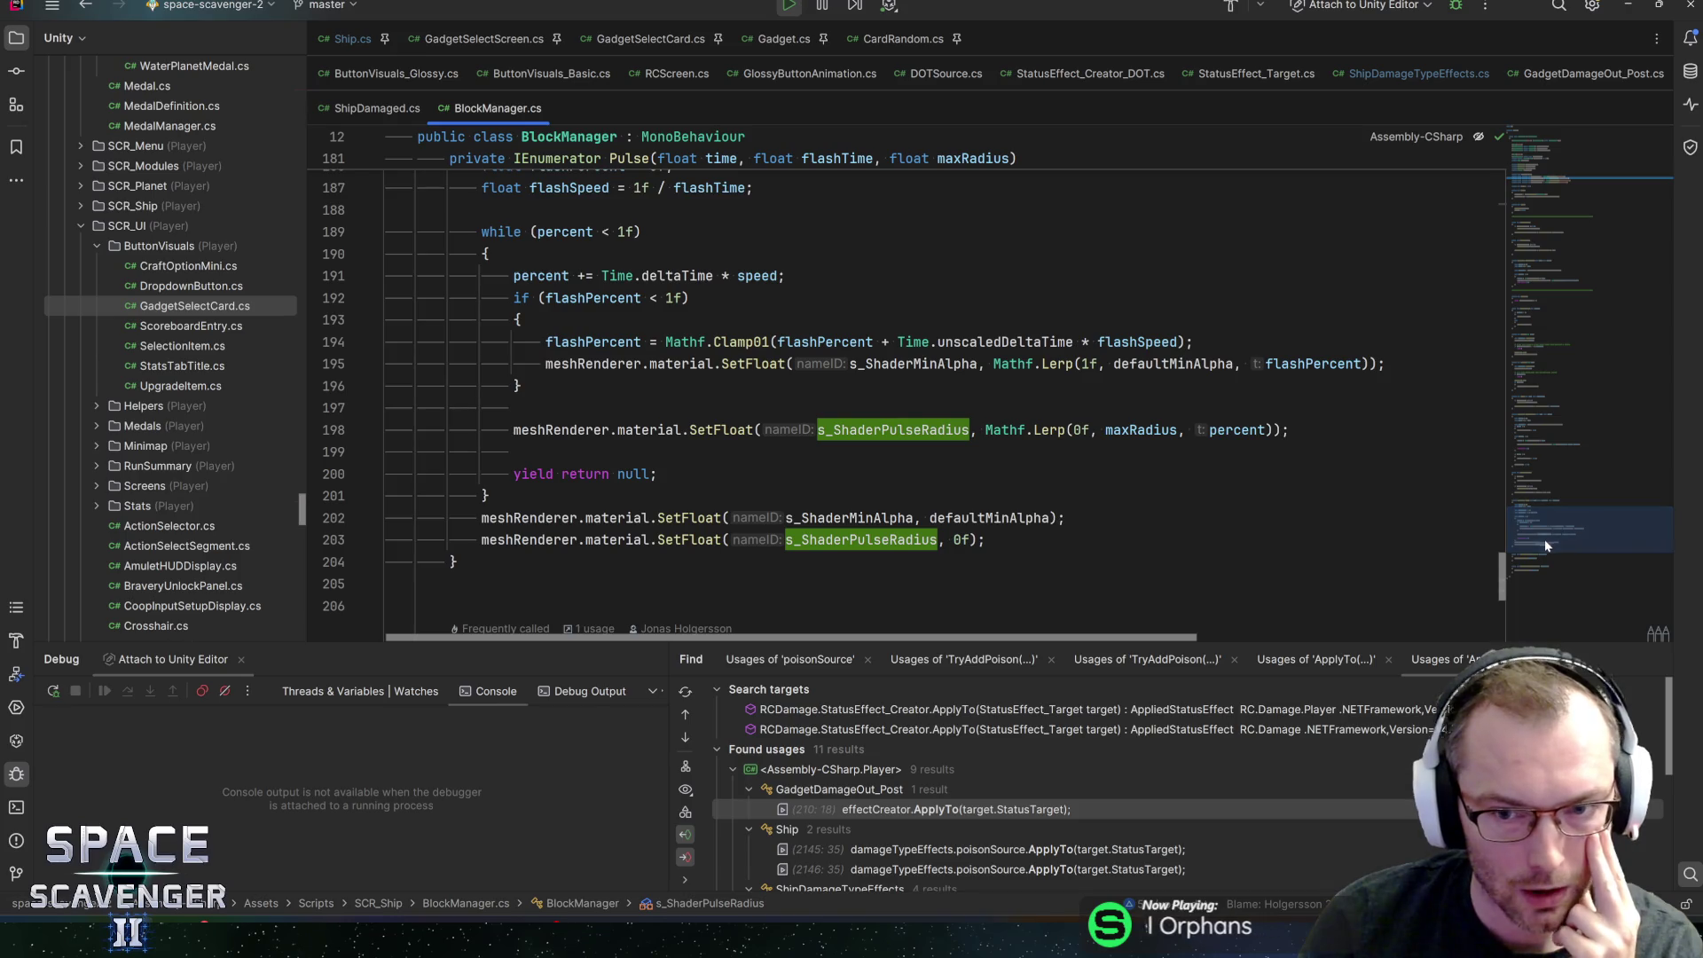
left_click(850, 342)
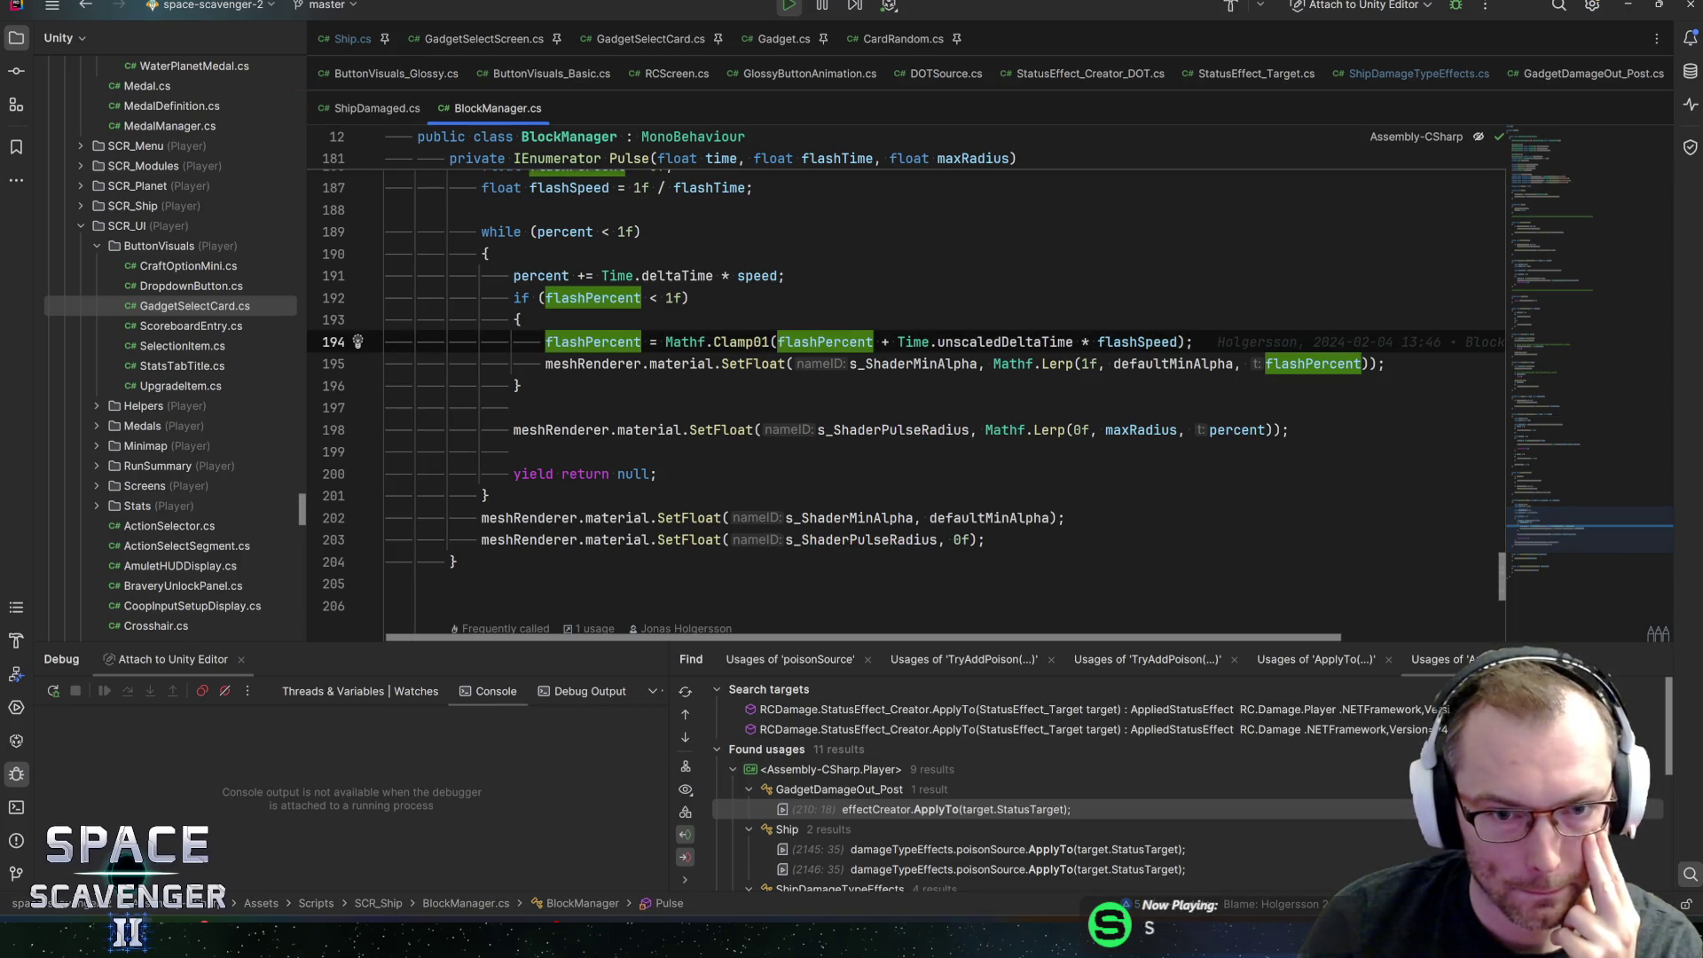
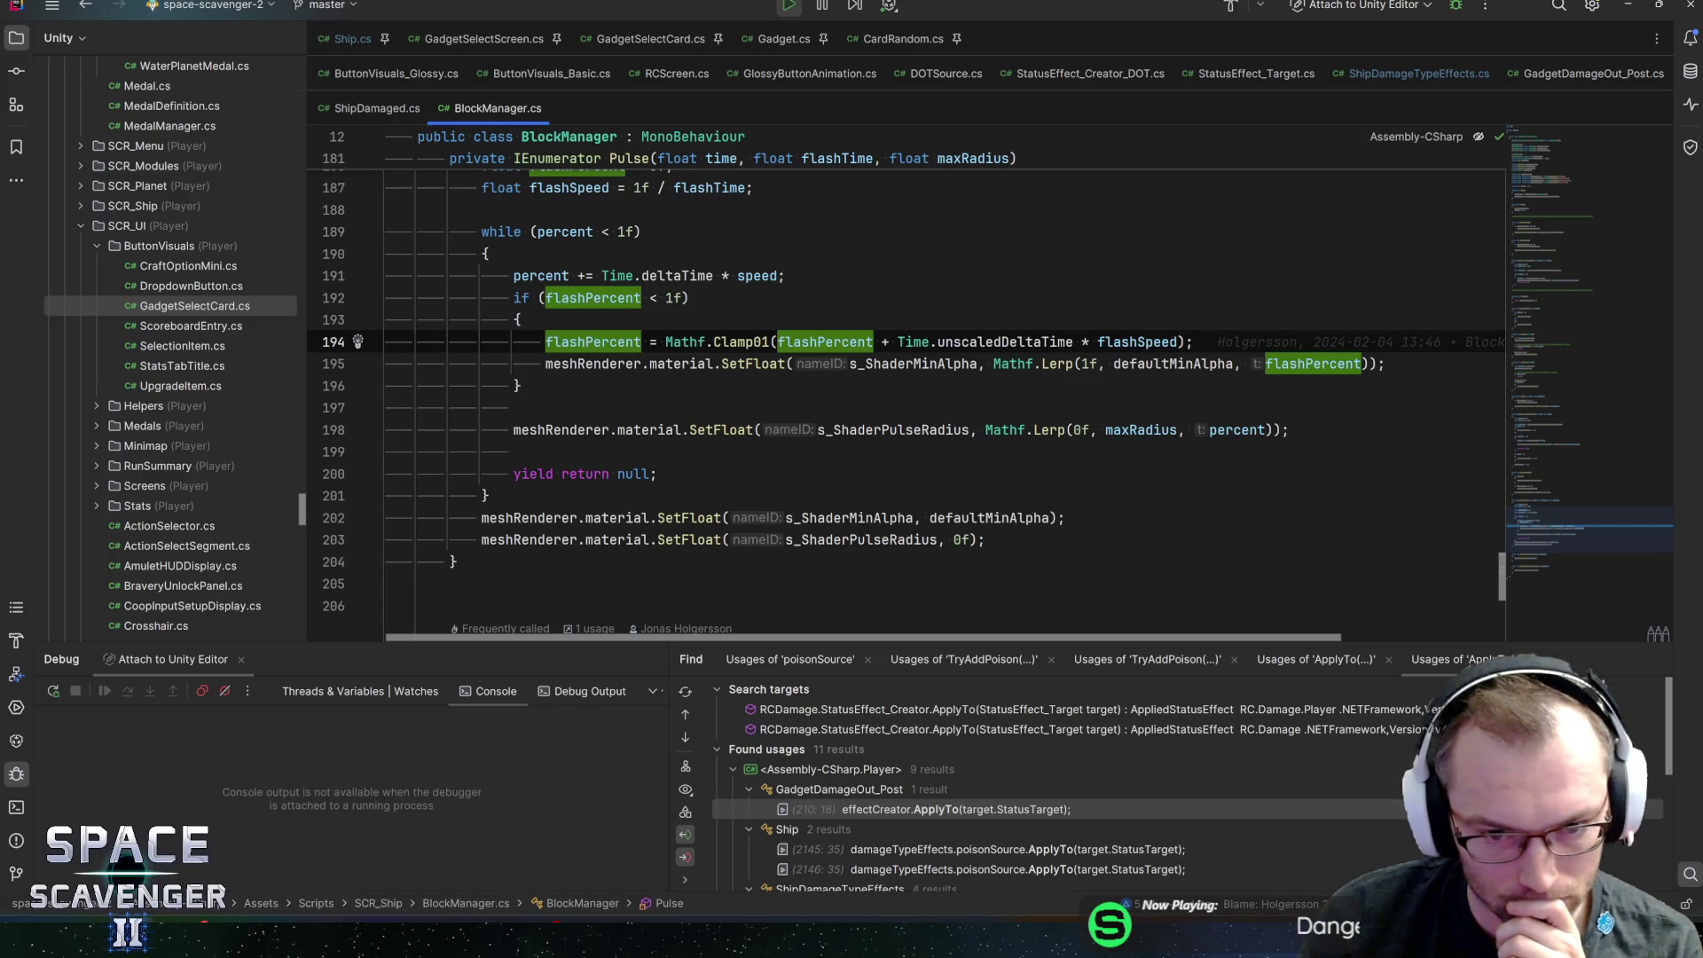
Inspect the SetFloat pulse radius and min-alpha calls in BlockManager.cs Pulse(), then return to Unity
left_click(890, 429)
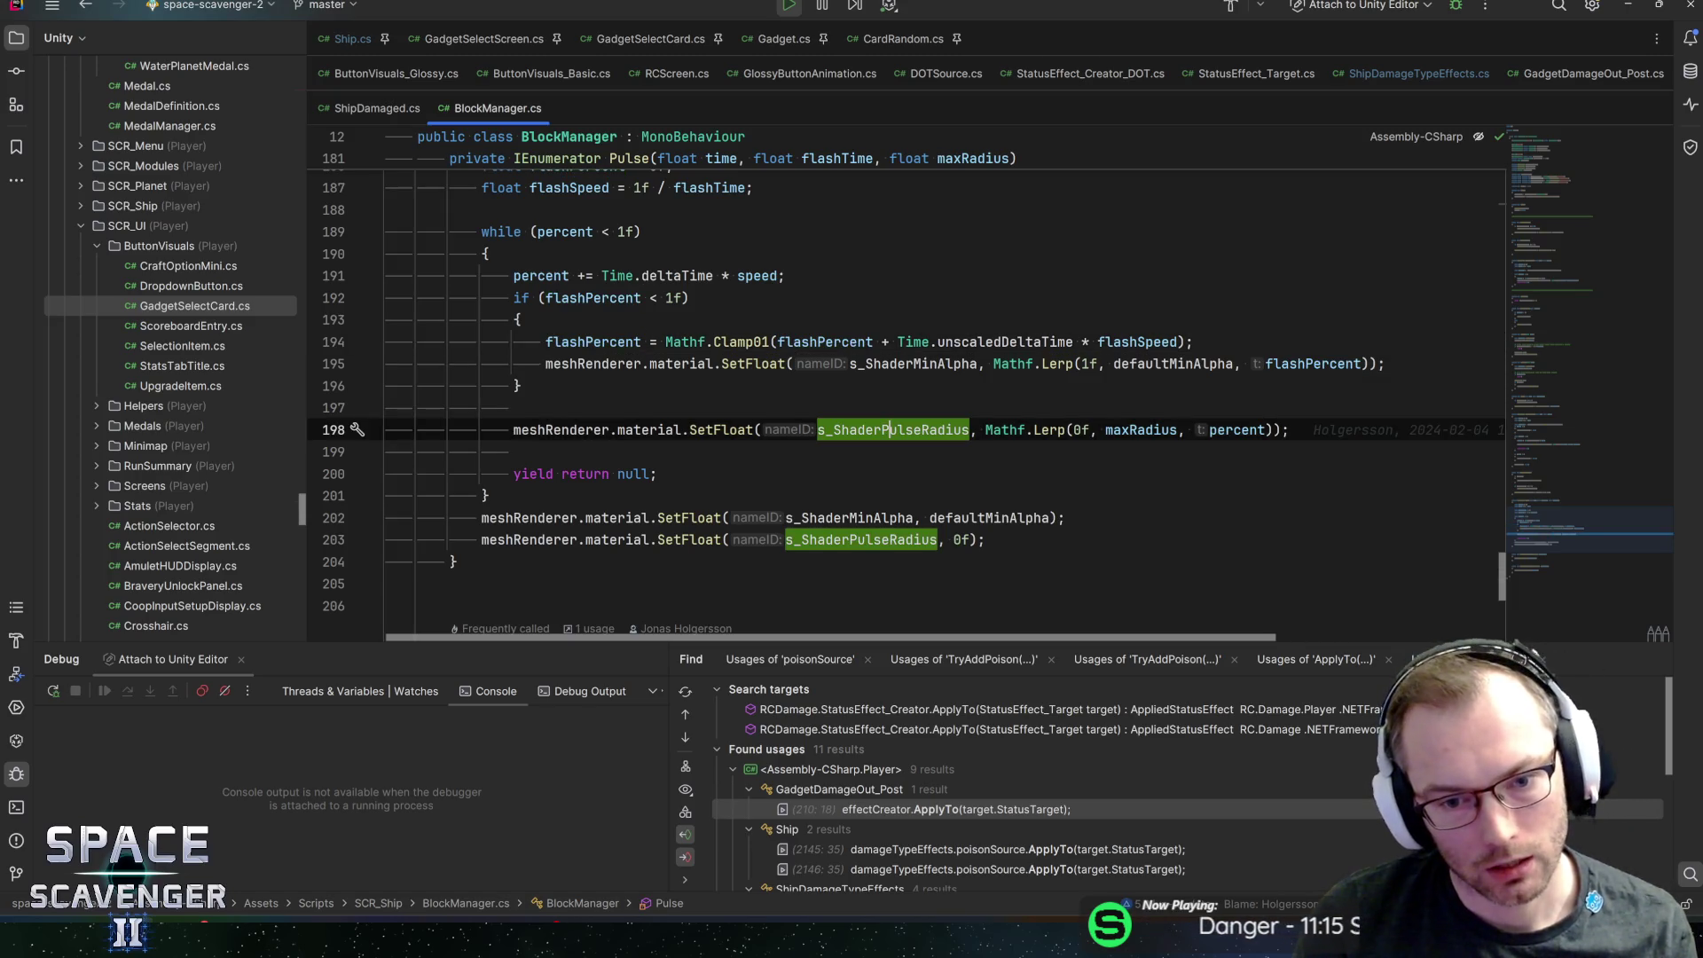
left_click(865, 539)
left_click(865, 518)
key("alt+Tab")
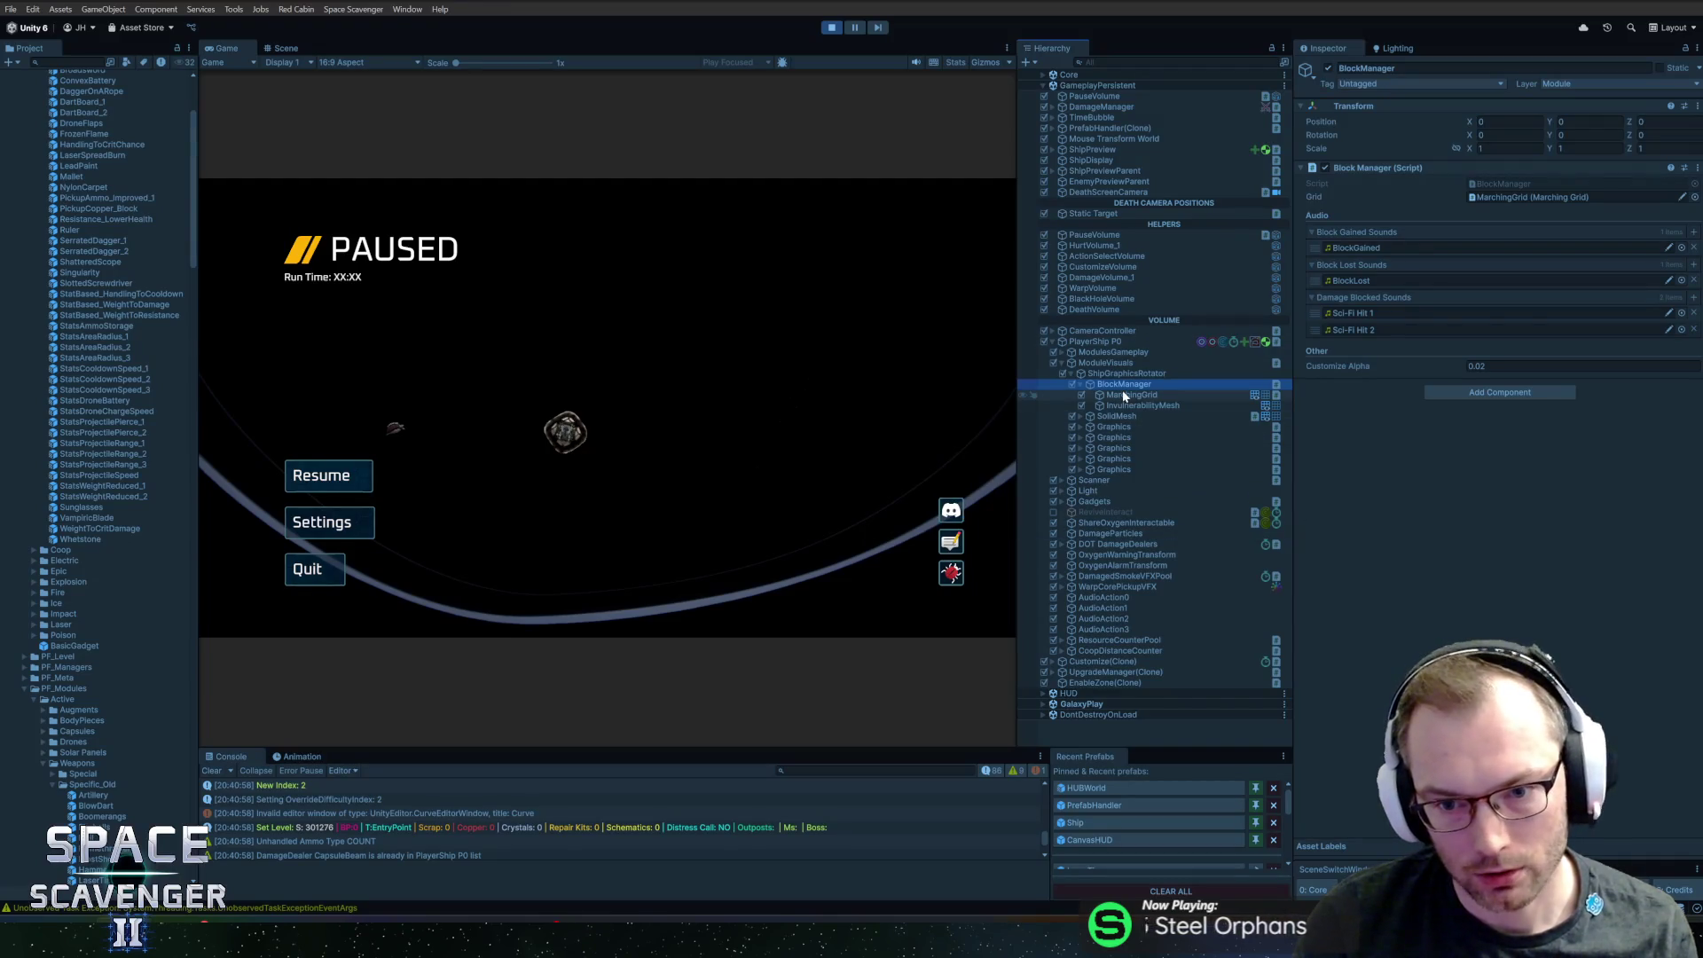
Check MarchingGrid's PulseColor in the Inspector and resume the paused game
left_click(1125, 395)
scroll(1475, 459, "down", 10)
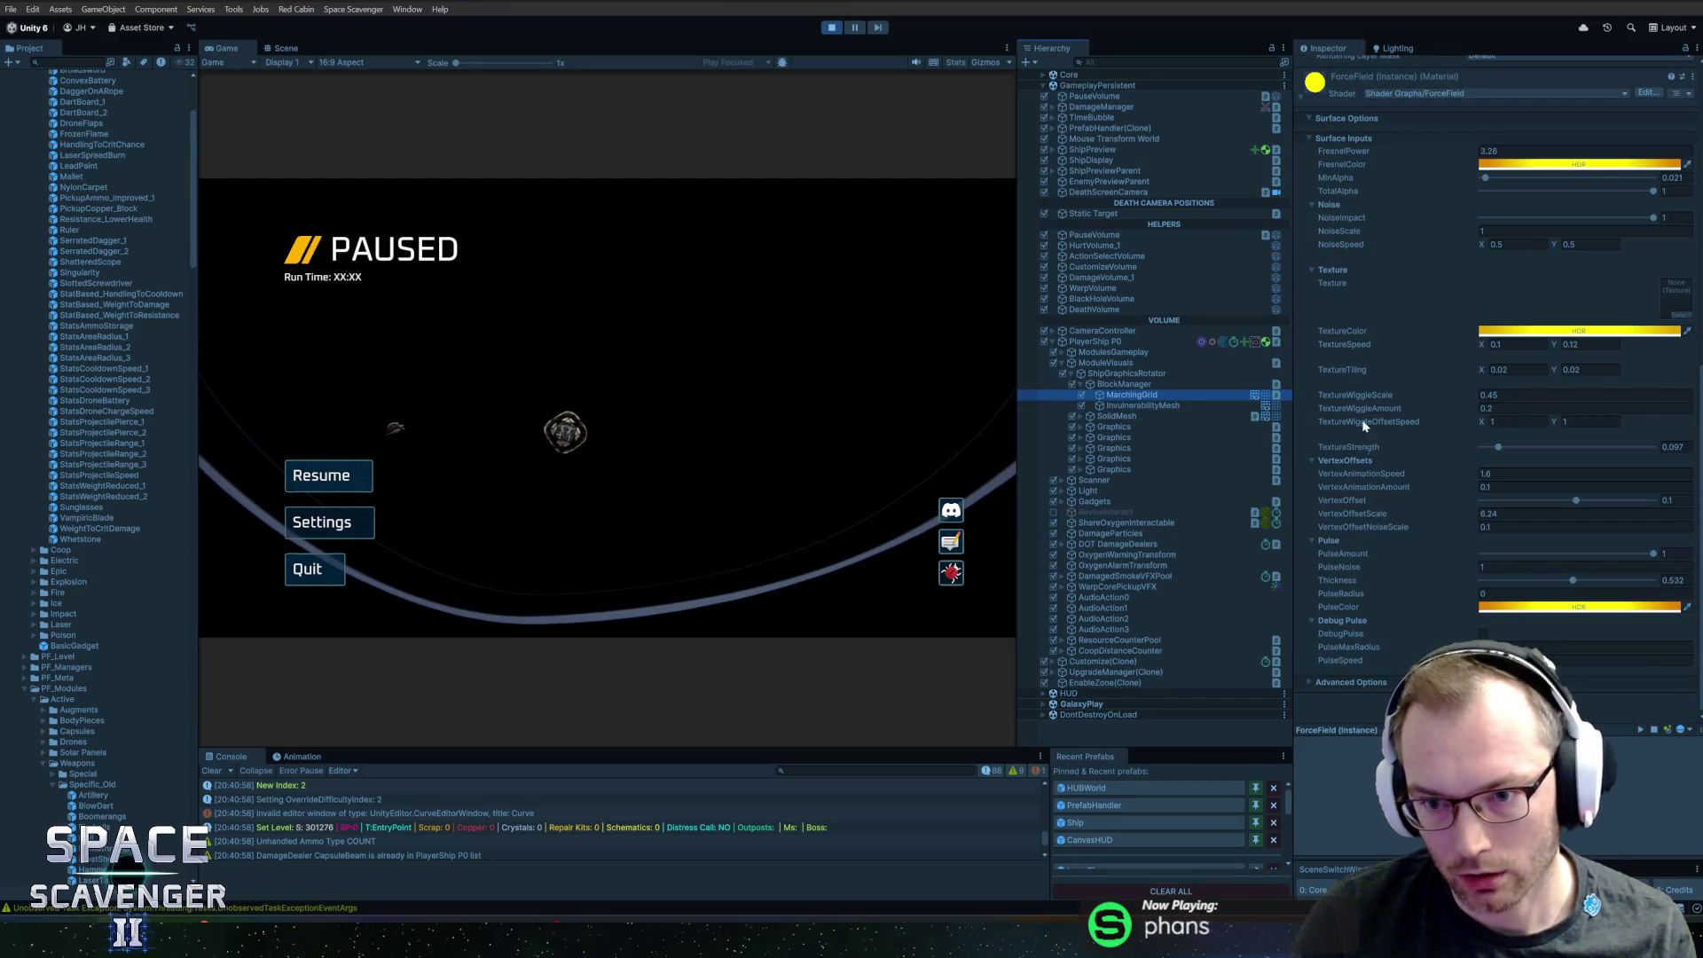
left_click(1541, 609)
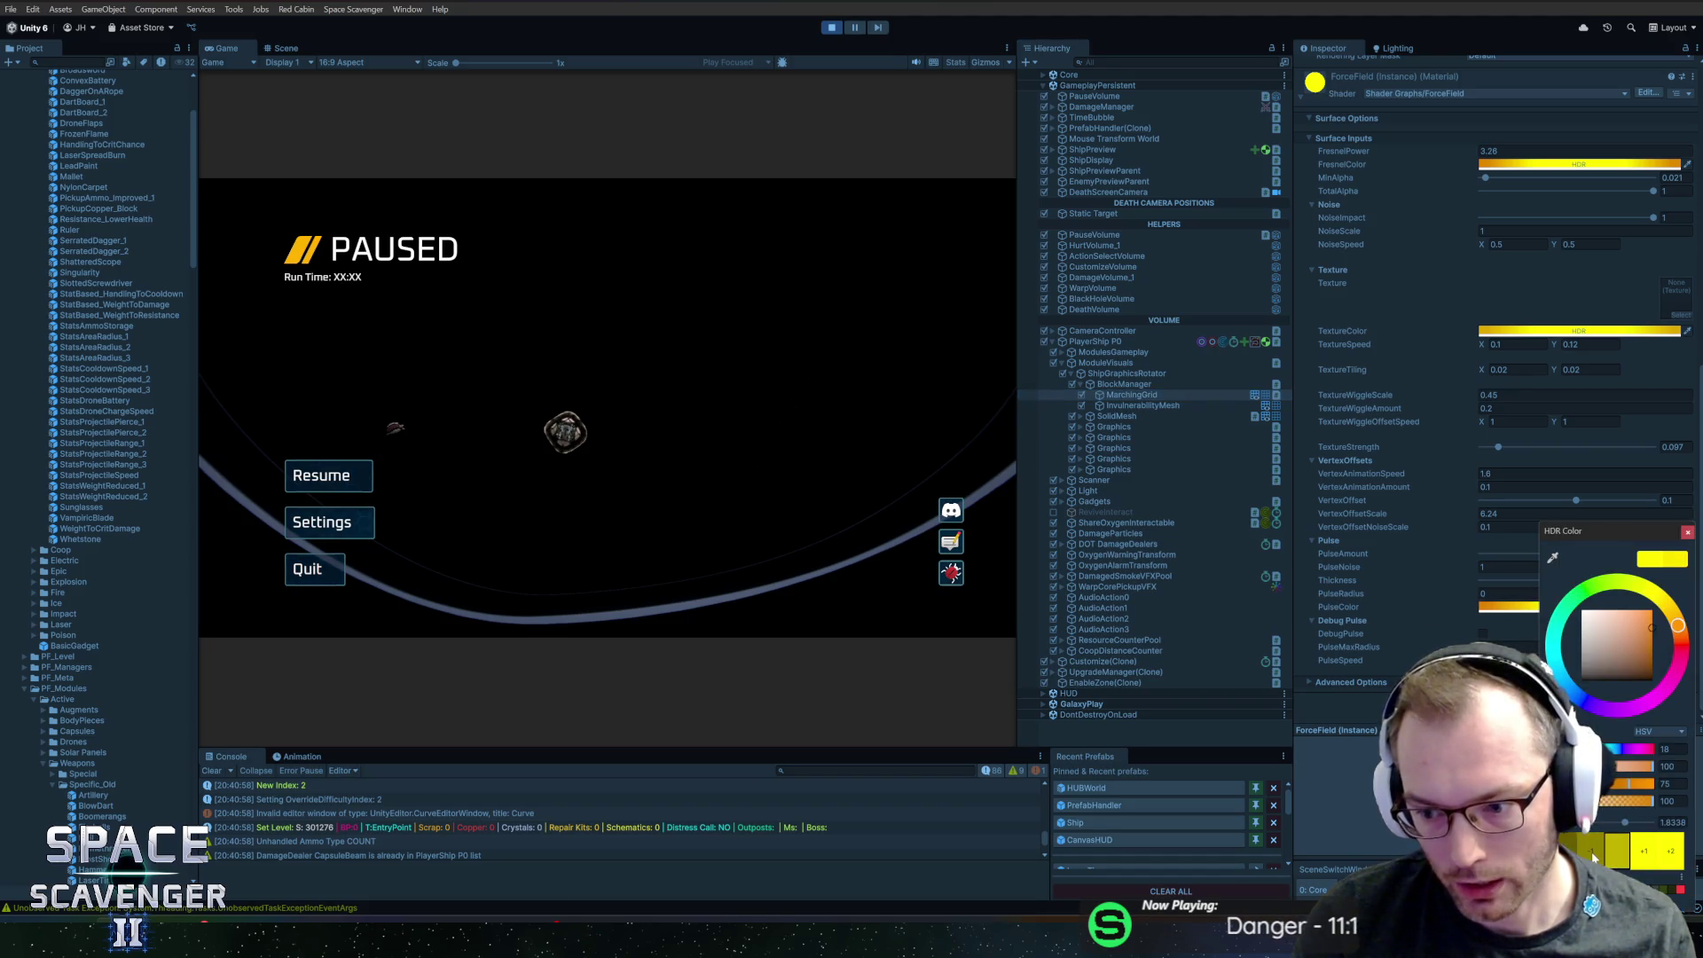
left_click(1687, 534)
left_click(359, 479)
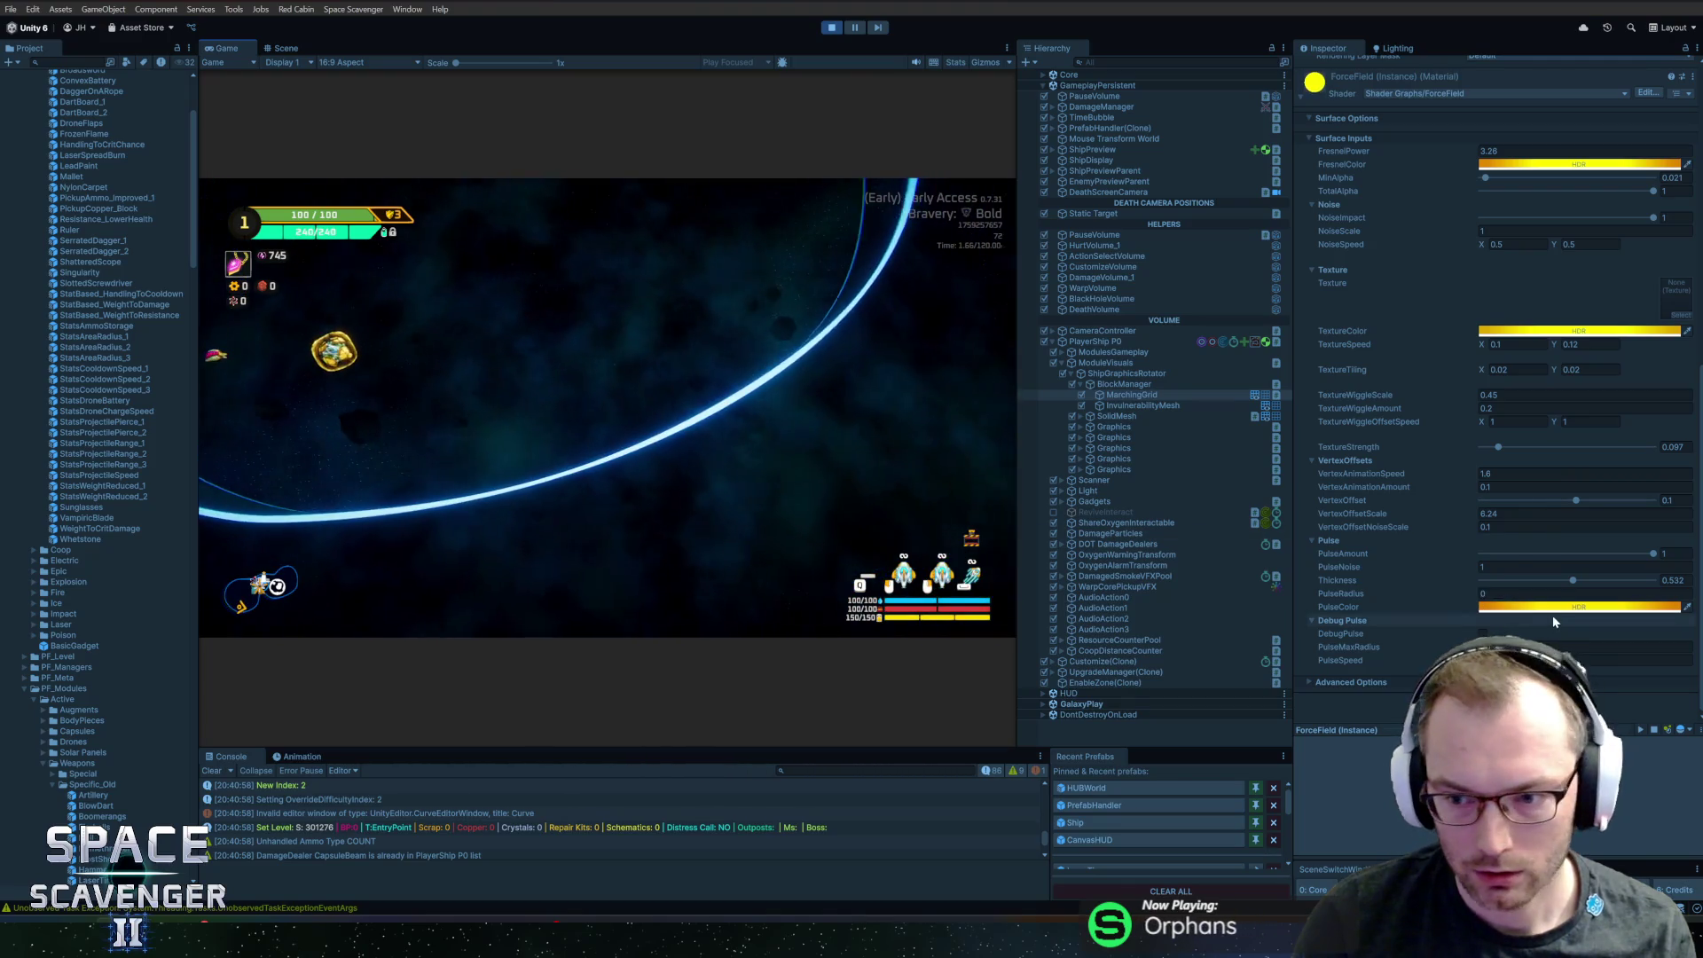
left_click(1513, 607)
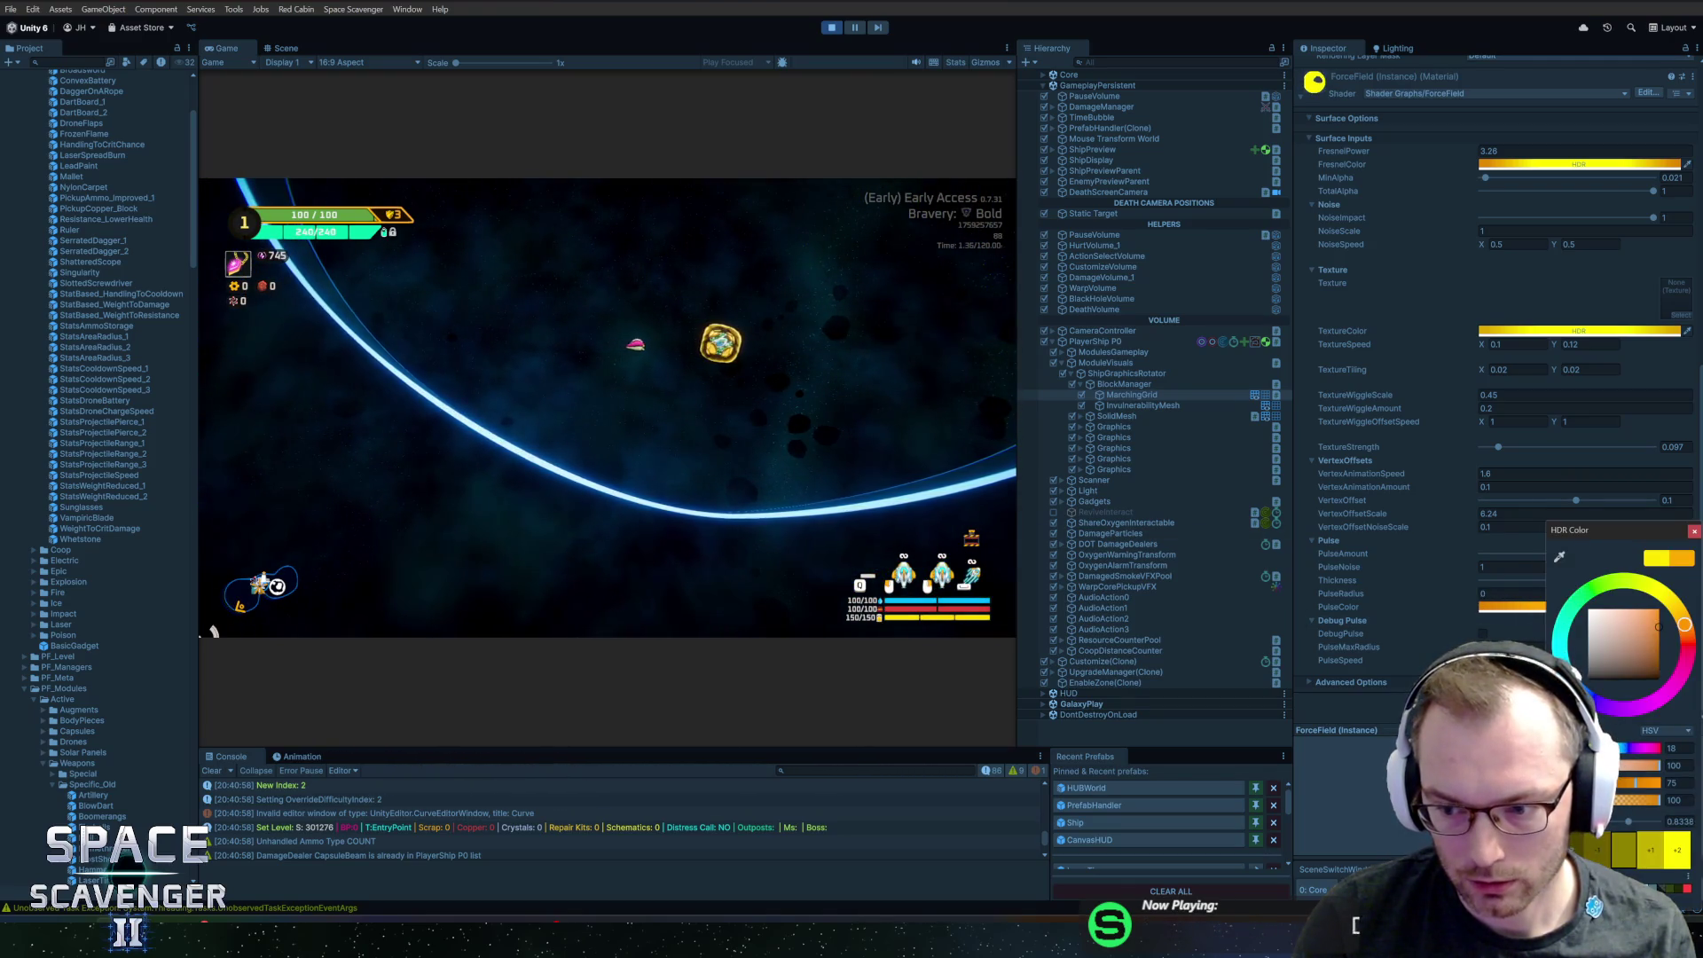
left_click(697, 291)
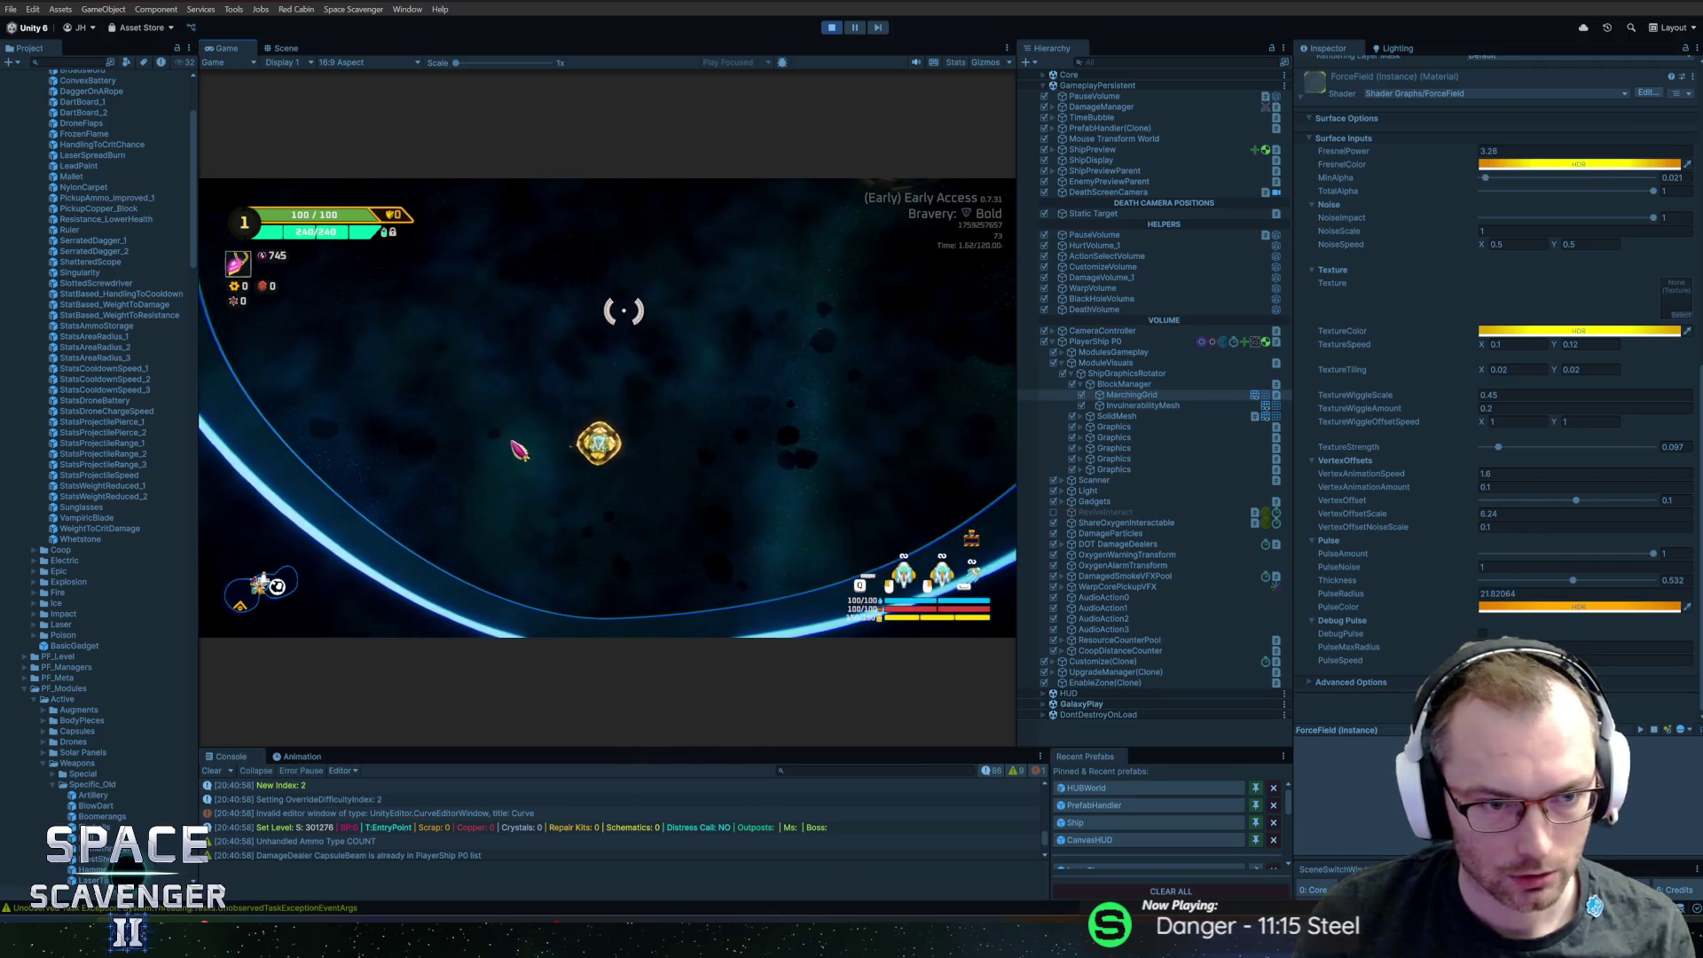
Spawn Block pickups with the 'spawn Block' debug command and collect them onto the ship
key("grave")
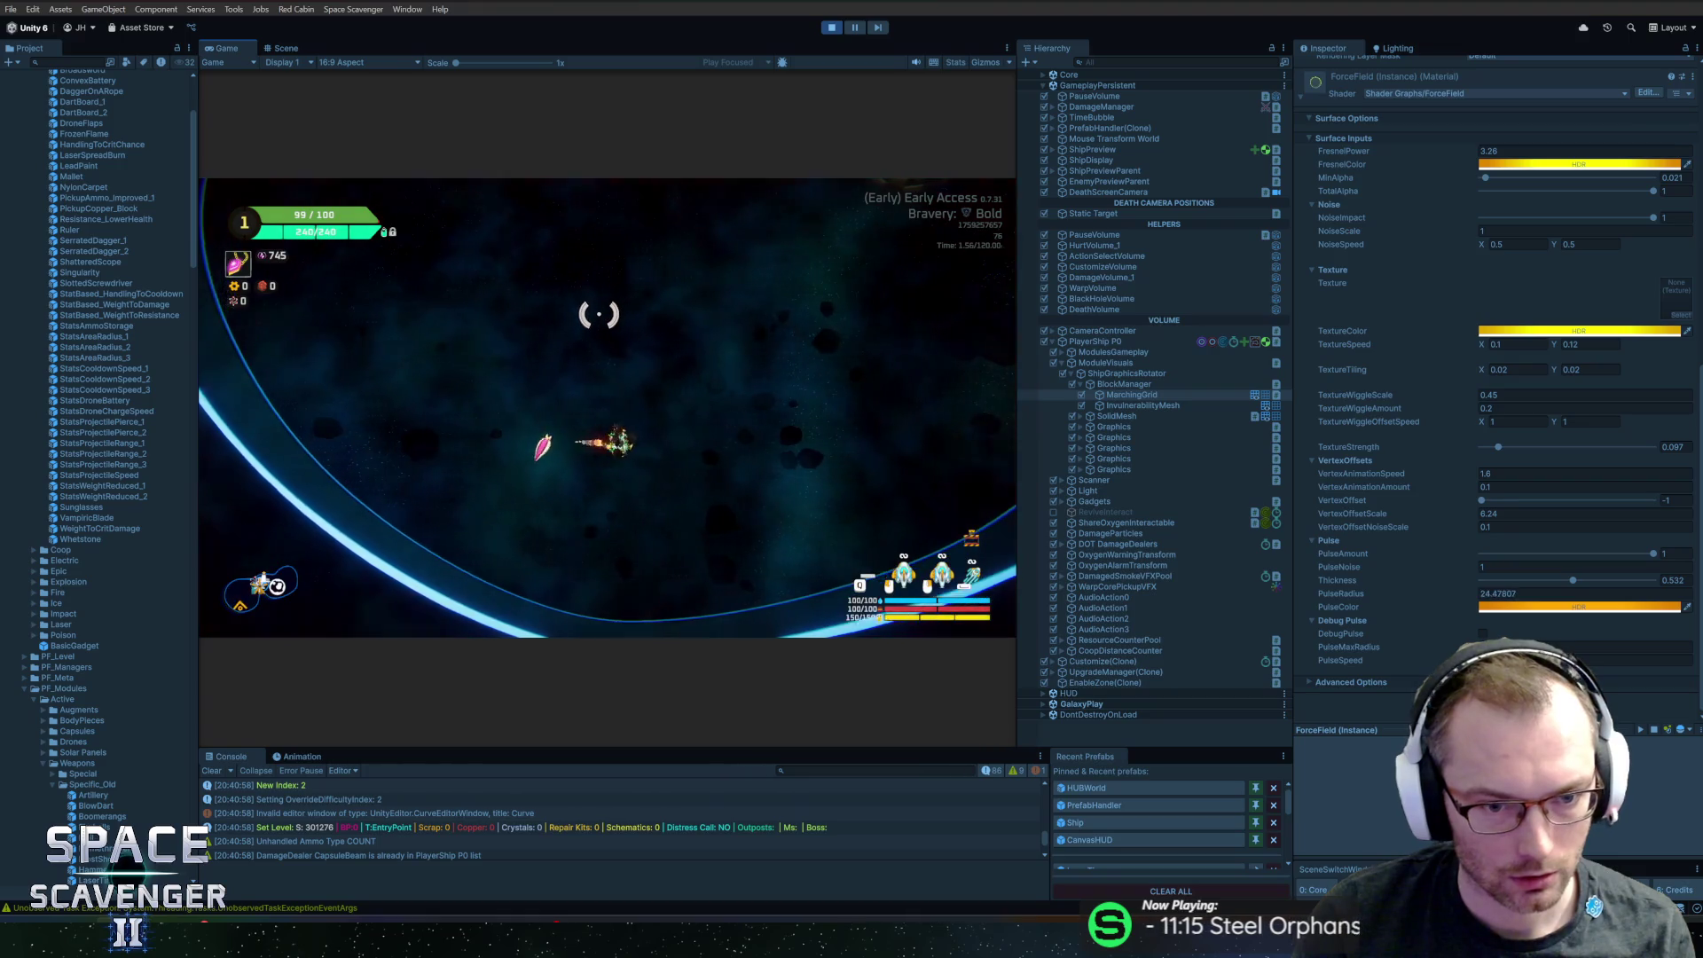
type("spawn blo")
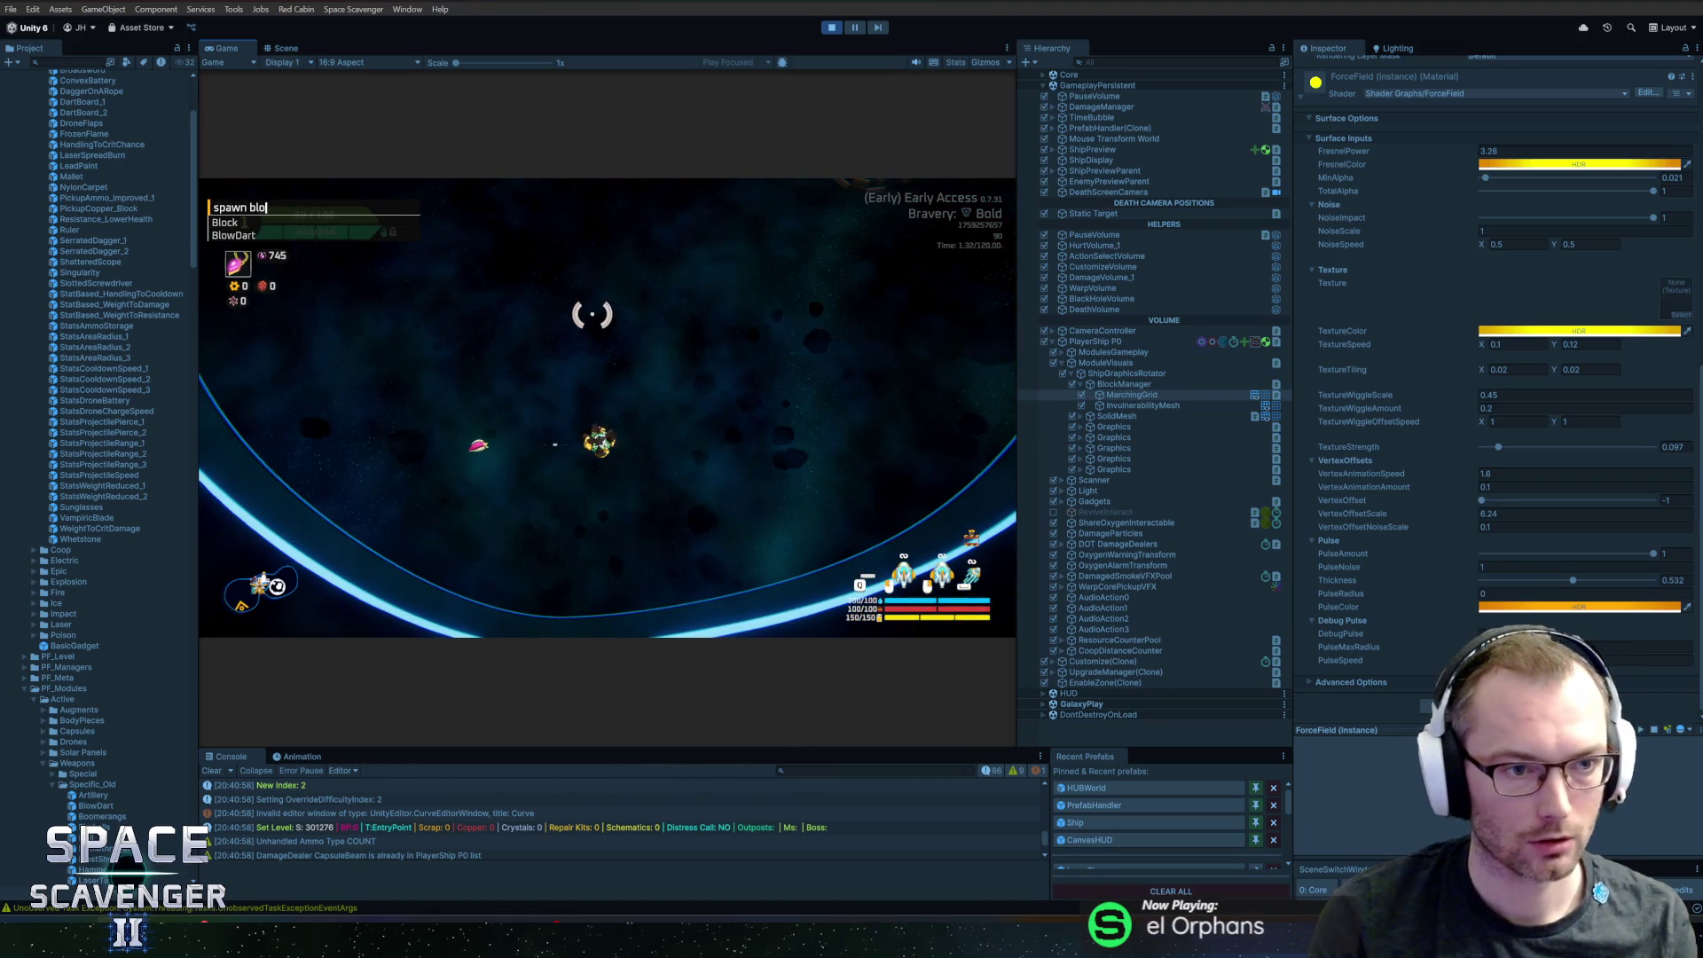
key("grave")
key("Up")
key("Return")
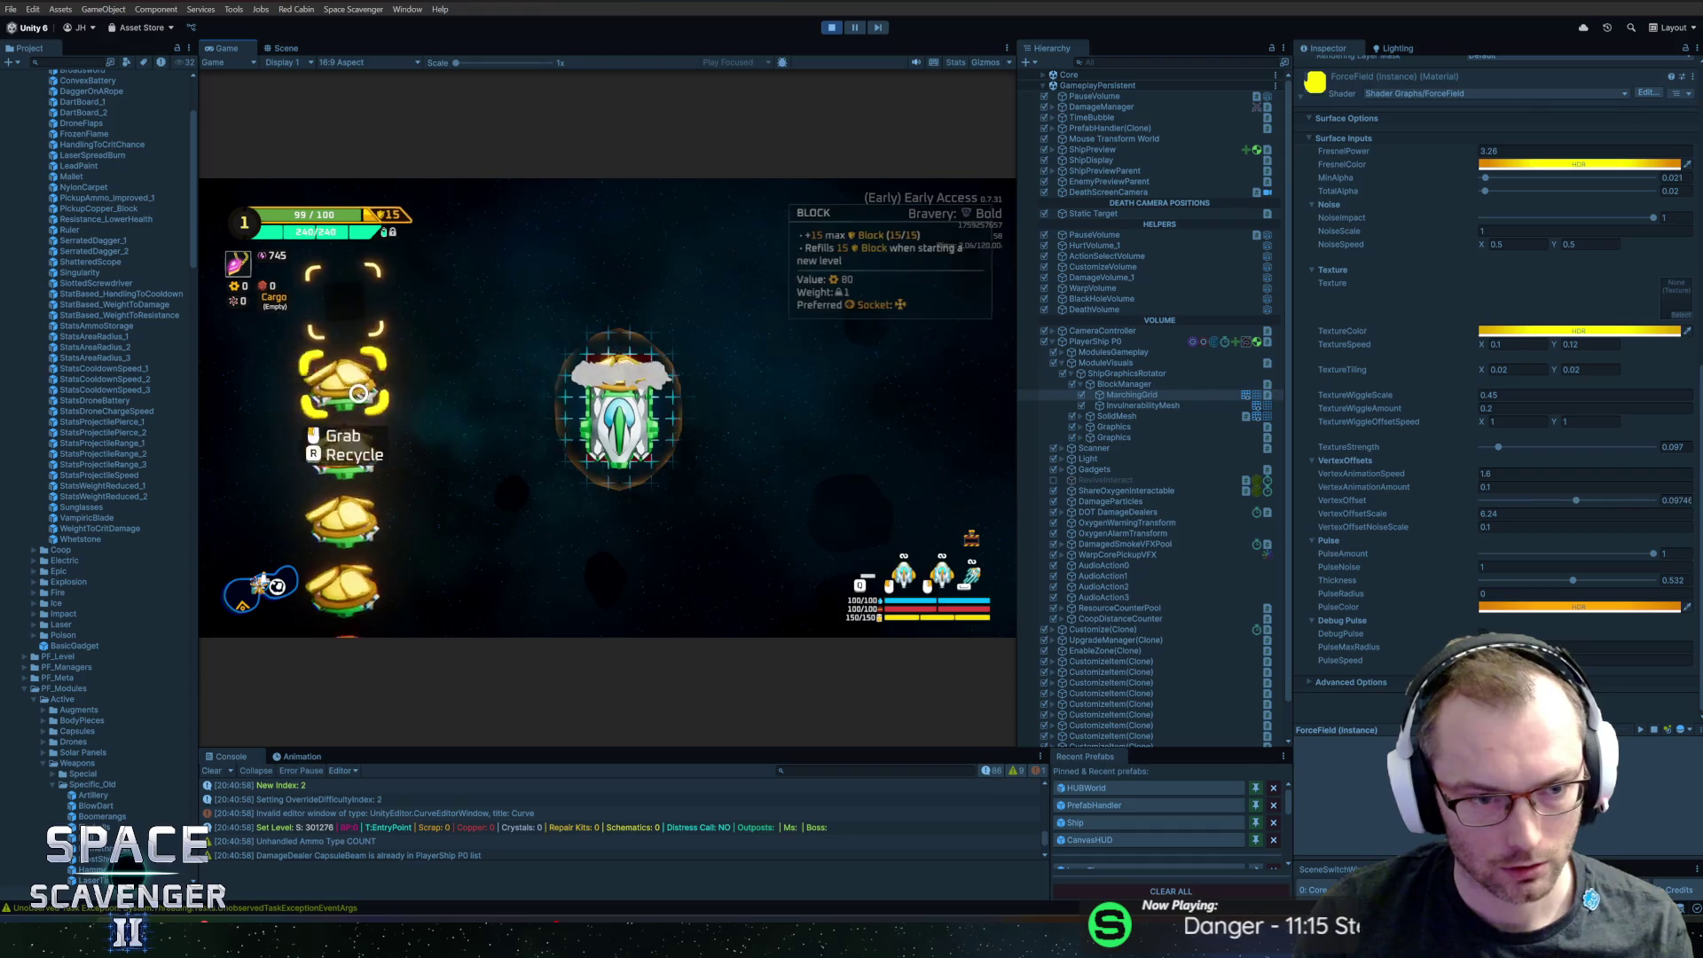
left_click_drag(476, 437, 637, 442)
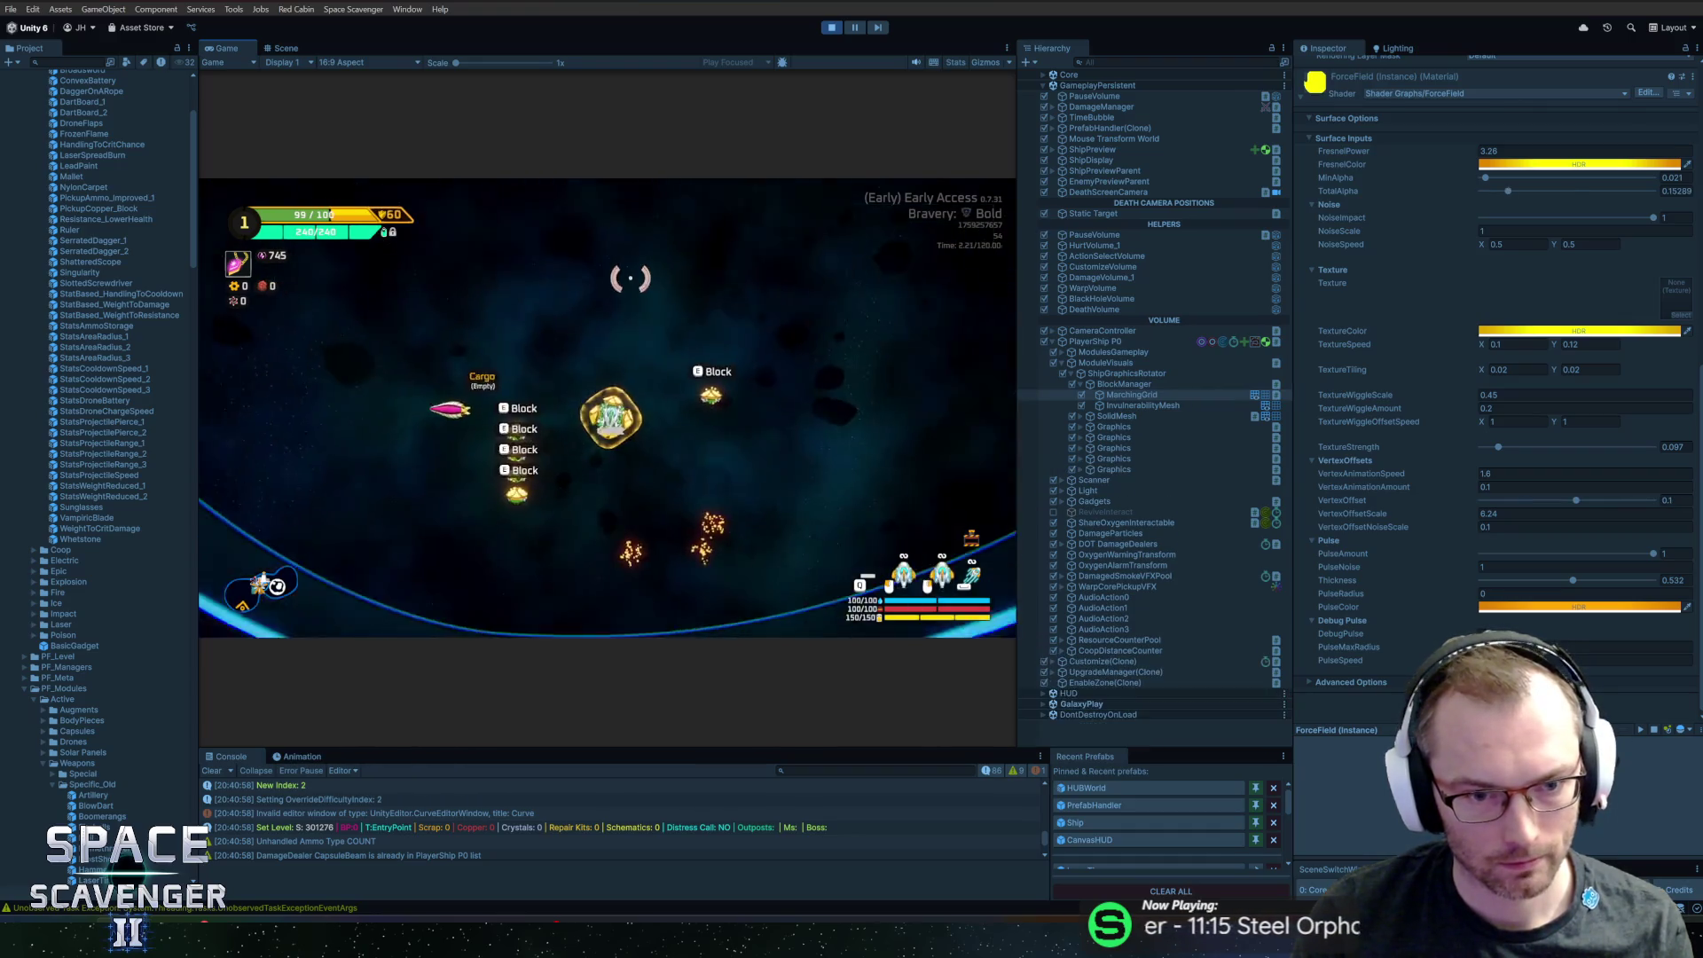
key("w")
Maximize the Game view, rerun 'spawn Block 4', fly into the yellow object, and stop playing
double_click(239, 51)
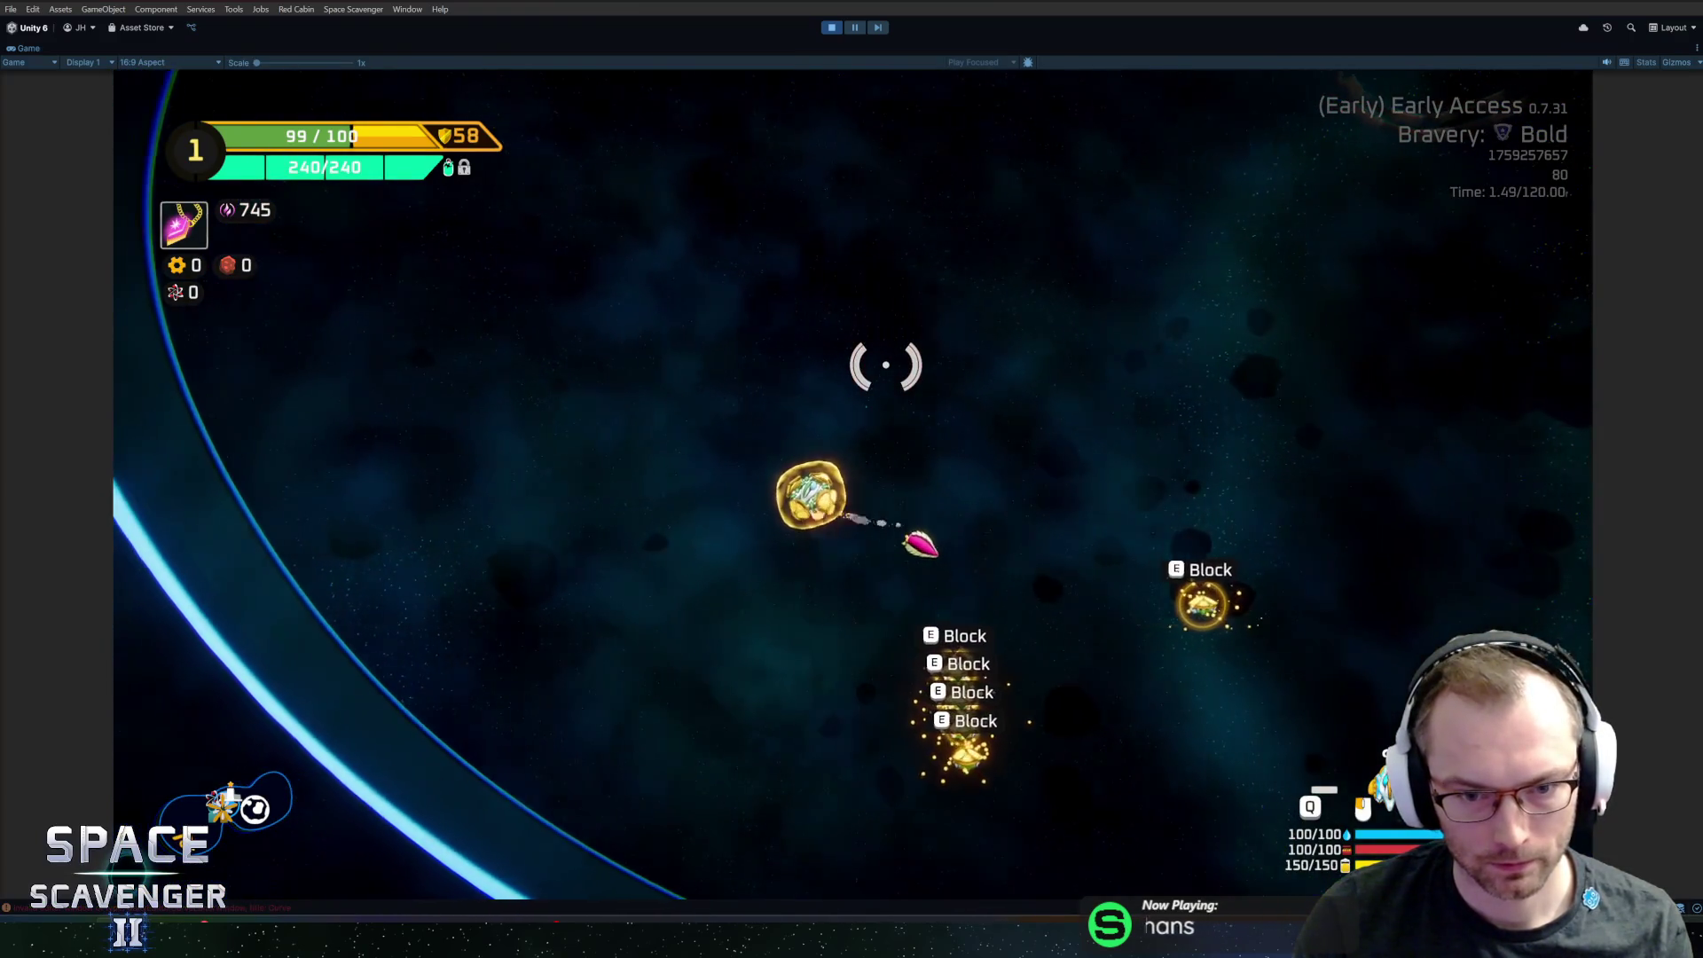
key("grave")
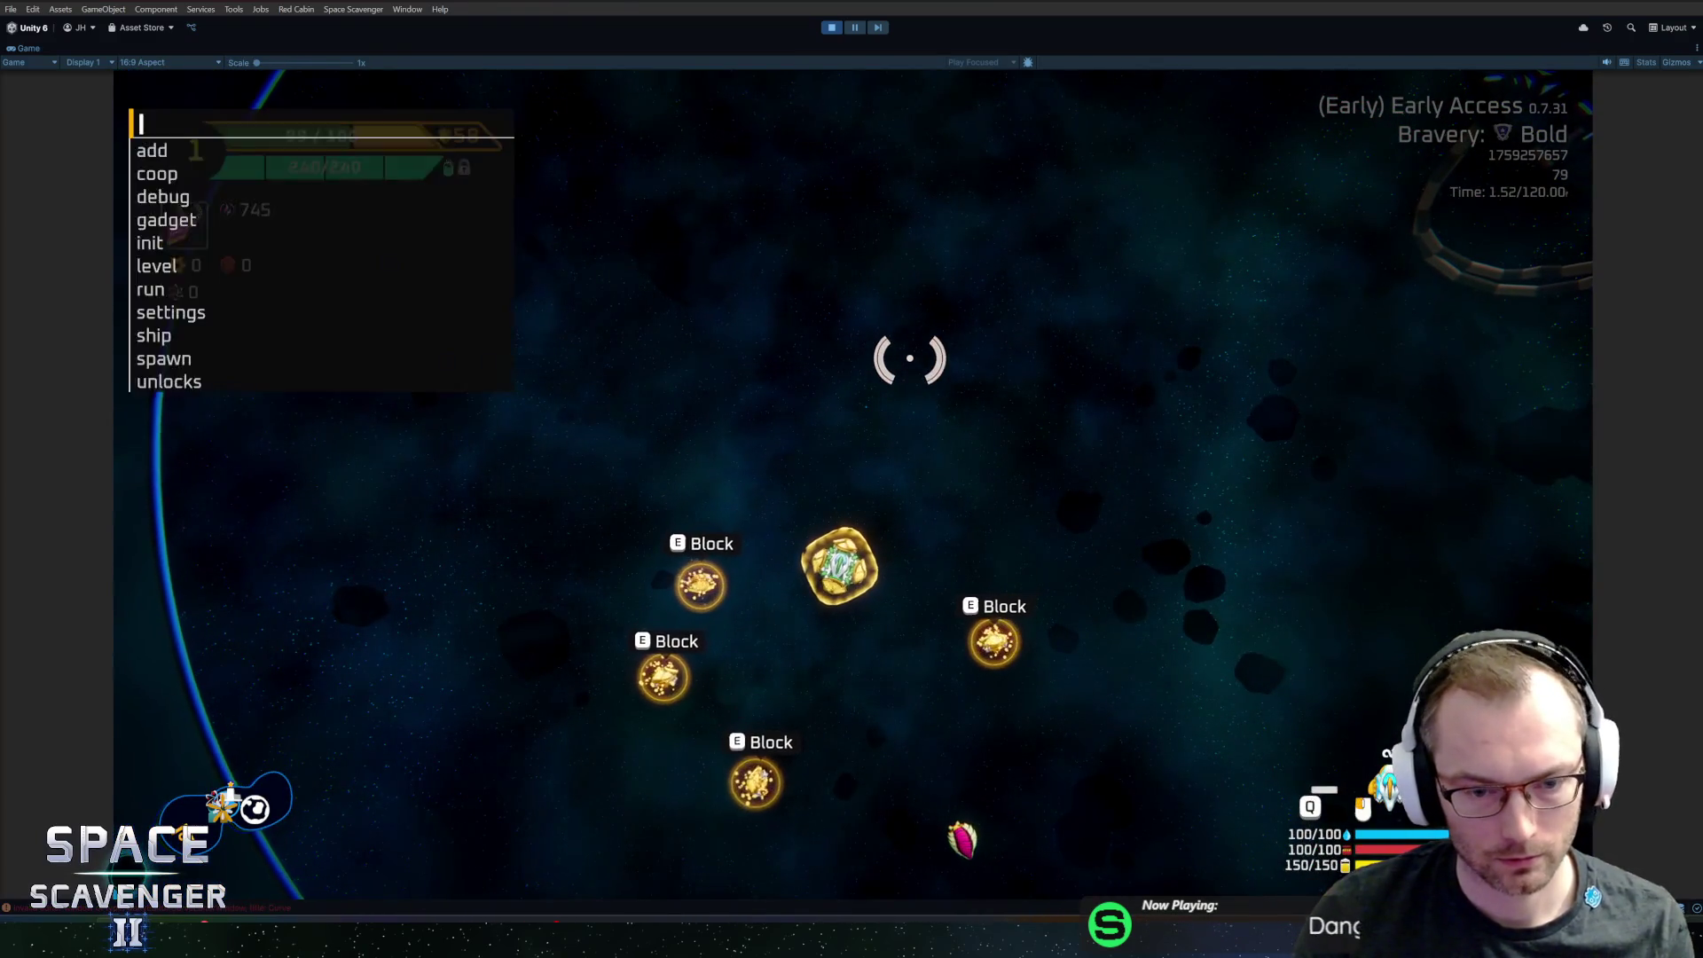
key("Up")
key("Up")
key("Up")
key("Return")
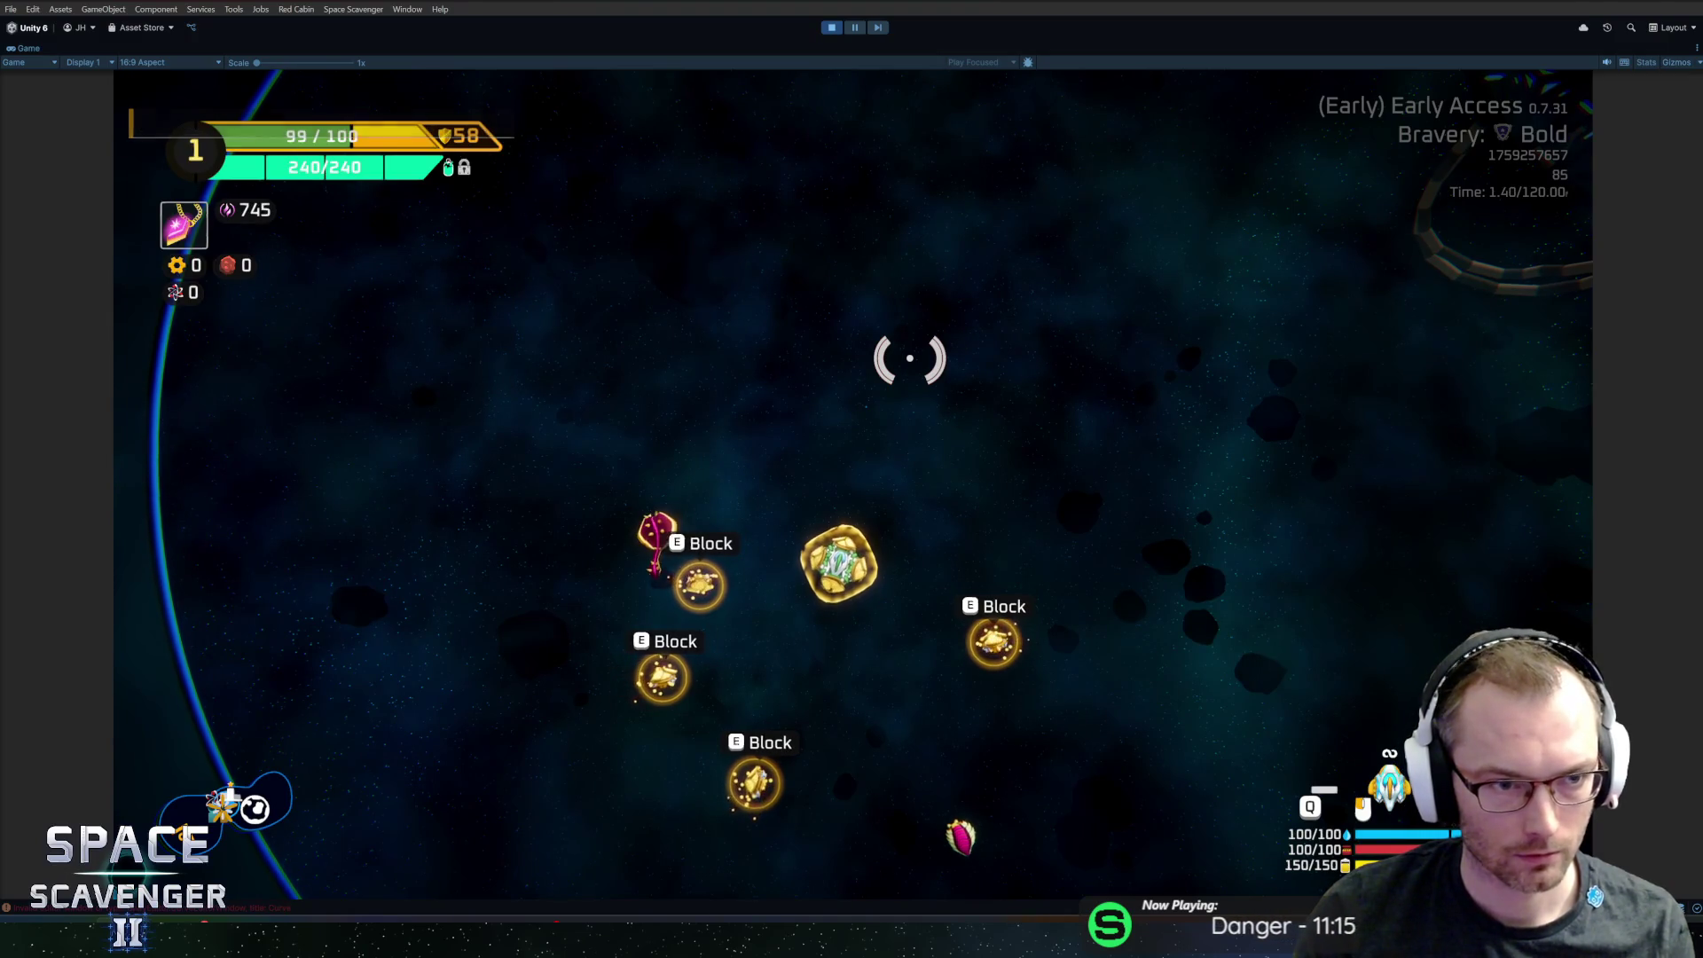
key("w")
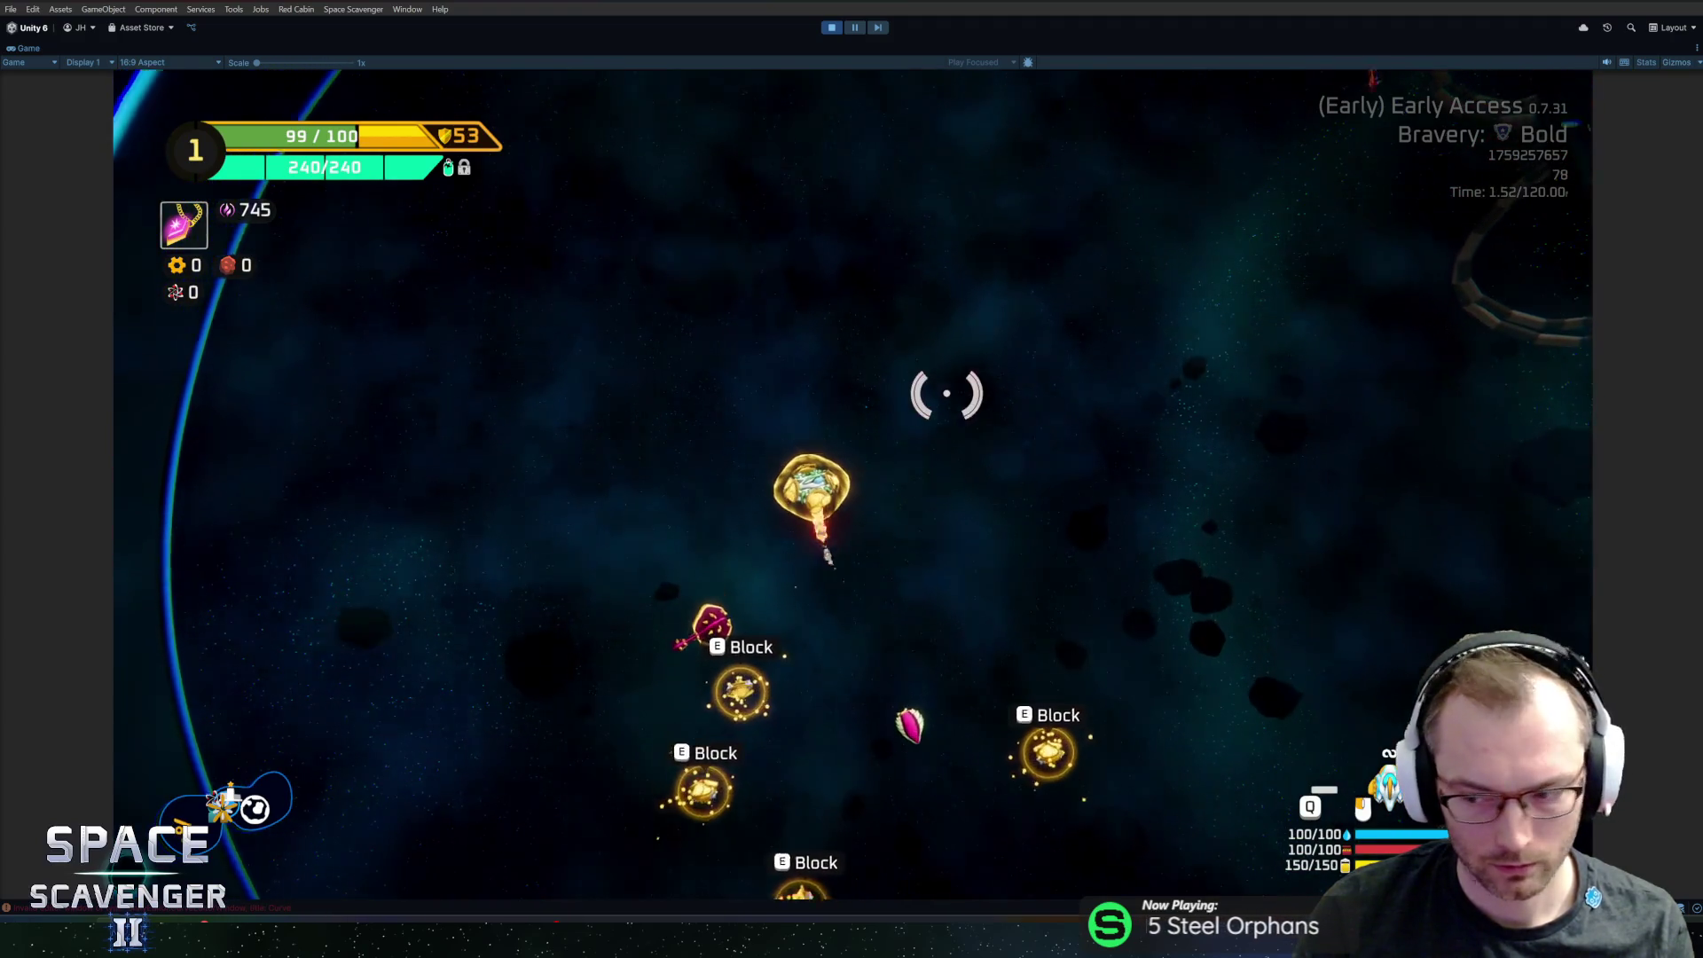
key("ctrl+p")
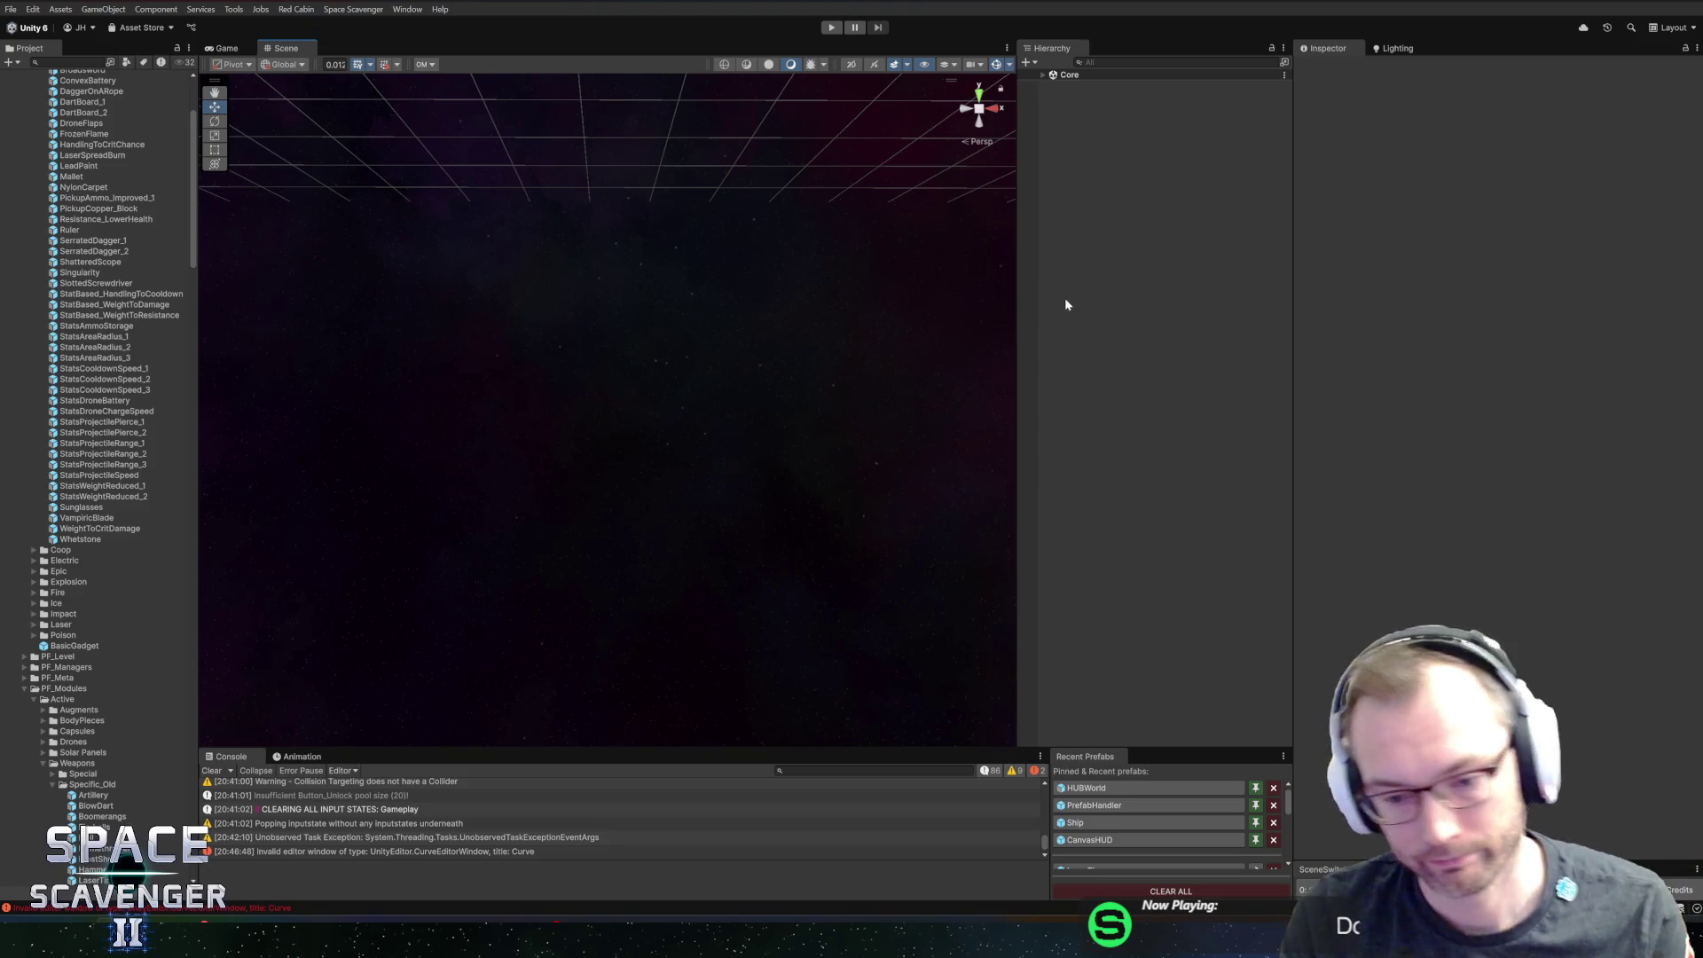
Enlarge the Unity Console, recheck the line 203 pulse radius reset in Rider, and return
mouse_move(524, 750)
left_mouse_down()
mouse_move(533, 666)
mouse_move(497, 571)
left_mouse_up()
key("alt+Tab")
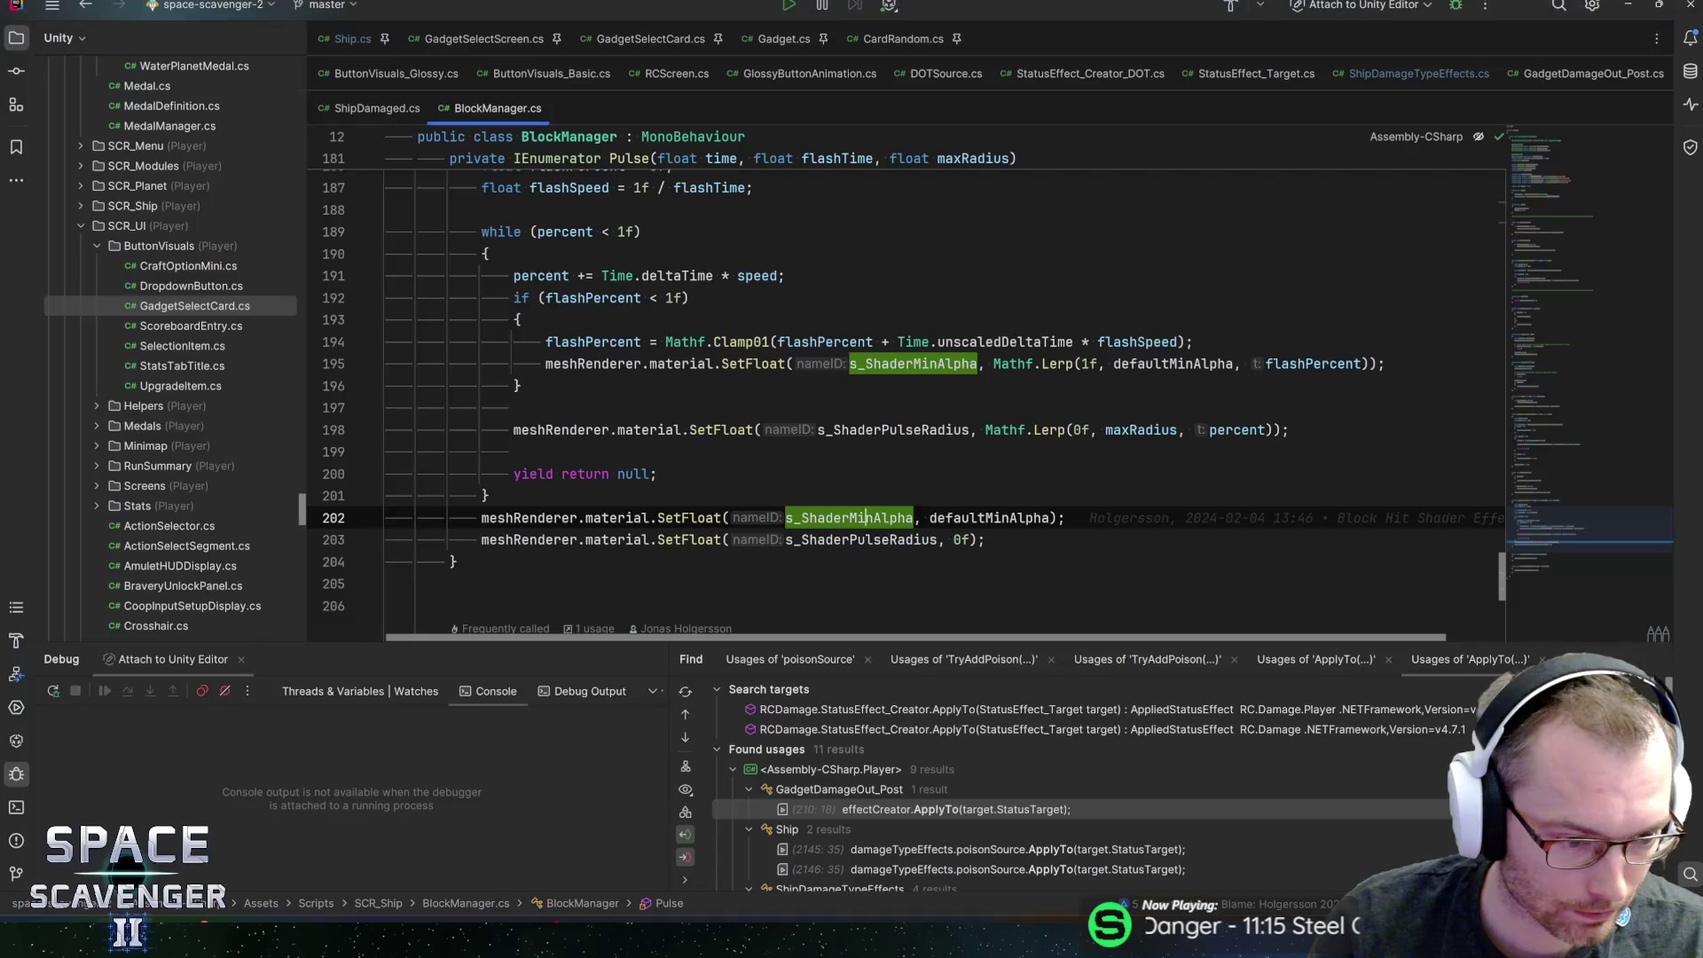
scroll(887, 399, "down", 2)
left_click(987, 407)
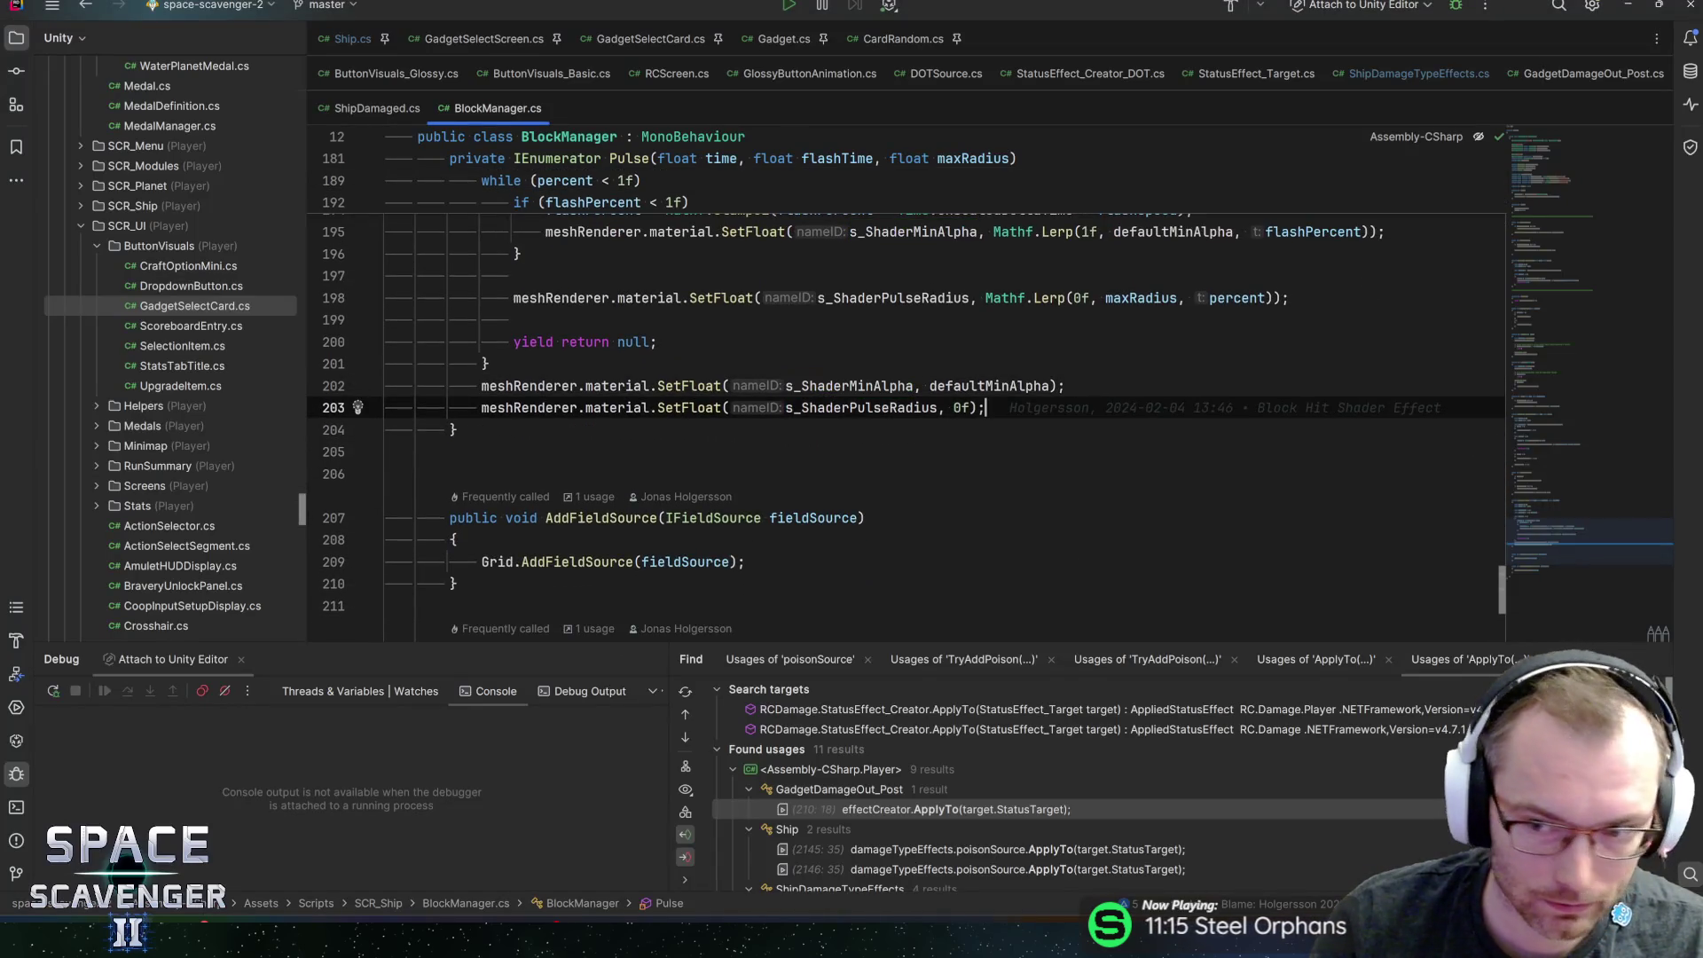
scroll(1552, 541, "down", 2)
scroll(1552, 548, "up", 1)
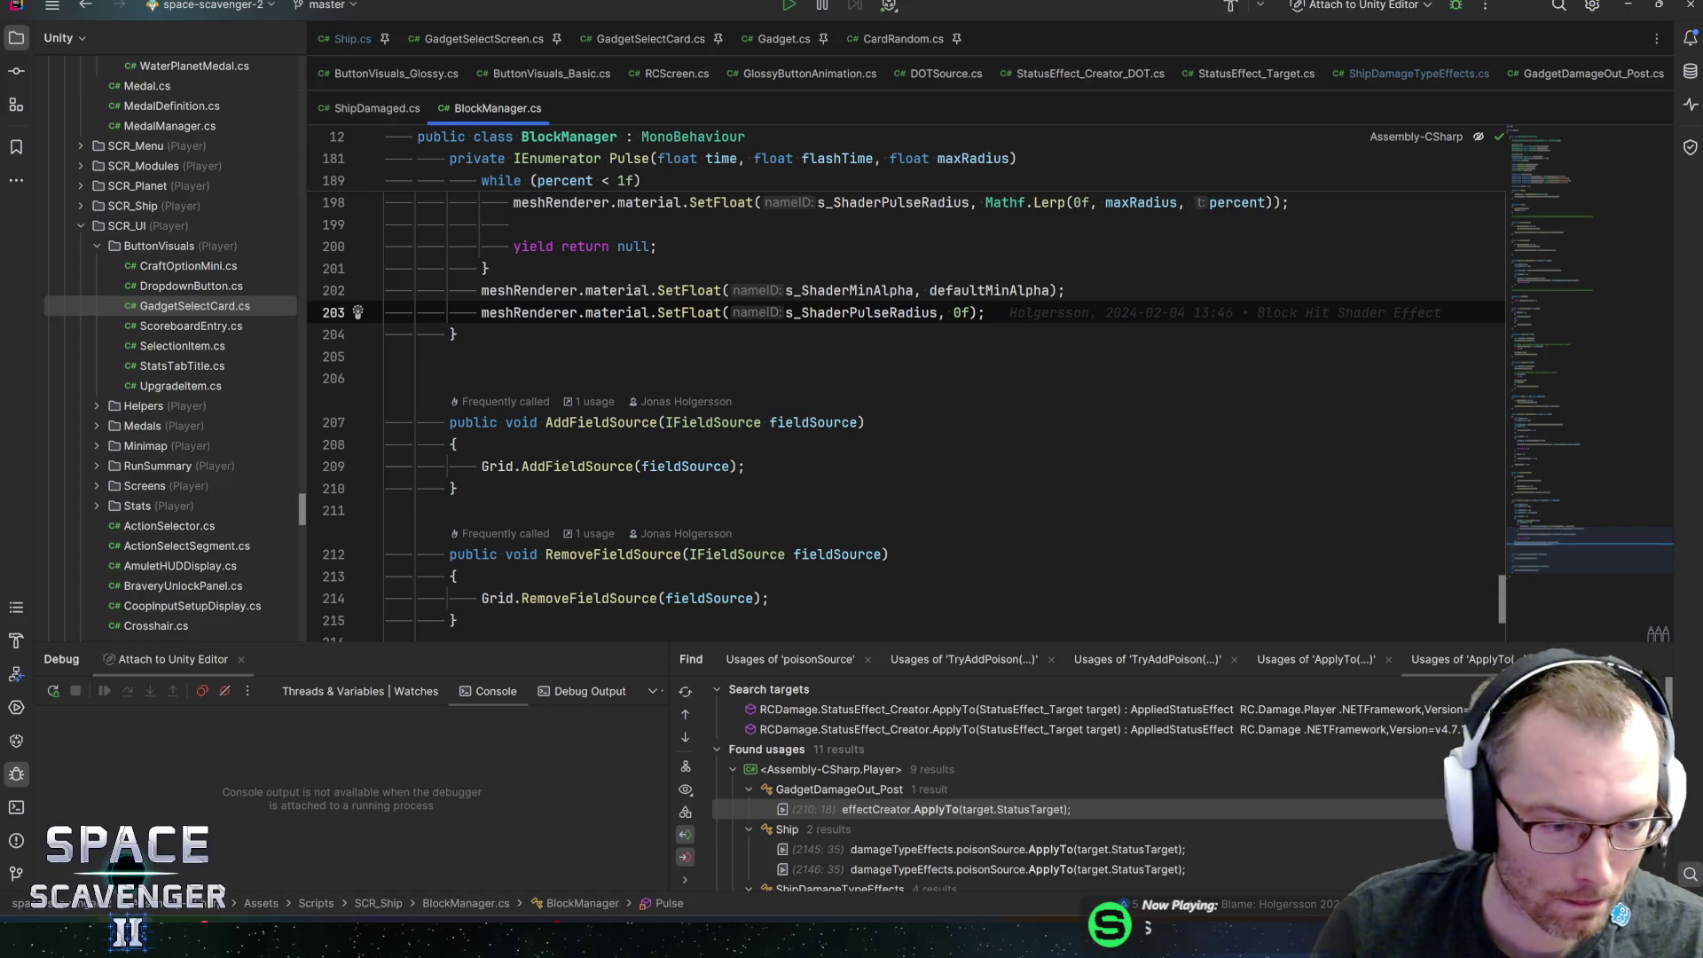
key("alt+Tab")
key("ctrl+f")
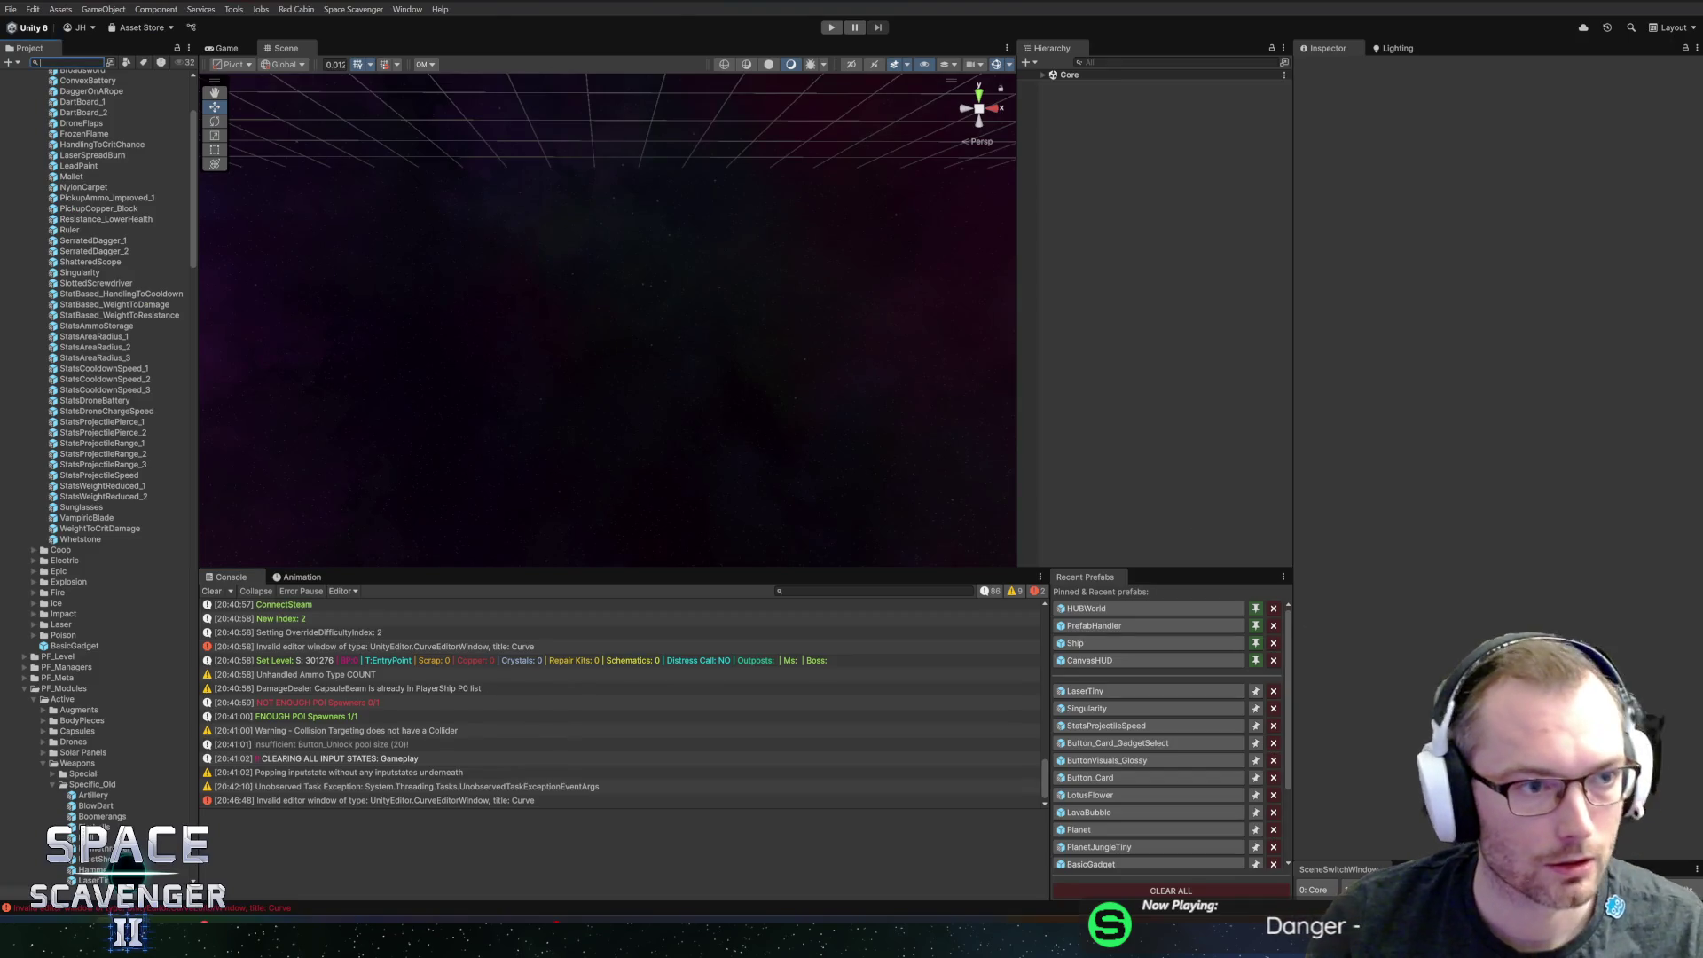
Find the ForceField material via a 'forcef' search and review its PulseColor
type("ck")
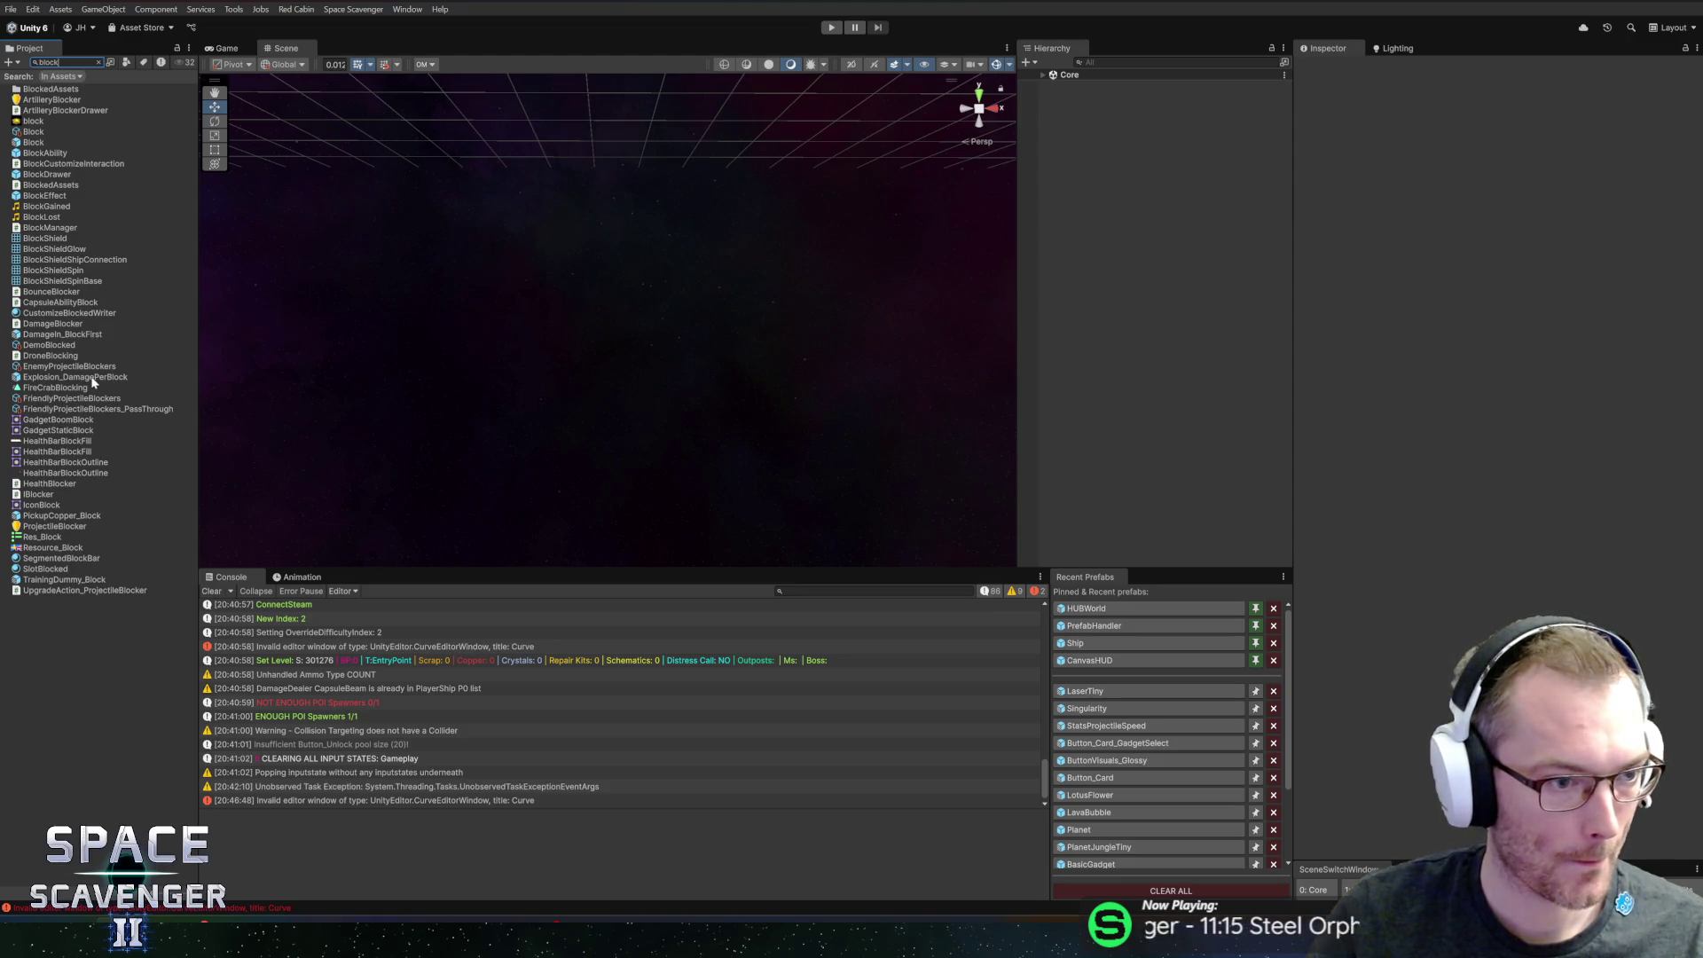
type("forcef")
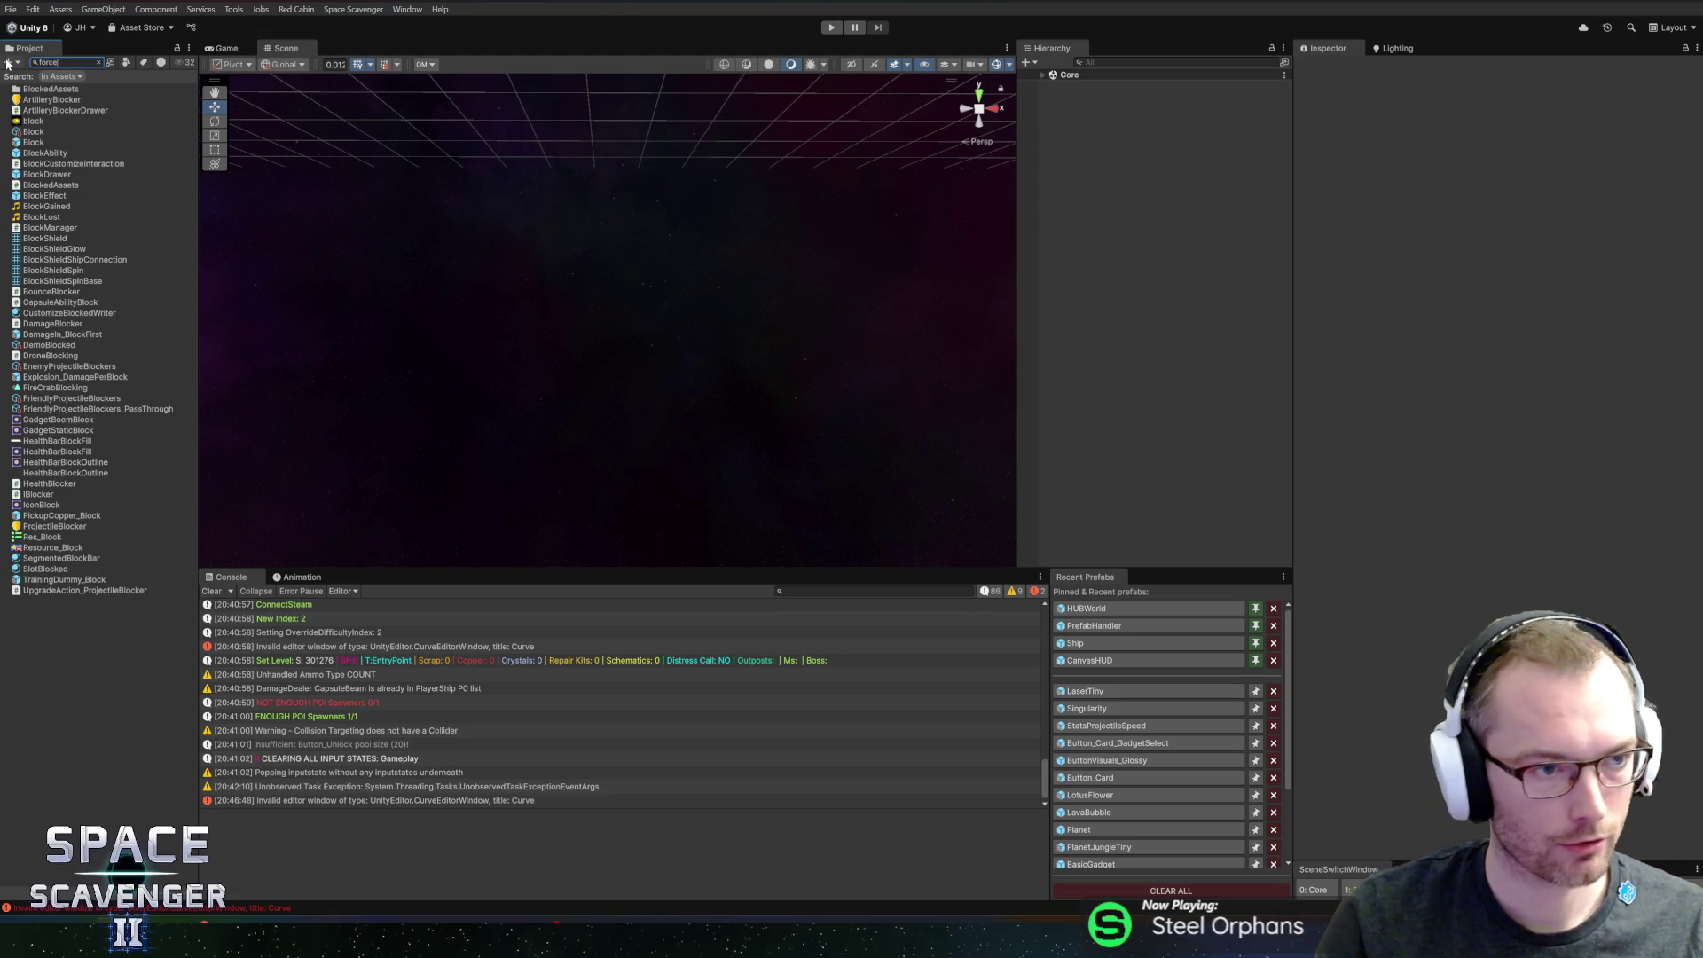
left_click(41, 88)
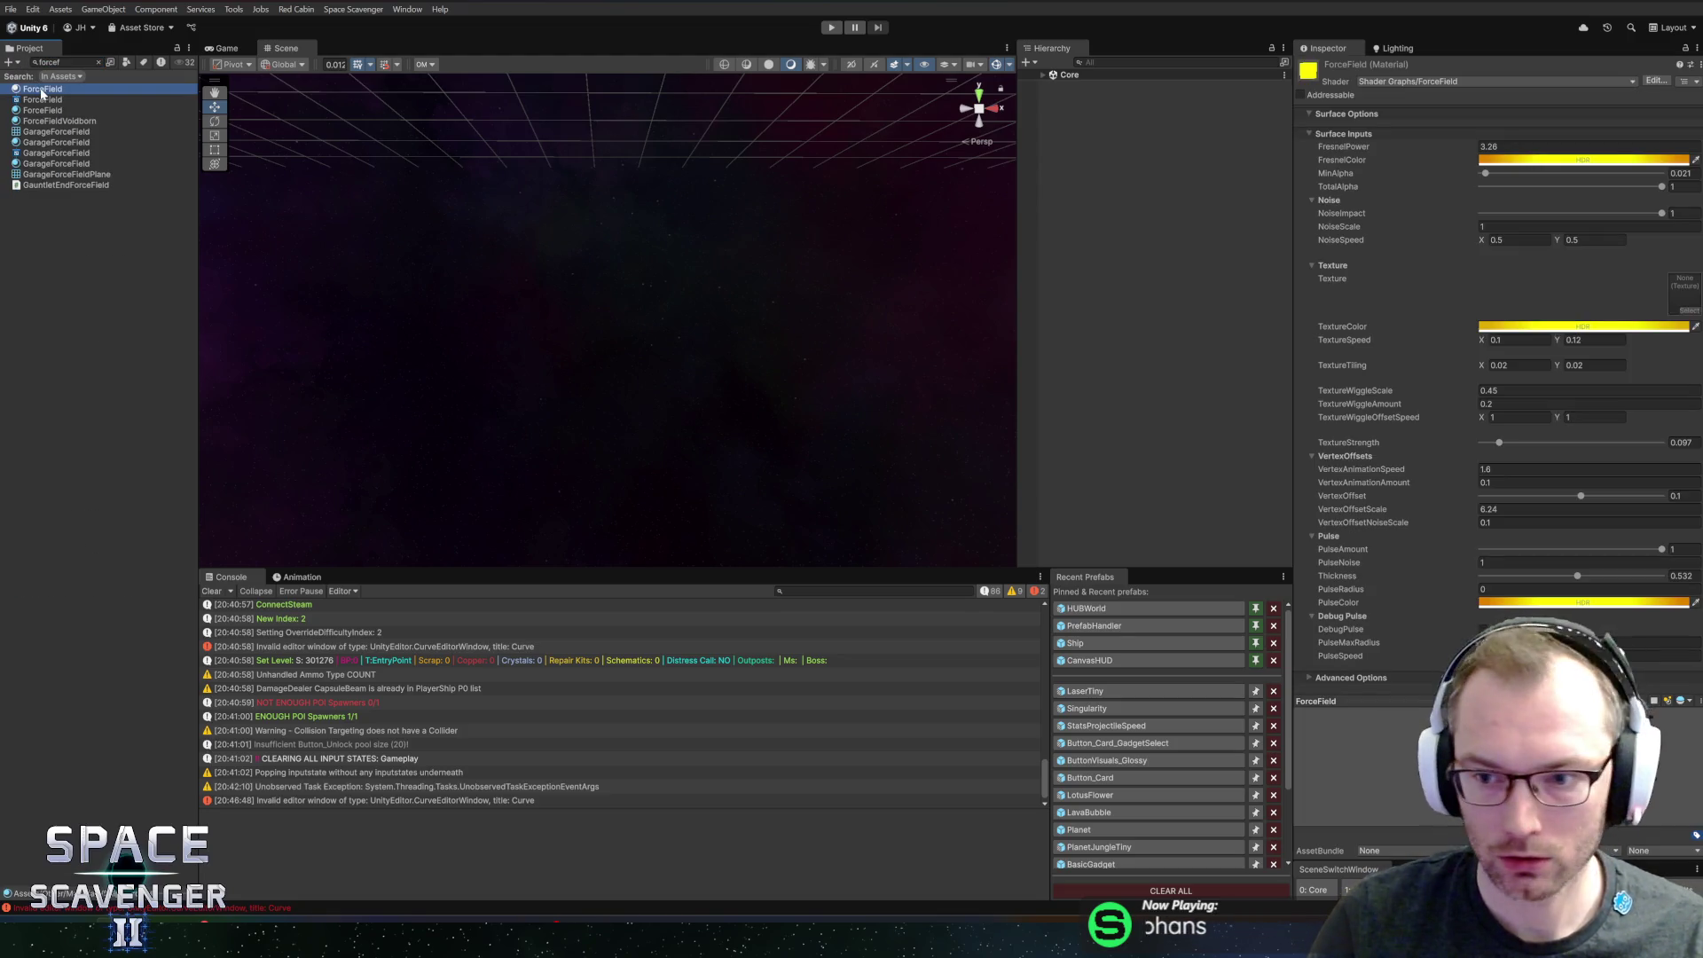
left_click(41, 99)
left_click(42, 110)
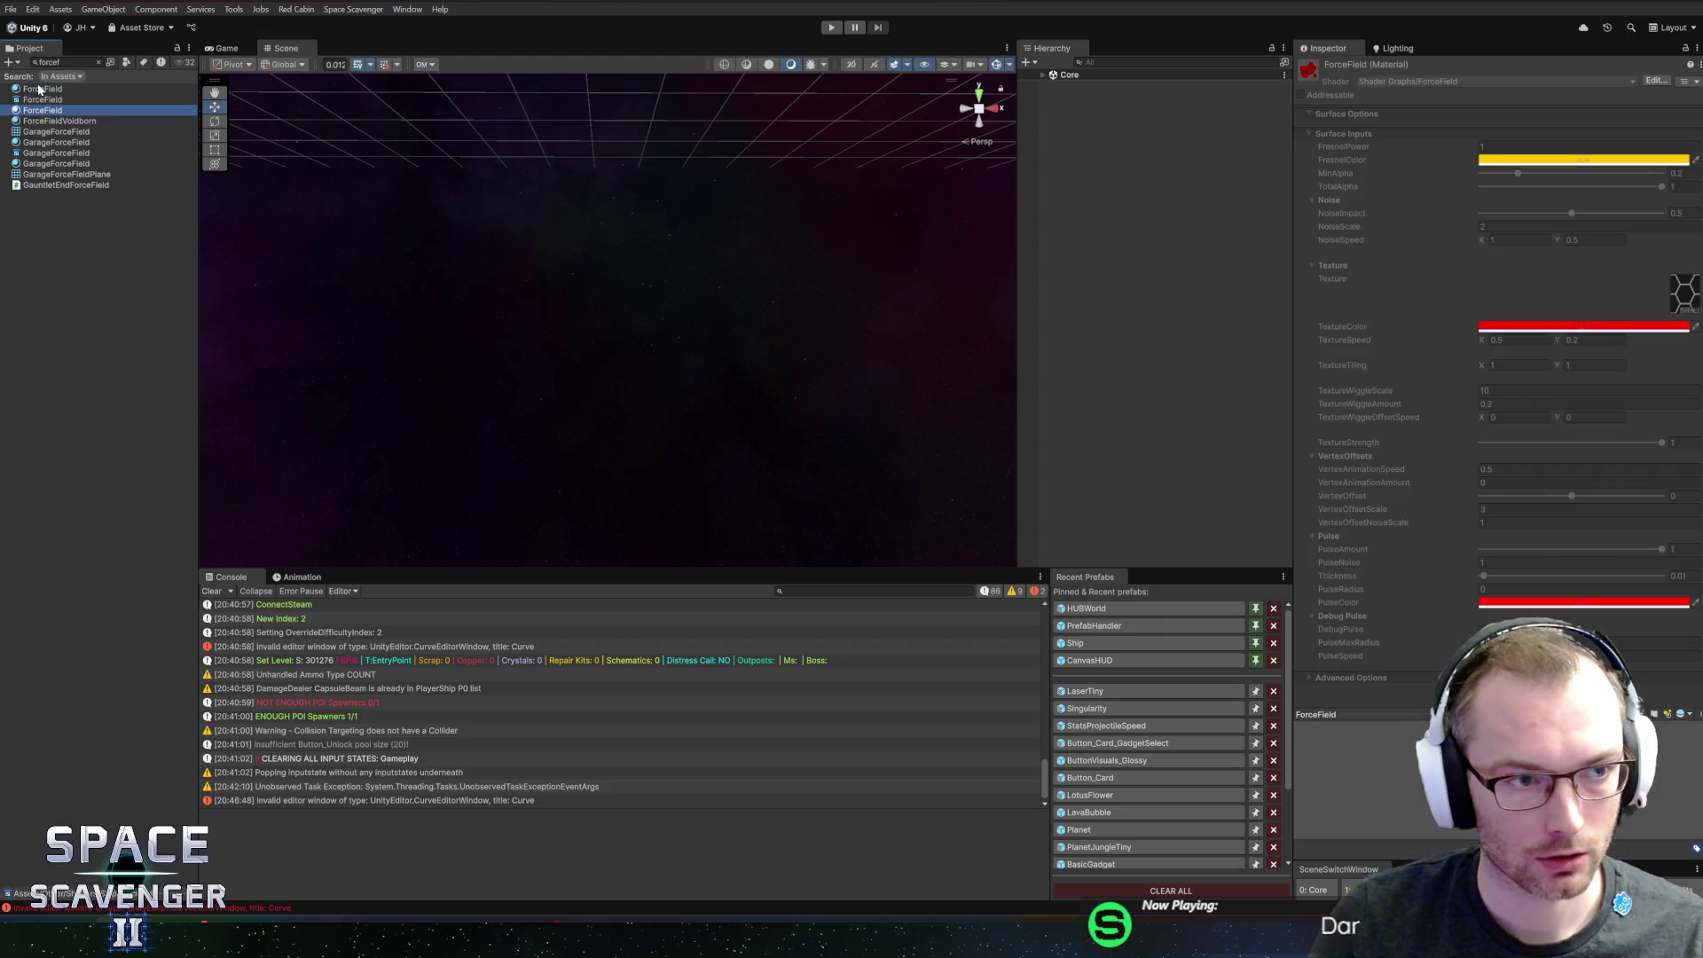
left_click(41, 91)
left_click(1519, 604)
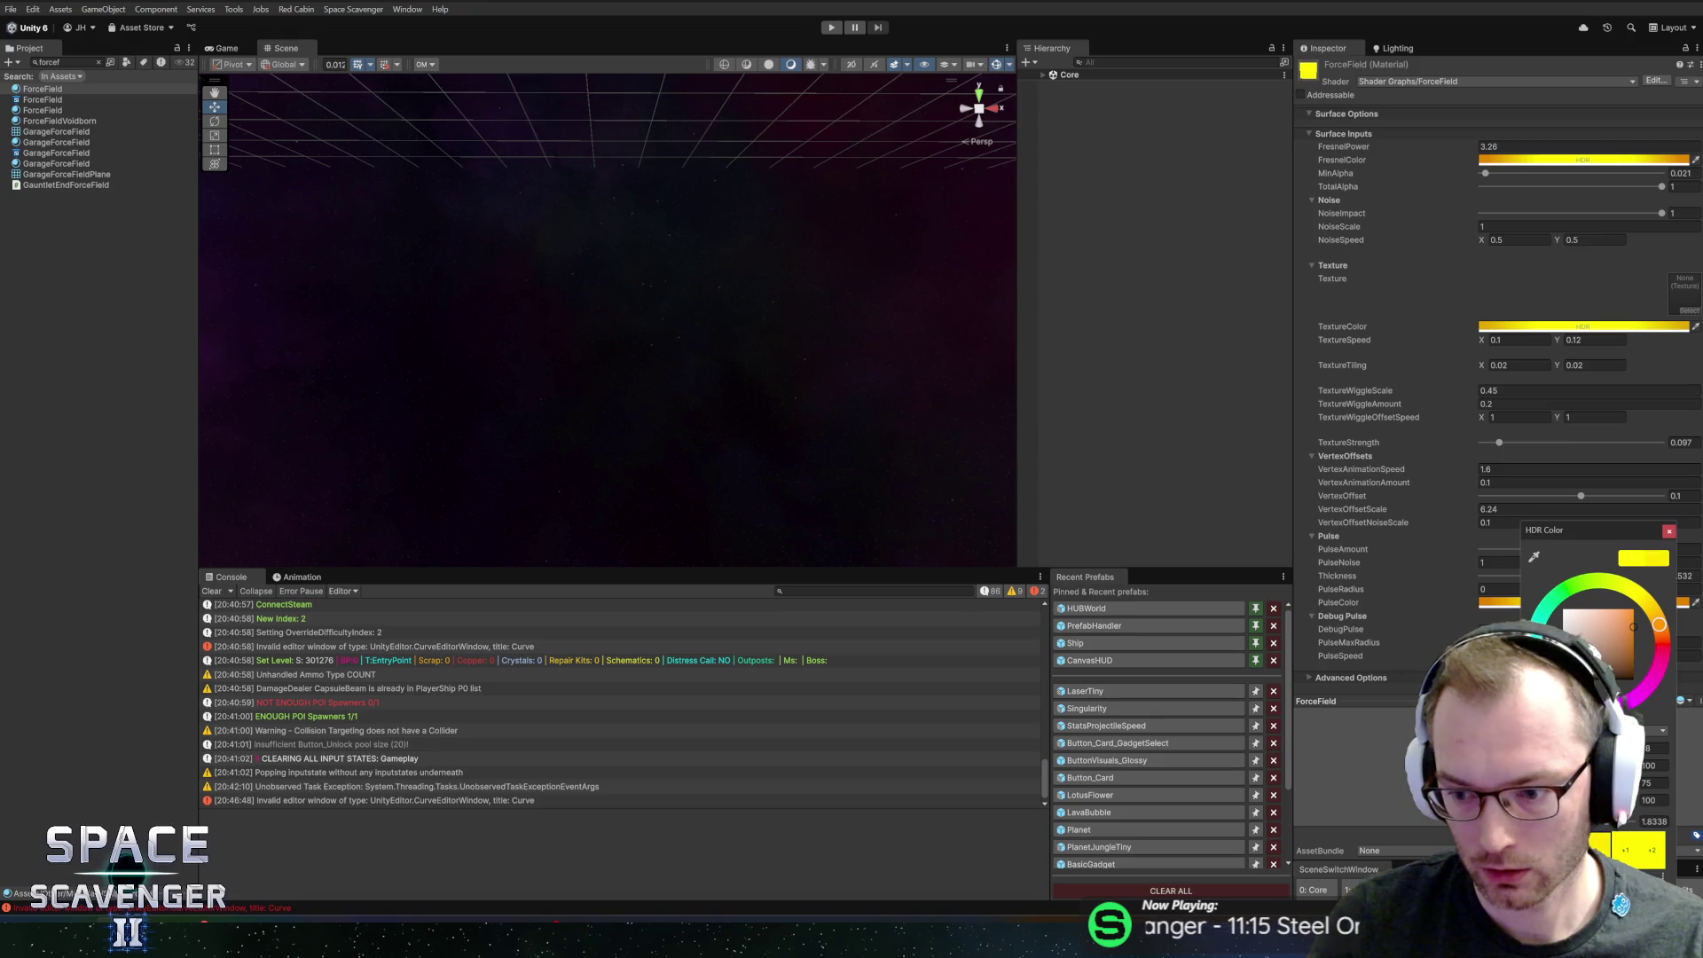
left_click(1671, 533)
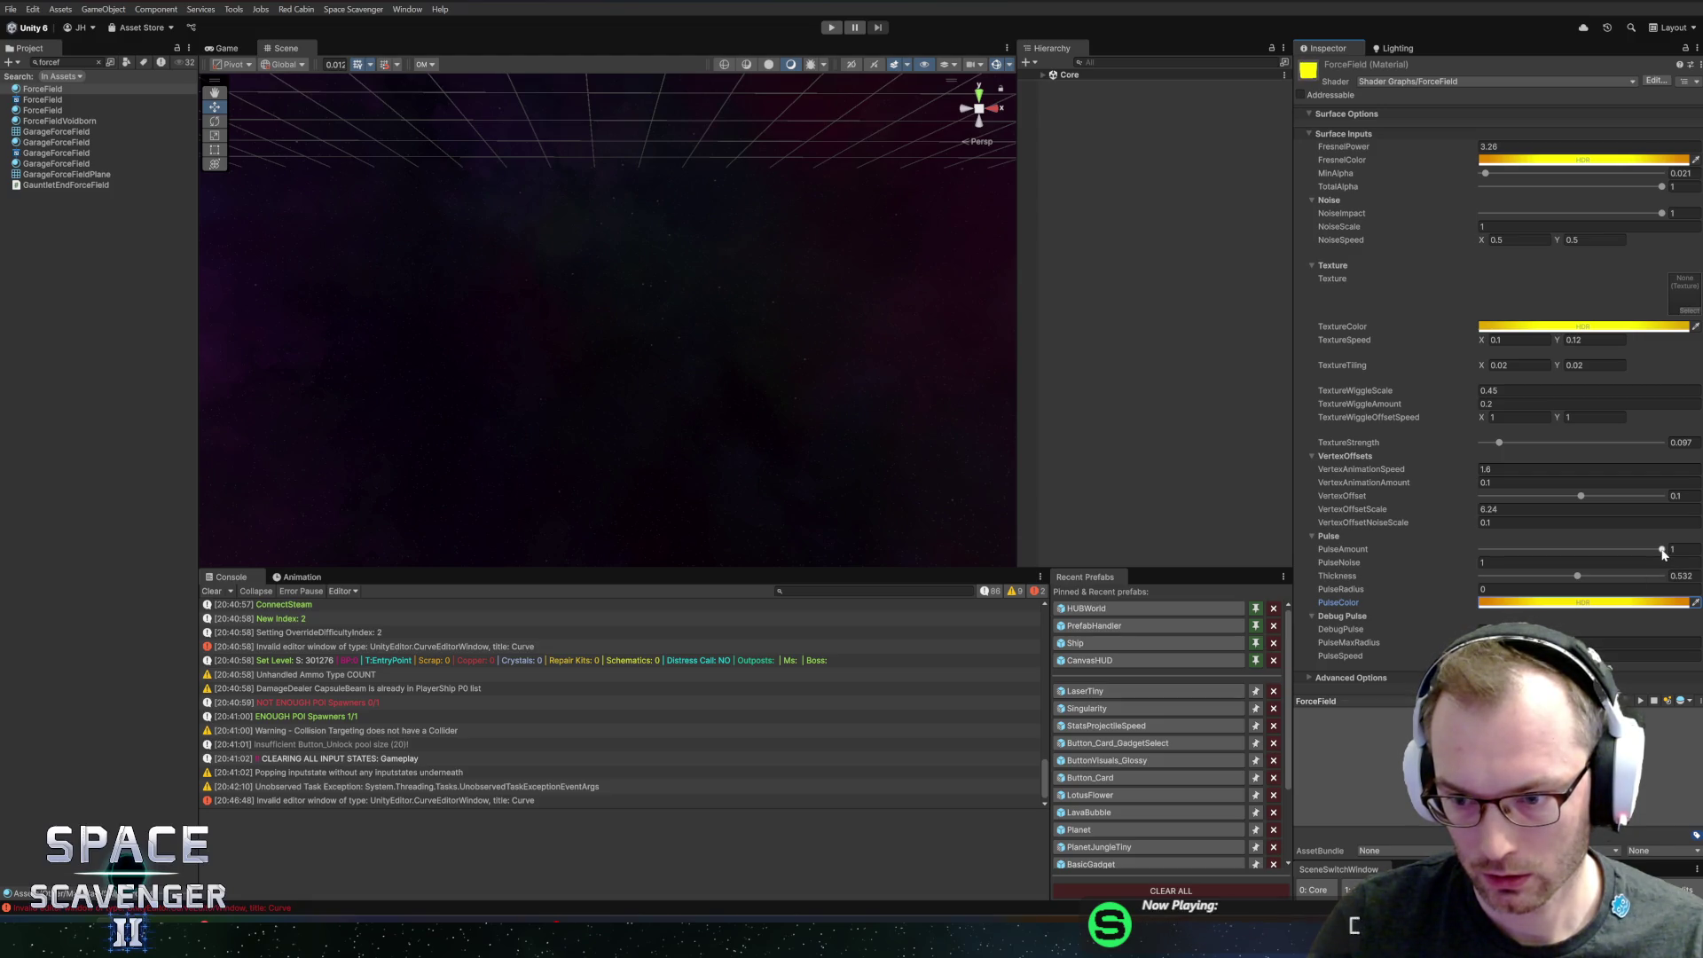
Set the ForceField PulseAmount to 0.509 and start play mode
key("alt+Tab")
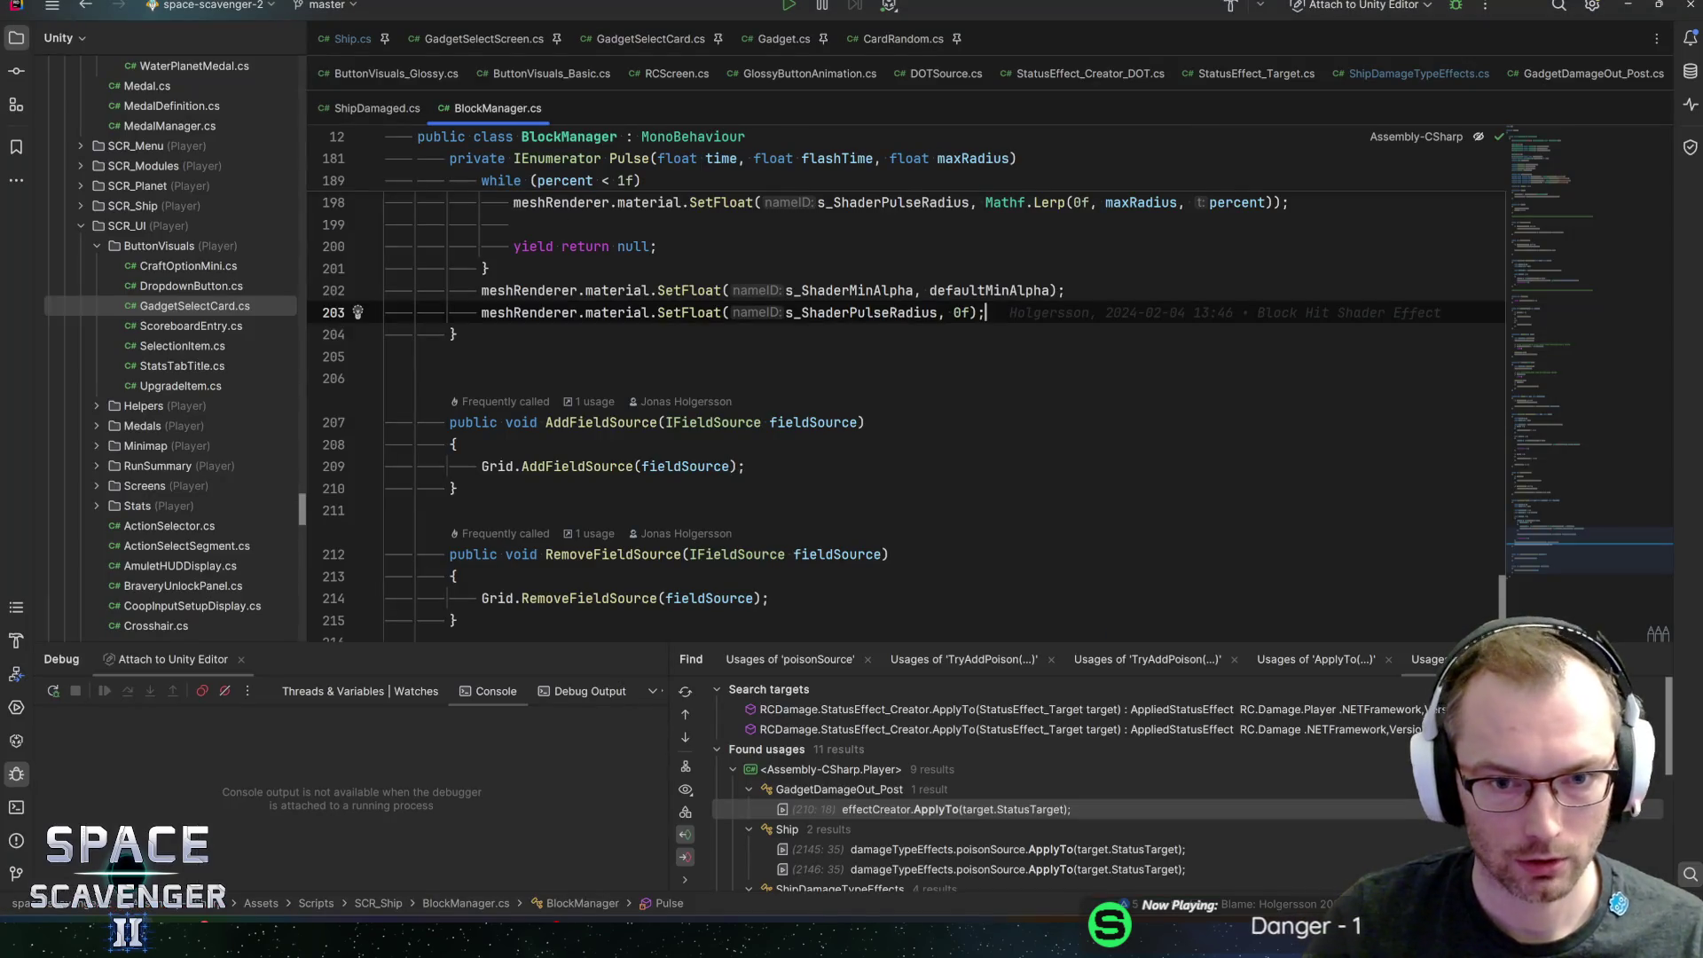
scroll(905, 381, "up", 5)
left_click_drag(1538, 509, 1552, 175)
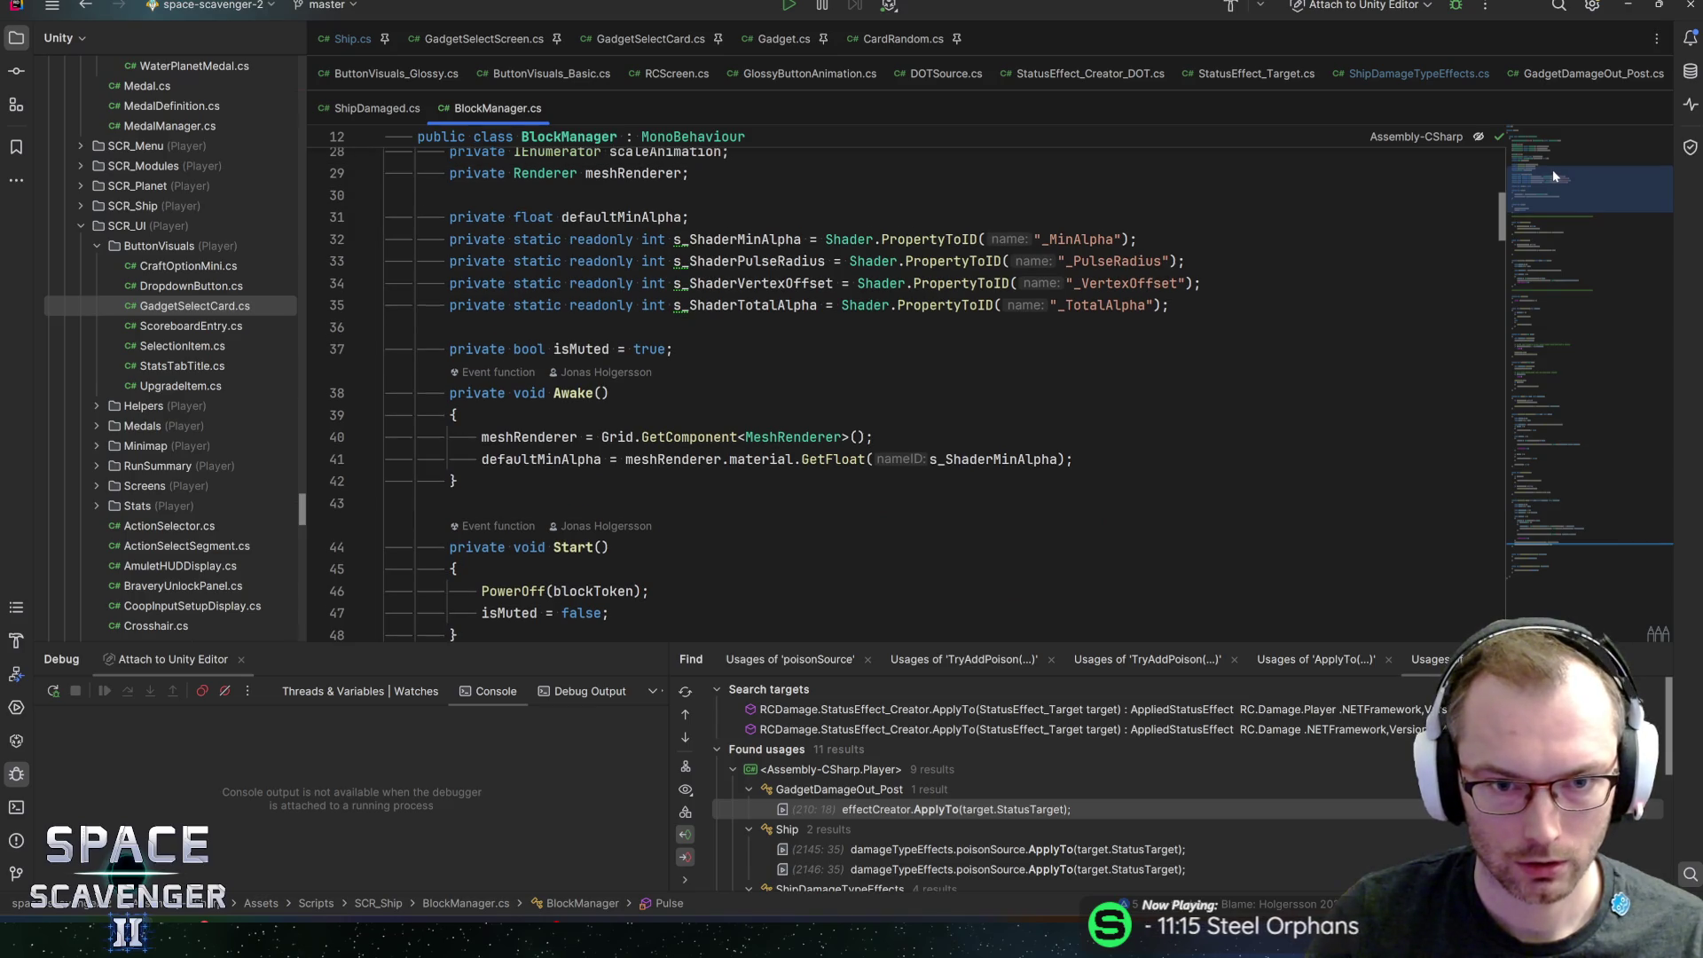
key("alt+Tab")
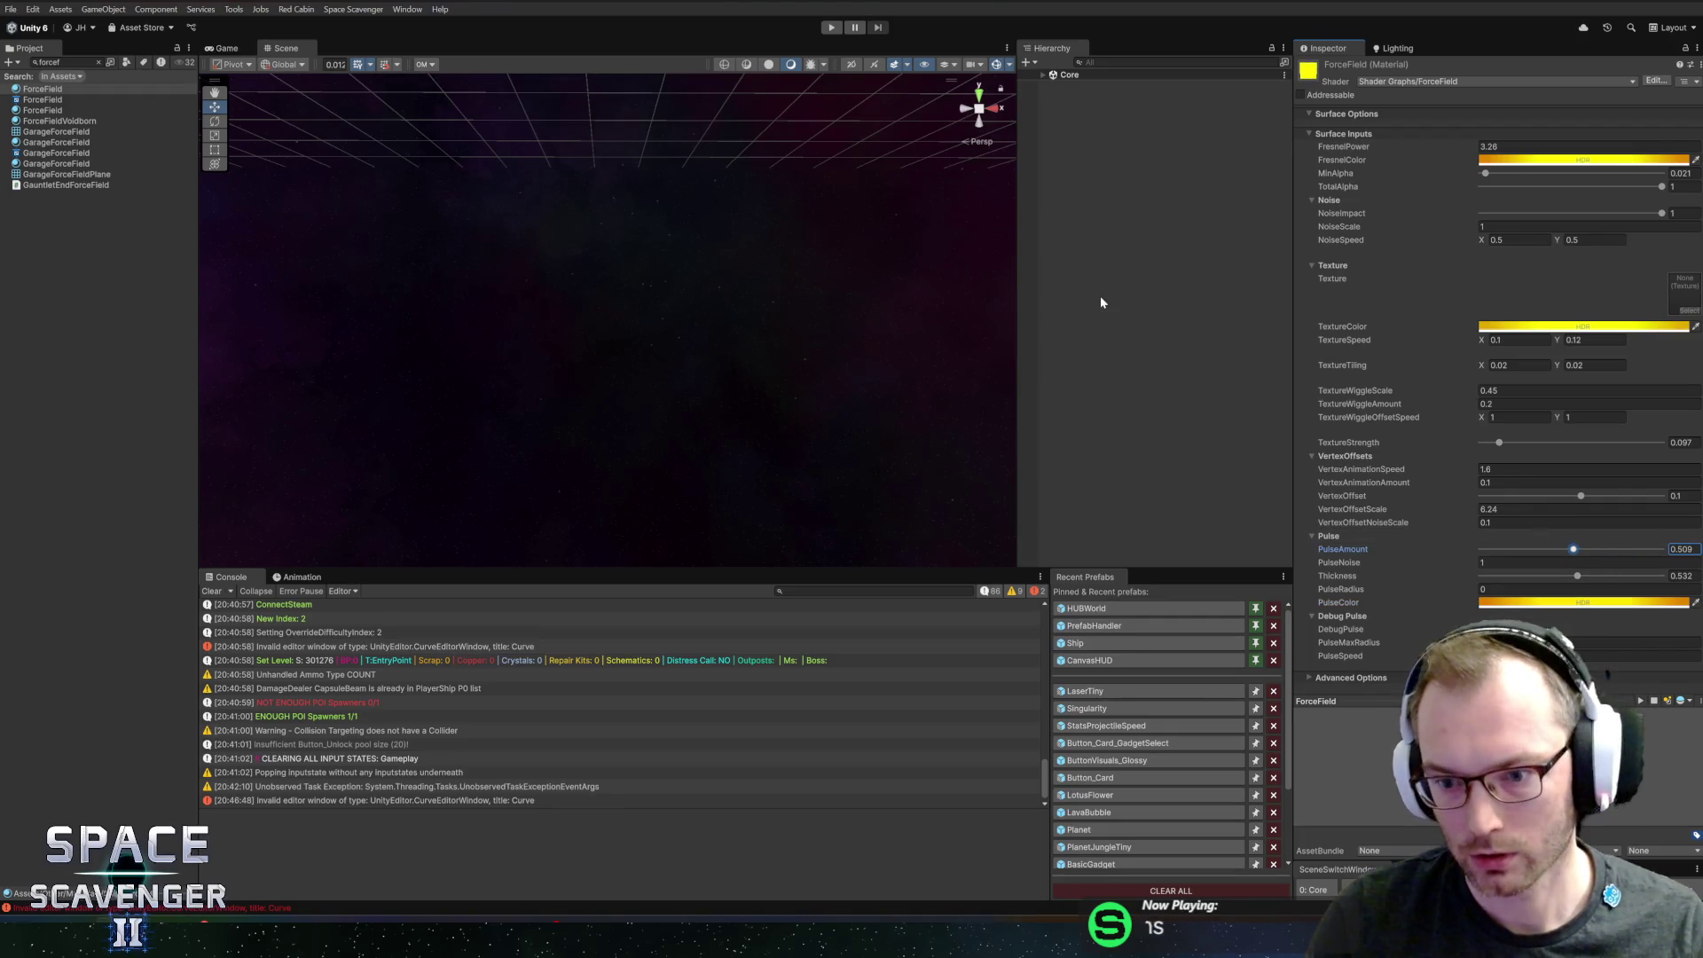
left_click(833, 28)
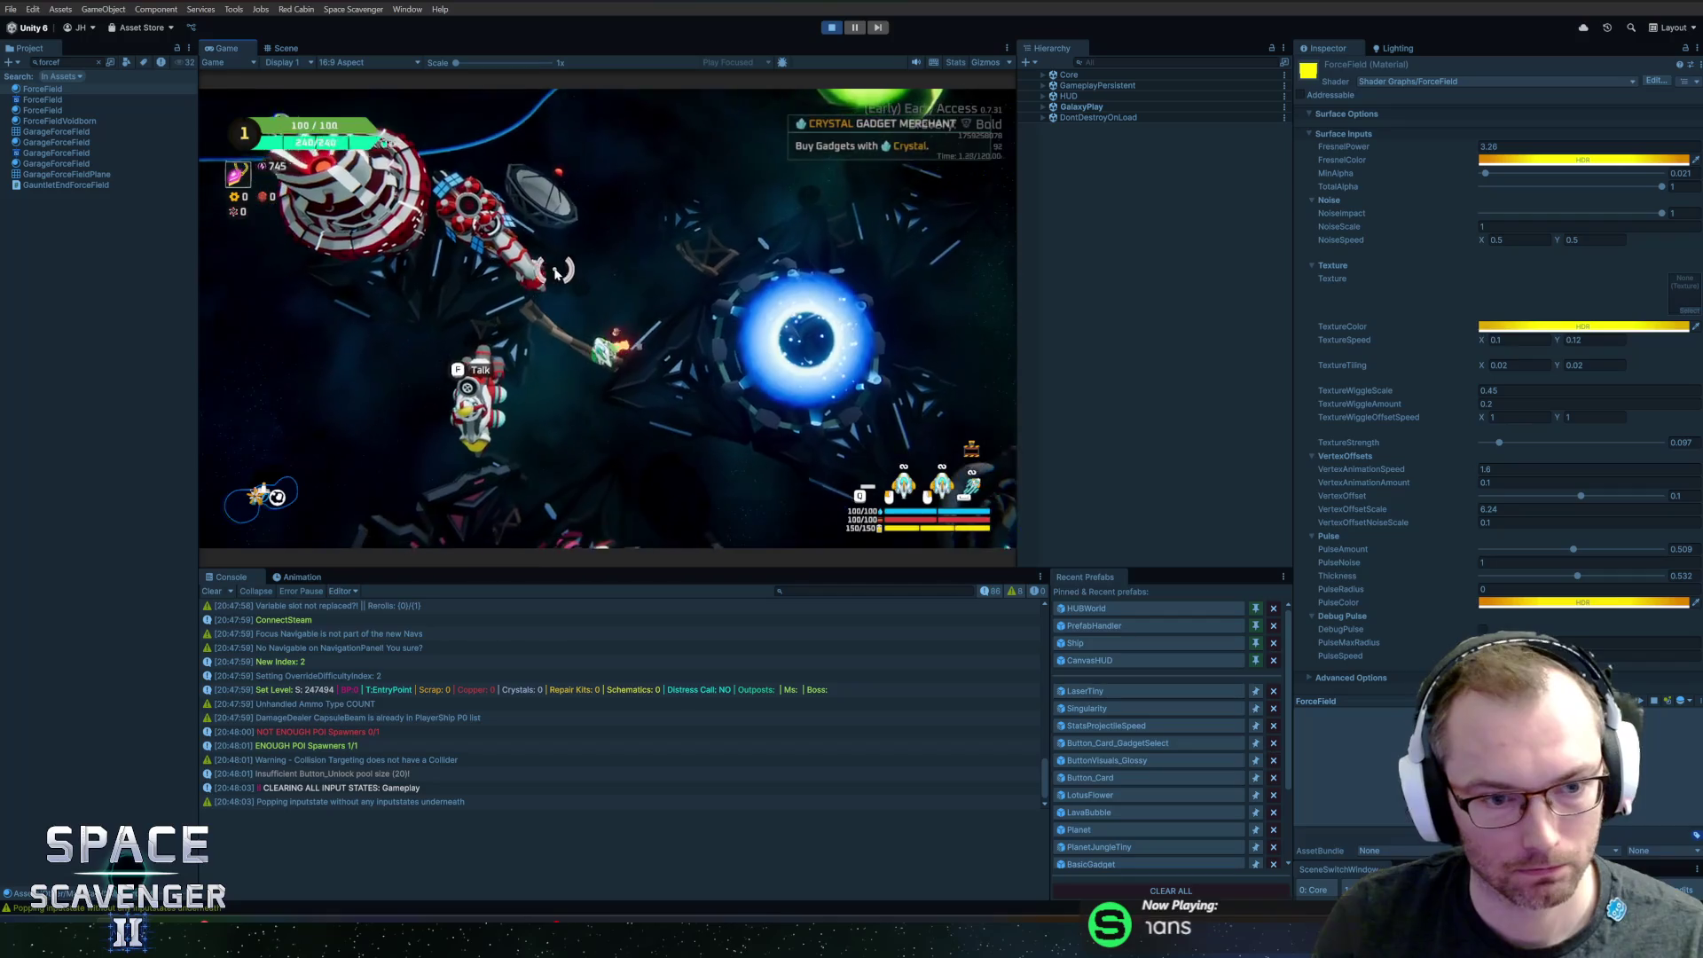
type("s")
Spawn three Block items beside the ship with 'spawn Block 3' in the in-game console
key("grave")
type("spawn block 3")
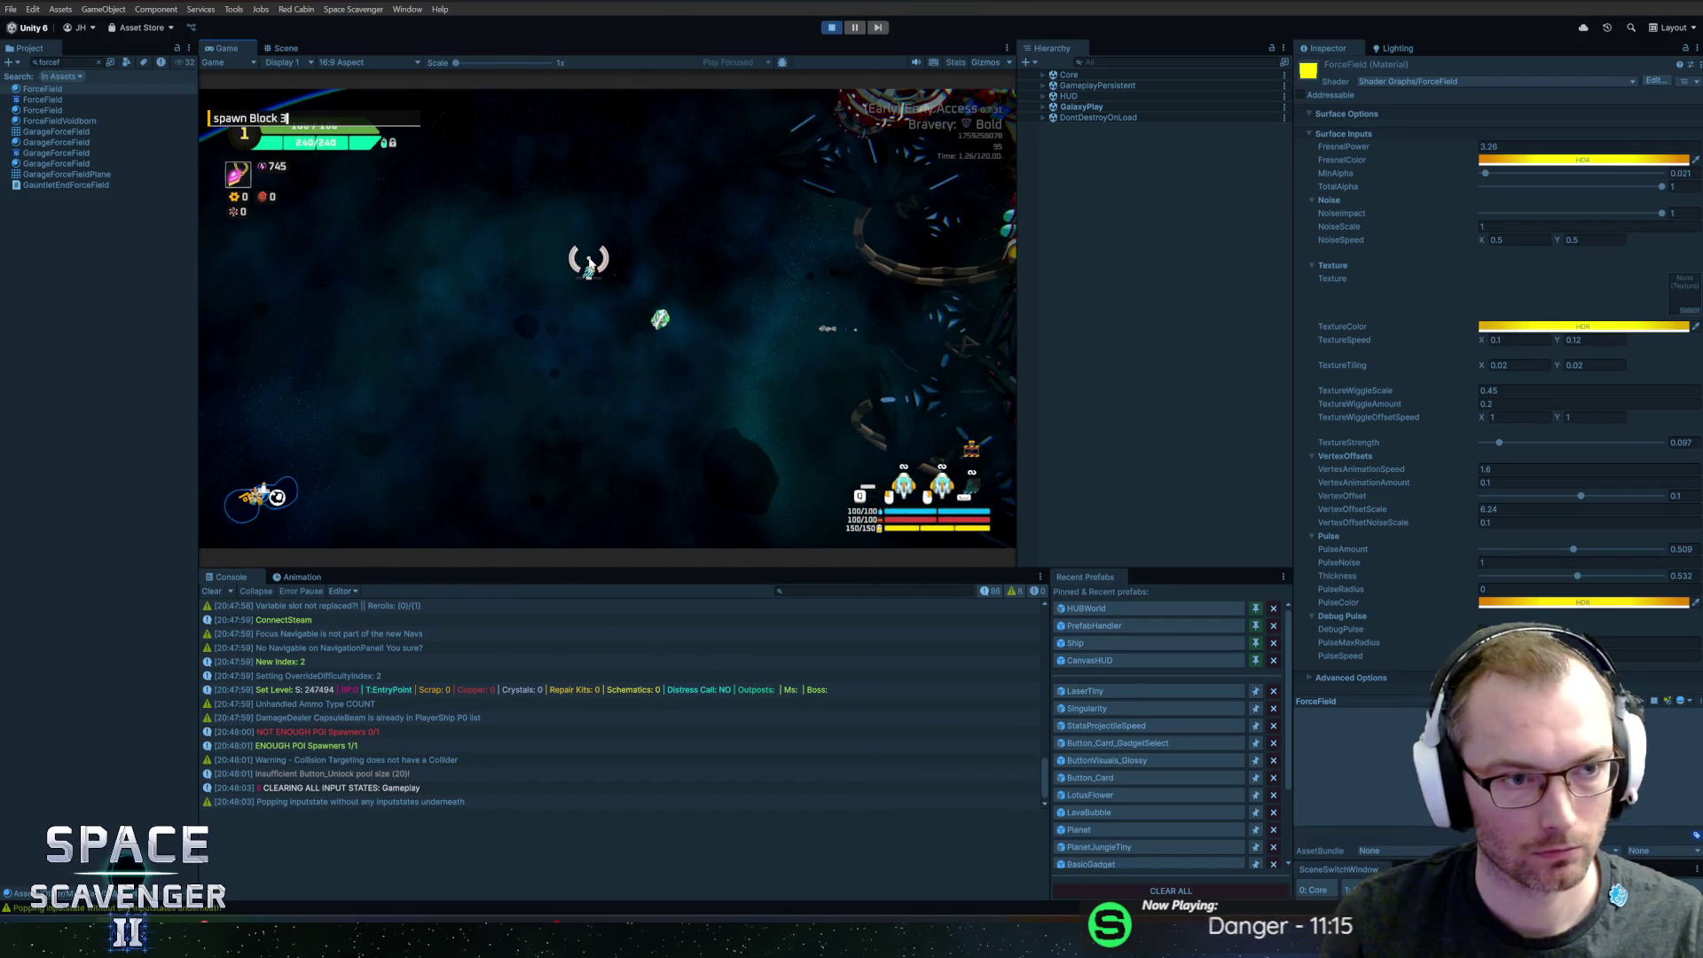
key("Return")
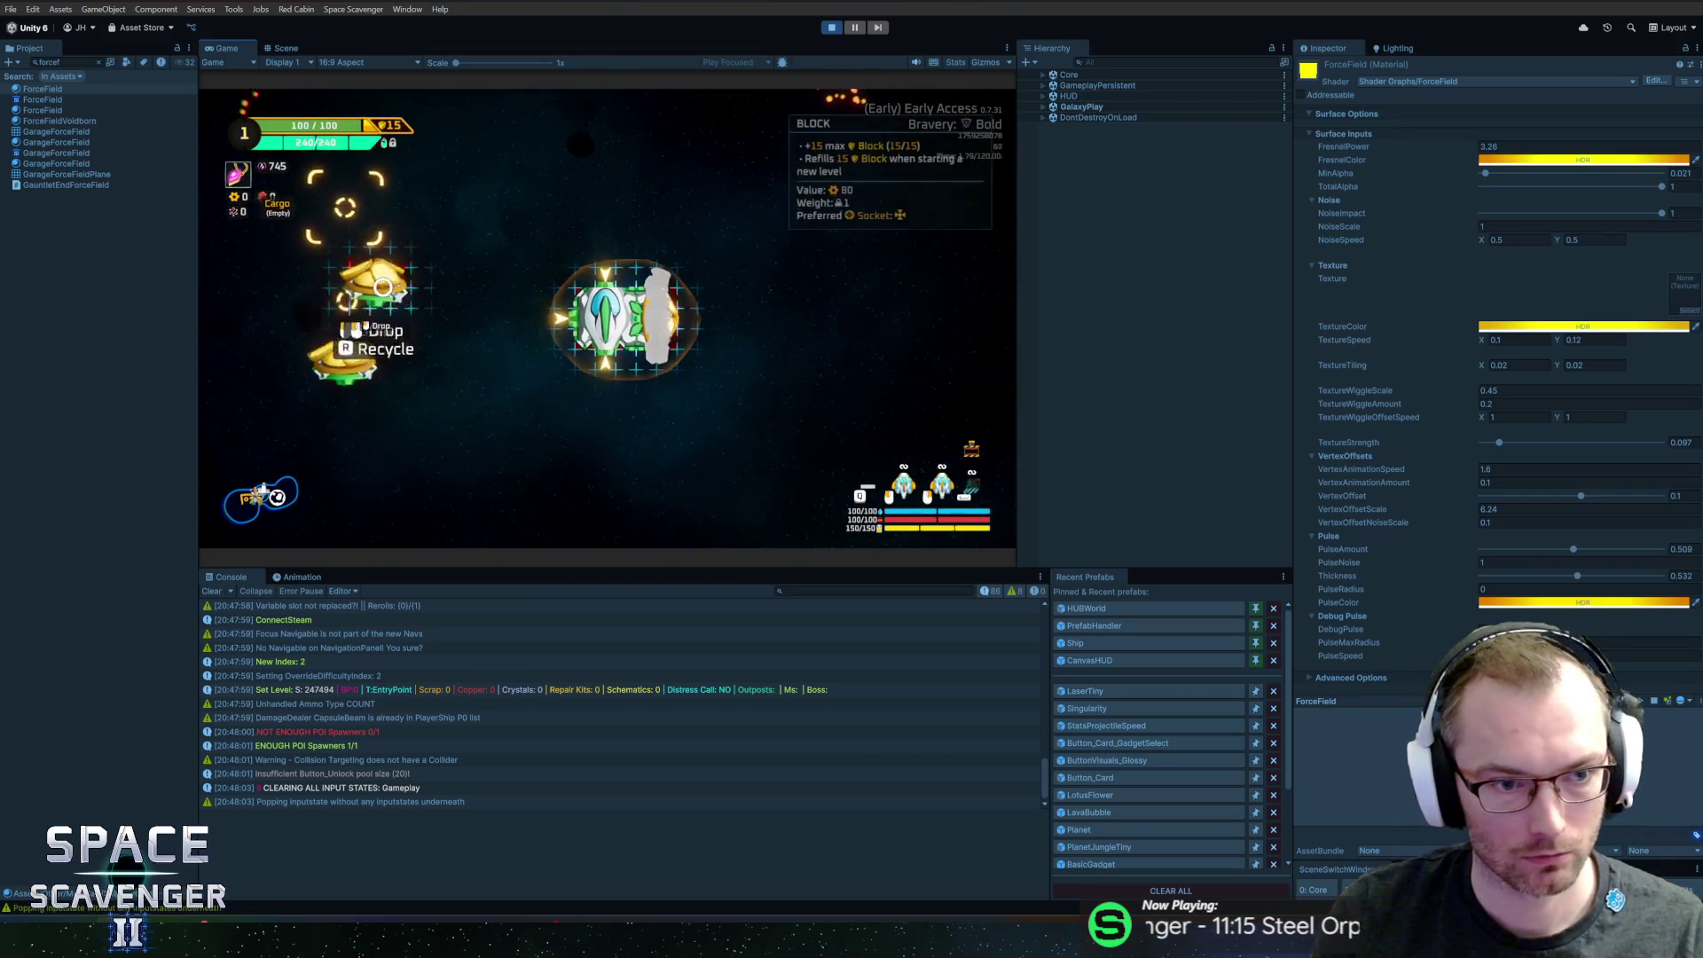
key("grave")
type("spawn")
key("grave")
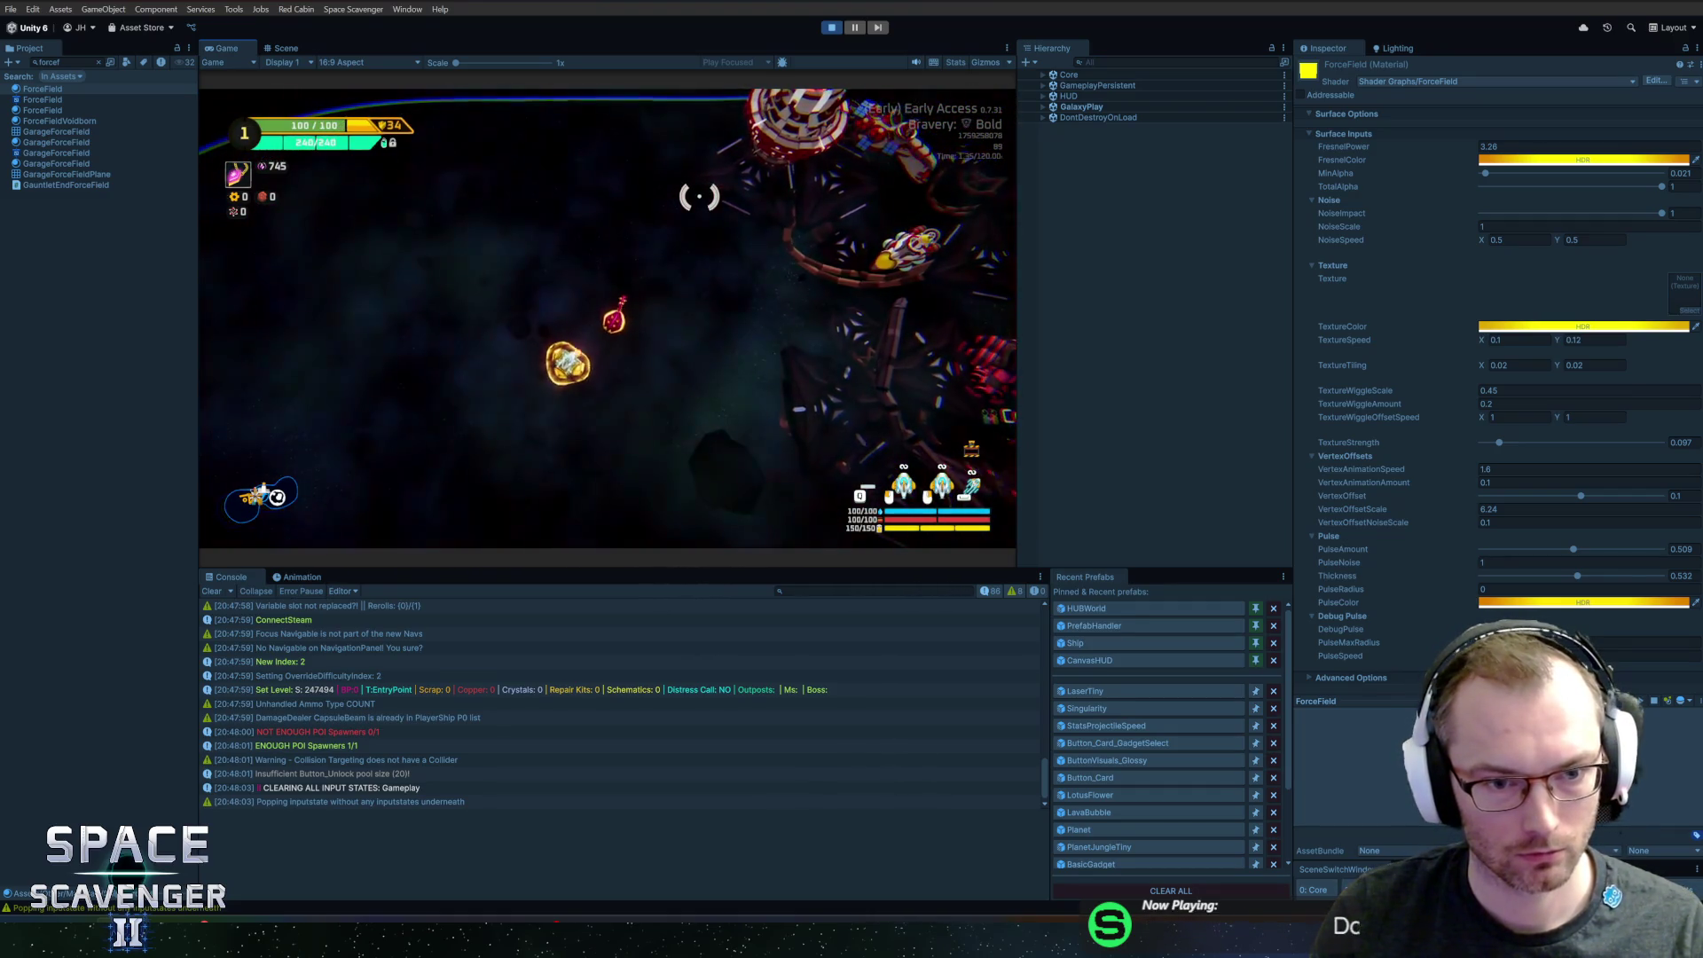
Review the PulseColor HDR value unchanged, stop the game, and switch to Rider
left_click(1585, 604)
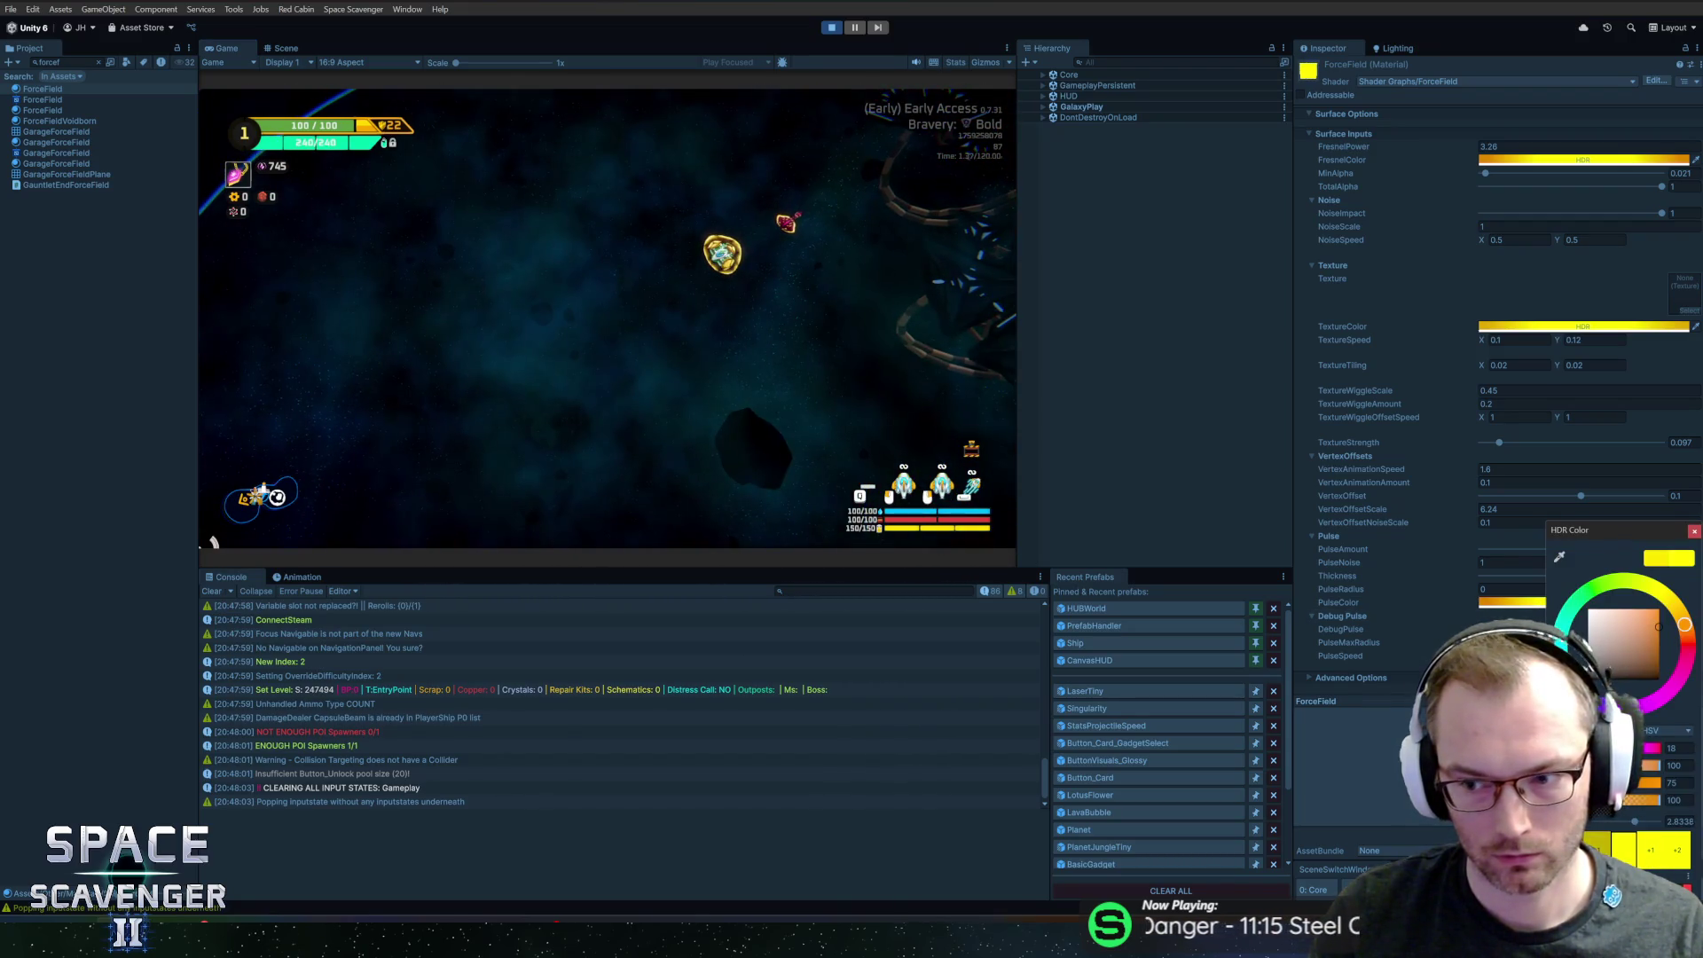
left_click(1695, 533)
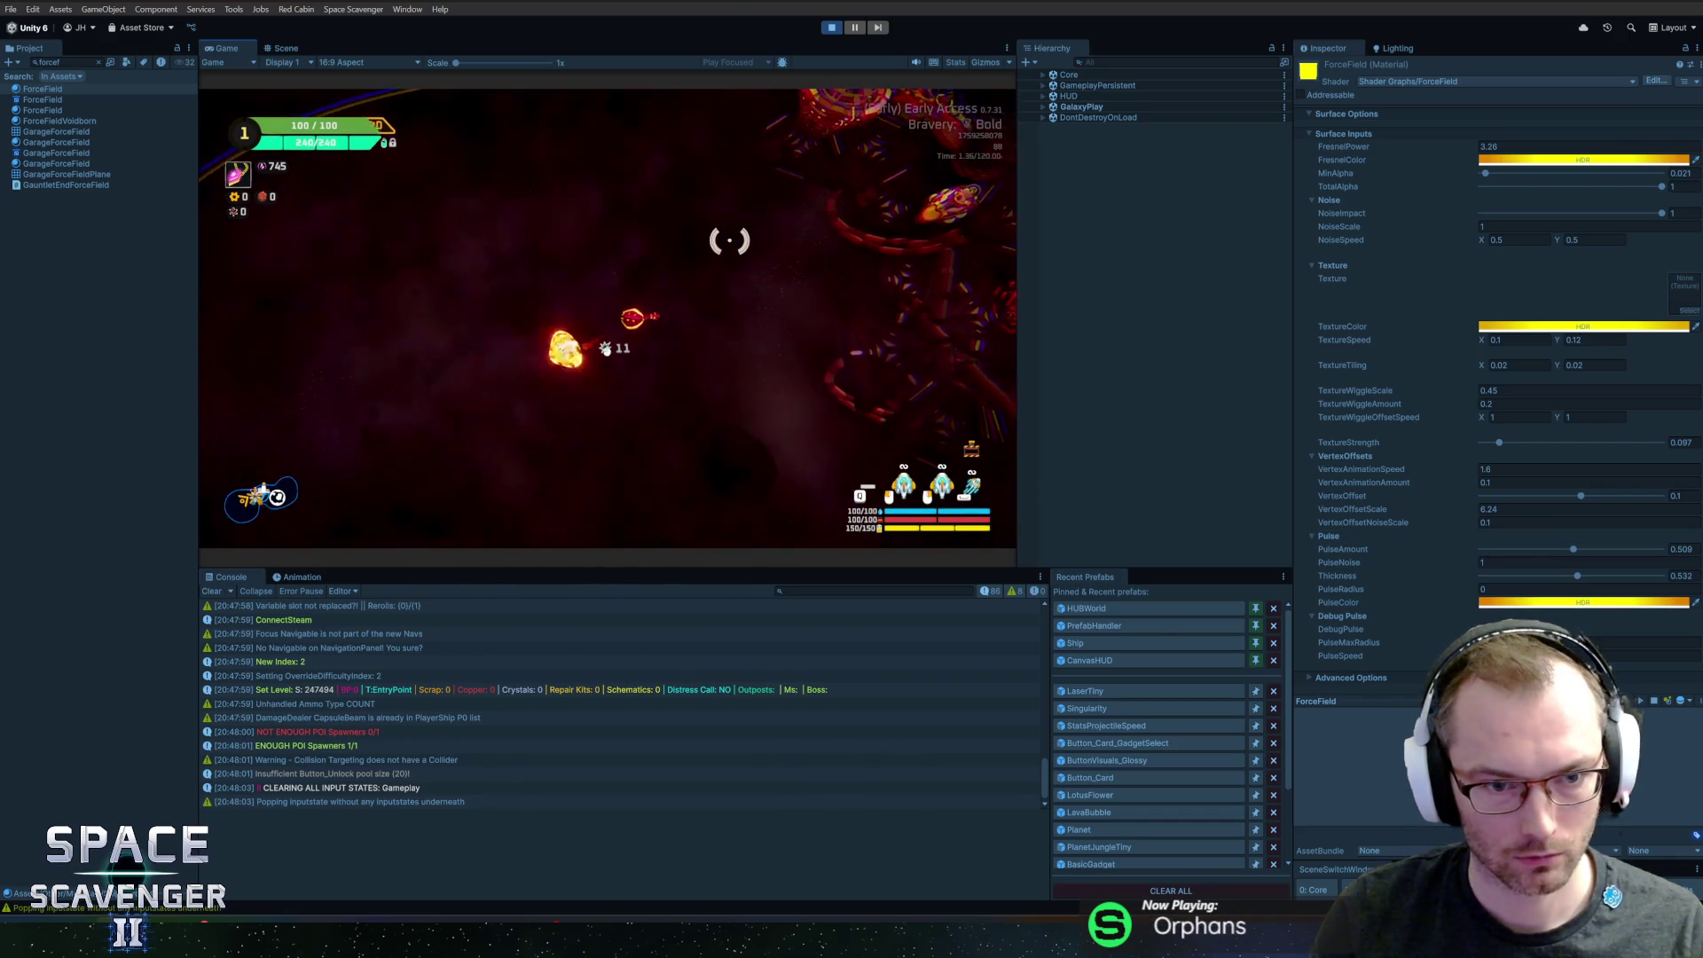
key("ctrl+p")
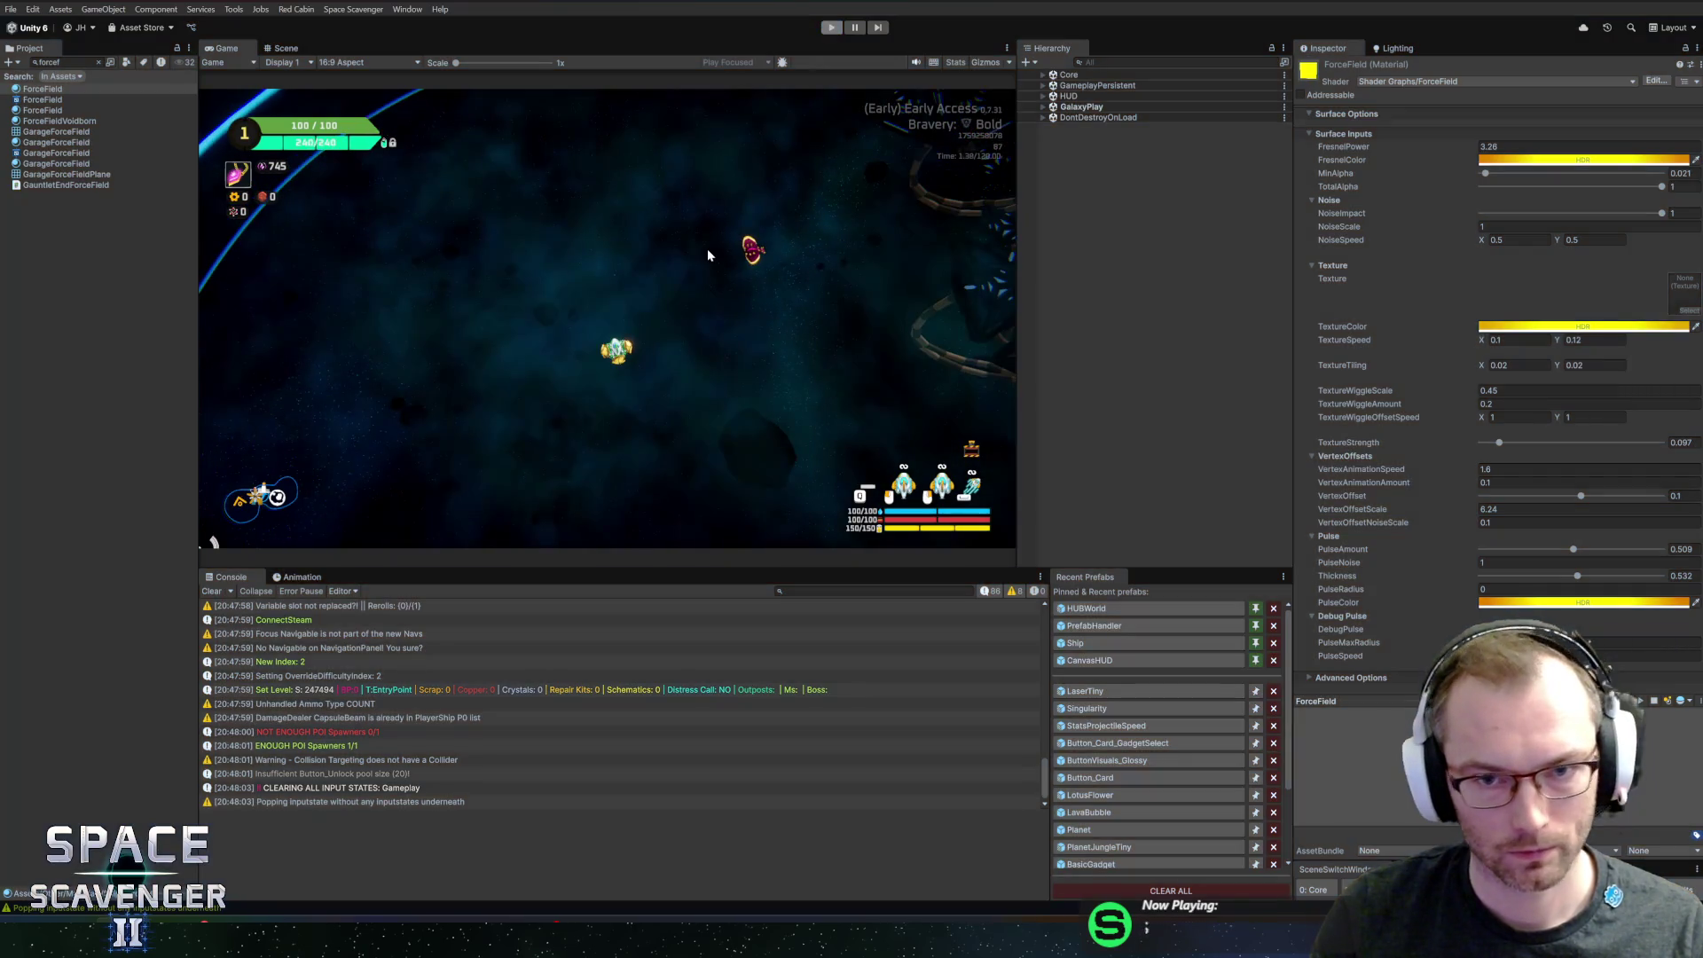
key("alt+Tab")
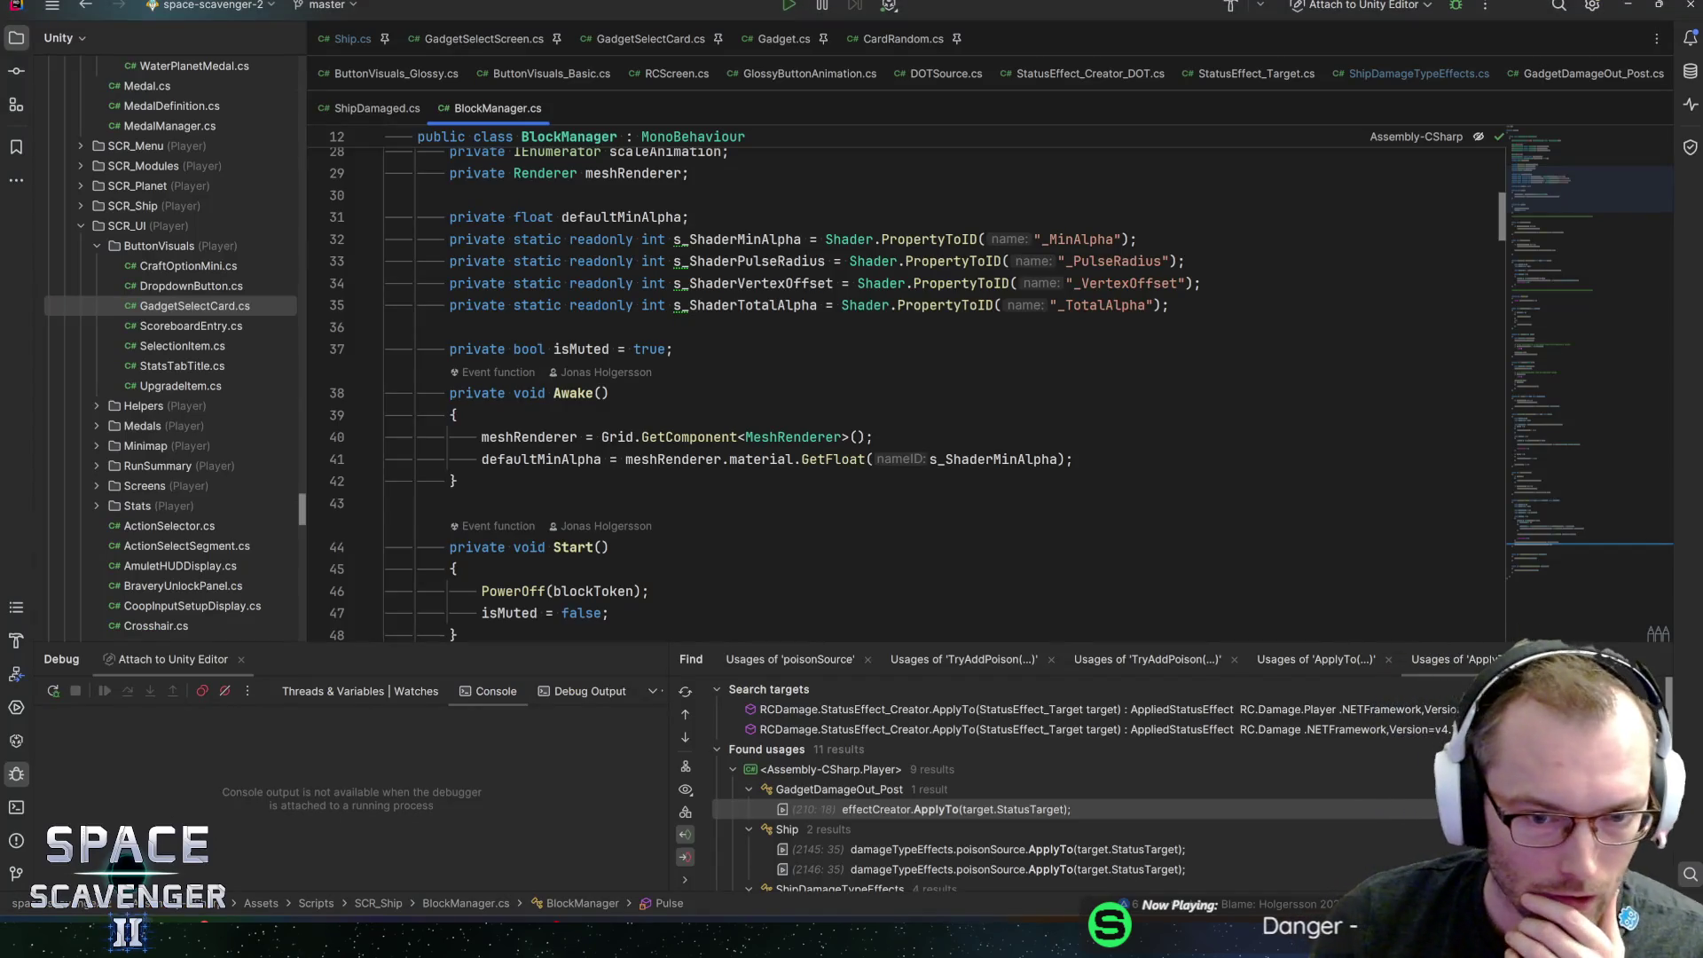
Check line 43 of BlockManager.cs, glance at the six pending changes, then bring up the HacknPlan board
left_click(386, 503)
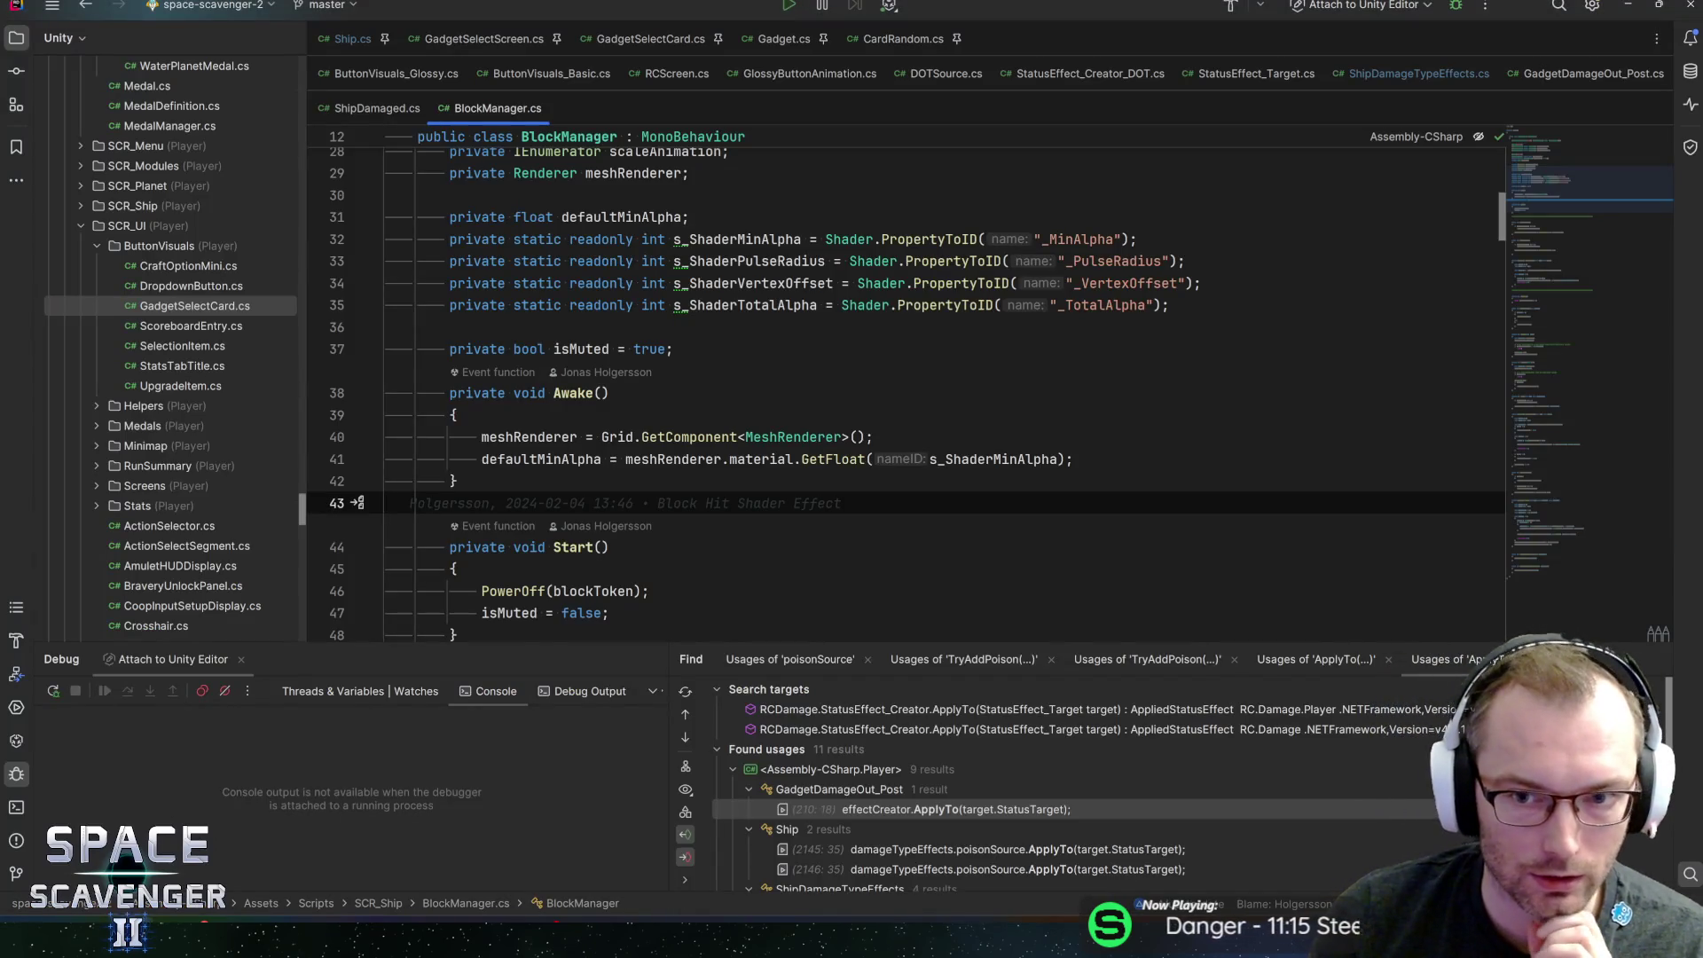
key("alt+Tab")
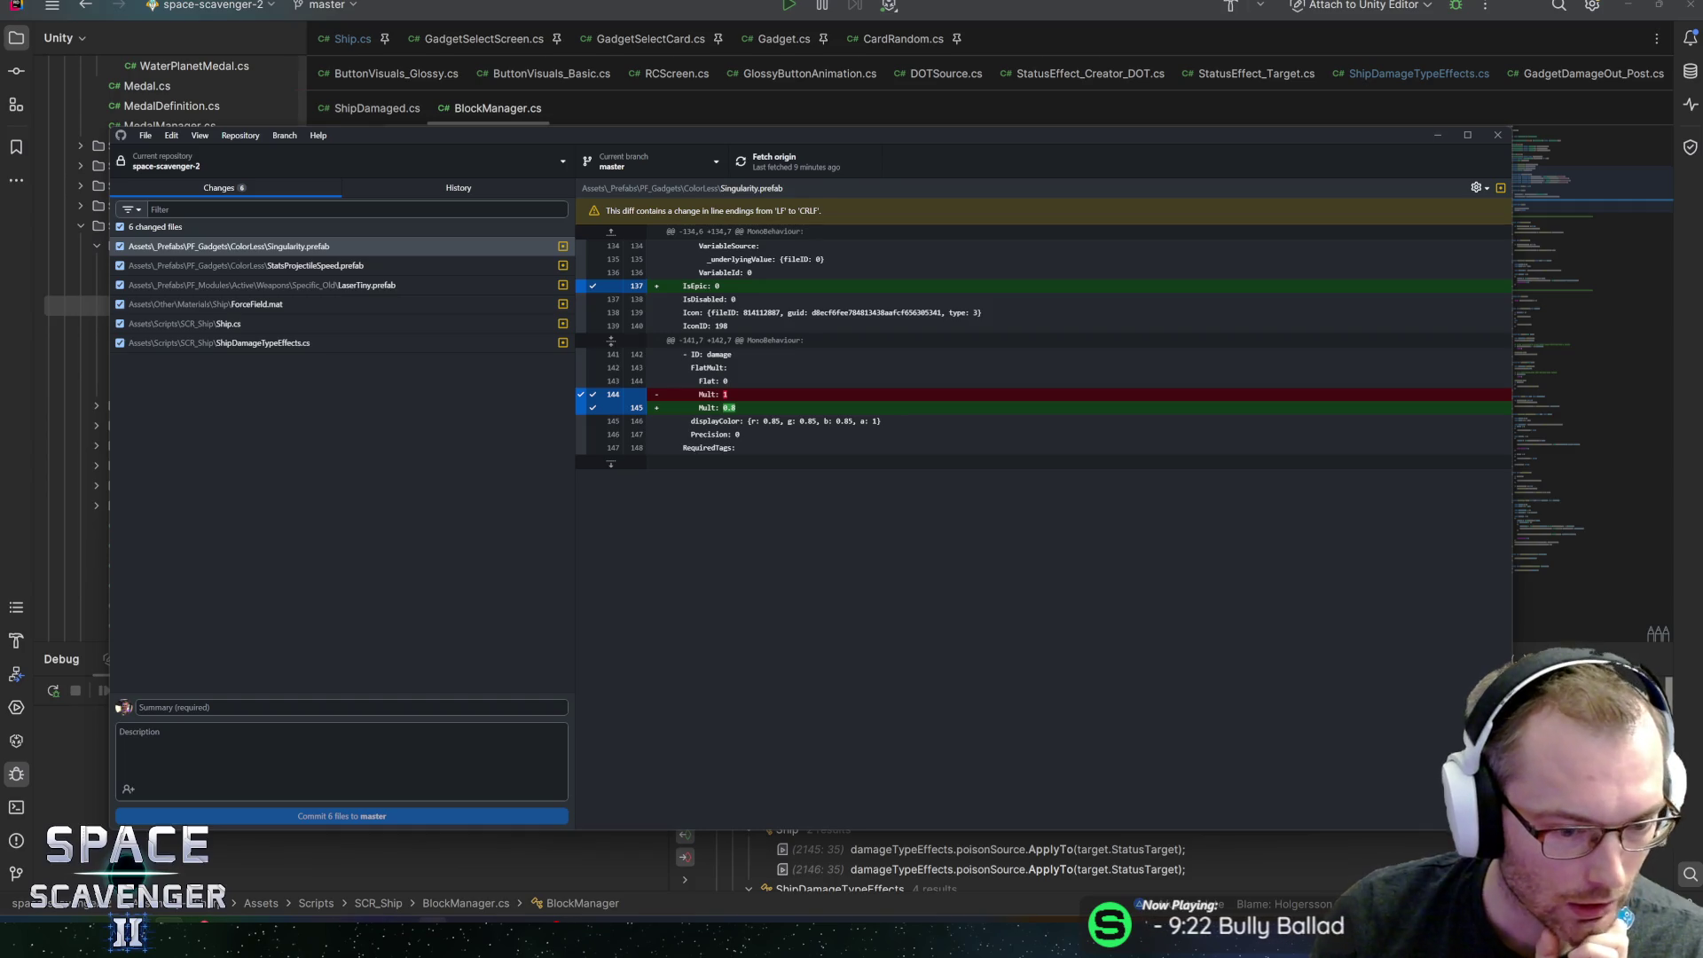
mouse_move(204, 941)
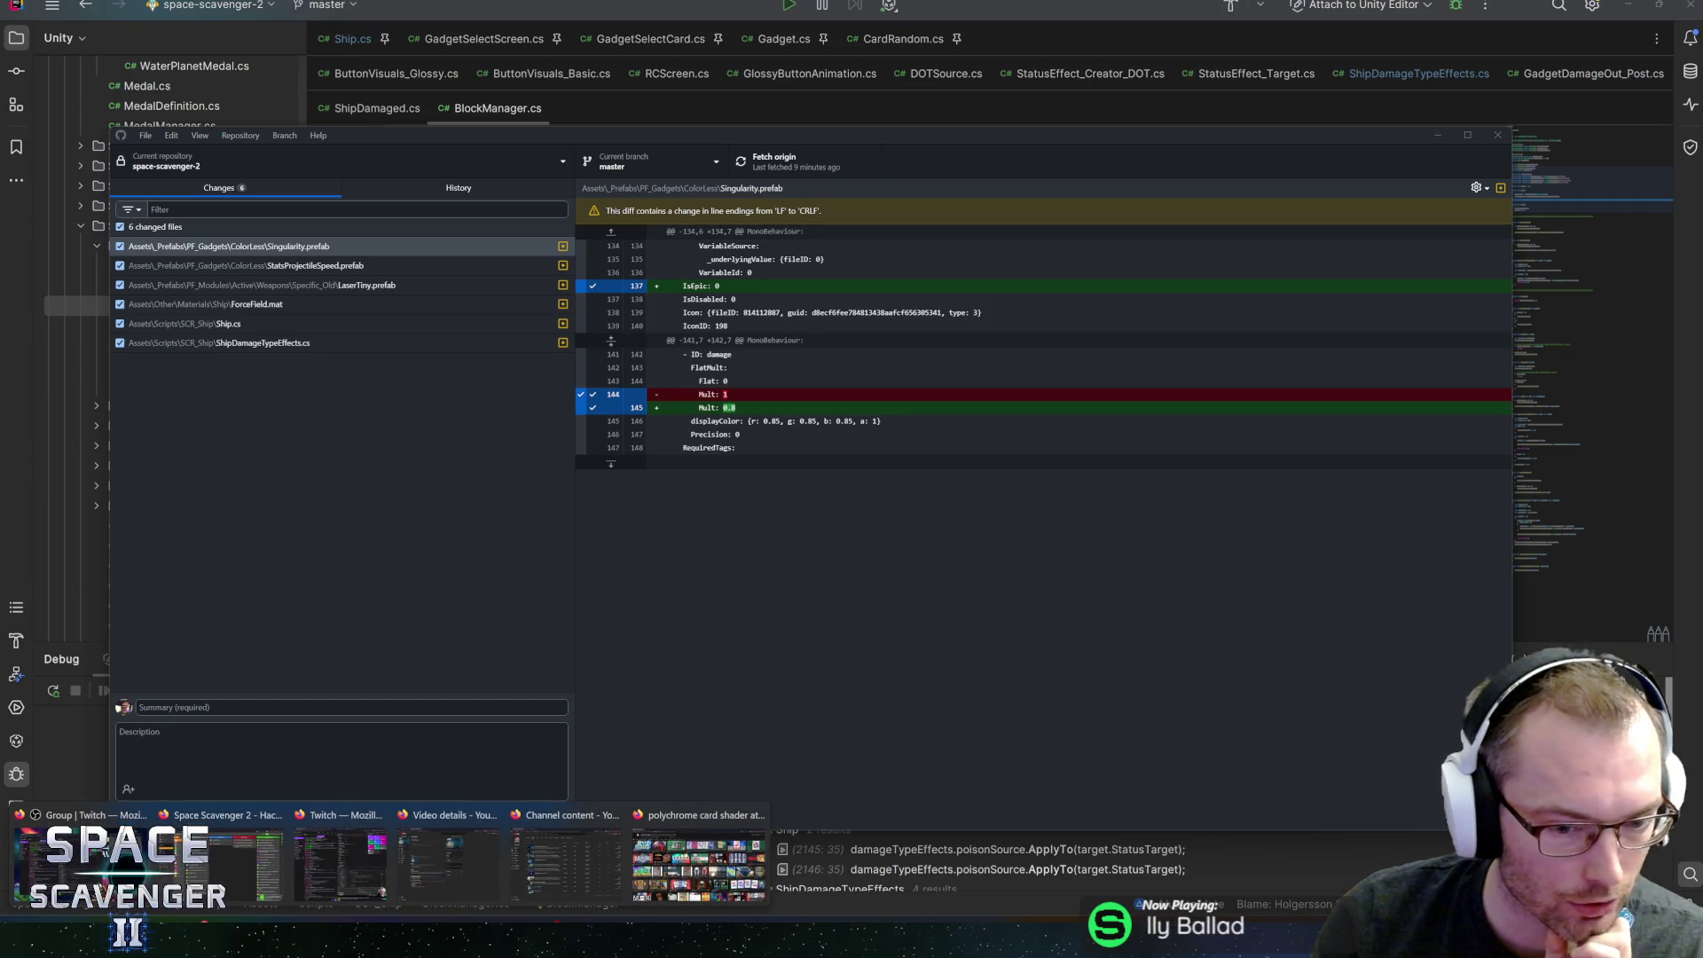
left_click(757, 815)
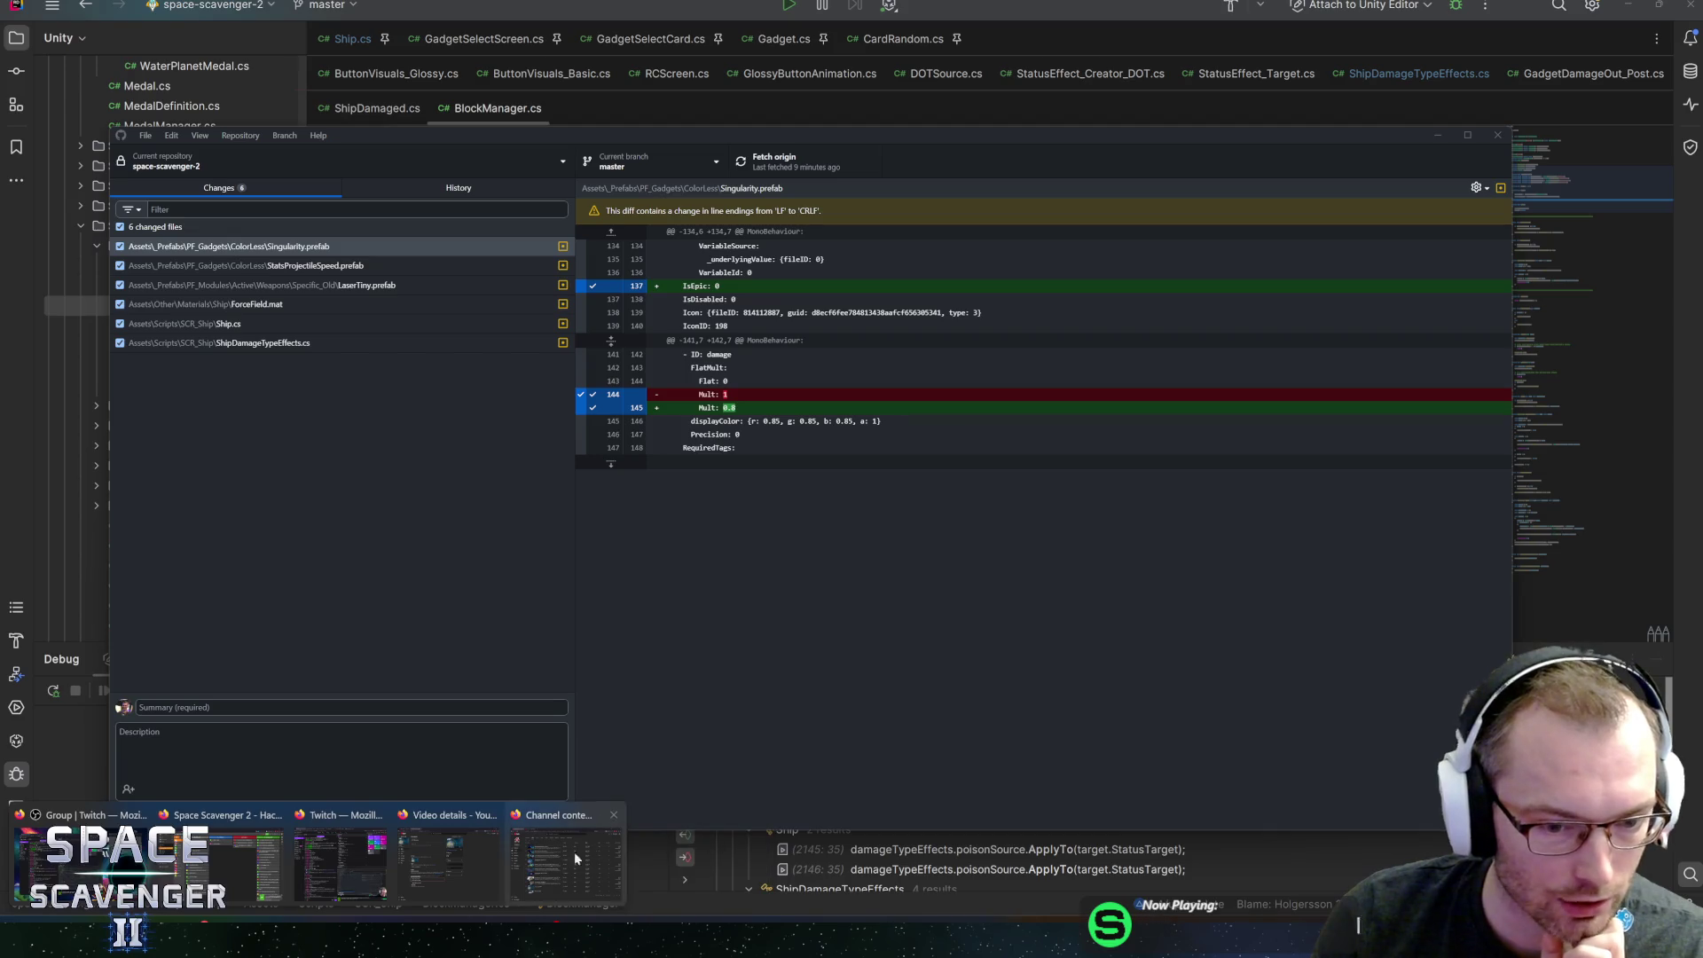
mouse_move(213, 876)
left_click(222, 861)
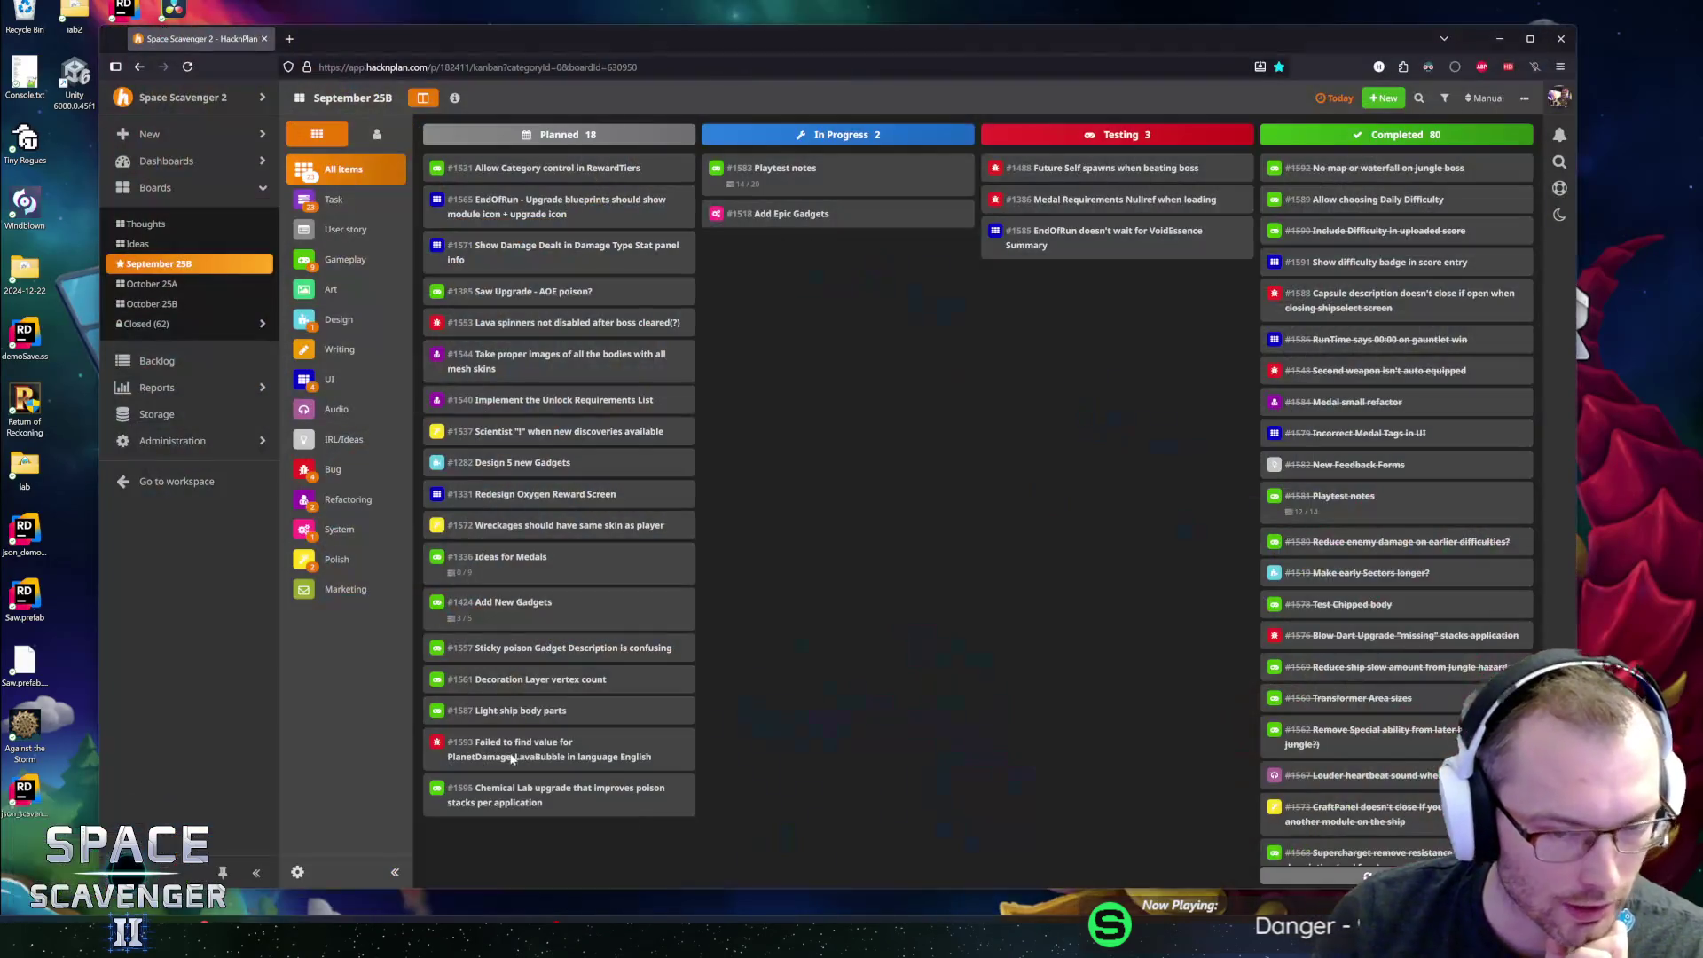
Briefly switch to Unity, then bring the Figma Game Design Document to the front
key("alt+Tab")
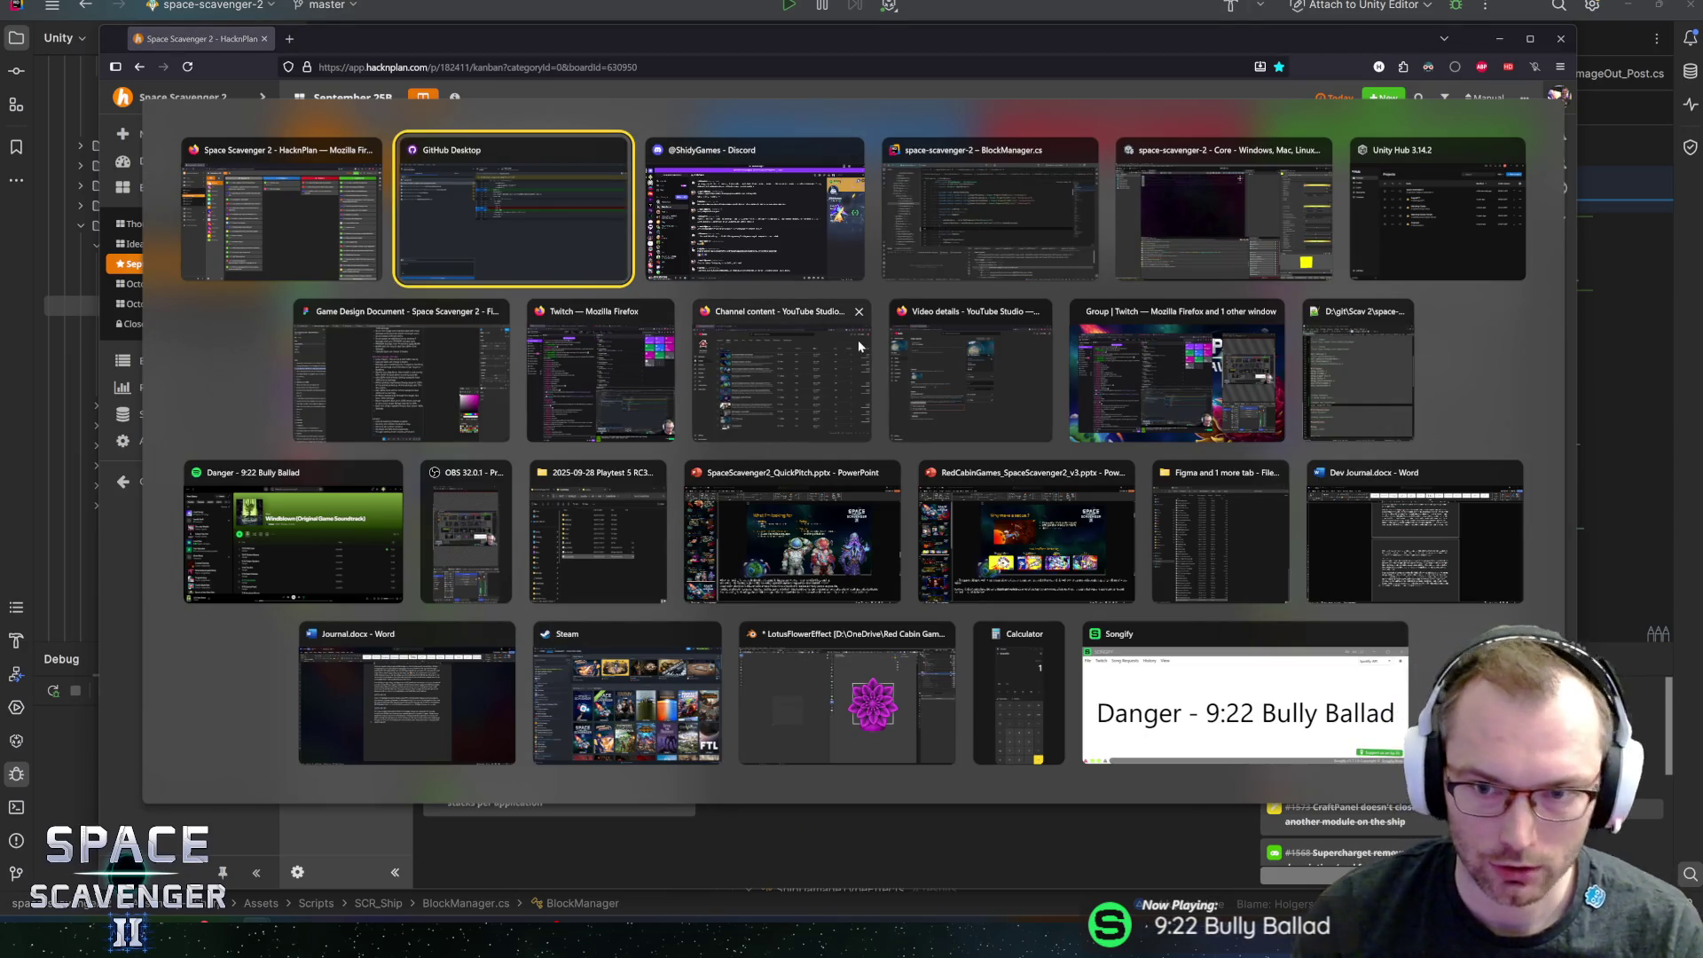
left_click(1222, 227)
key("alt+Tab")
key("alt+Tab")
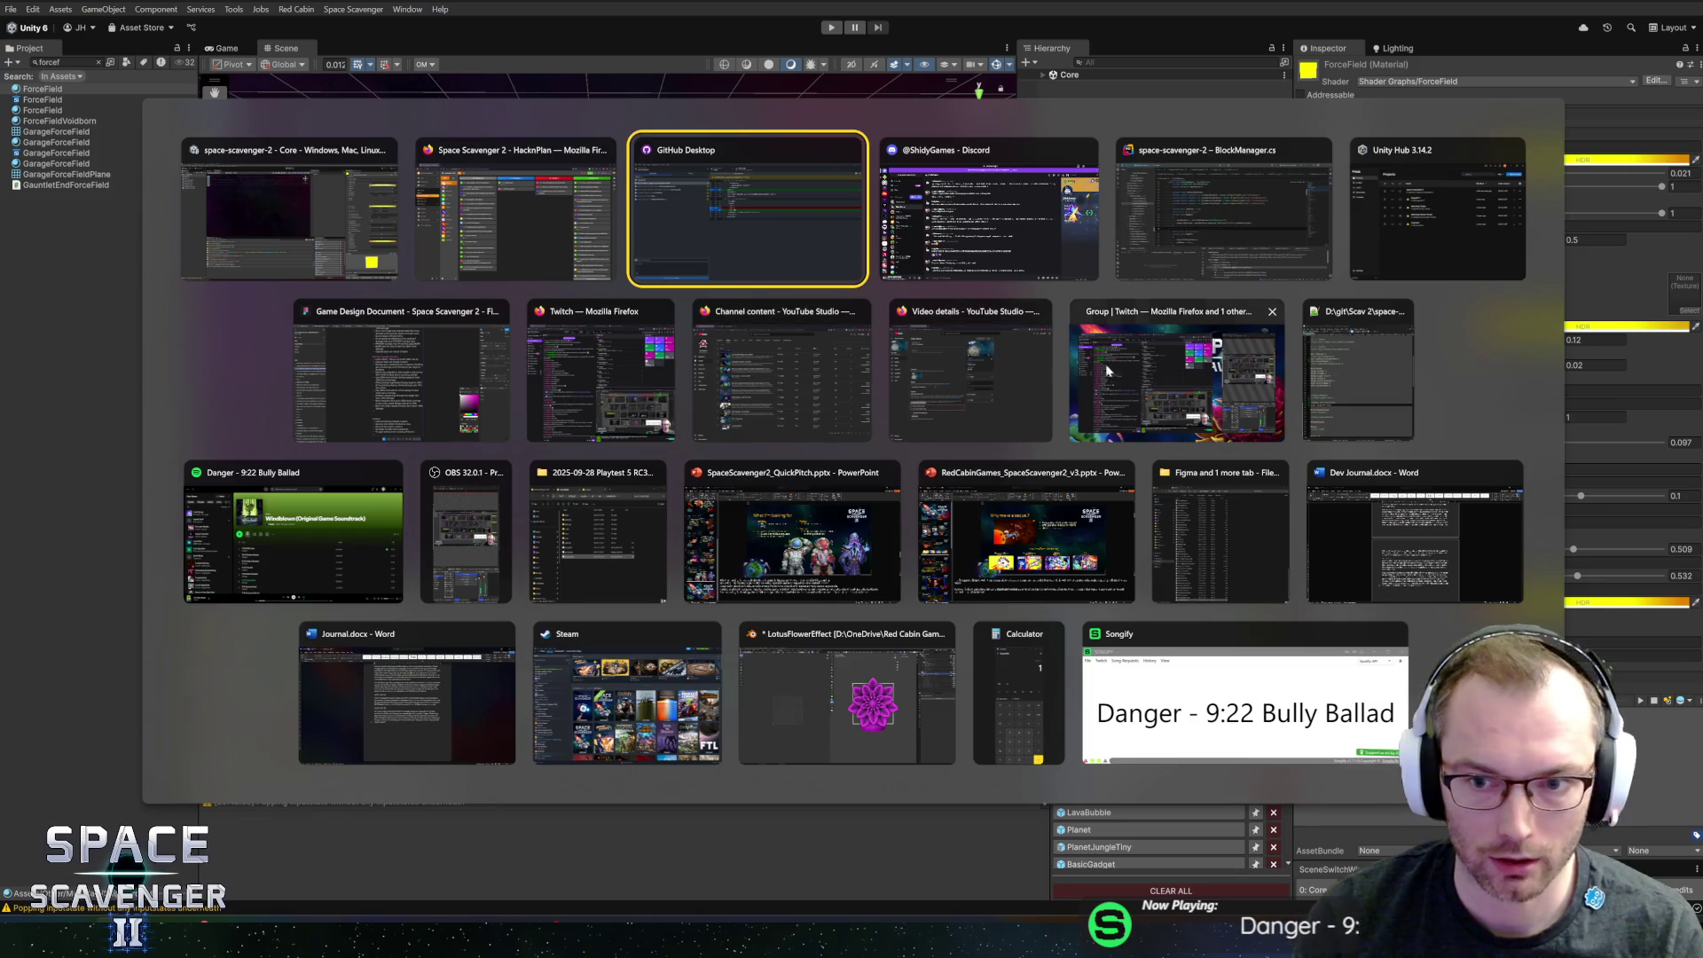
left_click(421, 377)
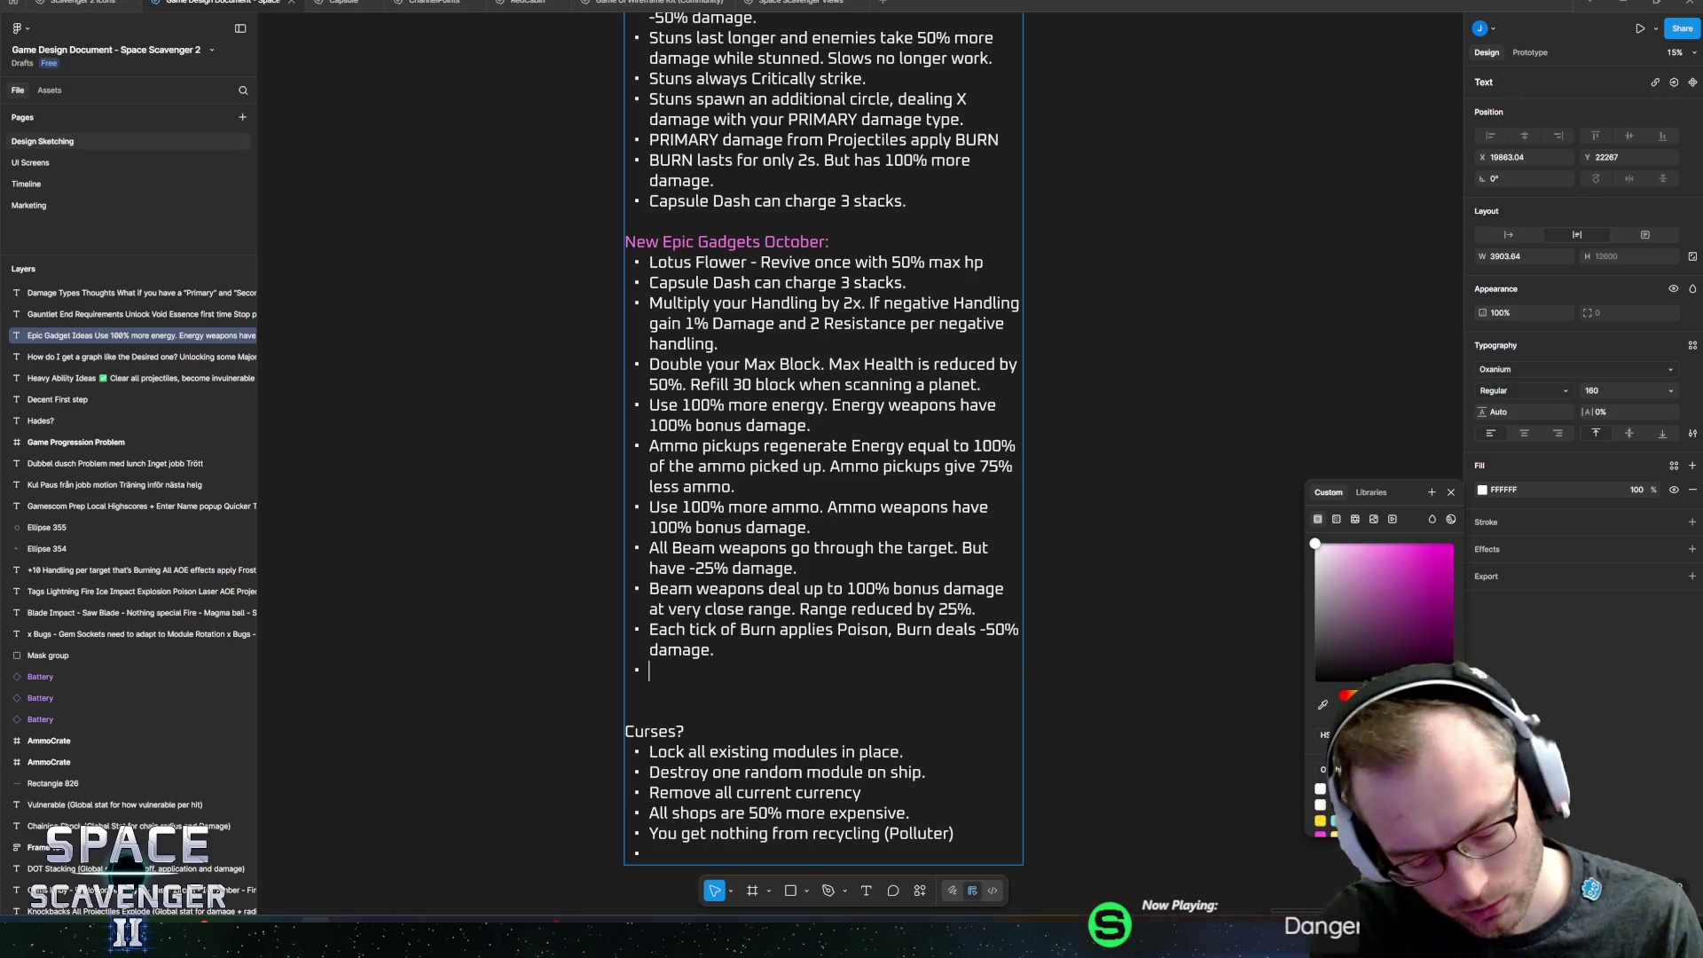
Fill the empty Epic Gadgets bullet with '+50% damage. You can no longer Critically strike.' and add a new bullet
type("All damage ")
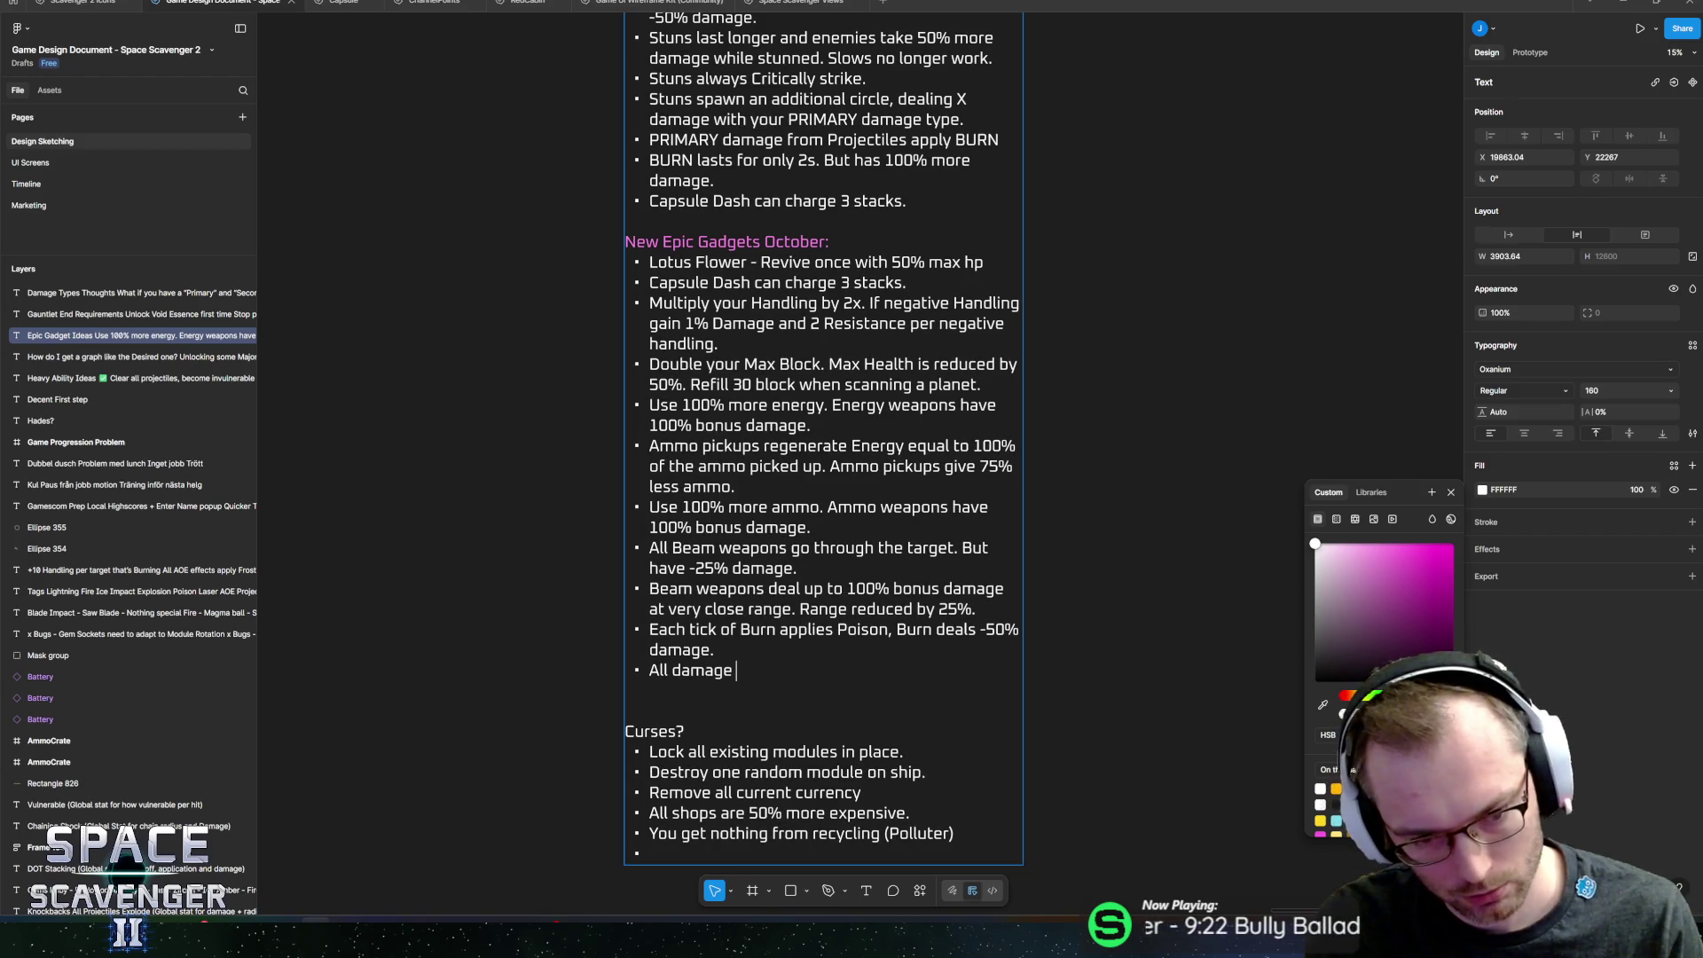
type("in")
key("BackSpace")
key("BackSpace")
type("s increas")
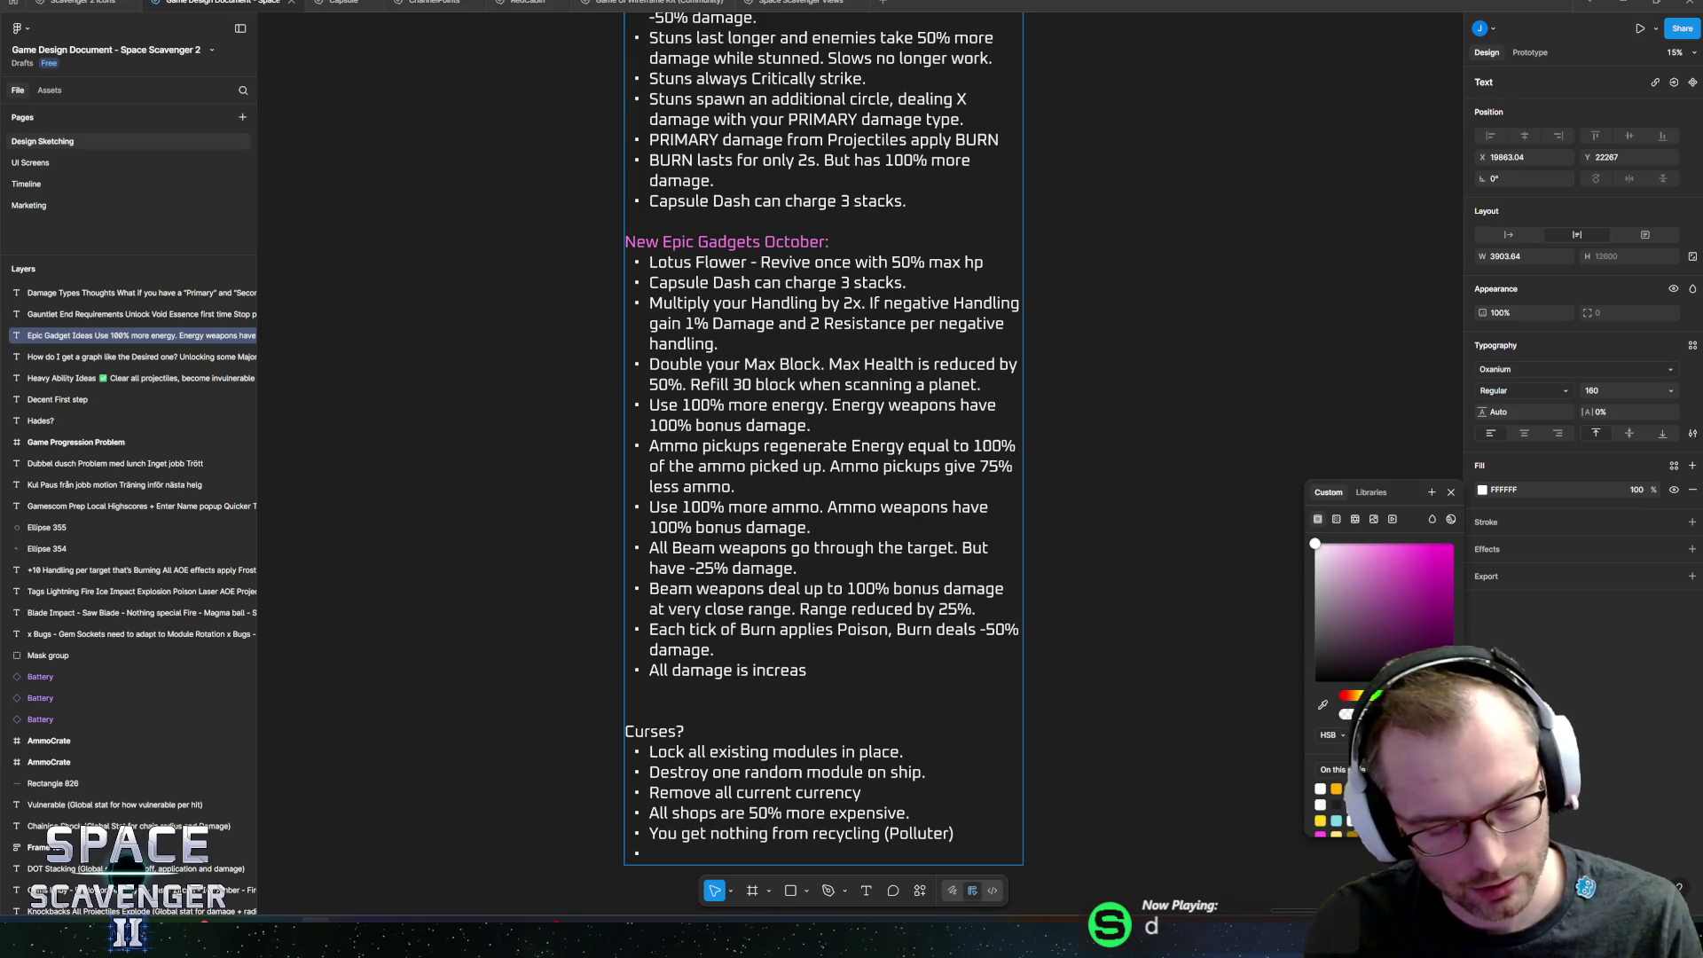
key("shift+Home")
type("+")
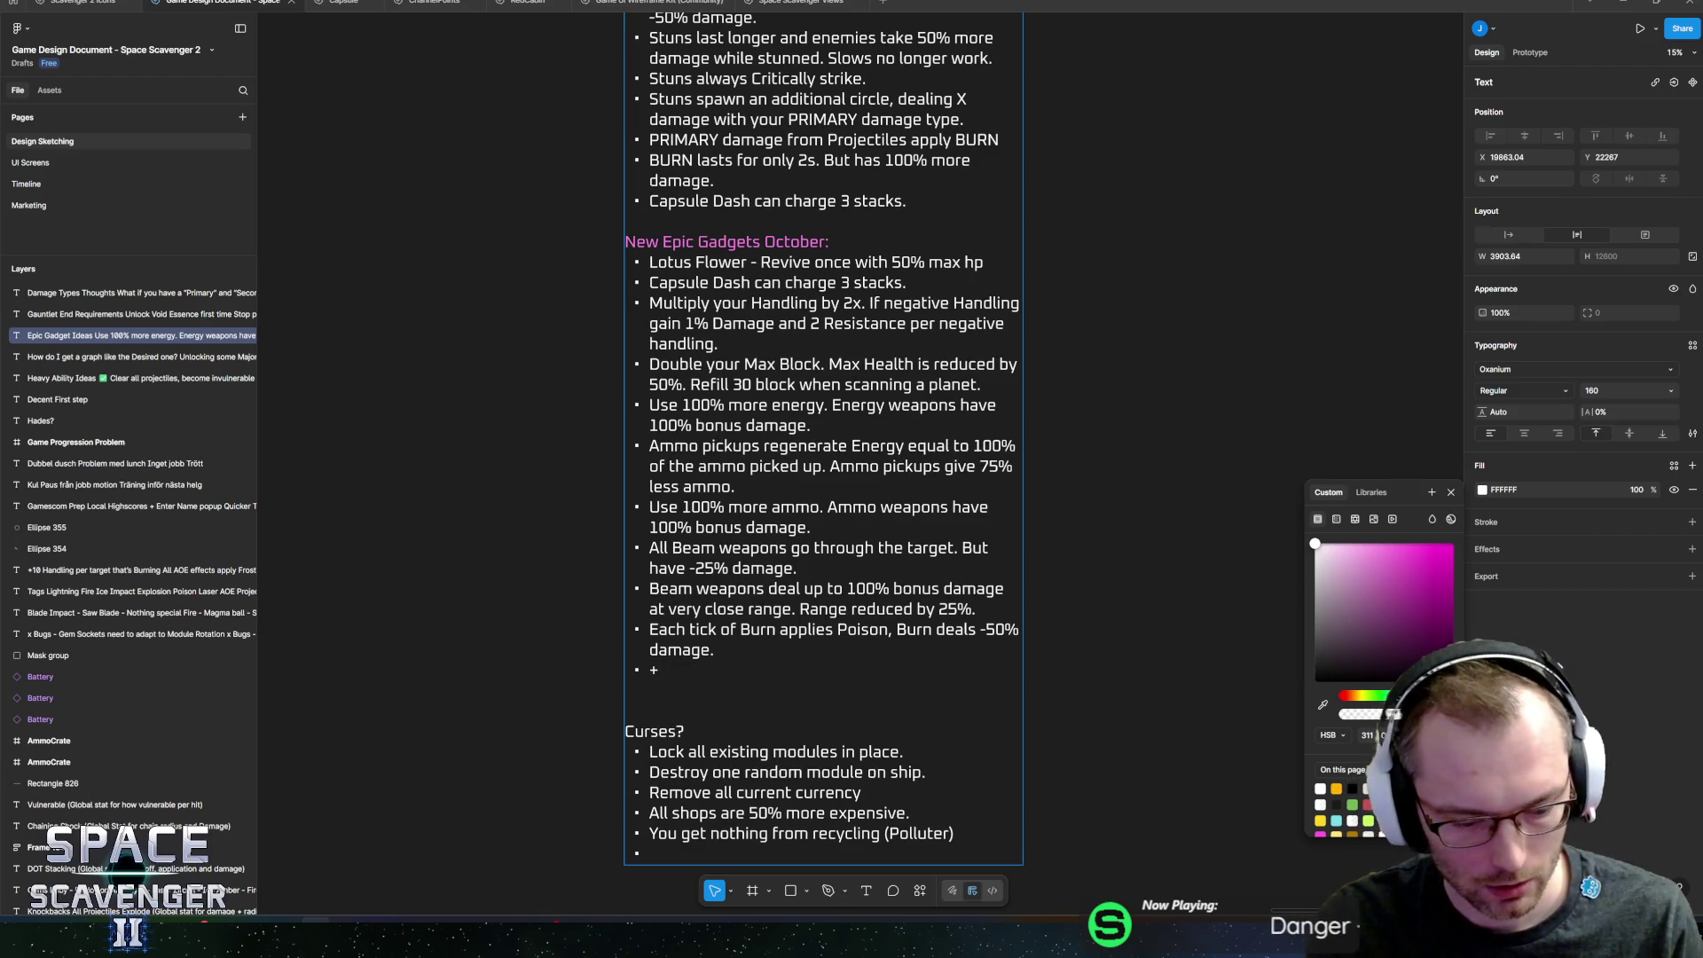
type("50% damage. You can no long")
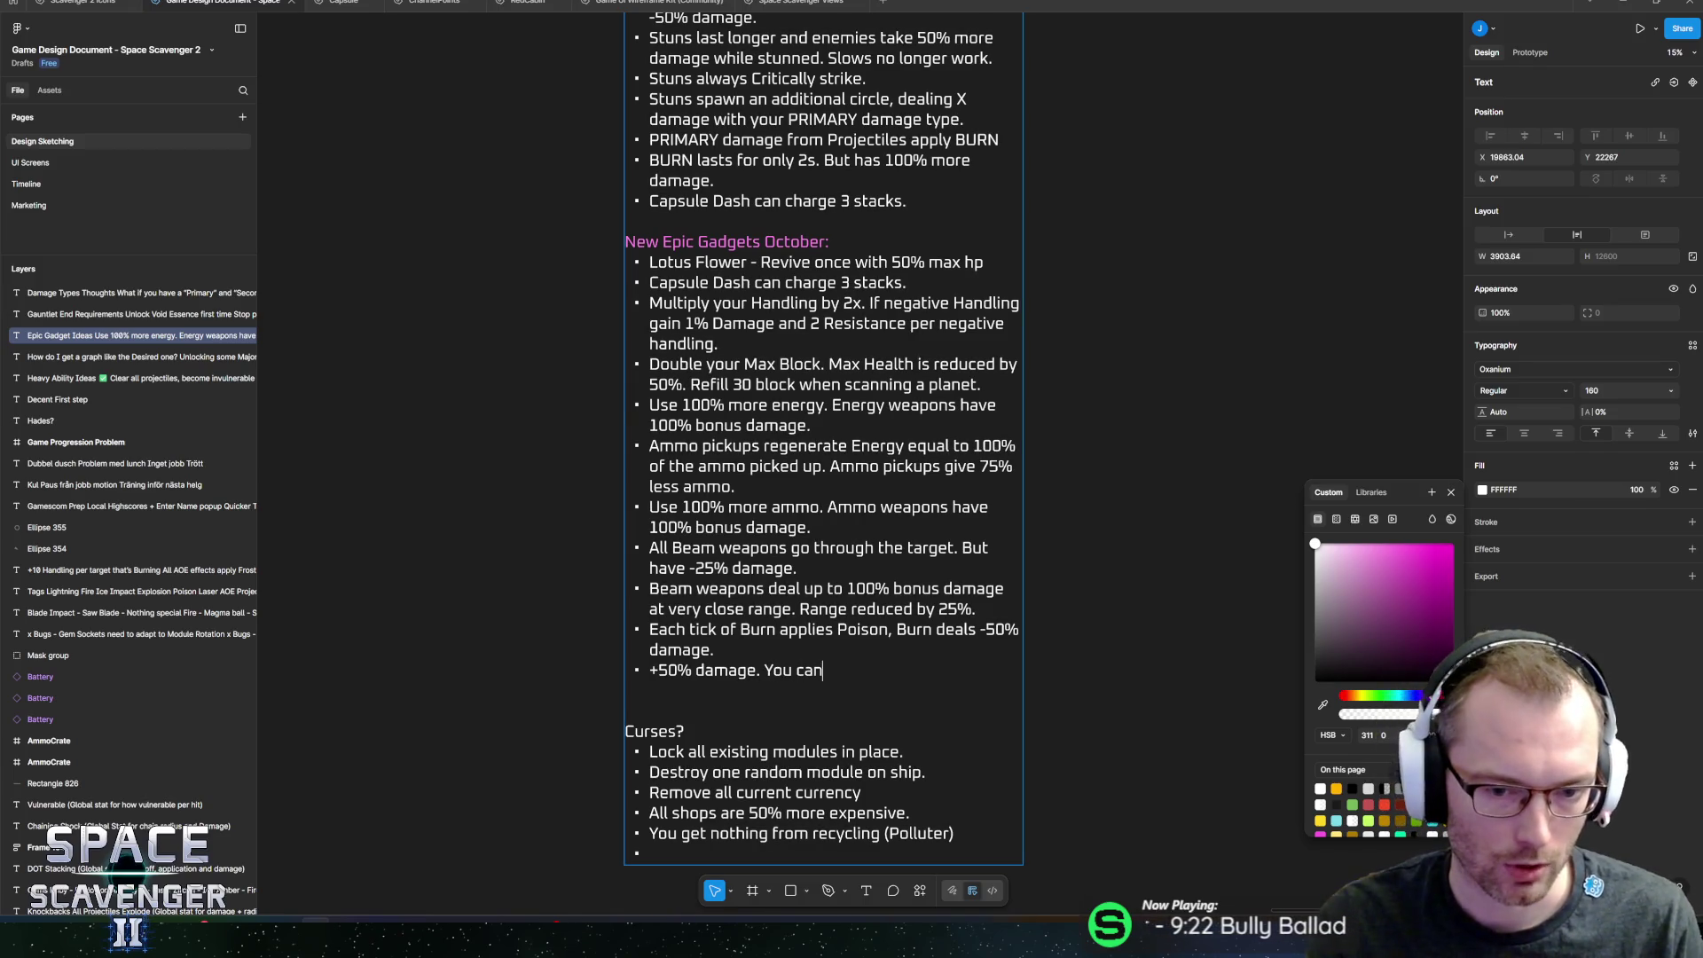
type("er Cr")
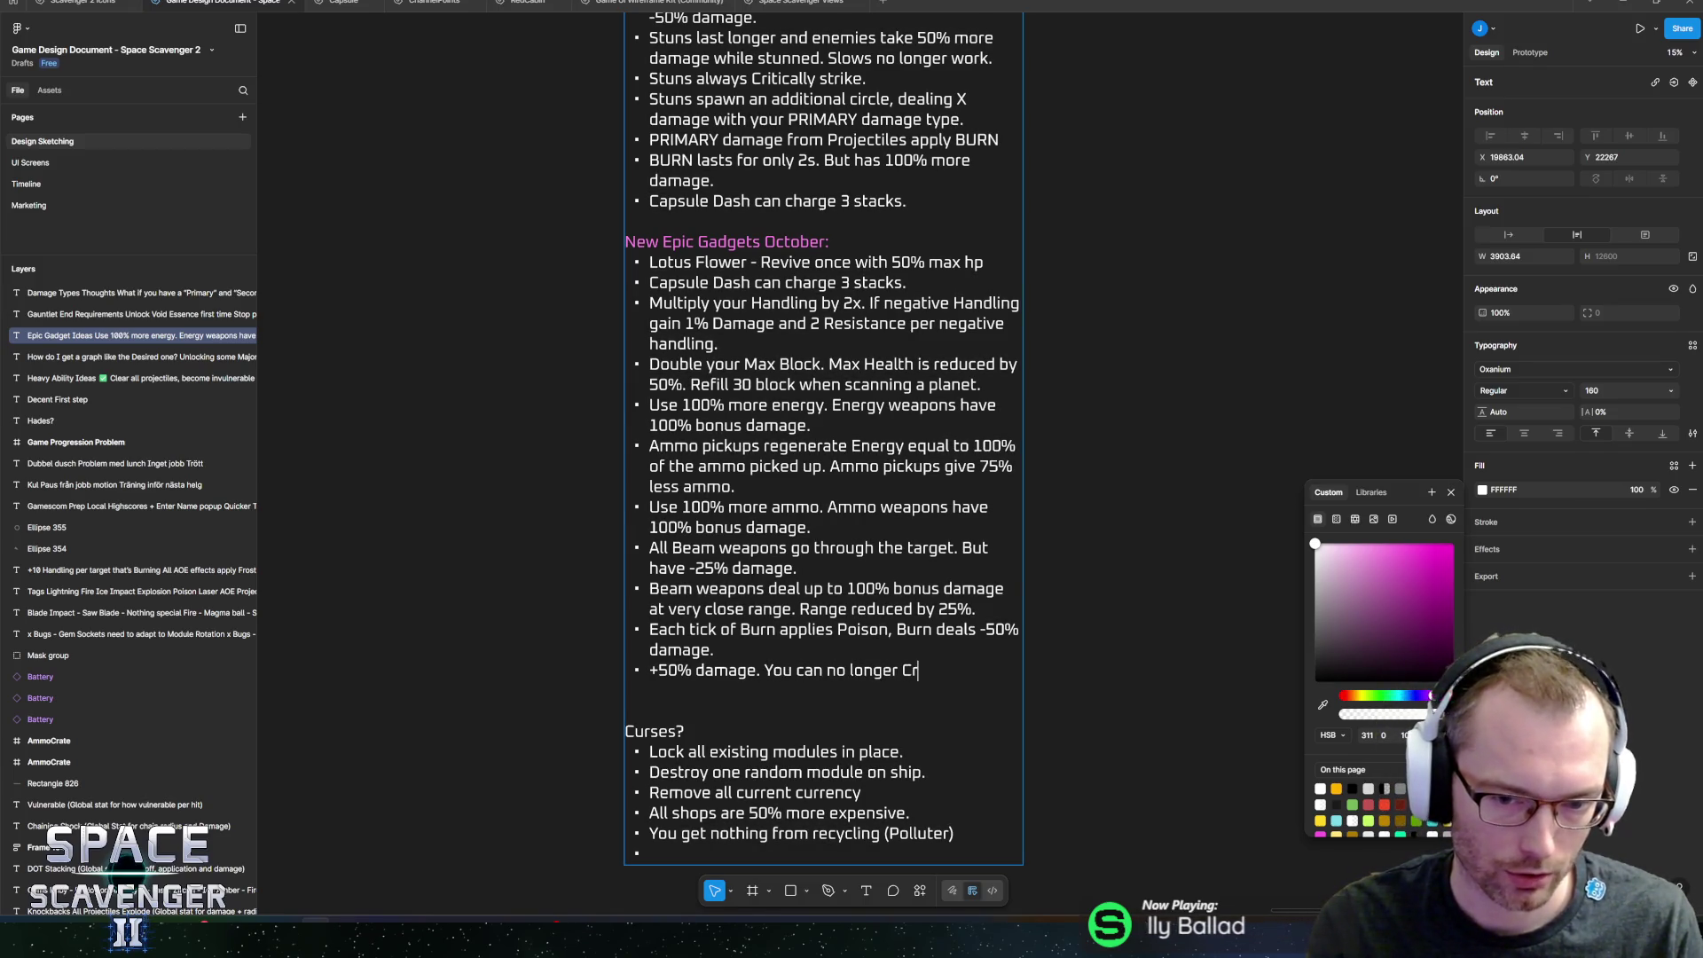
type("itically stri")
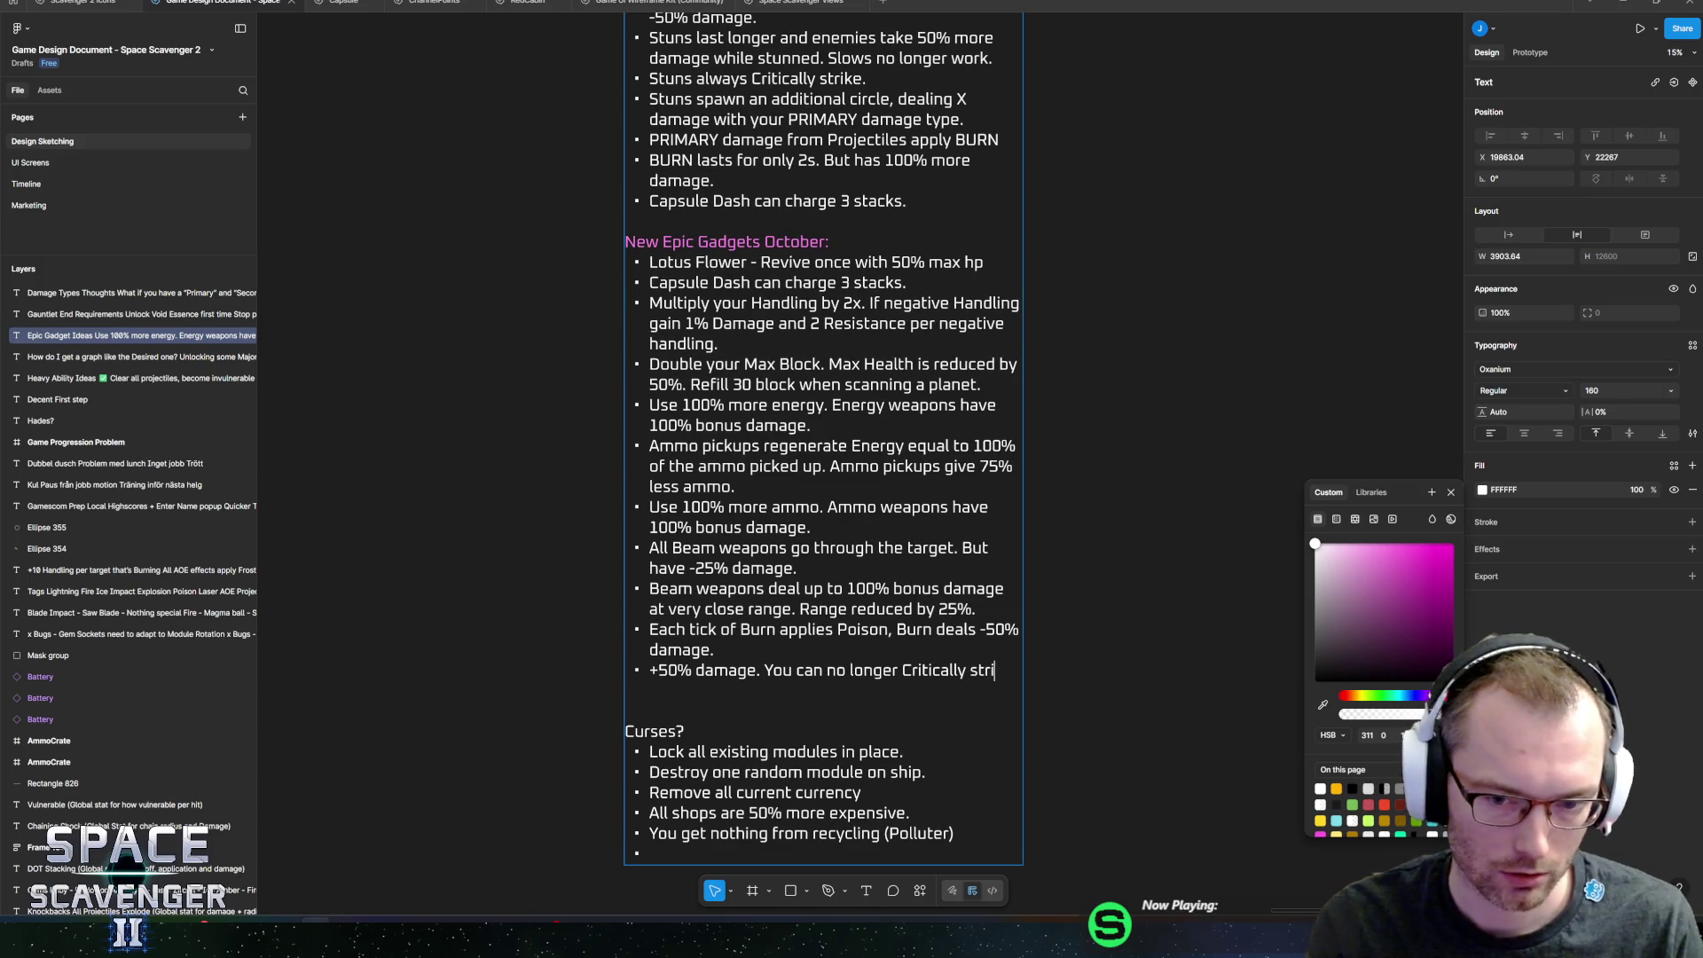
type("ke.")
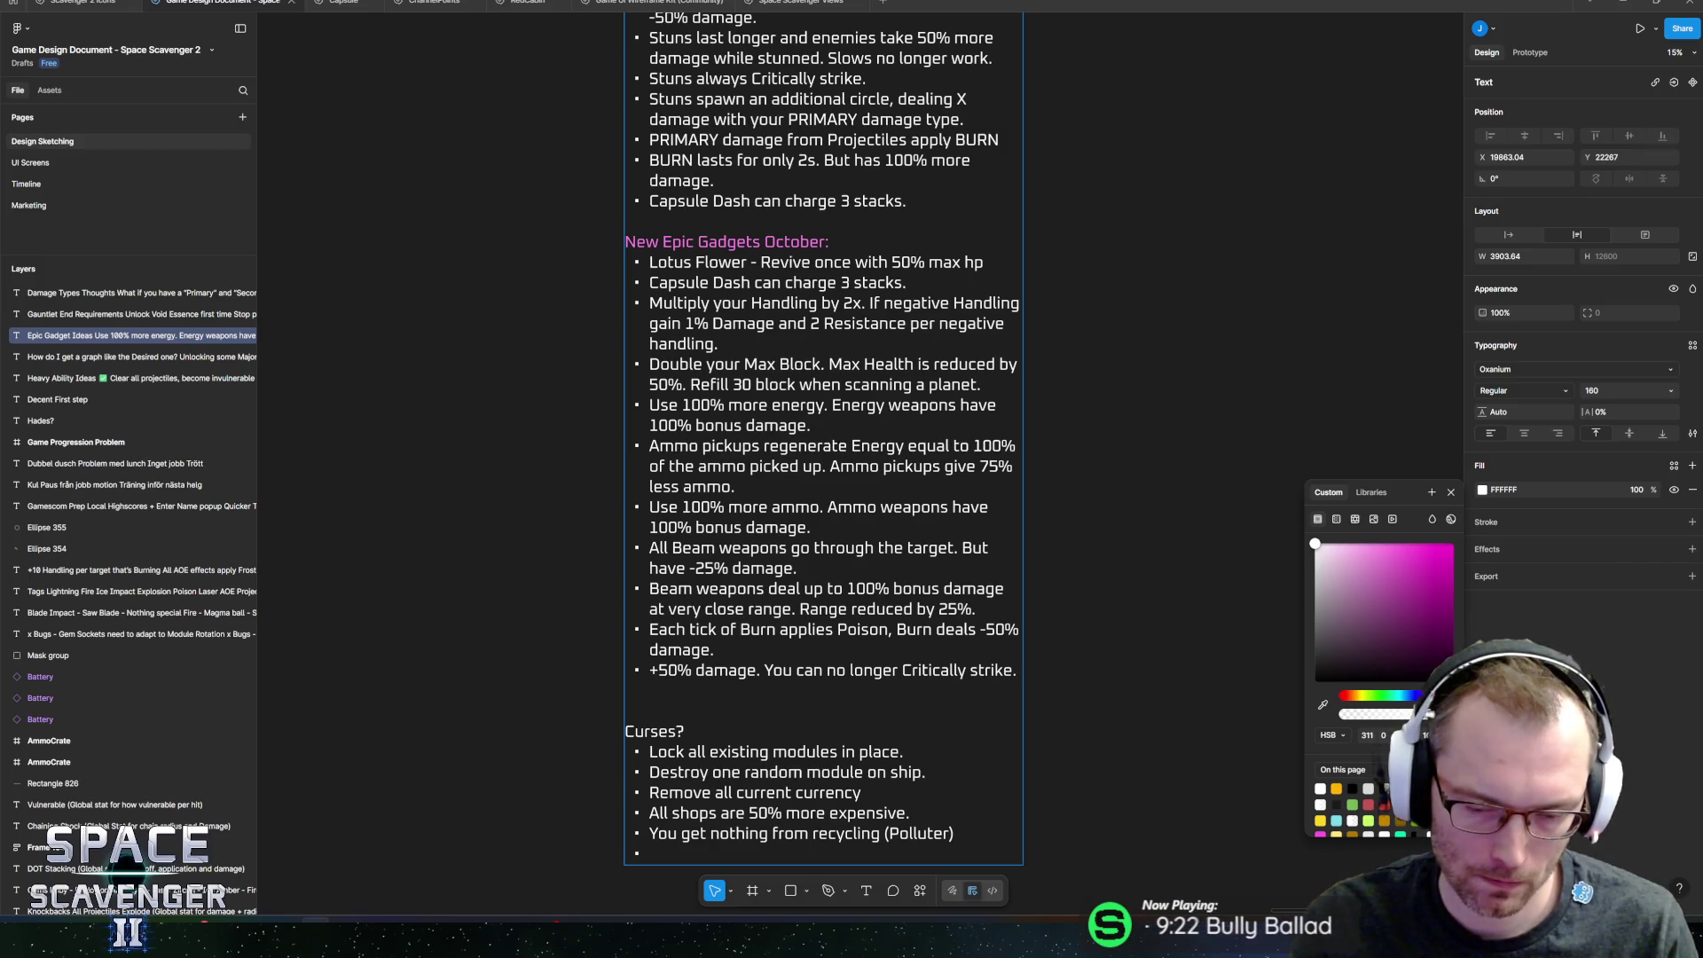
key("Return")
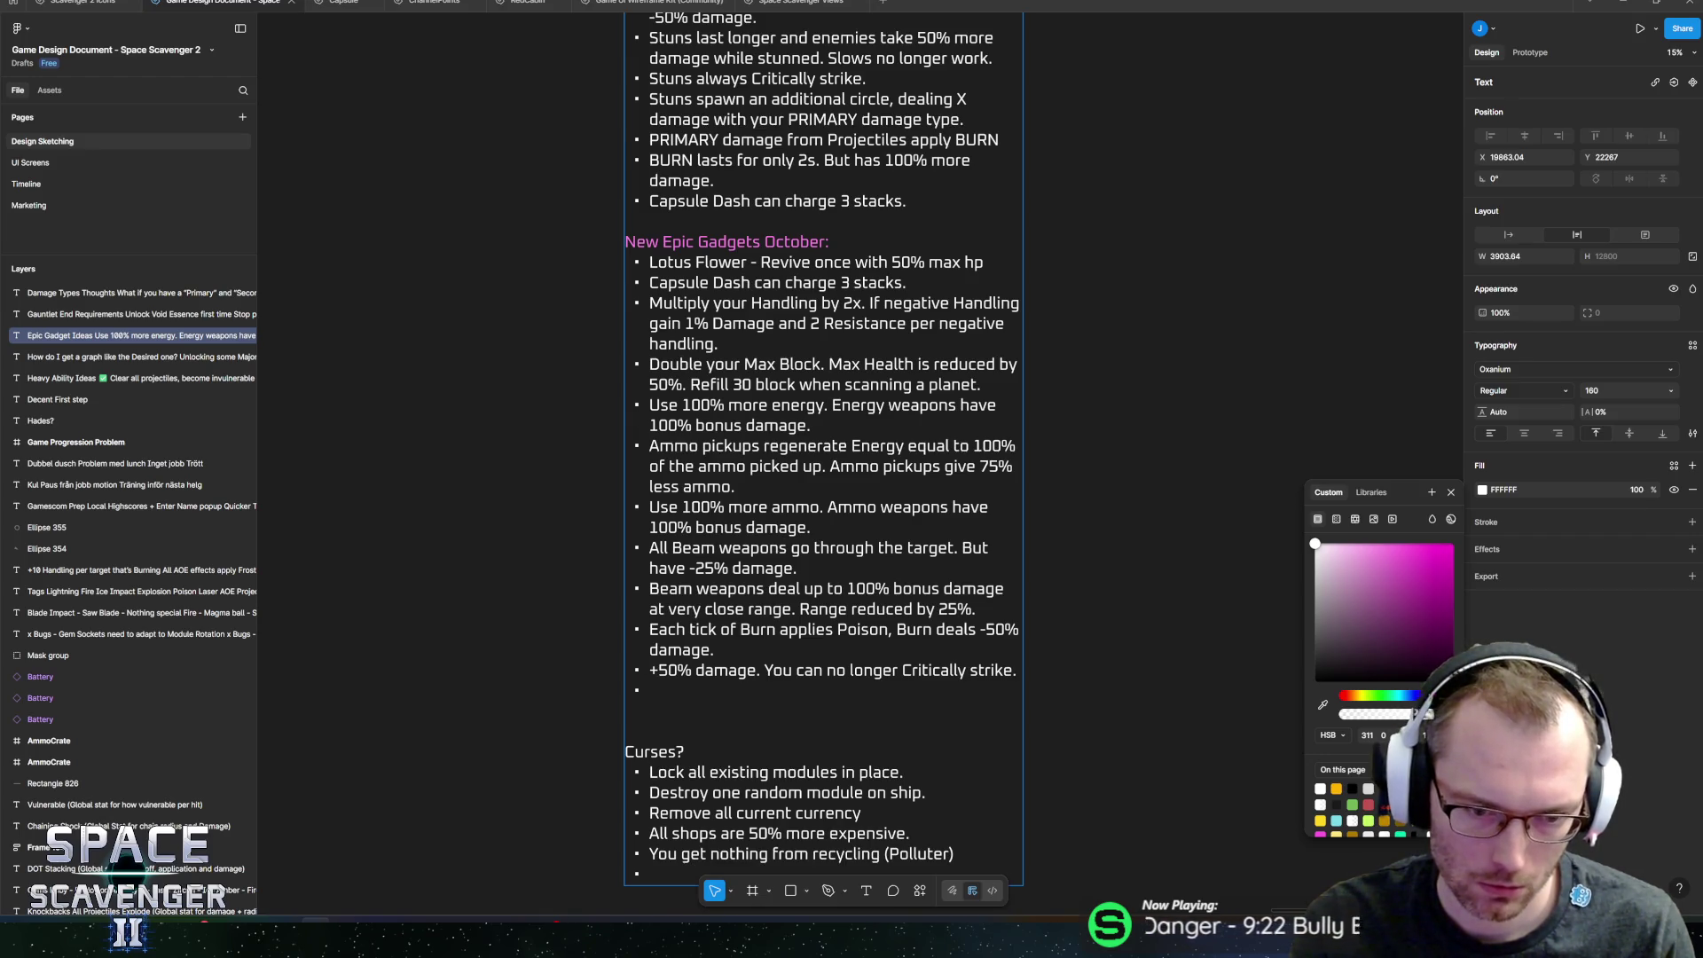
key("End")
key("shift+Home")
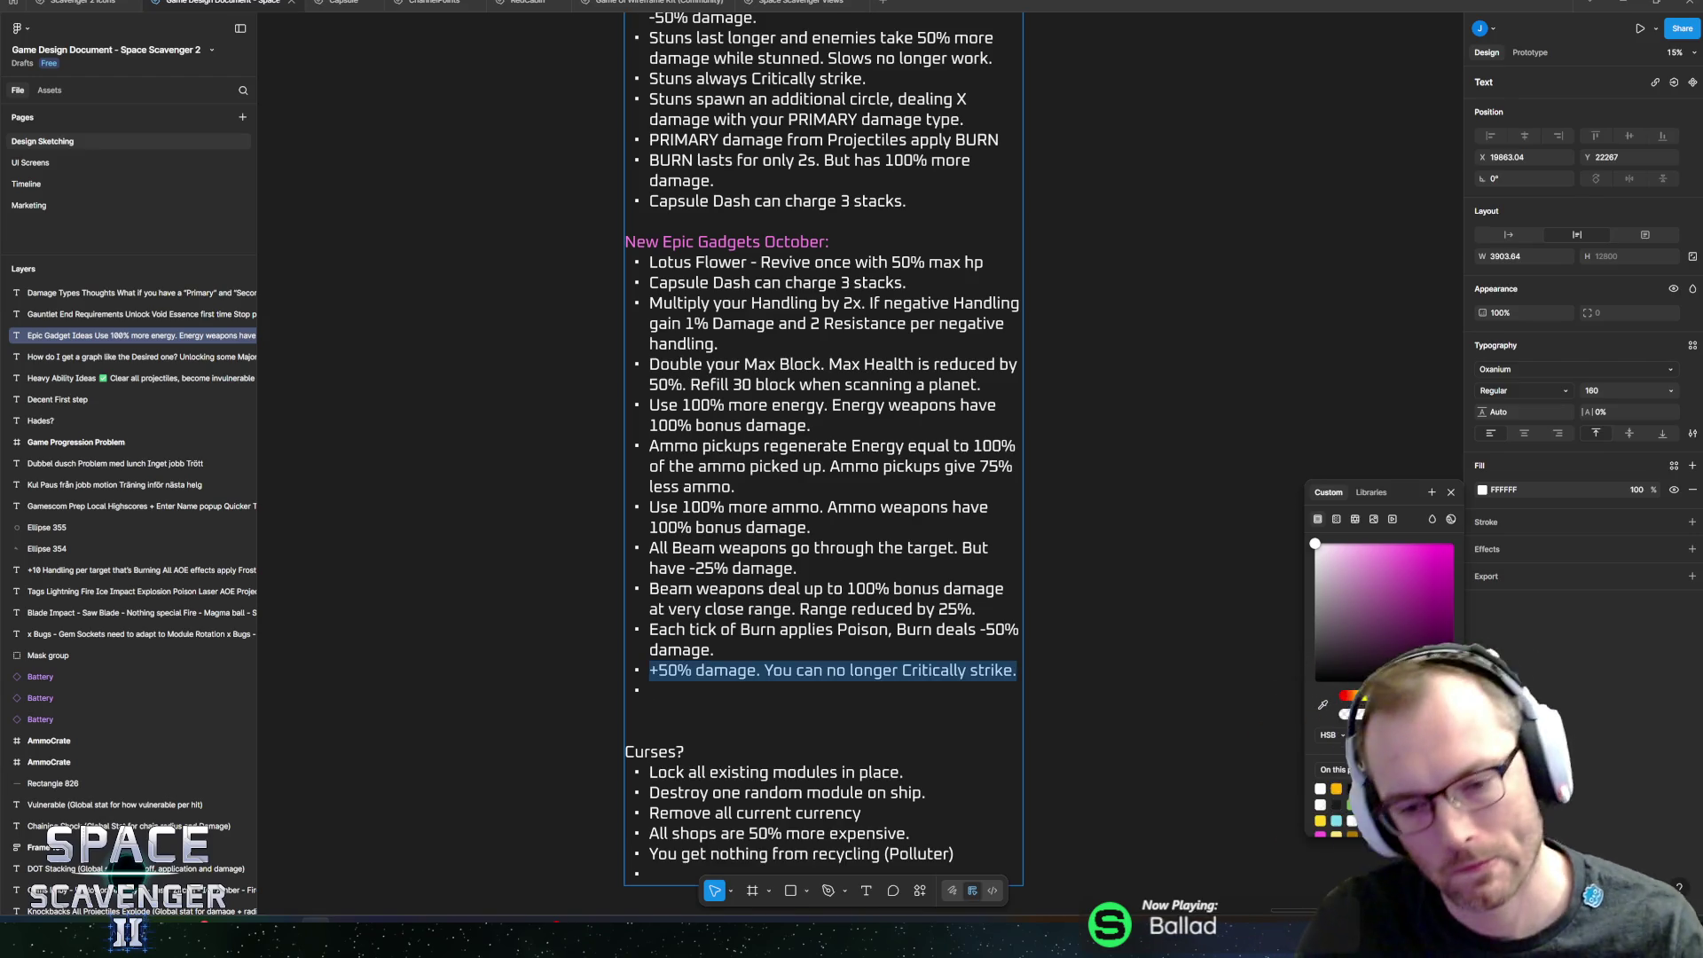
key("Down")
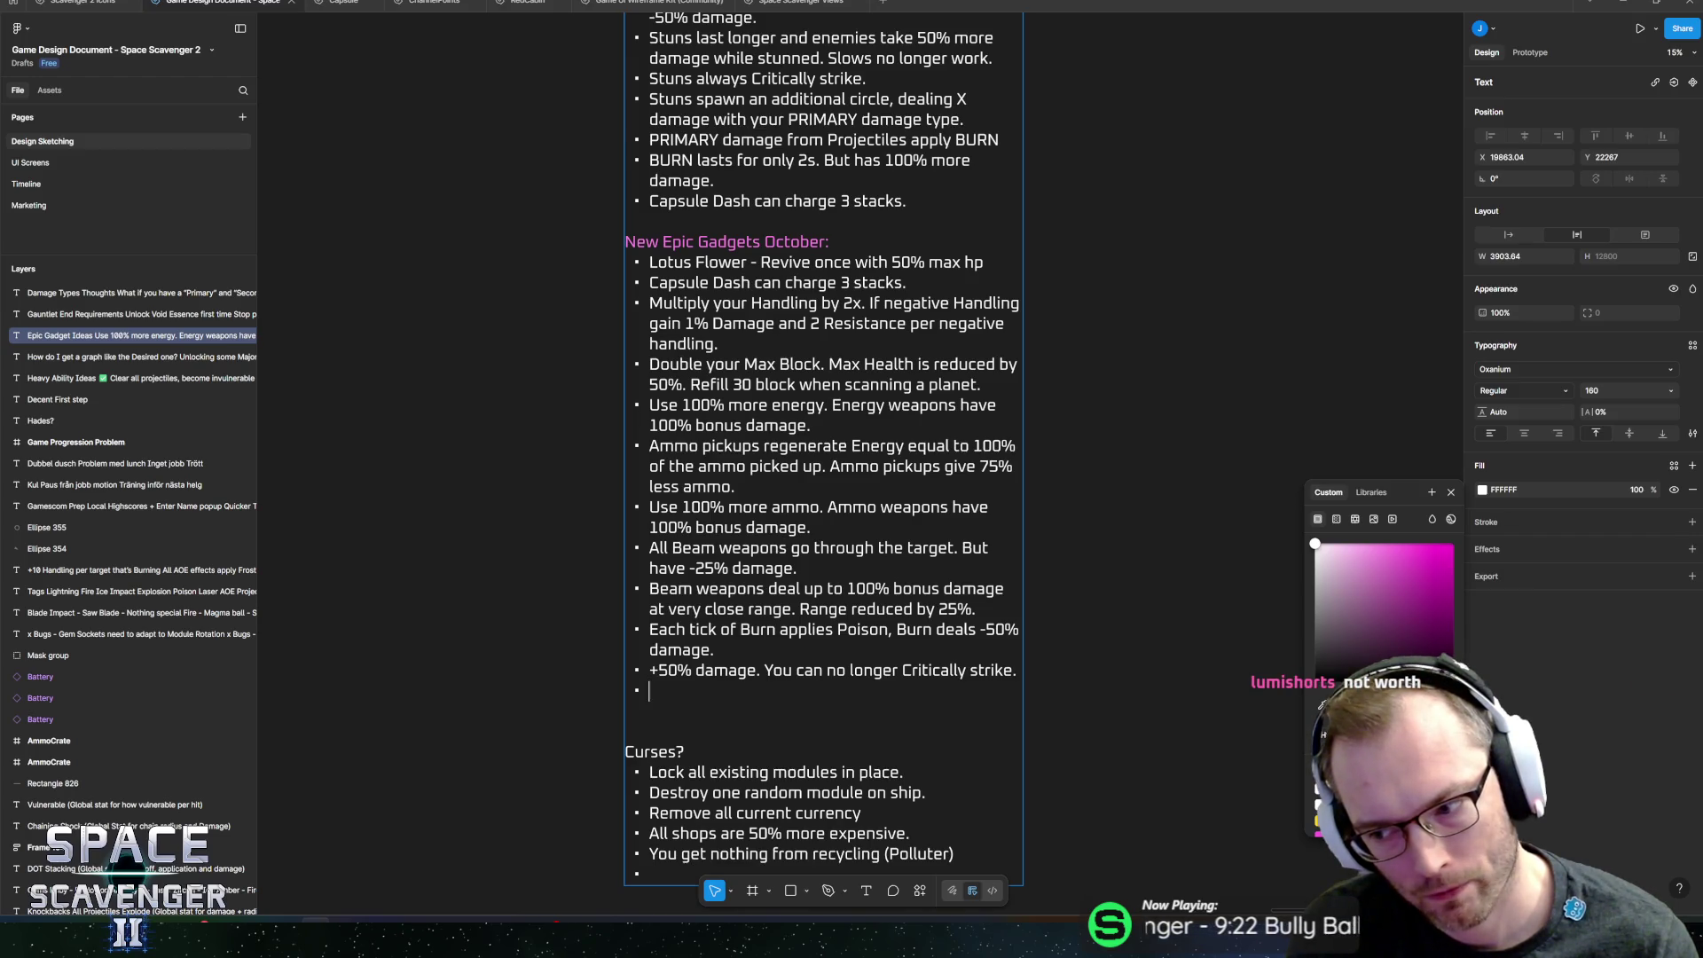
key("Up")
key("End")
key("Home")
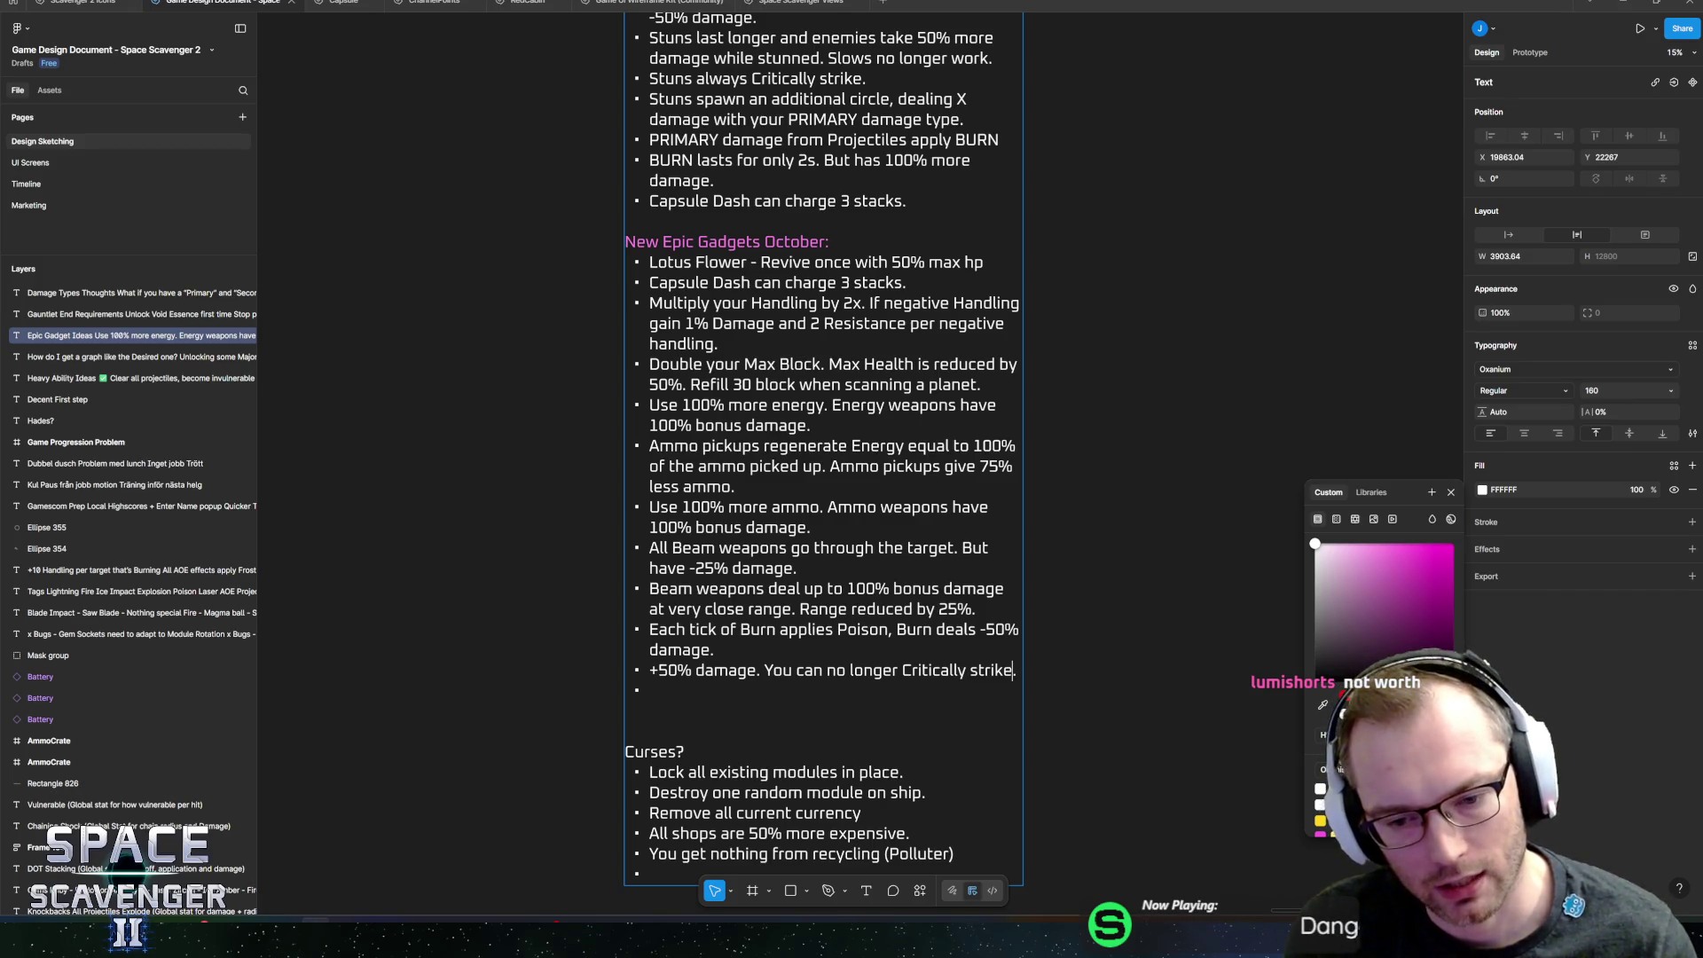
key("ctrl+shift+Left")
key("ctrl+shift+Left")
key("ctrl+shift+Left")
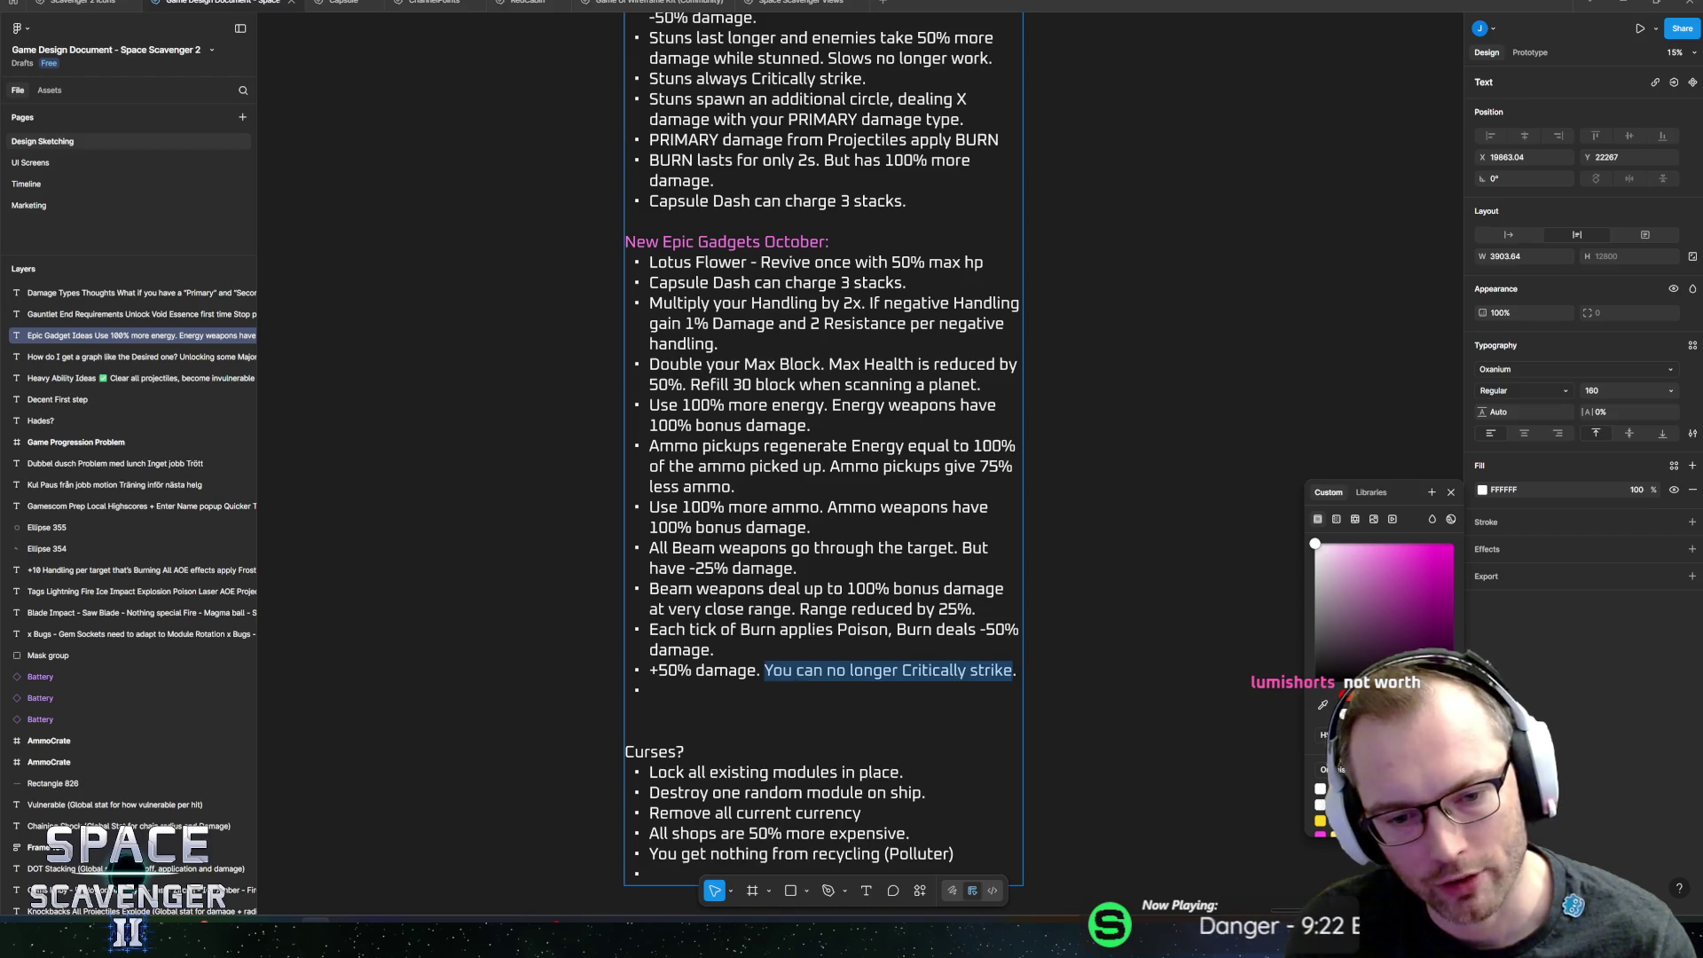
key("Left")
key("shift+End")
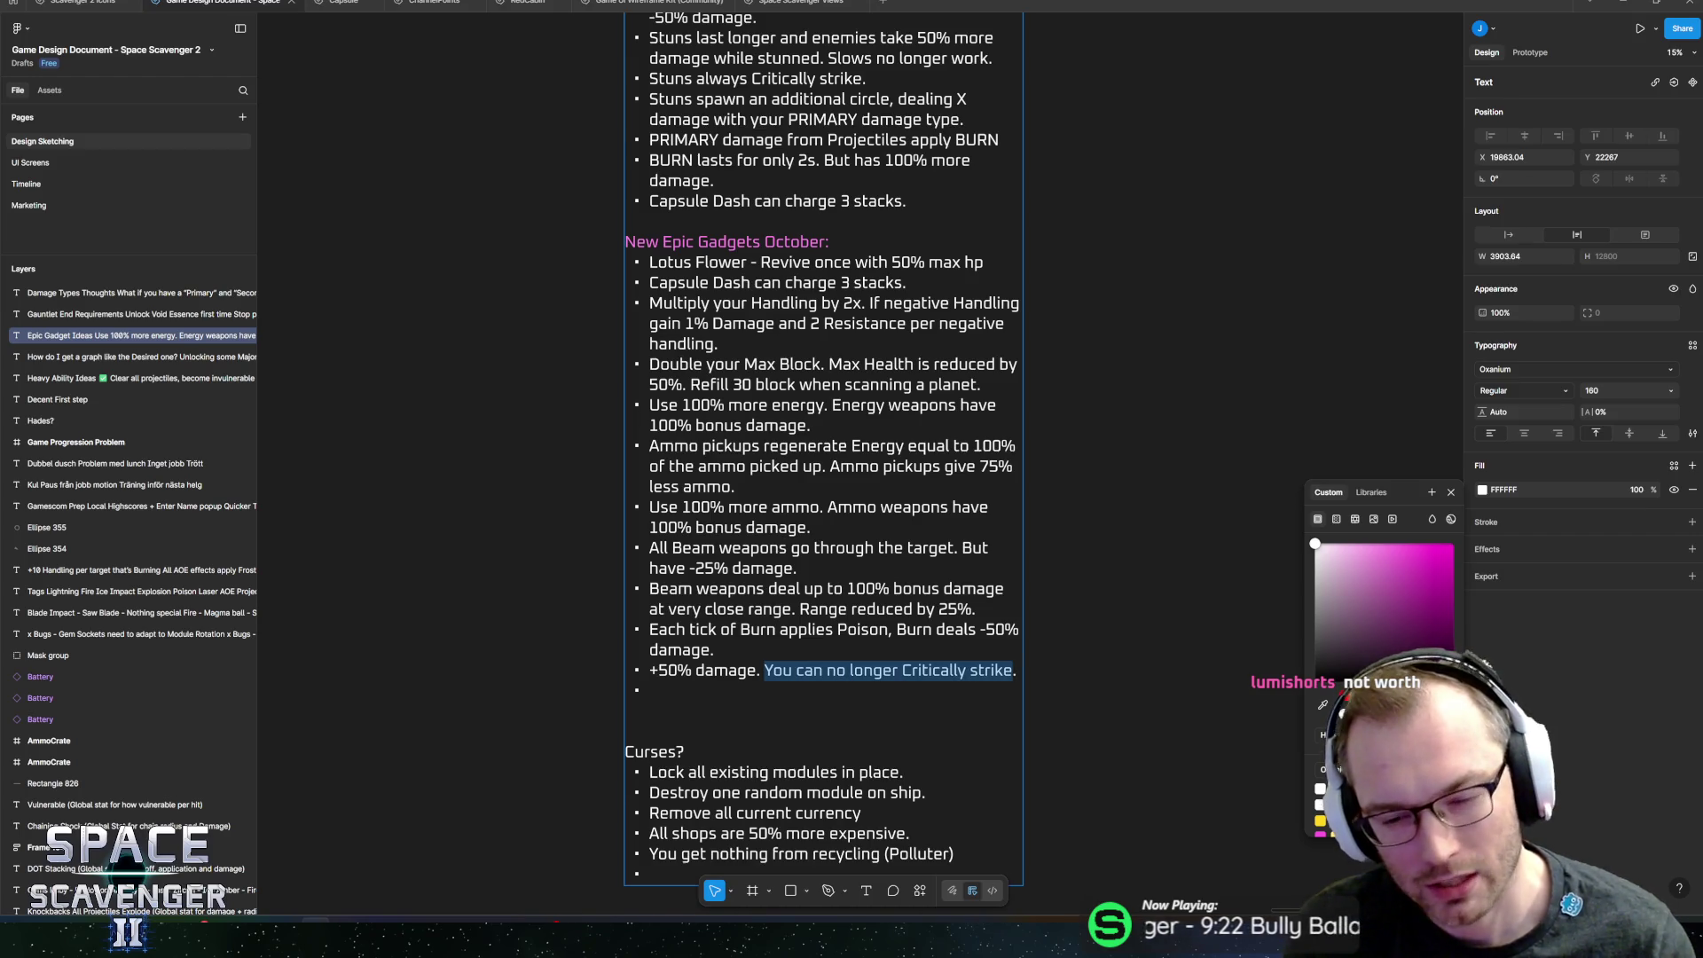
key("End")
key("ctrl+shift+Left")
key("ctrl+shift+Left")
key("ctrl+shift+Left")
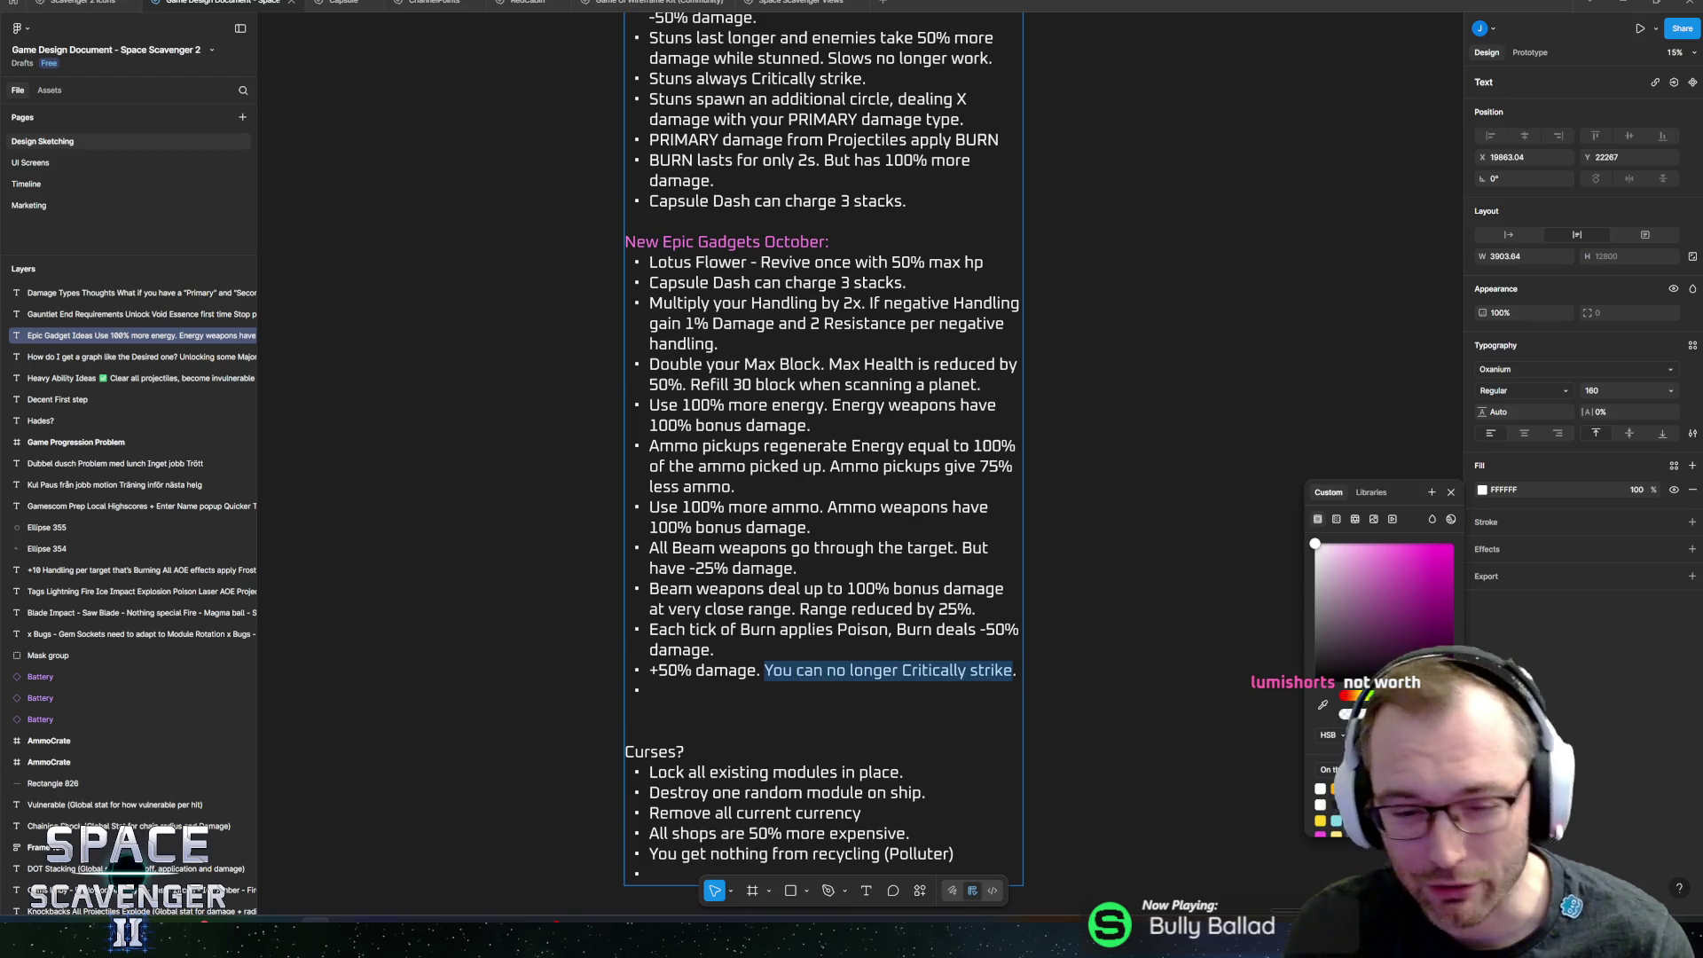
key("Left")
key("shift+End")
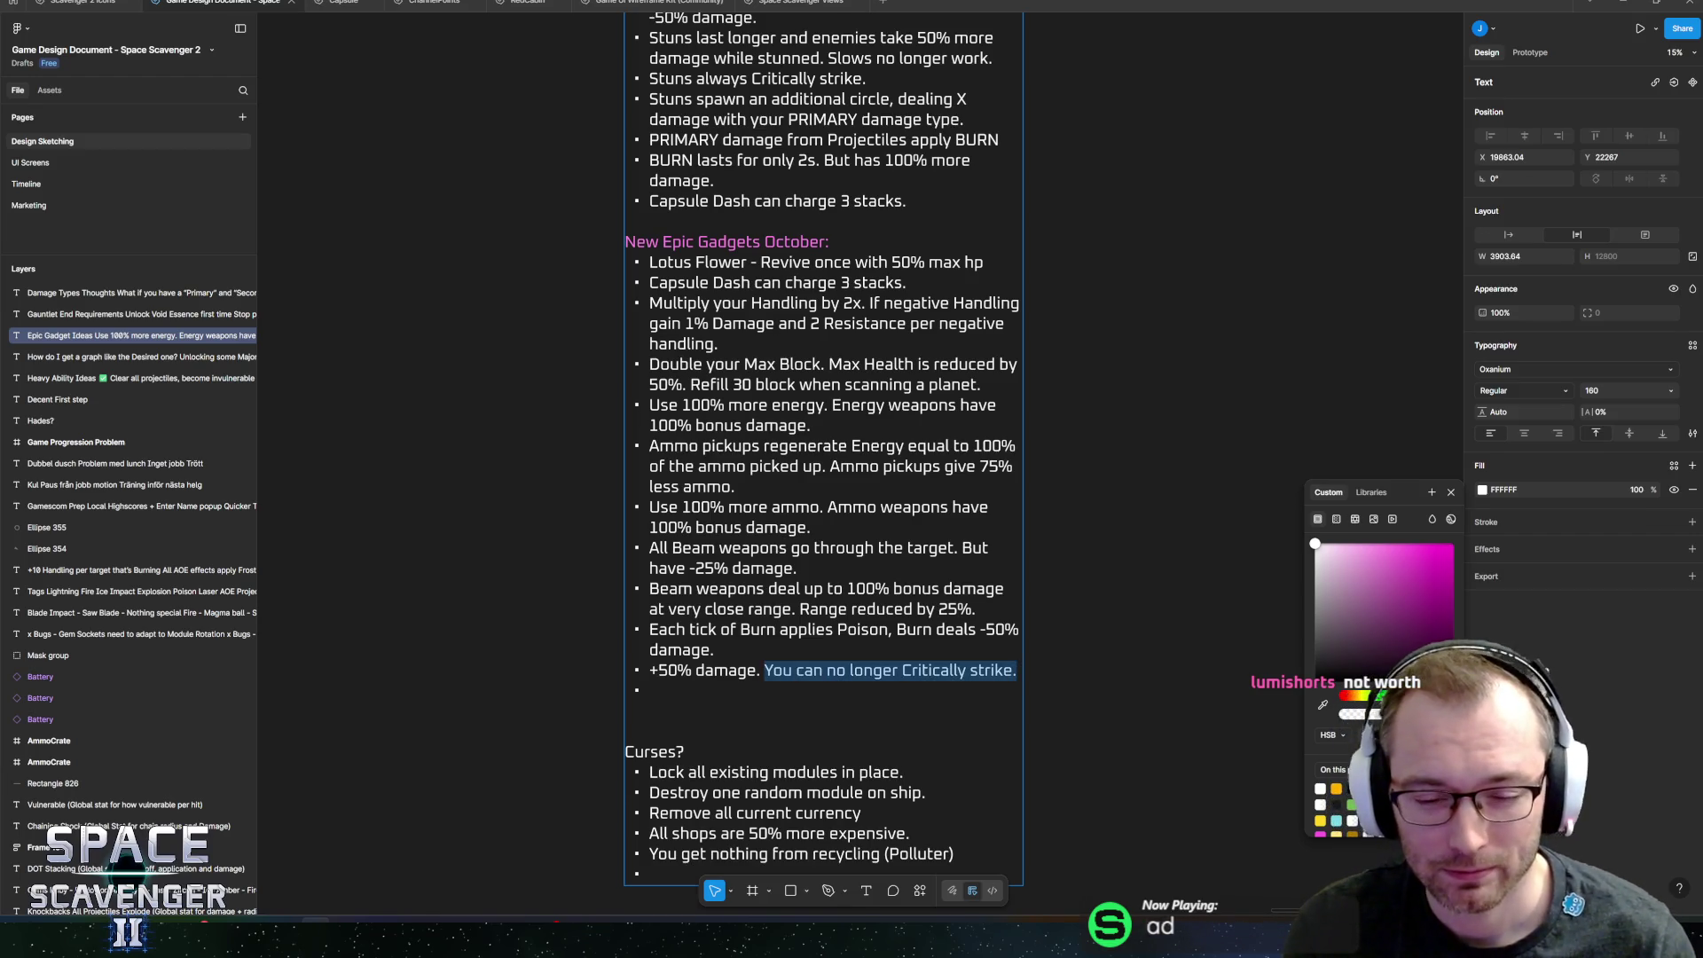
key("Left")
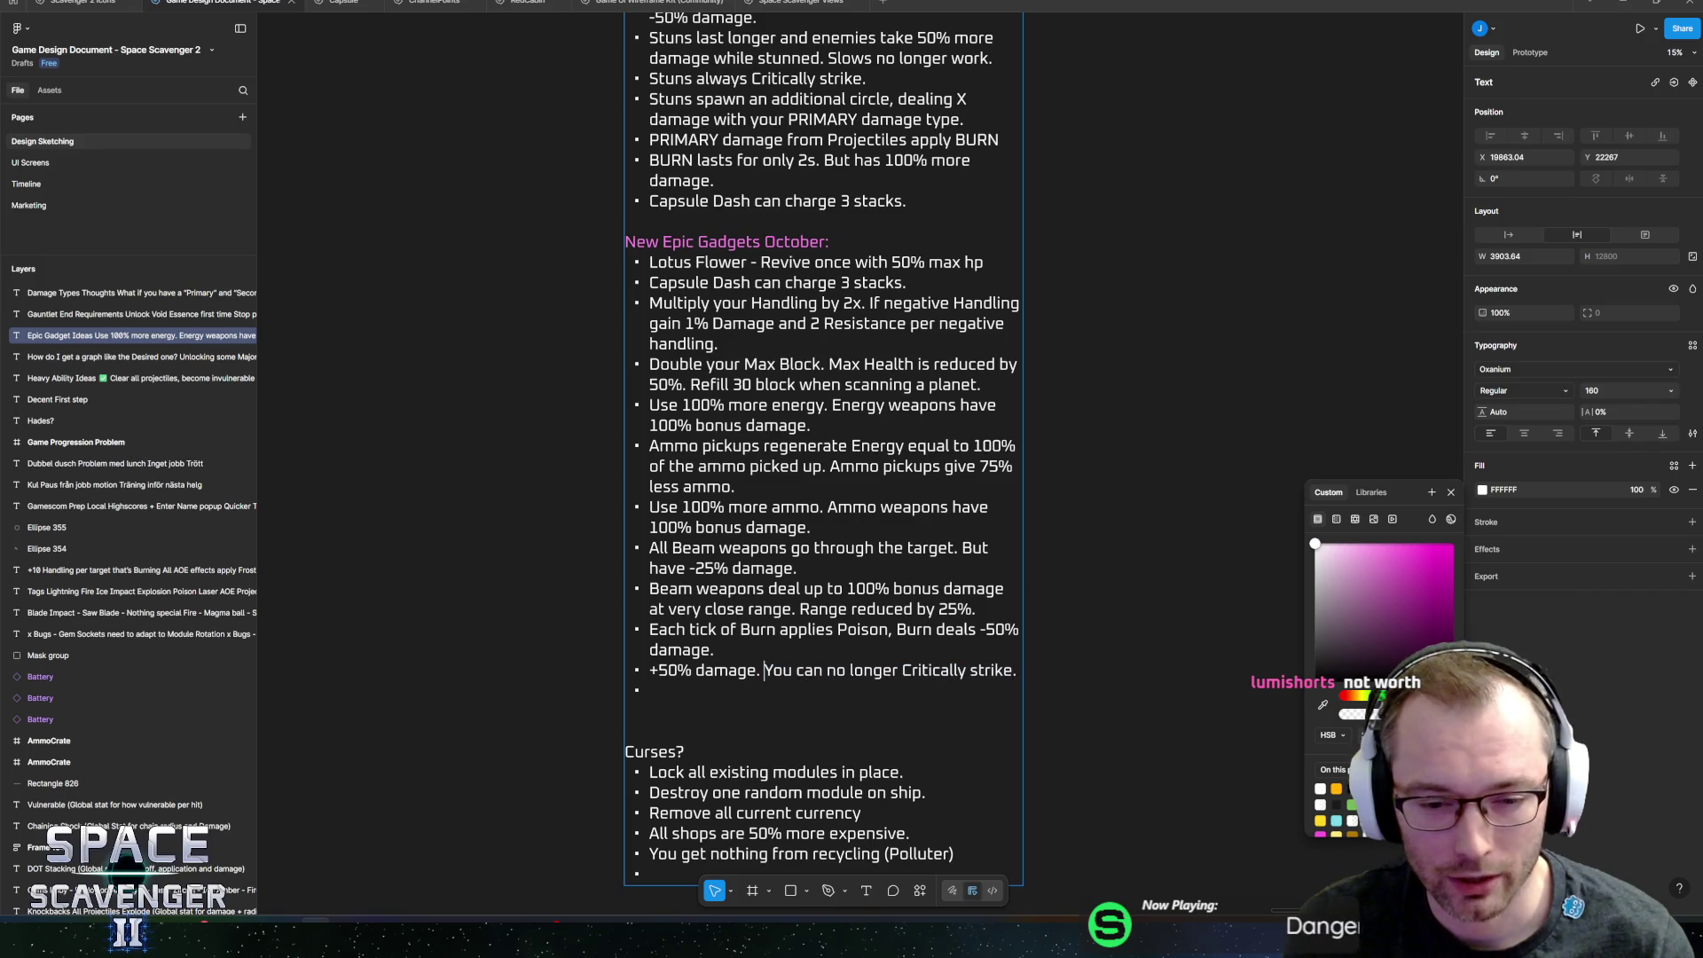
key("Up")
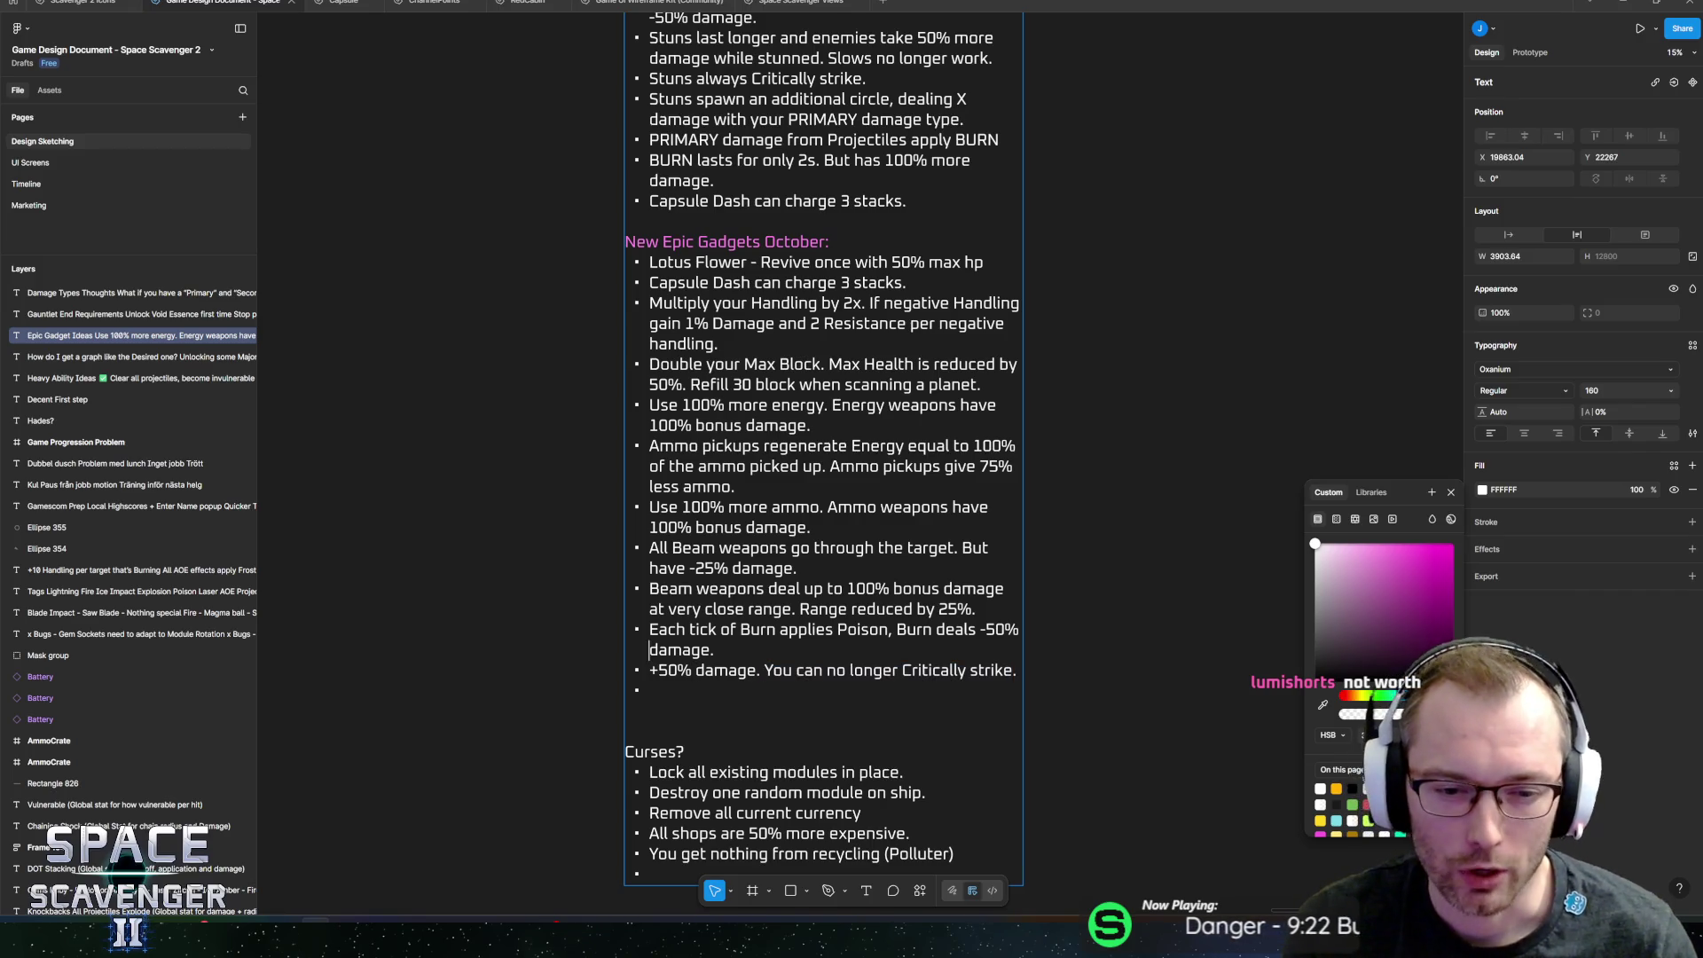
key("Down")
key("shift+Right")
key("shift+Right")
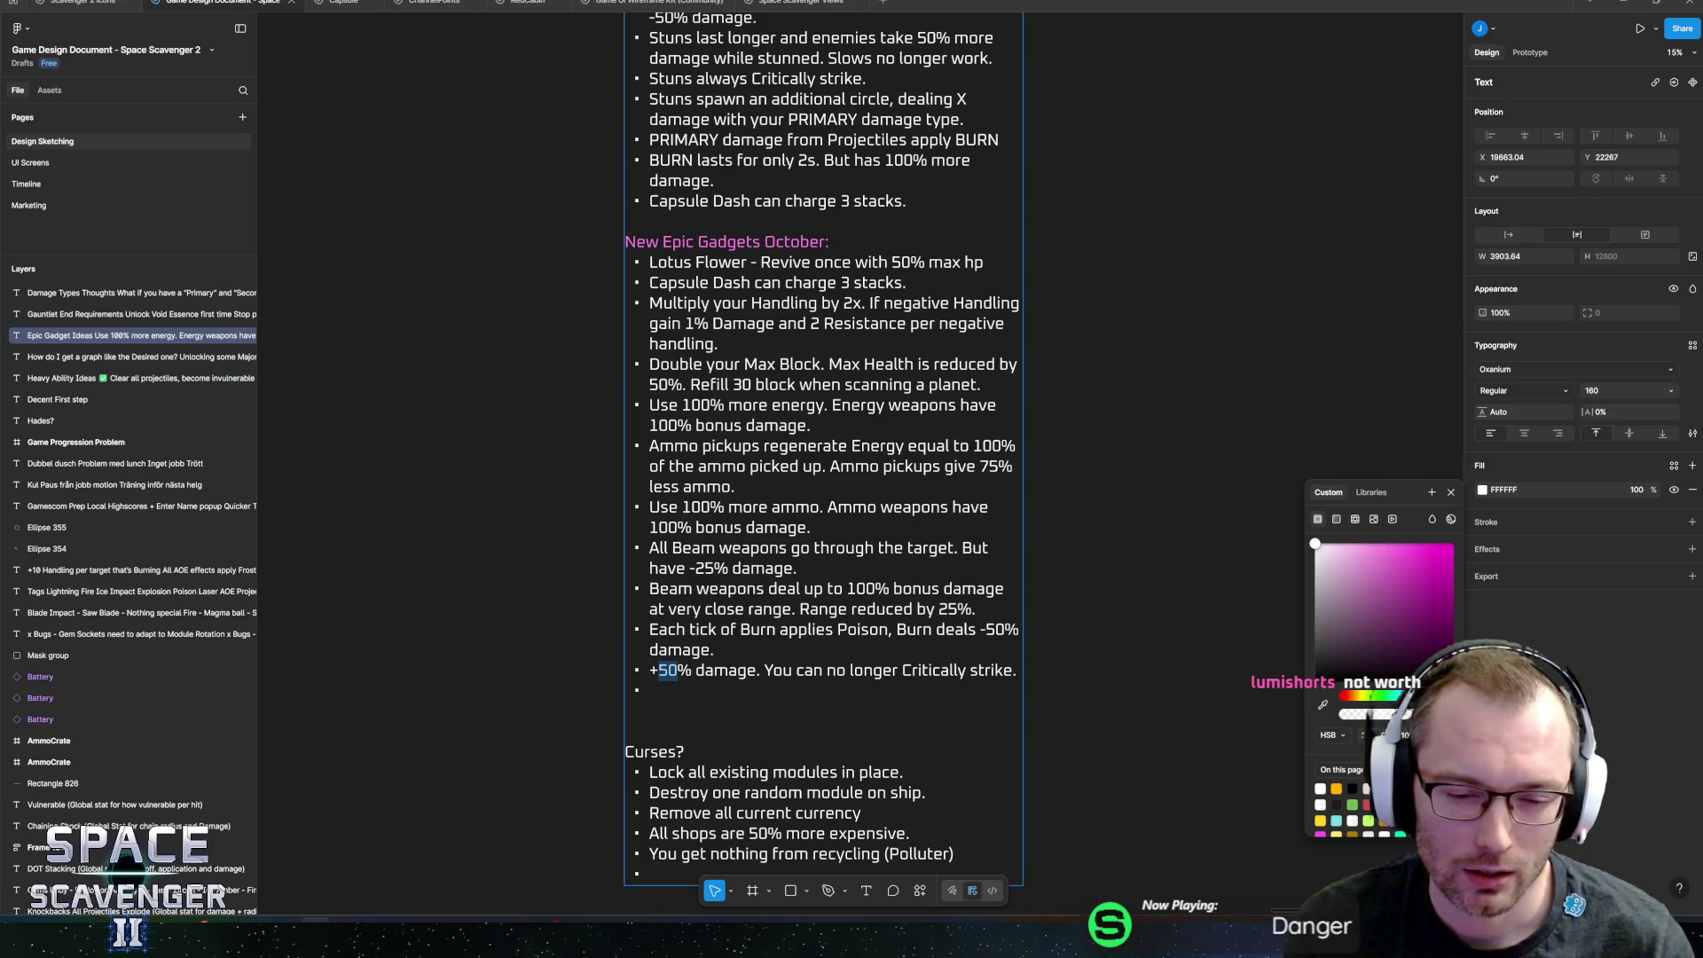
Change +50% to +1%, add 'per critical strike chance', and delete the old critical-strike sentence
type("X")
key("BackSpace")
type("1")
left_click(783, 670)
key("BackSpace")
key("BackSpace")
type("per cr")
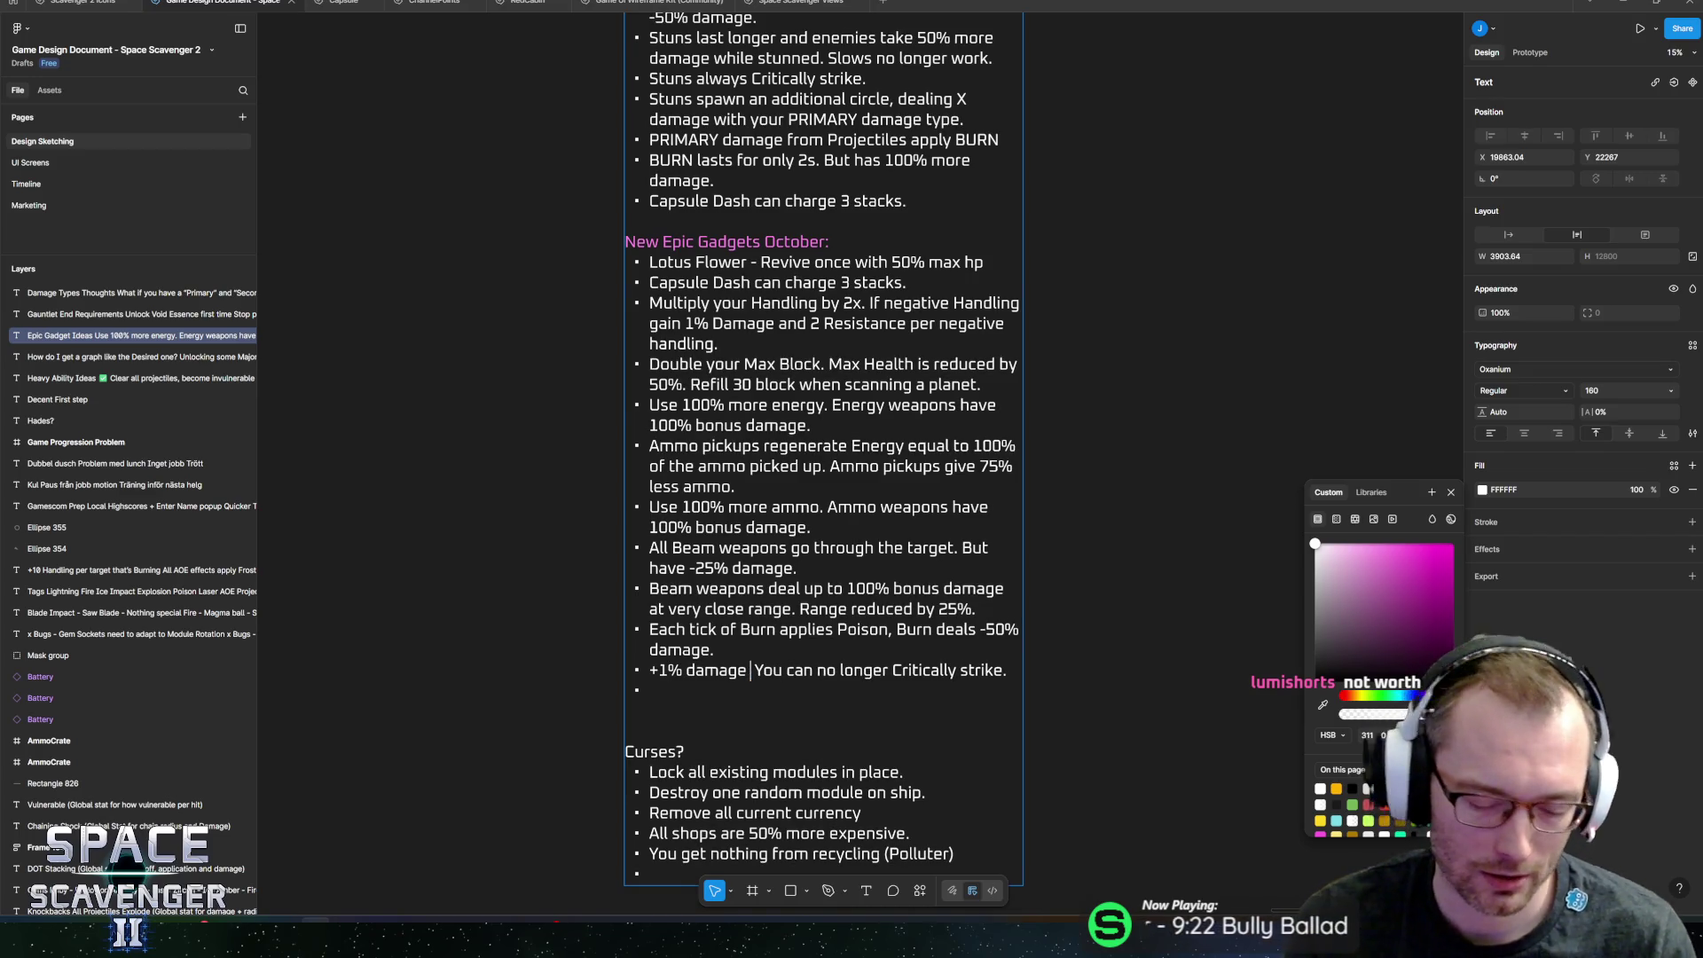
type("itical stri")
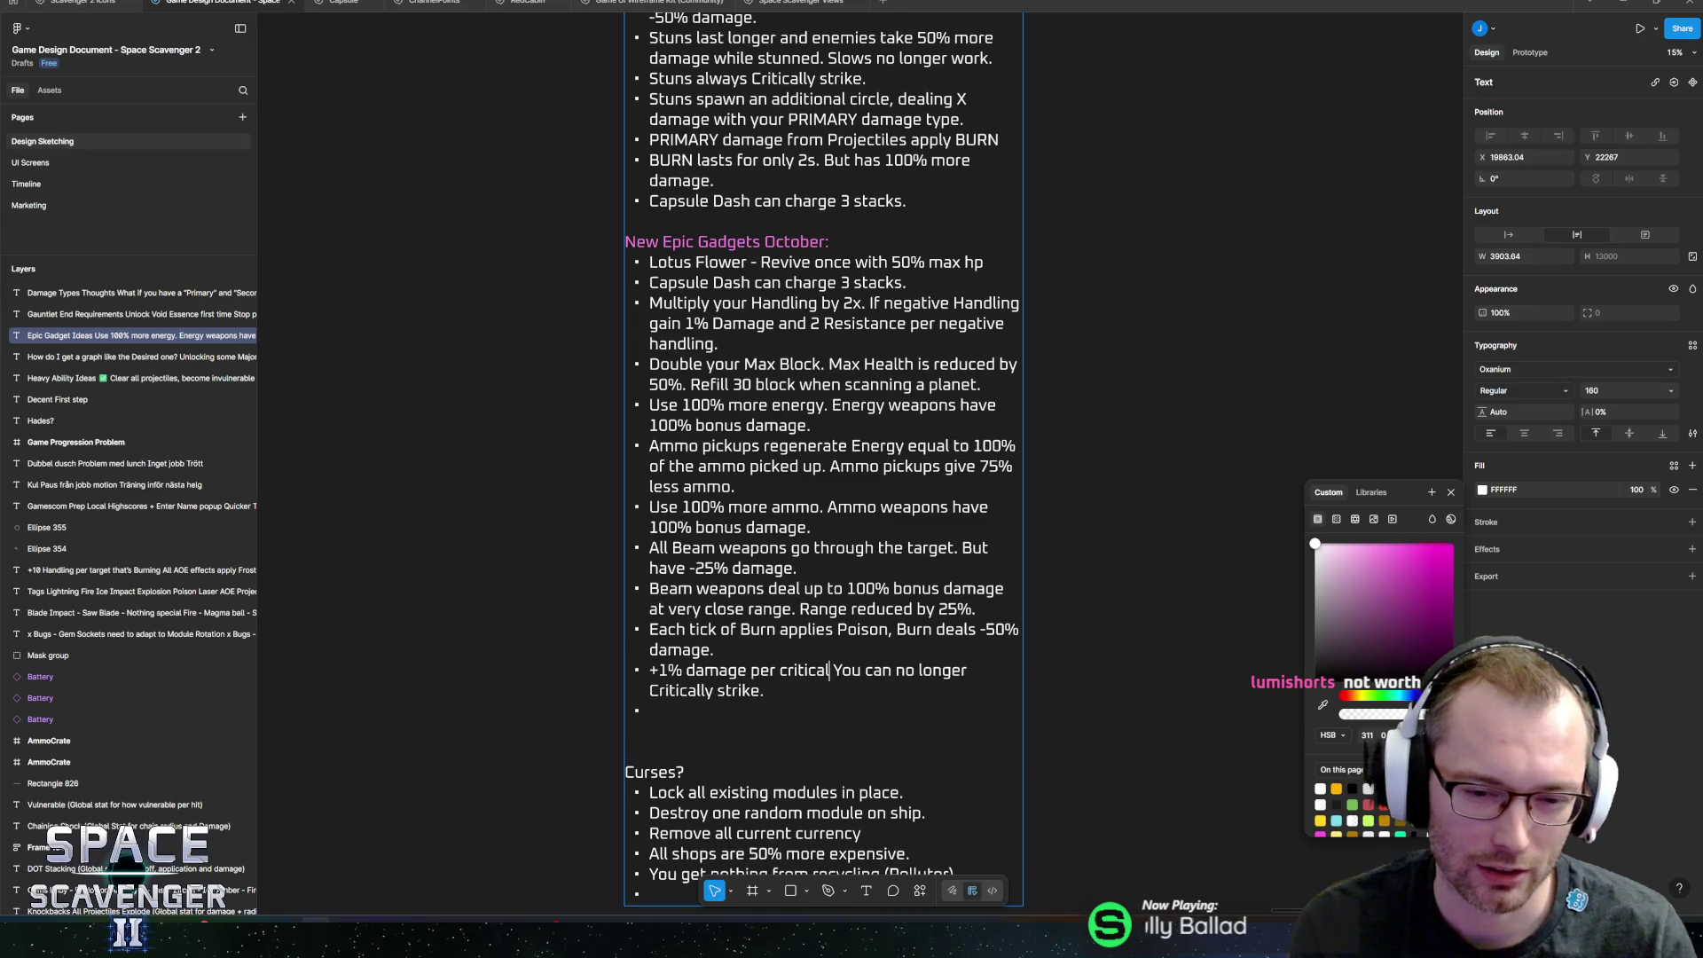
type("ke chance")
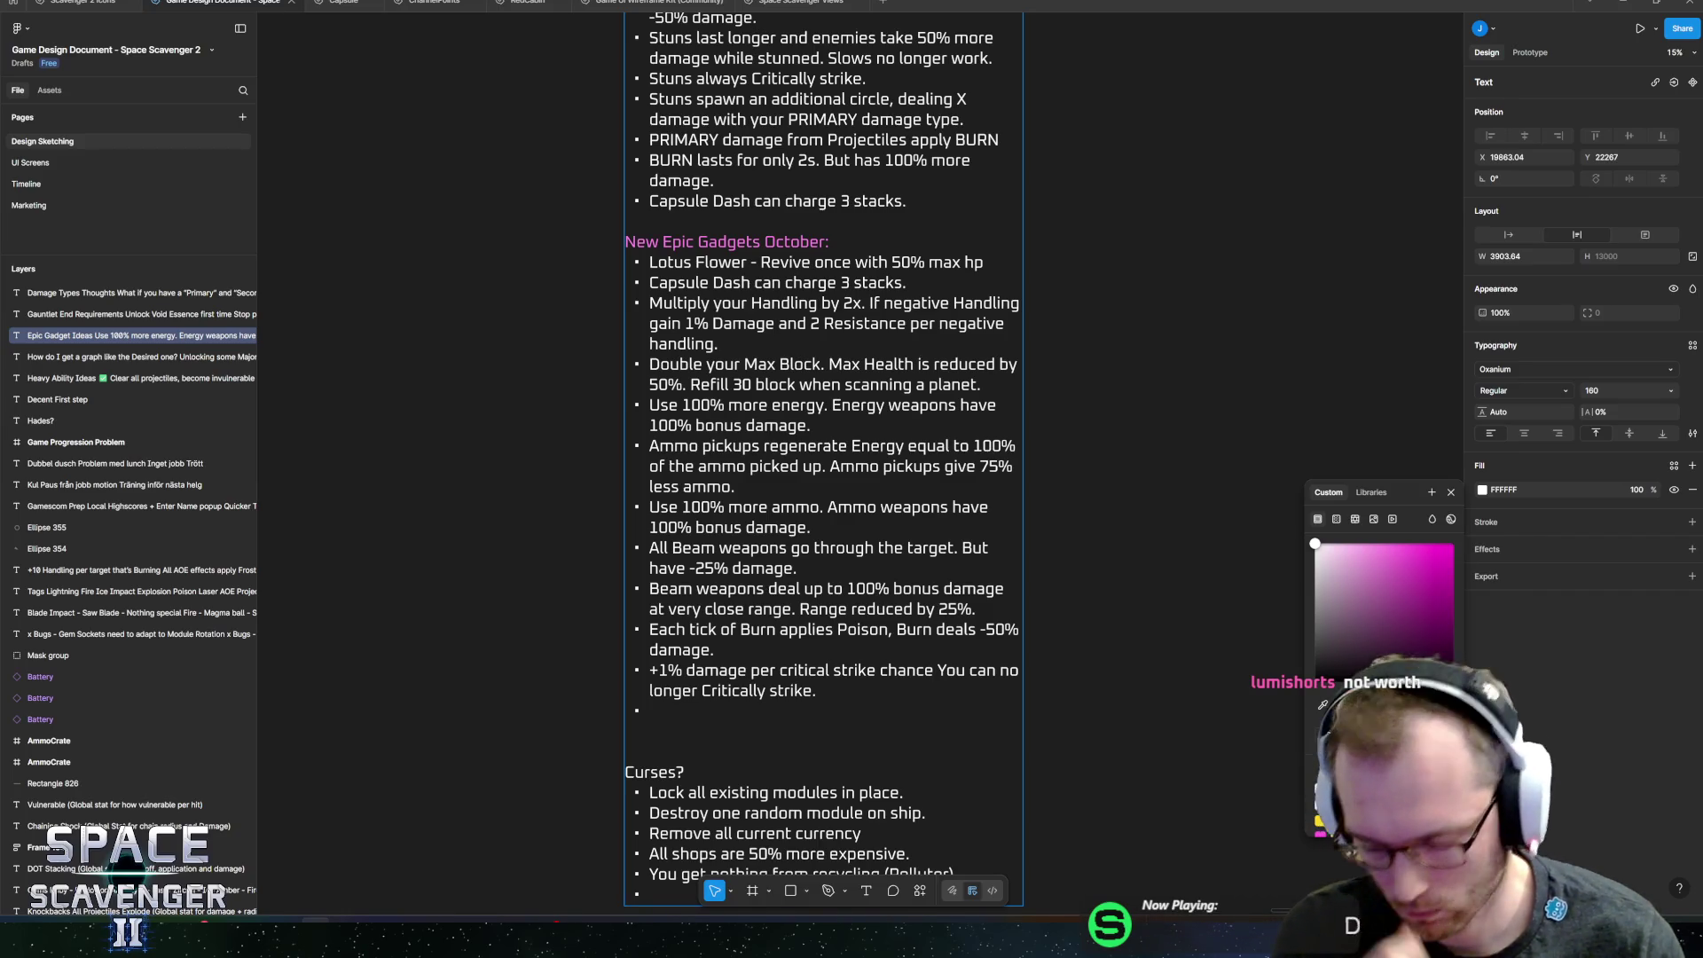
key("ctrl+shift+Left")
key("ctrl+shift+Left")
key("ctrl+shift+Left")
key("BackSpace")
type(".")
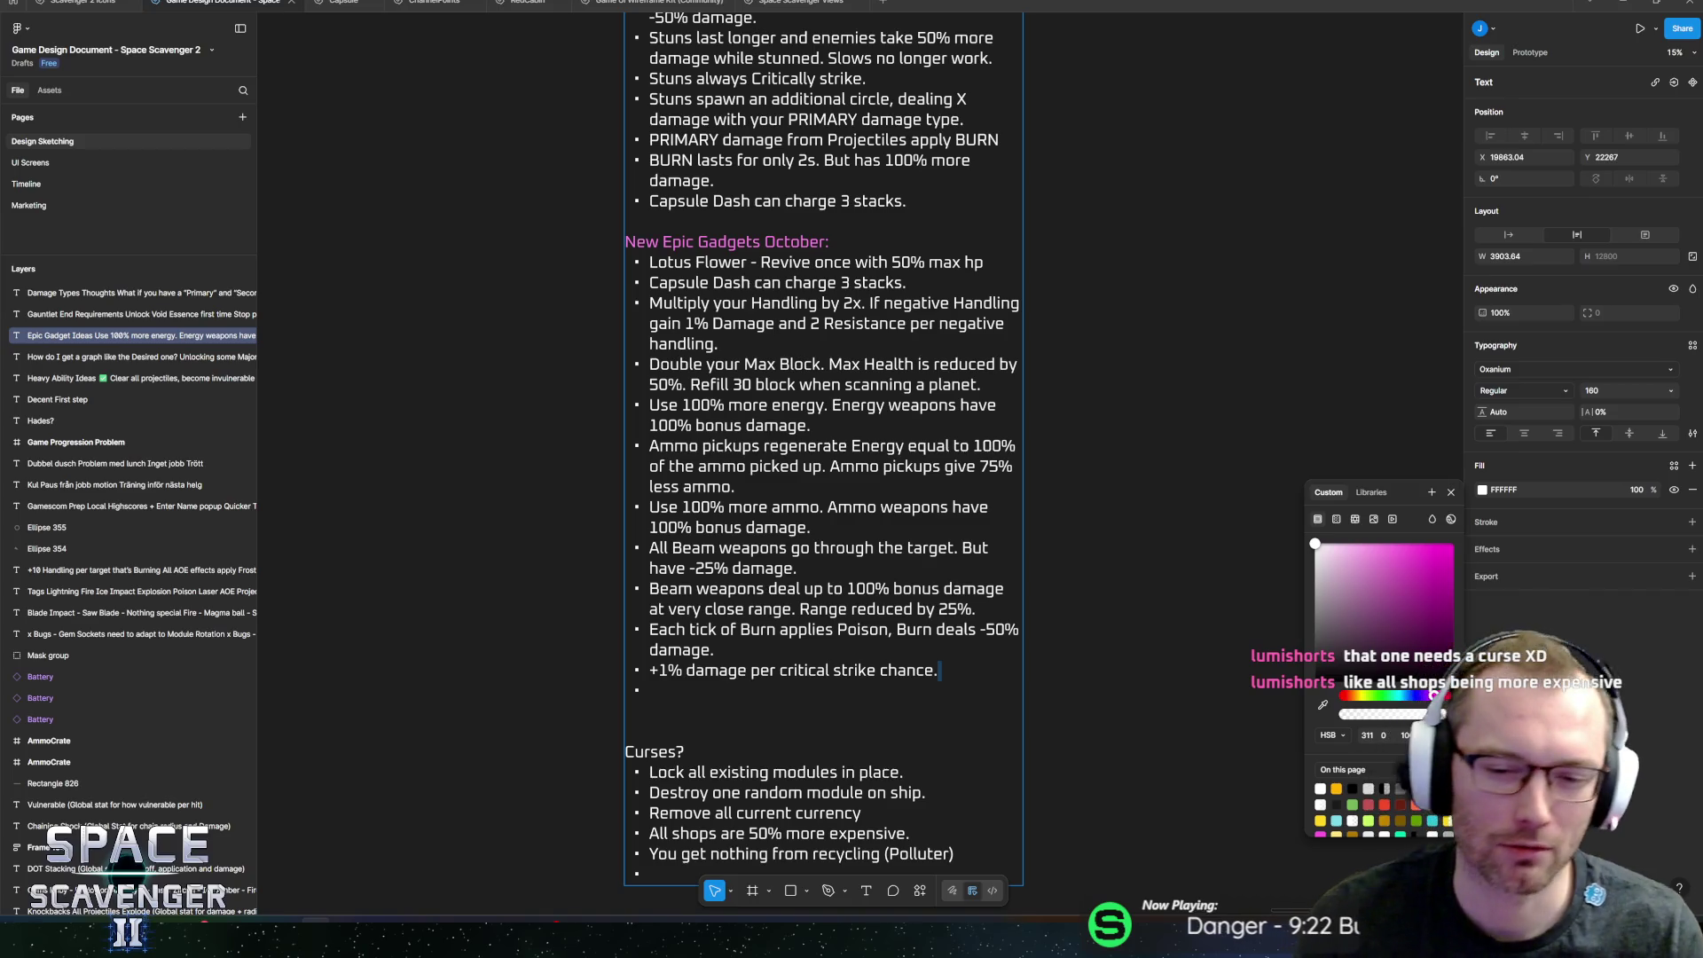
Append 'Critical strikes deal -20% damage.' and raise the bonus to +4% per critical strike chance
type("Critical st")
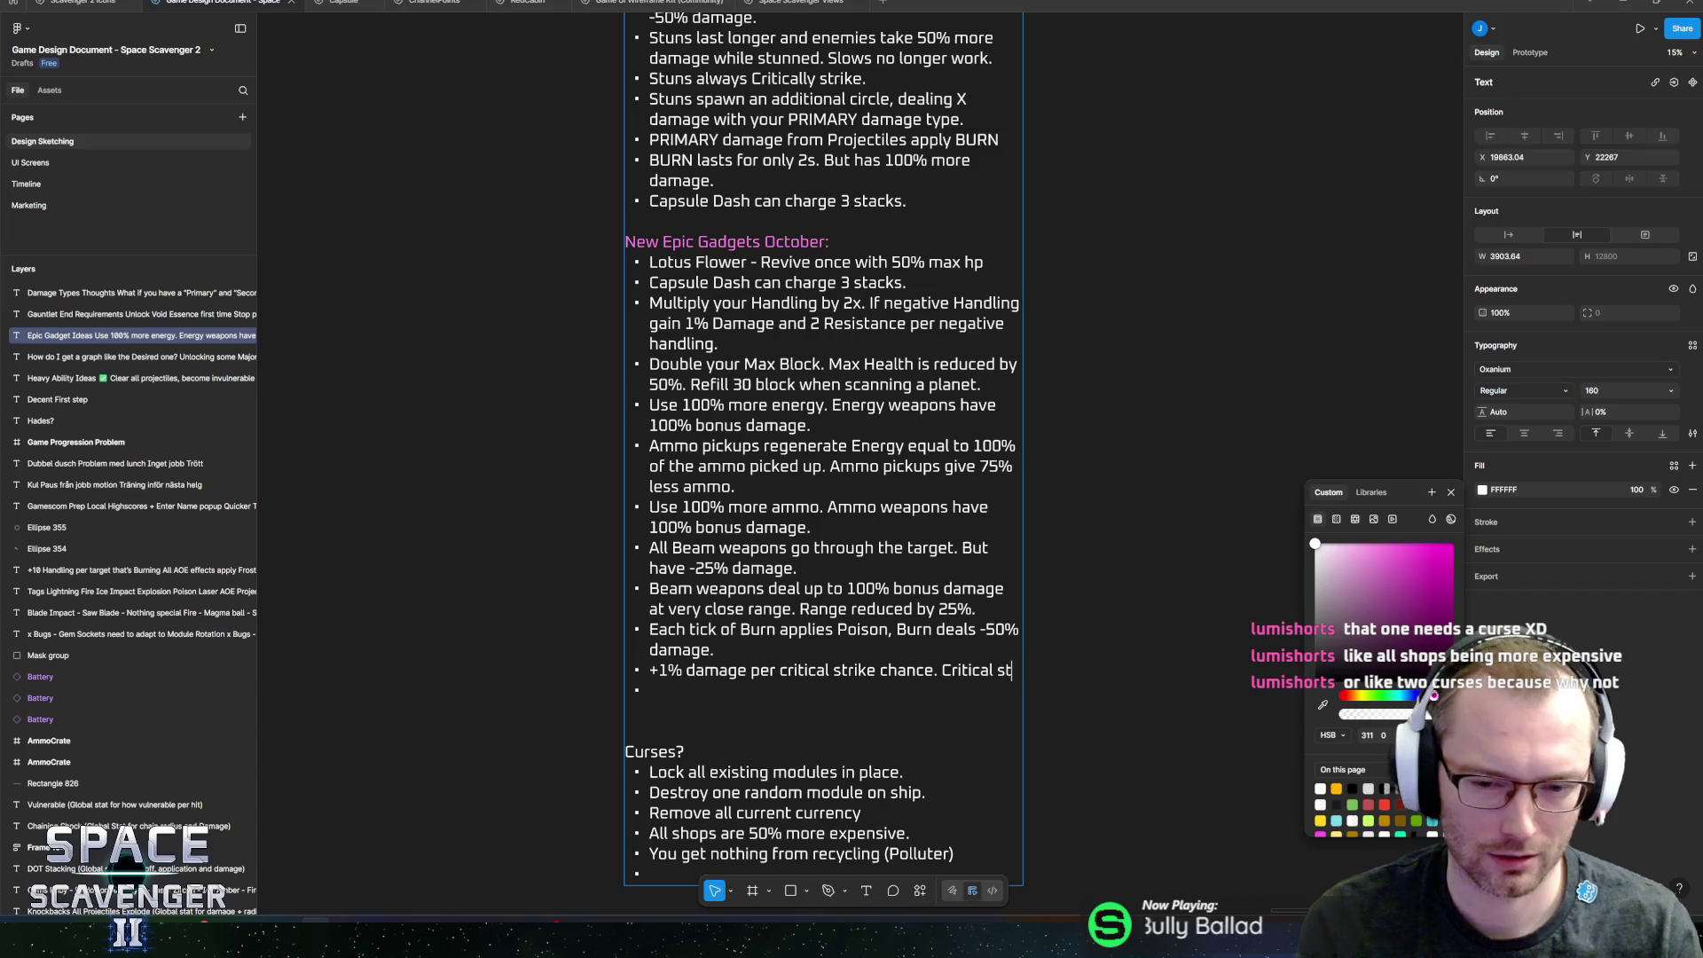
type("rikes deals")
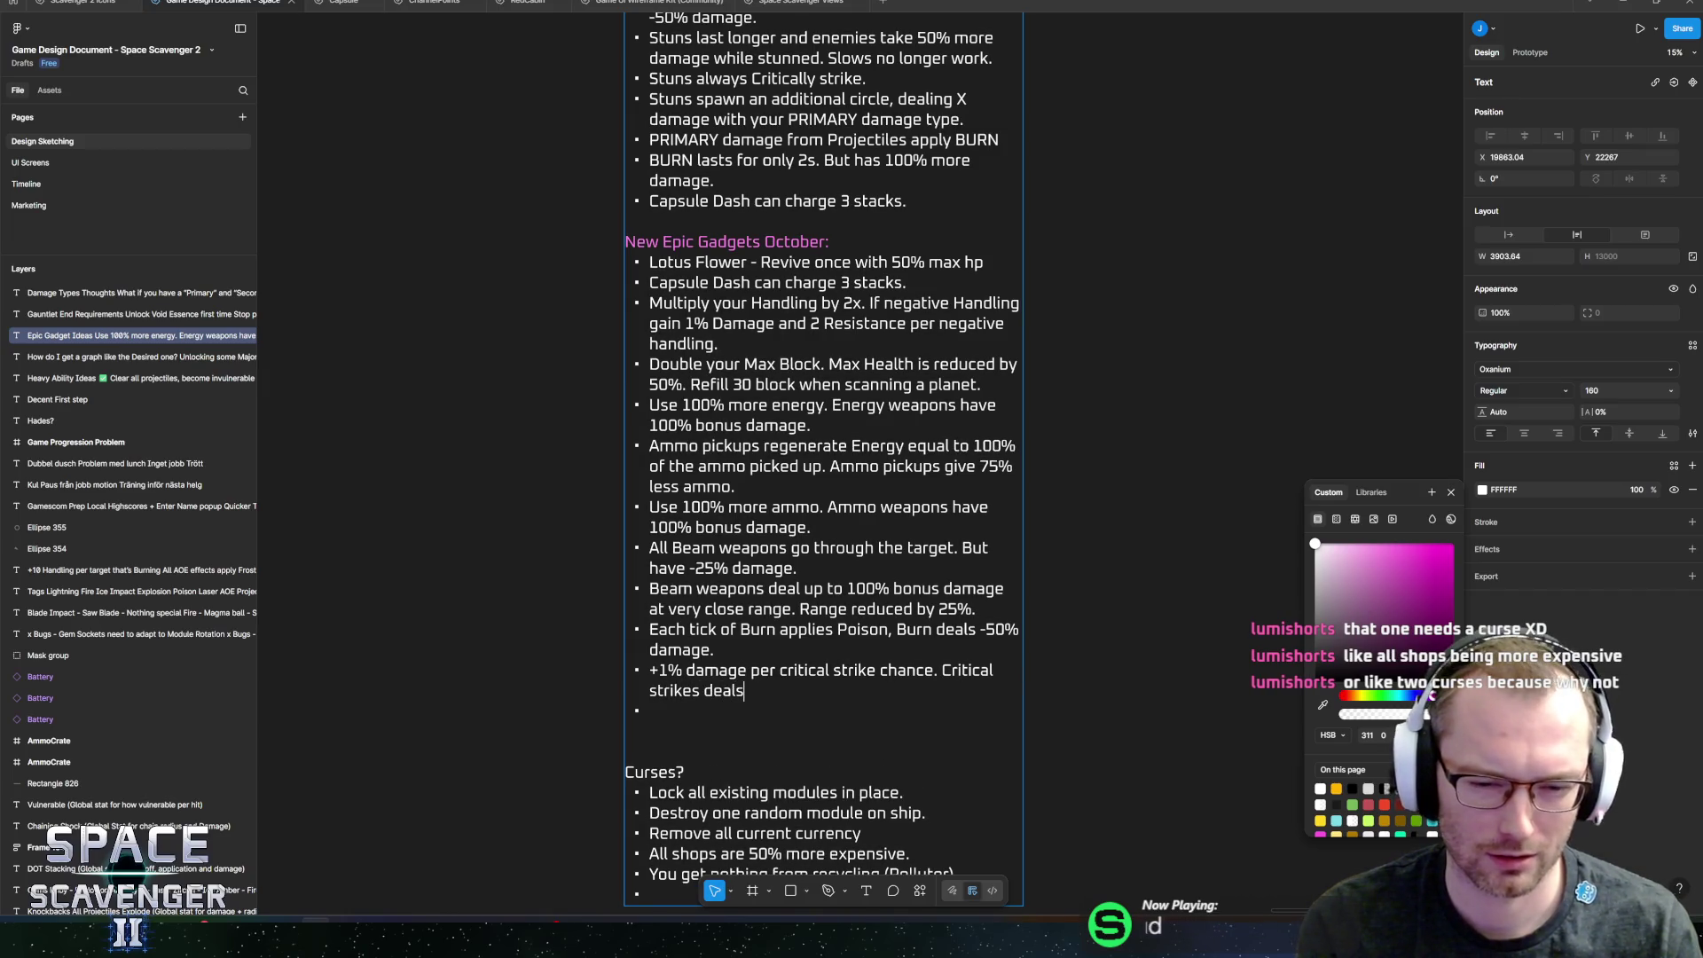
key("BackSpace")
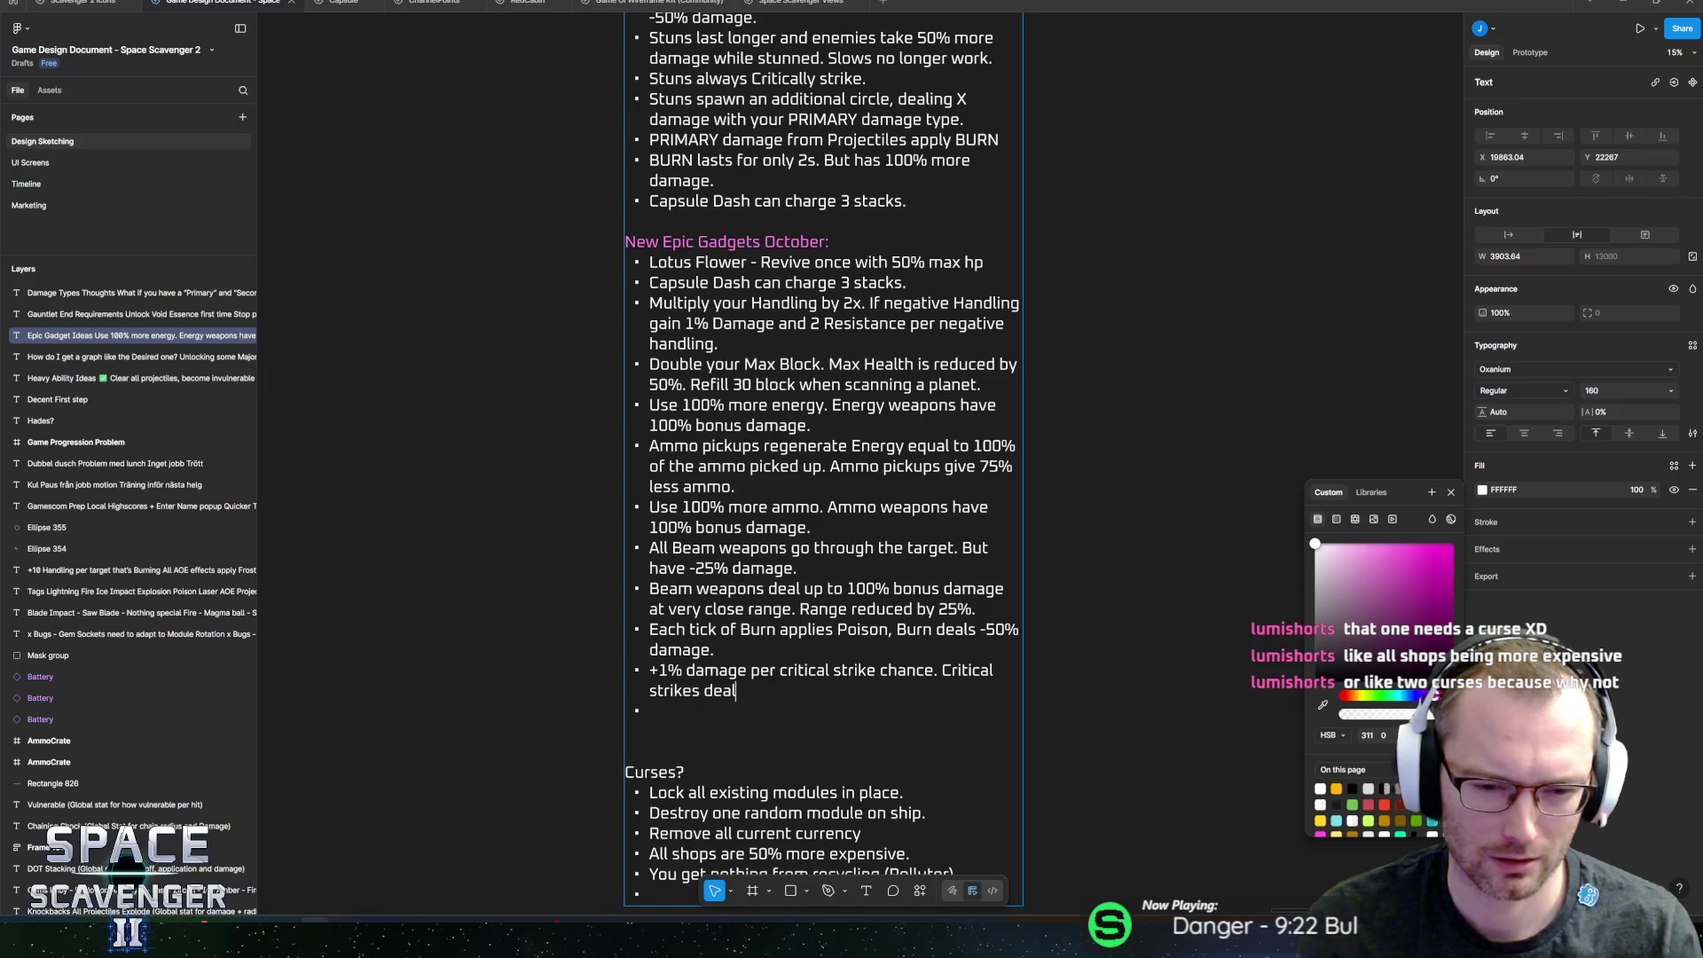
type(" -20% damage.")
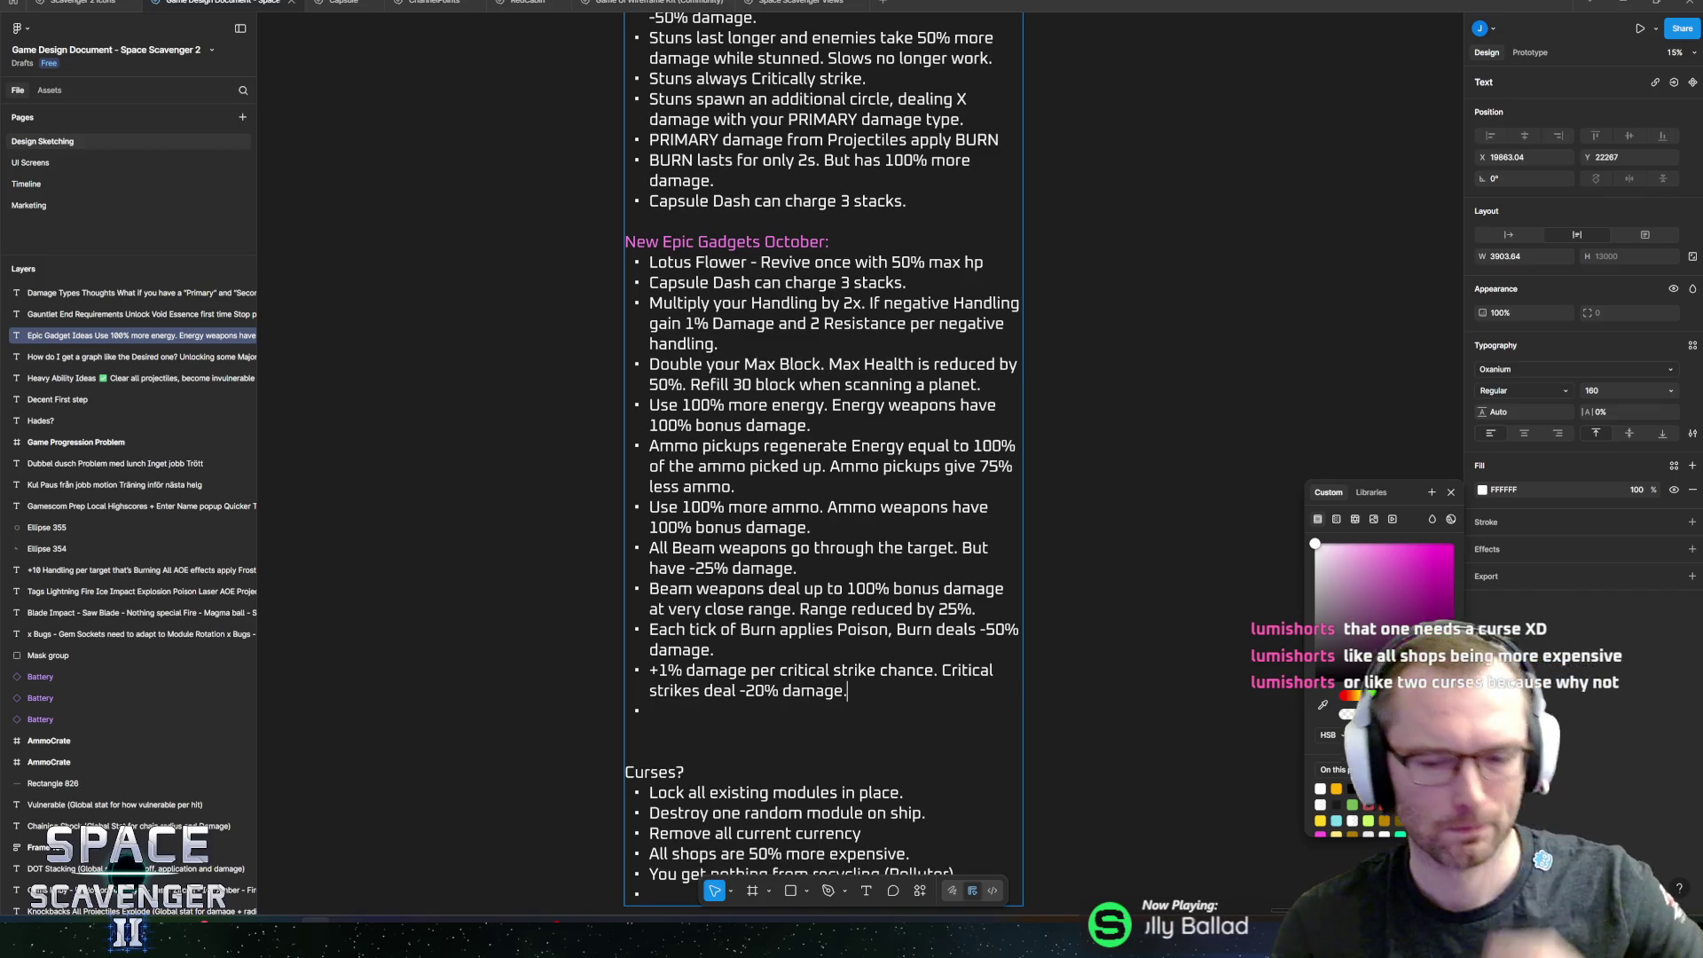
key("Right")
key("Right")
key("BackSpace")
type("4")
left_click(848, 691)
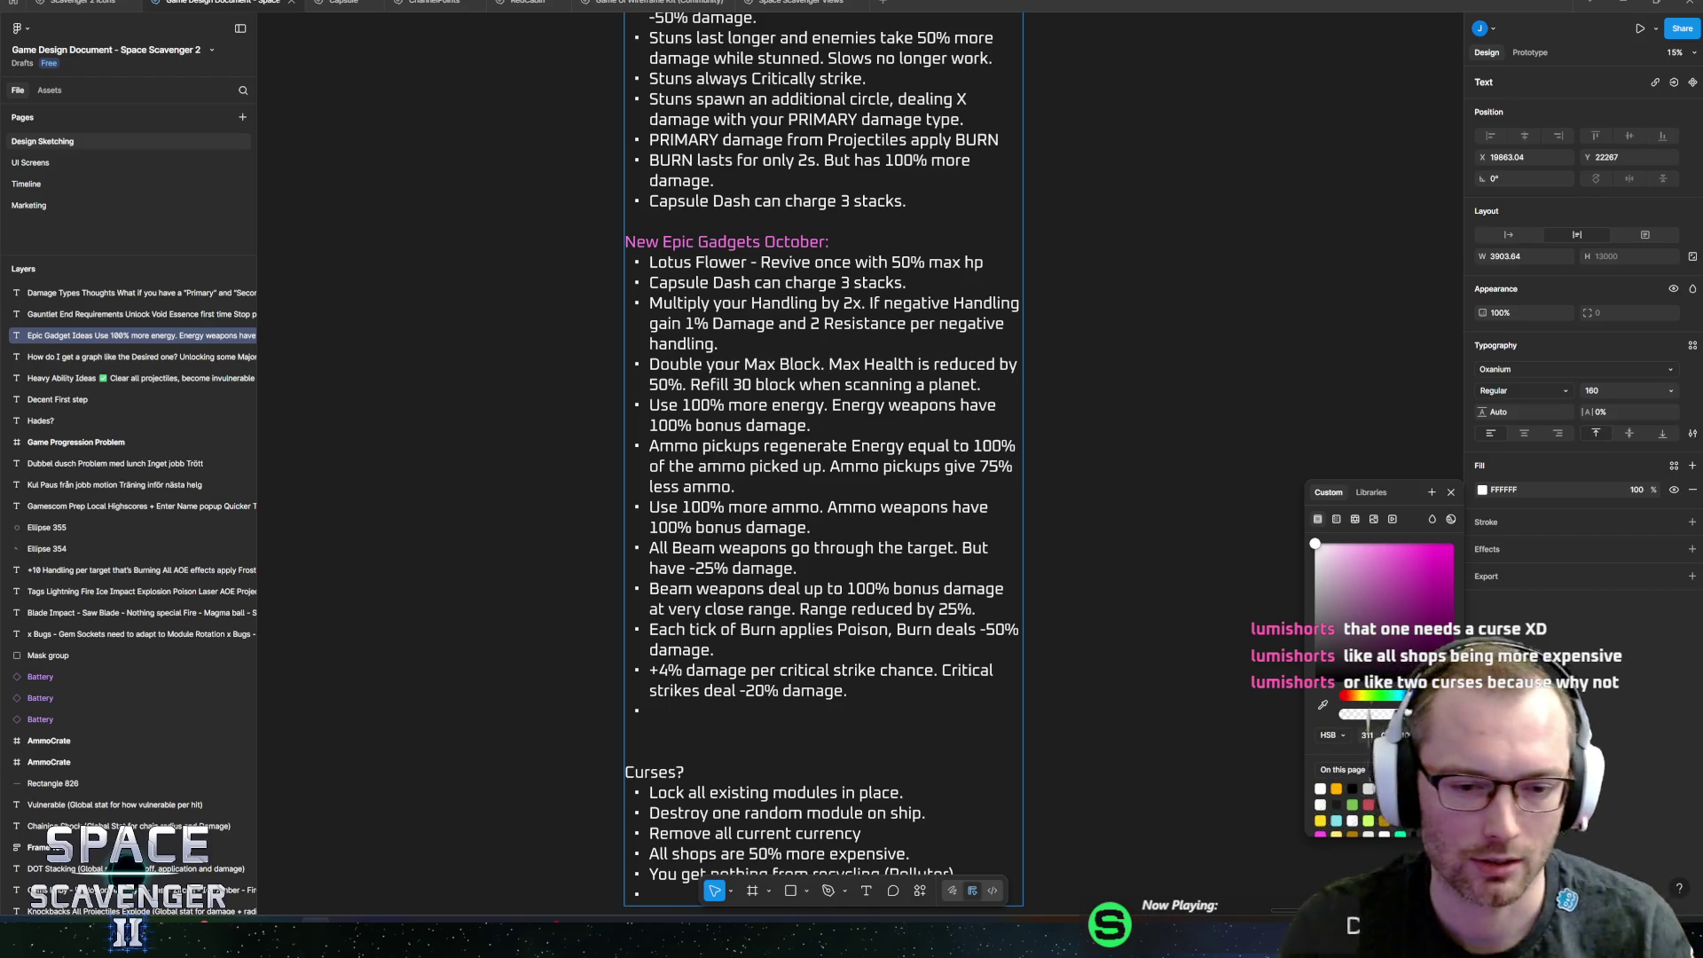
Change the critical-strike penalty from -20% to -100% damage
double_click(663, 671)
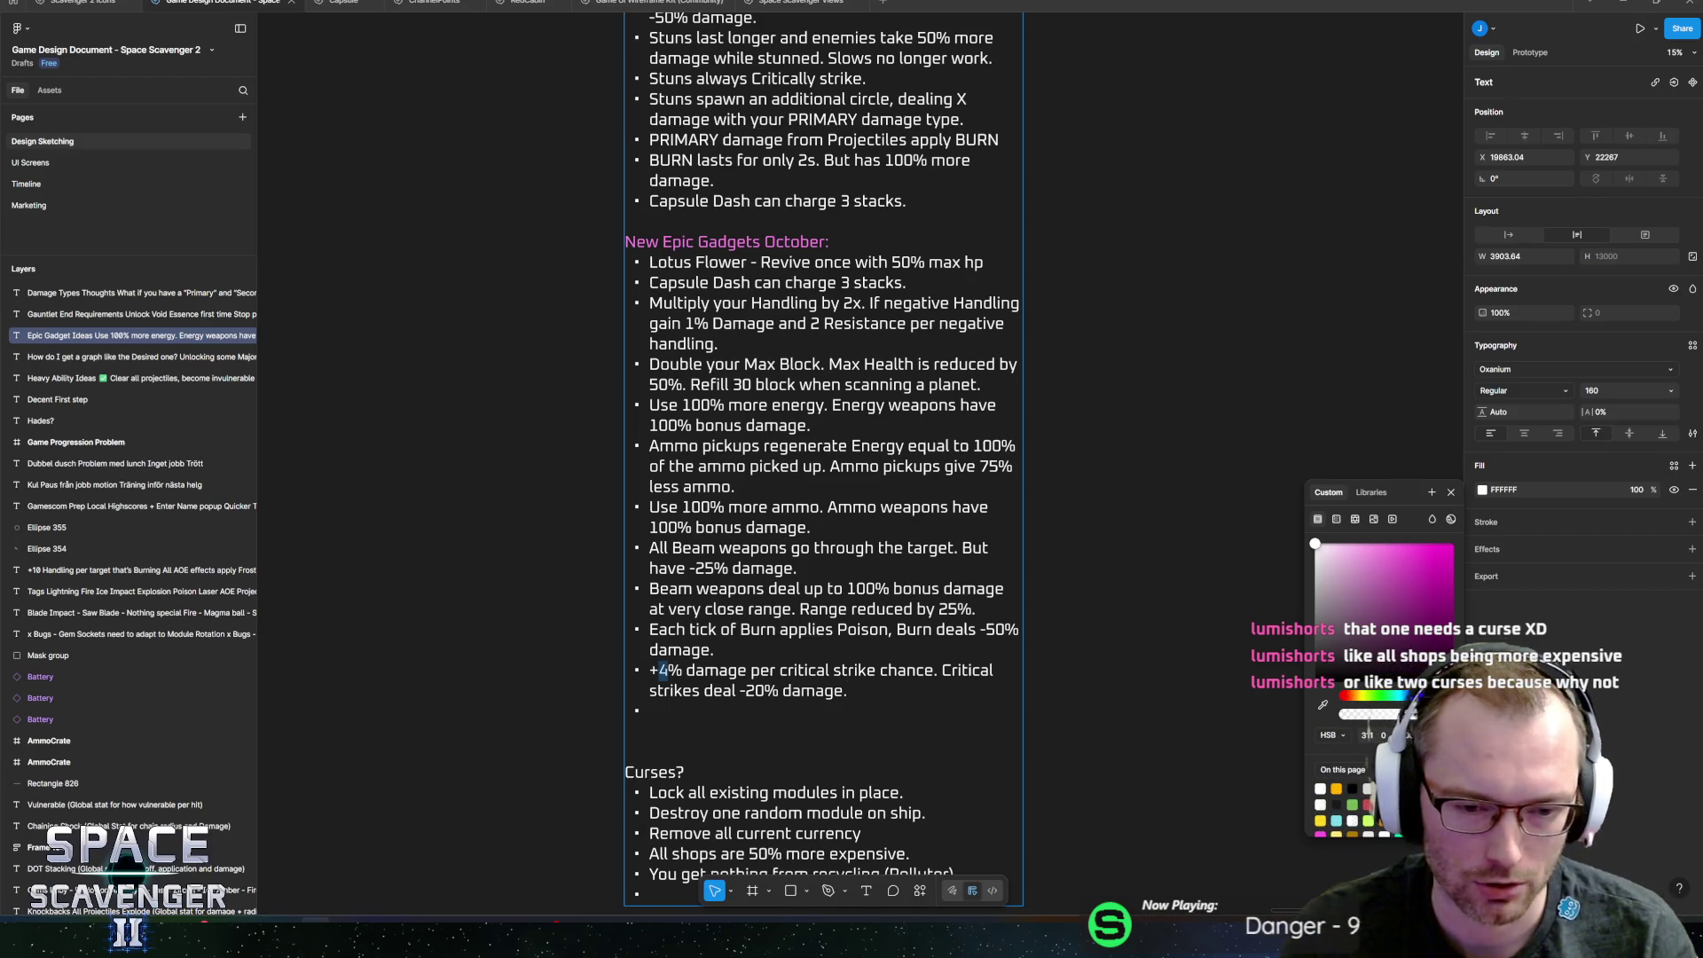
left_click(997, 671)
key("Home")
key("ctrl+shift+Right")
key("ctrl+shift+Right")
key("ctrl+shift+Right")
key("Right")
key("Right")
key("Right")
key("shift+End")
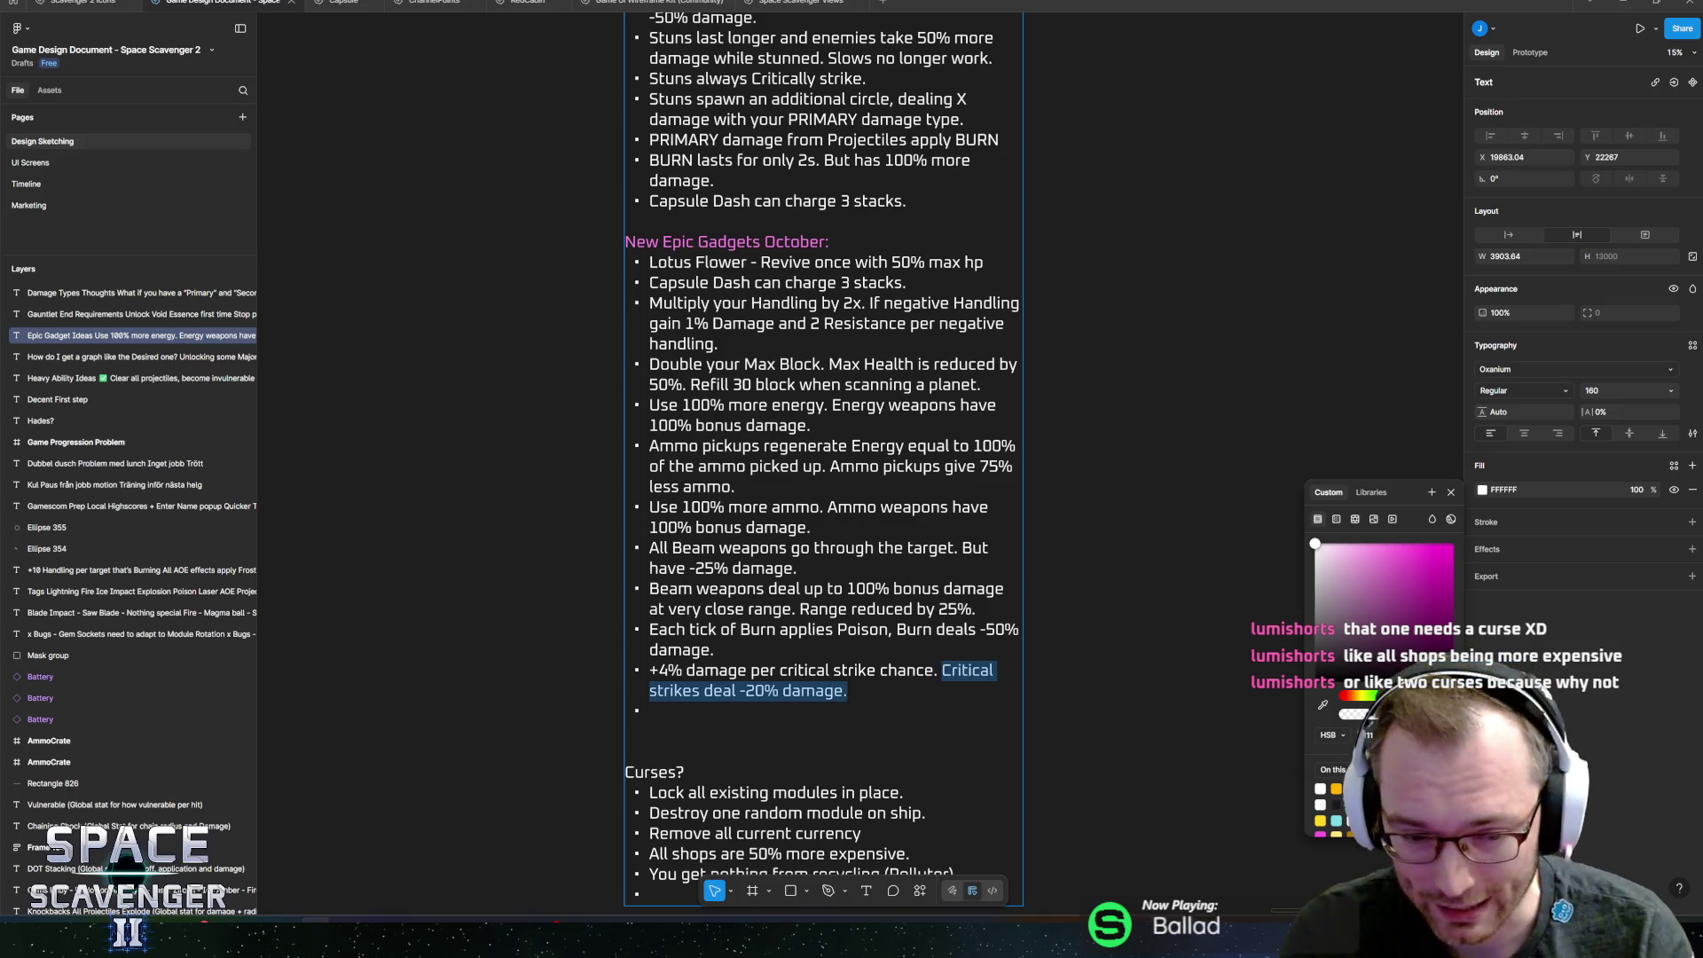
left_click(754, 690)
key("BackSpace")
type("10")
key("End")
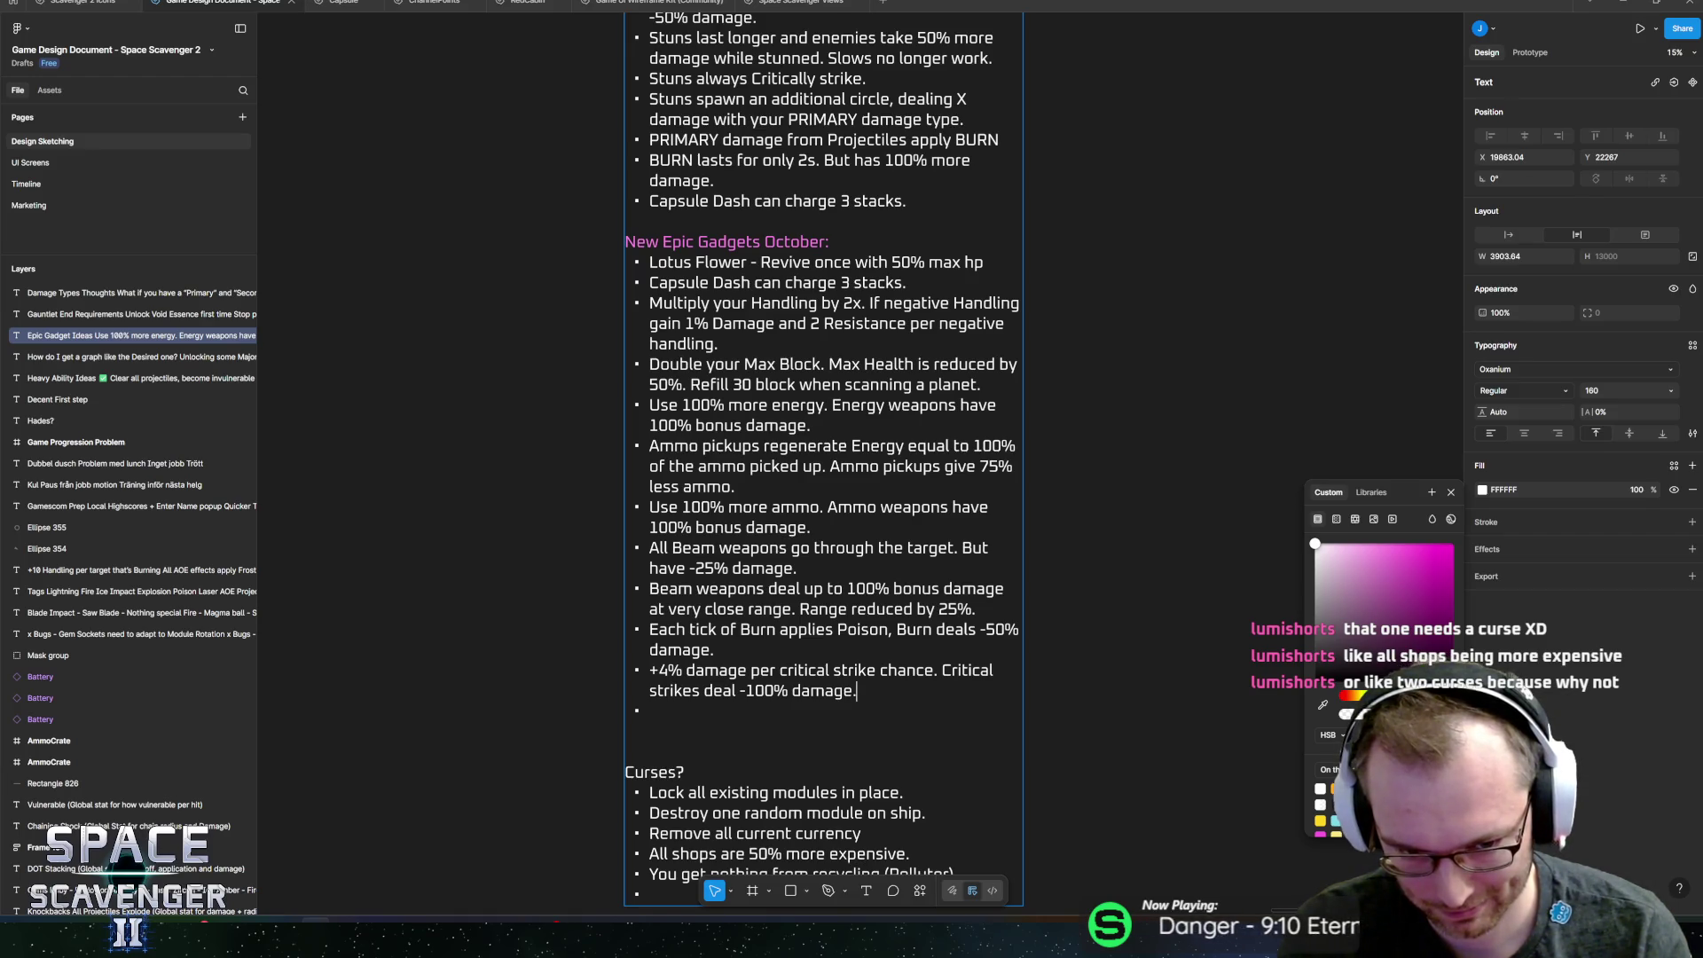
Replace -100% with 'no' so critical strikes deal no damage, then select the whole bullet
left_click(740, 691)
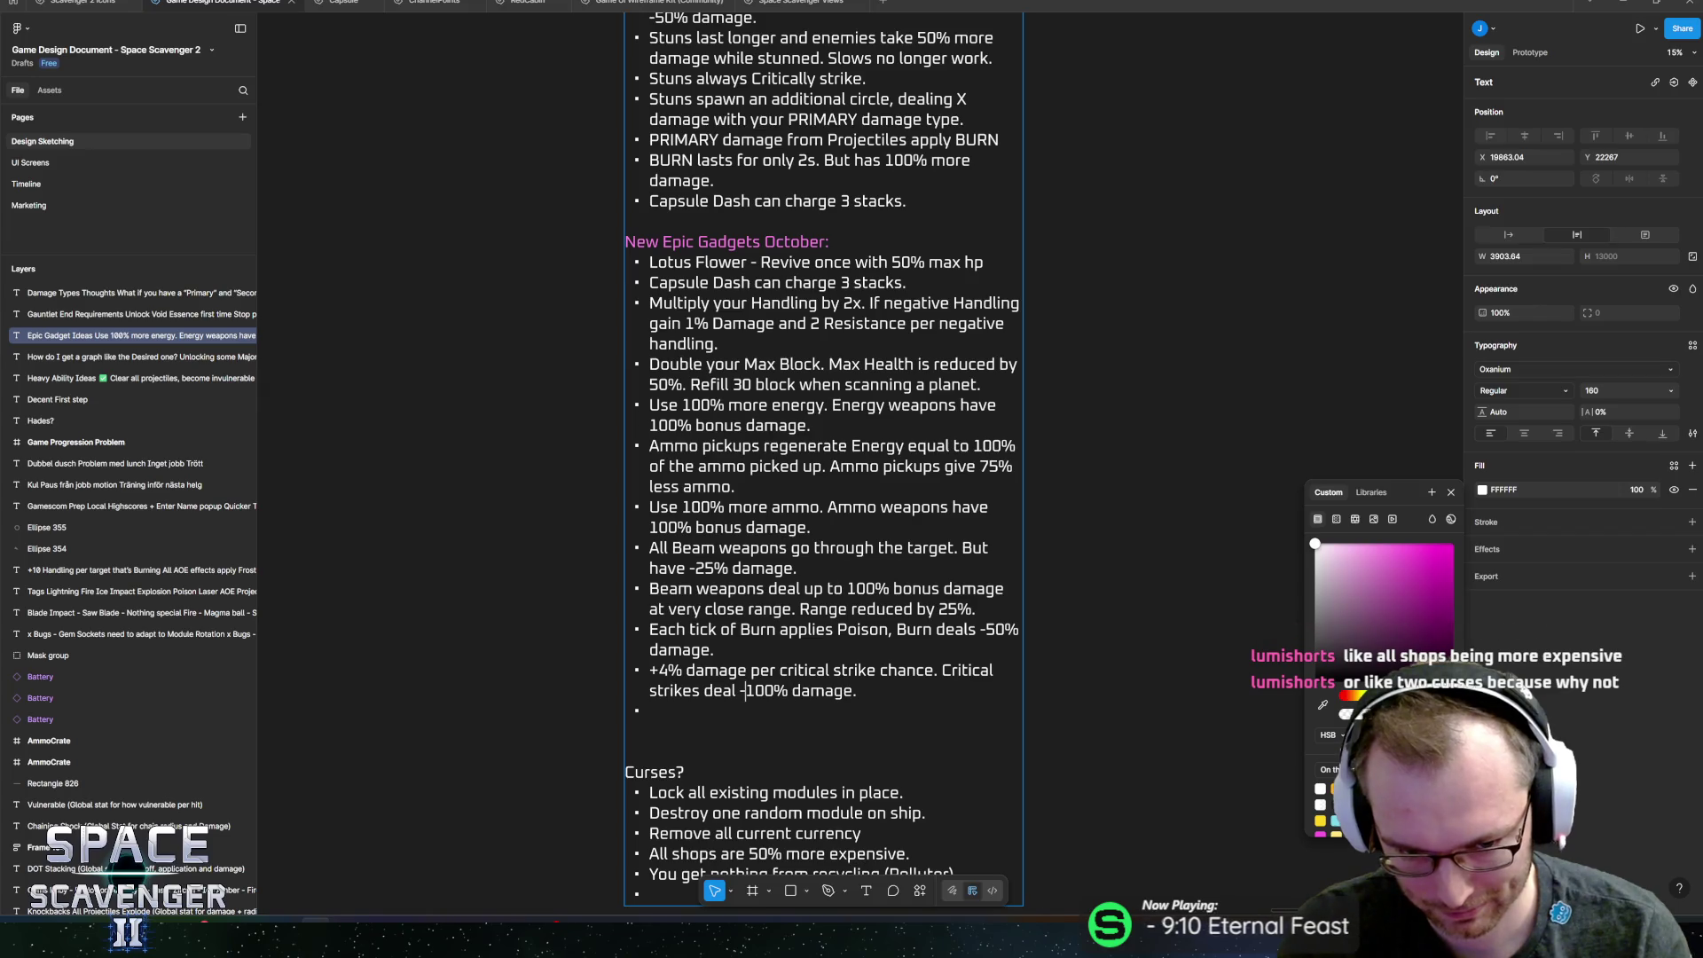
key("shift+Right")
key("shift+Right")
key("shift+Right")
type("no")
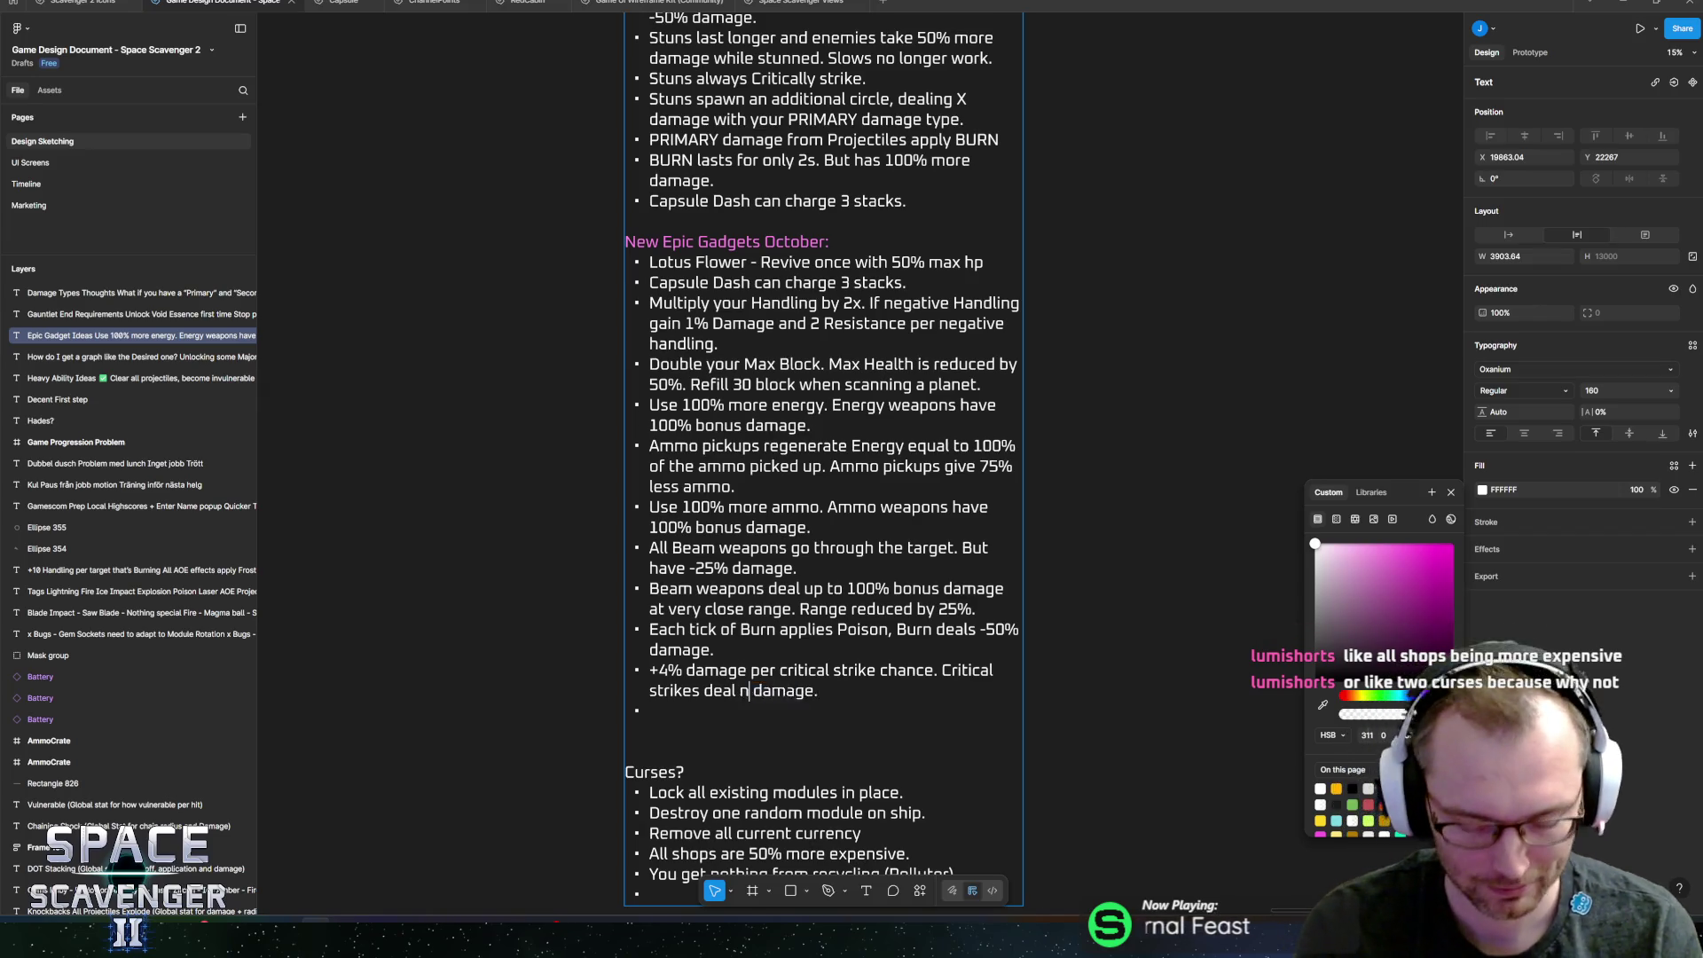
left_click(828, 691)
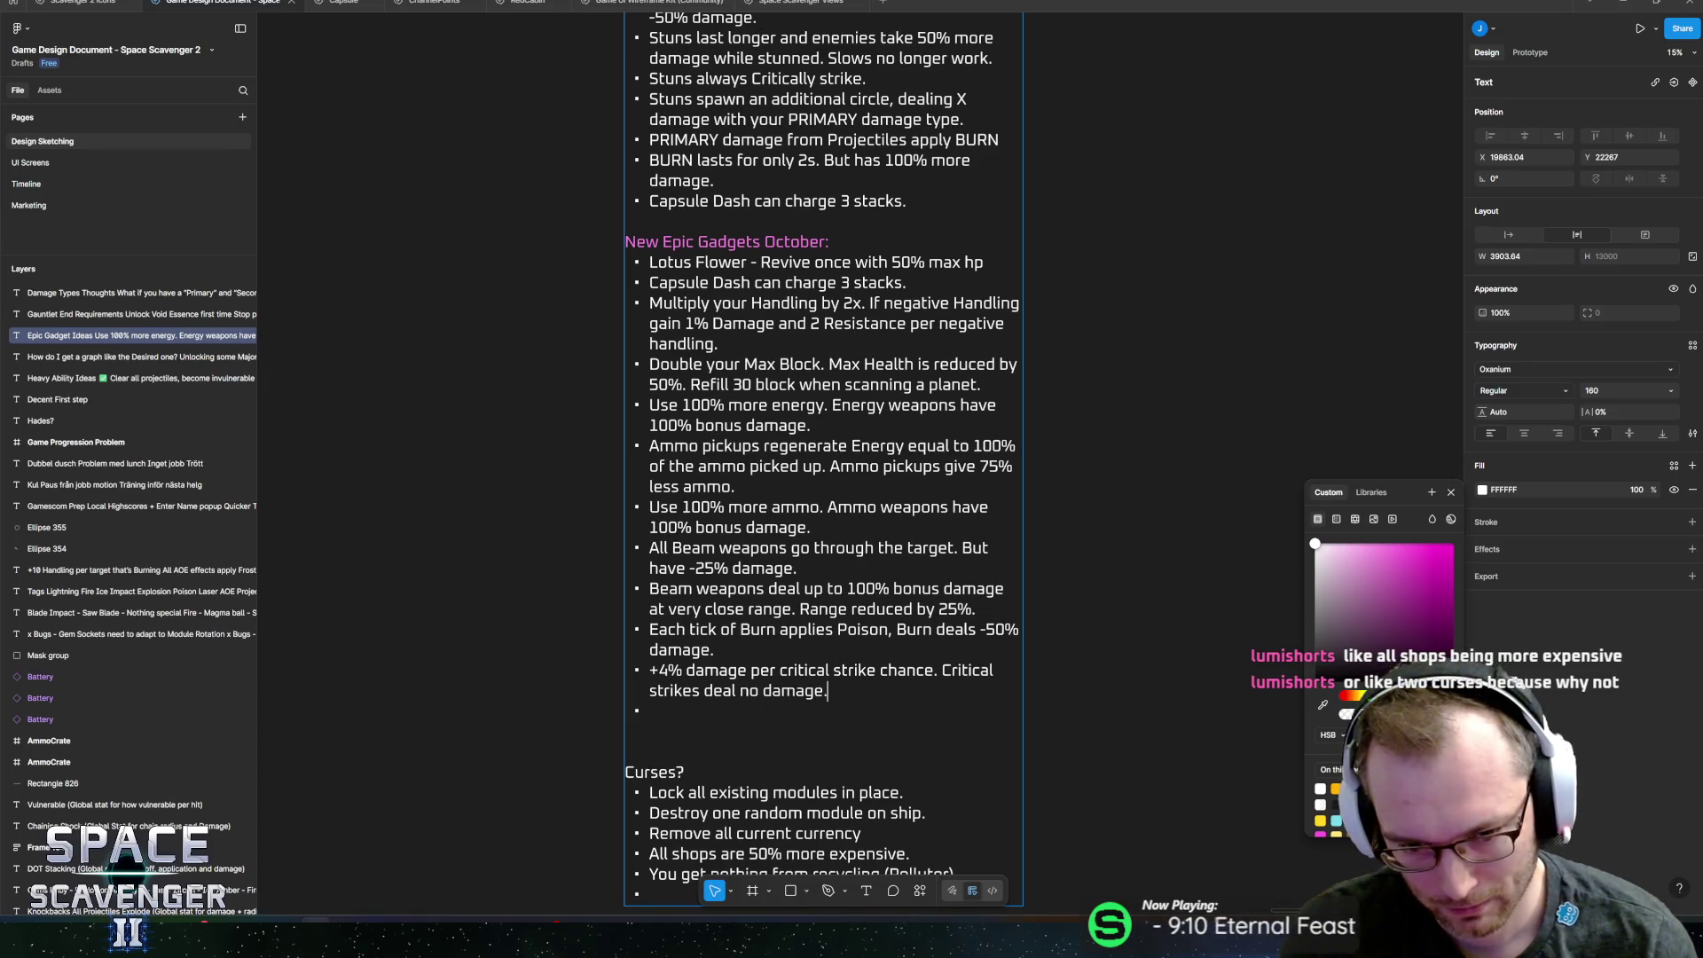
key("shift+Up")
key("shift+Home")
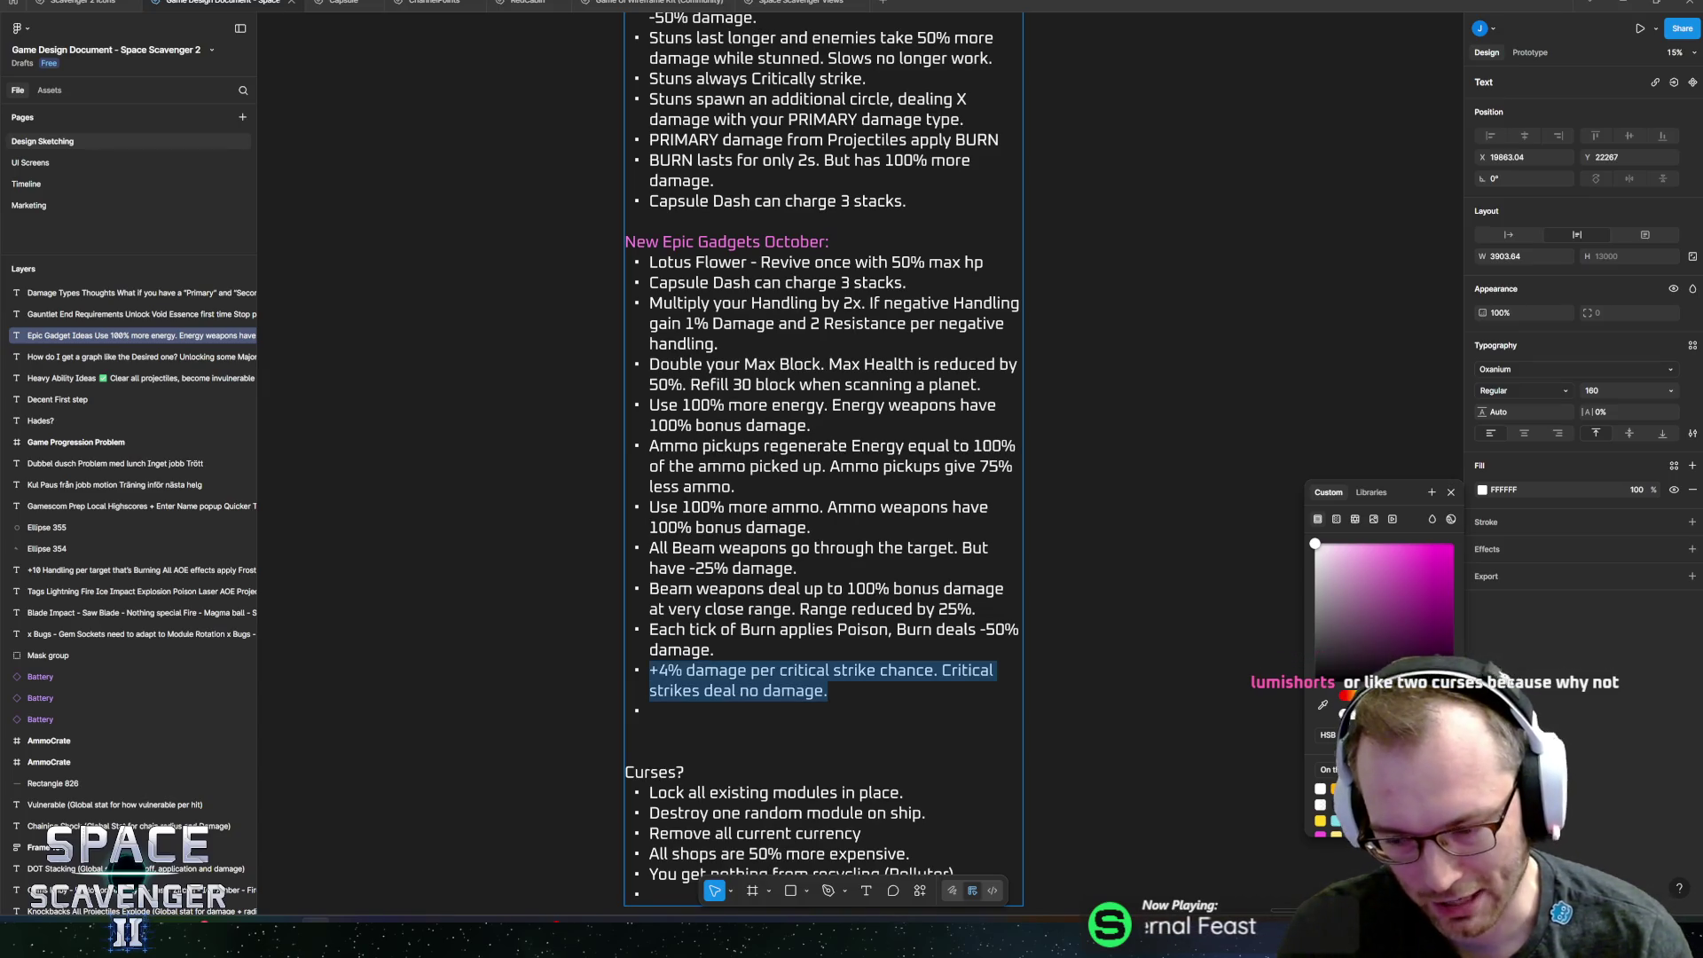
Review the critical-strike bullet's '+4% per critical strike chance' wording
key("Right")
key("shift+Up")
key("shift+Home")
key("Right")
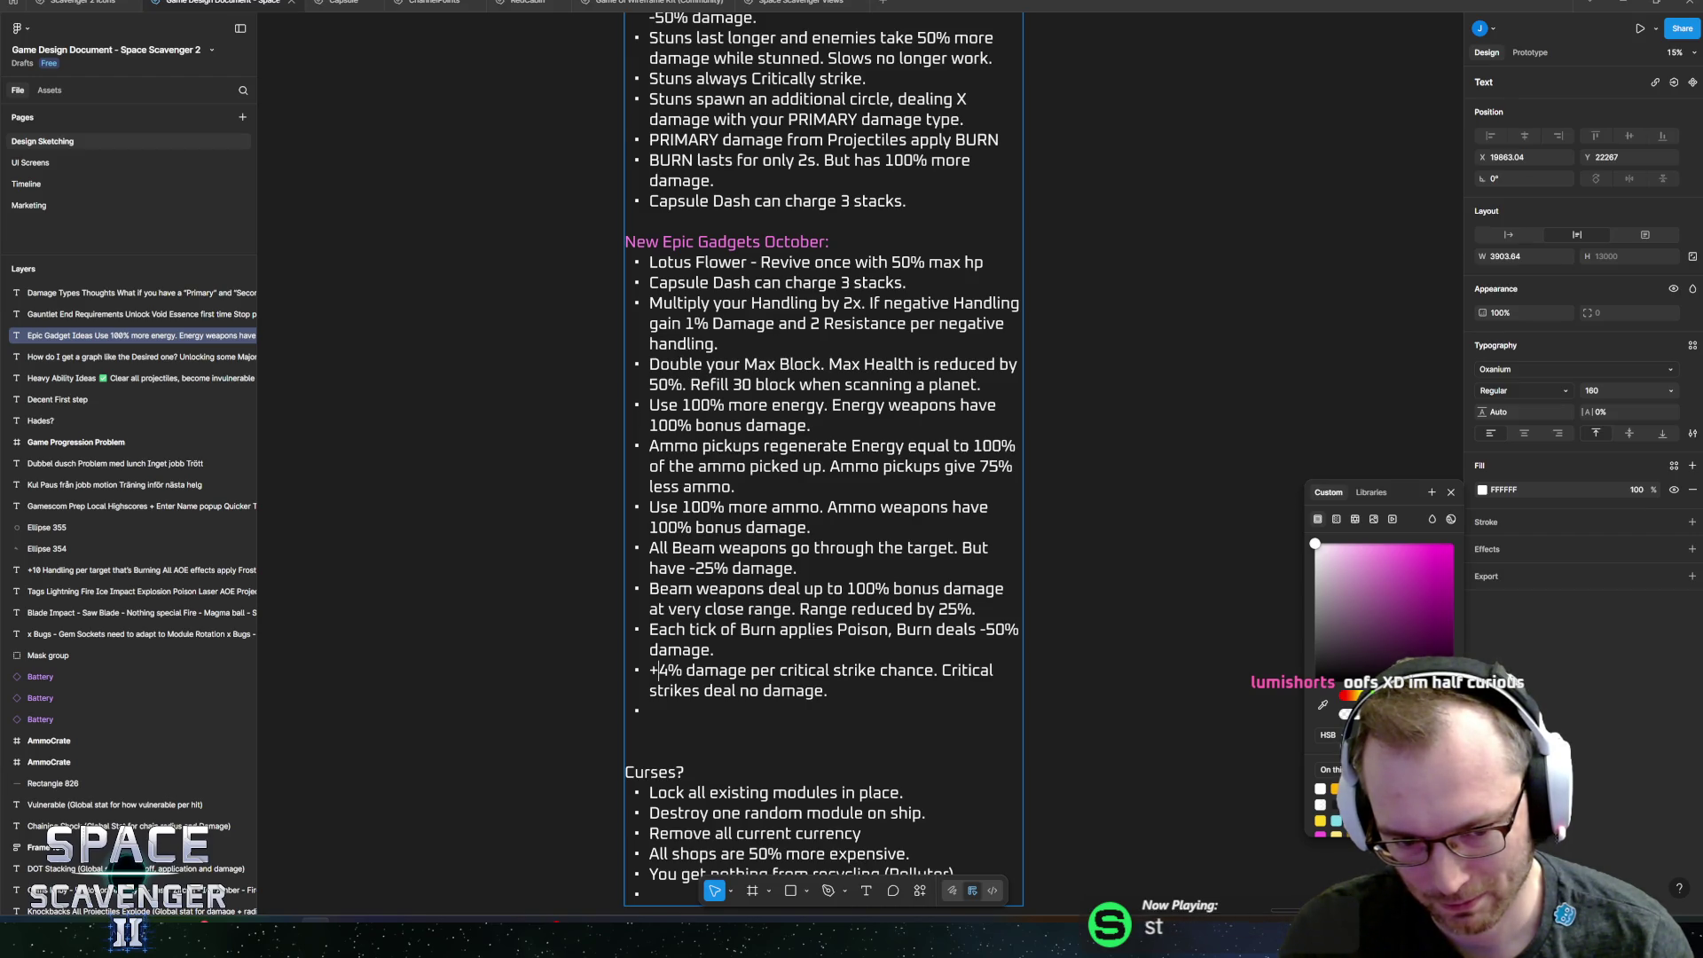
double_click(663, 670)
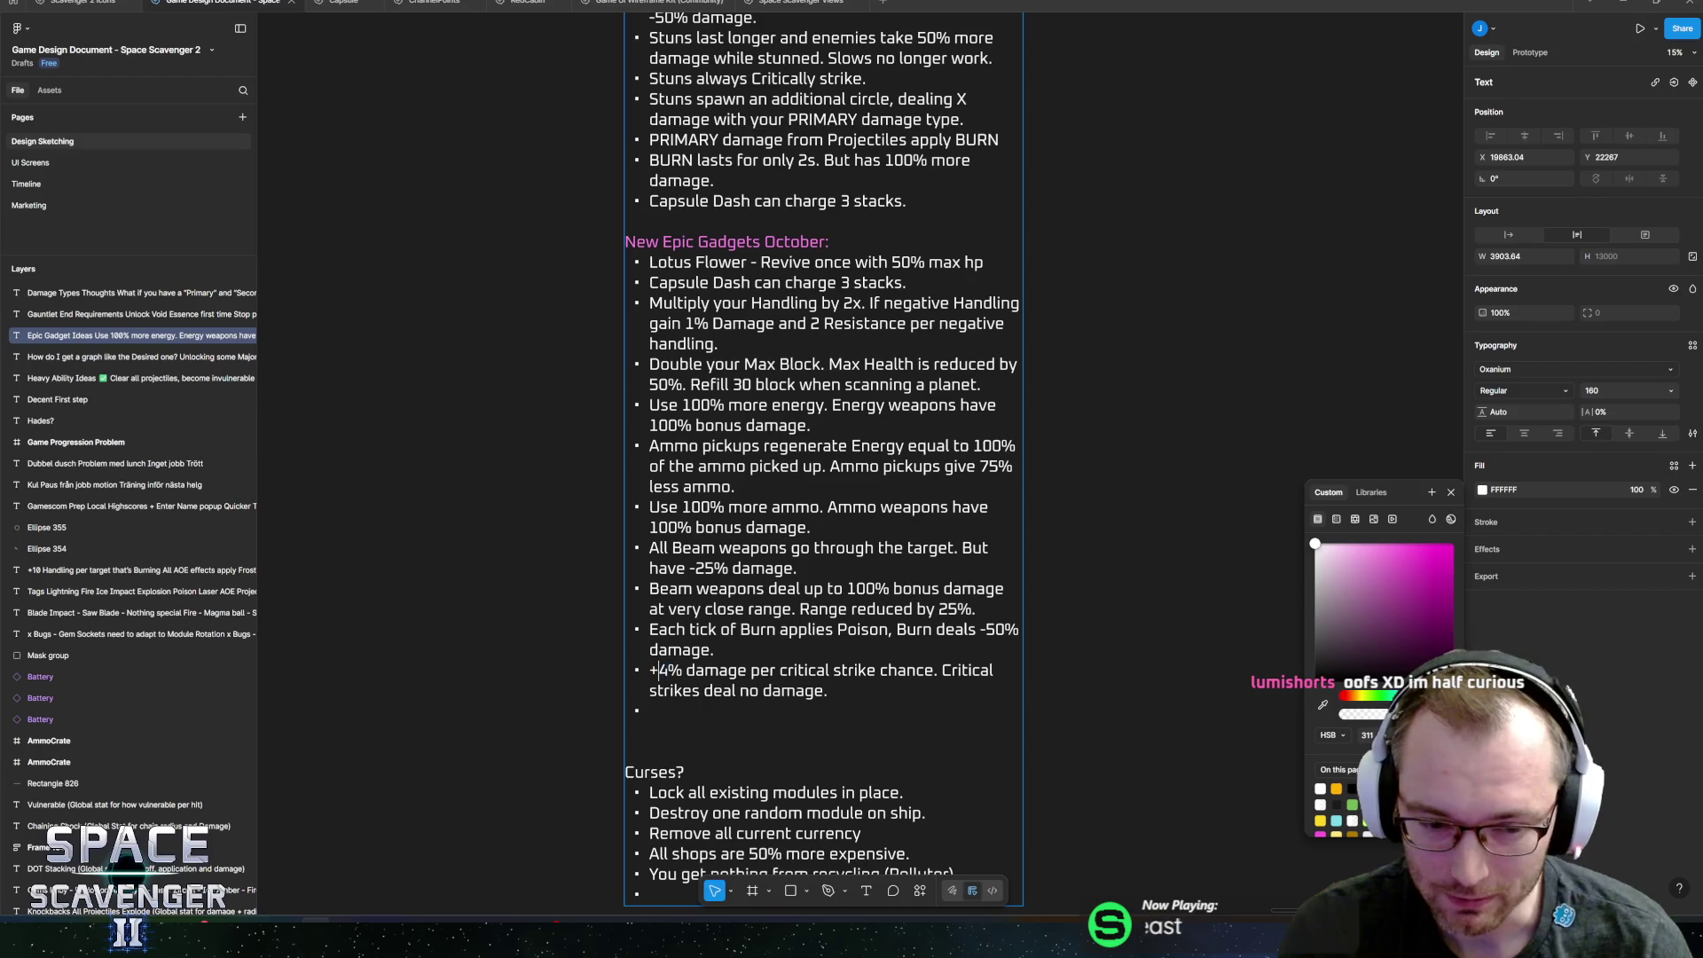
key("shift+Right")
mouse_move(941, 671)
left_mouse_down()
mouse_move(995, 671)
mouse_move(657, 692)
mouse_move(827, 691)
left_mouse_up()
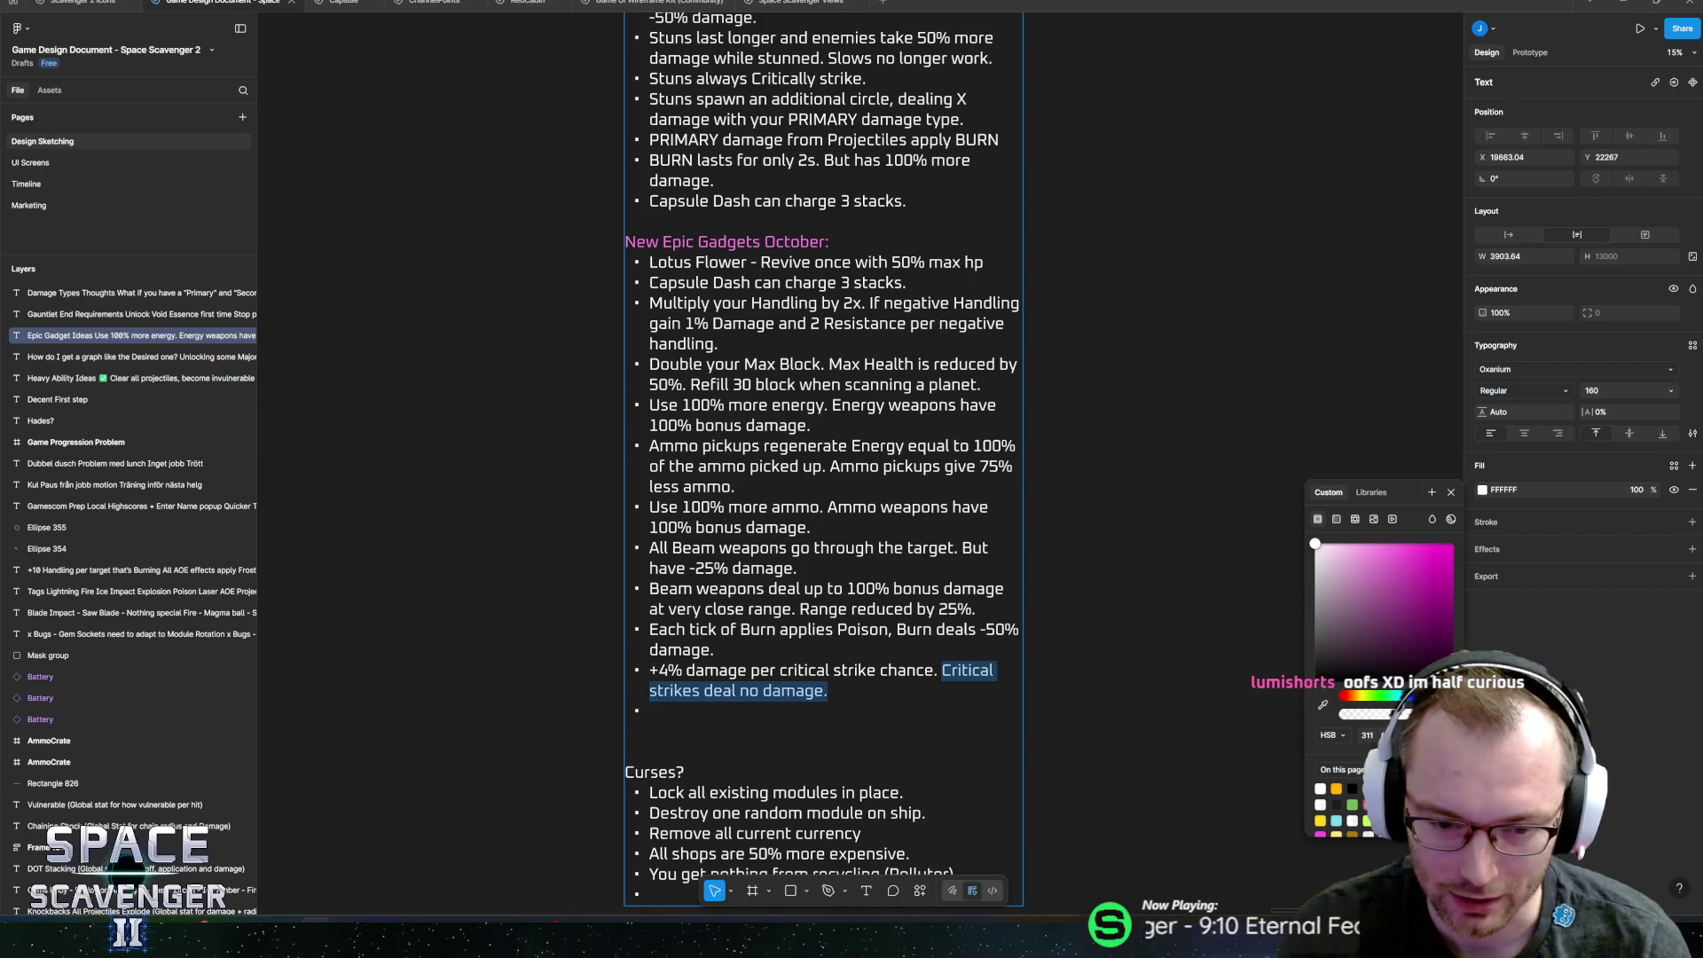
key("Right")
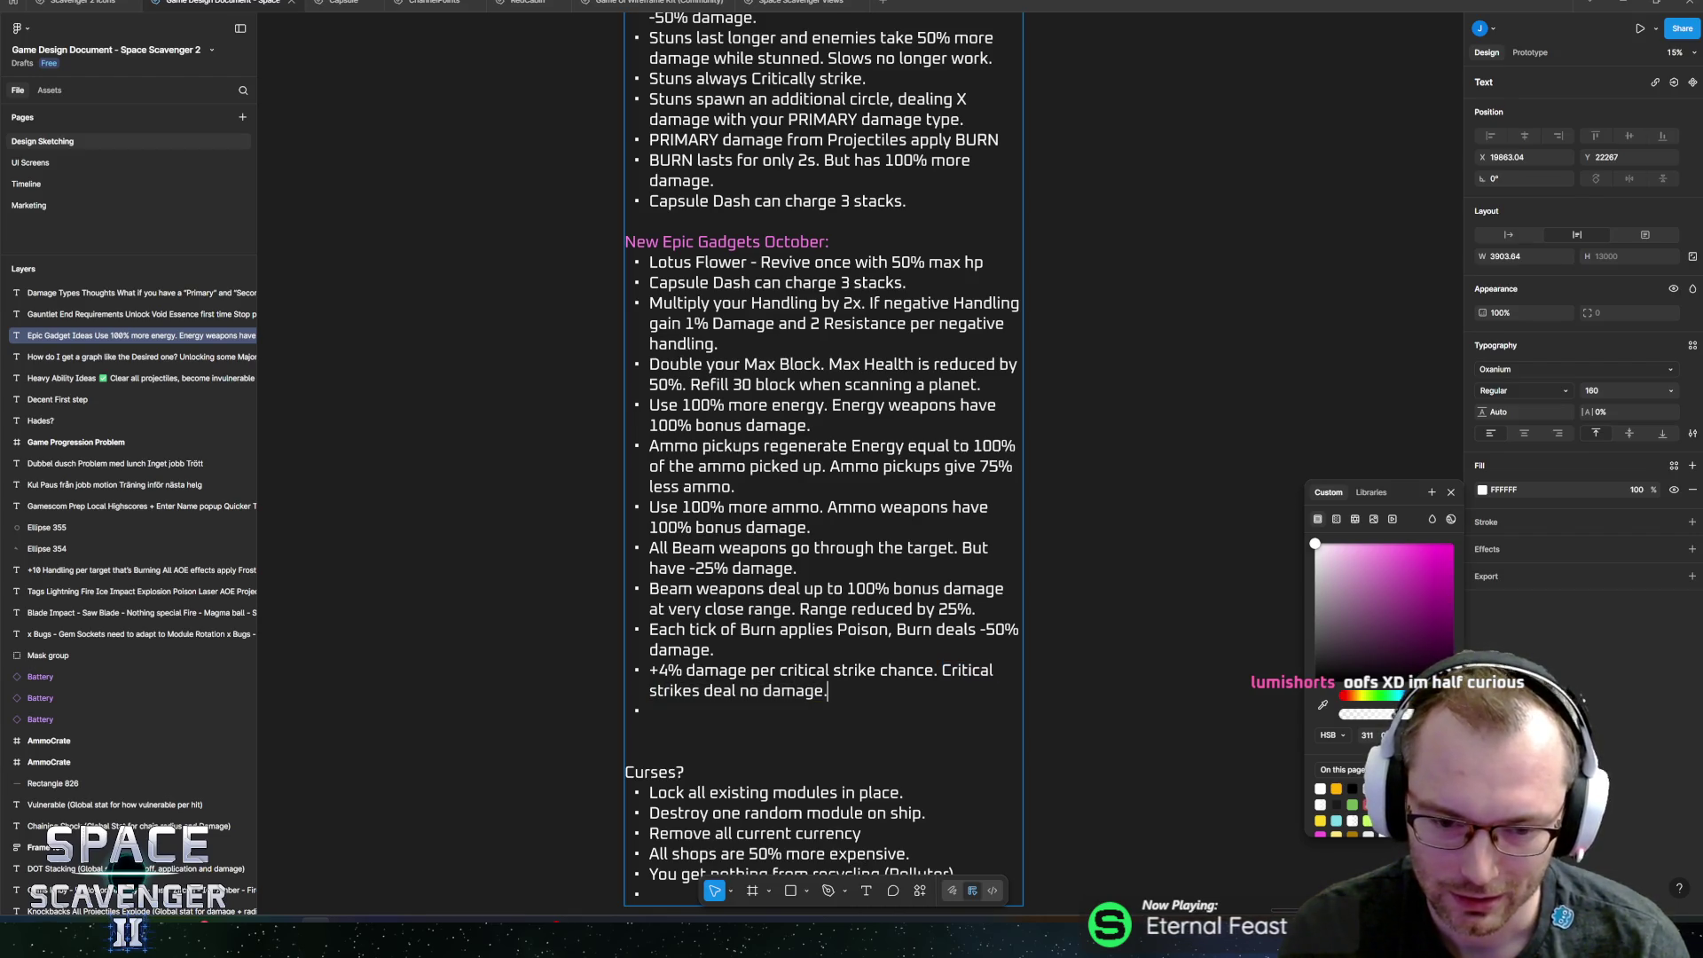
Select and check the bullet's second sentence about critical strikes
key("Home")
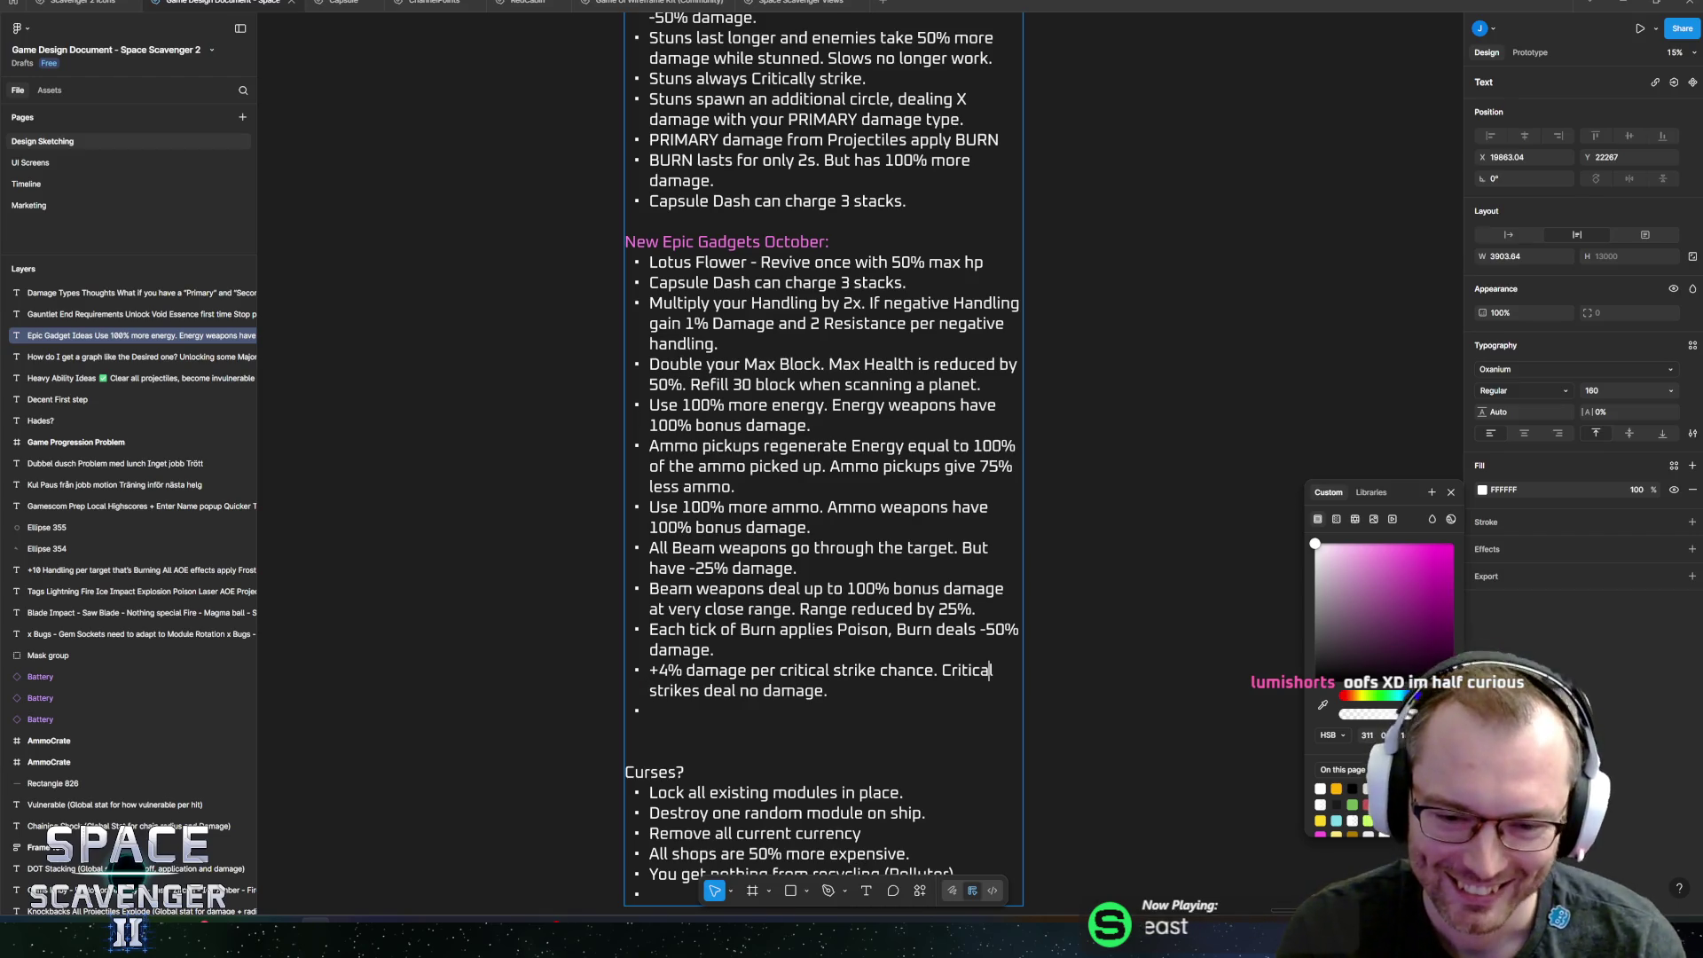
key("ctrl+Left")
key("shift+Right")
key("shift+Right")
key("shift+Right")
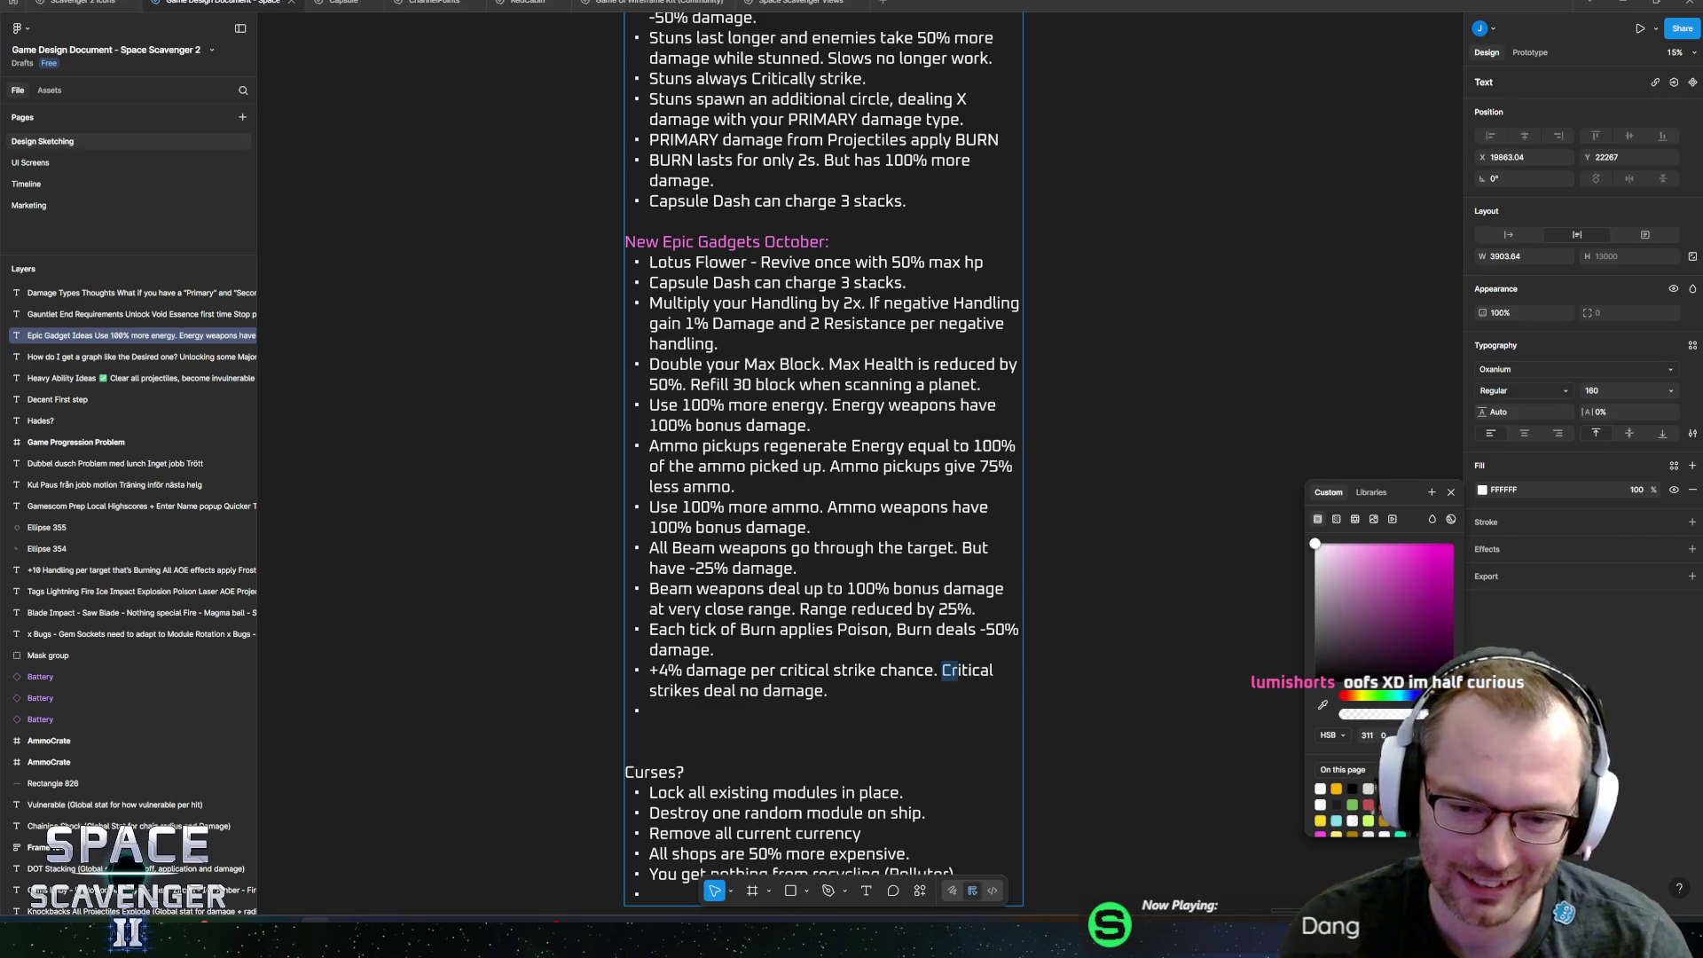
key("shift+Right")
key("shift+Right")
key("shift+Right")
key("shift+End")
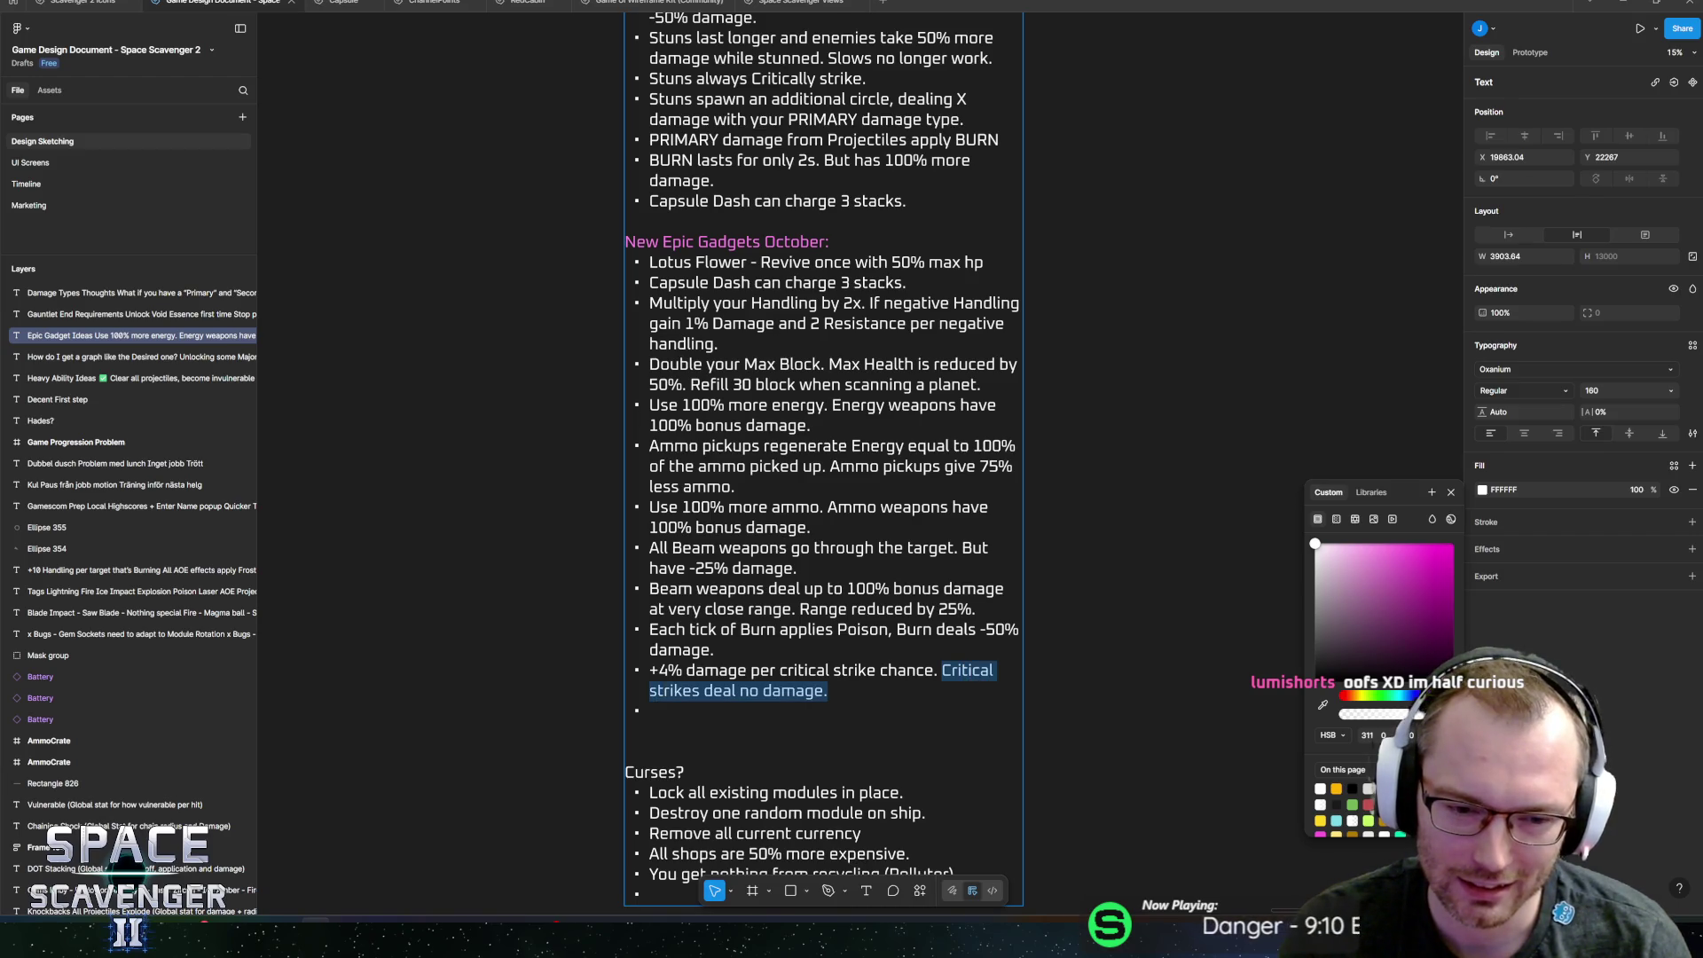
left_click(714, 650)
key("shift+Right")
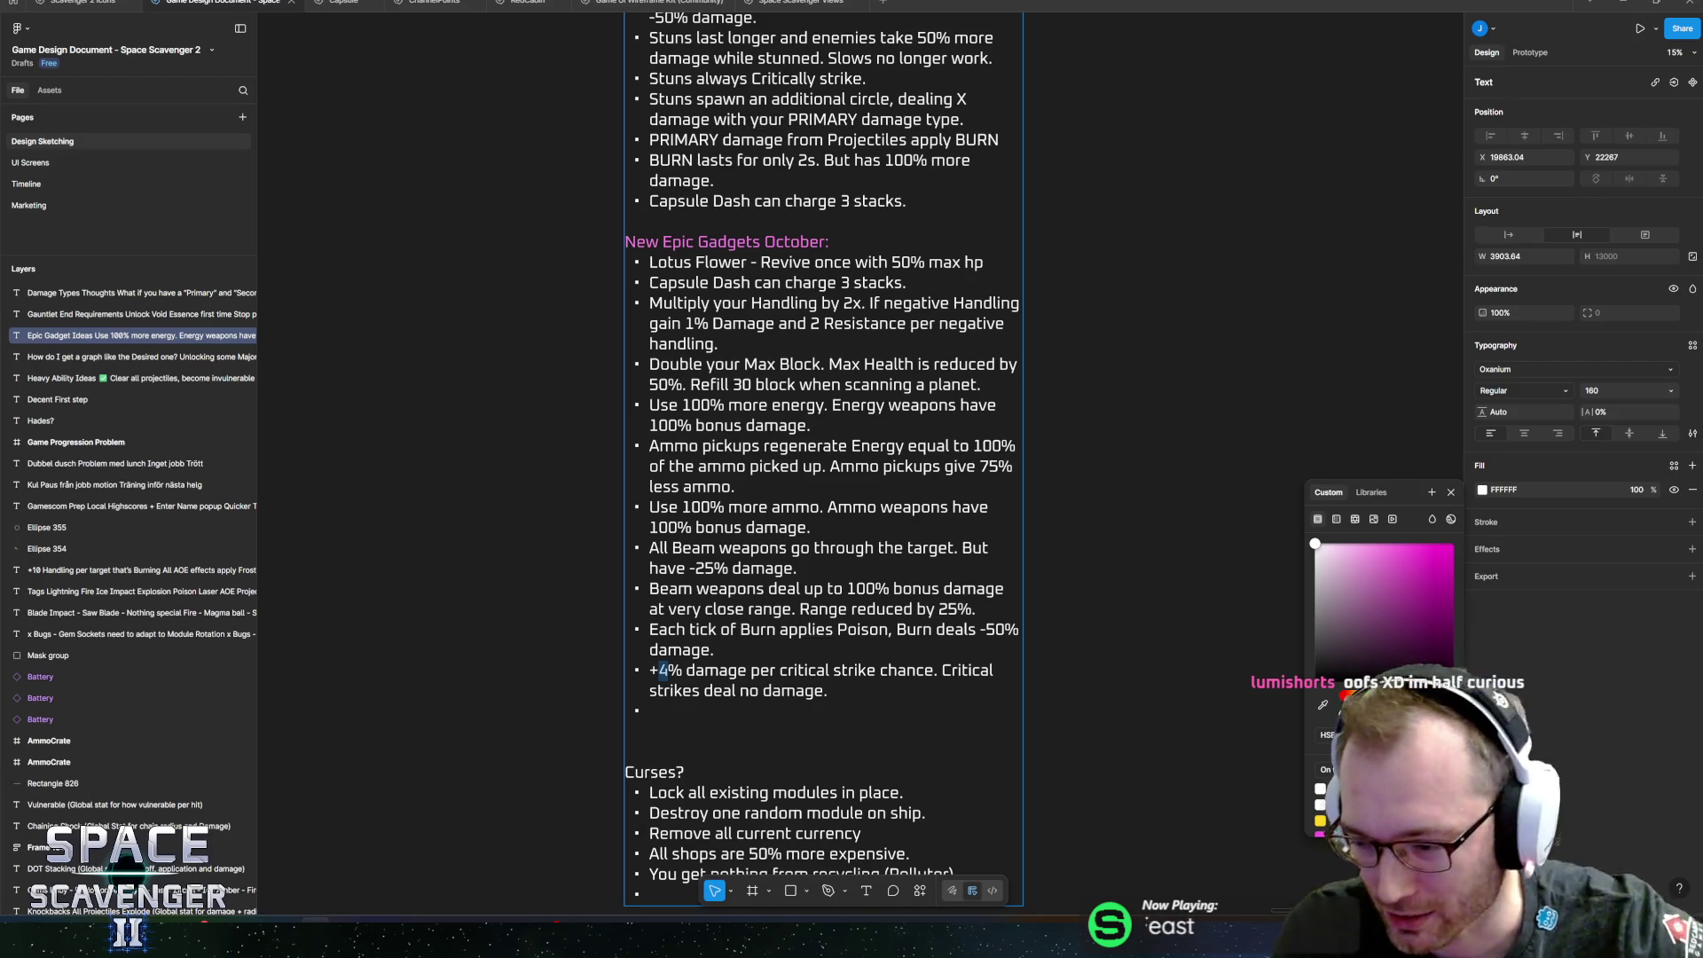
key("Right")
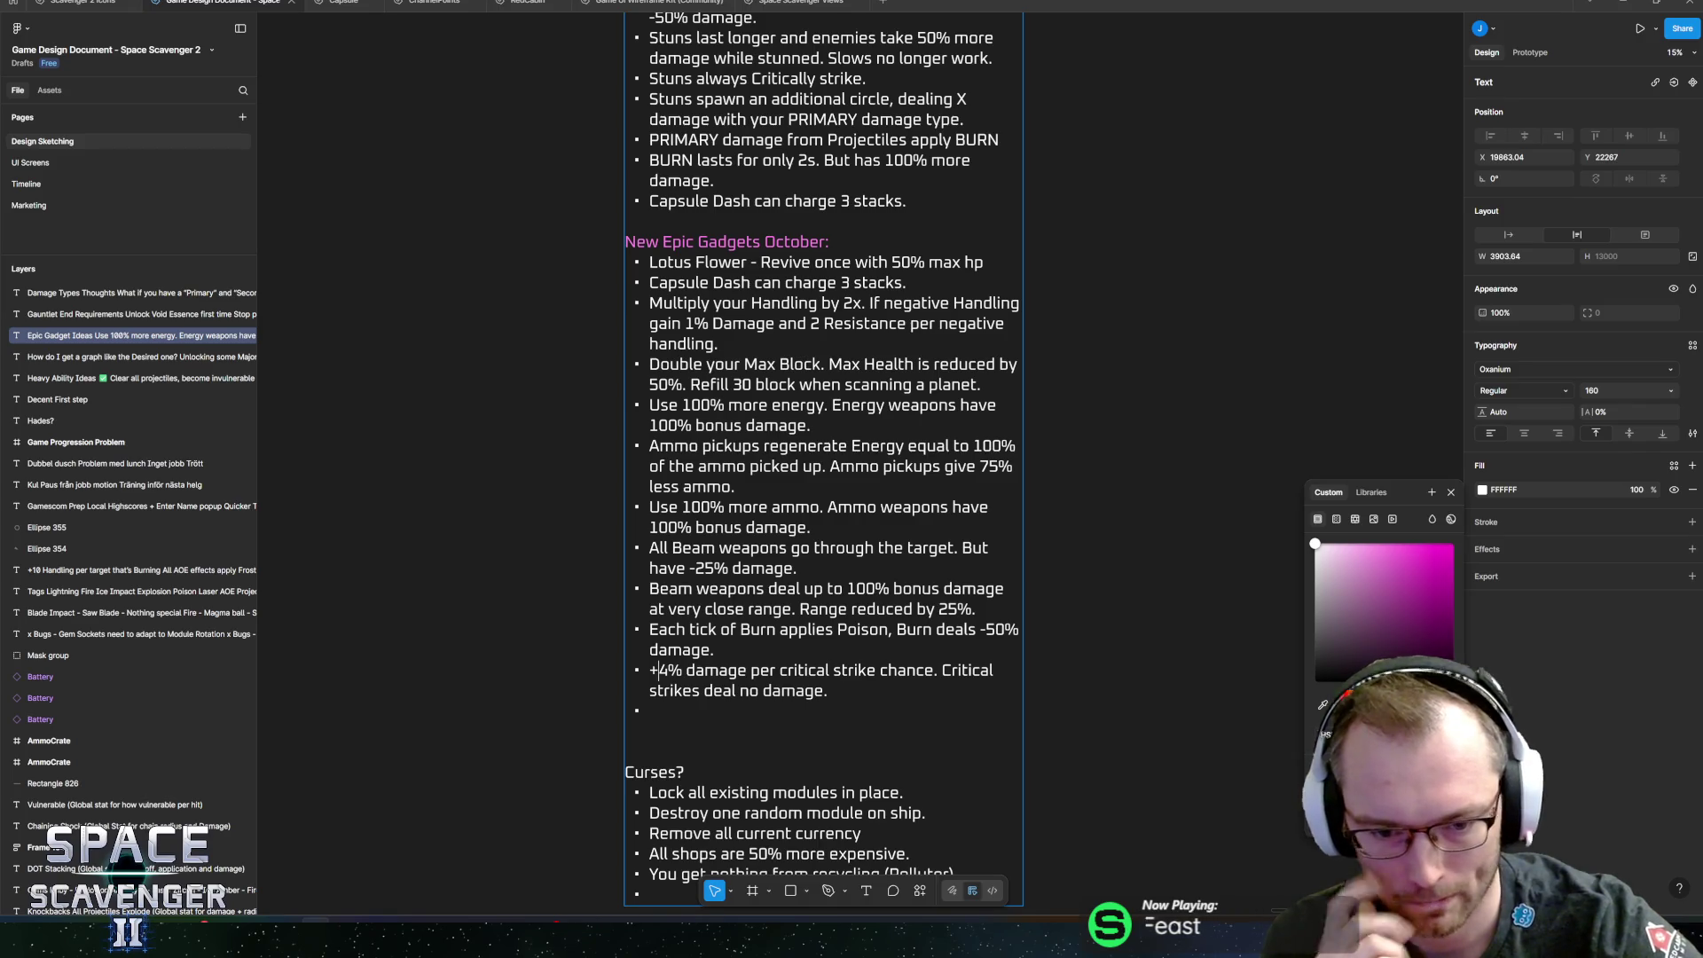
Replace 'no' with '20%' so critical strikes deal 20% damage
key("Down")
key("ctrl+Right")
key("ctrl+Right")
key("ctrl+Right")
key("BackSpace")
key("BackSpace")
type("20%")
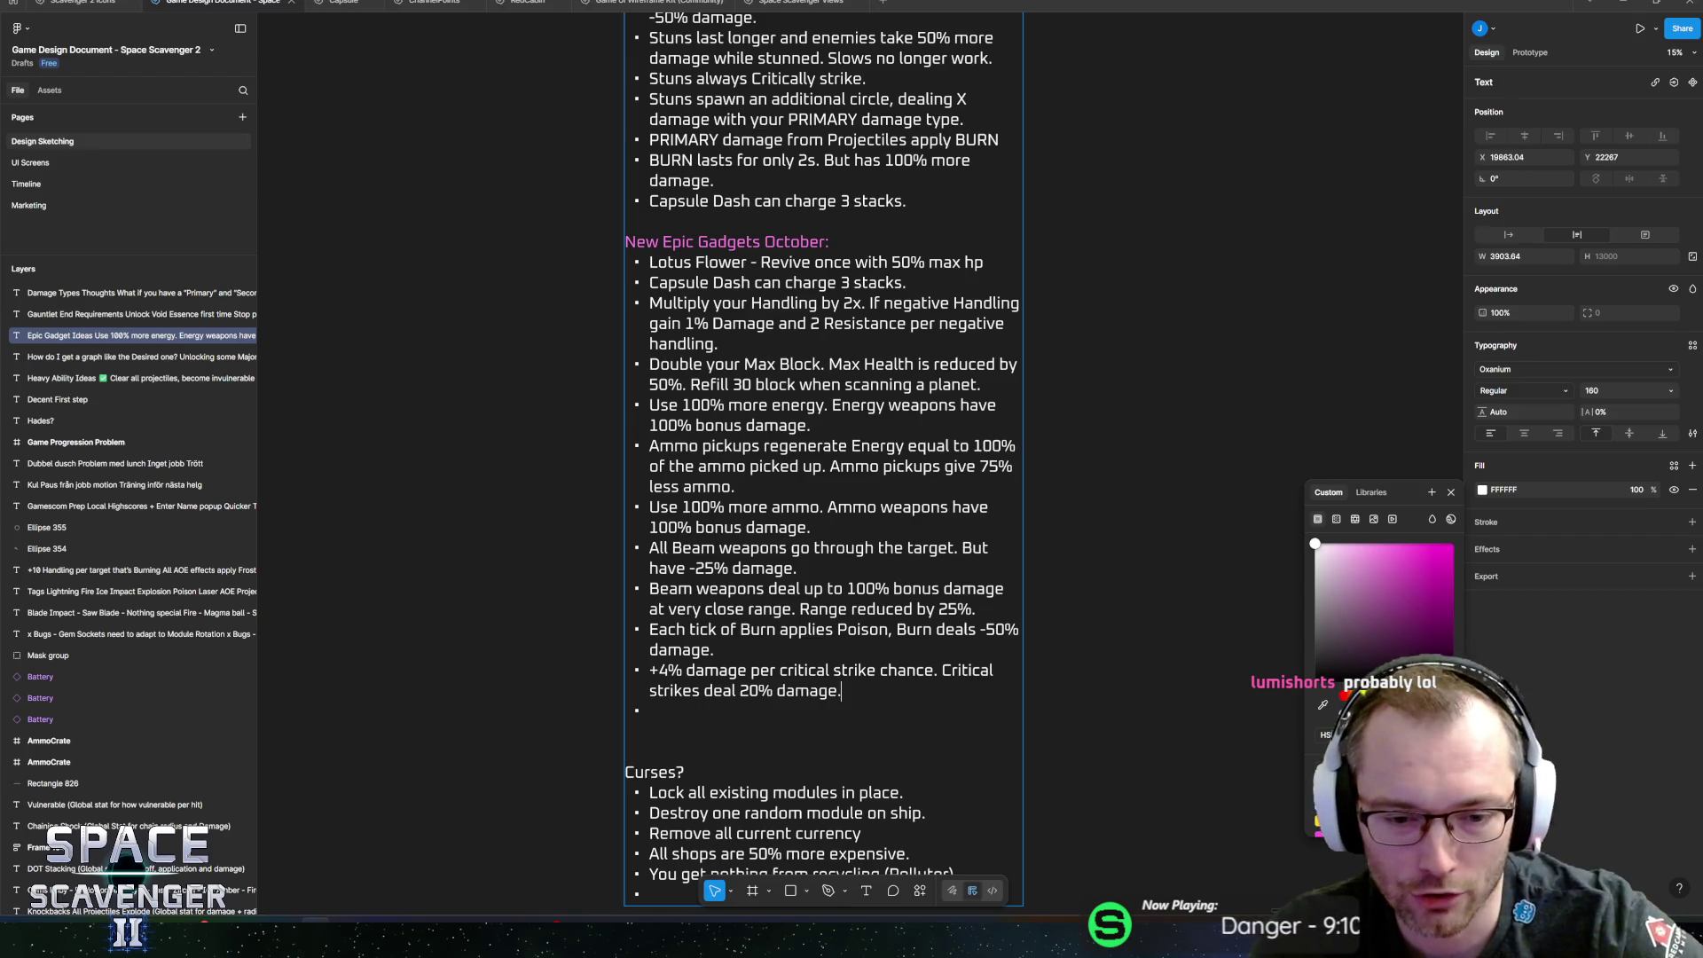
Inspect the +4% figure and the '20% damage' wording in the critical-strike bullet
left_click_drag(780, 670, 916, 671)
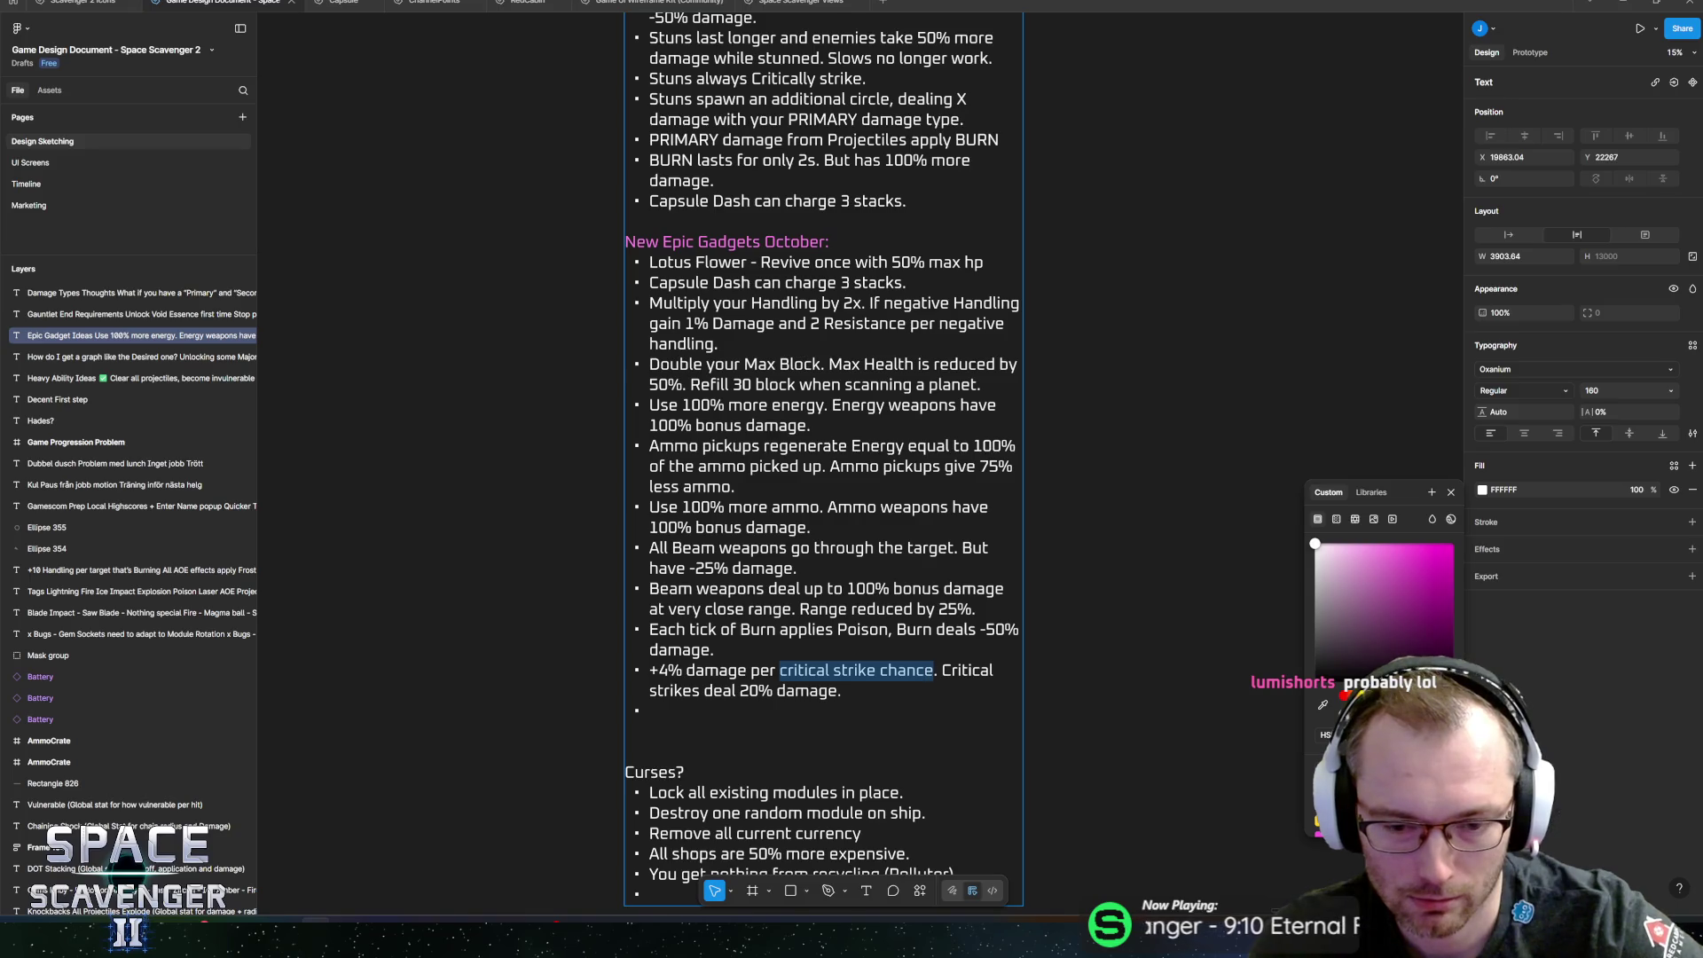
left_click_drag(660, 671, 668, 671)
left_click(669, 671)
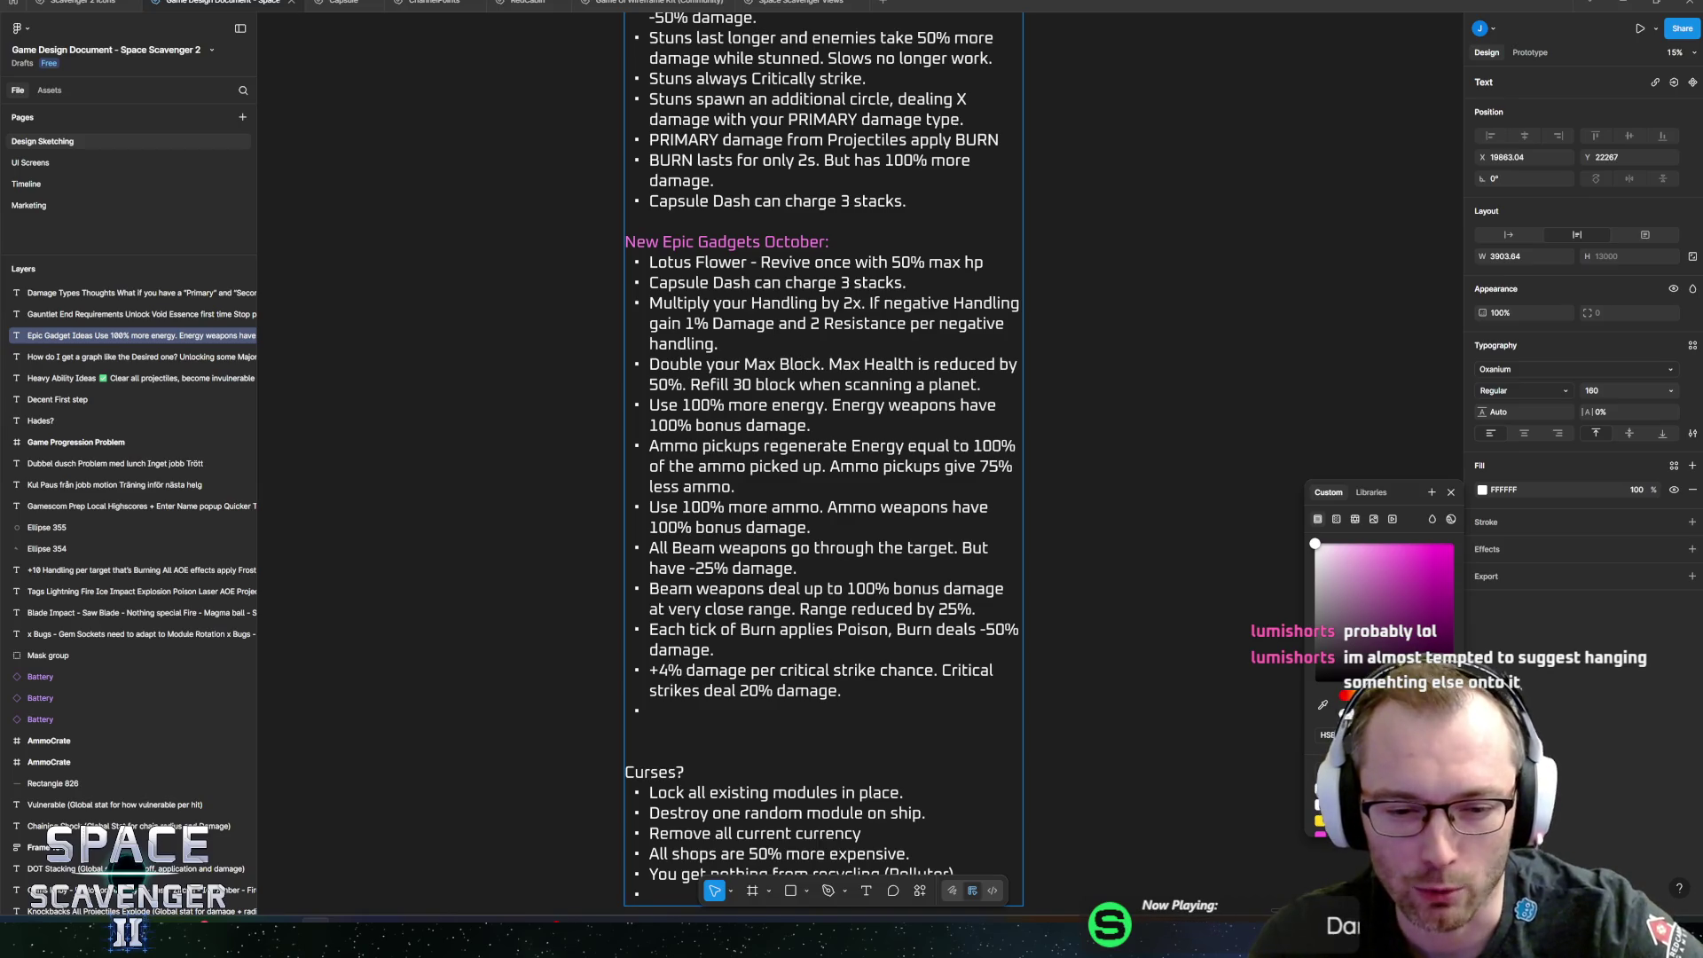
left_click(739, 691)
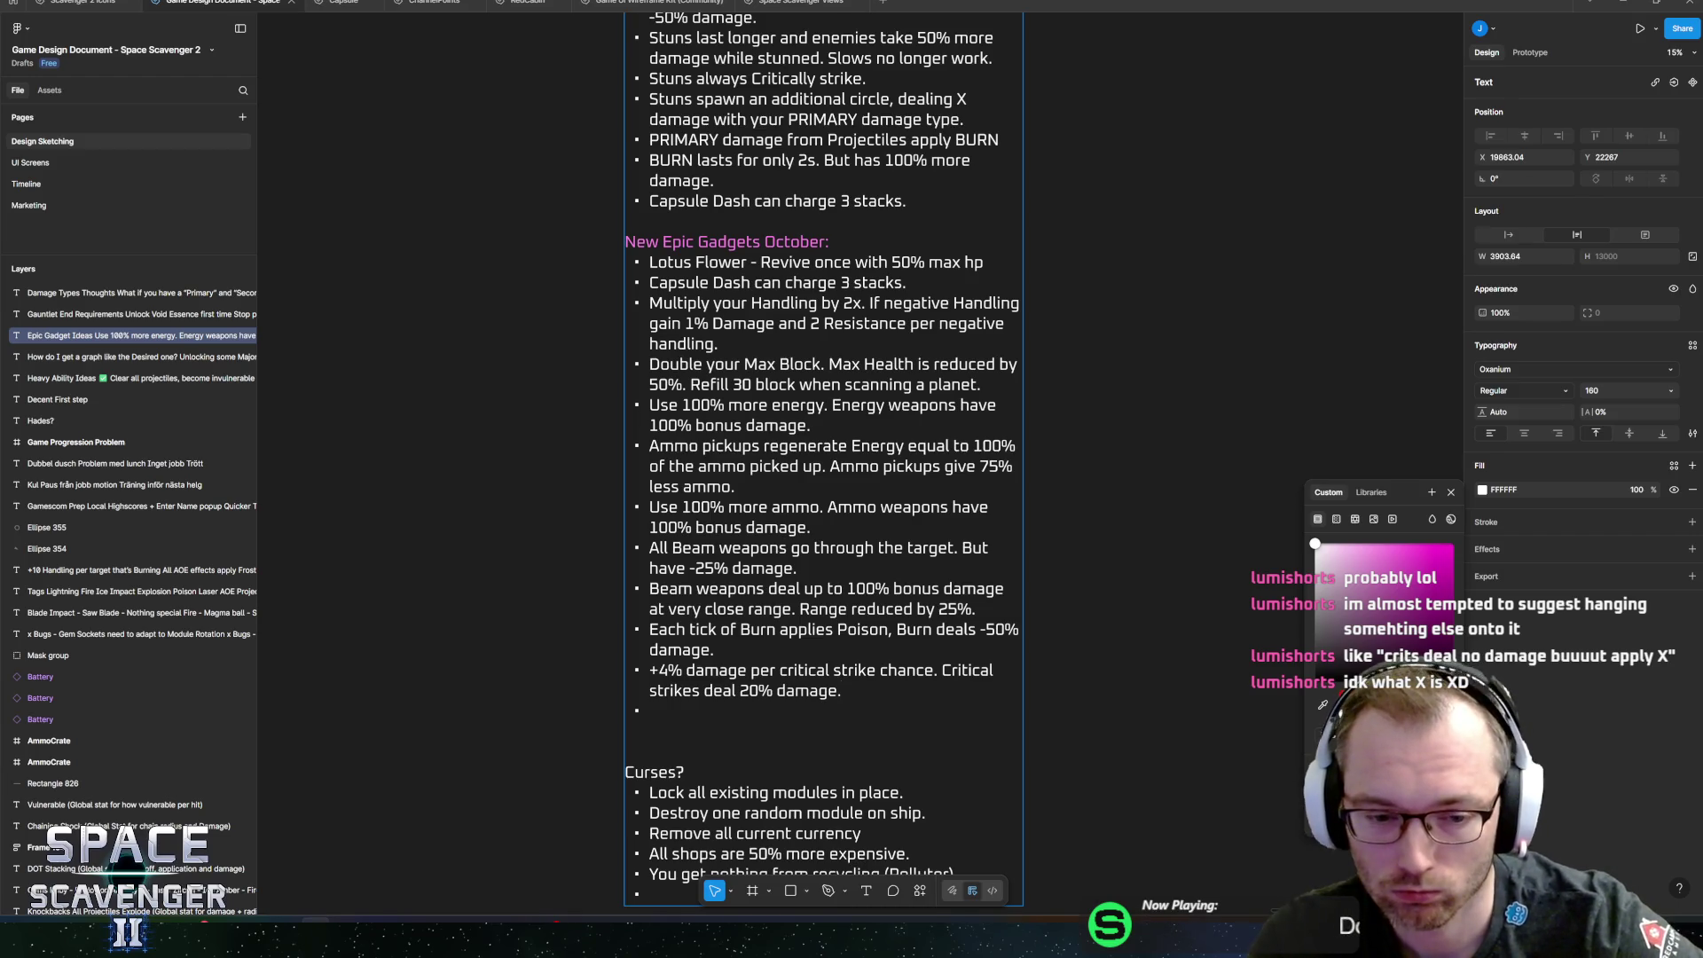
key("Home")
key("Right")
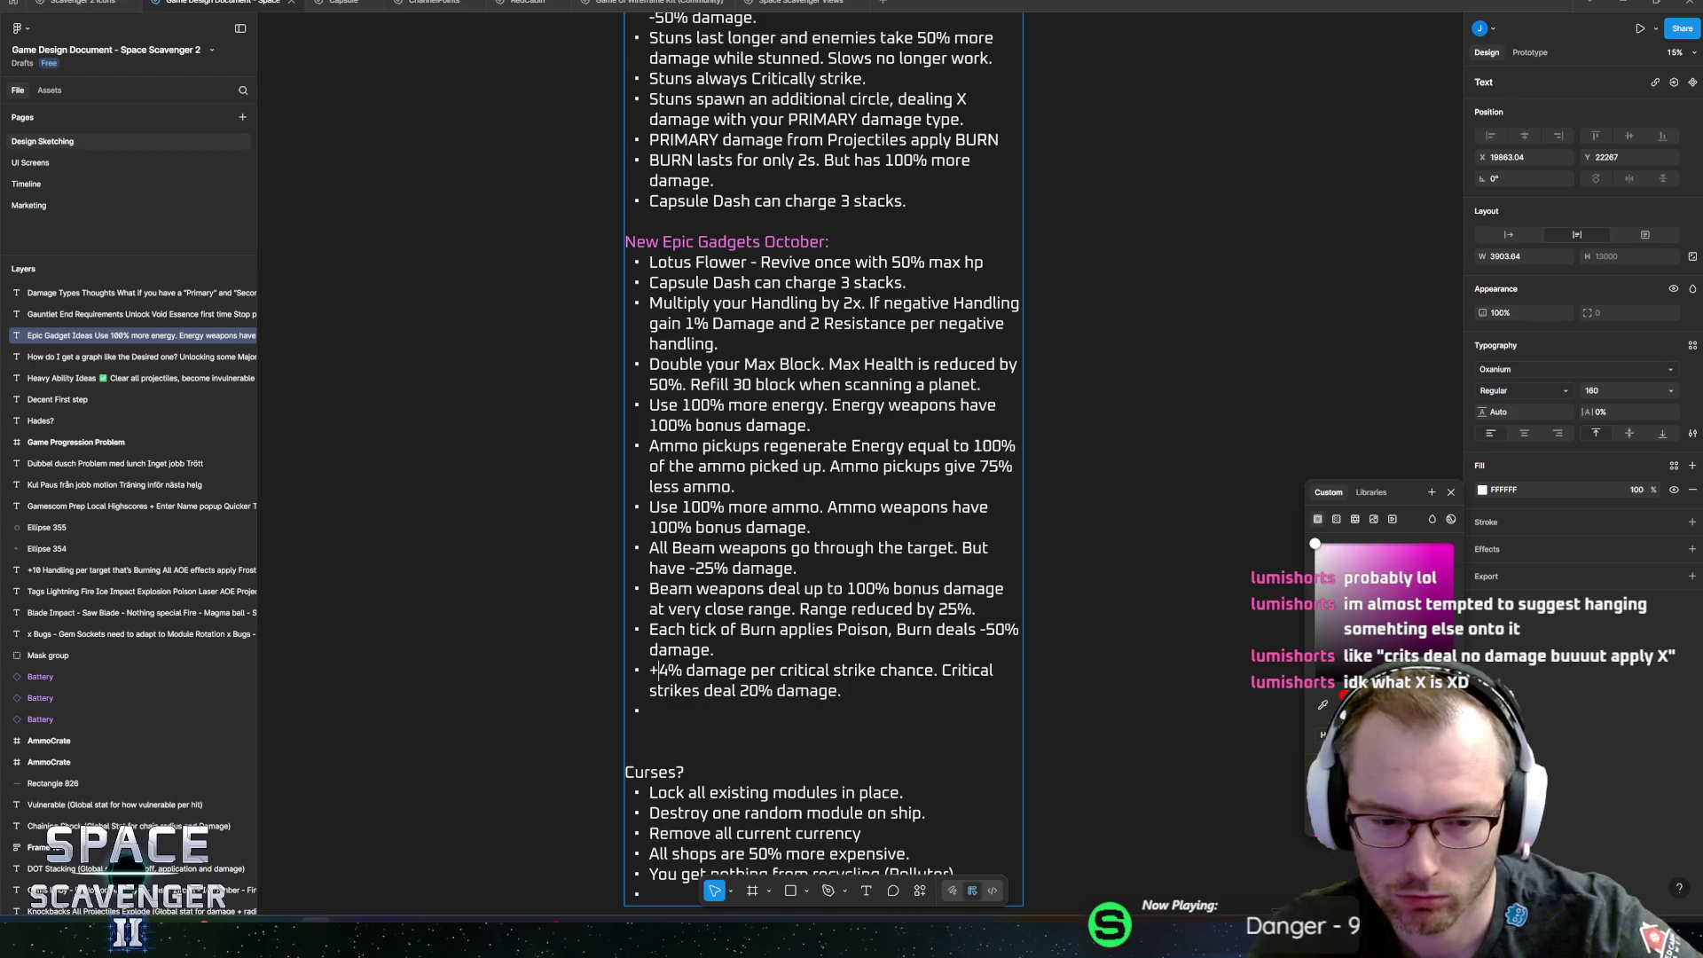
double_click(663, 671)
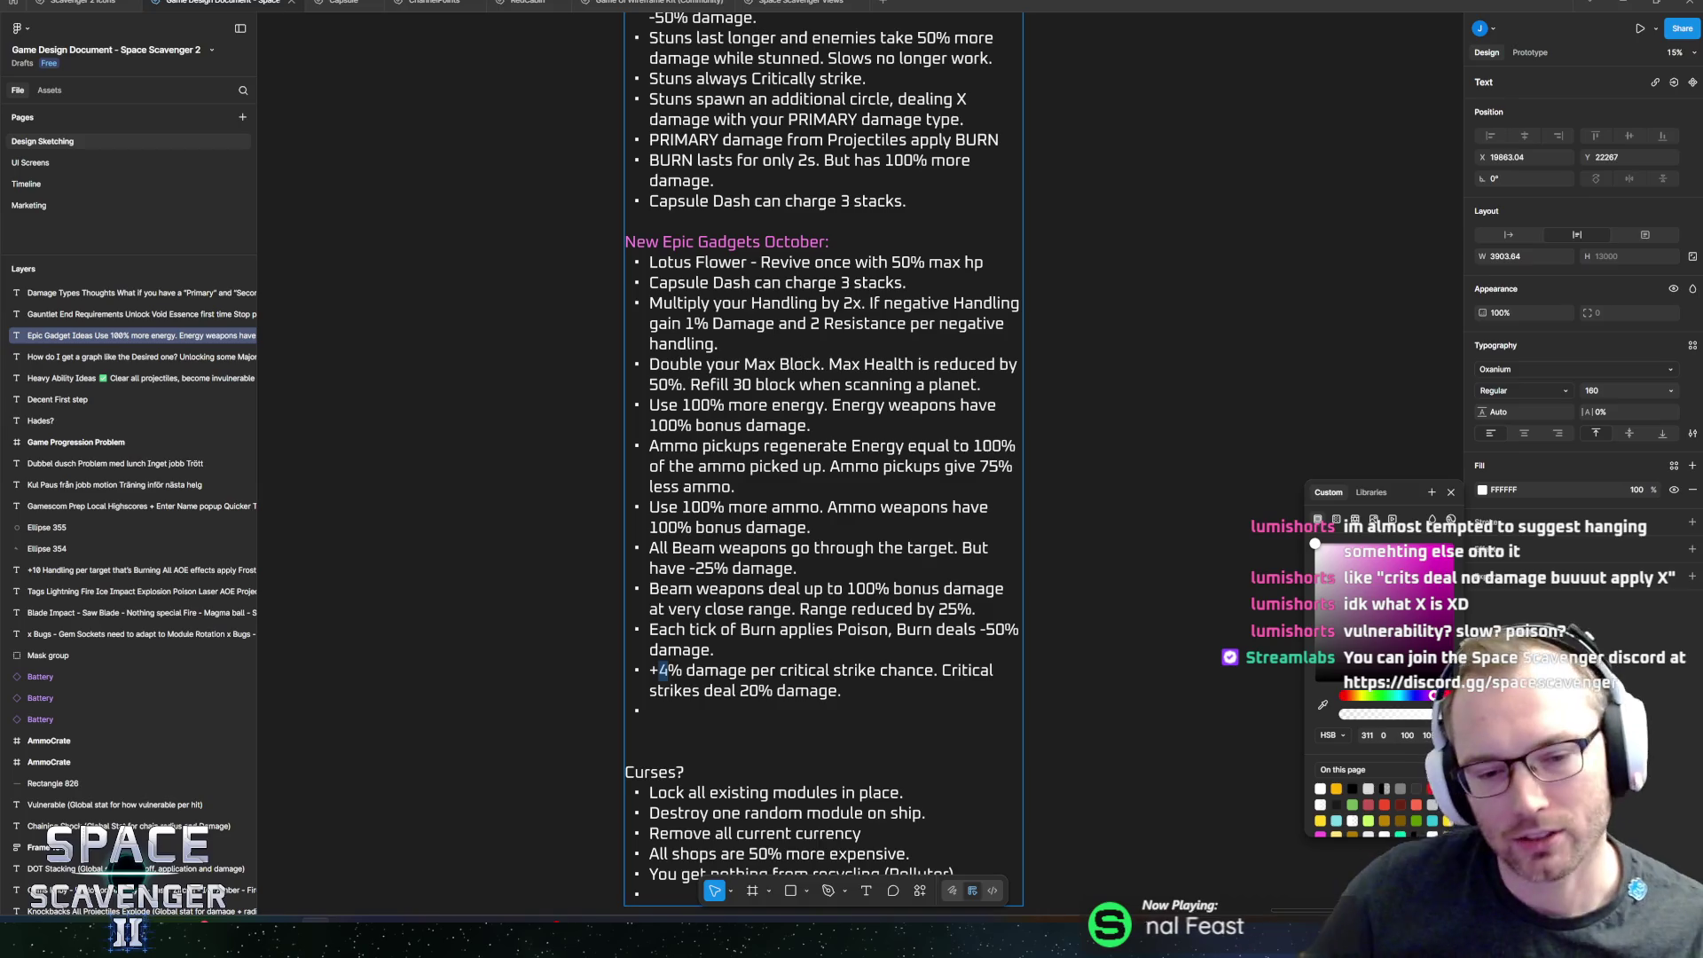
Append 'but apply Chill.' after '20% damage' and review the bullet
left_click(670, 690)
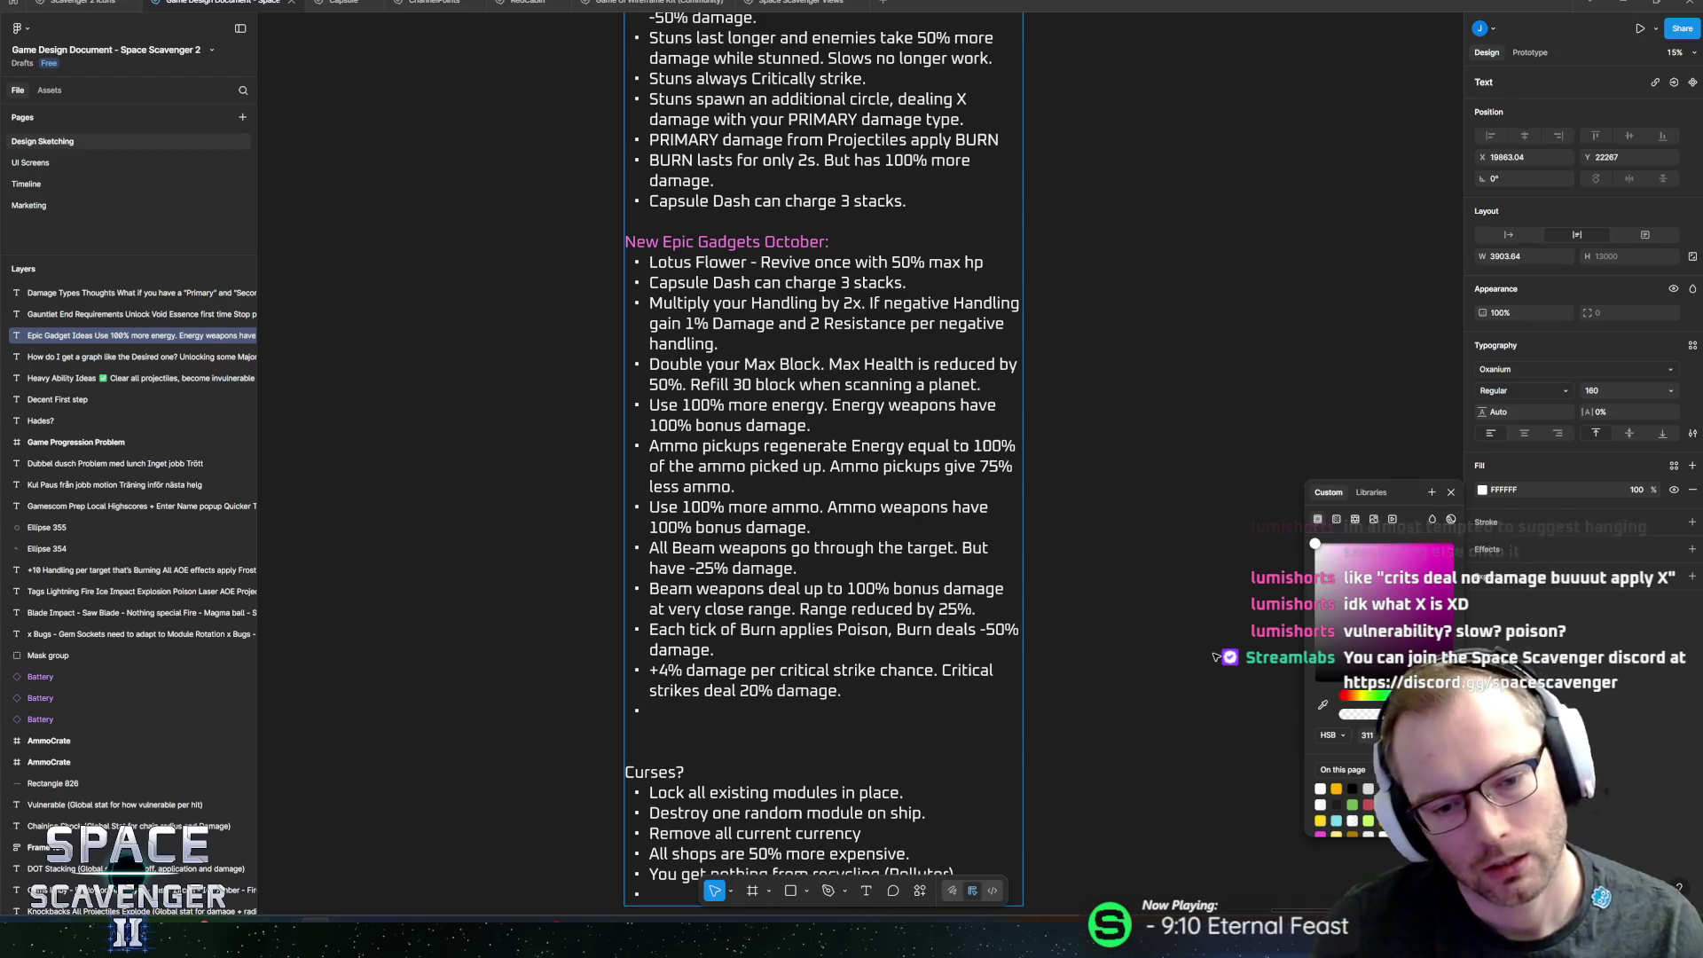
type("but apply")
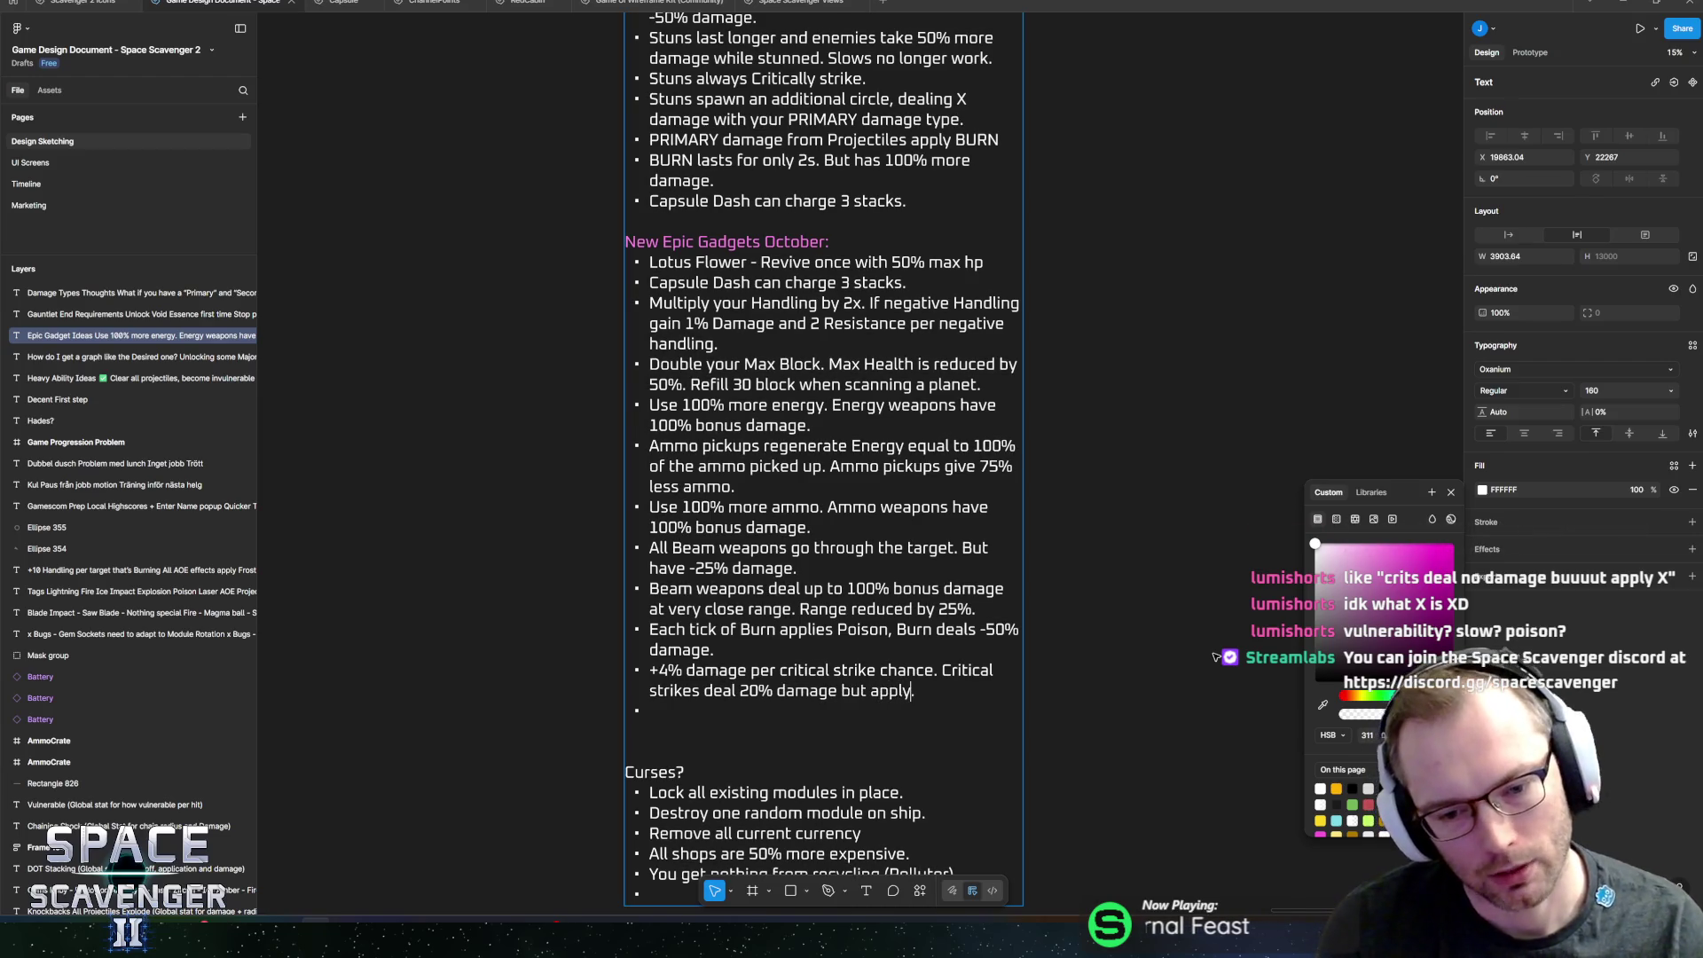
key("ctrl+BackSpace")
key("ctrl+BackSpace")
type("but apply Ch")
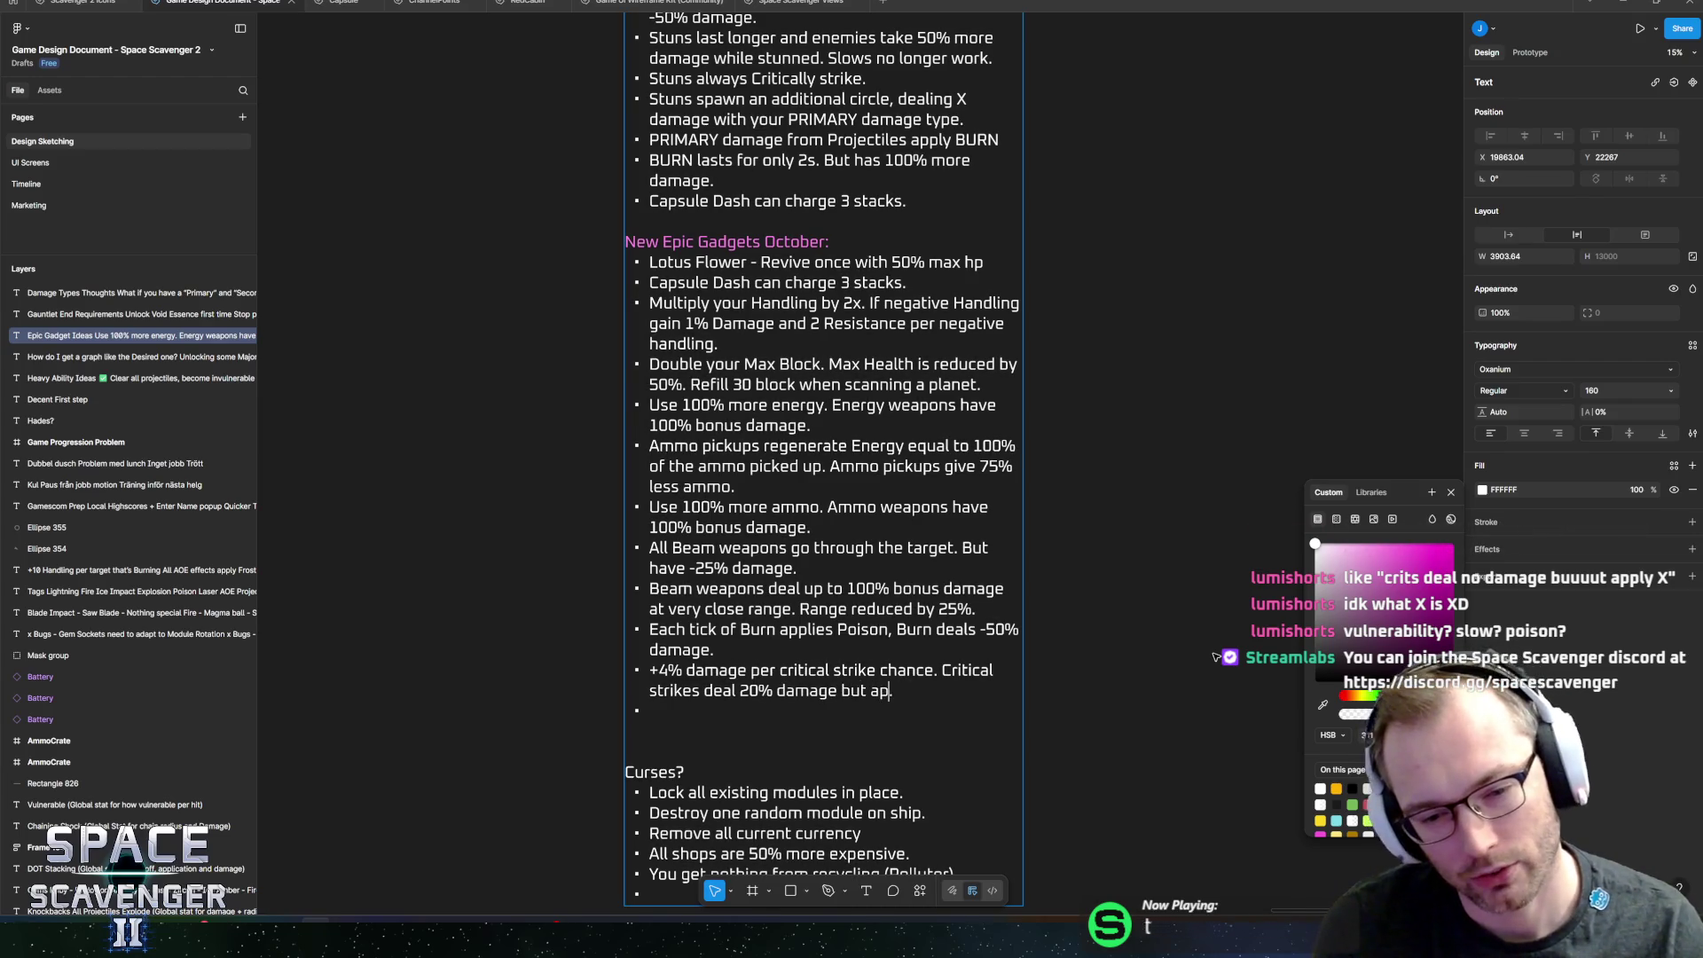
type("ill.")
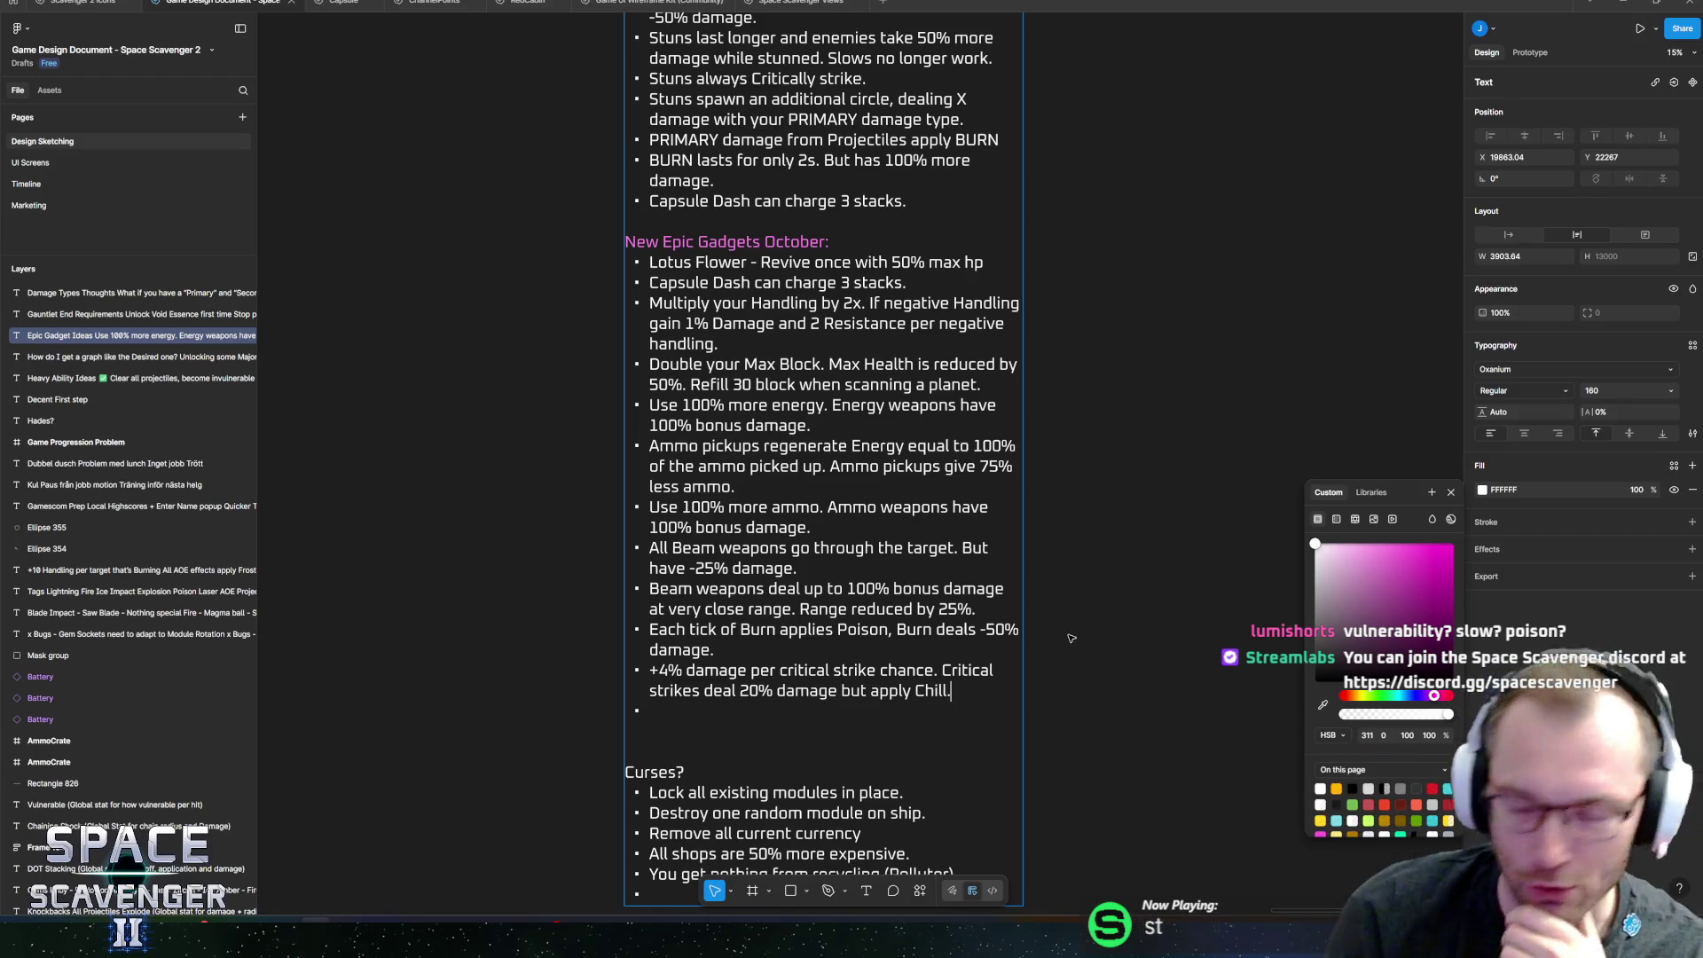
left_click_drag(953, 692, 649, 671)
left_click(683, 671)
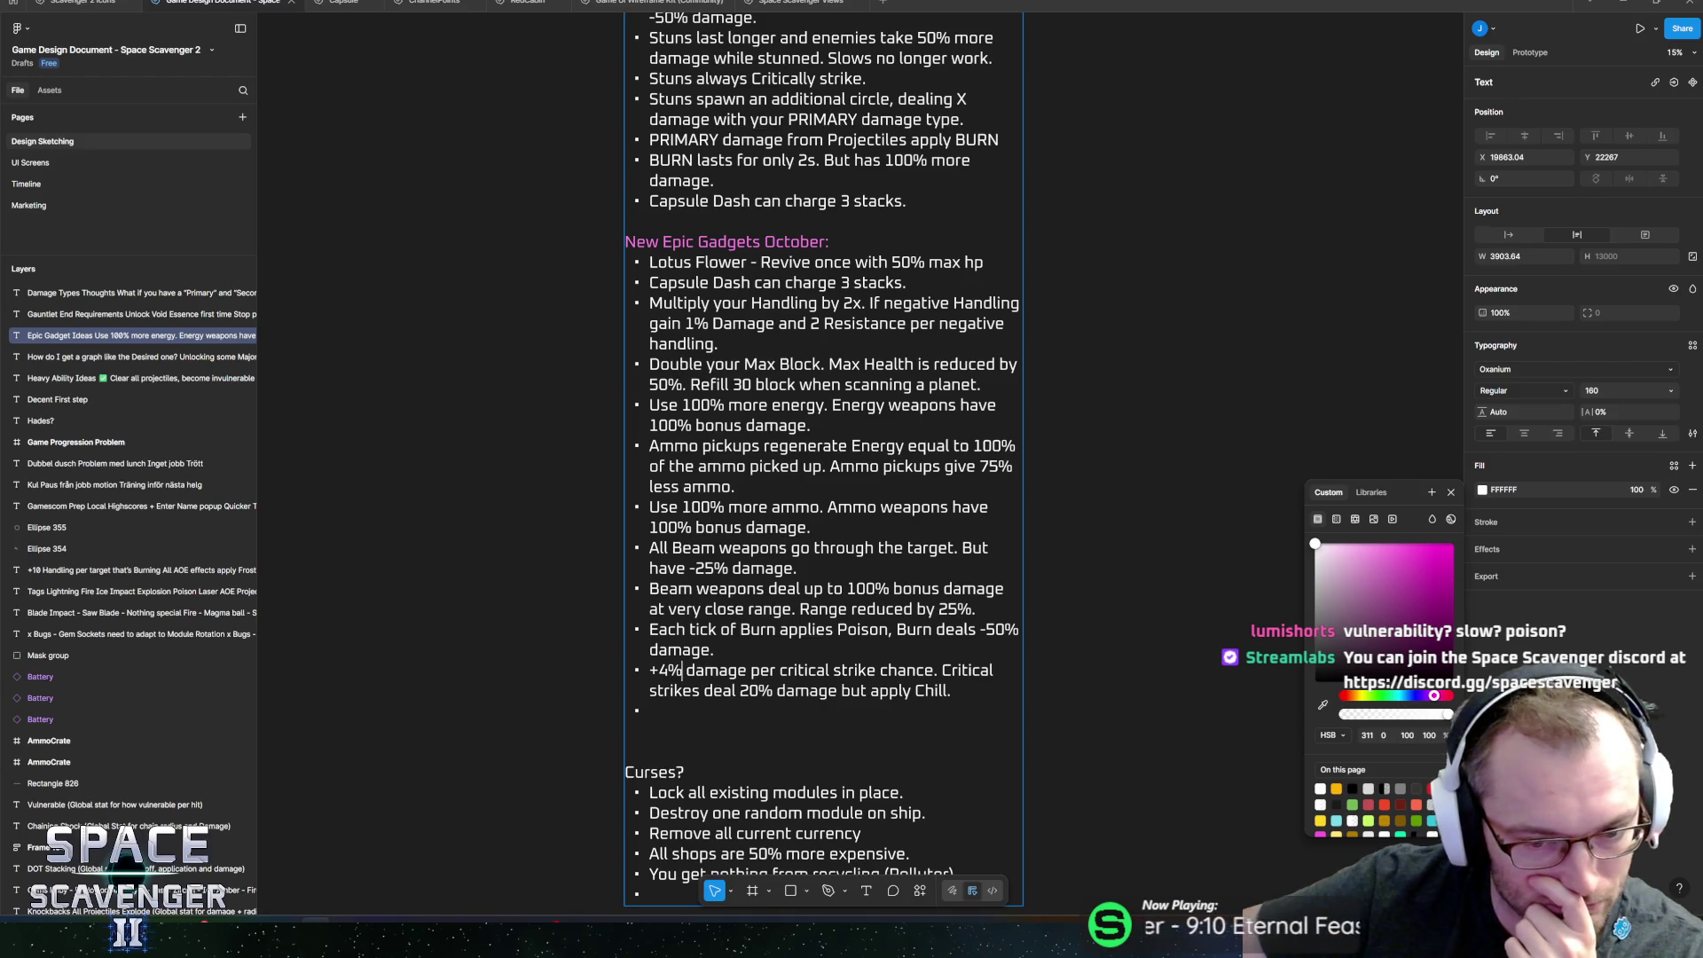
left_click(682, 691)
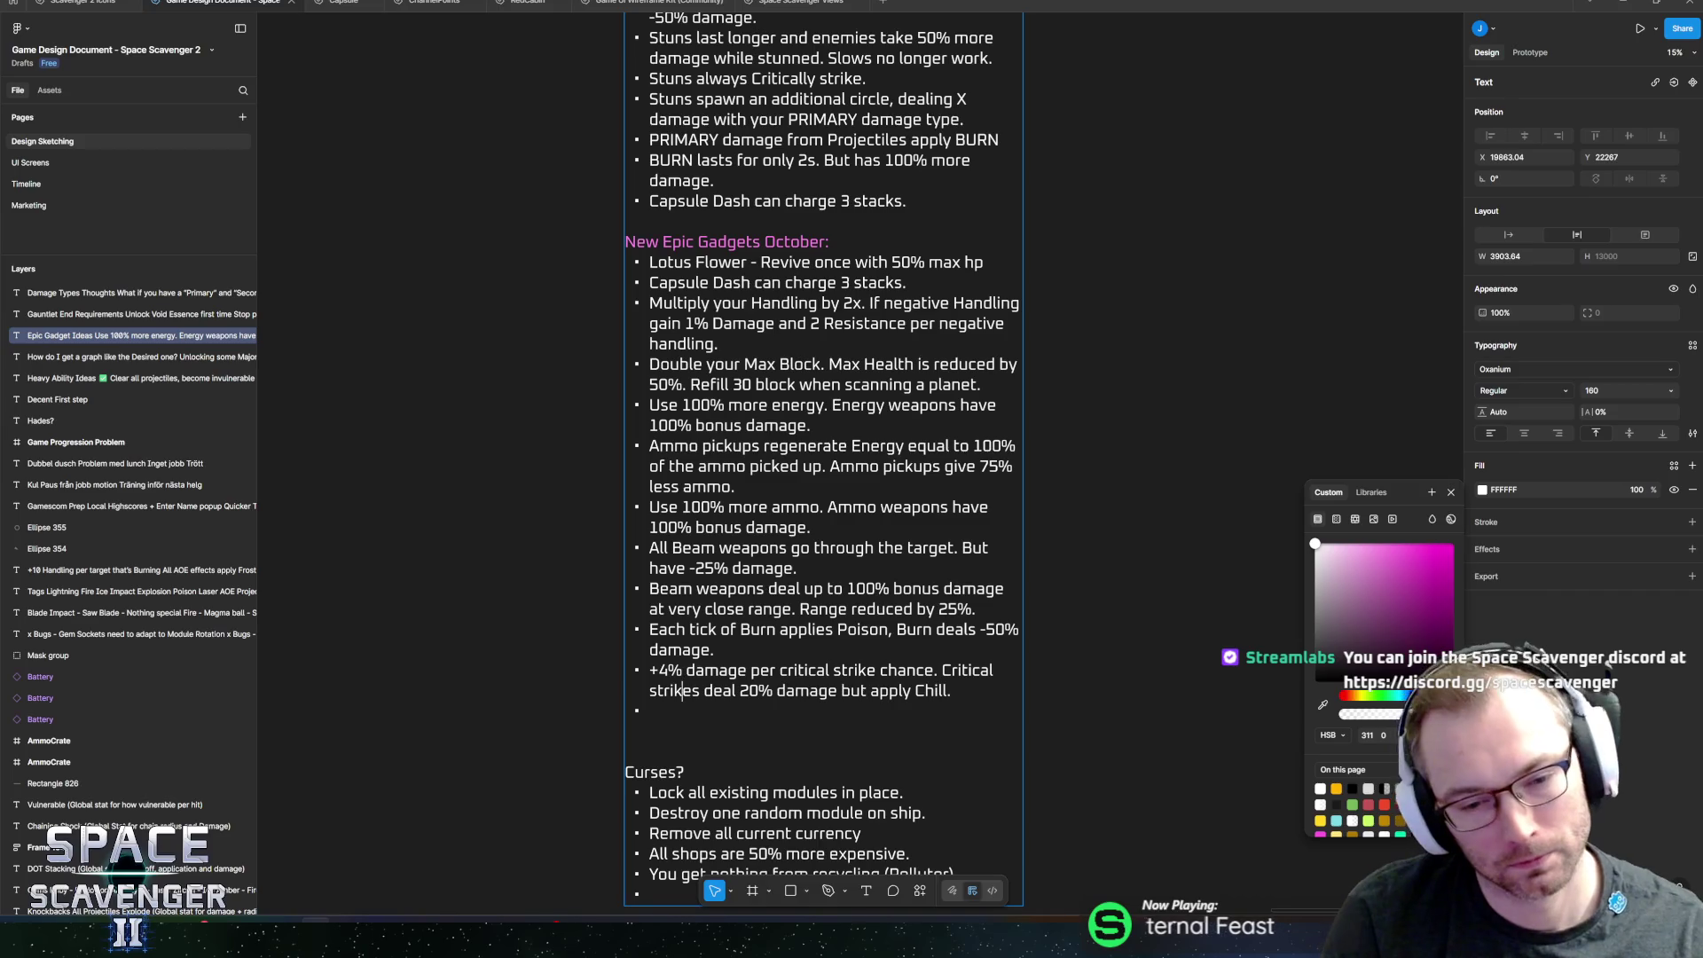
Change 'strikes deal' to 'strike damage is reduced by 100%'
key("shift+Right")
key("shift+Right")
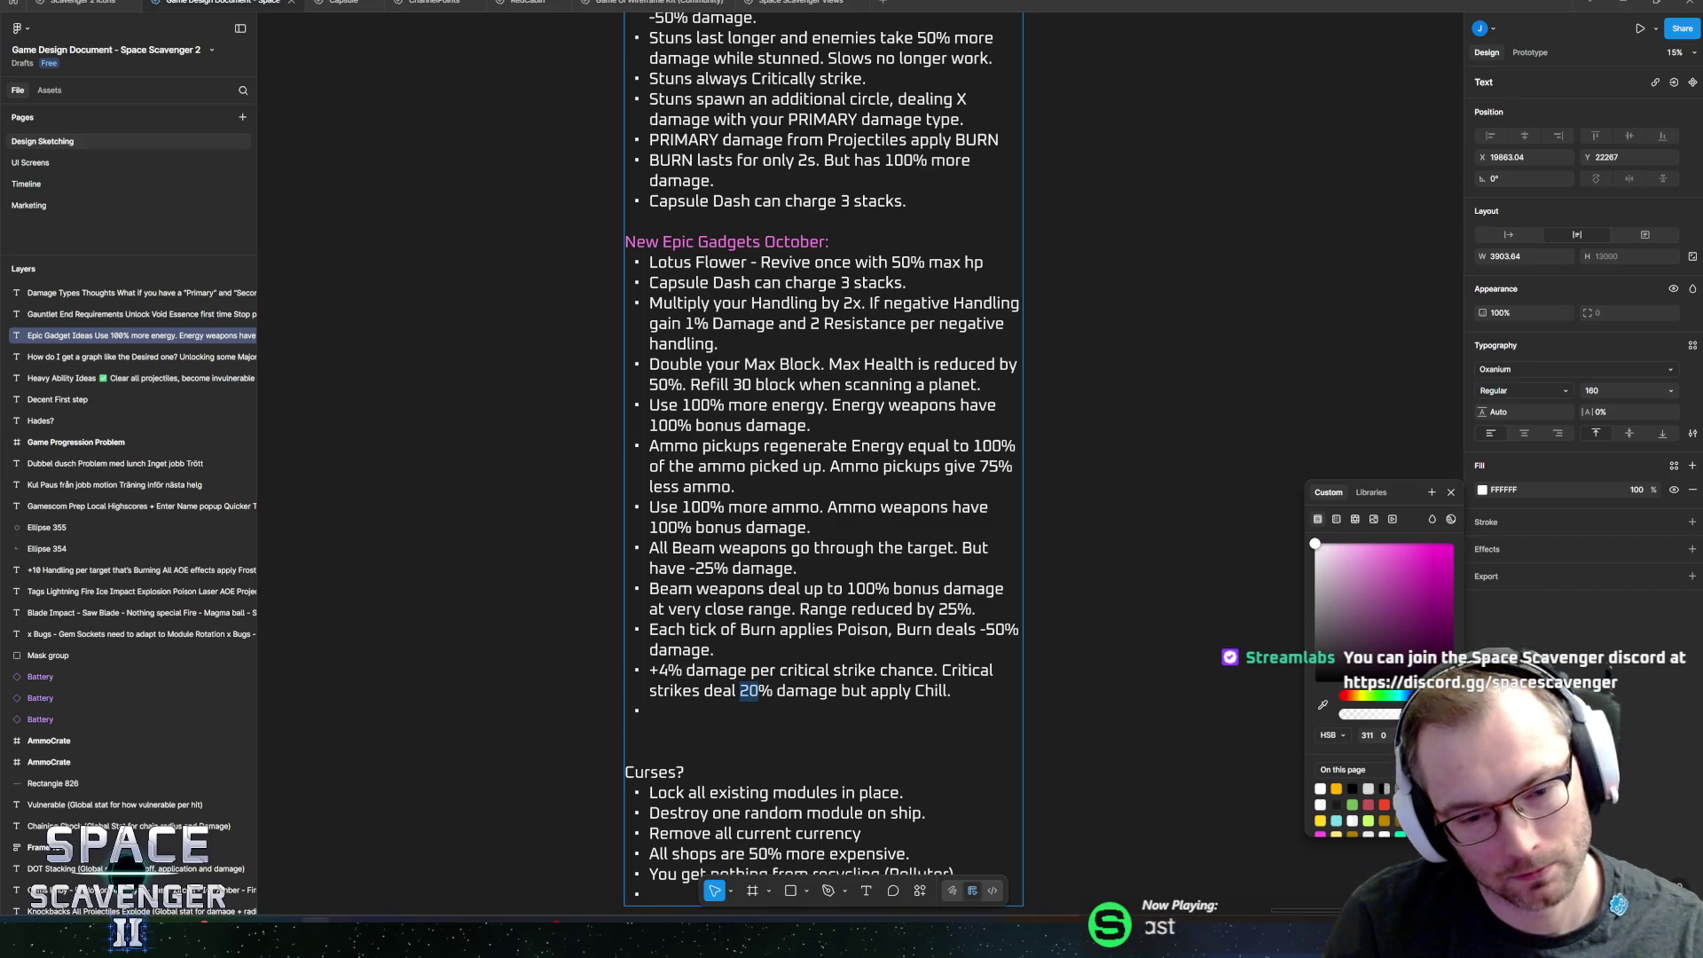
key("Home")
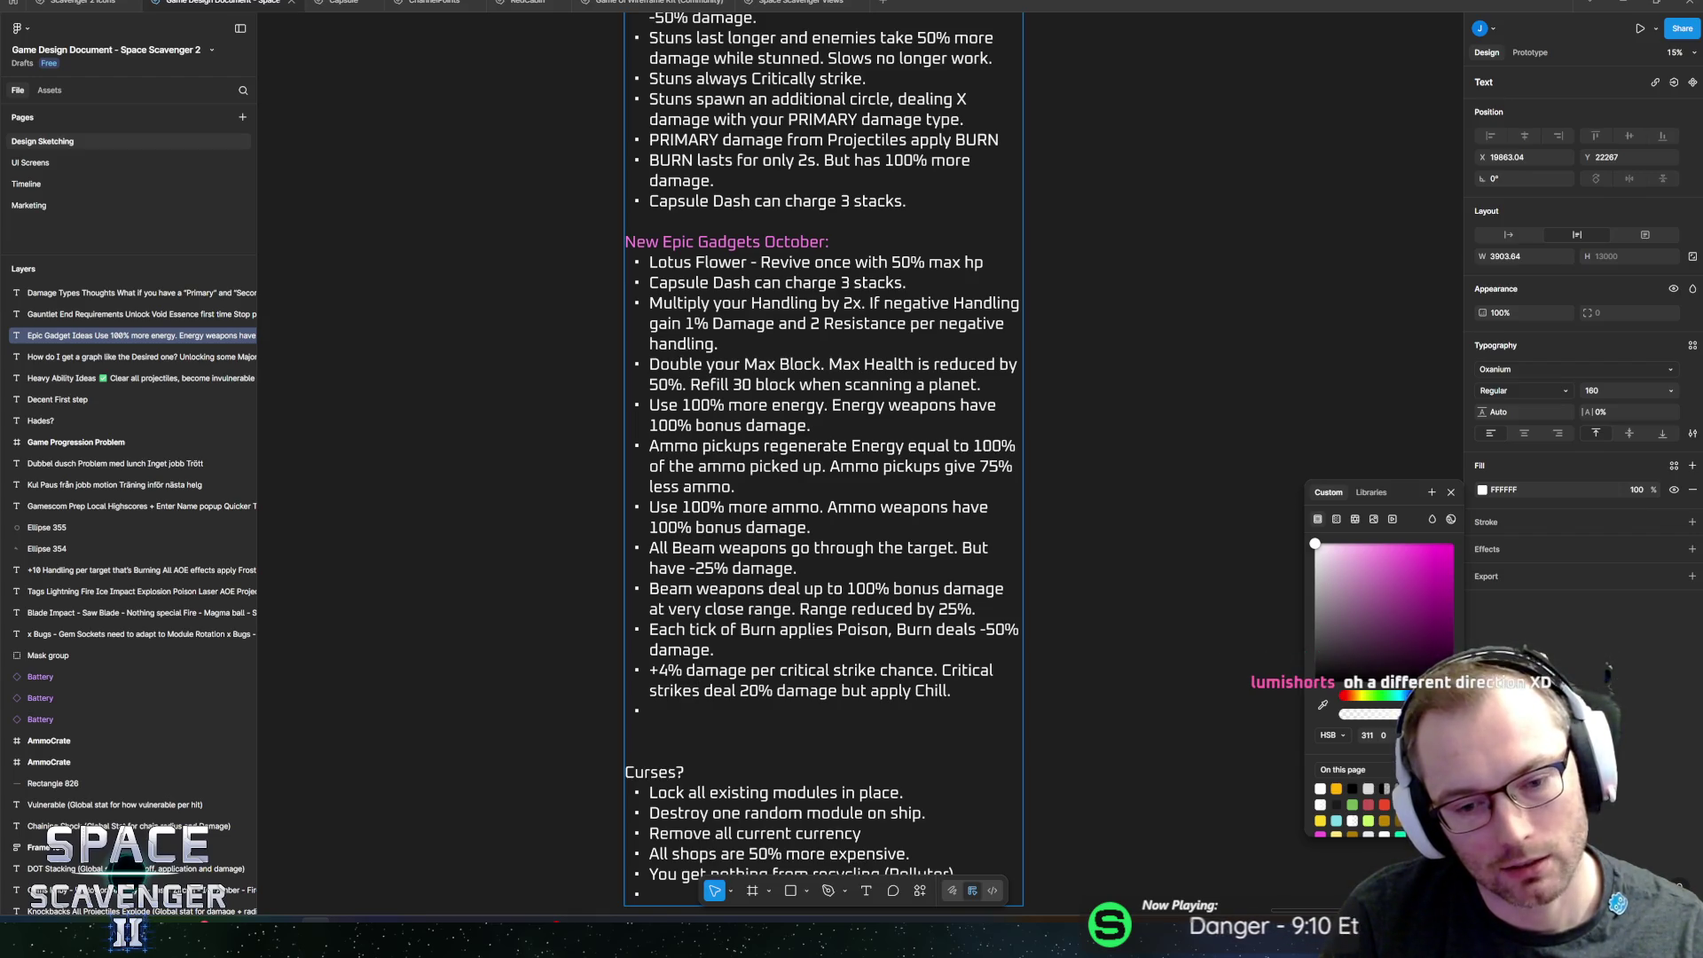
key("Right")
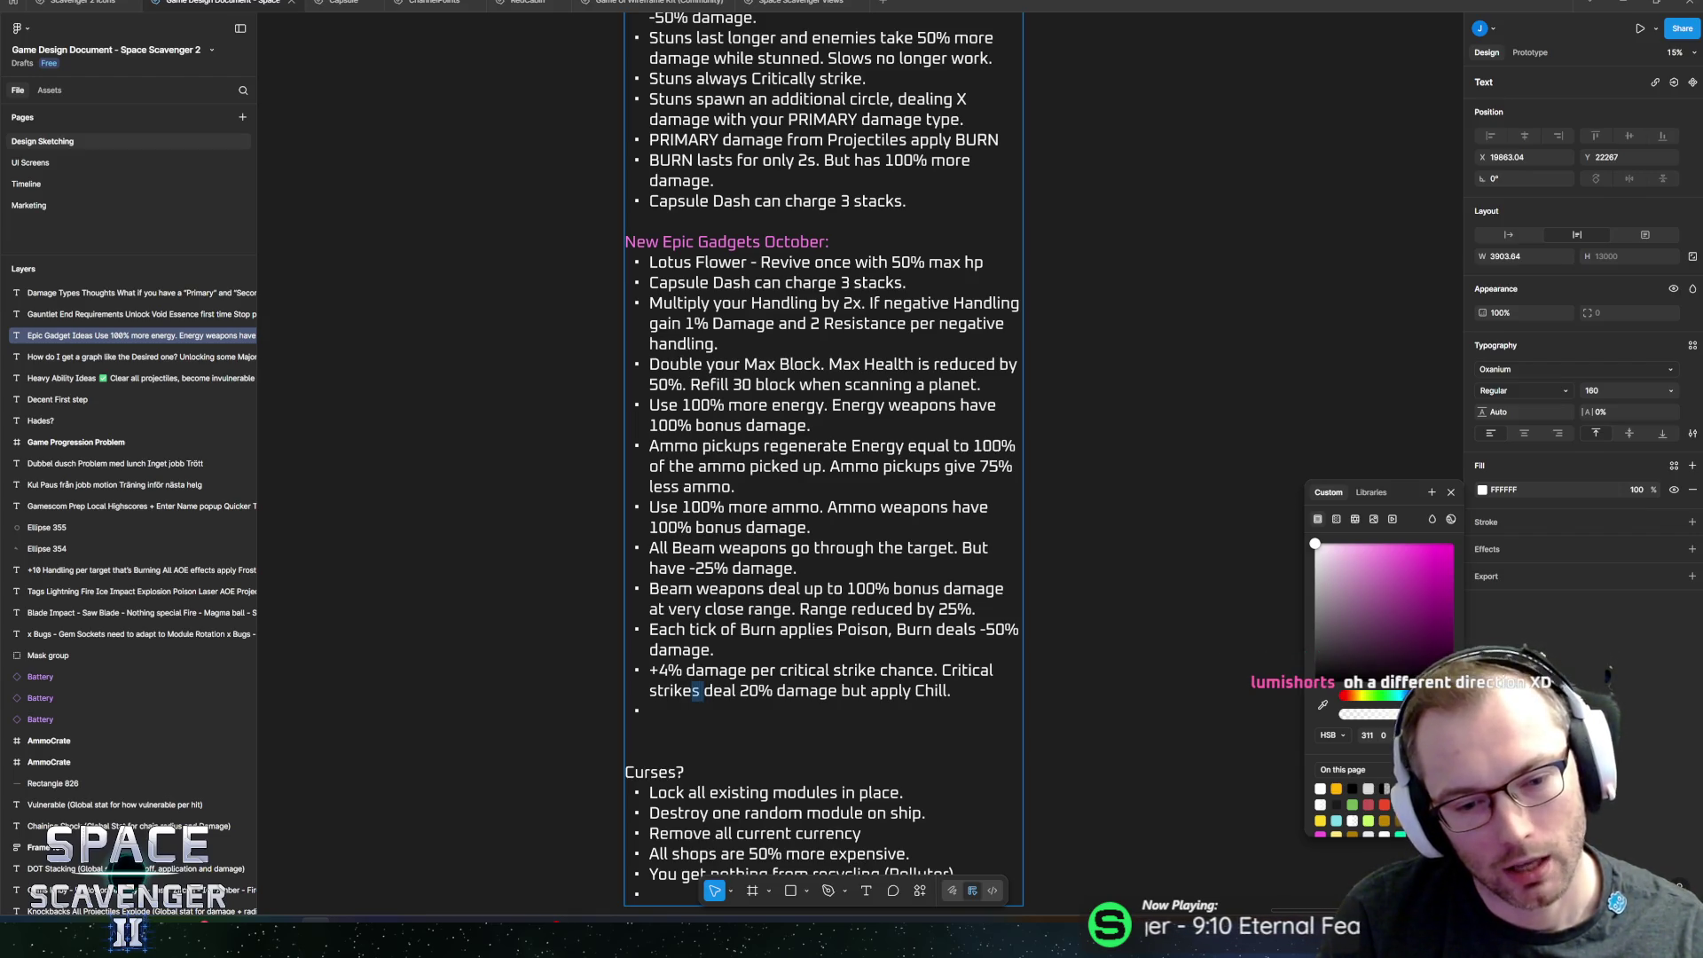
key("BackSpace")
key("ctrl+shift+Right")
type("damage")
type(" is reduced ")
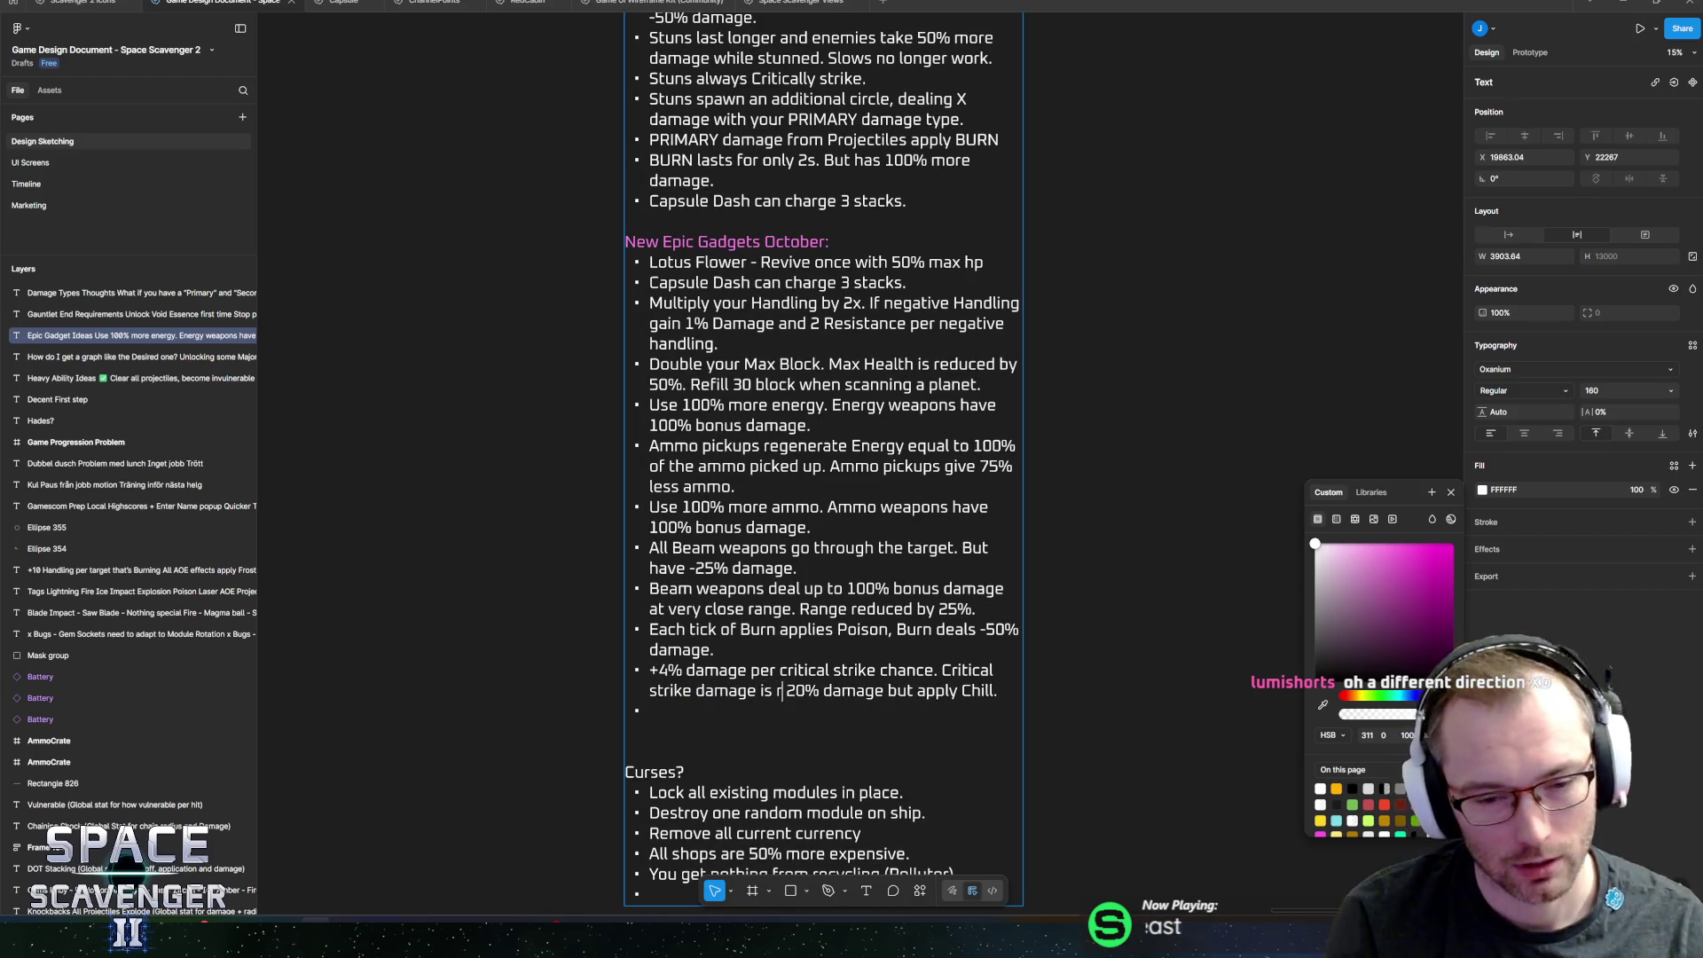
type("by 100%")
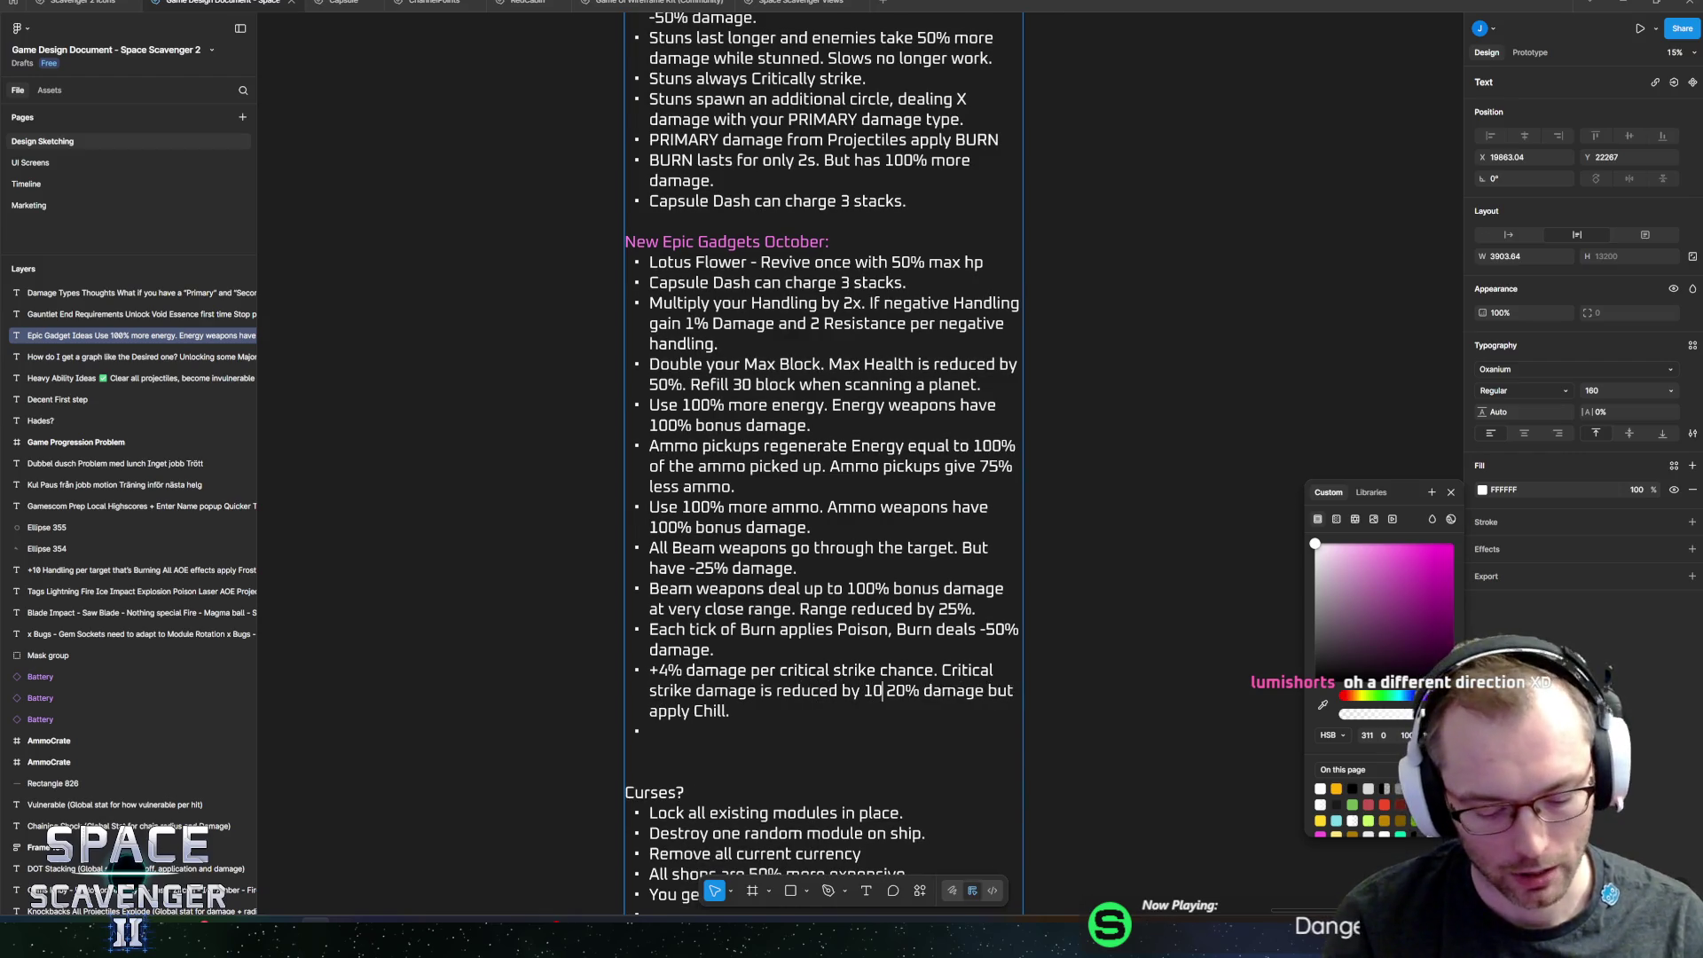
Delete the leftover '20% damage' text and check the 100% value
key("shift+Right")
key("shift+Right")
key("shift+Right")
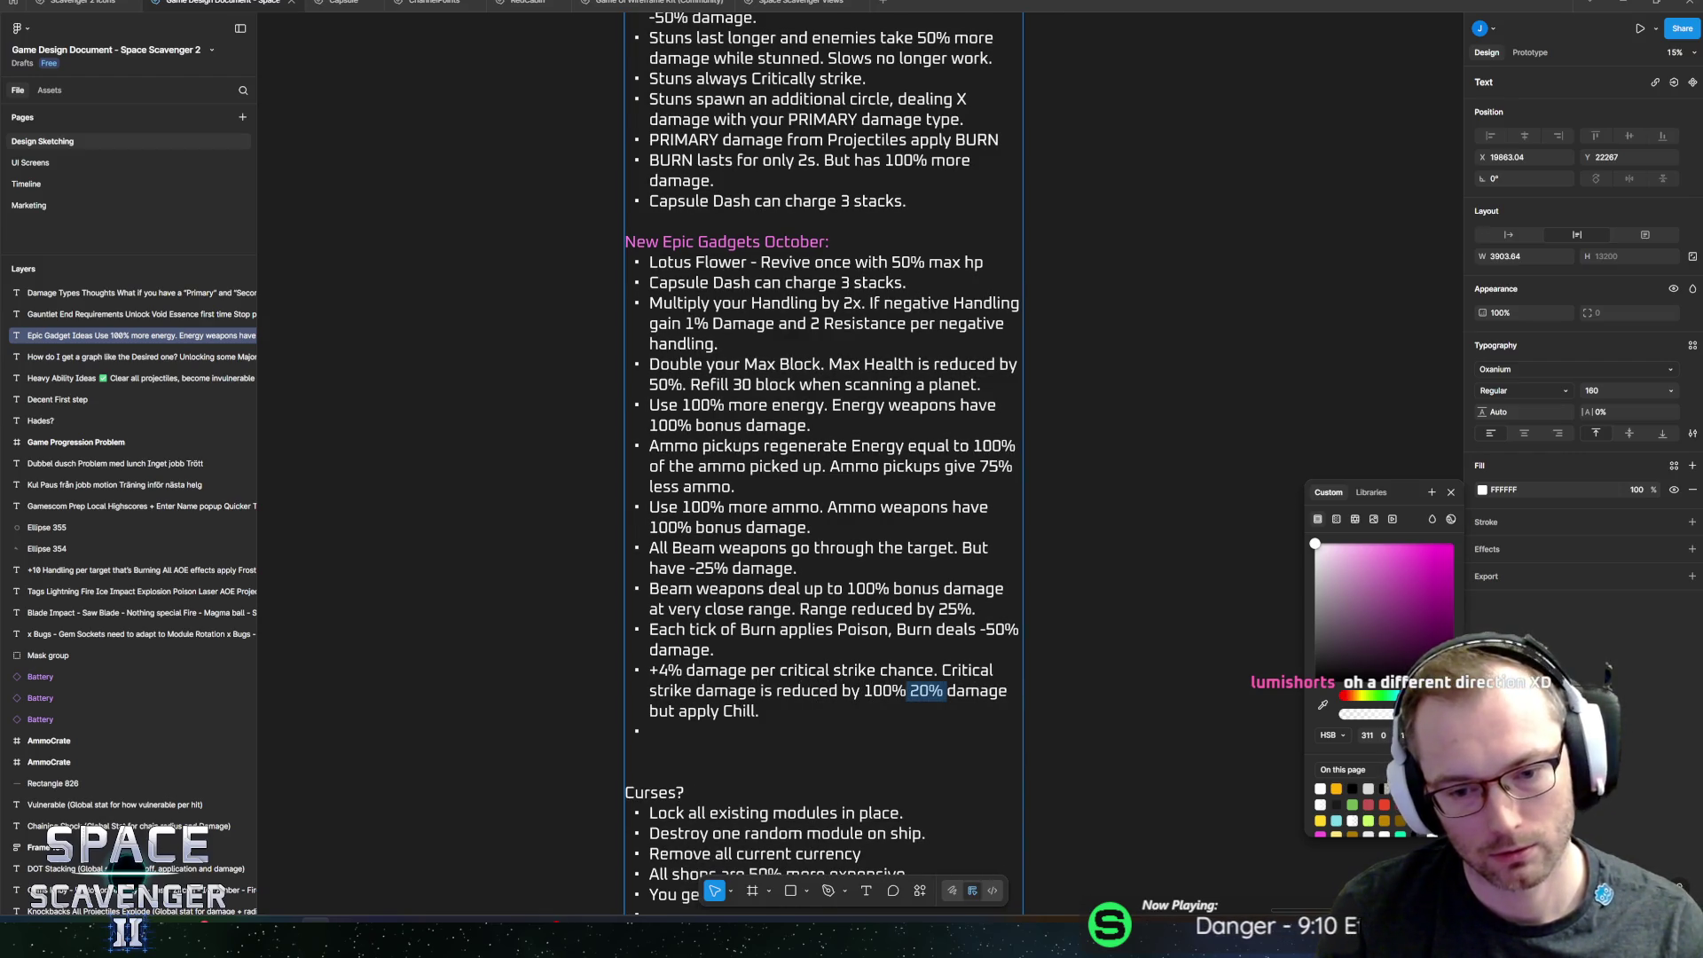
key("shift+Right")
key("shift+Right")
key("shift+Right")
key("BackSpace")
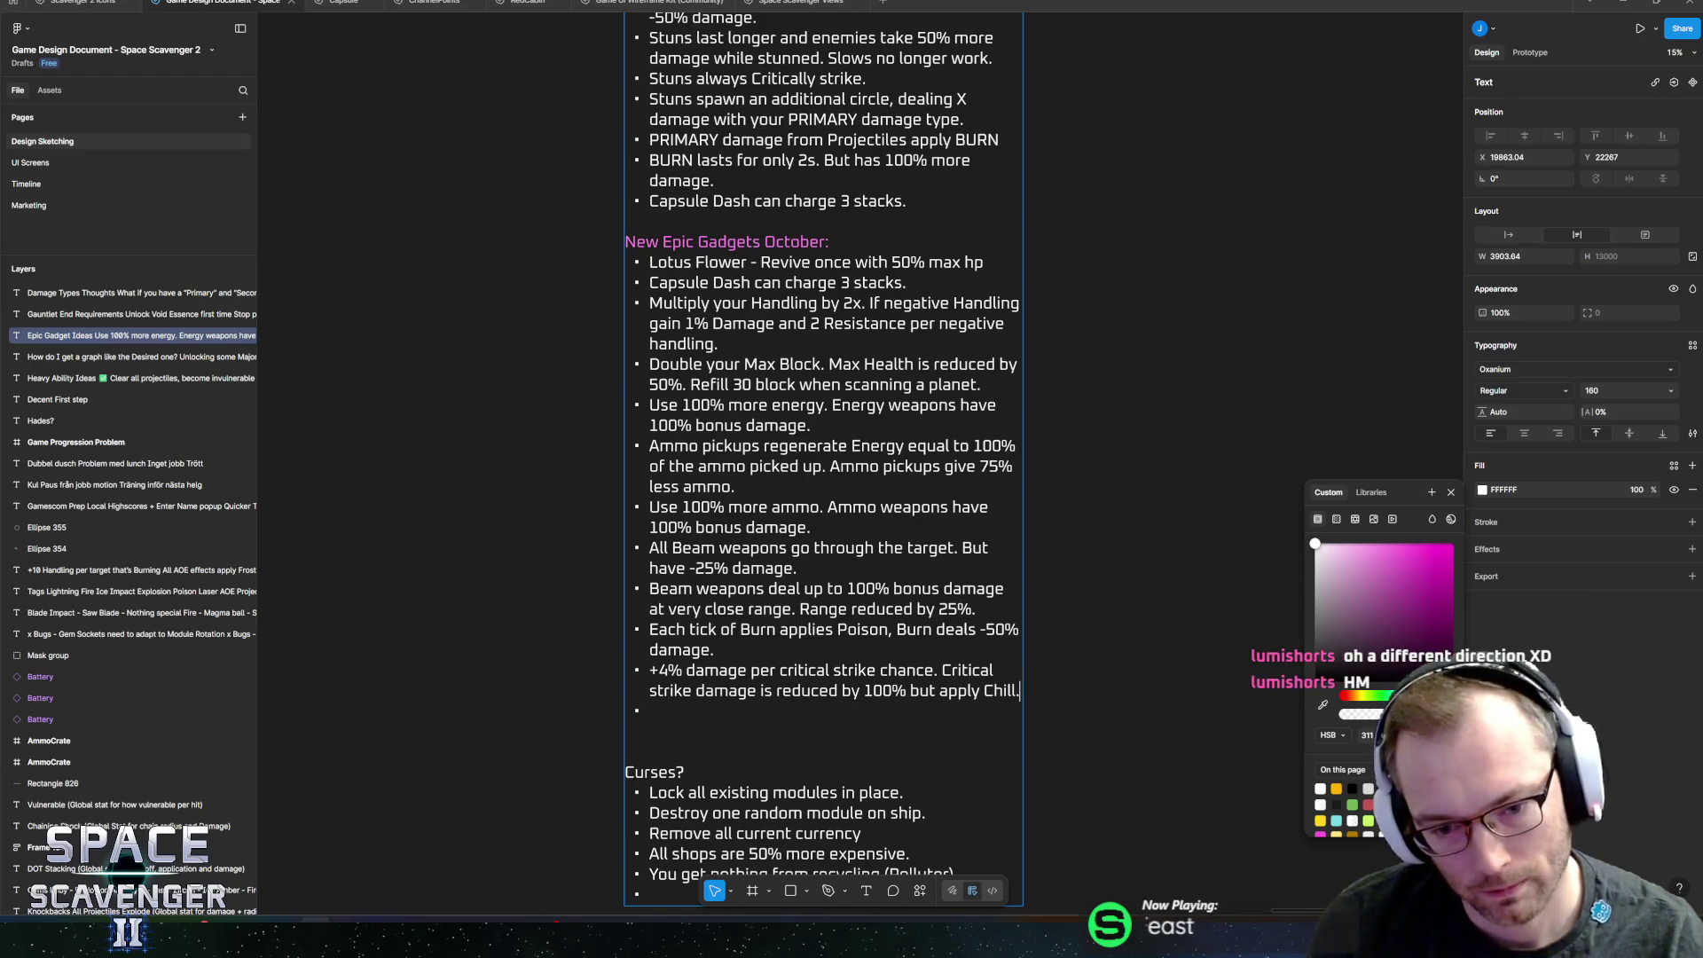
left_click(864, 690)
key("shift+Right")
key("shift+Right")
key("shift+Right")
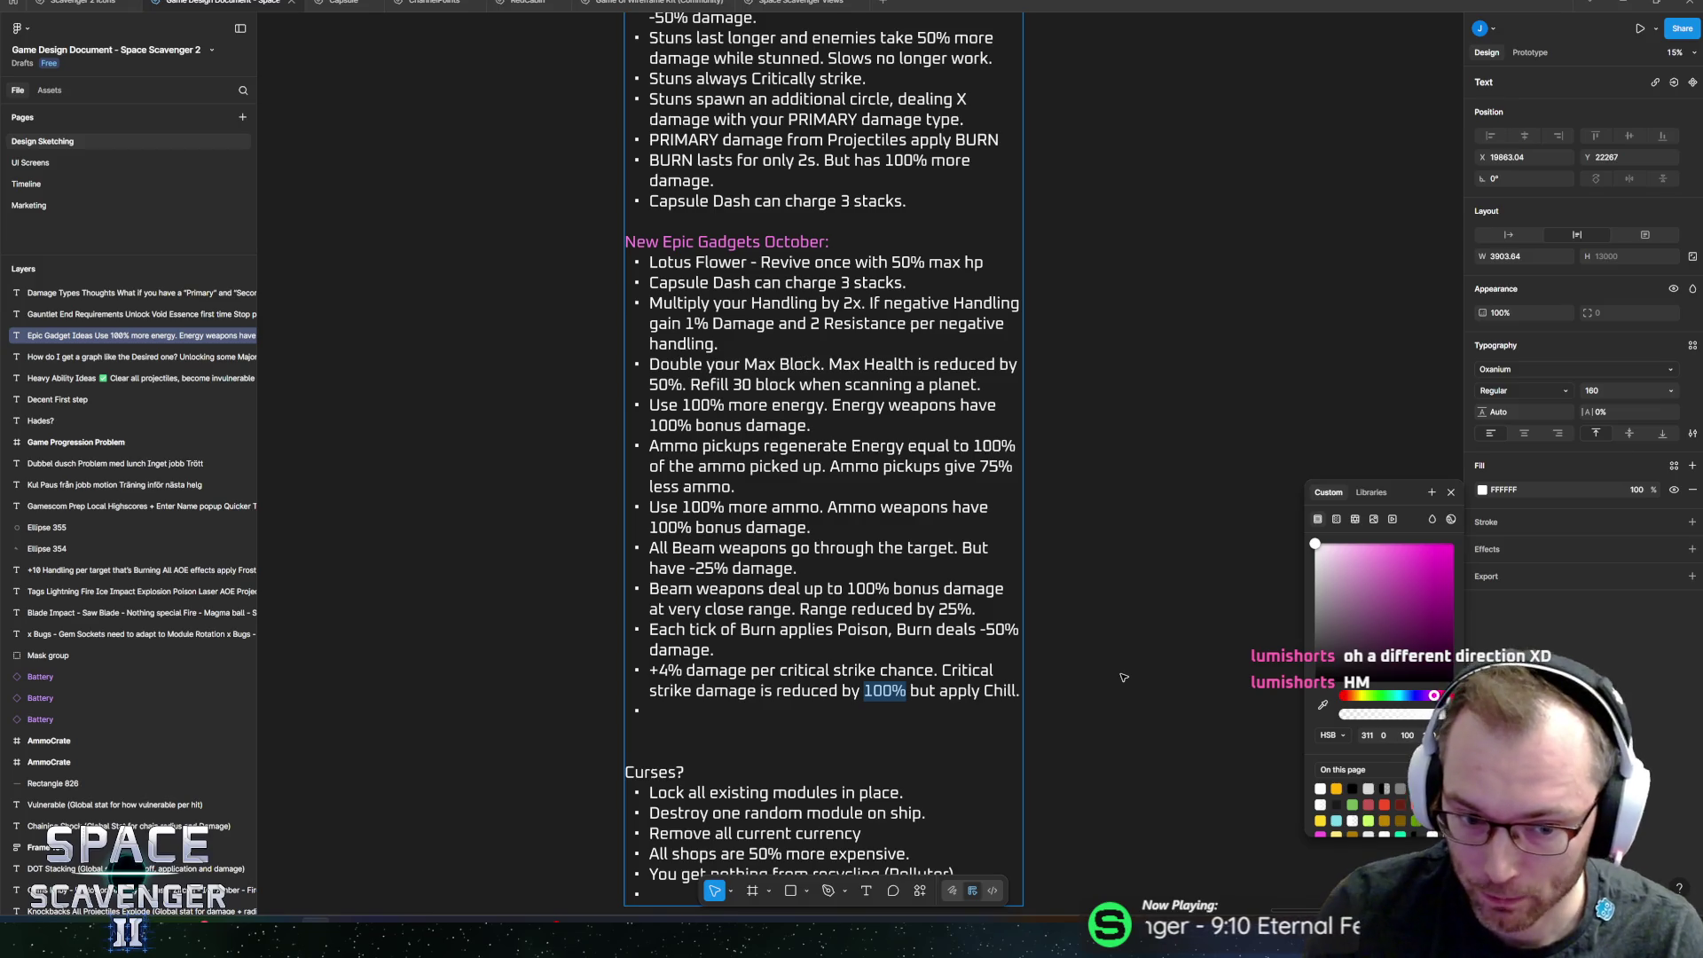
key("super+Left")
key("alt+Right")
key("alt+shift+Right")
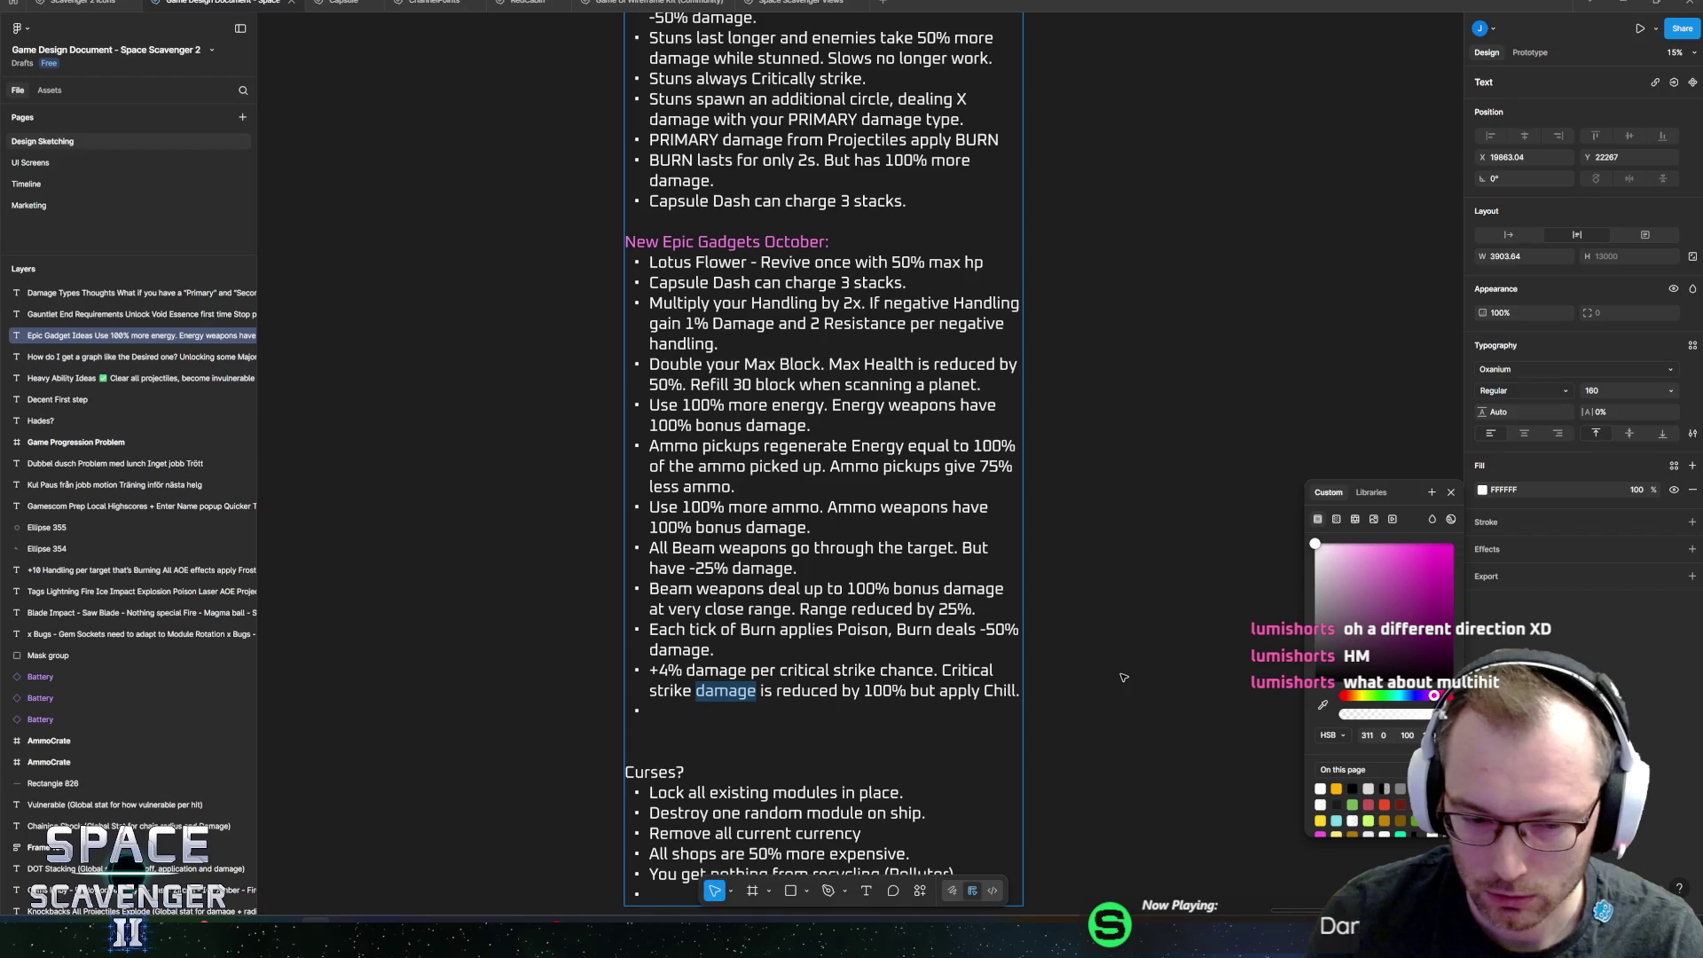
key("Down")
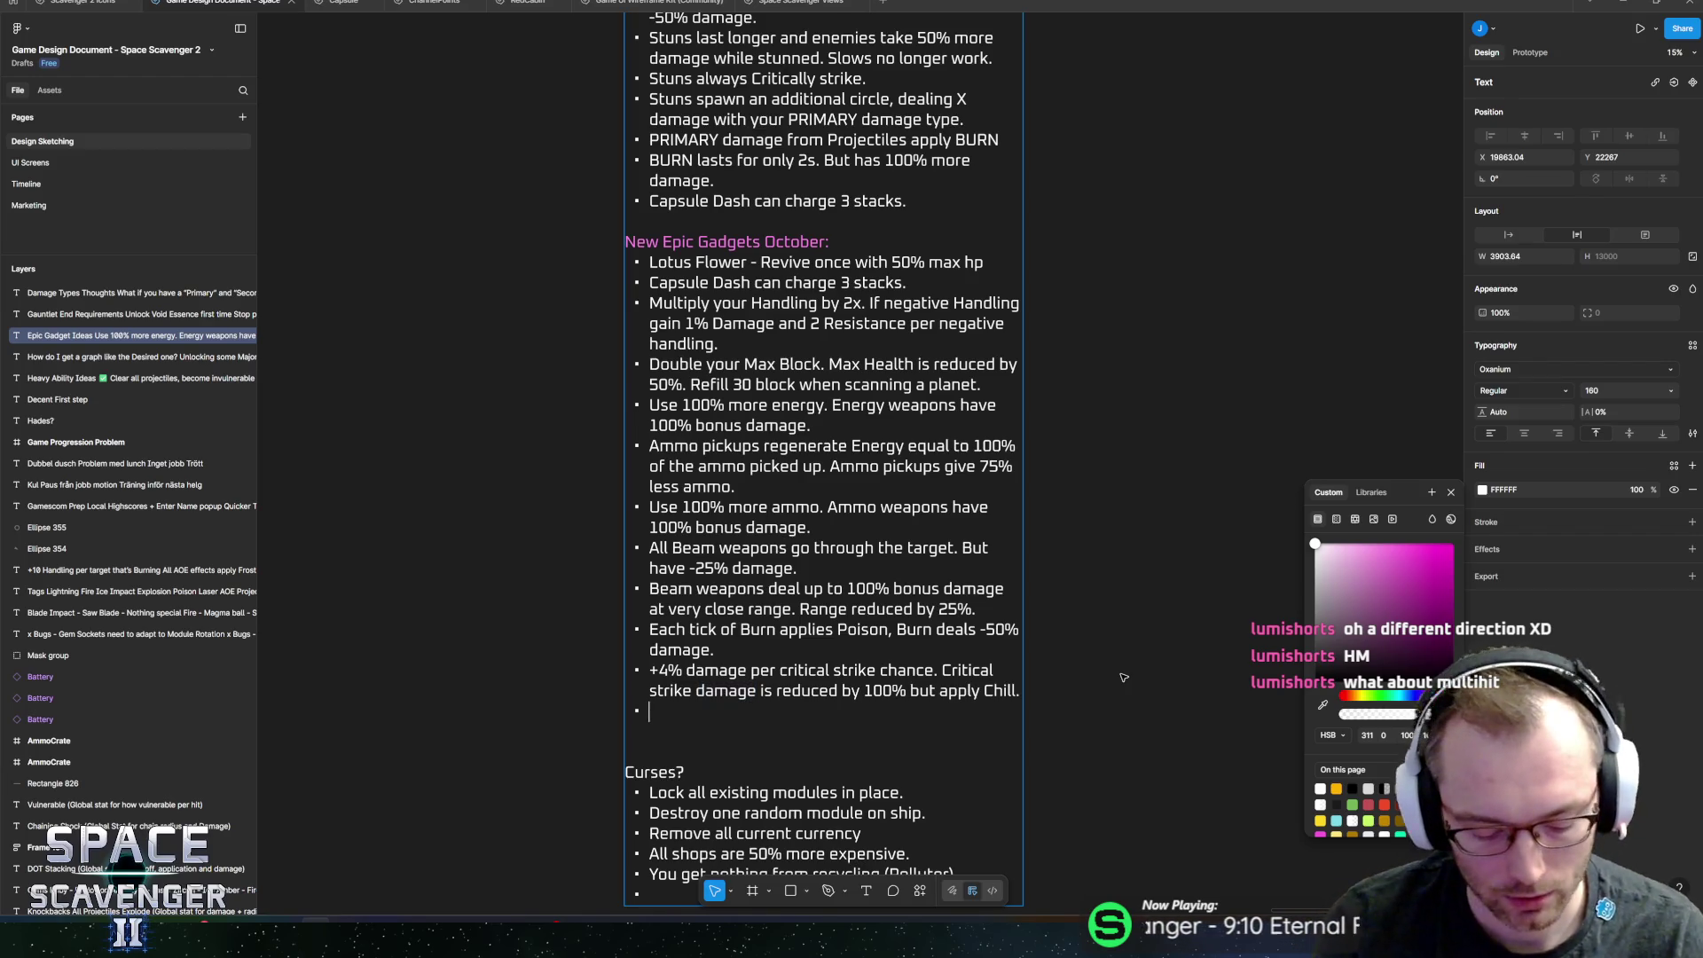
Enter the new bullet 'Area size -50%. But AOE damage +80%.'
type("Area")
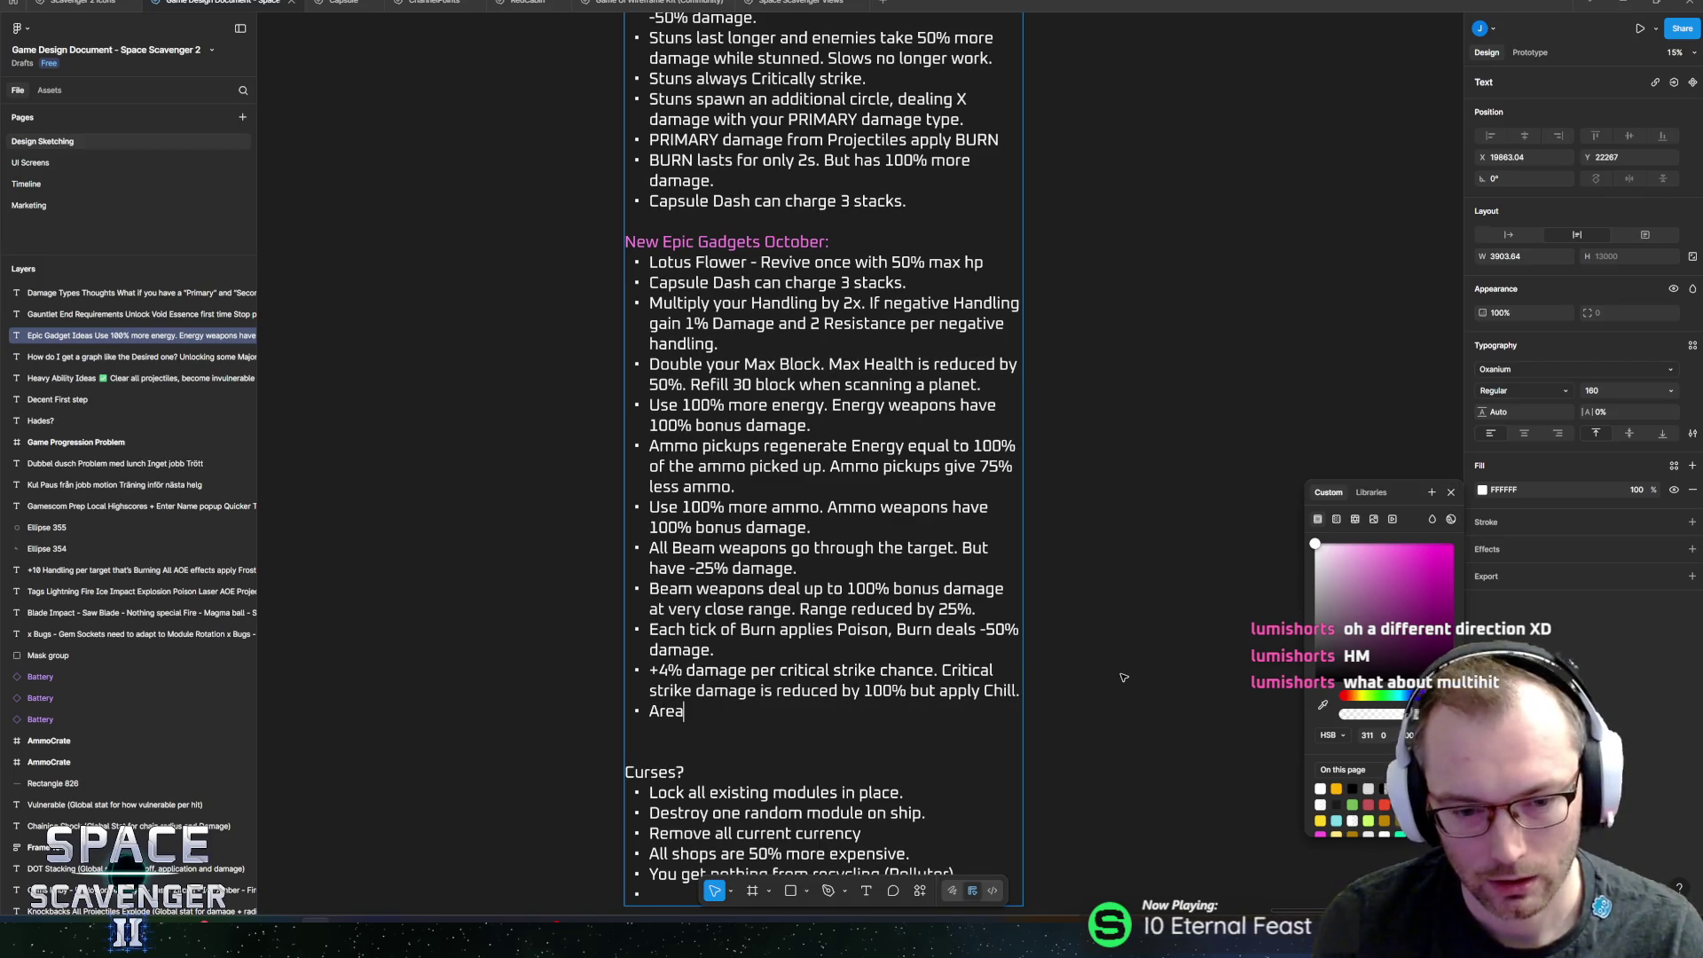
type(" size -50%")
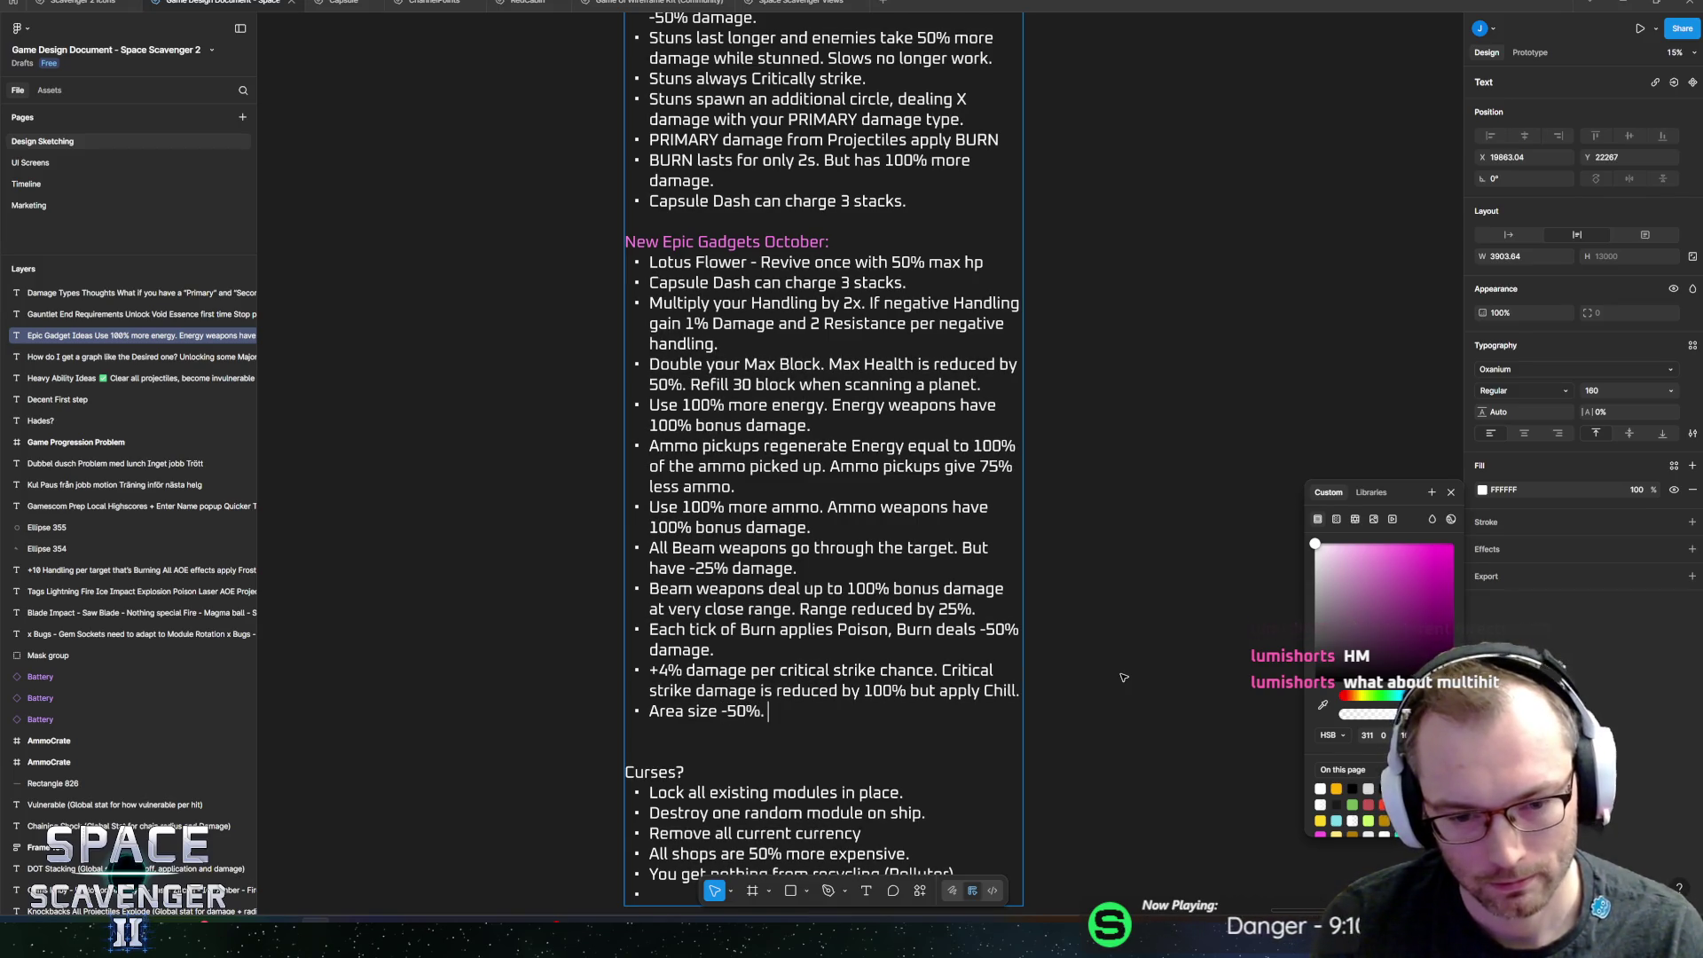
type(". But AOE damage +80%.")
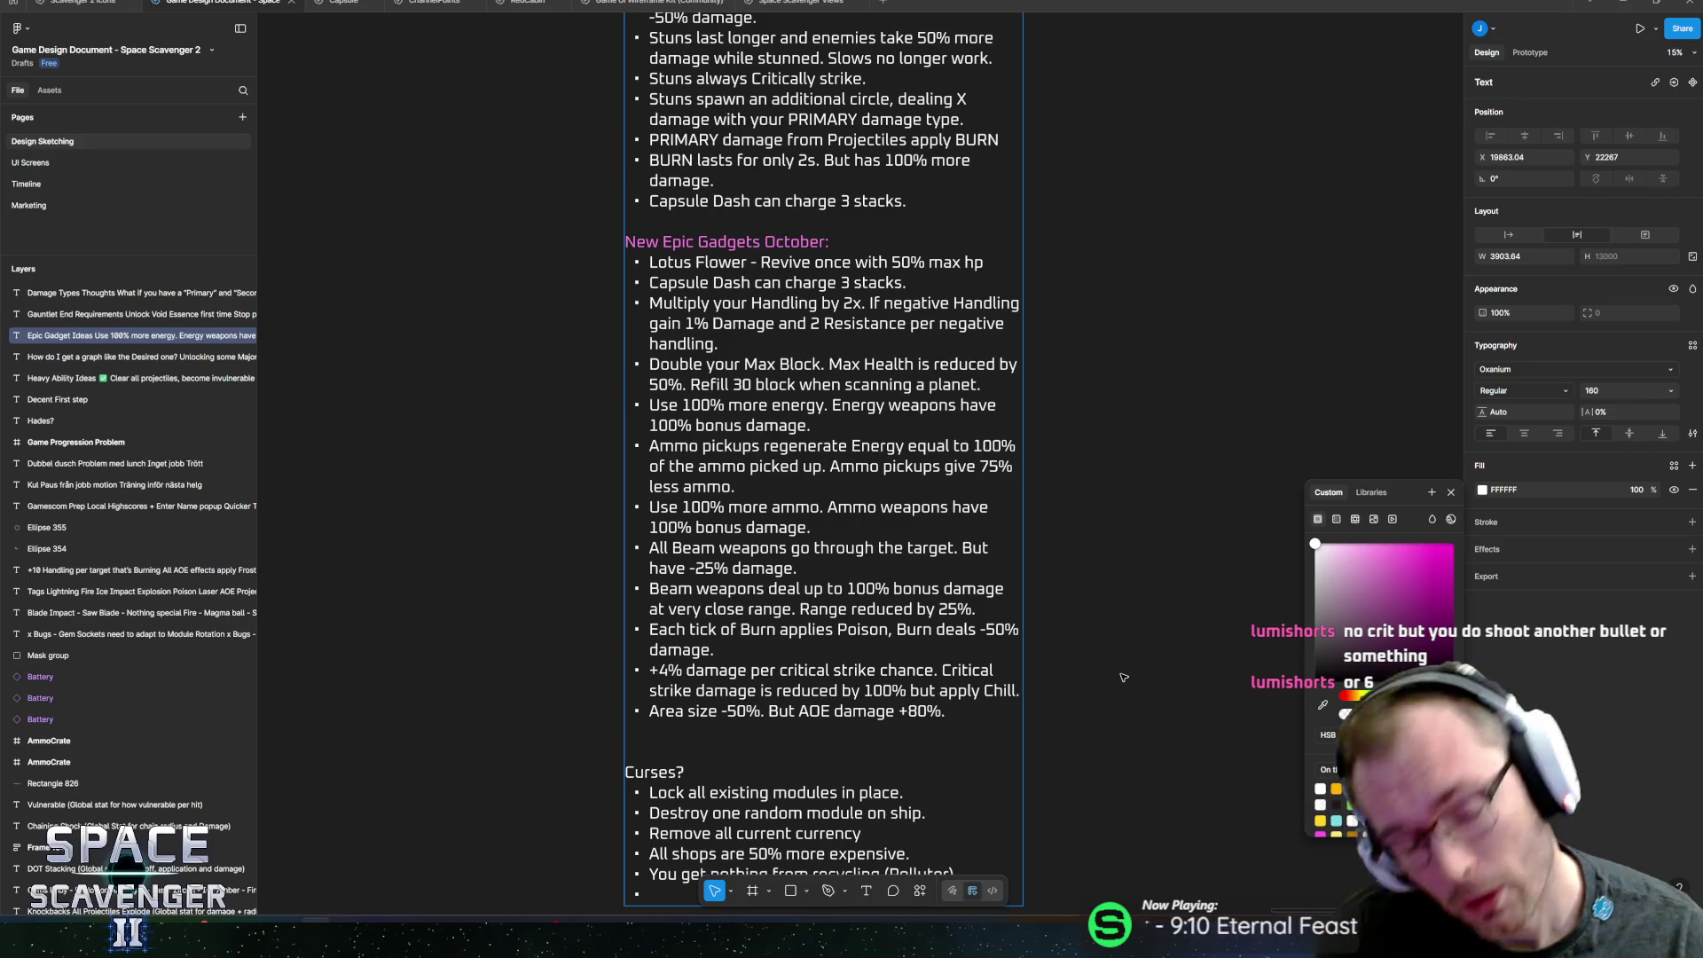
key("shift+Left")
key("shift+Left")
key("shift+Left")
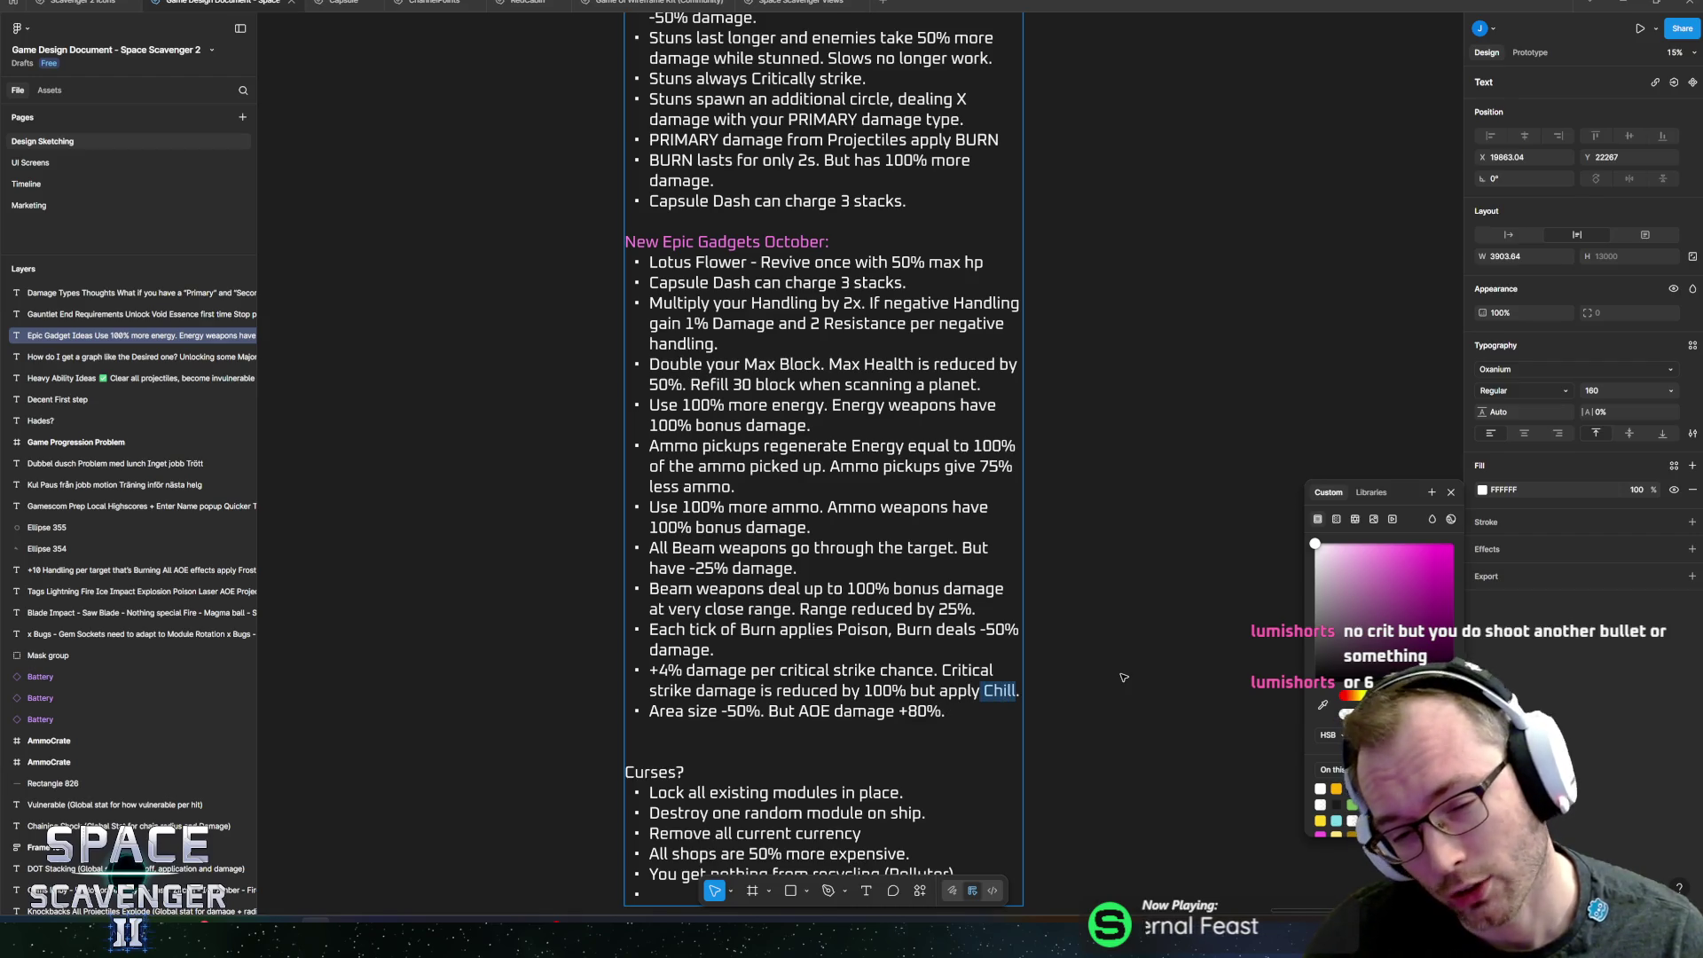
key("shift+Left")
key("shift+Left")
key("shift+Left")
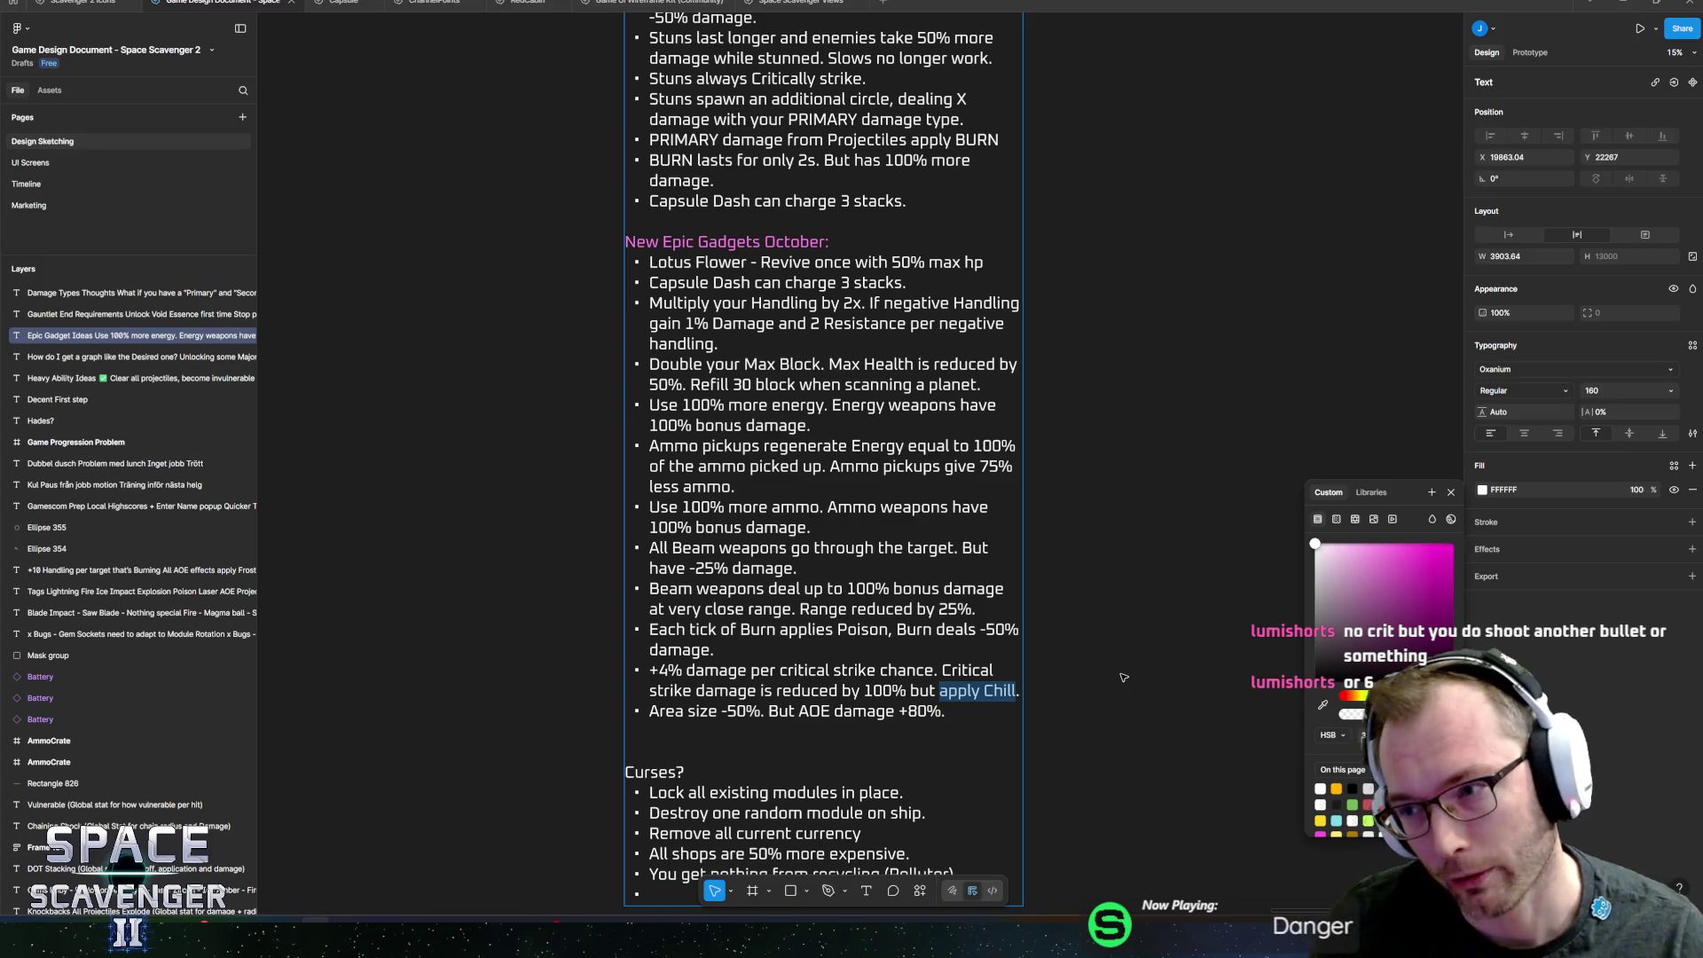
key("Left")
key("Left")
key("Left")
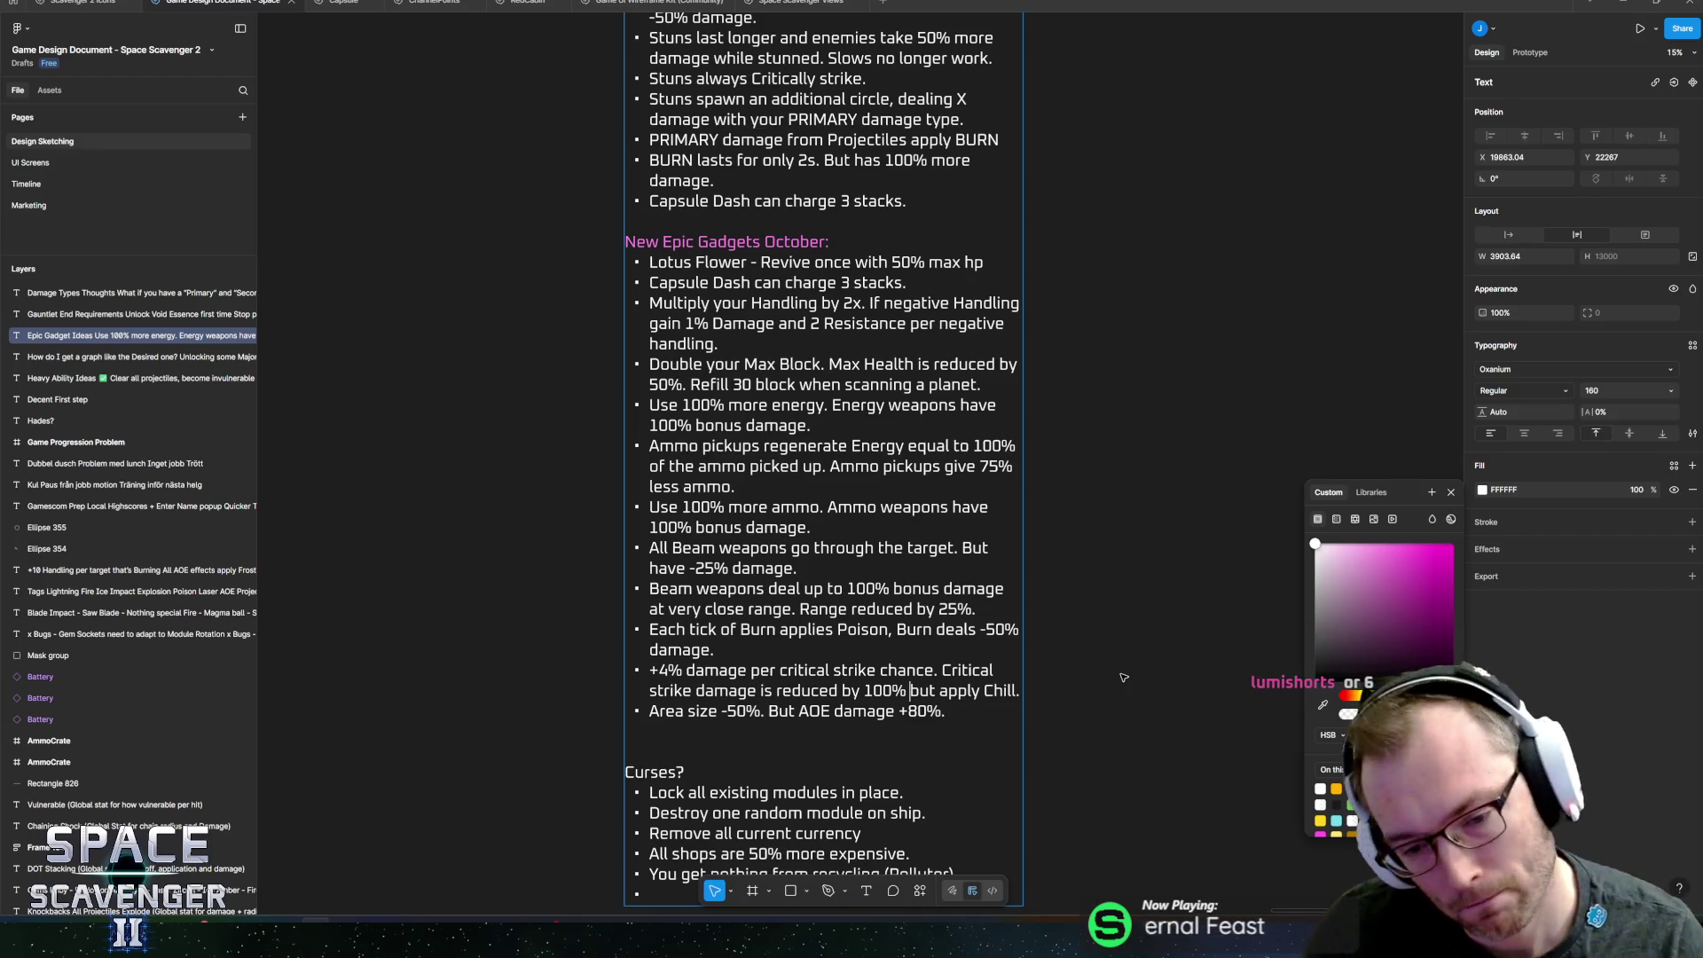
type("in a smal")
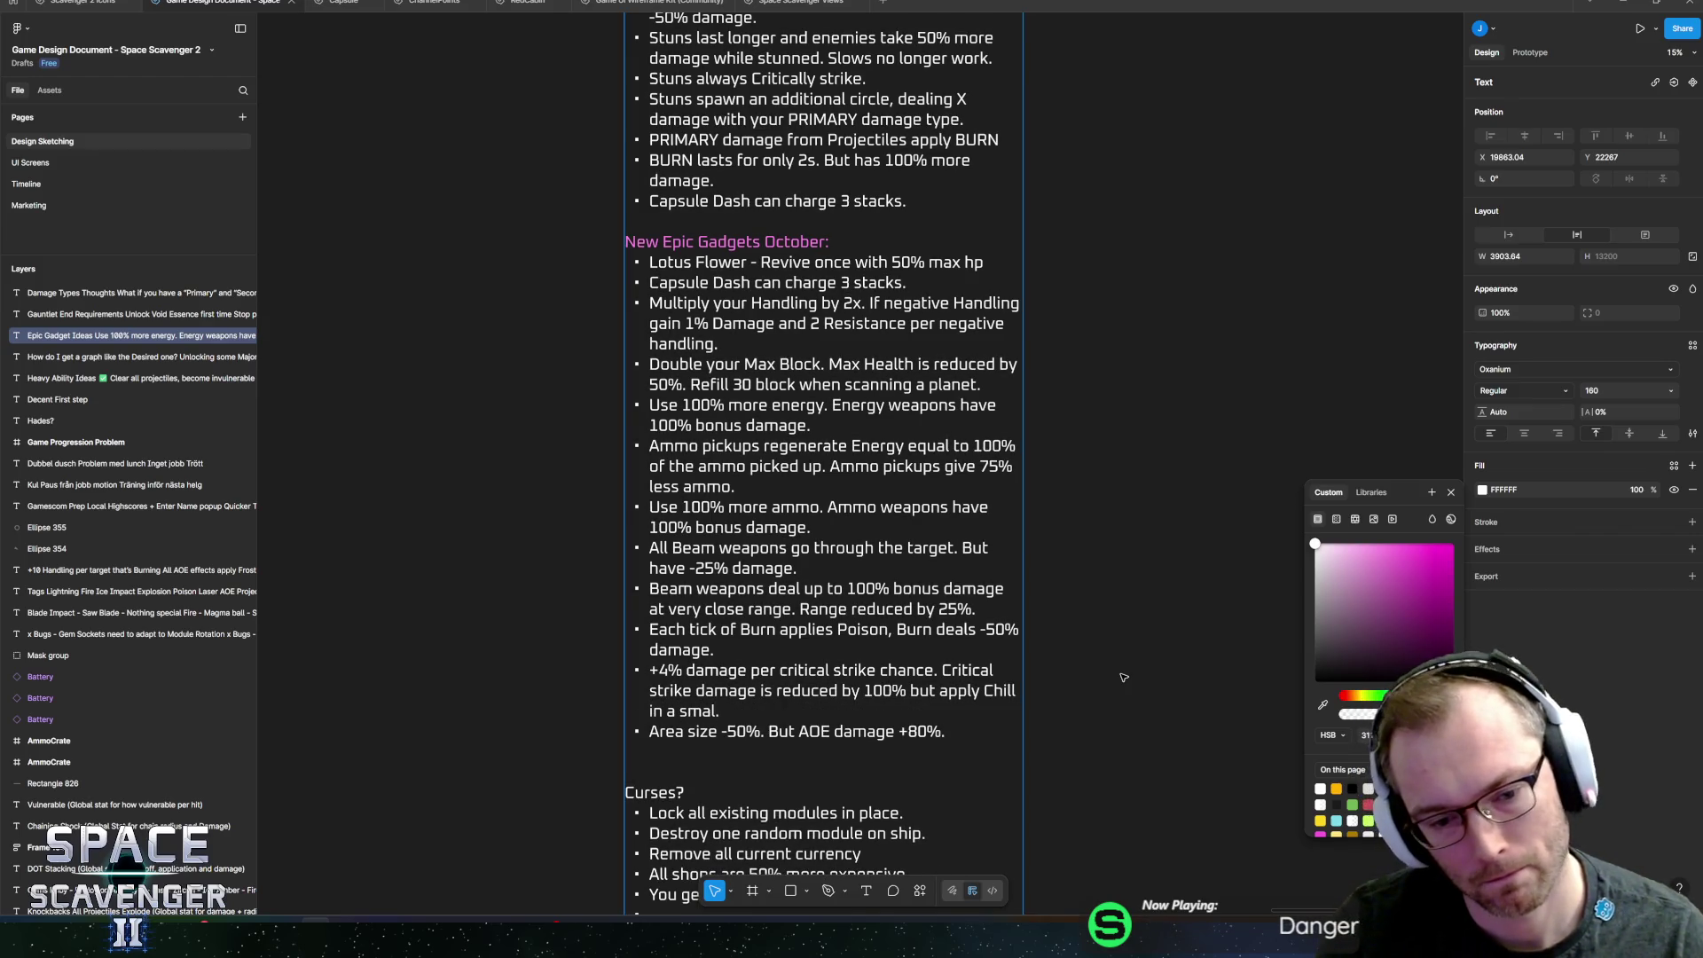
type("l area")
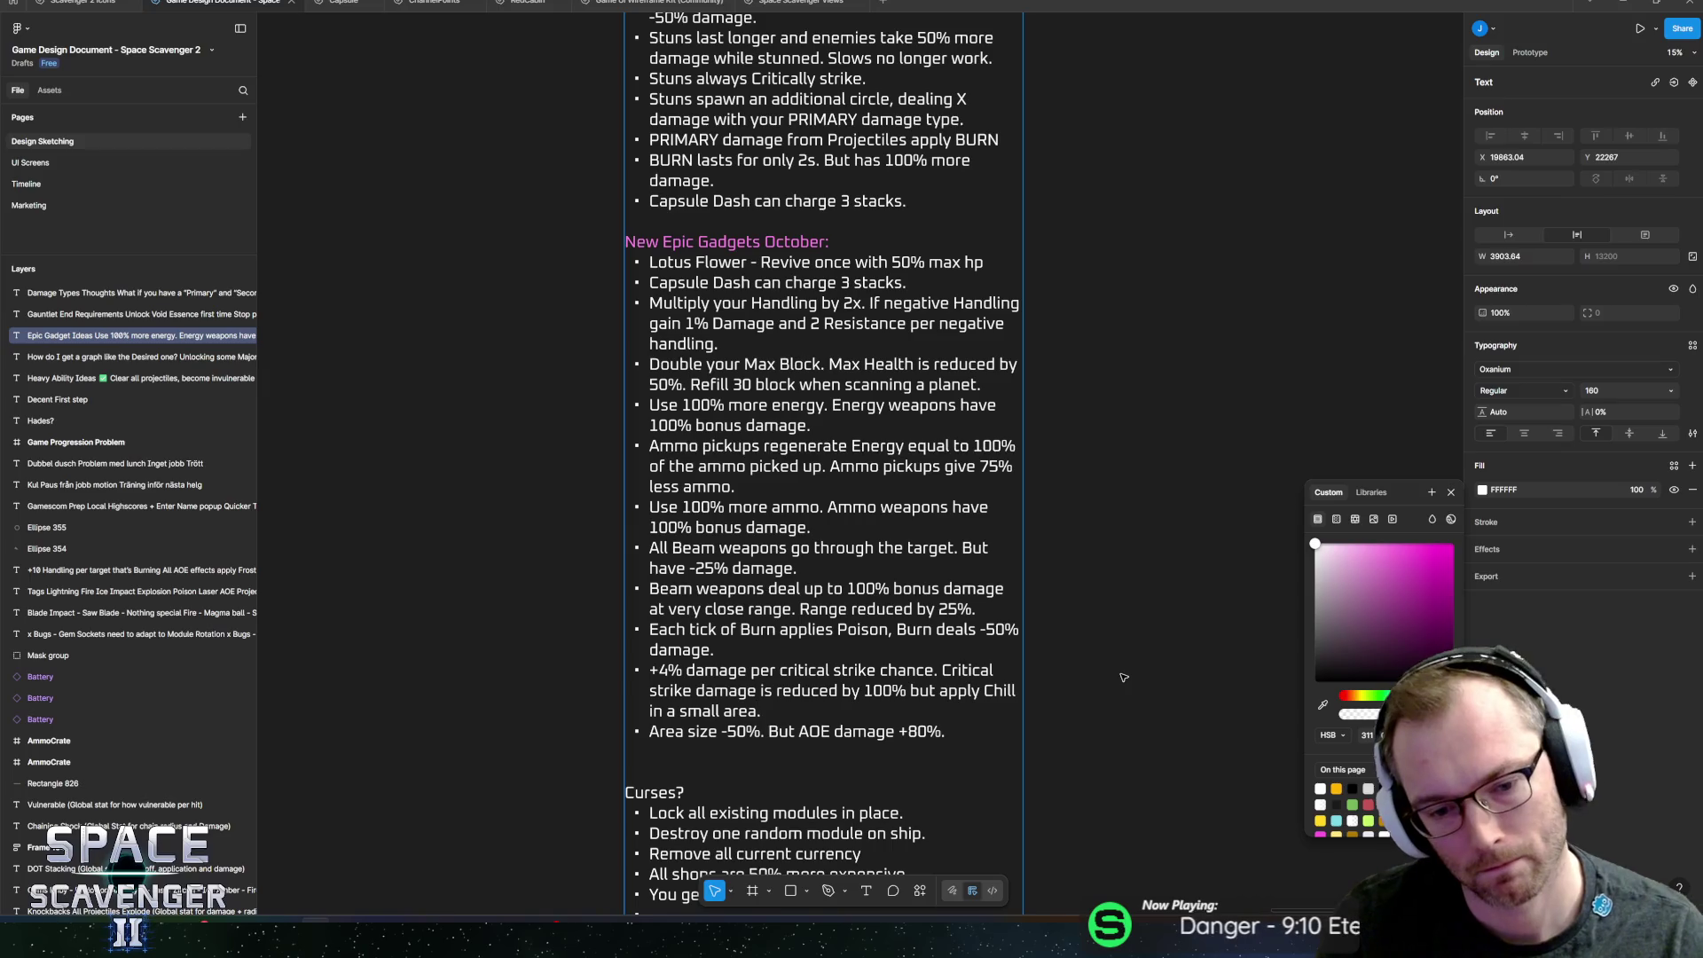
type(".")
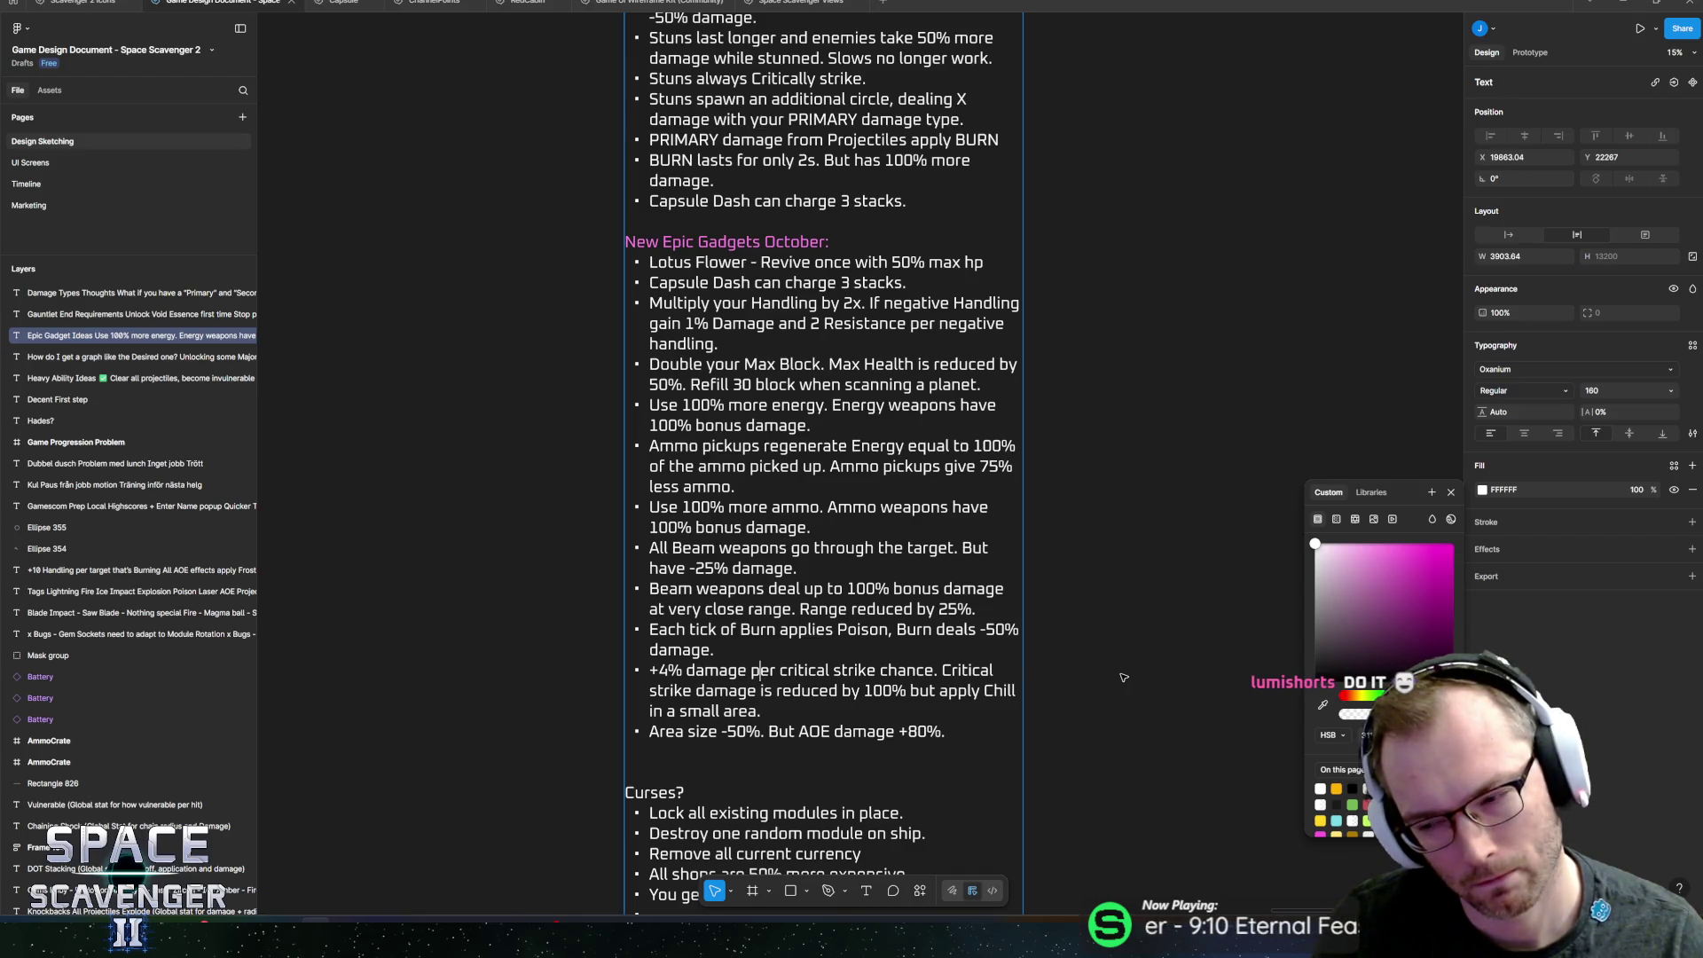
key("shift+Up")
key("shift+Up")
key("shift+Home")
key("Right")
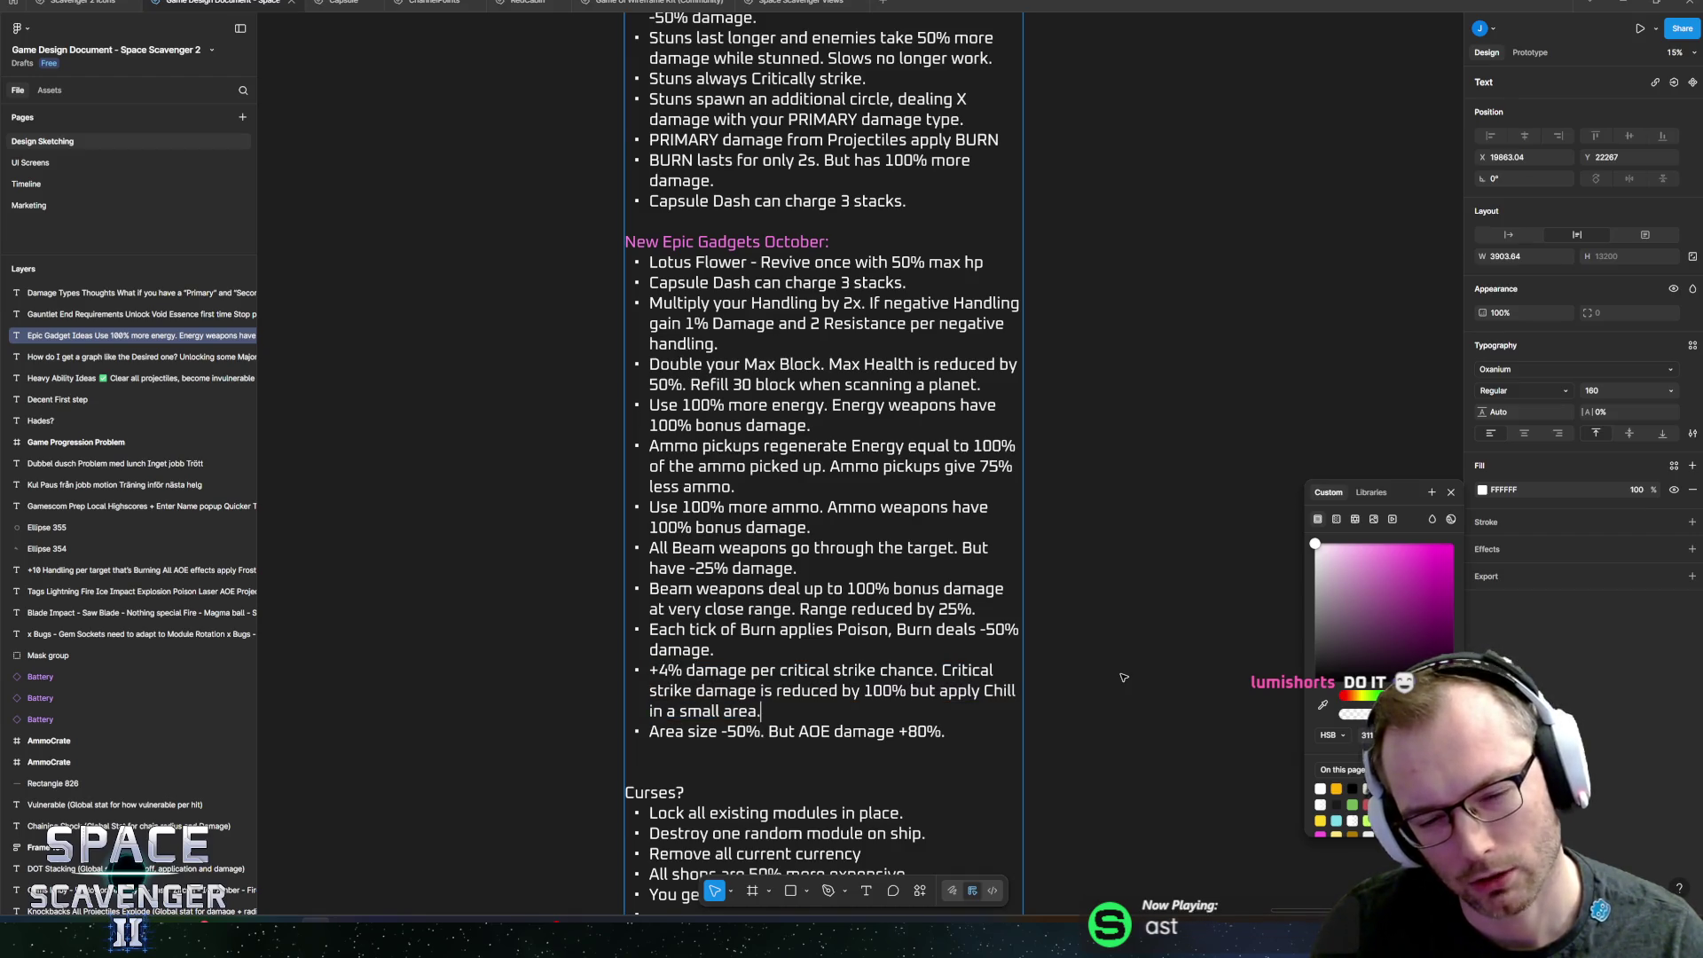
key("shift+Up")
key("shift+Up")
key("shift+Home")
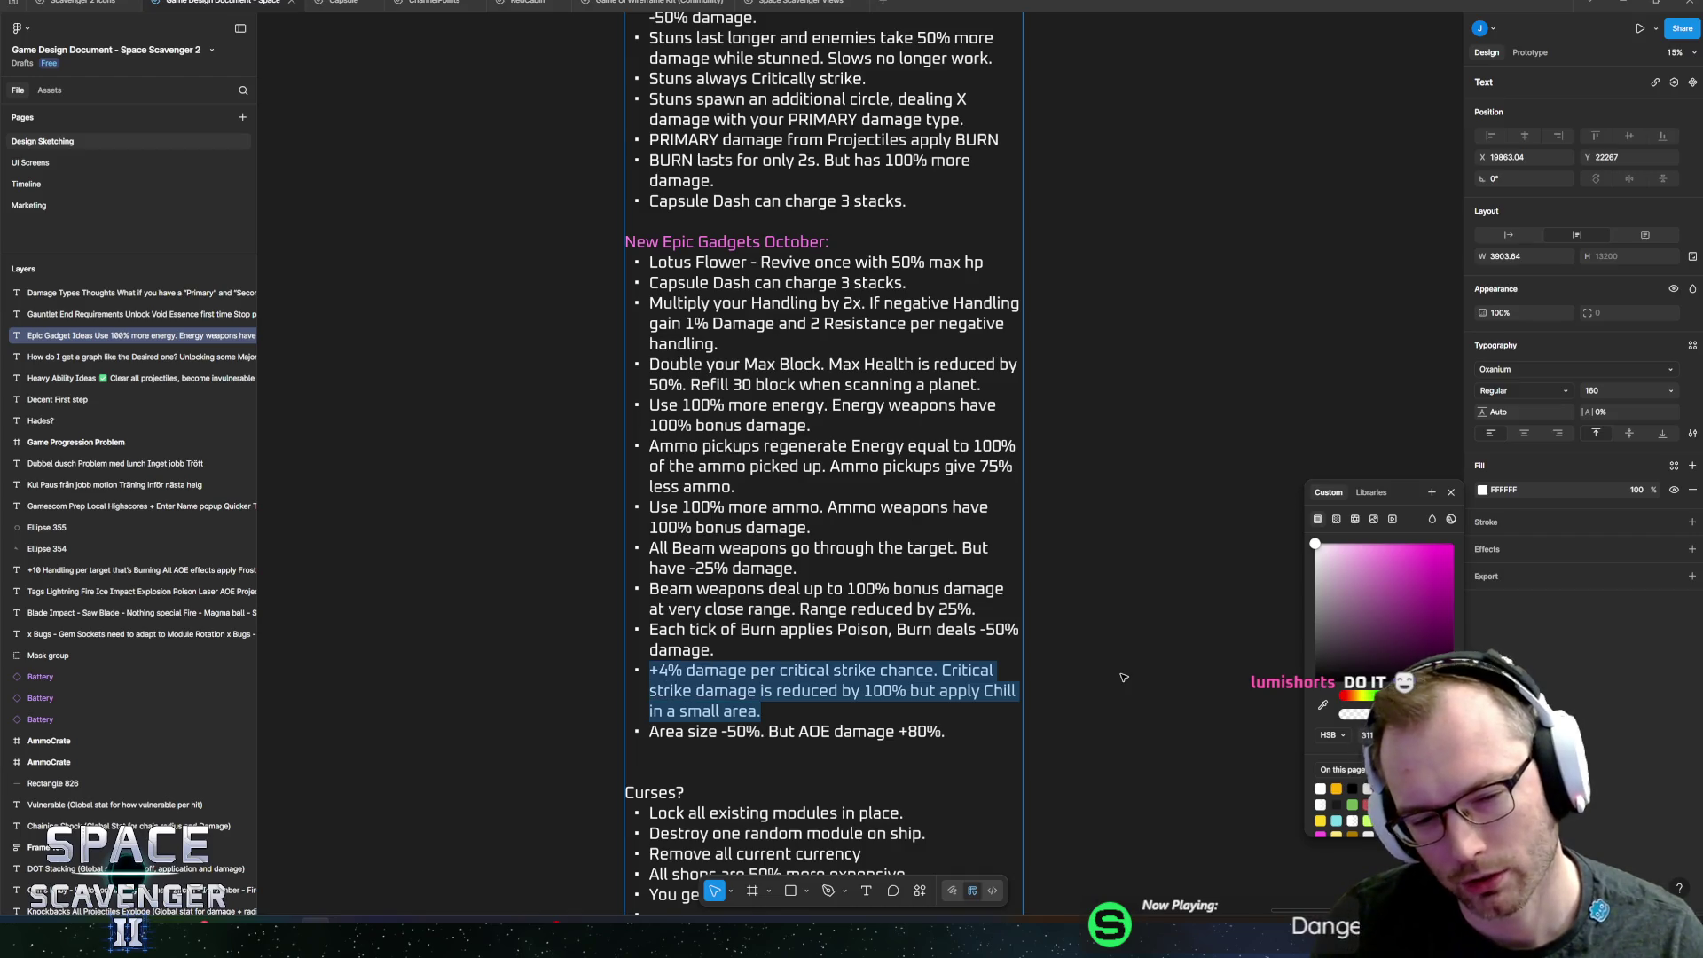
key("Left")
key("shift+Down")
key("shift+Down")
key("shift+End")
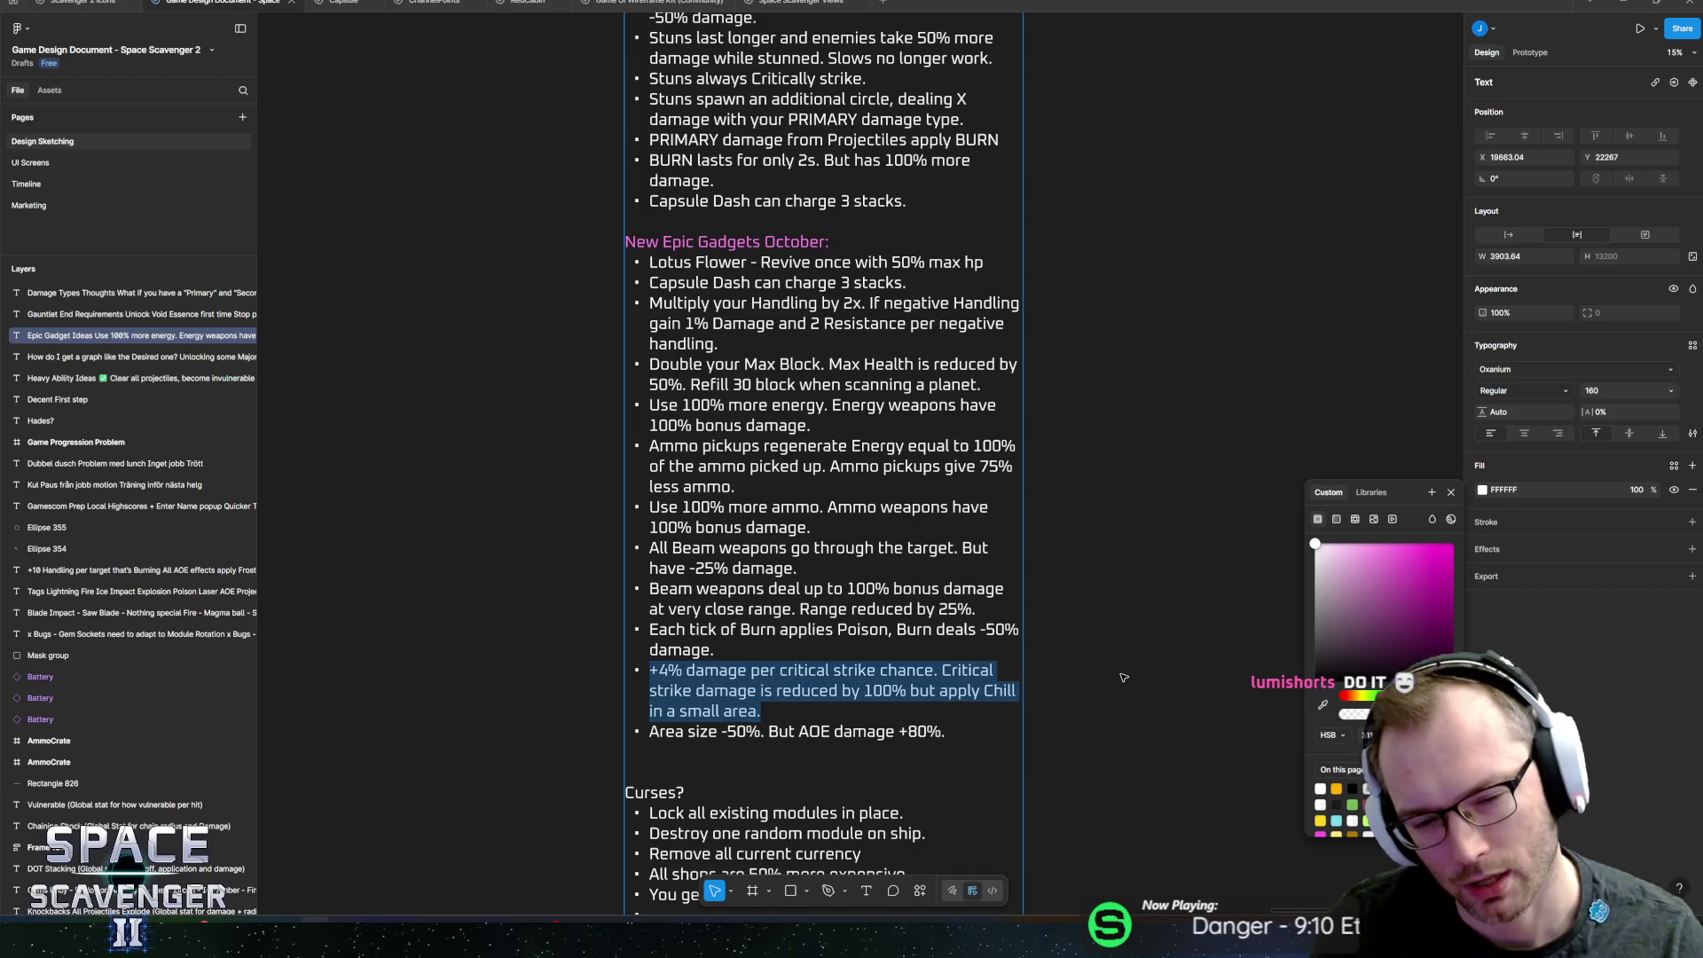
key("Up")
key("Down")
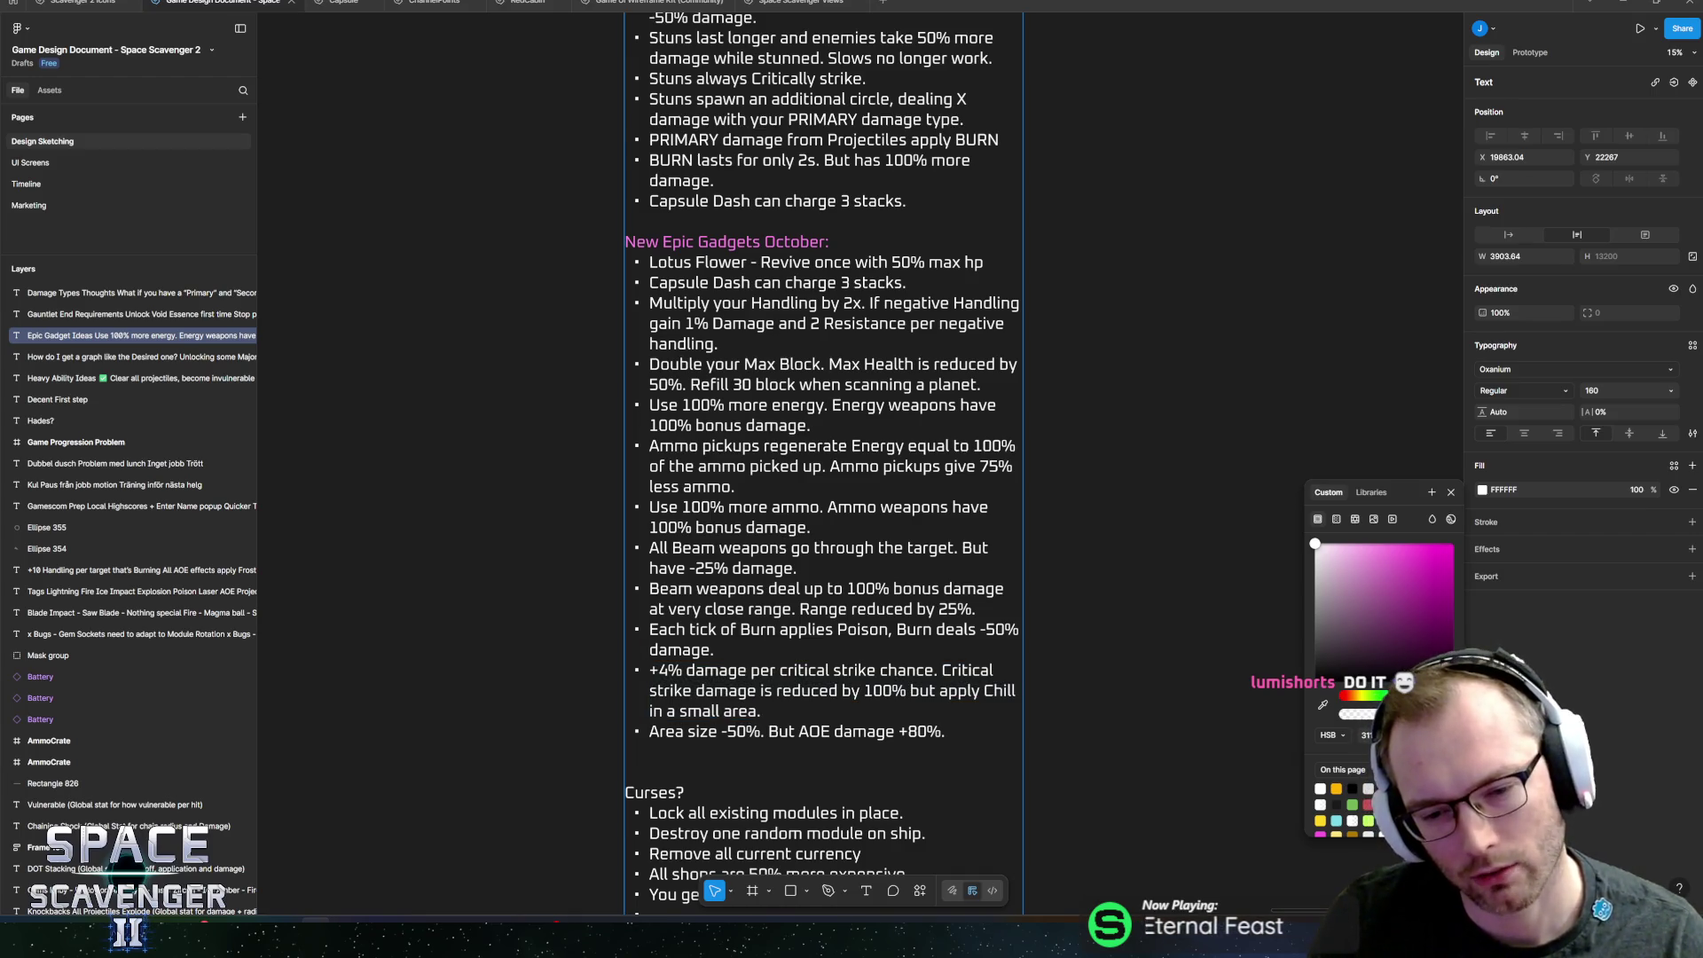
key("Down")
key("Down")
key("End")
key("ctrl+shift+Left")
key("ctrl+shift+Left")
key("ctrl+shift+Left")
key("ctrl+shift+Right")
key("ctrl+shift+Right")
key("ctrl+shift+Left")
key("Up")
key("Up")
key("Home")
key("Right")
key("shift+Right")
key("shift+Right")
key("Down")
key("ctrl+Right")
key("ctrl+Right")
key("ctrl+Right")
key("ctrl+shift+Right")
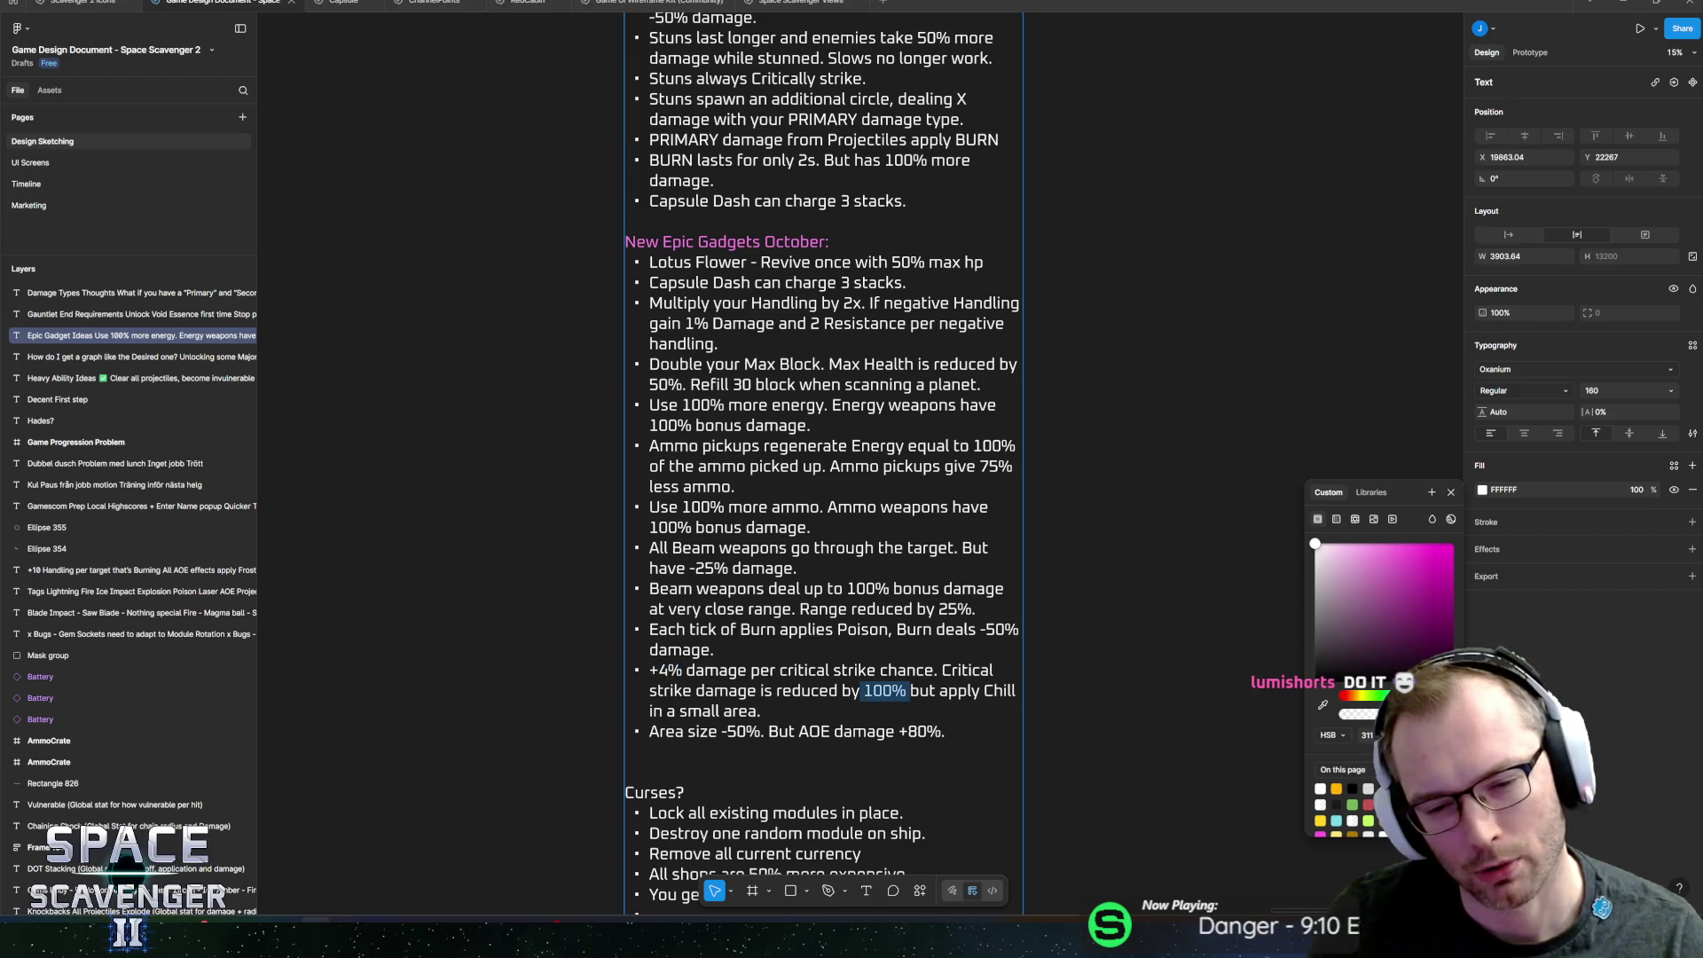
key("Right")
left_click(669, 670)
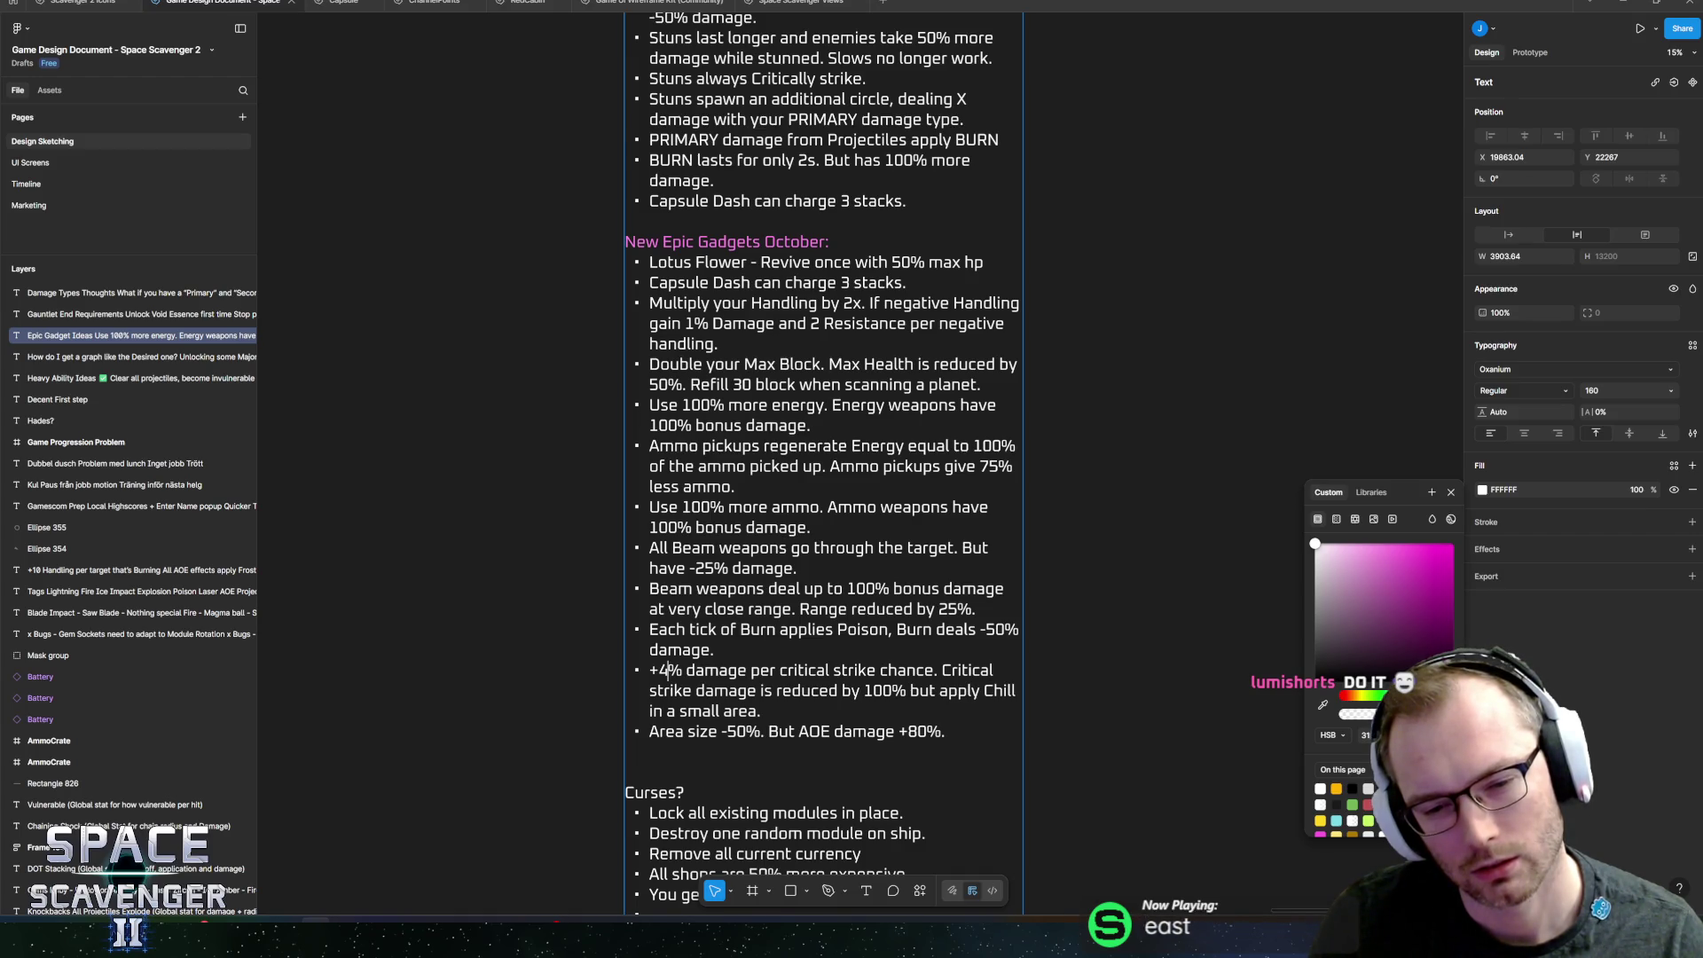
left_click(873, 691)
key("BackSpace")
type("2")
Replace 'apply Chill' with 'deals 25 Ice damage' in the critical-strike bullet
key("Up")
key("End")
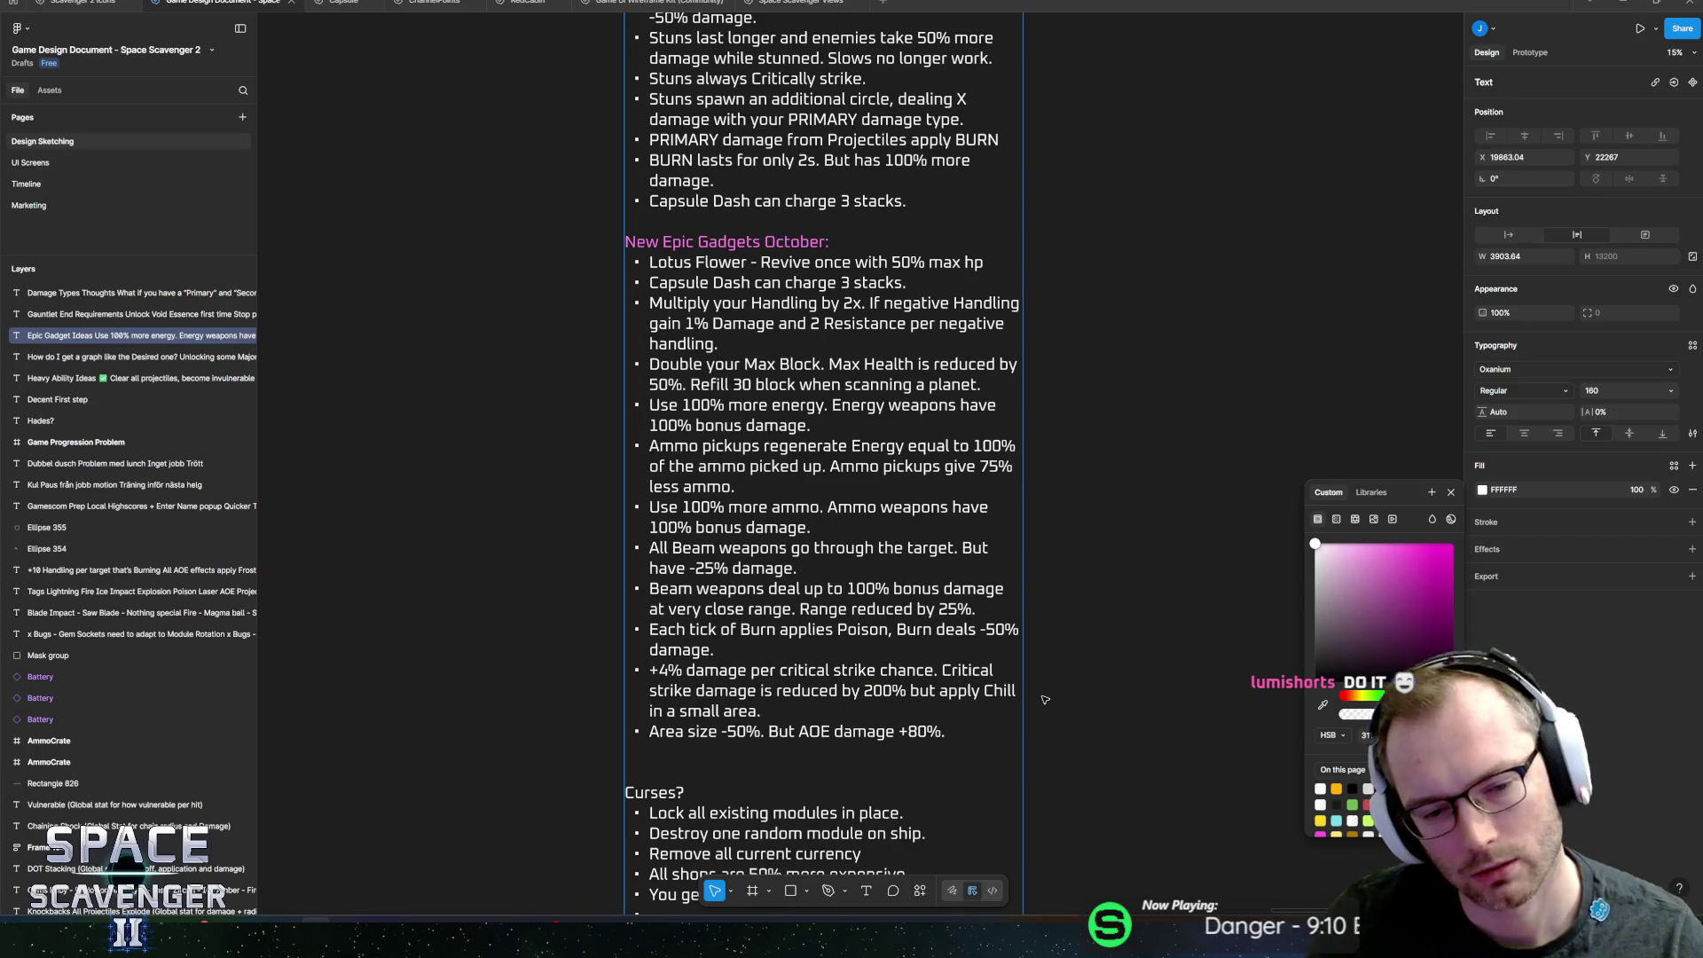
key("Home")
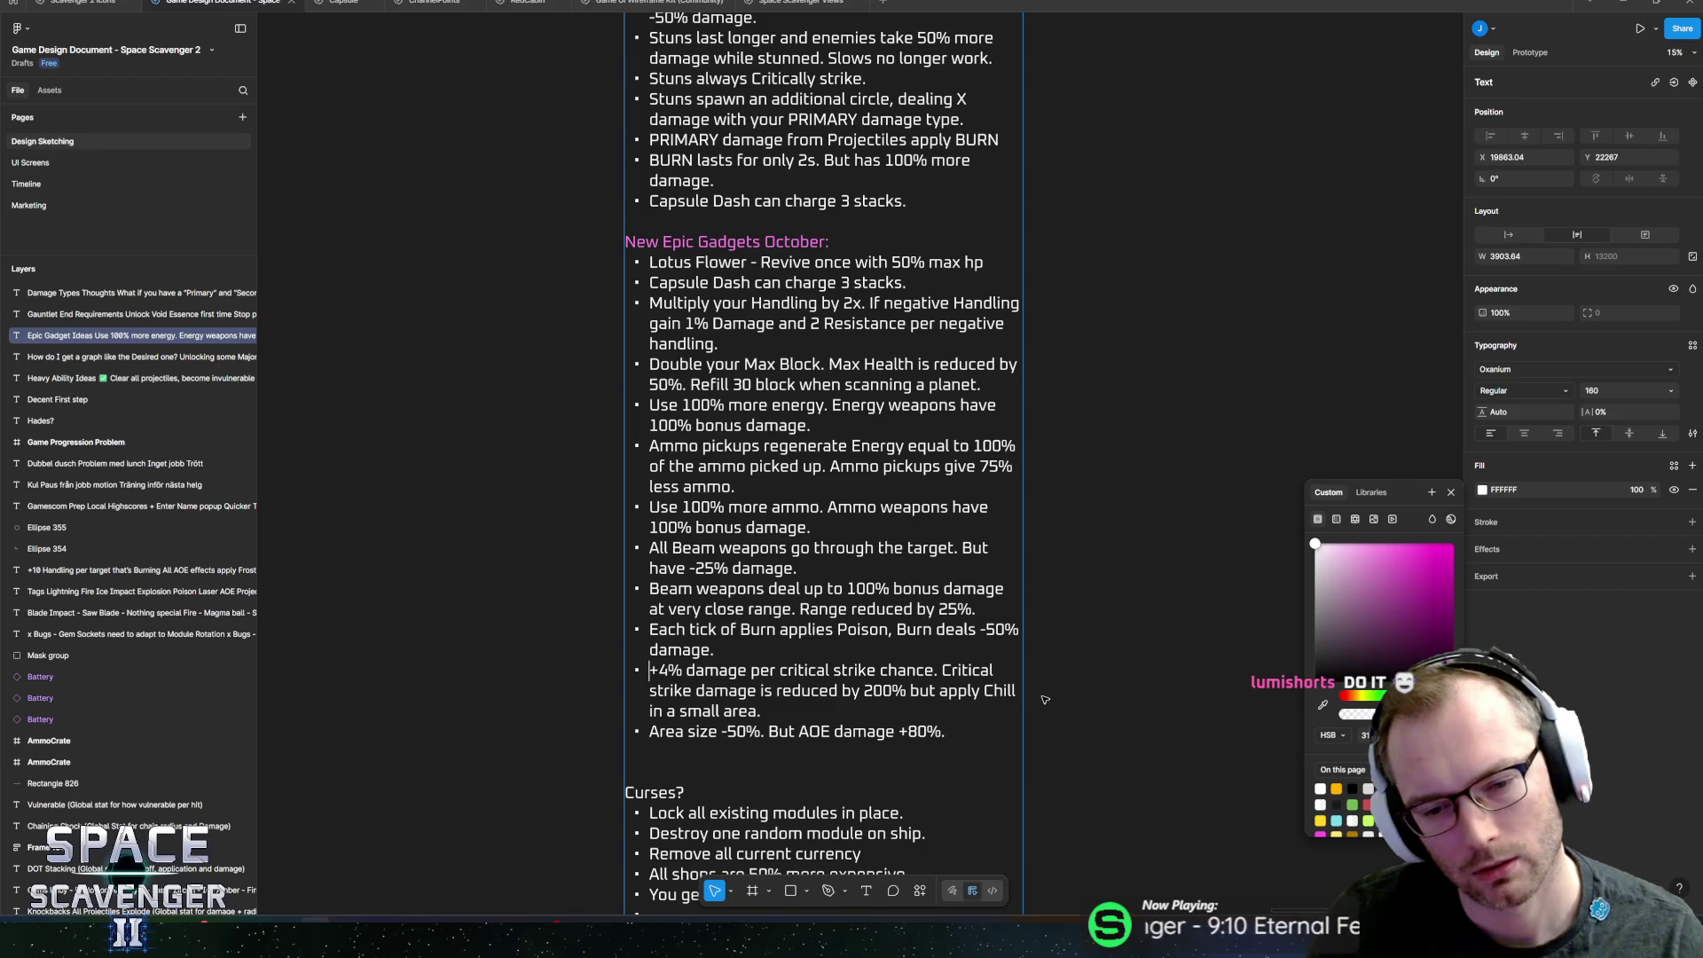
key("Down")
key("Down")
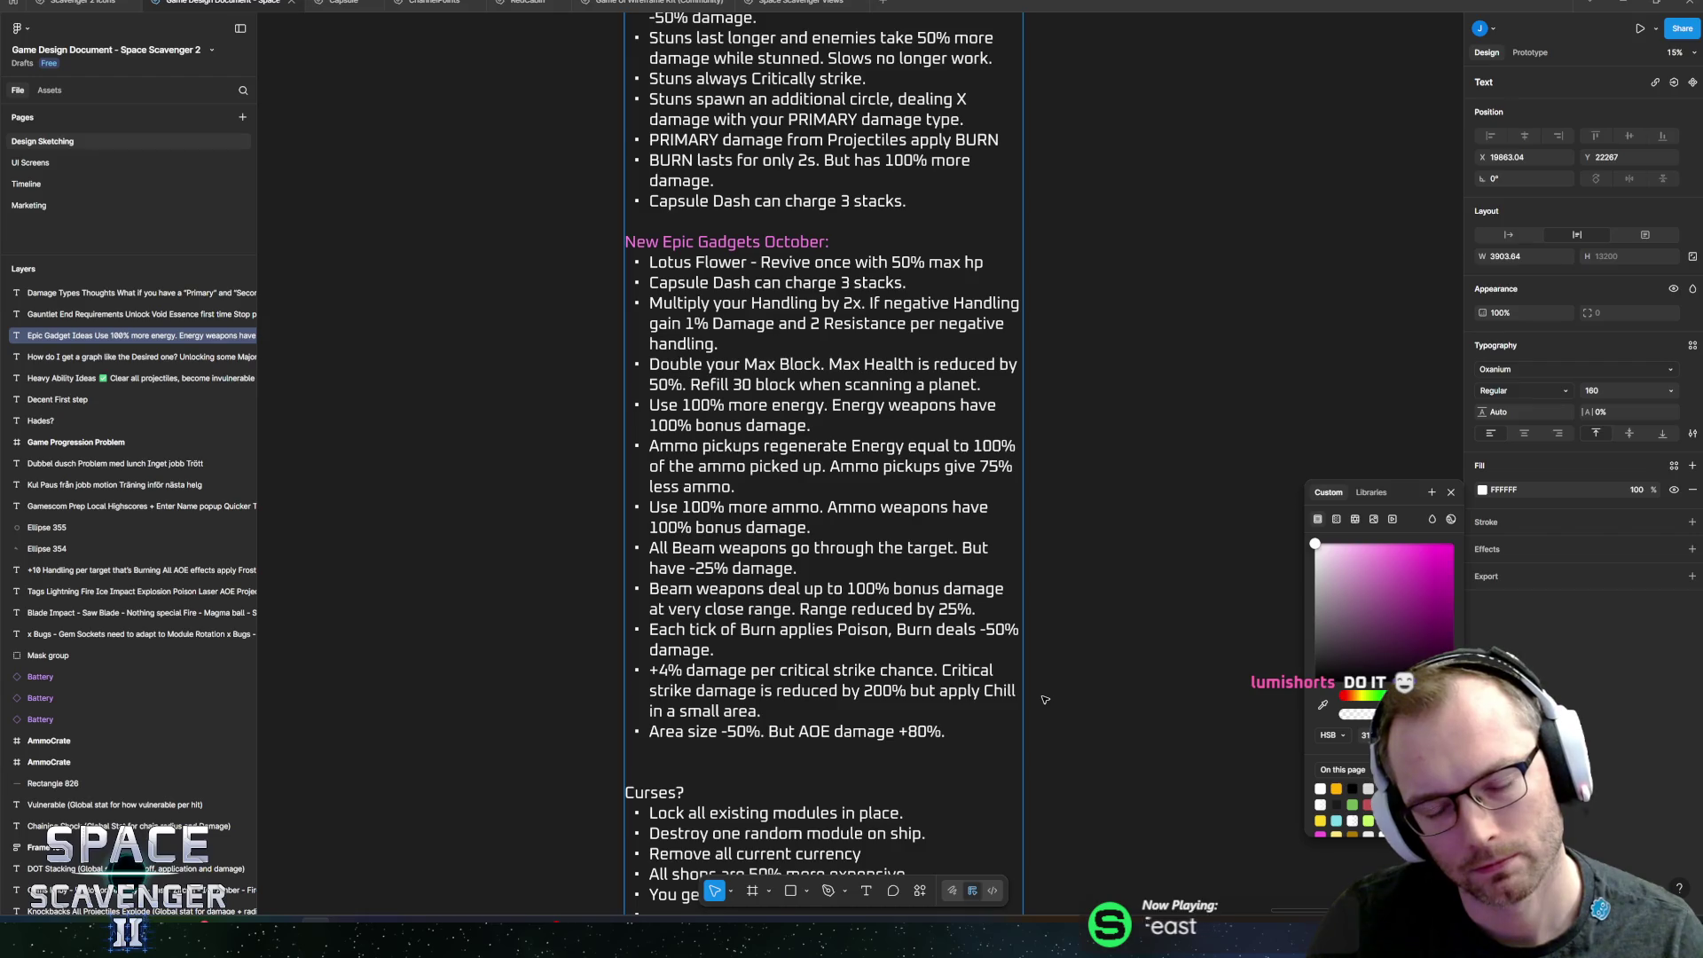
key("ctrl+shift+Left")
key("ctrl+shift+Left")
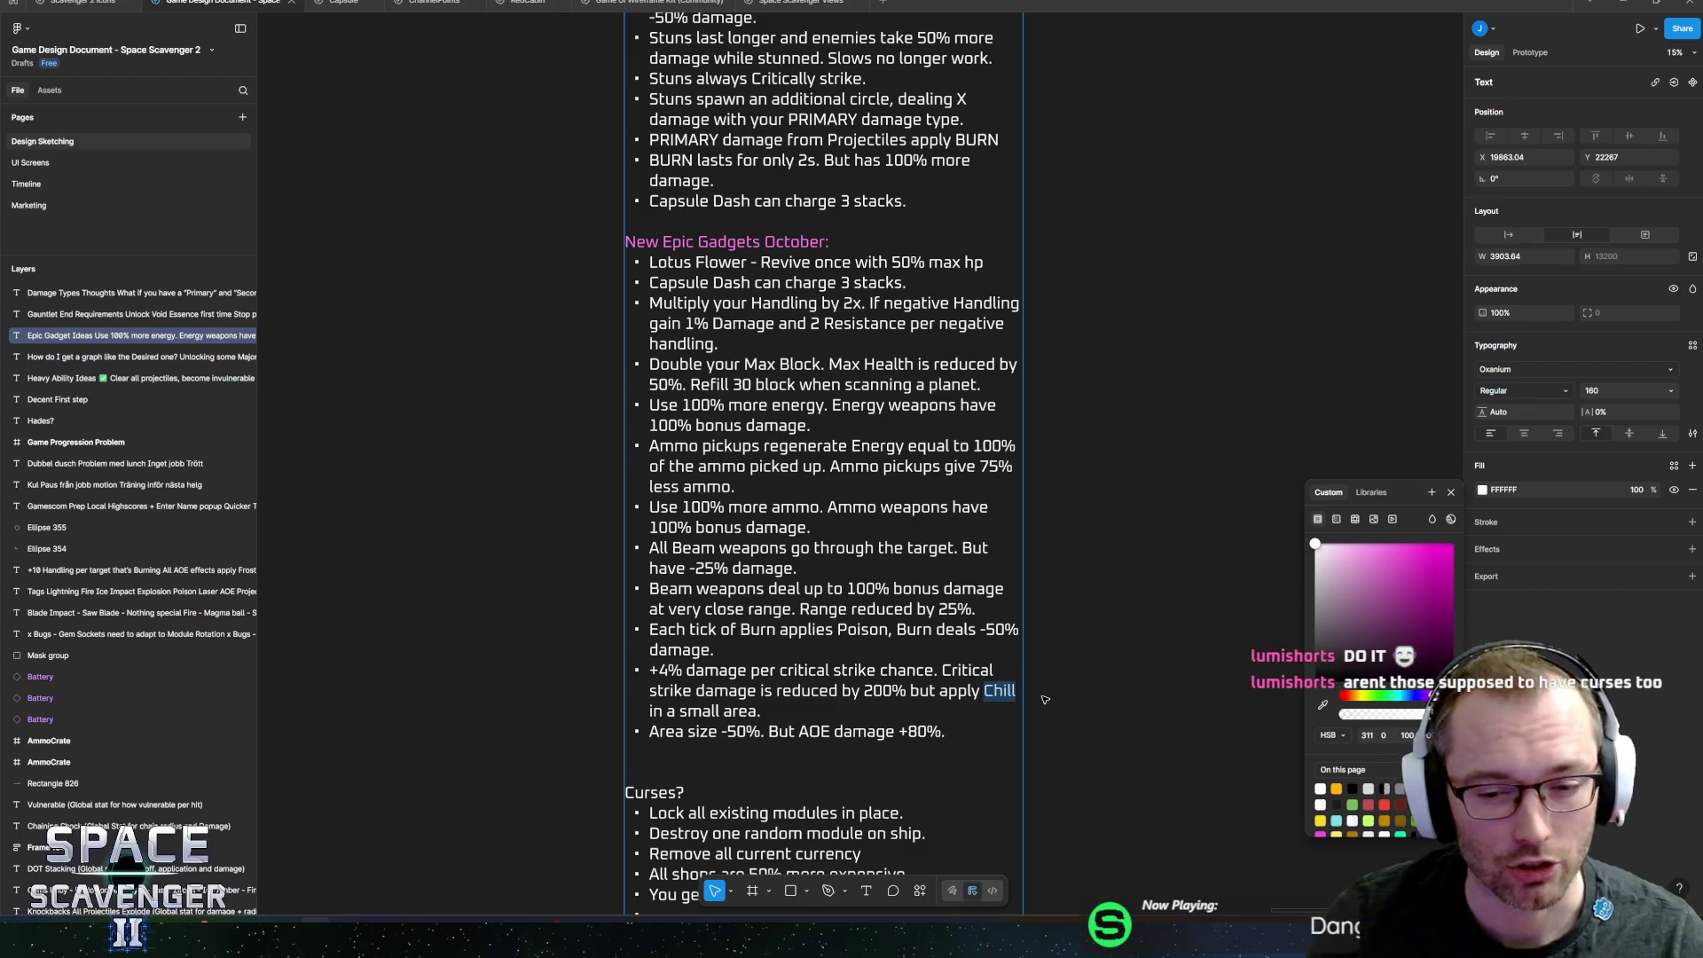
key("BackSpace")
type("deals 25")
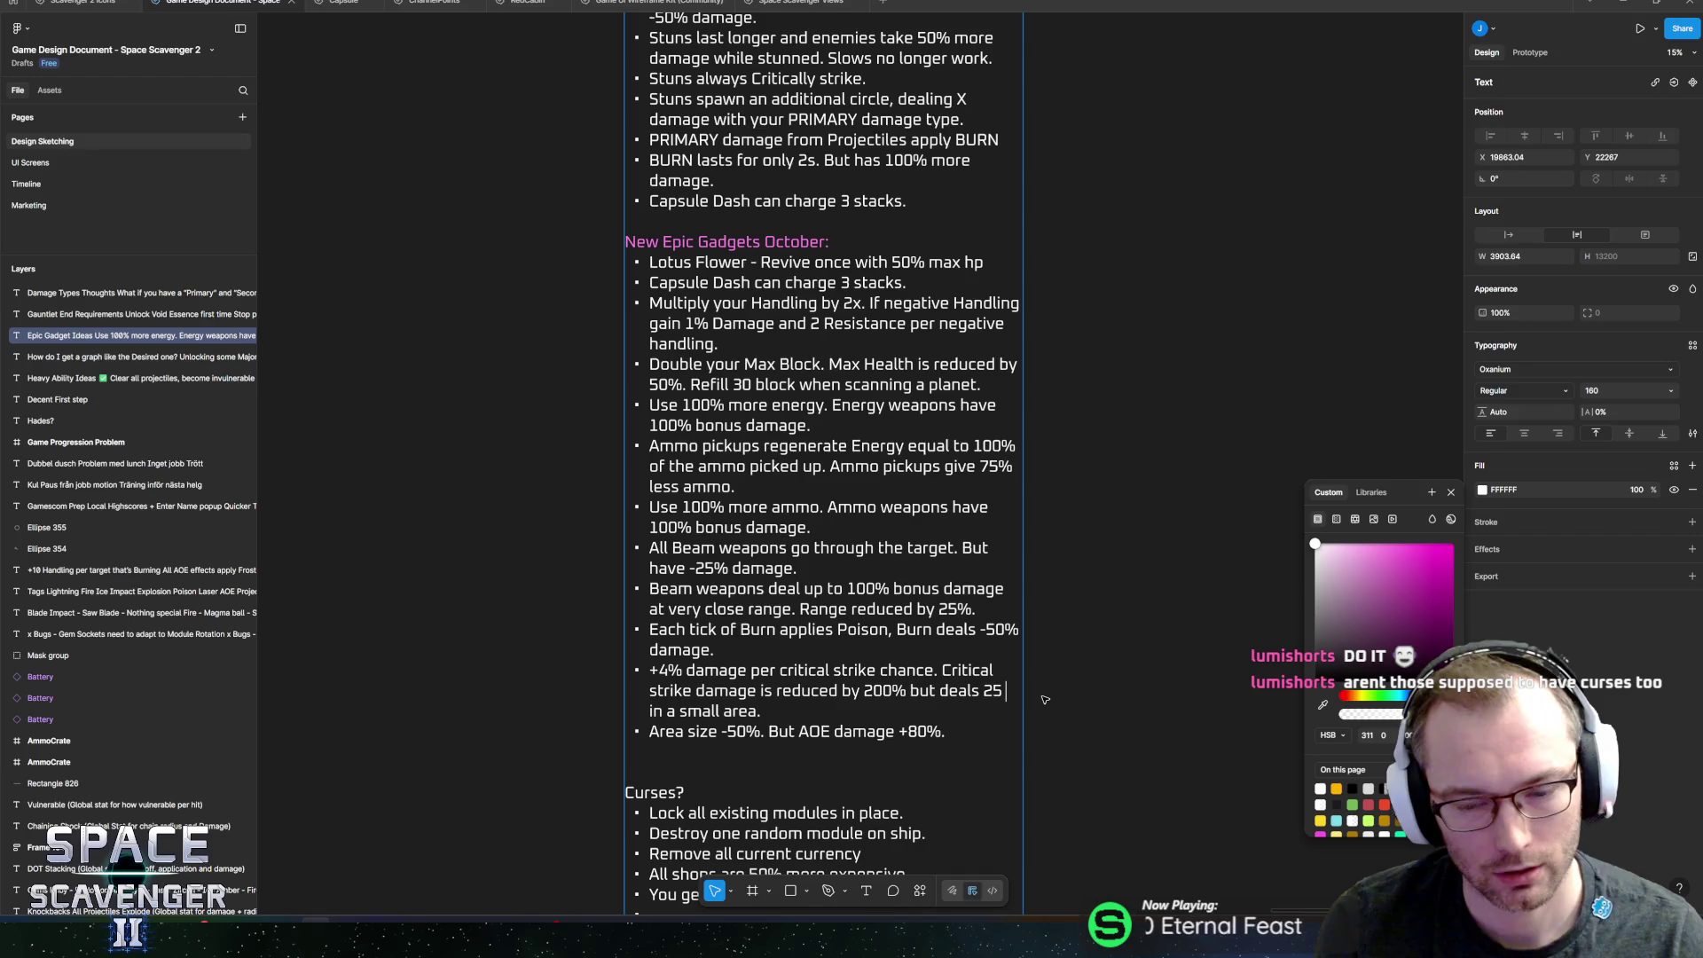
type(" Ice damage")
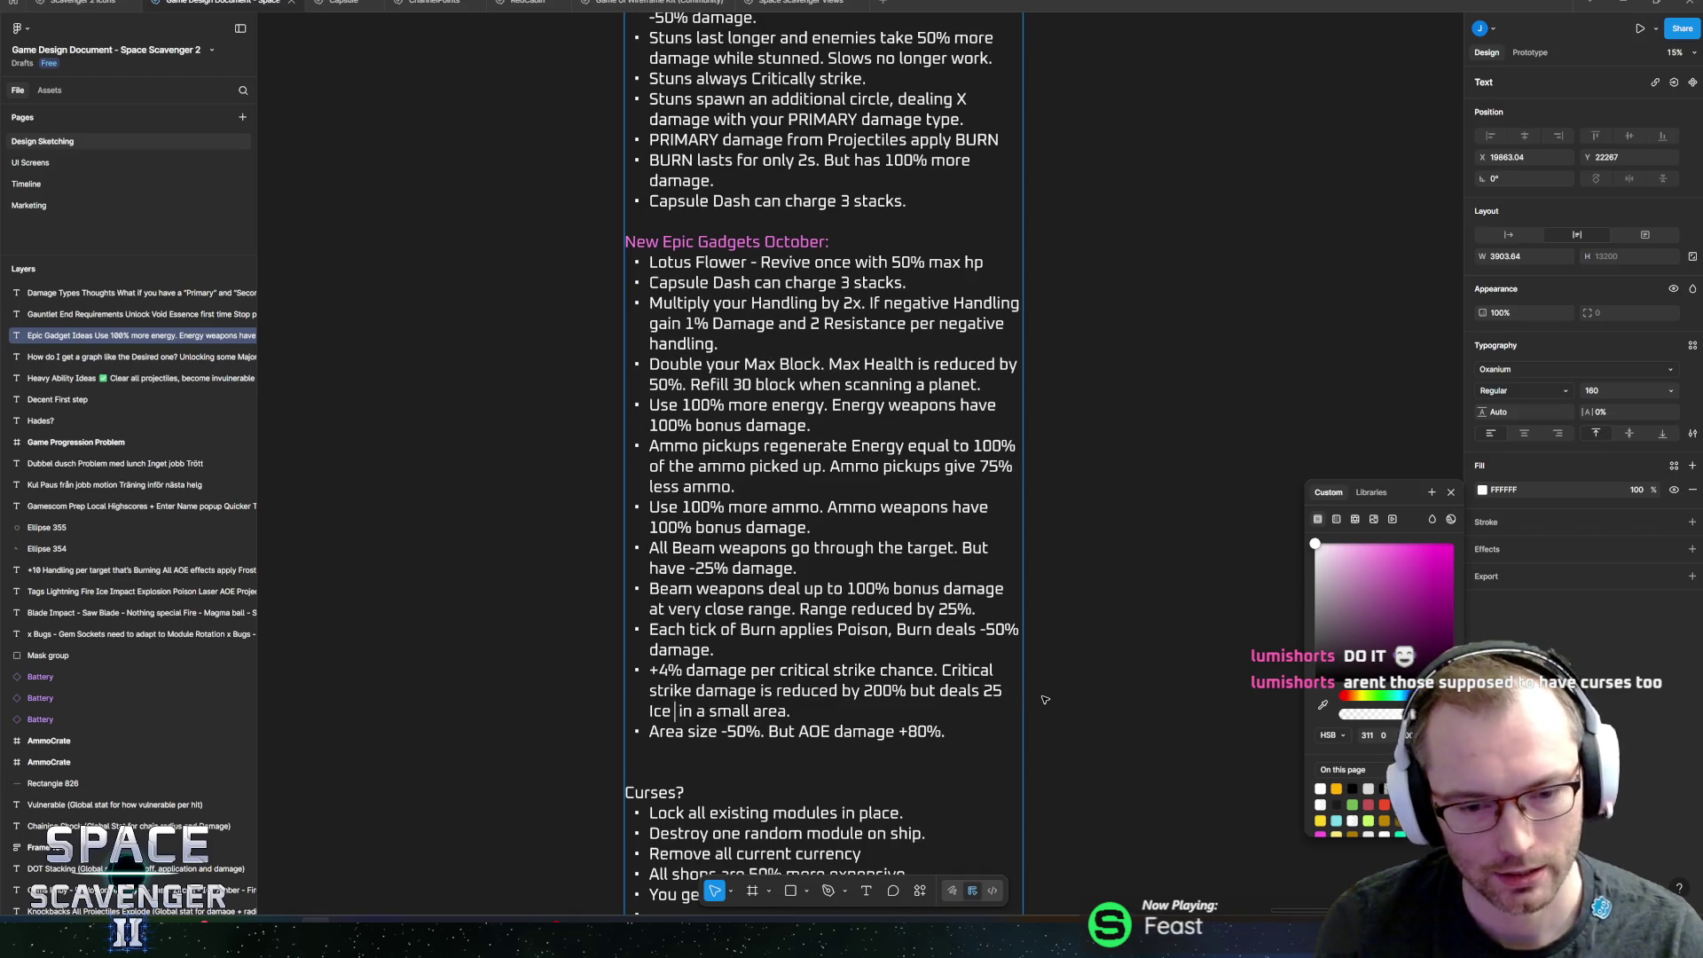
key("End")
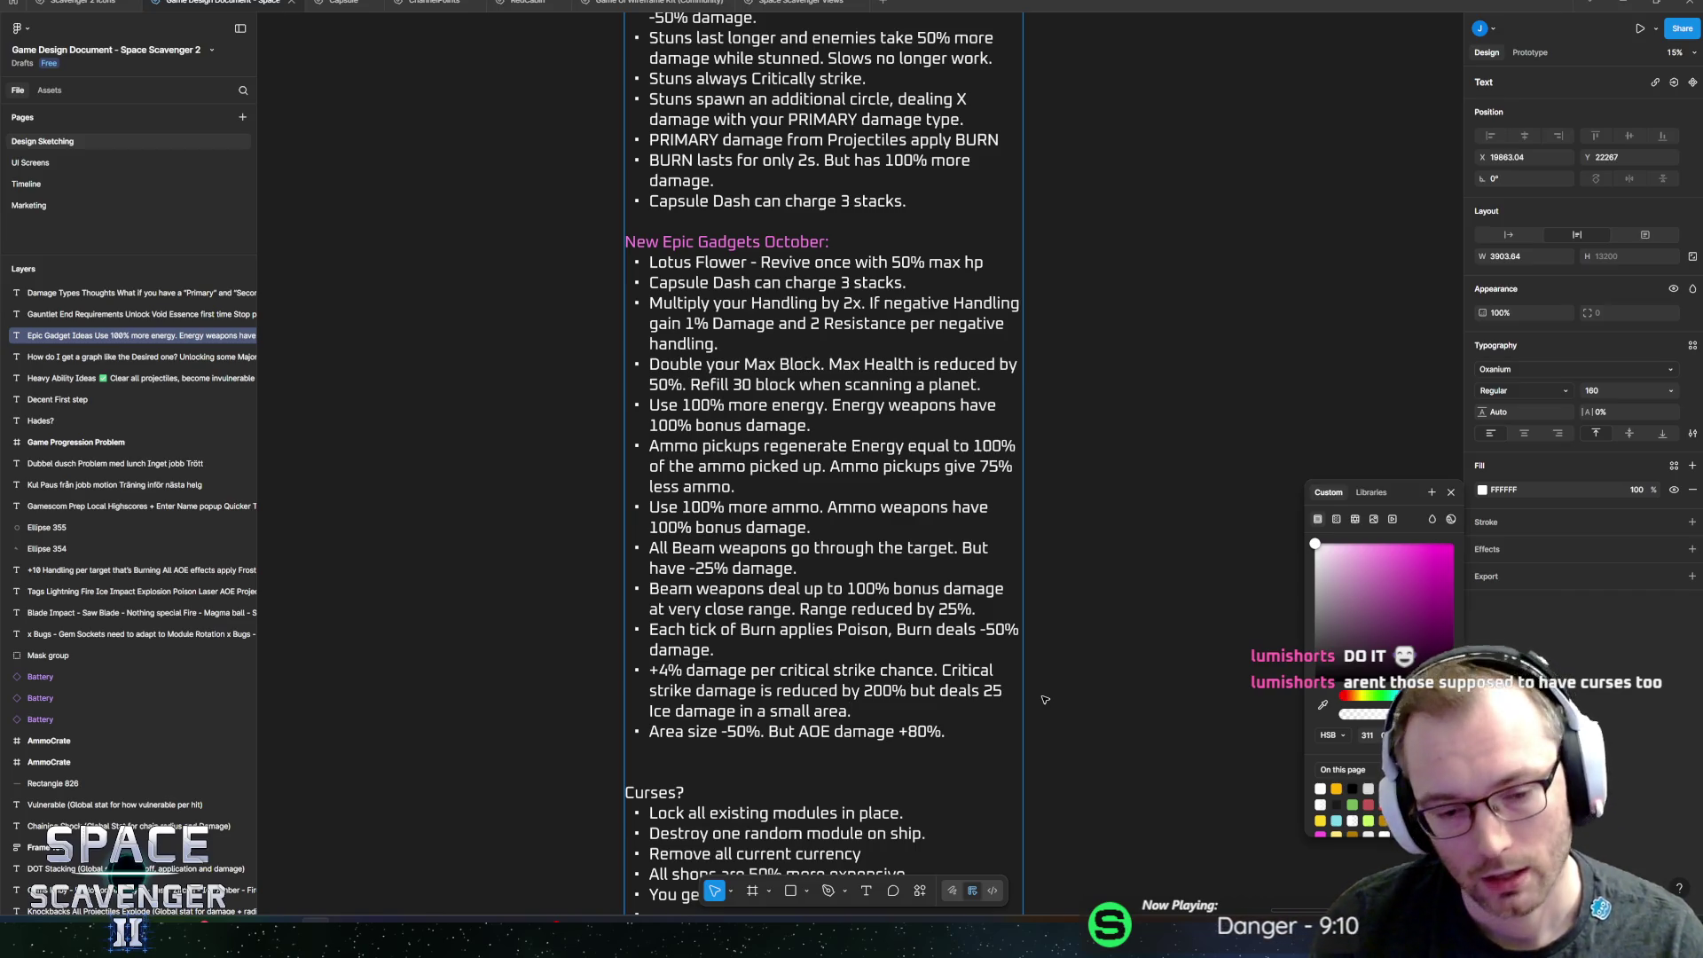
Change the critical damage reduction value to 150%
key("Up")
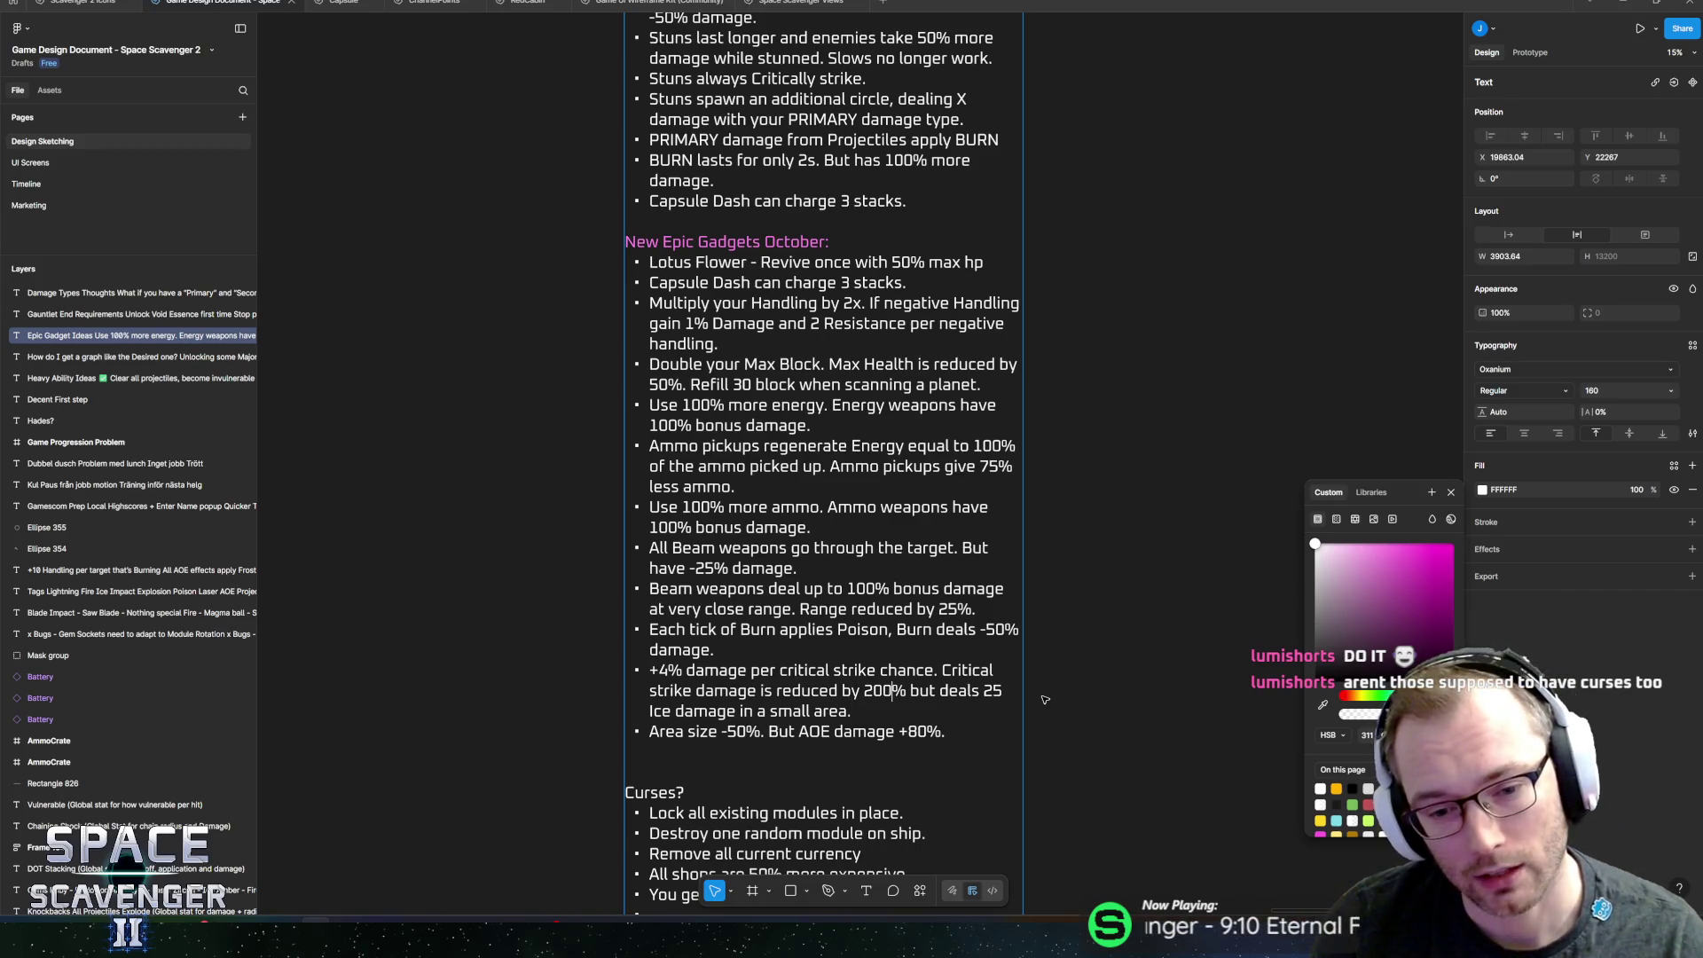
key("ctrl+shift+Left")
key("ctrl+shift+Left")
key("ctrl+shift+Left")
key("ctrl+shift+Left")
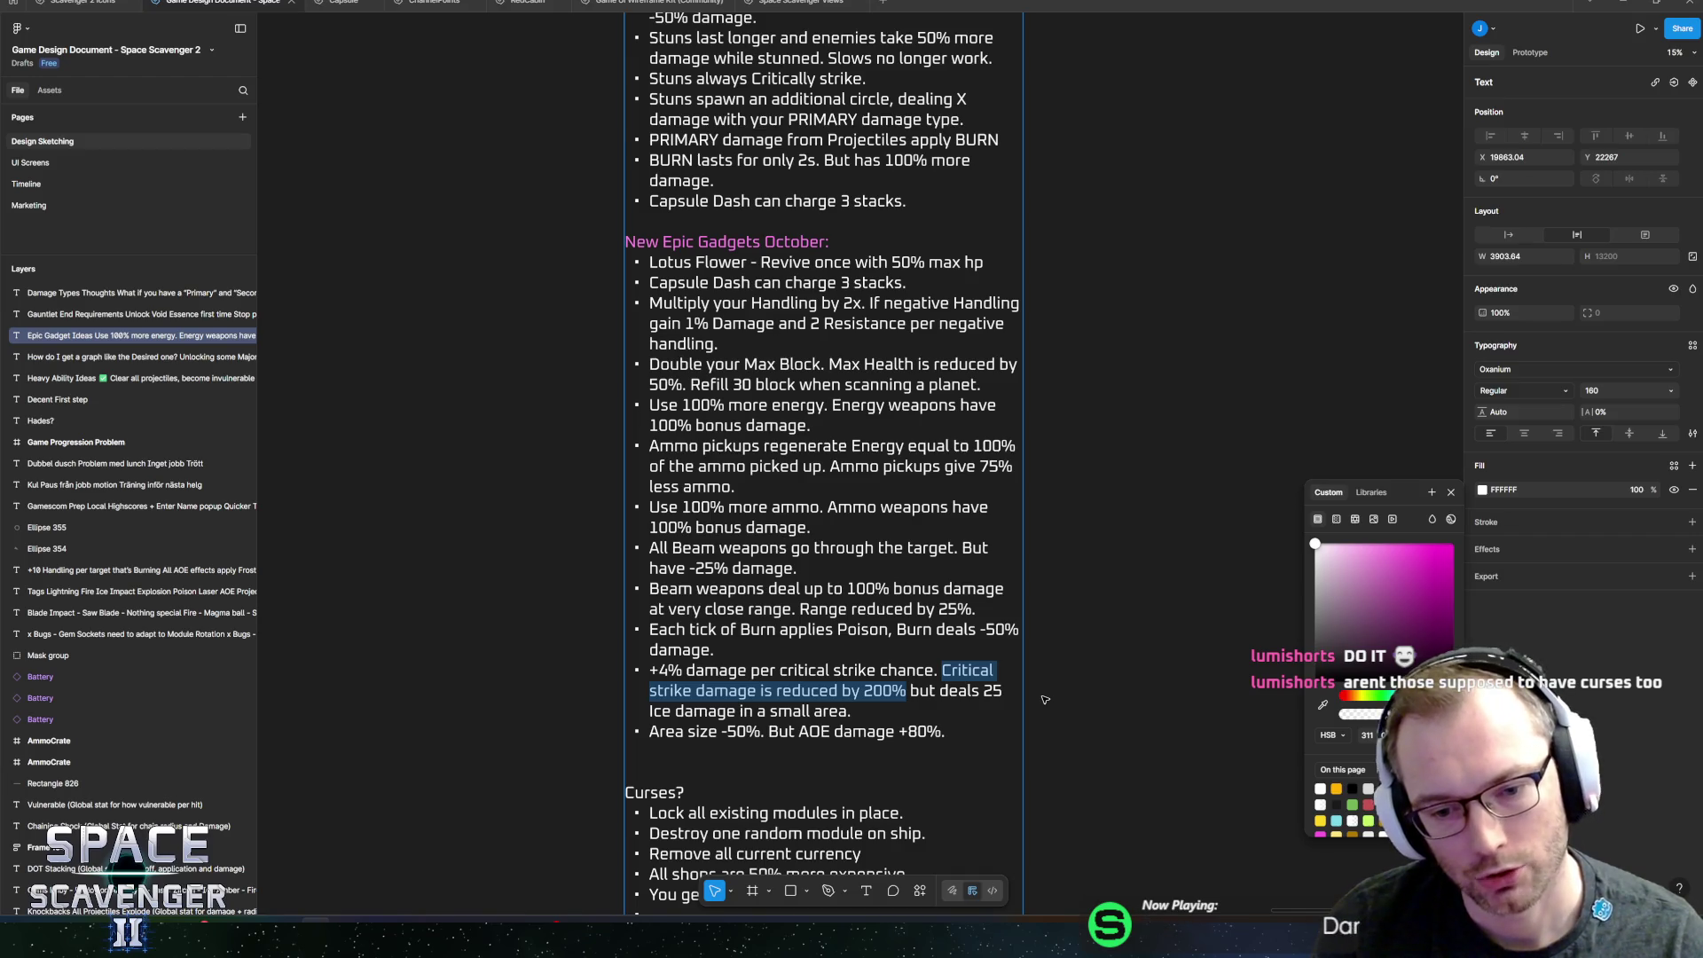
key("Left")
key("ctrl+shift+Right")
key("ctrl+shift+Right")
key("ctrl+shift+Right")
key("ctrl+shift+Left")
key("Left")
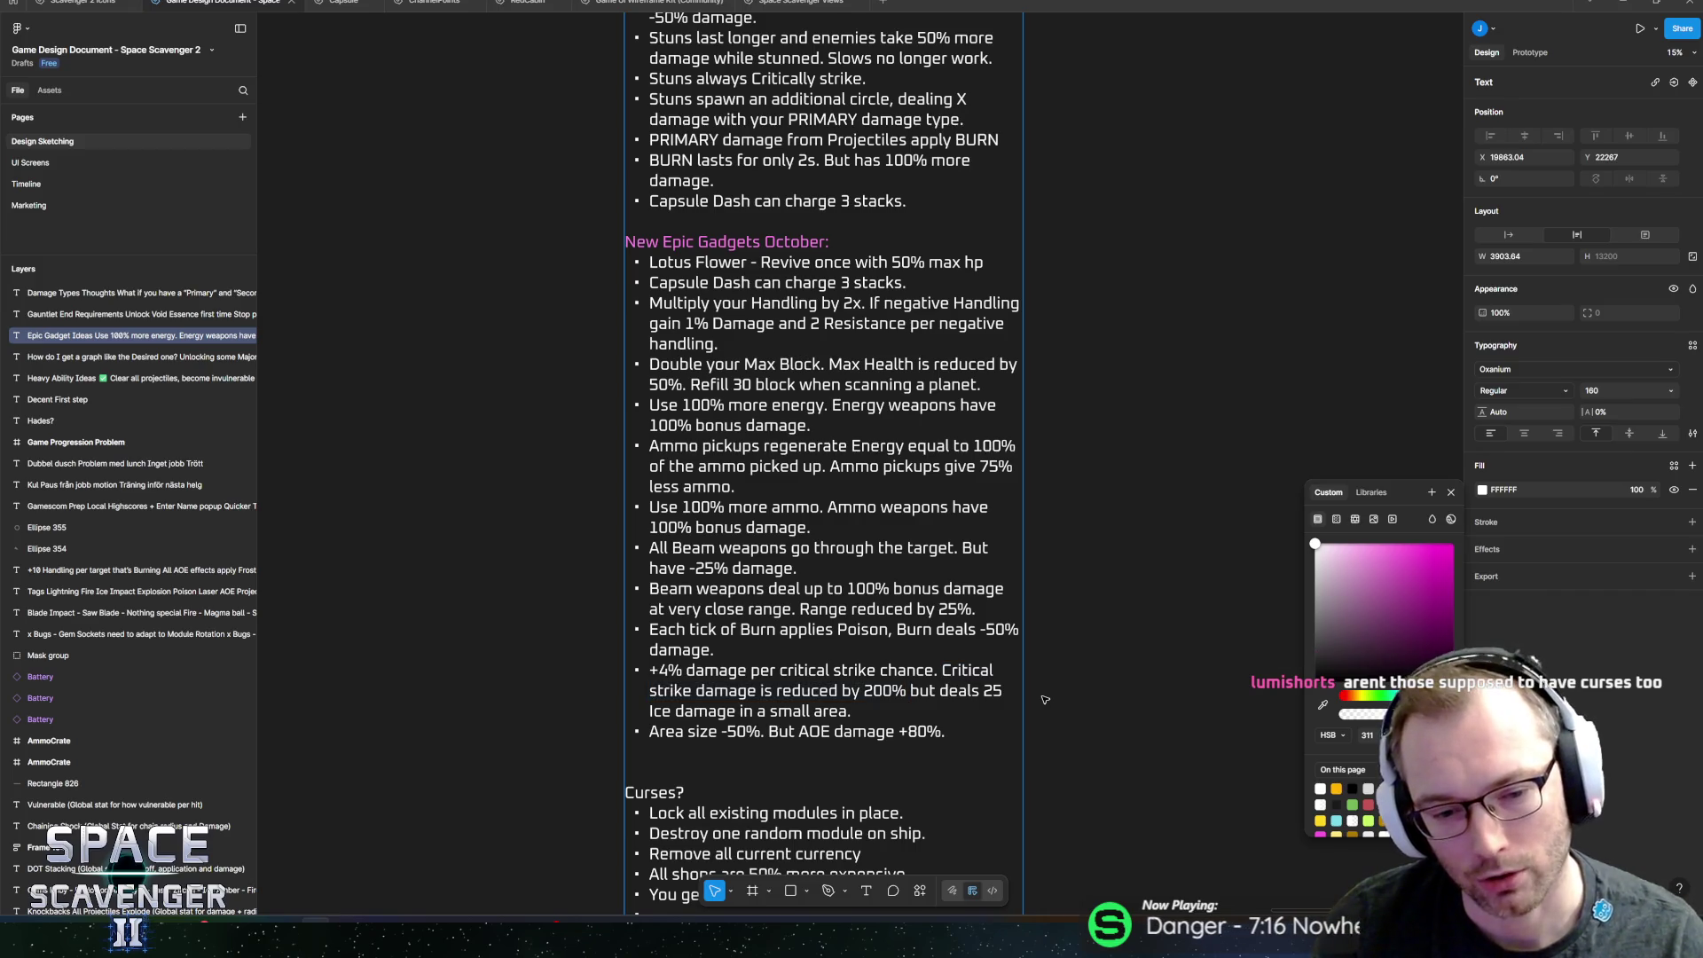
key("ctrl+shift+Right")
key("ctrl+shift+Right")
key("ctrl+shift+Right")
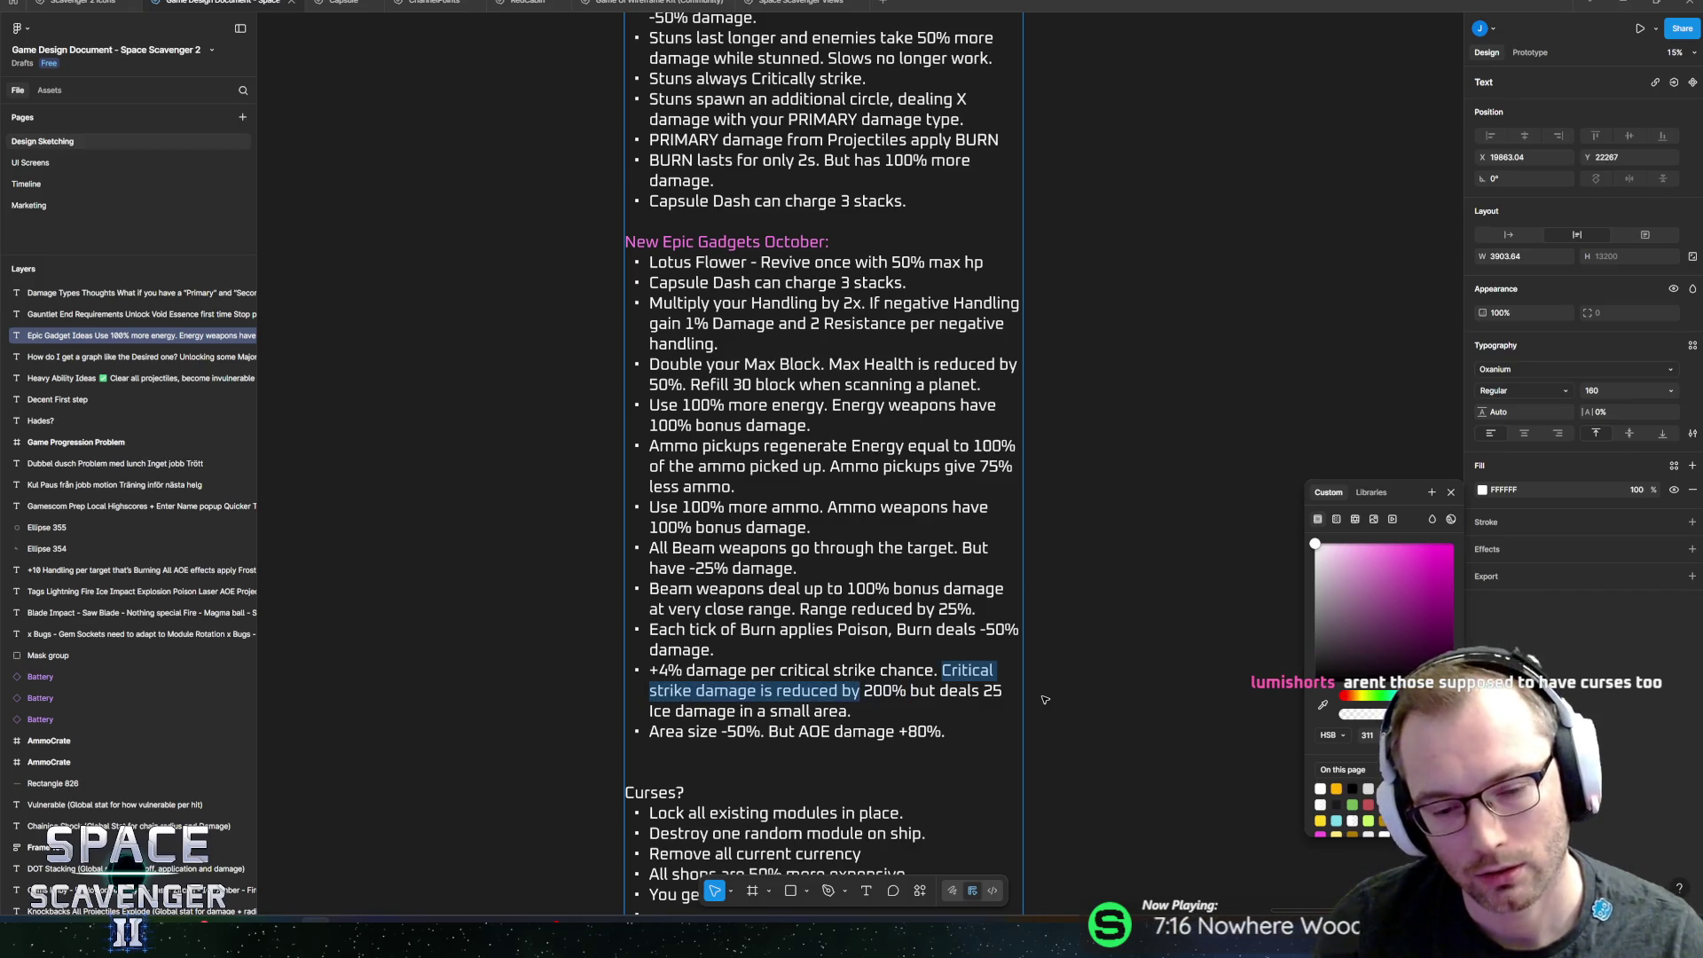
key("ctrl+shift+Left")
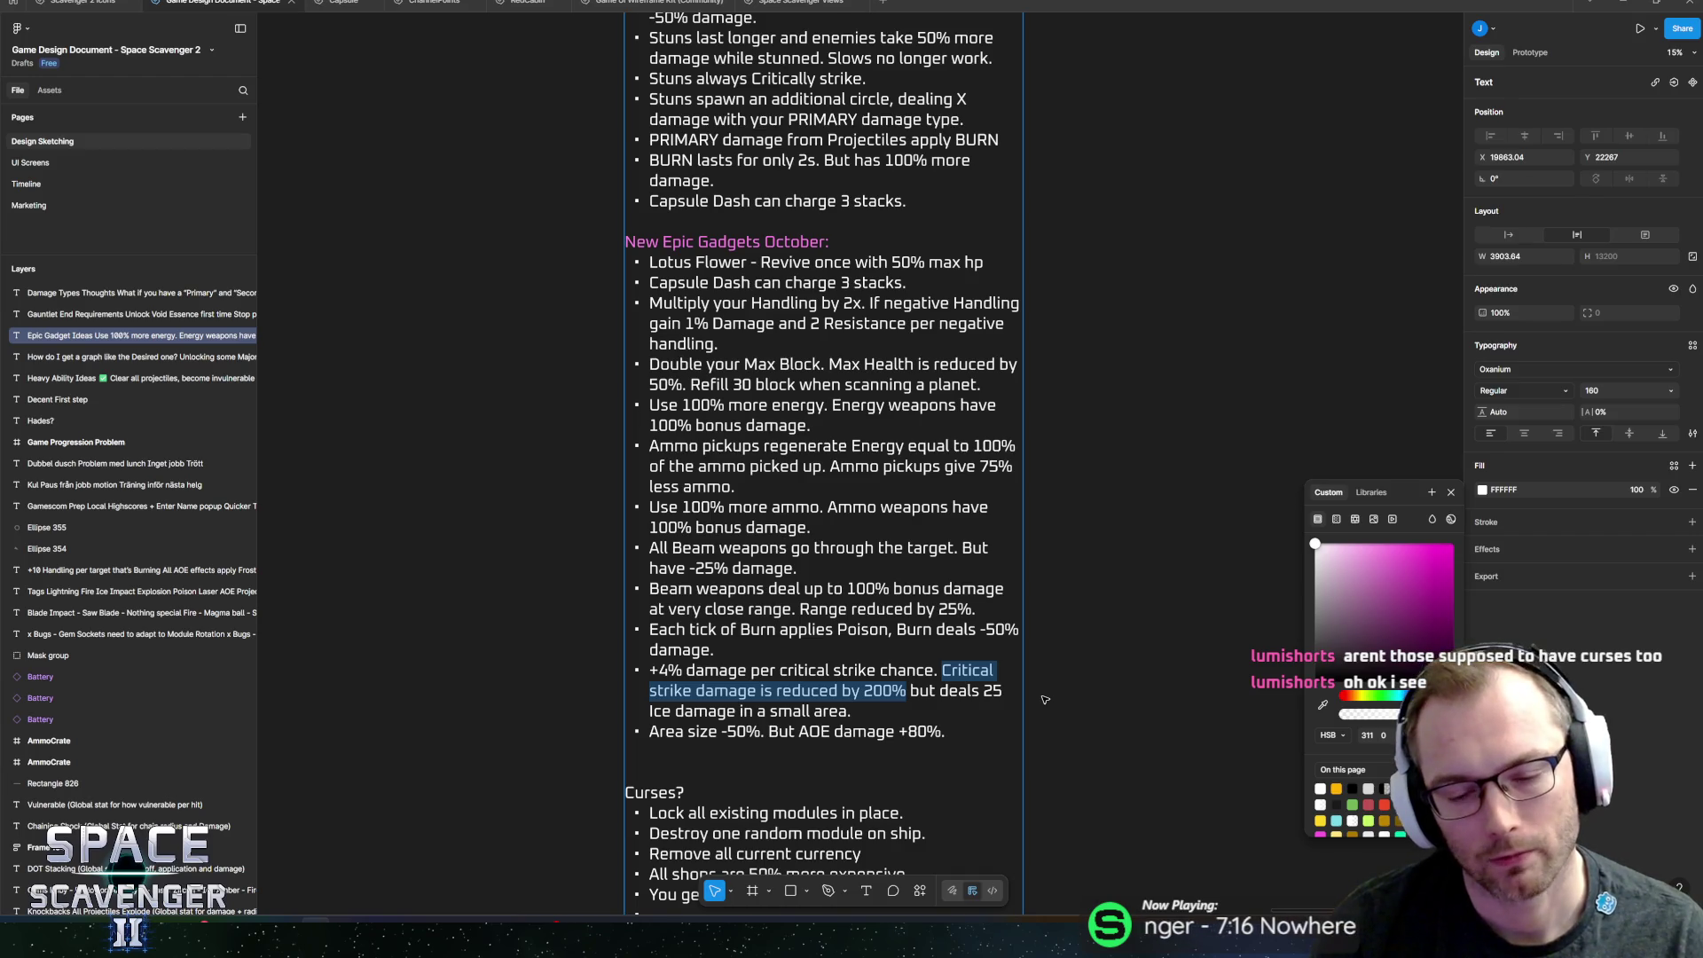
left_click(855, 690)
key("shift+Right")
key("shift+Right")
key("shift+Right")
key("Left")
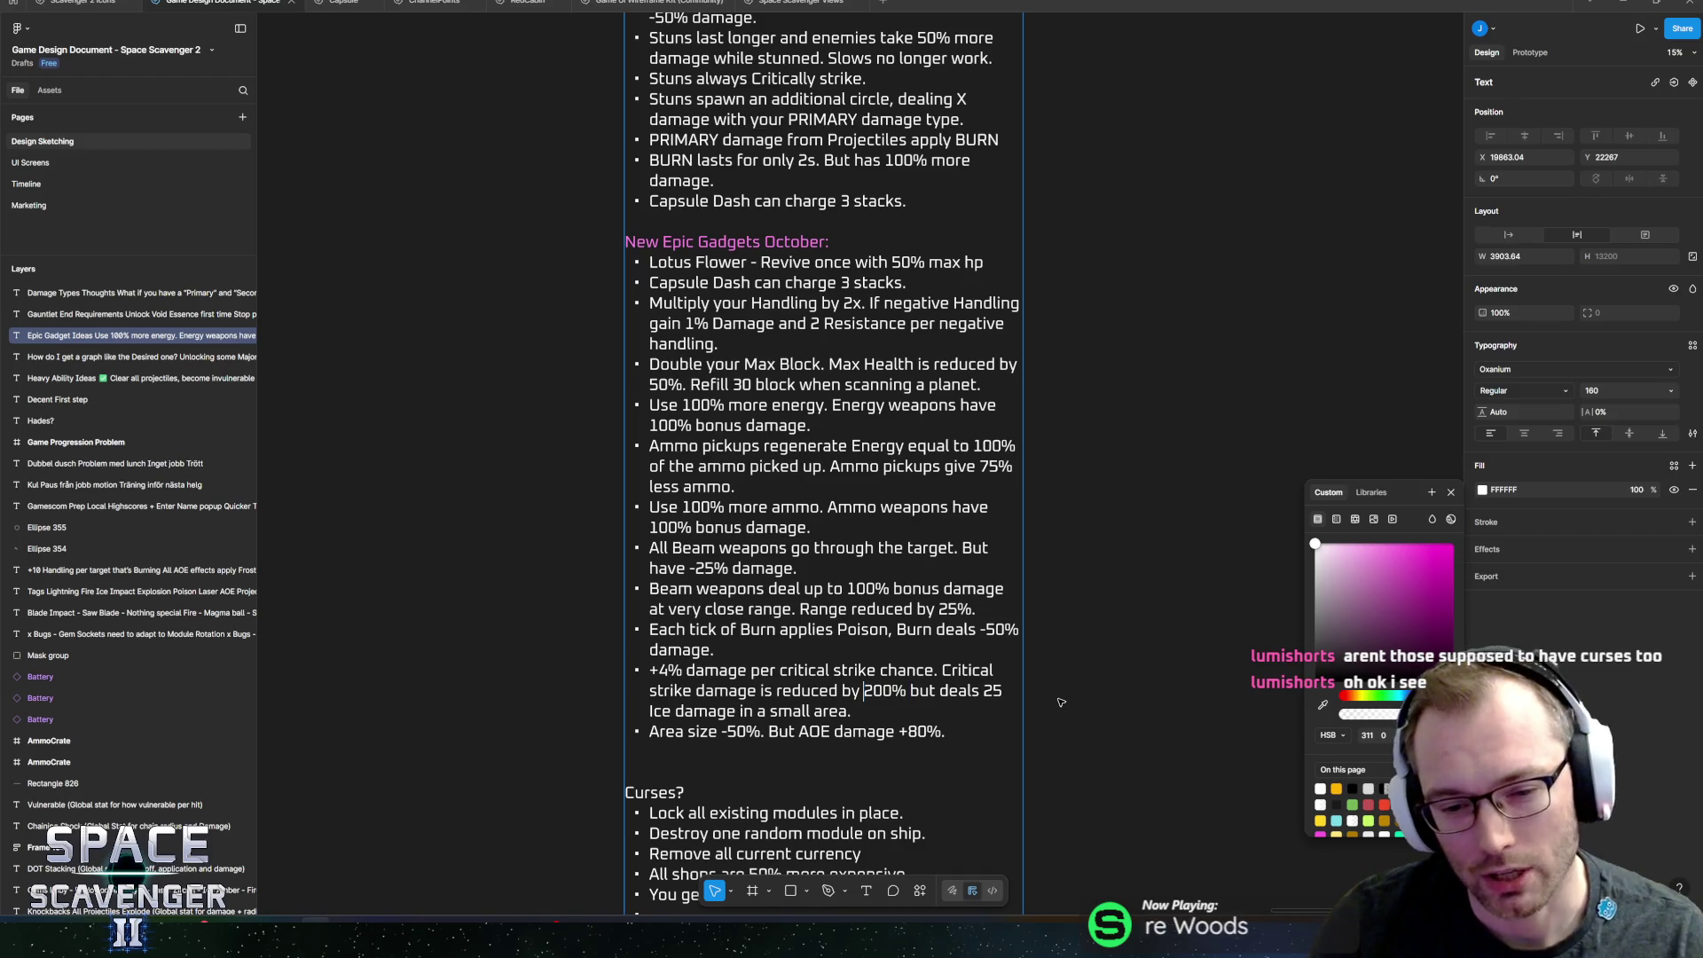
key("shift+Right")
key("shift+Right")
key("shift+Right")
type("150")
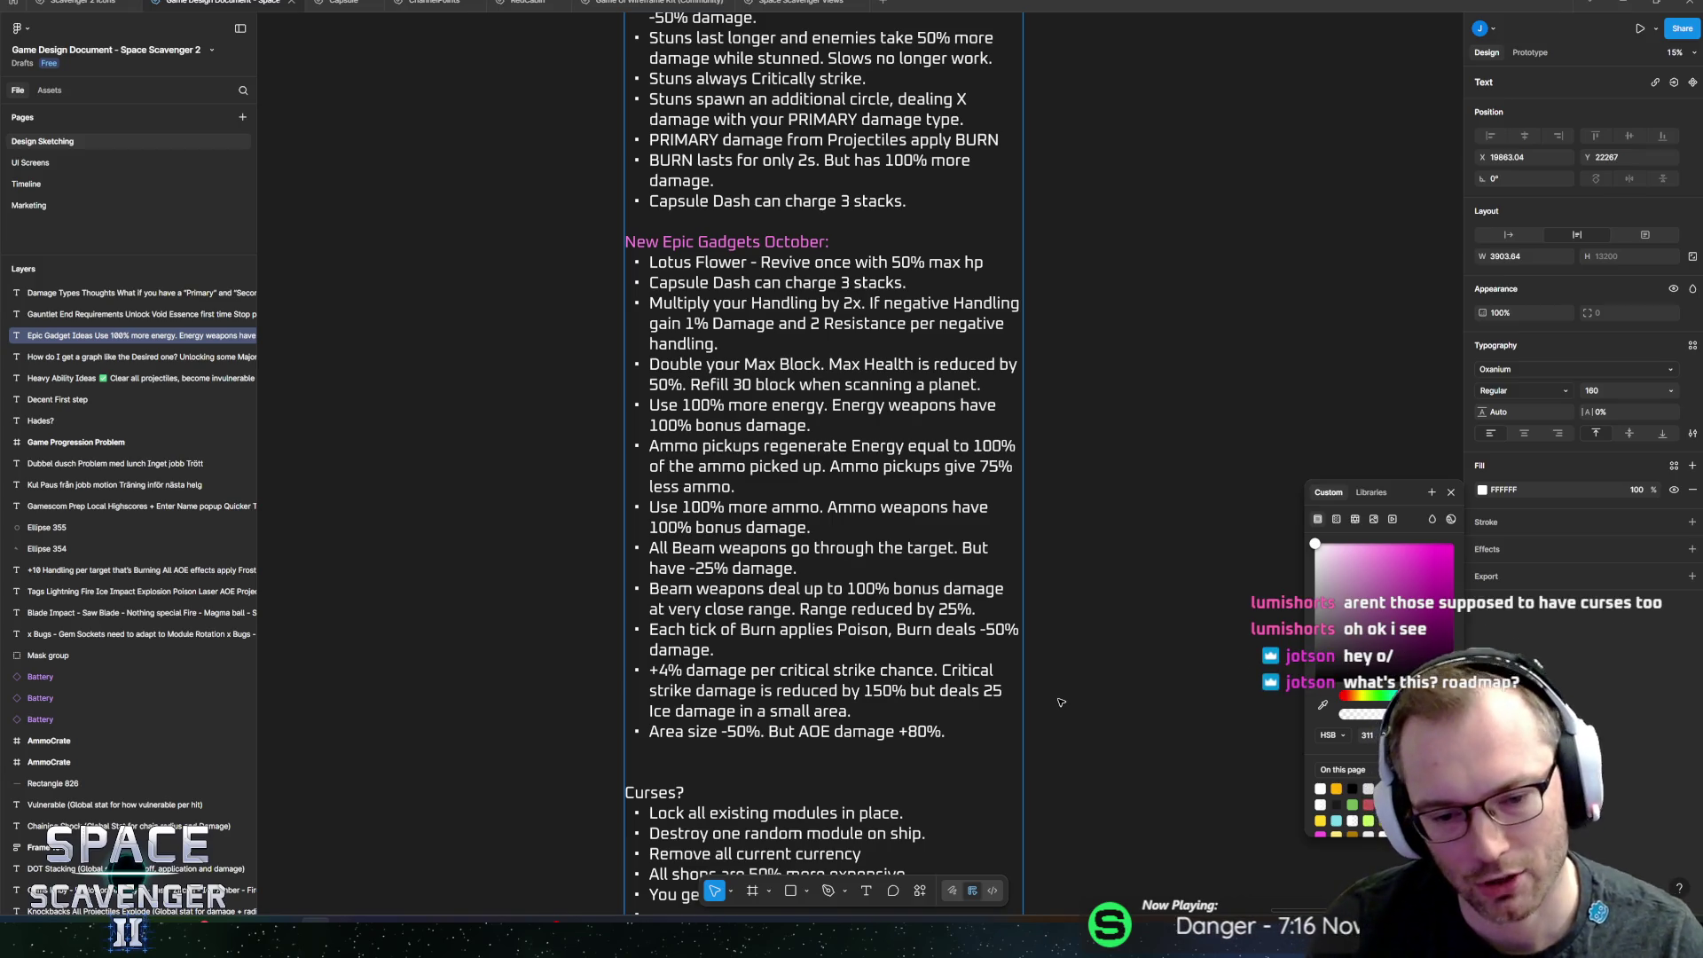
Repeatedly select the whole critical-strike bullet to review its final wording
key("shift+Up")
key("shift+Up")
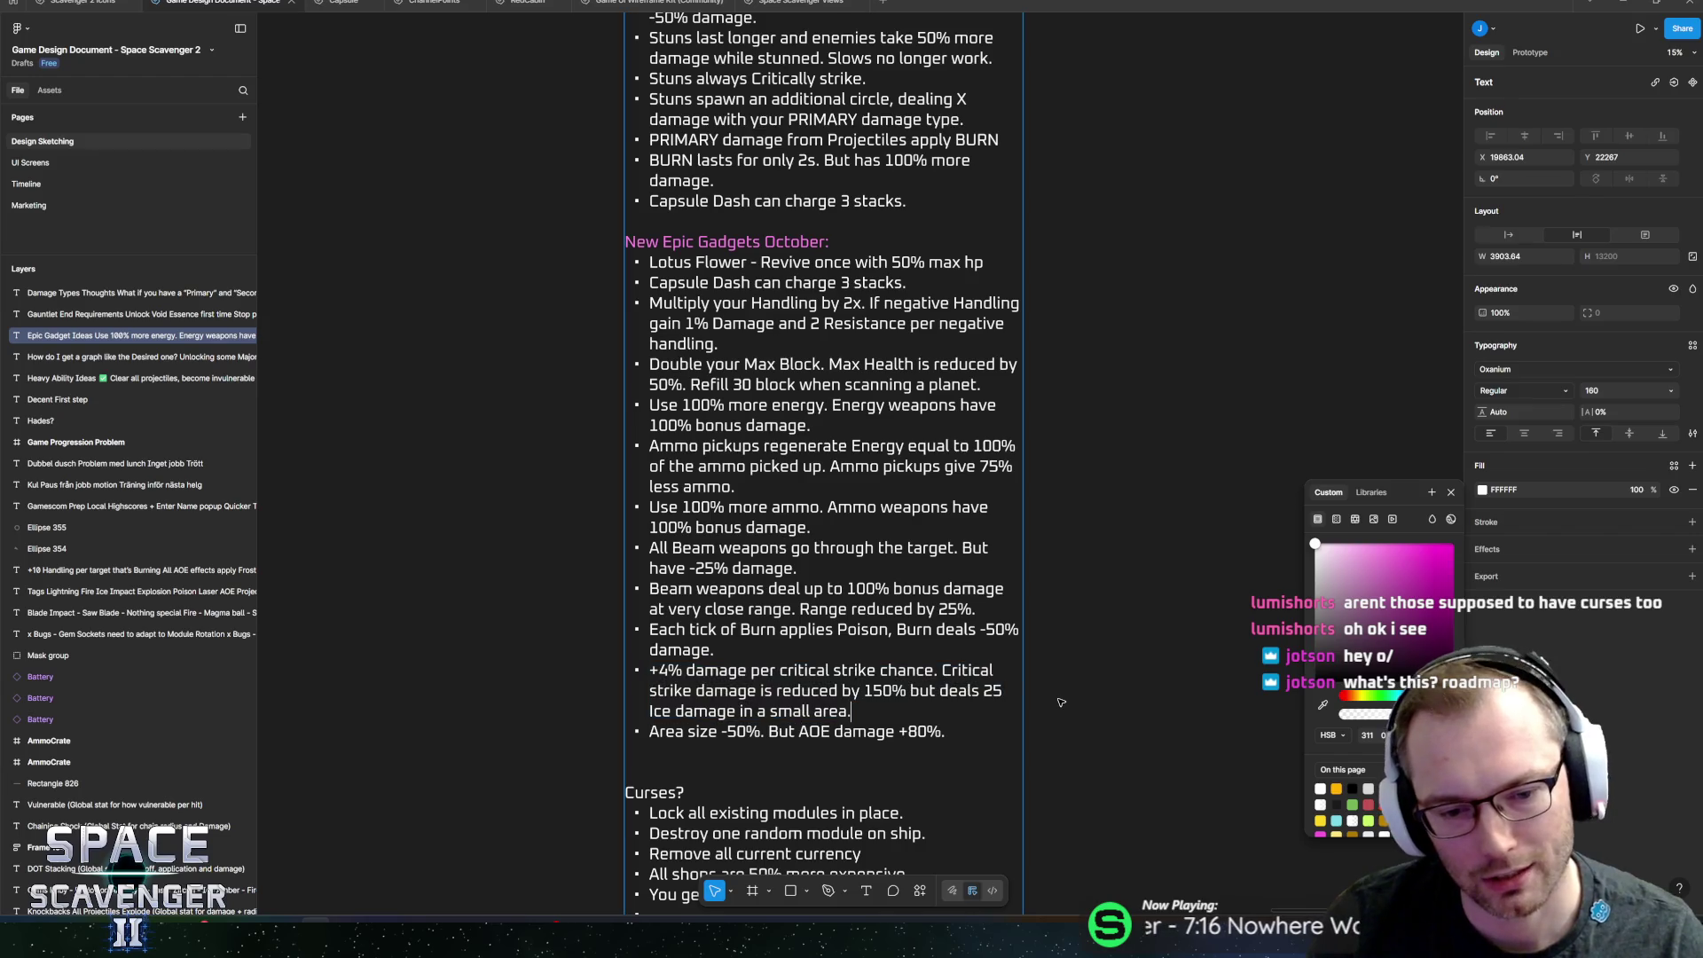
key("shift+Home")
key("Right")
key("shift+Up")
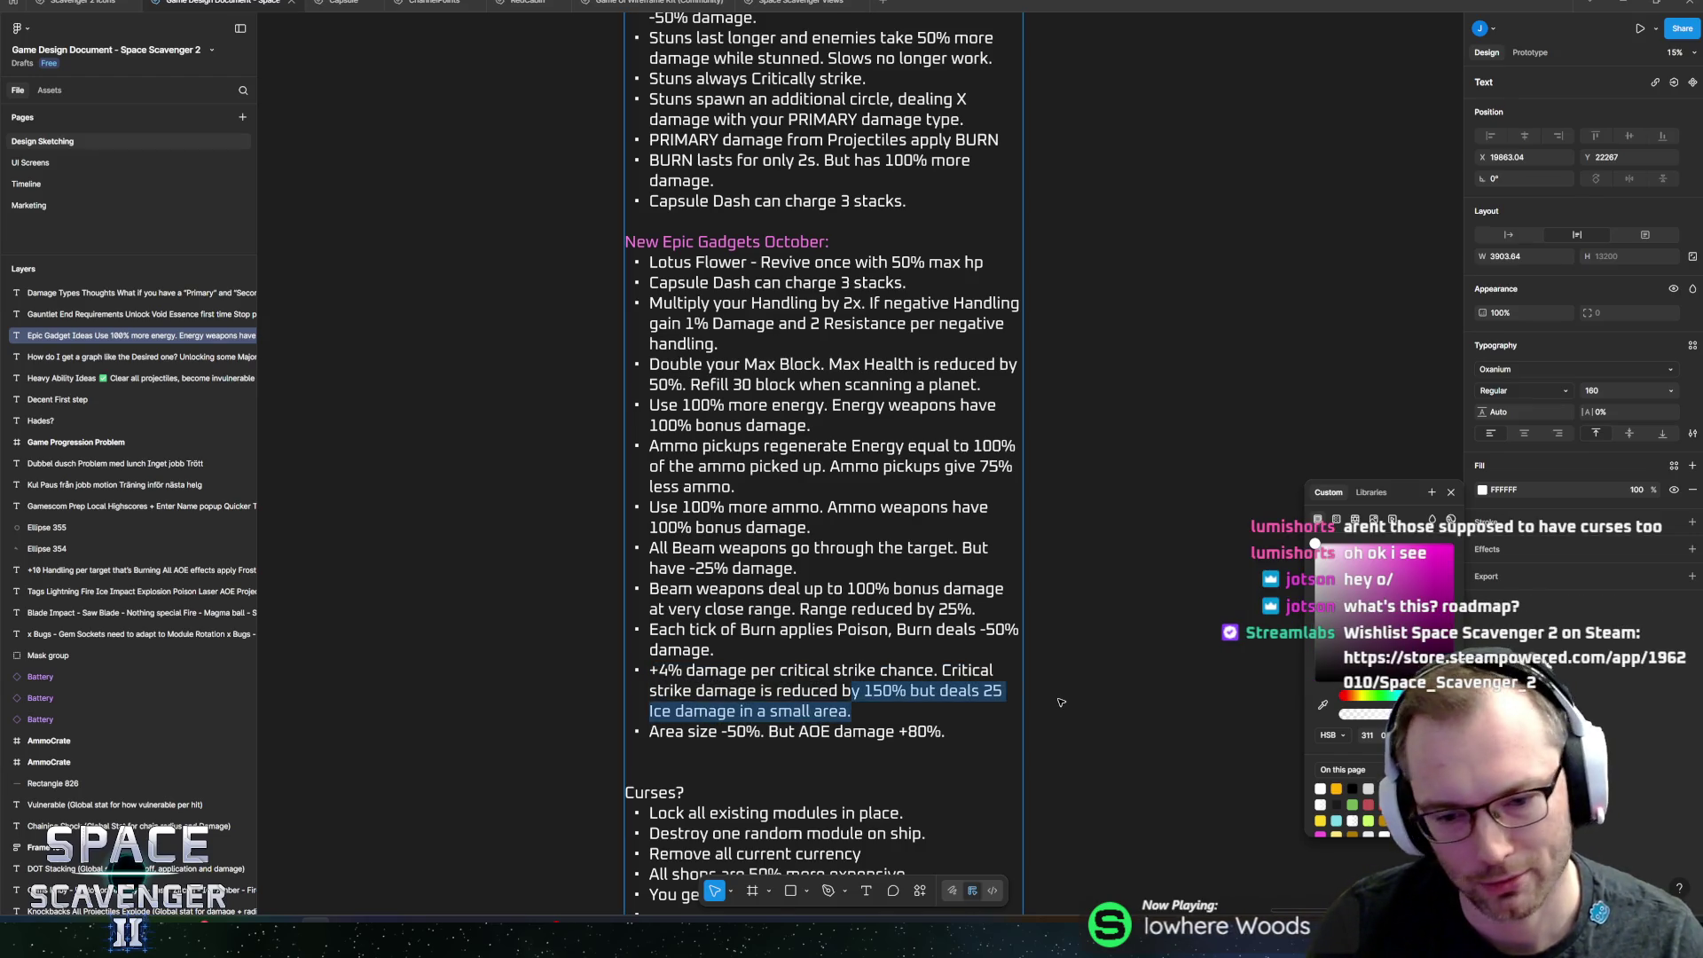
key("shift+Up")
key("shift+Home")
key("Right")
key("shift+Up")
key("shift+Up")
key("shift+Home")
key("Right")
key("shift+Up")
key("shift+Up")
key("shift+Home")
key("Right")
key("shift+Up")
key("shift+Up")
key("shift+Home")
key("Right")
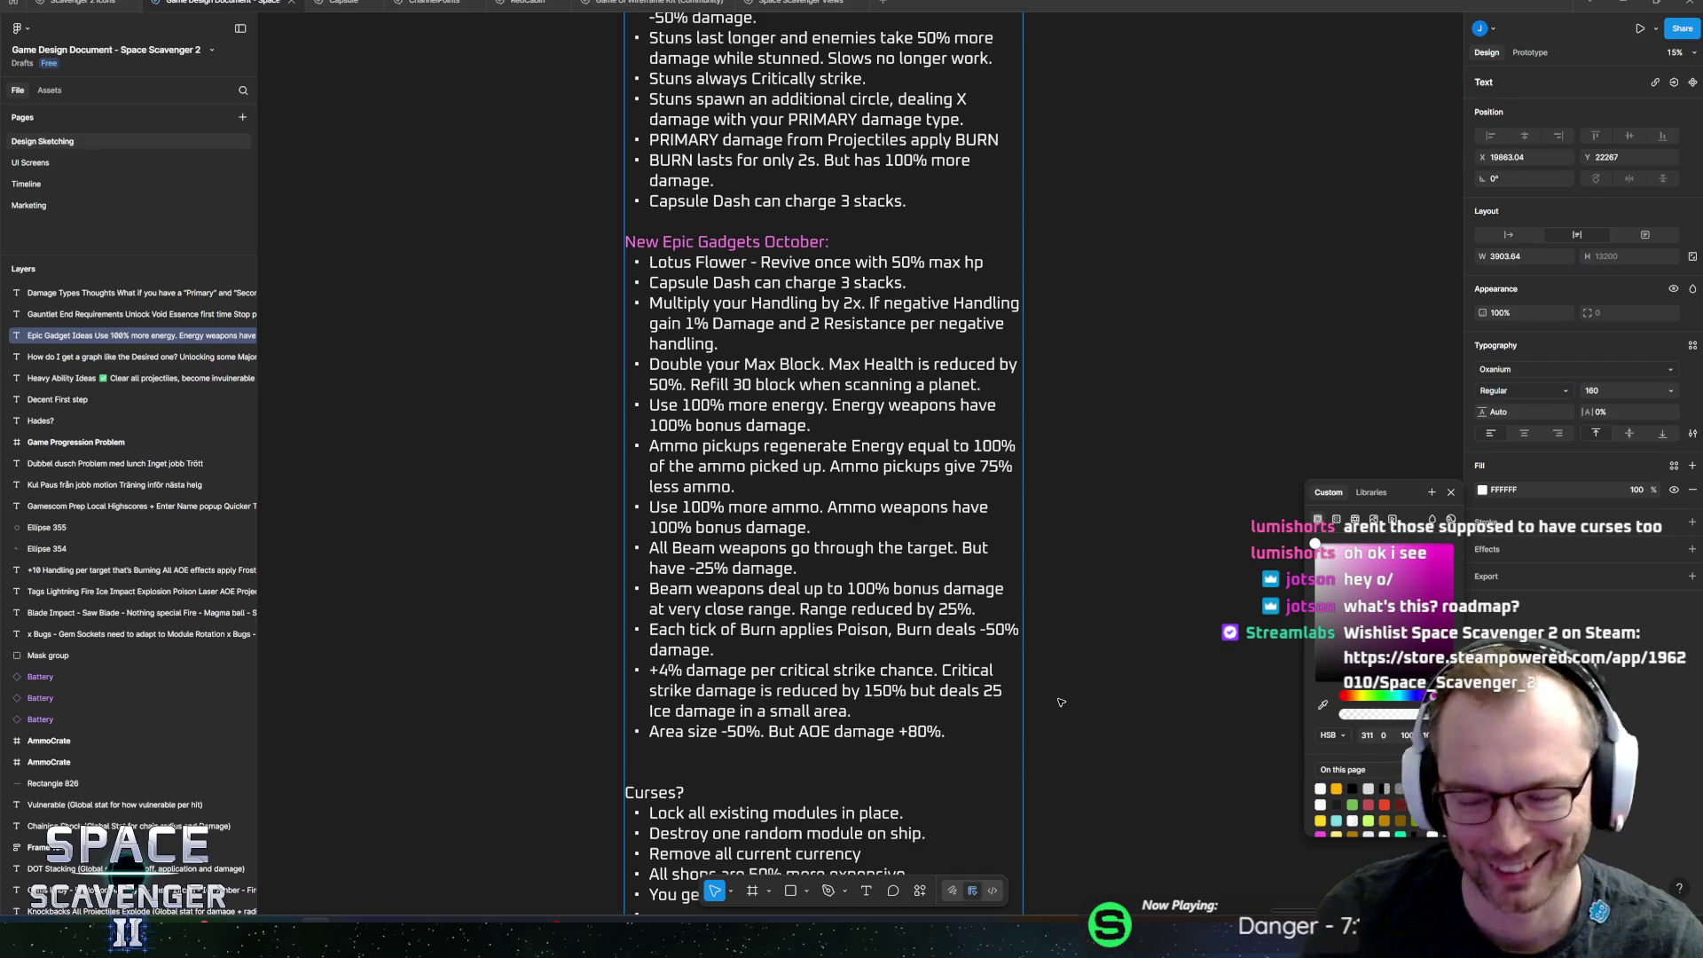
key("shift+Up")
key("shift+Up")
key("shift+Home")
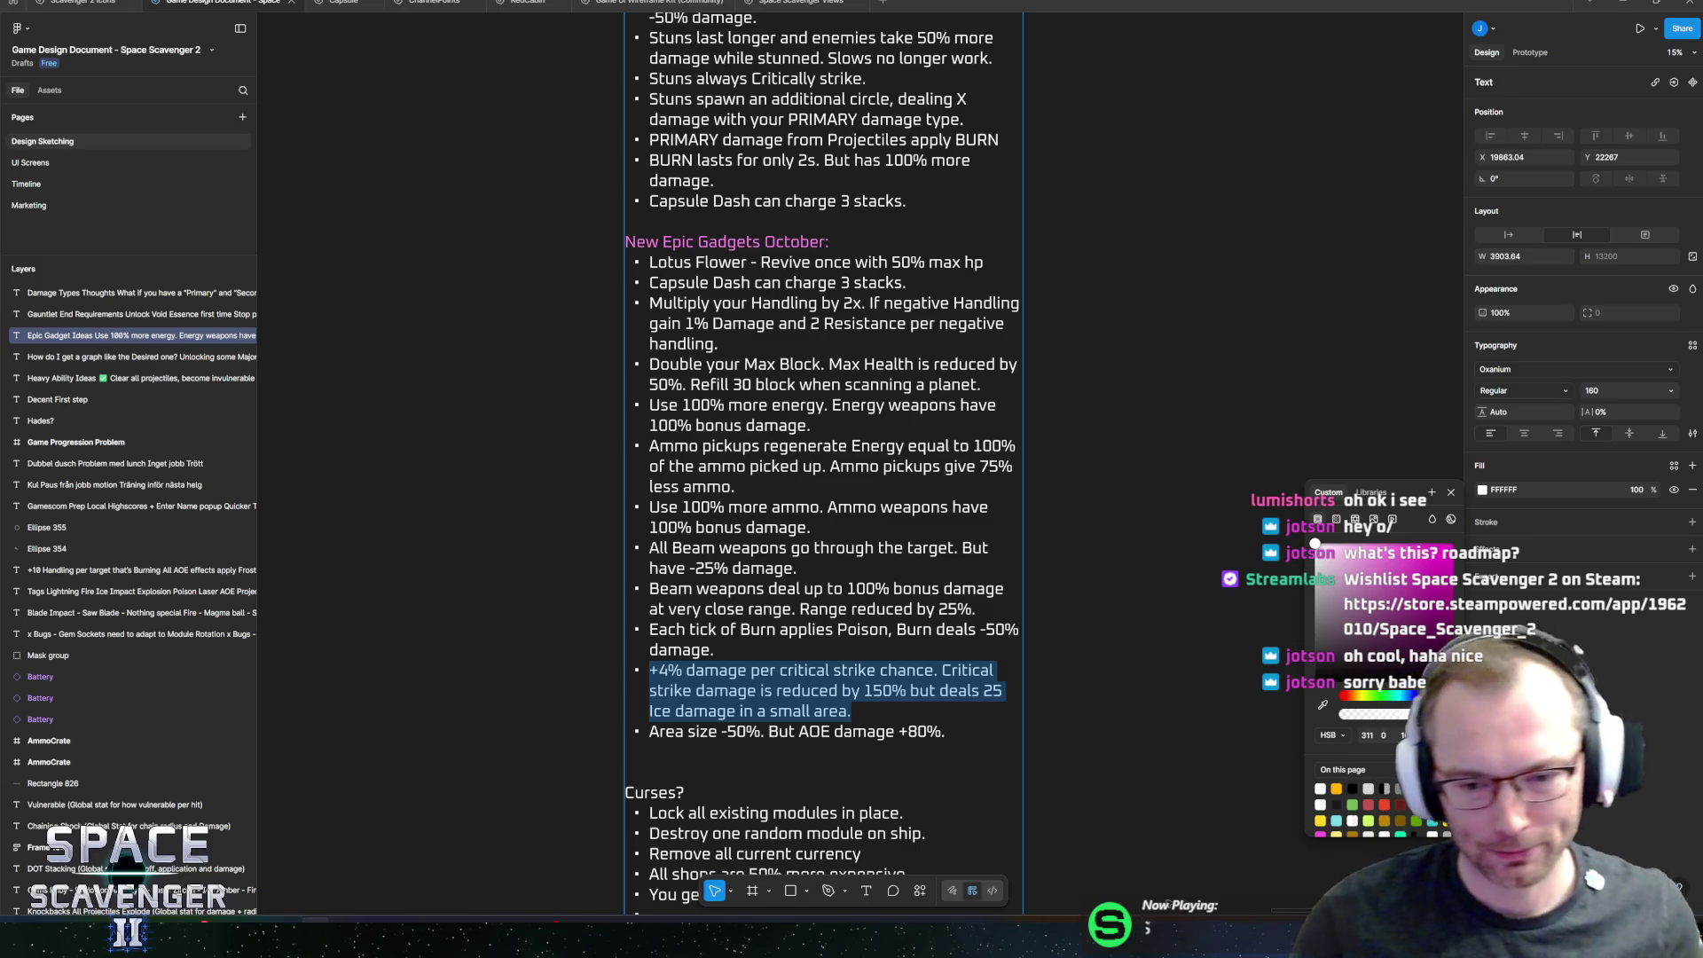
Deselect the bullet and switch over to the Unity editor
left_click(885, 731)
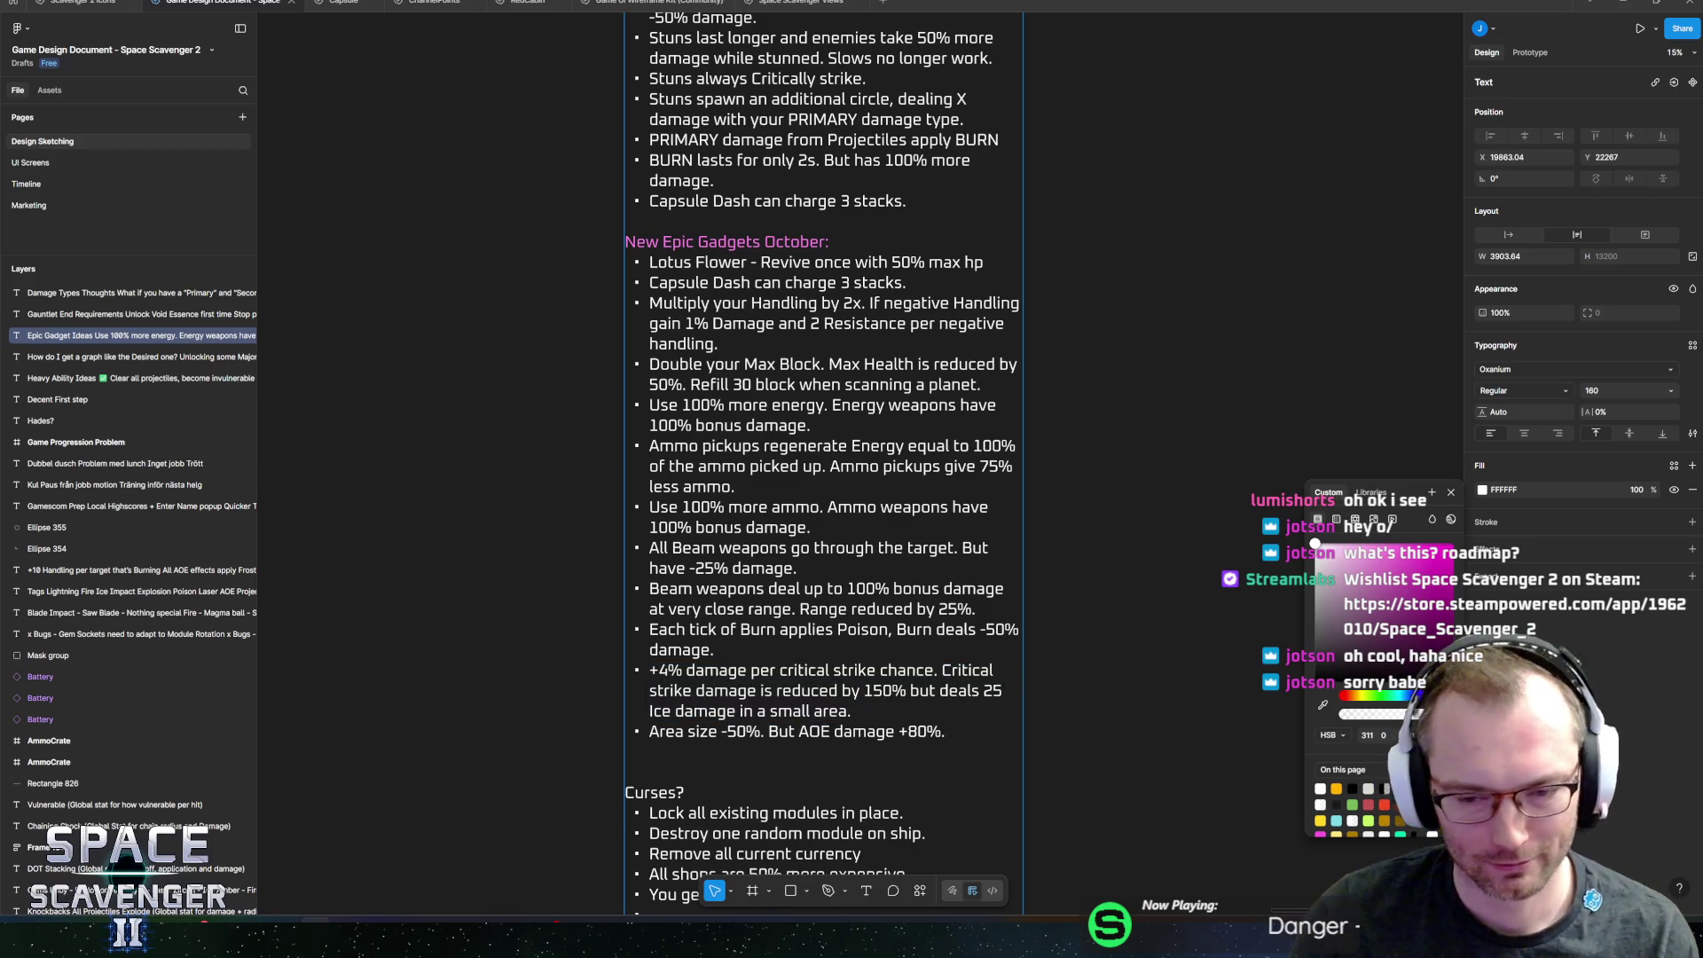
left_click(852, 711)
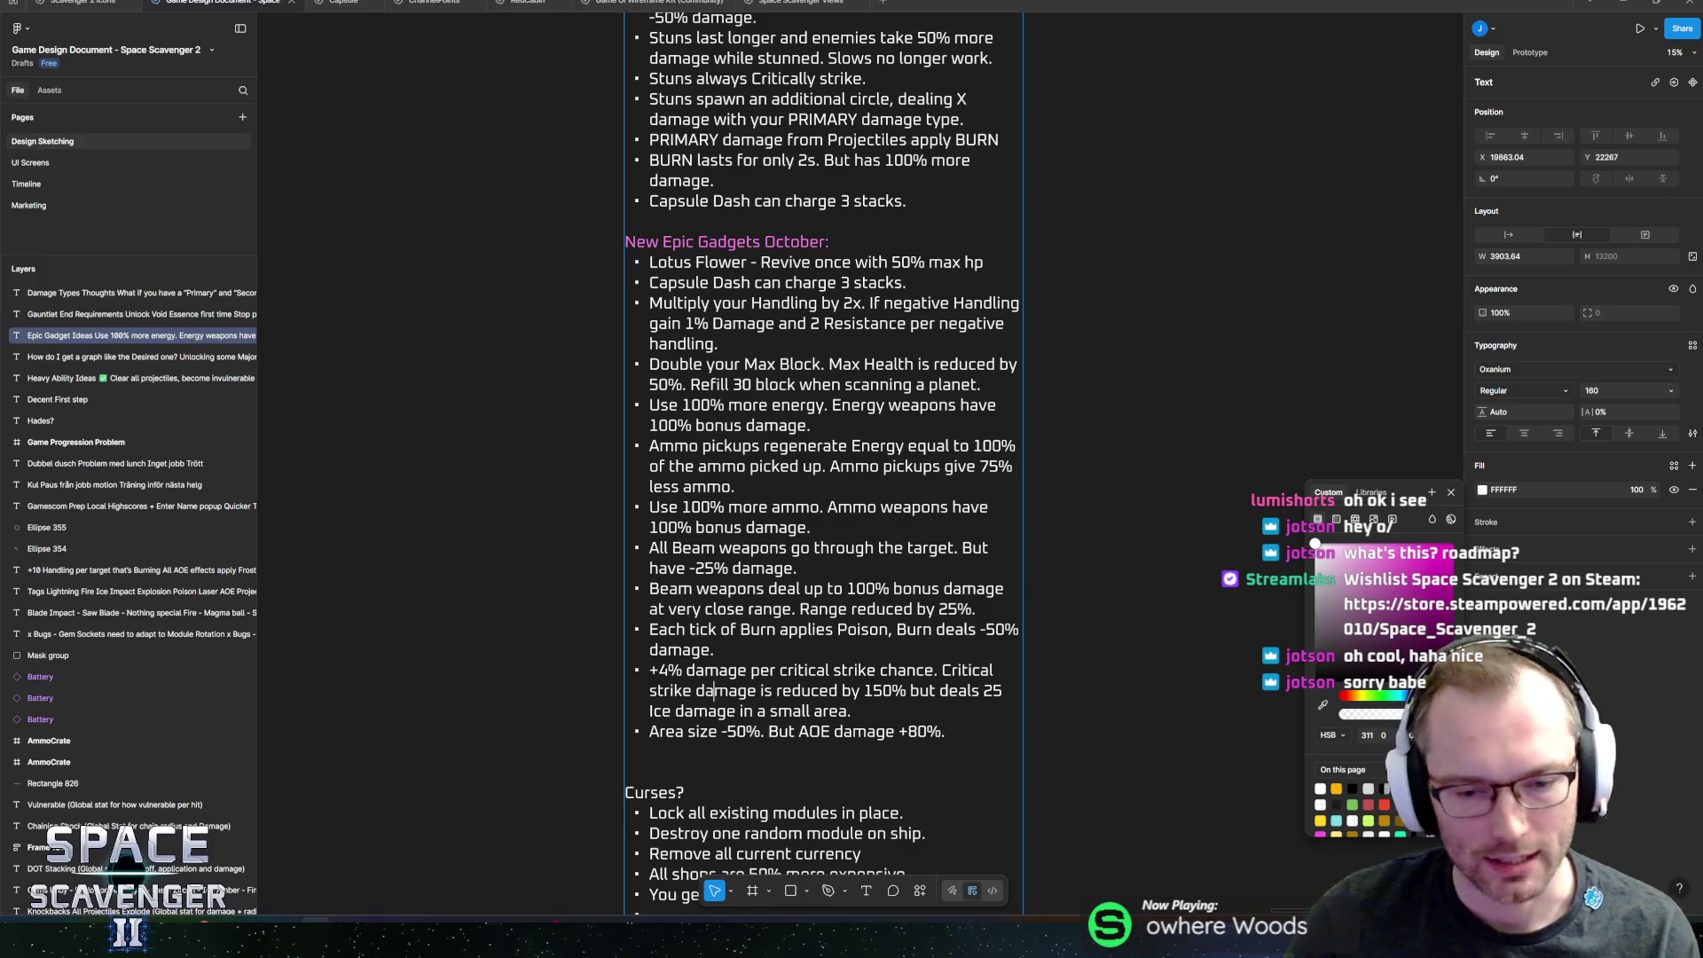
key("alt+Tab")
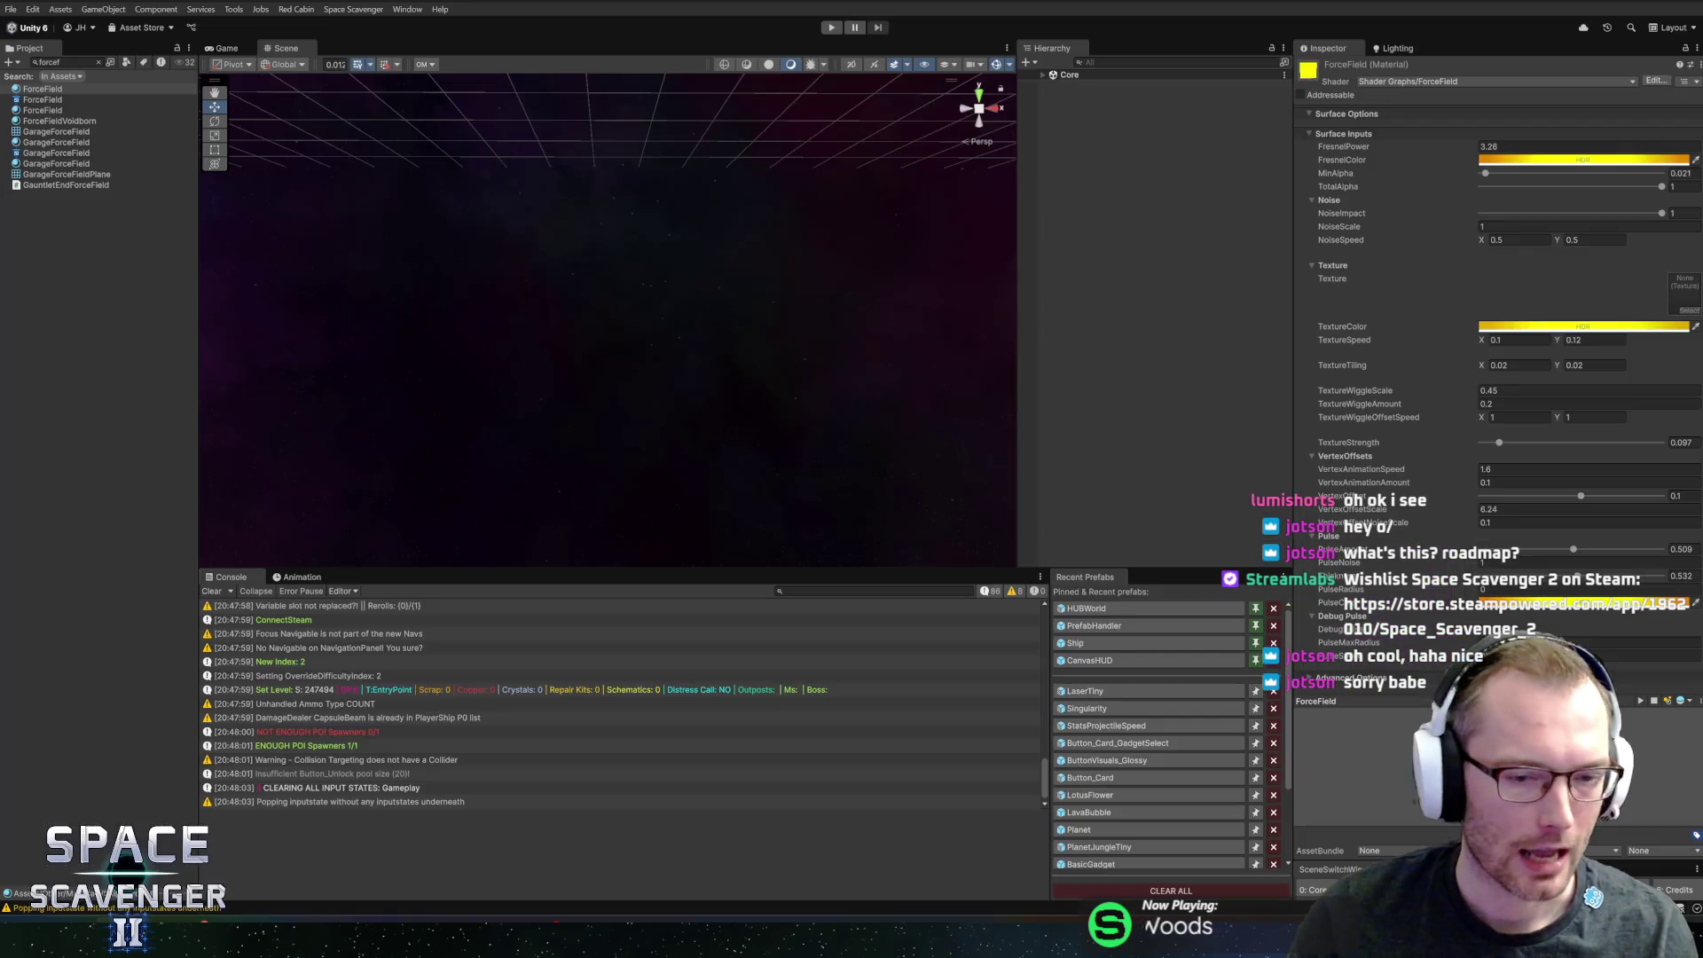
Play the game maximized and spawn the Gadget Merchant with the 'spawn g' console command
left_click(839, 27)
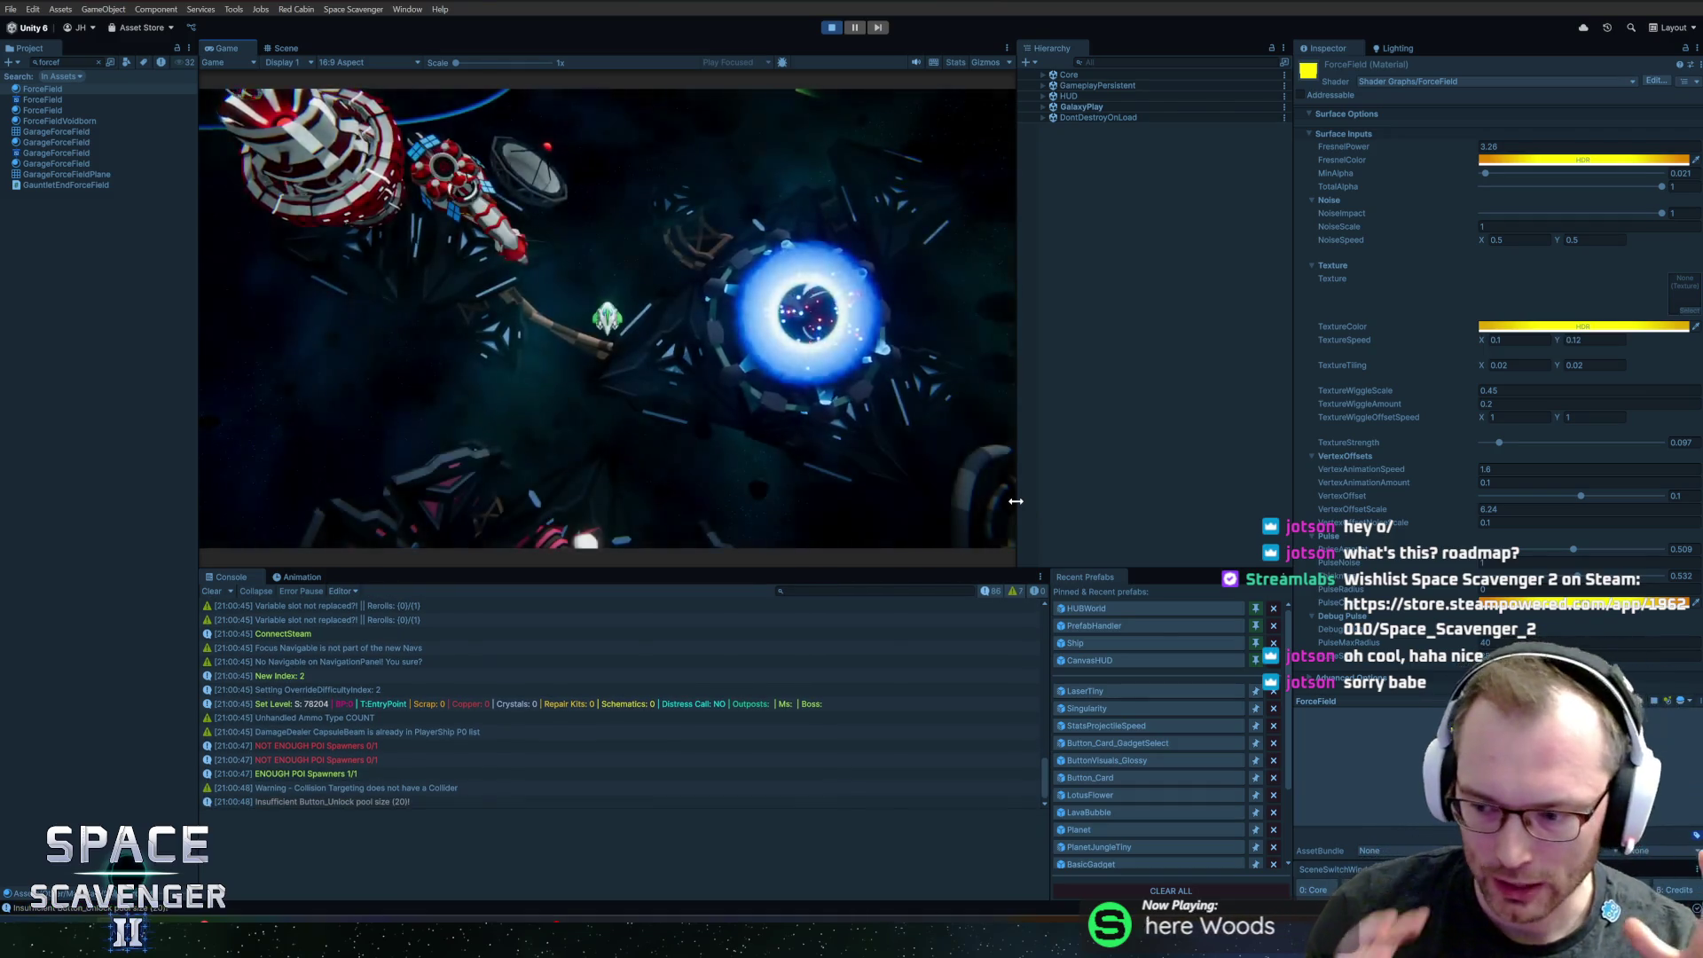
double_click(221, 51)
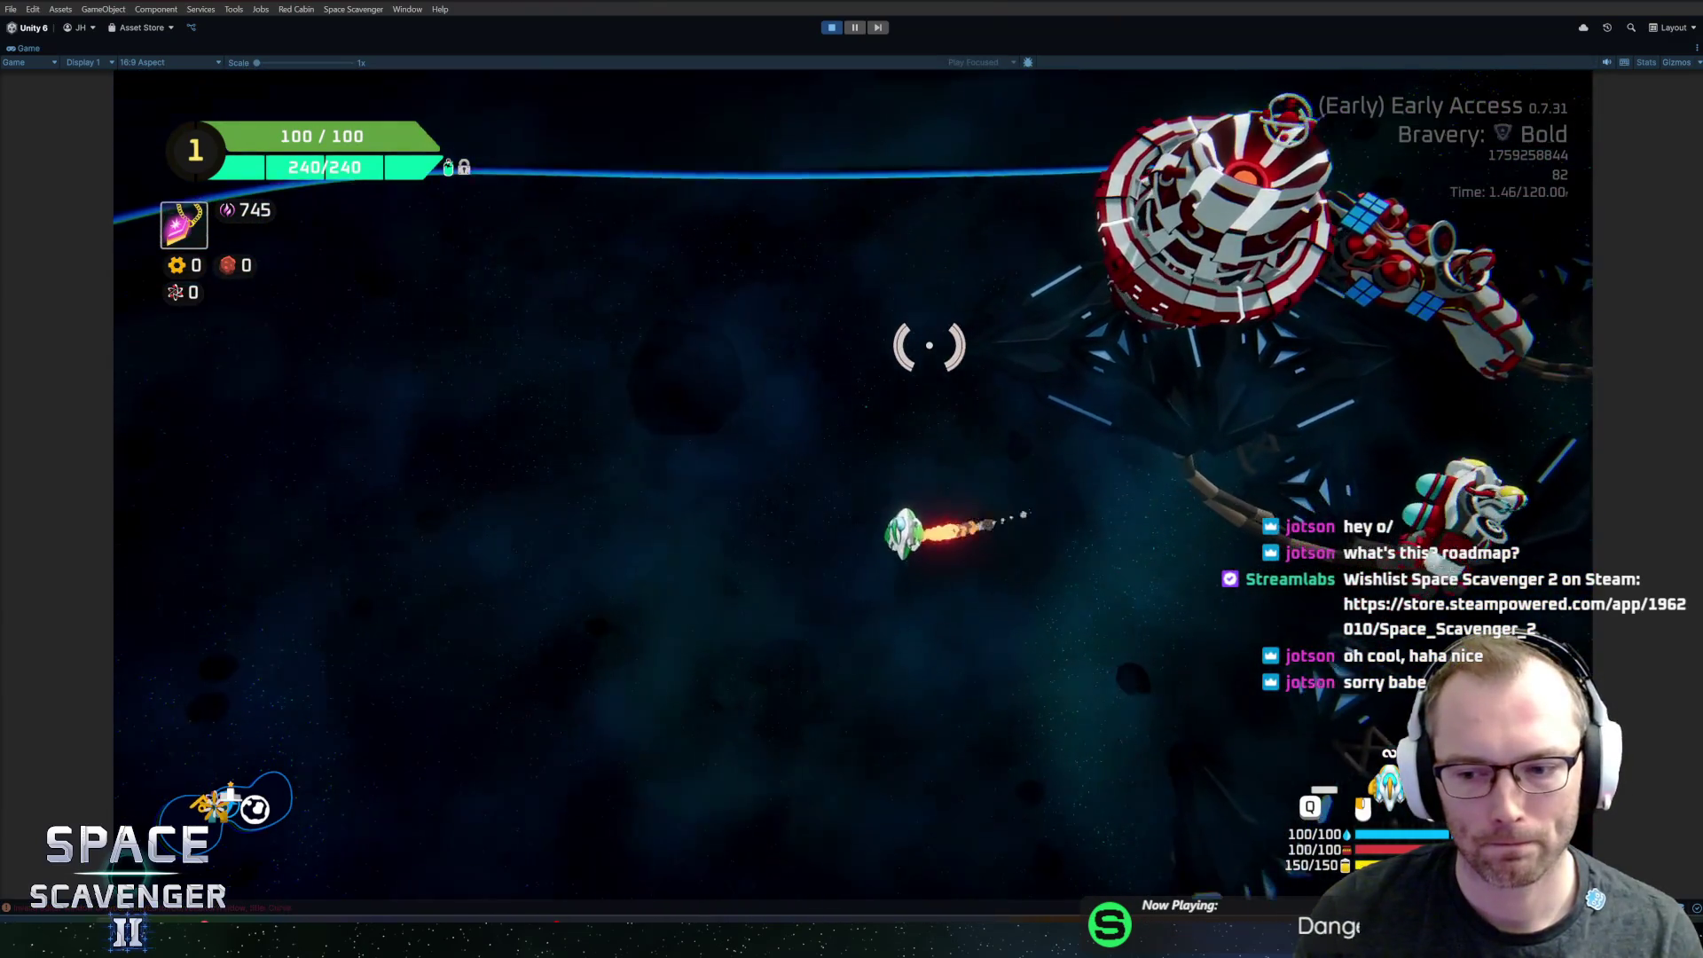
key("grave")
type("spawn g")
key("grave")
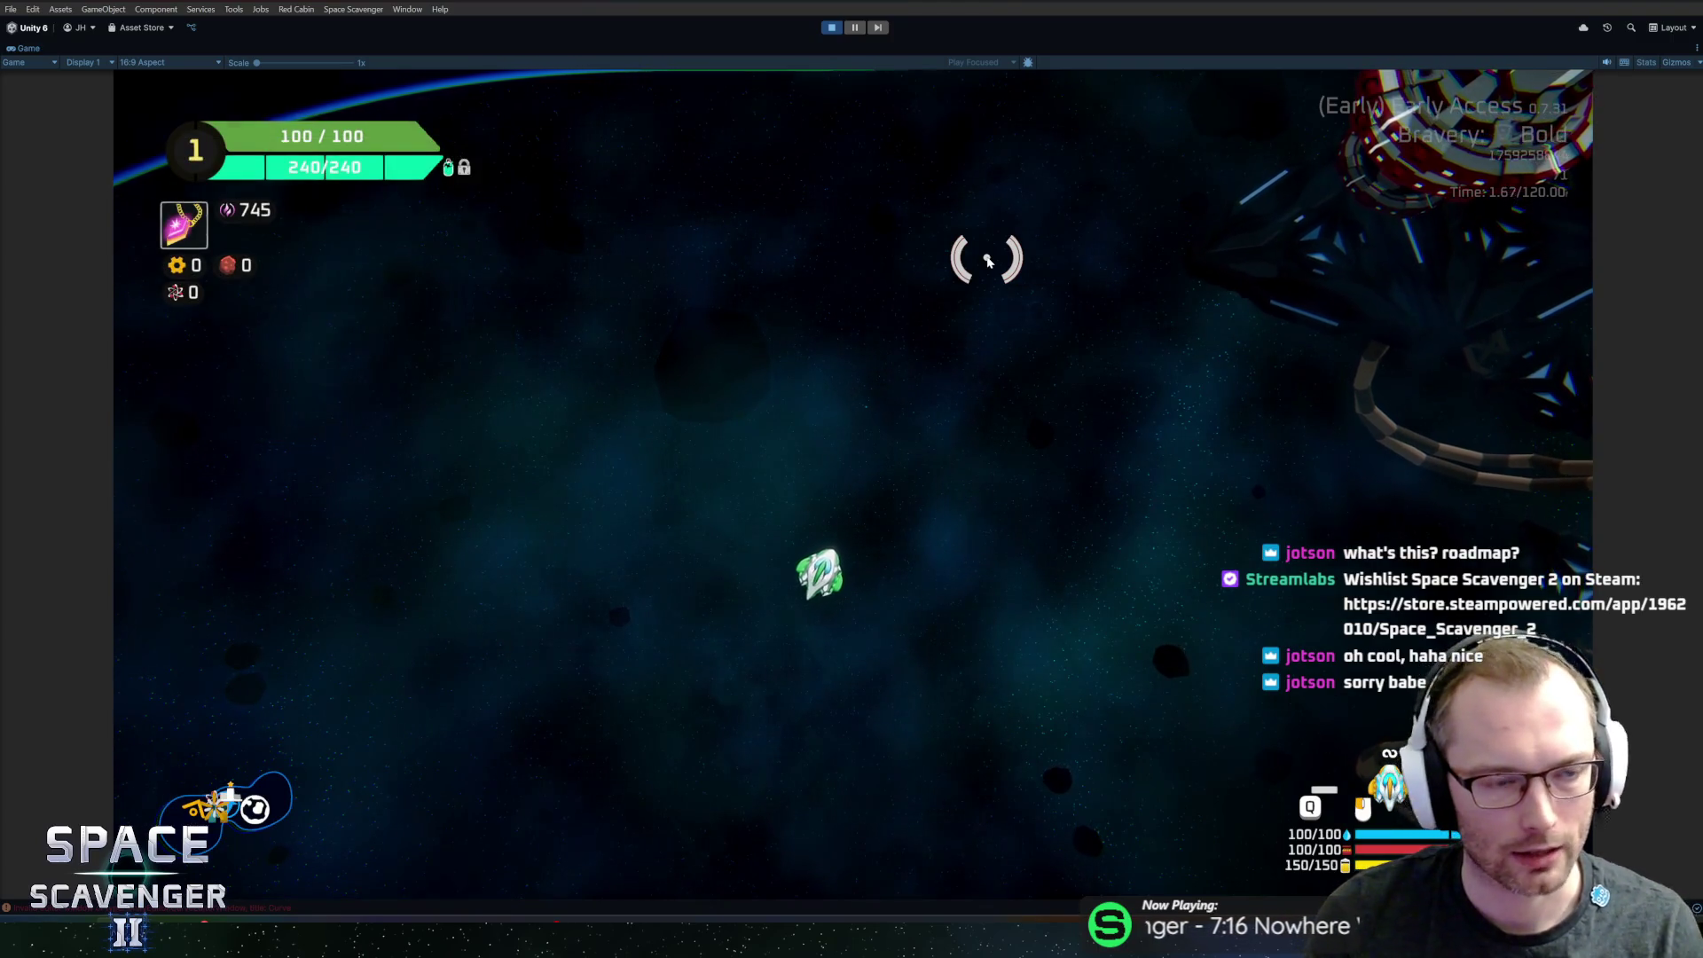
key("grave")
key("Up")
key("Return")
View the merchant's Epic Gadgets, close the shop, and return to the Figma document
key("f")
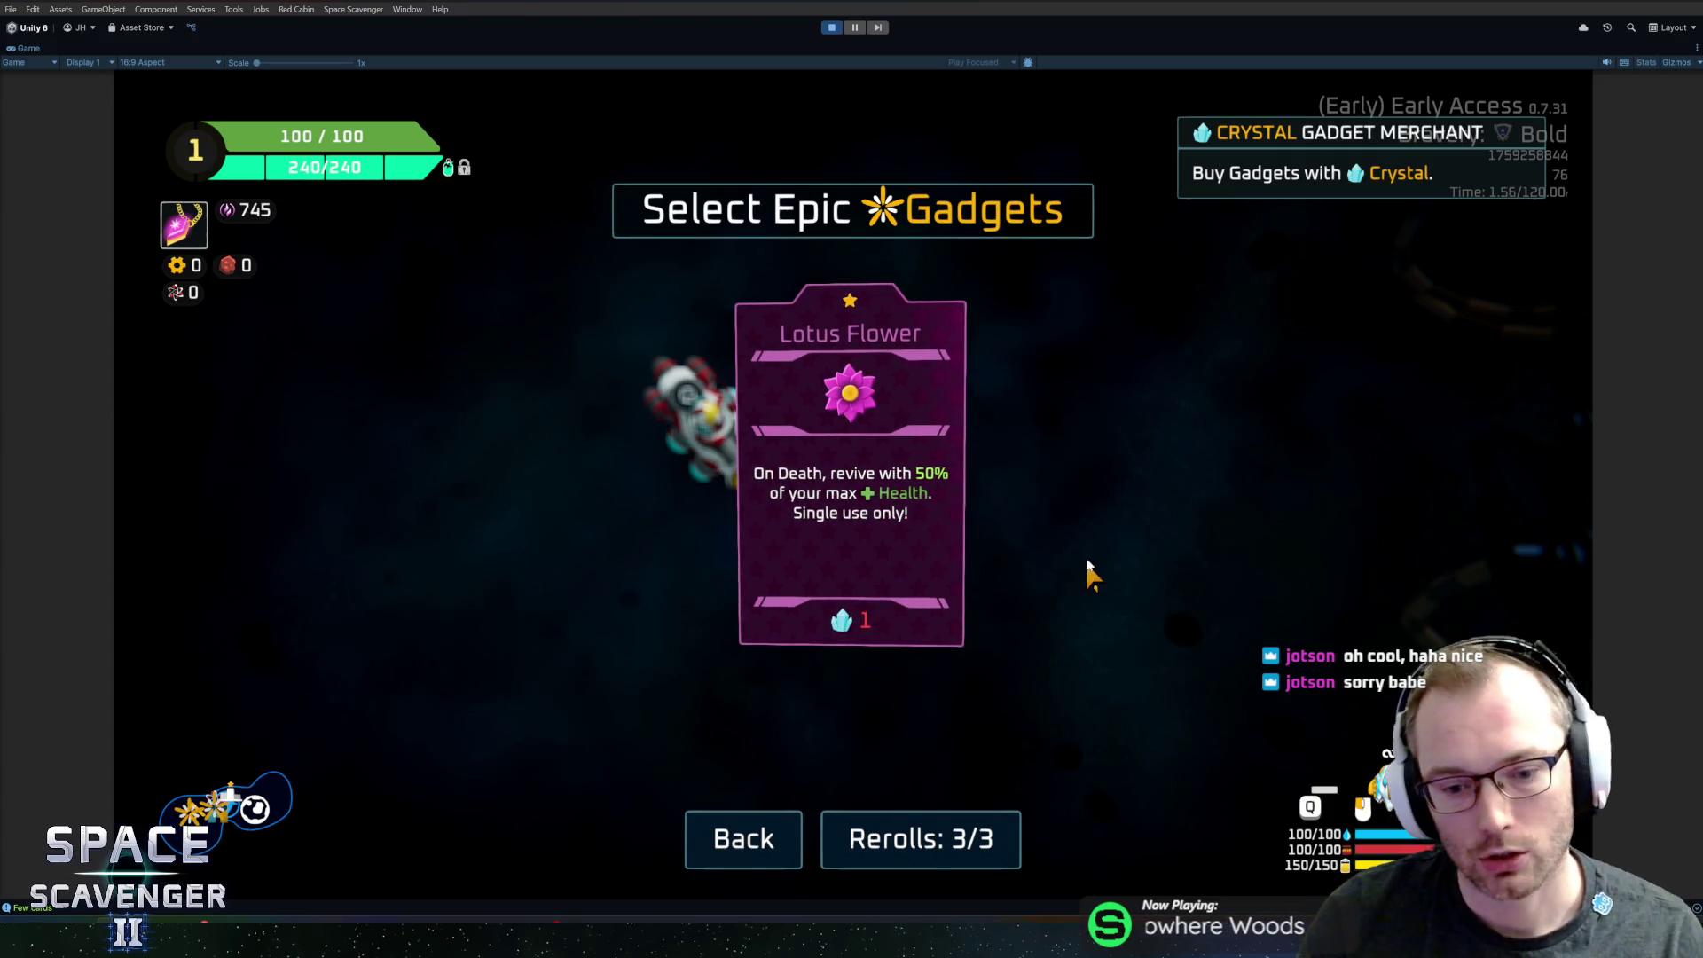
left_click(750, 830)
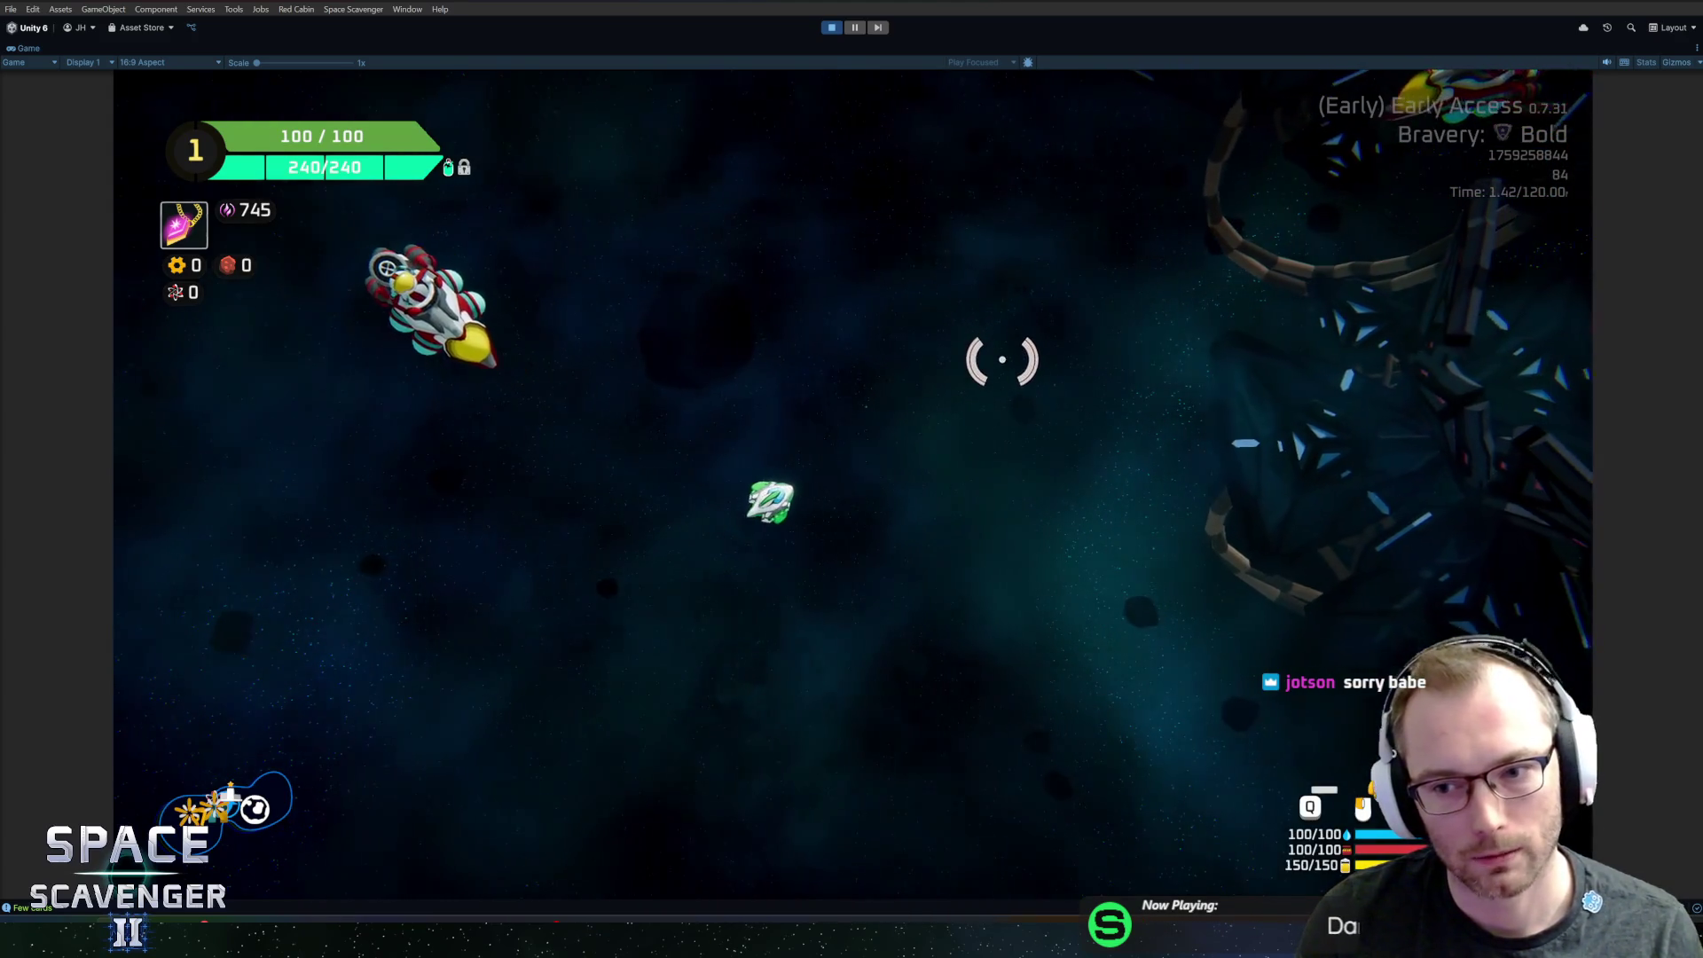
key("alt+Tab")
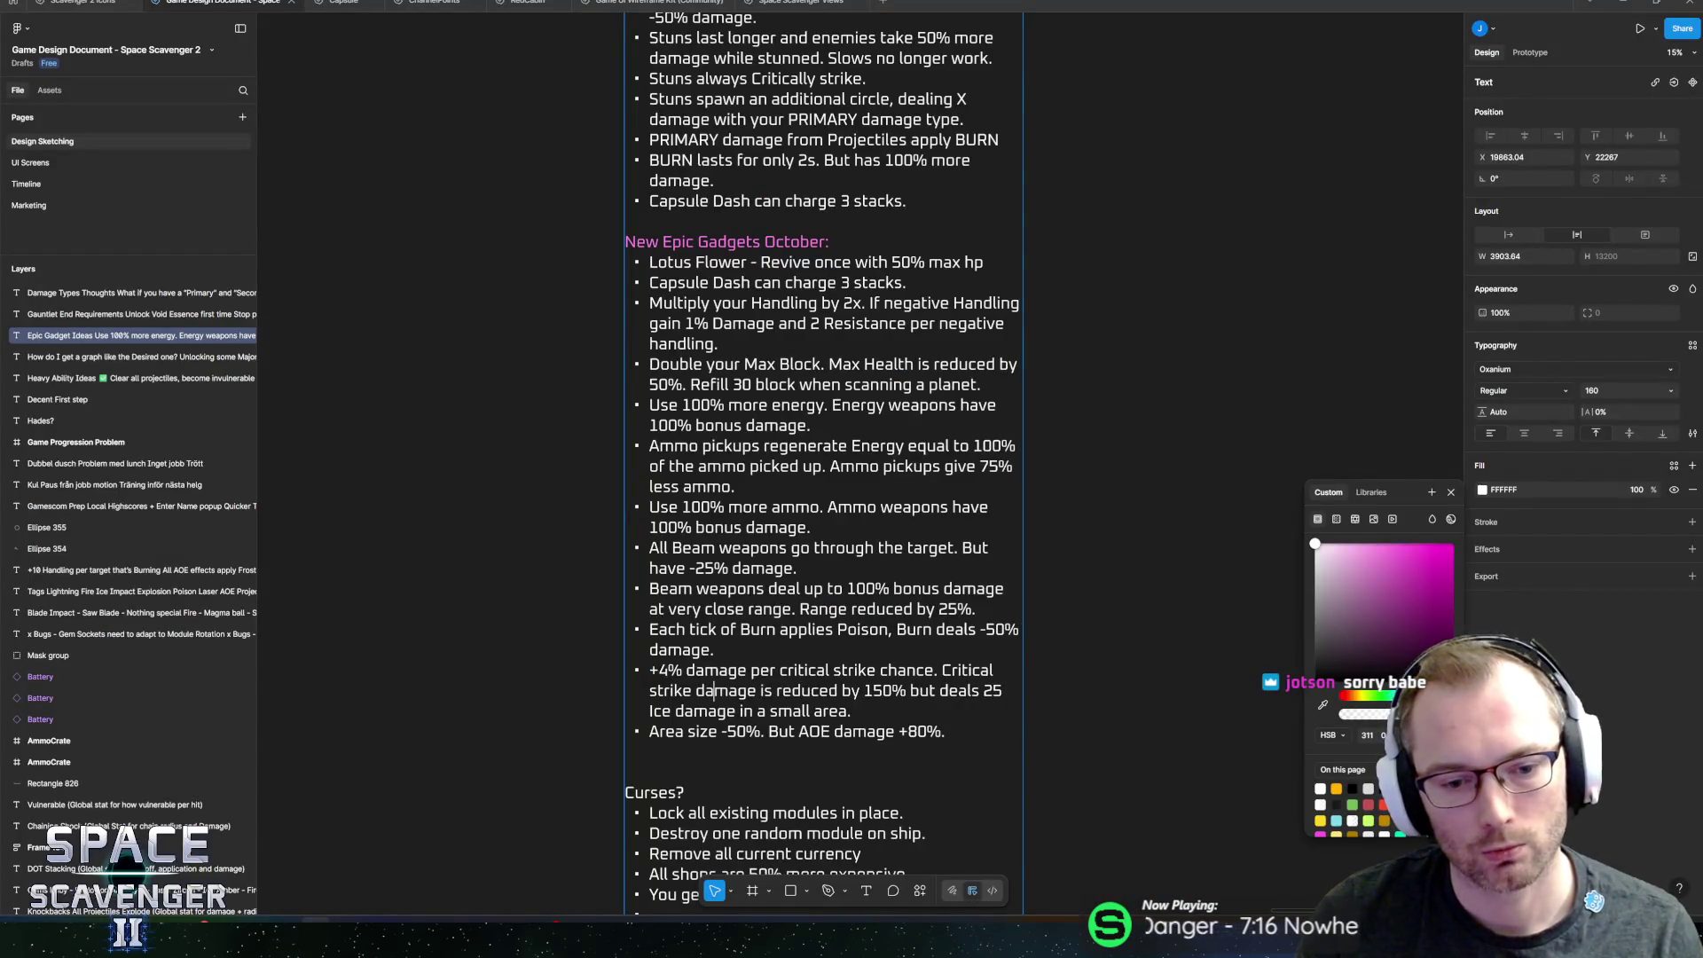
key("shift+Down")
key("shift+Down")
key("shift+Down")
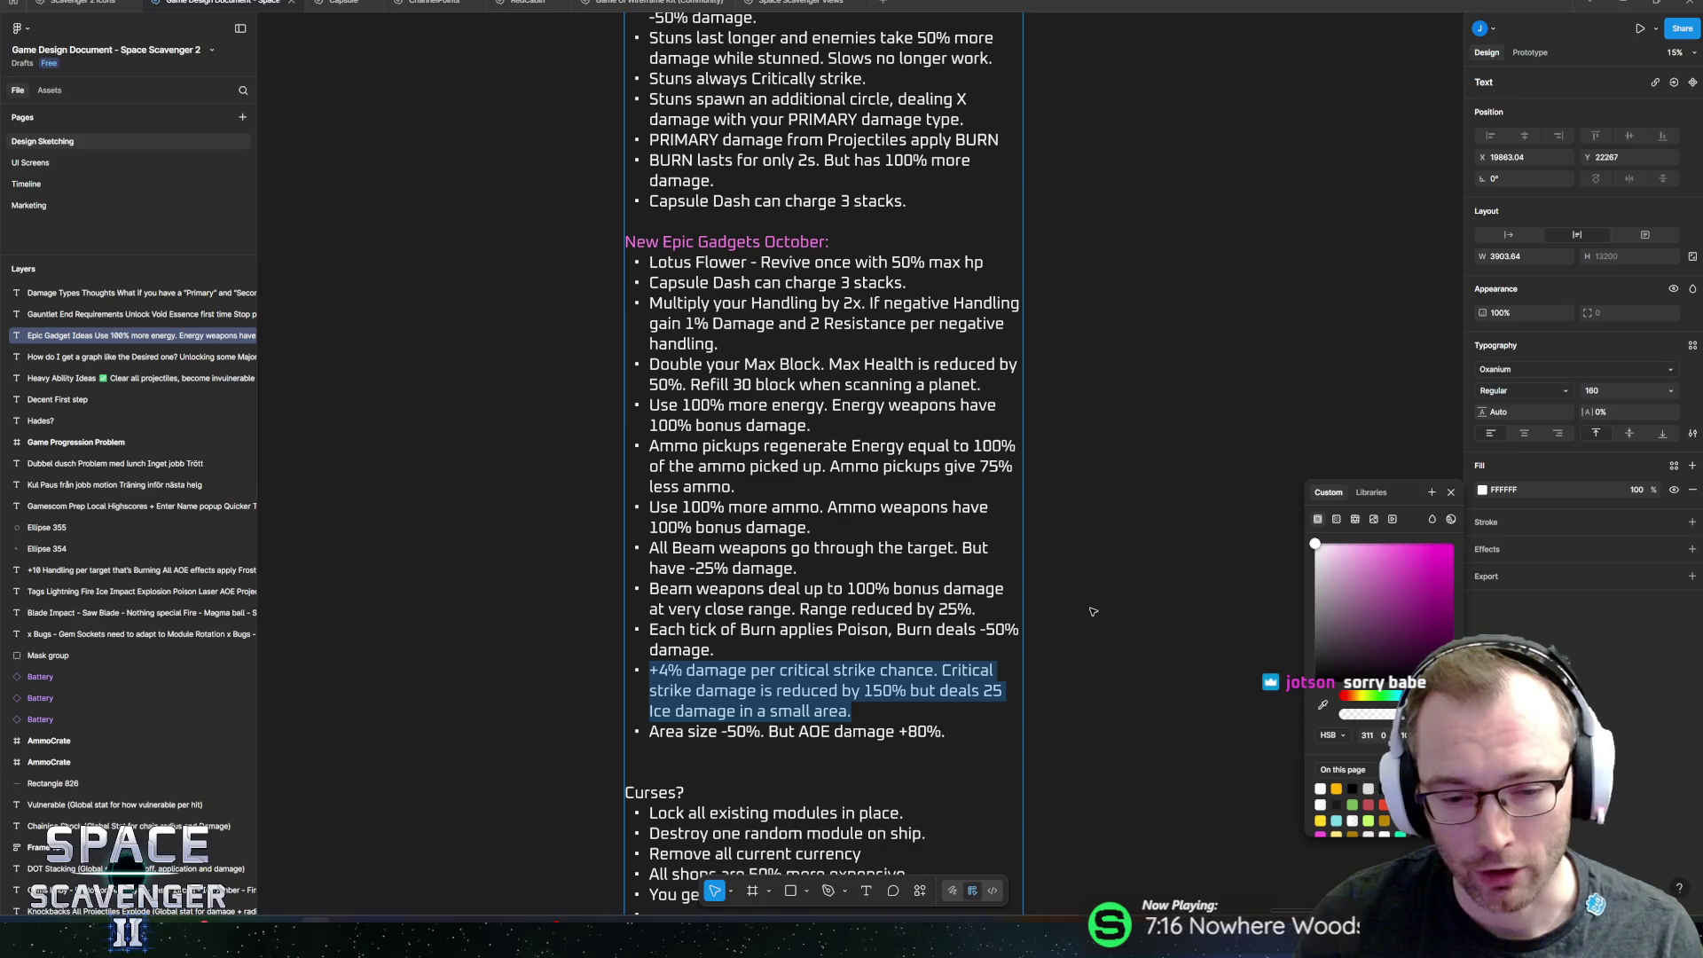
Add a period at the end of the Lotus Flower bullet
key("Right")
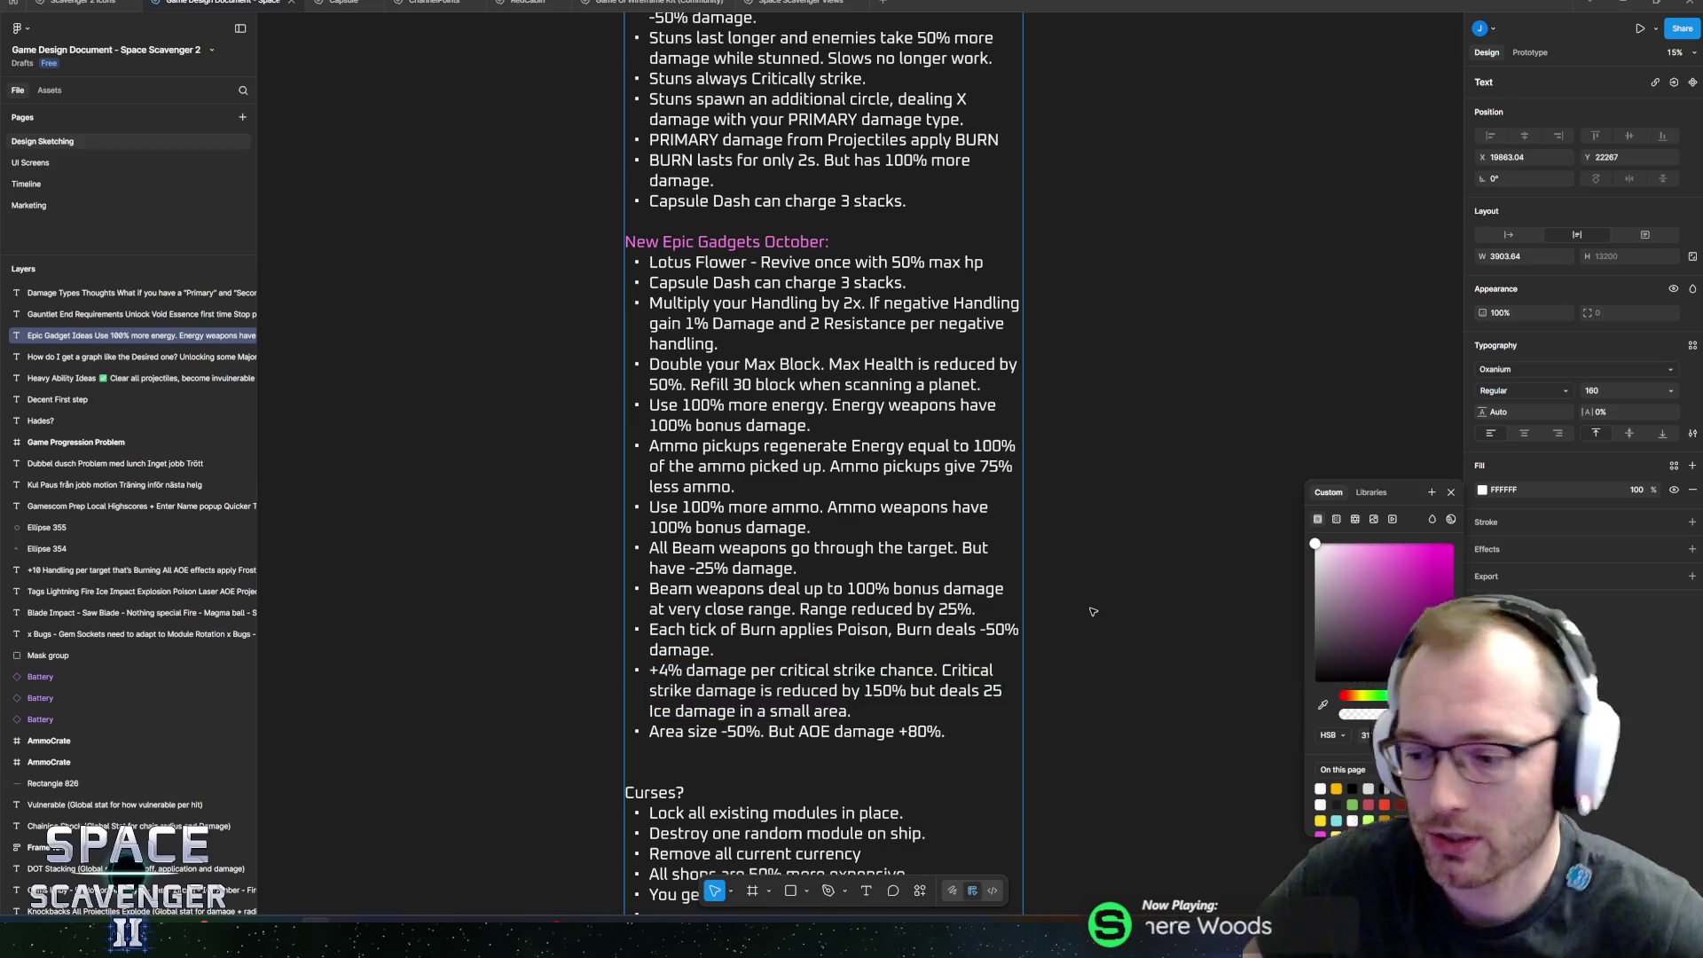
scroll(815, 488, "up", 1)
left_click(984, 270)
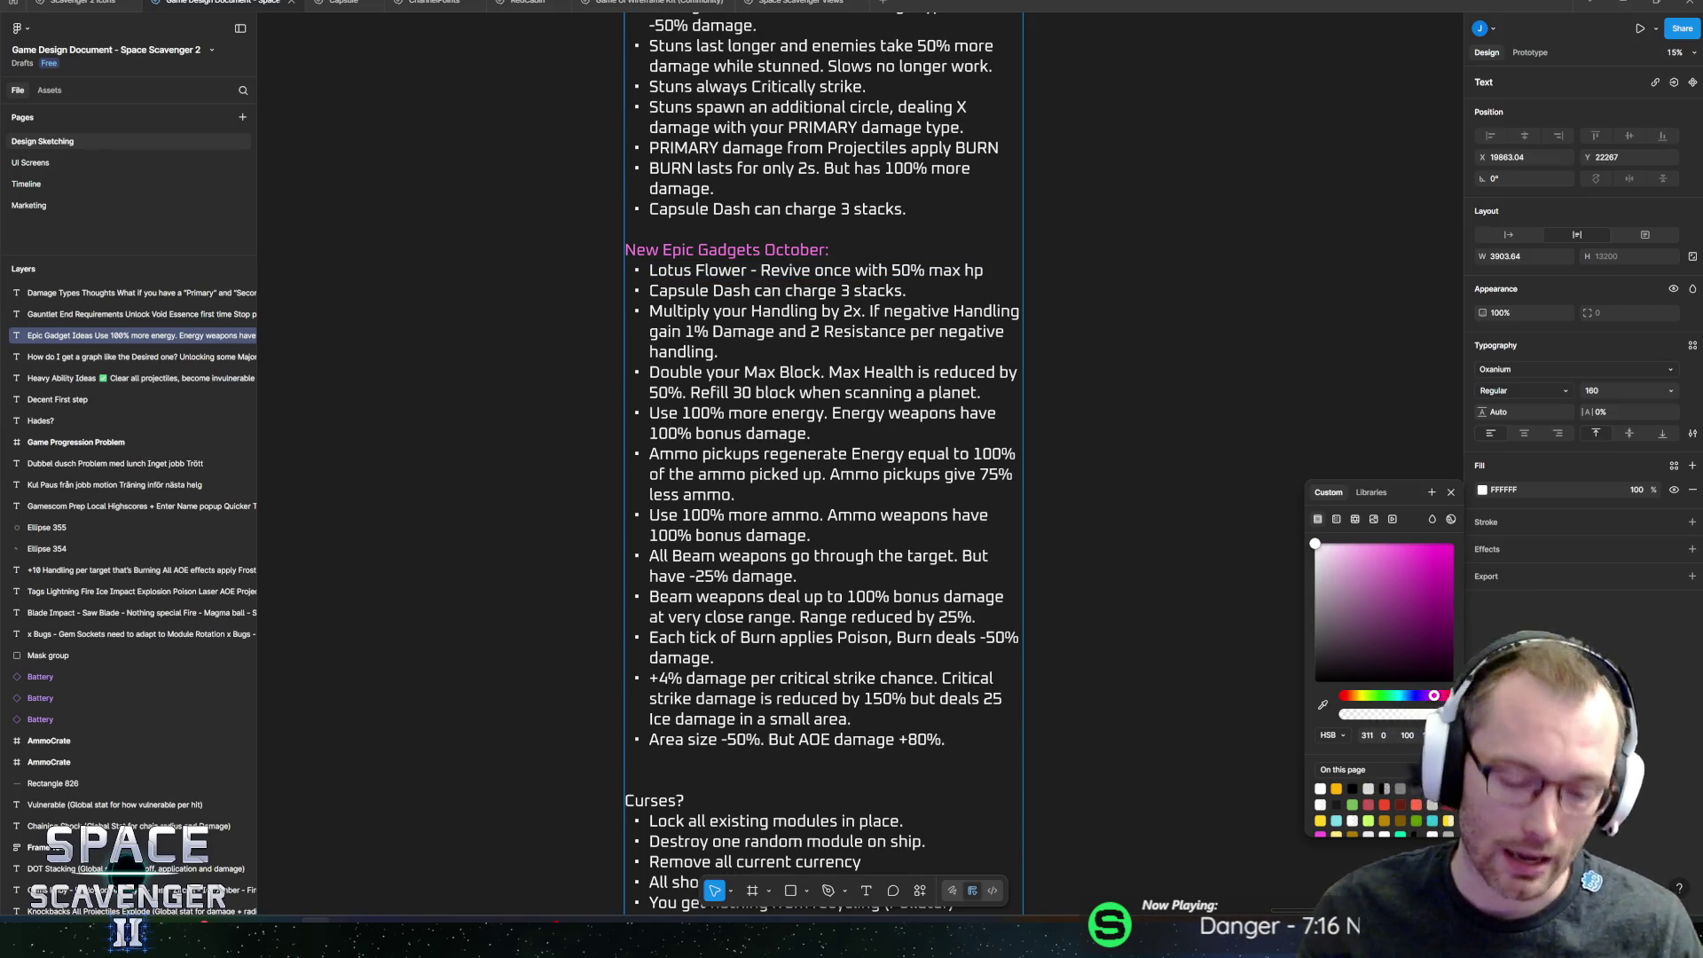
type(".")
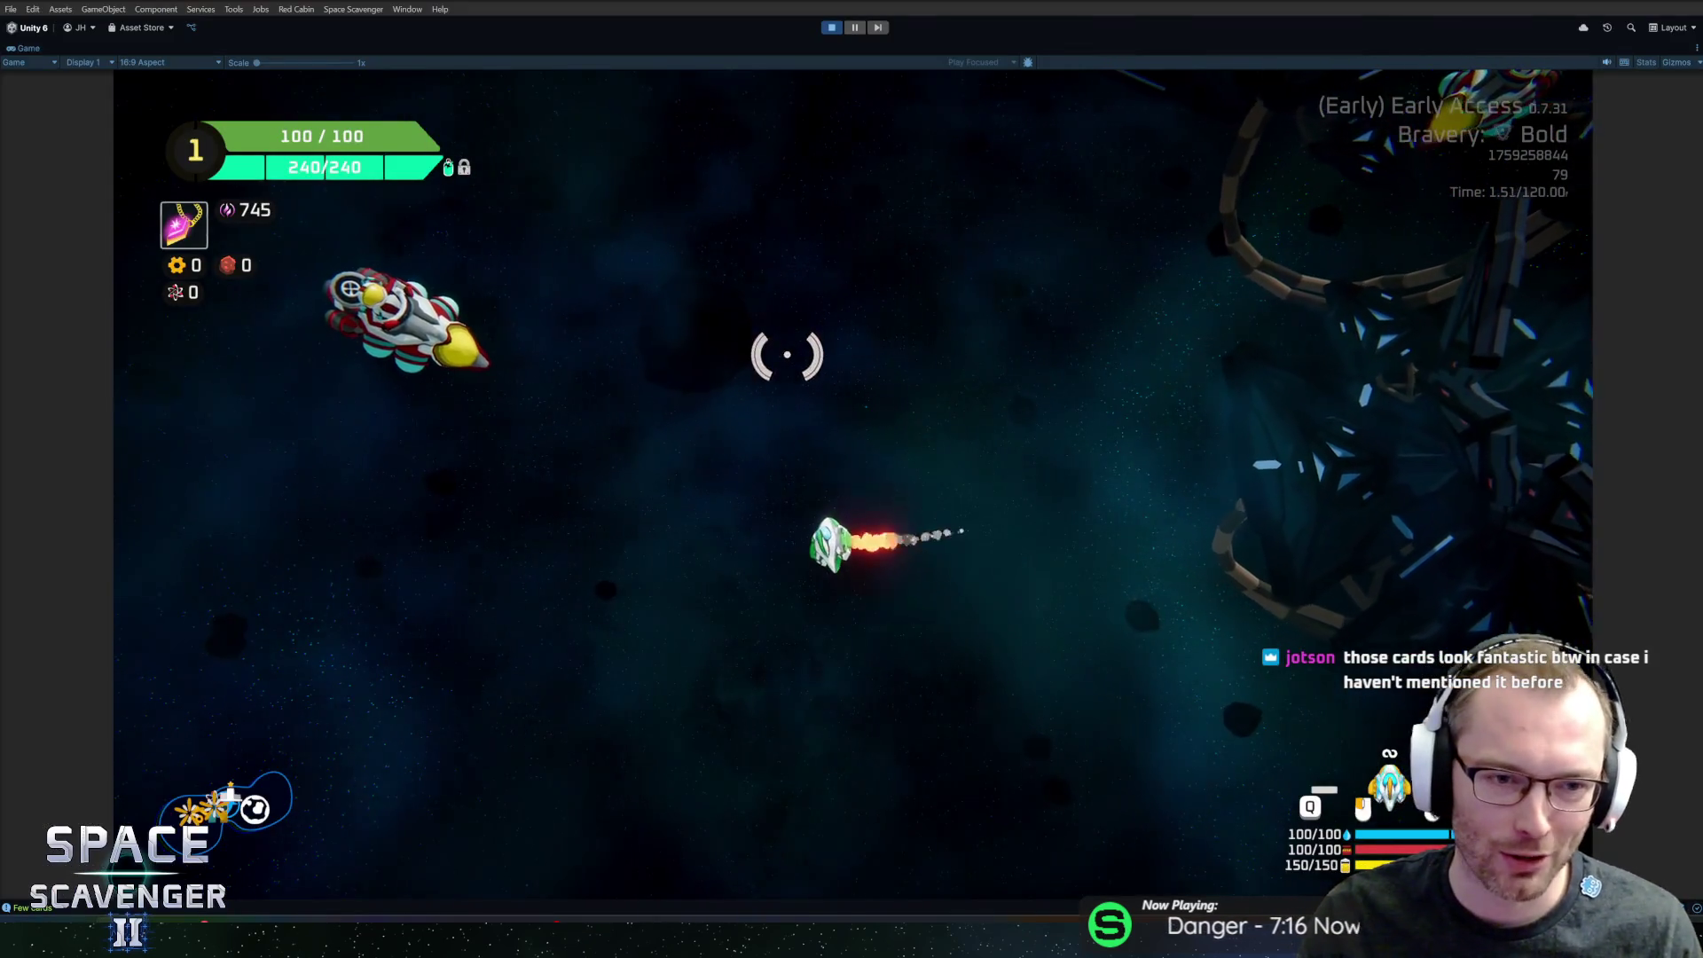
Compare the in-game Lotus Flower gadget card with the Figma document's Lotus Flower bullet
key("e")
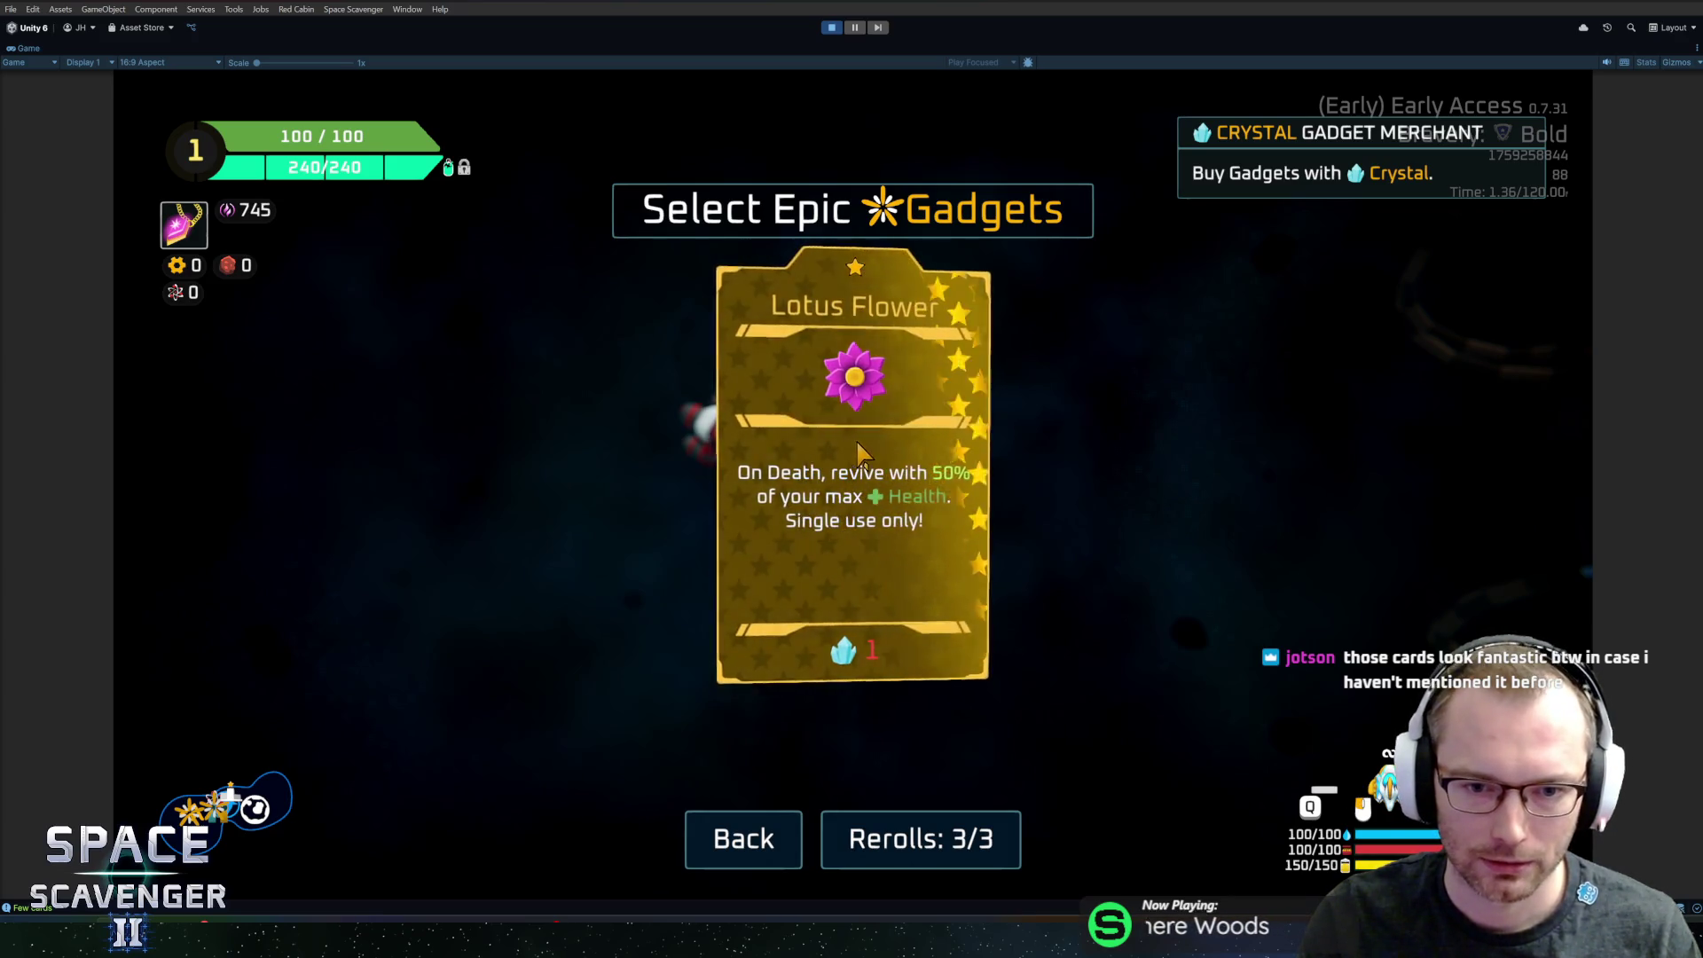
key("alt+Tab")
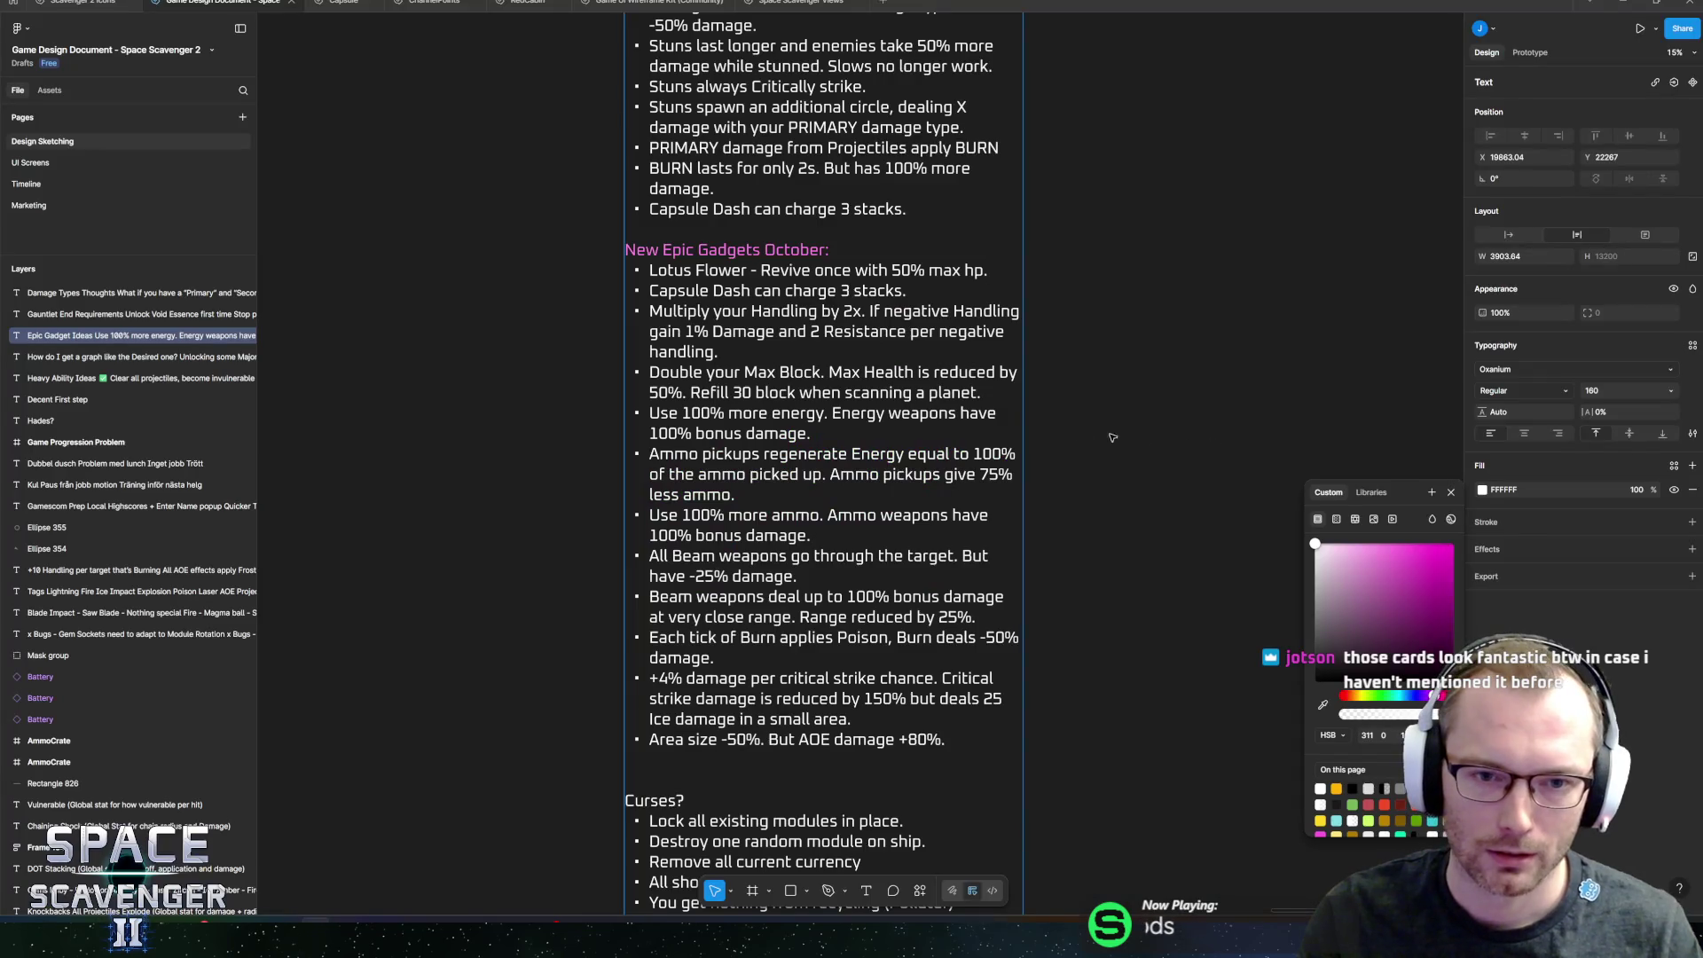
scroll(822, 462, "up", 1)
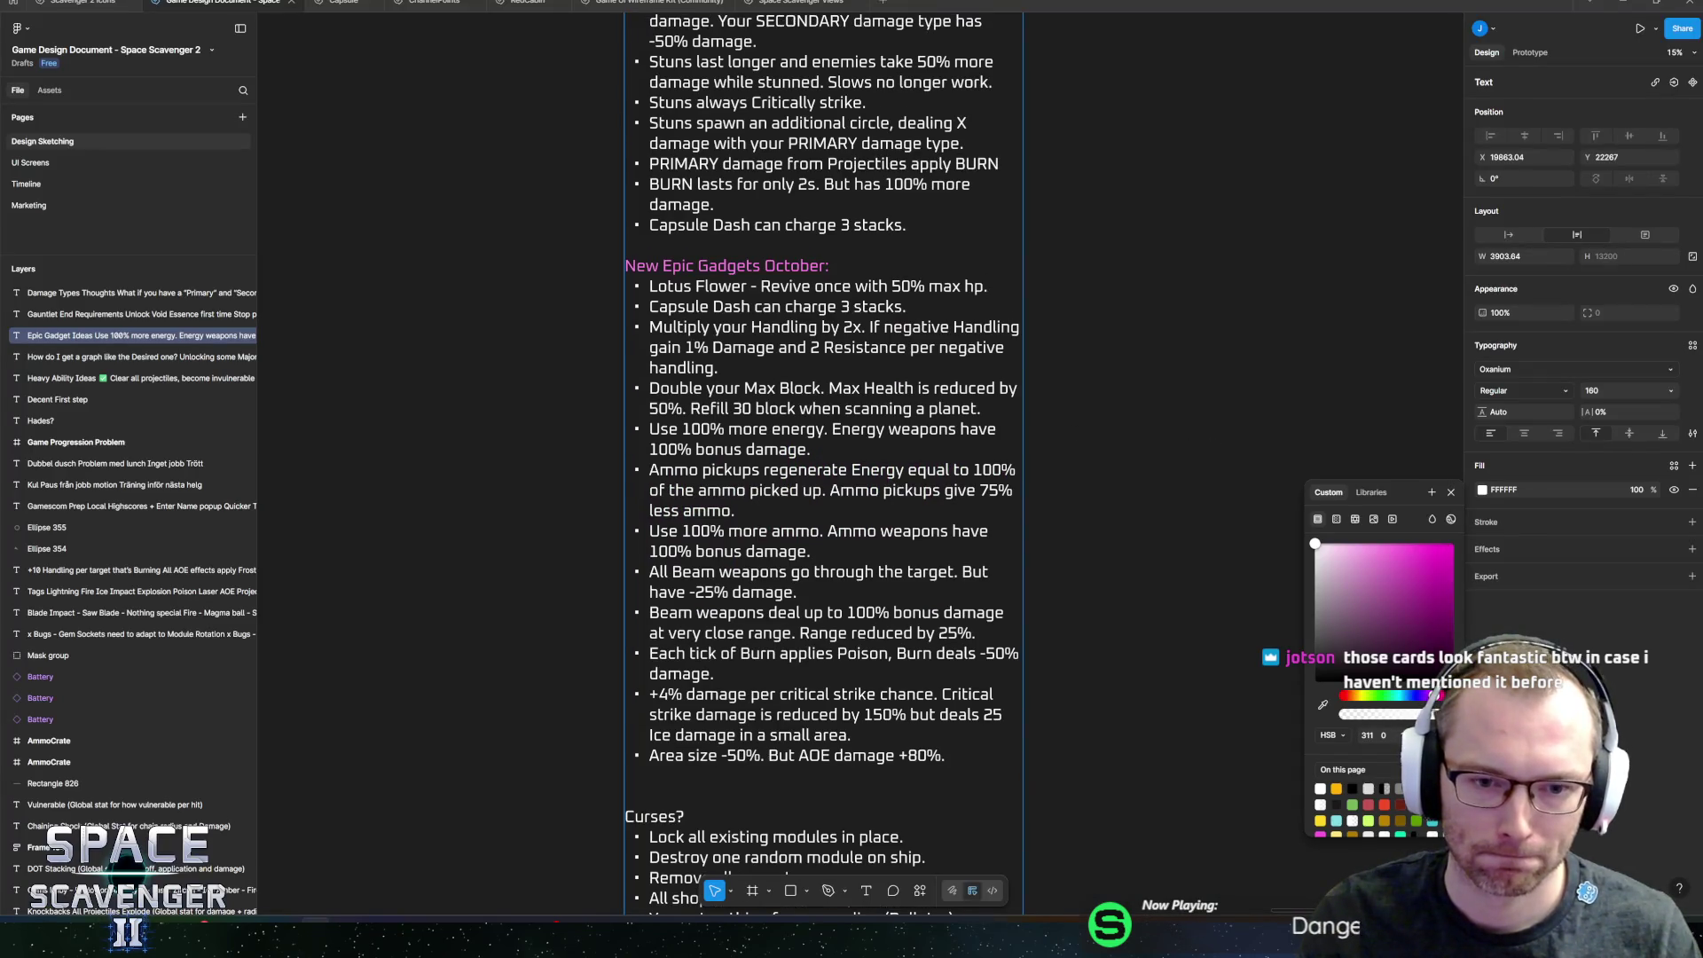
key("alt+Tab")
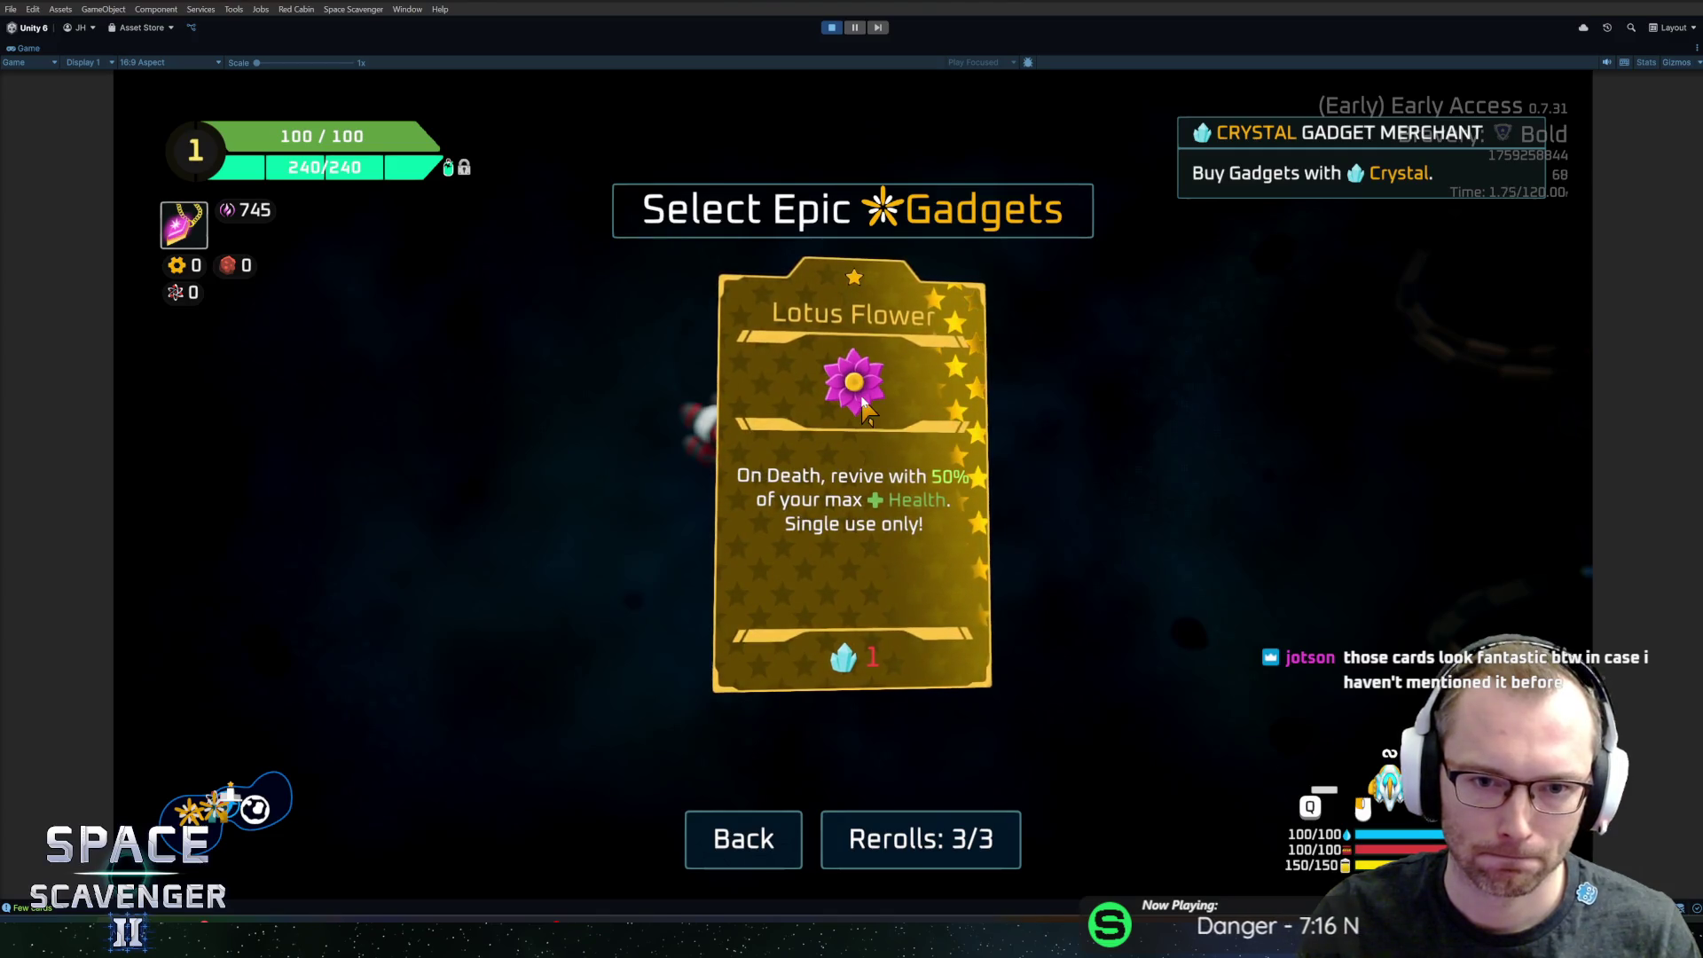
key("alt+Tab")
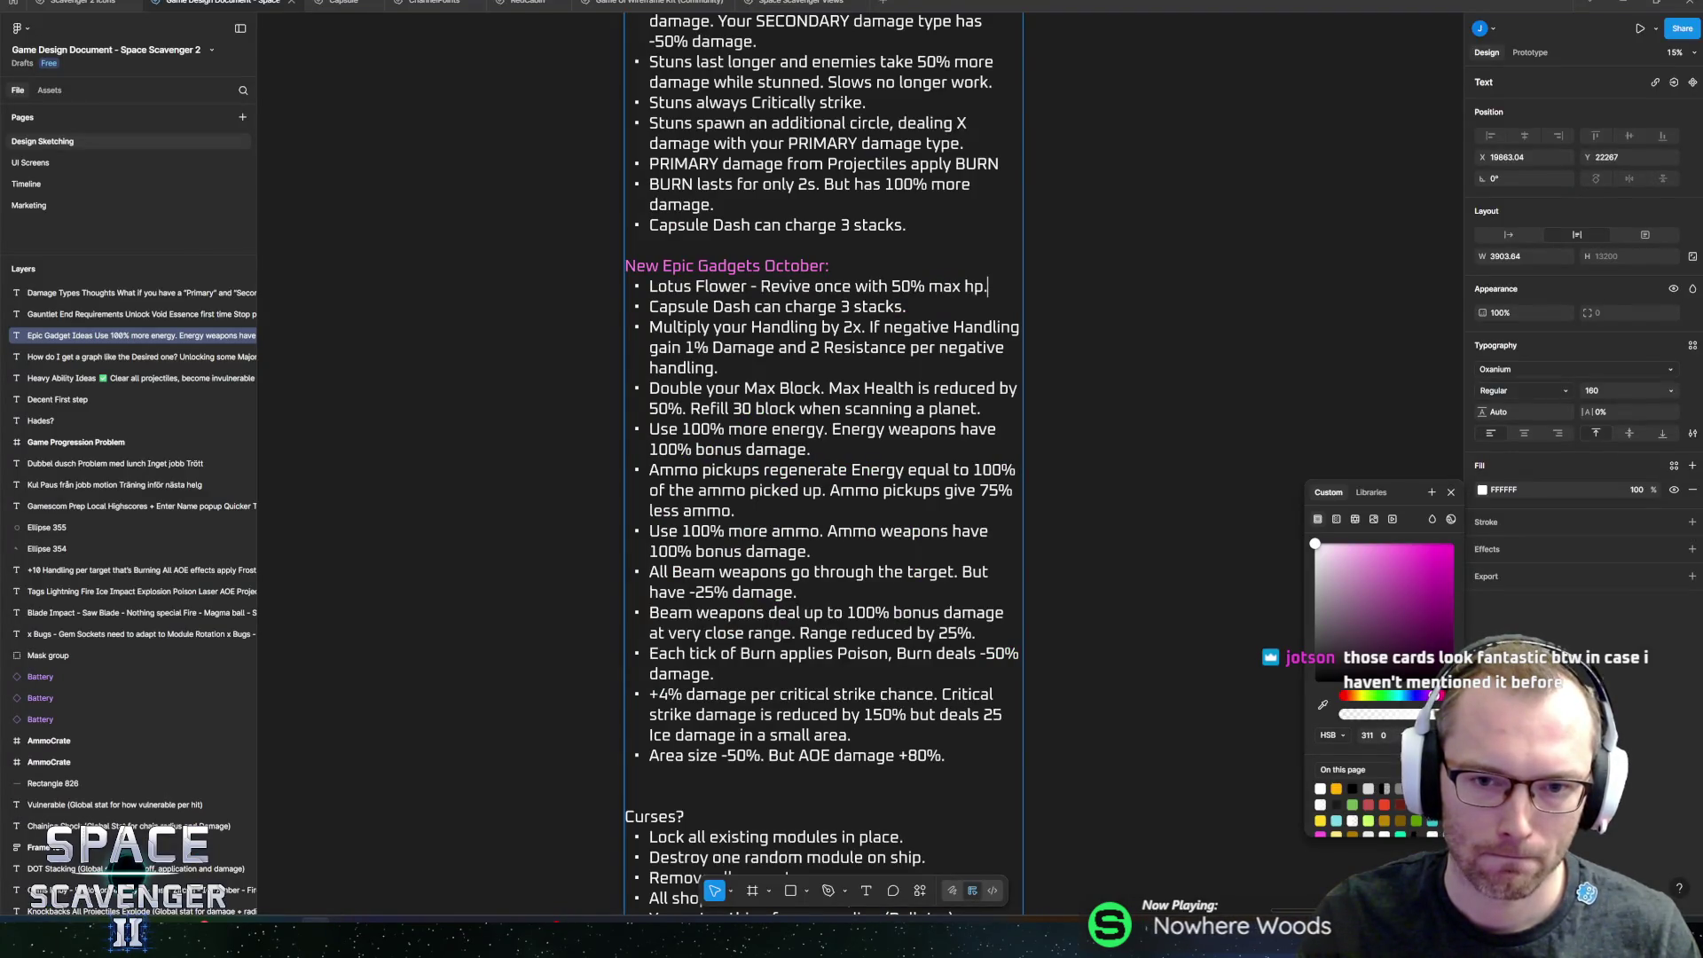
Delete the 'x' so the bullet reads 'Multiply your Handling by 2.'
key("Up")
key("End")
key("shift+Down")
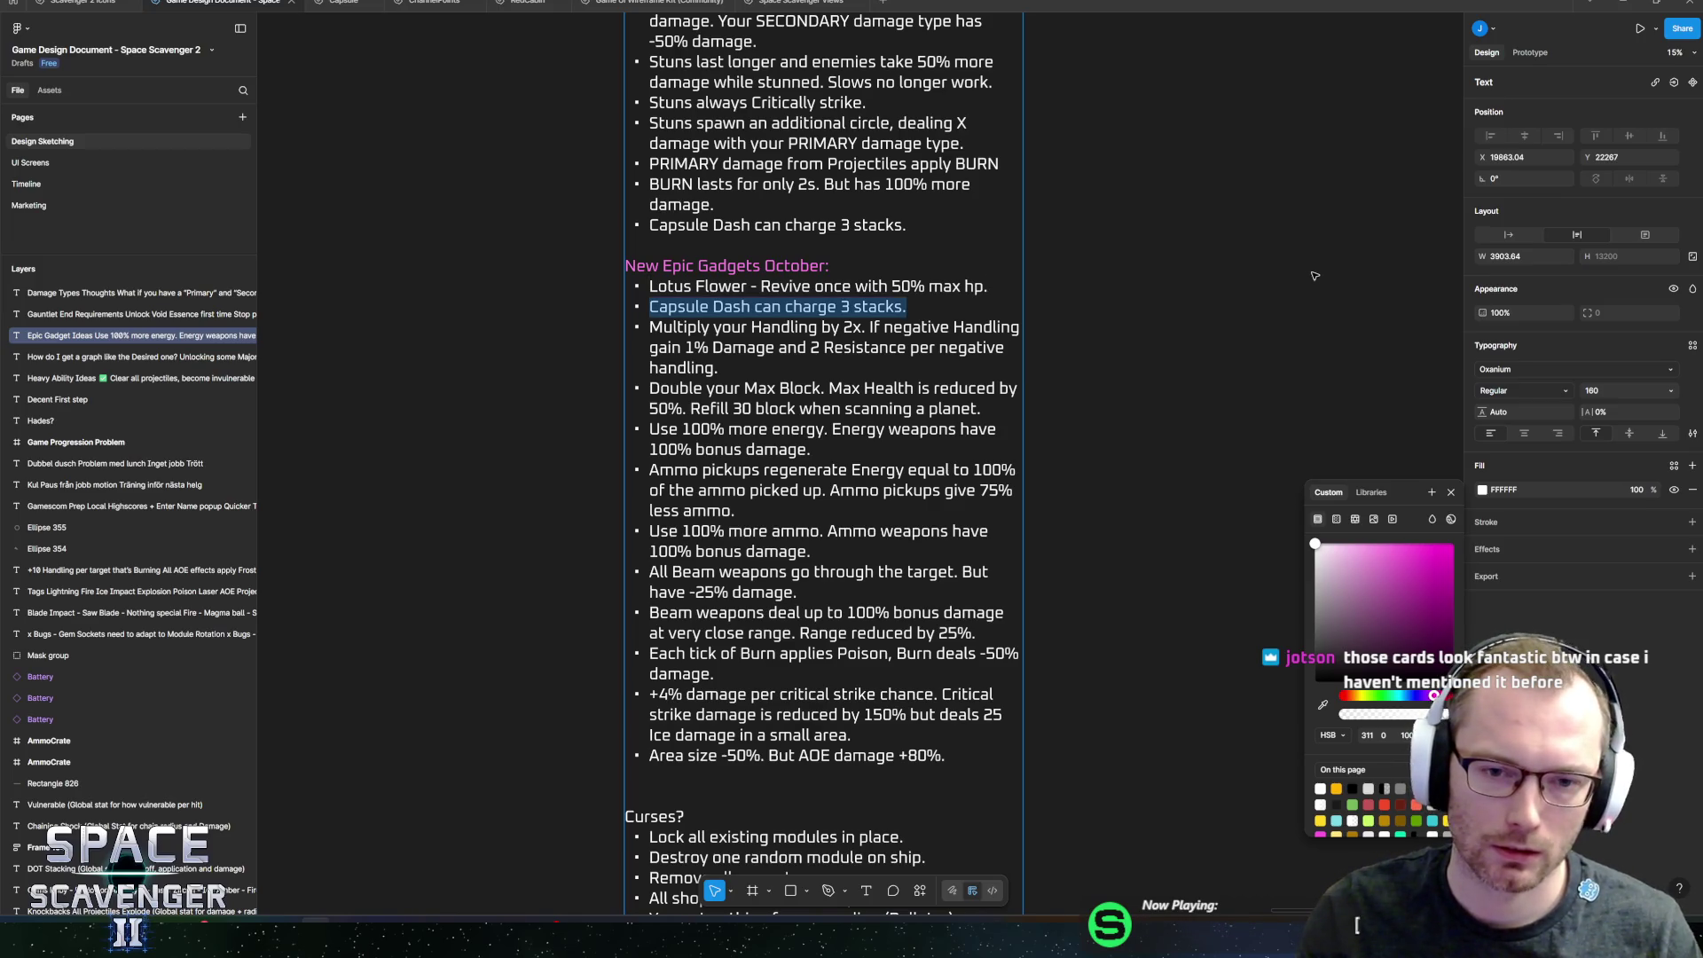
key("Down")
key("shift+Down")
key("shift+Down")
key("shift+Down")
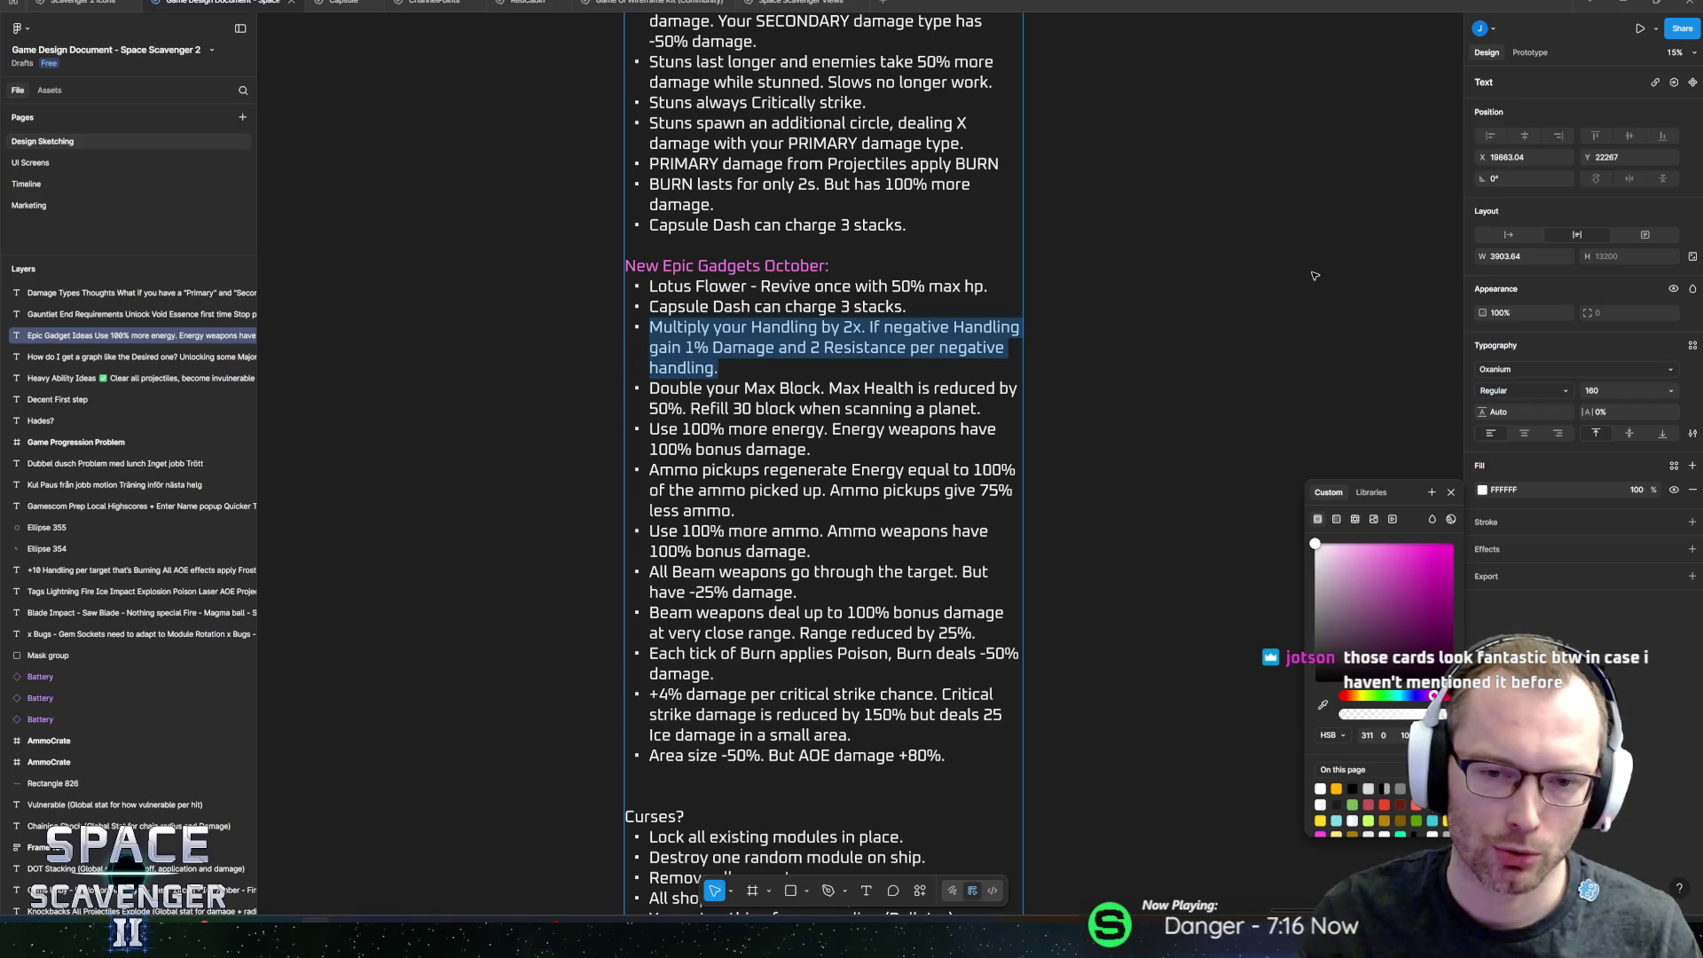
key("Up")
key("Up")
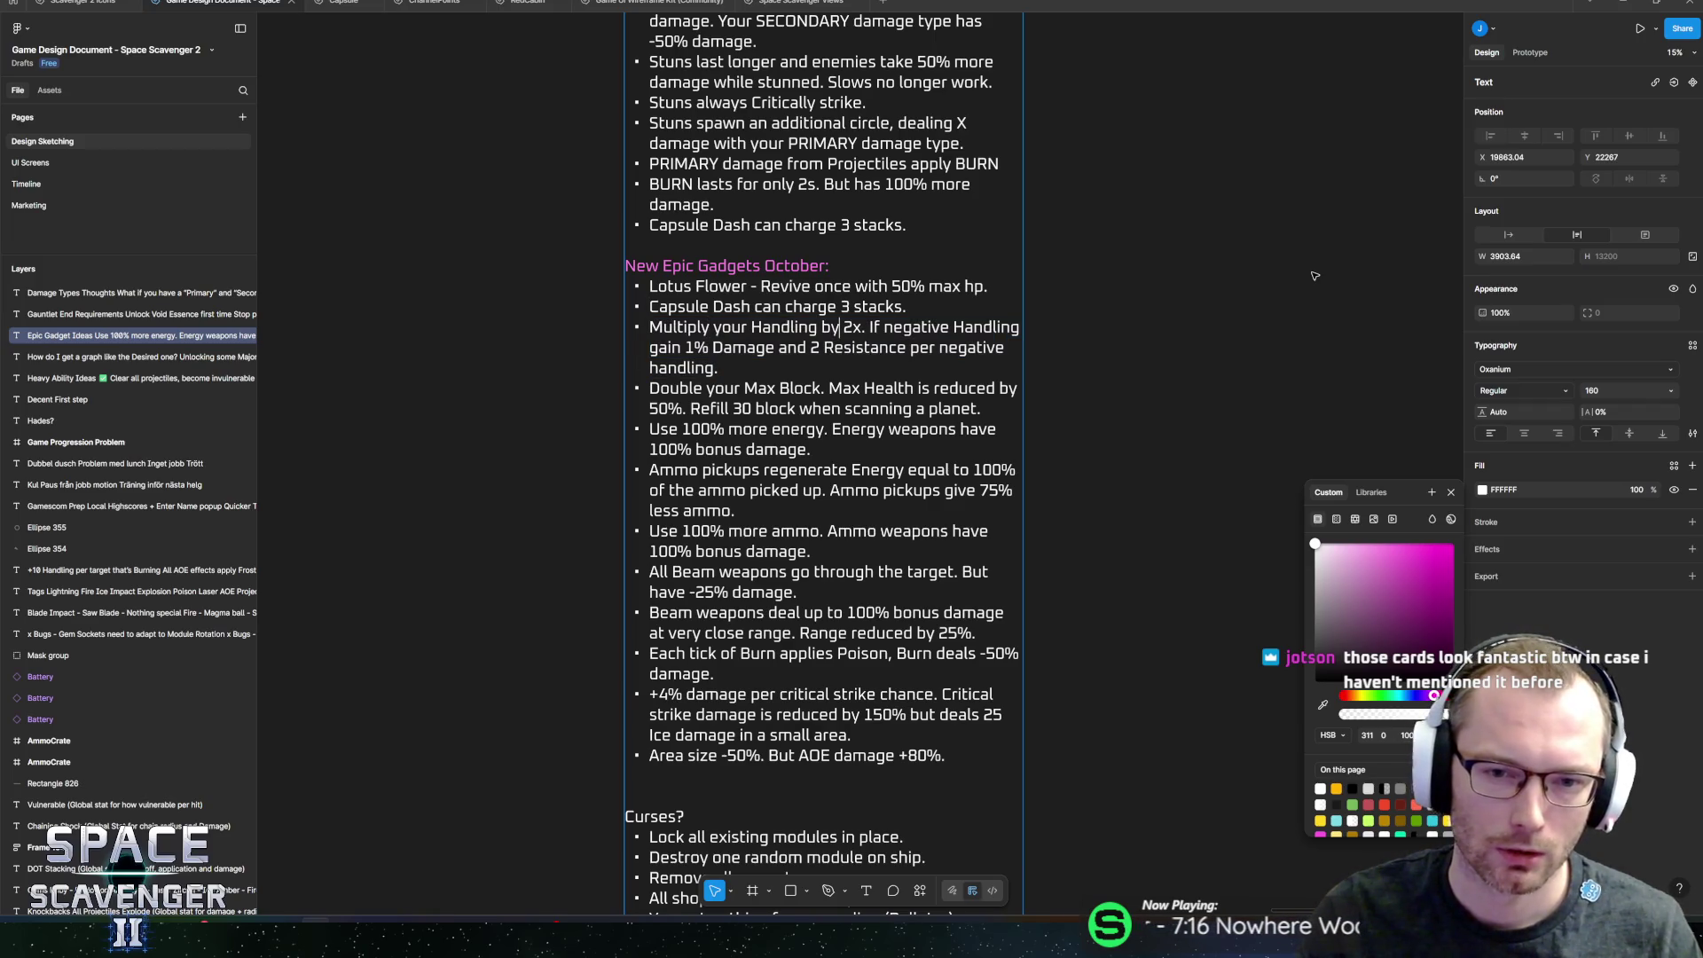
key("Right")
key("Right")
key("BackSpace")
Review the negative-handling clause of the Handling bullet
key("Right")
key("Right")
key("ctrl+shift+Right")
key("ctrl+shift+Right")
key("ctrl+shift+Right")
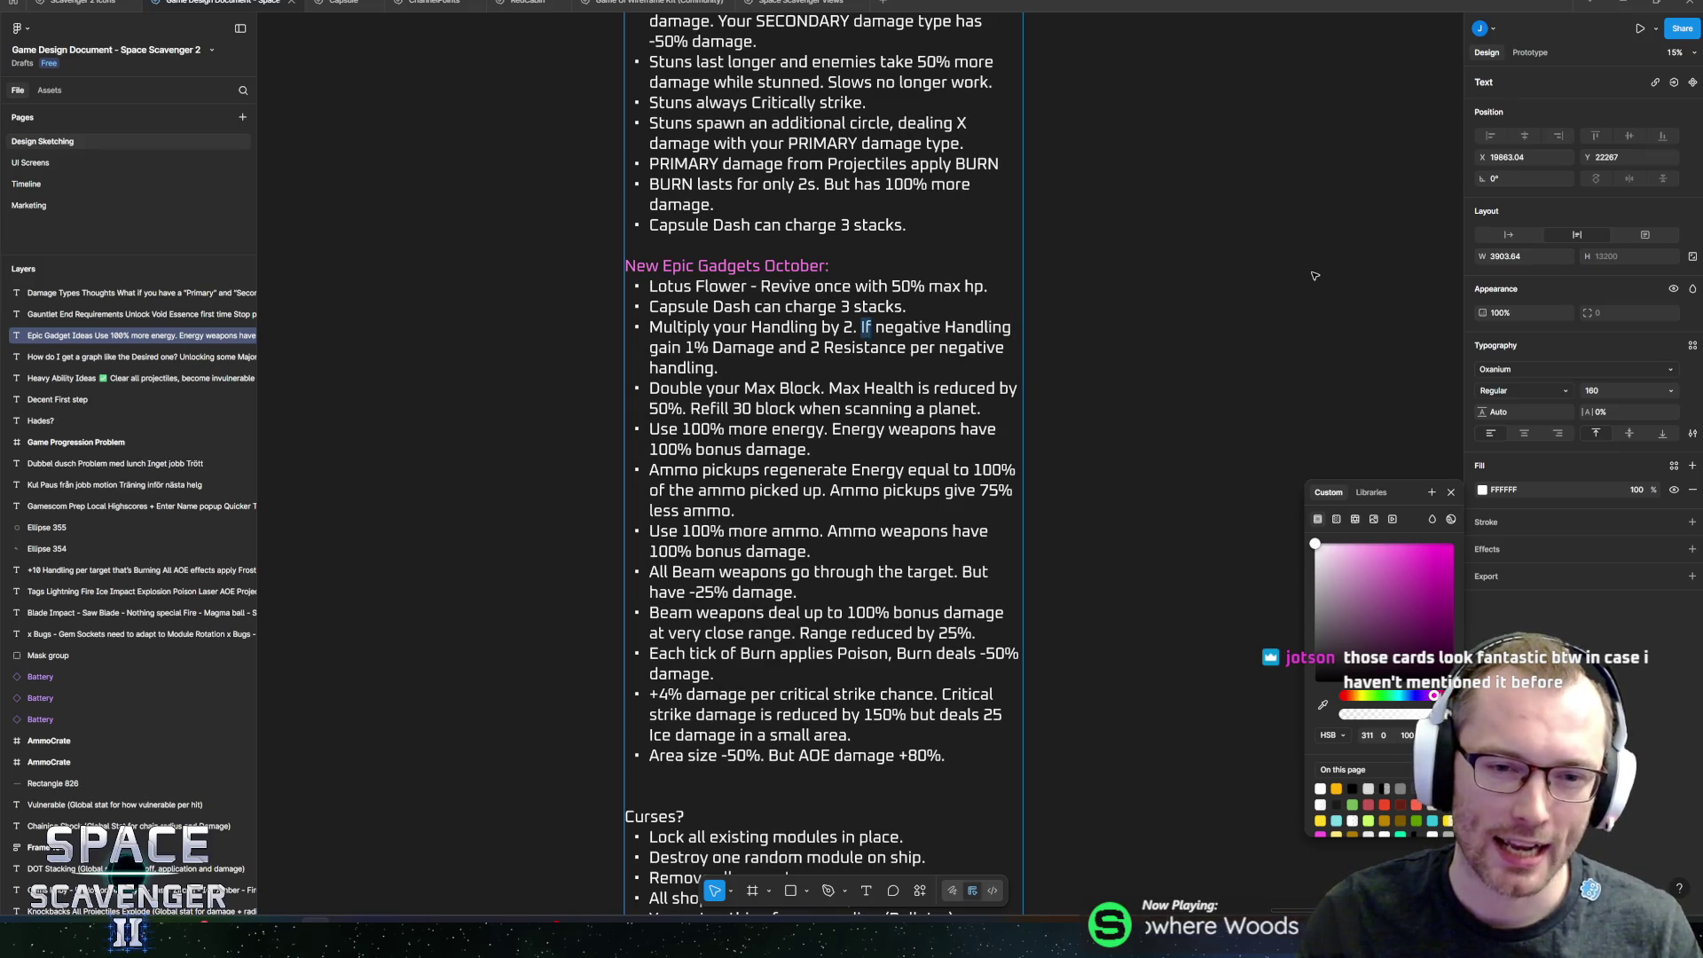
key("ctrl+shift+Right")
key("ctrl+shift+Right")
key("ctrl+shift+Right")
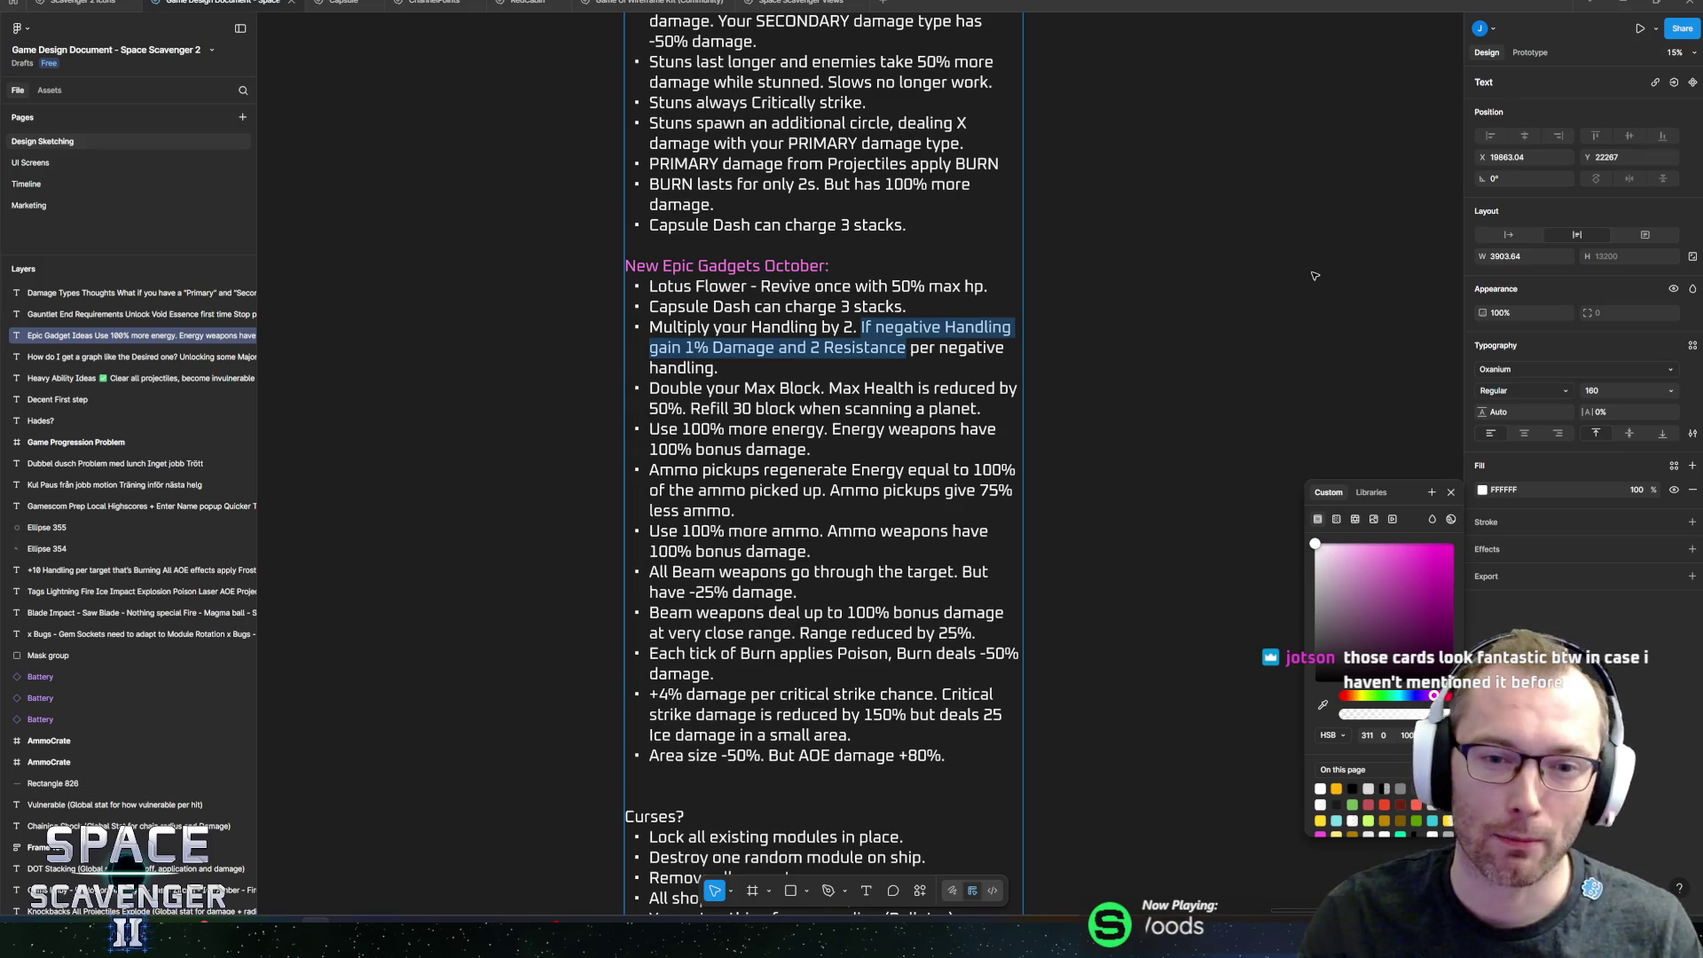
key("ctrl+shift+Left")
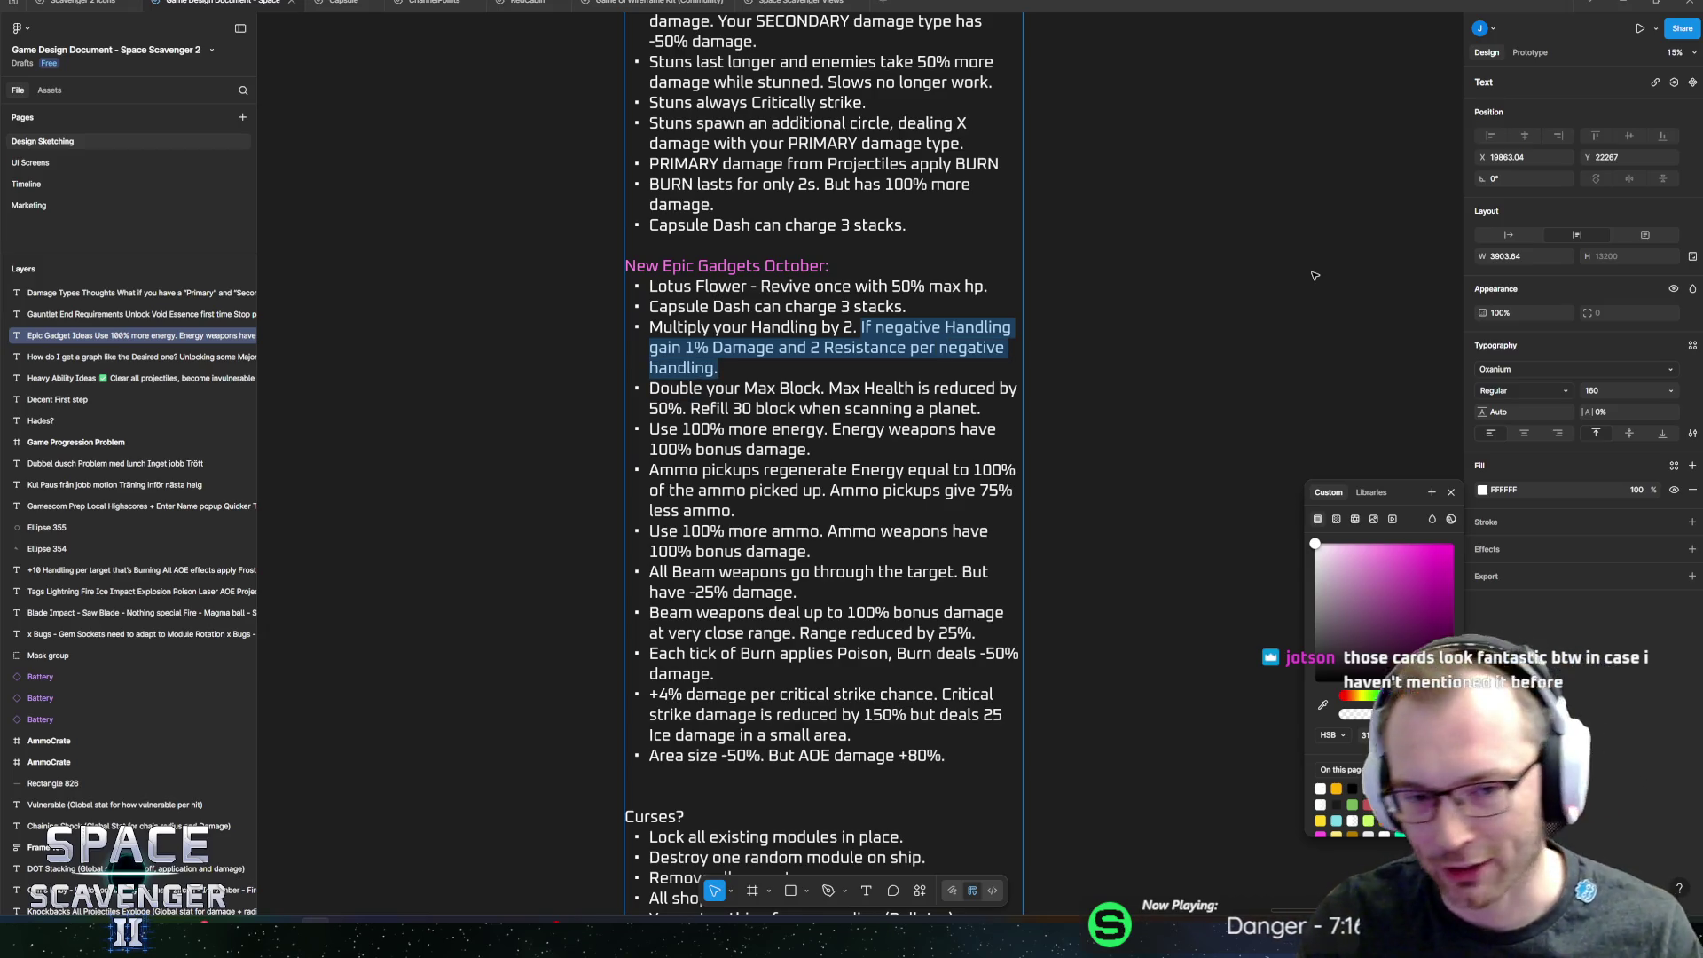
key("Left")
key("shift+Up")
key("shift+Up")
key("shift+Home")
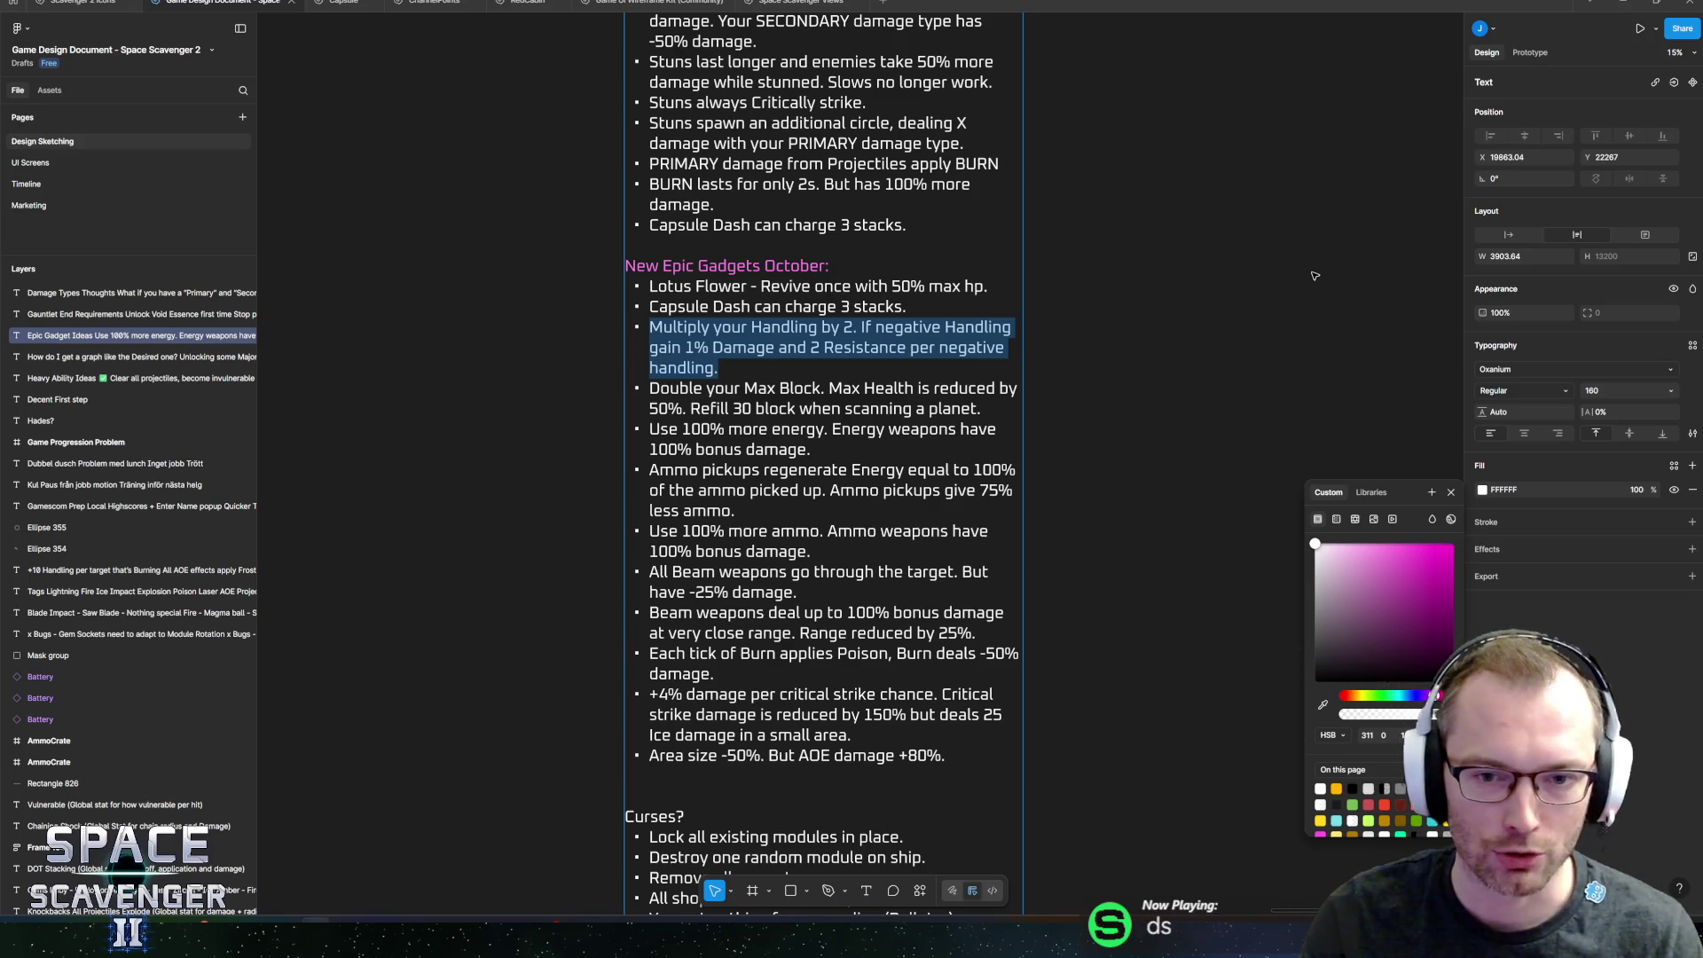
Check the '1% Damage and 2 Resistance' wording and reselect the whole Handling bullet
key("Up")
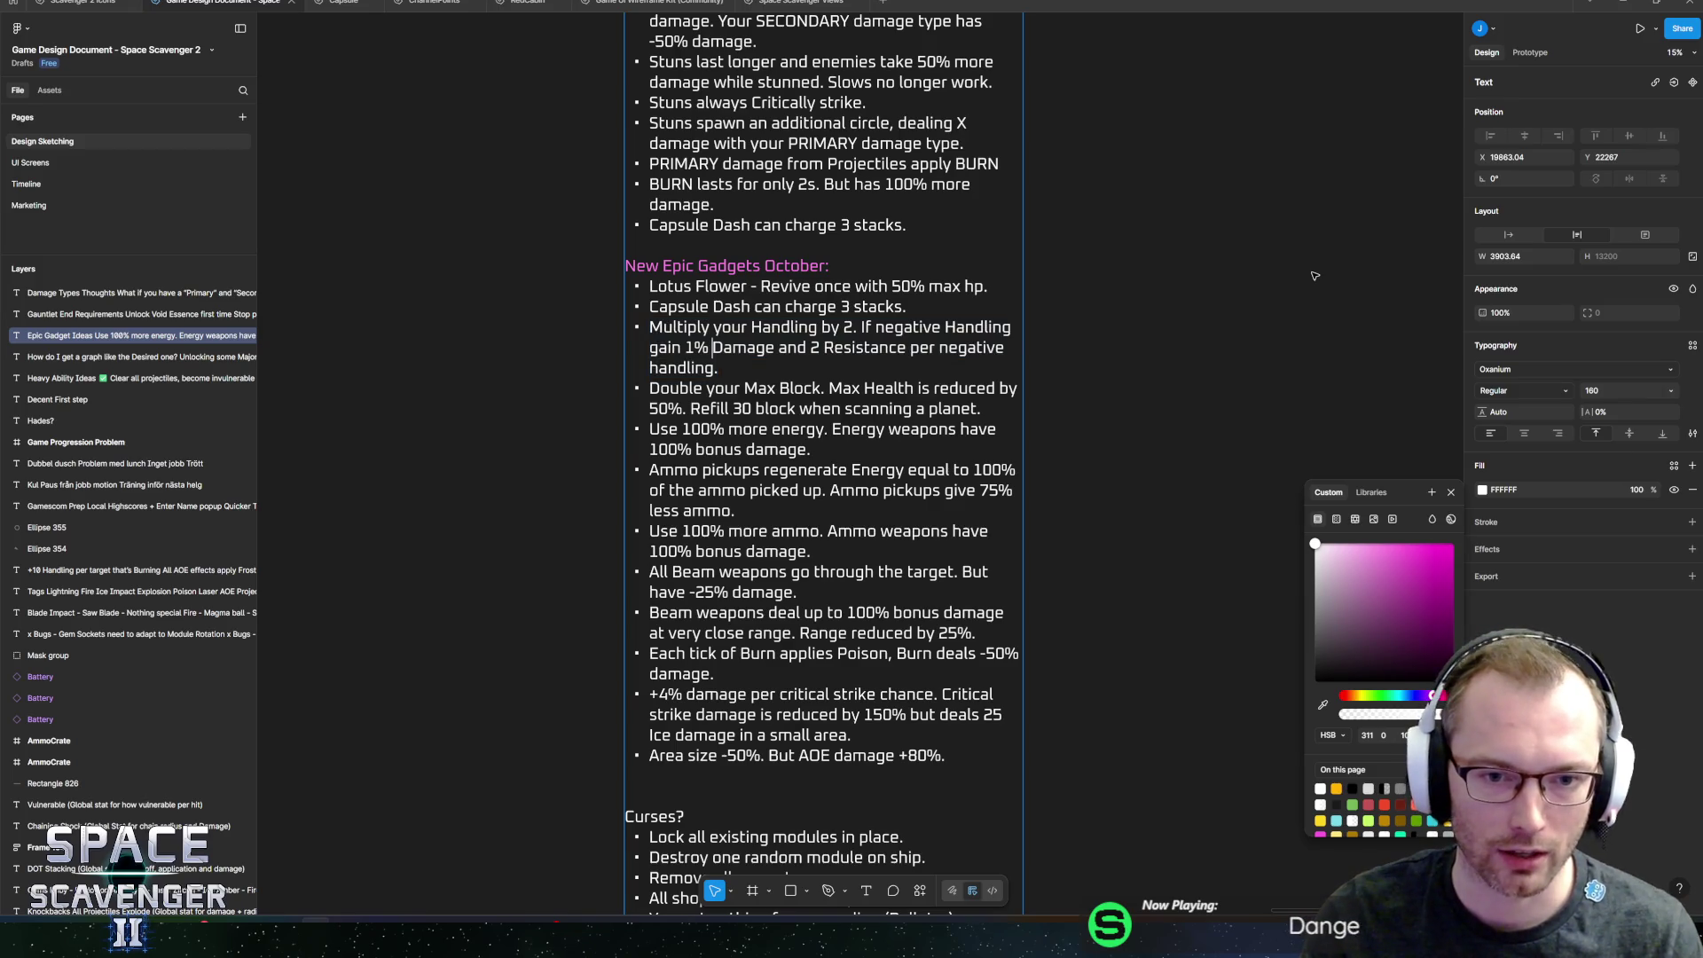
key("ctrl+shift+Right")
key("ctrl+shift+Right")
key("ctrl+shift+Right")
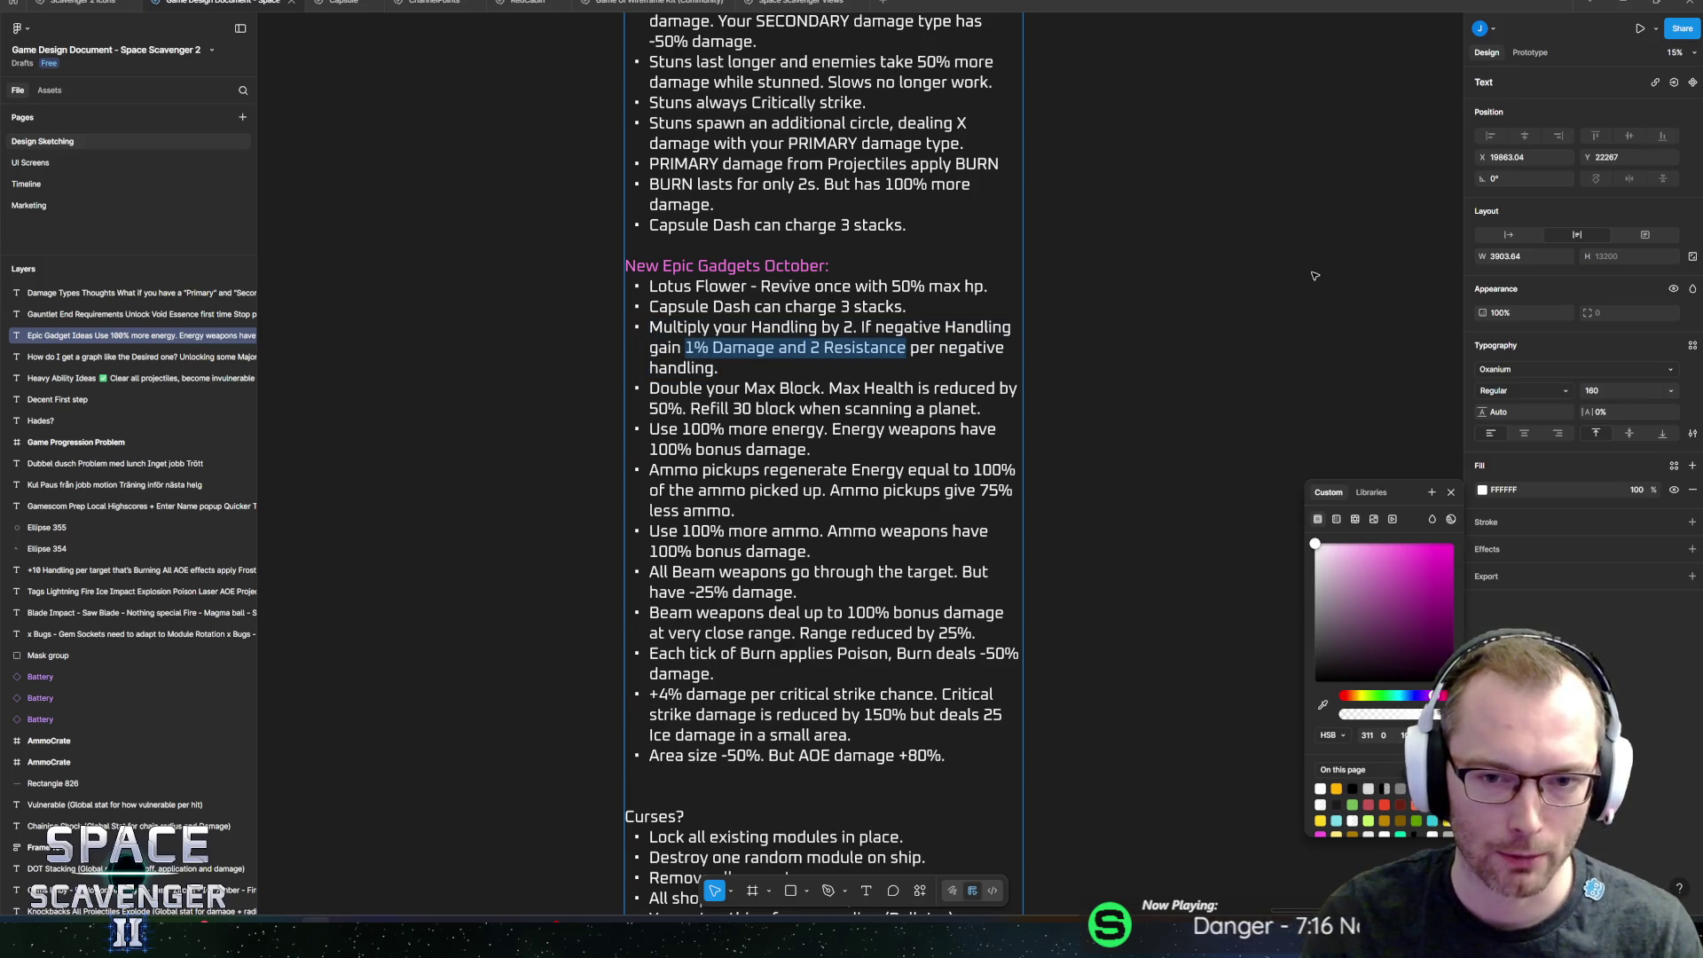
key("ctrl+shift+Left")
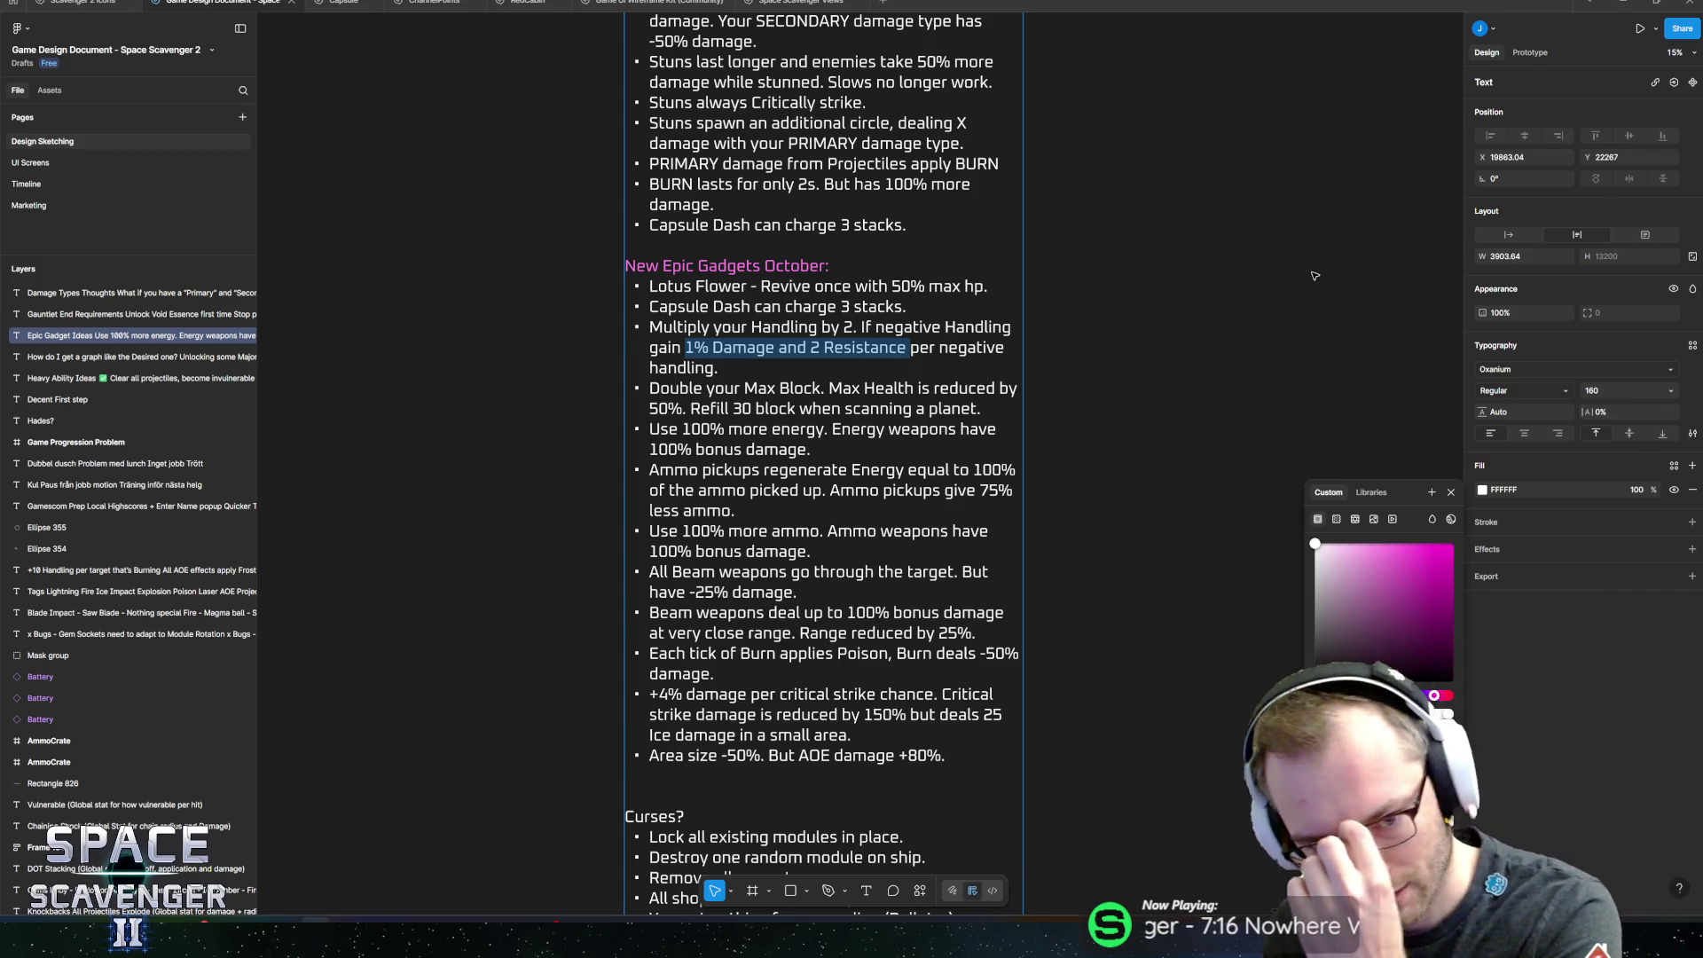
key("Down")
key("shift+Up")
key("shift+Up")
key("shift+Home")
key("Right")
key("shift+Up")
key("shift+Up")
key("shift+Home")
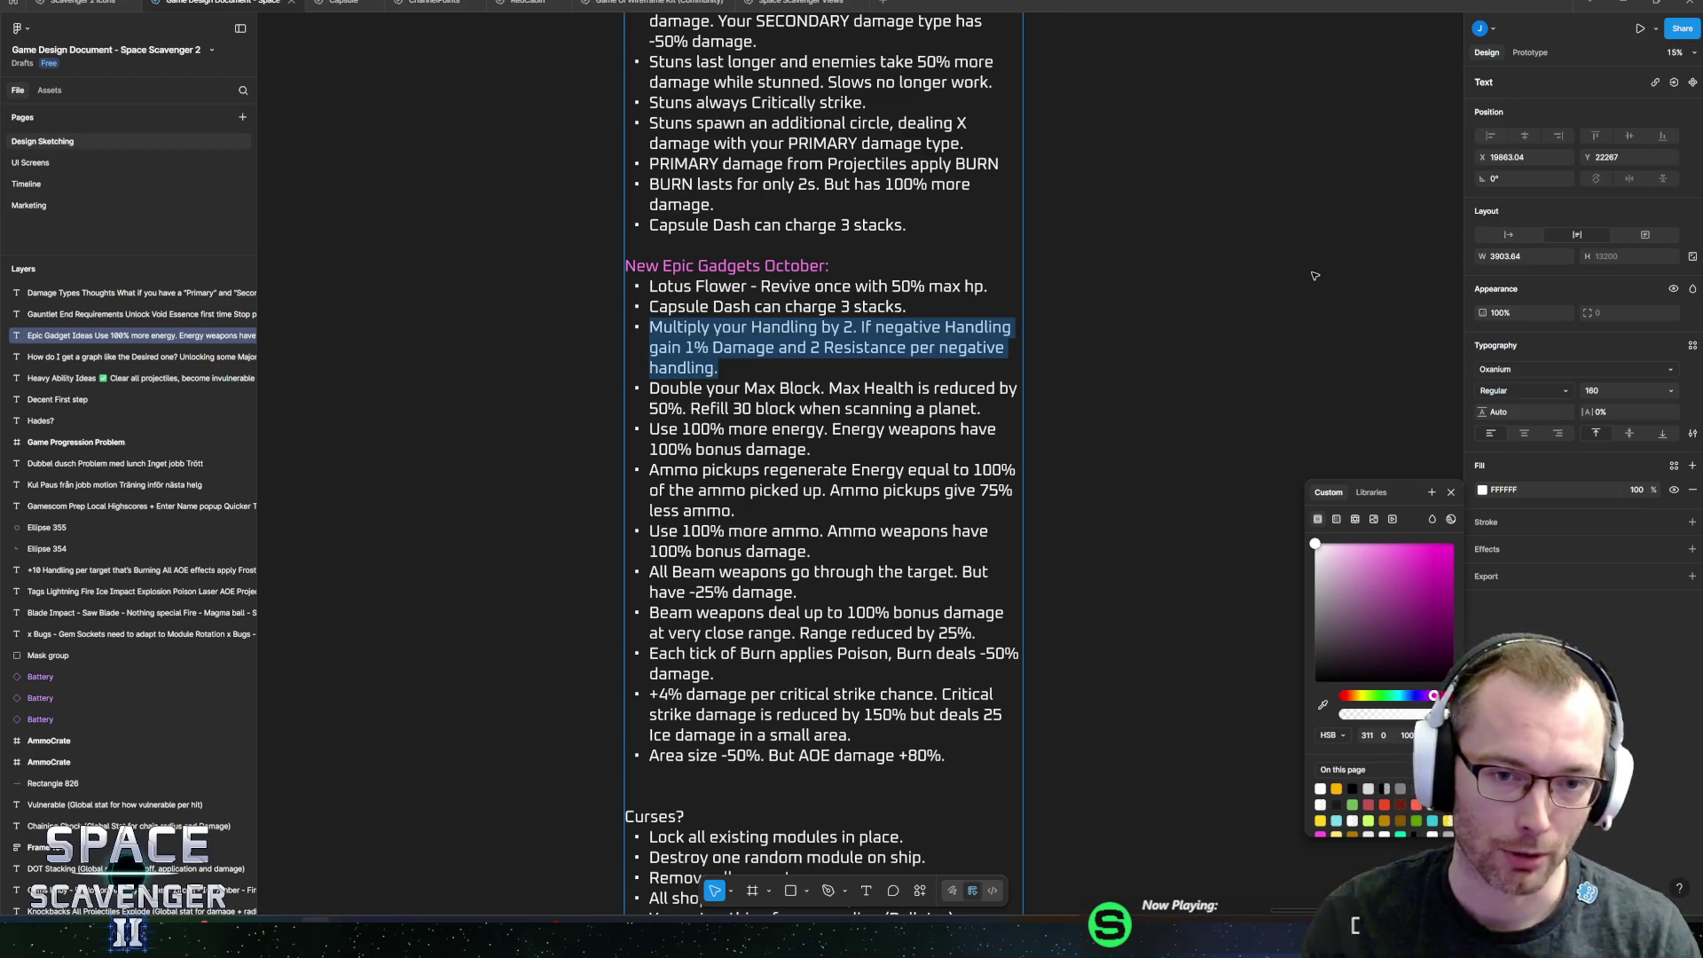
key("Right")
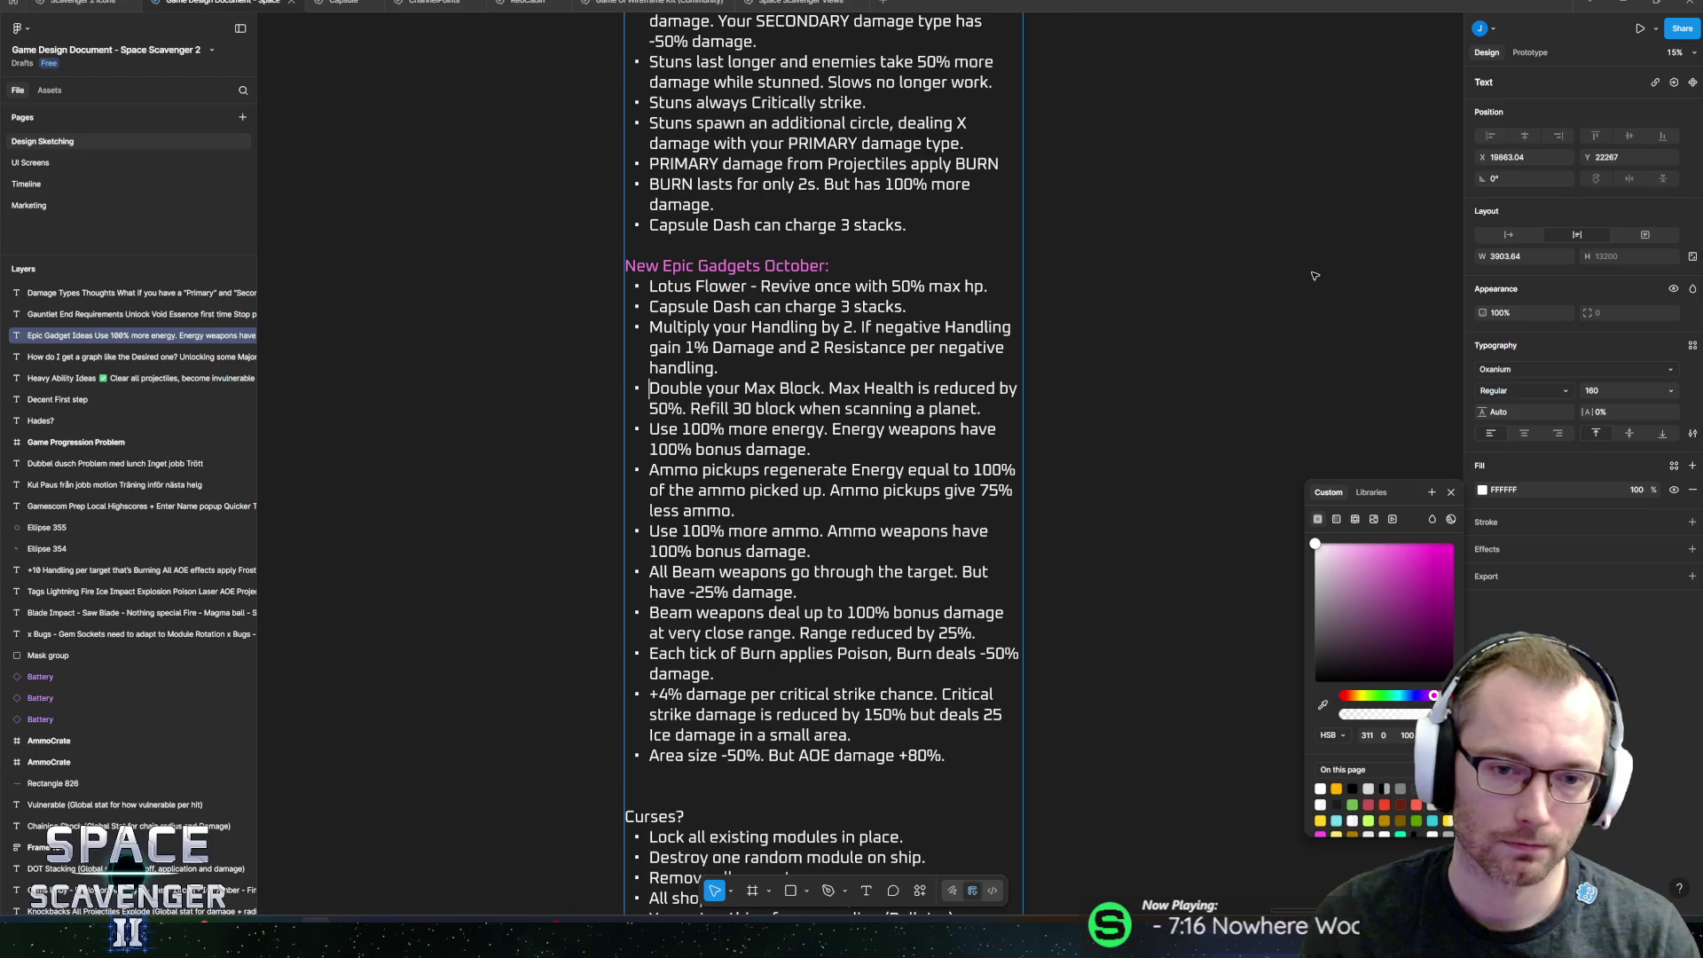
Replace 'Double your Max Block' with '+60 Max Block' at the start of the gadget bullet
key("ctrl+shift+Right")
key("ctrl+shift+Right")
key("ctrl+shift+Right")
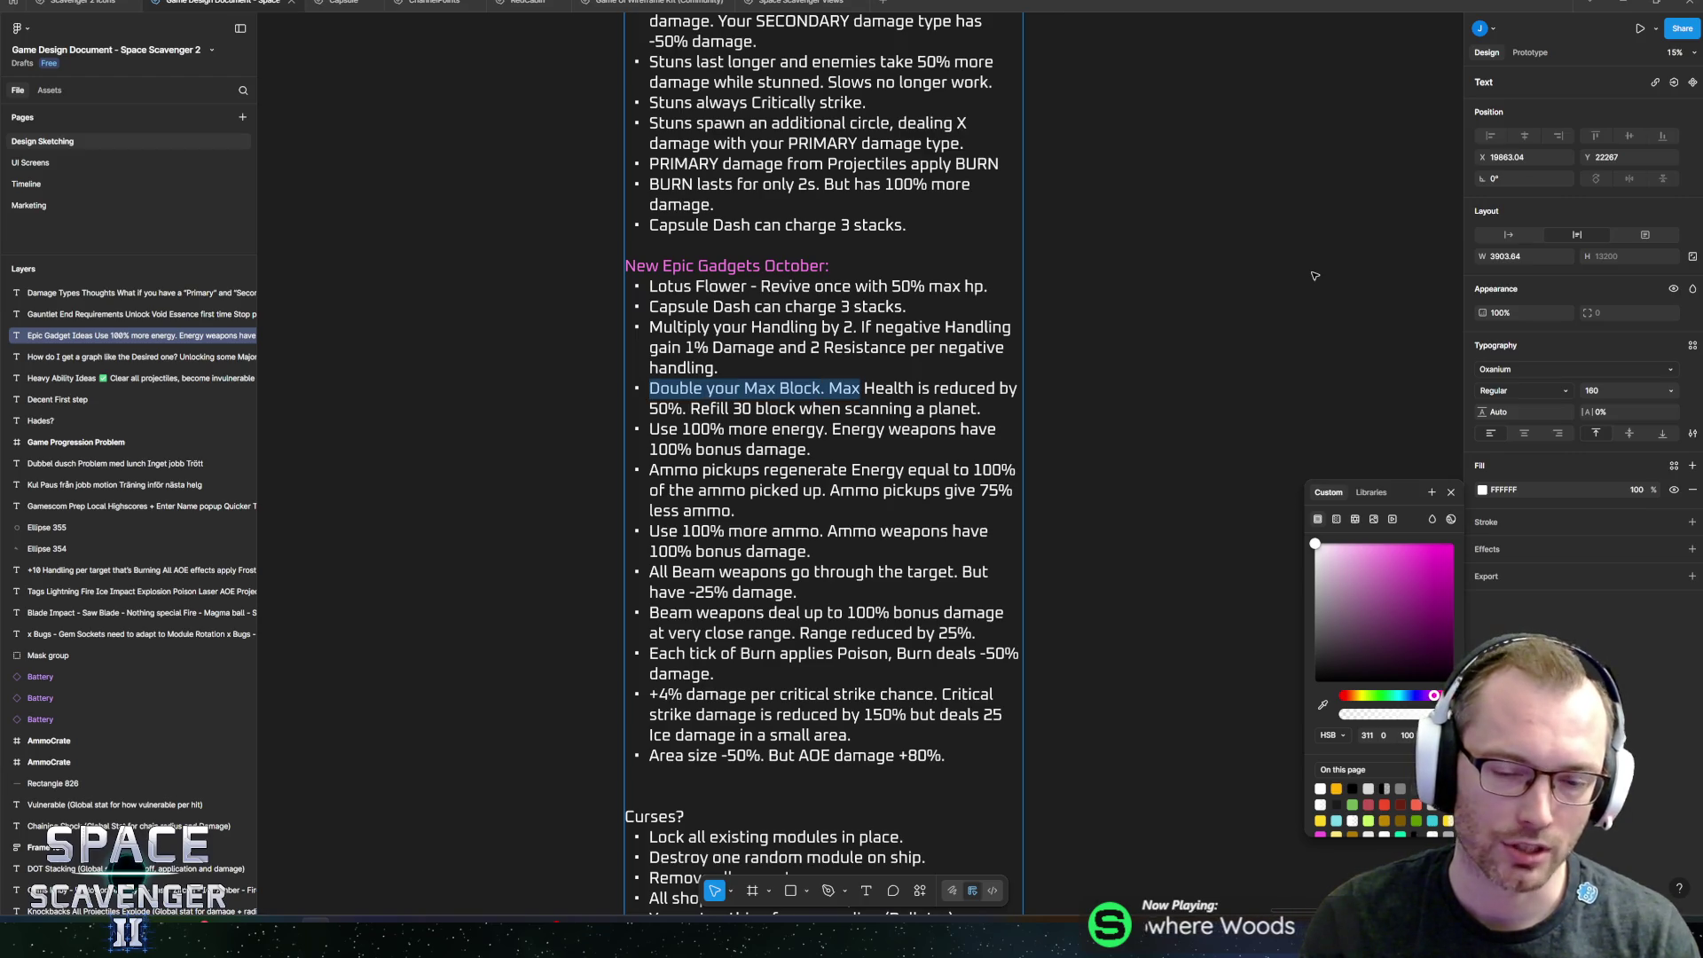
key("ctrl+shift+Right")
key("ctrl+shift+Right")
key("ctrl+shift+Right")
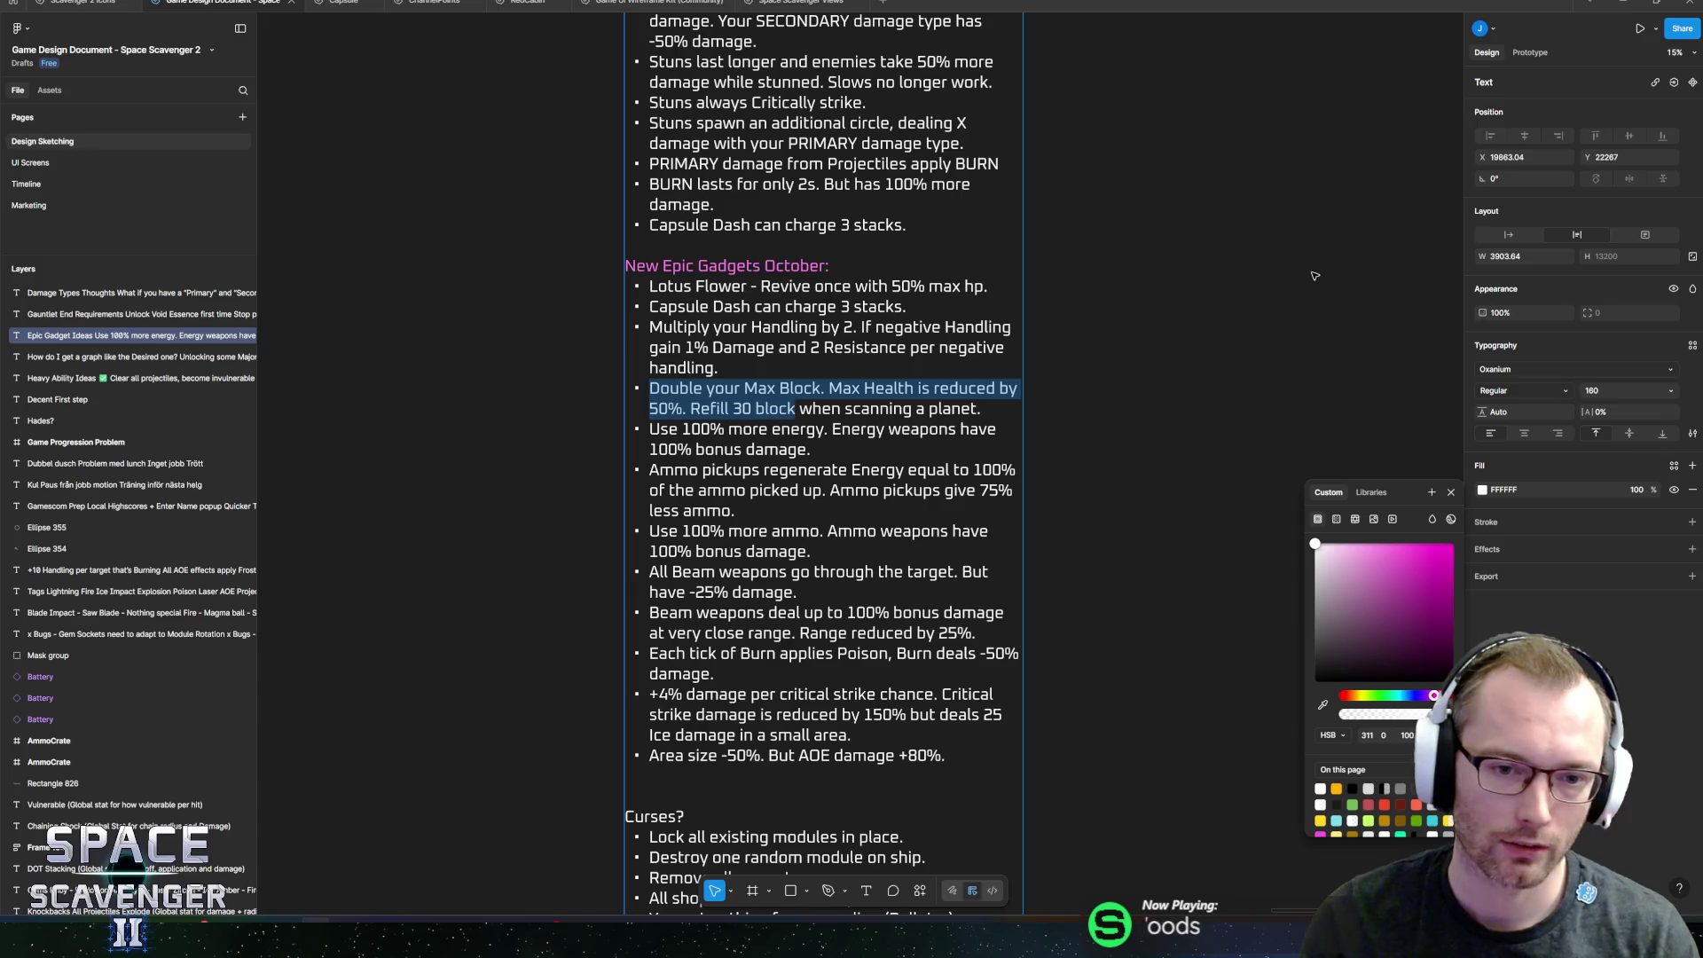
key("ctrl+shift+Right")
key("ctrl+shift+Right")
key("ctrl+shift+Right")
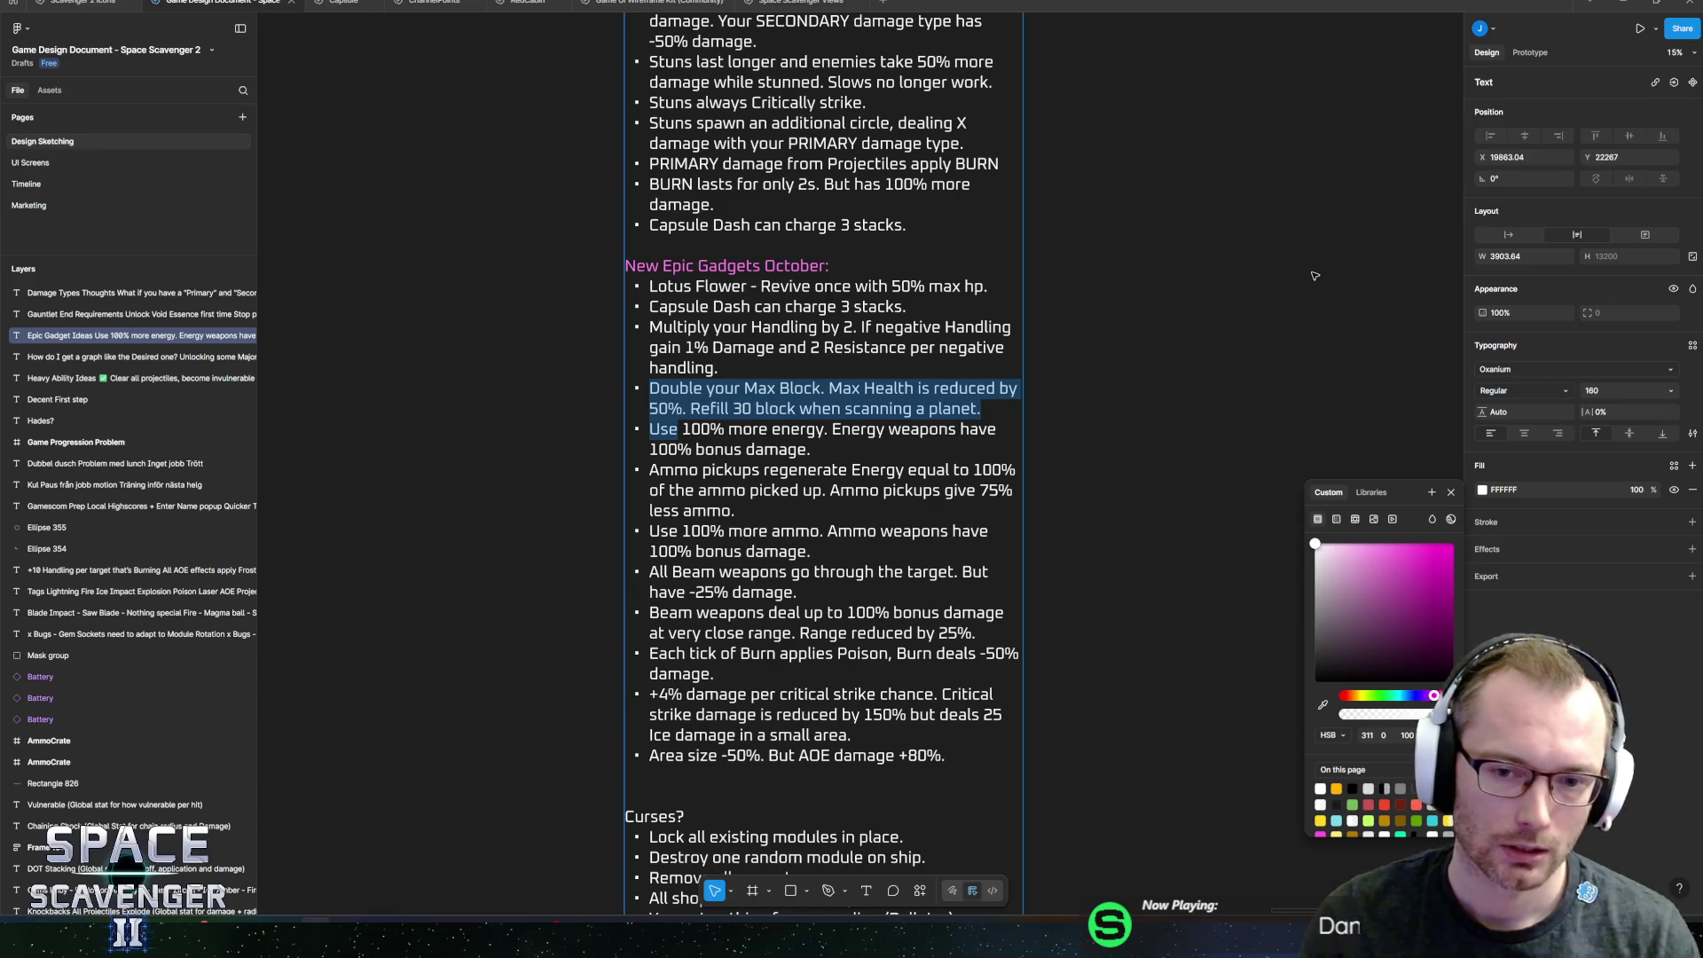
key("ctrl+shift+Left")
key("Left")
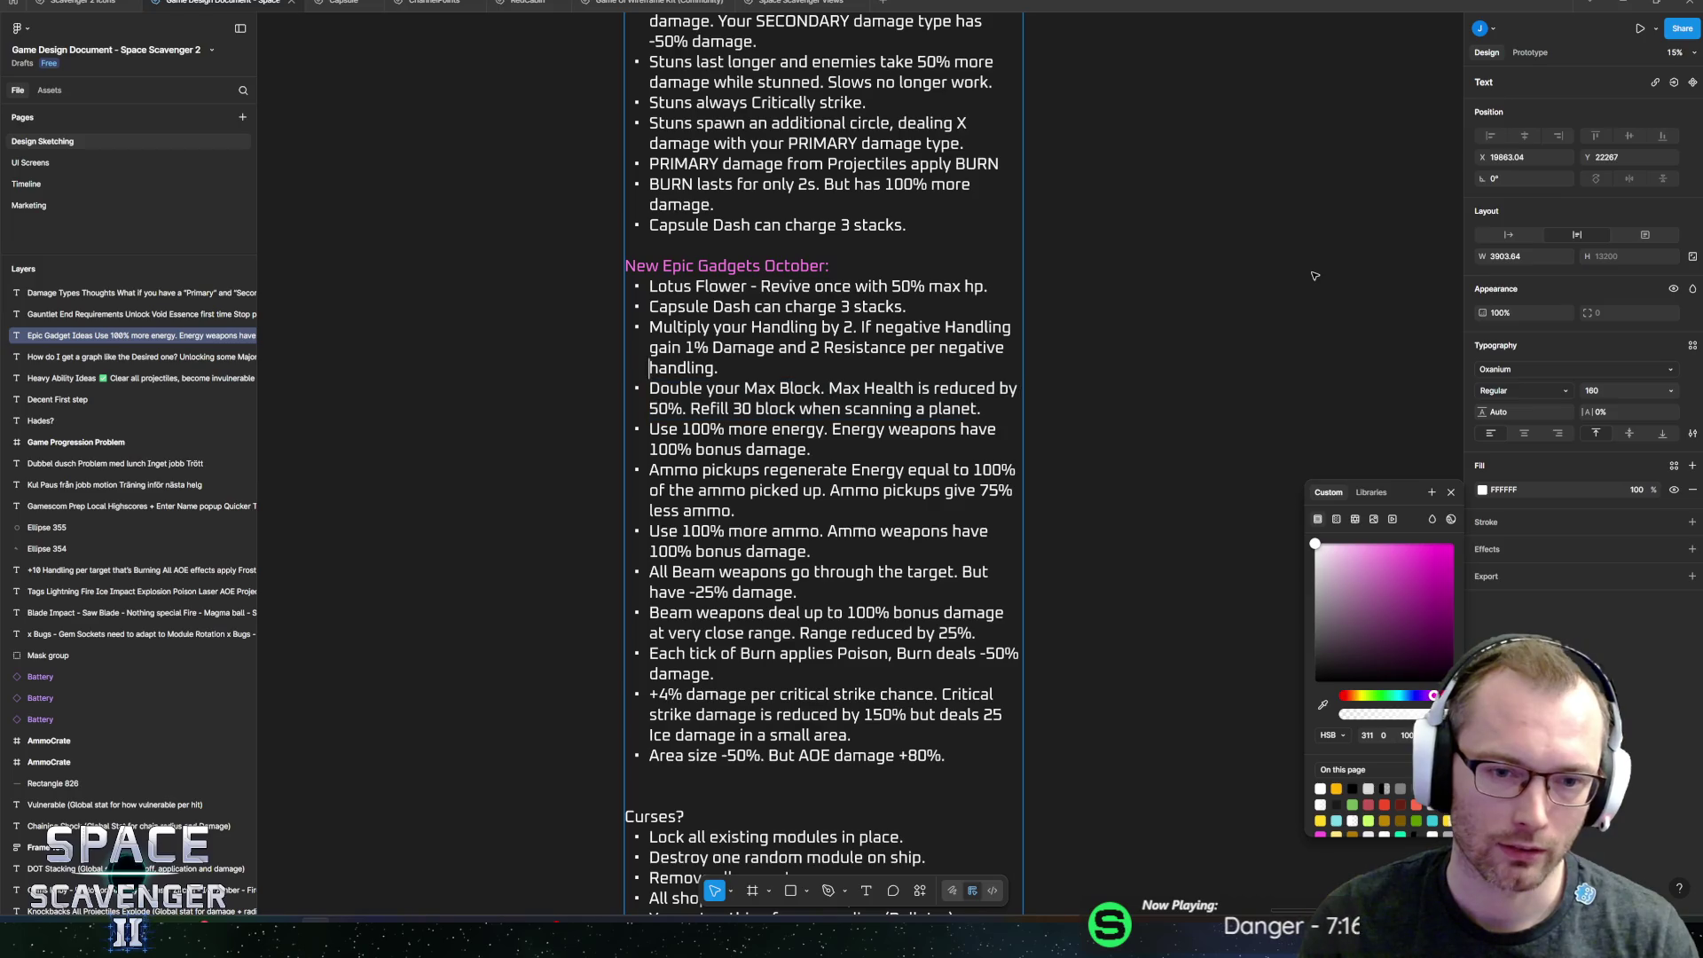
key("ctrl+shift+Right")
key("ctrl+shift+Right")
key("ctrl+shift+Right")
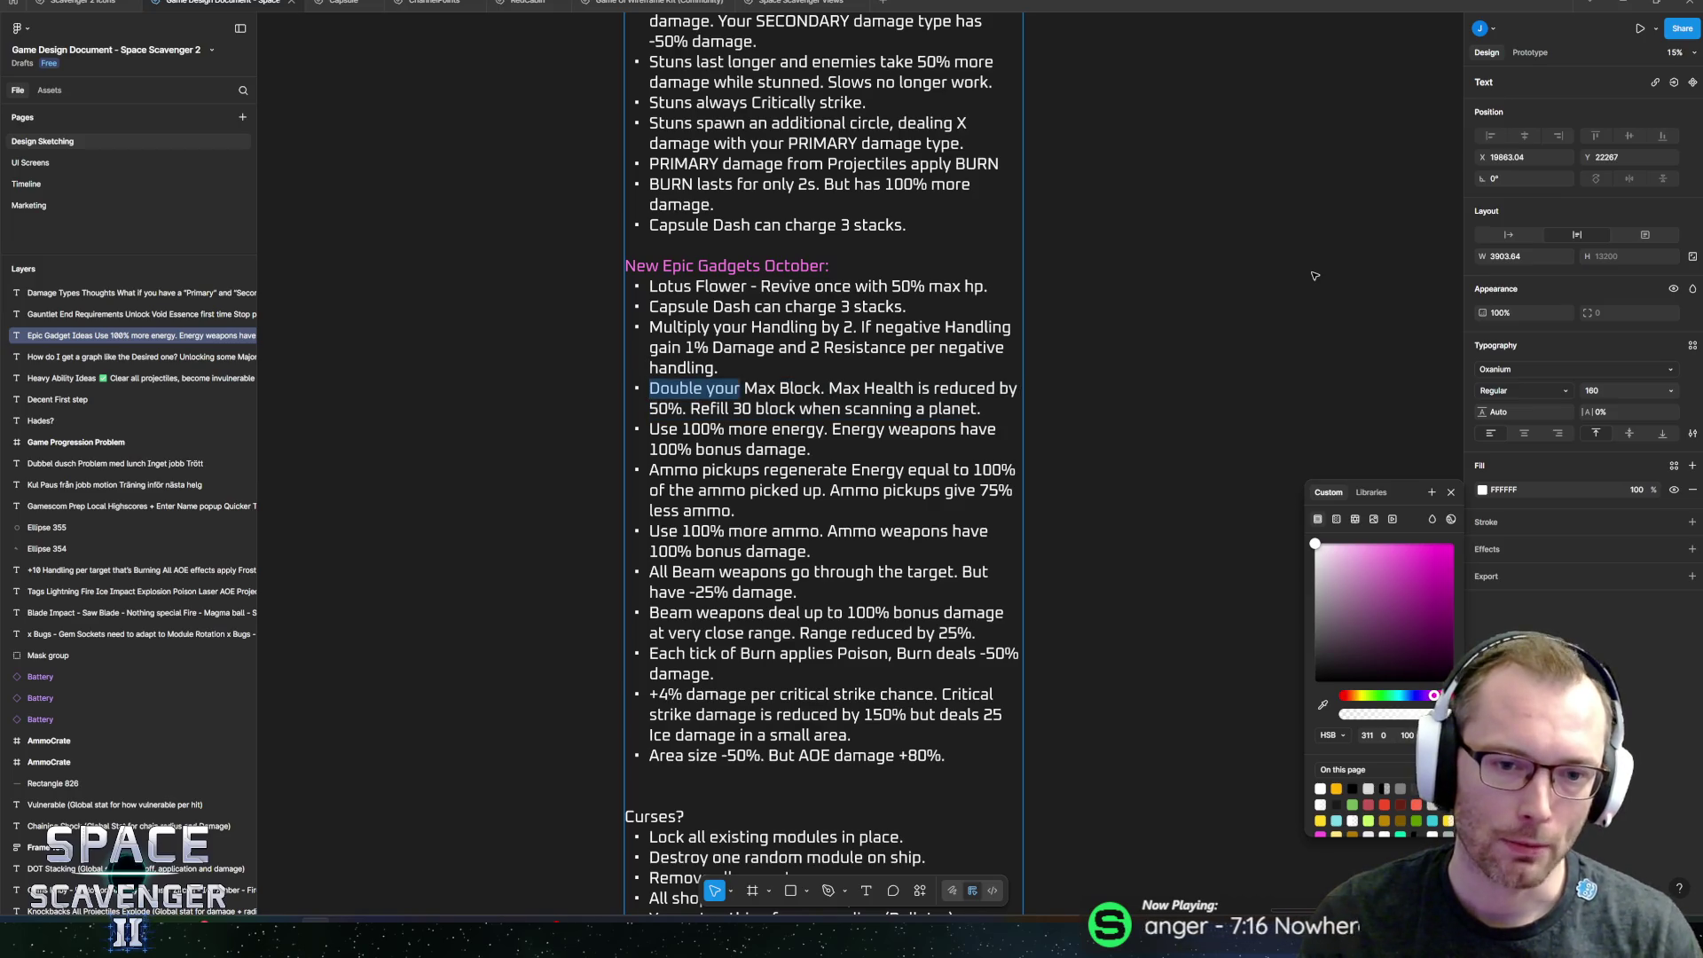
key("BackSpace")
type("+")
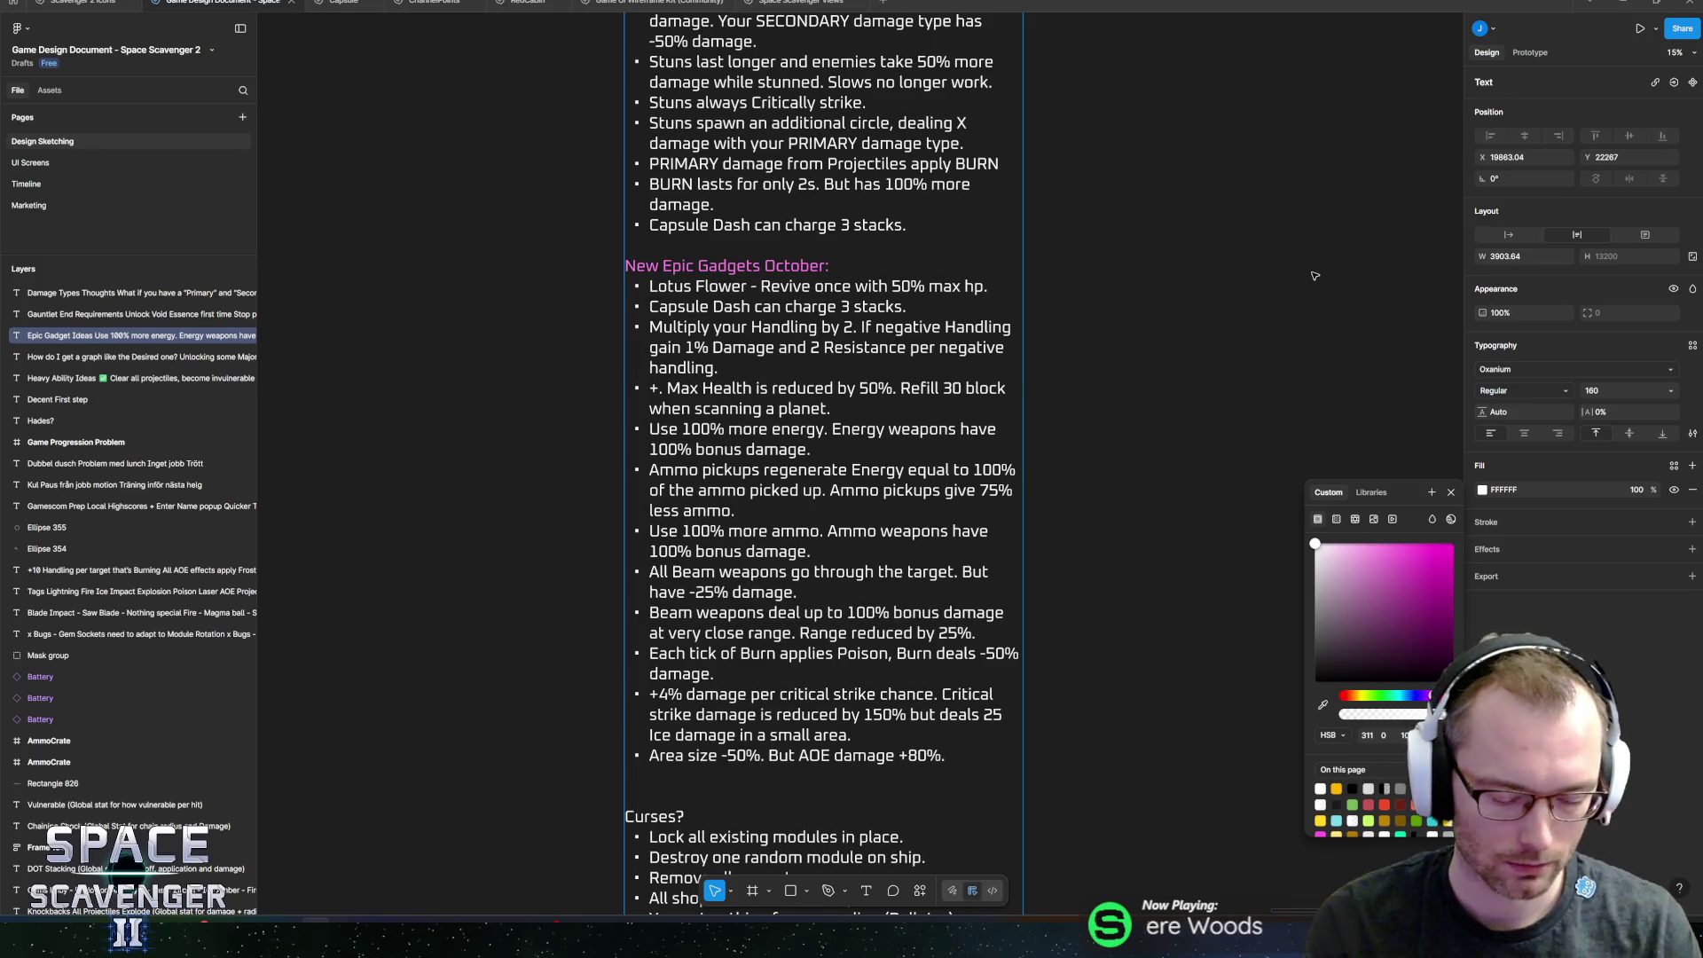
type("60 Max Block")
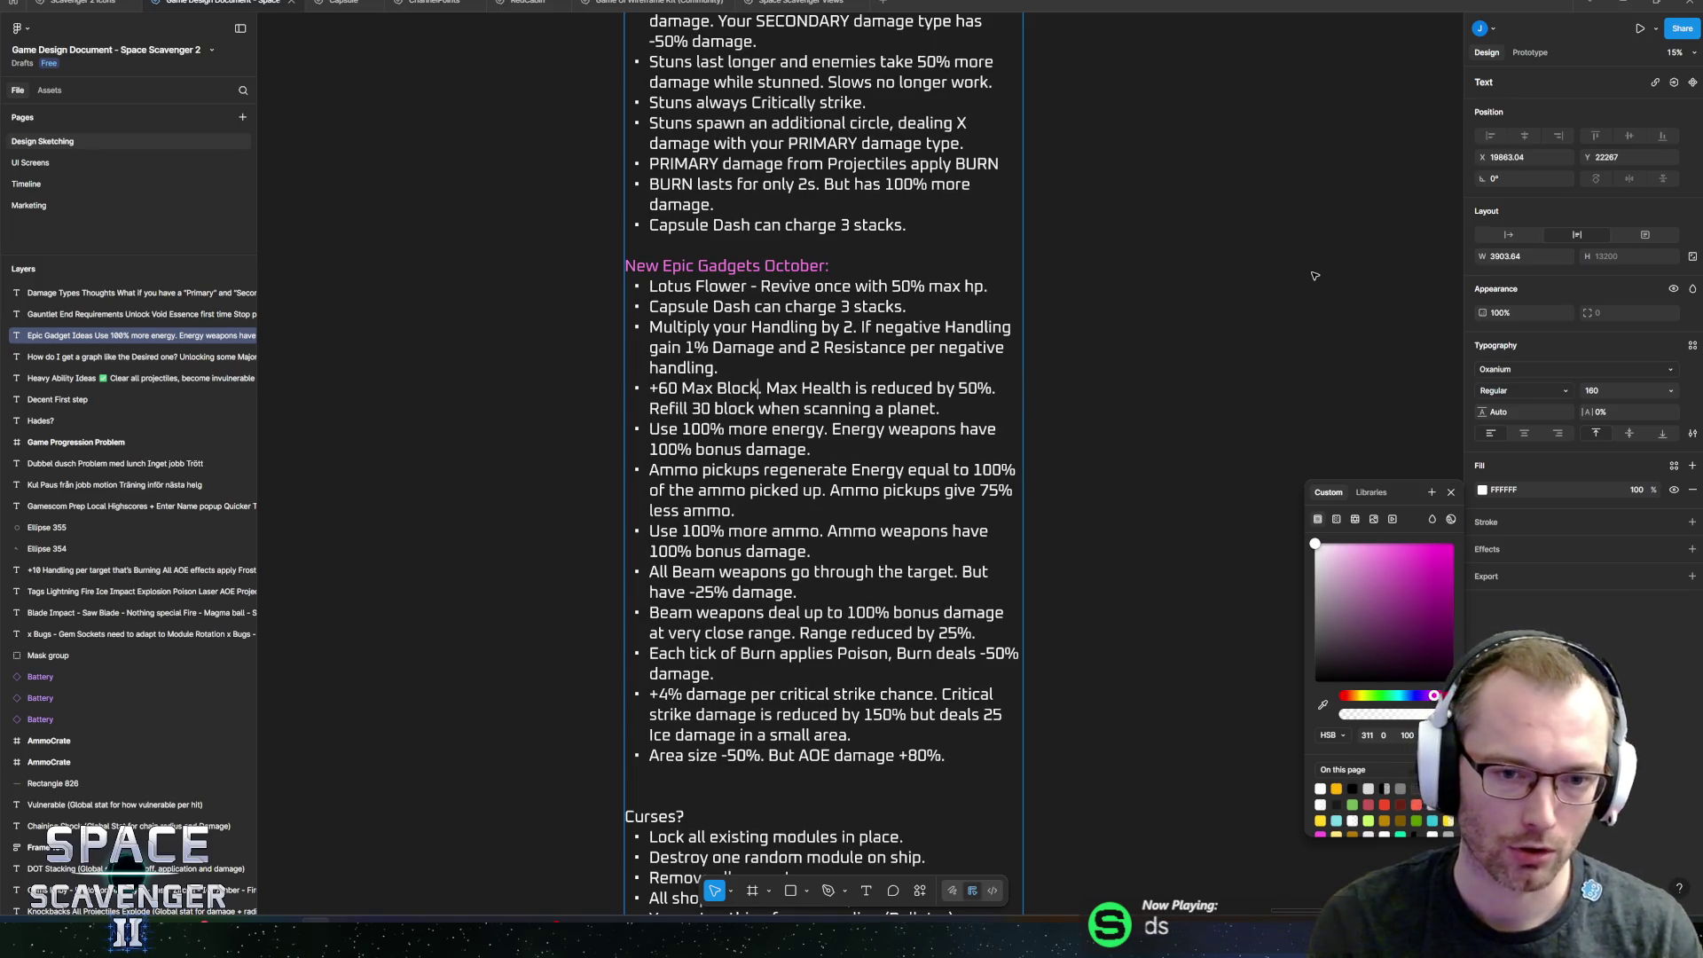
Move '30 block when scanning a planet.' to right after '+60 Max Block.' and fix the spacing
key("ctrl+Right")
key("ctrl+Right")
key("ctrl+Right")
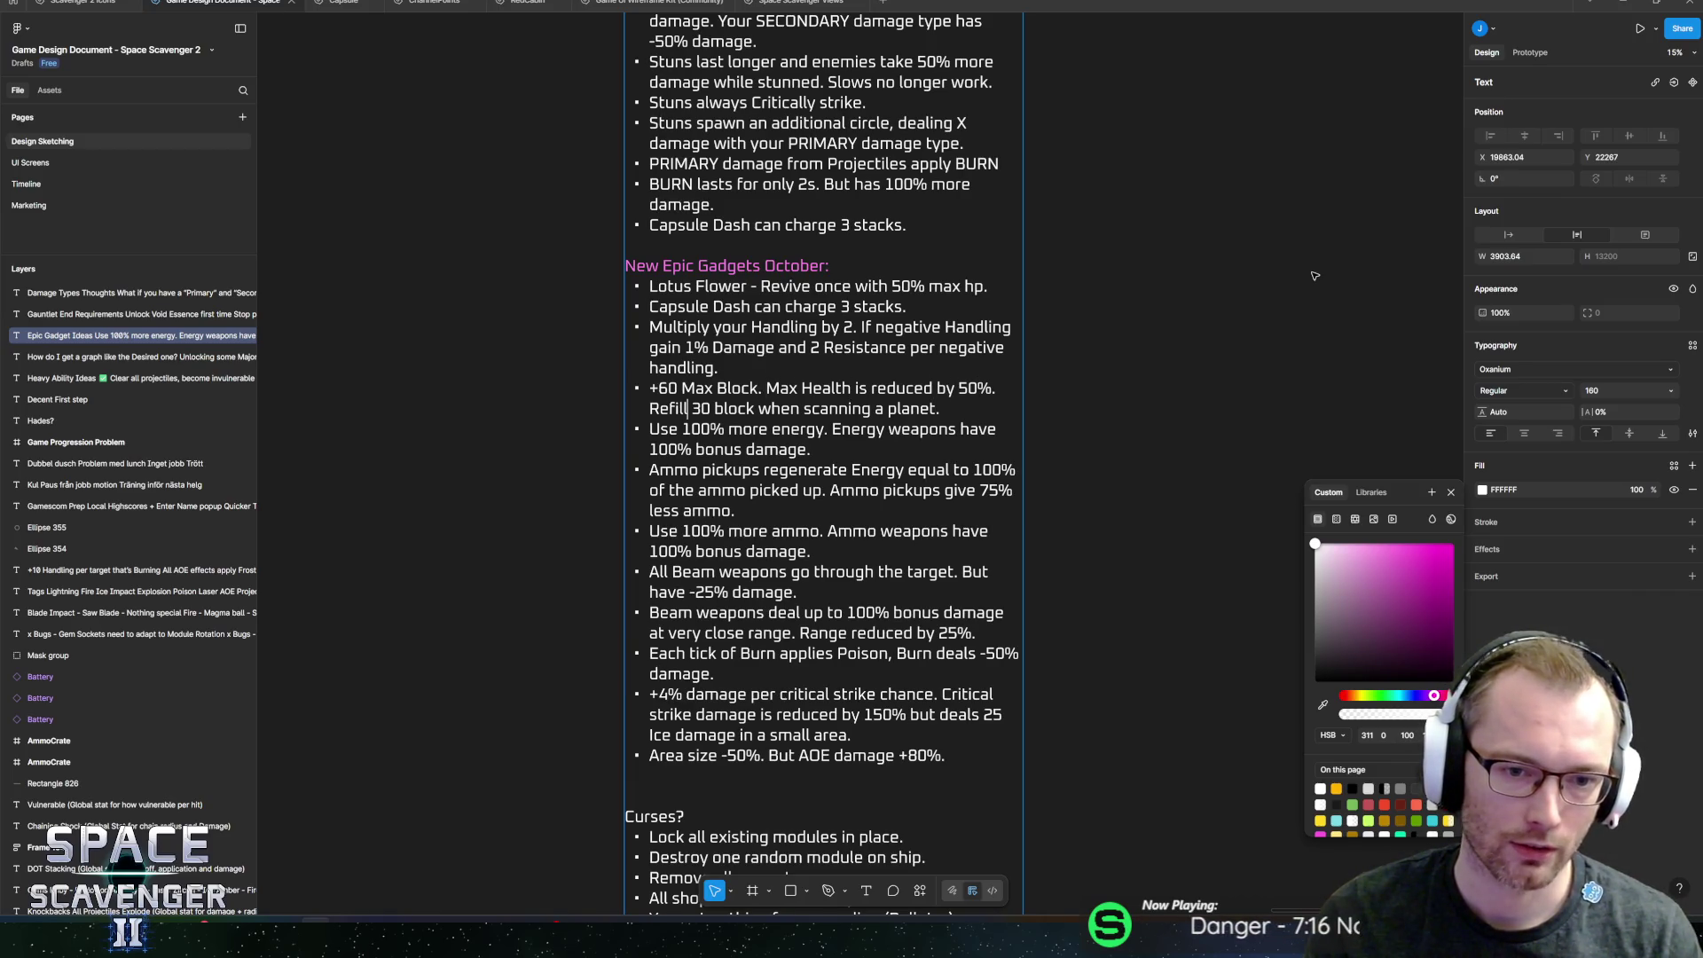
key("ctrl+Right")
key("ctrl+Right")
key("ctrl+Right")
key("ctrl+Right")
key("ctrl+Right")
key("ctrl+shift+Left")
key("ctrl+shift+Left")
key("ctrl+shift+Left")
key("BackSpace")
key("ctrl+Right")
key("ctrl+Right")
key("ctrl+v")
key("BackSpace")
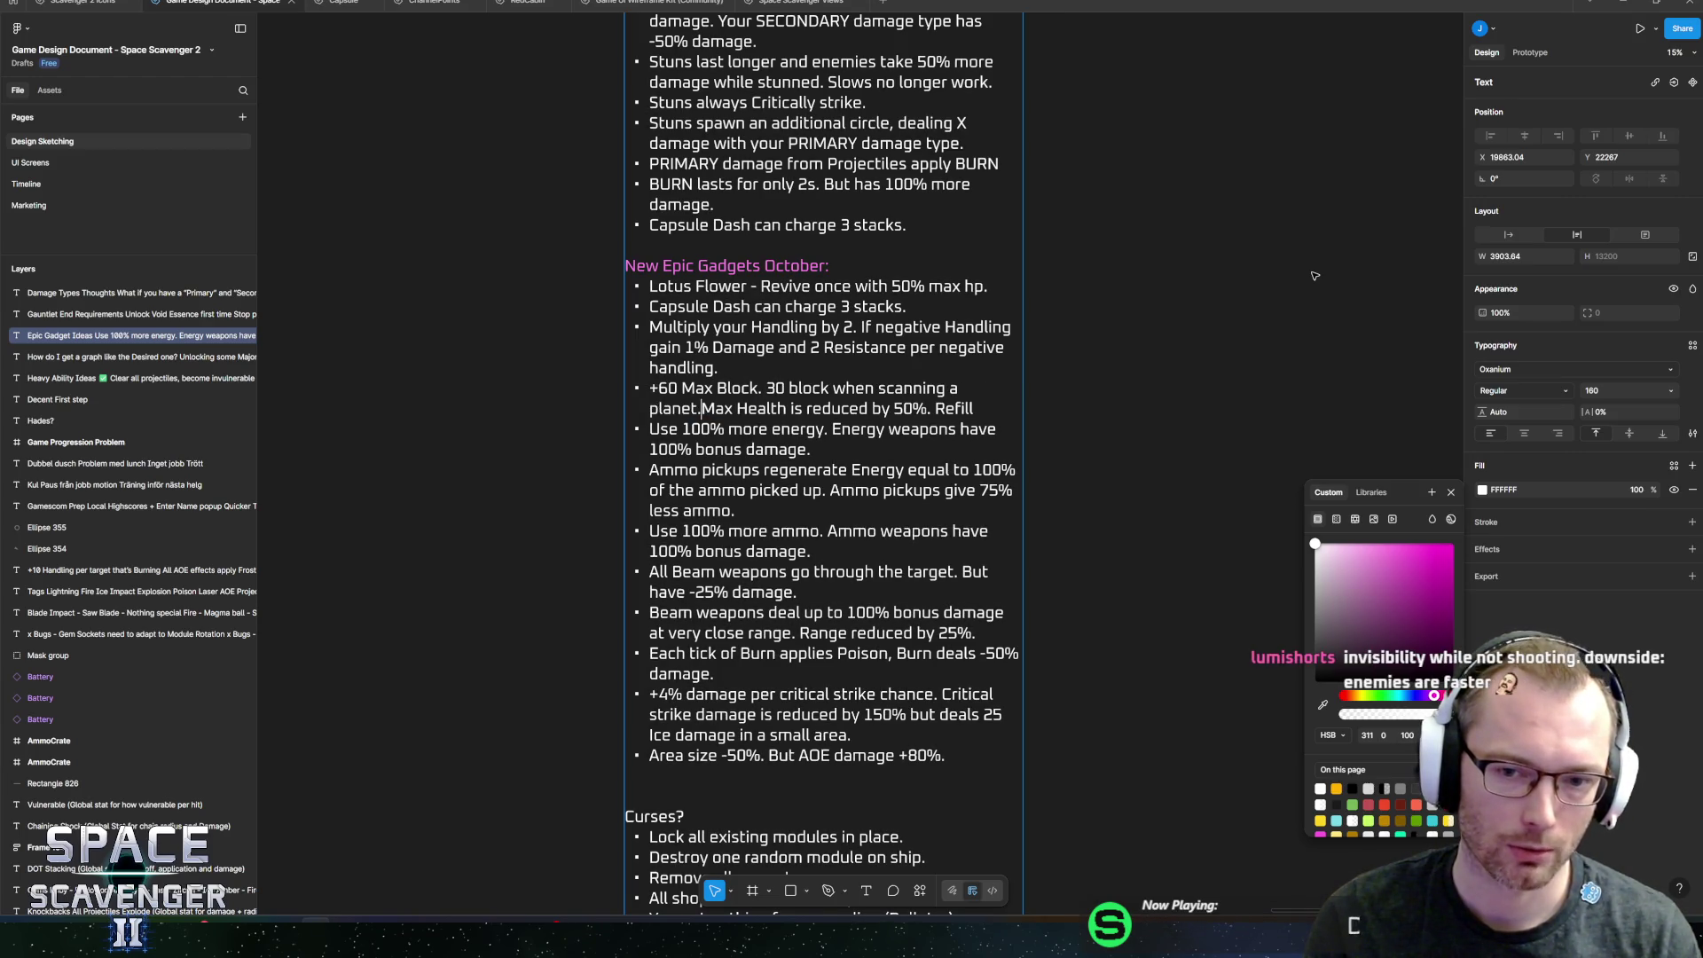
key("End")
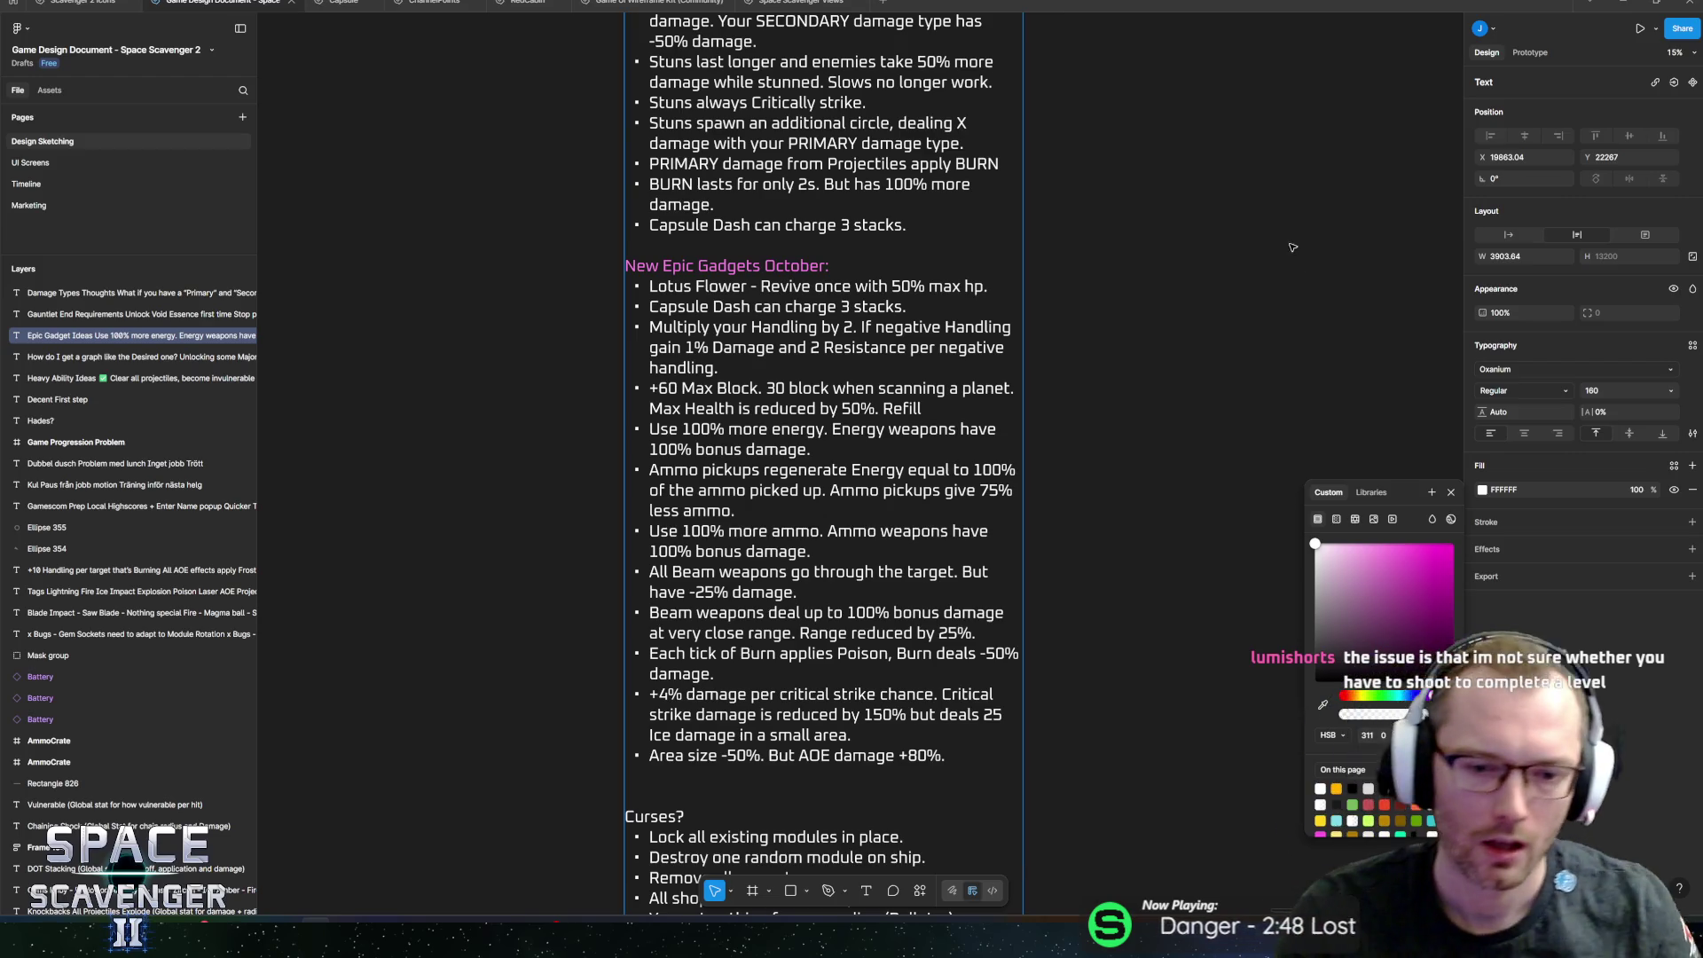
Move the Area size bullet up to sit under Lotus Flower
key("shift+Home")
key("ctrl+c")
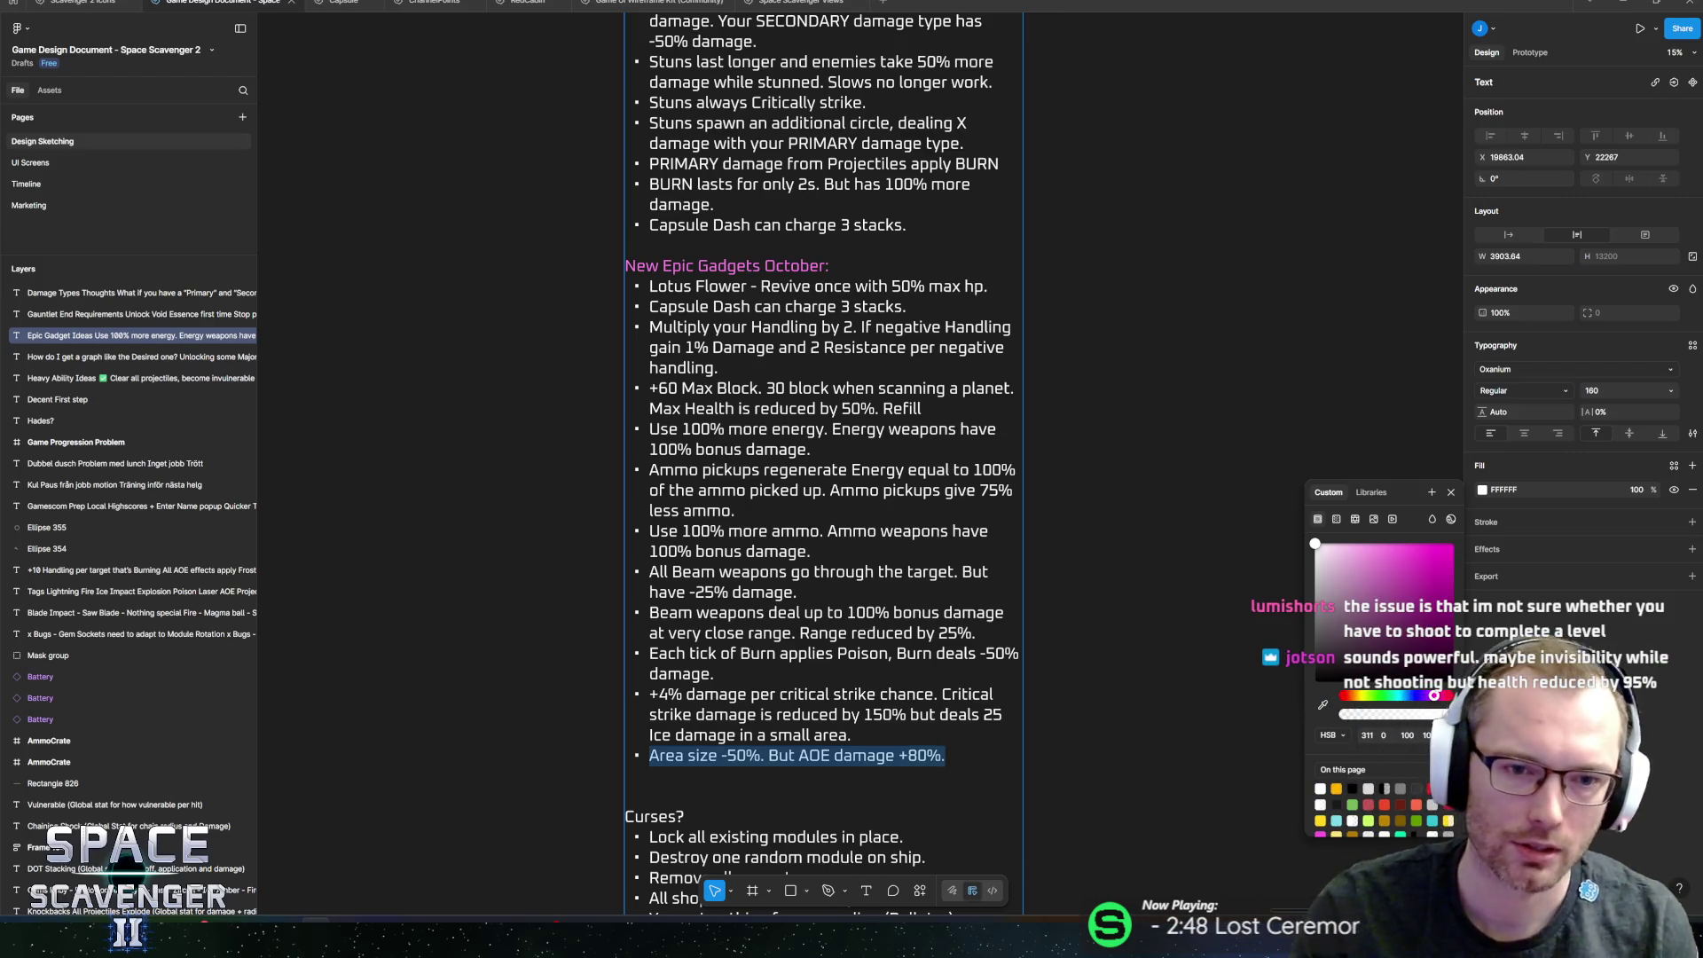
key("BackSpace")
left_click(987, 286)
key("Return")
key("ctrl+v")
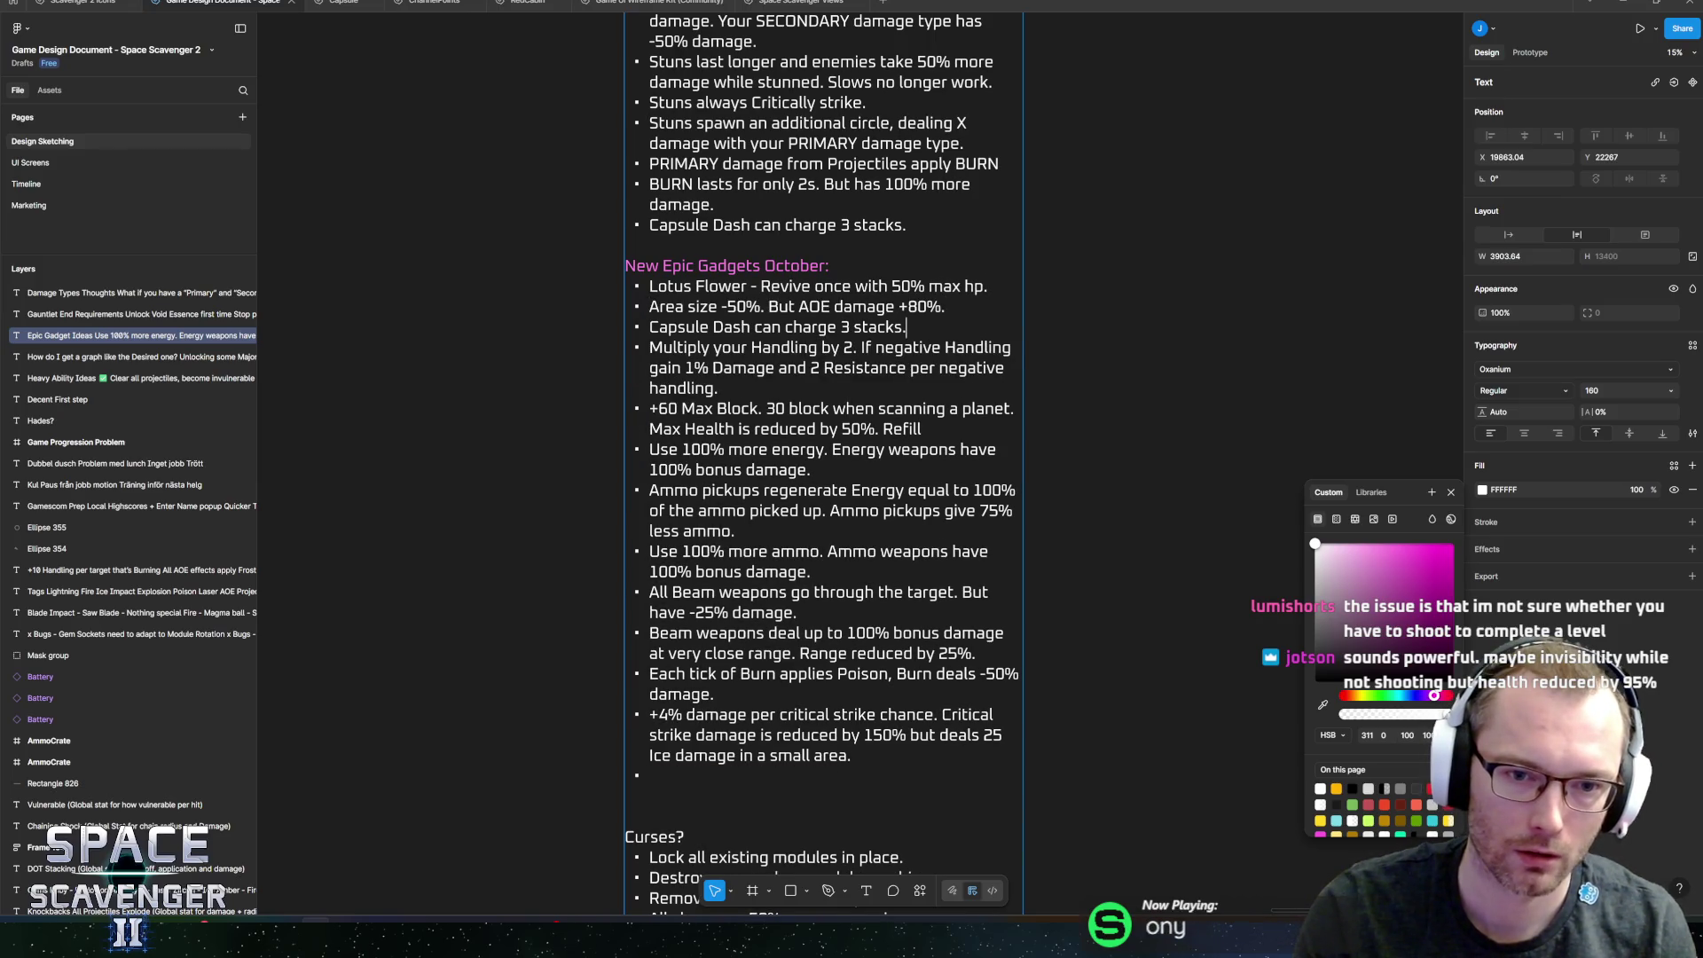
Move the Handling bullet into a new bullet above Capsule Dash
key("Home")
key("Return")
key("Down")
key("shift+Down")
key("shift+Down")
key("shift+End")
key("ctrl+x")
key("Up")
key("Up")
key("ctrl+v")
Move the +60 Max Block bullet above Capsule Dash and delete the leftover empty bullet
key("Down")
key("Down")
key("ctrl+x")
key("Up")
key("Up")
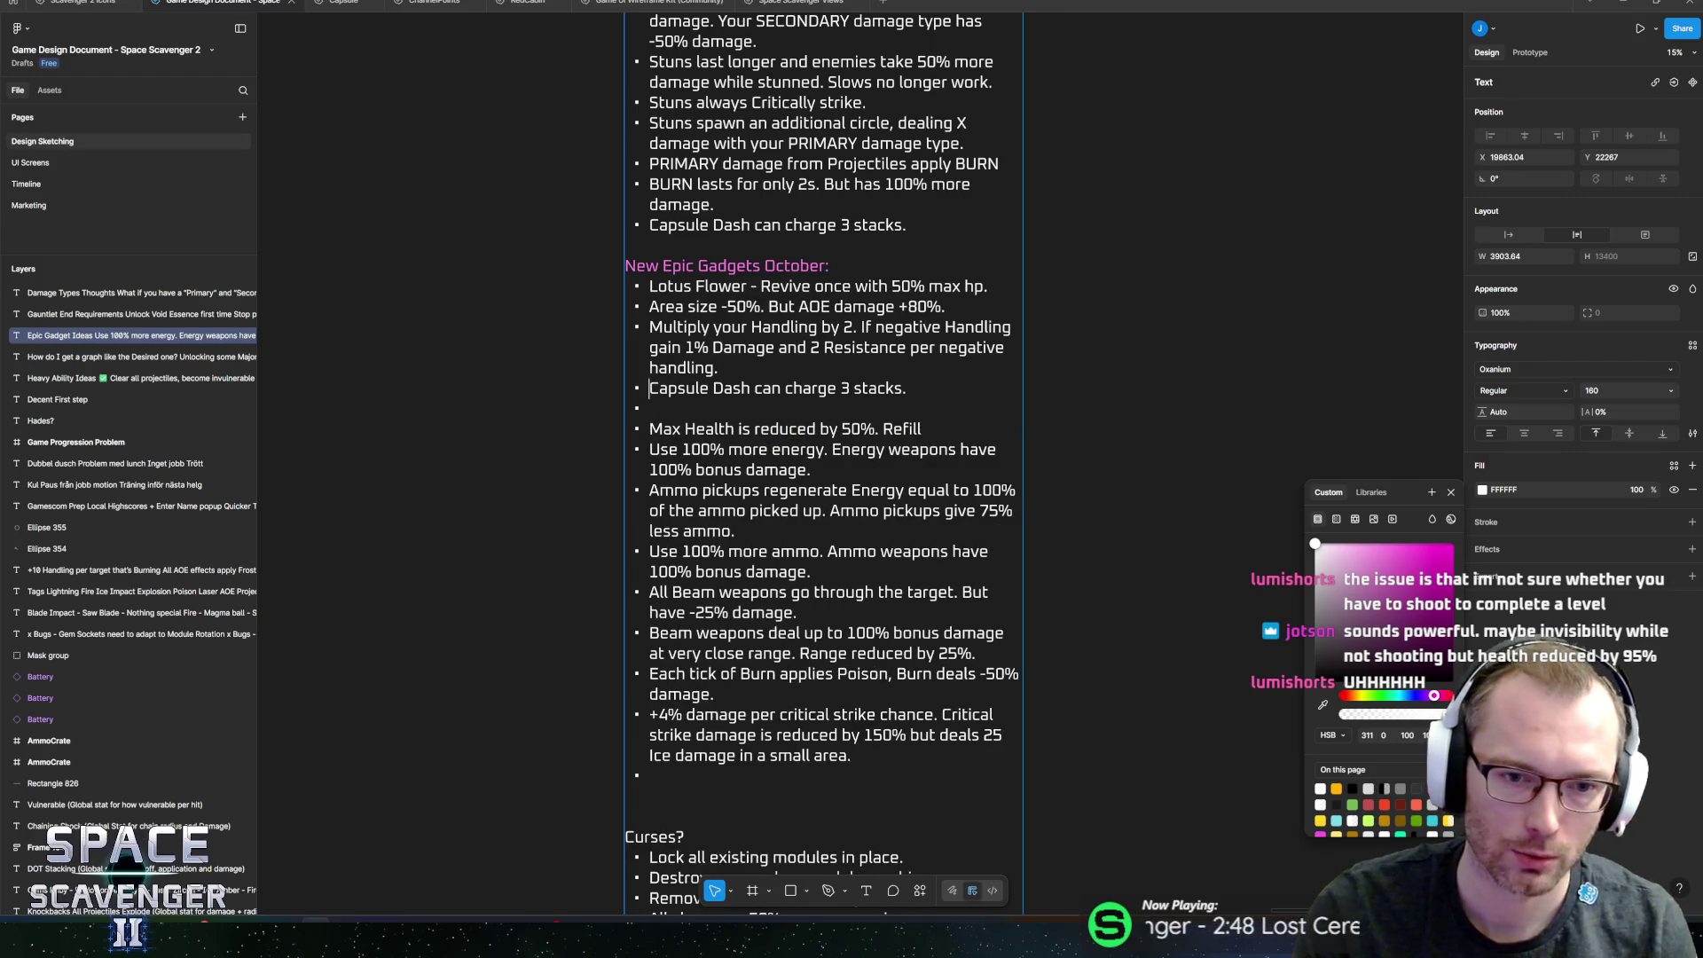
key("ctrl+v")
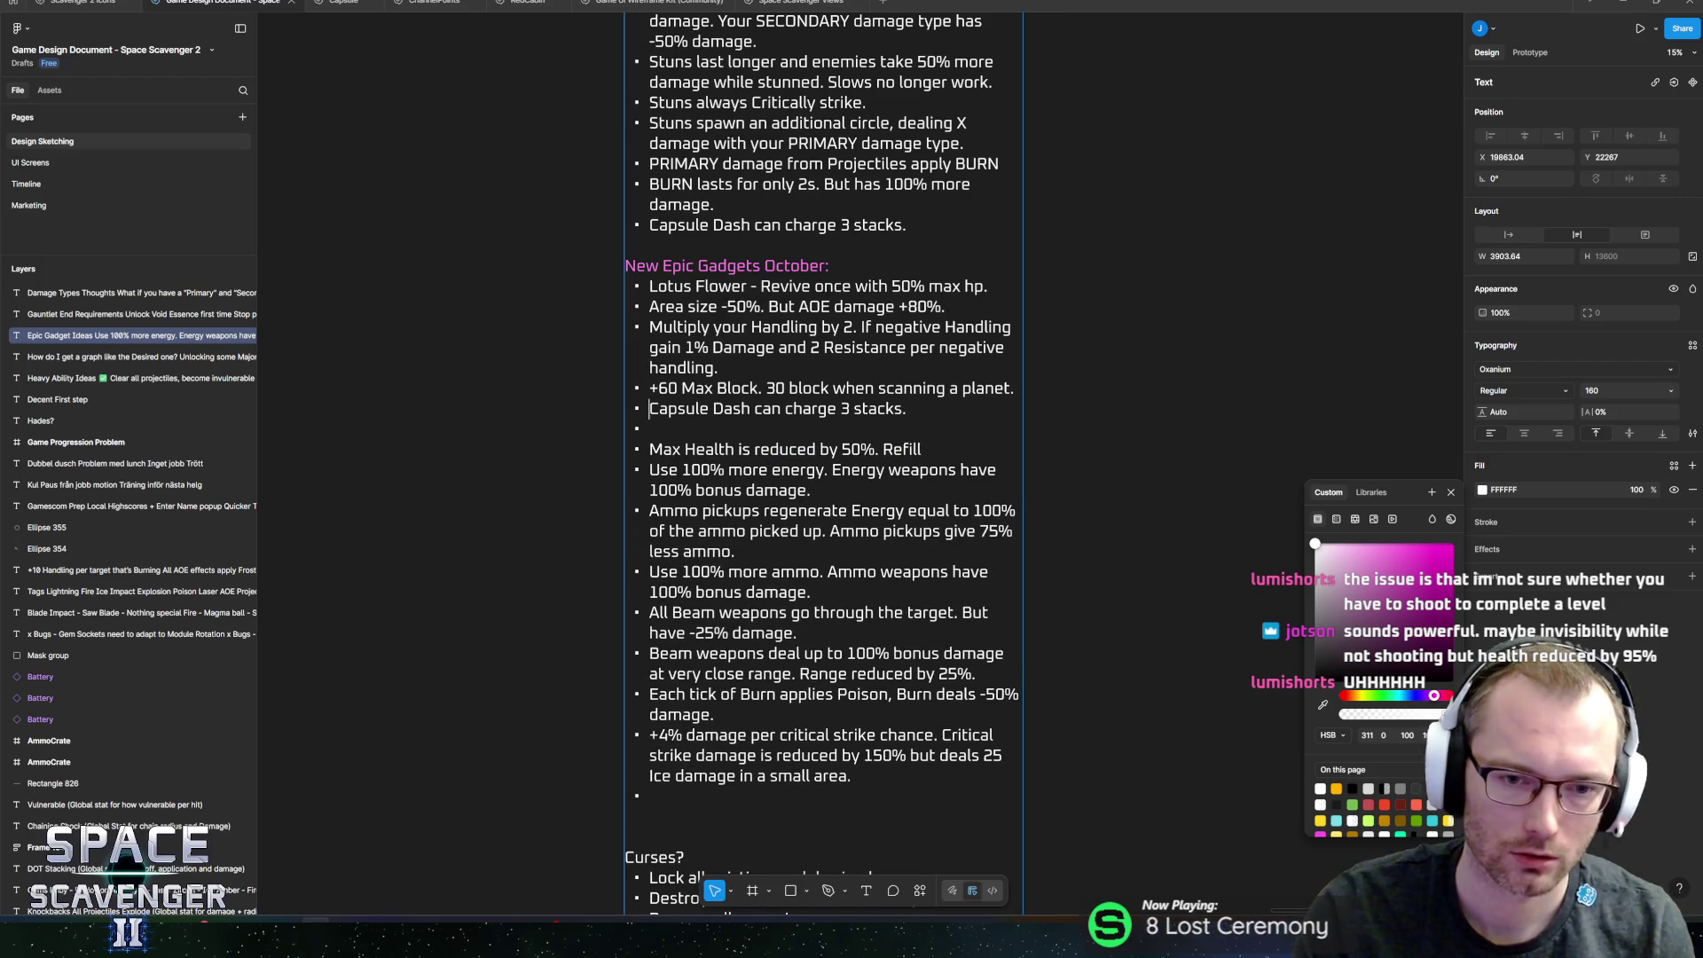
key("shift+End")
key("Home")
key("shift+End")
key("Down")
key("Down")
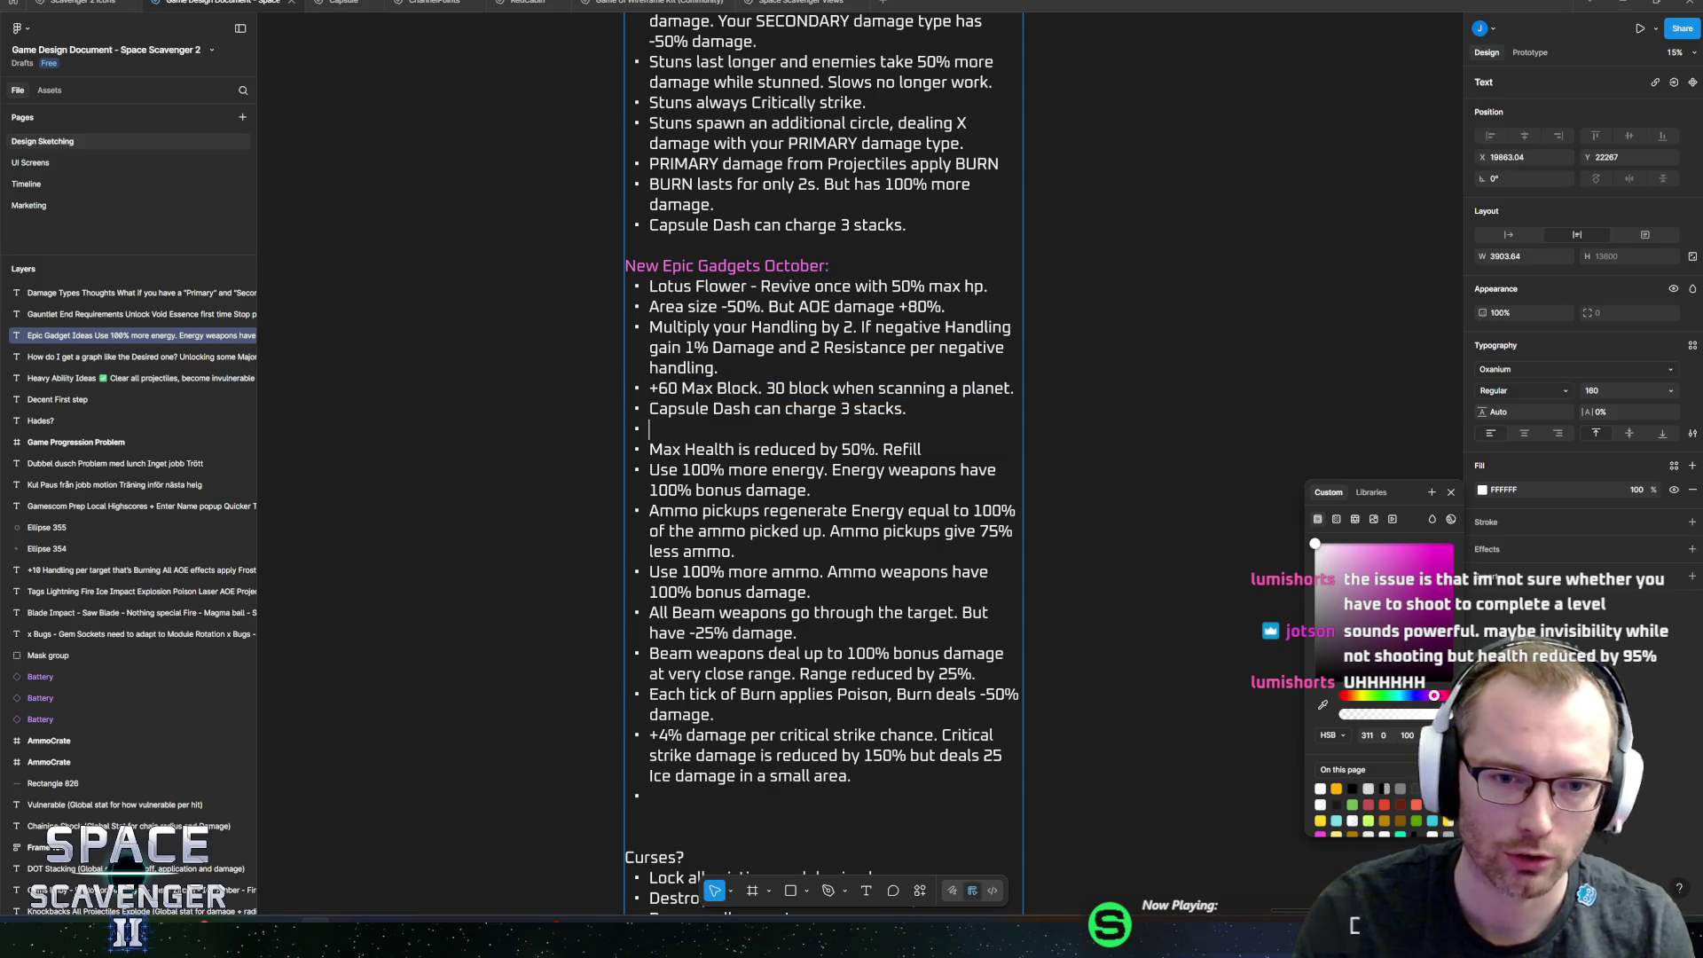
key("Delete")
key("End")
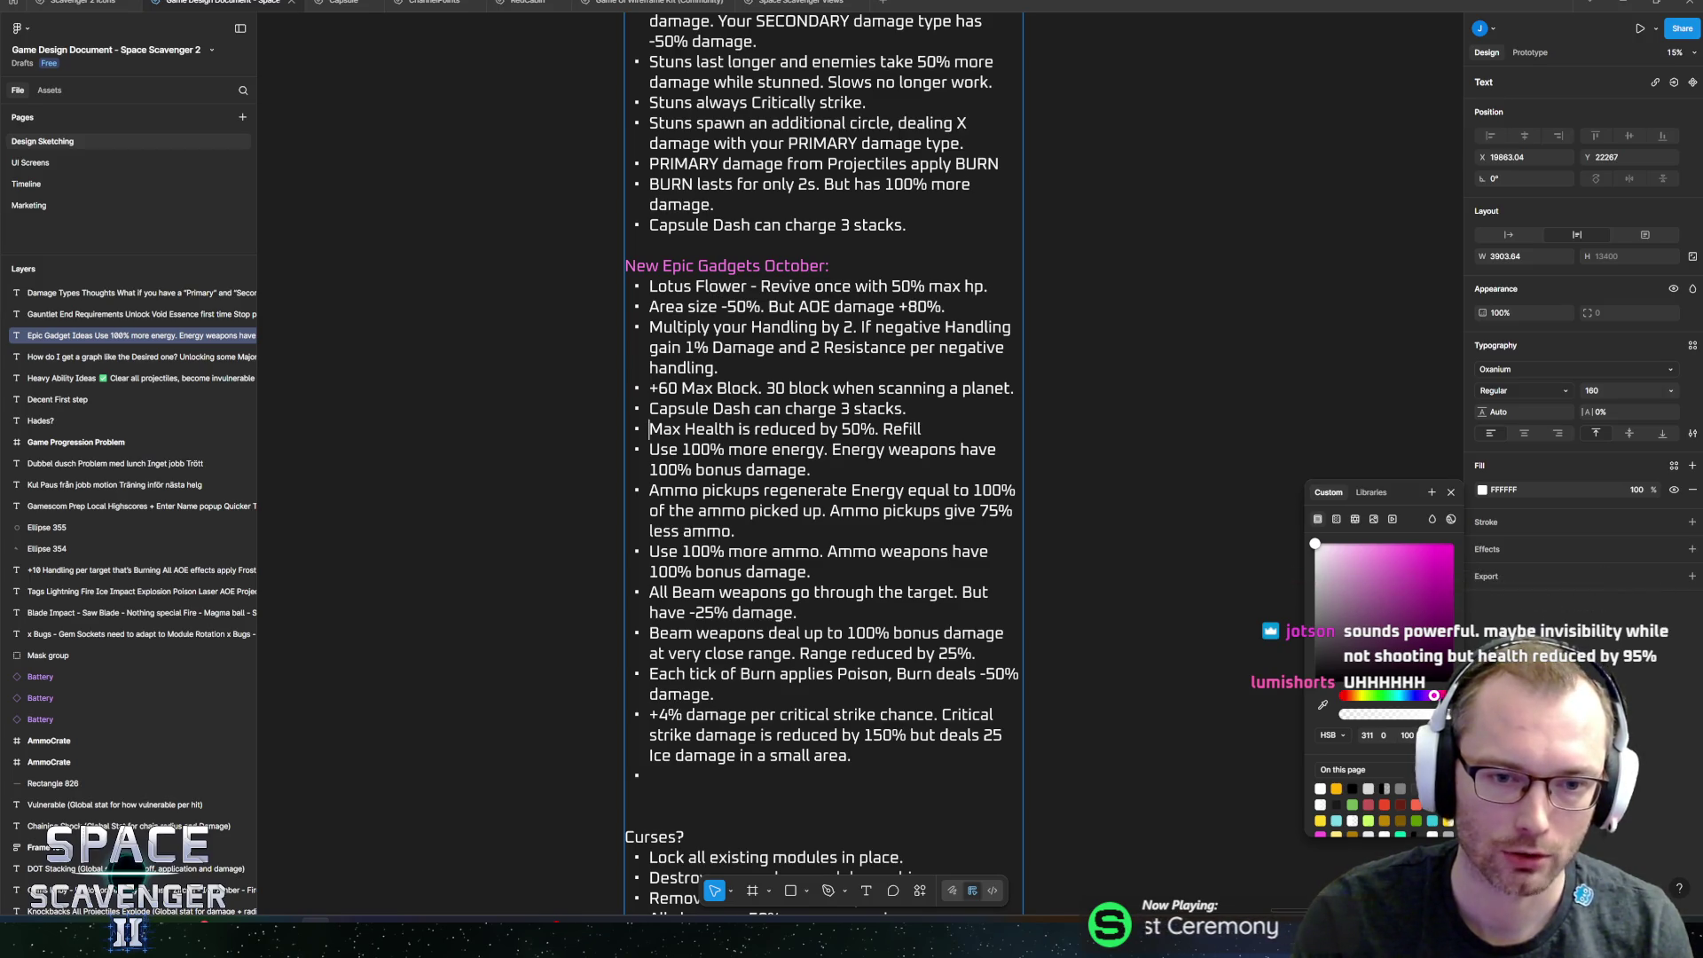
Replace 'Refill' in the Max Health bullet with 'Heal to full at the start of every level.'
key("shift+Home")
key("Right")
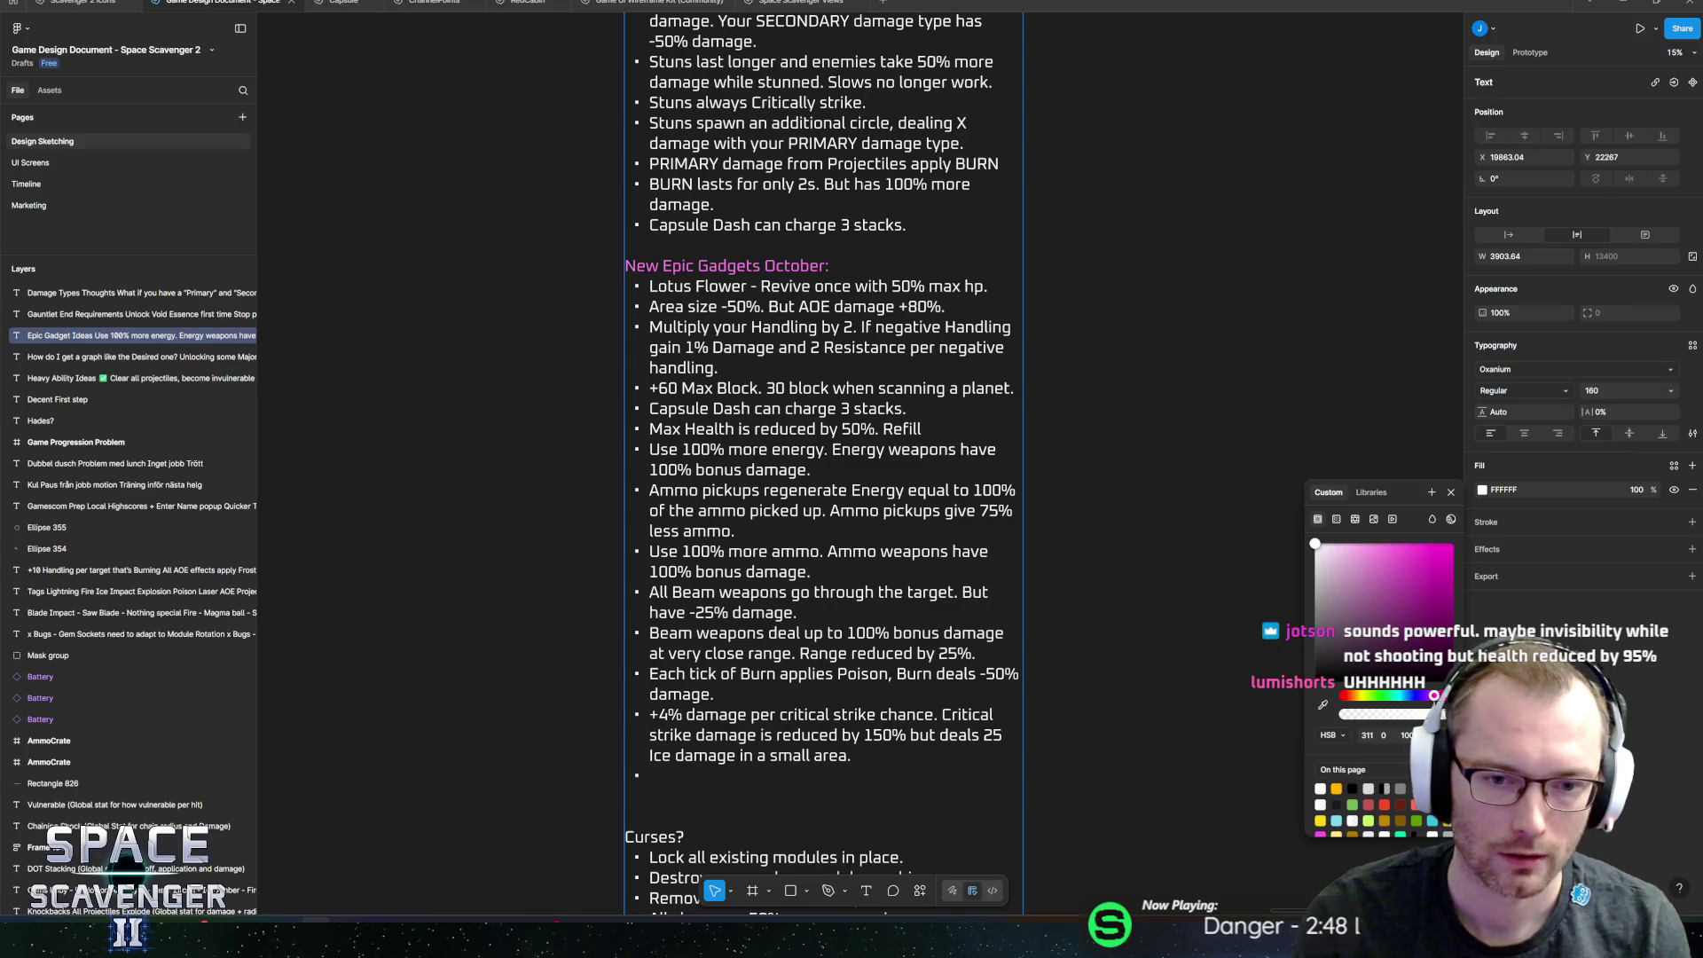
key("ctrl+shift+Left")
type("Heal")
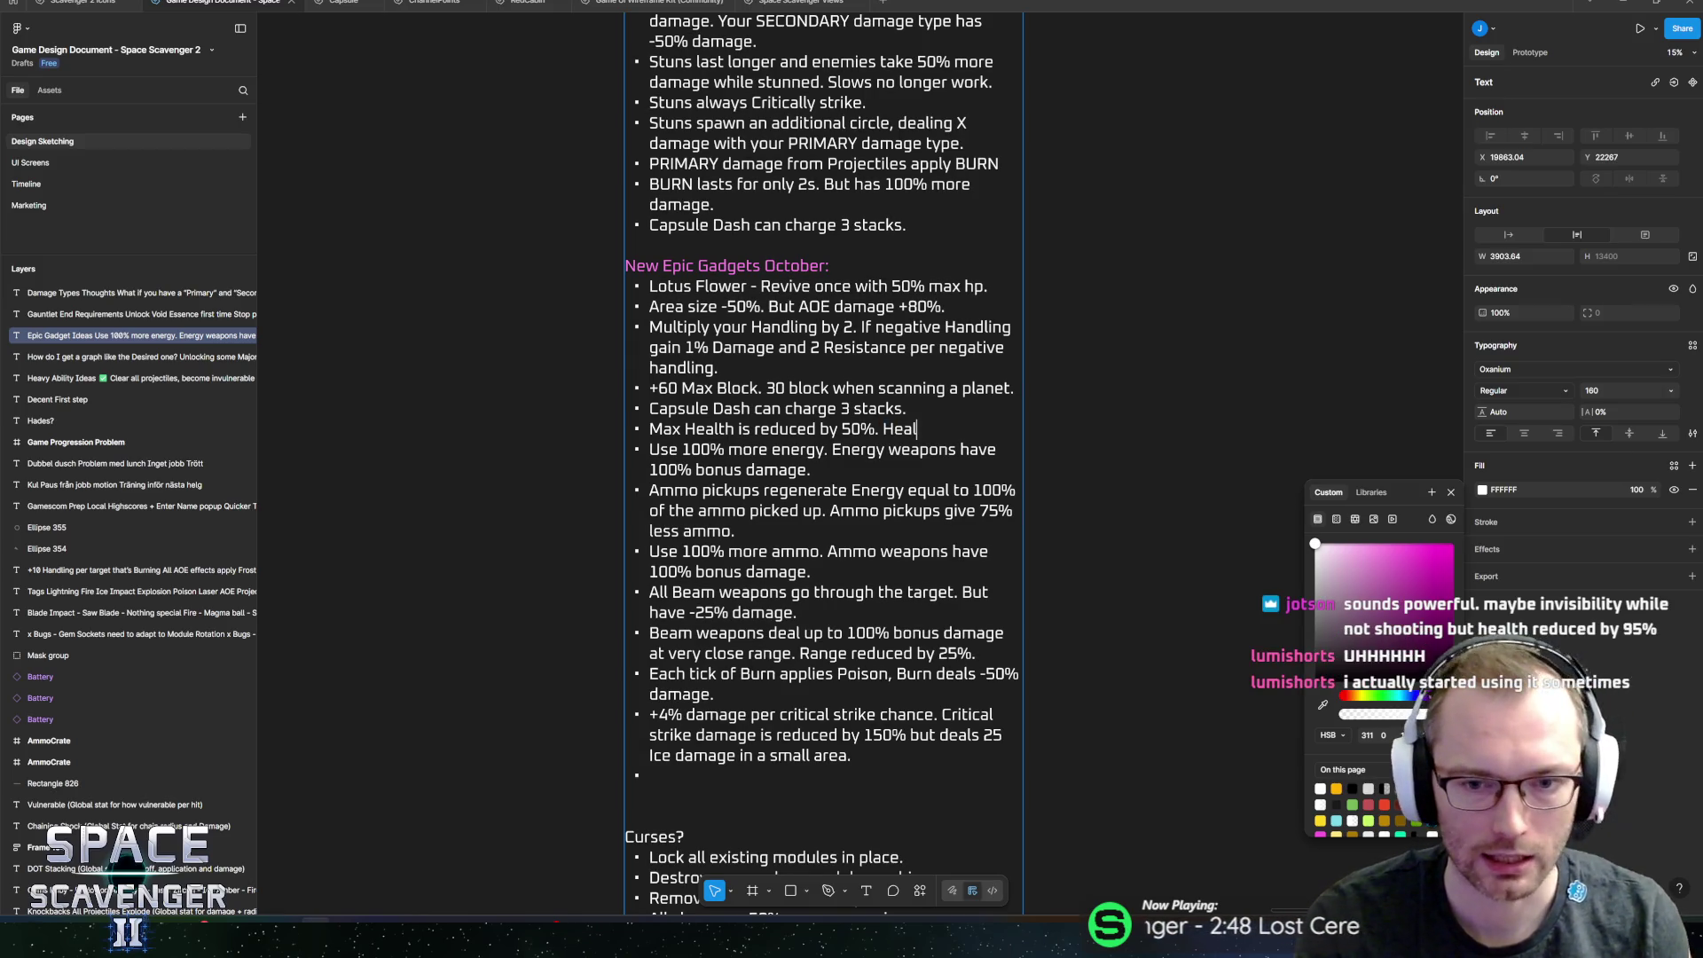
type(" to full ")
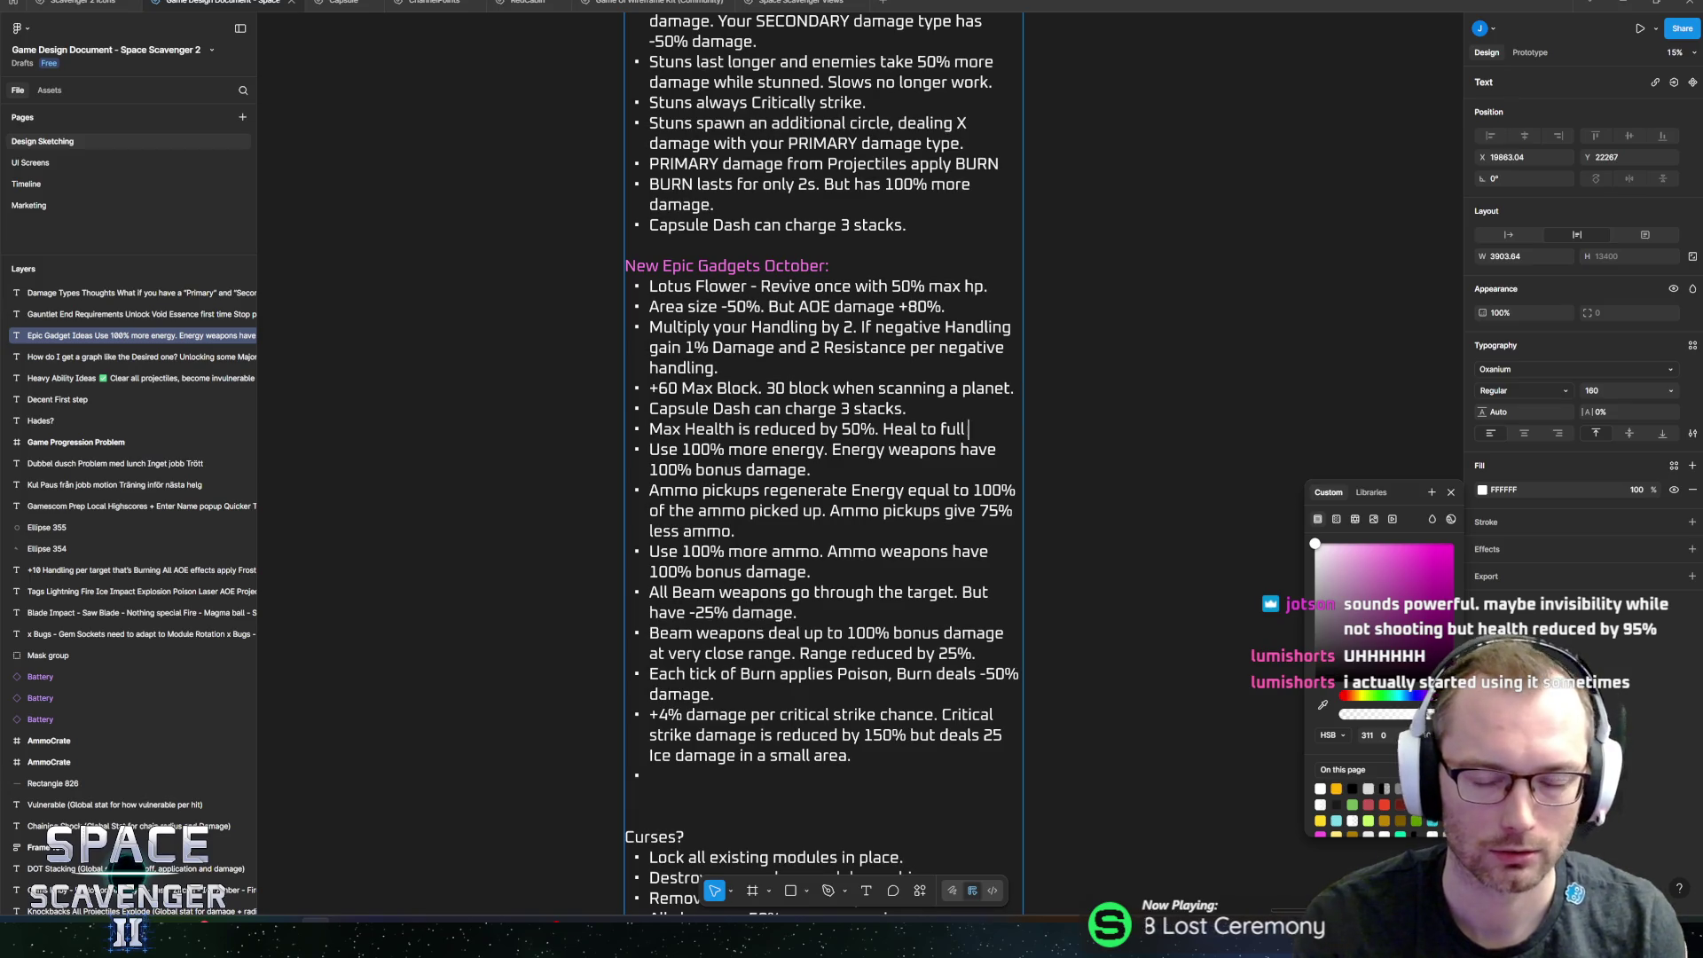
type("at")
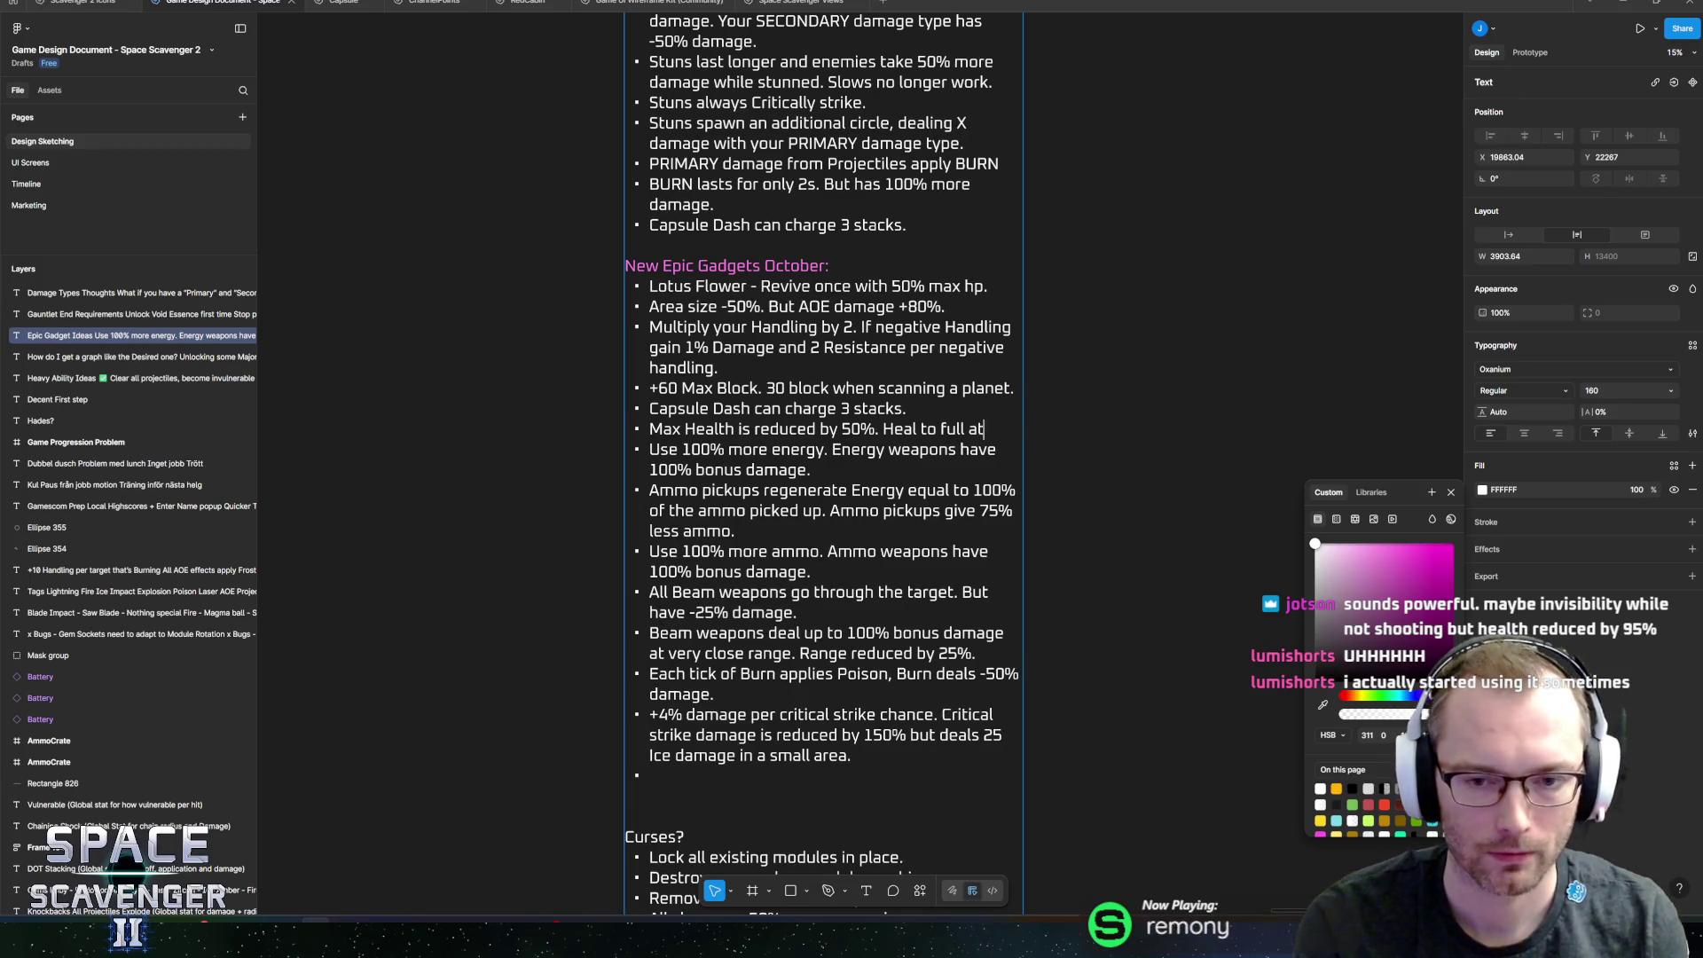
type(" the start of ev")
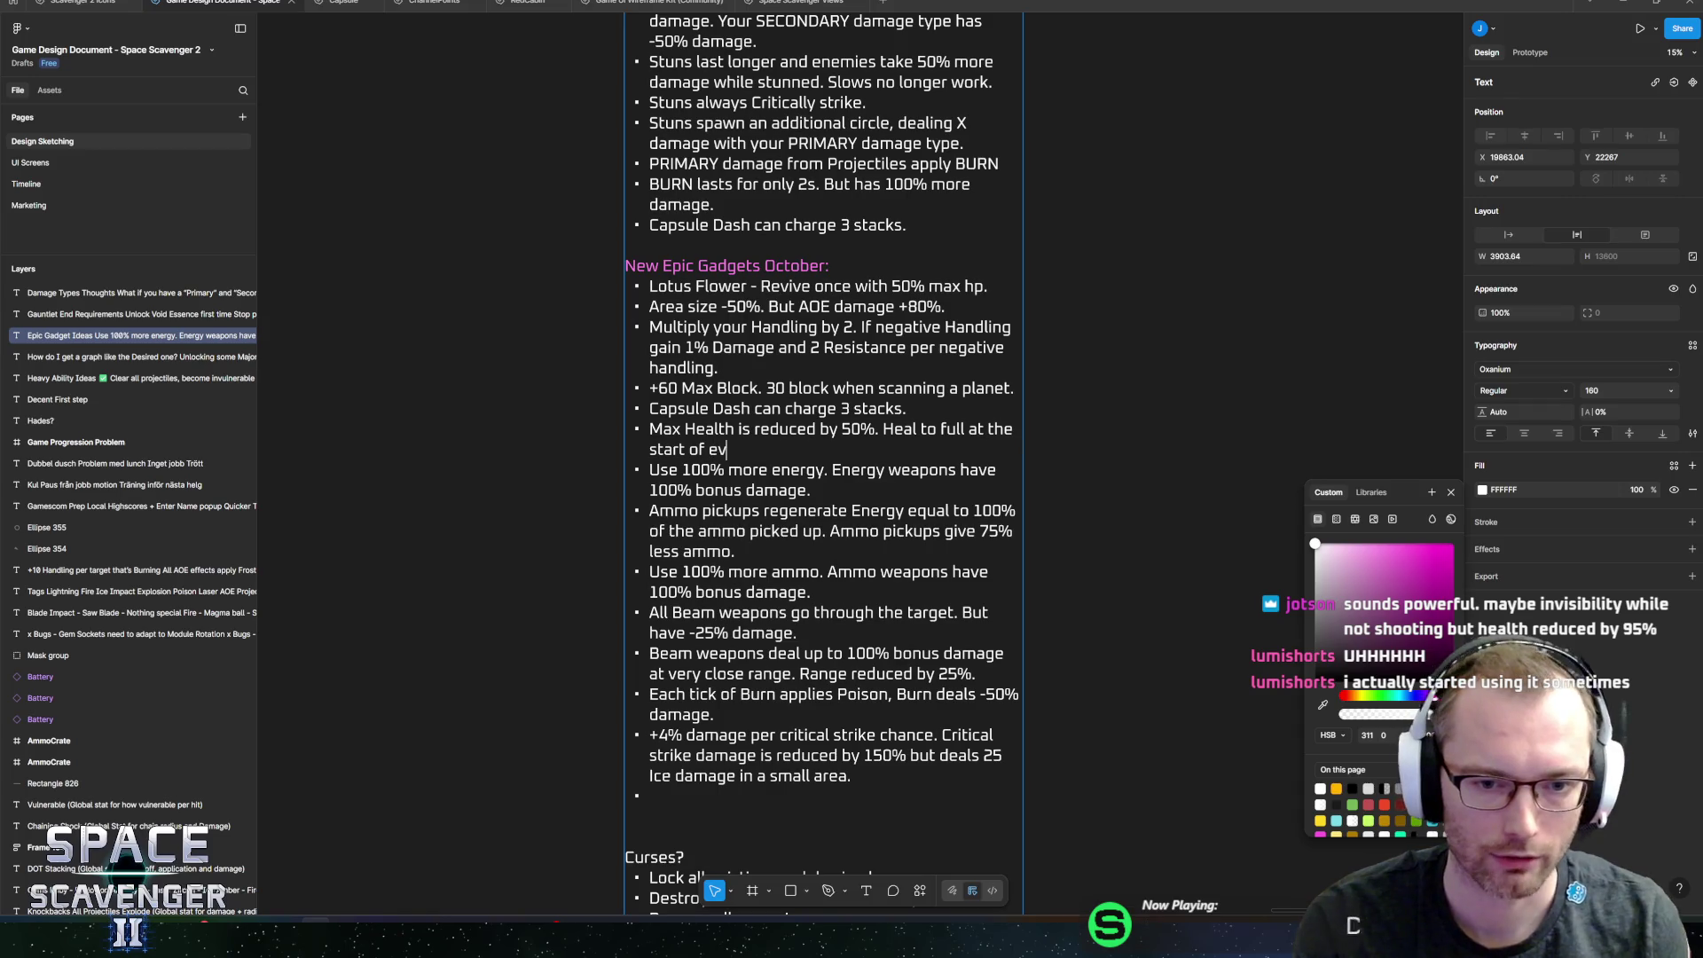
type("ery level.")
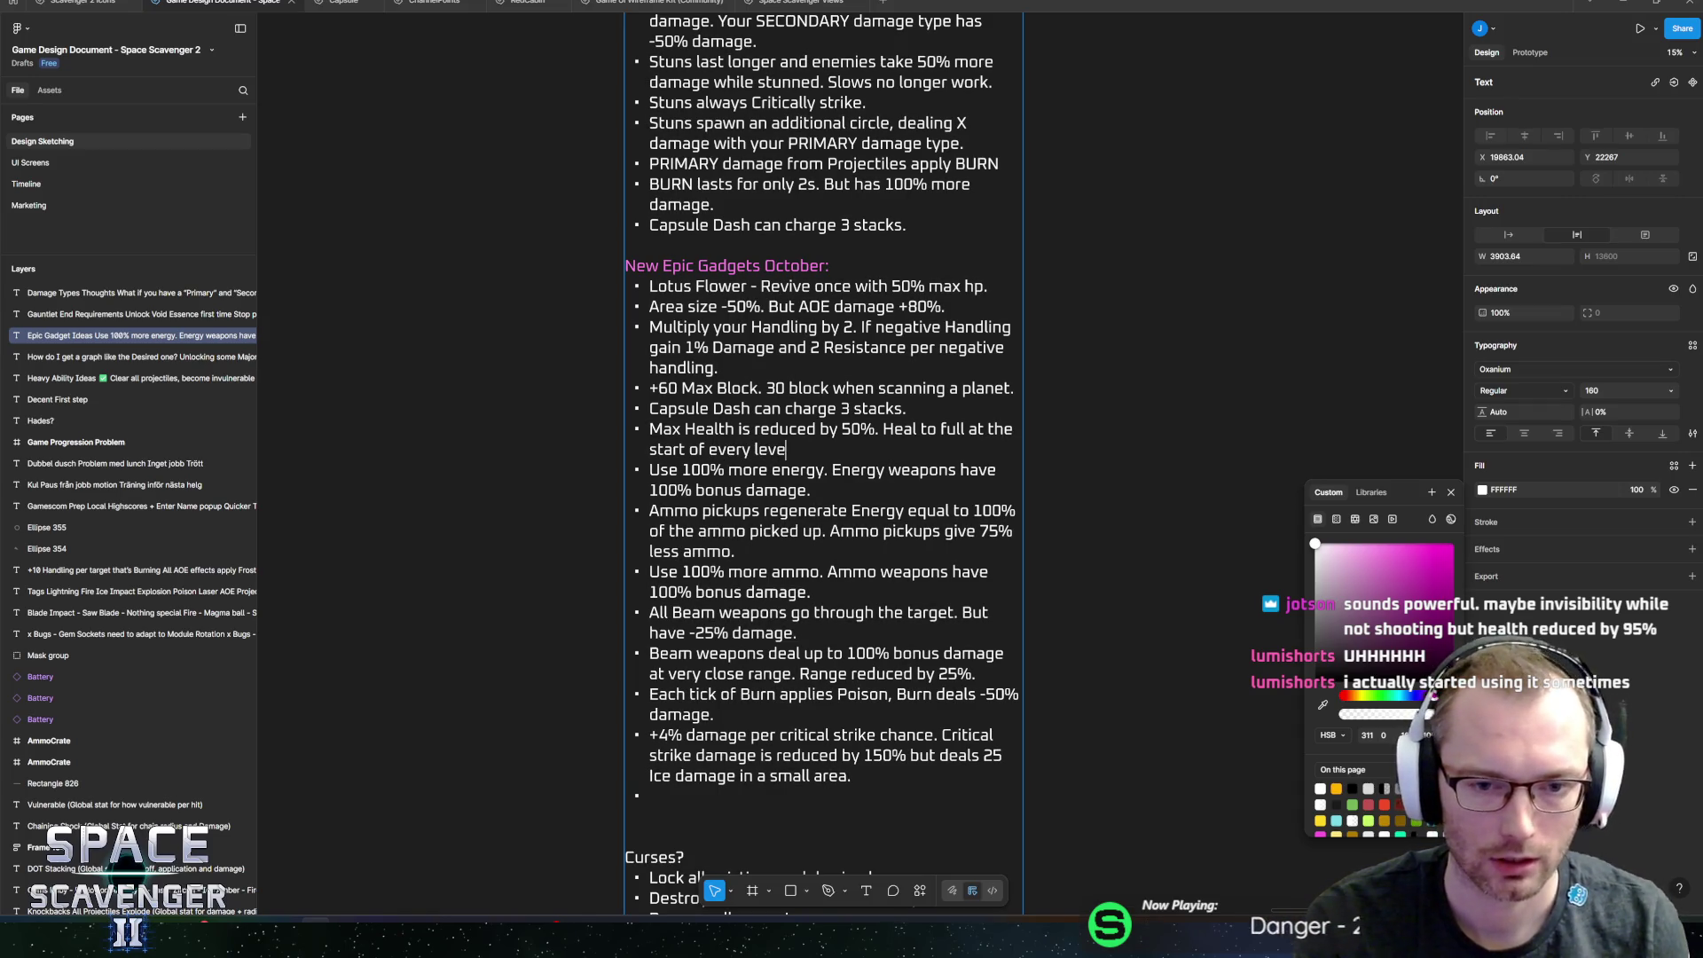
left_click(838, 429)
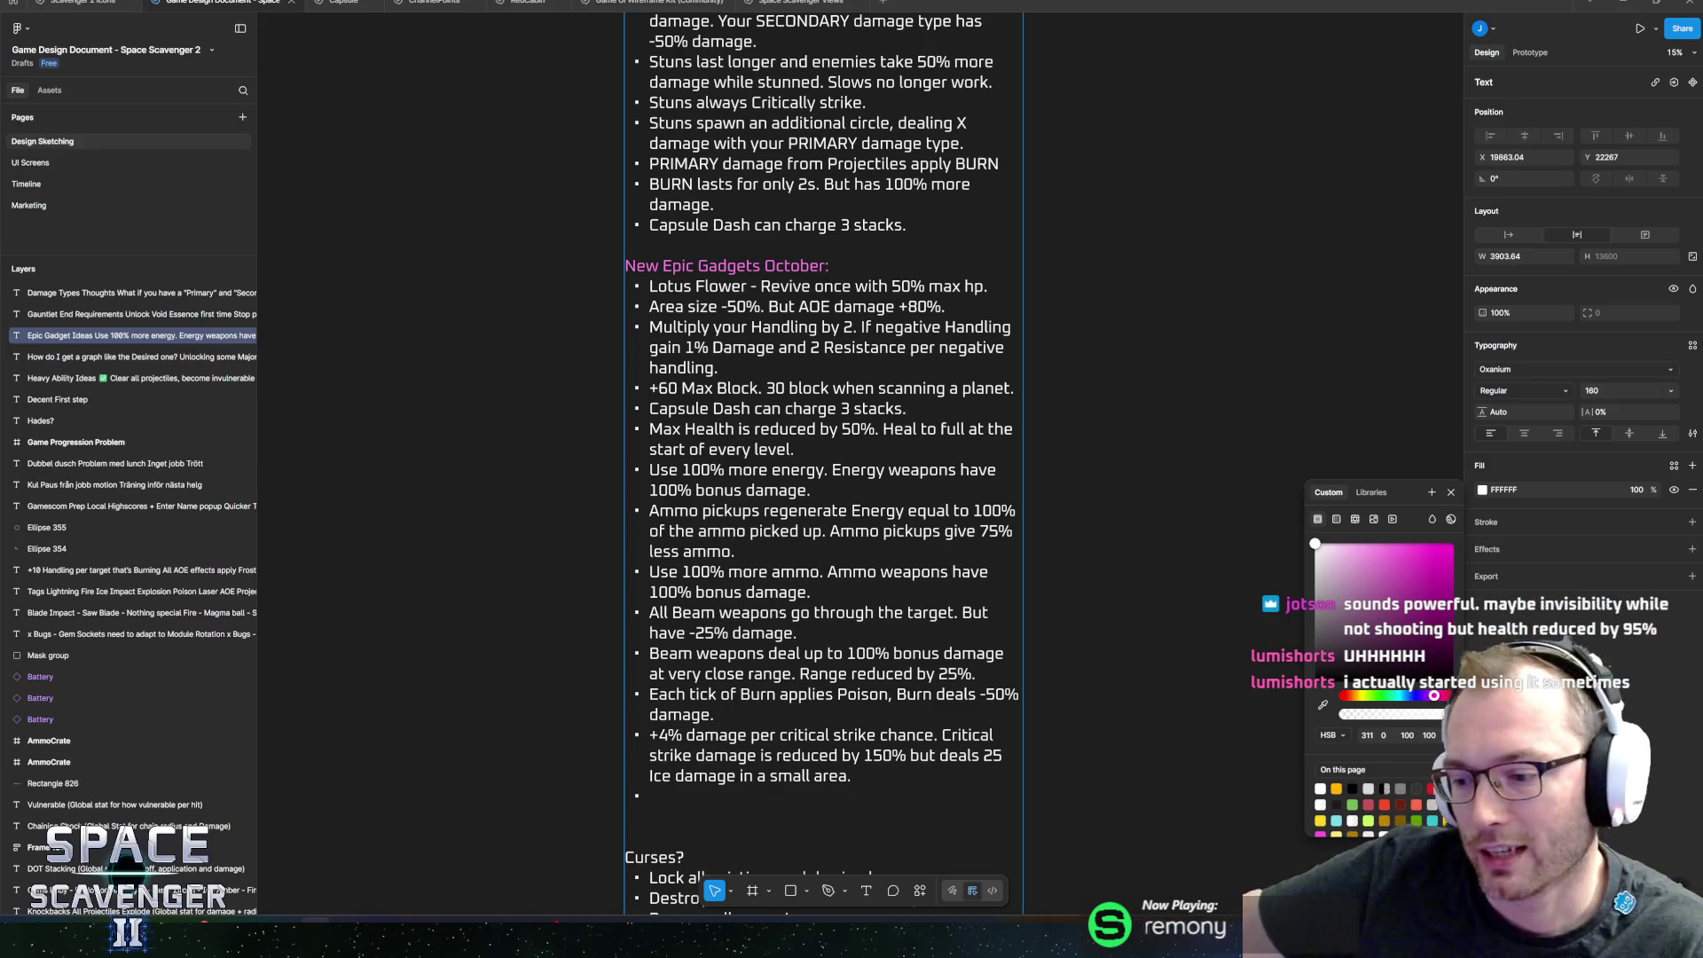
left_click(841, 429)
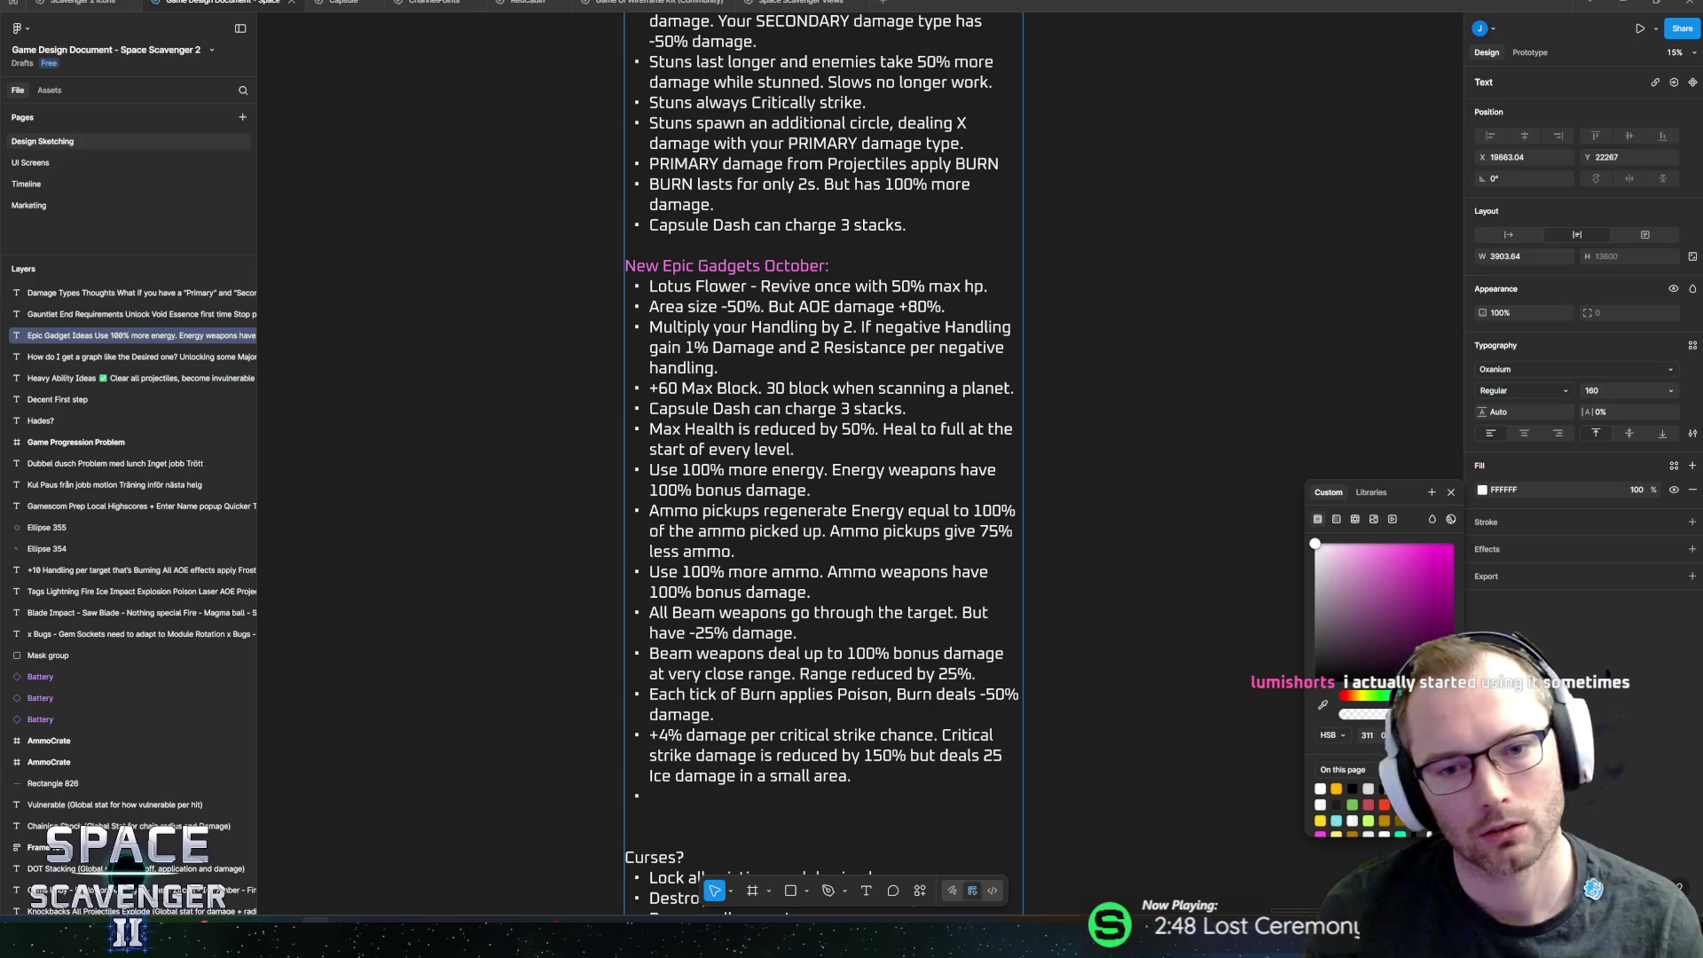
Extend the +60 Max Block bullet with 'any overheal gets added as block'
key("End")
key("Return")
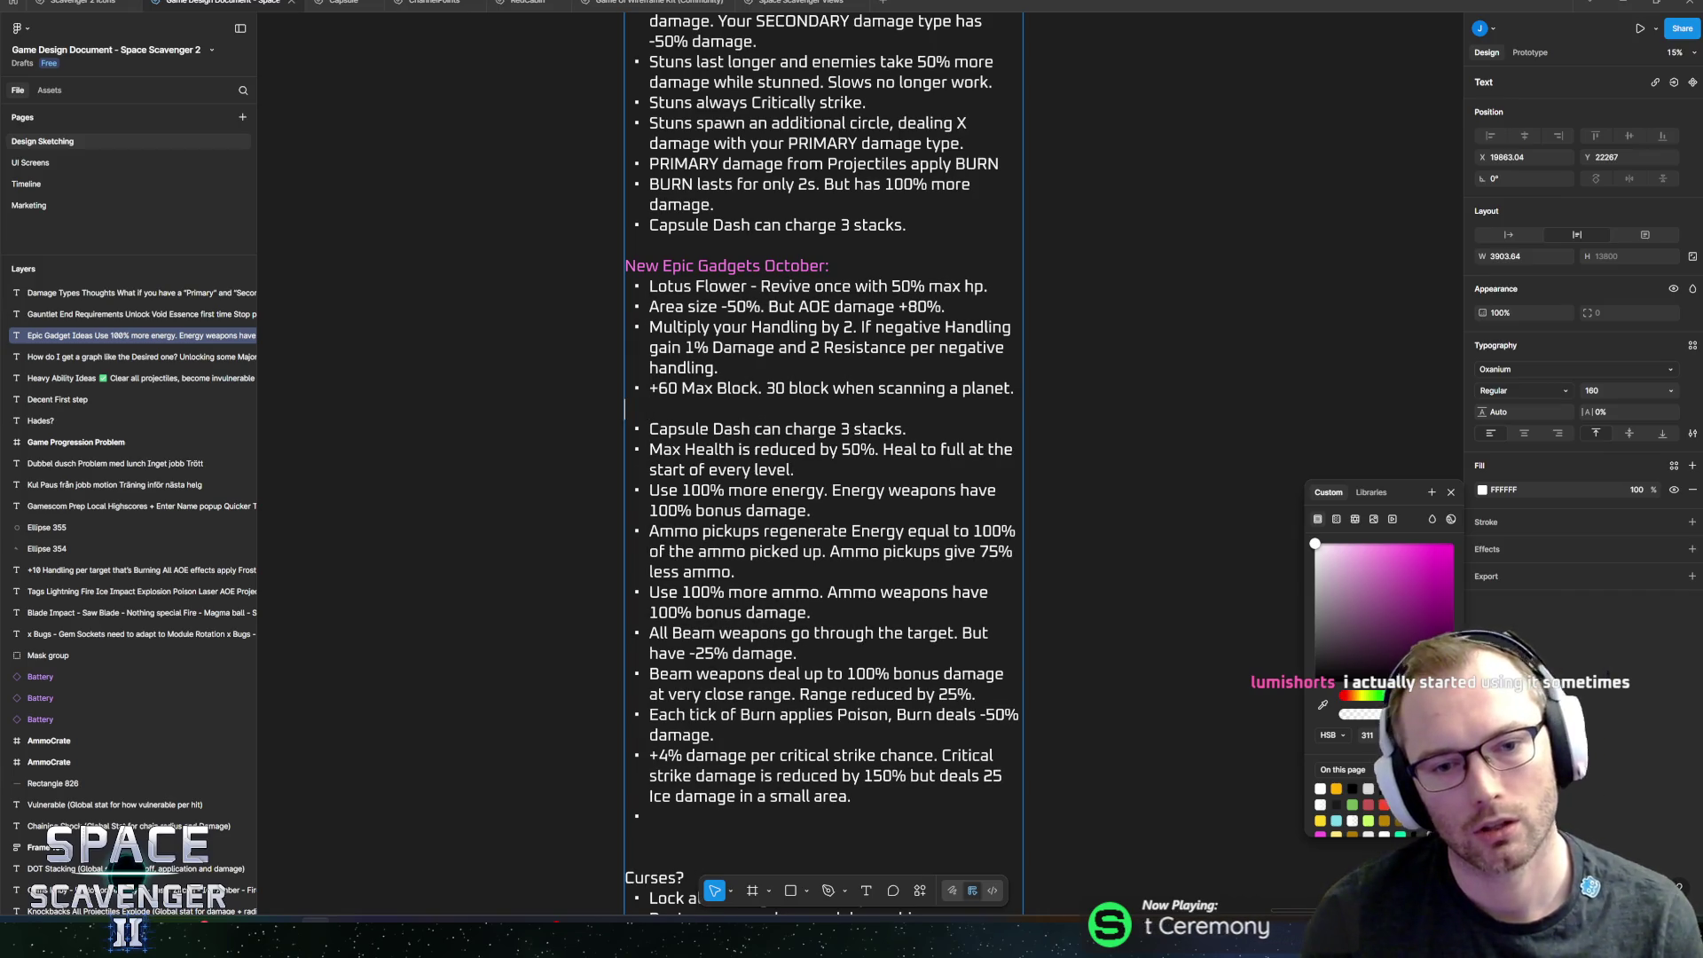
key("BackSpace")
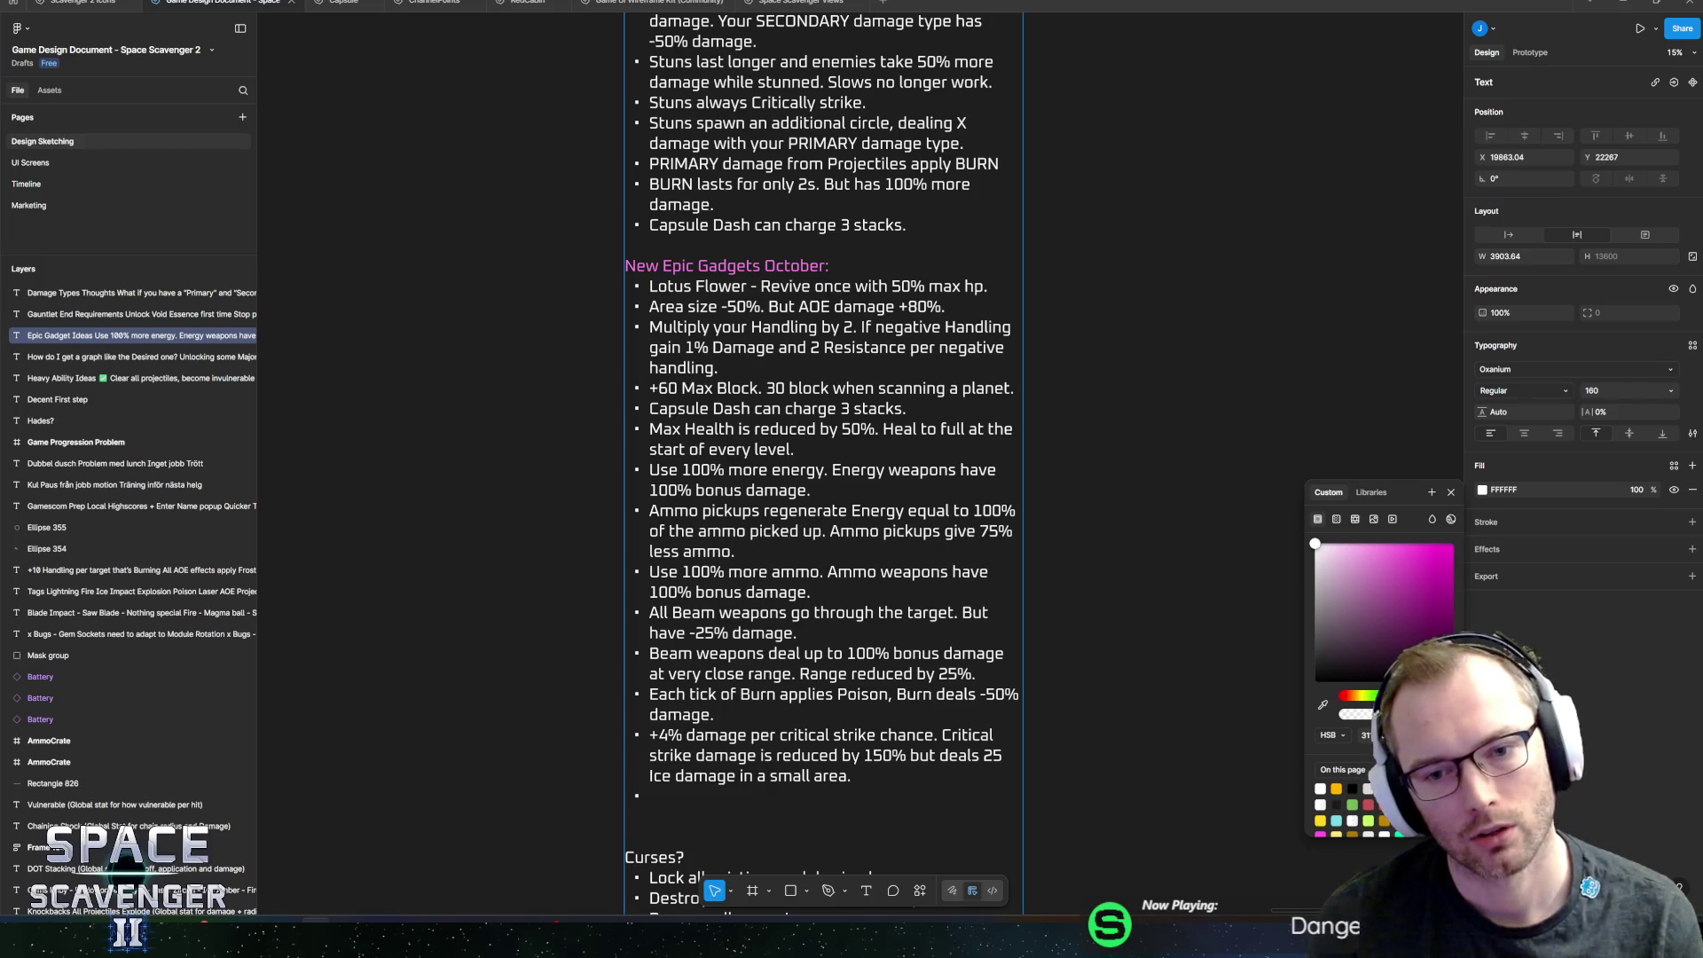
type("any over")
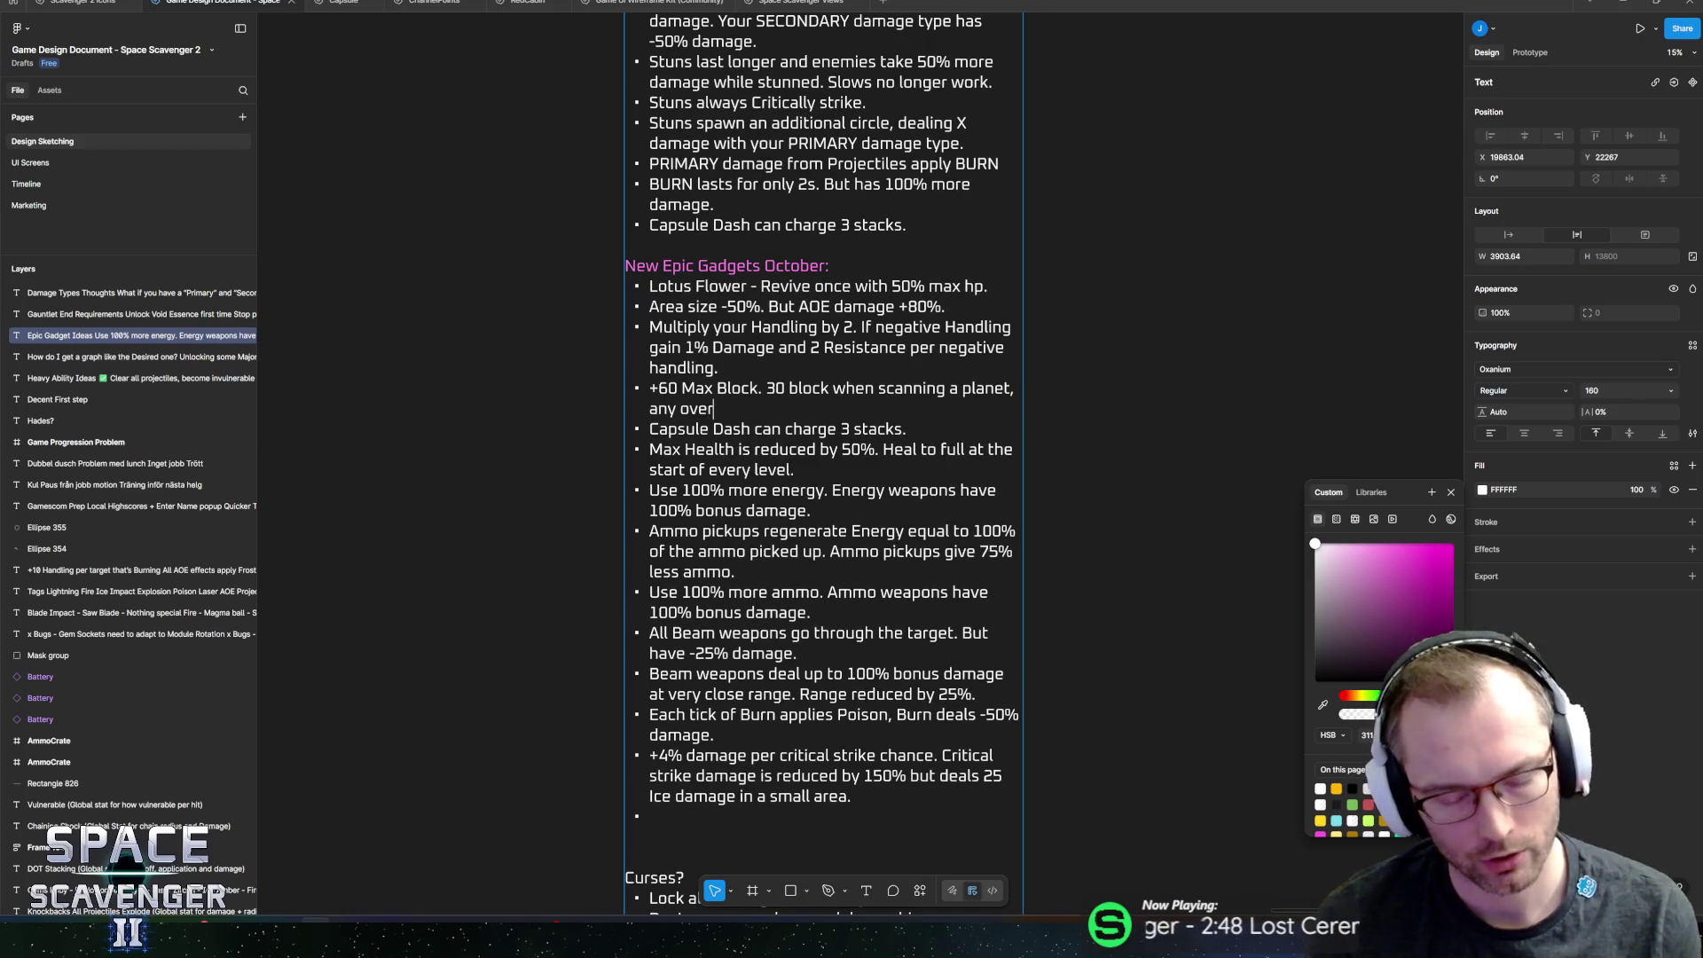
type("heal ge")
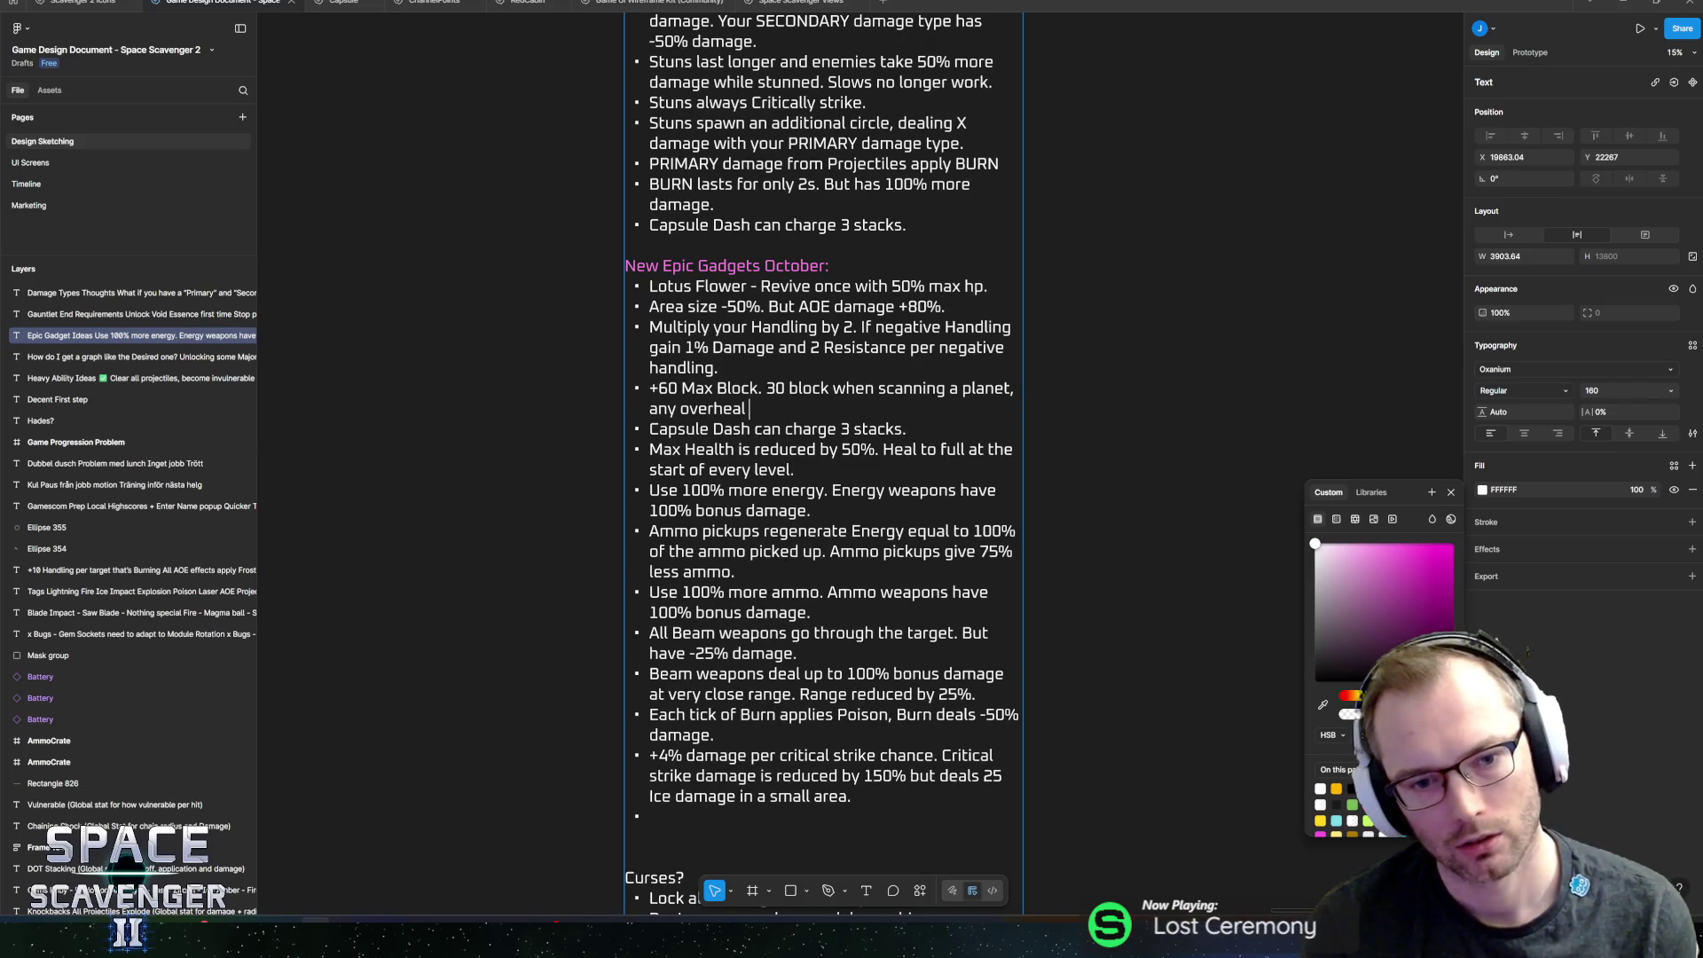
type("ts")
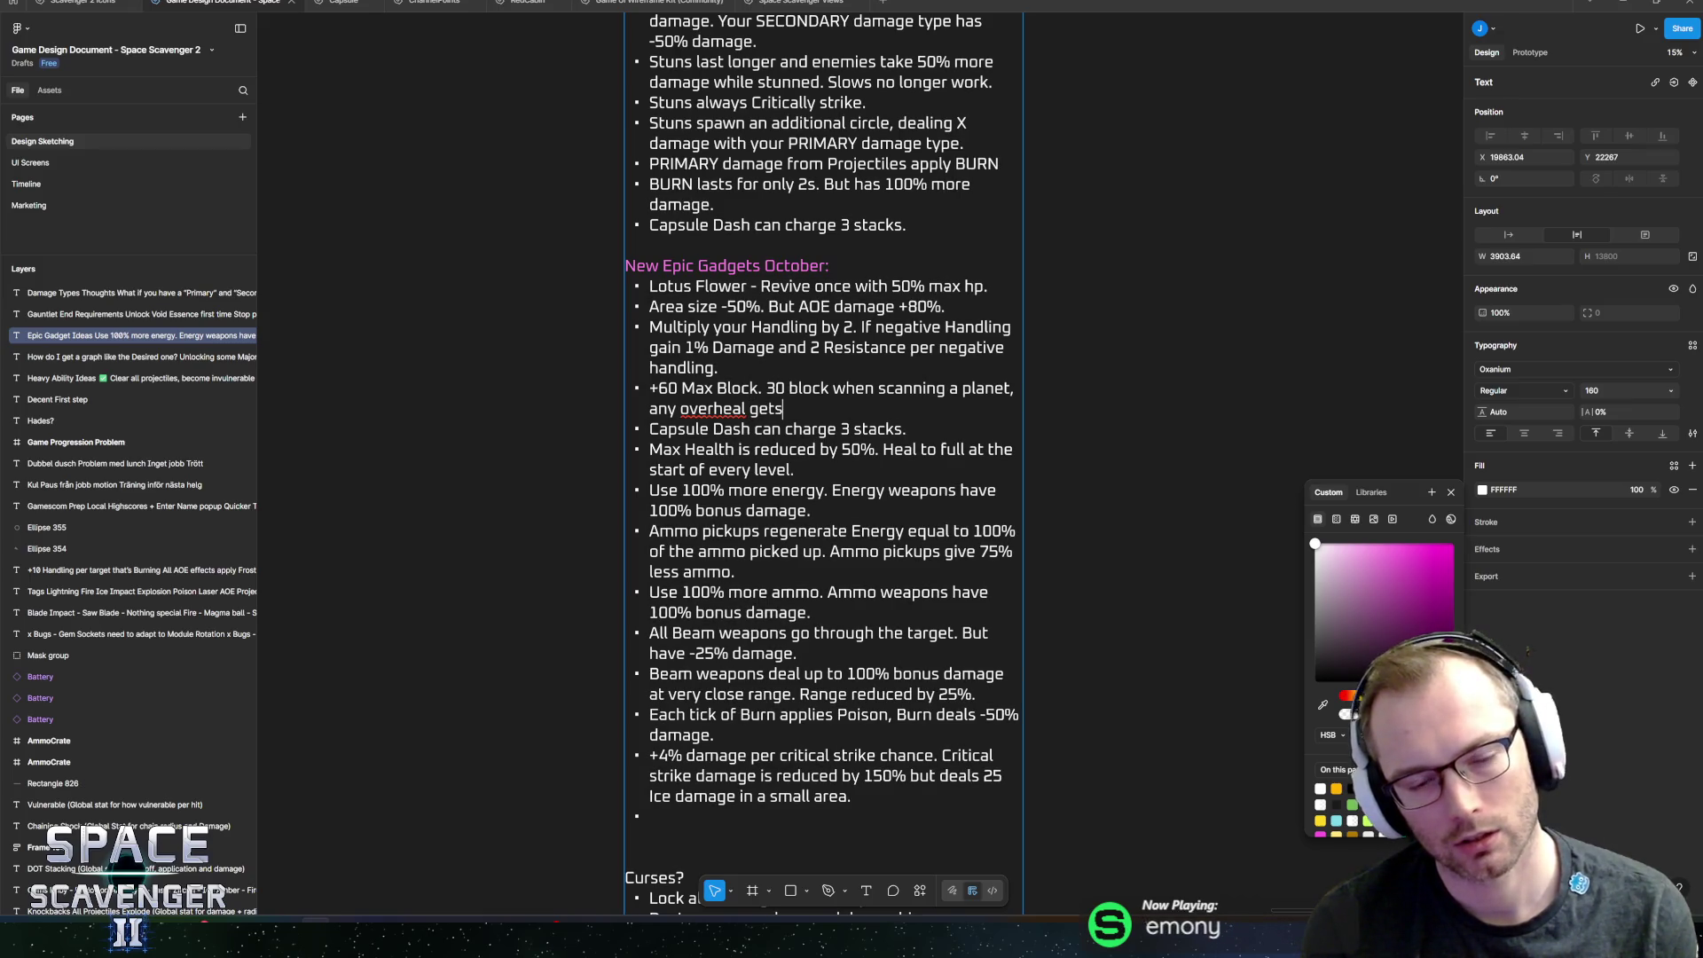
type(" added as block.")
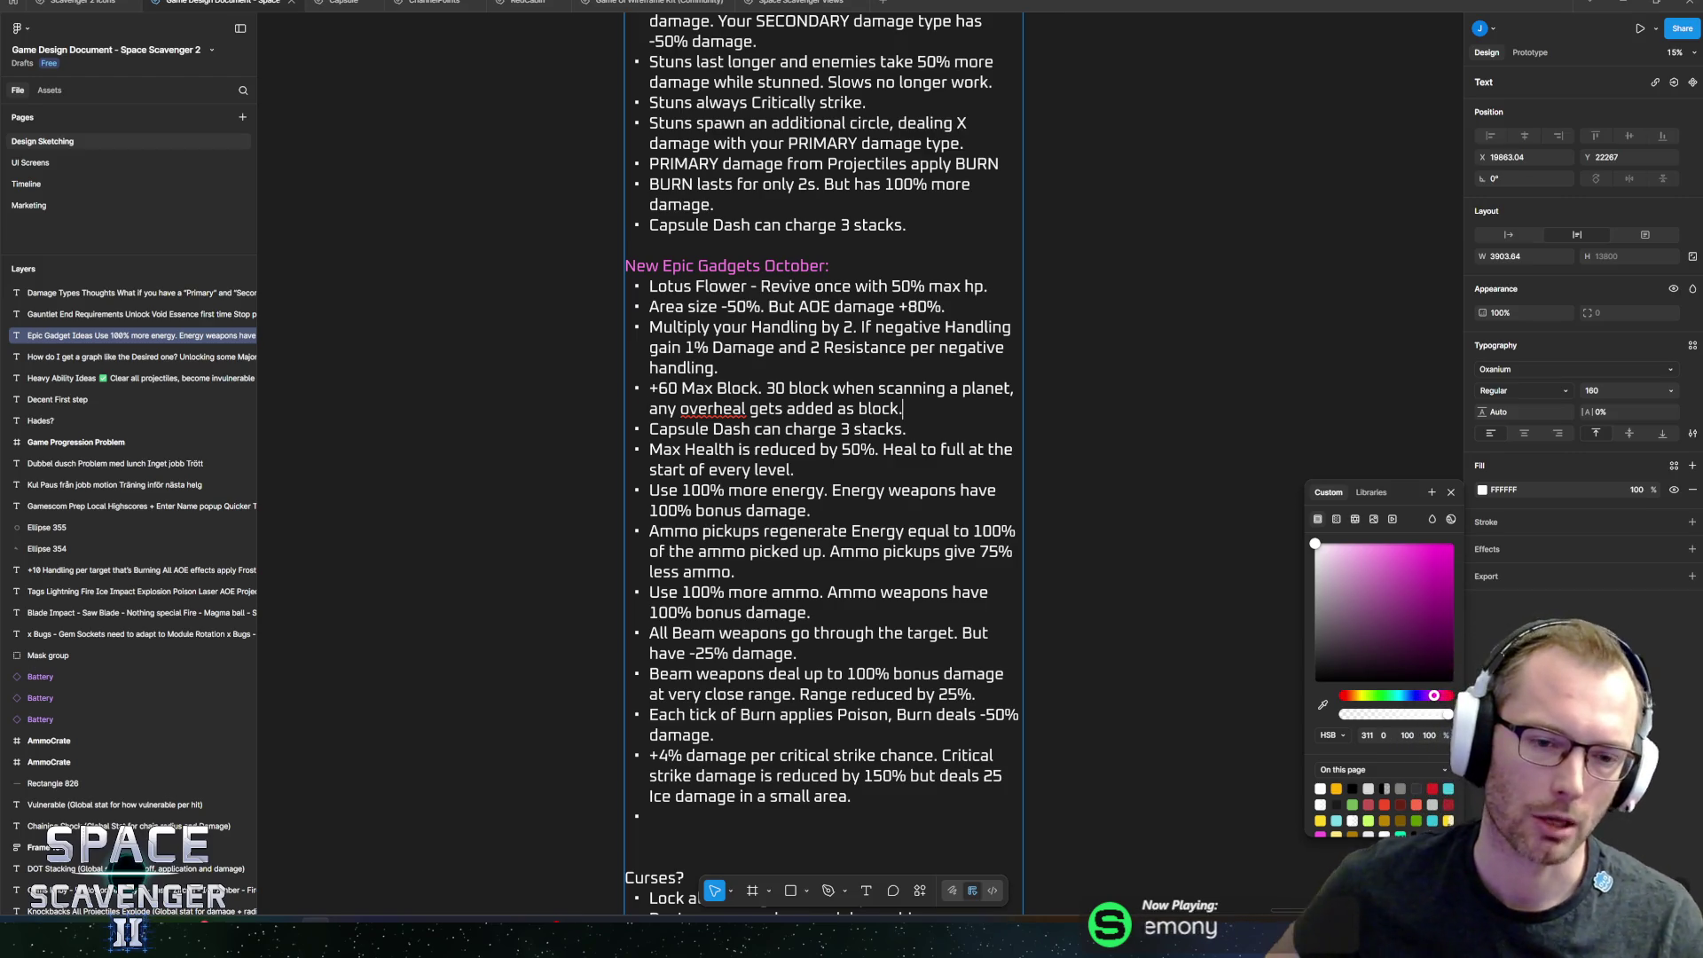
Cut the Ammo pickups bullet and paste it as a new bullet above Capsule Dash
left_click(903, 408)
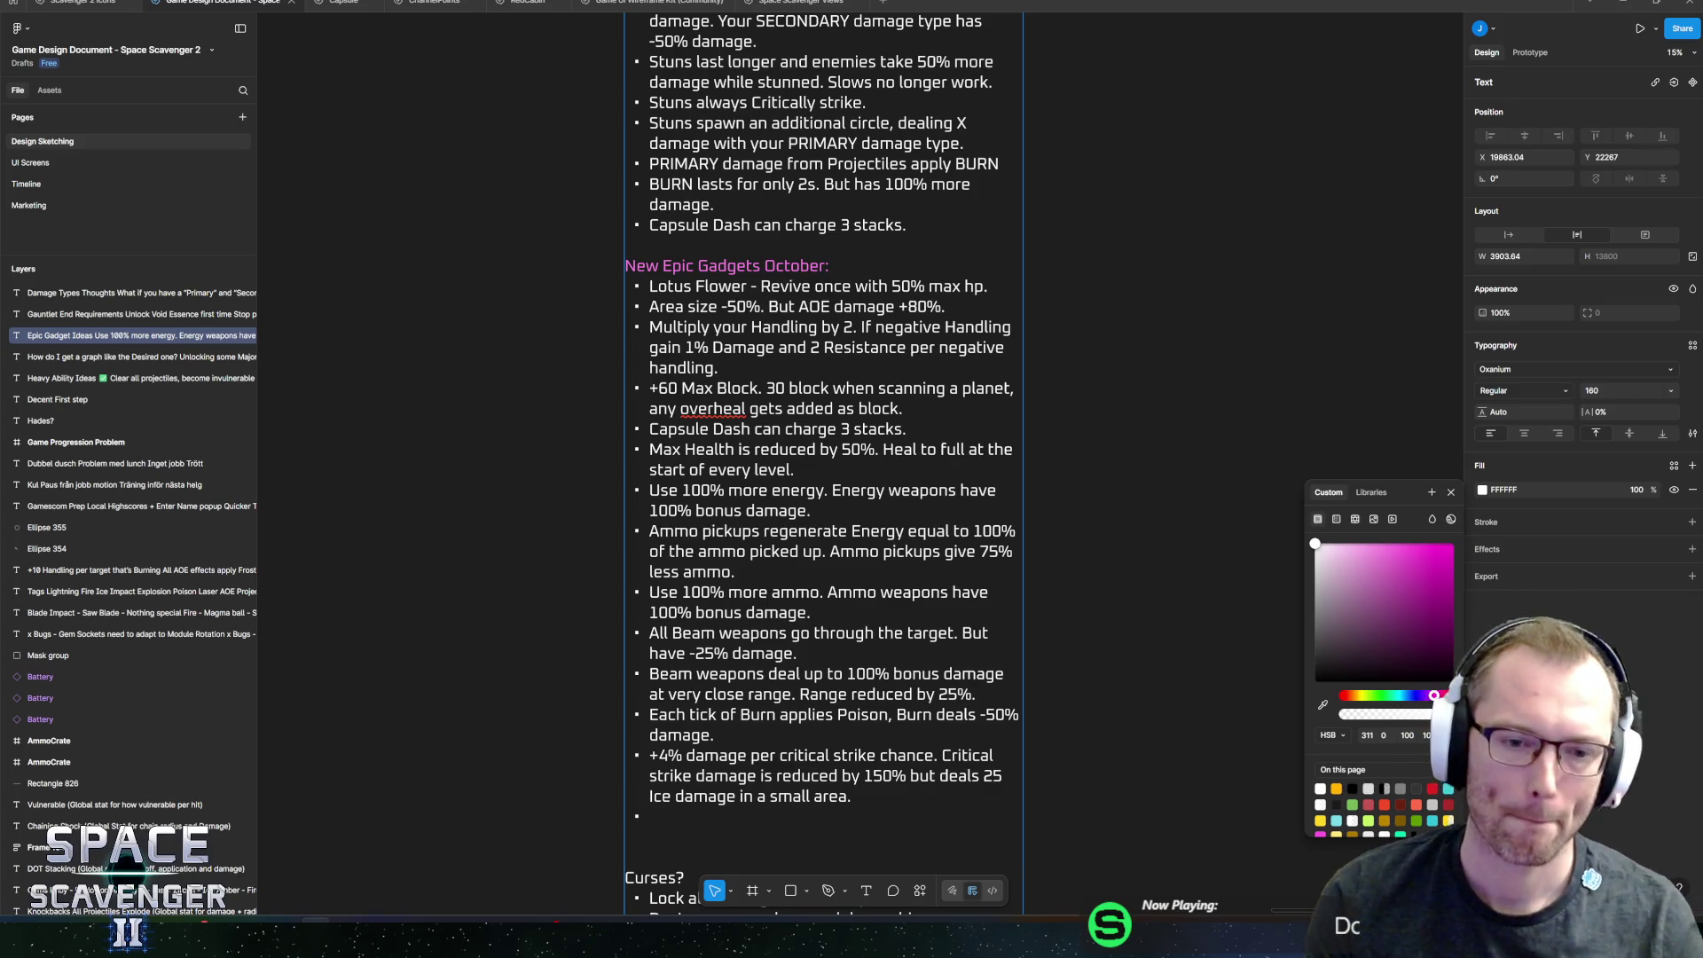
key("Down")
key("Down")
key("Down")
key("Home")
key("shift+Down")
key("shift+Down")
key("shift+End")
key("ctrl+c")
key("BackSpace")
key("Up")
key("Up")
key("Up")
key("Up")
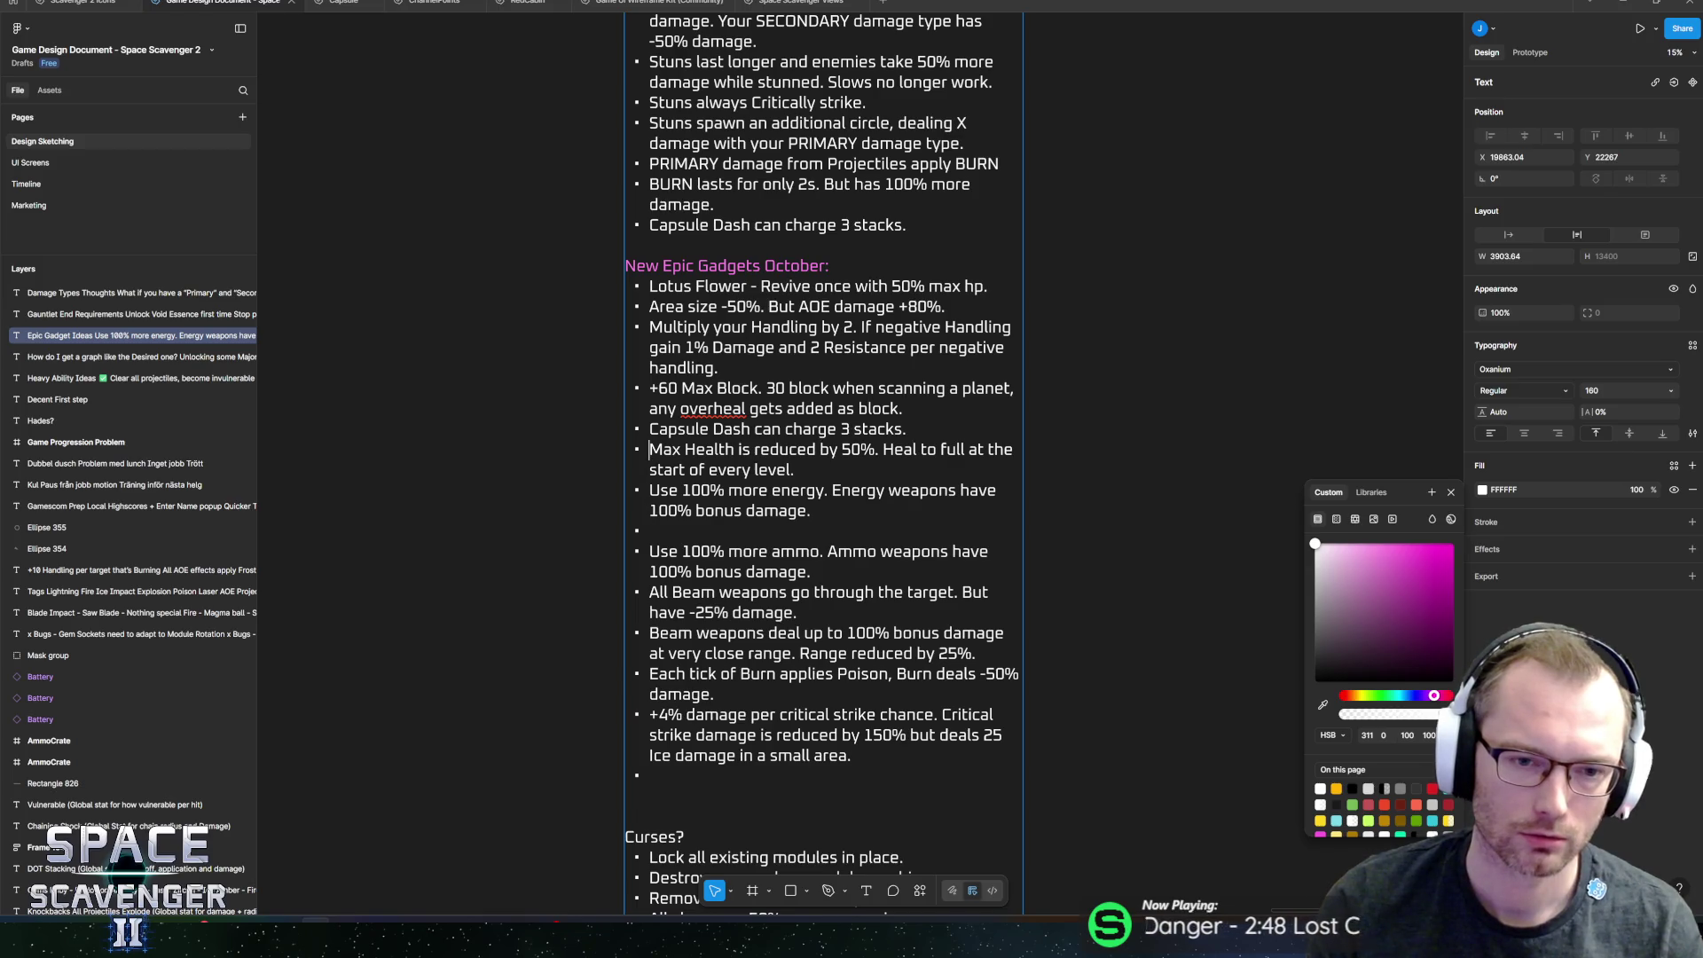
key("Return")
key("ctrl+v")
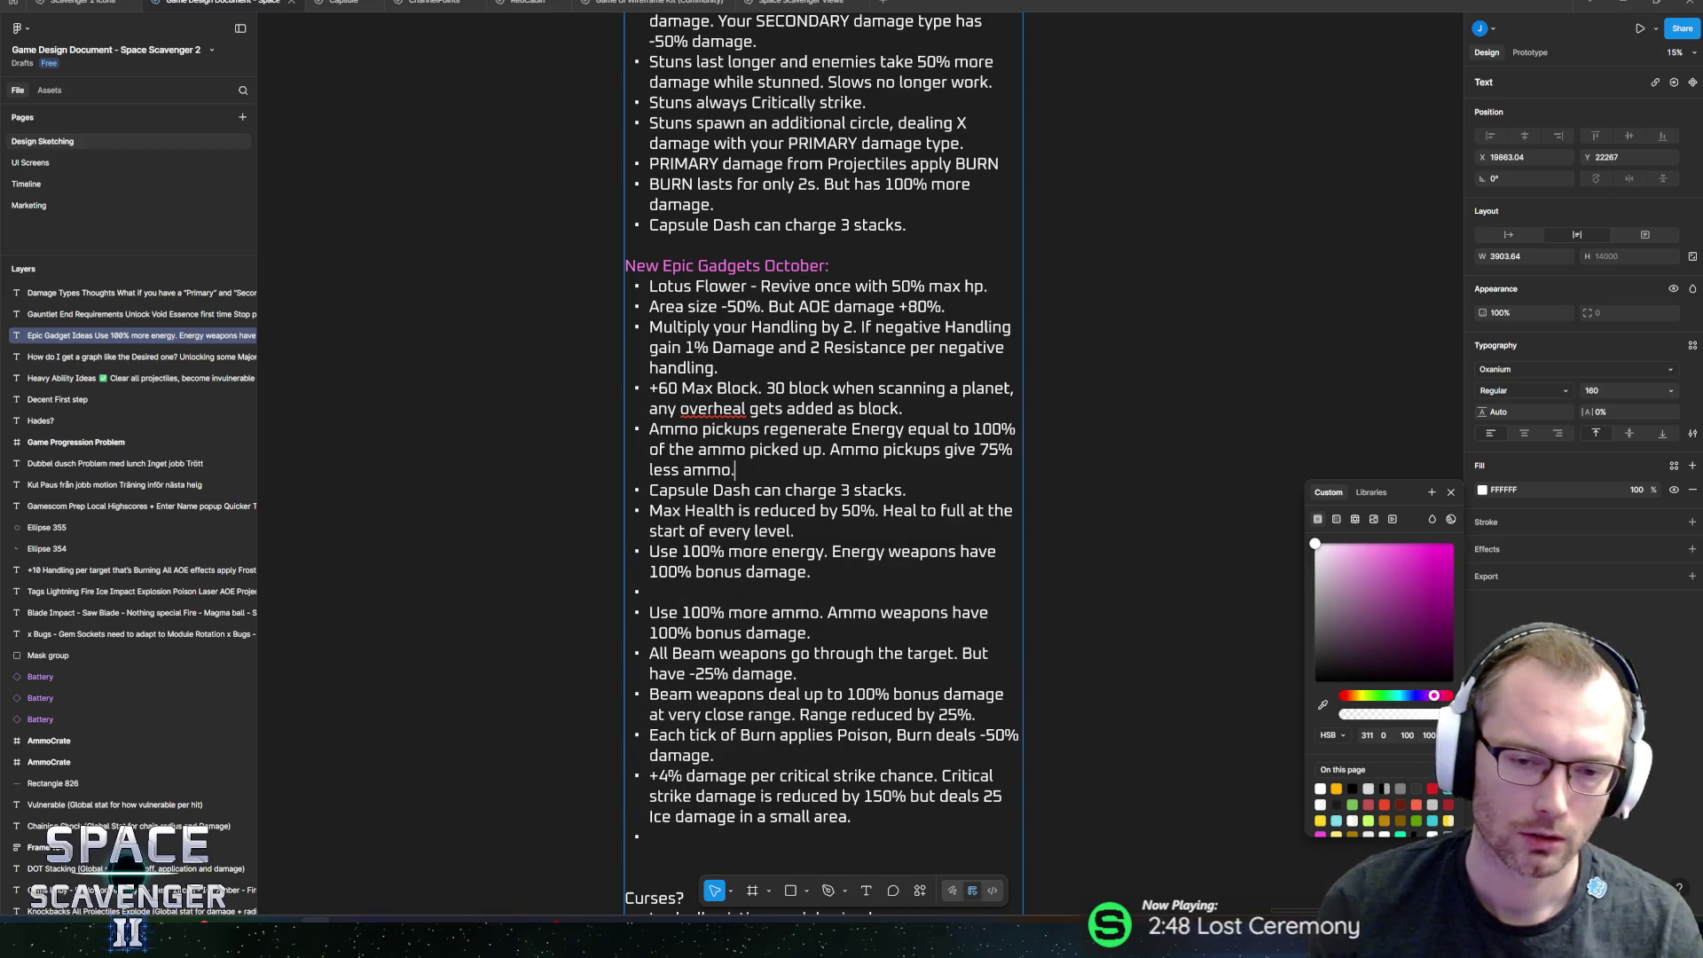
key("Down")
key("Home")
key("shift+End")
key("Right")
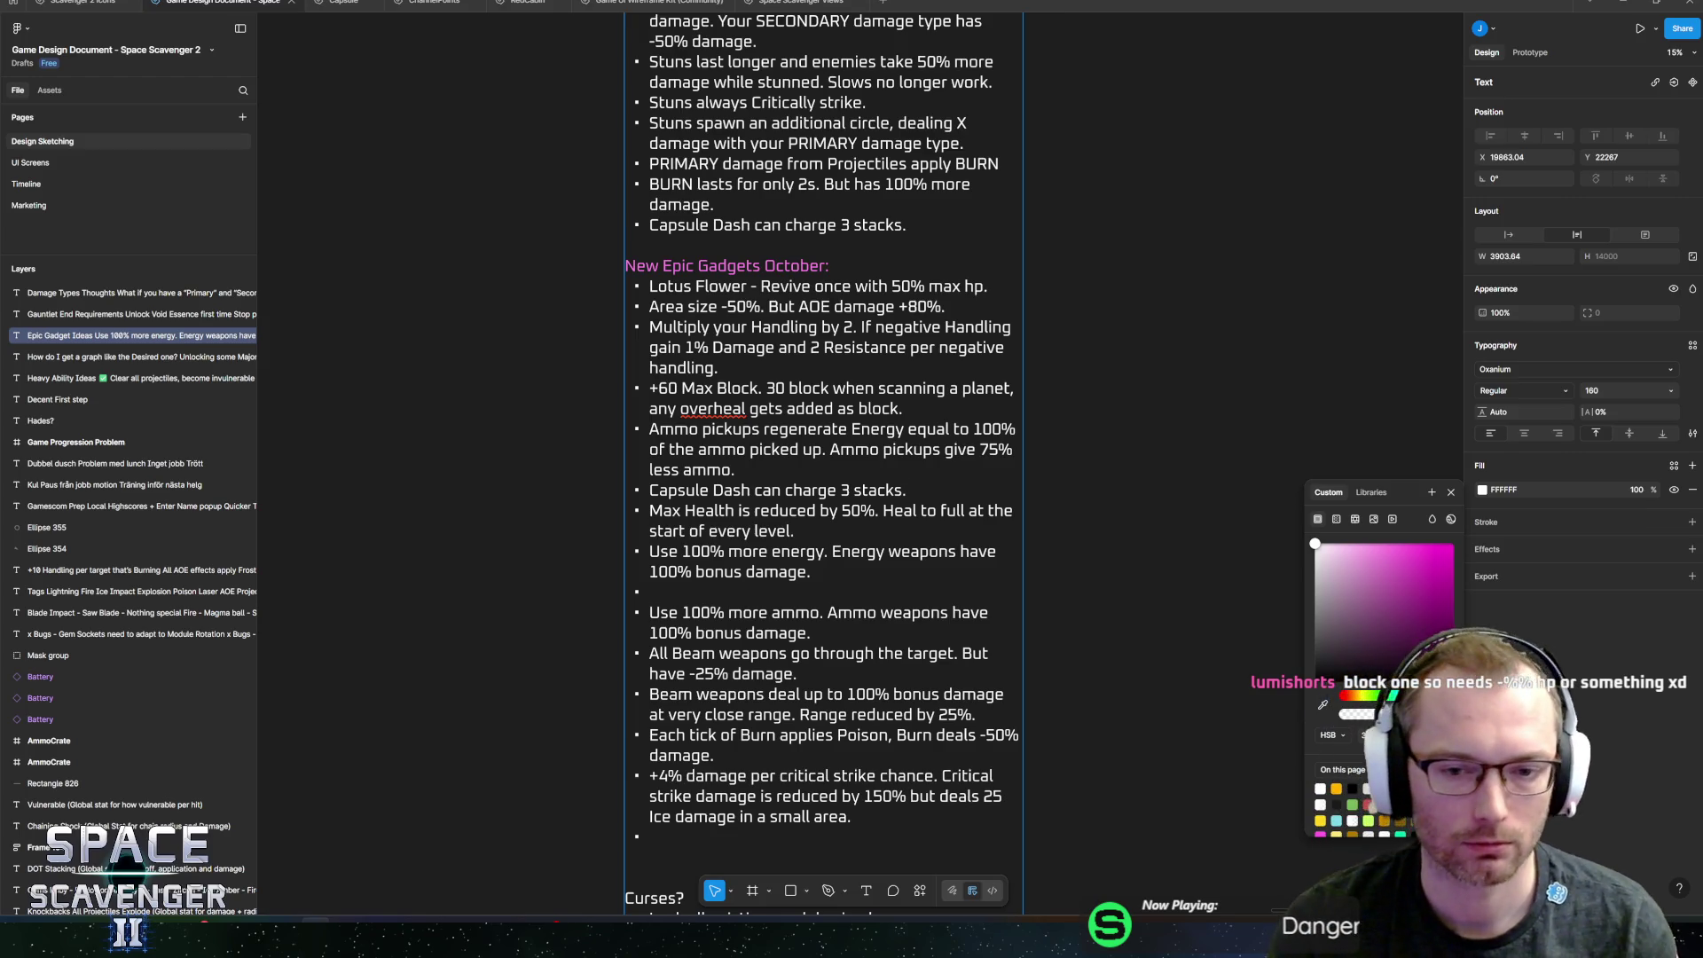
Remove the Max Health bullet and paste 'Max Health is reduced by 50%.' into the Max Block bullet
left_click(917, 511)
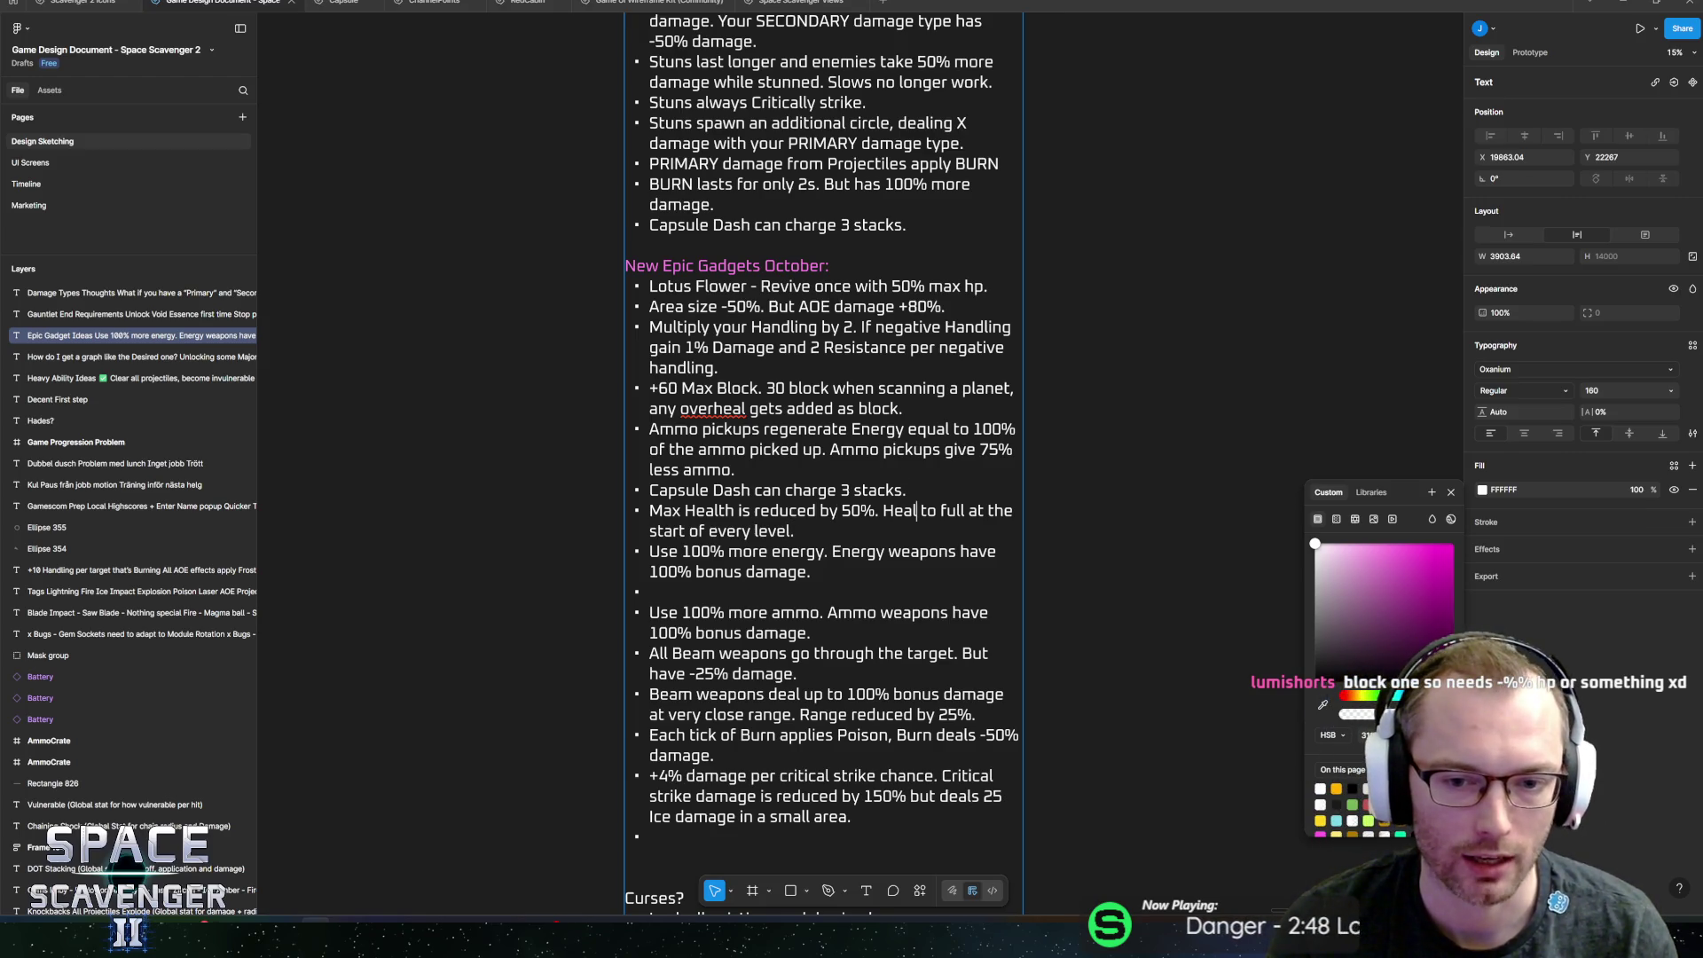
left_click_drag(878, 511, 649, 511)
key("ctrl+c")
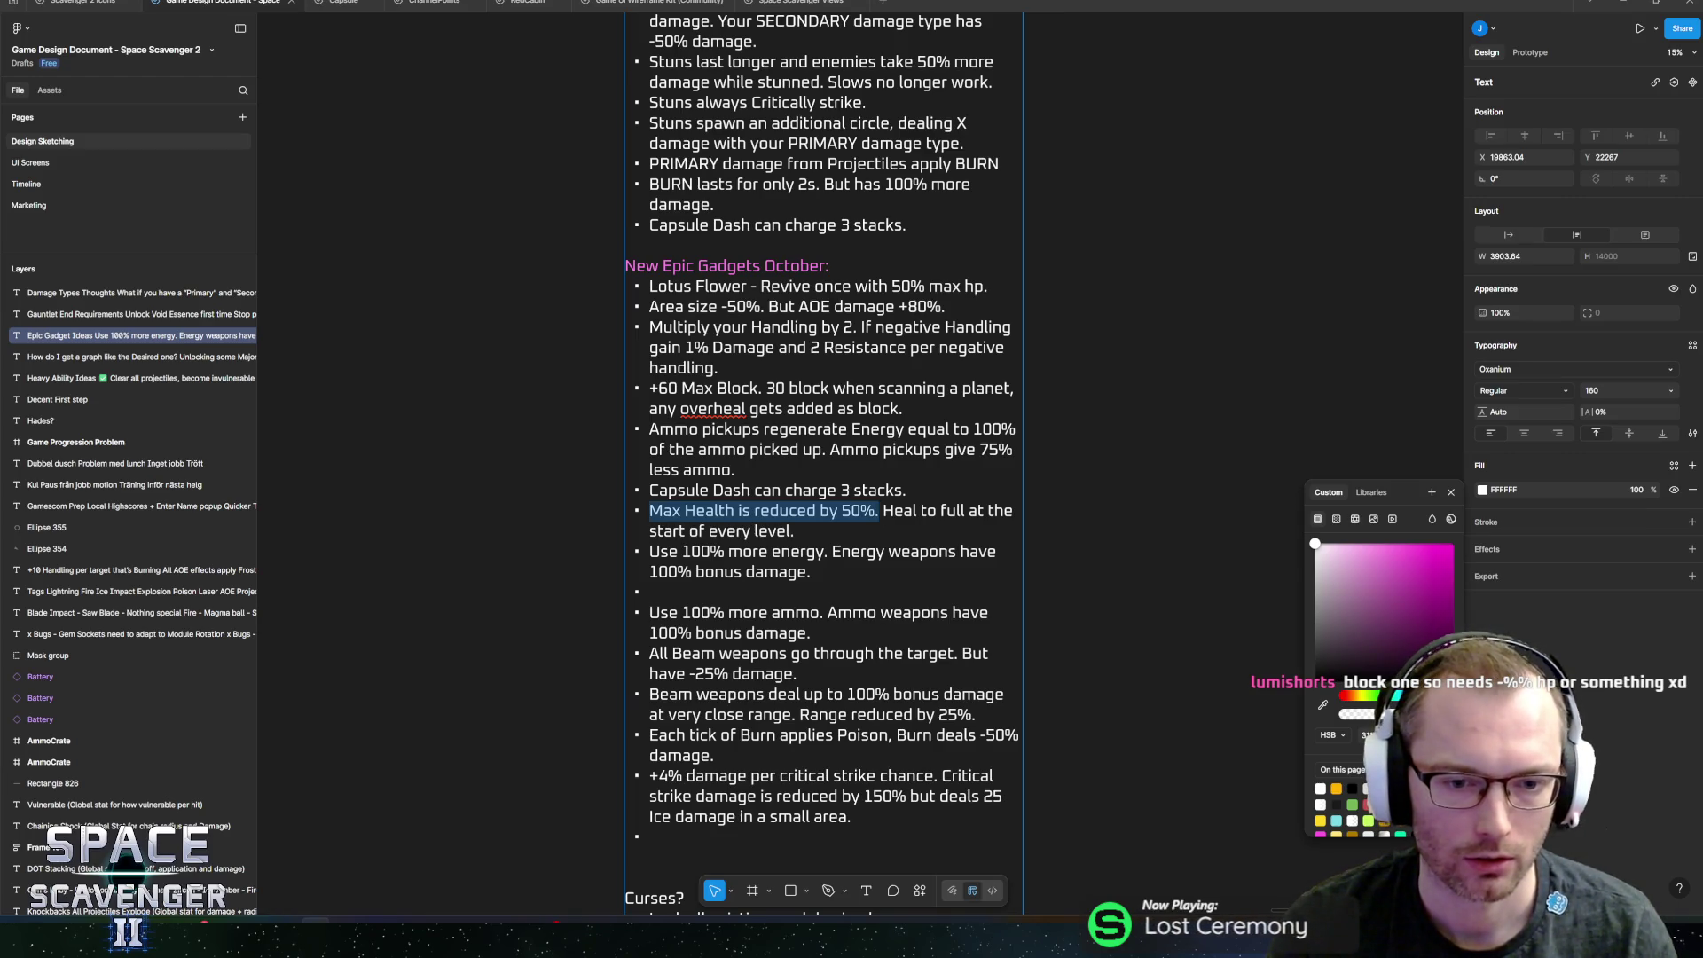
key("BackSpace")
key("shift+End")
key("BackSpace")
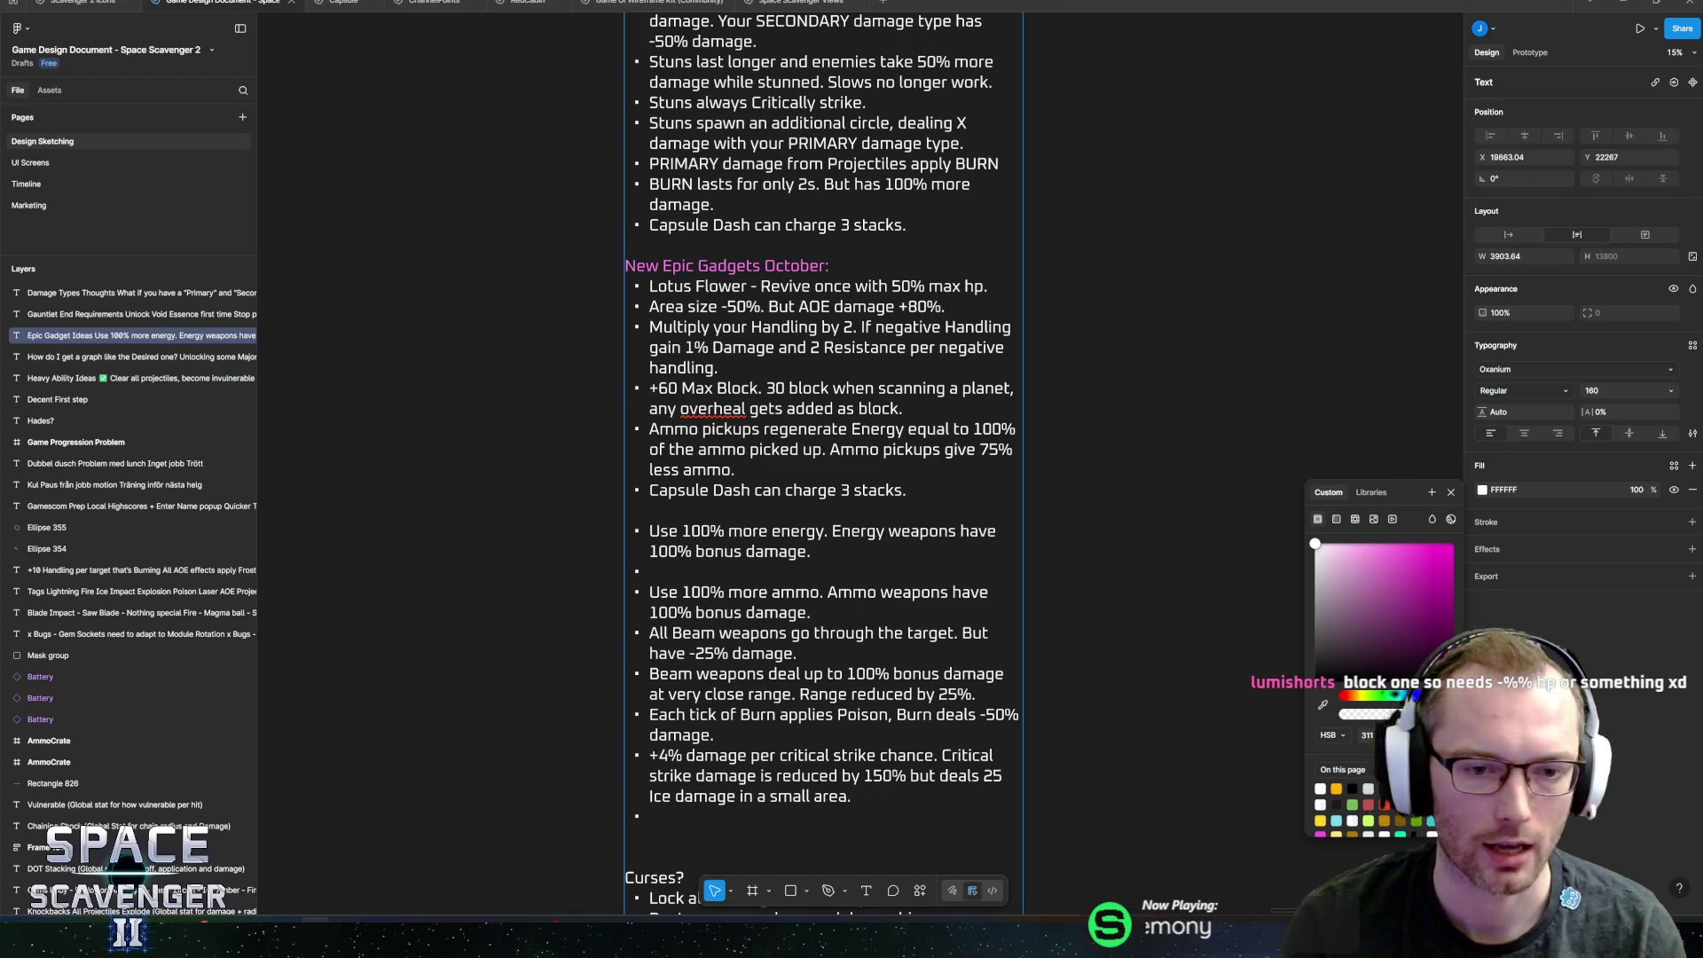
key("BackSpace")
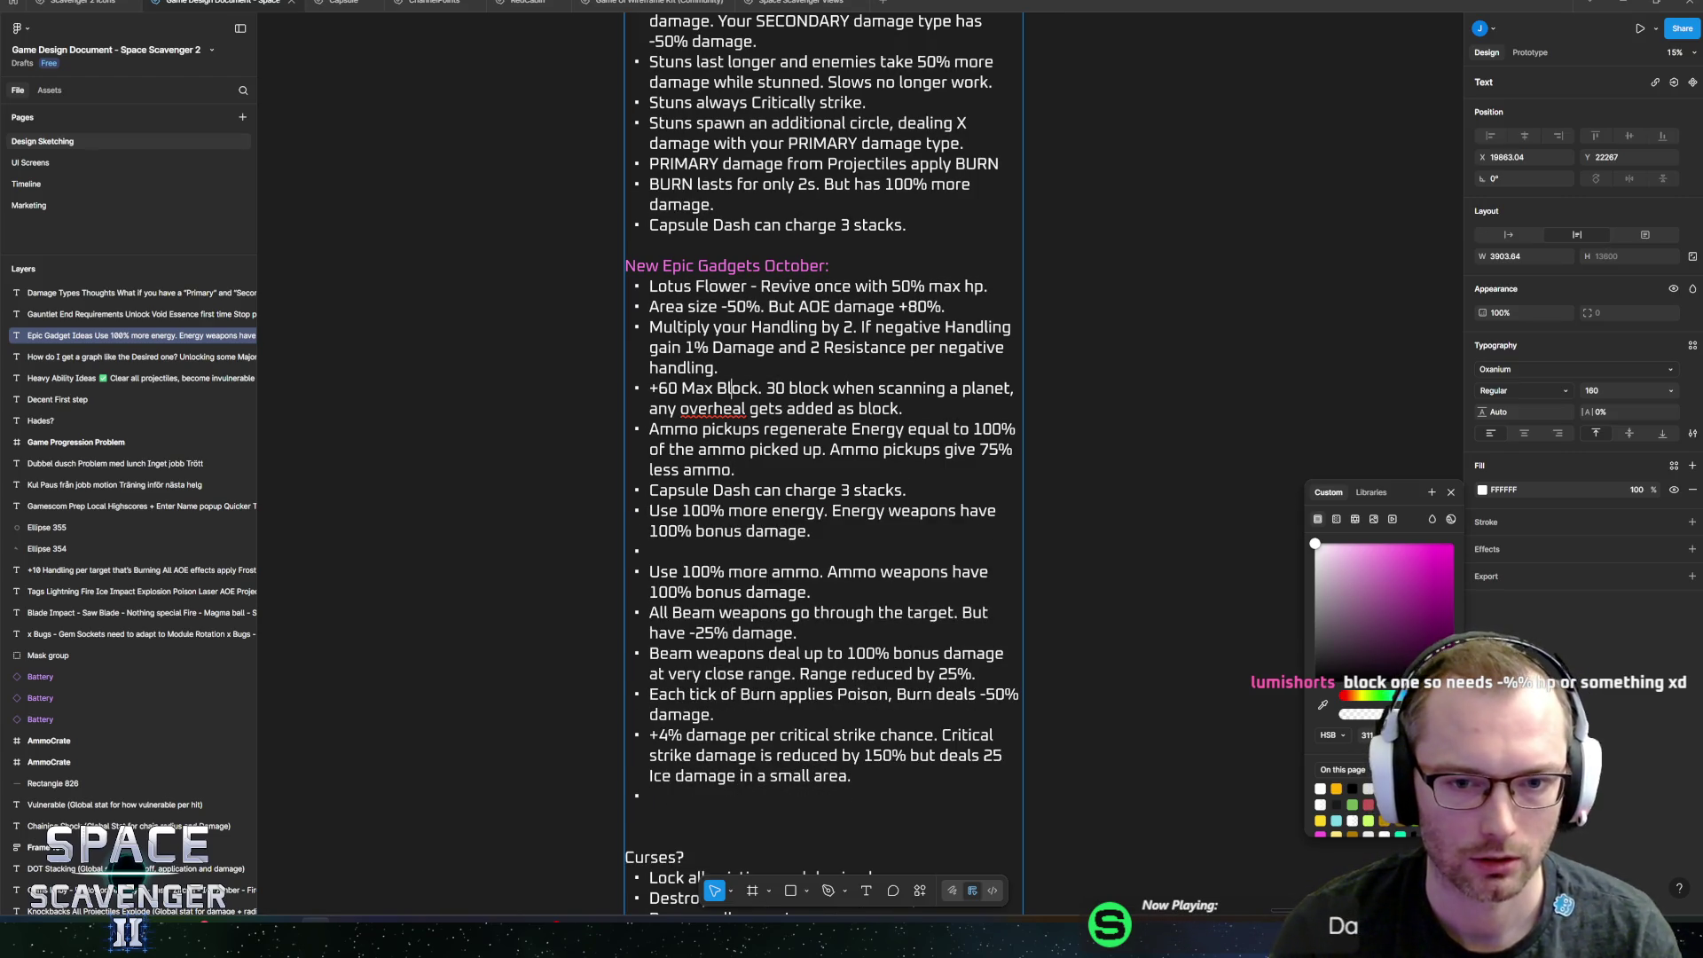
key("ctrl+v")
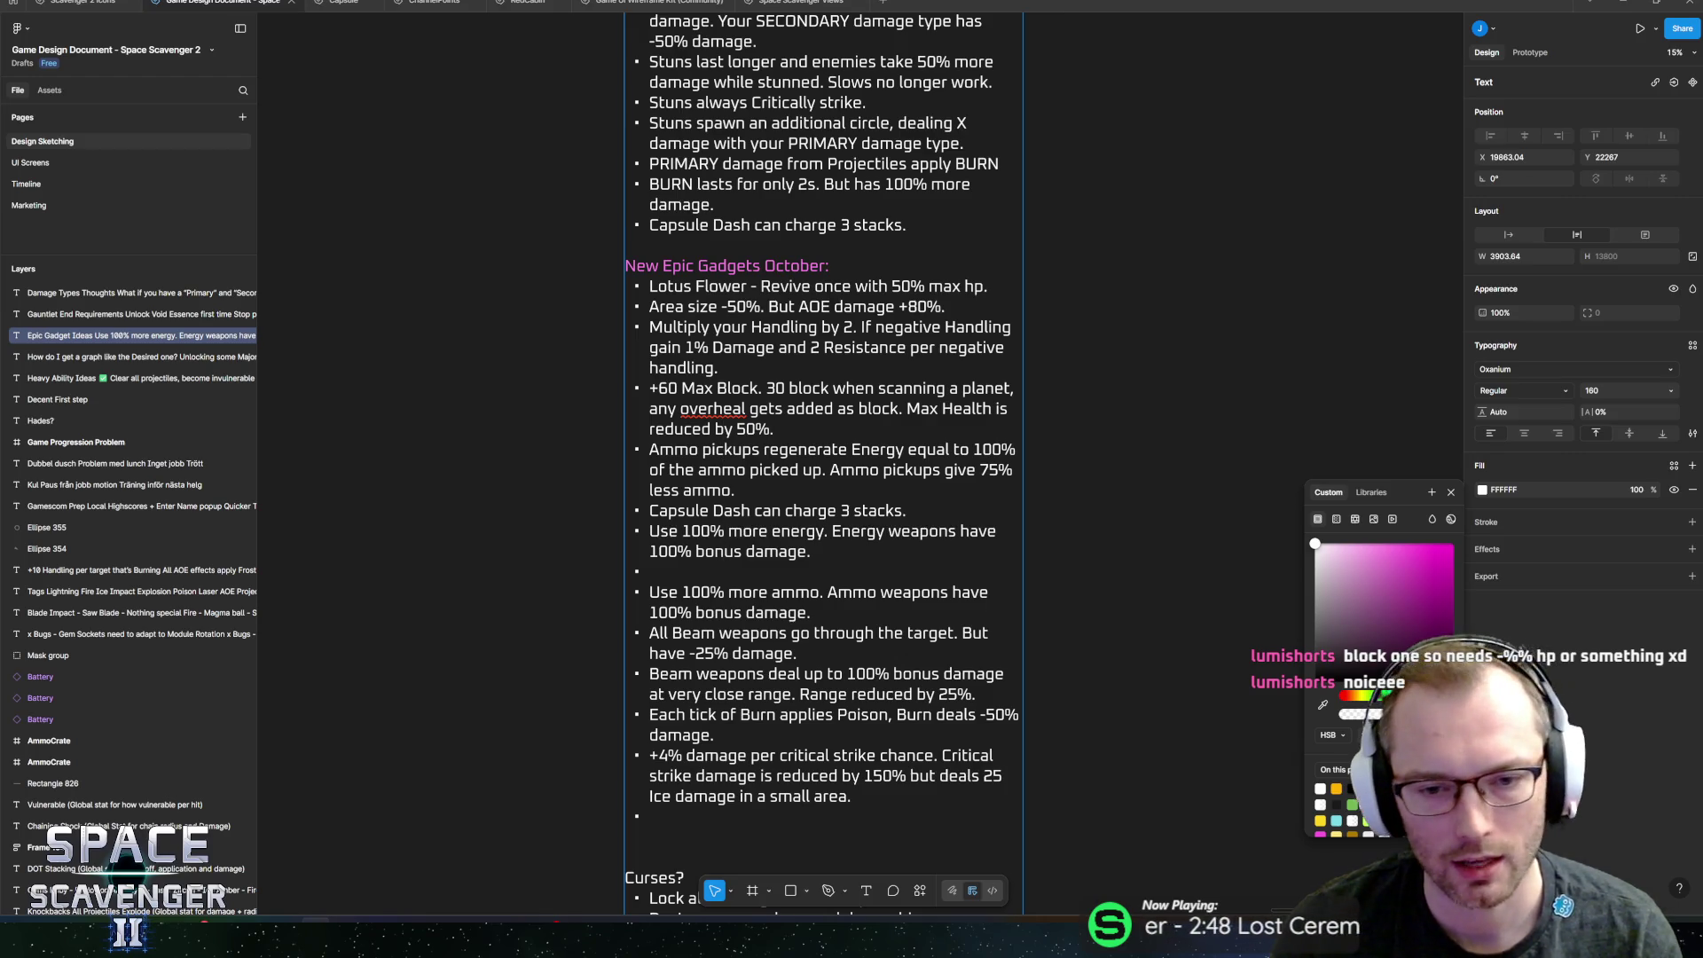
Review the pasted 'Max Health is reduced by 50%.' sentence at the end of the Max Block bullet
key("ctrl+shift+Left")
key("ctrl+shift+Left")
key("ctrl+shift+Left")
key("ctrl+shift+Left")
key("ctrl+shift+Left")
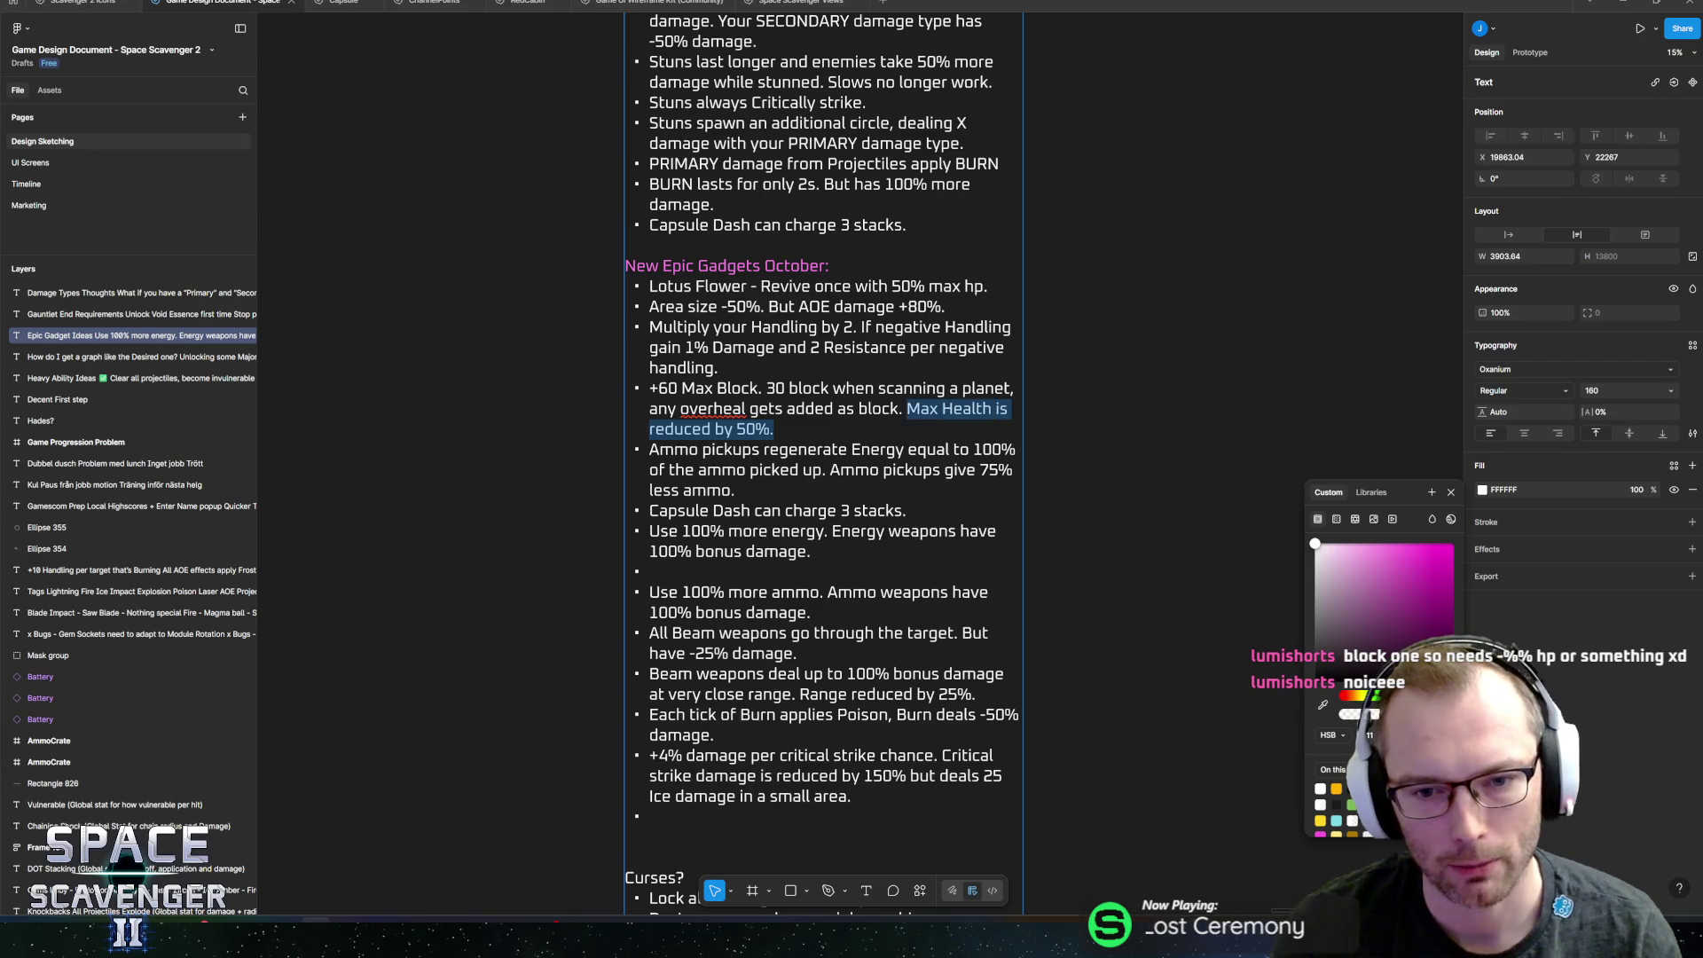
key("Right")
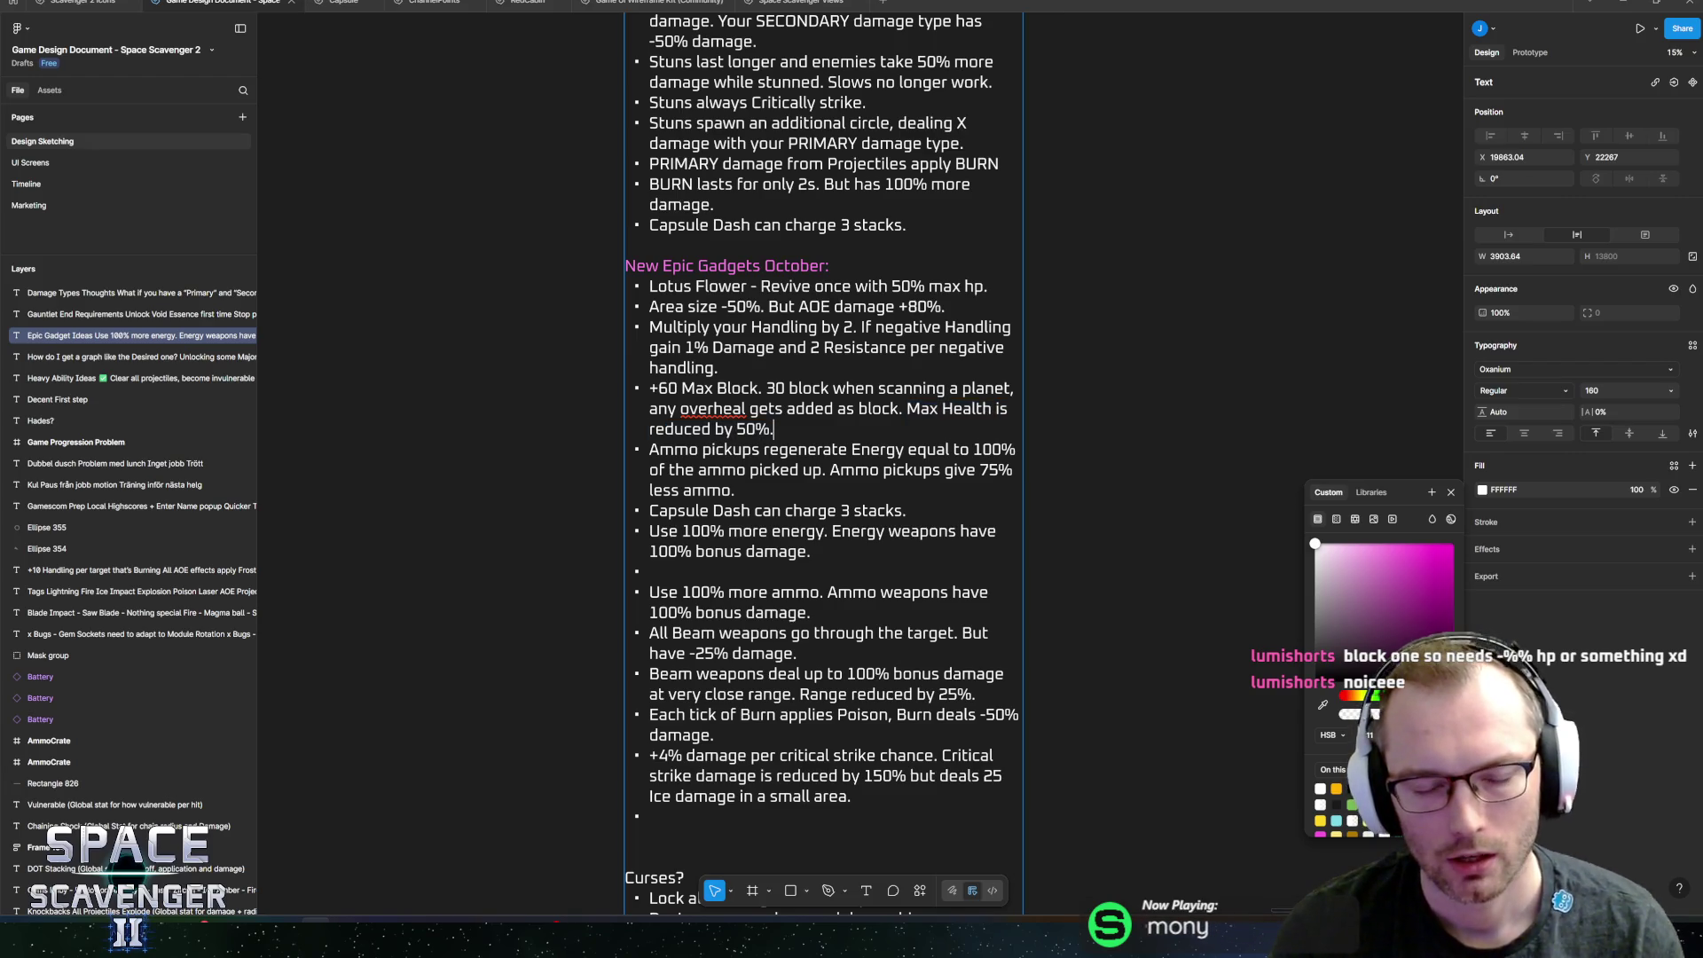
key("ctrl+shift+Left")
key("ctrl+shift+Left")
key("ctrl+shift+Left")
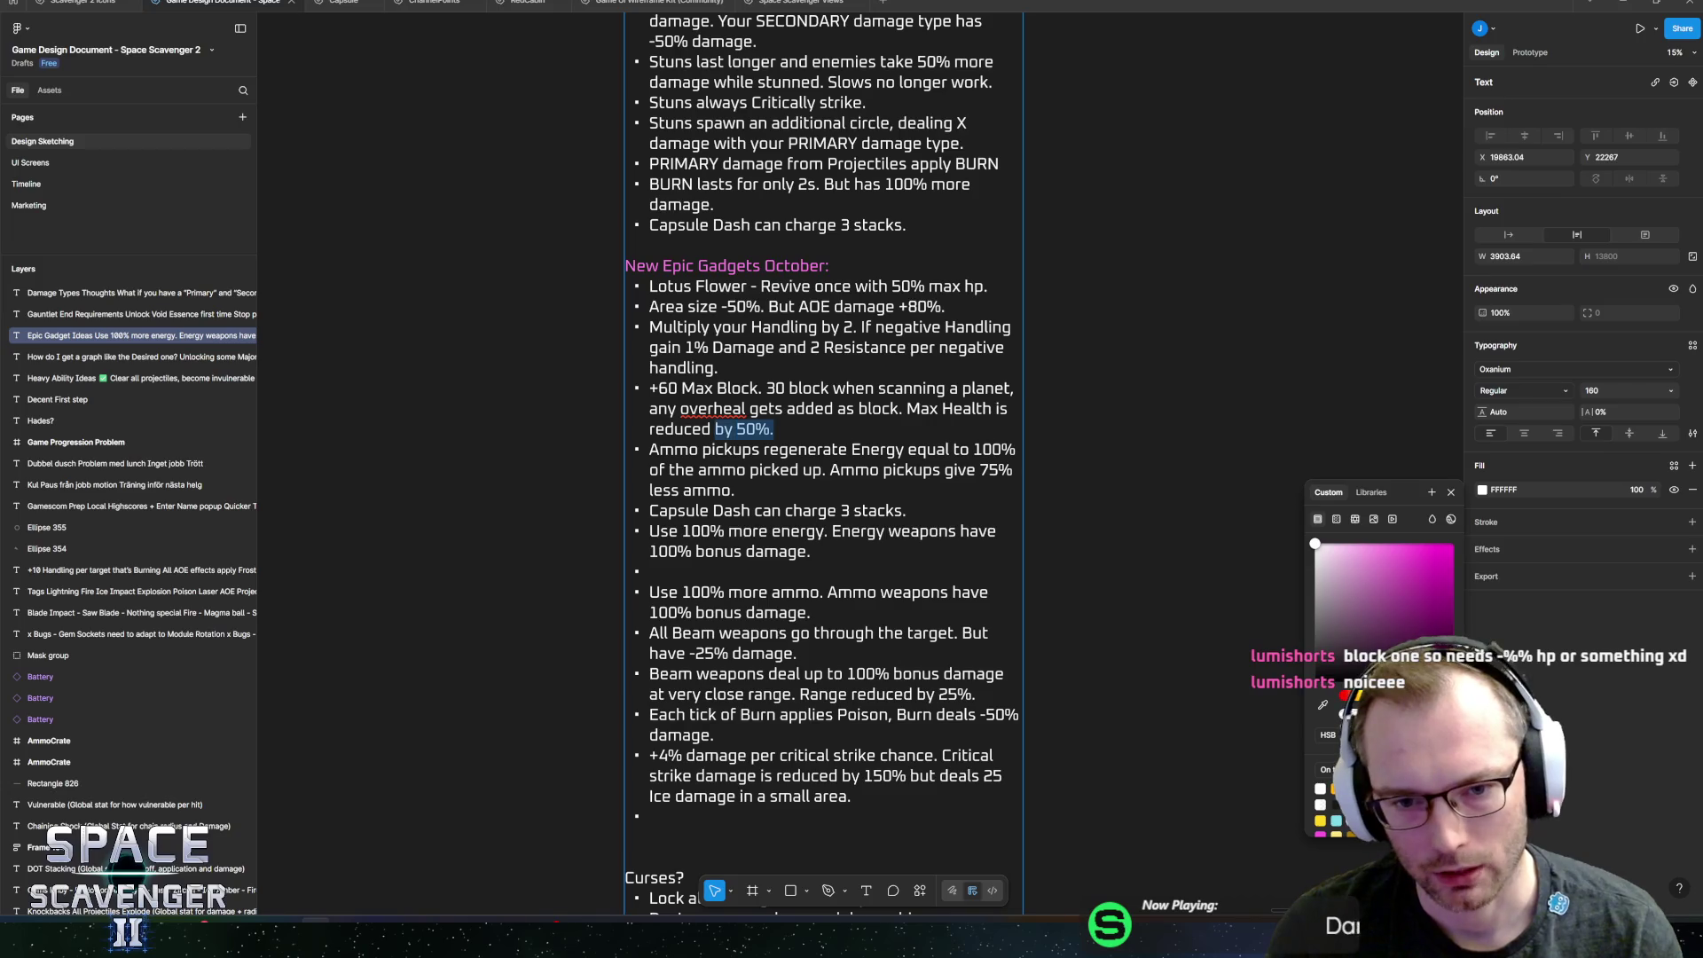
key("Left")
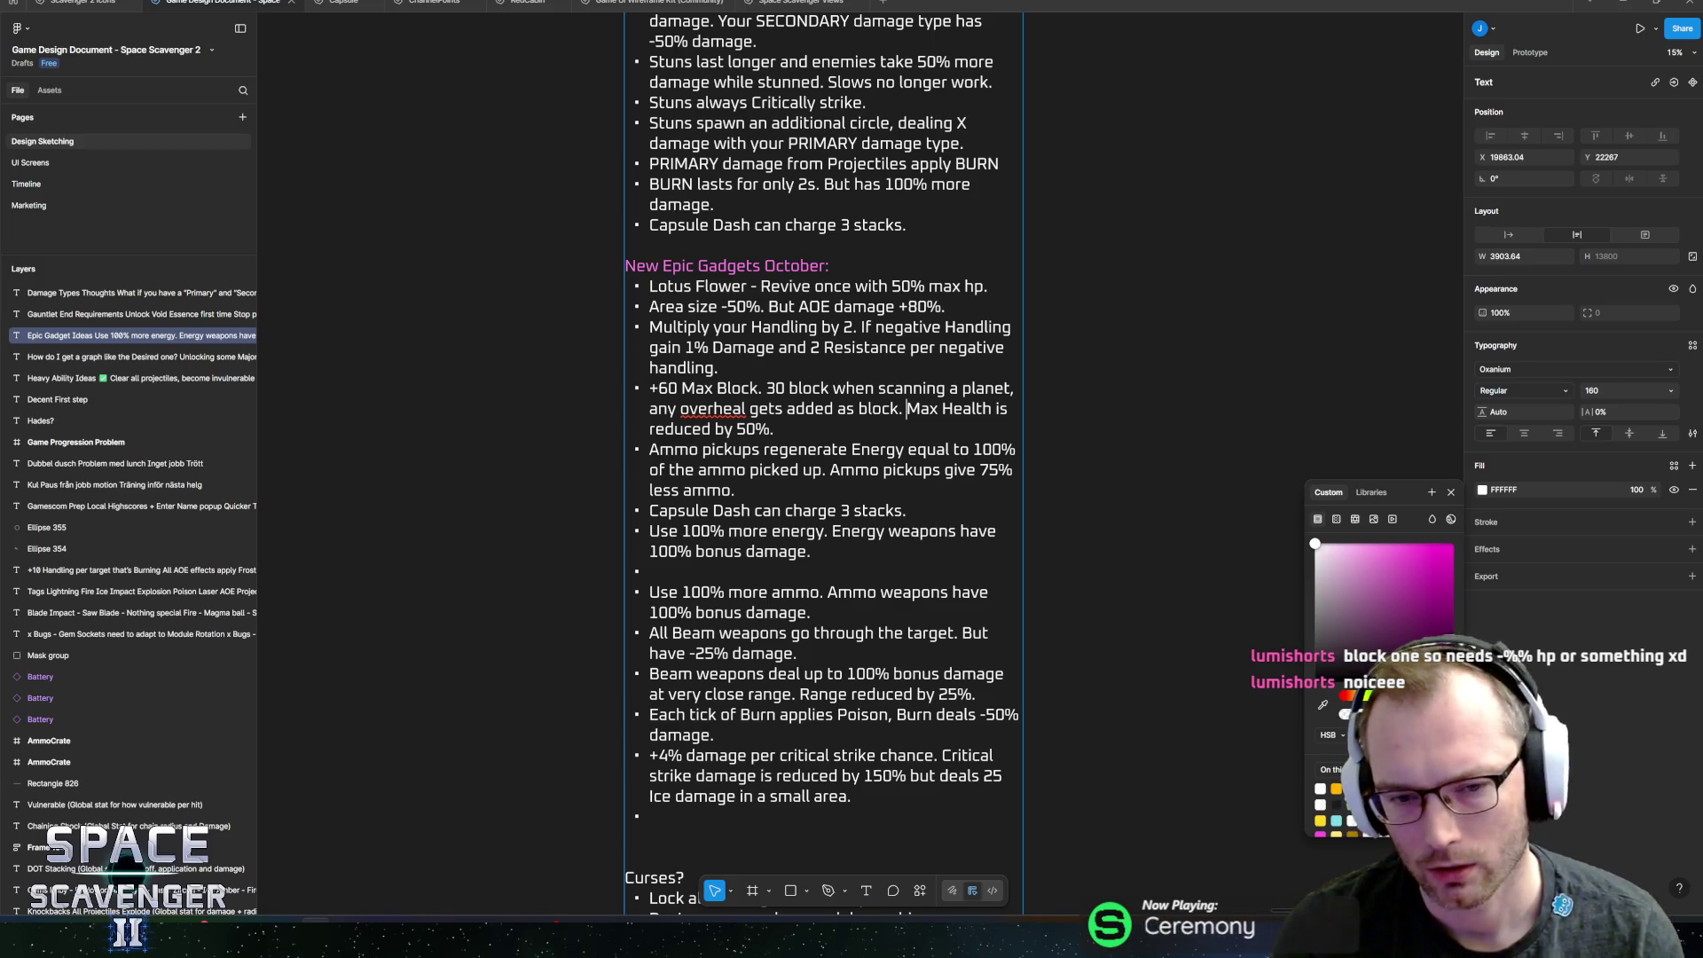
key("shift+Right")
key("shift+Right")
key("shift+Right")
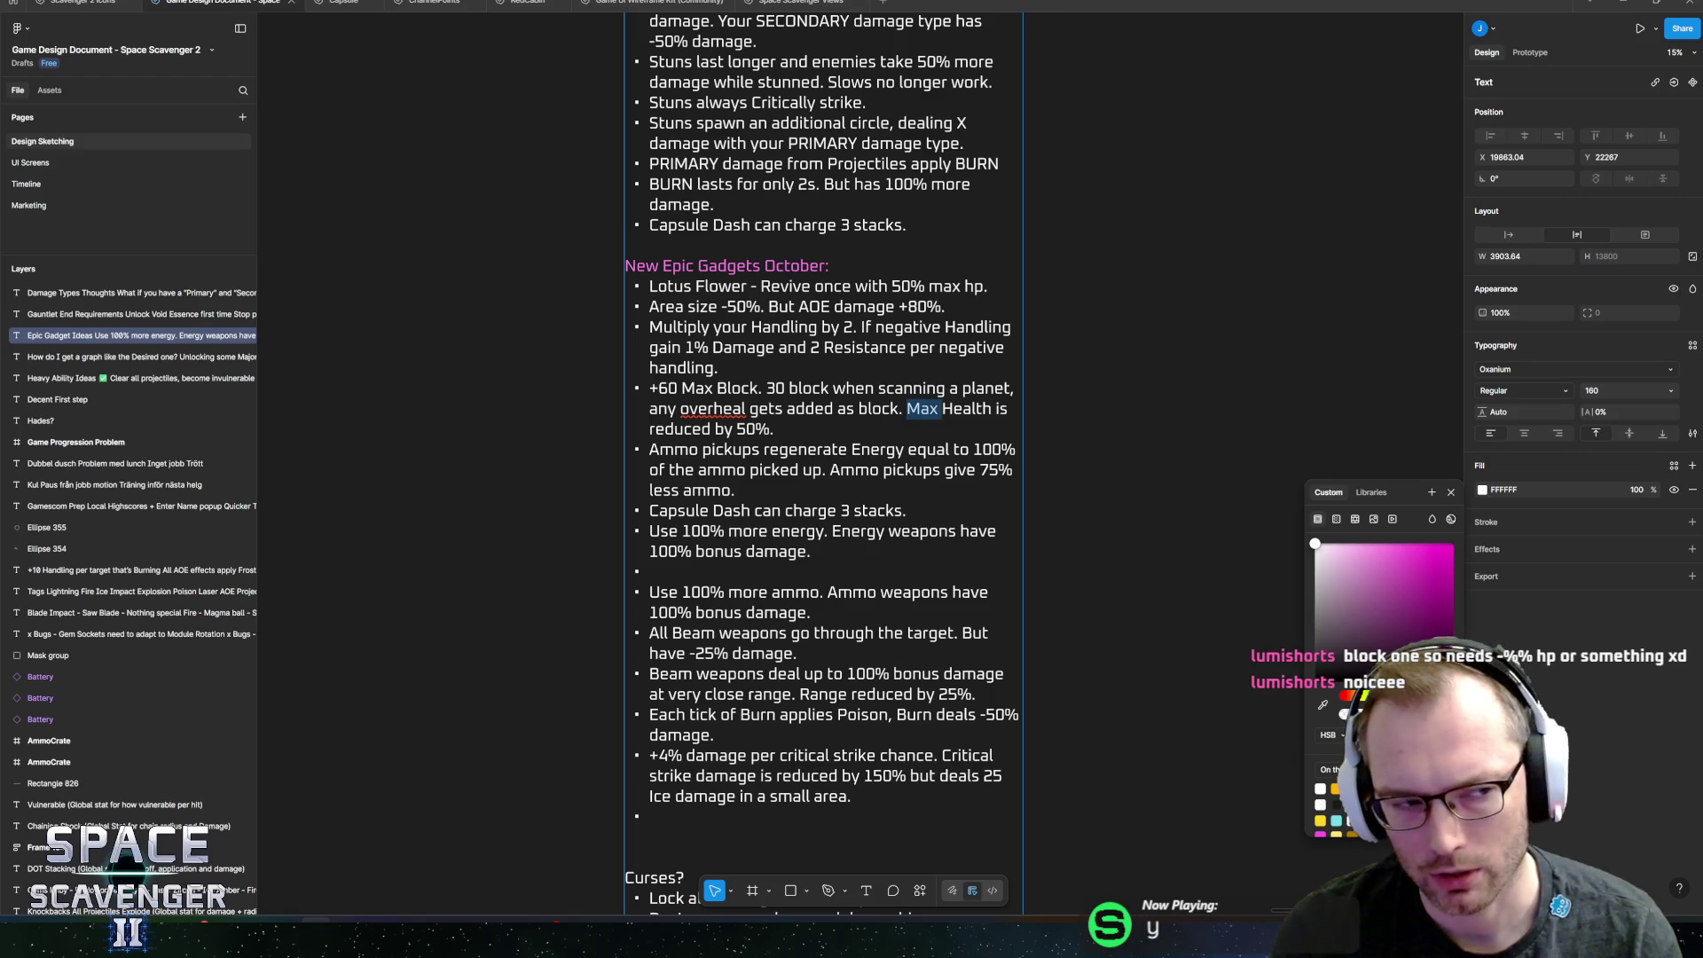
key("shift+Right")
key("shift+Right")
key("shift+Right")
key("shift+Right")
key("shift+Right")
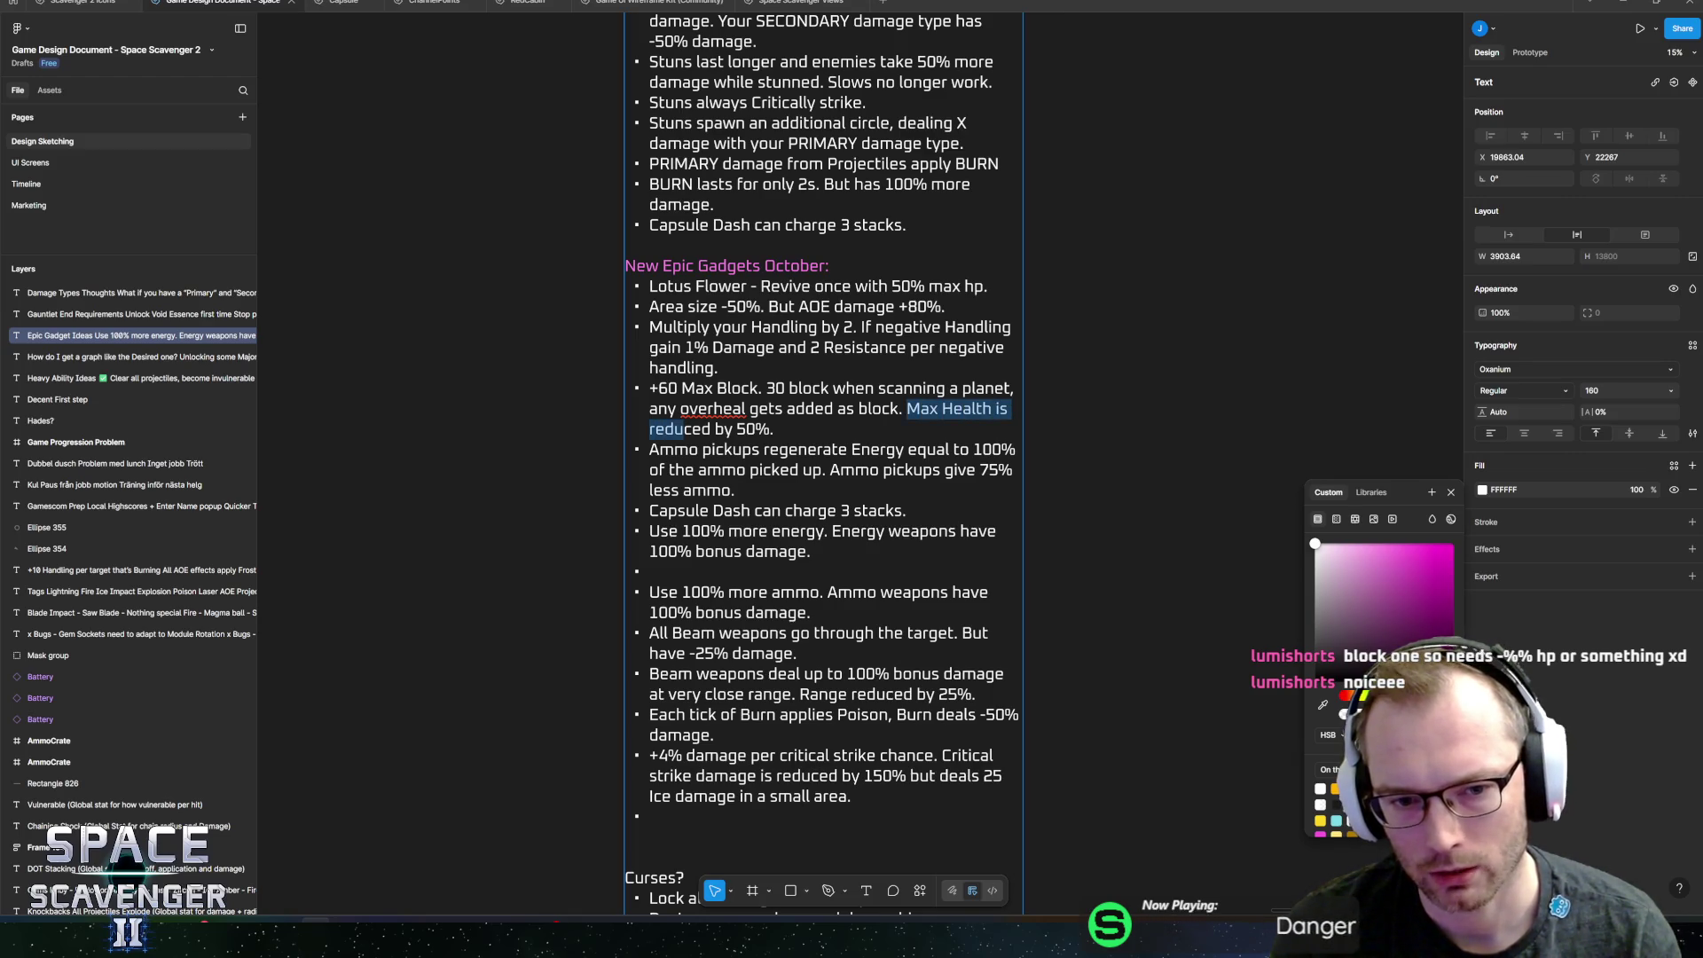
key("Escape")
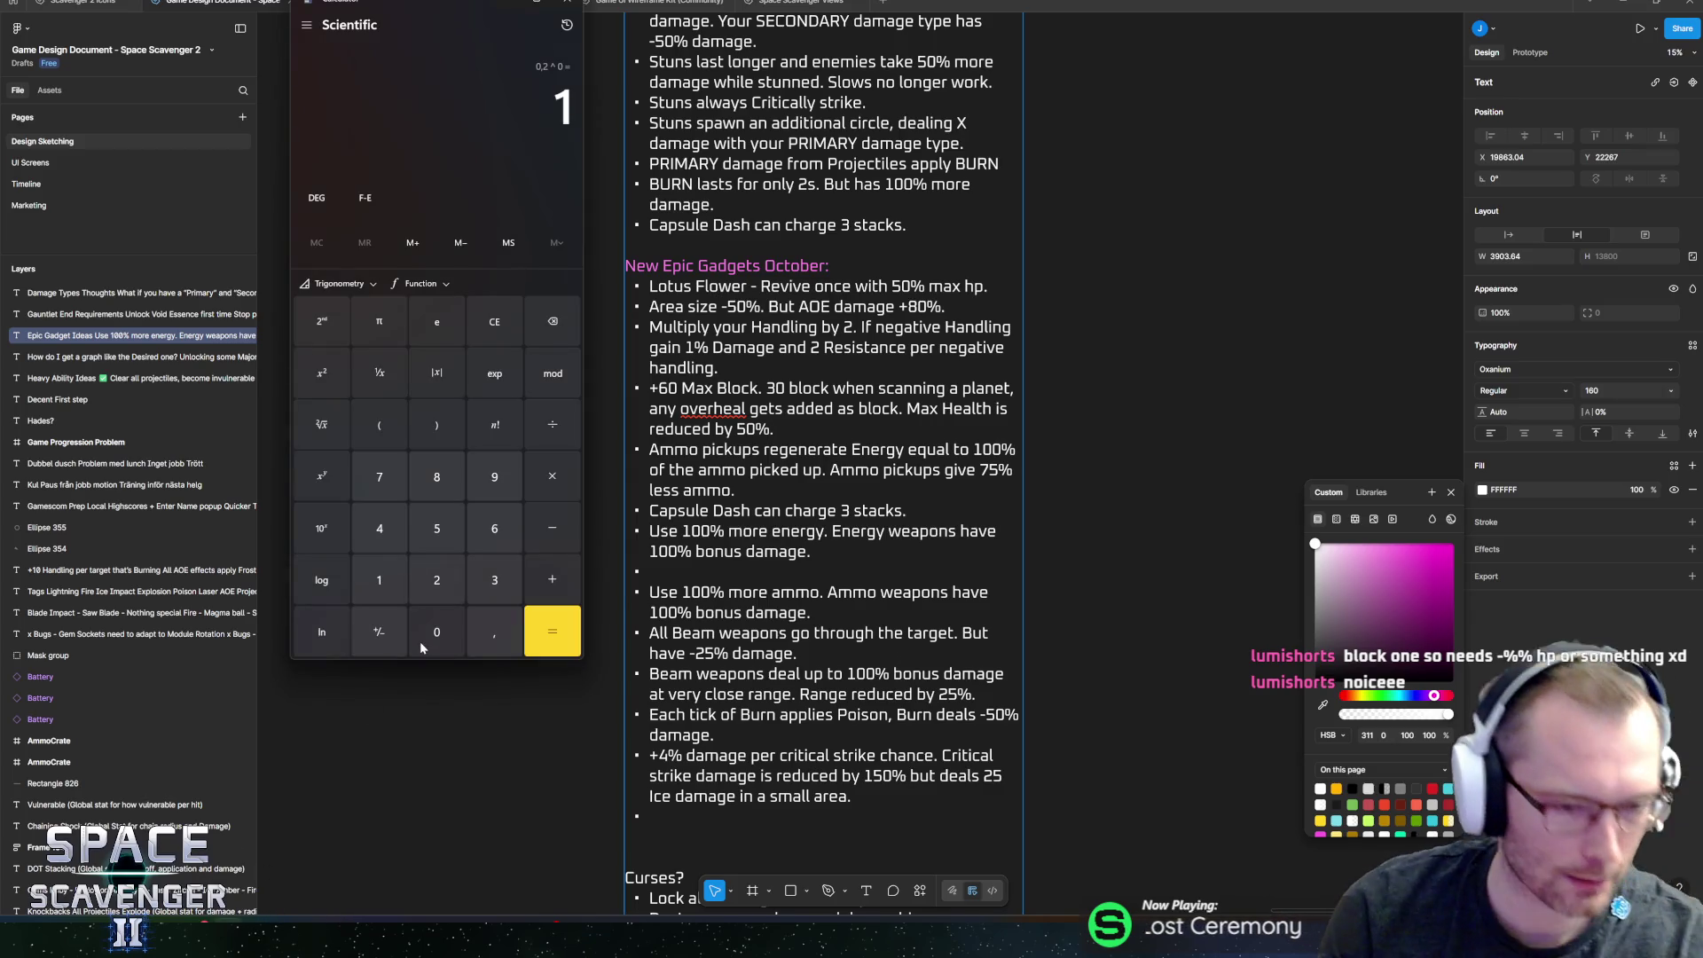
Compute 0,3 × 0,5 = 0,15 in Calculator and move its window lower
left_click(436, 631)
left_click(494, 631)
left_click(495, 579)
key("asterisk")
left_click(437, 631)
left_click(494, 632)
left_click(436, 528)
left_click(551, 631)
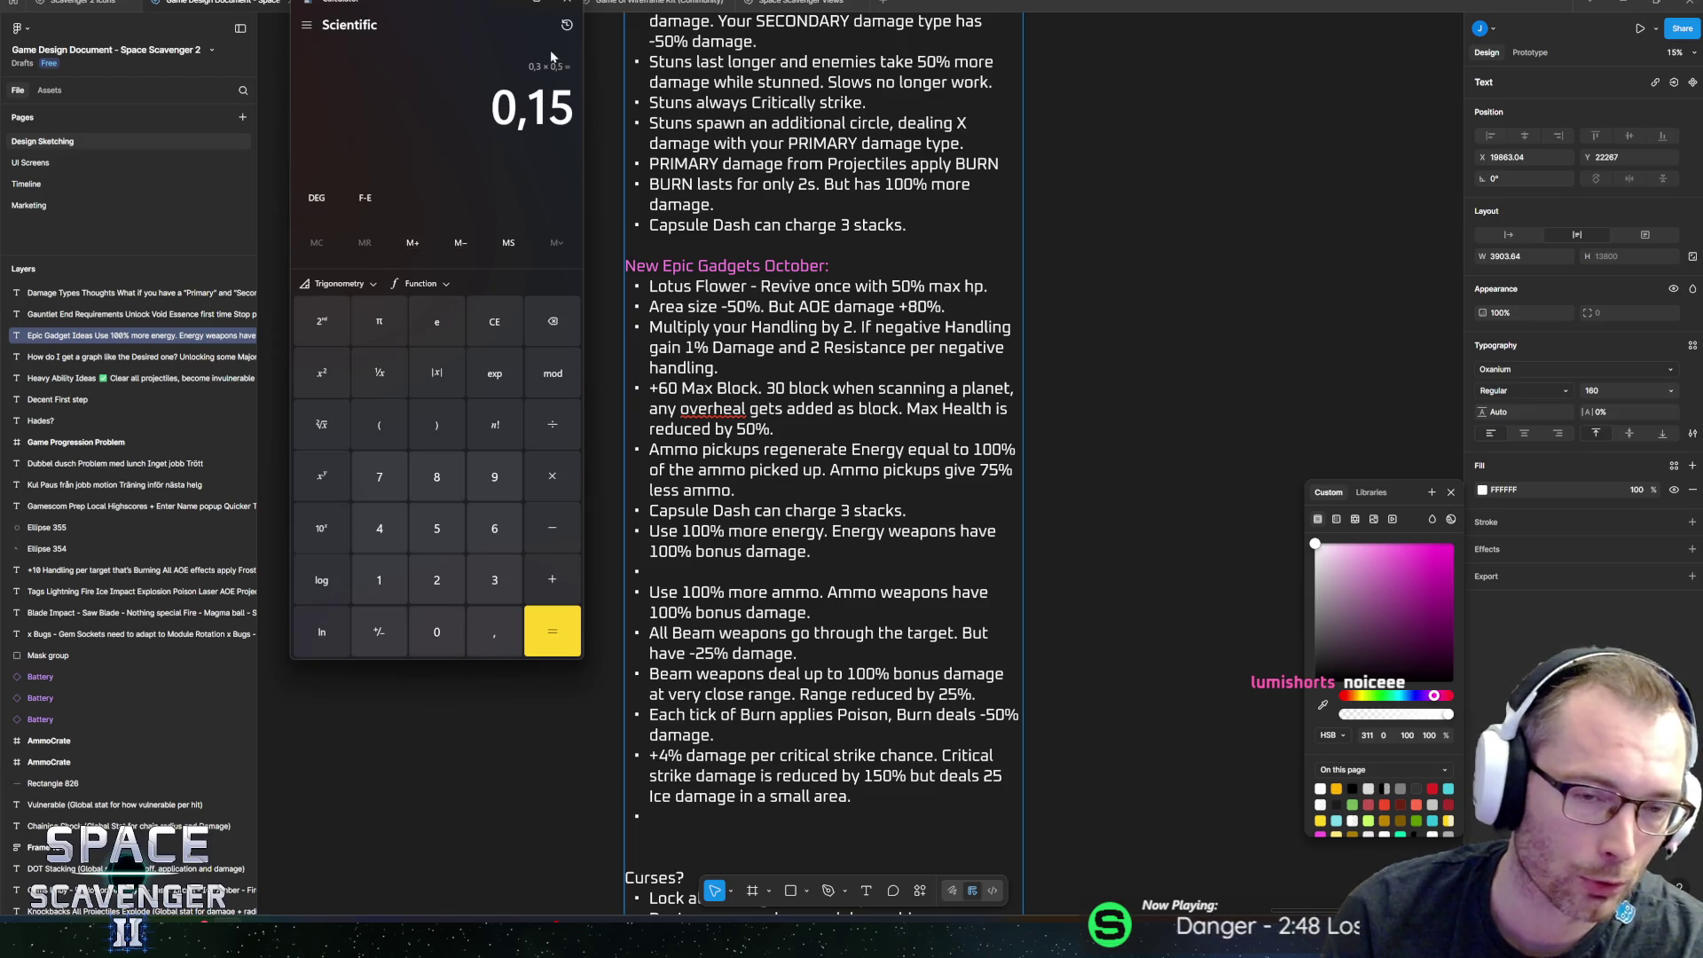
mouse_move(387, 5)
left_mouse_down()
mouse_move(462, 92)
mouse_move(412, 113)
left_mouse_up()
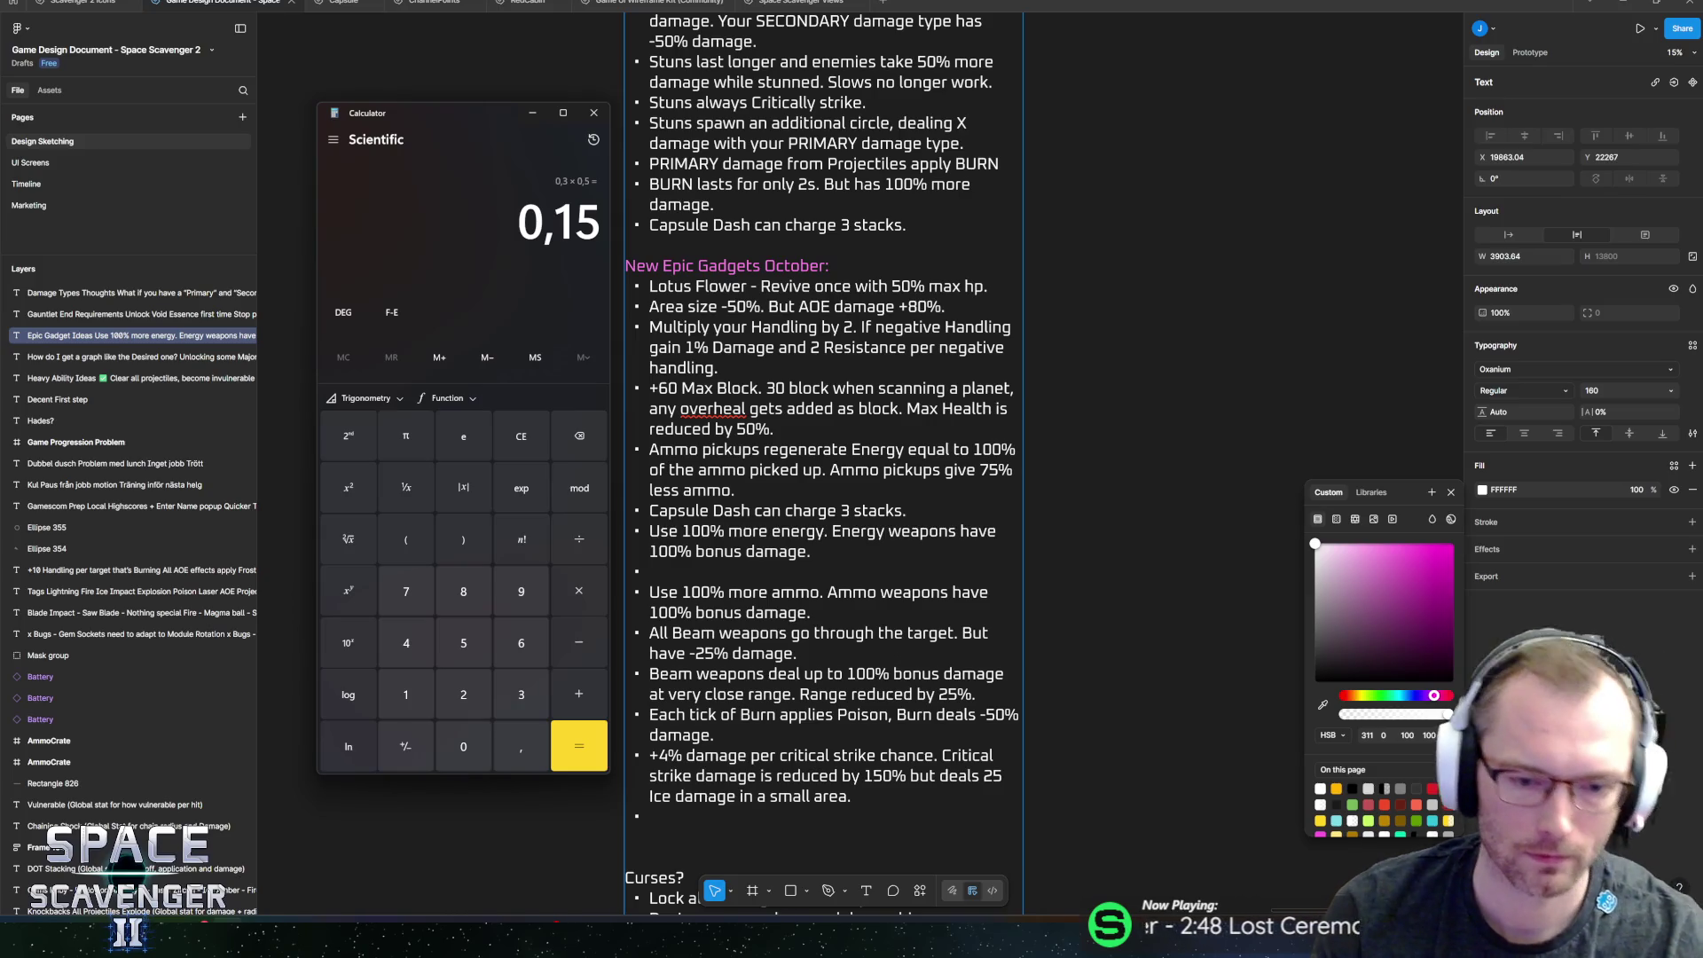
Back in Figma, cut the +4% critical strike bullet from the gadget list
key("alt+Tab")
key("shift+Up")
key("shift+Home")
key("ctrl+c")
key("BackSpace")
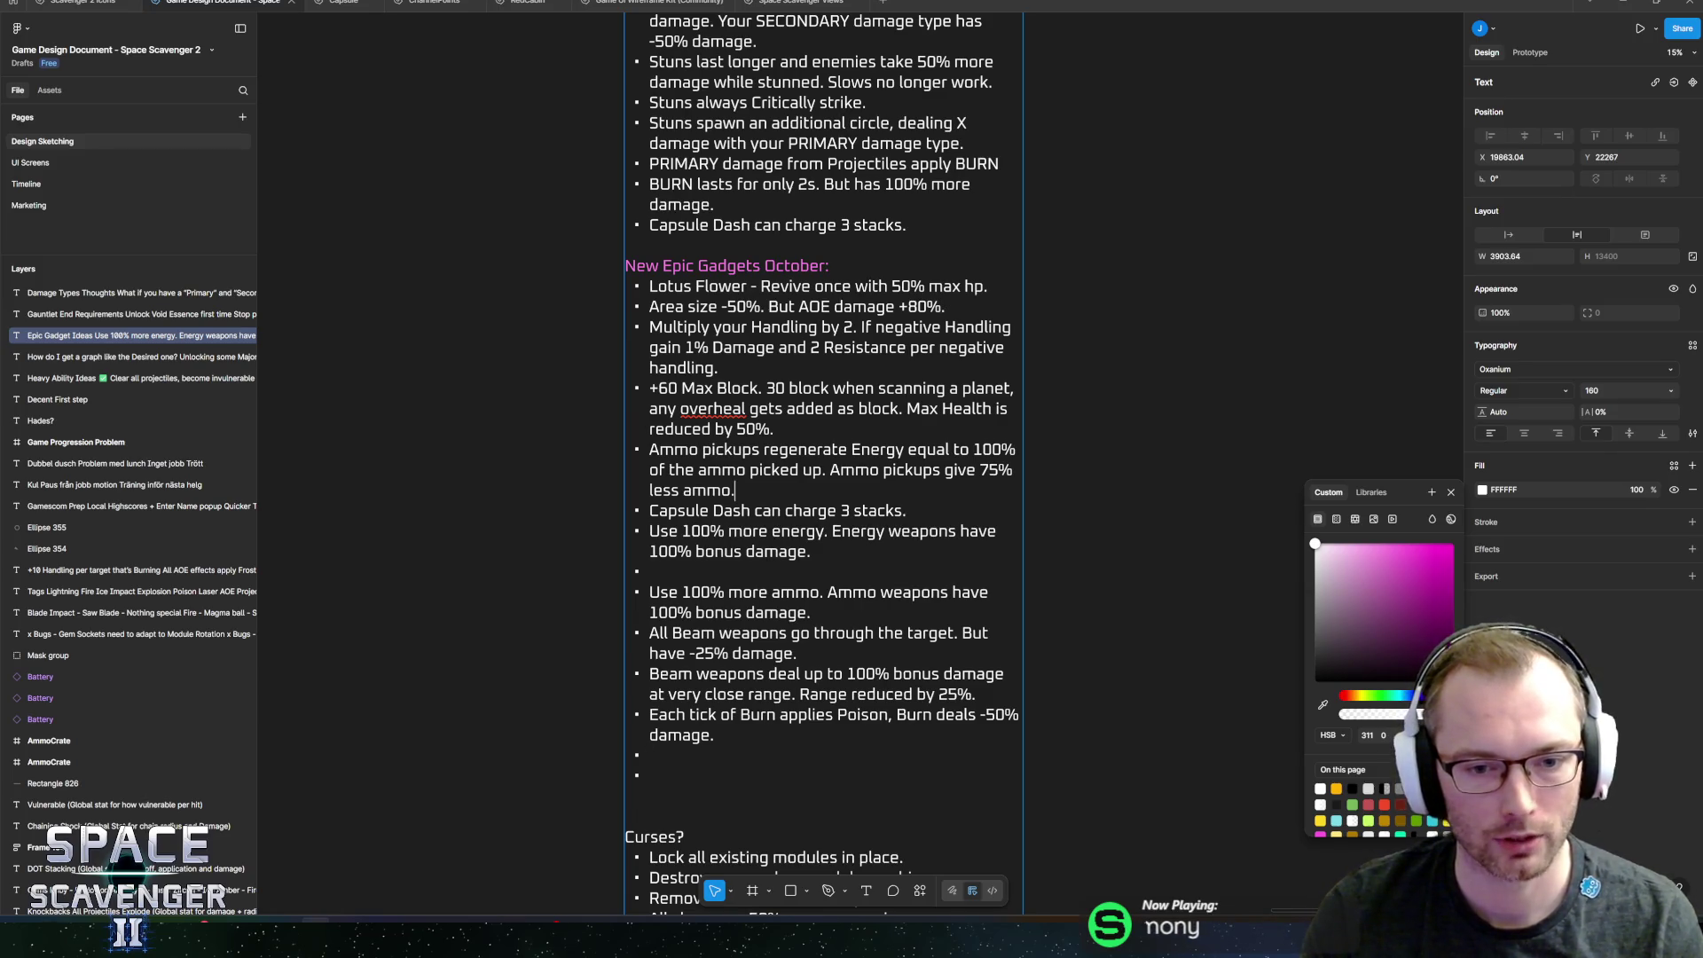
Paste the +4% critical strike bullet as a new bullet after Ammo pickups
left_click(735, 489)
key("Return")
key("ctrl+v")
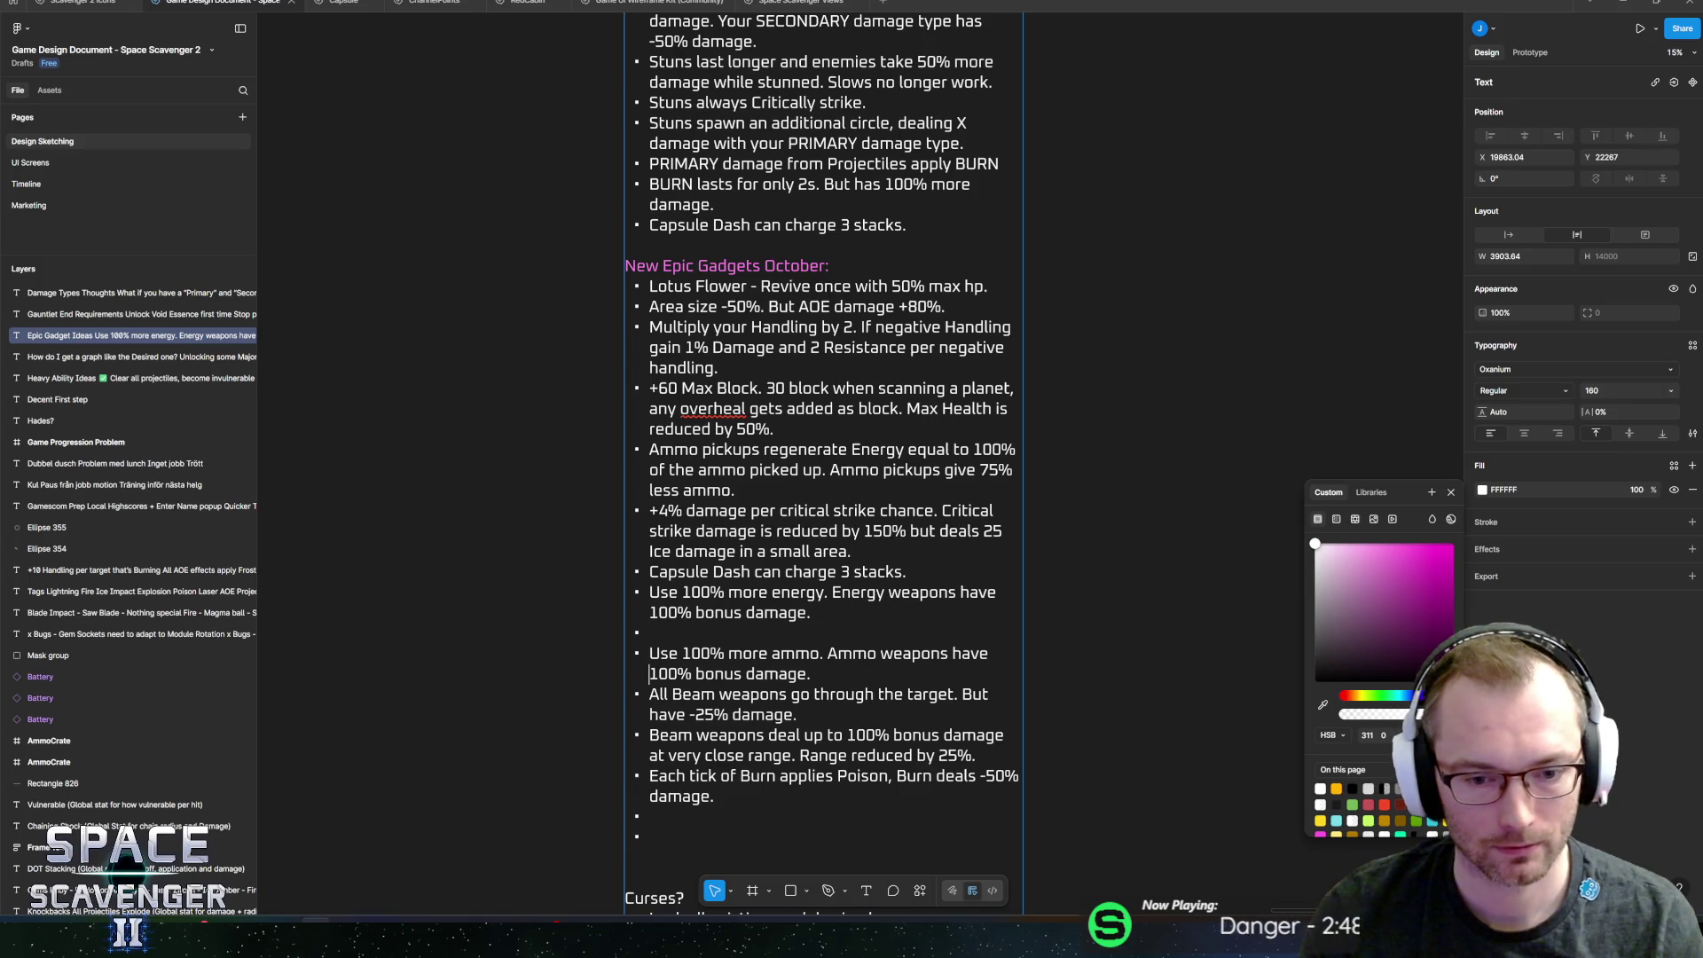
triple_click(818, 654)
key("ctrl+x")
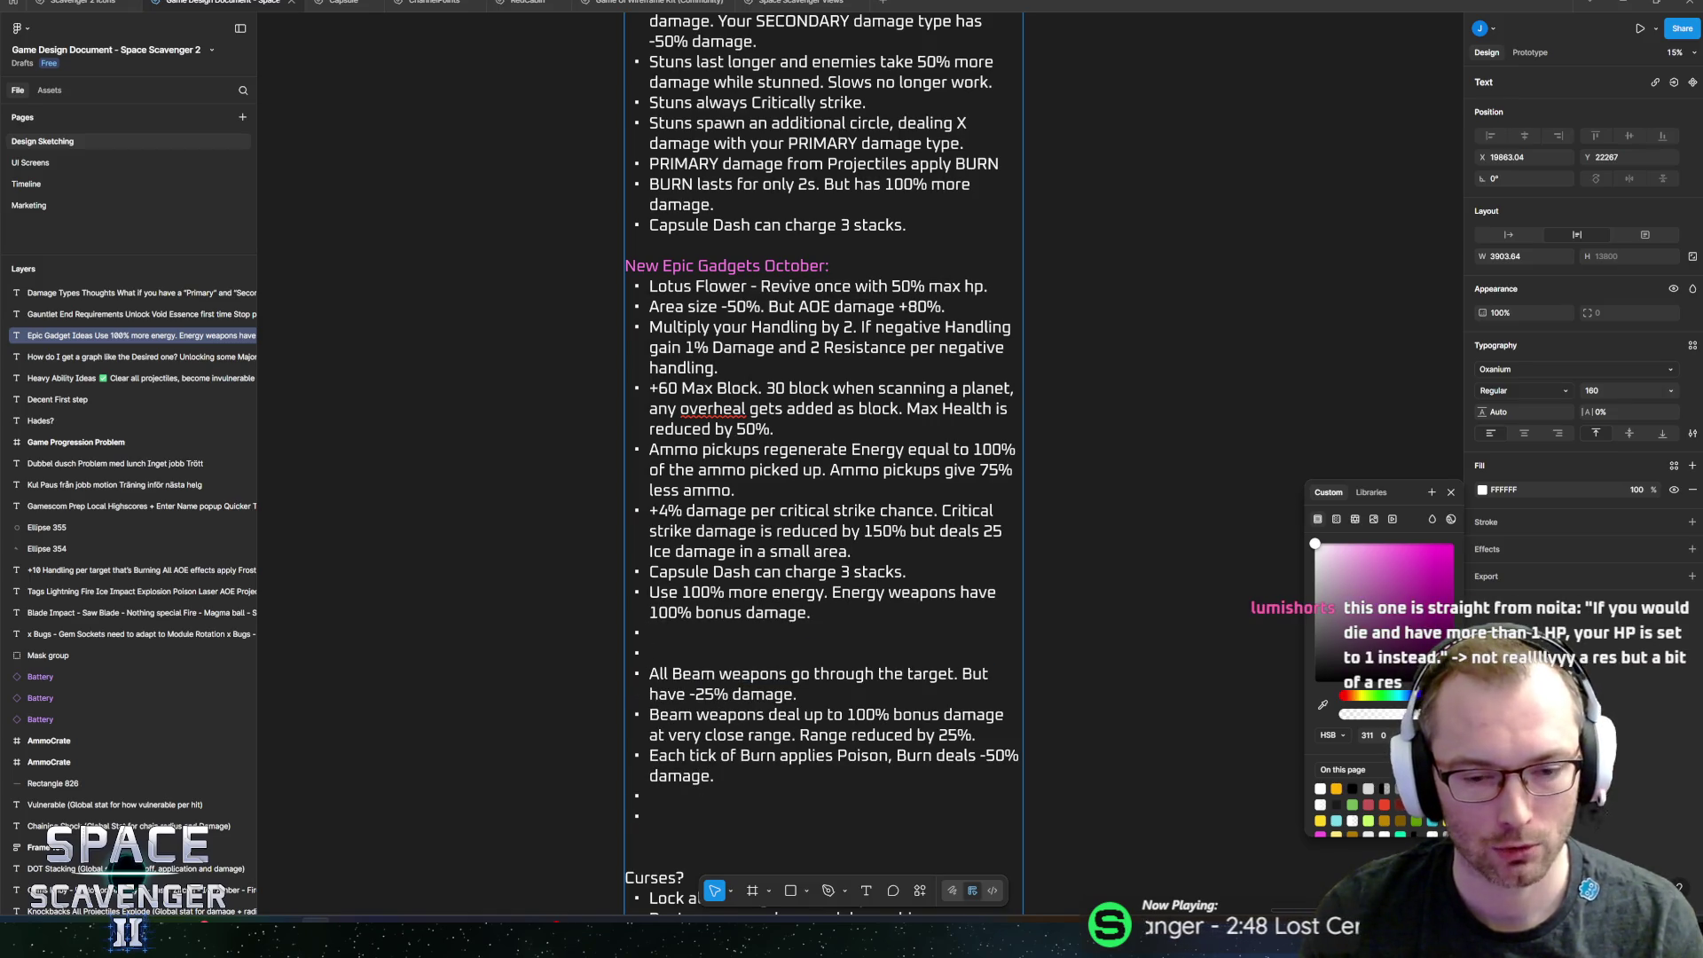
key("ctrl+v")
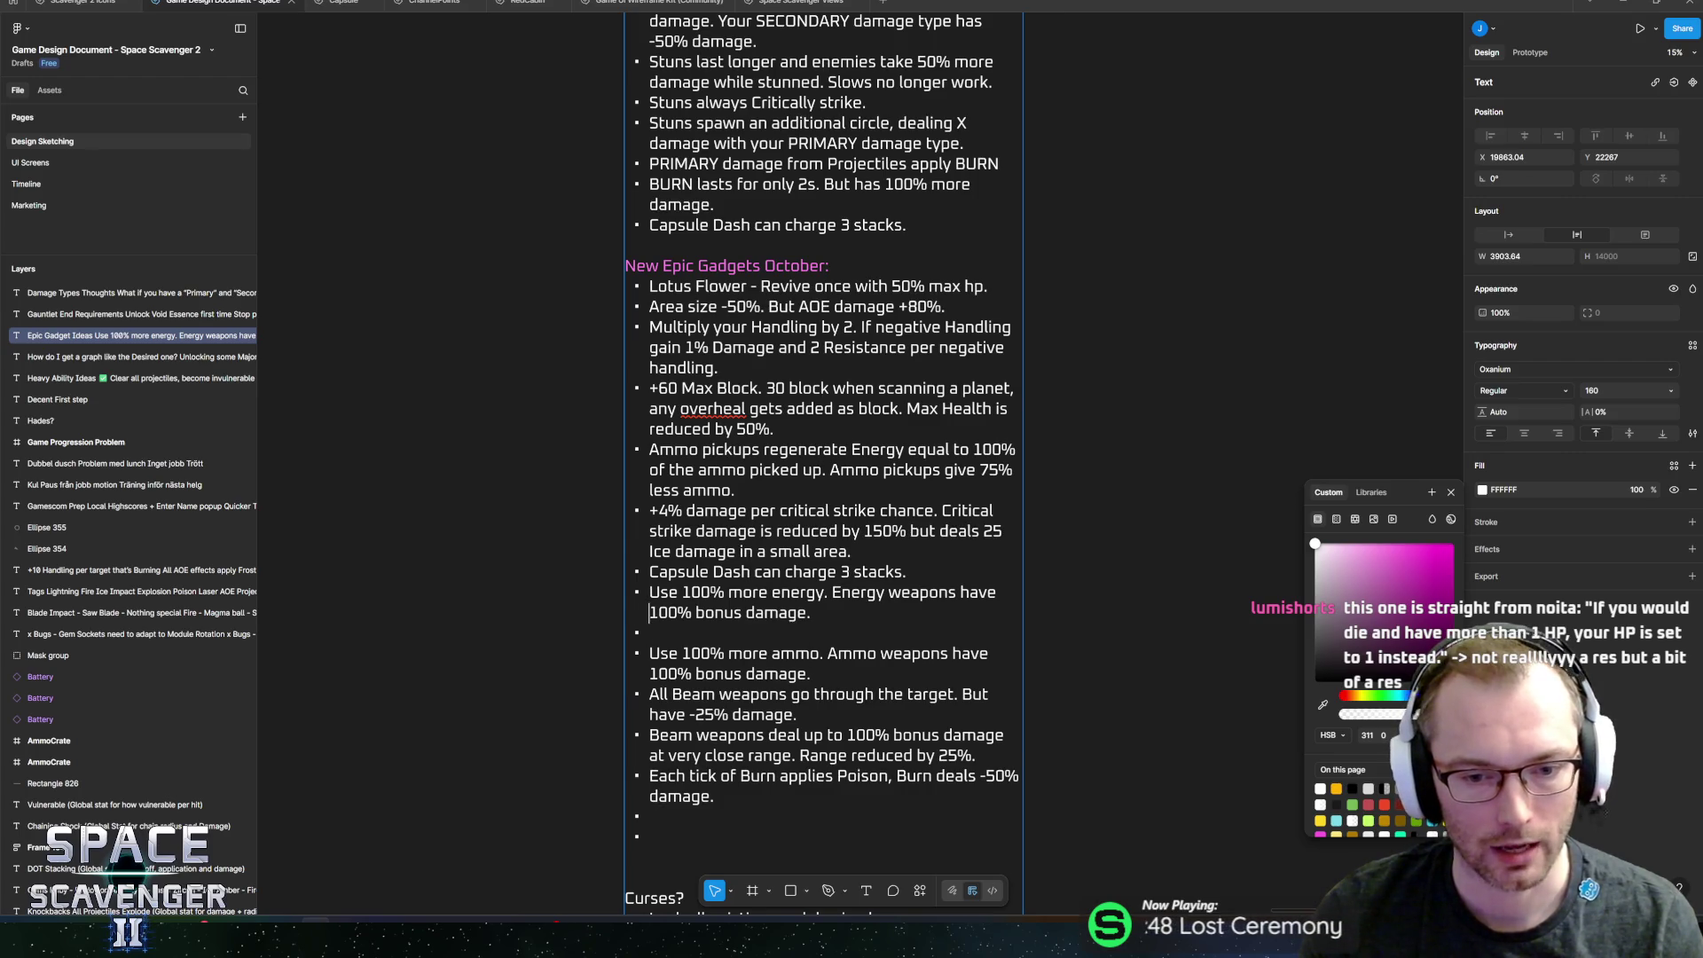
Delete the blank line after the 'Use 100% more energy' bullet
triple_click(818, 593)
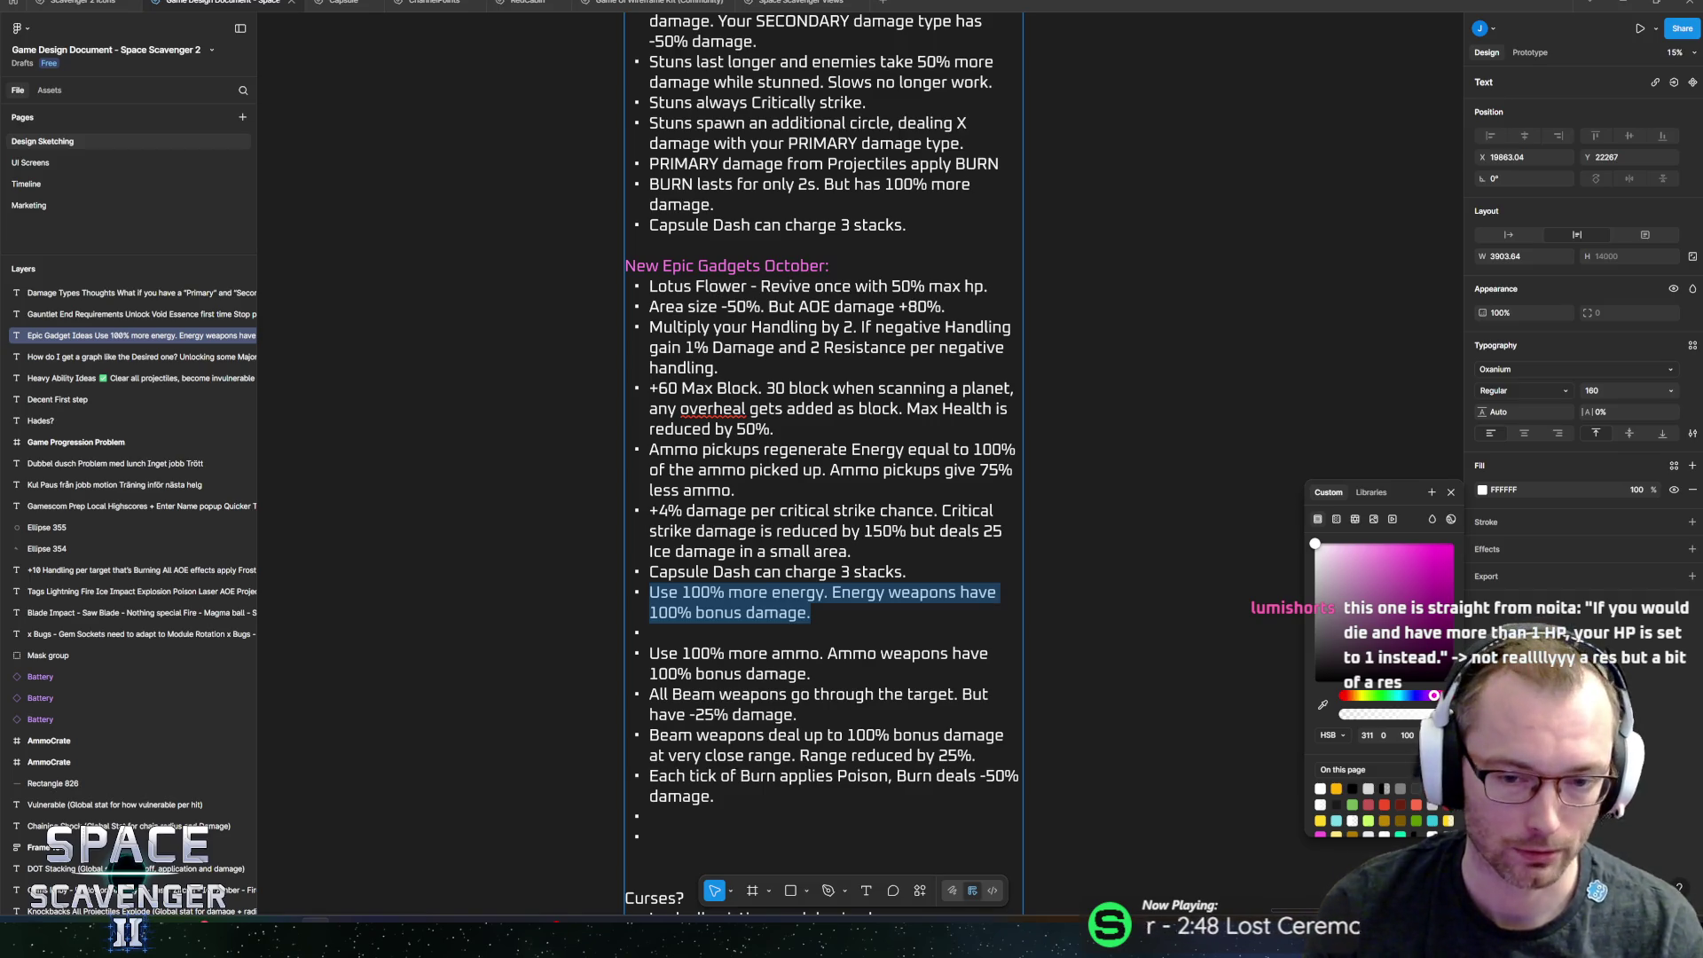
key("Right")
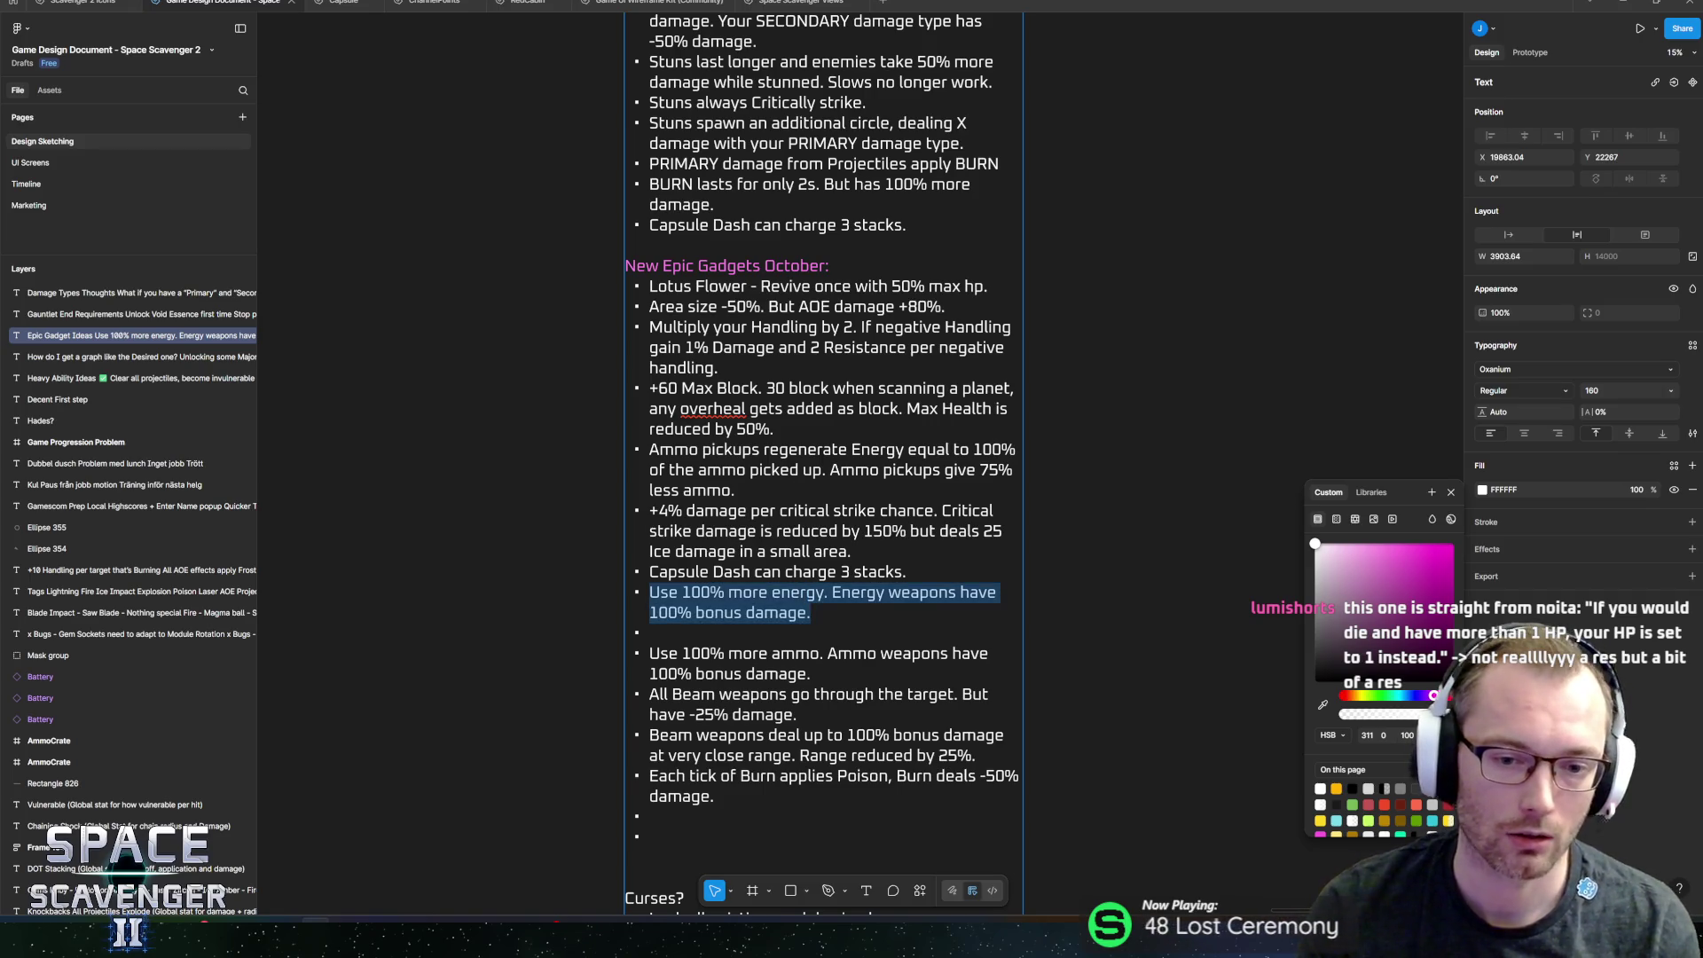
left_click(648, 612)
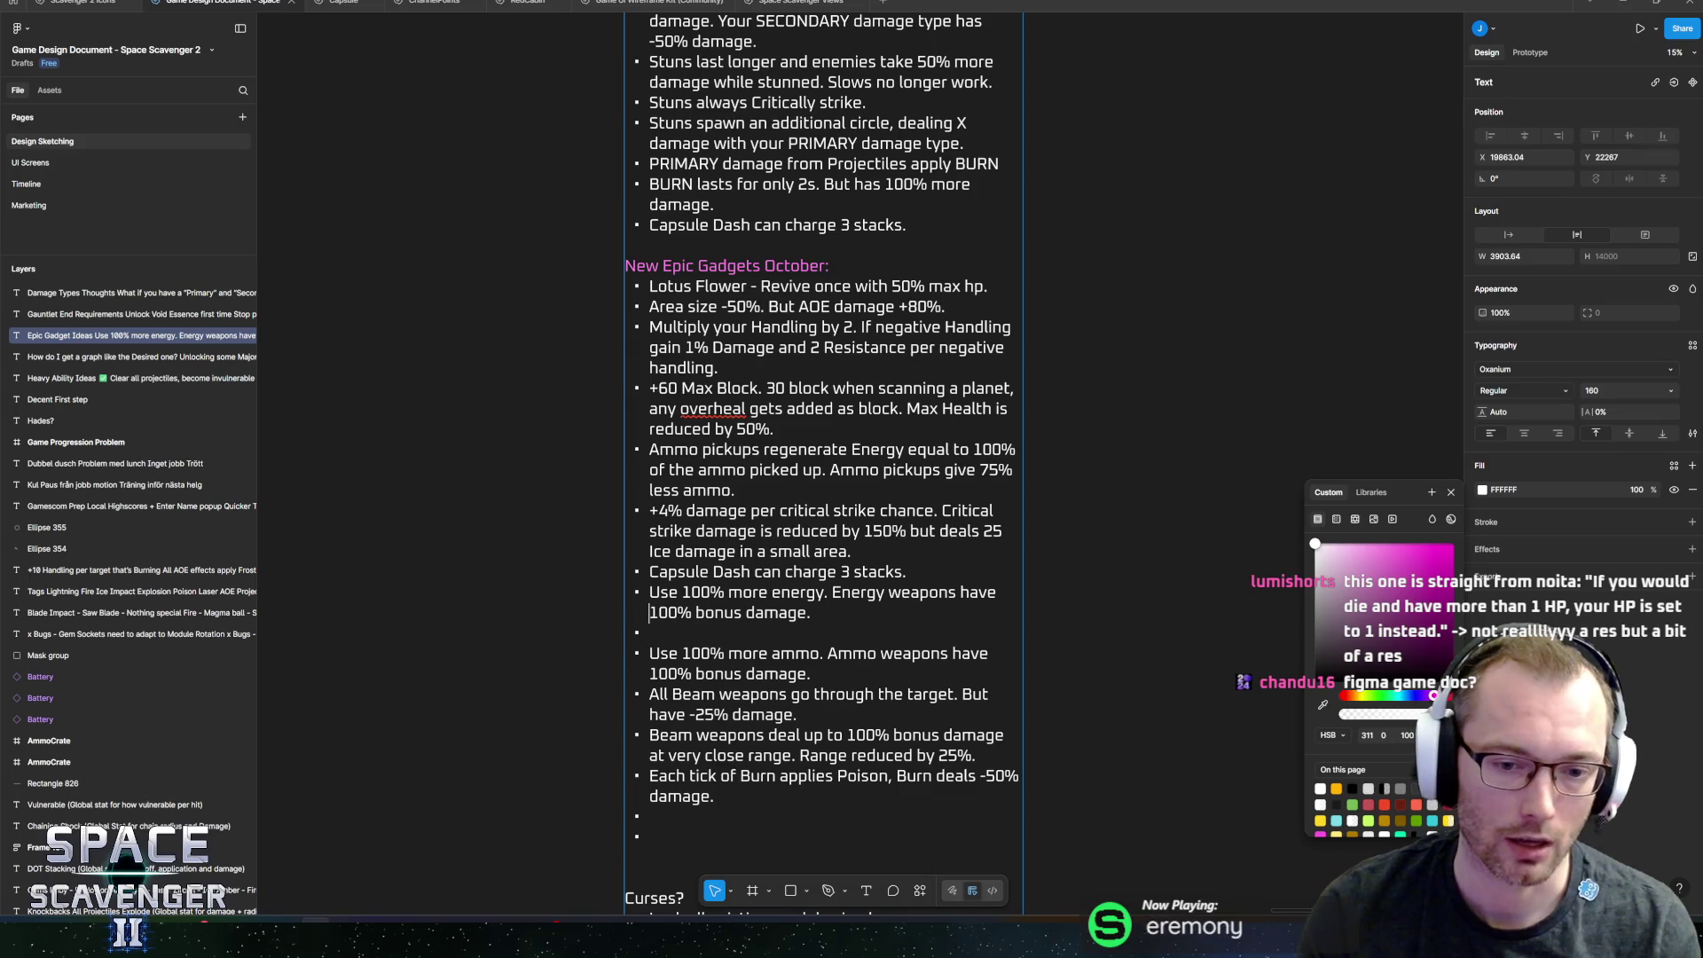
left_click(810, 612)
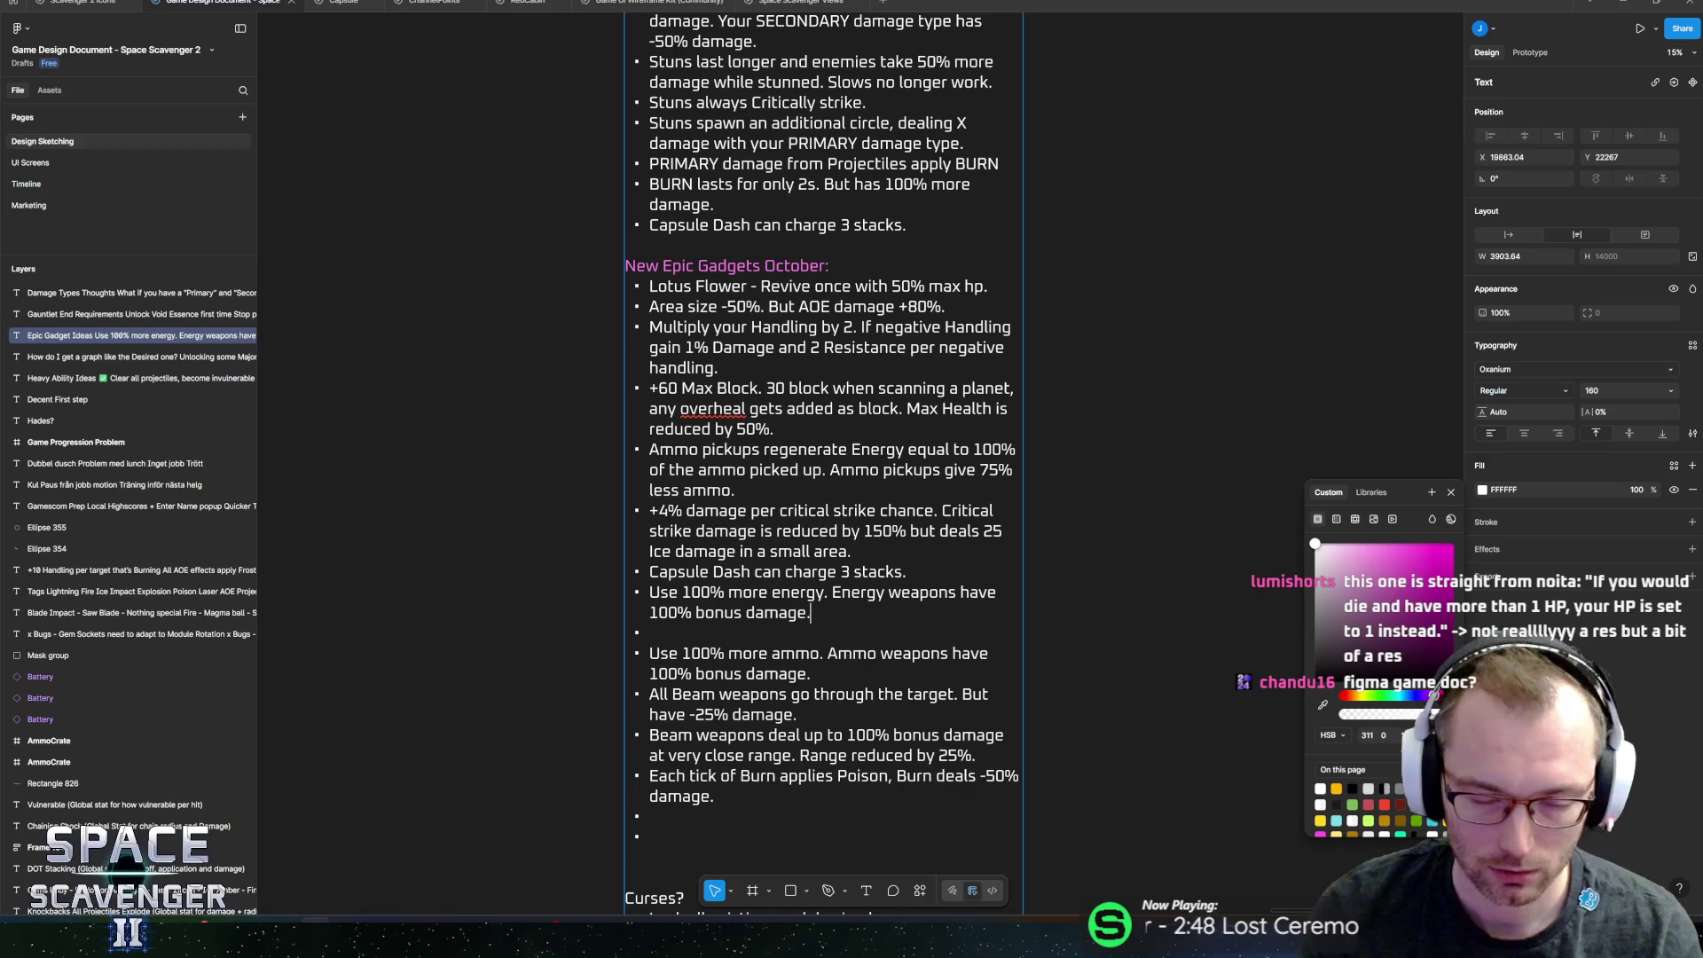
key("BackSpace")
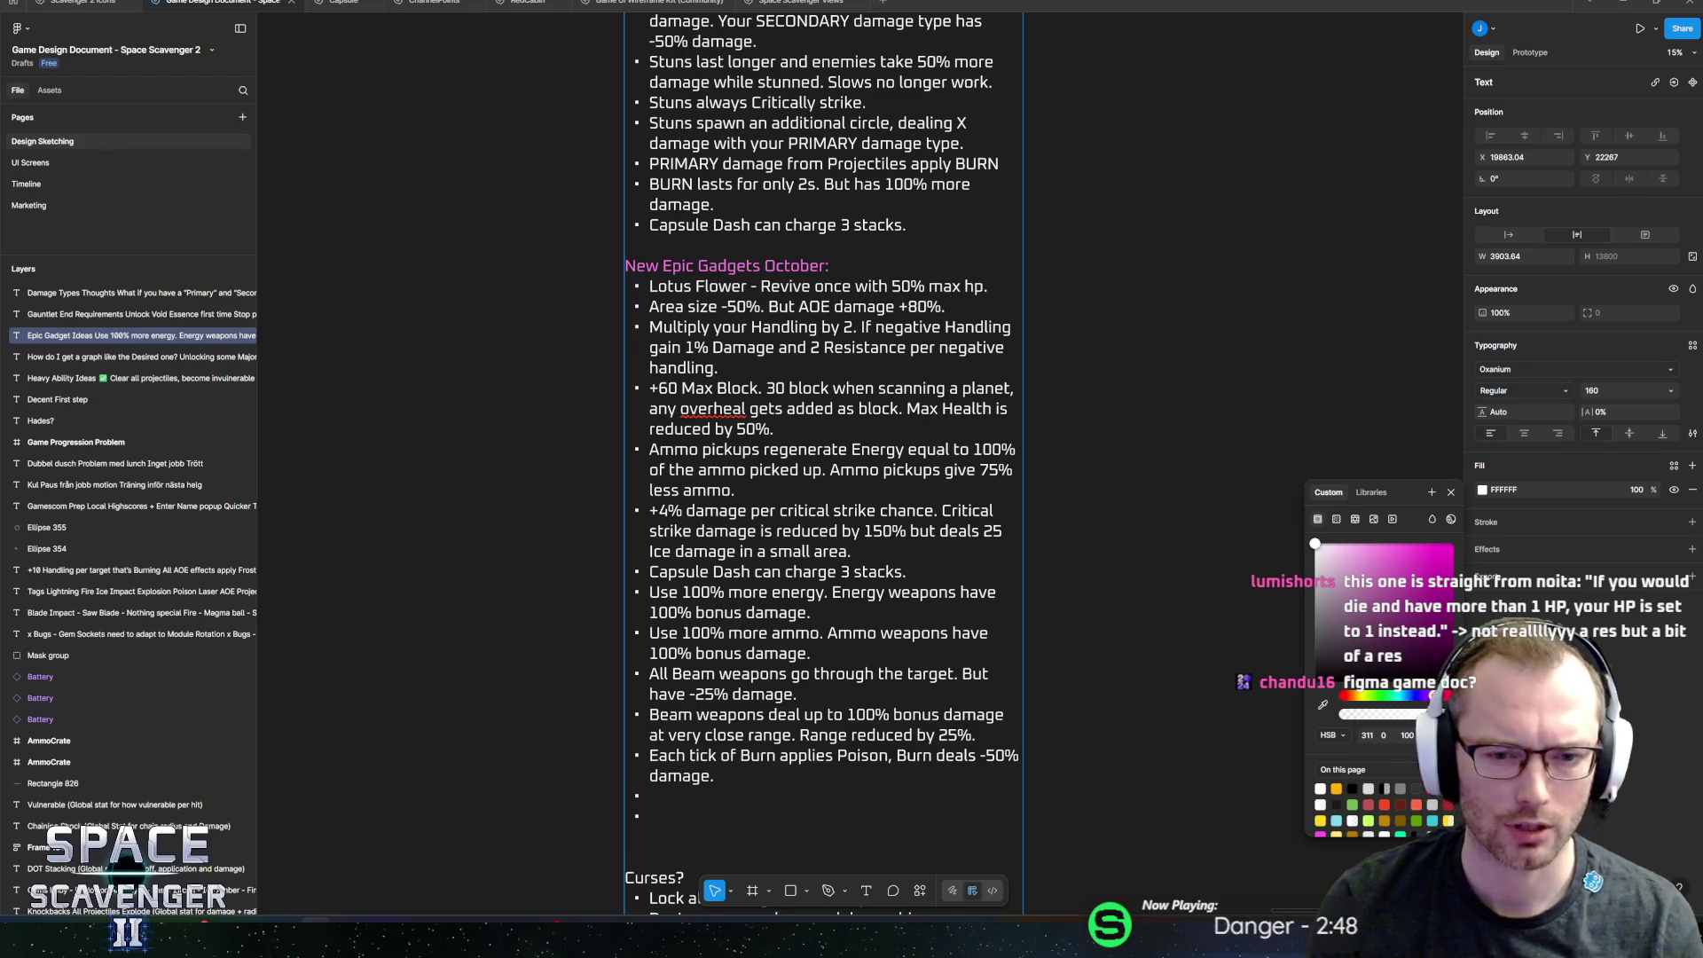
Select all the Epic Gadgets text and set its List spacing to 42 in the advanced type settings
scroll(823, 570, "up", 5)
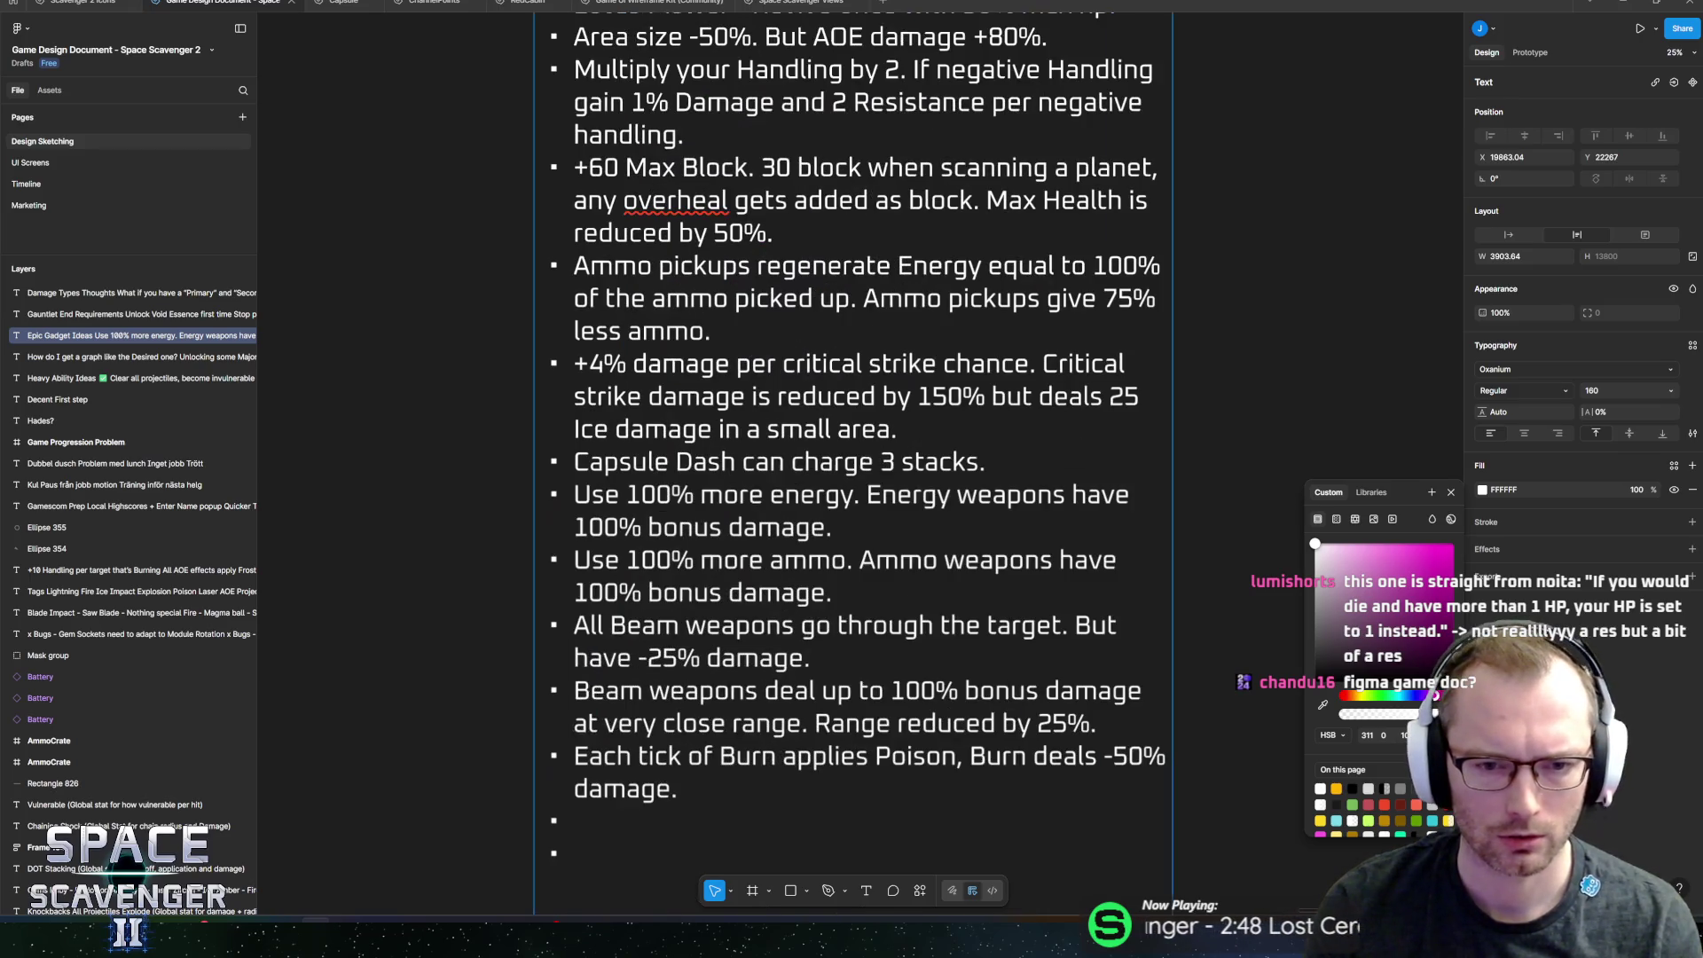
scroll(804, 524, "down", 2)
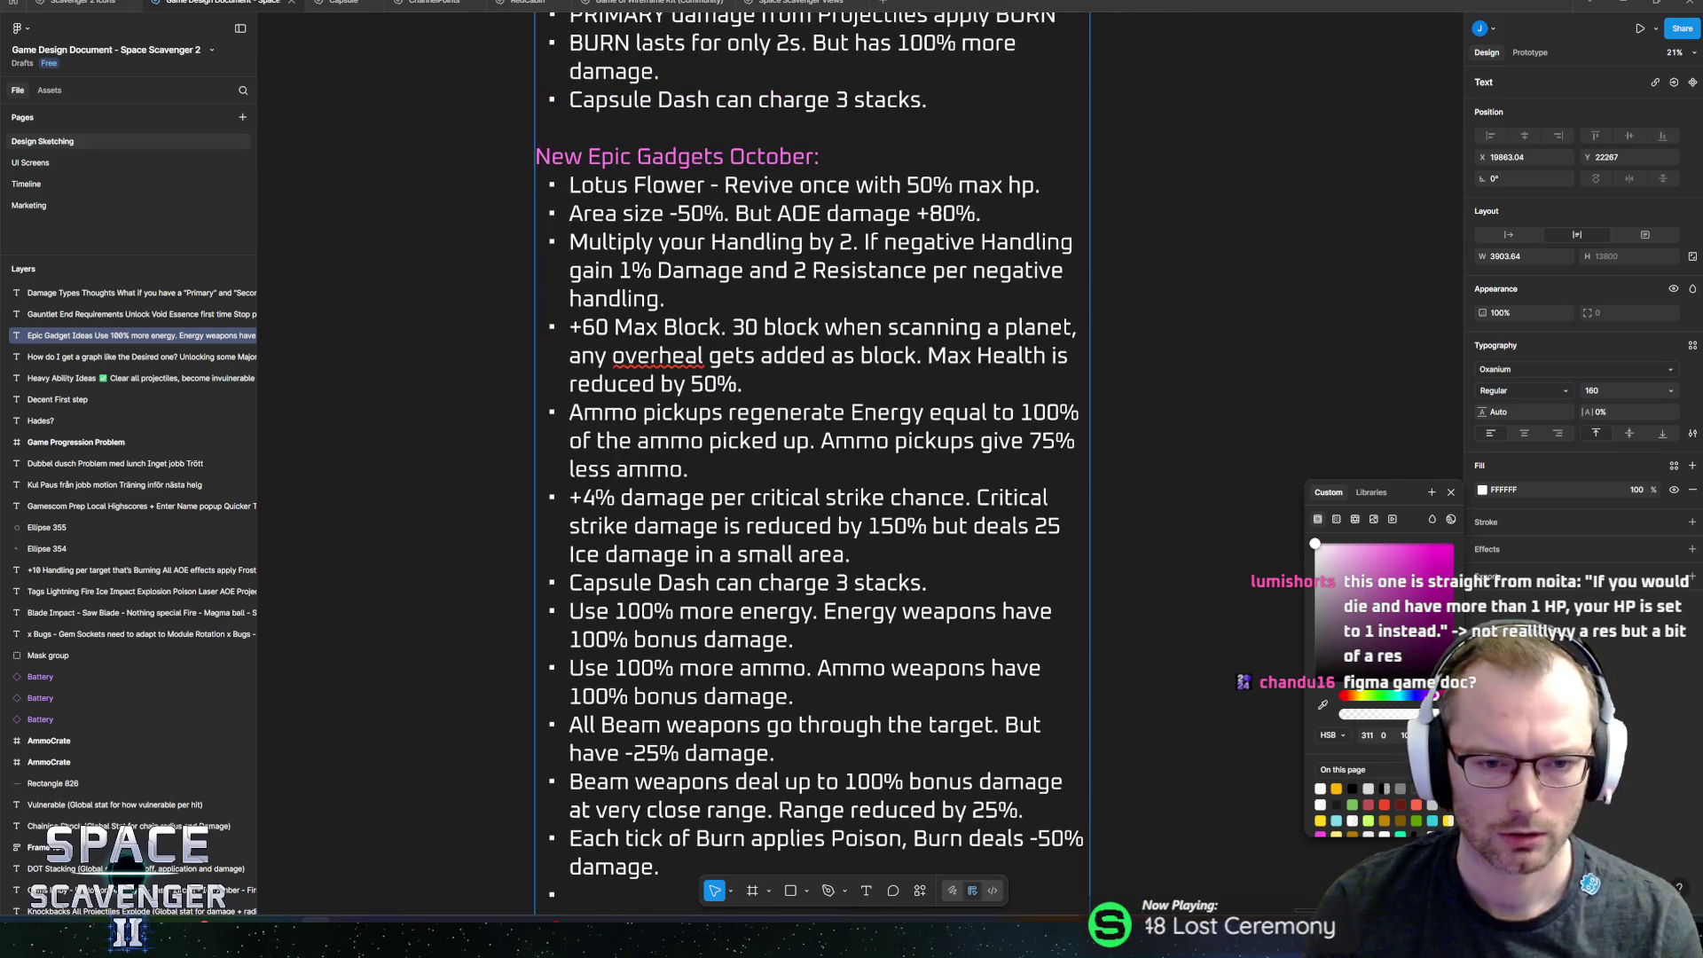
scroll(804, 524, "down", 1)
key("ctrl+a")
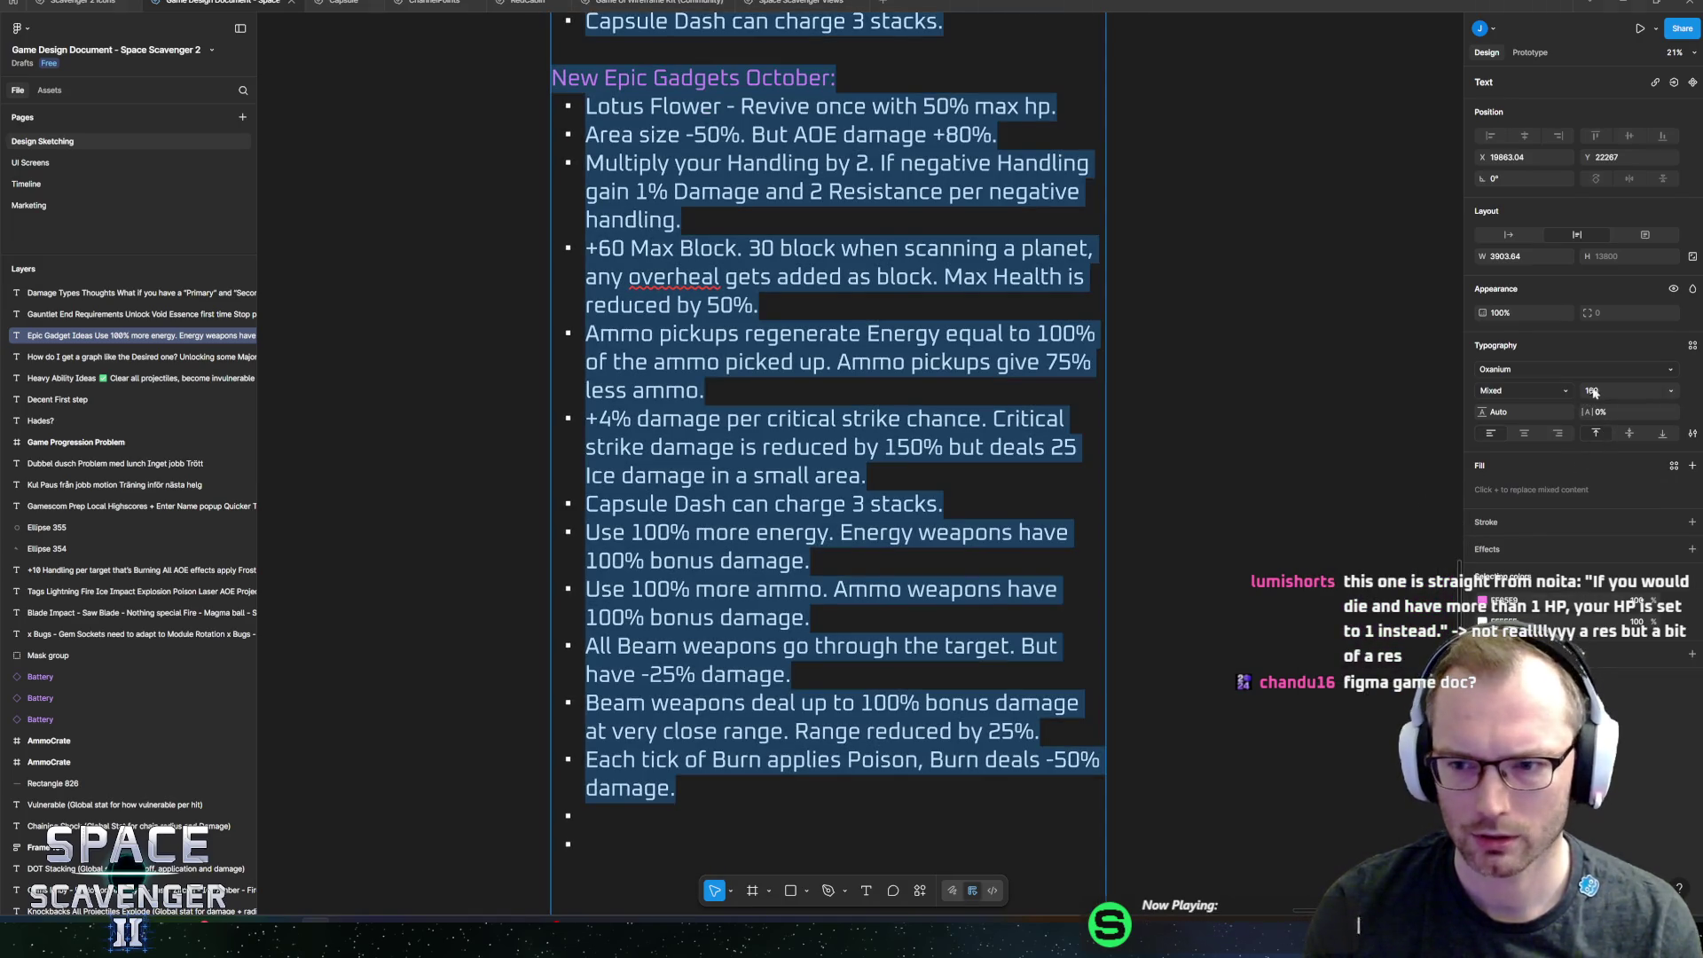
mouse_move(1477, 412)
left_mouse_down()
mouse_move(1062, 434)
mouse_move(1616, 390)
left_mouse_up()
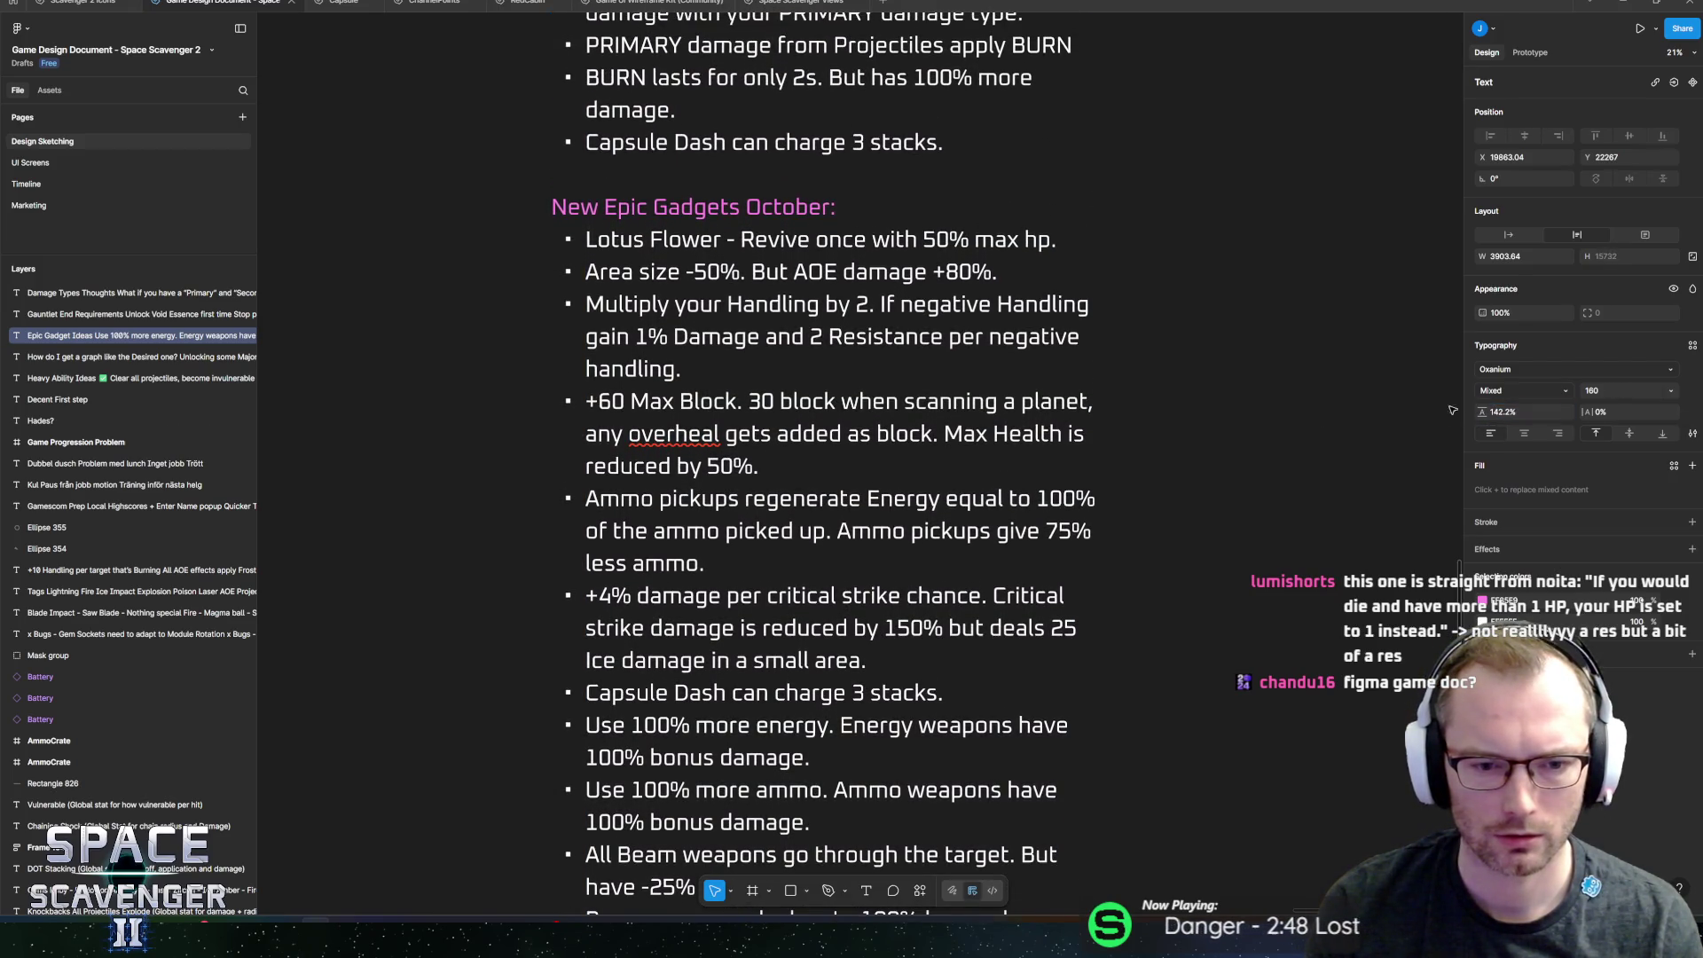
key("ctrl+z")
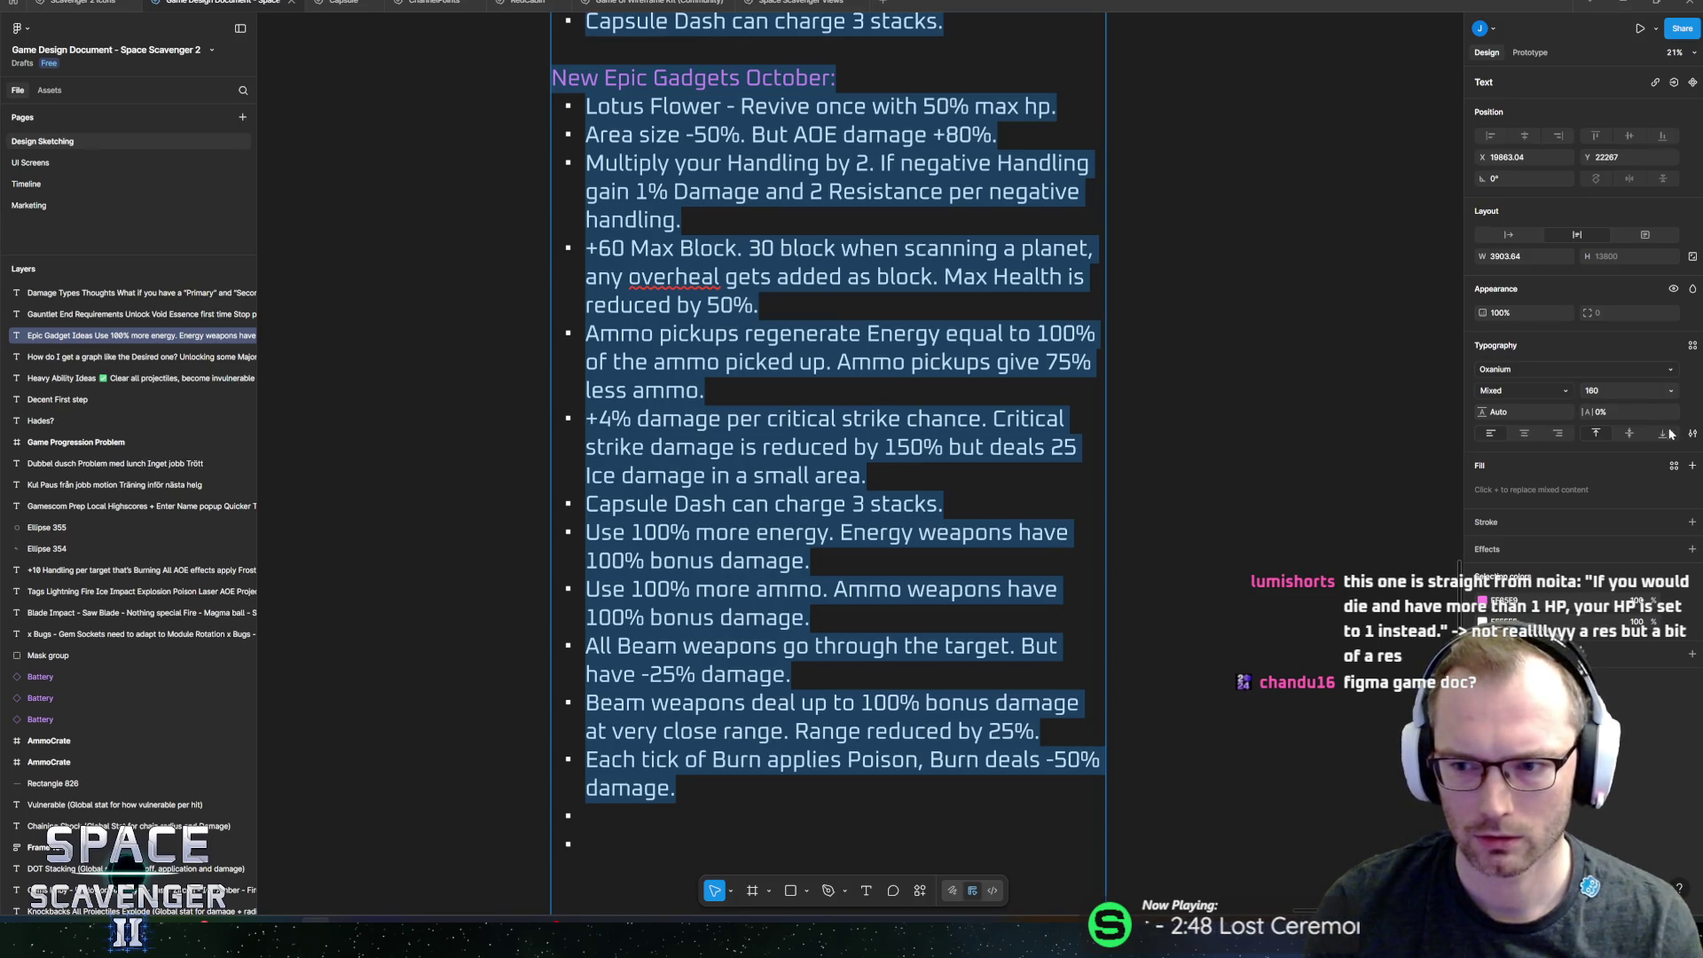
left_click(1693, 433)
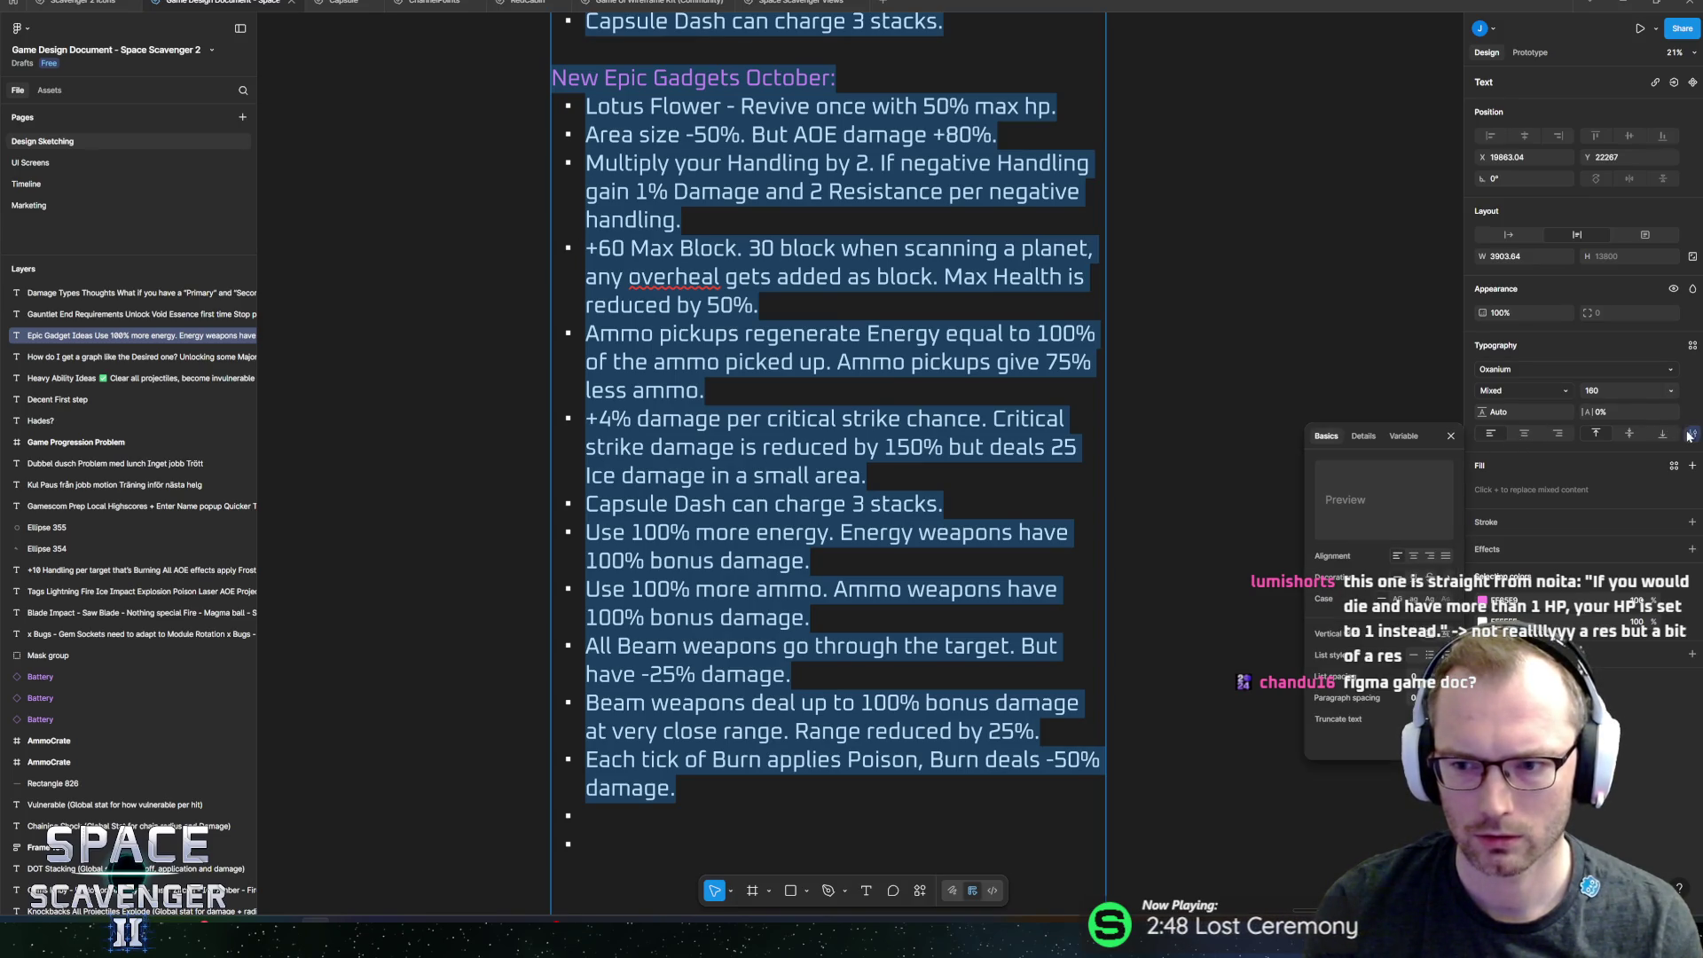
left_click(1417, 676)
key("Up")
key("Up")
key("Up")
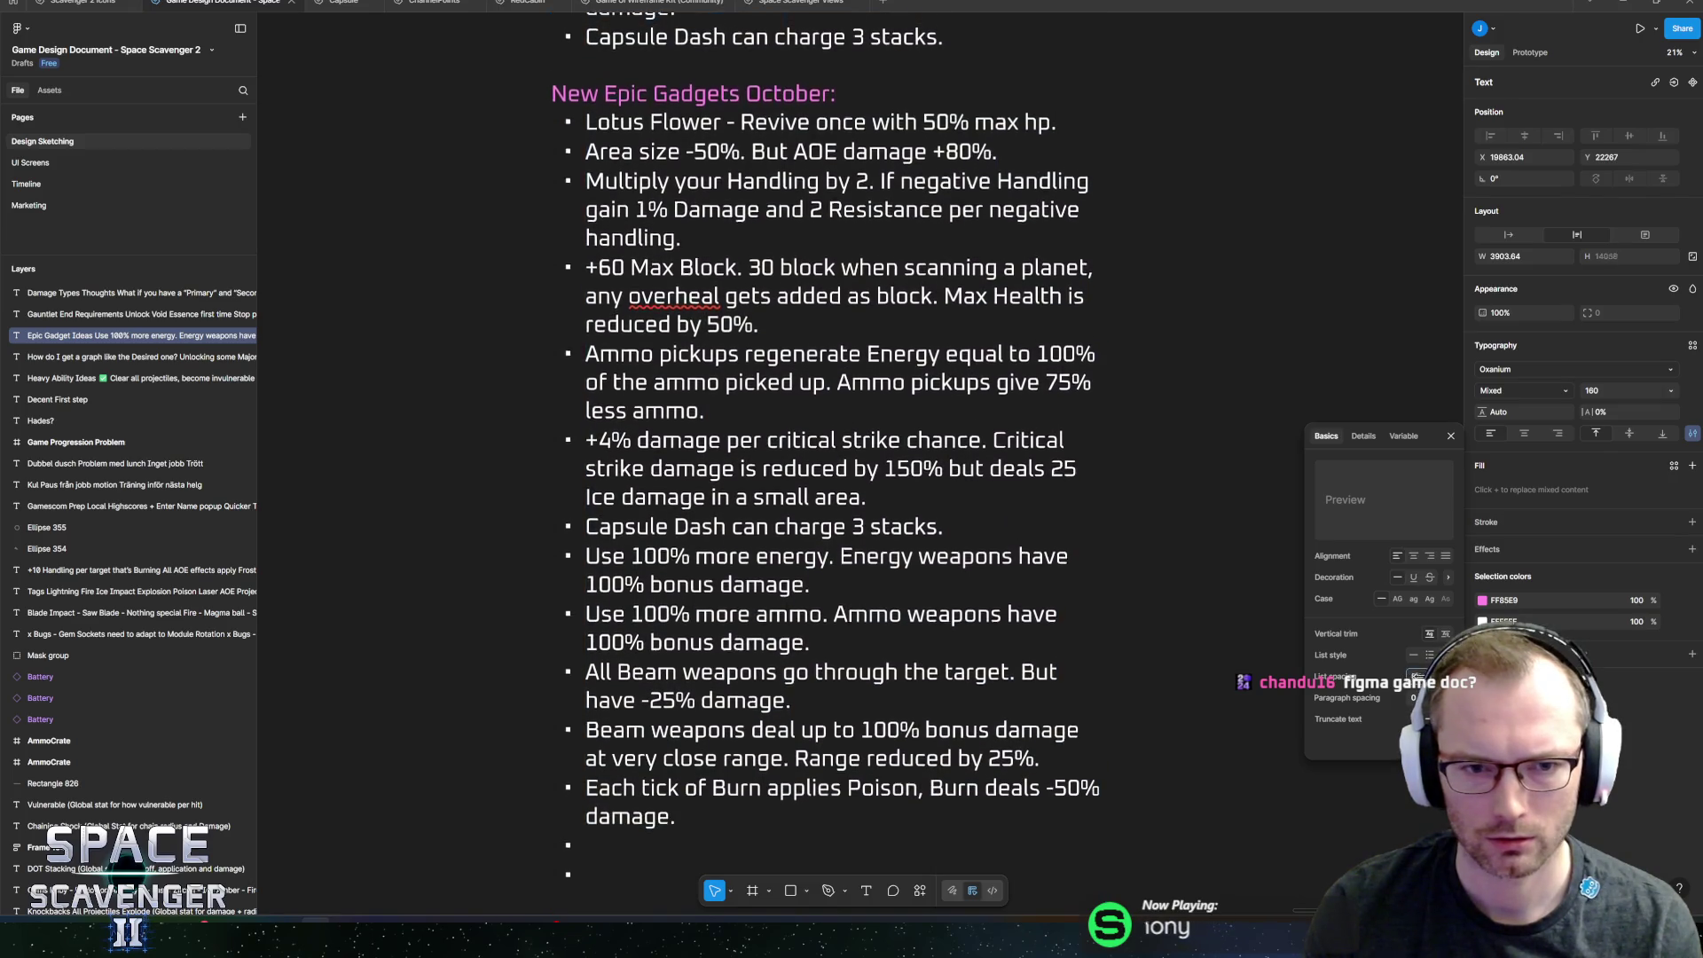
key("ctrl+a")
key("Right")
scroll(825, 444, "down", 5)
scroll(845, 864, "down", 3)
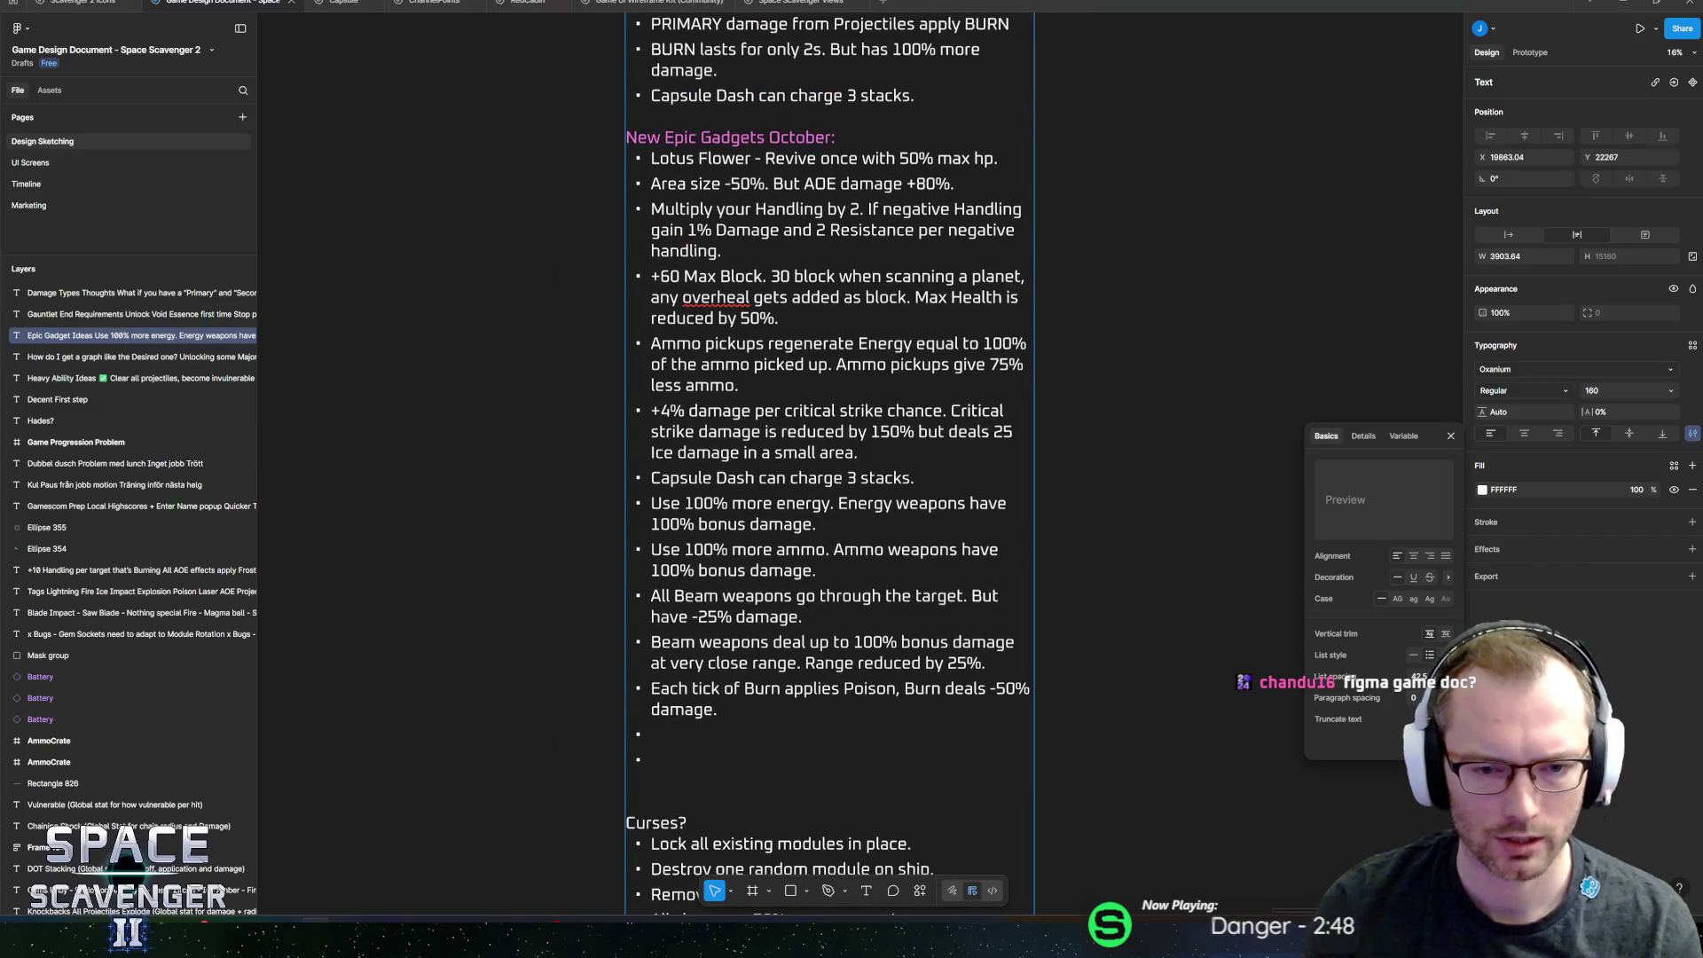
scroll(830, 532, "down", 2)
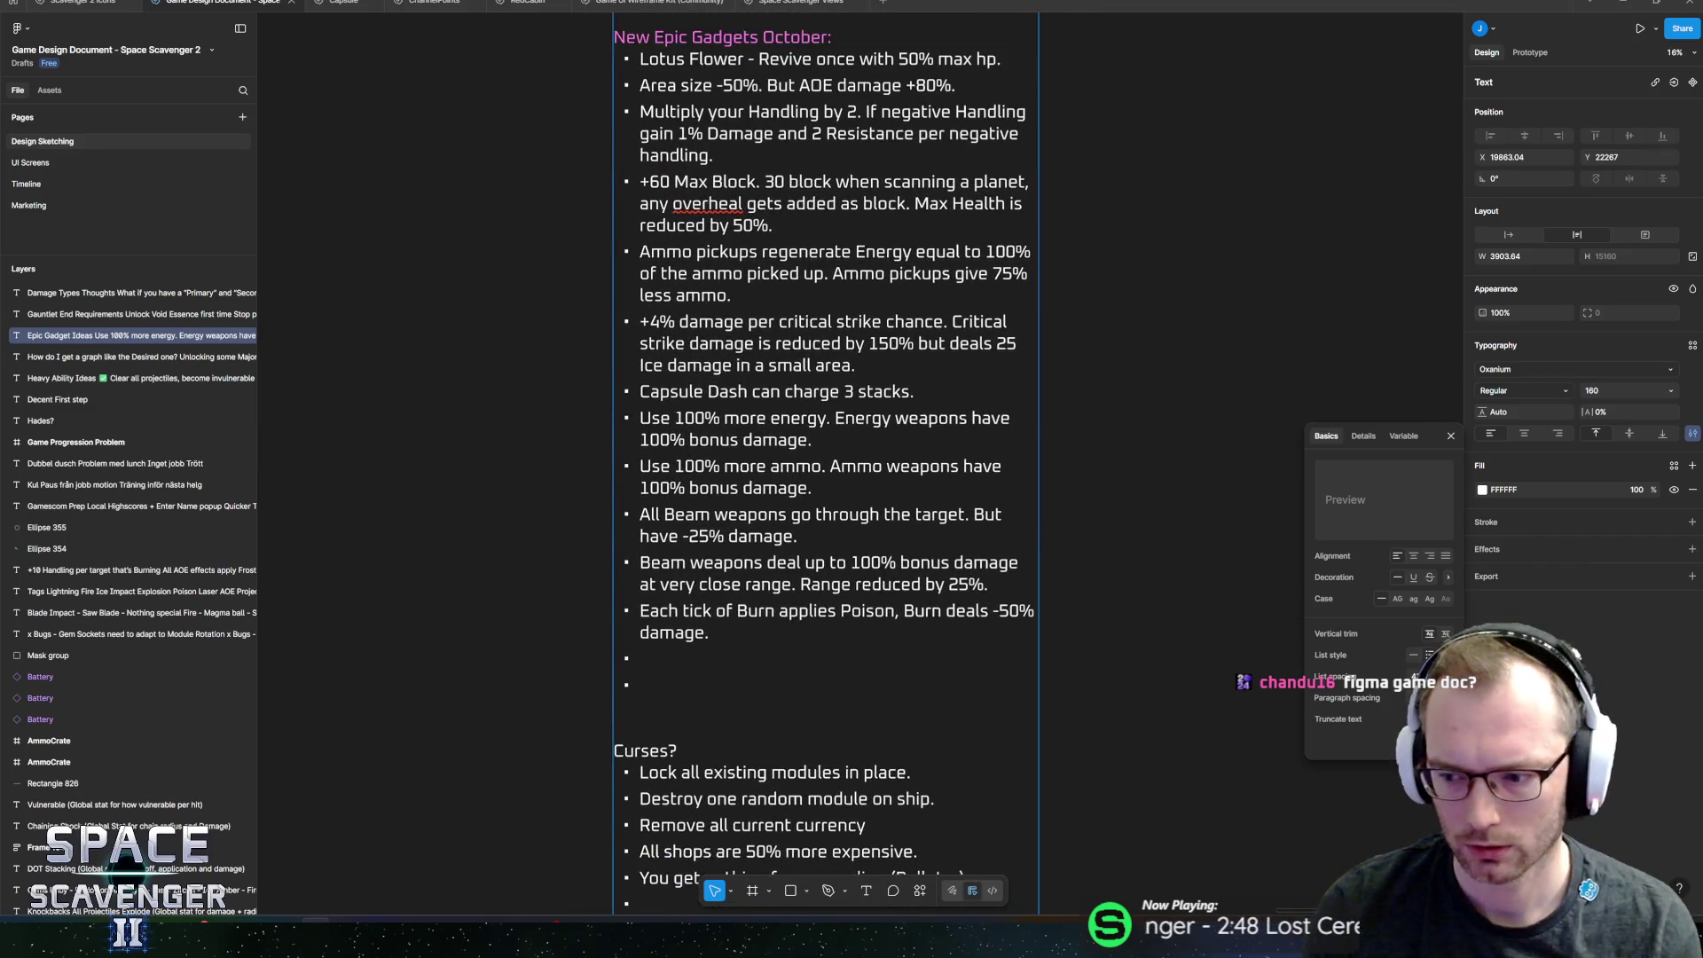